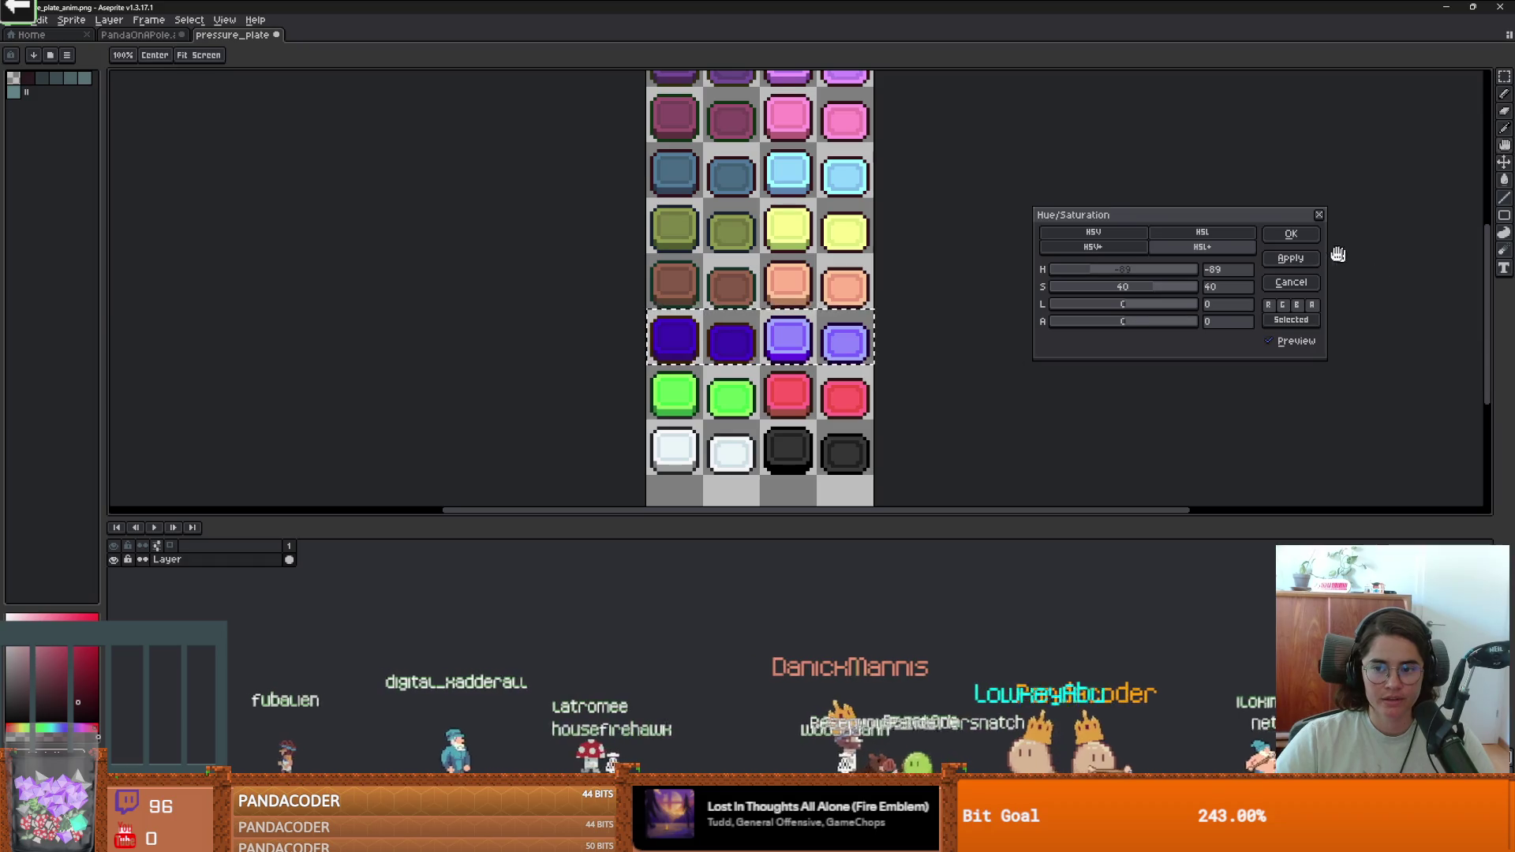
Keep the purple recolour, then paste a copy of the purple plate row into the empty bottom row.
{"action": "left_click", "coordinate": [1291, 234]}
{"action": "key", "text": "ctrl+c"}
{"action": "key", "text": "ctrl+v"}
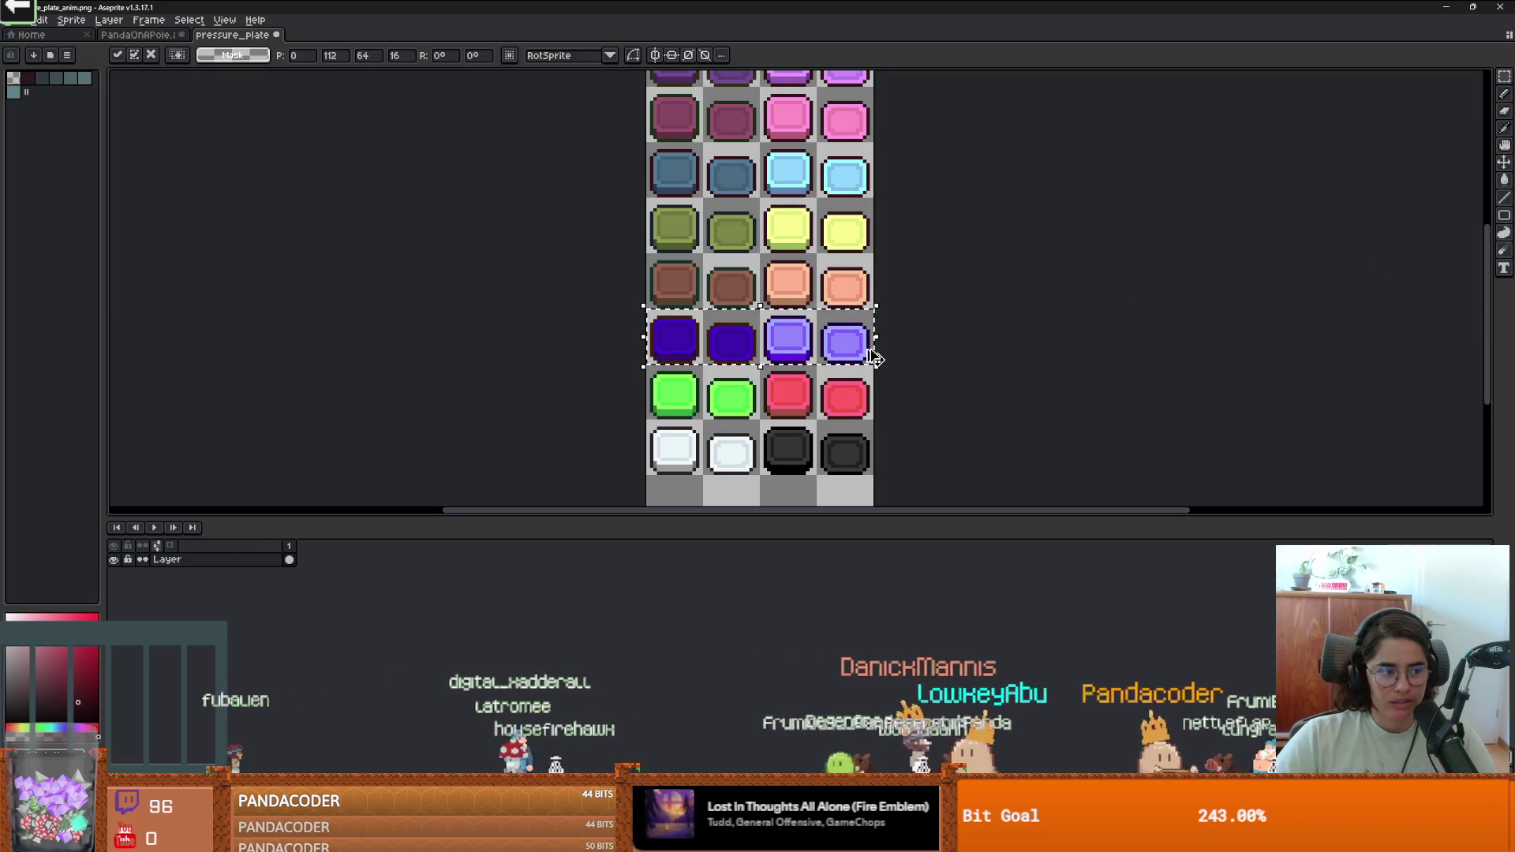
{"action": "left_click_drag", "start_coordinate": [802, 243], "coordinate": [797, 416]}
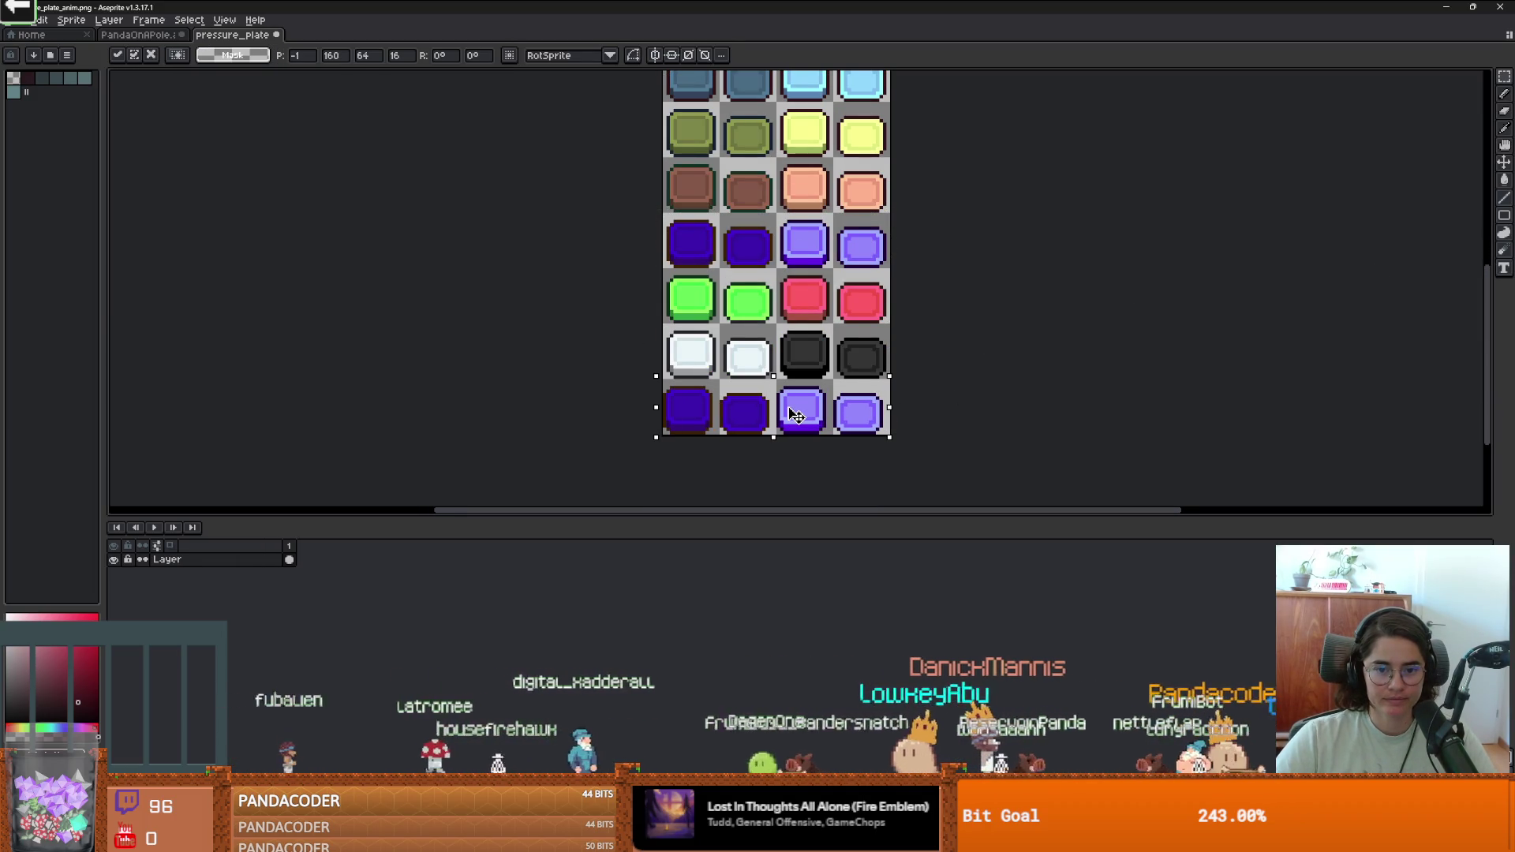
{"action": "key", "text": "Return"}
Try several selection modes, ending with a rectangular selection of the sheet's bottom row of plates.
{"action": "left_click_drag", "start_coordinate": [888, 444], "coordinate": [616, 378]}
{"action": "key", "text": "ctrl+d"}
{"action": "scroll", "coordinate": [690, 292], "scroll_direction": "up", "scroll_amount": 2}
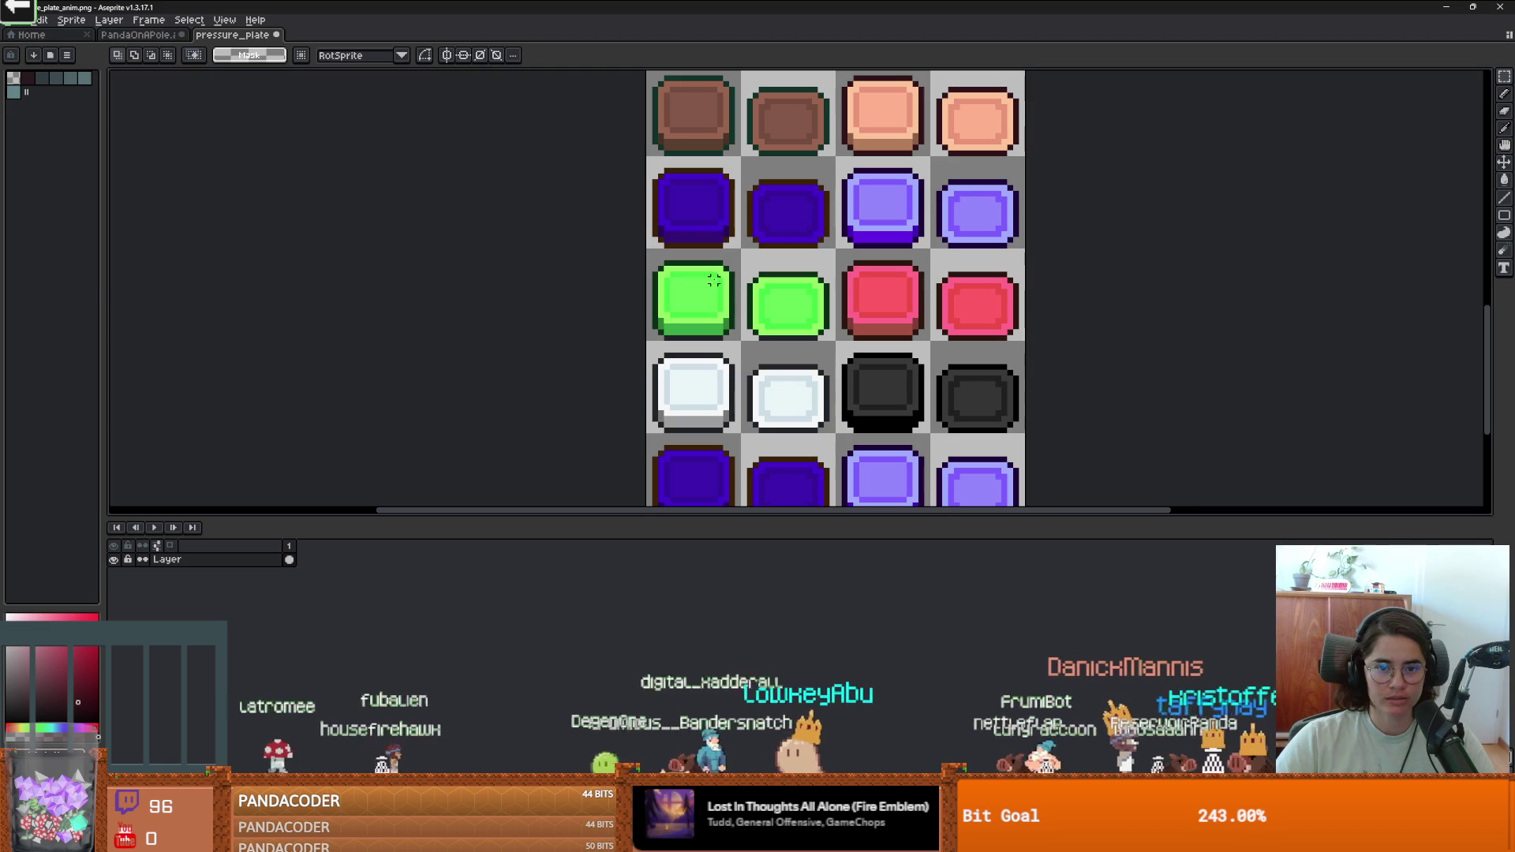
{"action": "scroll", "coordinate": [674, 183], "scroll_direction": "down", "scroll_amount": 2}
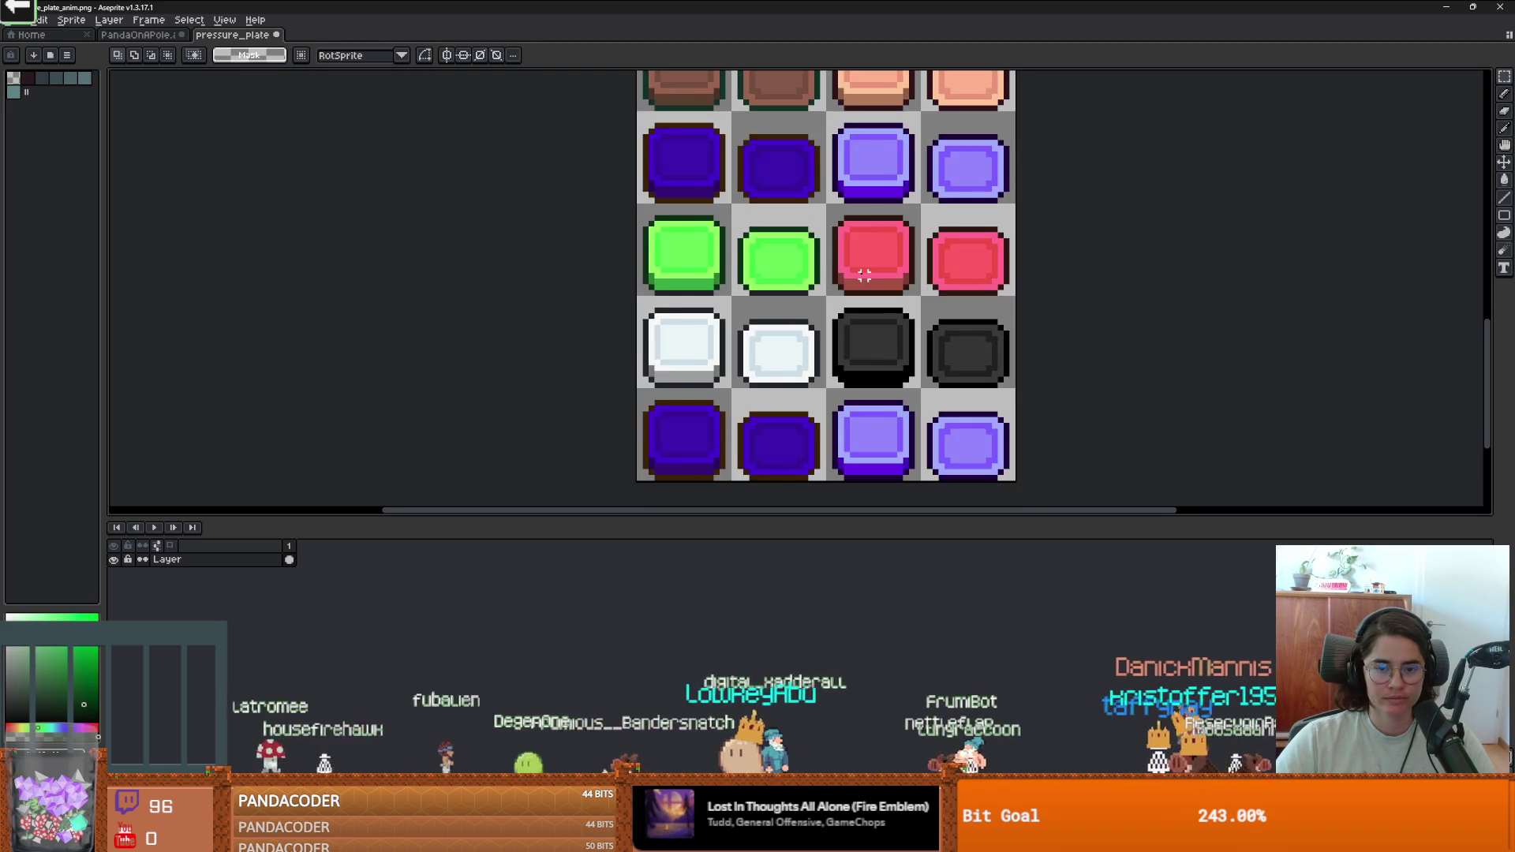
{"action": "left_click_drag", "start_coordinate": [675, 146], "coordinate": [1102, 466]}
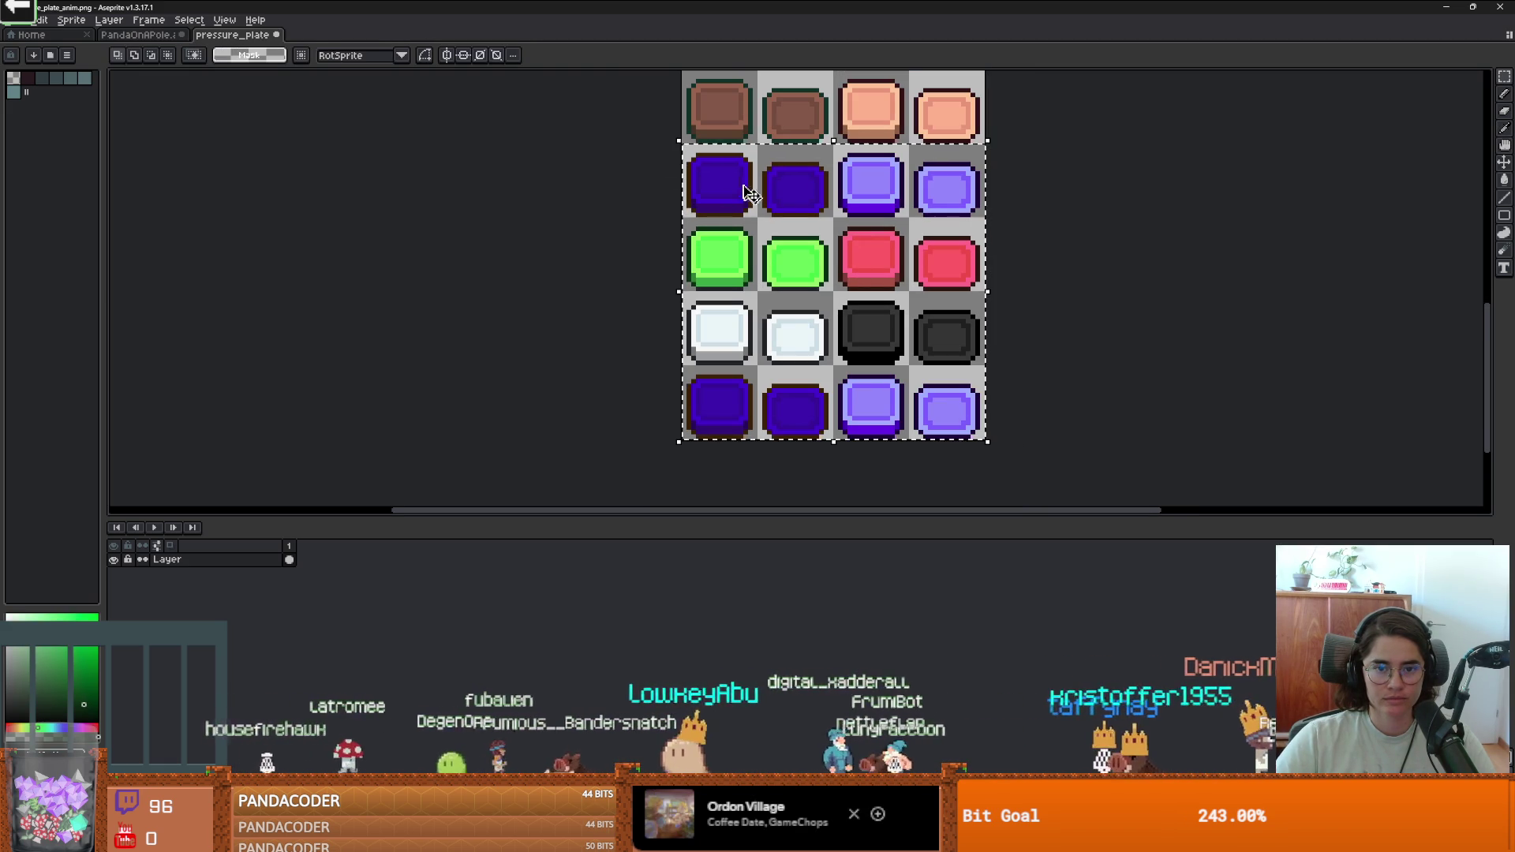
{"action": "key", "text": "w"}
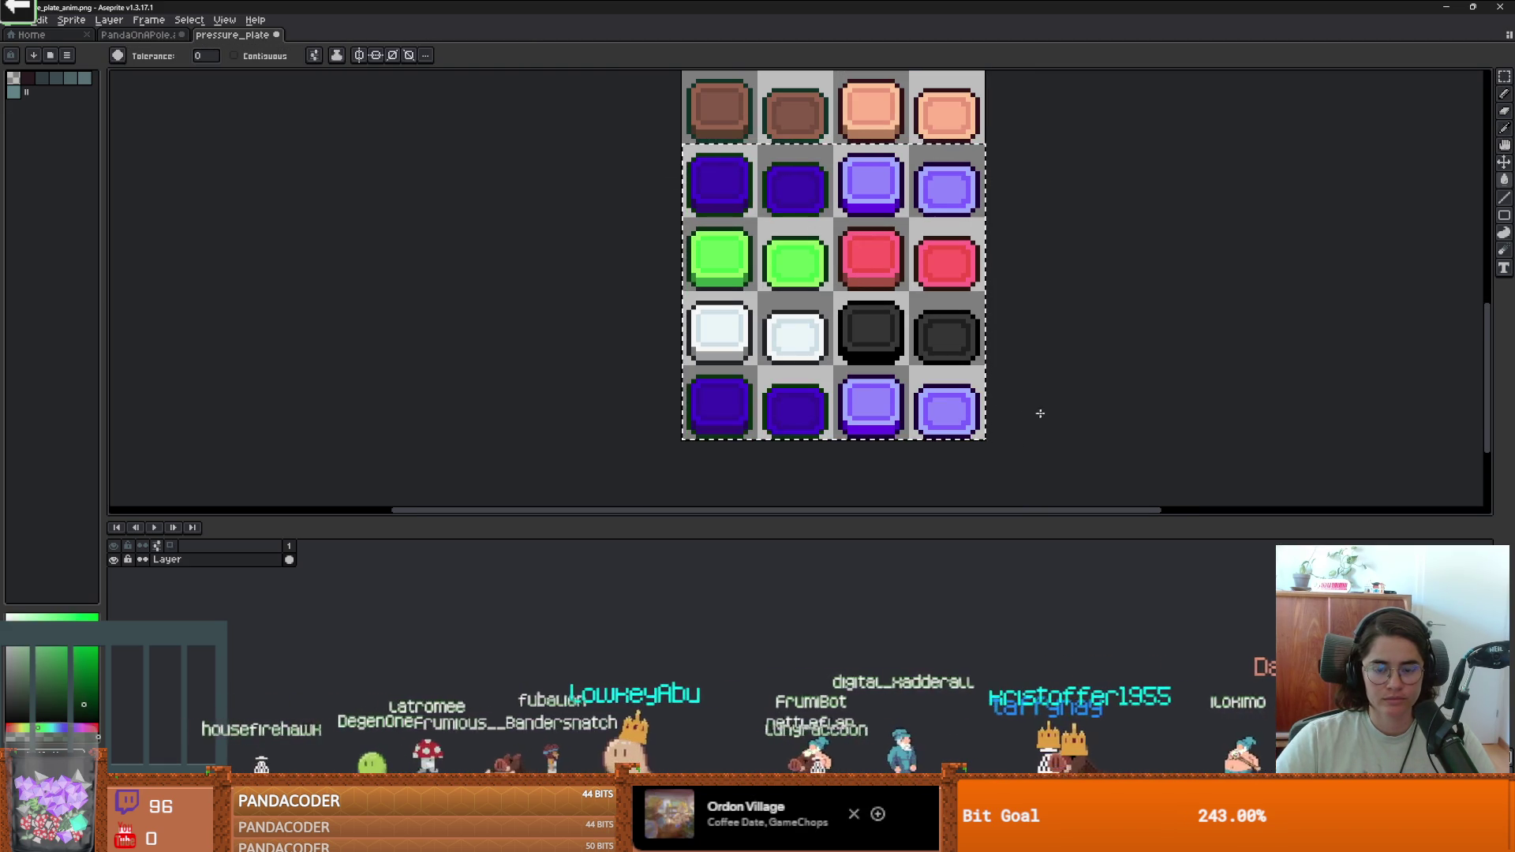
{"action": "key", "text": "m"}
{"action": "left_click", "coordinate": [1050, 413]}
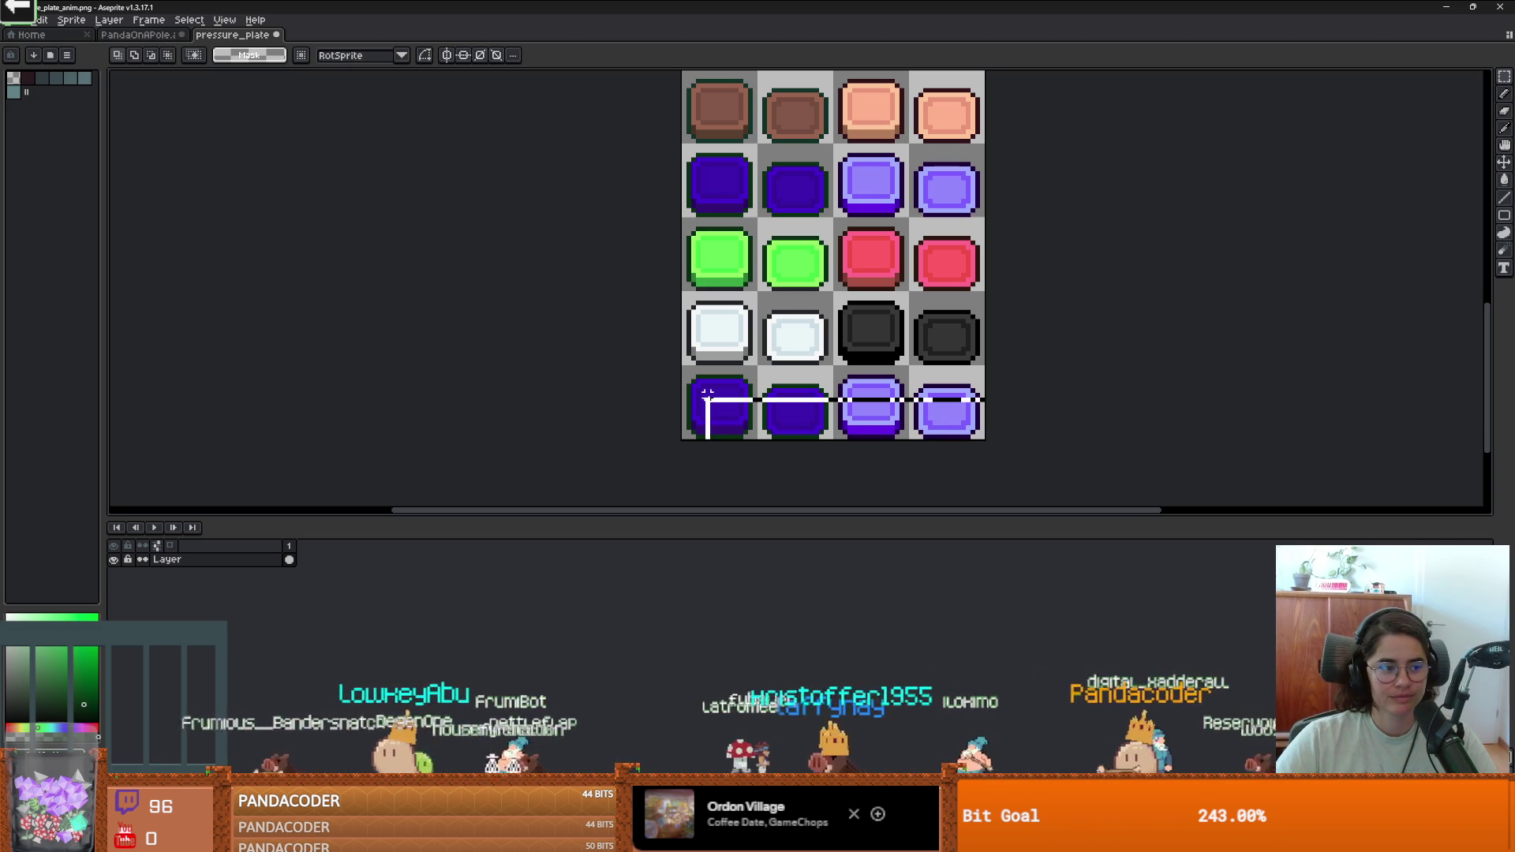
{"action": "left_click_drag", "start_coordinate": [708, 392], "coordinate": [622, 365]}
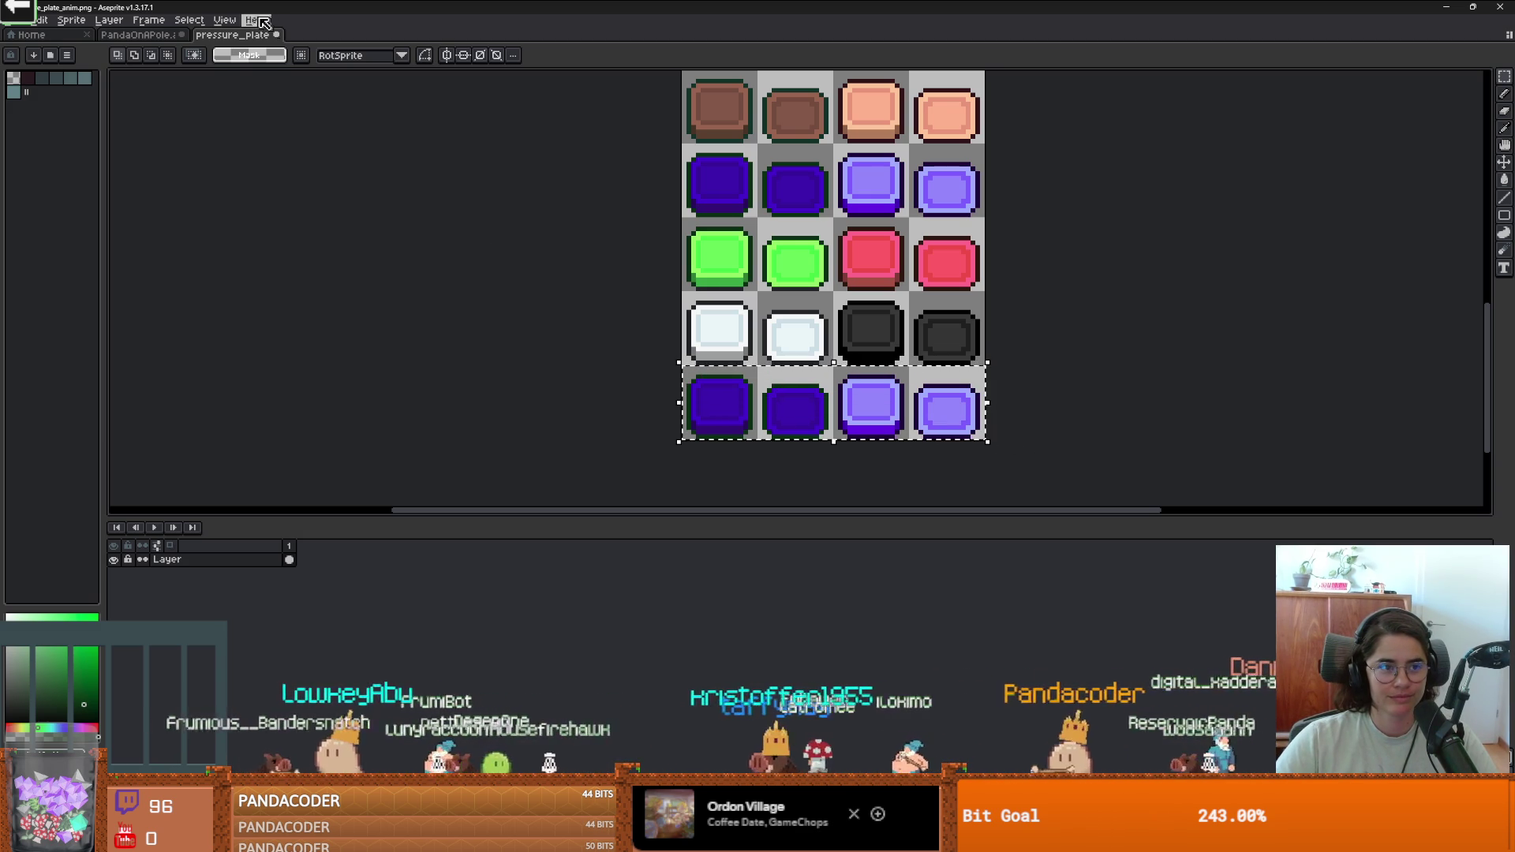
{"action": "left_click", "coordinate": [41, 20]}
In Hue/Saturation, preview the bottom row with pink and then orange hue shifts.
{"action": "mouse_move", "coordinate": [138, 315]}
{"action": "left_click", "coordinate": [292, 326]}
{"action": "left_click_drag", "start_coordinate": [1105, 269], "coordinate": [1175, 270]}
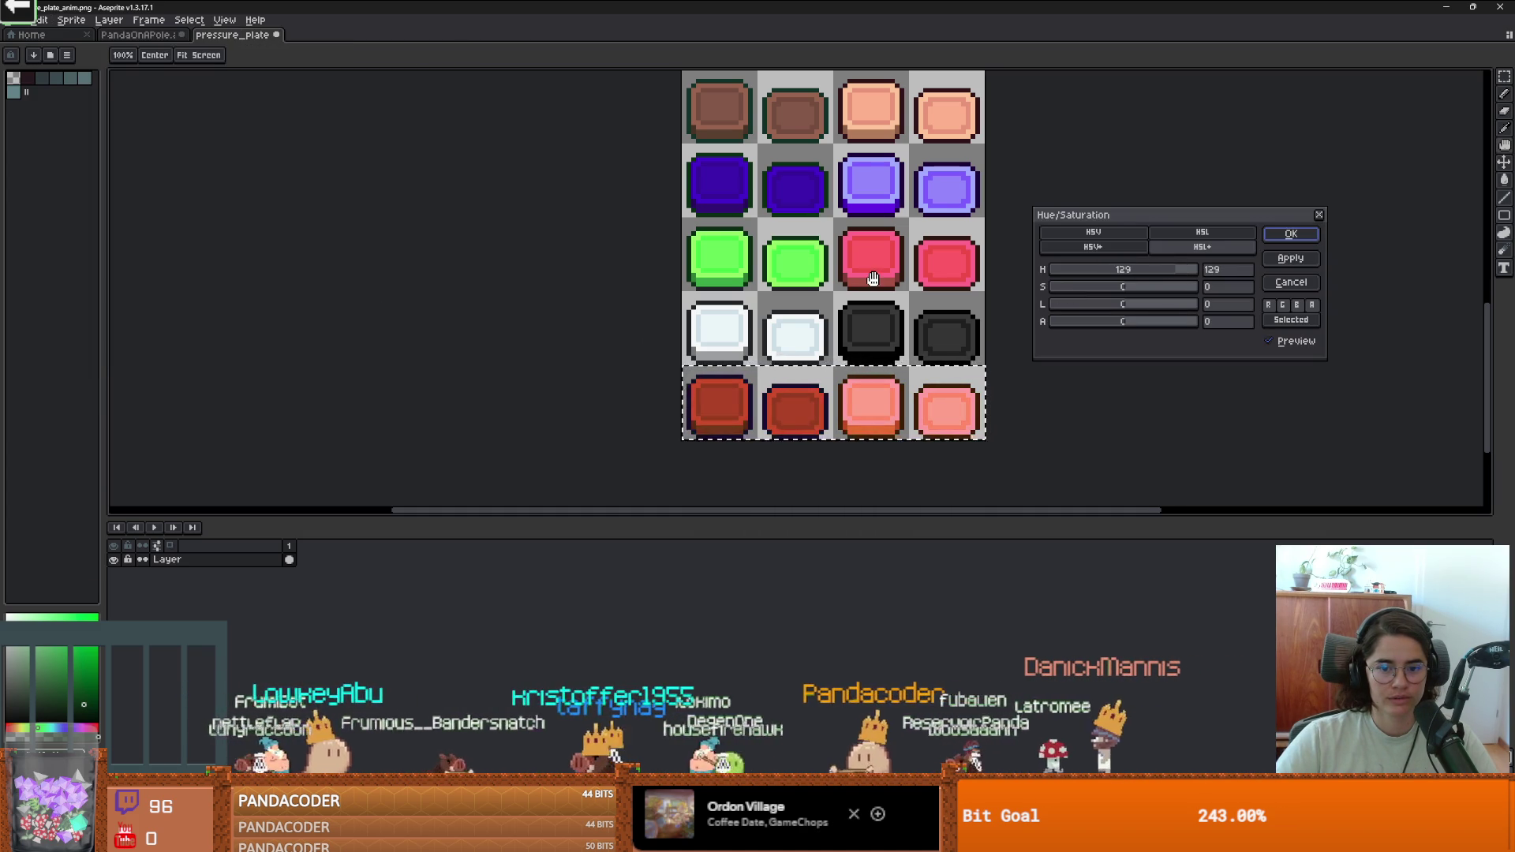
{"action": "scroll", "coordinate": [827, 327], "scroll_direction": "down", "scroll_amount": 3}
{"action": "scroll", "coordinate": [827, 327], "scroll_direction": "up", "scroll_amount": 3}
{"action": "left_click", "coordinate": [1174, 270]}
{"action": "mouse_move", "coordinate": [1178, 273]}
{"action": "left_mouse_down"}
{"action": "mouse_move", "coordinate": [1035, 268]}
{"action": "mouse_move", "coordinate": [1063, 266]}
{"action": "left_mouse_up"}
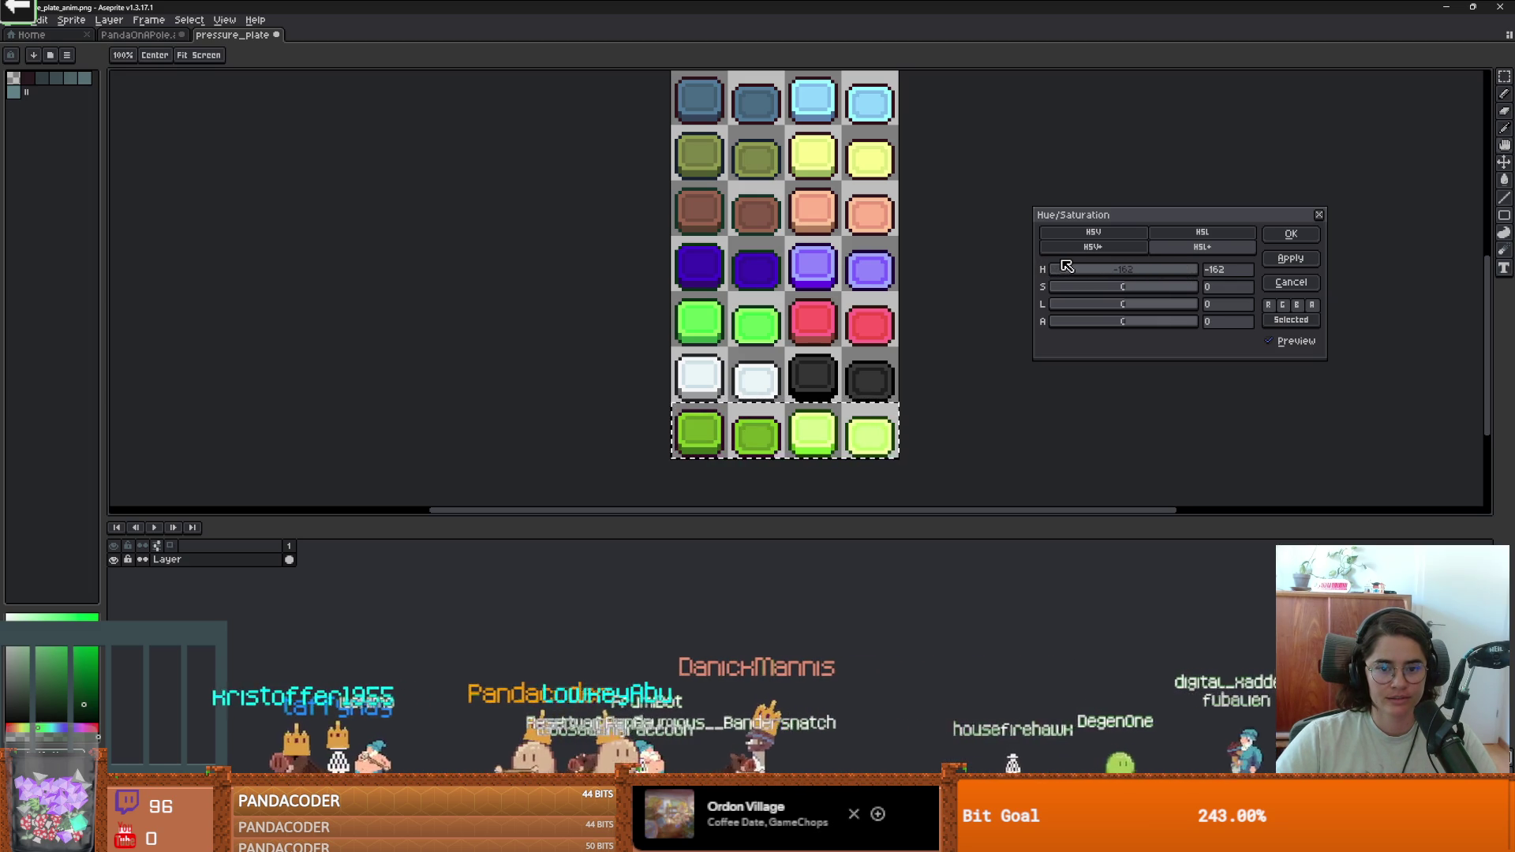
{"action": "scroll", "coordinate": [913, 243], "scroll_direction": "down", "scroll_amount": 1}
{"action": "mouse_move", "coordinate": [913, 243]}
{"action": "left_mouse_down"}
{"action": "mouse_move", "coordinate": [864, 260]}
{"action": "mouse_move", "coordinate": [853, 291]}
{"action": "left_mouse_up"}
{"action": "scroll", "coordinate": [853, 290], "scroll_direction": "down", "scroll_amount": 1}
{"action": "scroll", "coordinate": [836, 355], "scroll_direction": "up", "scroll_amount": 4}
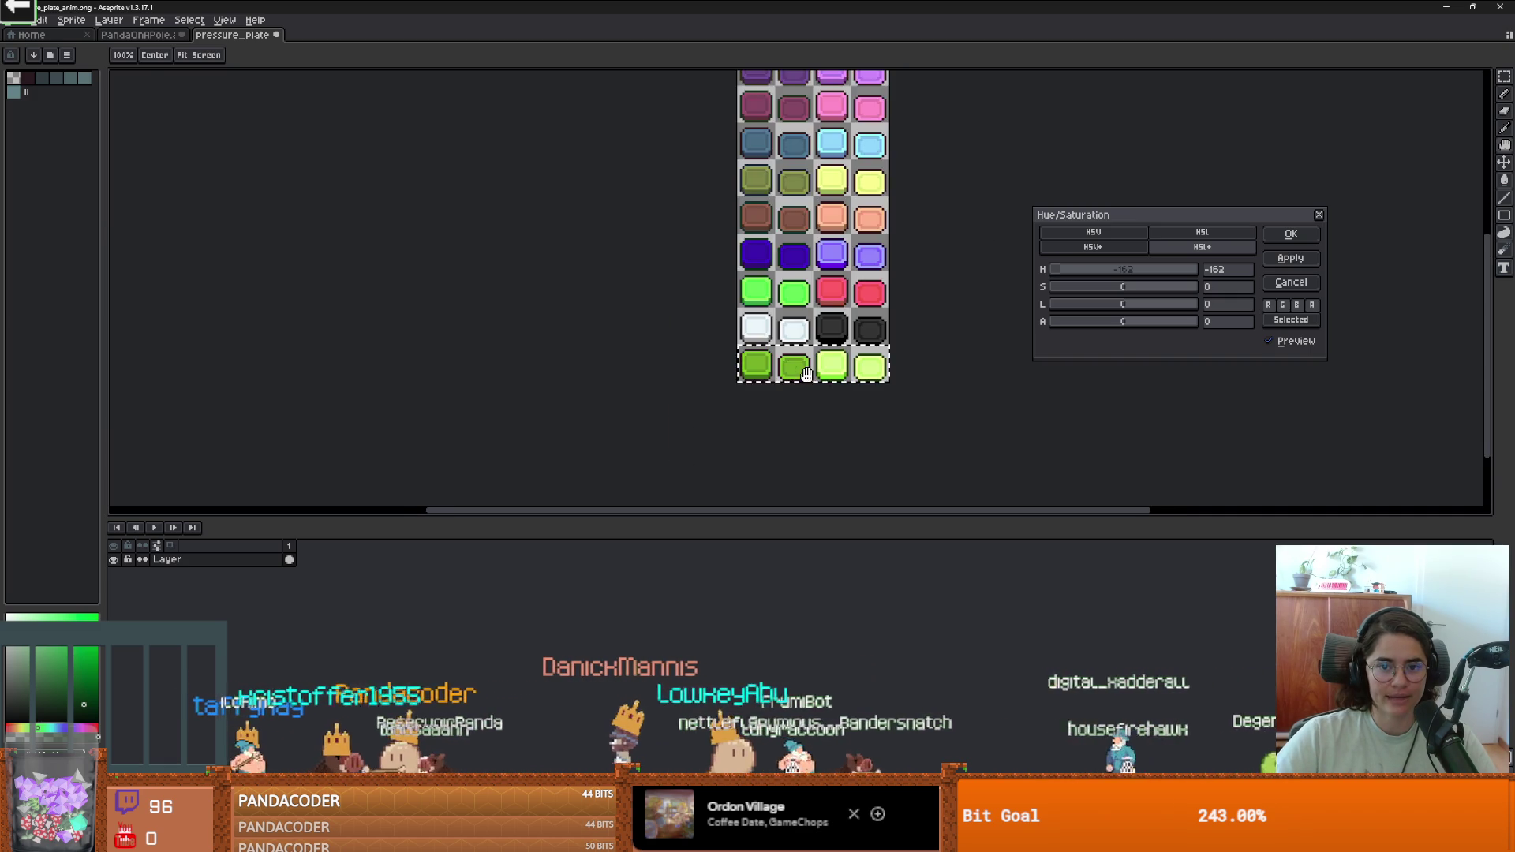
{"action": "scroll", "coordinate": [847, 363], "scroll_direction": "down", "scroll_amount": 1}
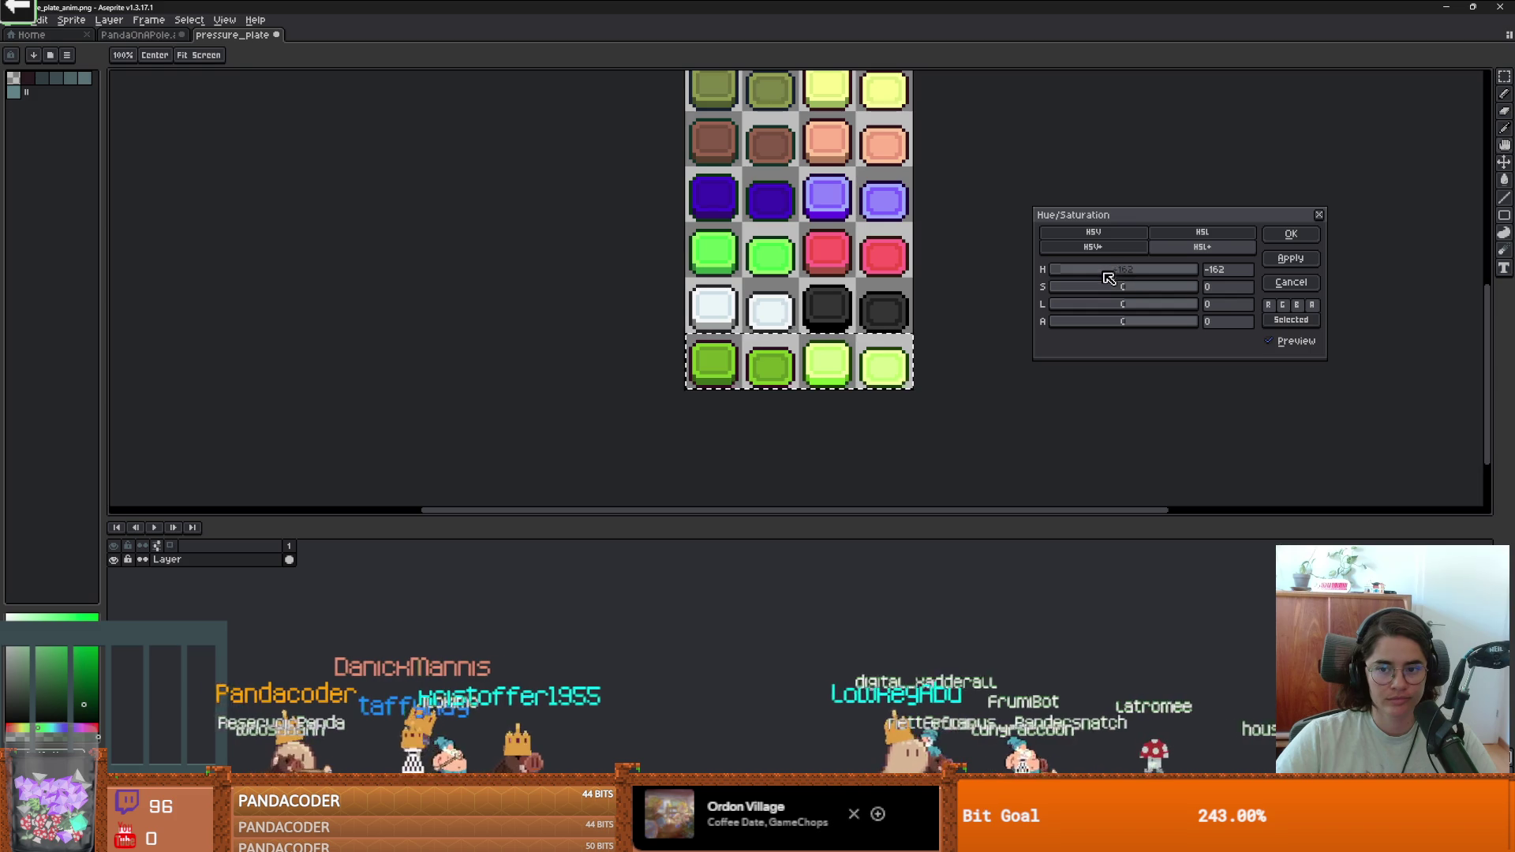
Preview magenta, red, green, yellow-green and desaturated olive tones, then close without applying.
{"action": "left_click", "coordinate": [1153, 270]}
{"action": "left_click_drag", "start_coordinate": [1159, 273], "coordinate": [1174, 274]}
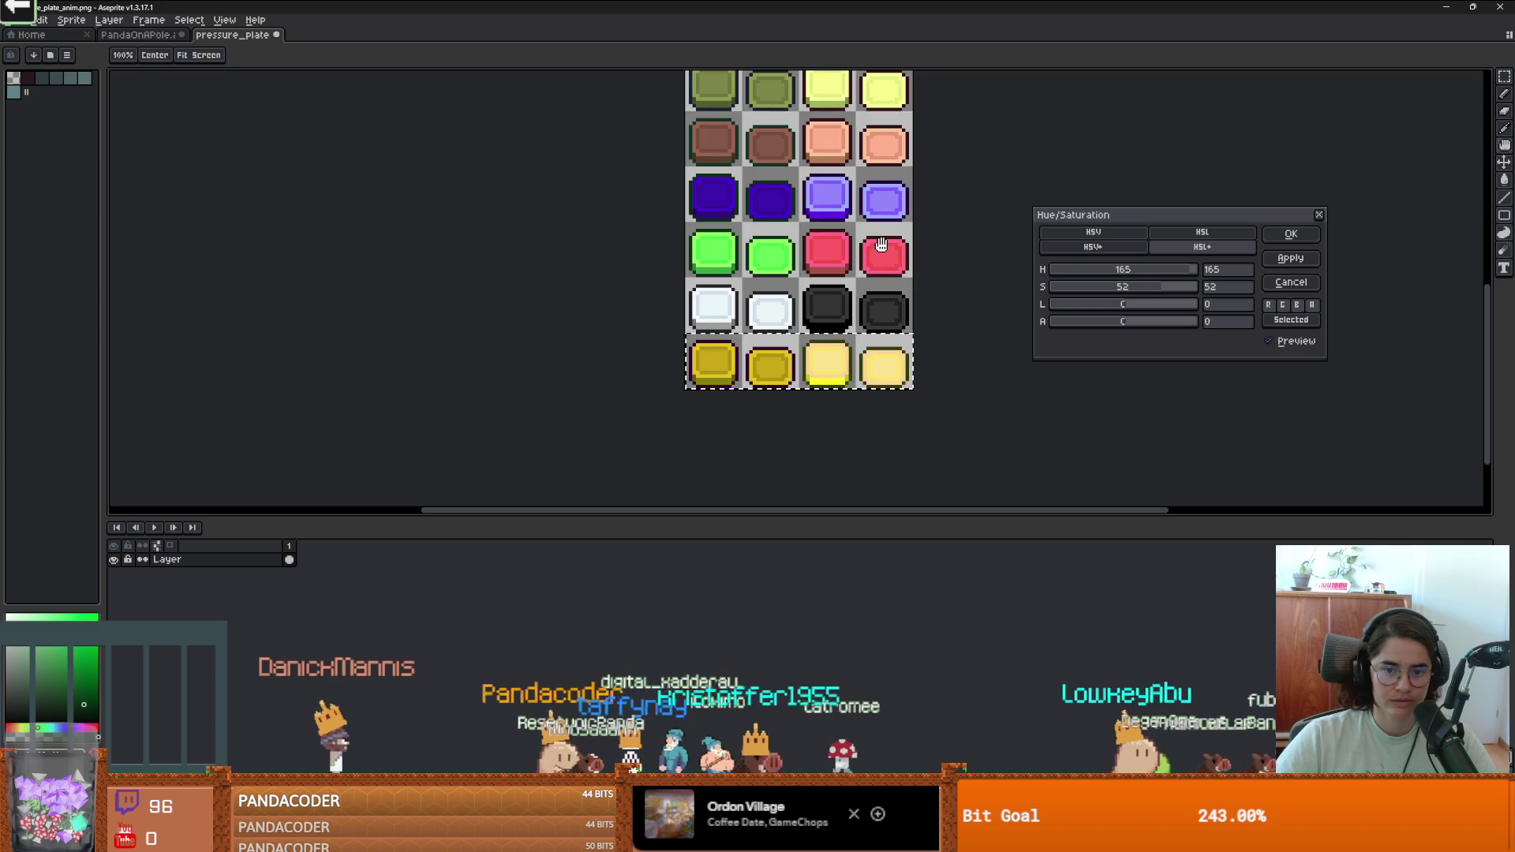
{"action": "scroll", "coordinate": [881, 245], "scroll_direction": "down", "scroll_amount": 3}
{"action": "scroll", "coordinate": [822, 388], "scroll_direction": "up", "scroll_amount": 3}
{"action": "scroll", "coordinate": [826, 386], "scroll_direction": "down", "scroll_amount": 1}
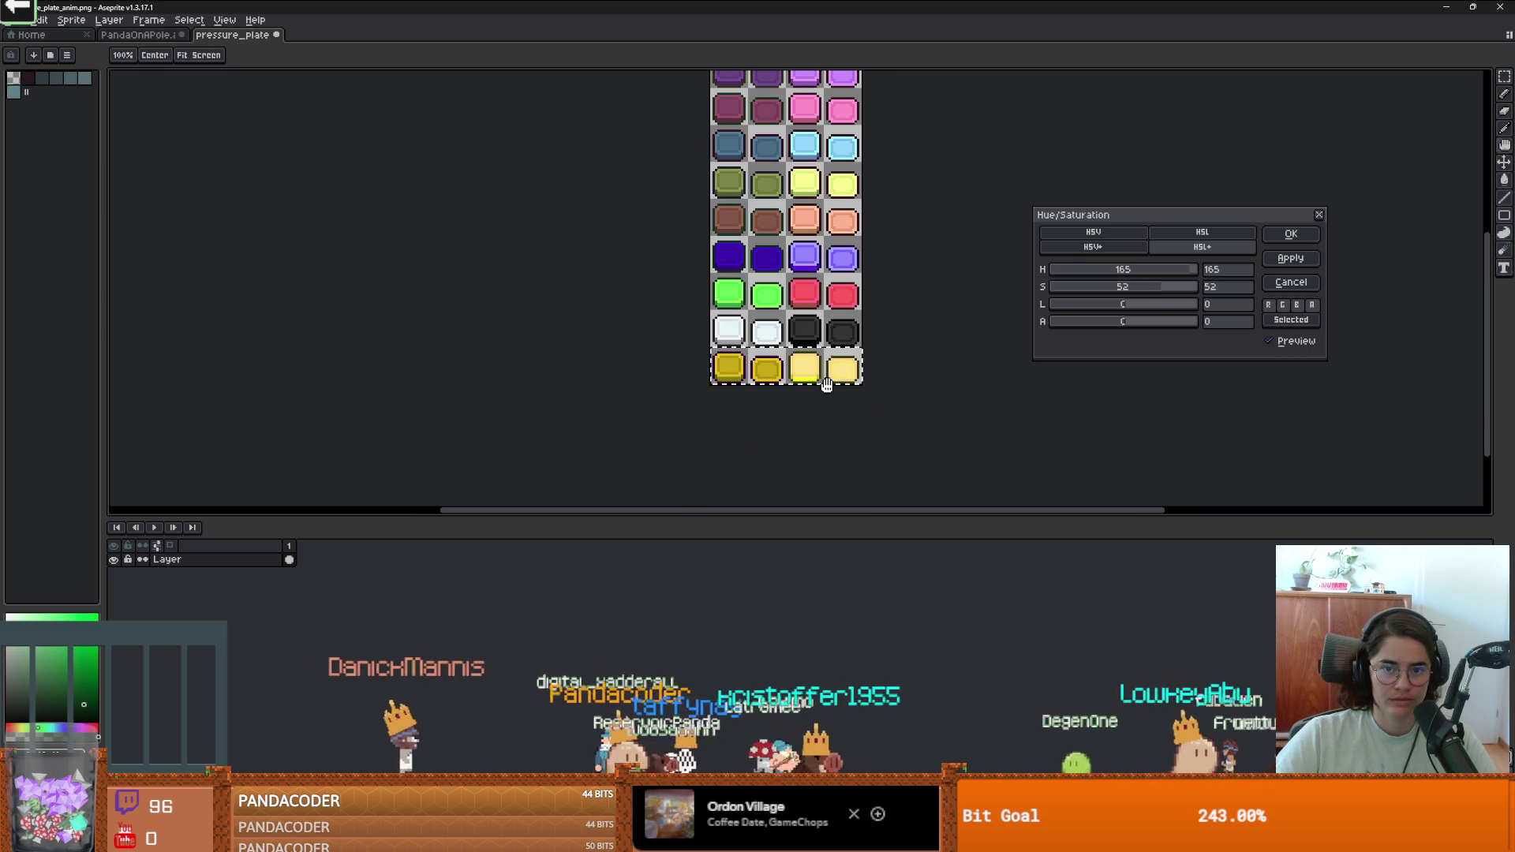
{"action": "left_click_drag", "start_coordinate": [1188, 270], "coordinate": [1077, 269]}
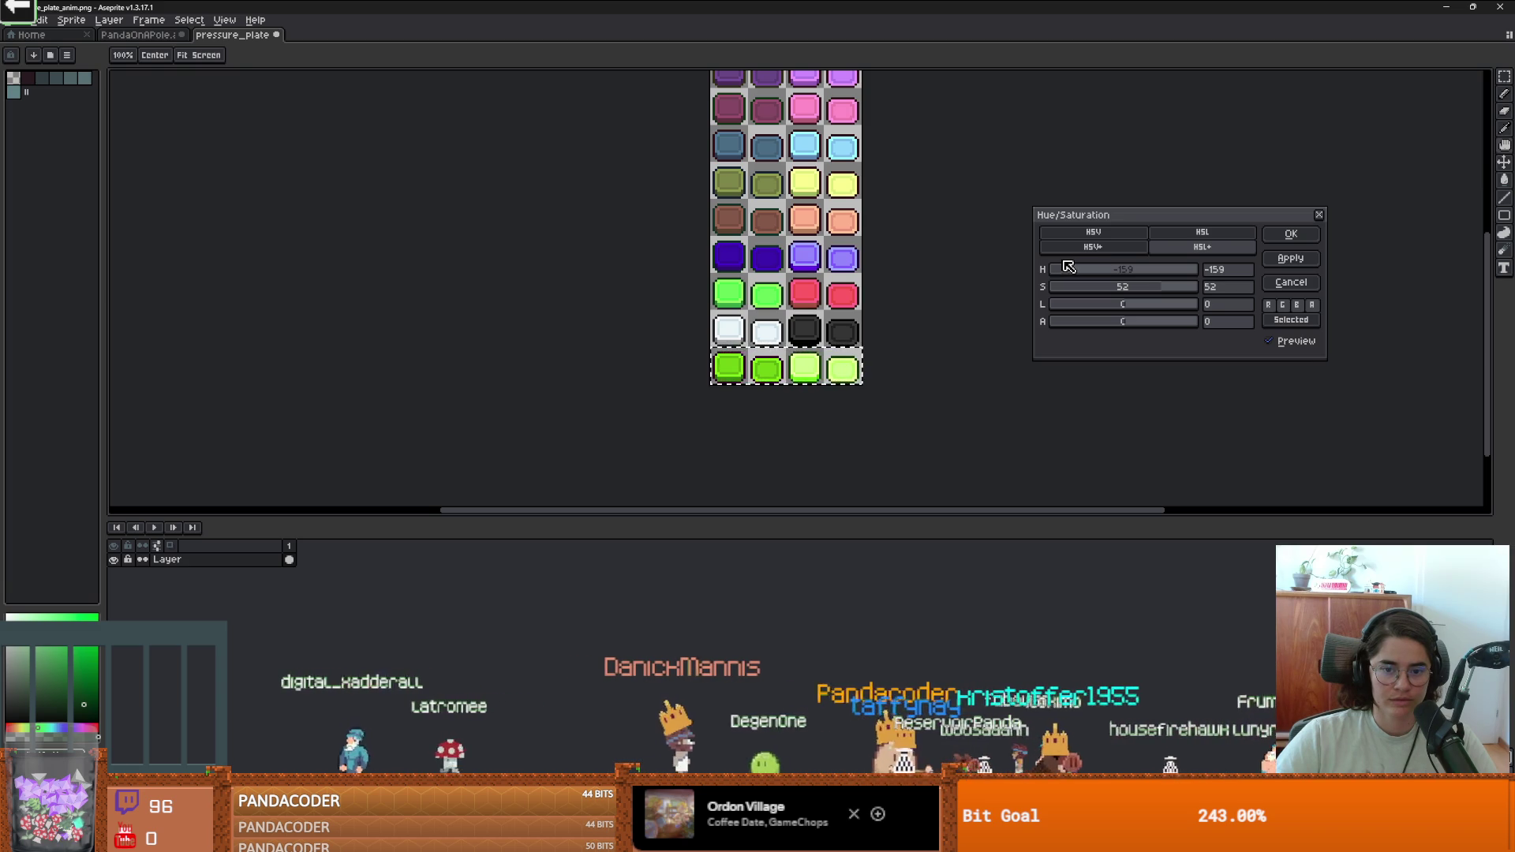
{"action": "left_click_drag", "start_coordinate": [1068, 267], "coordinate": [1020, 264]}
{"action": "mouse_move", "coordinate": [1149, 287]}
{"action": "left_mouse_down"}
{"action": "mouse_move", "coordinate": [1082, 288]}
{"action": "mouse_move", "coordinate": [1226, 304]}
{"action": "mouse_move", "coordinate": [1090, 310]}
{"action": "left_mouse_up"}
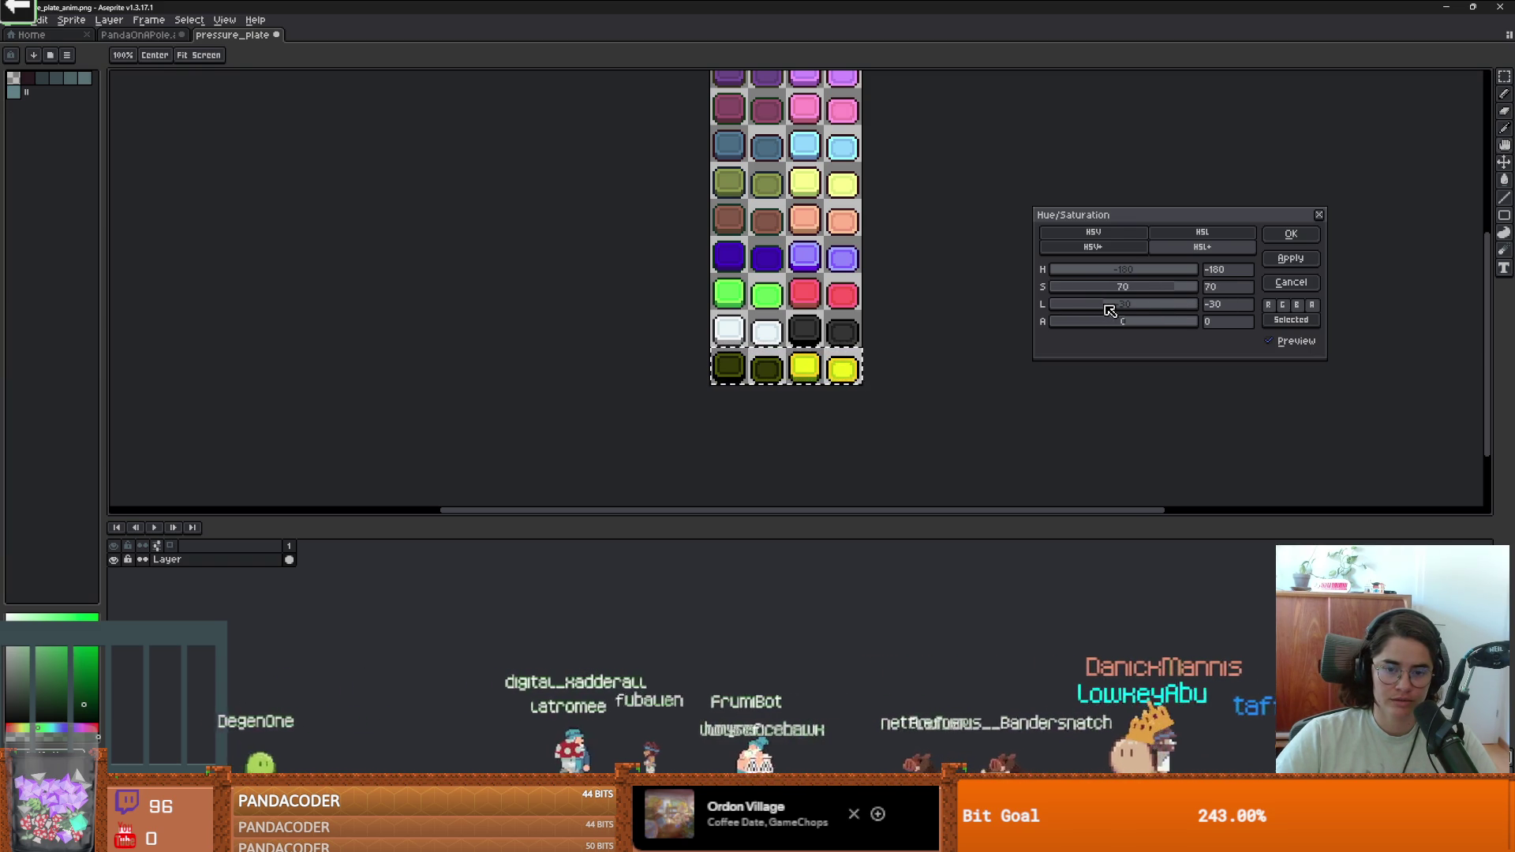
{"action": "mouse_move", "coordinate": [1136, 290]}
{"action": "left_mouse_down"}
{"action": "mouse_move", "coordinate": [1082, 287]}
{"action": "mouse_move", "coordinate": [1168, 307]}
{"action": "left_mouse_up"}
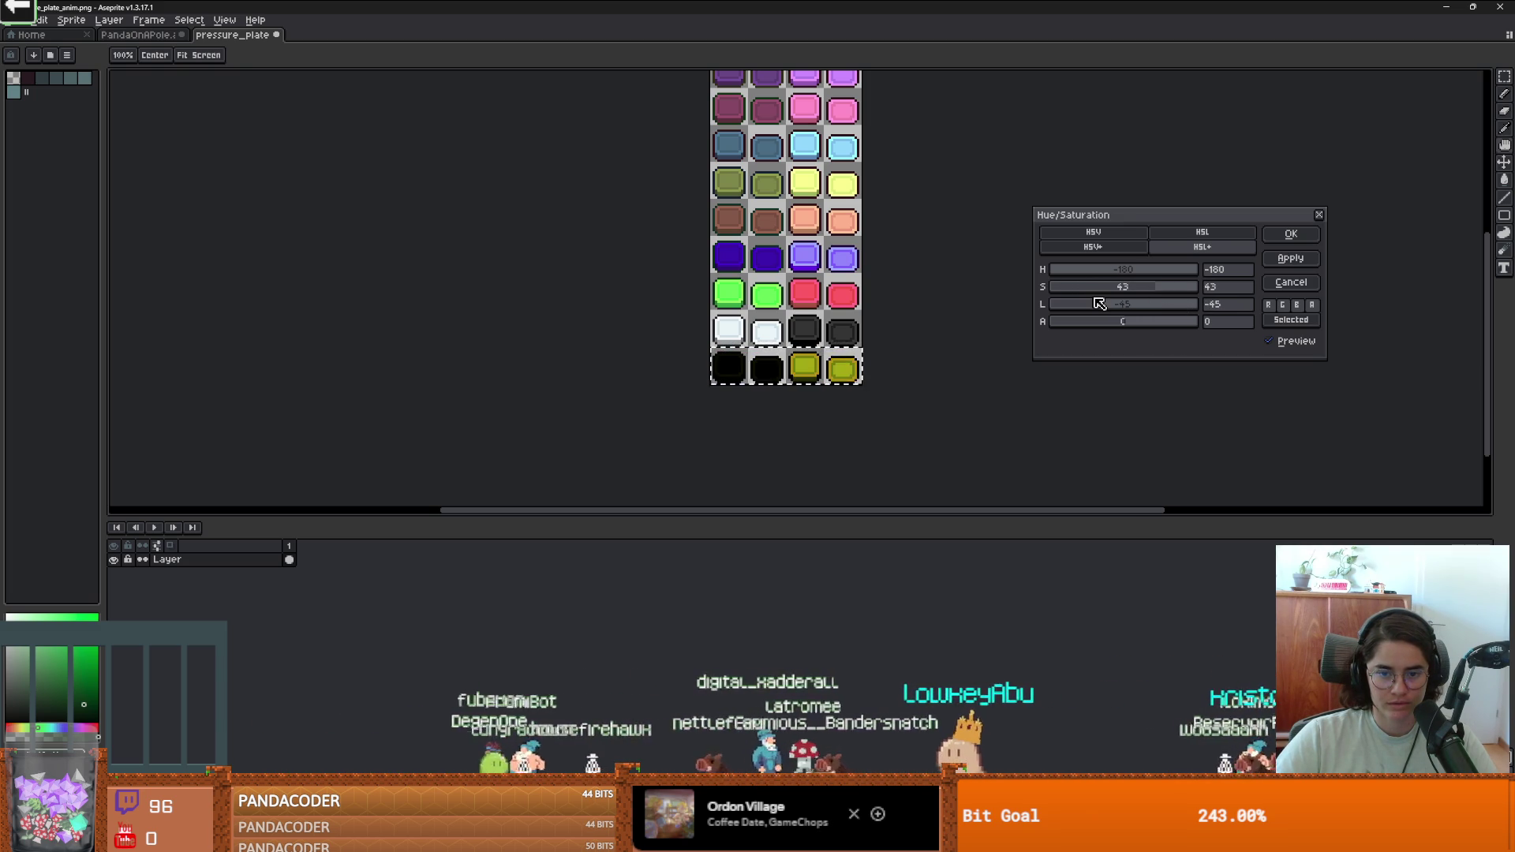
{"action": "left_click", "coordinate": [1319, 216]}
{"action": "scroll", "coordinate": [841, 237], "scroll_direction": "up", "scroll_amount": 1}
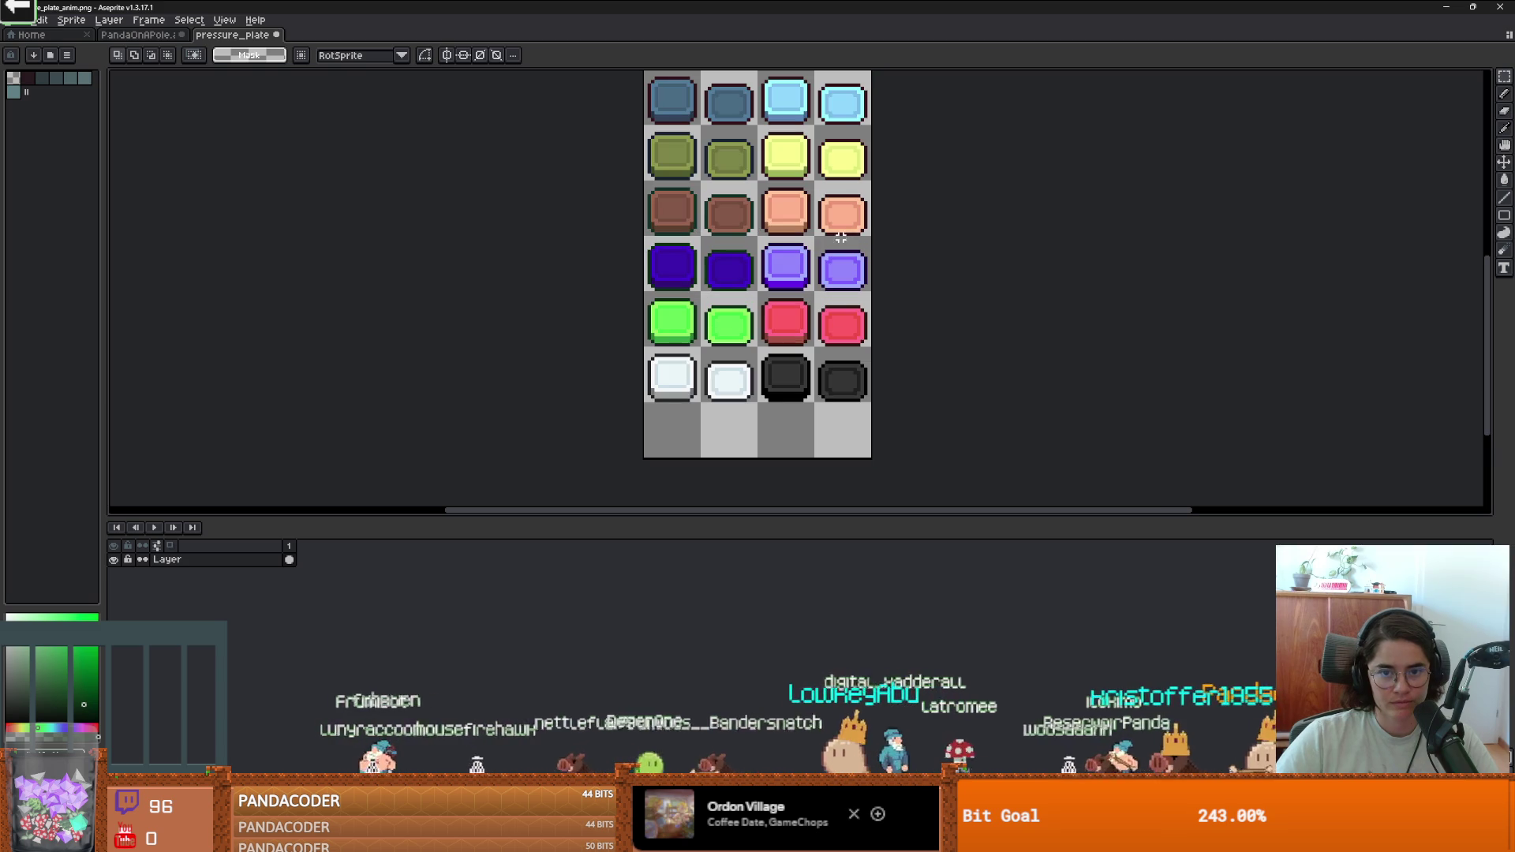
Copy the brown and peach plate row into the sheet's bottom slot.
{"action": "mouse_move", "coordinate": [873, 238]}
{"action": "left_mouse_down"}
{"action": "mouse_move", "coordinate": [524, 180]}
{"action": "mouse_move", "coordinate": [913, 244]}
{"action": "mouse_move", "coordinate": [872, 236]}
{"action": "left_mouse_up"}
{"action": "left_click", "coordinate": [563, 186]}
{"action": "key", "text": "ctrl+z"}
{"action": "key", "text": "ctrl+c"}
{"action": "key", "text": "ctrl+v"}
{"action": "left_click_drag", "start_coordinate": [783, 390], "coordinate": [774, 449]}
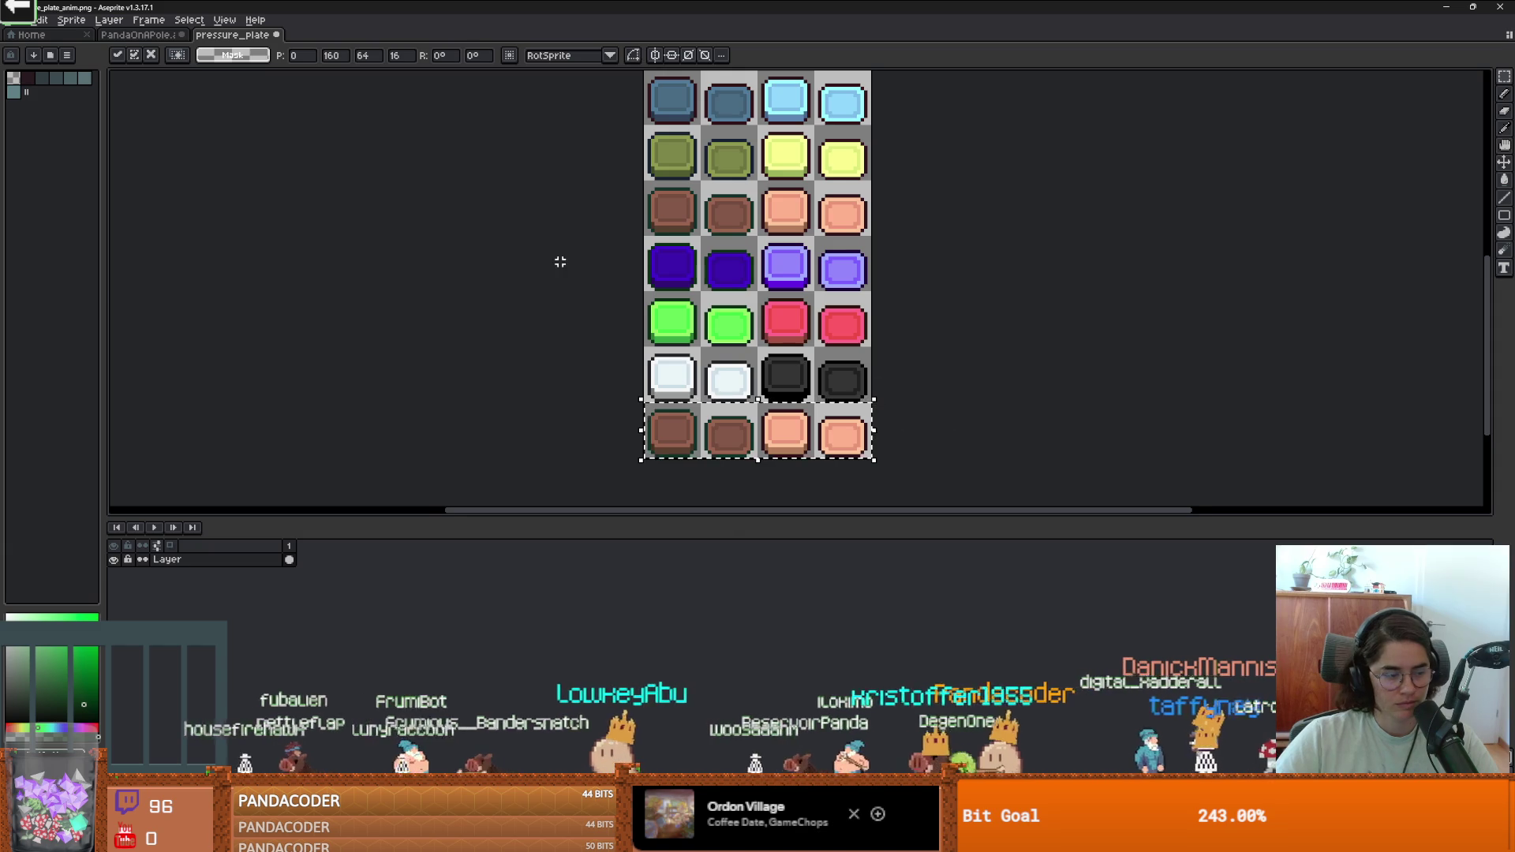
{"action": "scroll", "coordinate": [552, 253], "scroll_direction": "down", "scroll_amount": 3}
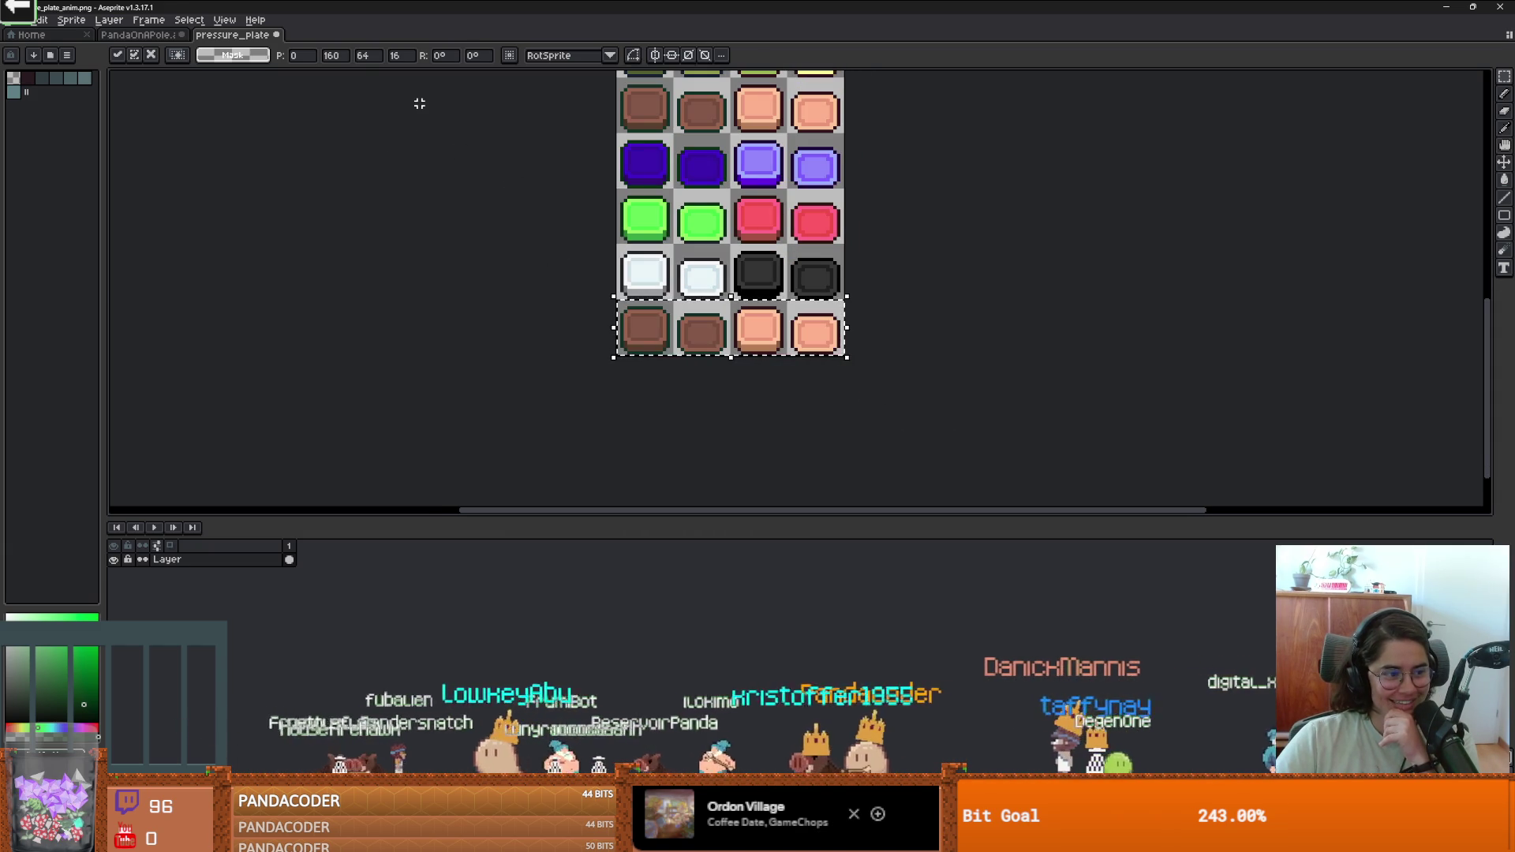
In Hue/Saturation, preview the bottom row shifted to purple and pink, then darkened.
{"action": "left_click", "coordinate": [41, 19]}
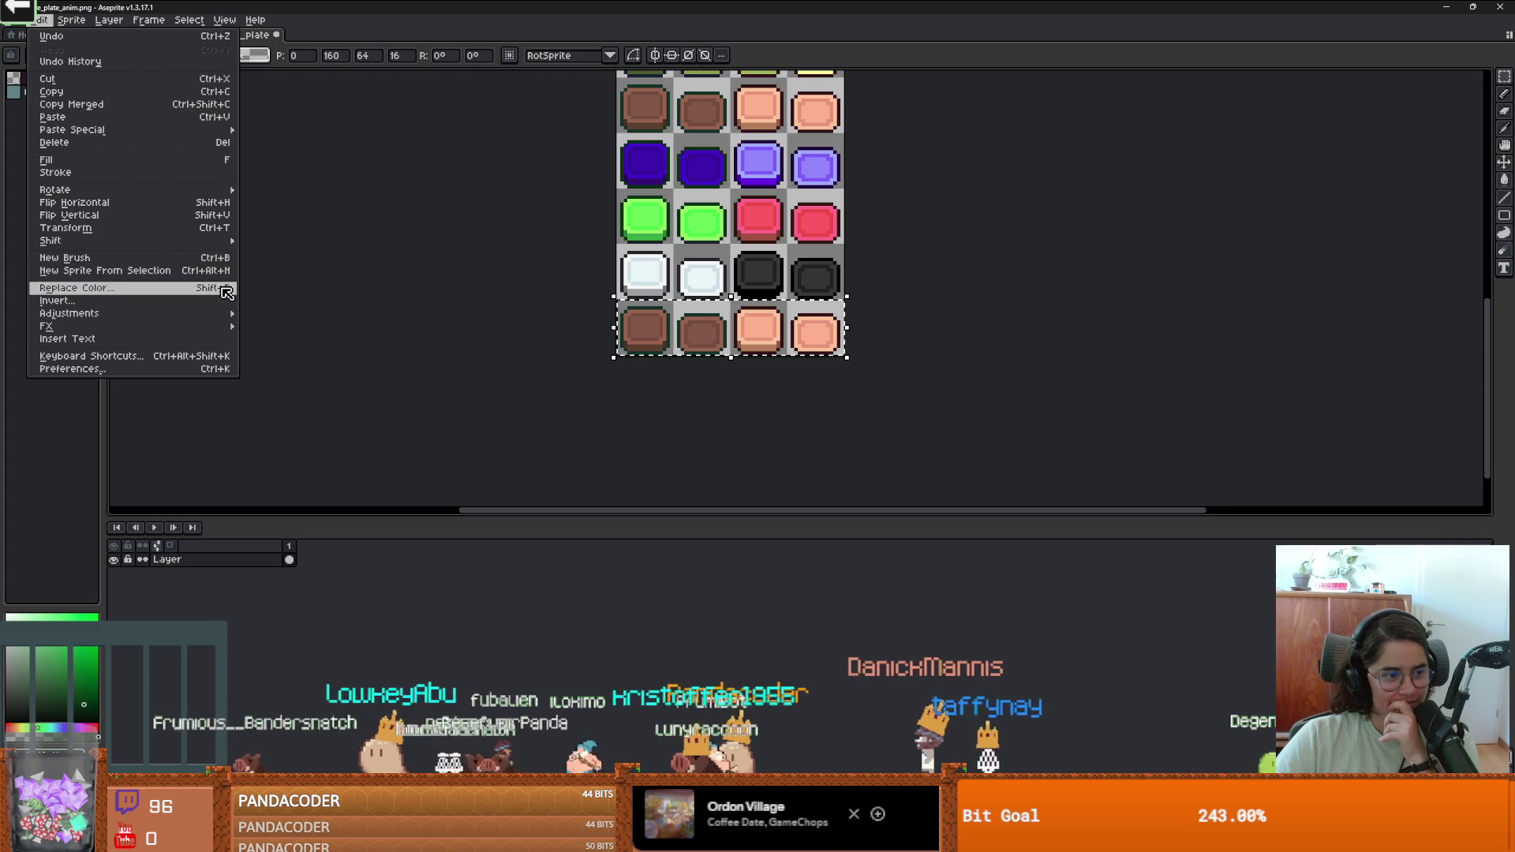
{"action": "mouse_move", "coordinate": [209, 313]}
{"action": "left_click", "coordinate": [348, 325]}
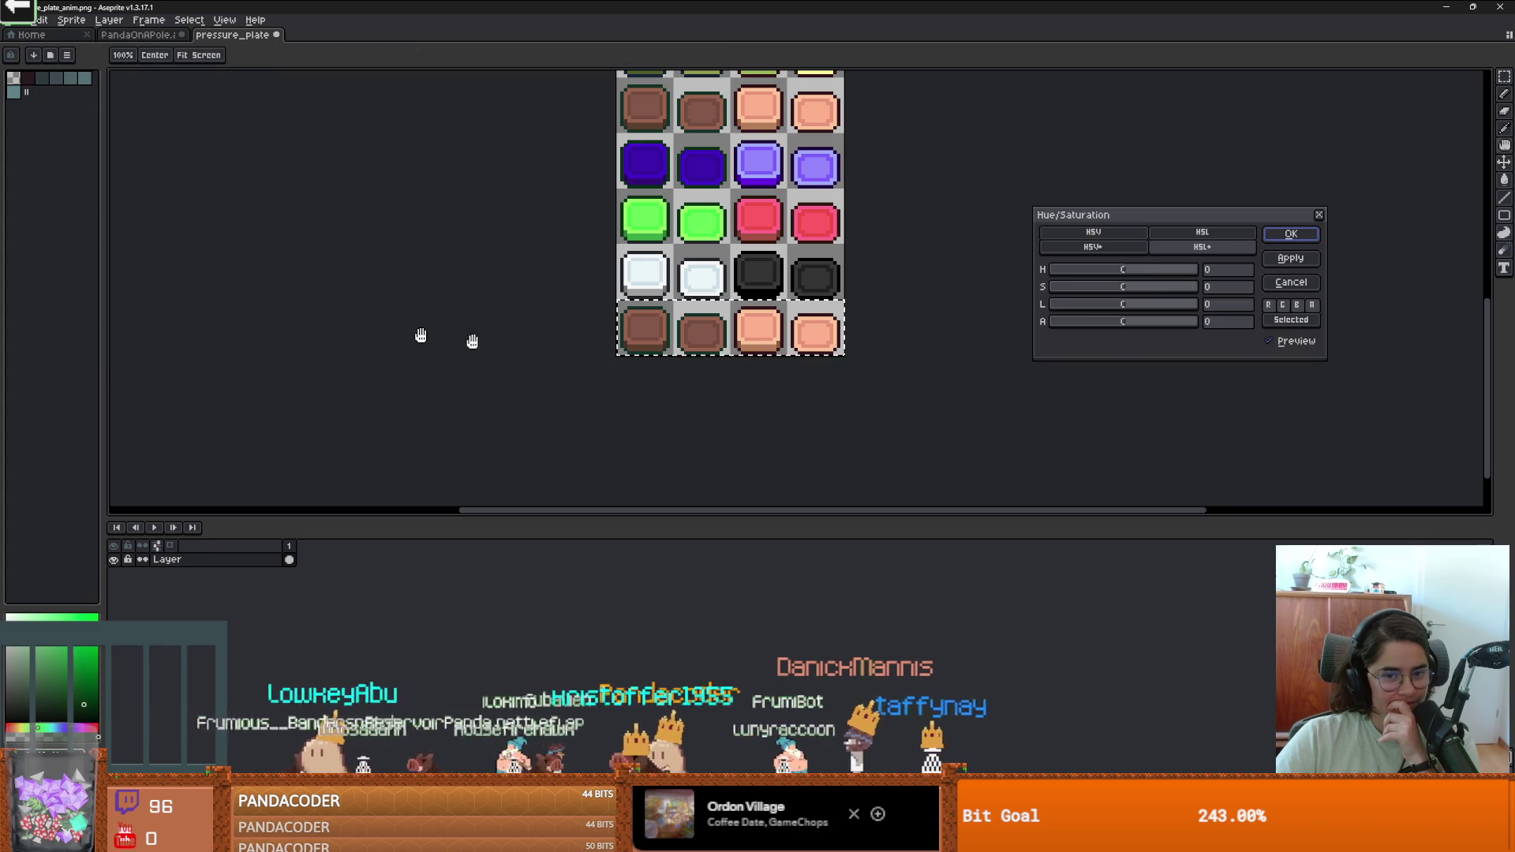
{"action": "left_click_drag", "start_coordinate": [1129, 269], "coordinate": [1099, 270]}
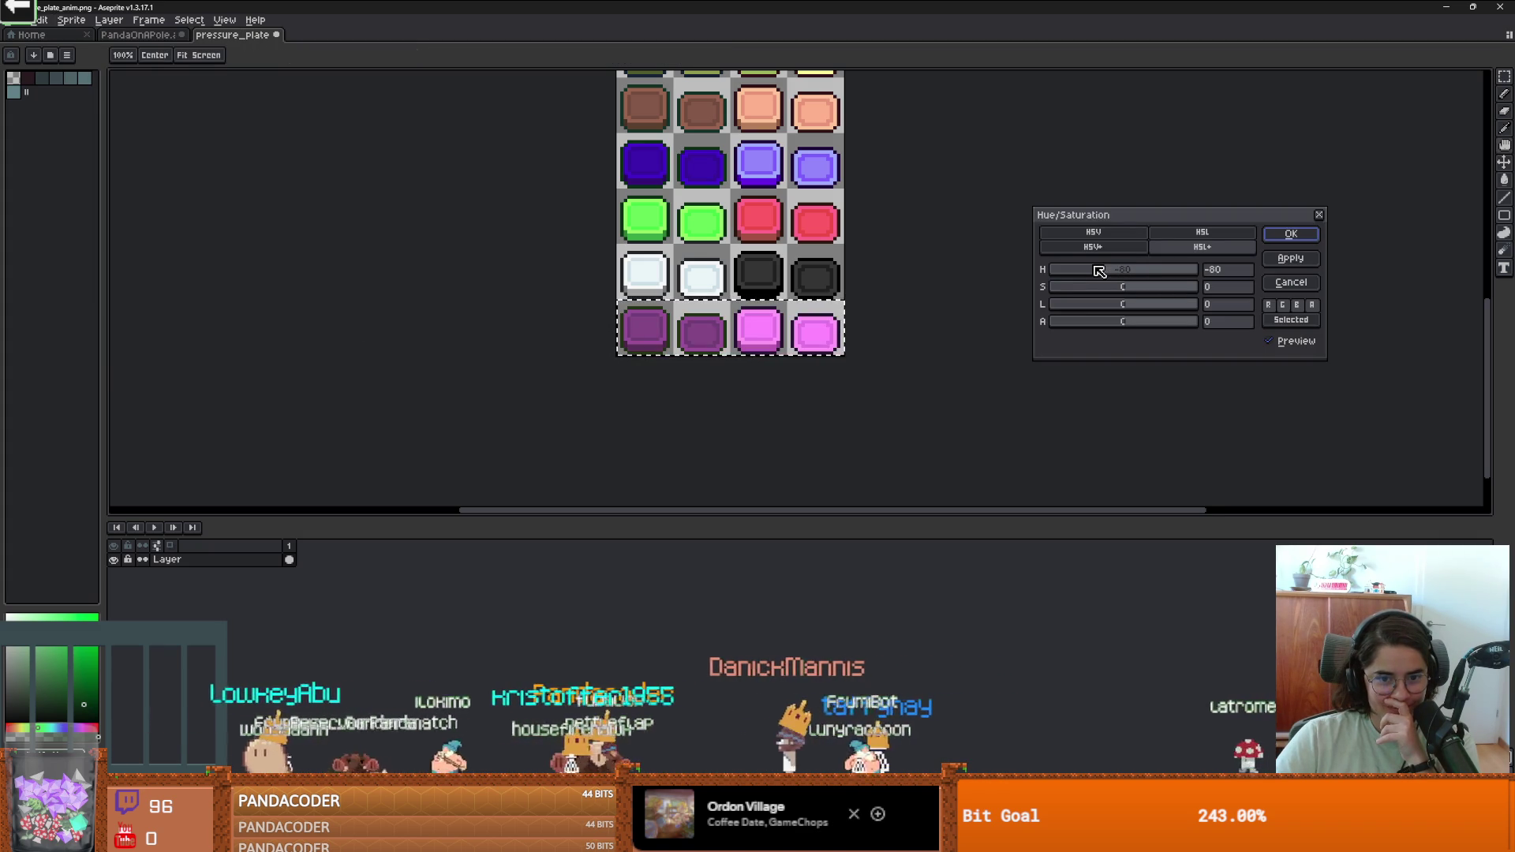
{"action": "scroll", "coordinate": [866, 264], "scroll_direction": "down", "scroll_amount": 1}
{"action": "mouse_move", "coordinate": [866, 263]}
{"action": "left_mouse_down"}
{"action": "mouse_move", "coordinate": [785, 348]}
{"action": "mouse_move", "coordinate": [787, 367]}
{"action": "left_mouse_up"}
{"action": "scroll", "coordinate": [788, 364], "scroll_direction": "down", "scroll_amount": 1}
{"action": "scroll", "coordinate": [789, 363], "scroll_direction": "up", "scroll_amount": 1}
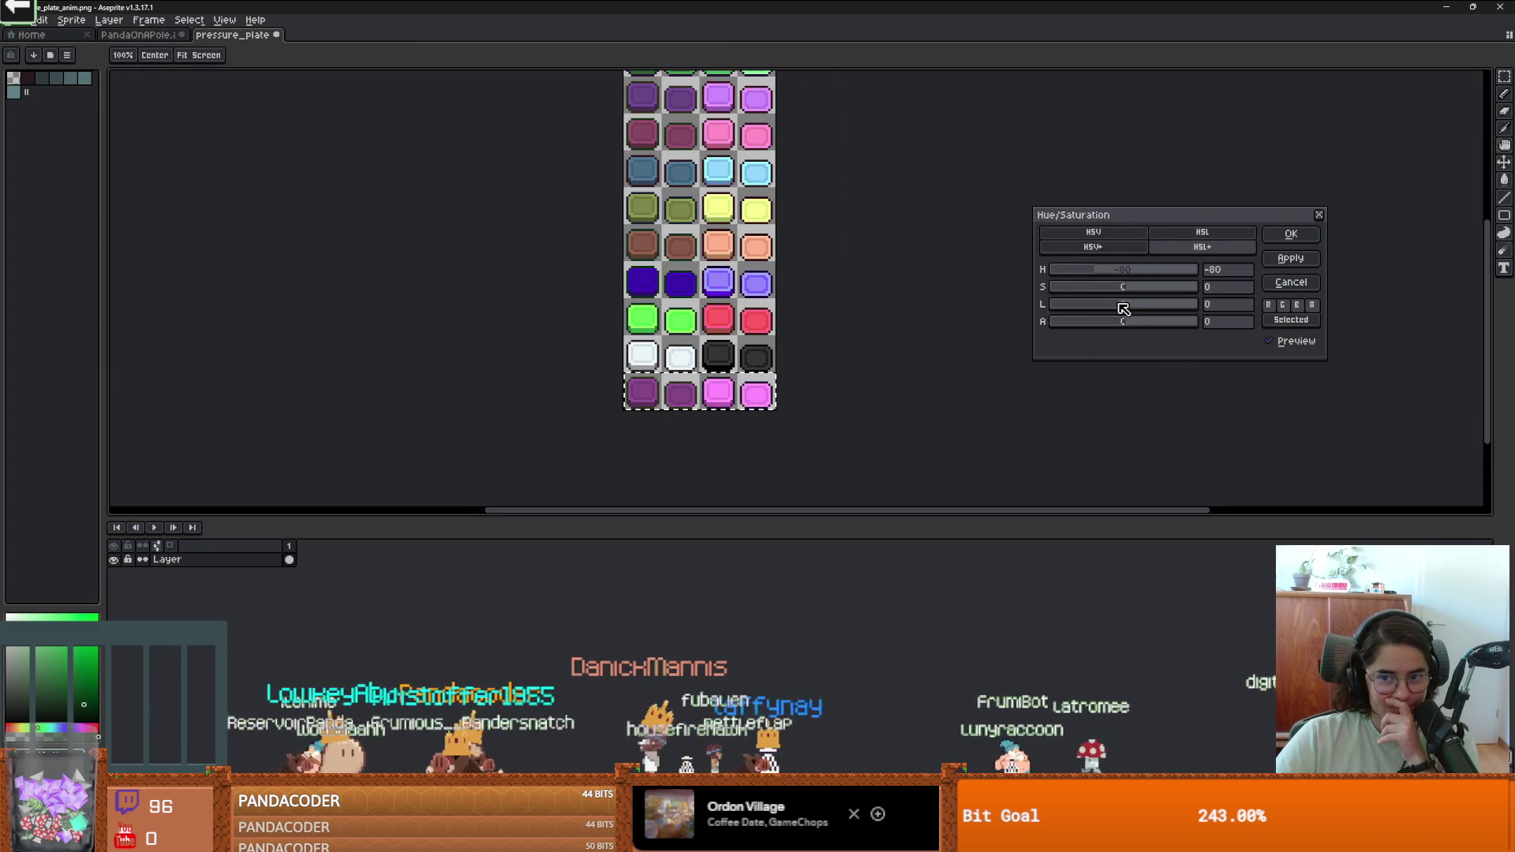
{"action": "left_click_drag", "start_coordinate": [1124, 309], "coordinate": [1119, 309]}
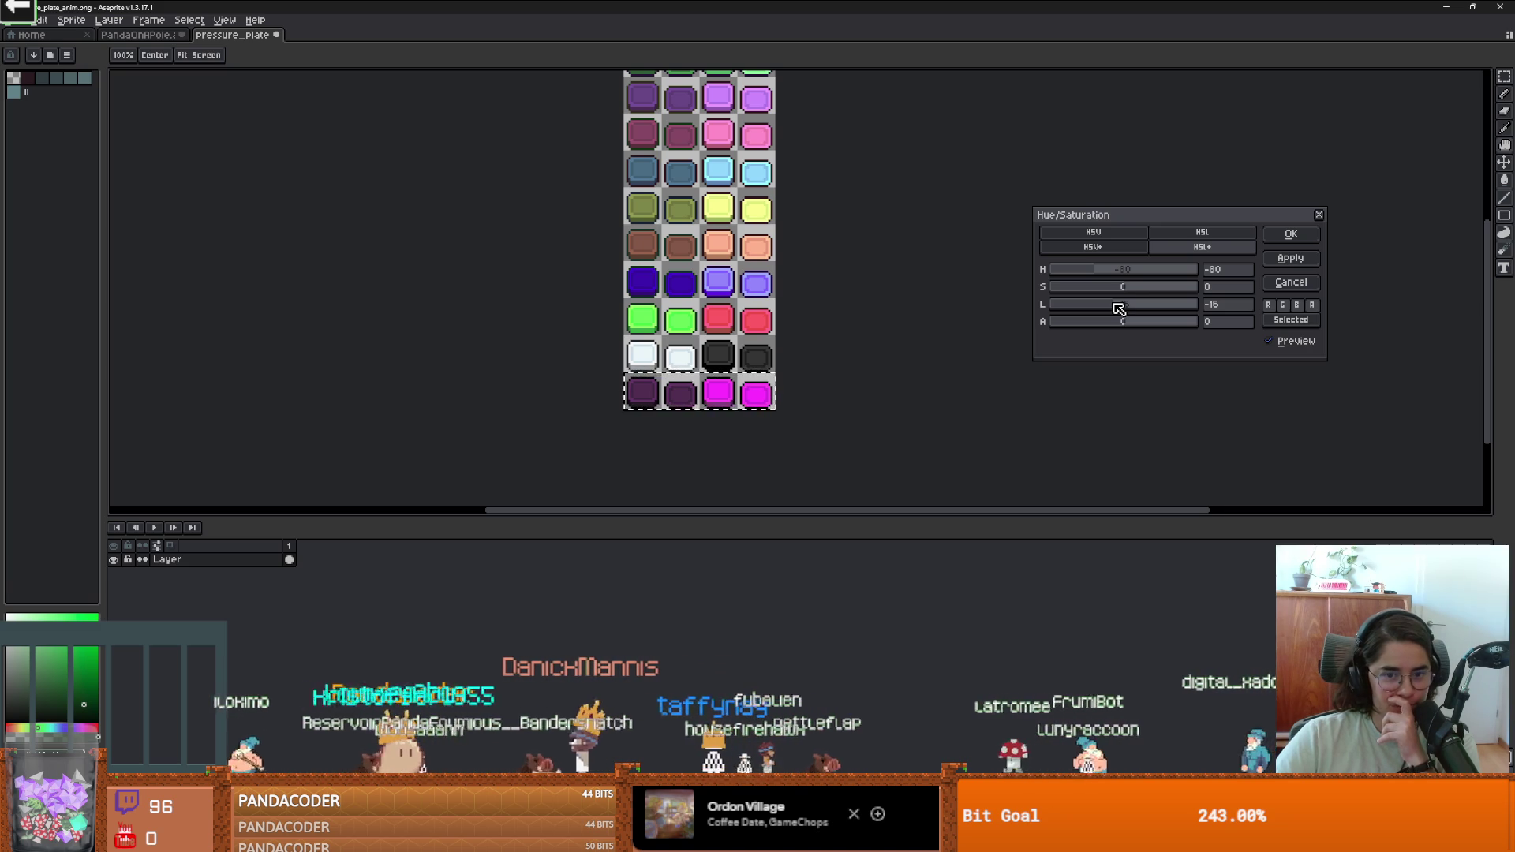
Try higher saturation and red, cyan and green hues, then close without applying.
{"action": "left_click_drag", "start_coordinate": [865, 283], "coordinate": [847, 328]}
{"action": "left_click", "coordinate": [1131, 286]}
{"action": "left_click_drag", "start_coordinate": [1130, 286], "coordinate": [1099, 272]}
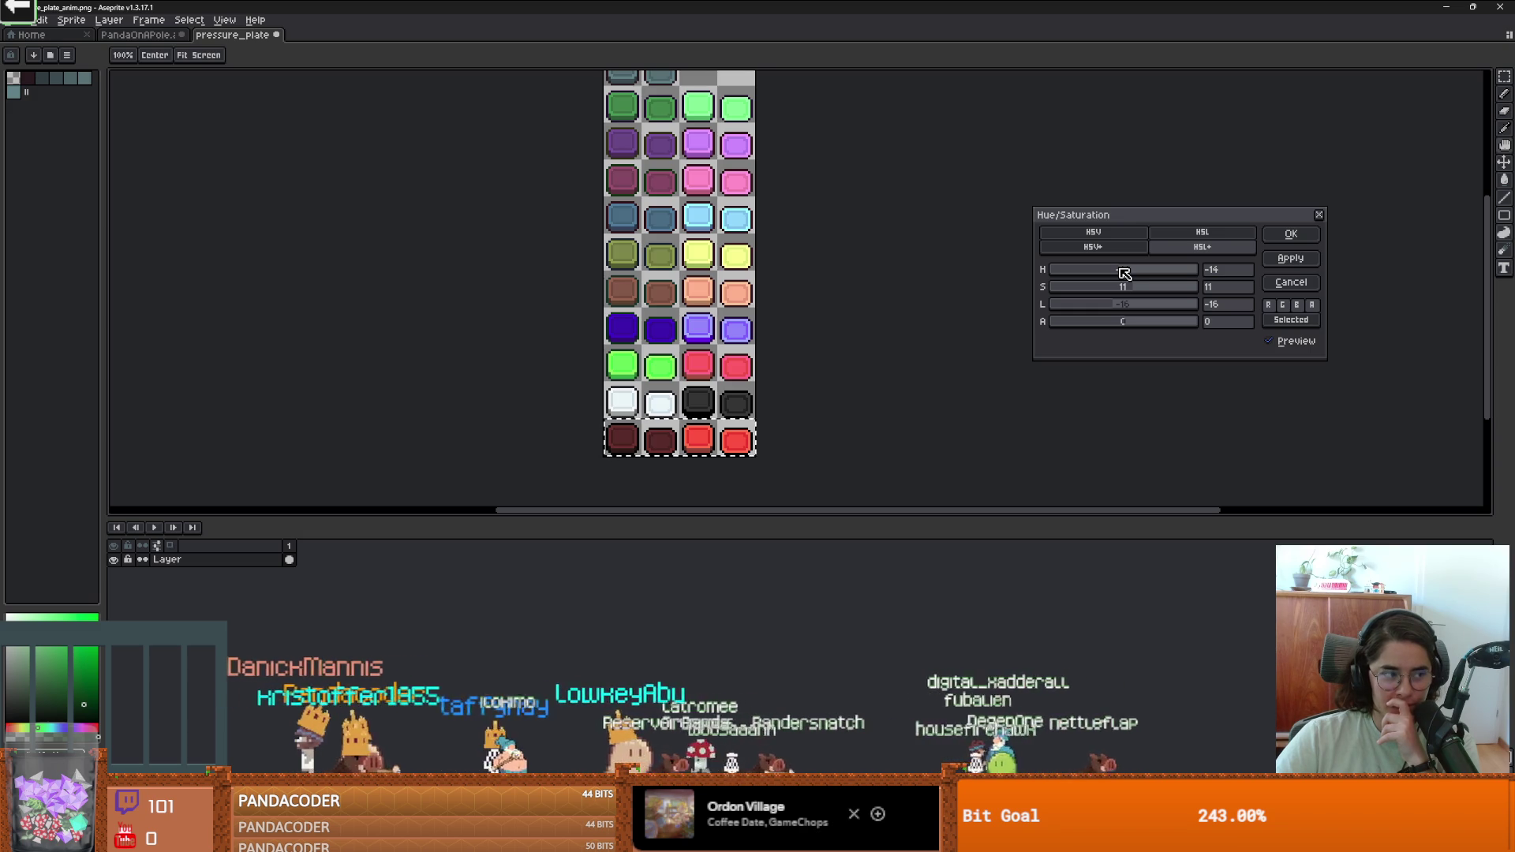
{"action": "left_click_drag", "start_coordinate": [1135, 271], "coordinate": [1157, 274]}
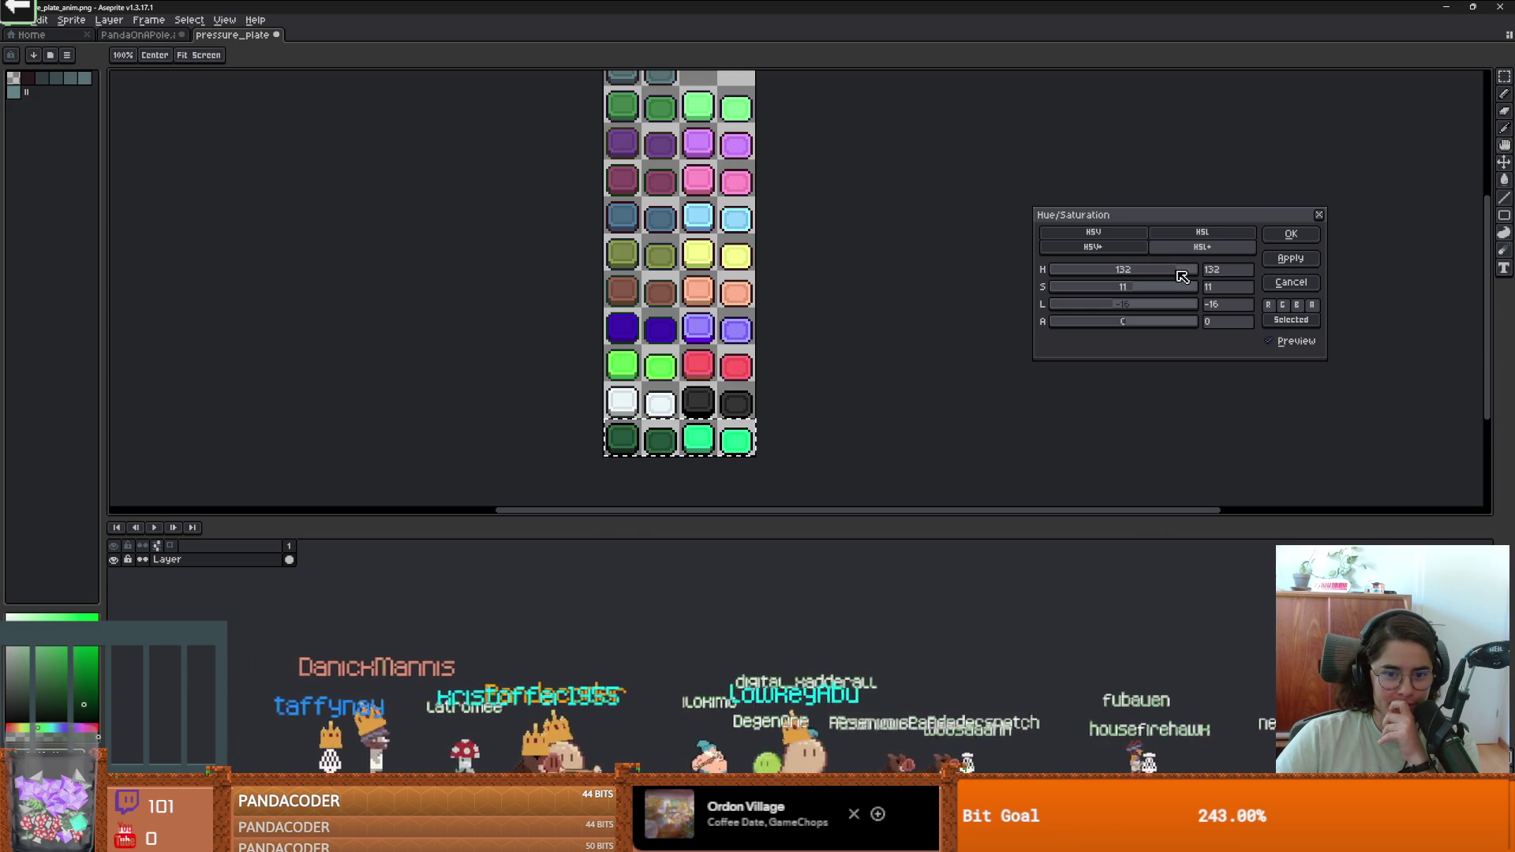
{"action": "mouse_move", "coordinate": [1197, 276]}
{"action": "left_mouse_down"}
{"action": "mouse_move", "coordinate": [1181, 277]}
{"action": "mouse_move", "coordinate": [1214, 276]}
{"action": "left_mouse_up"}
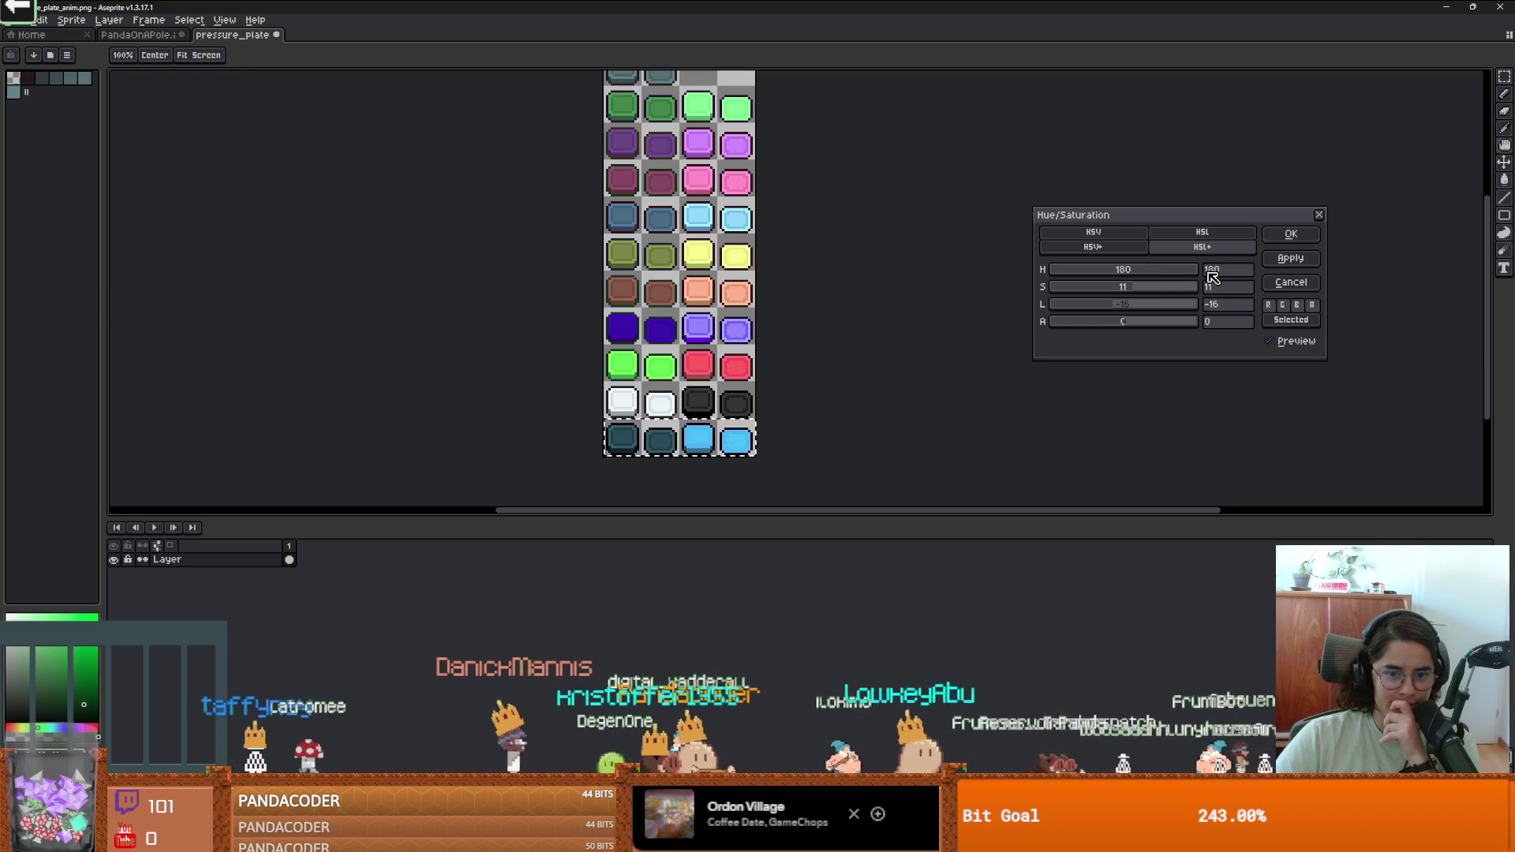
{"action": "scroll", "coordinate": [907, 366], "scroll_direction": "up", "scroll_amount": 2}
{"action": "scroll", "coordinate": [903, 352], "scroll_direction": "down", "scroll_amount": 1}
{"action": "scroll", "coordinate": [838, 341], "scroll_direction": "up", "scroll_amount": 1}
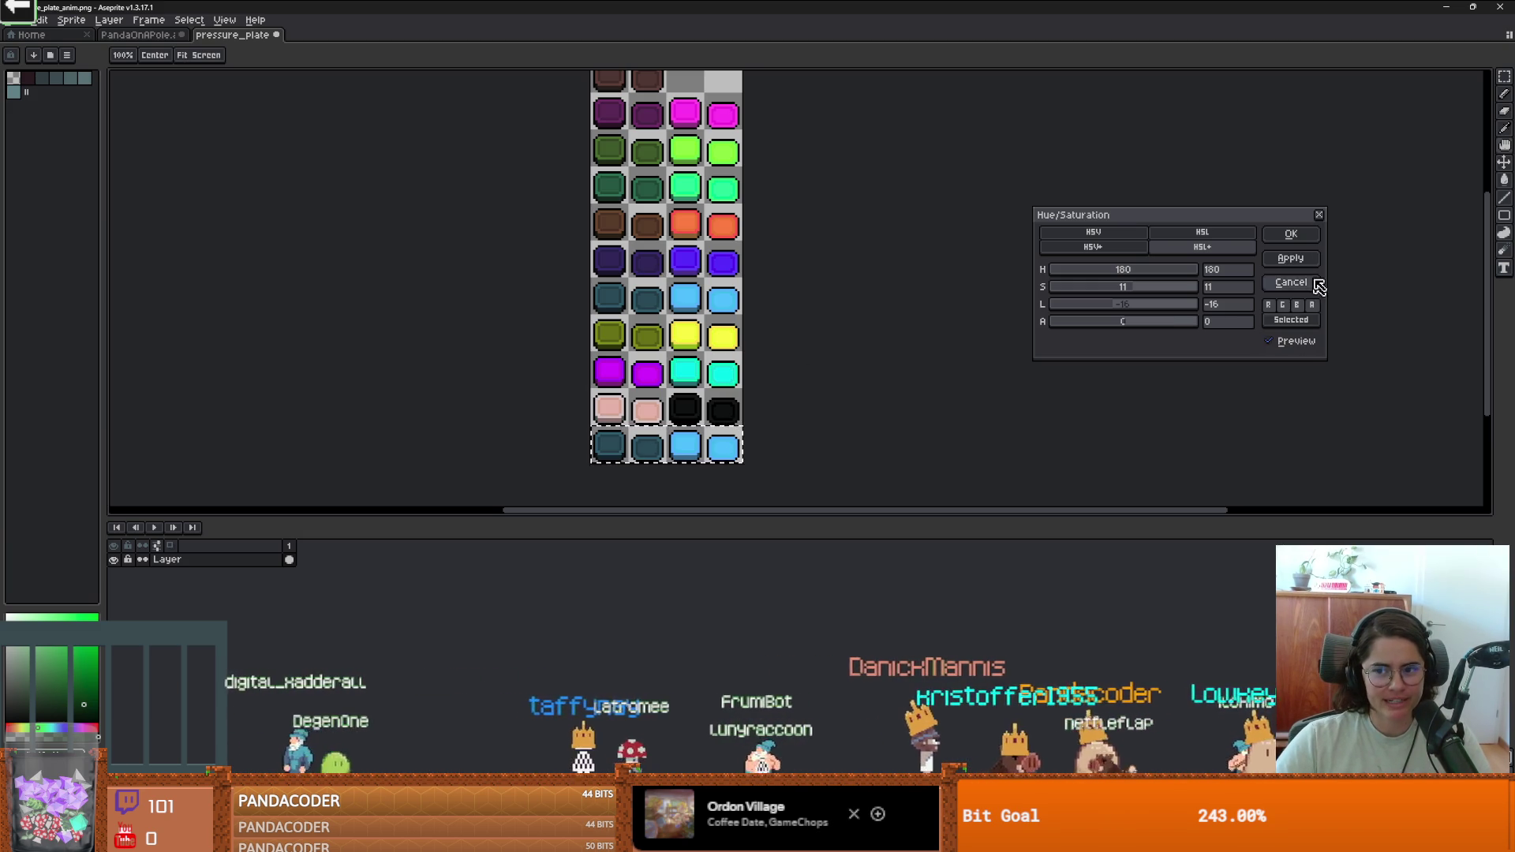
{"action": "left_click", "coordinate": [1319, 215]}
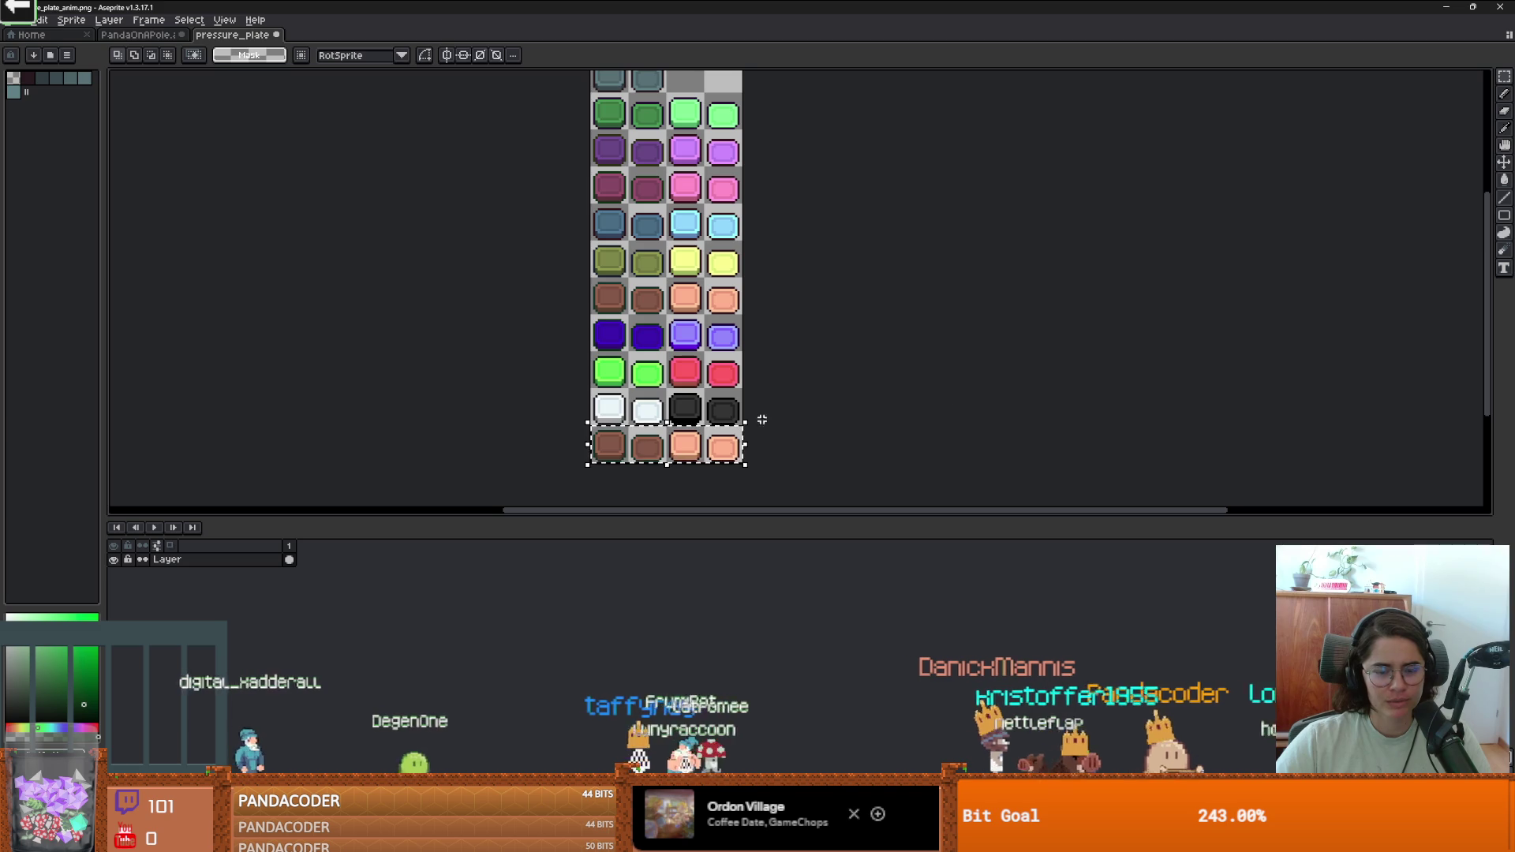
Dismiss Hue/Saturation unchanged and bring up the Color Curve adjustment instead.
{"action": "left_click", "coordinate": [43, 20]}
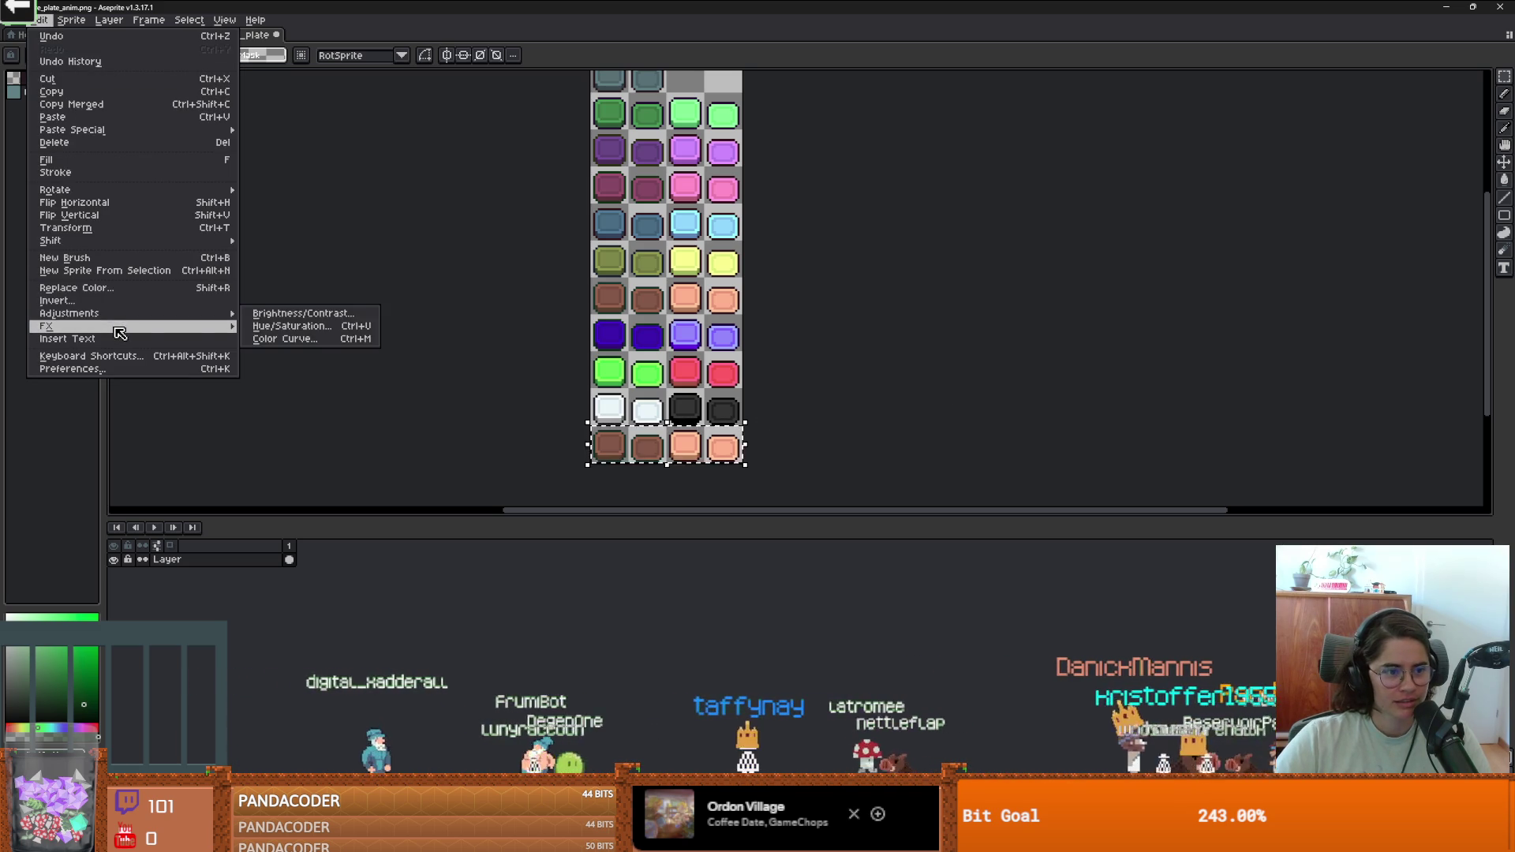
{"action": "mouse_move", "coordinate": [122, 332]}
{"action": "mouse_move", "coordinate": [213, 314]}
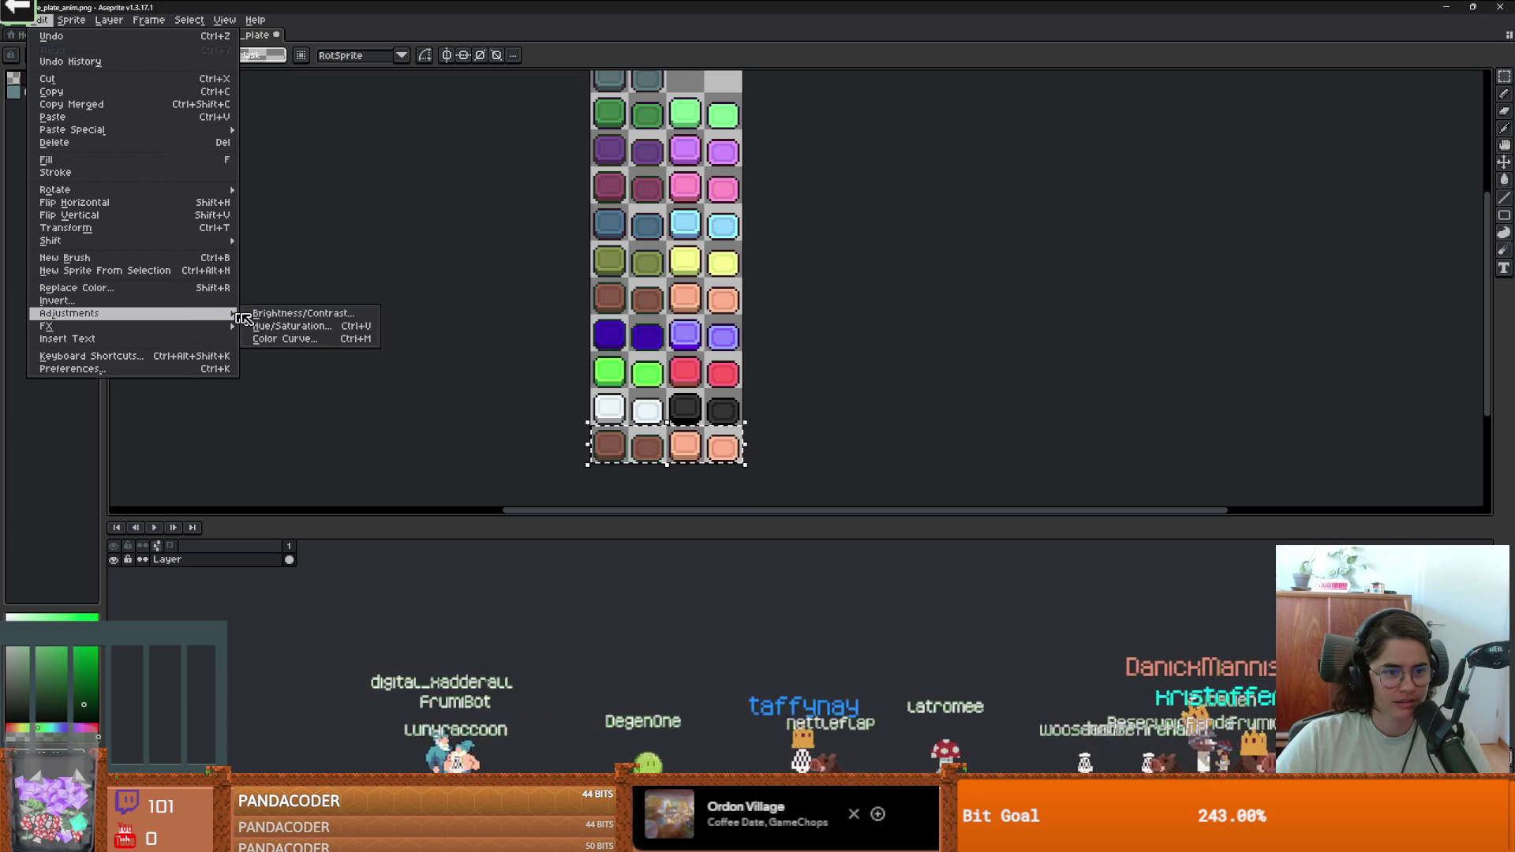
{"action": "left_click", "coordinate": [310, 327]}
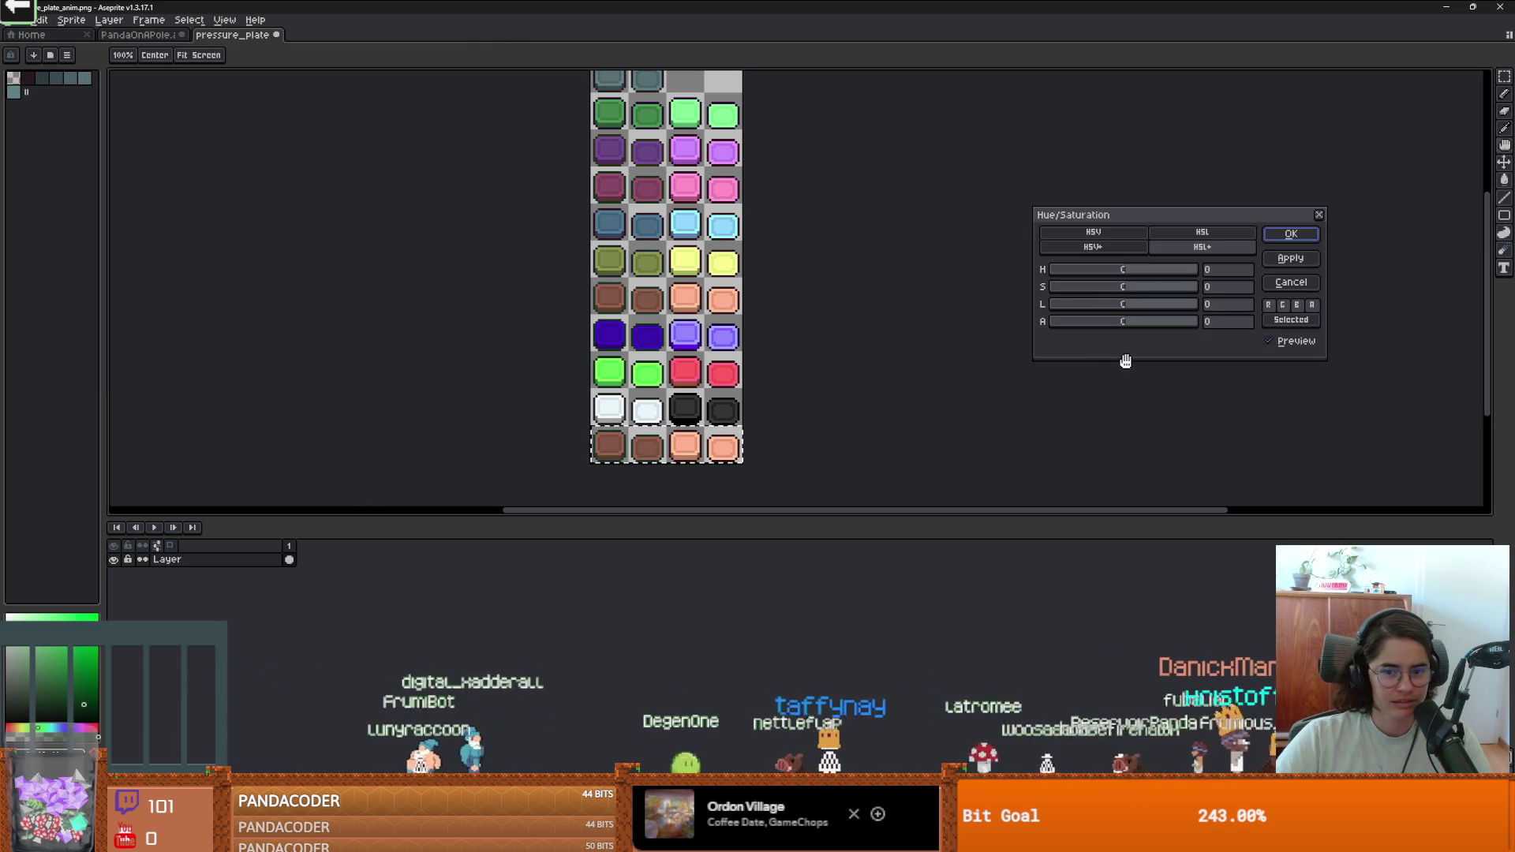
{"action": "left_click", "coordinate": [1323, 215]}
{"action": "left_click", "coordinate": [41, 20]}
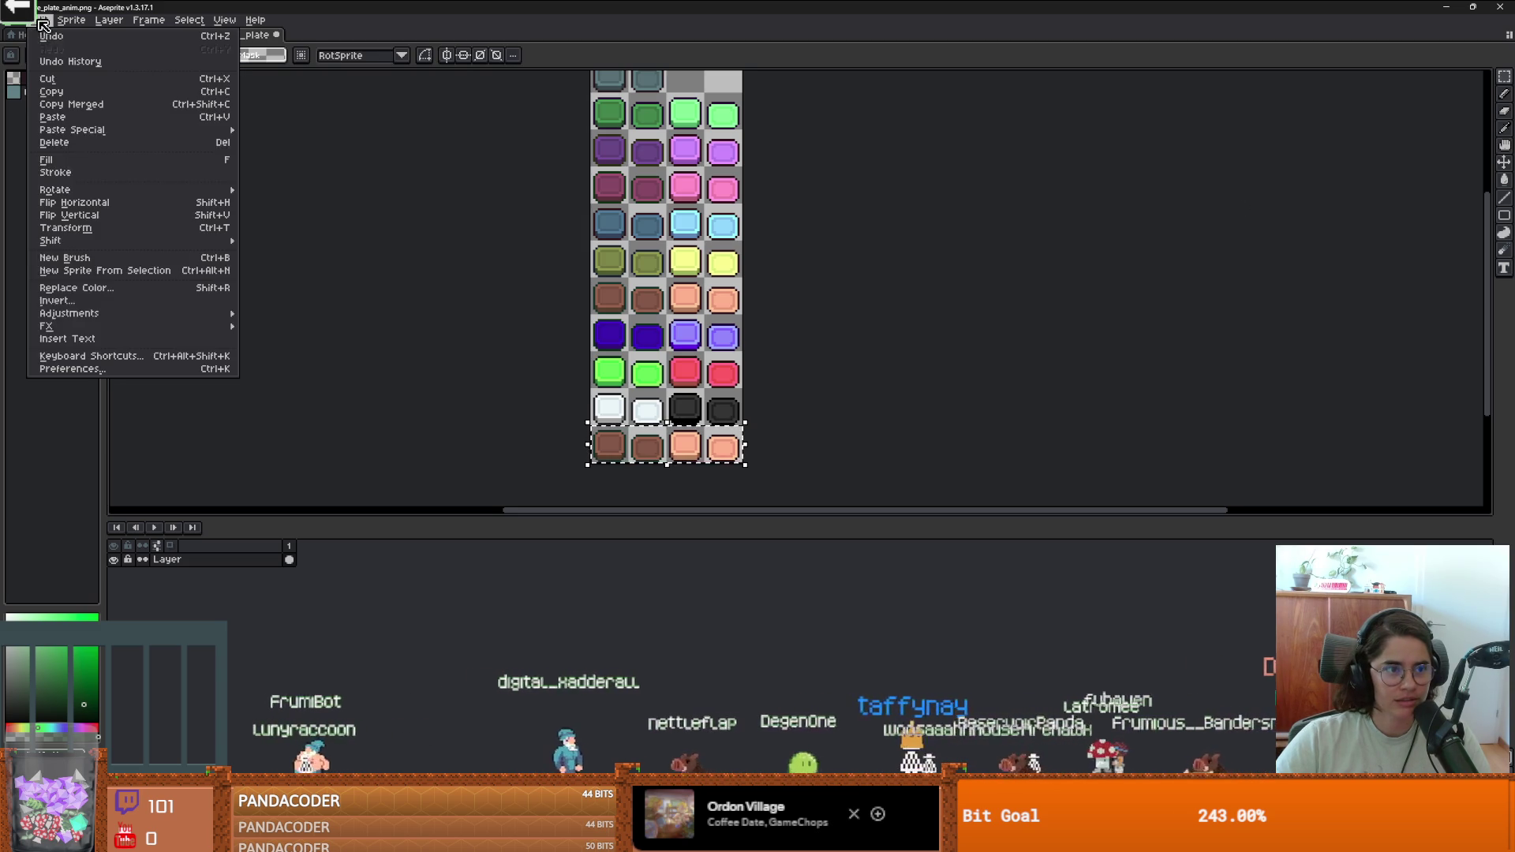
{"action": "mouse_move", "coordinate": [150, 313]}
{"action": "left_click", "coordinate": [310, 339]}
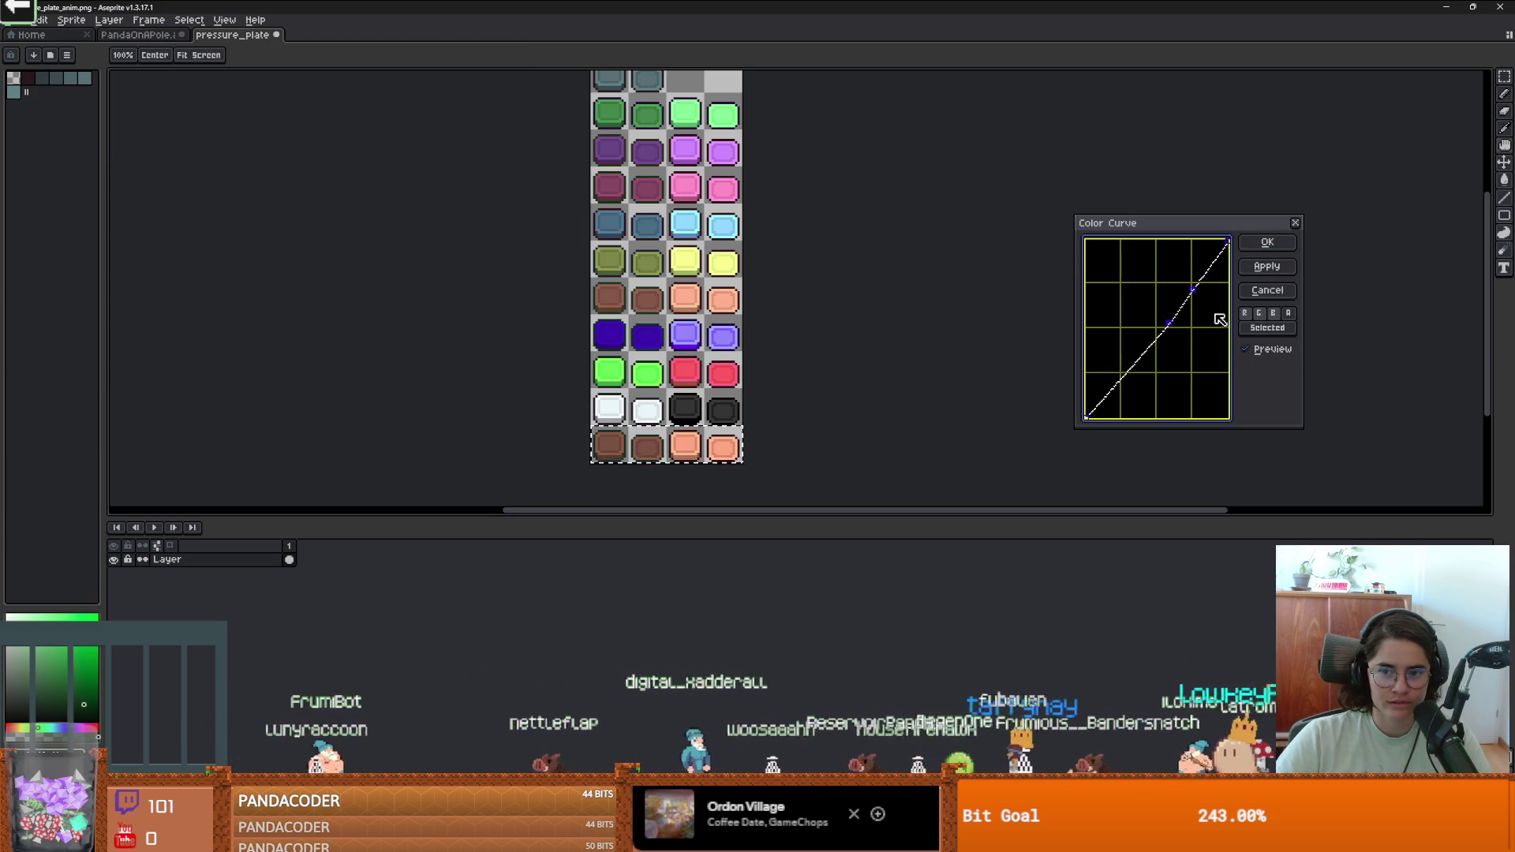
Reshape the colour curve to brighten and shift the bottom-row plate tones.
{"action": "left_click_drag", "start_coordinate": [1197, 287], "coordinate": [1150, 267]}
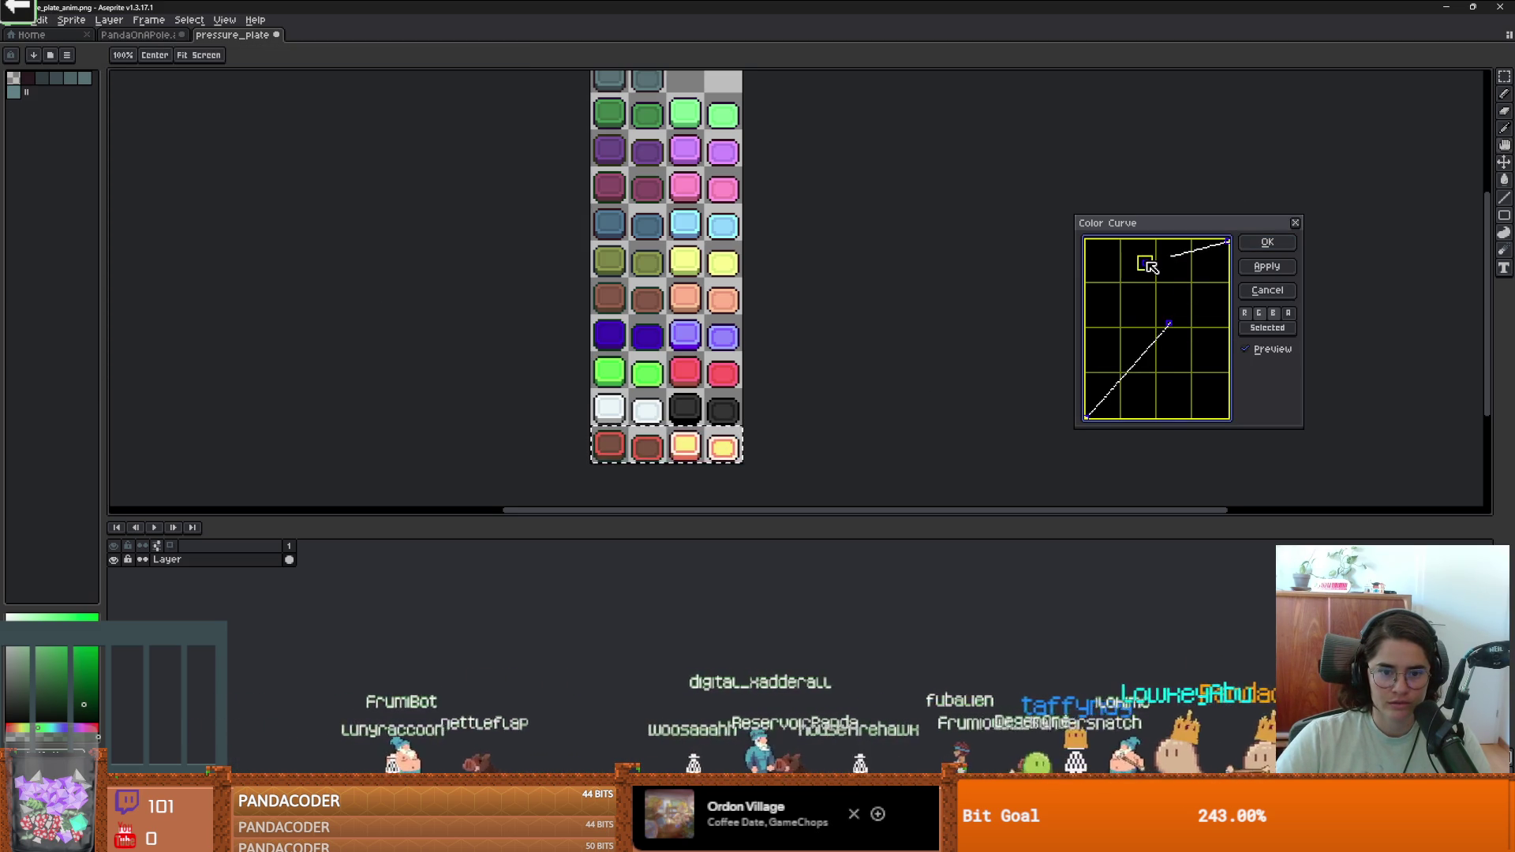
{"action": "mouse_move", "coordinate": [1168, 339]}
{"action": "left_mouse_down"}
{"action": "mouse_move", "coordinate": [1189, 345]}
{"action": "mouse_move", "coordinate": [1199, 392]}
{"action": "mouse_move", "coordinate": [1159, 345]}
{"action": "mouse_move", "coordinate": [1089, 339]}
{"action": "mouse_move", "coordinate": [1108, 359]}
{"action": "mouse_move", "coordinate": [1149, 339]}
{"action": "mouse_move", "coordinate": [1113, 355]}
{"action": "left_mouse_up"}
{"action": "mouse_move", "coordinate": [1147, 263]}
{"action": "left_mouse_down"}
{"action": "mouse_move", "coordinate": [1184, 320]}
{"action": "mouse_move", "coordinate": [1146, 317]}
{"action": "mouse_move", "coordinate": [1180, 303]}
{"action": "left_mouse_up"}
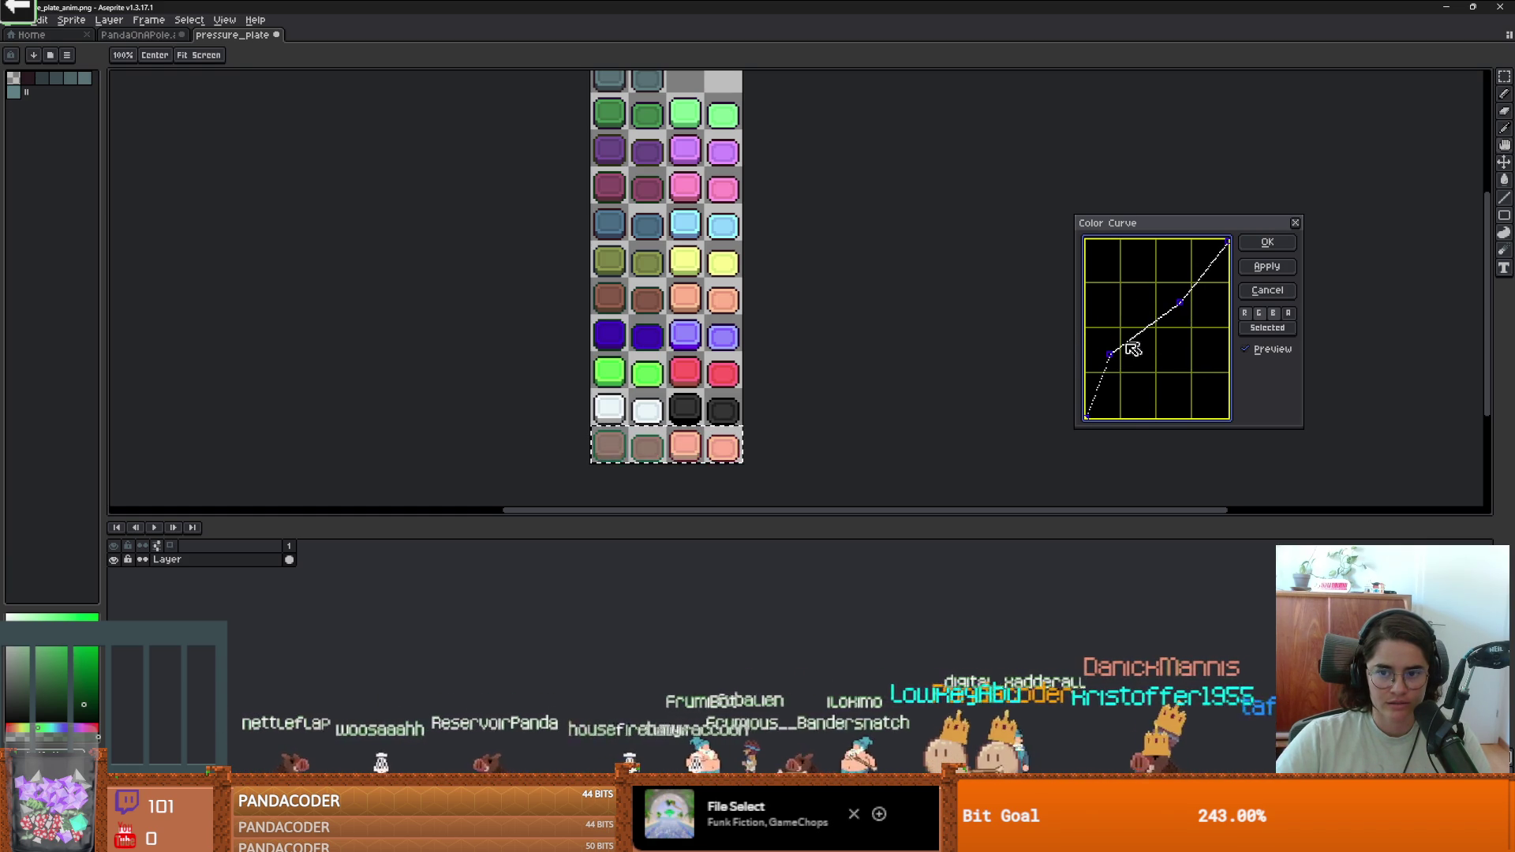
{"action": "left_click_drag", "start_coordinate": [1113, 359], "coordinate": [1180, 278]}
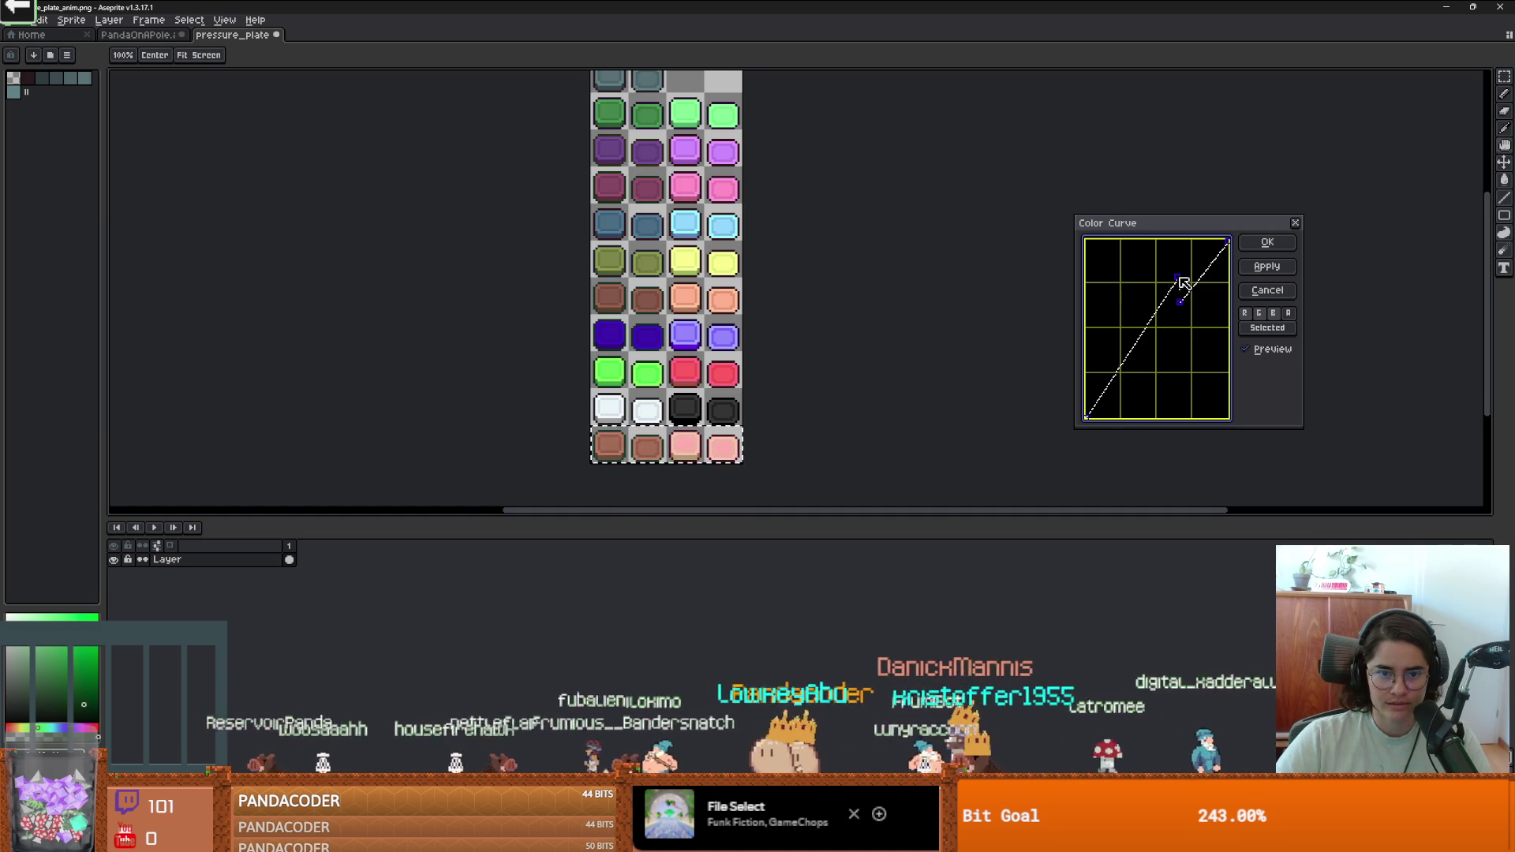
{"action": "mouse_move", "coordinate": [1205, 296]}
{"action": "left_mouse_down"}
{"action": "mouse_move", "coordinate": [1126, 334]}
{"action": "mouse_move", "coordinate": [1150, 273]}
{"action": "mouse_move", "coordinate": [1191, 331]}
{"action": "mouse_move", "coordinate": [1205, 318]}
{"action": "left_mouse_up"}
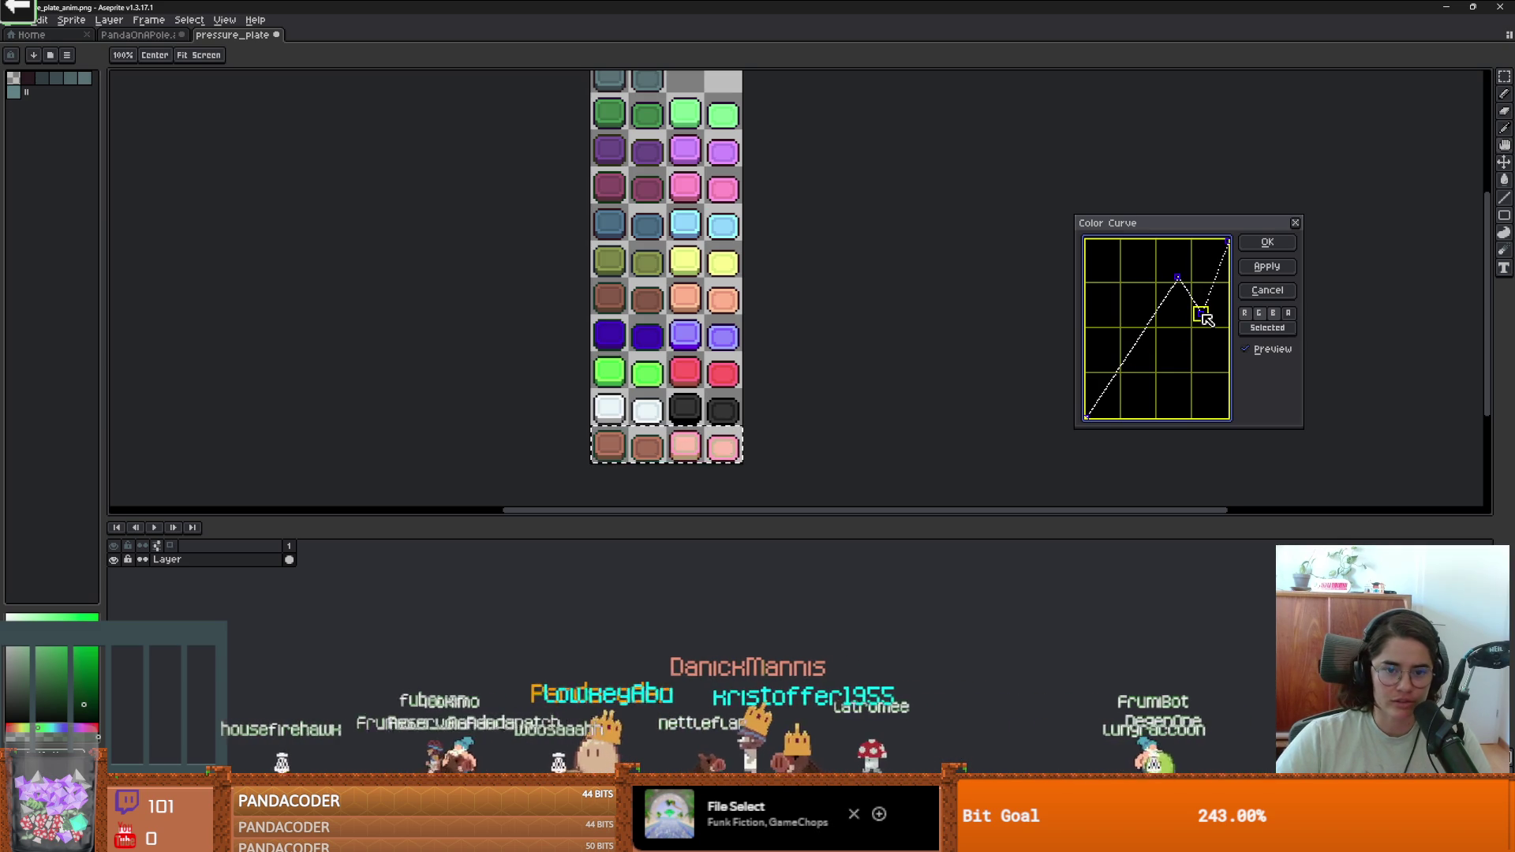
{"action": "mouse_move", "coordinate": [1178, 280]}
{"action": "left_mouse_down"}
{"action": "mouse_move", "coordinate": [1134, 337]}
{"action": "mouse_move", "coordinate": [1148, 304]}
{"action": "mouse_move", "coordinate": [1146, 318]}
{"action": "left_mouse_up"}
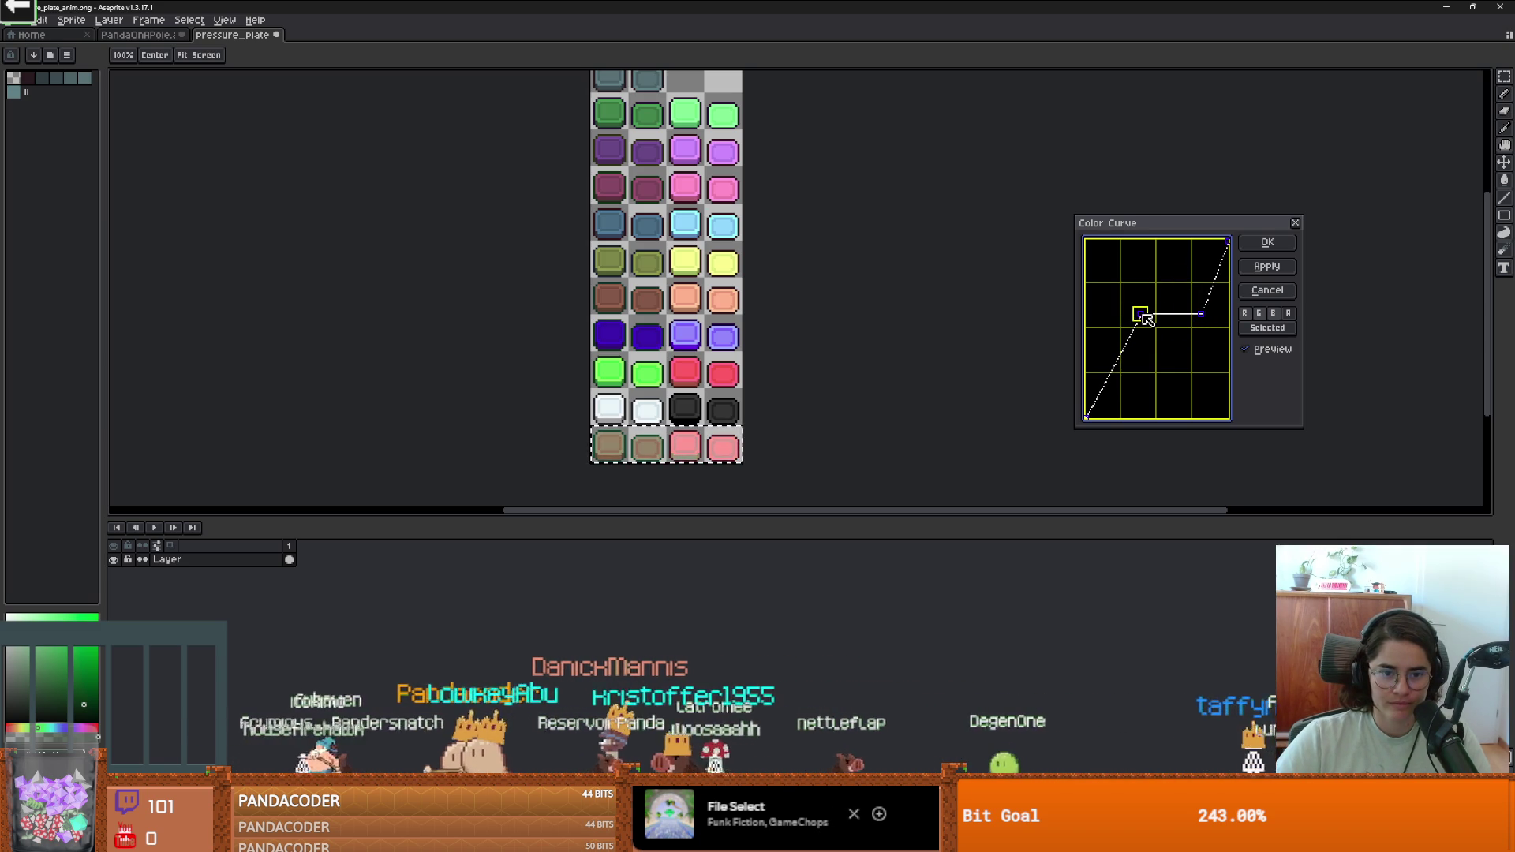
{"action": "scroll", "coordinate": [769, 395], "scroll_direction": "down", "scroll_amount": 1}
{"action": "scroll", "coordinate": [768, 395], "scroll_direction": "up", "scroll_amount": 2}
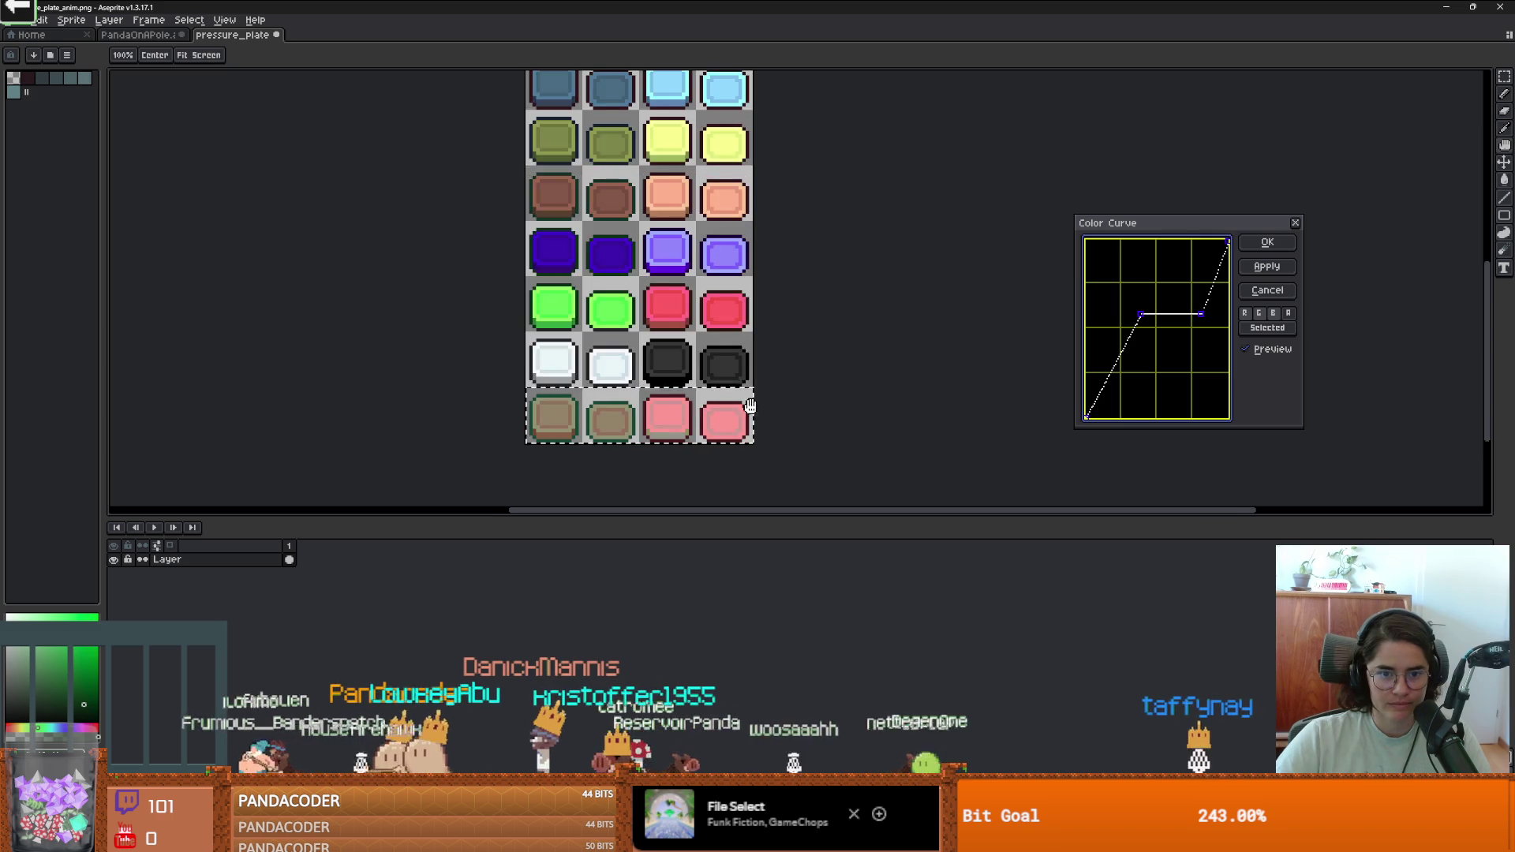
{"action": "scroll", "coordinate": [769, 395], "scroll_direction": "down", "scroll_amount": 1}
{"action": "left_click_drag", "start_coordinate": [786, 384], "coordinate": [764, 409]}
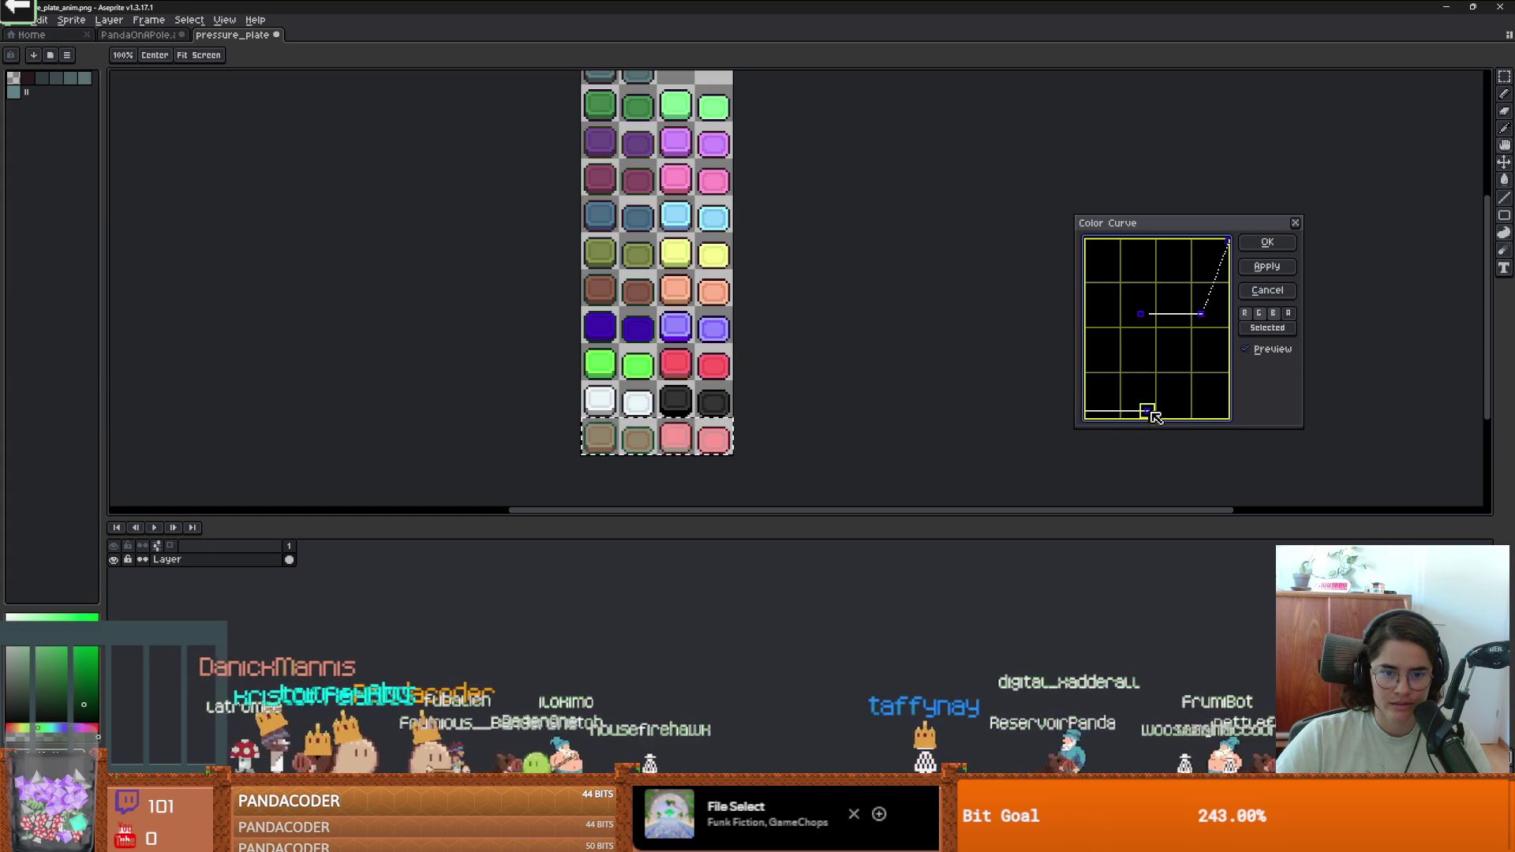
Drag the lower curve points to darken the row and tint it plum and pink across all channels.
{"action": "left_click_drag", "start_coordinate": [1099, 401], "coordinate": [1102, 381]}
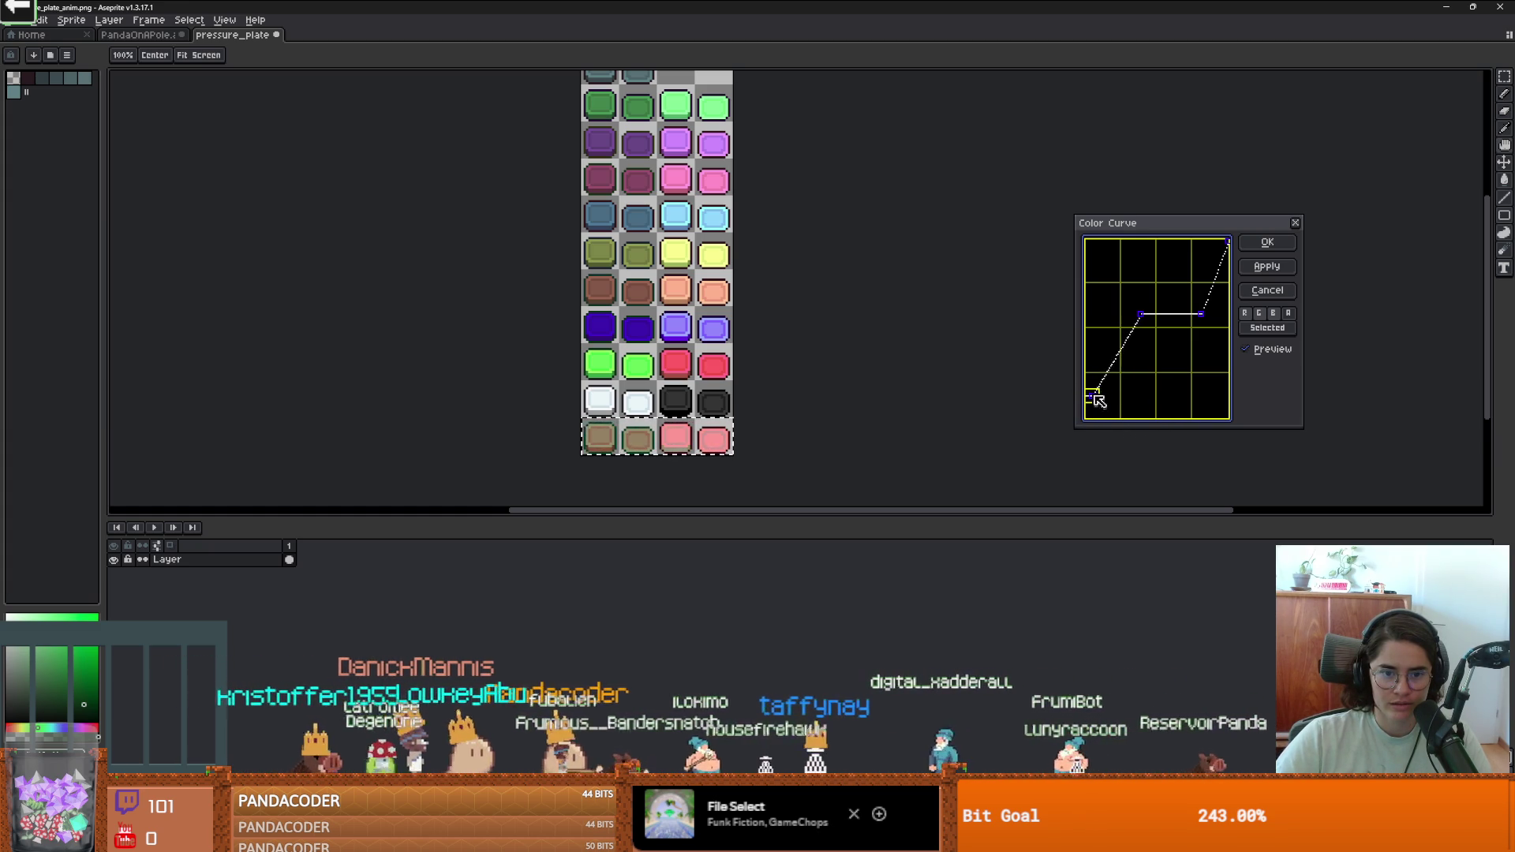
{"action": "mouse_move", "coordinate": [1094, 330]}
{"action": "left_mouse_down"}
{"action": "mouse_move", "coordinate": [1109, 399]}
{"action": "mouse_move", "coordinate": [1171, 407]}
{"action": "left_mouse_up"}
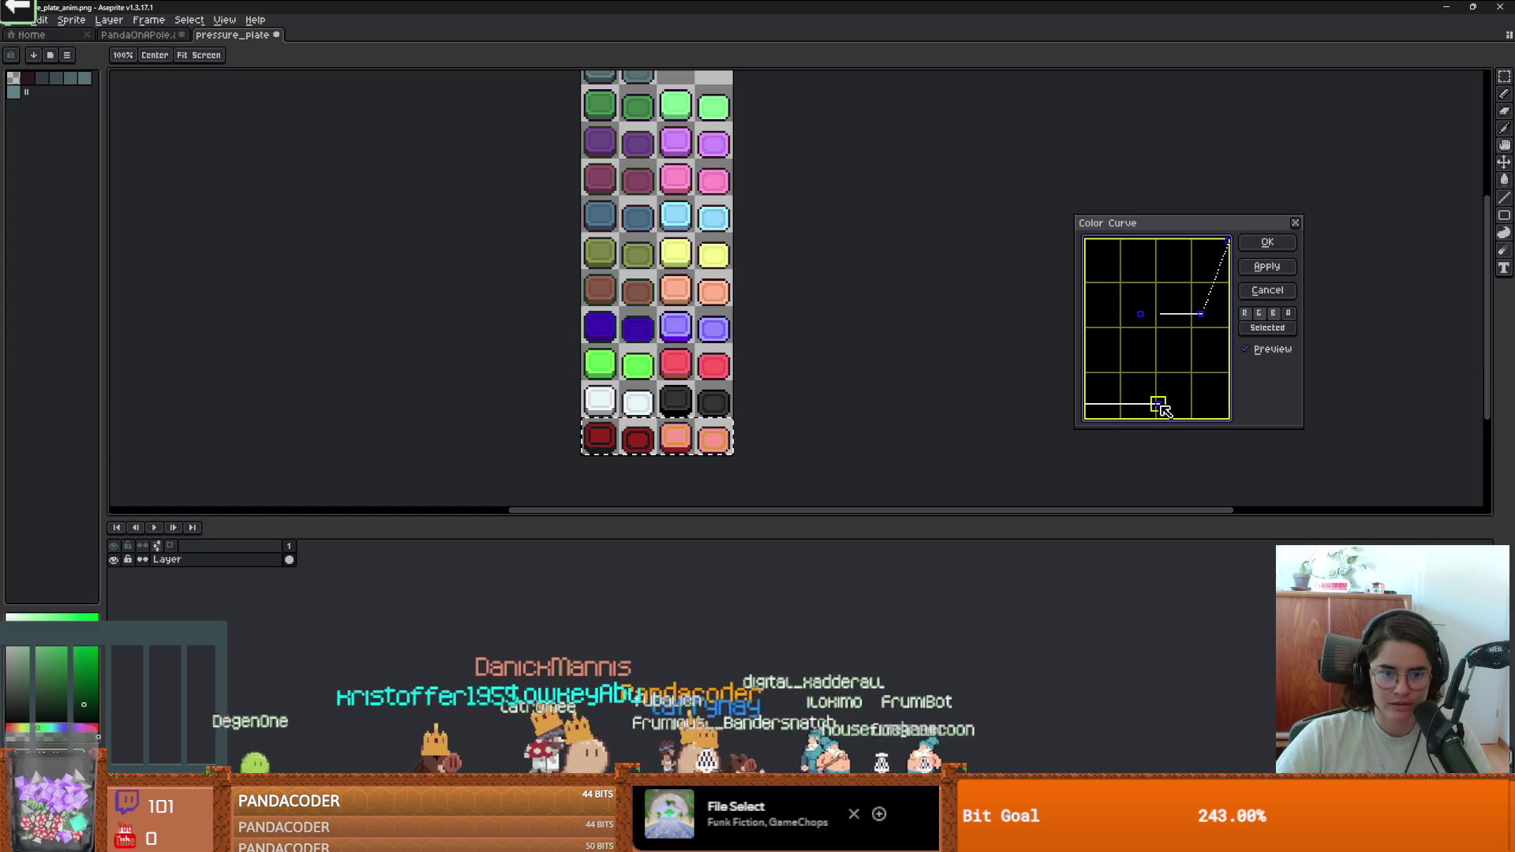
{"action": "left_click_drag", "start_coordinate": [1164, 409], "coordinate": [1161, 409]}
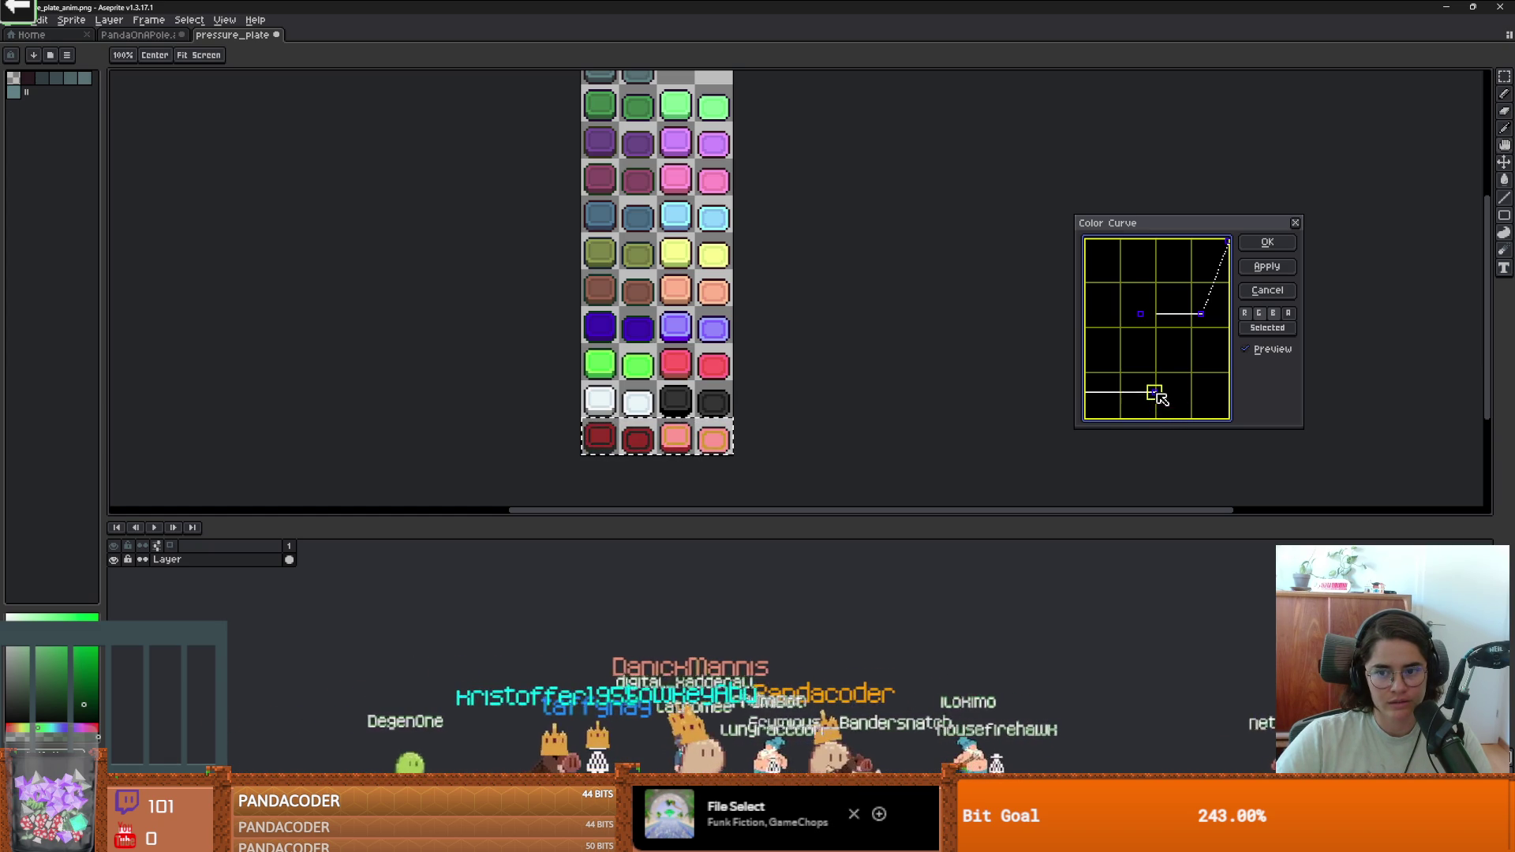
{"action": "left_click_drag", "start_coordinate": [1155, 387], "coordinate": [1112, 416]}
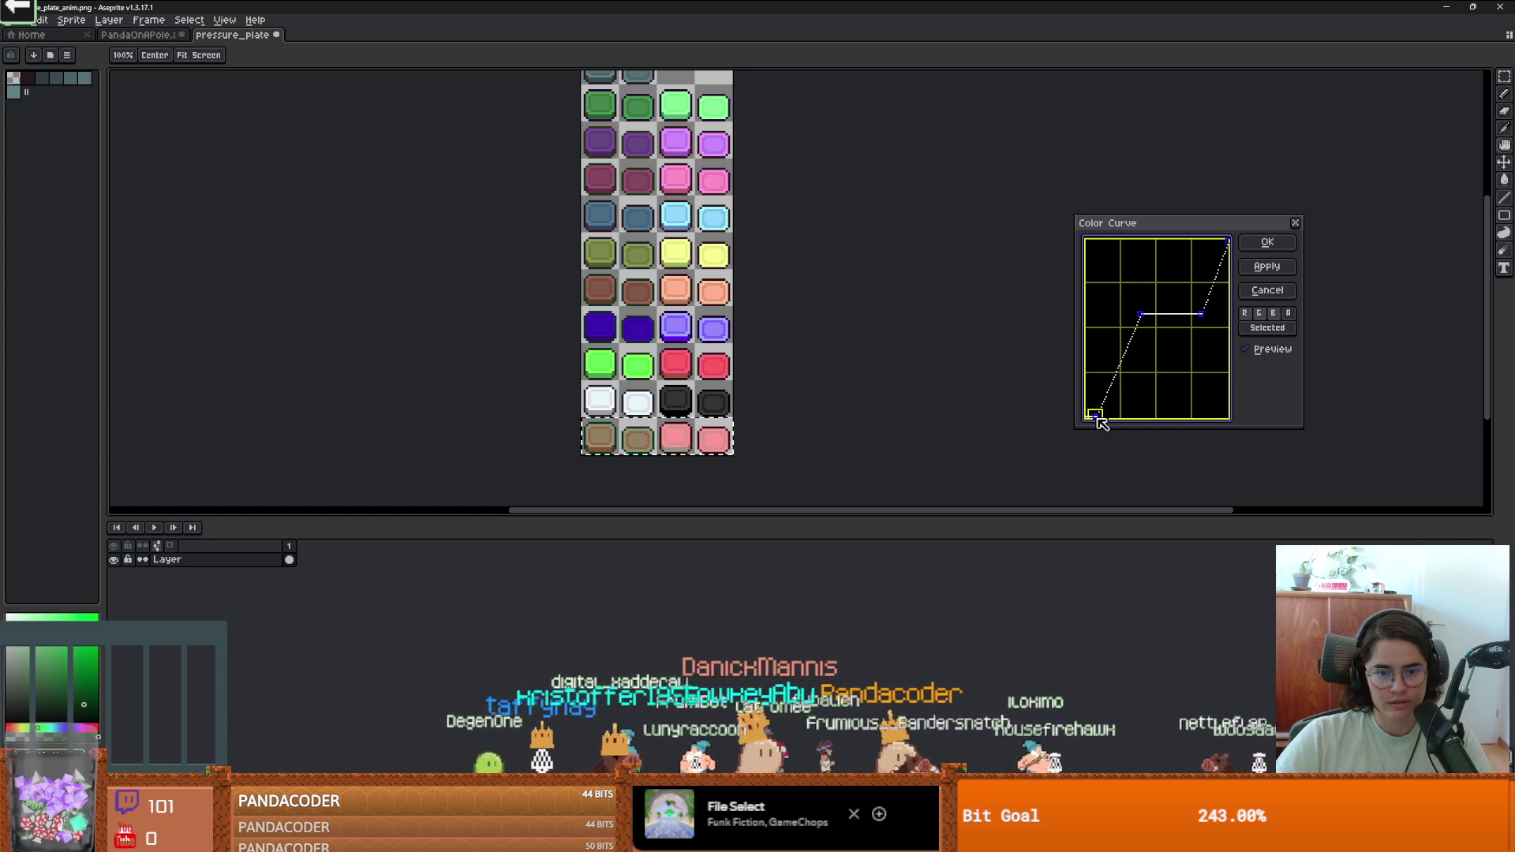
{"action": "left_click_drag", "start_coordinate": [1142, 320], "coordinate": [1173, 369]}
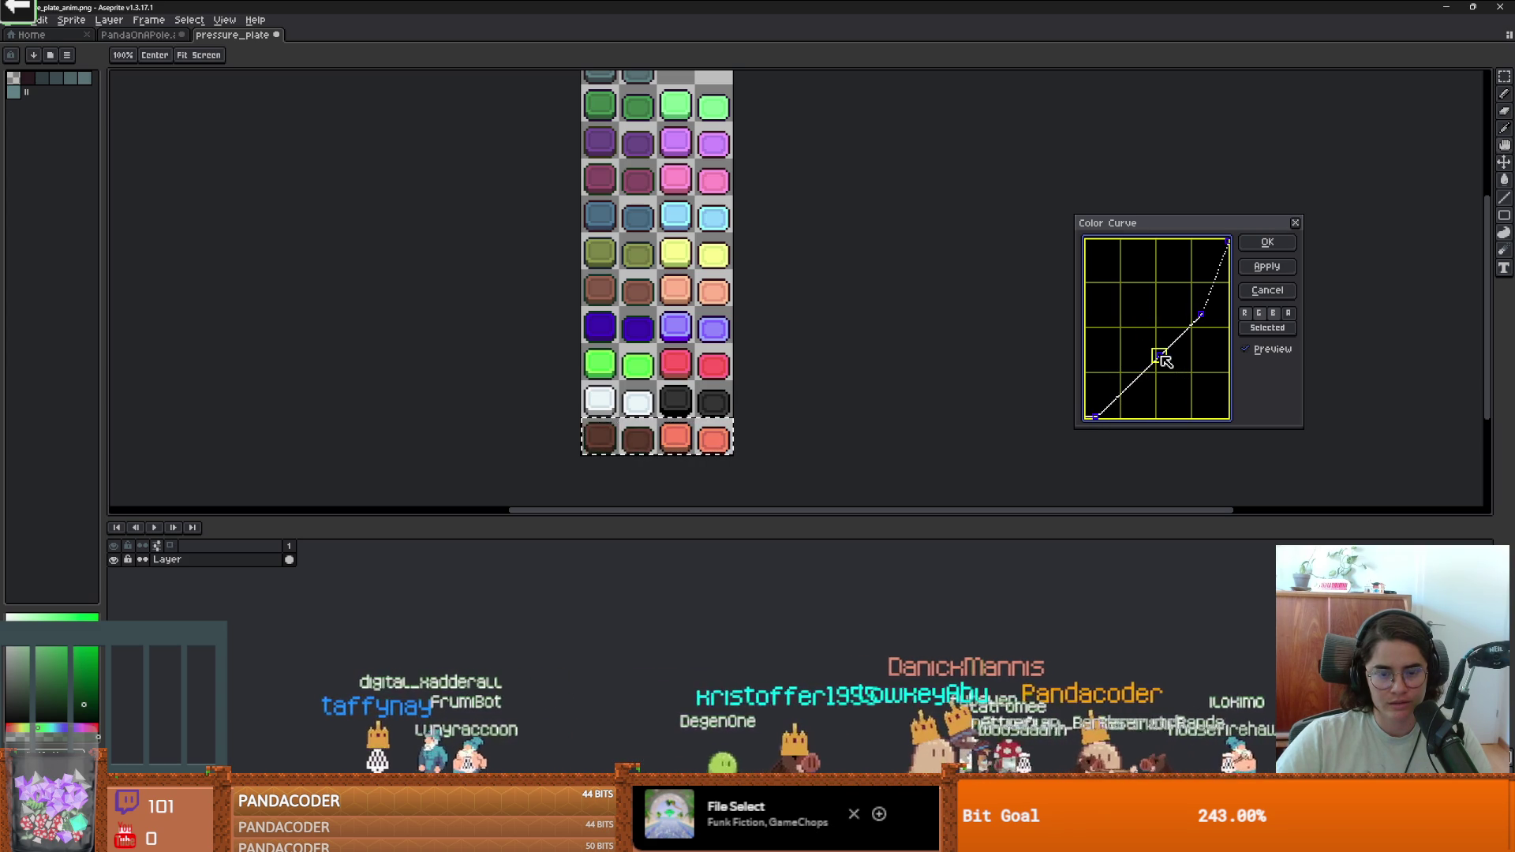
{"action": "mouse_move", "coordinate": [1201, 317]}
{"action": "left_mouse_down"}
{"action": "mouse_move", "coordinate": [1190, 308]}
{"action": "mouse_move", "coordinate": [1212, 354]}
{"action": "mouse_move", "coordinate": [1213, 337]}
{"action": "left_mouse_up"}
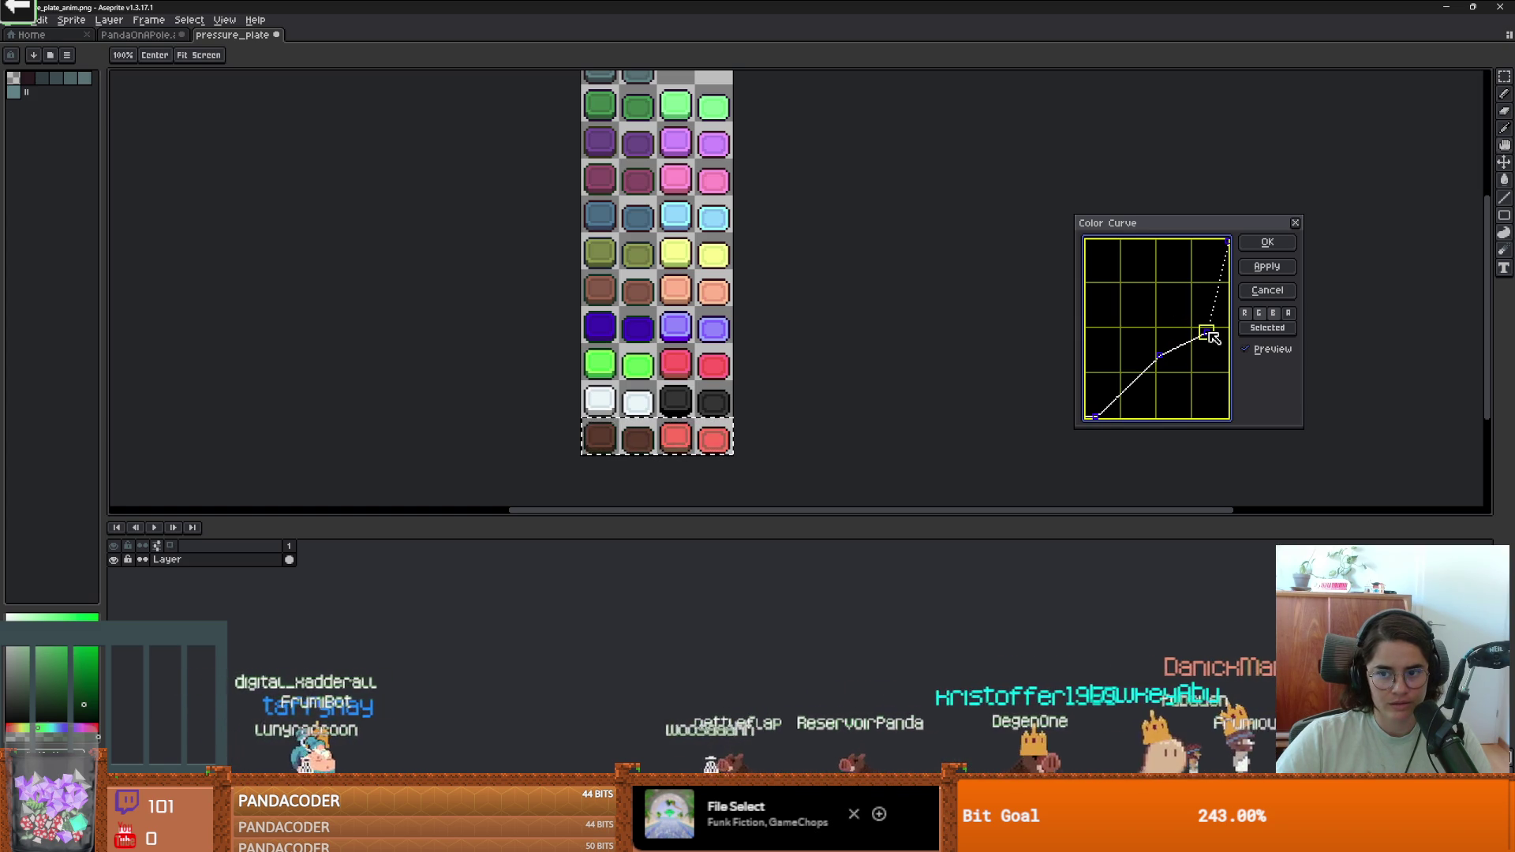
{"action": "left_click", "coordinate": [1277, 316]}
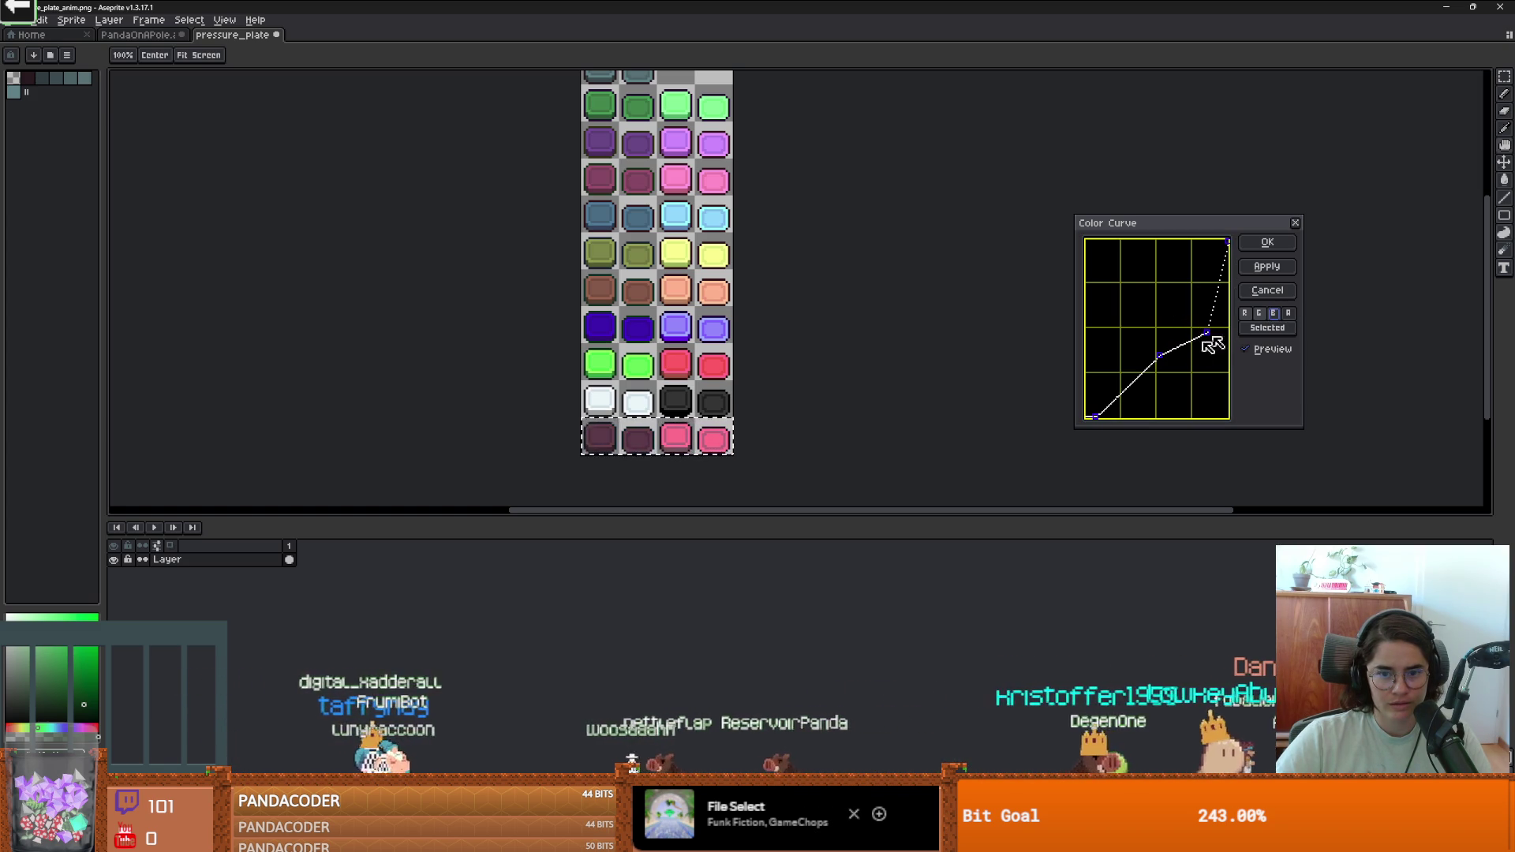
{"action": "left_click", "coordinate": [1265, 335]}
{"action": "mouse_move", "coordinate": [1207, 335]}
{"action": "left_mouse_down"}
{"action": "mouse_move", "coordinate": [1139, 305]}
{"action": "mouse_move", "coordinate": [1176, 309]}
{"action": "mouse_move", "coordinate": [1192, 351]}
{"action": "mouse_move", "coordinate": [1190, 324]}
{"action": "mouse_move", "coordinate": [1223, 308]}
{"action": "mouse_move", "coordinate": [1201, 319]}
{"action": "left_mouse_up"}
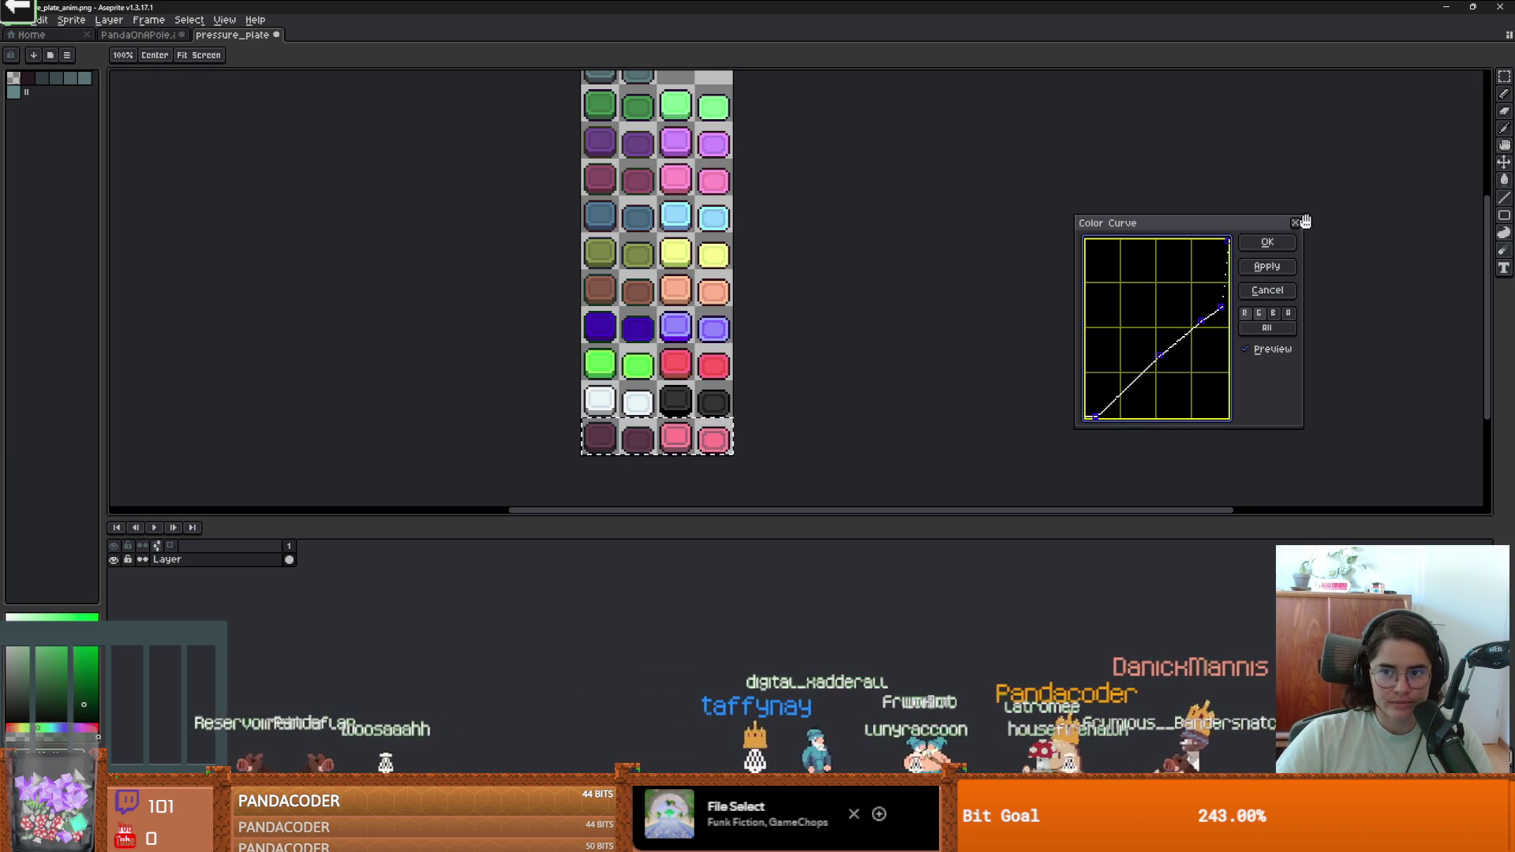
Confirm the colour curve recolour of the bottom row.
{"action": "scroll", "coordinate": [779, 358], "scroll_direction": "down", "scroll_amount": 2}
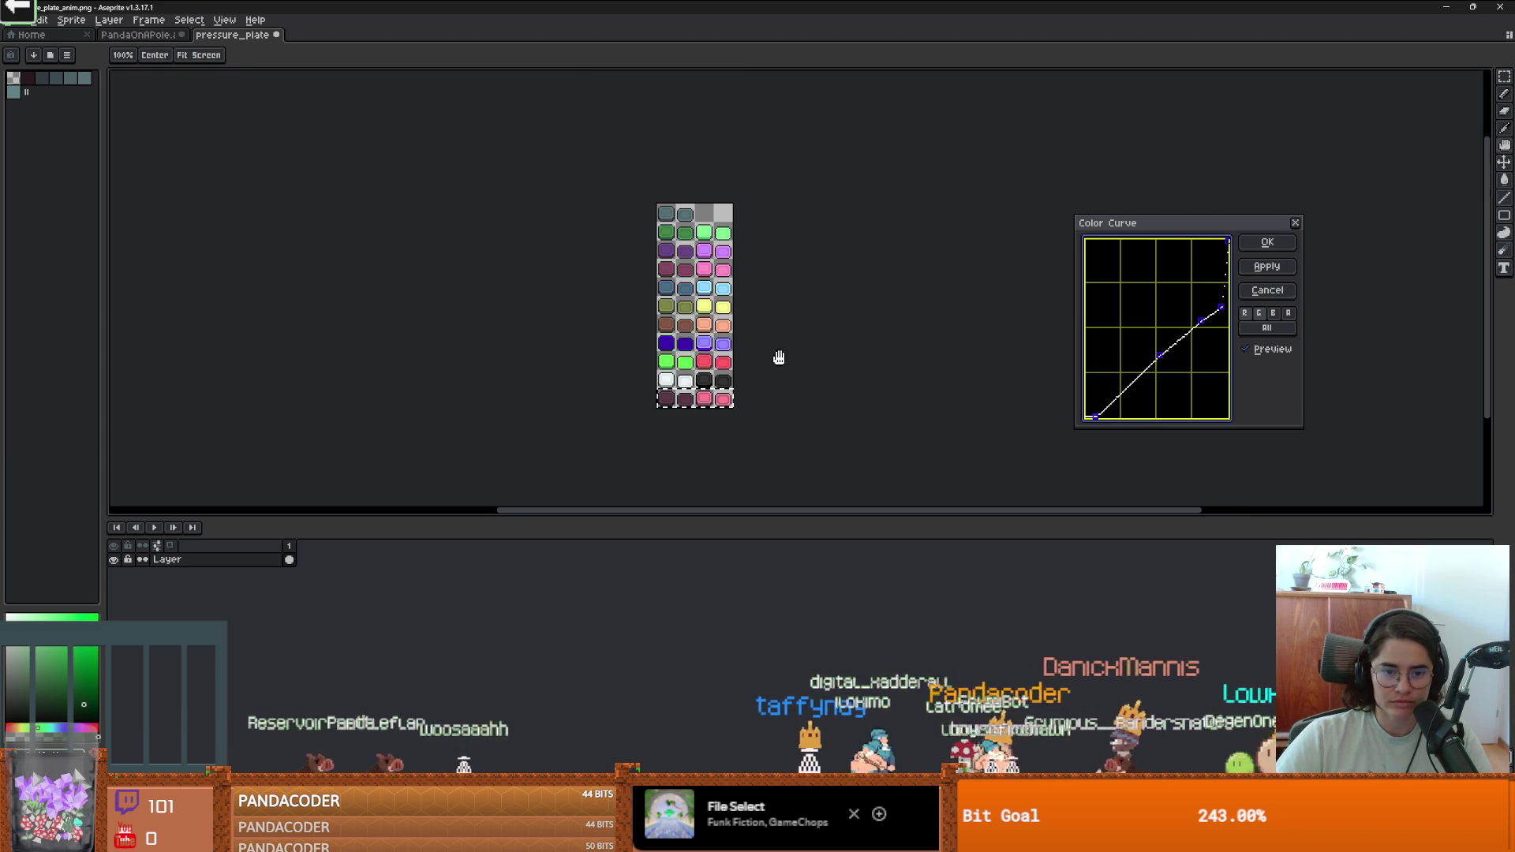
{"action": "left_click", "coordinate": [1267, 243]}
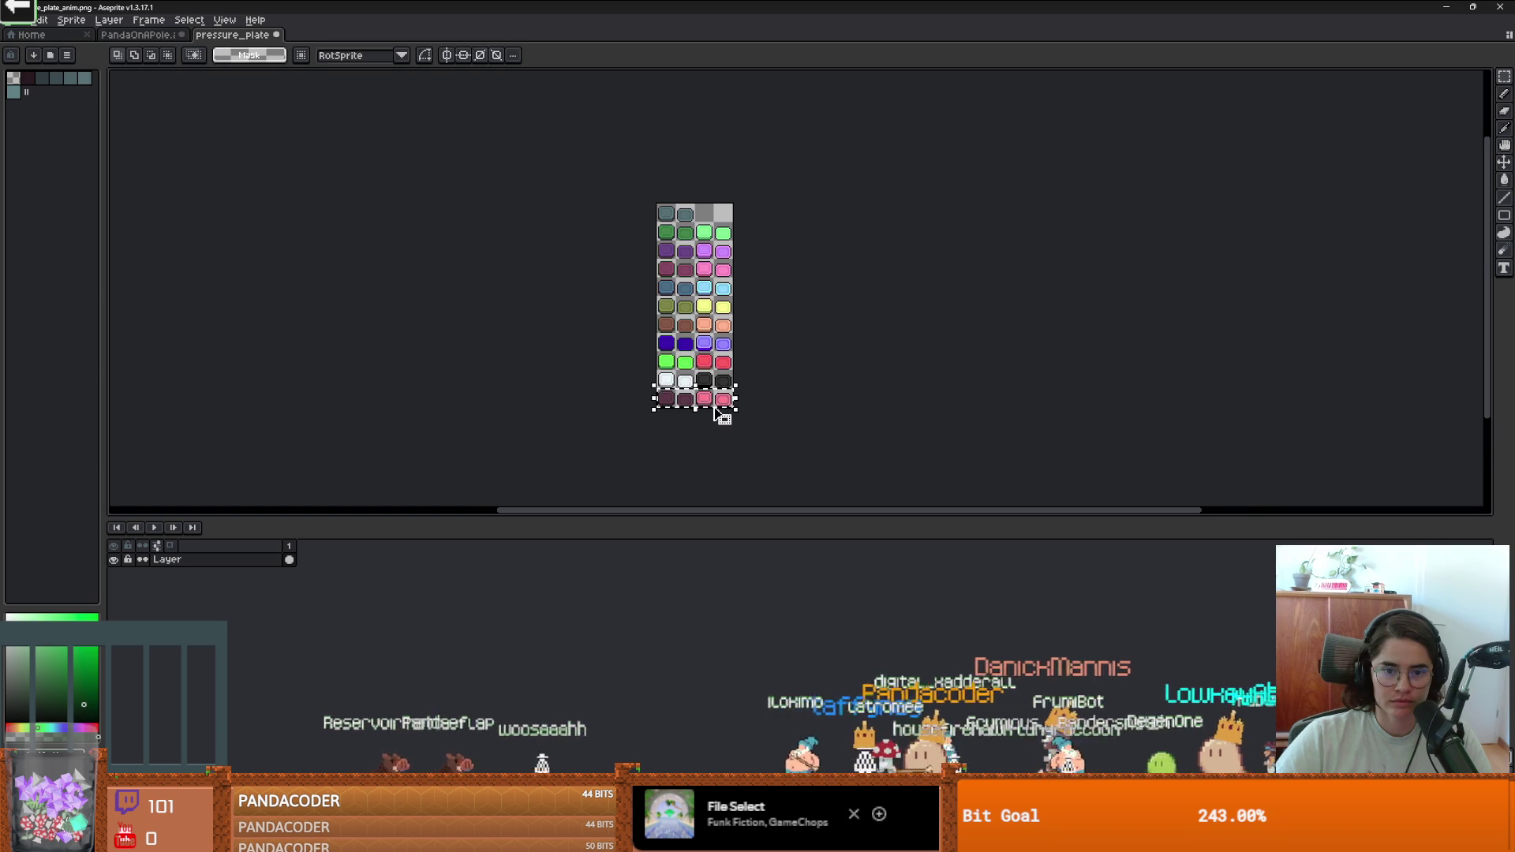
{"action": "scroll", "coordinate": [726, 415], "scroll_direction": "up", "scroll_amount": 2}
{"action": "scroll", "coordinate": [803, 386], "scroll_direction": "down", "scroll_amount": 1}
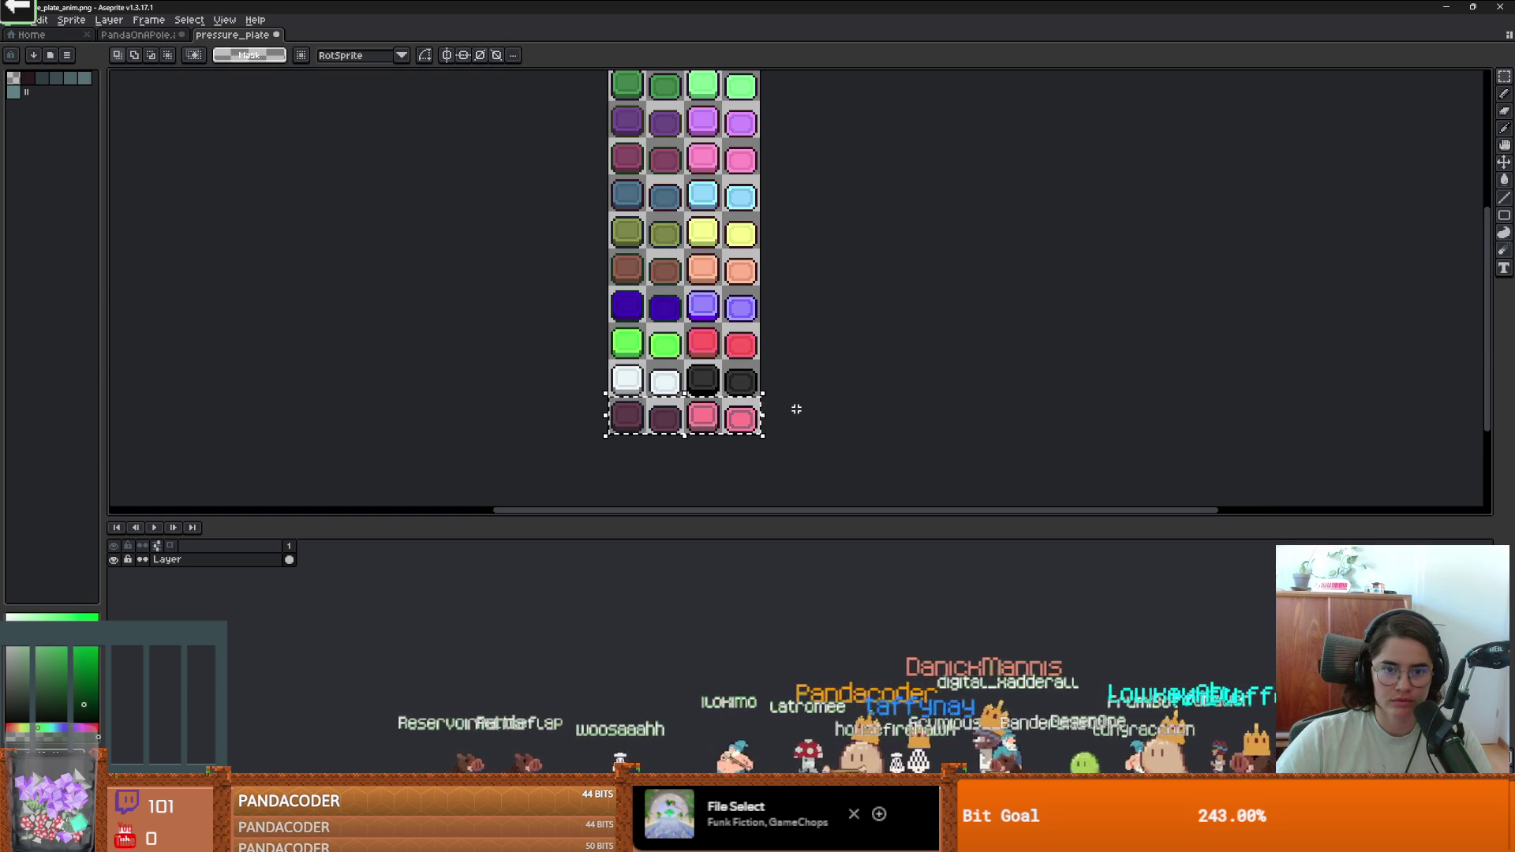
{"action": "scroll", "coordinate": [810, 423], "scroll_direction": "up", "scroll_amount": 1}
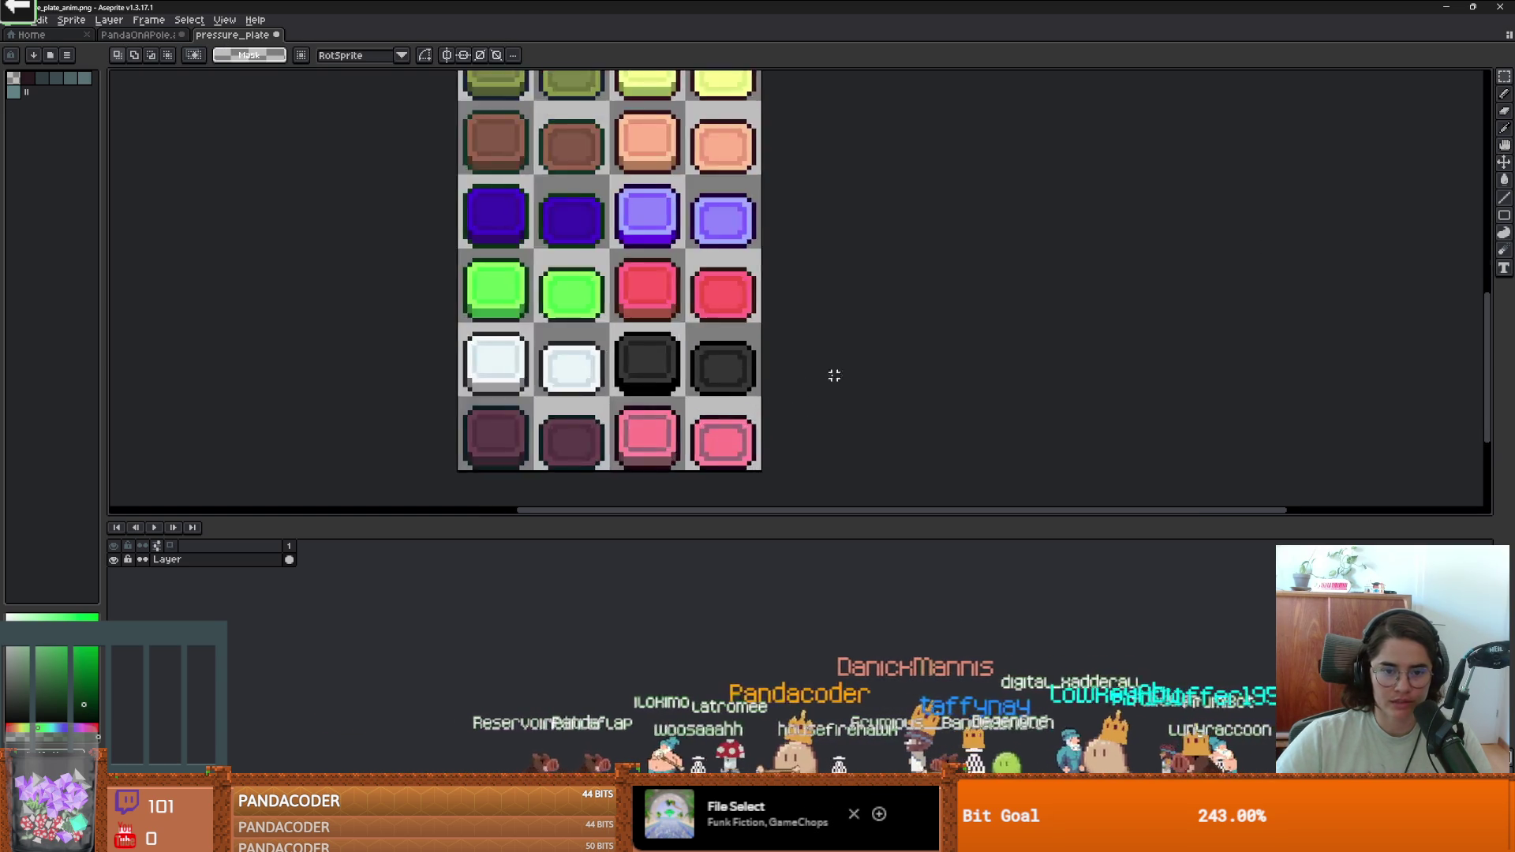
Add 16px to the canvas bottom and copy the white plates into the new row.
{"action": "key", "text": "ctrl+alt+c"}
{"action": "left_click", "coordinate": [203, 347]}
{"action": "type", "text": "16"}
{"action": "key", "text": "Return"}
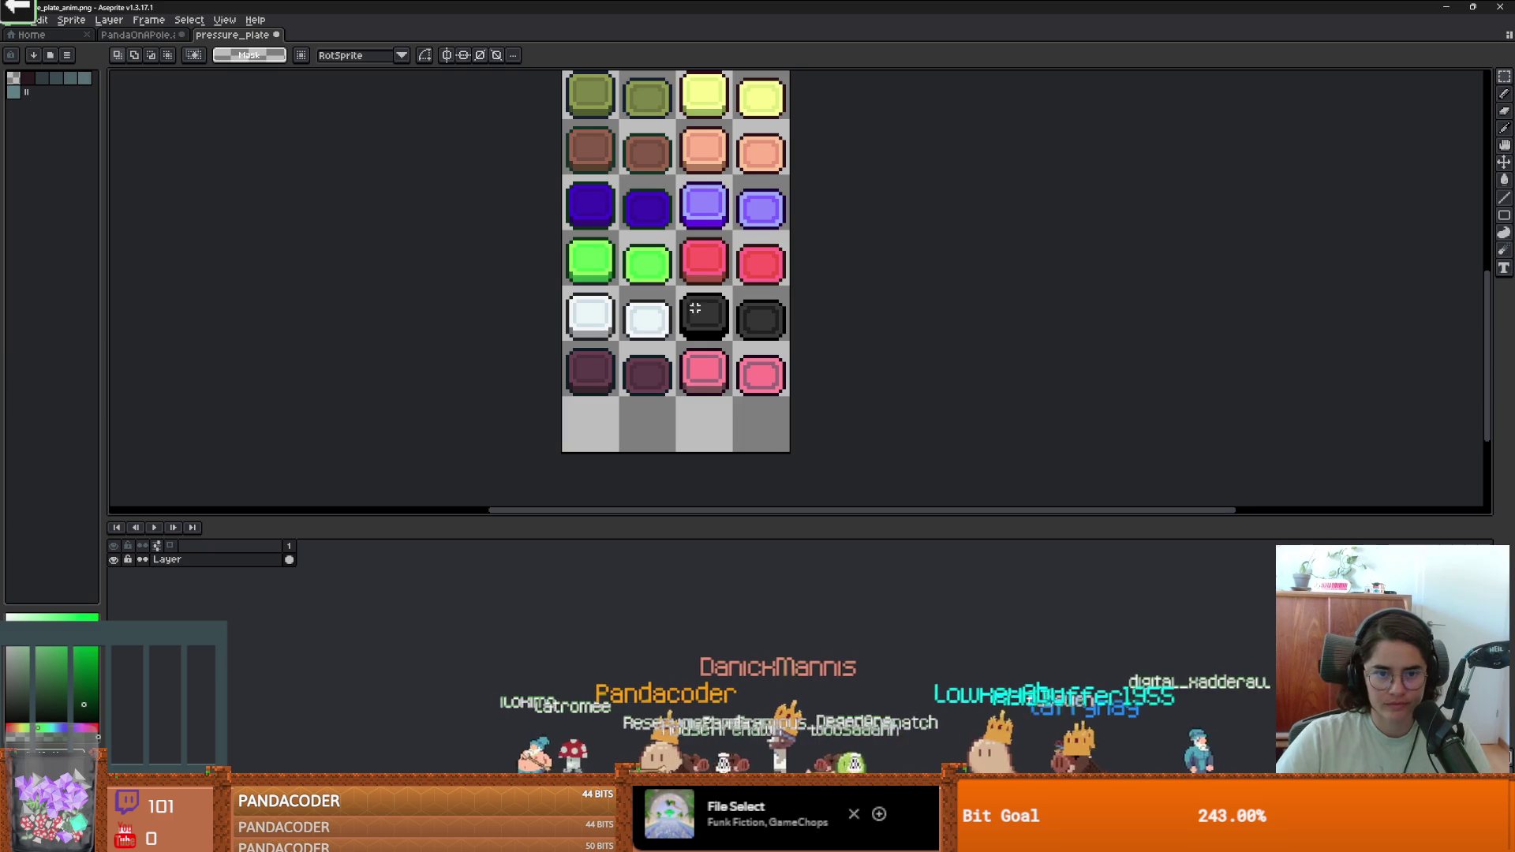
{"action": "left_click_drag", "start_coordinate": [604, 304], "coordinate": [521, 288]}
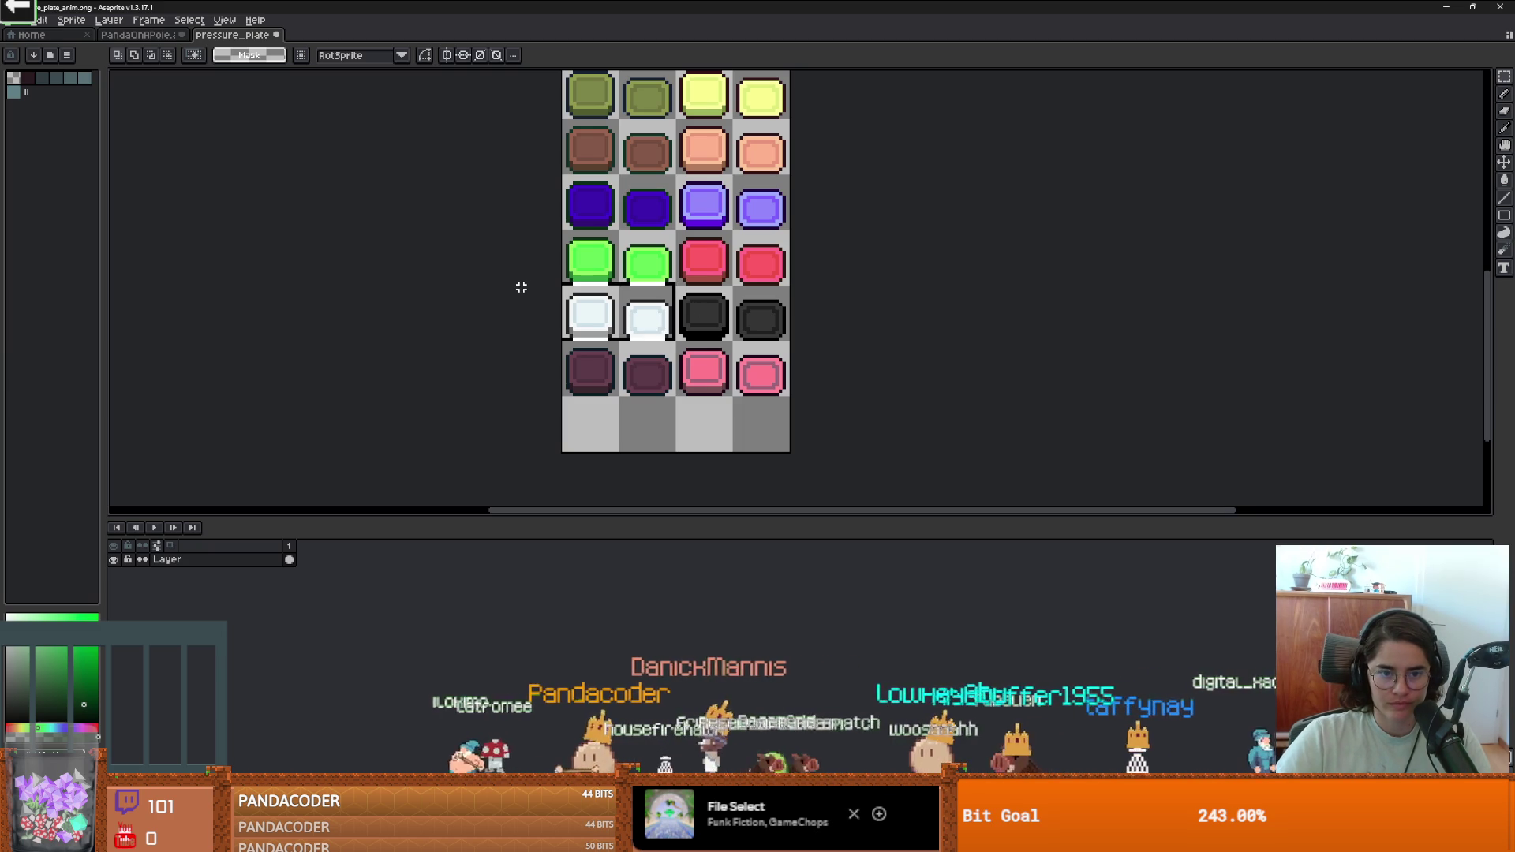
{"action": "mouse_move", "coordinate": [631, 323]}
{"action": "left_mouse_down"}
{"action": "mouse_move", "coordinate": [610, 389]}
{"action": "mouse_move", "coordinate": [643, 436]}
{"action": "left_mouse_up"}
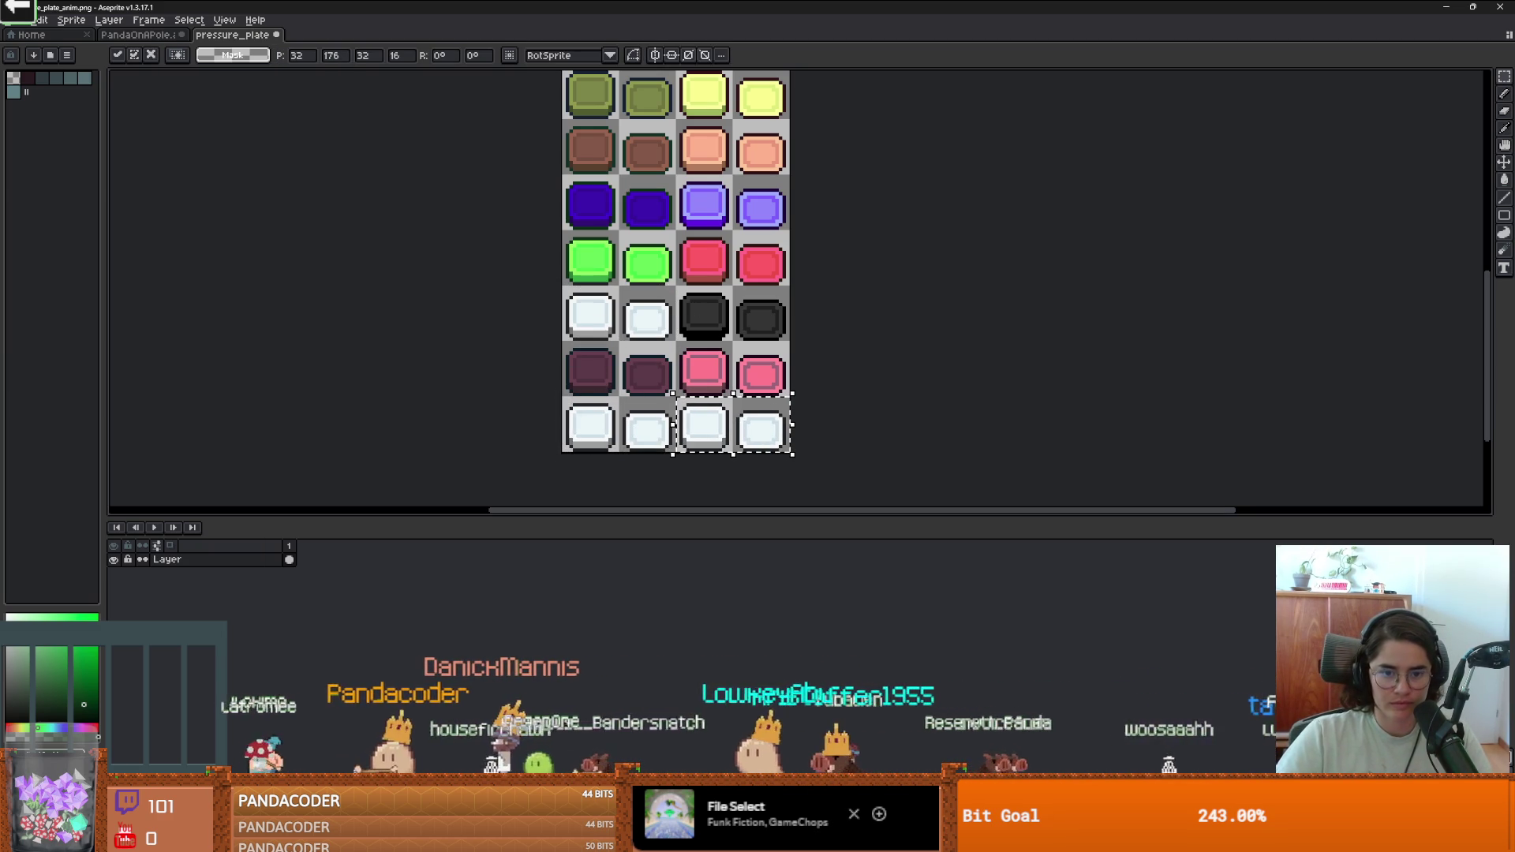
Look at the Export Sprite Sheet settings and cancel without exporting.
{"action": "left_click", "coordinate": [22, 20]}
{"action": "mouse_move", "coordinate": [71, 135]}
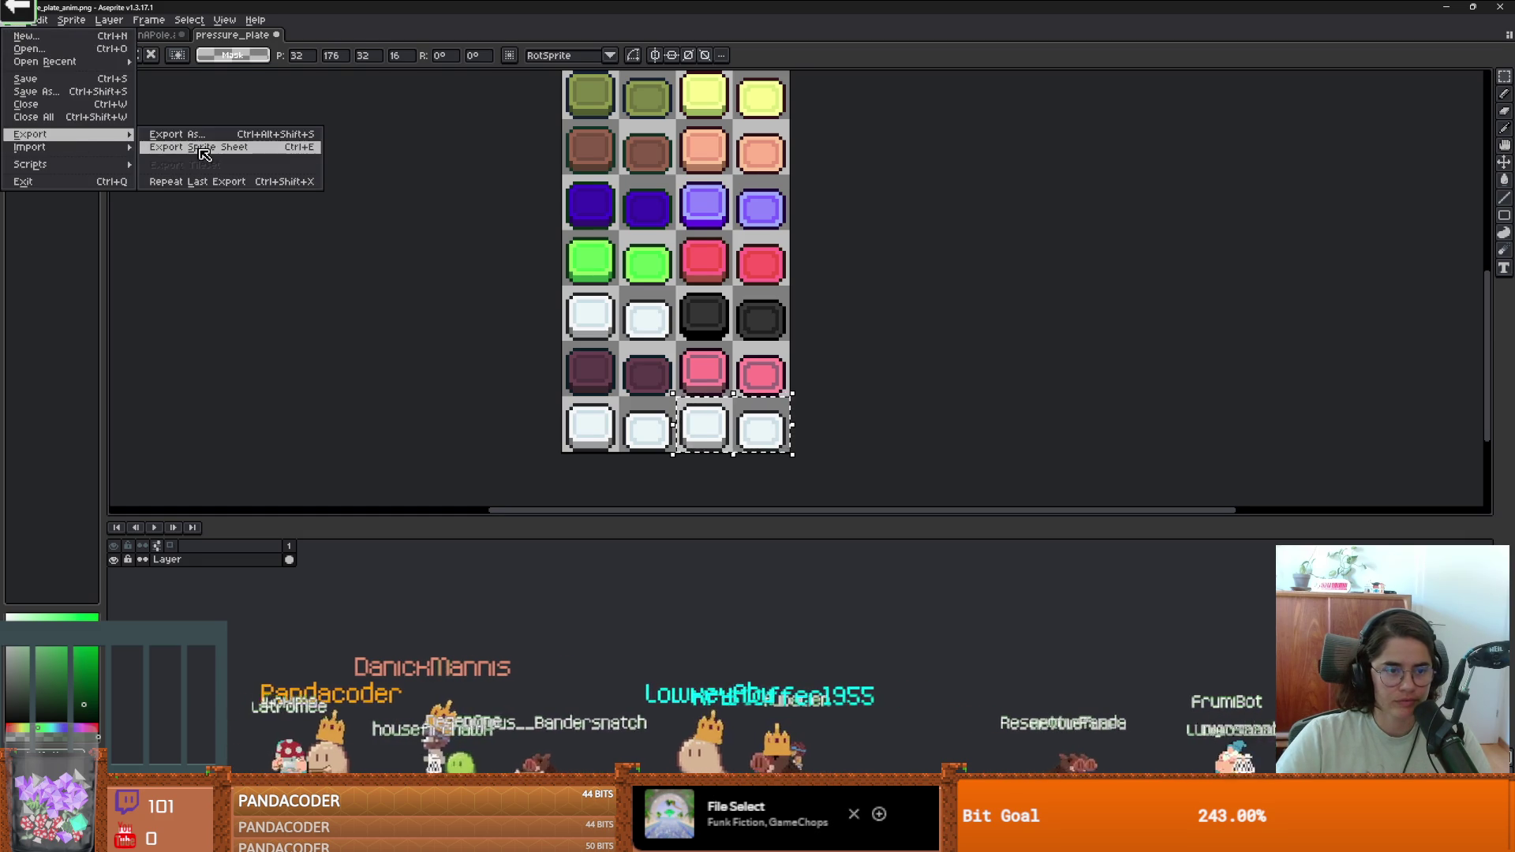
{"action": "left_click", "coordinate": [204, 150]}
{"action": "left_click", "coordinate": [460, 141]}
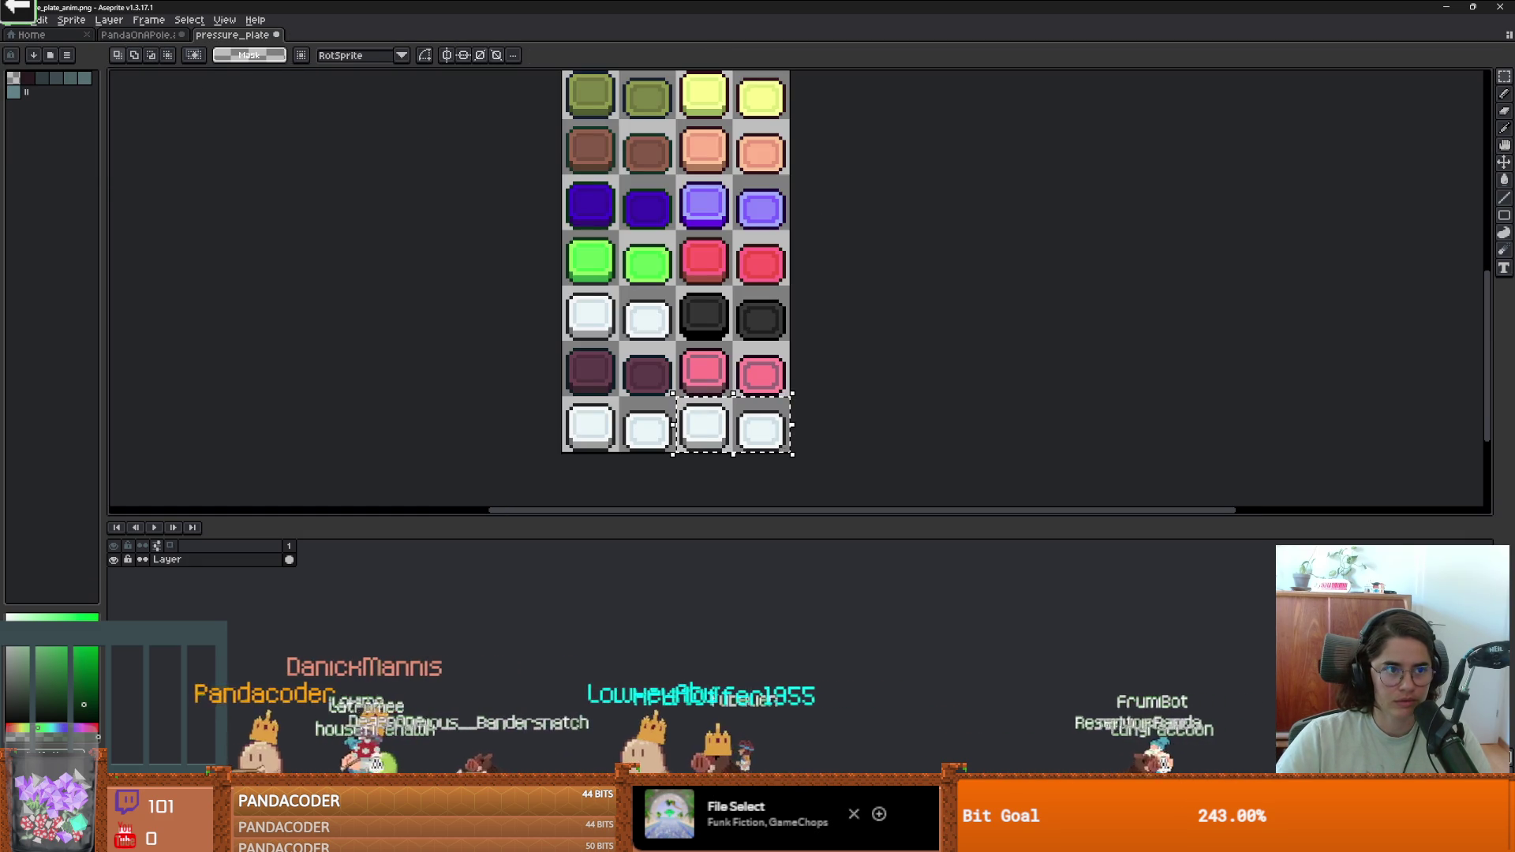
{"action": "left_click", "coordinate": [23, 20]}
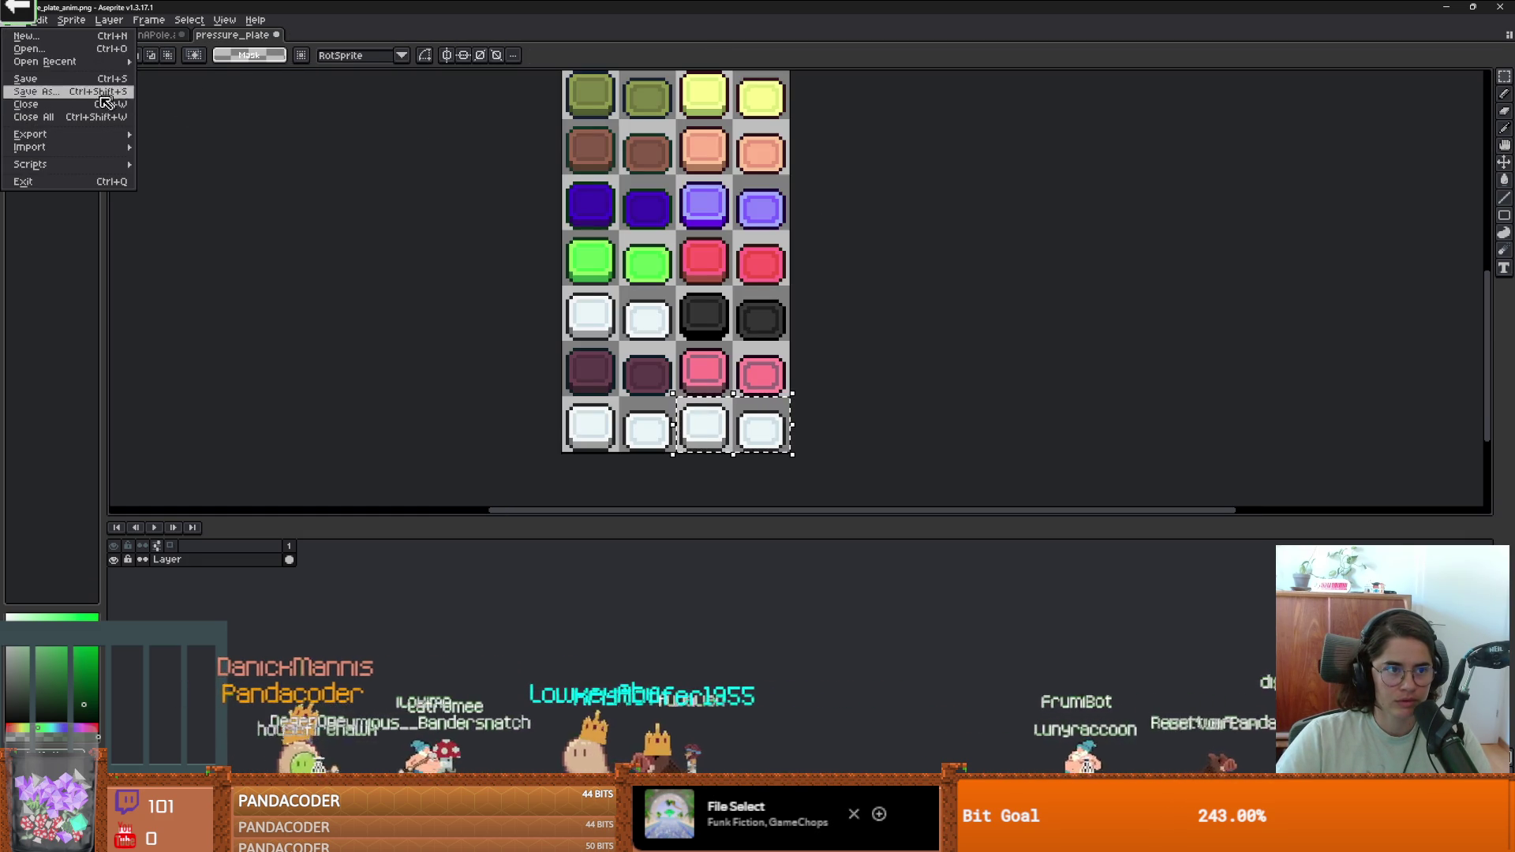
Give the two bottom-right white plates Brightness 5 and Contrast 3.
{"action": "mouse_move", "coordinate": [41, 20]}
{"action": "mouse_move", "coordinate": [117, 327]}
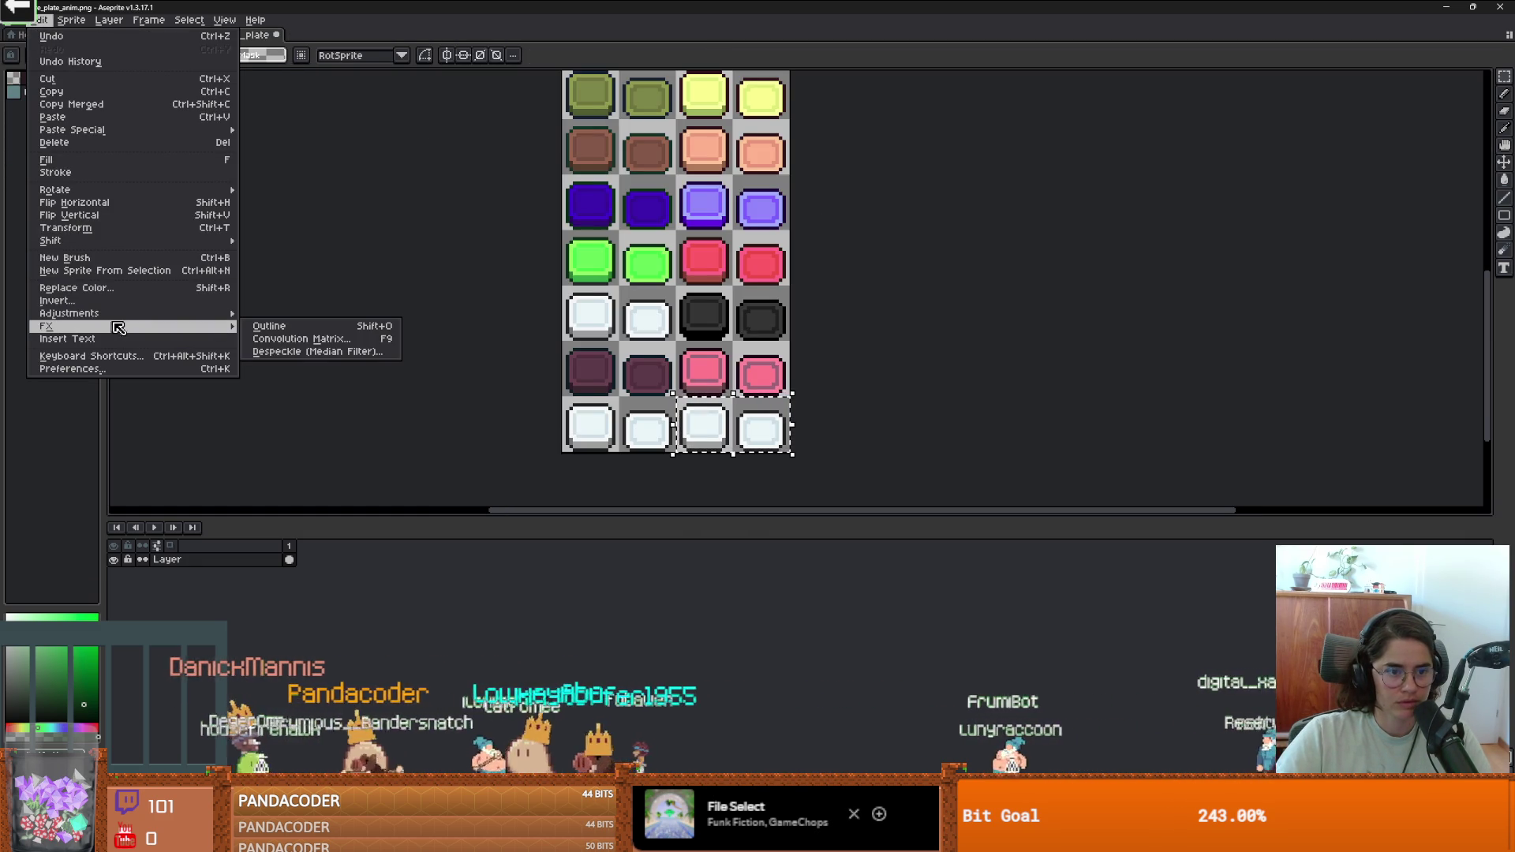
{"action": "left_click", "coordinate": [284, 314]}
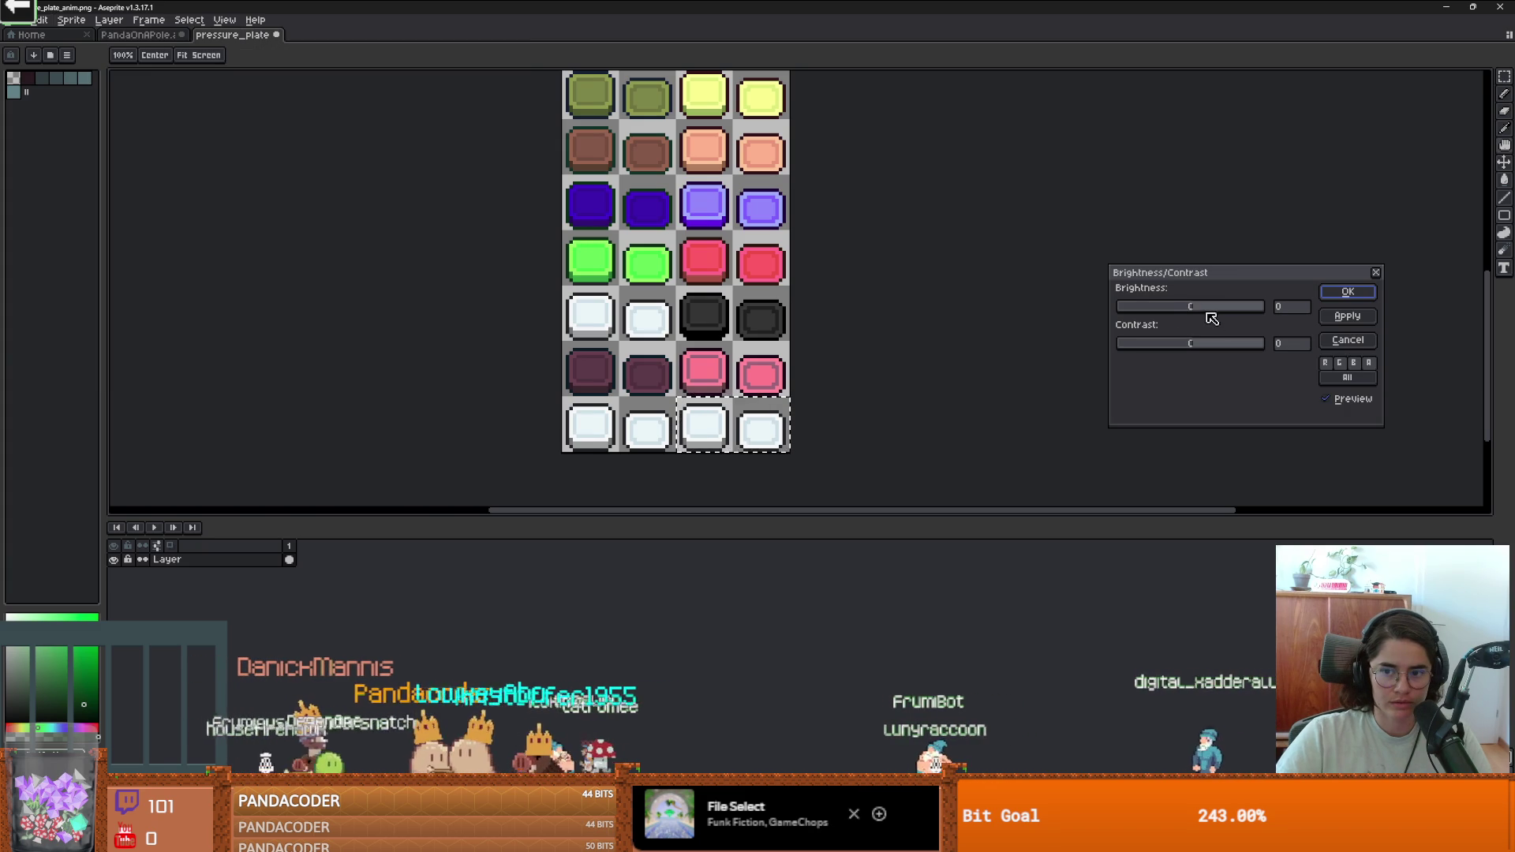
{"action": "left_click_drag", "start_coordinate": [1210, 313], "coordinate": [1226, 313]}
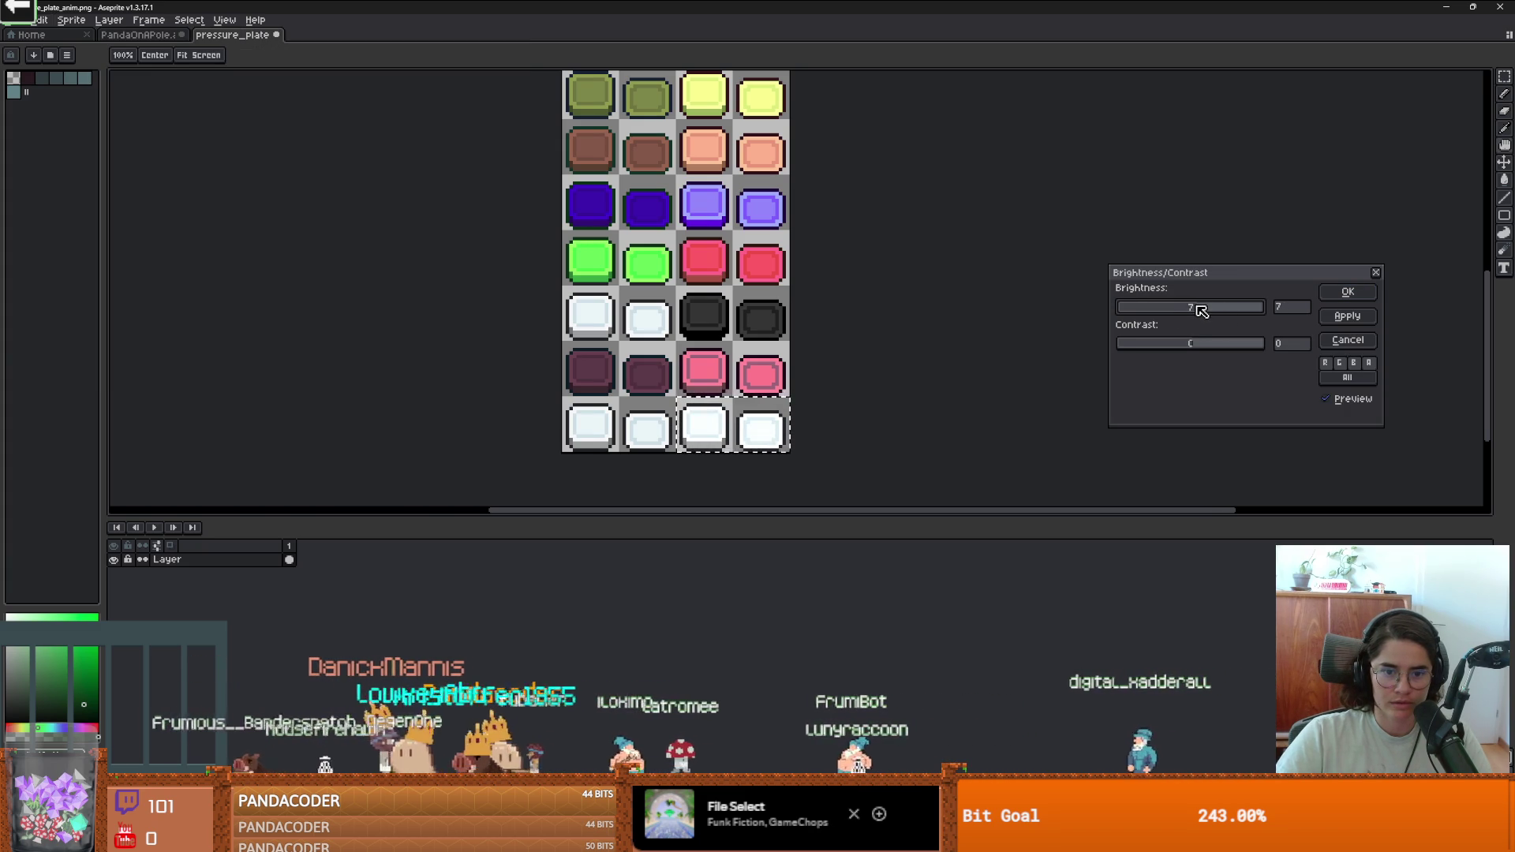
{"action": "left_click_drag", "start_coordinate": [1207, 339], "coordinate": [1219, 345]}
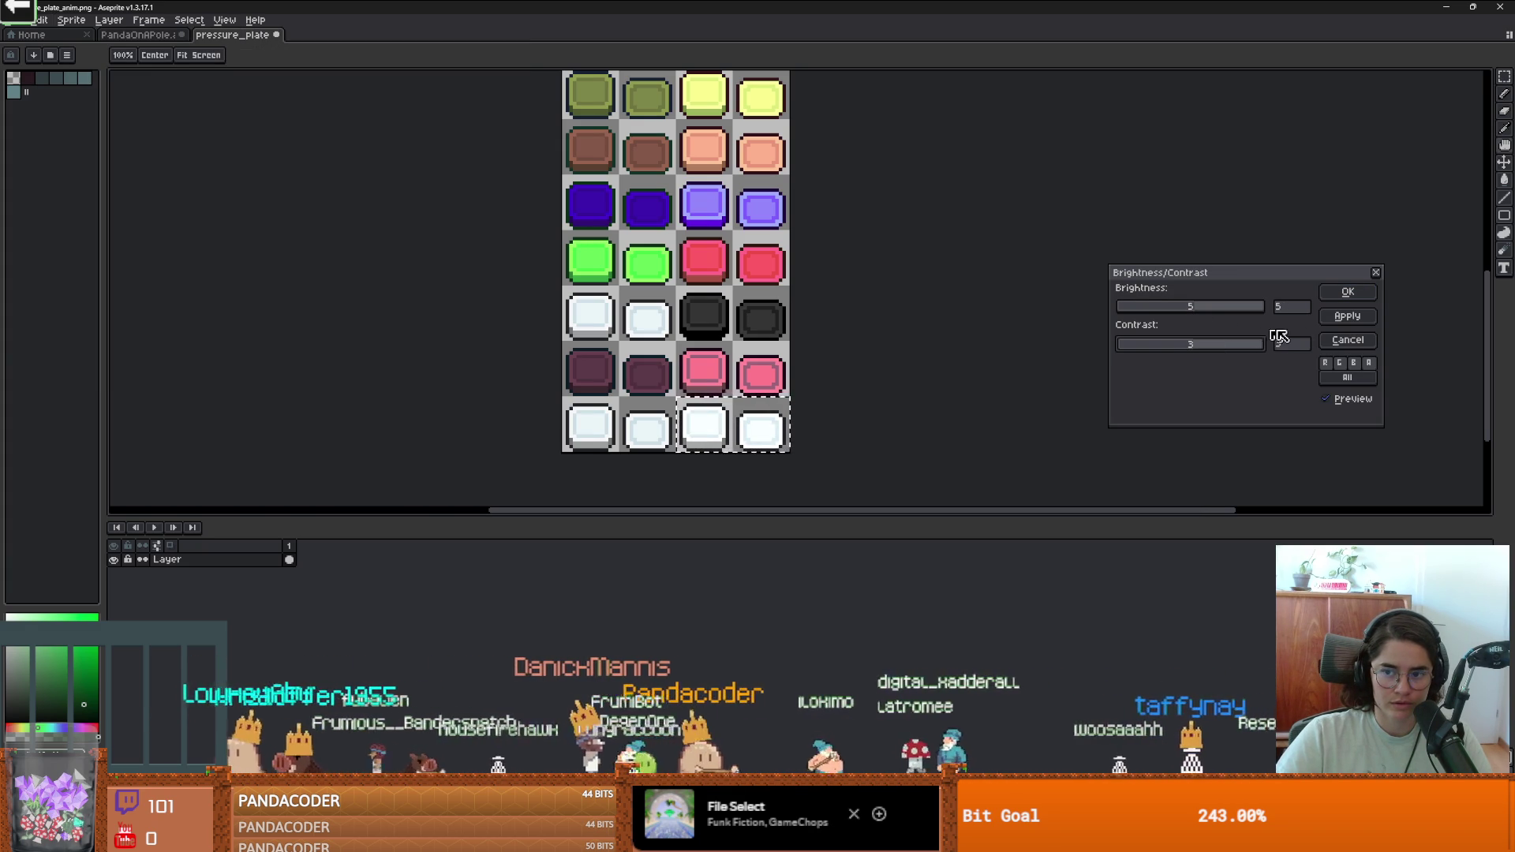
{"action": "left_click", "coordinate": [1346, 318]}
{"action": "scroll", "coordinate": [706, 426], "scroll_direction": "up", "scroll_amount": 2}
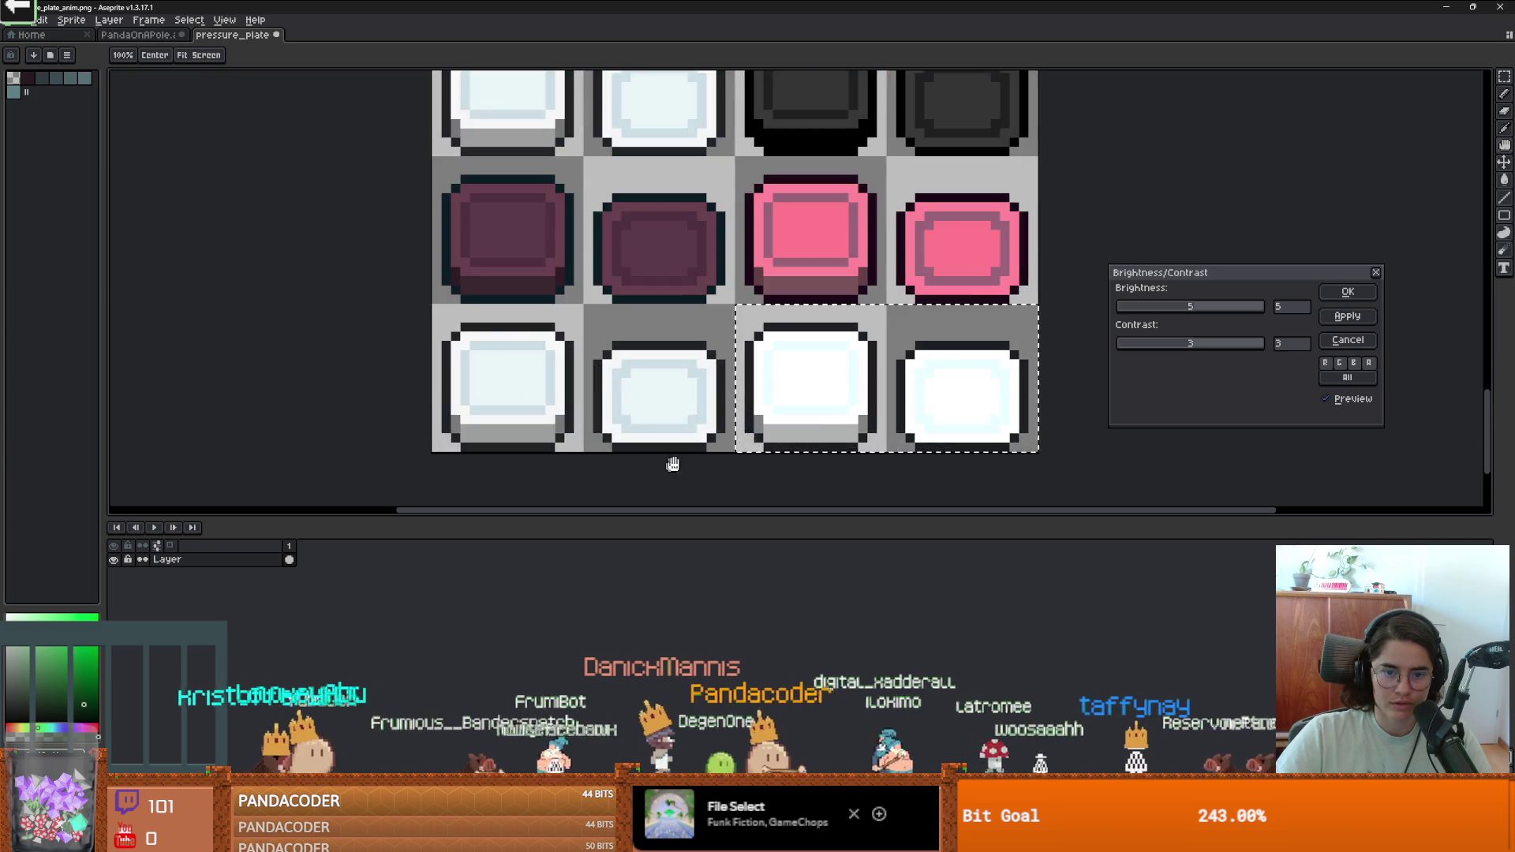
{"action": "left_click", "coordinate": [1376, 272]}
{"action": "scroll", "coordinate": [981, 389], "scroll_direction": "down", "scroll_amount": 2}
Deselect the adjusted tiles and bring the upper plate rows into view.
{"action": "scroll", "coordinate": [980, 389], "scroll_direction": "up", "scroll_amount": 4}
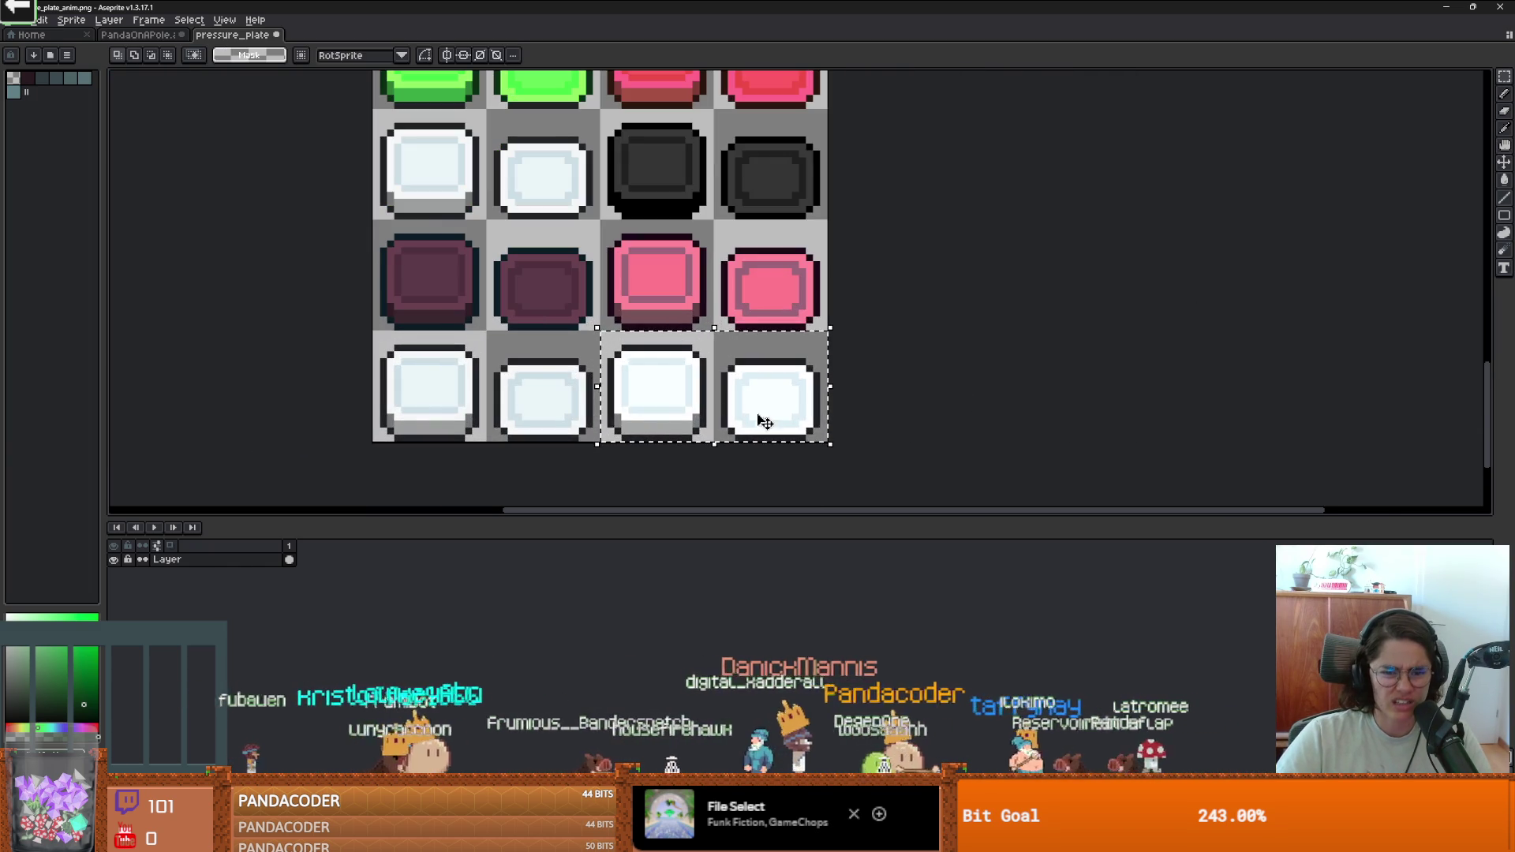
{"action": "scroll", "coordinate": [649, 426], "scroll_direction": "down", "scroll_amount": 3}
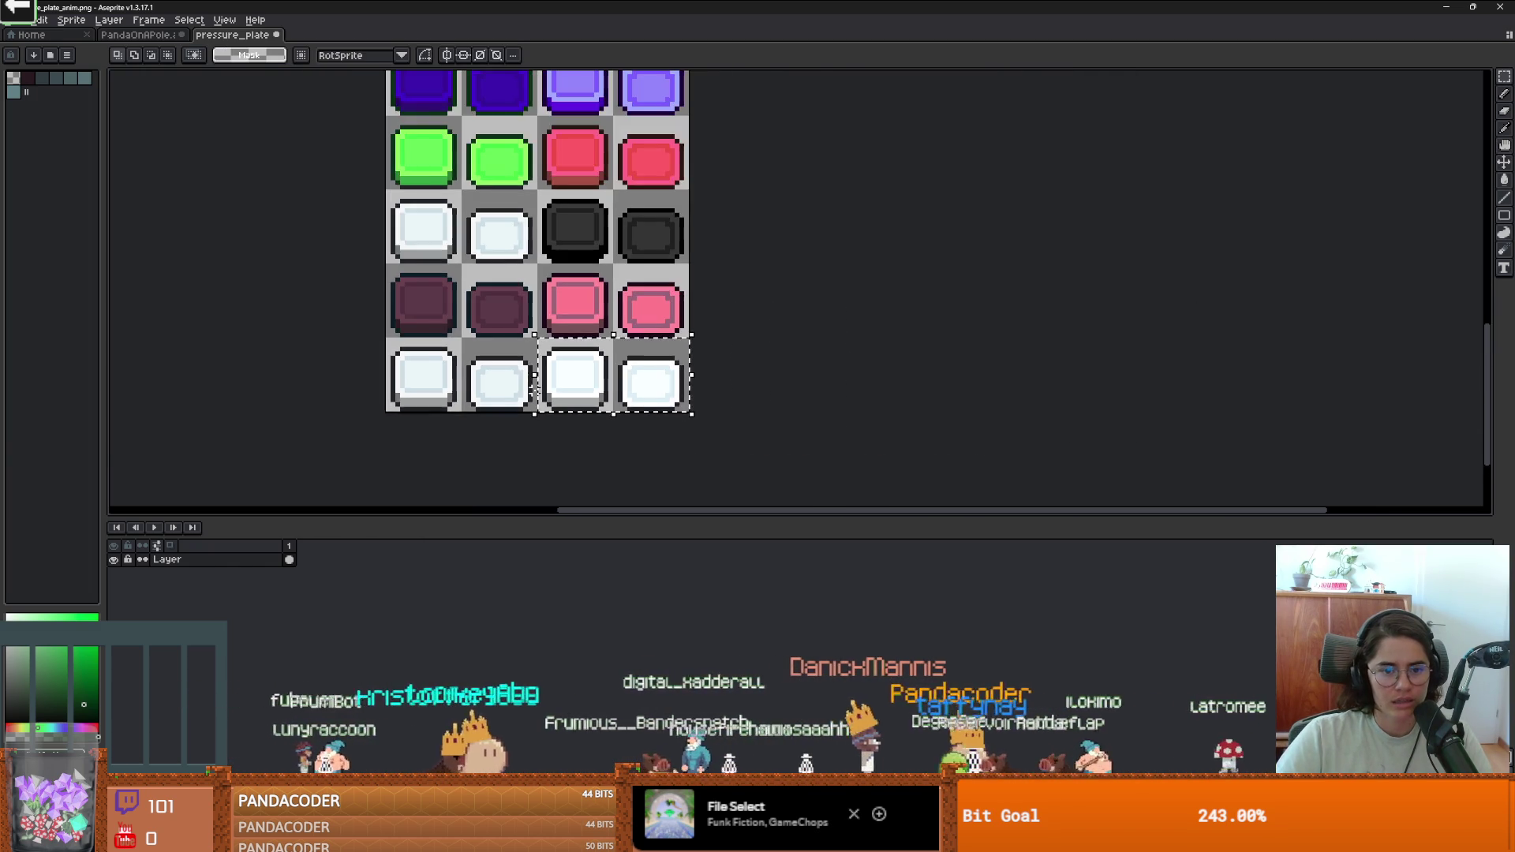
{"action": "scroll", "coordinate": [903, 371], "scroll_direction": "up", "scroll_amount": 2}
{"action": "left_click", "coordinate": [904, 371]}
{"action": "scroll", "coordinate": [904, 371], "scroll_direction": "down", "scroll_amount": 3}
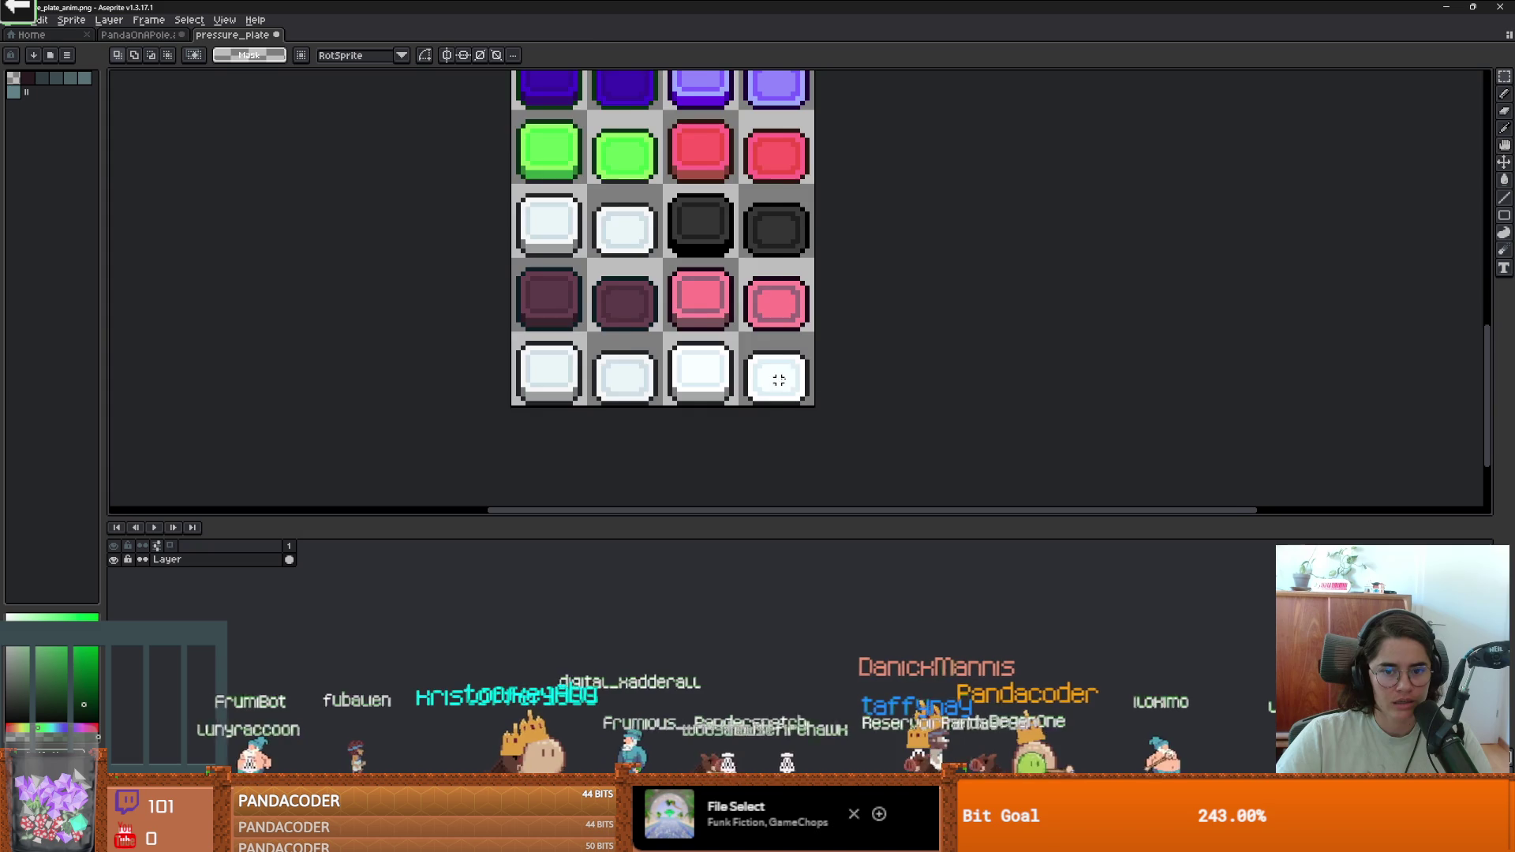
{"action": "left_click_drag", "start_coordinate": [704, 318], "coordinate": [574, 399]}
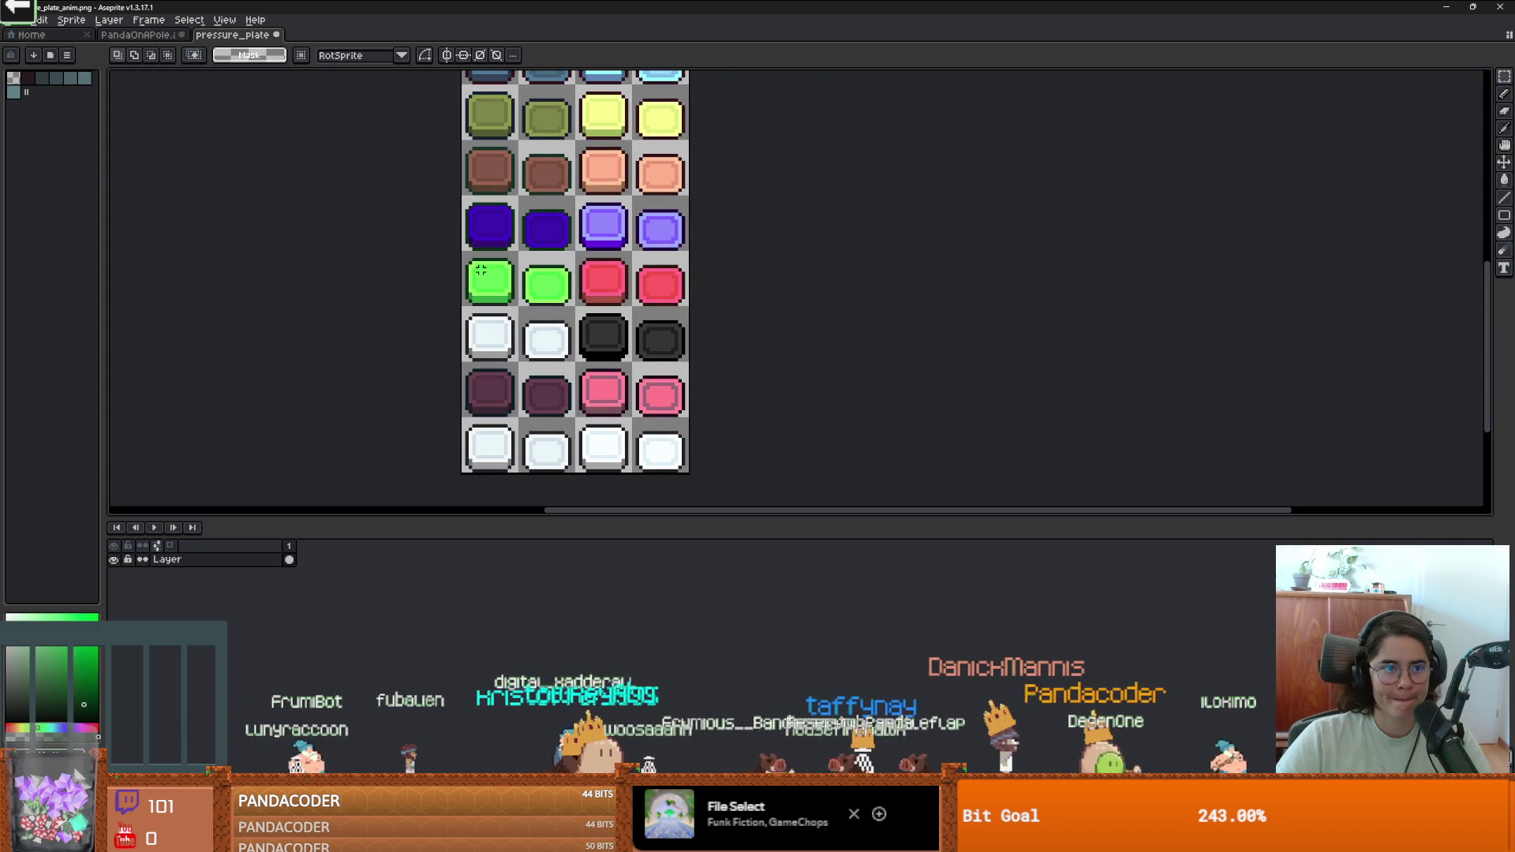
Export the sprite sheet to pressure_plate_anim-sheet.png with Output File ticked, then switch to Godot.
{"action": "left_click", "coordinate": [11, 27]}
{"action": "mouse_move", "coordinate": [47, 135]}
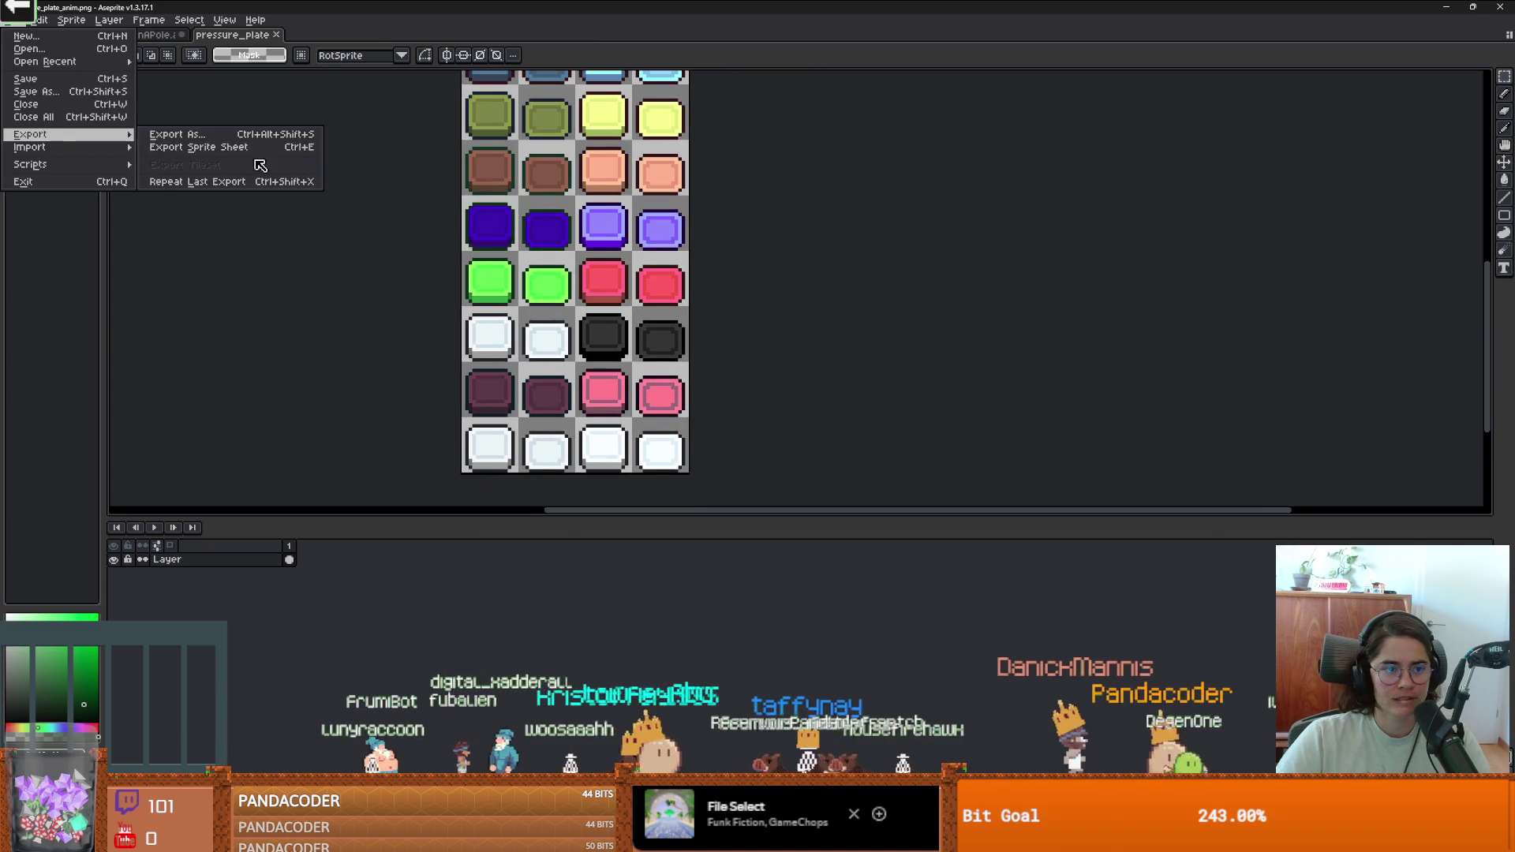
{"action": "left_click", "coordinate": [257, 150]}
{"action": "left_click", "coordinate": [167, 180]}
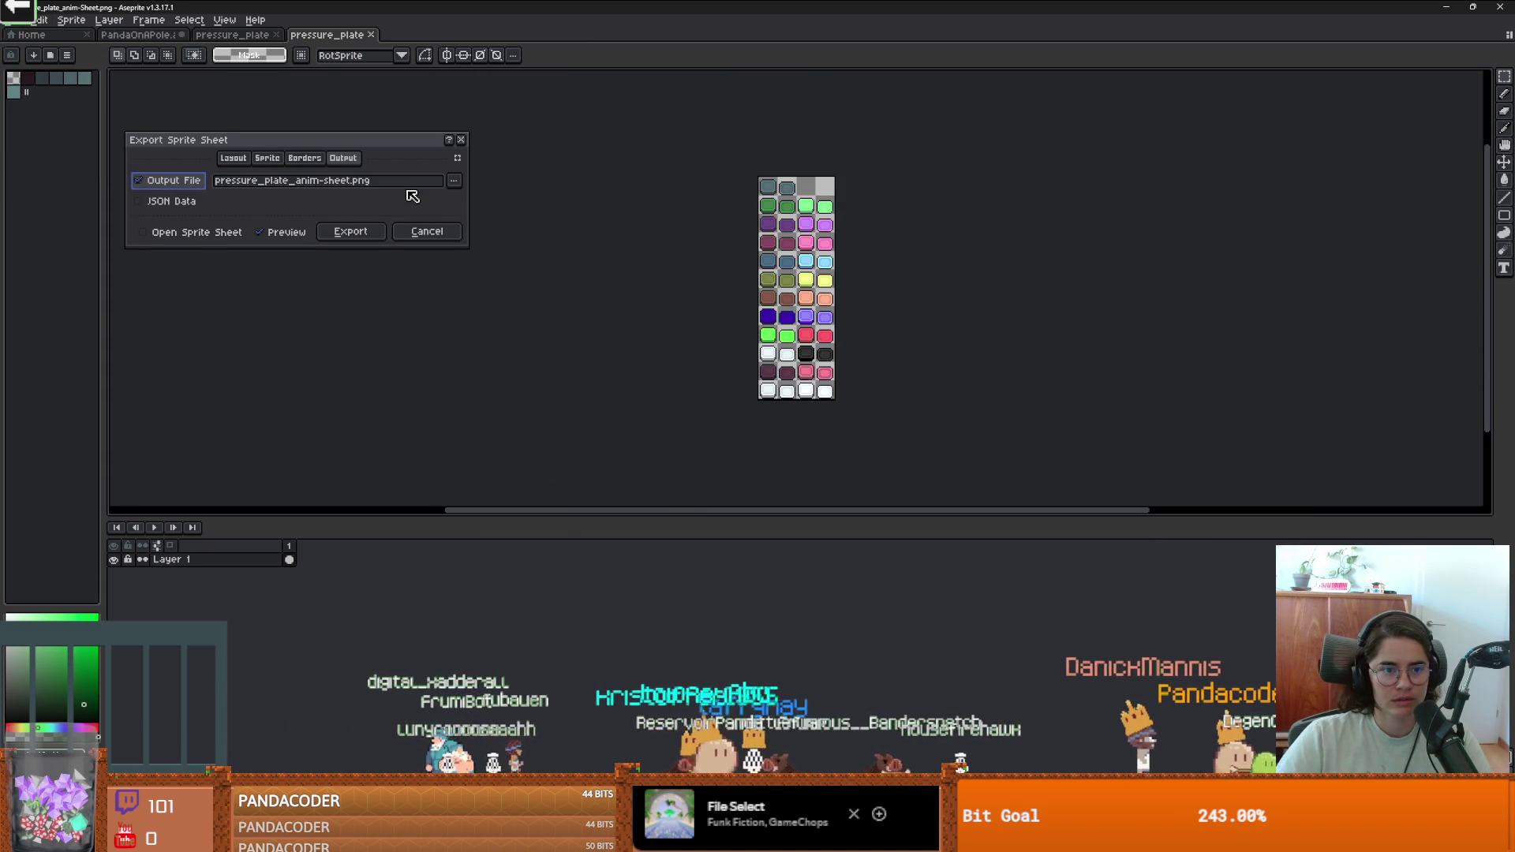
{"action": "left_click", "coordinate": [351, 231]}
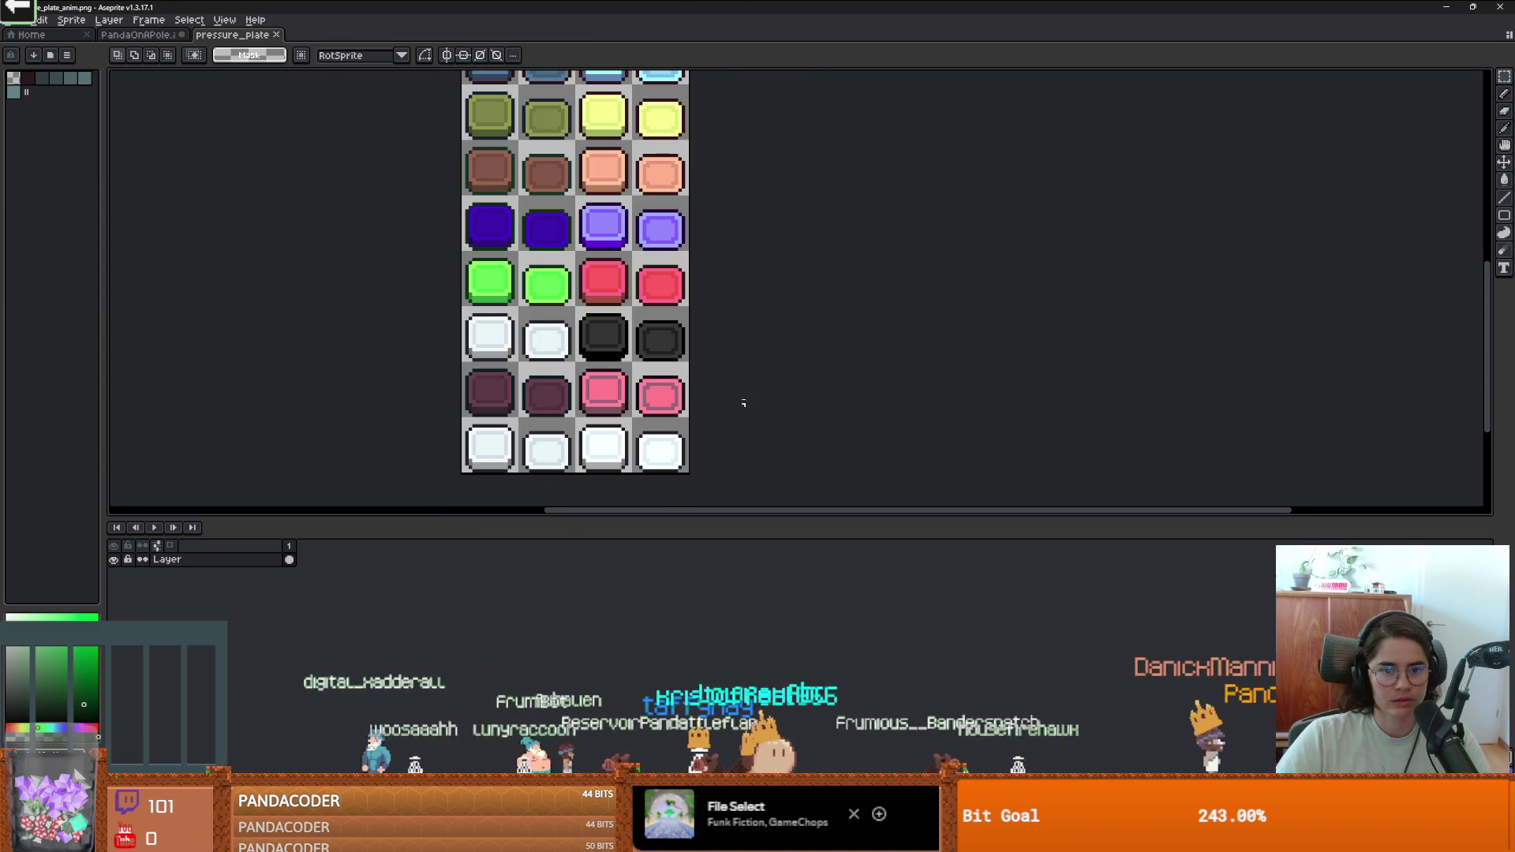
{"action": "key", "text": "alt+Tab"}
{"action": "left_click", "coordinate": [118, 163]}
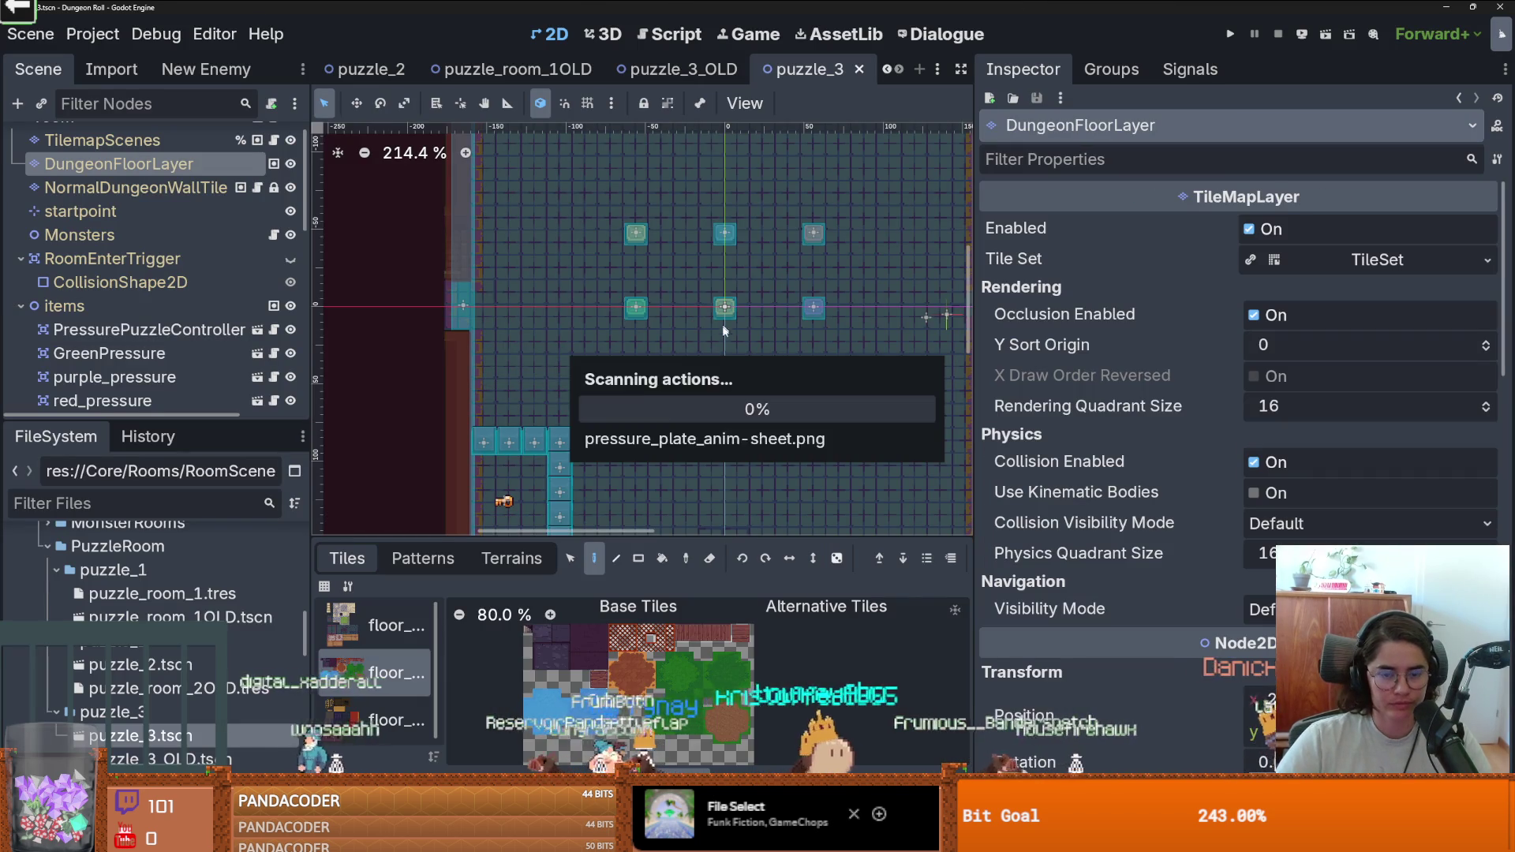
Filter the FileSystem for 'gree' and open the context menu of green_pressure.tscn.
{"action": "left_click_drag", "start_coordinate": [132, 423], "coordinate": [132, 557]}
{"action": "scroll", "coordinate": [126, 316], "scroll_direction": "down", "scroll_amount": 2}
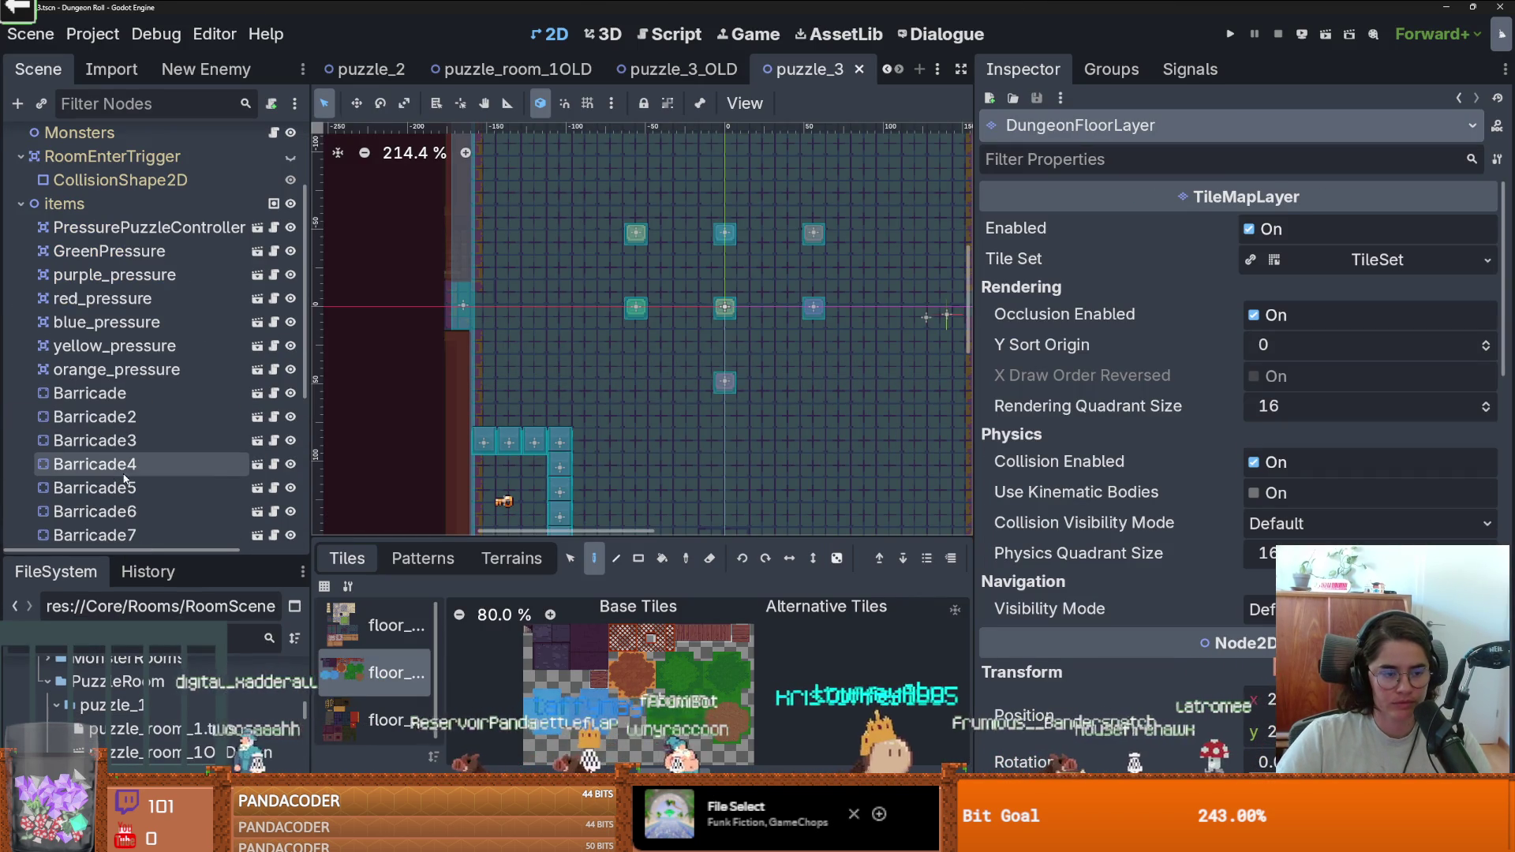
{"action": "left_click", "coordinate": [116, 370]}
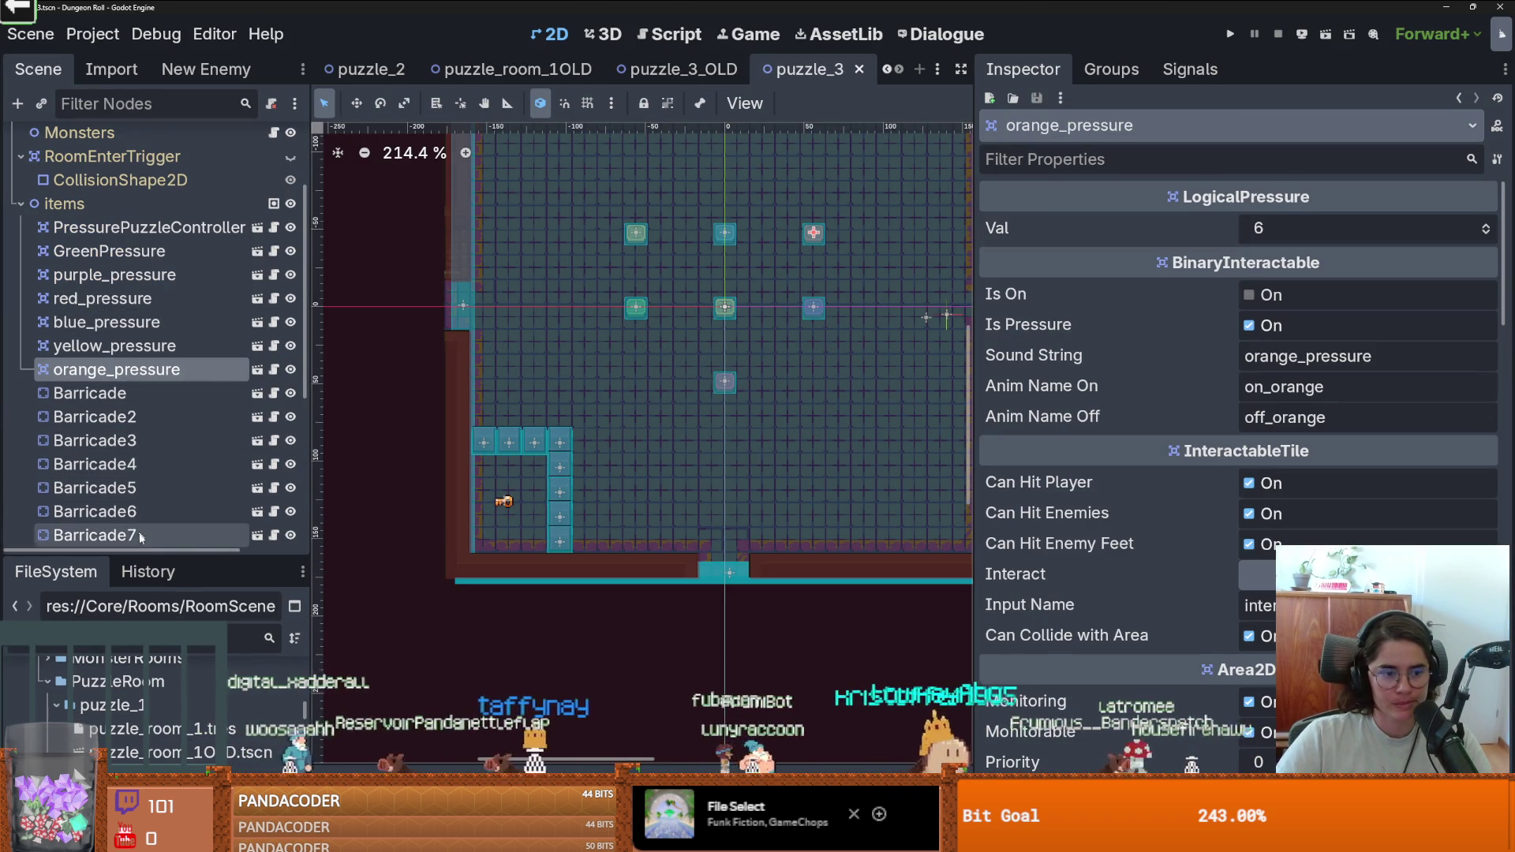
{"action": "left_click_drag", "start_coordinate": [157, 554], "coordinate": [165, 297]}
{"action": "left_click", "coordinate": [124, 379]}
{"action": "type", "text": "pre"}
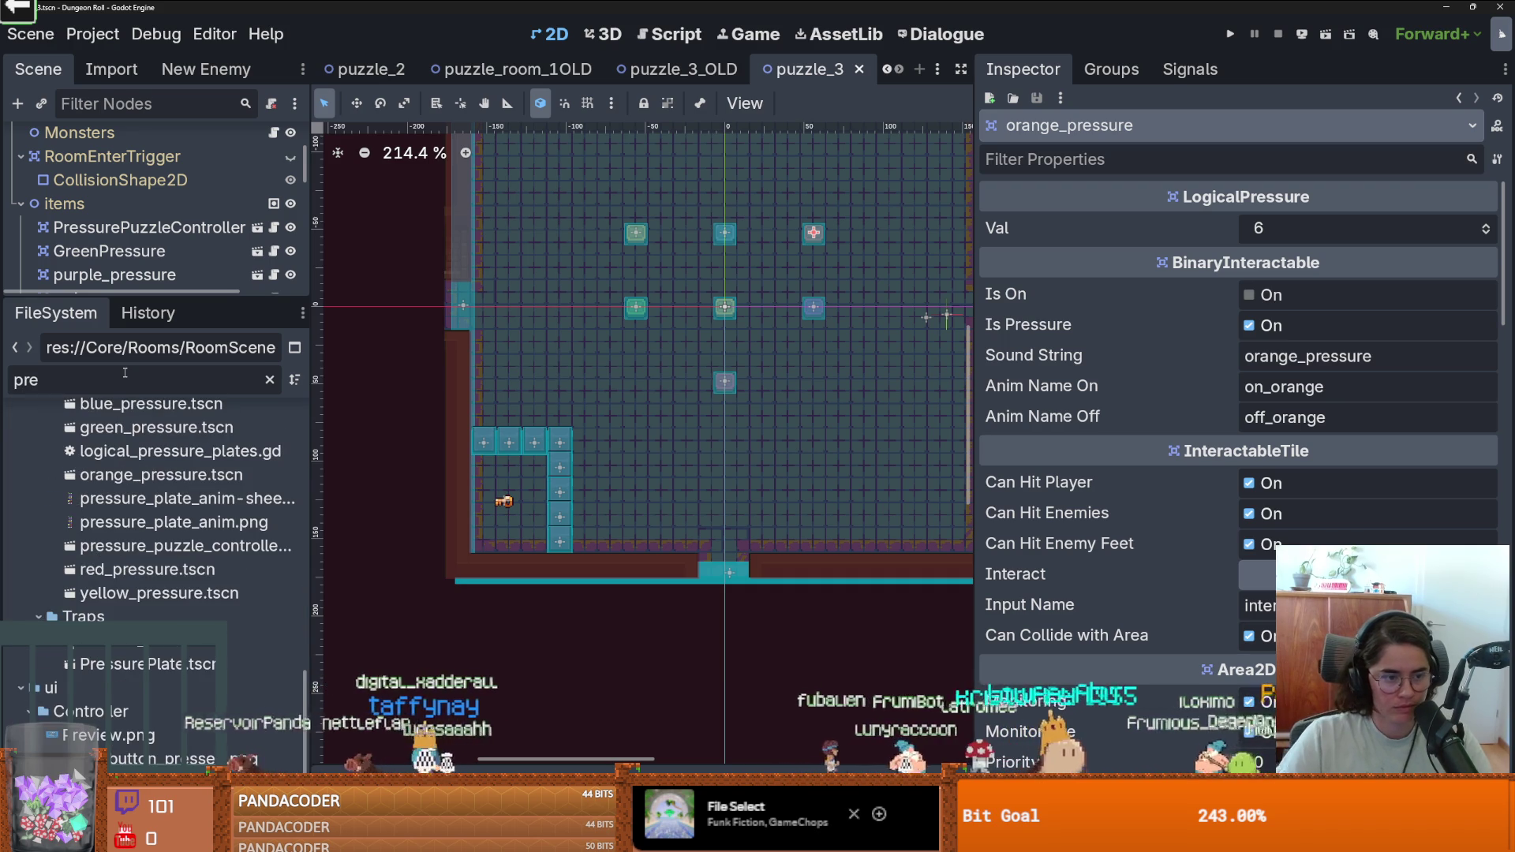
{"action": "key", "text": "BackSpace"}
{"action": "key", "text": "BackSpace"}
{"action": "key", "text": "BackSpace"}
{"action": "type", "text": "gre"}
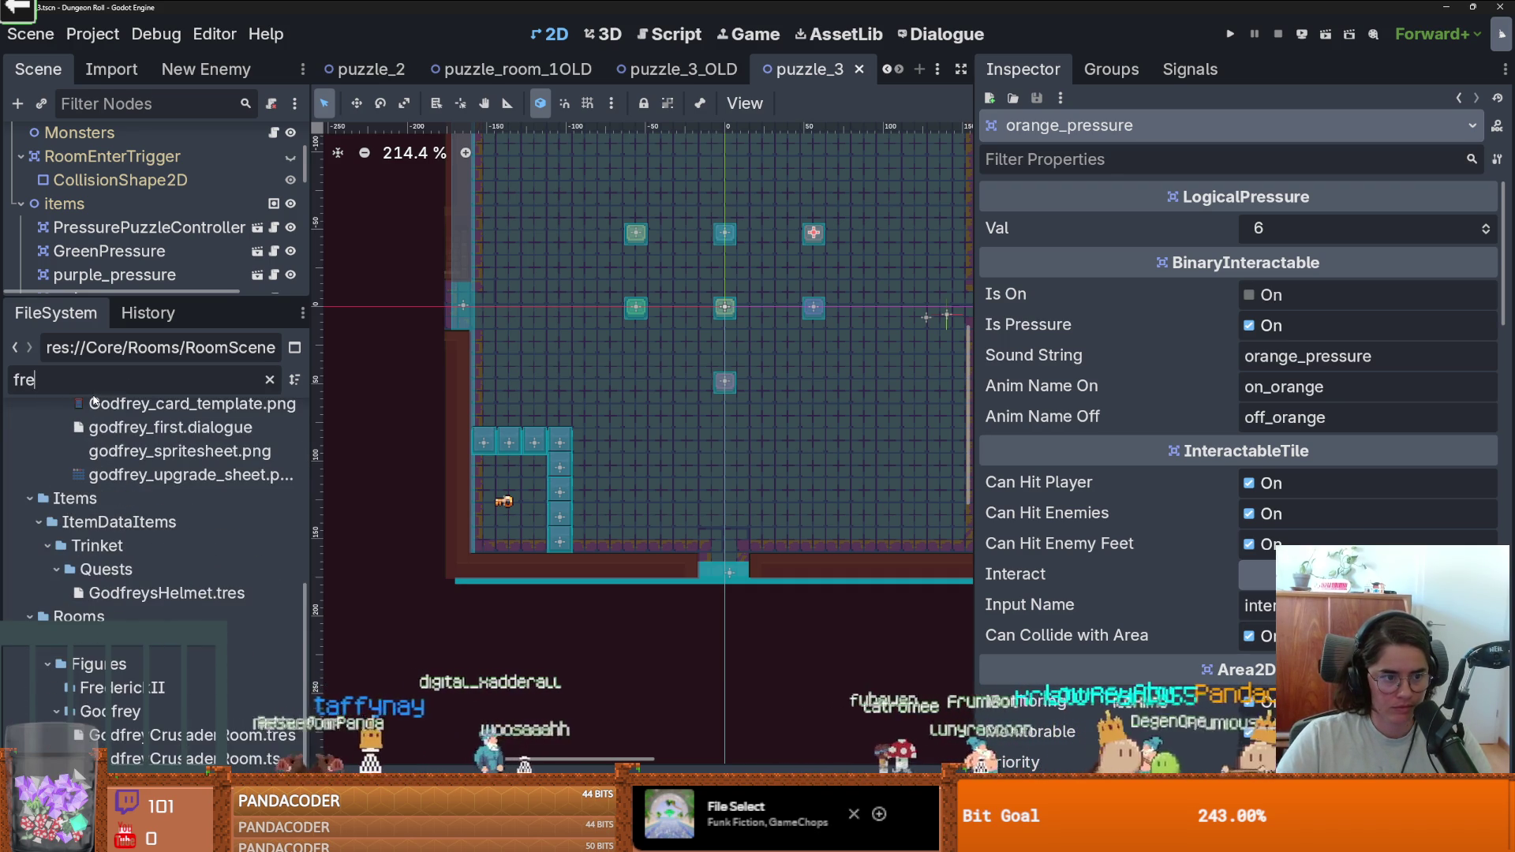
{"action": "type", "text": "e"}
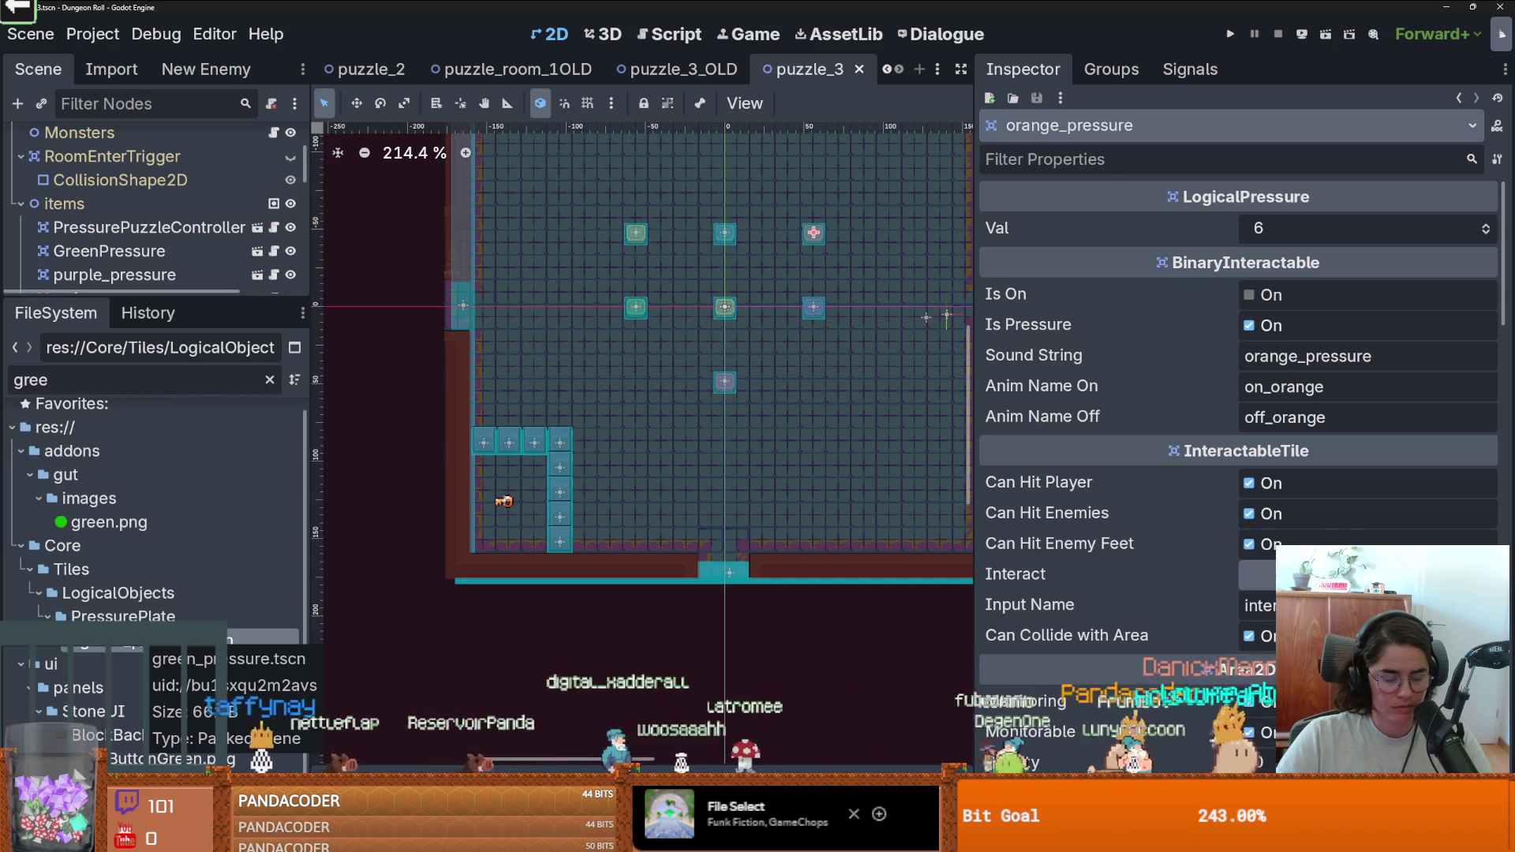
{"action": "right_click", "coordinate": [154, 641]}
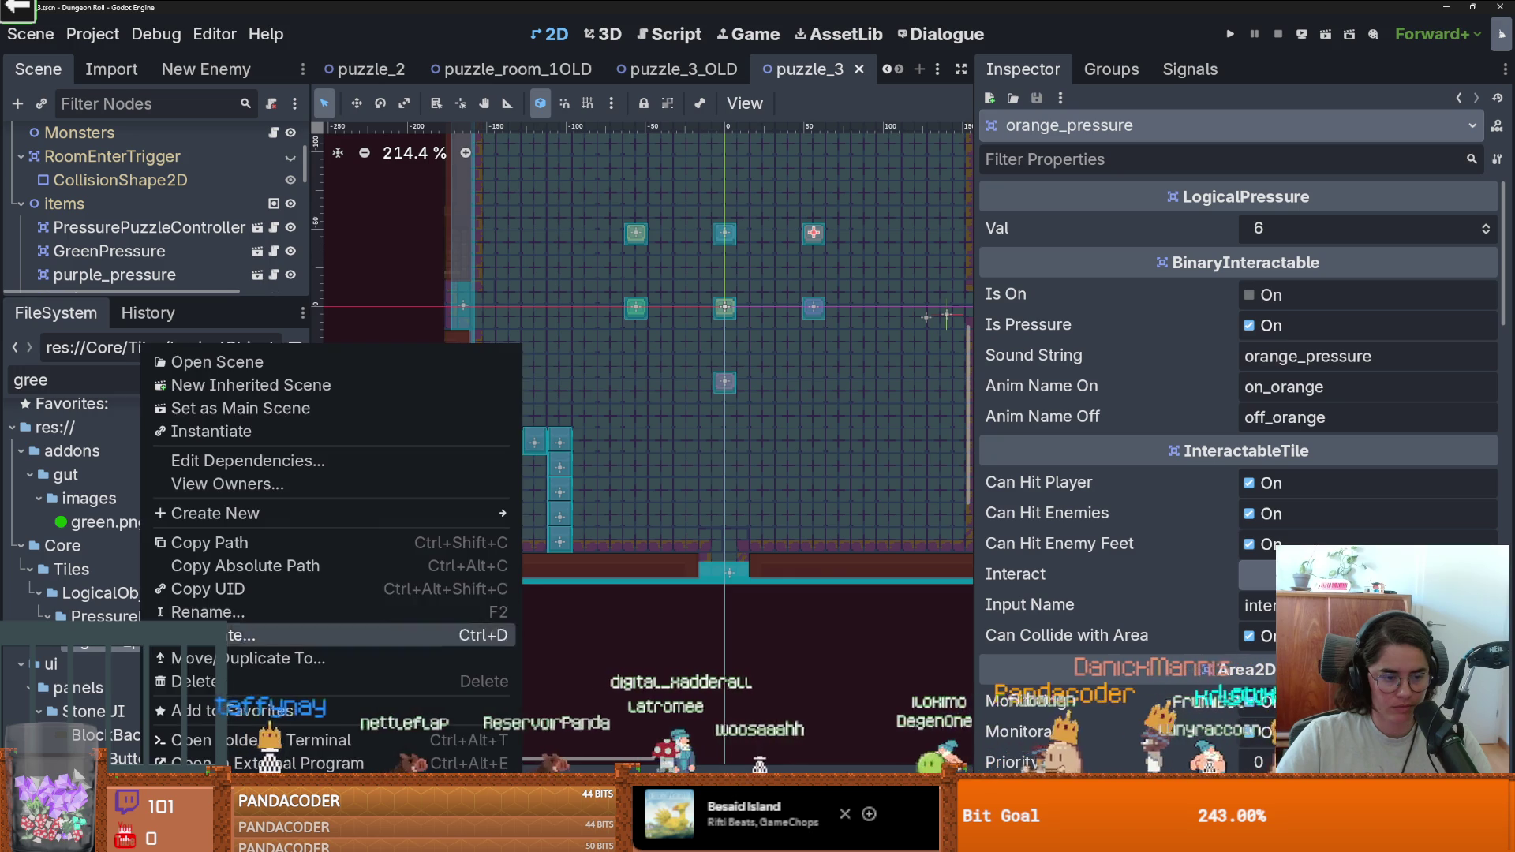
Create an inherited scene from the green plate, rename its root WhitePressure, and save it as white_pressure.tscn.
{"action": "left_click", "coordinate": [198, 382]}
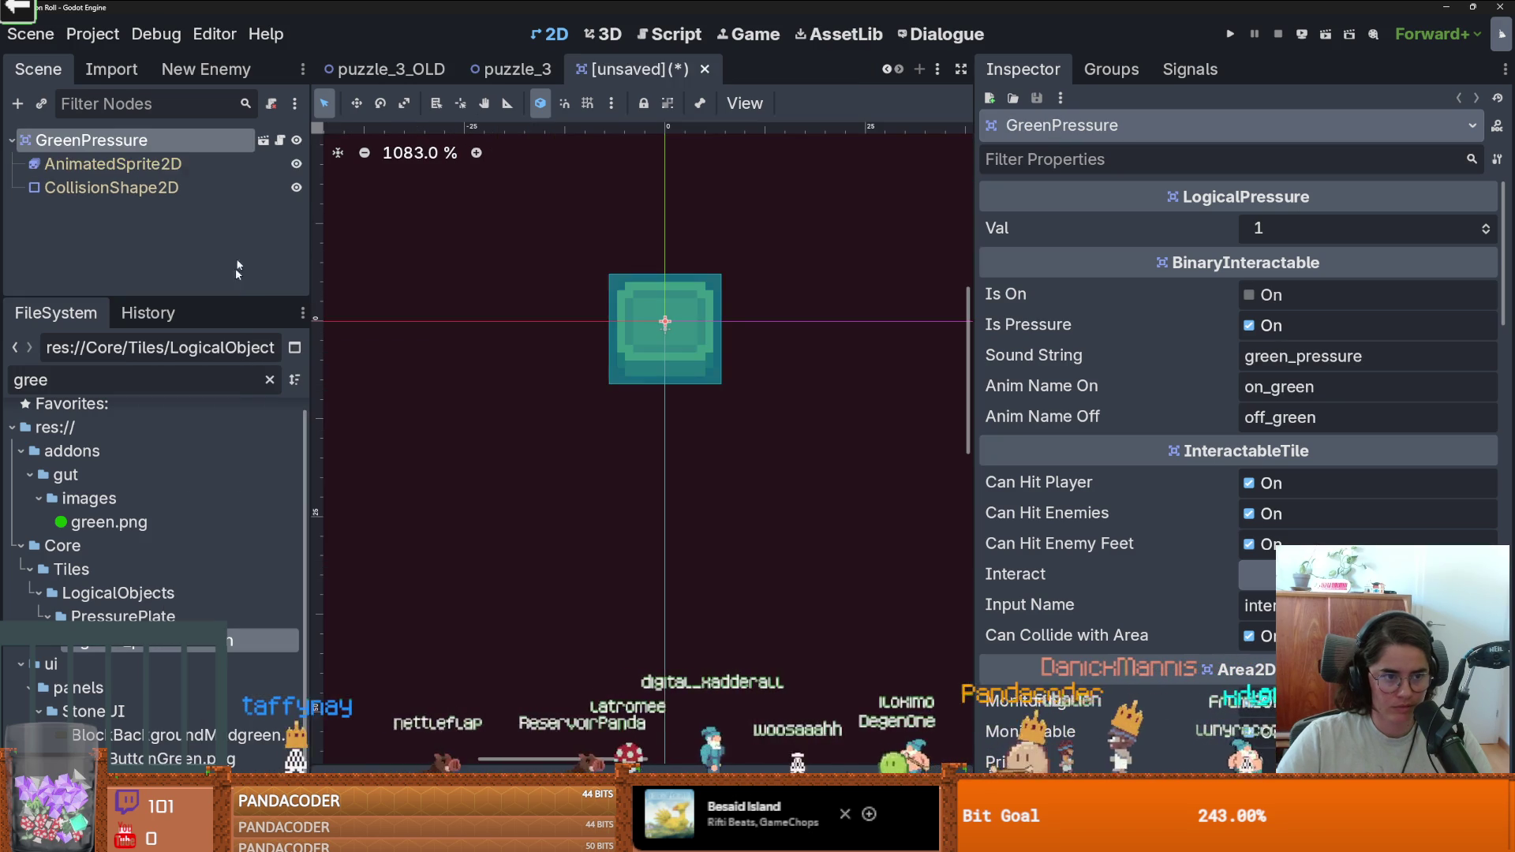
{"action": "double_click", "coordinate": [147, 140]}
{"action": "type", "text": "White"}
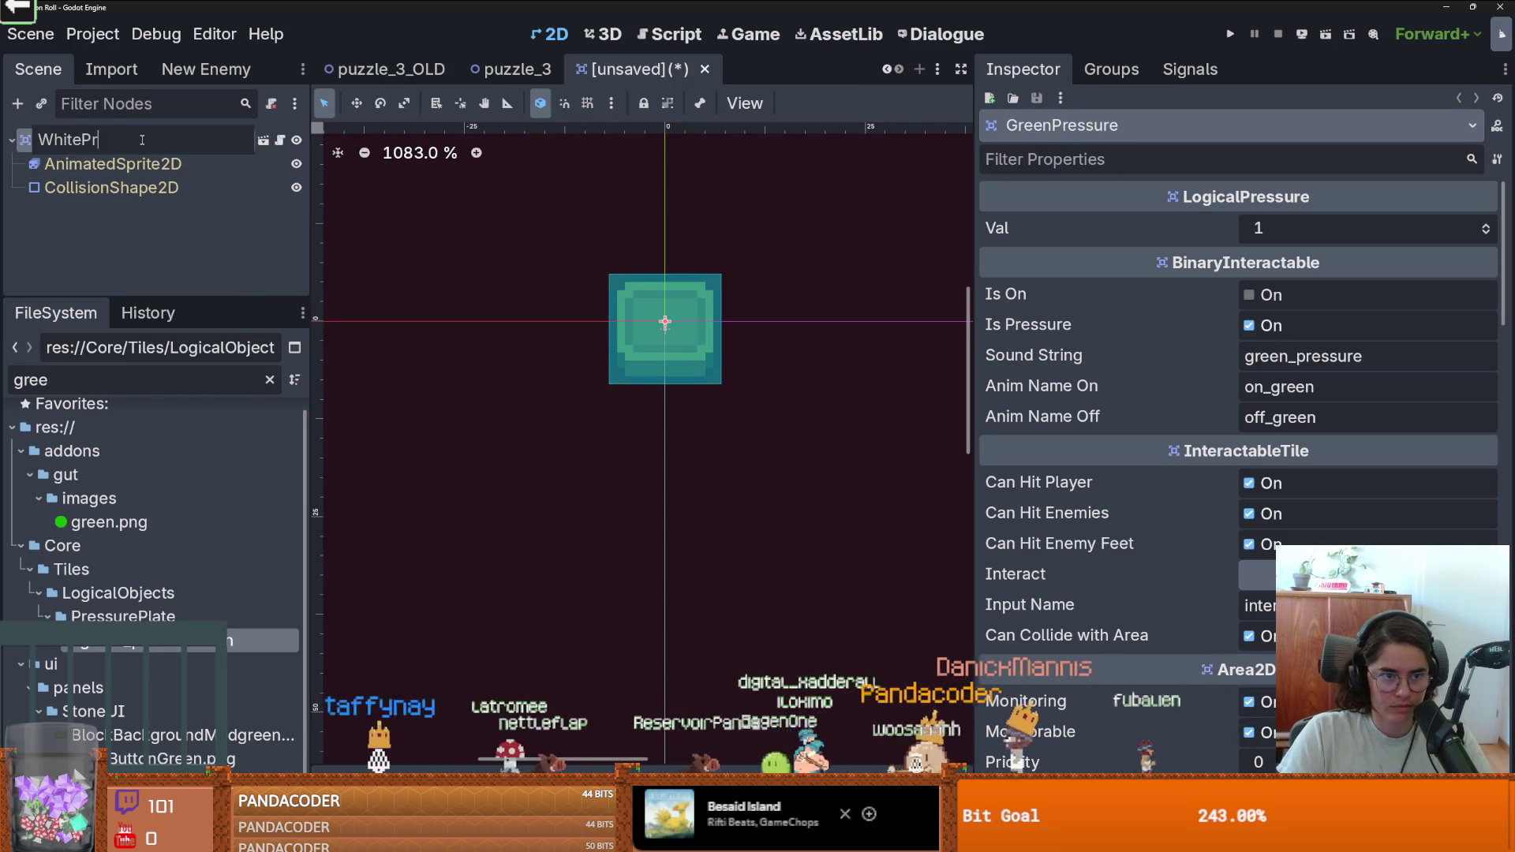
{"action": "key", "text": "Return"}
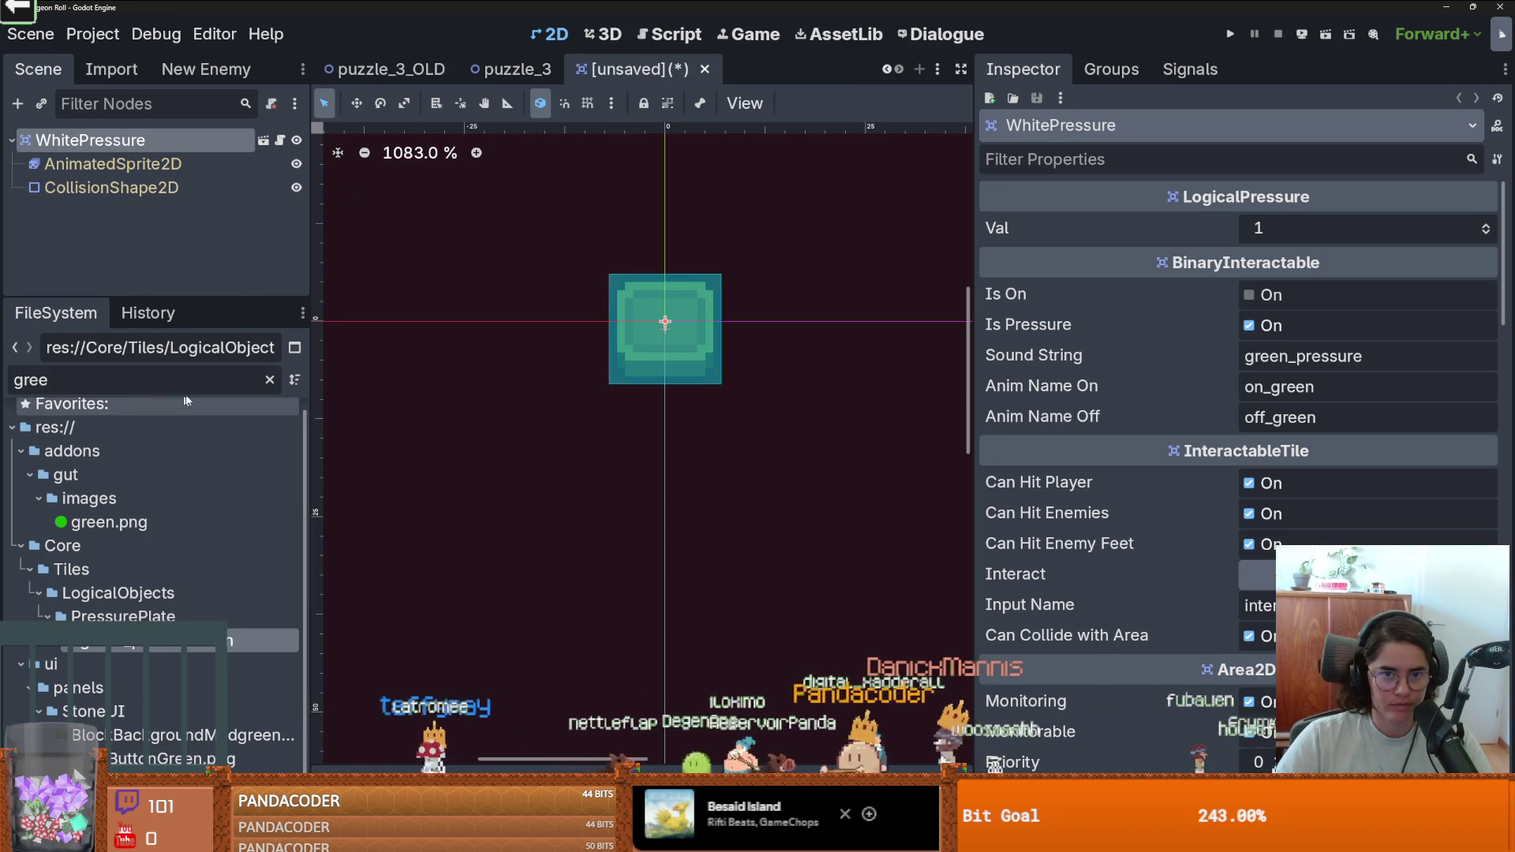
{"action": "key", "text": "ctrl+s"}
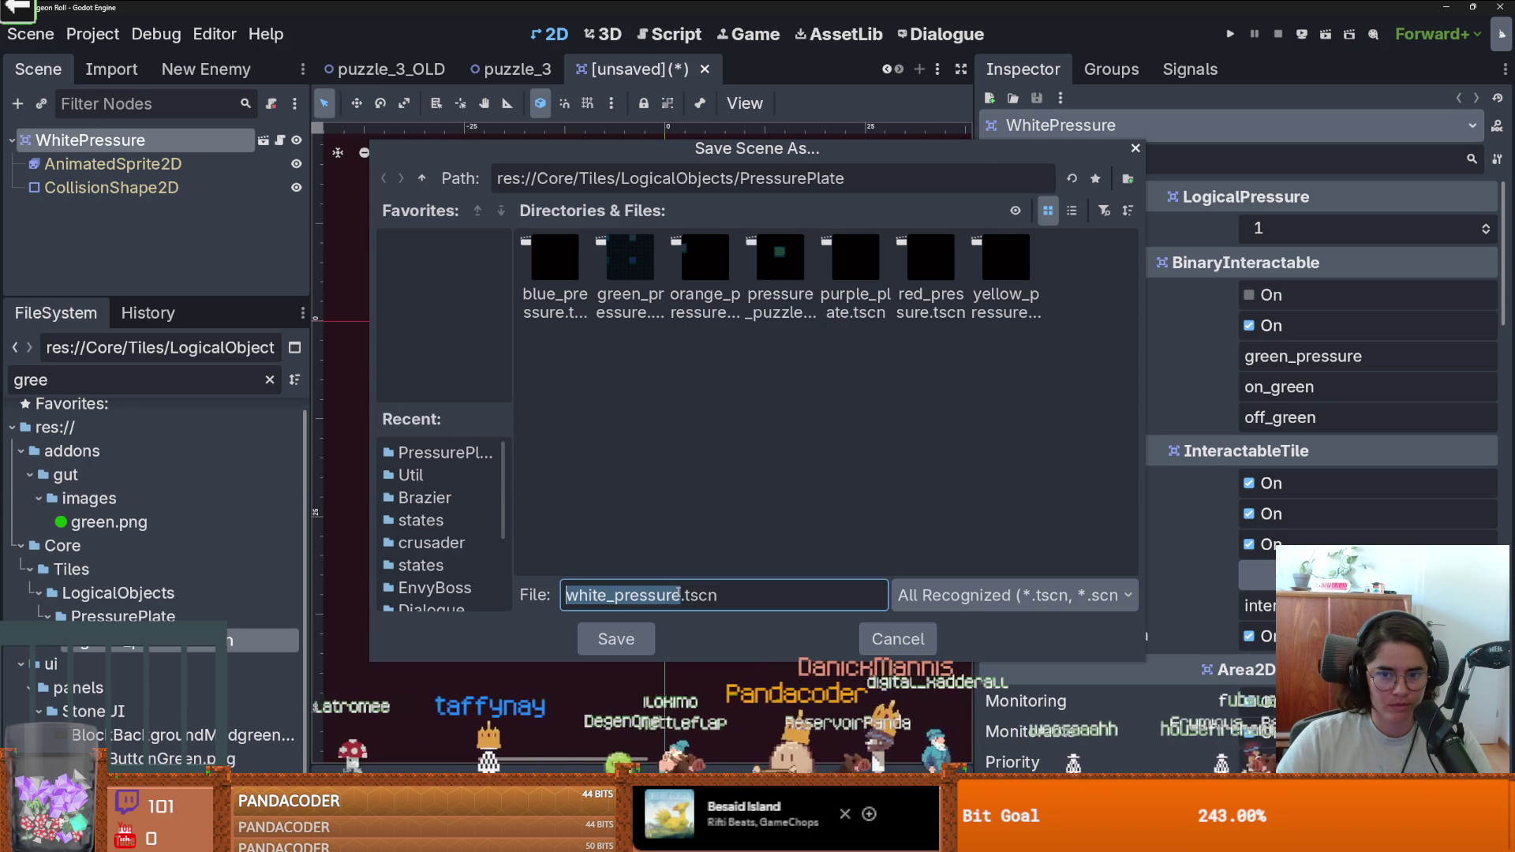
{"action": "key", "text": "Return"}
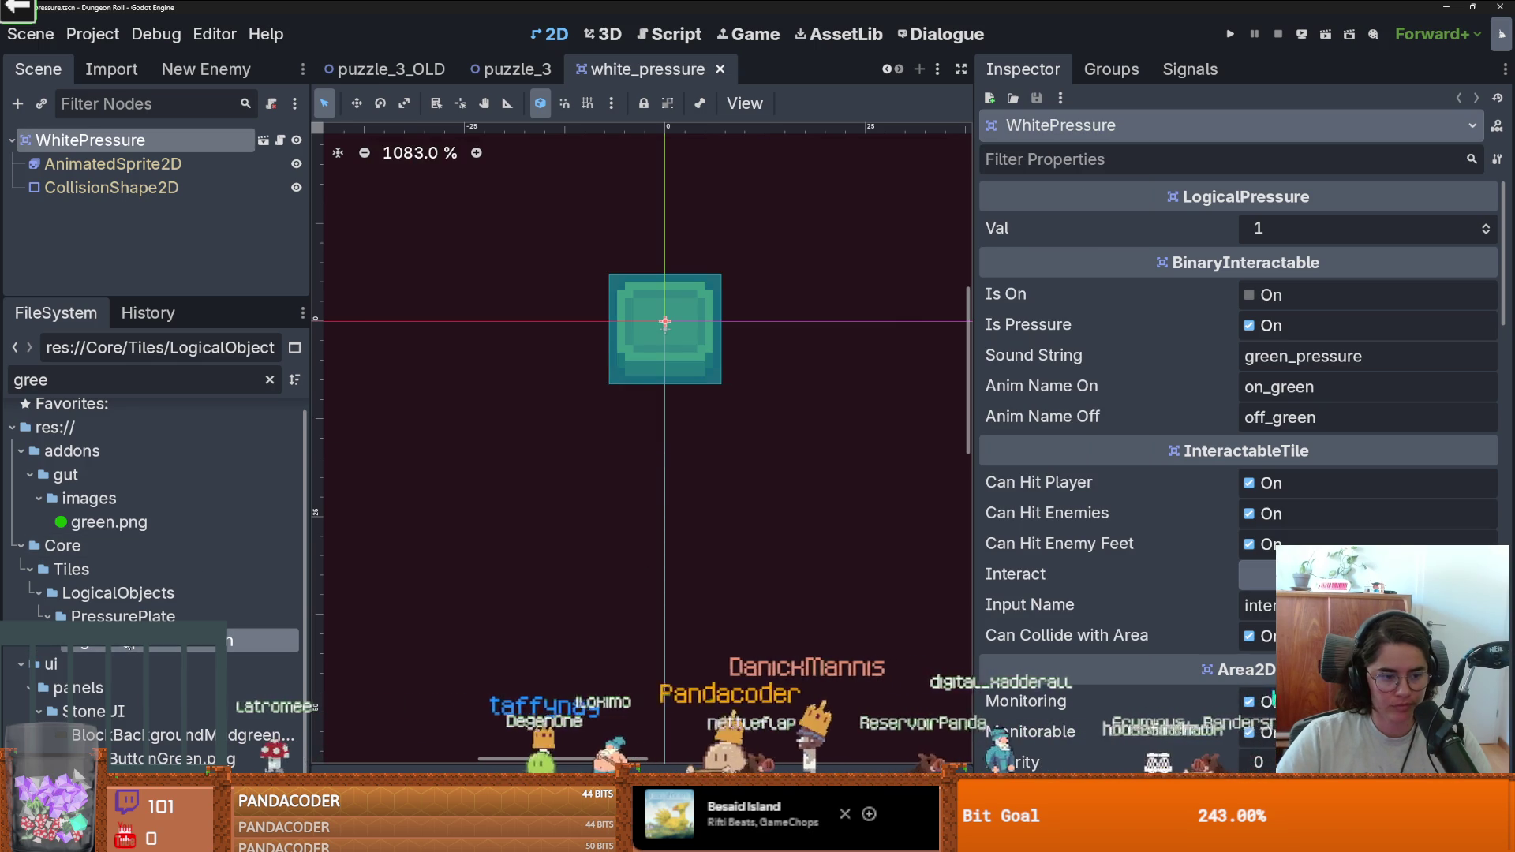
Create another inherited scene from green_pressure.tscn and rename its root bight_blue_pressure.
{"action": "right_click", "coordinate": [130, 644]}
{"action": "left_click", "coordinate": [236, 385]}
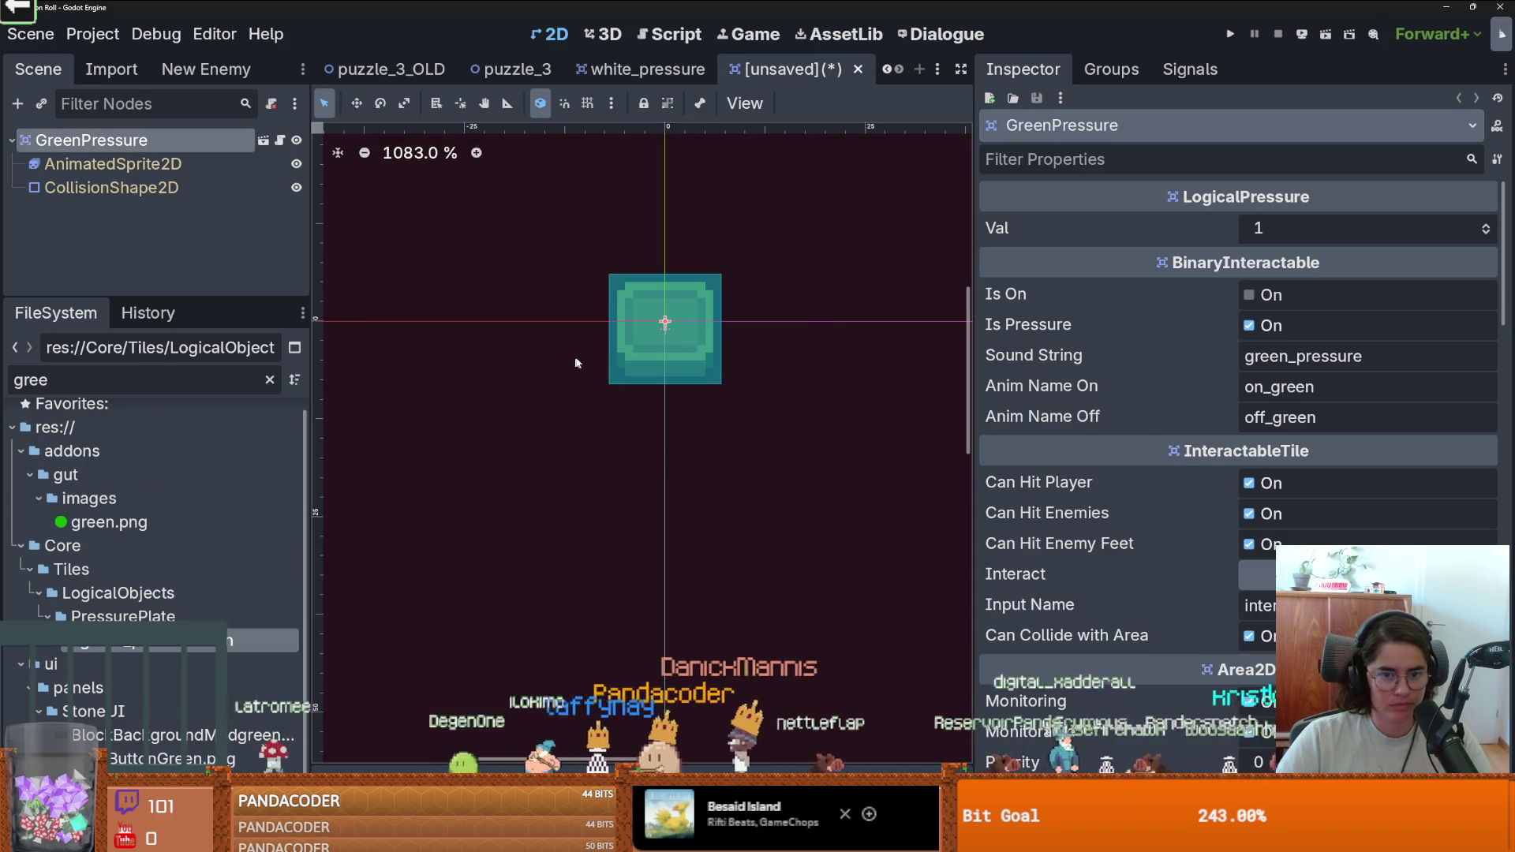
{"action": "right_click", "coordinate": [792, 57]}
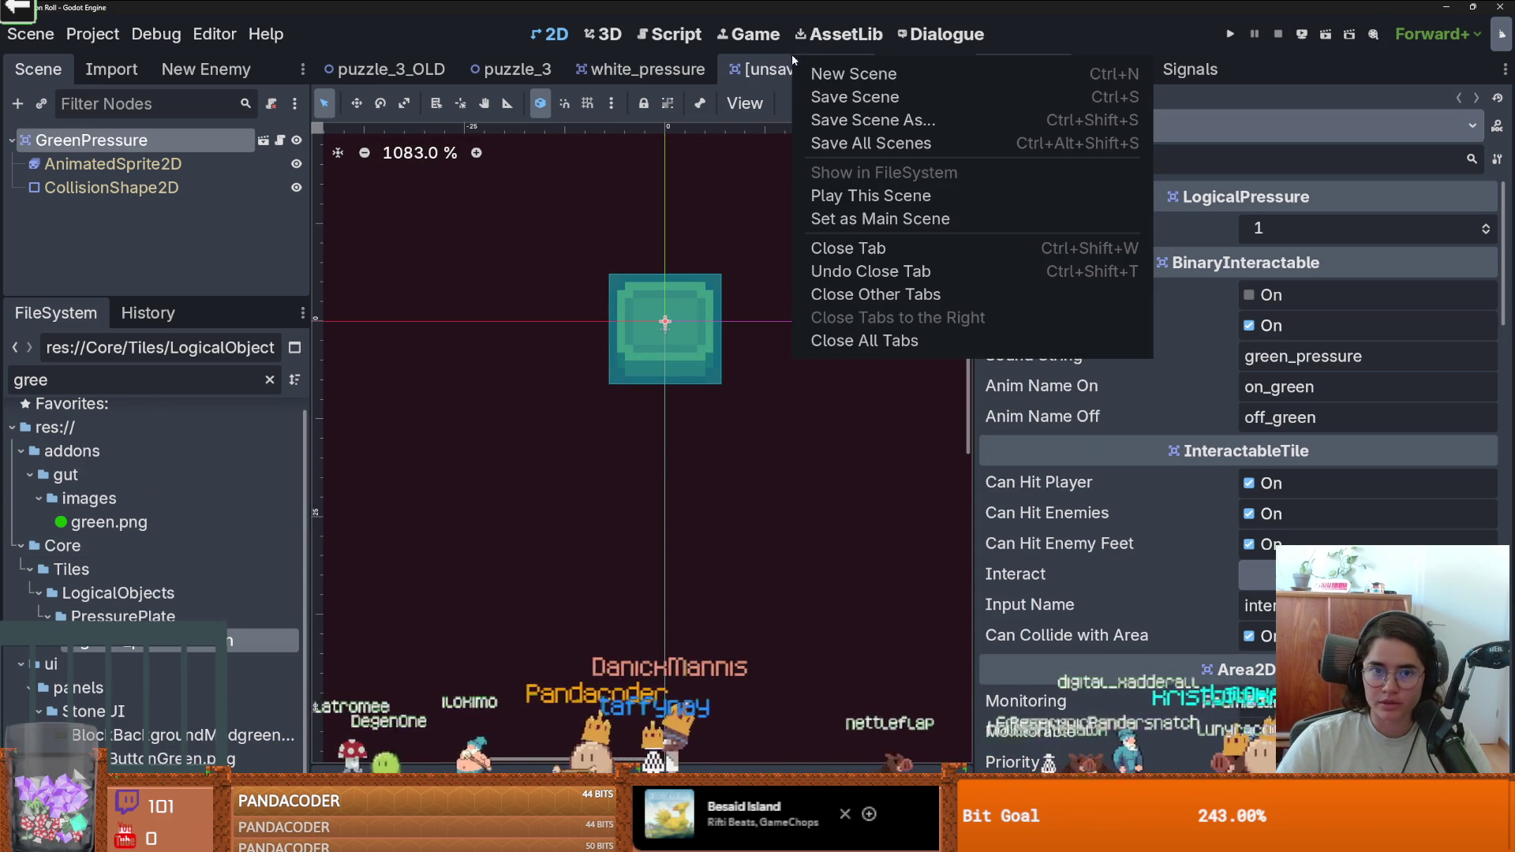
{"action": "right_click", "coordinate": [792, 76]}
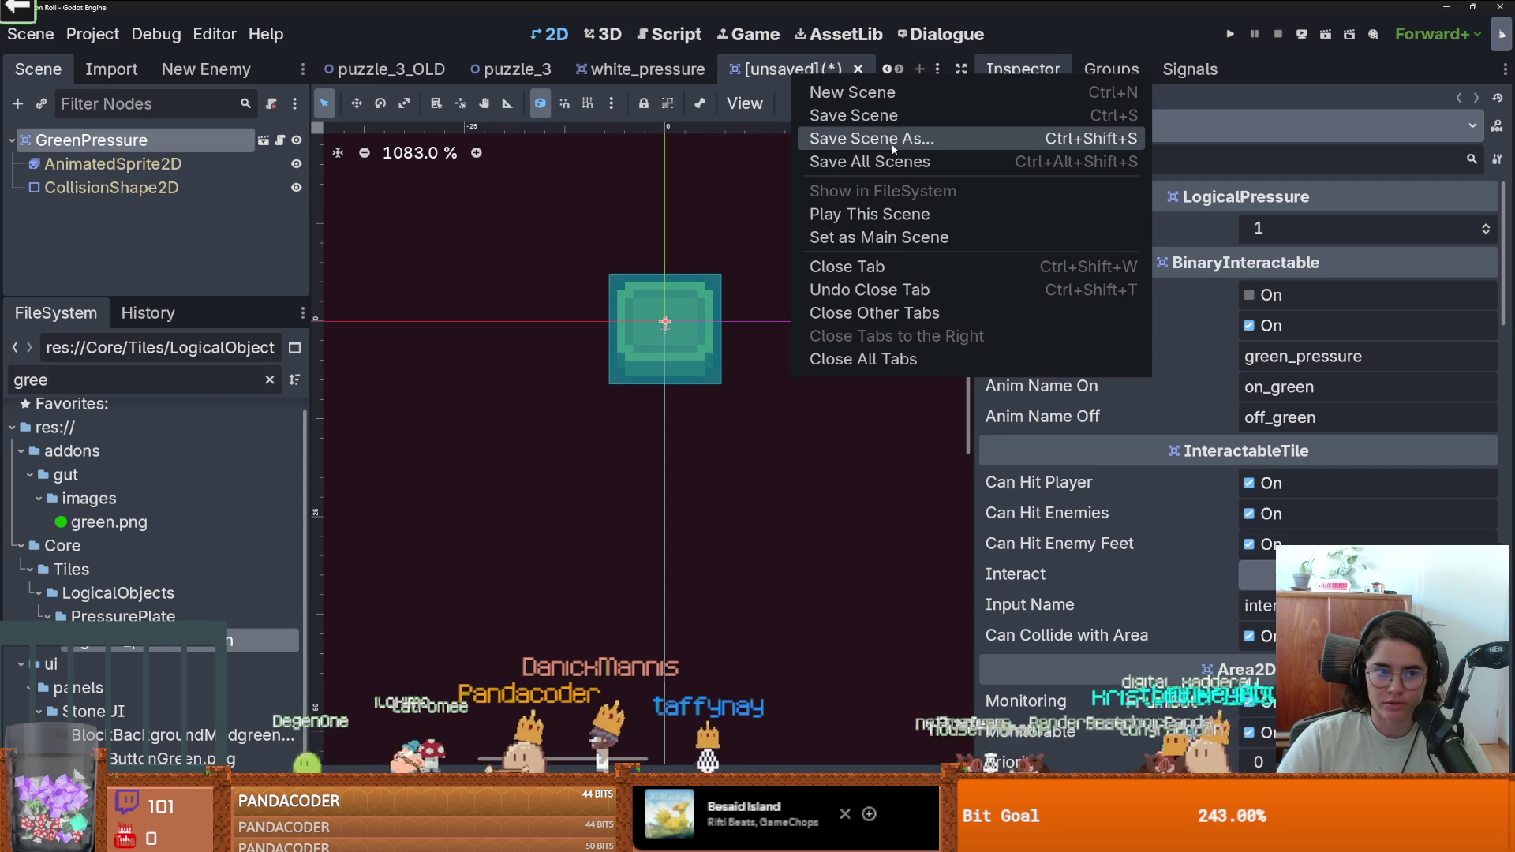
{"action": "left_click", "coordinate": [153, 141]}
{"action": "double_click", "coordinate": [153, 141]}
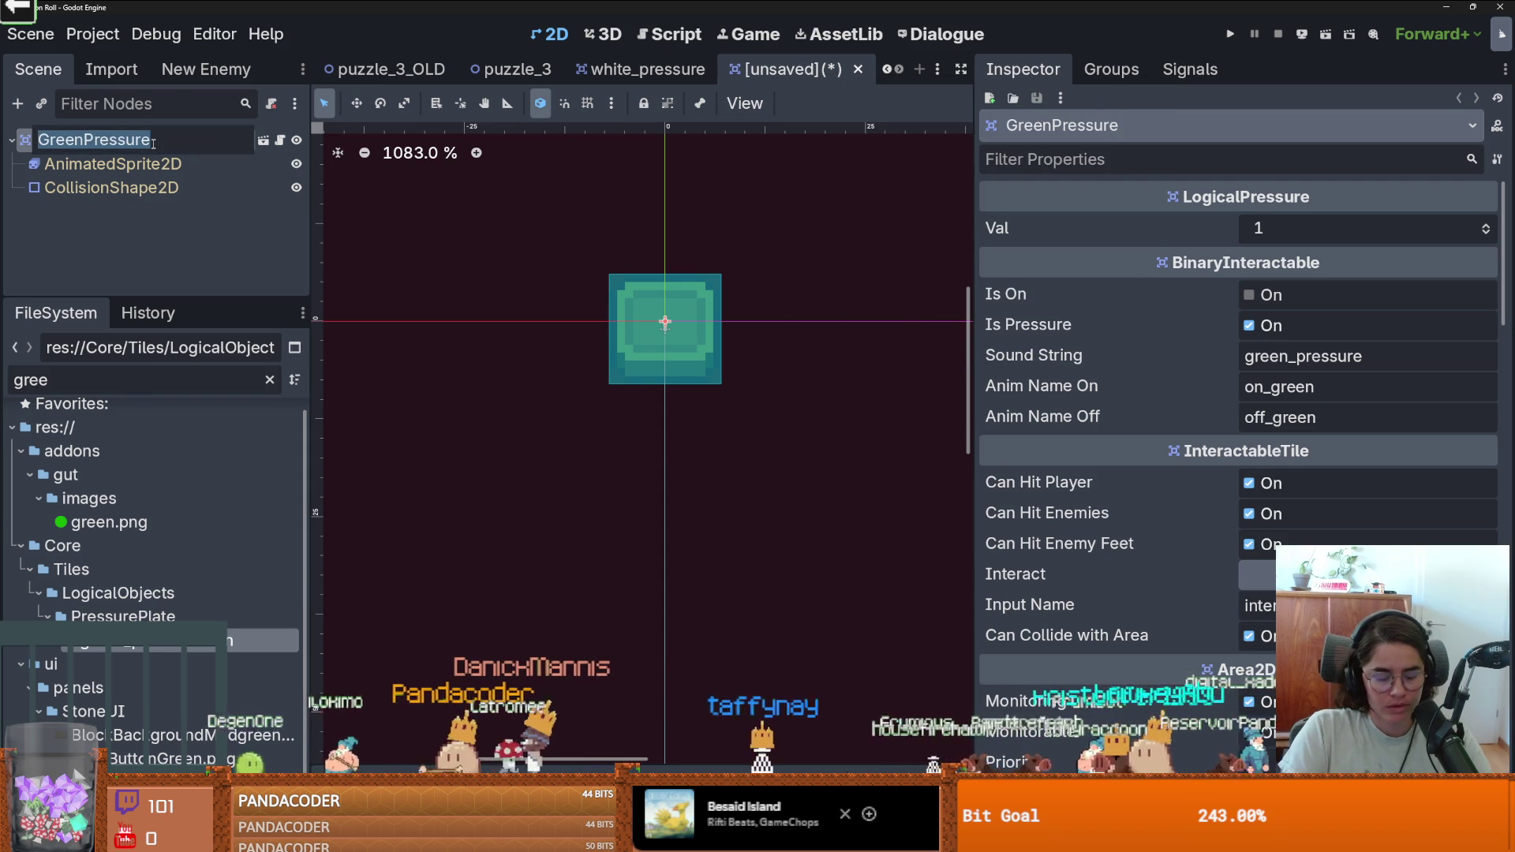
{"action": "type", "text": "bifh"}
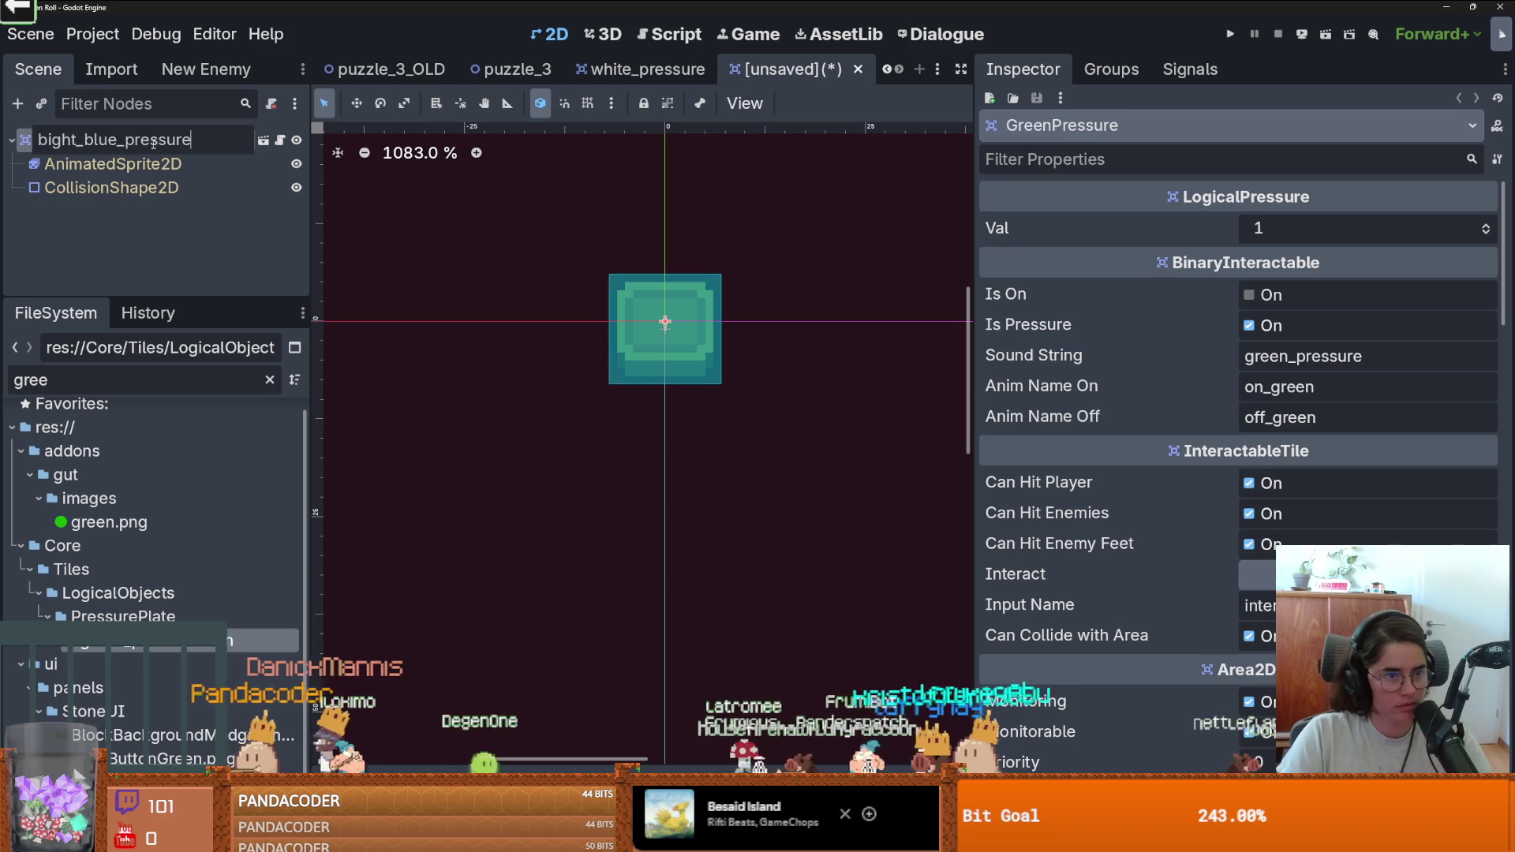
{"action": "key", "text": "Return"}
{"action": "left_click", "coordinate": [113, 163]}
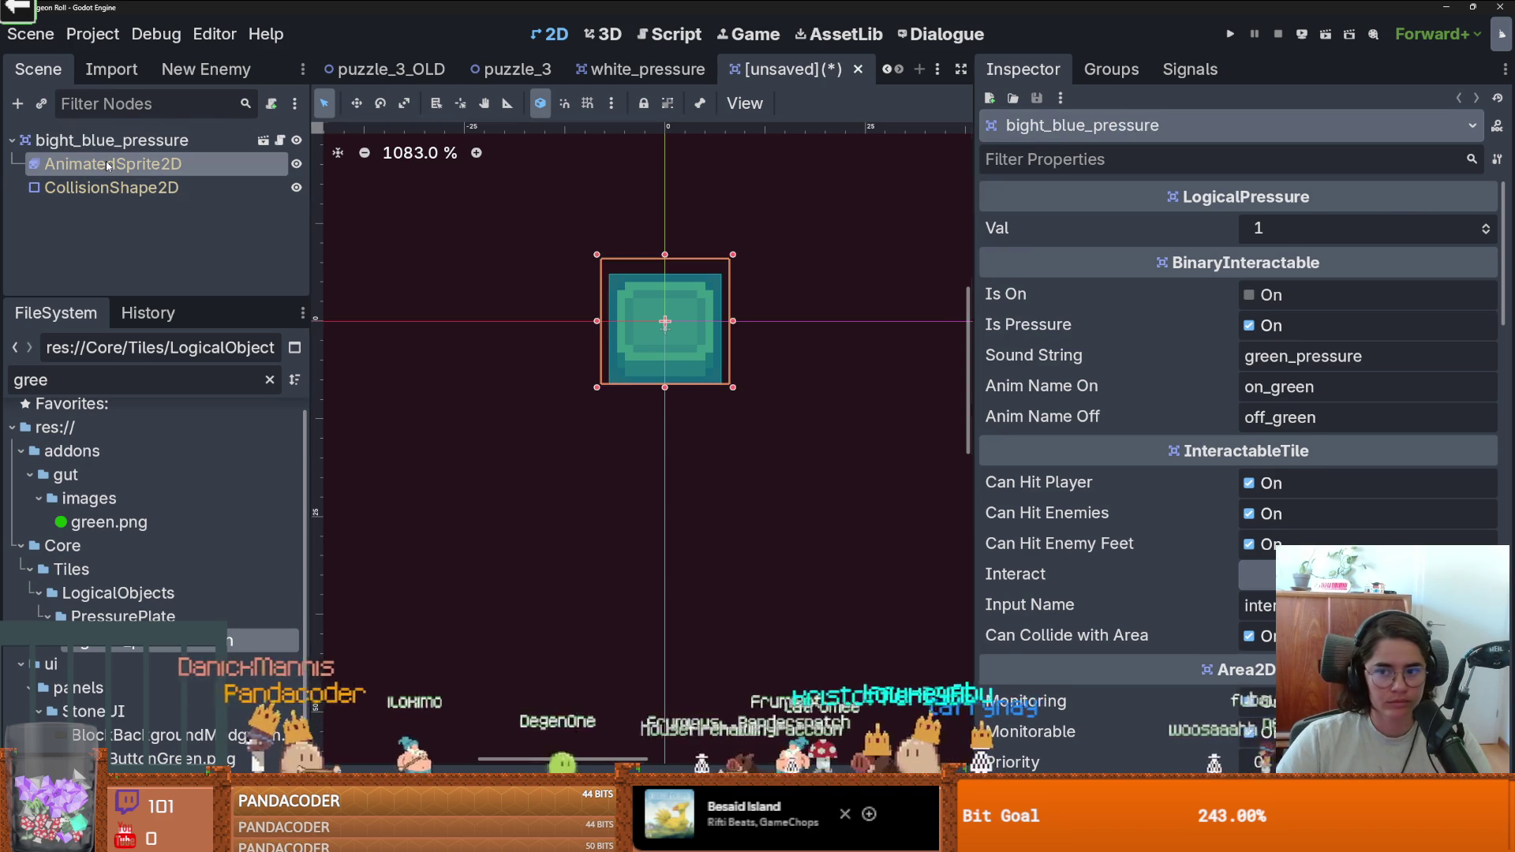
Add two SpriteFrames animations named off_bright_blue and on_bright_blue.
{"action": "left_click_drag", "start_coordinate": [527, 459], "coordinate": [527, 278]}
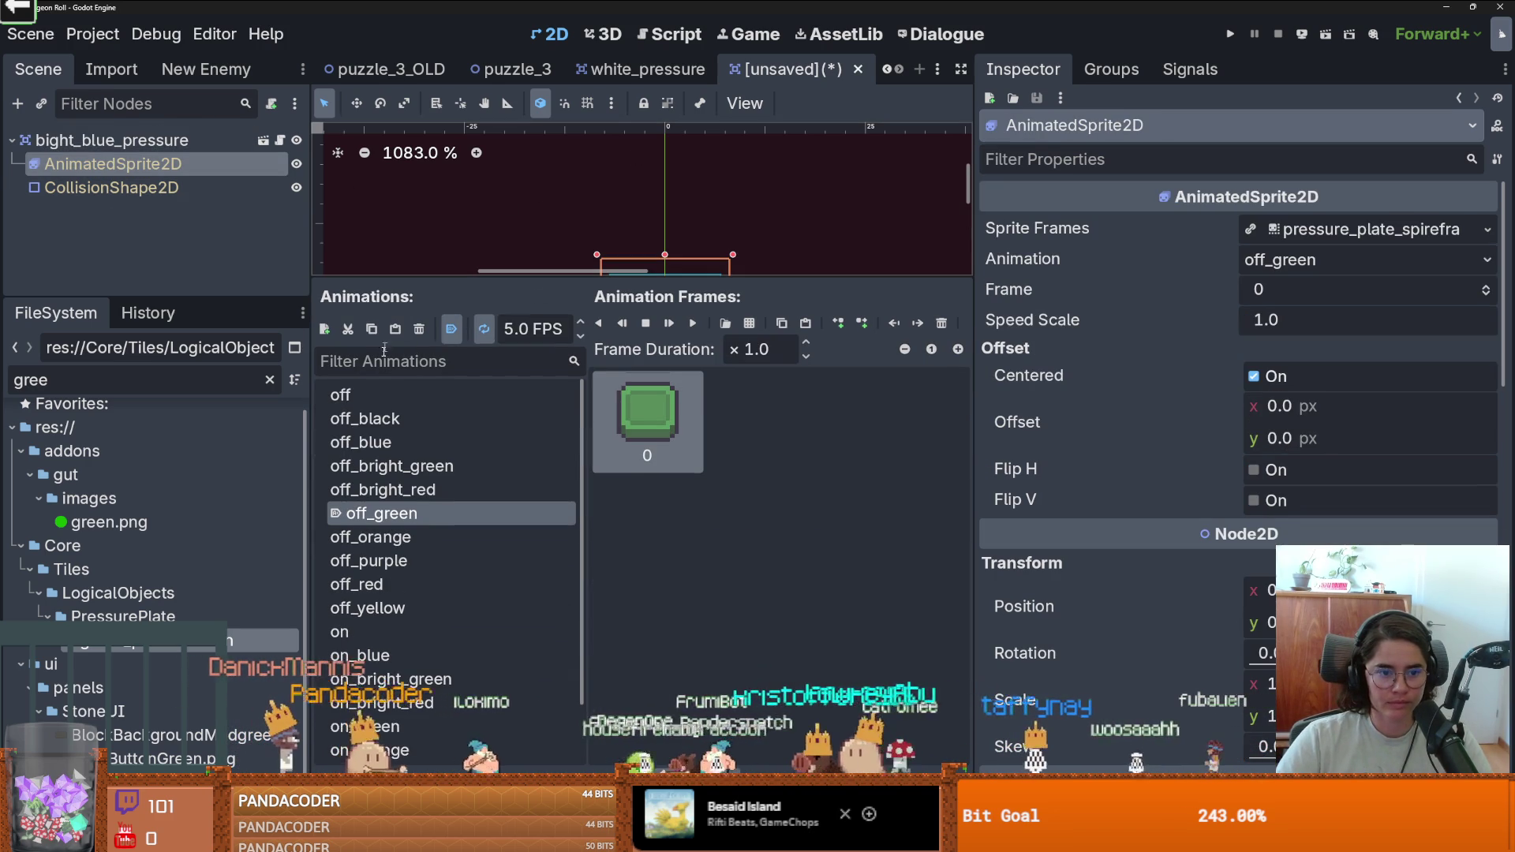
{"action": "left_click", "coordinate": [326, 329]}
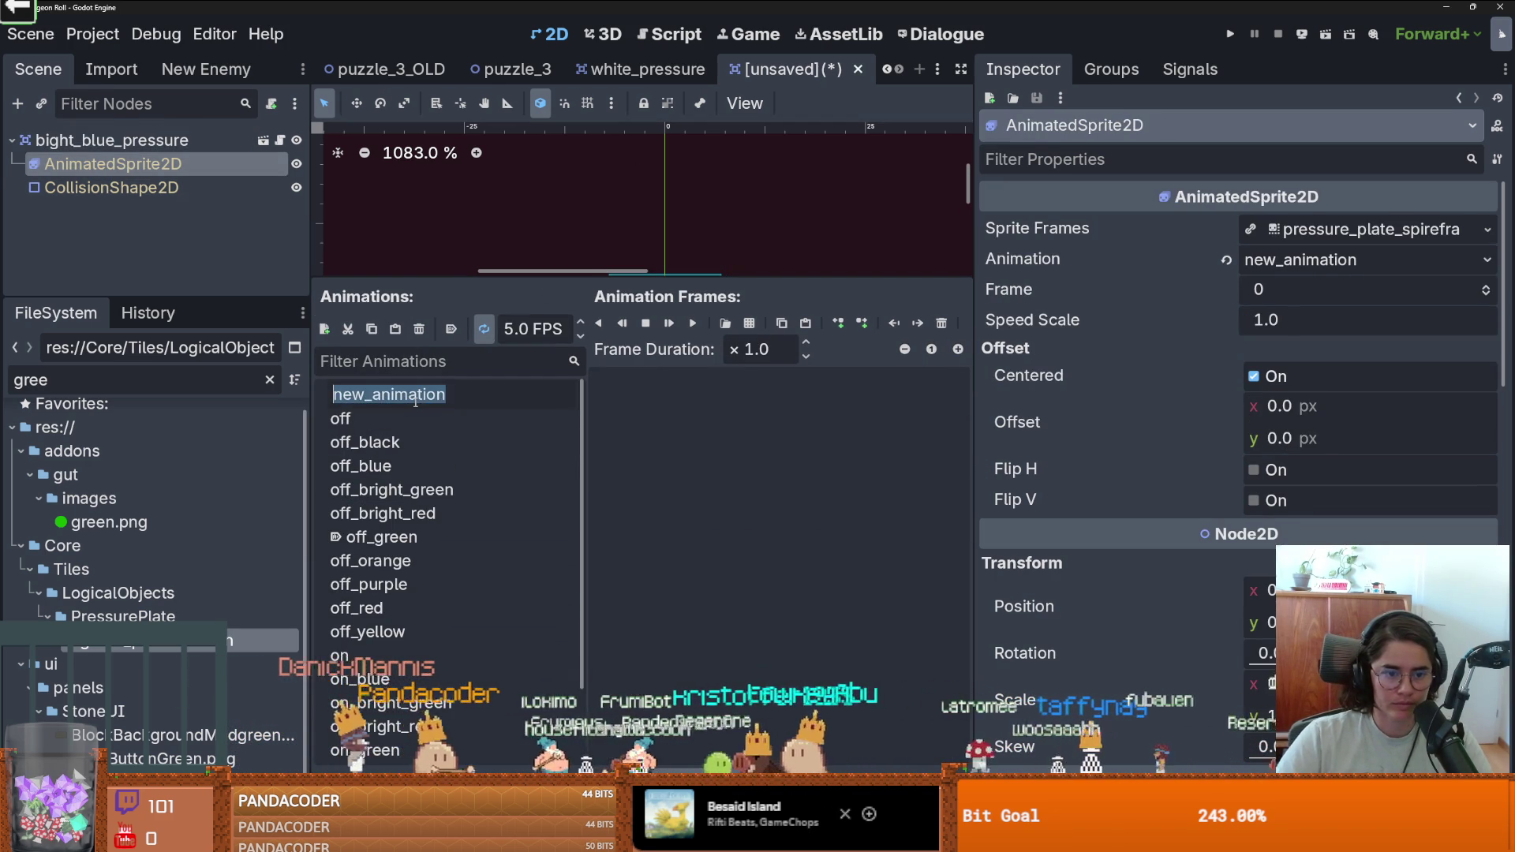
{"action": "type", "text": "offb"}
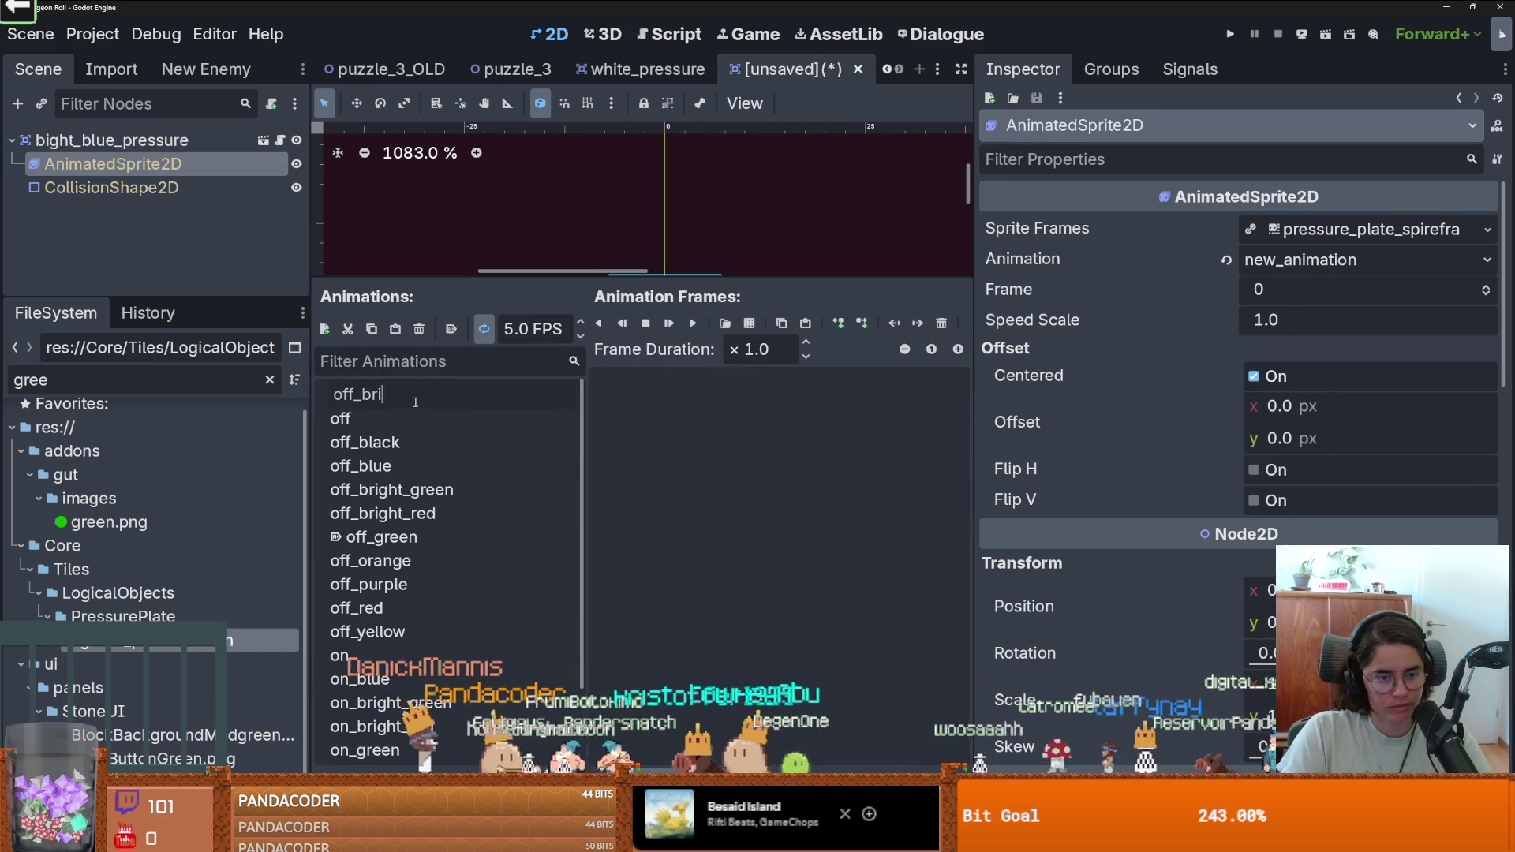
{"action": "type", "text": "e"}
{"action": "key", "text": "Return"}
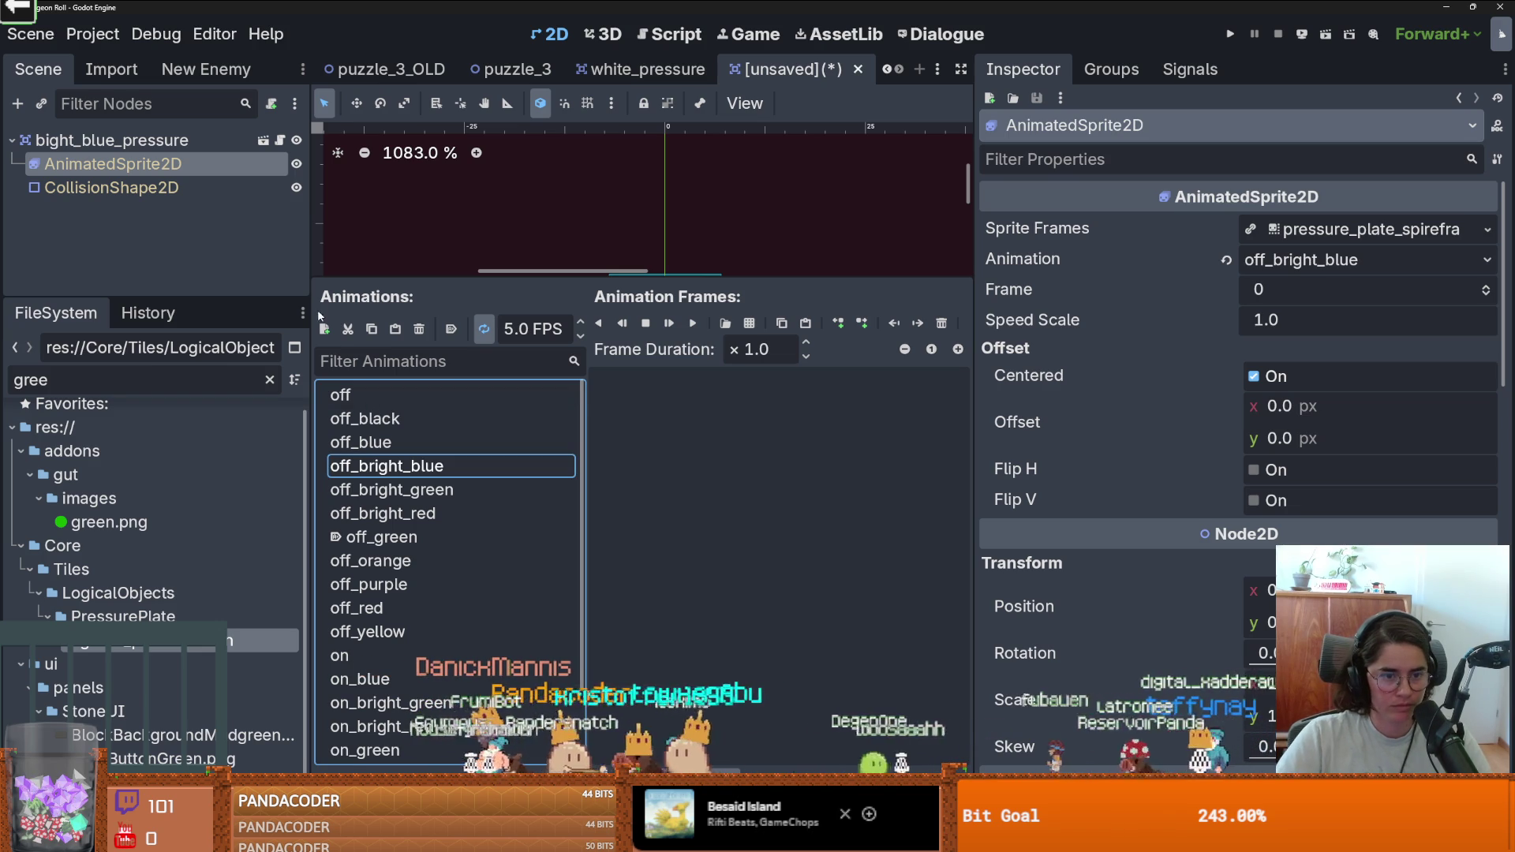
{"action": "left_click", "coordinate": [324, 329]}
{"action": "type", "text": "on_bl"}
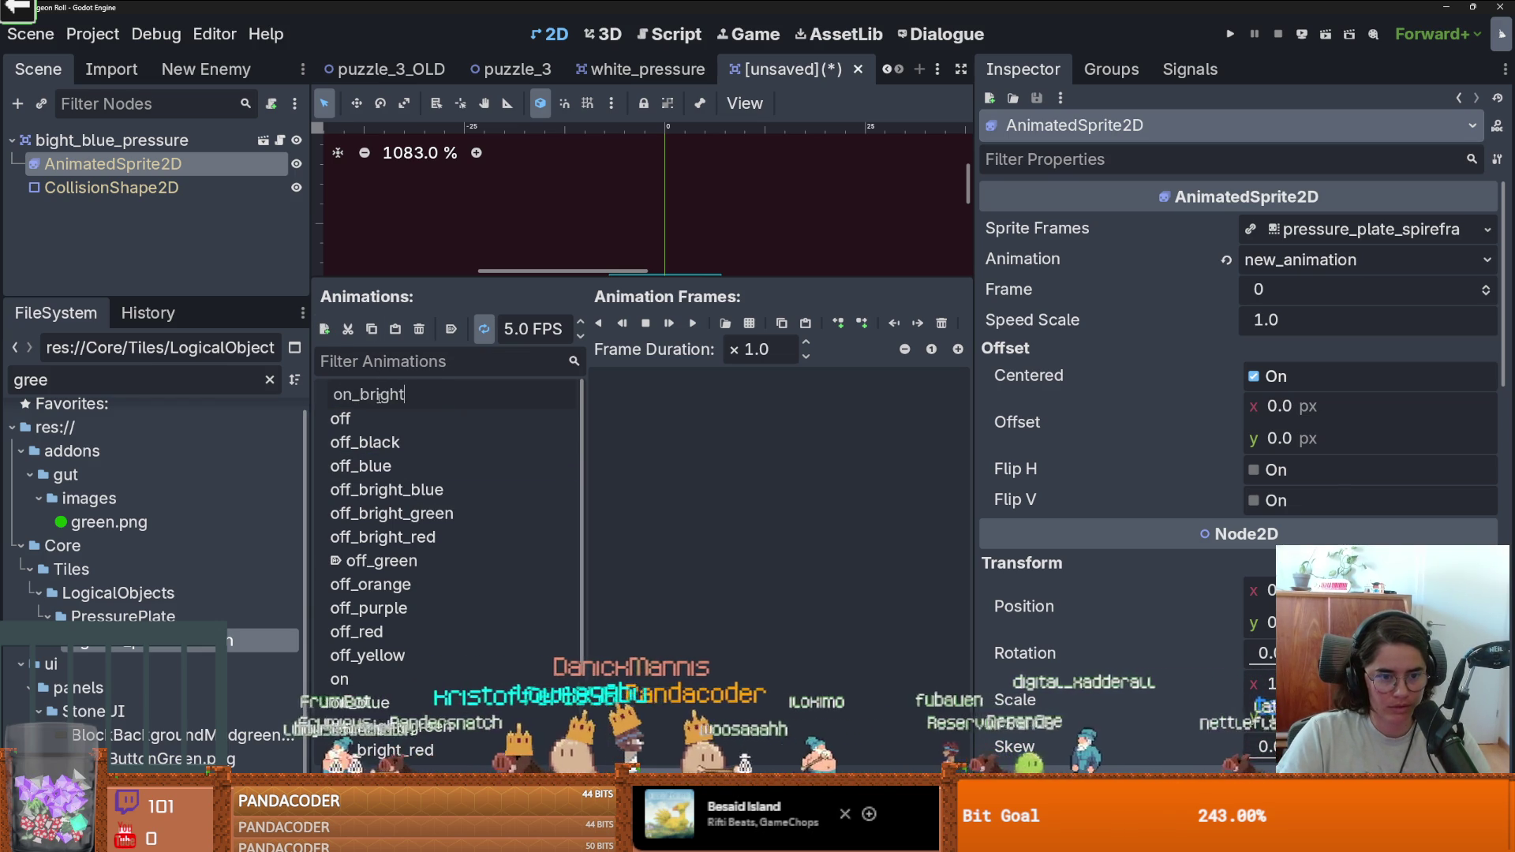
{"action": "type", "text": "ue"}
{"action": "key", "text": "Return"}
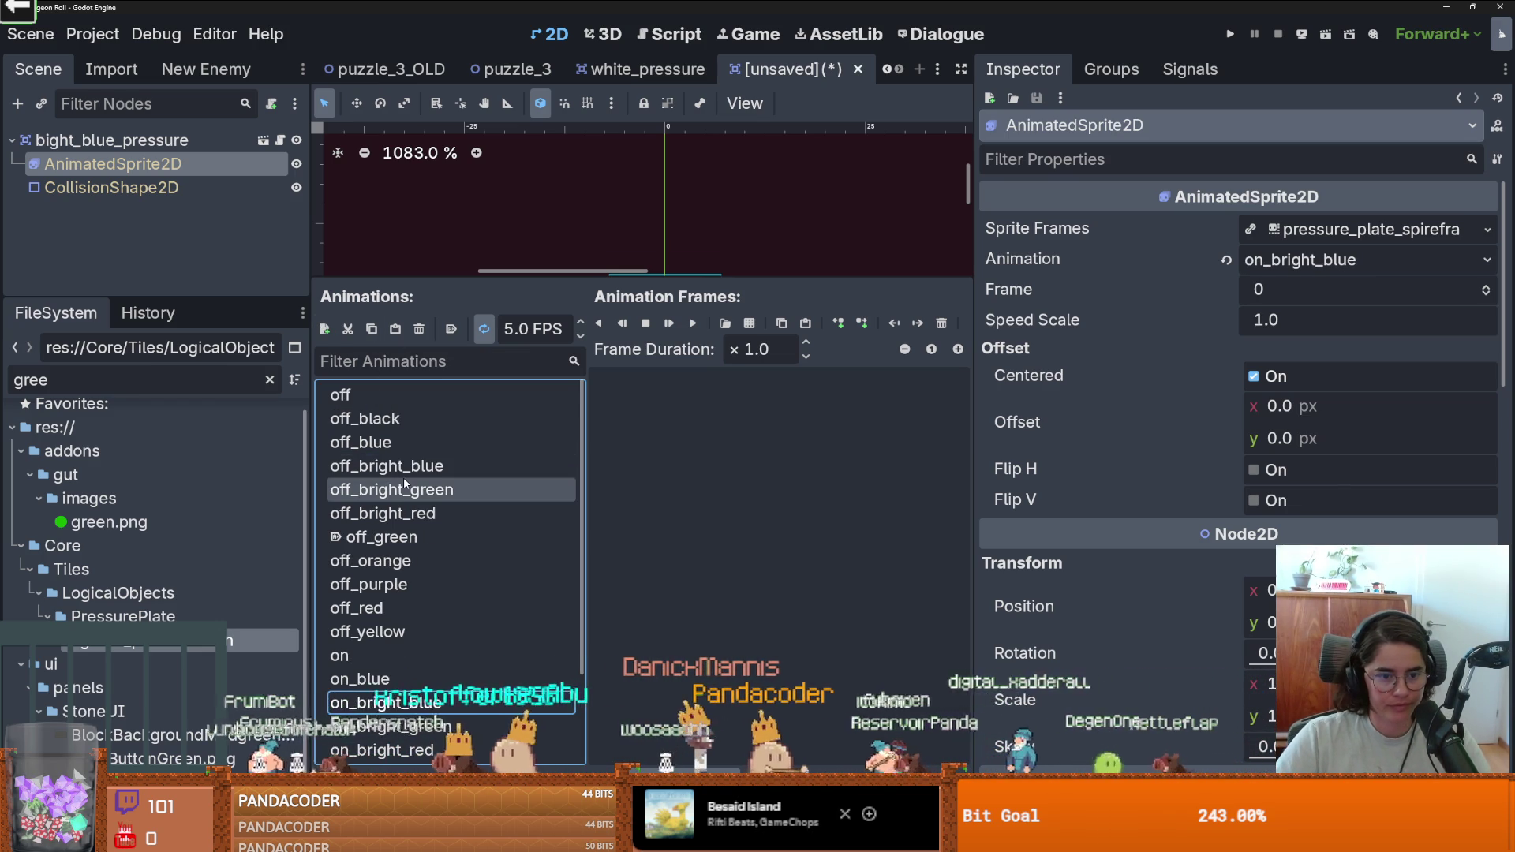
Load the pressure plate sprite sheet sliced into 16 px frames, closing without adding a frame.
{"action": "left_click", "coordinate": [409, 467]}
{"action": "left_click", "coordinate": [749, 324]}
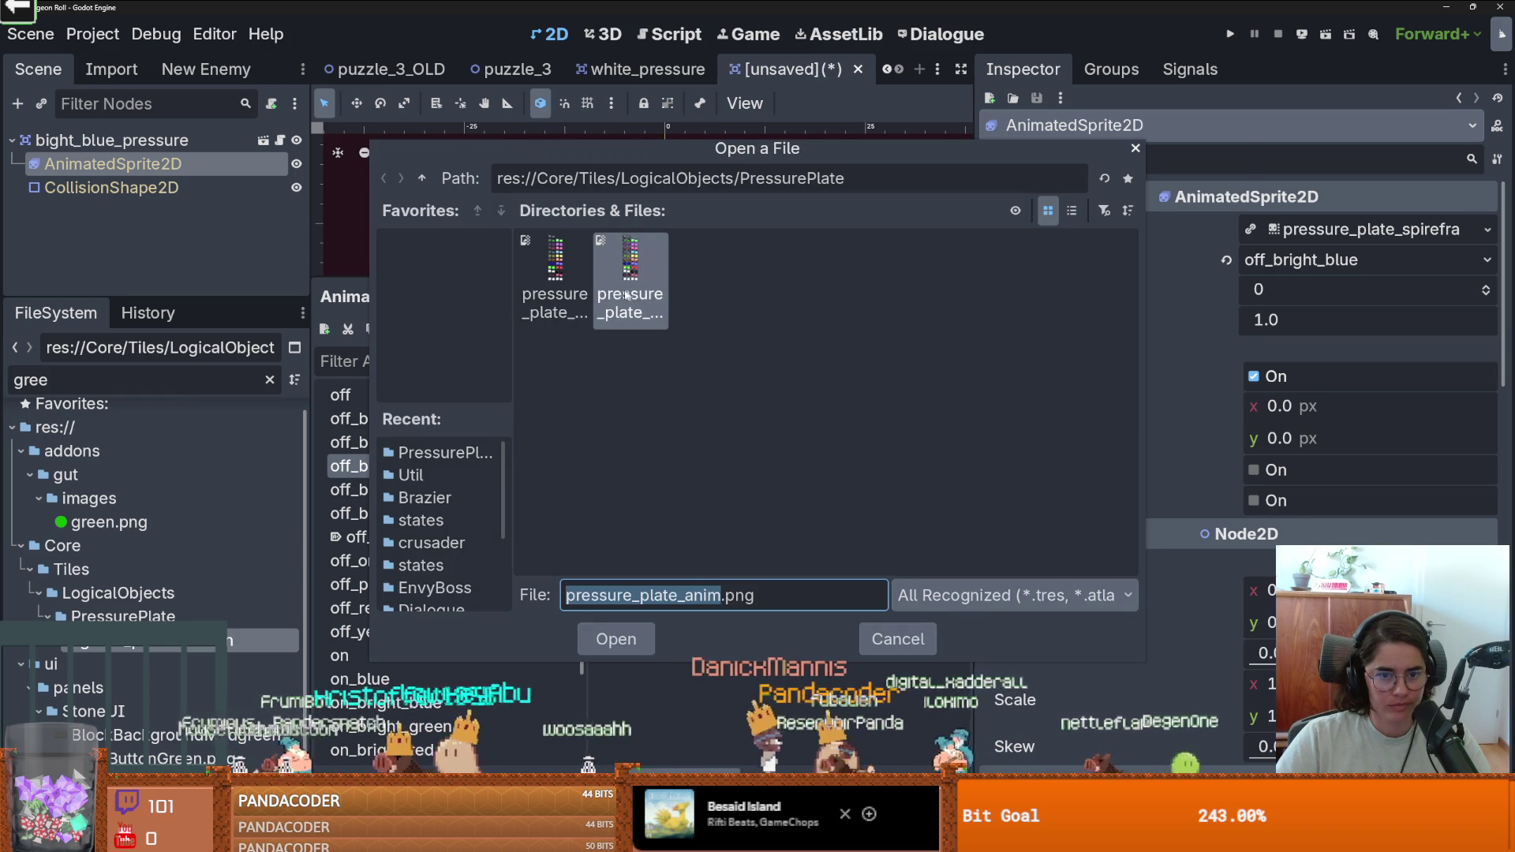
{"action": "double_click", "coordinate": [623, 290]}
{"action": "left_click", "coordinate": [1150, 435]}
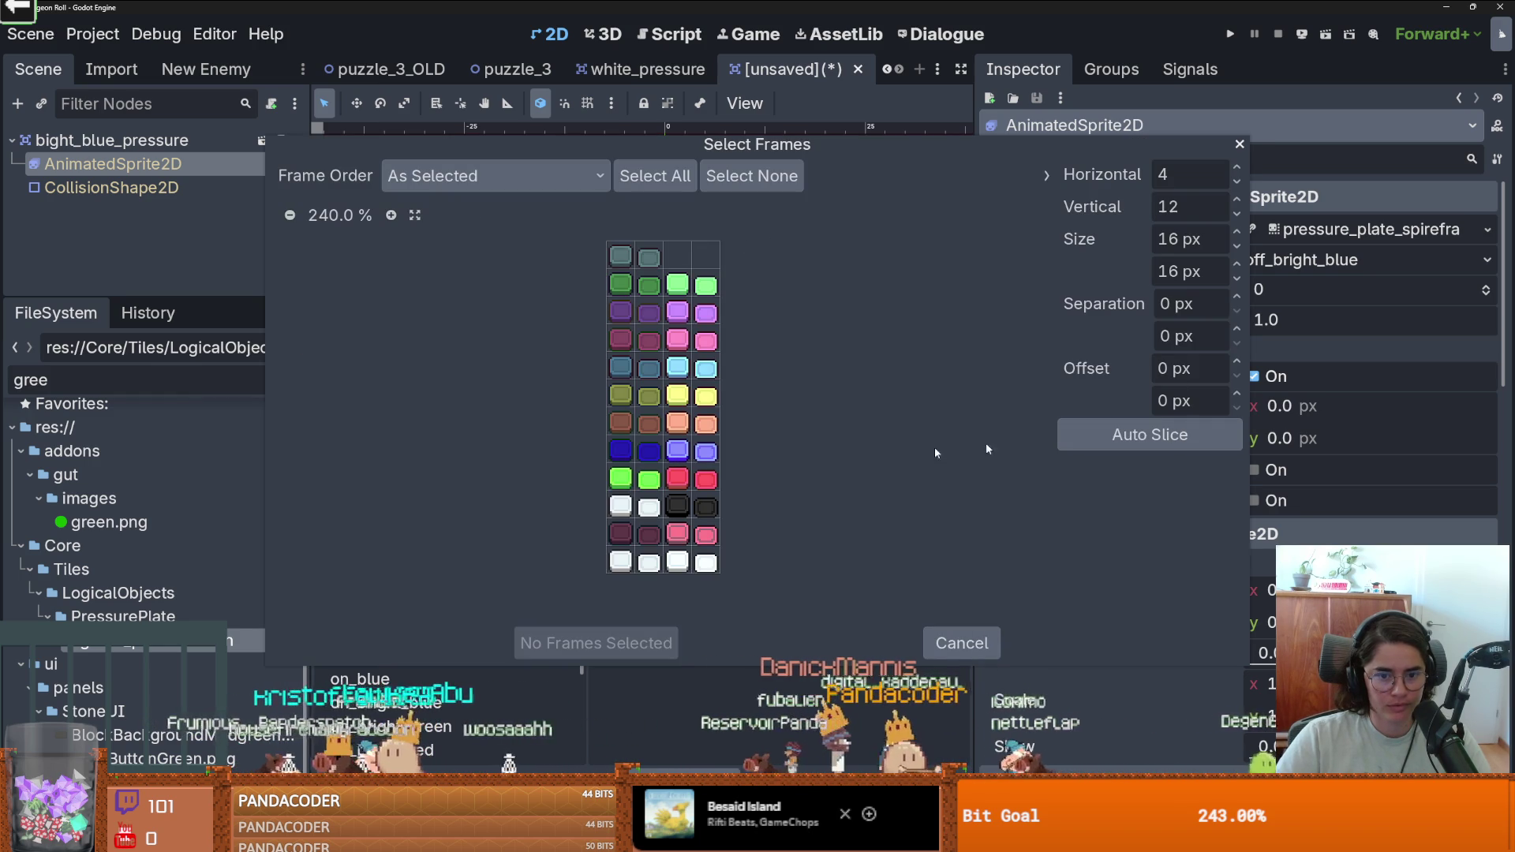
{"action": "mouse_move", "coordinate": [689, 143]}
{"action": "left_mouse_down"}
{"action": "mouse_move", "coordinate": [738, 169]}
{"action": "mouse_move", "coordinate": [642, 171]}
{"action": "left_mouse_up"}
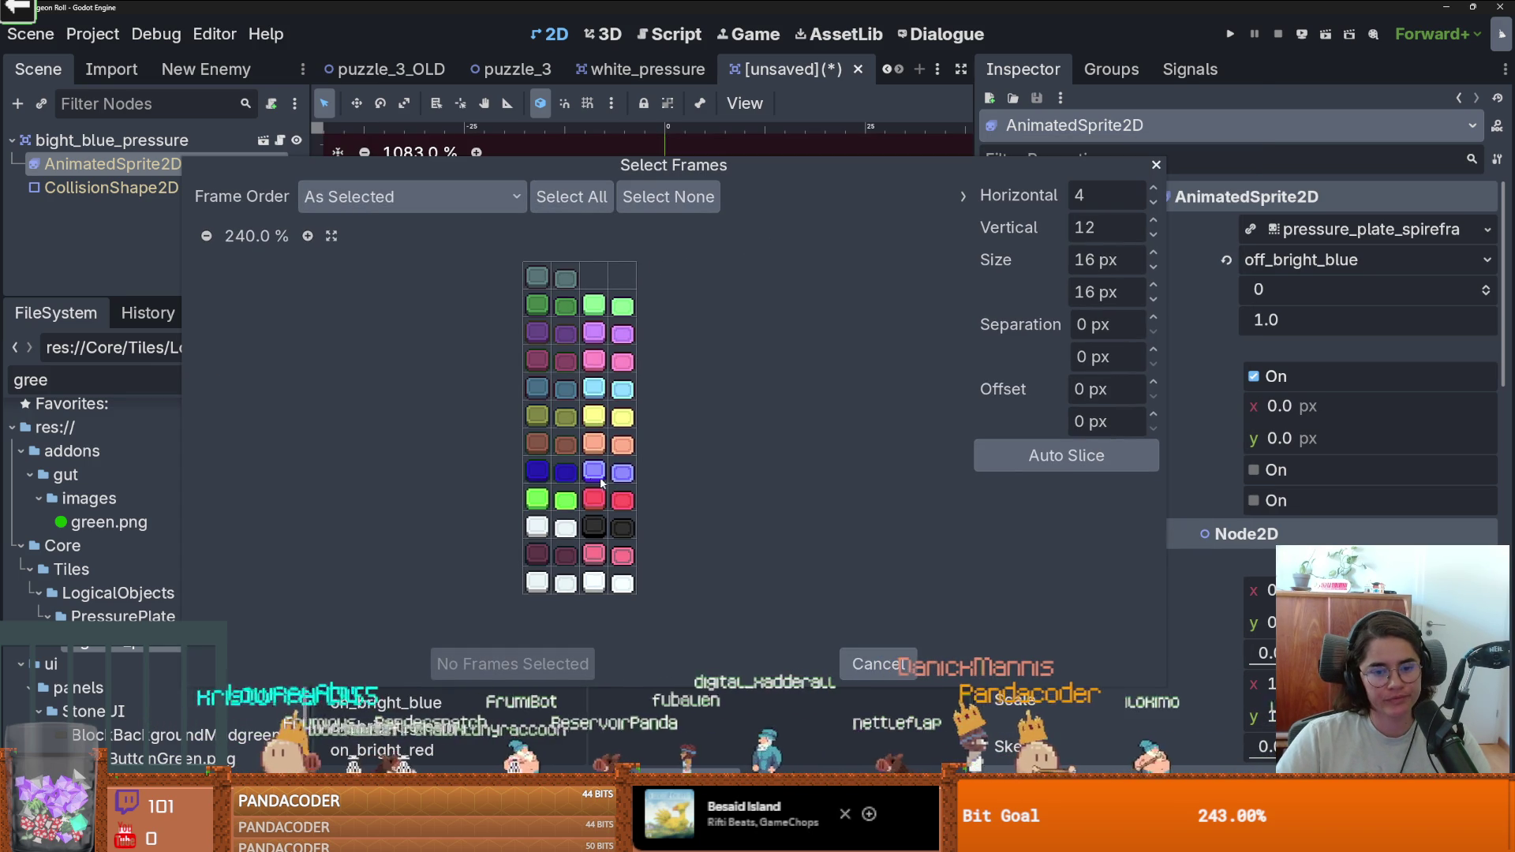
{"action": "left_click", "coordinate": [537, 470]}
{"action": "left_click", "coordinate": [506, 664]}
Add the bright blue frame to on_bright_blue and save the scene as bight_blue_pressure.tscn.
{"action": "left_click", "coordinate": [386, 583]}
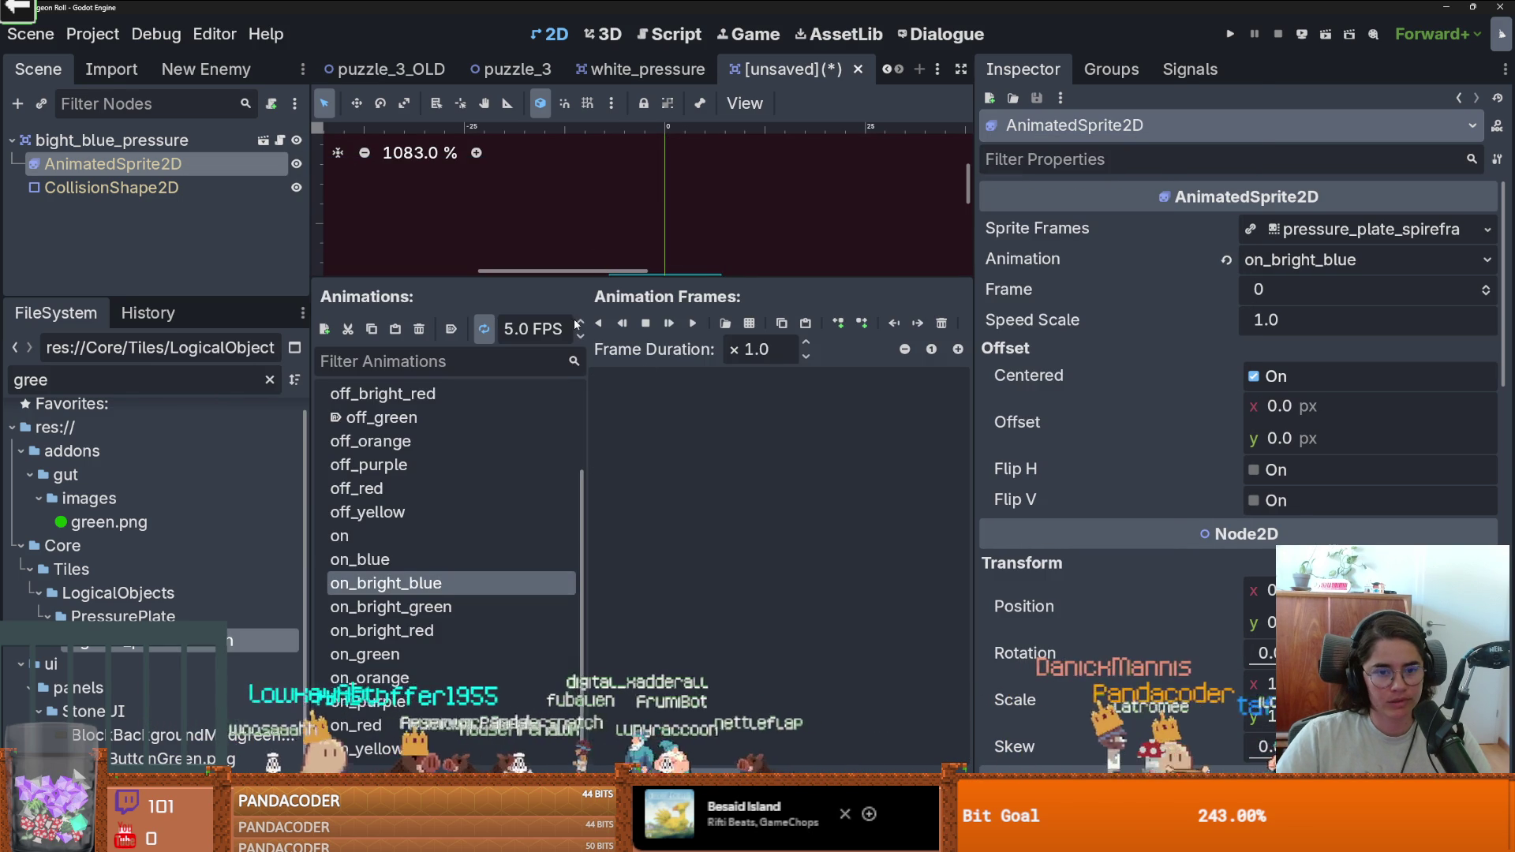
{"action": "left_click", "coordinate": [752, 328]}
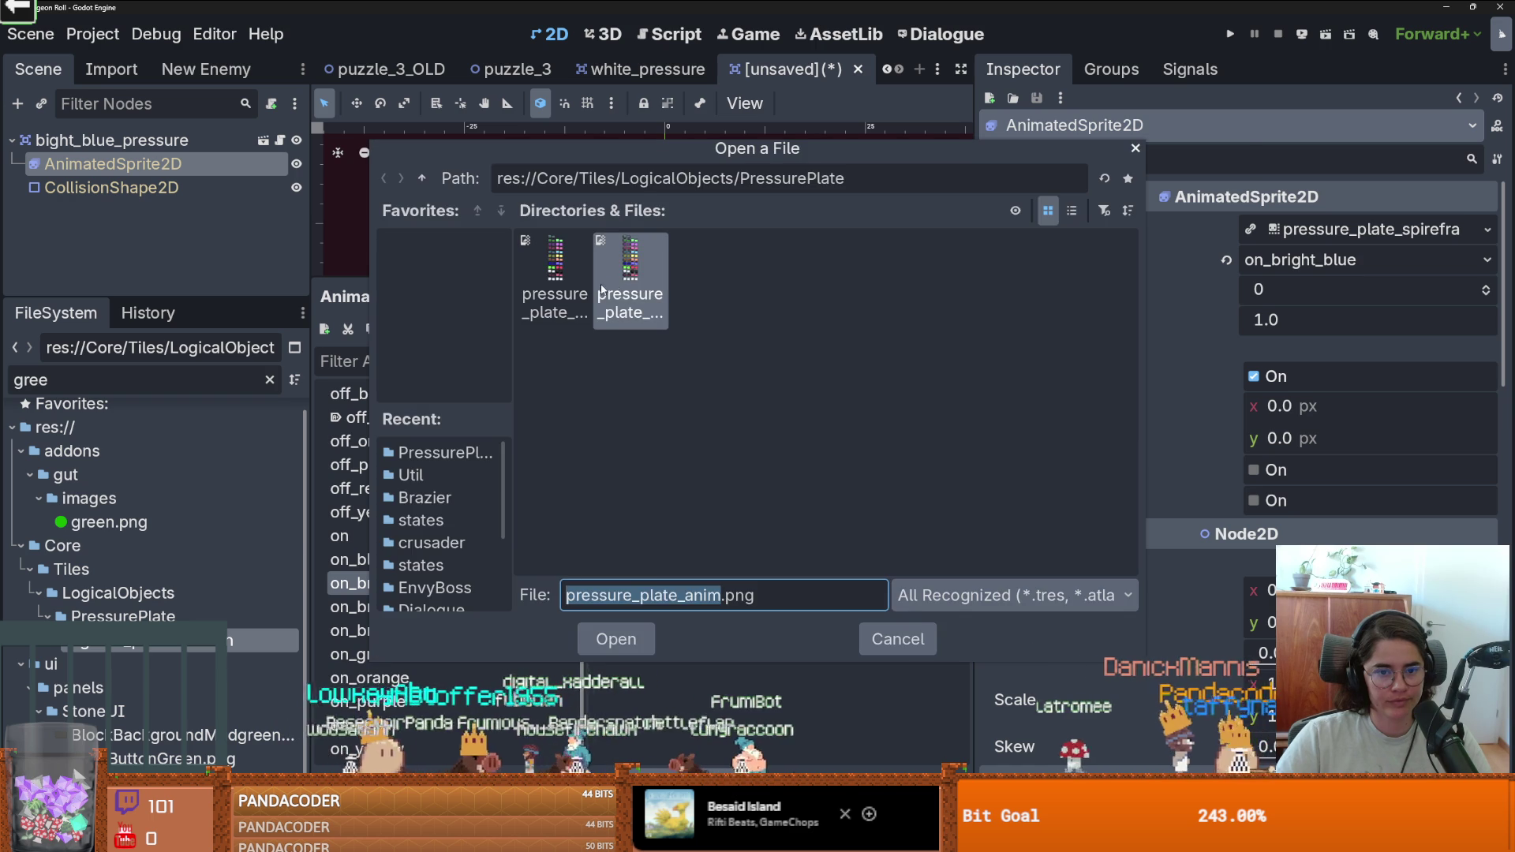
{"action": "double_click", "coordinate": [626, 307]}
{"action": "left_click", "coordinate": [706, 462]}
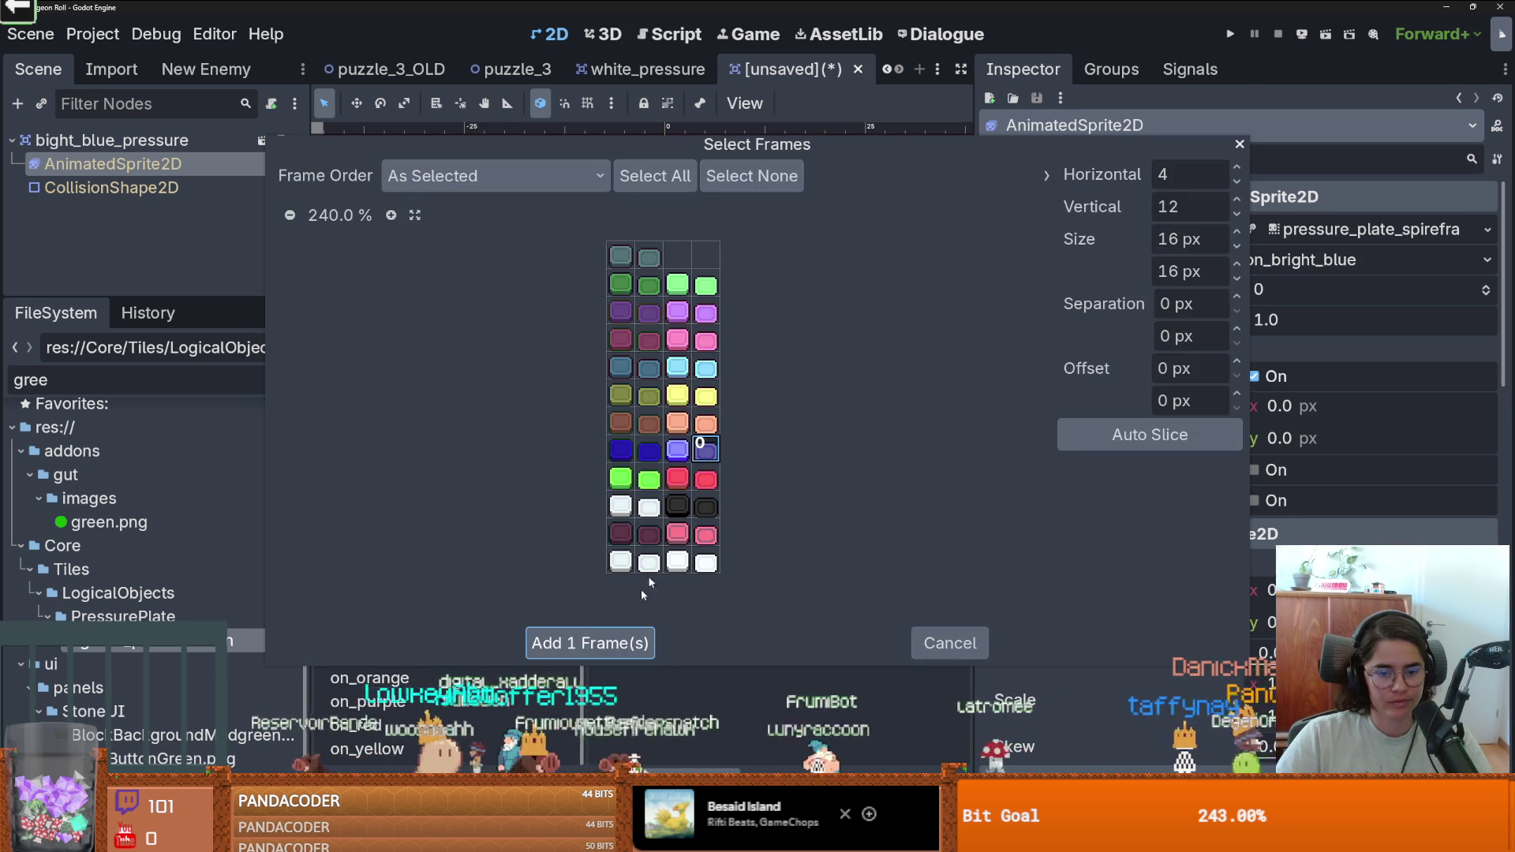
{"action": "left_click", "coordinate": [596, 643]}
{"action": "key", "text": "ctrl+s"}
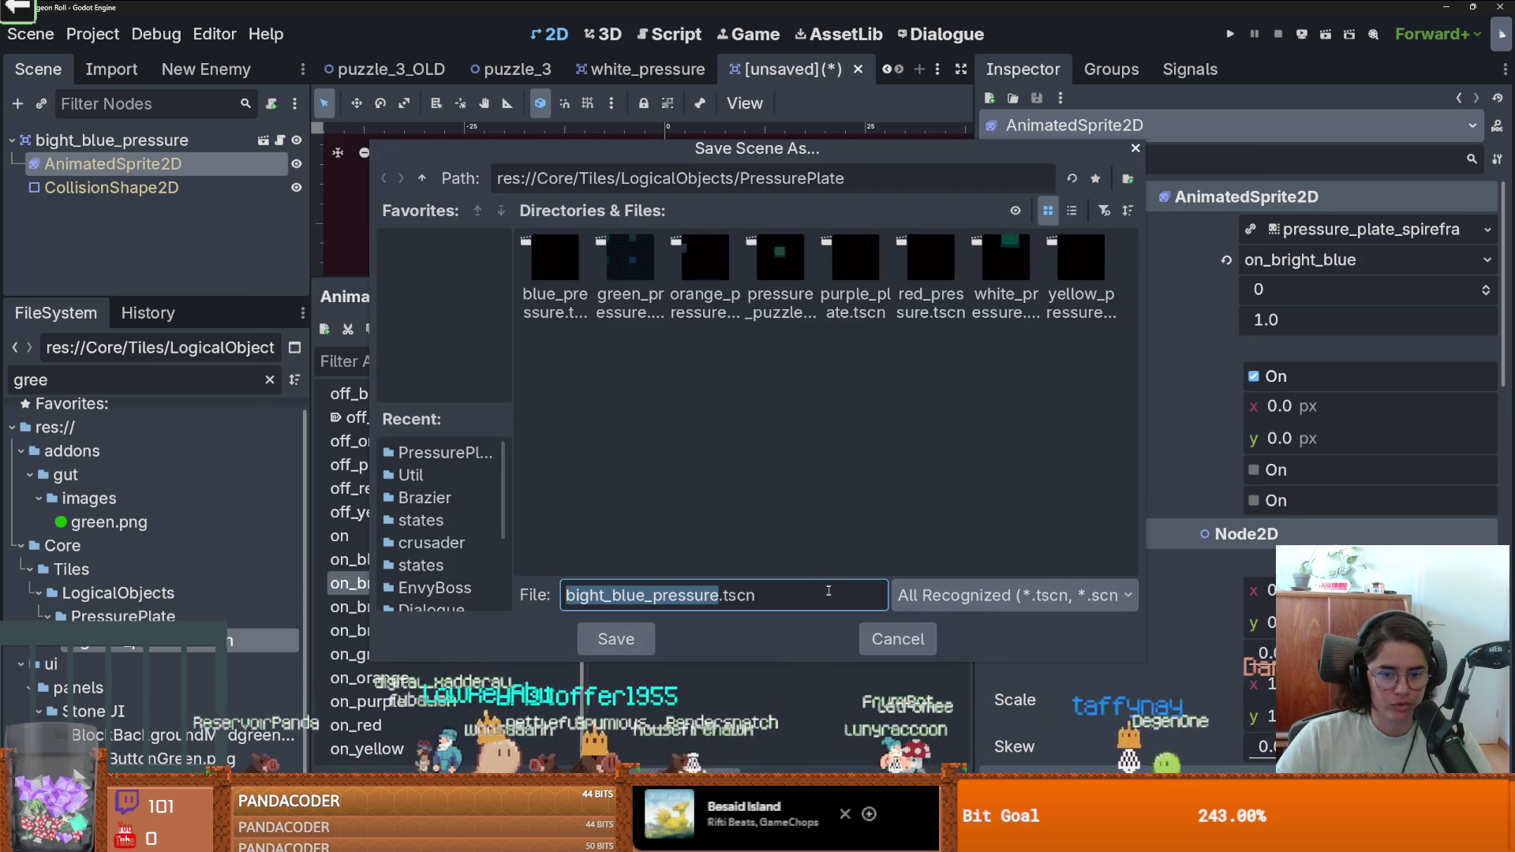
{"action": "left_click", "coordinate": [608, 645]}
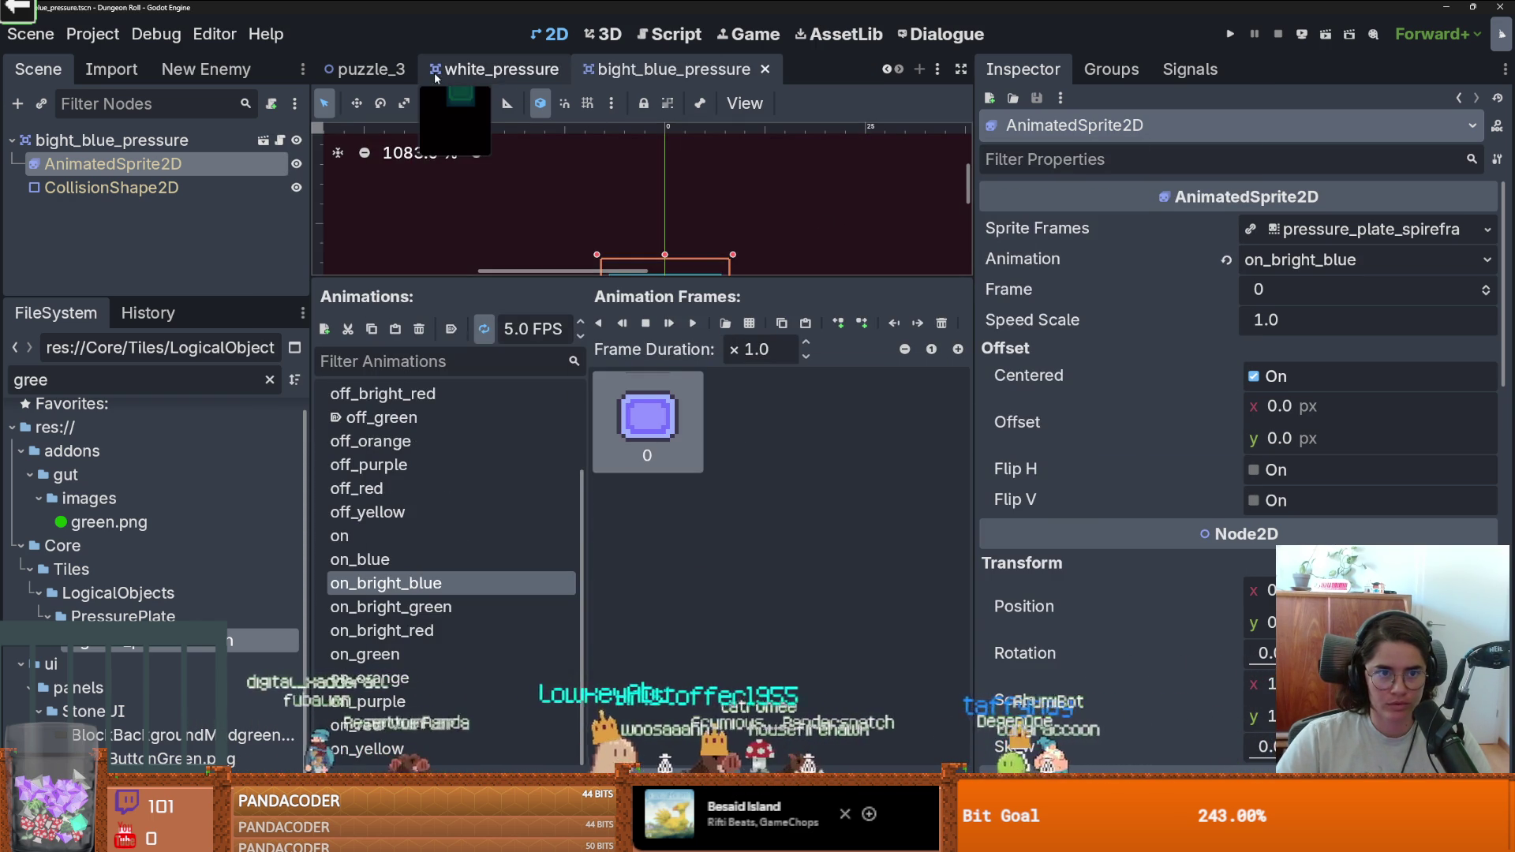
Change the root's Sound String to bright_blue_pressure and animation names to on_bright_blue/off_bright_blue.
{"action": "left_click", "coordinate": [158, 139]}
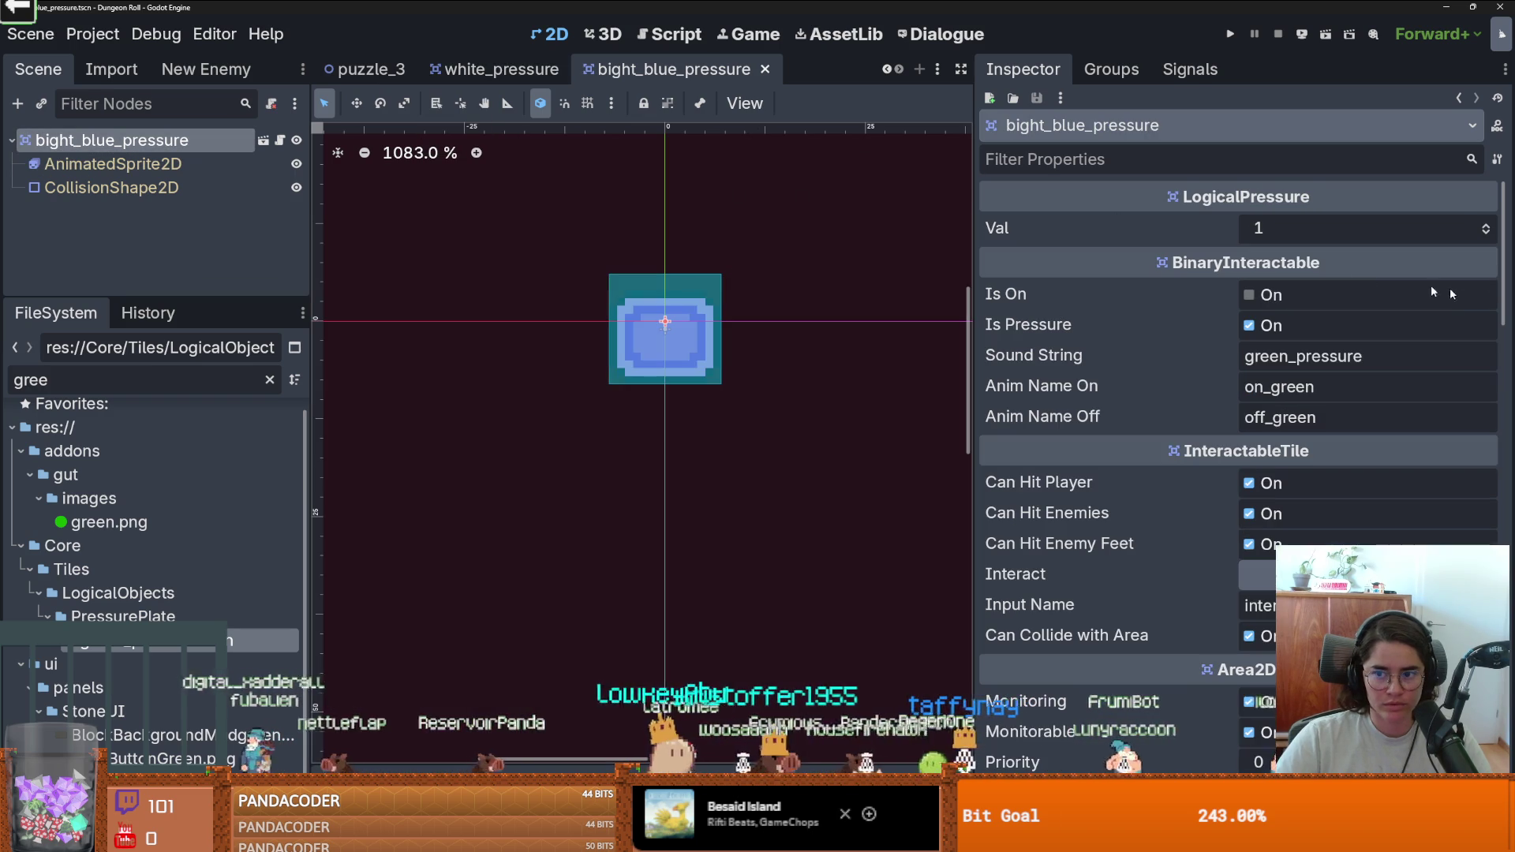
{"action": "left_click_drag", "start_coordinate": [1289, 356], "coordinate": [1100, 338]}
{"action": "type", "text": "bright_blue"}
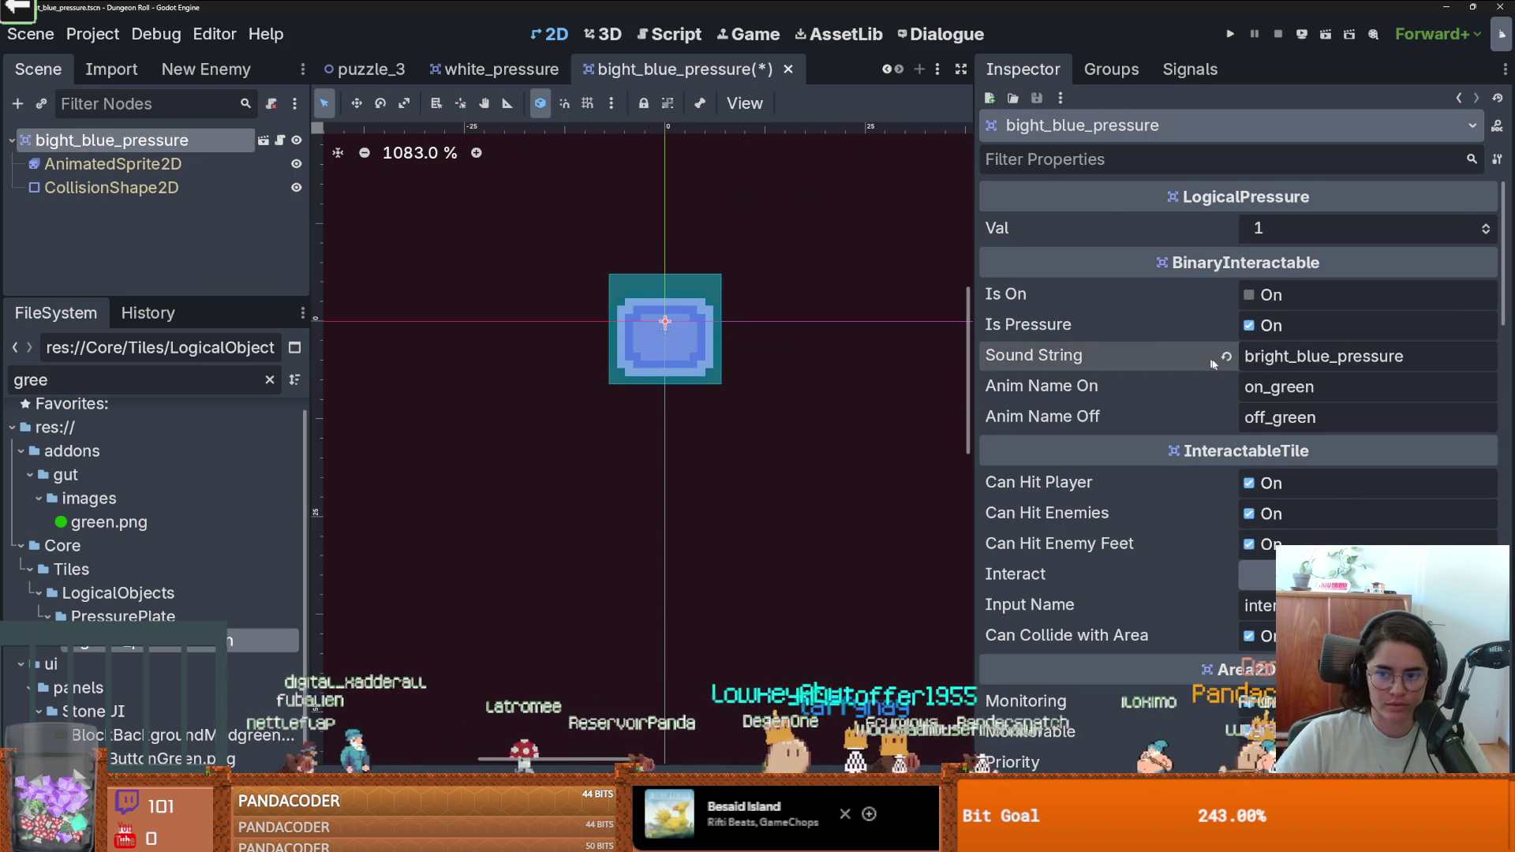
{"action": "left_click_drag", "start_coordinate": [1330, 356], "coordinate": [1151, 335]}
{"action": "key", "text": "ctrl+c"}
{"action": "mouse_move", "coordinate": [1325, 386]}
{"action": "left_mouse_down"}
{"action": "mouse_move", "coordinate": [1274, 387]}
{"action": "mouse_move", "coordinate": [1274, 416]}
{"action": "left_mouse_up"}
{"action": "key", "text": "ctrl+v"}
{"action": "key", "text": "ctrl+v"}
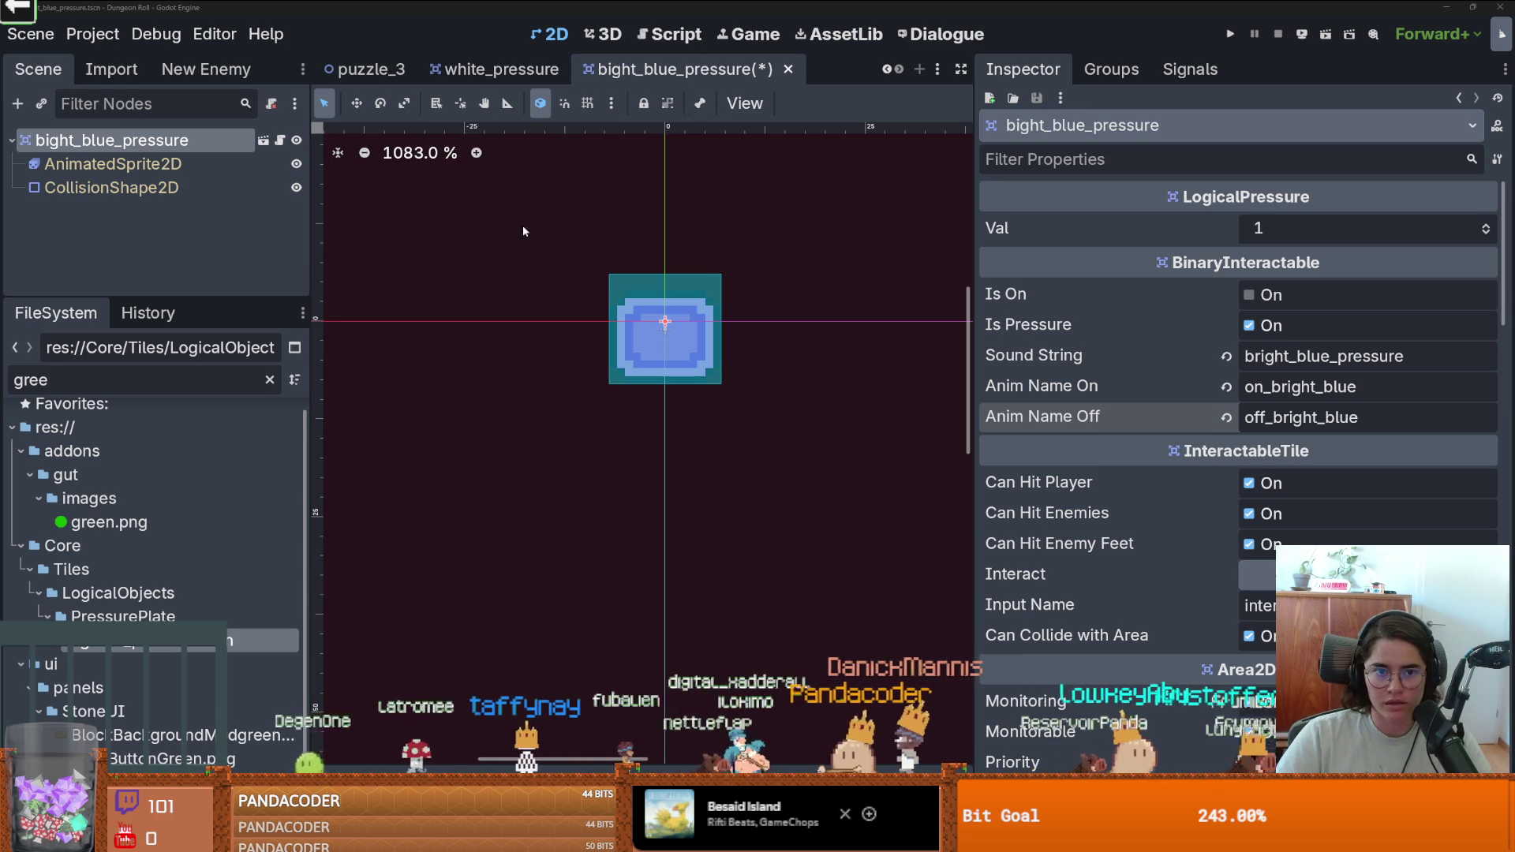
Widen the canvas area and switch to the orange_pressure scene.
{"action": "scroll", "coordinate": [523, 232], "scroll_direction": "down", "scroll_amount": 2}
{"action": "left_click_drag", "start_coordinate": [974, 148], "coordinate": [1251, 147]}
{"action": "scroll", "coordinate": [532, 72], "scroll_direction": "up", "scroll_amount": 8}
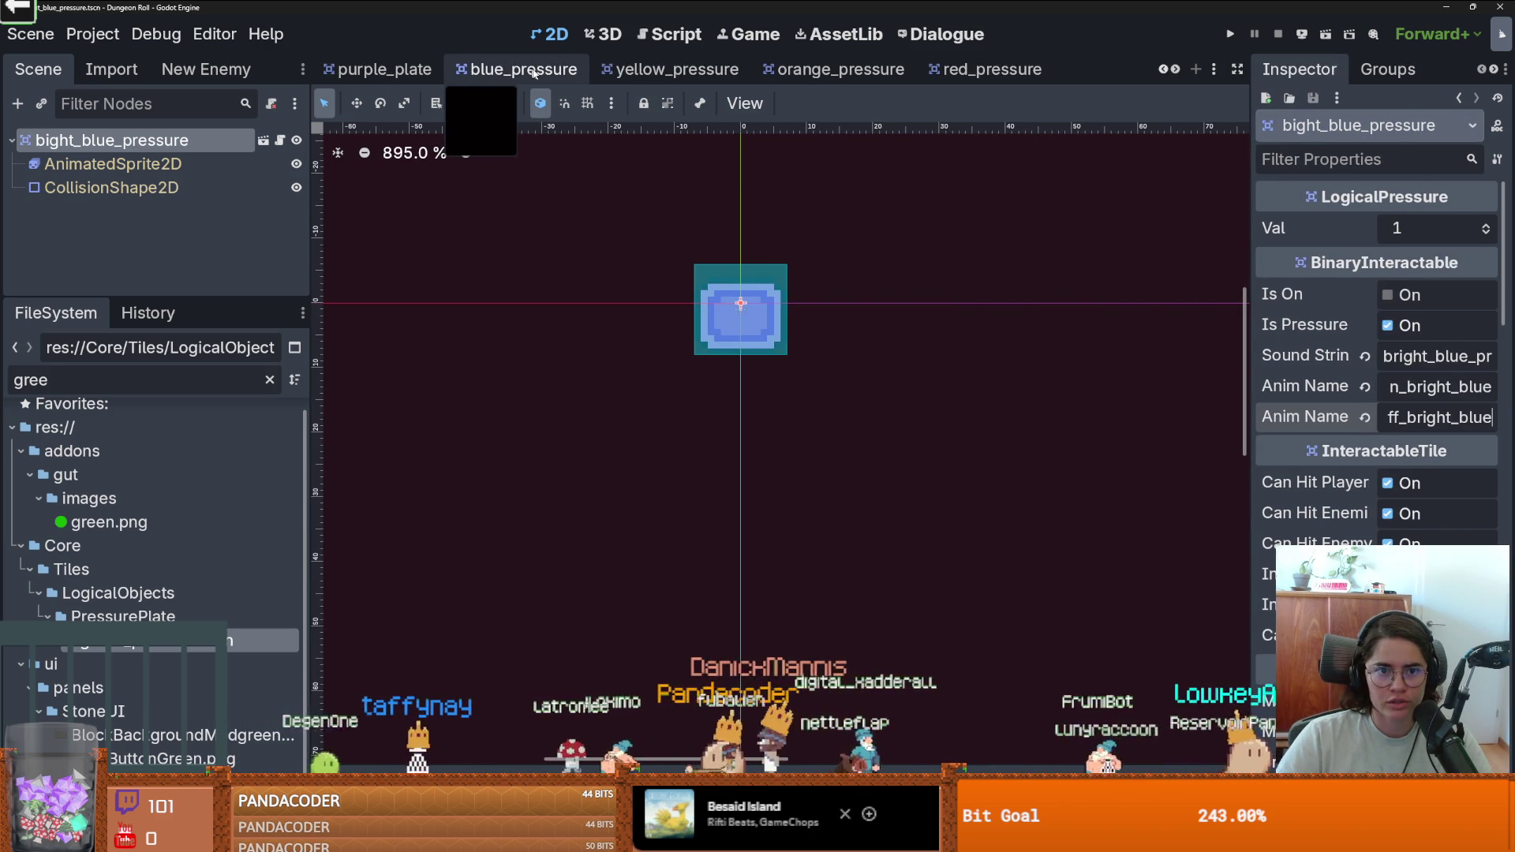
{"action": "left_click", "coordinate": [840, 70]}
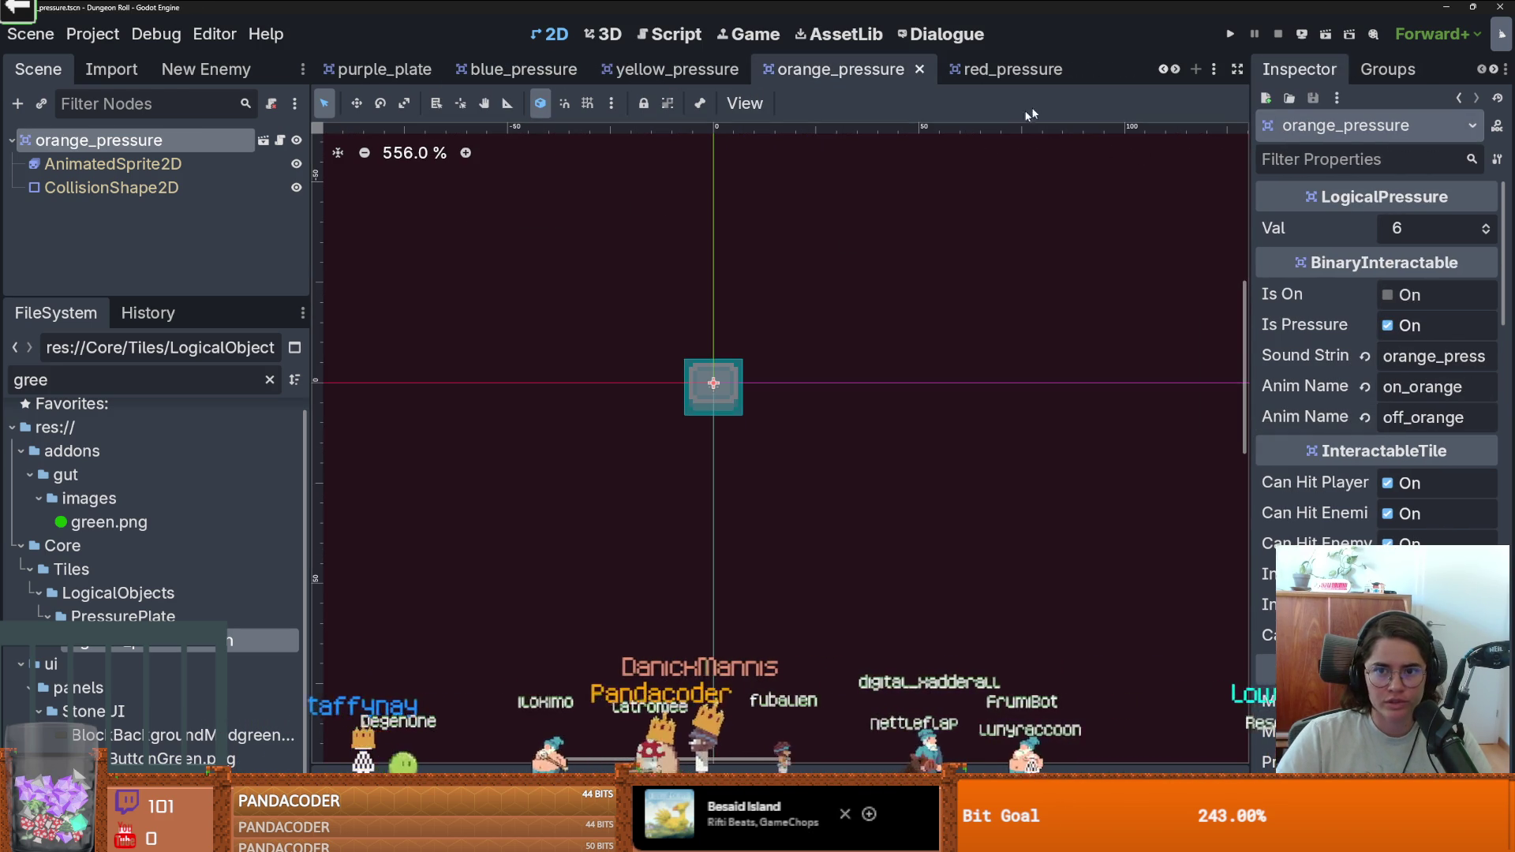
{"action": "scroll", "coordinate": [1176, 70], "scroll_direction": "down", "scroll_amount": 7}
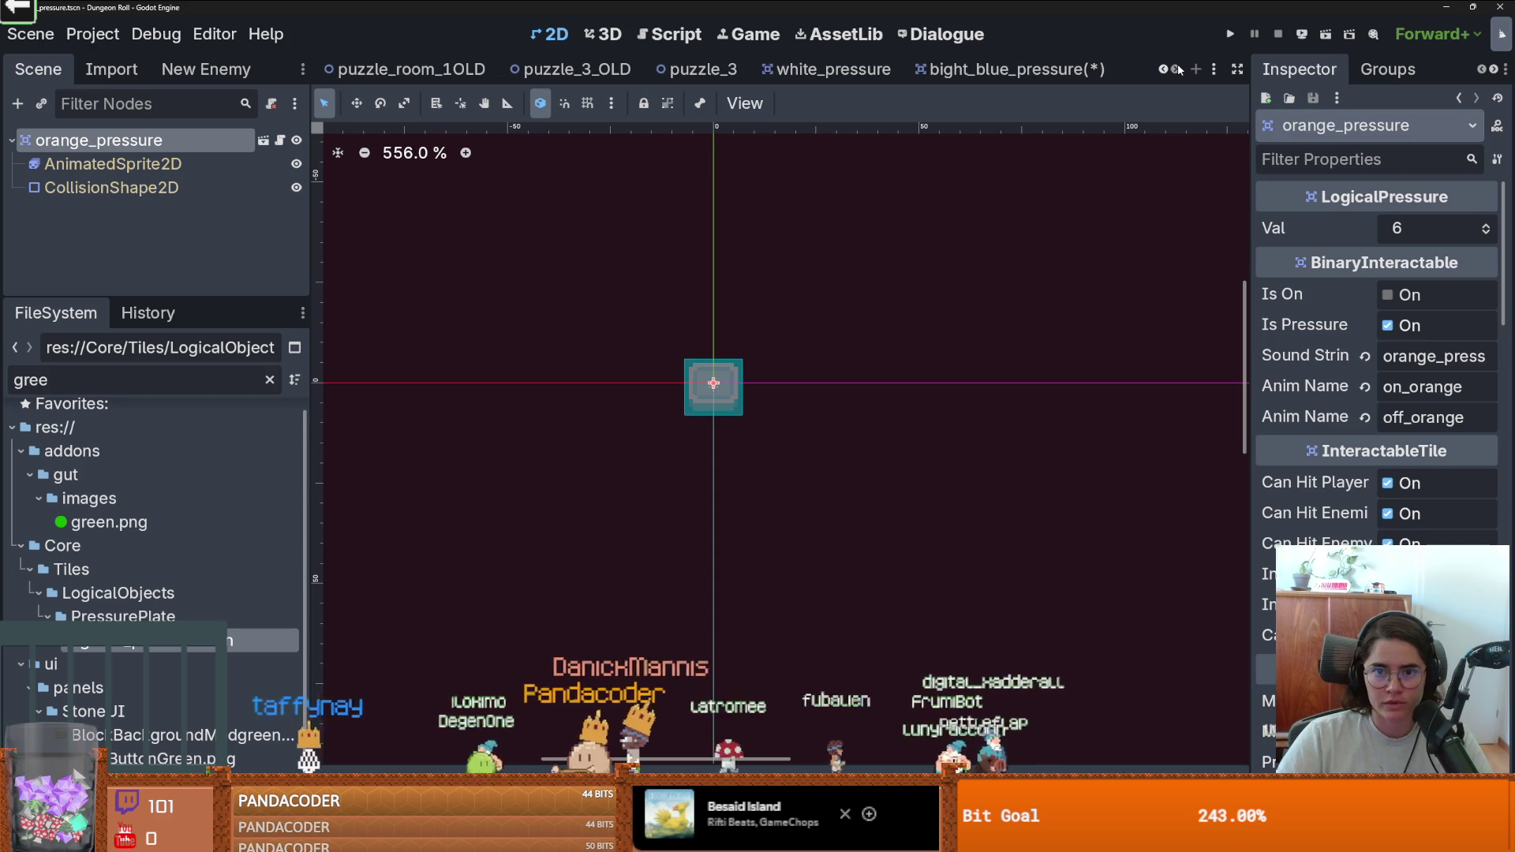
Set bight_blue_pressure's Val to 3 and save it.
{"action": "left_click", "coordinate": [949, 70]}
{"action": "left_click", "coordinate": [1485, 225]}
{"action": "left_click", "coordinate": [1485, 225]}
{"action": "left_click", "coordinate": [1485, 225]}
{"action": "key", "text": "ctrl+s"}
Give WhitePressure Val 8, sound string white_pressure, and animation names on_white/off_white.
{"action": "left_click", "coordinate": [836, 69]}
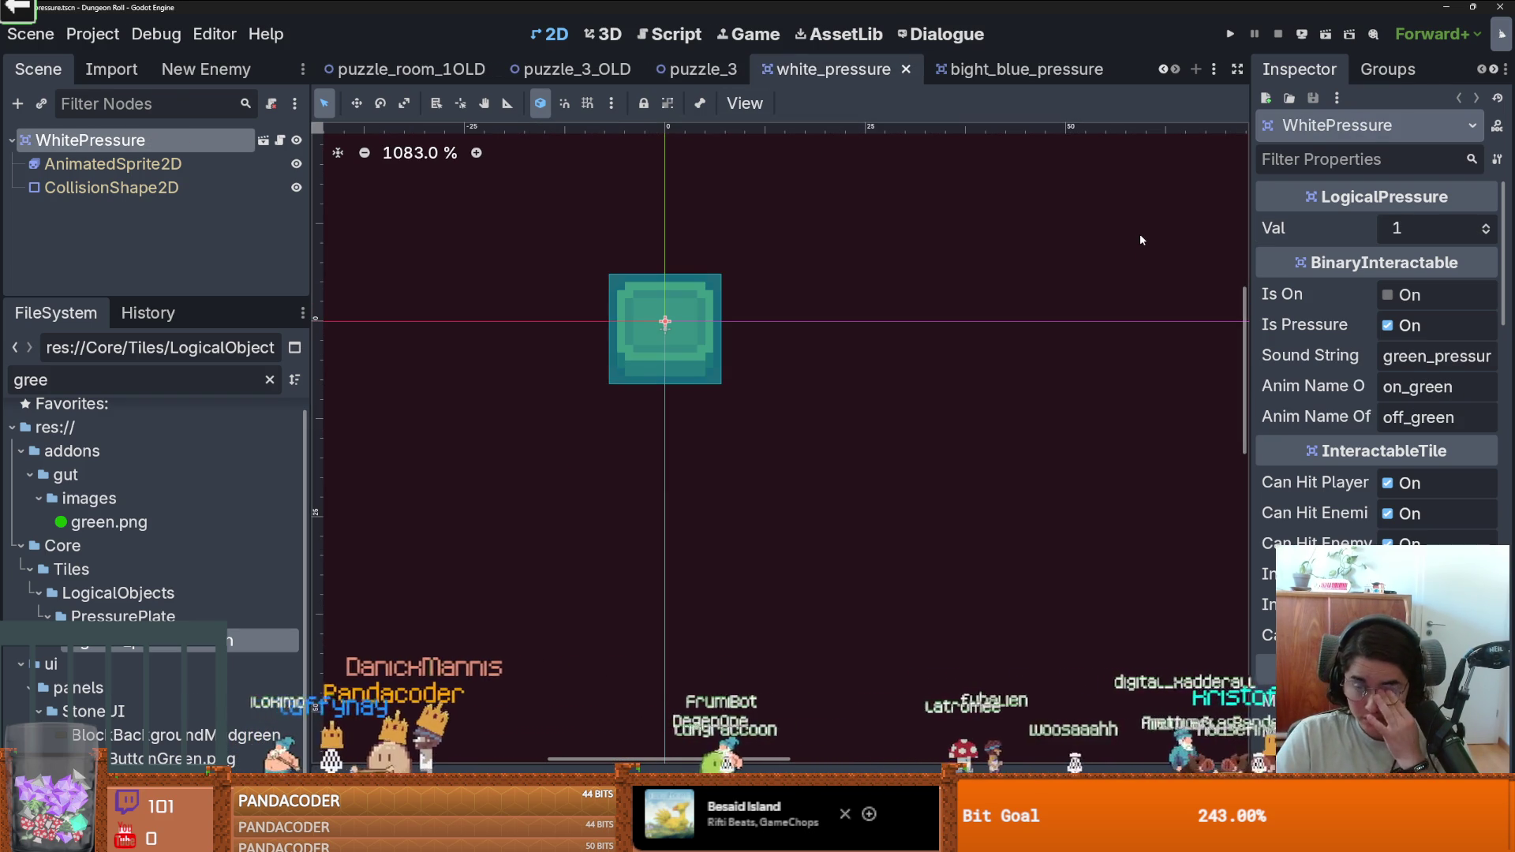
{"action": "left_click", "coordinate": [1486, 225]}
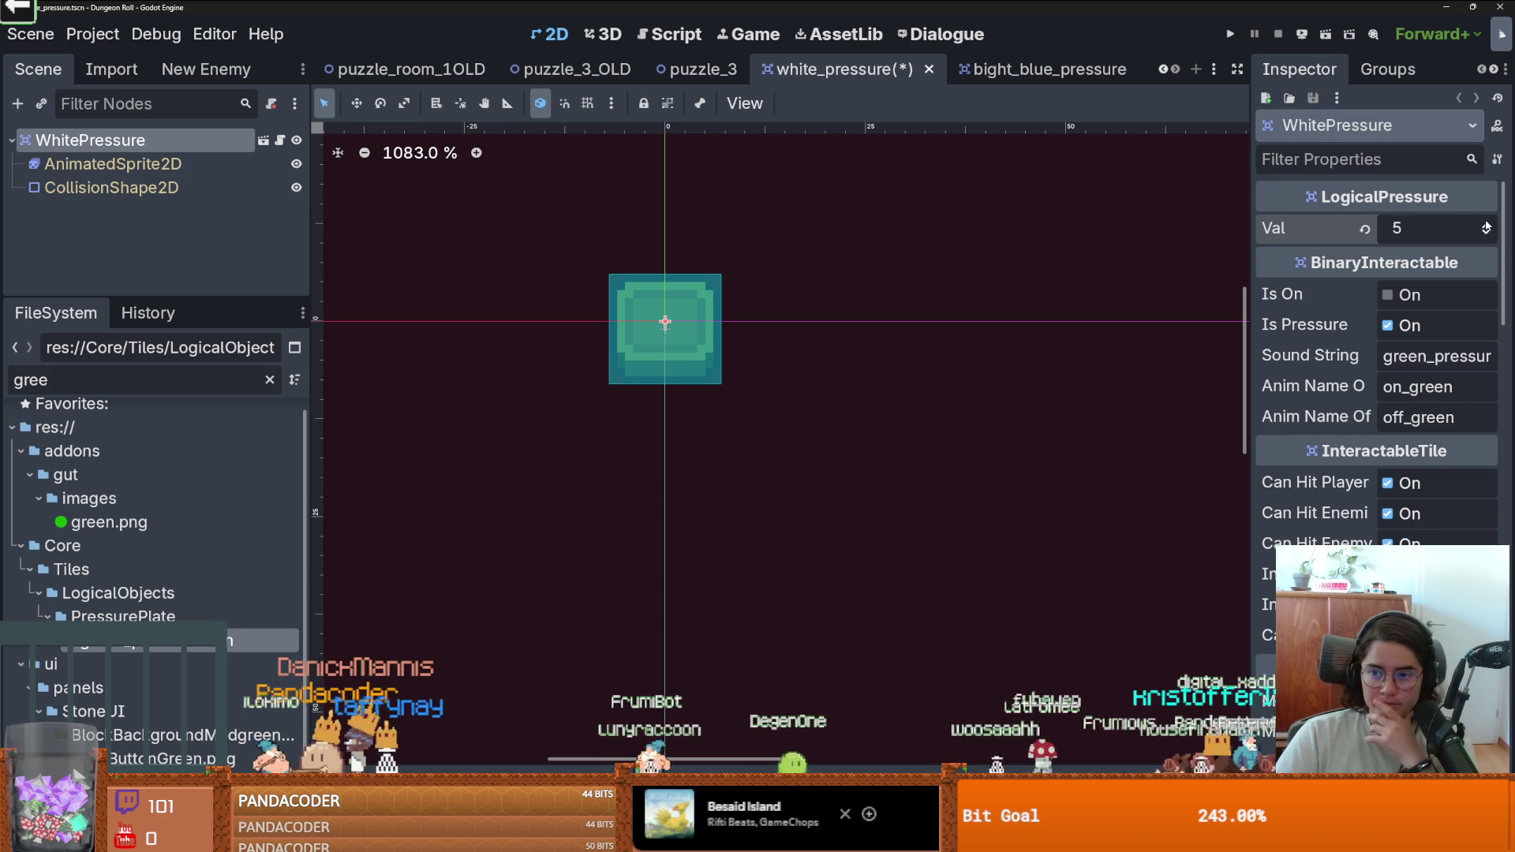
{"action": "left_click", "coordinate": [119, 164]}
{"action": "left_click", "coordinate": [90, 140]}
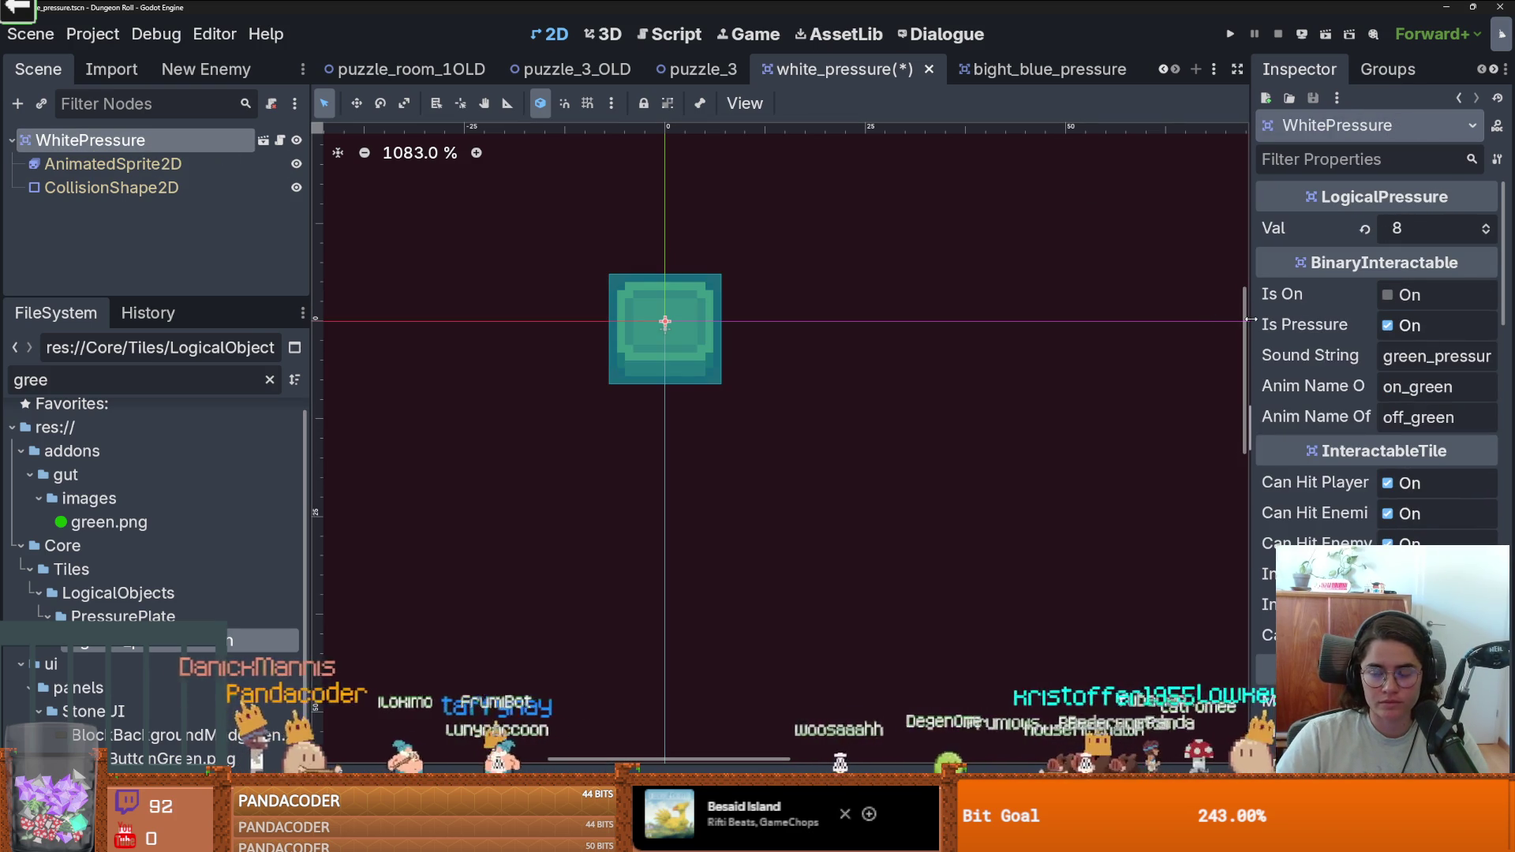
{"action": "left_click_drag", "start_coordinate": [1251, 319], "coordinate": [925, 323]}
{"action": "left_click_drag", "start_coordinate": [1266, 357], "coordinate": [1074, 342]}
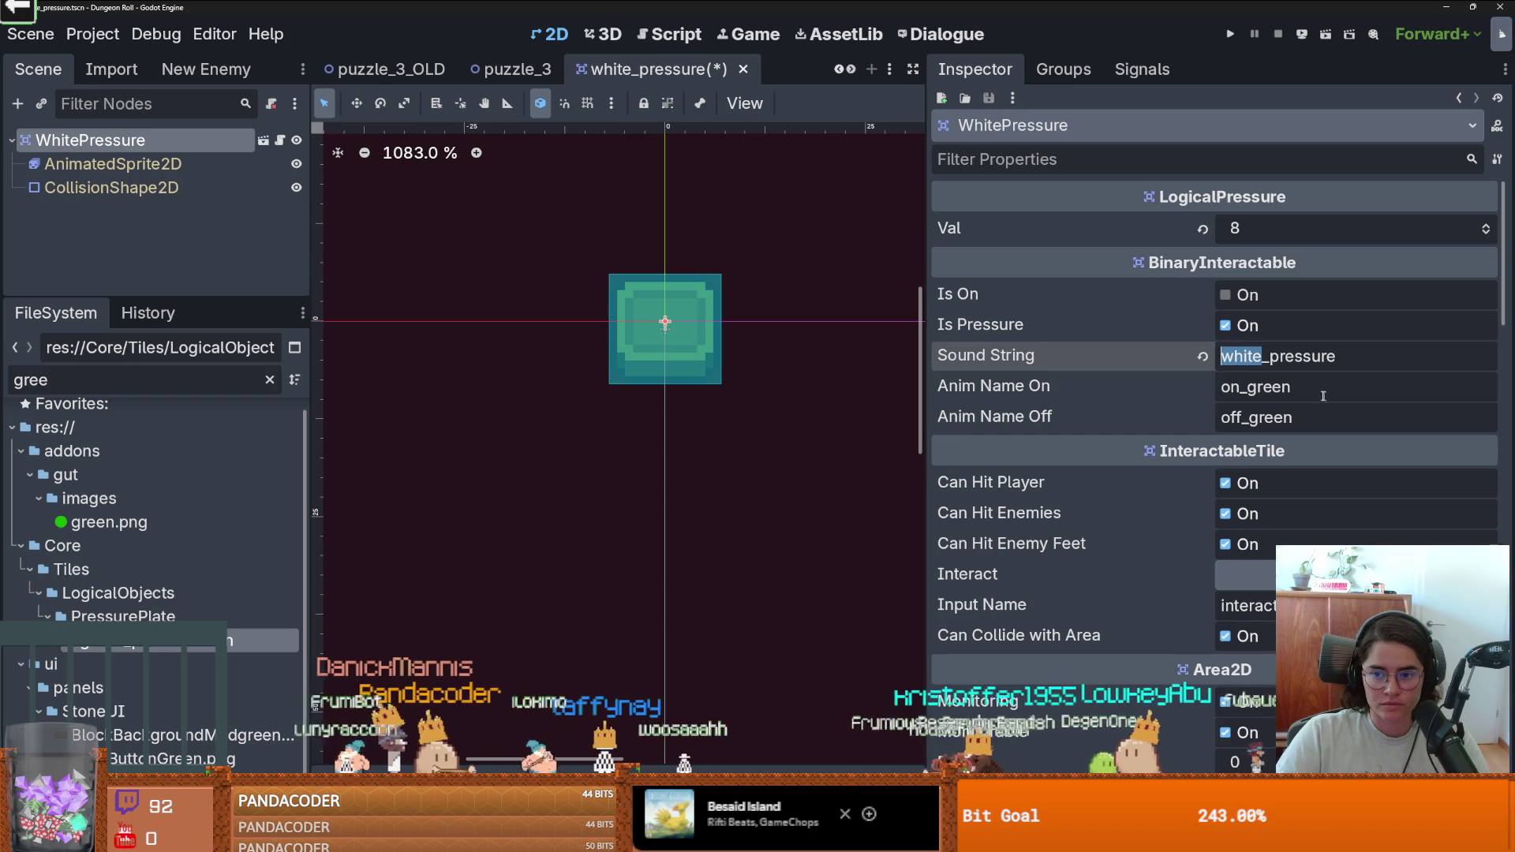
{"action": "double_click", "coordinate": [1274, 387]}
{"action": "type", "text": "white"}
{"action": "left_click", "coordinate": [1294, 417]}
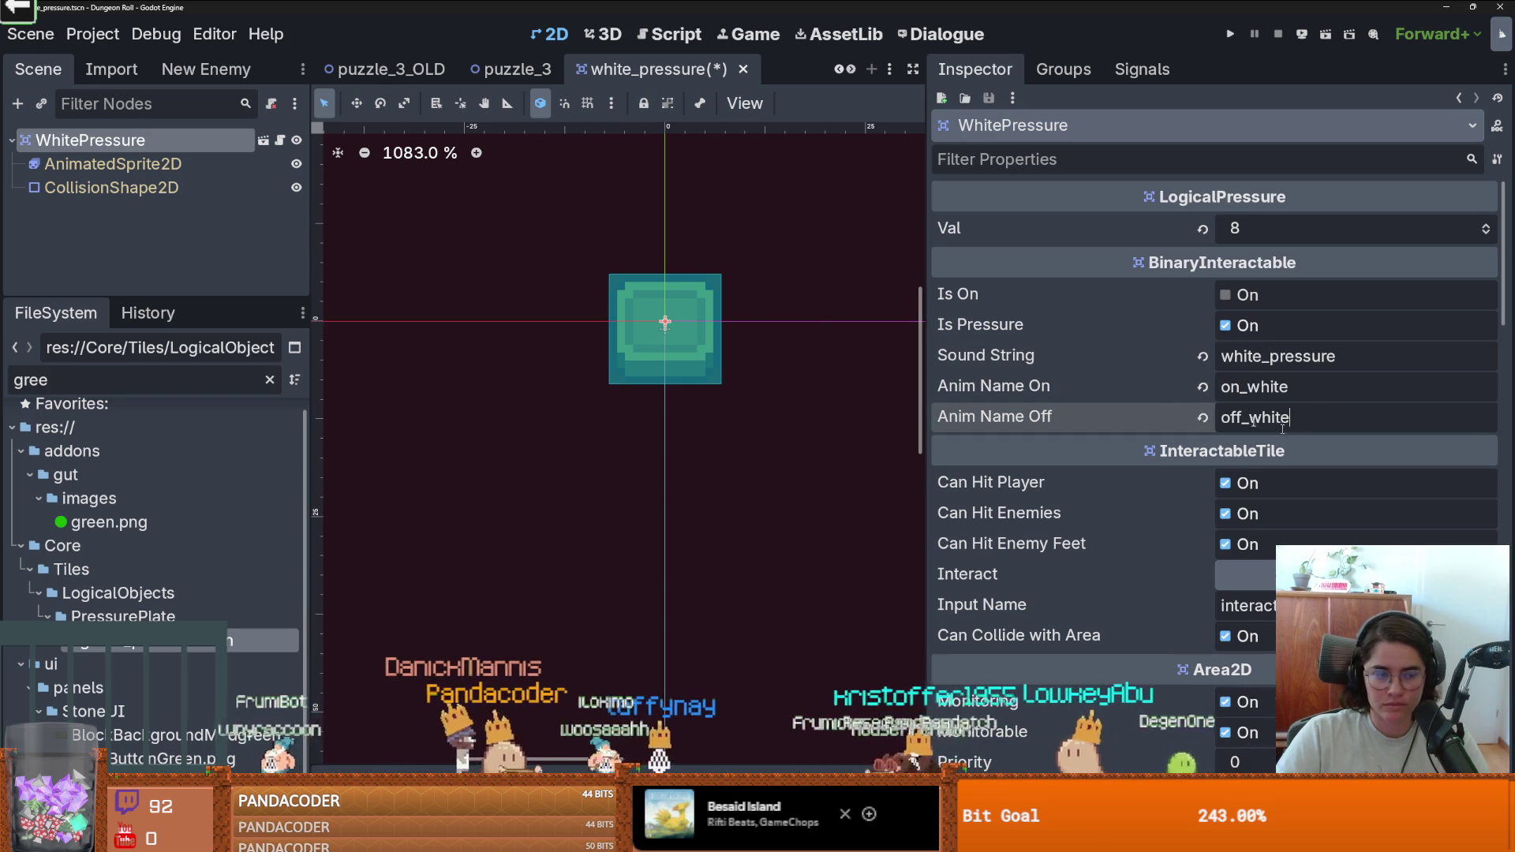
{"action": "left_click", "coordinate": [113, 163]}
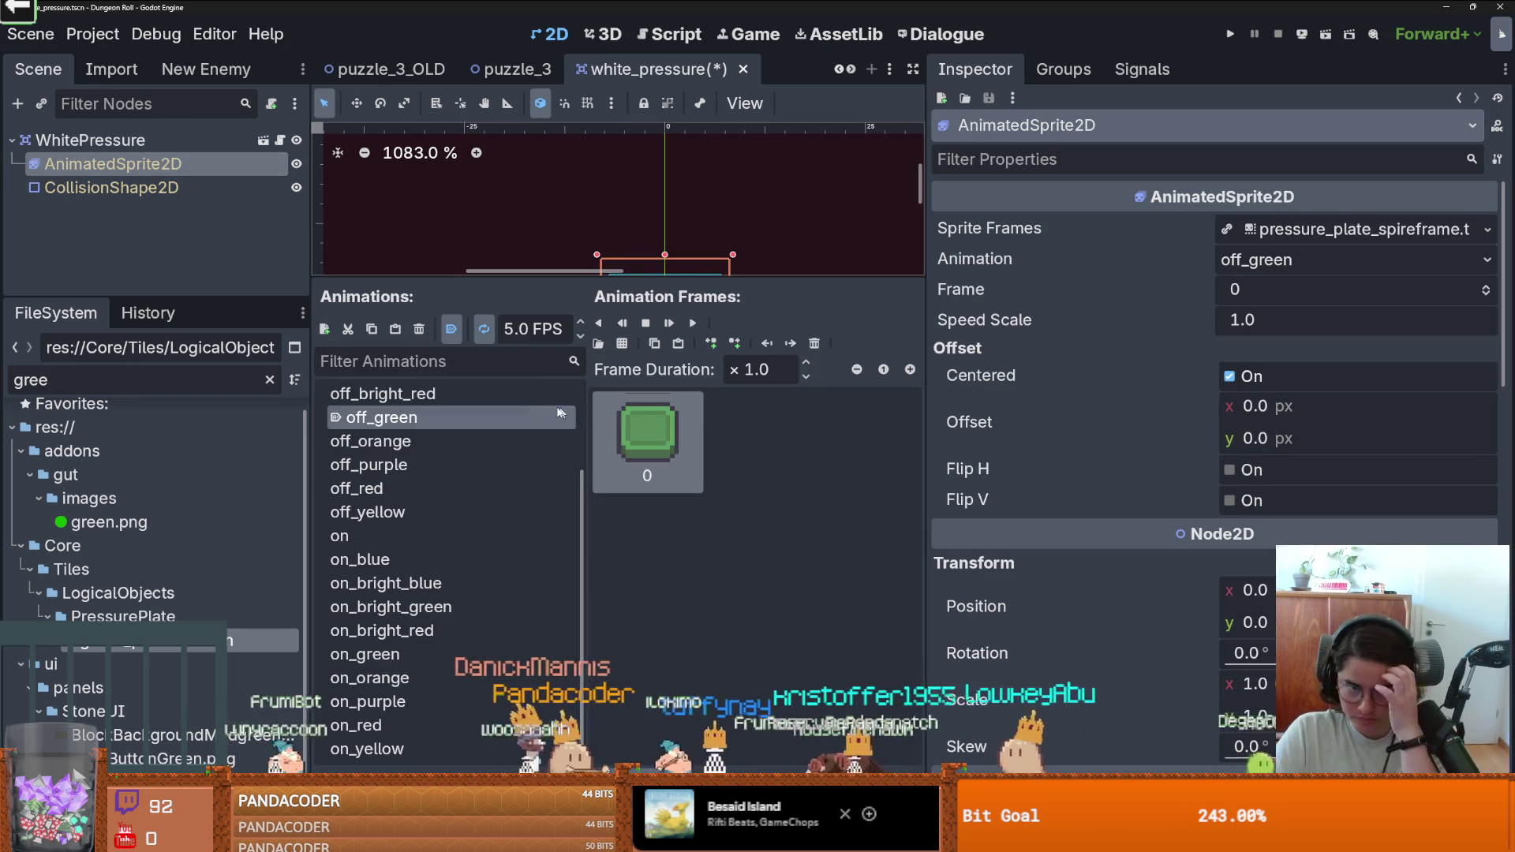
Add an off_white animation holding the white frame from the sprite sheet's last row.
{"action": "key", "text": "ctrl+s"}
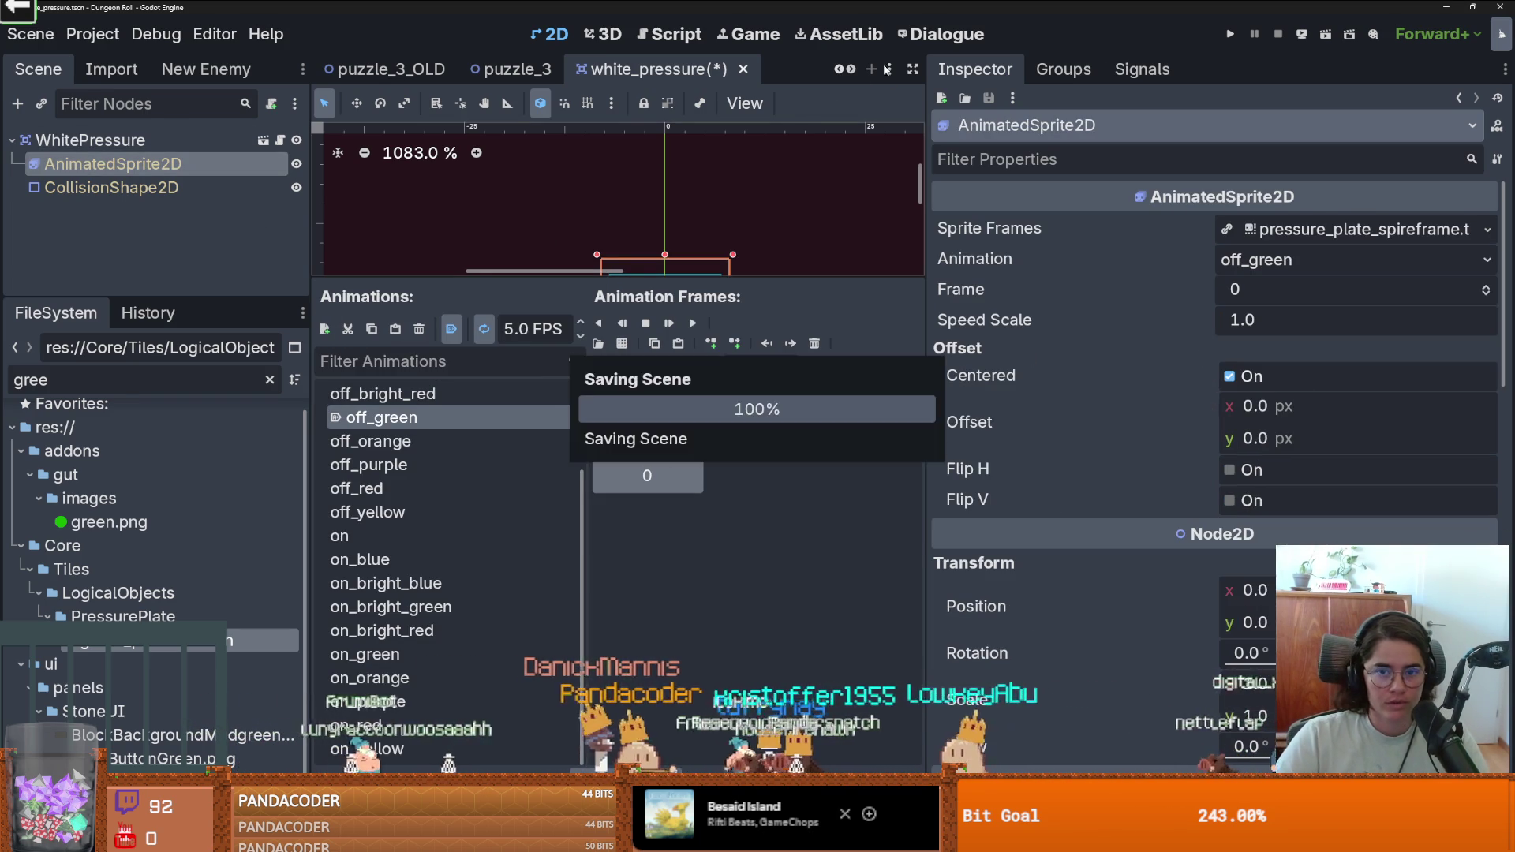
{"action": "left_click", "coordinate": [325, 328]}
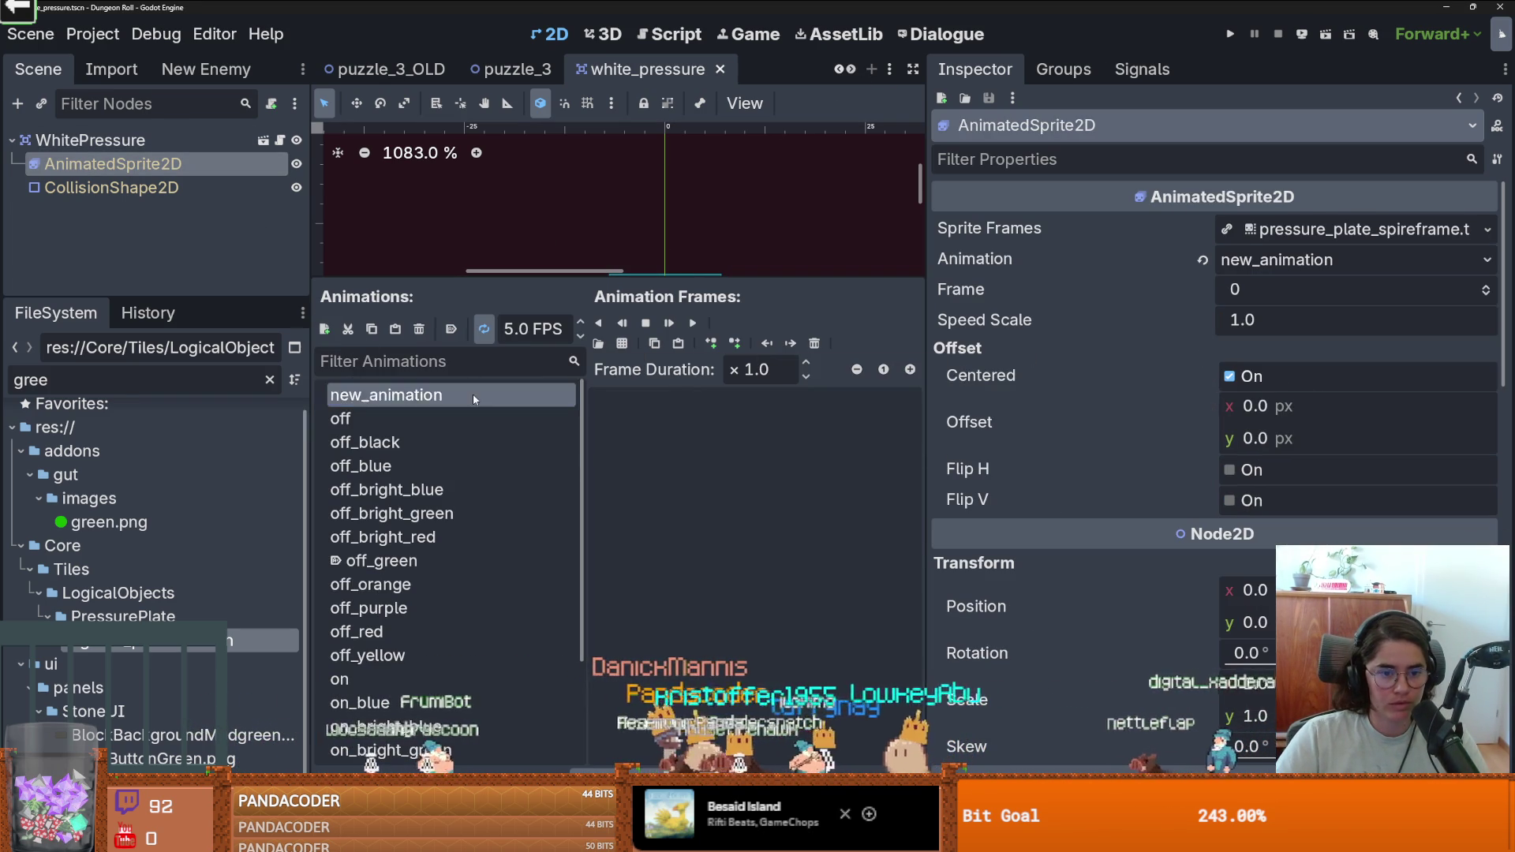
{"action": "type", "text": "off_whit"}
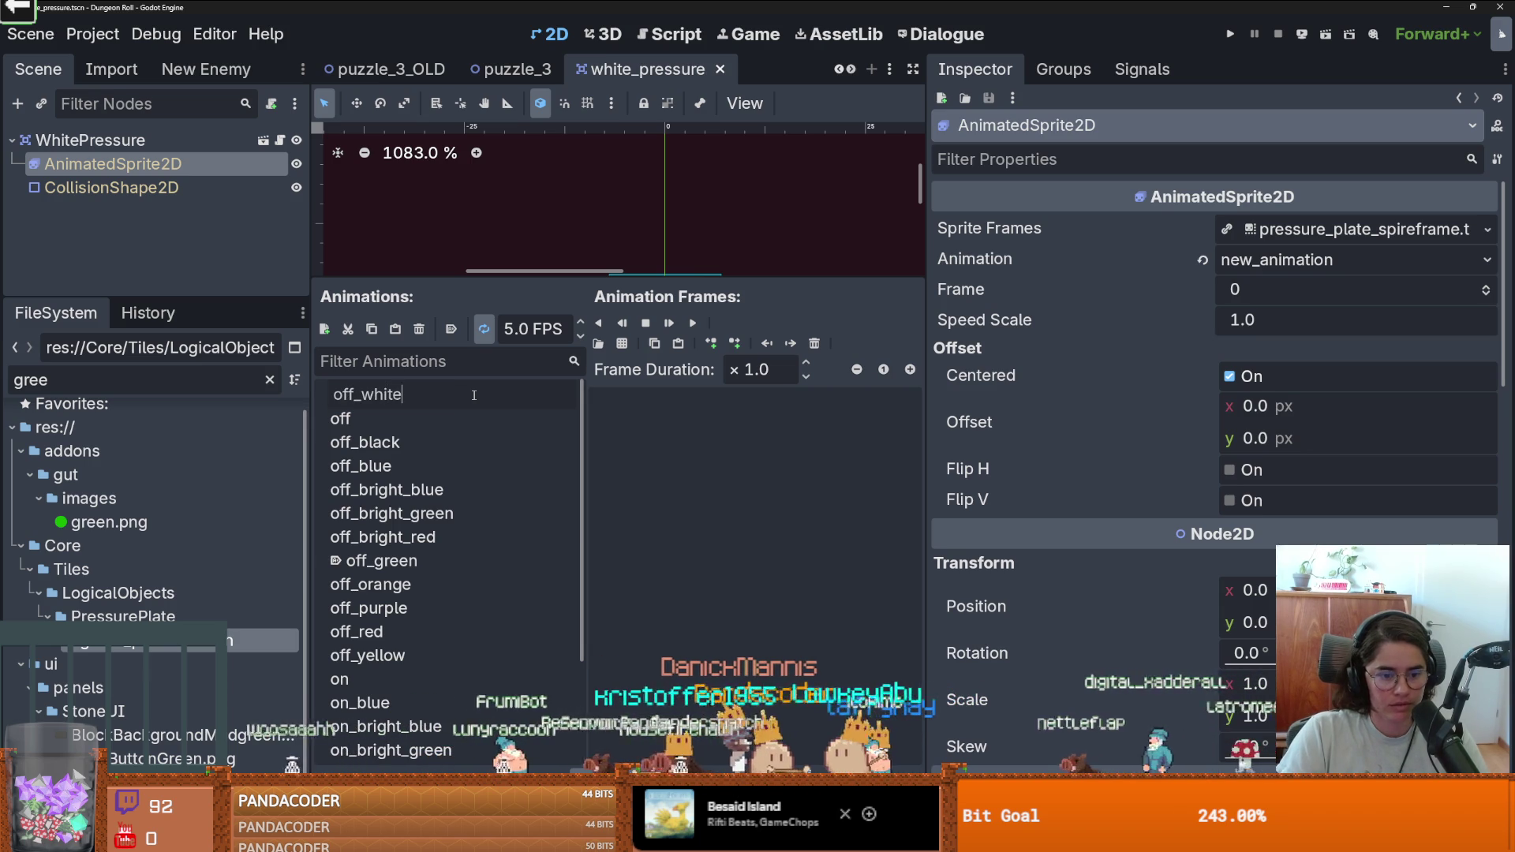
{"action": "type", "text": "e"}
{"action": "key", "text": "Return"}
{"action": "left_click", "coordinate": [622, 343]}
{"action": "double_click", "coordinate": [637, 287]}
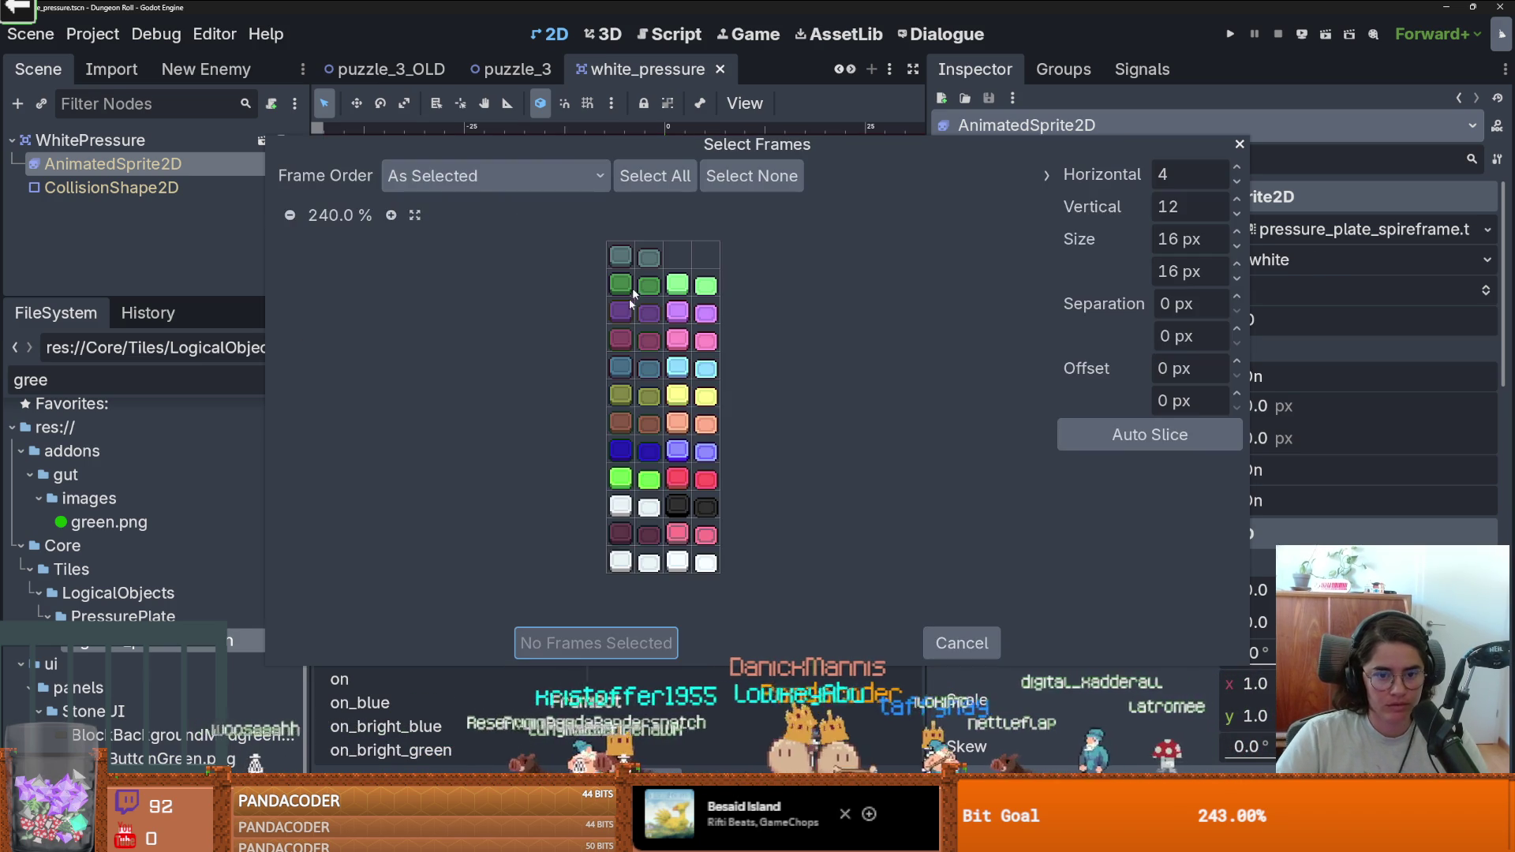
{"action": "left_click", "coordinate": [636, 563]}
{"action": "left_click", "coordinate": [596, 643]}
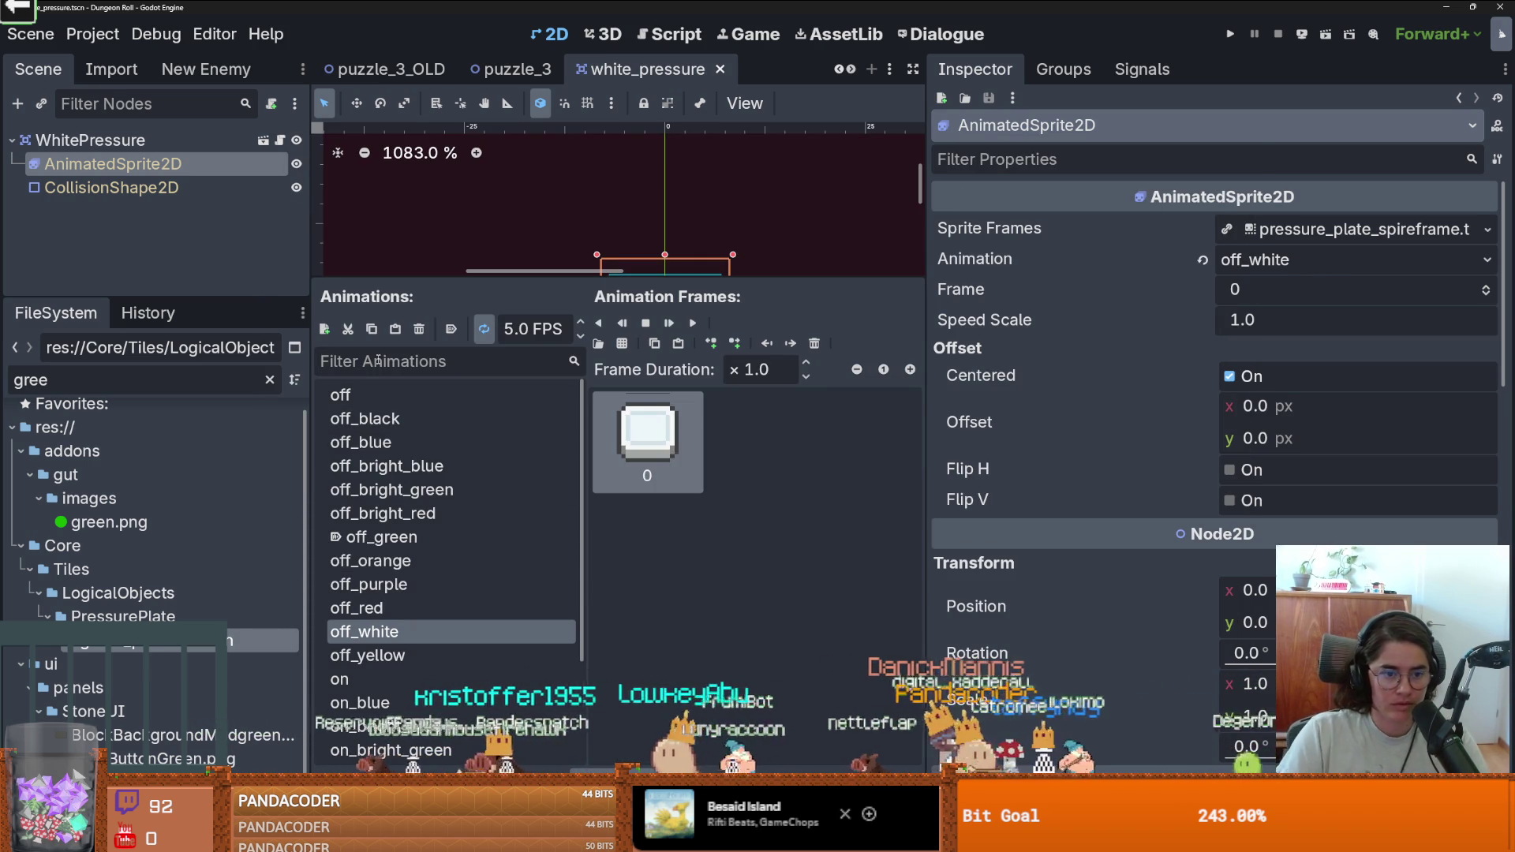
Add a new animation named on_white.
{"action": "left_click", "coordinate": [324, 328]}
{"action": "left_click", "coordinate": [345, 361]}
{"action": "type", "text": "on"}
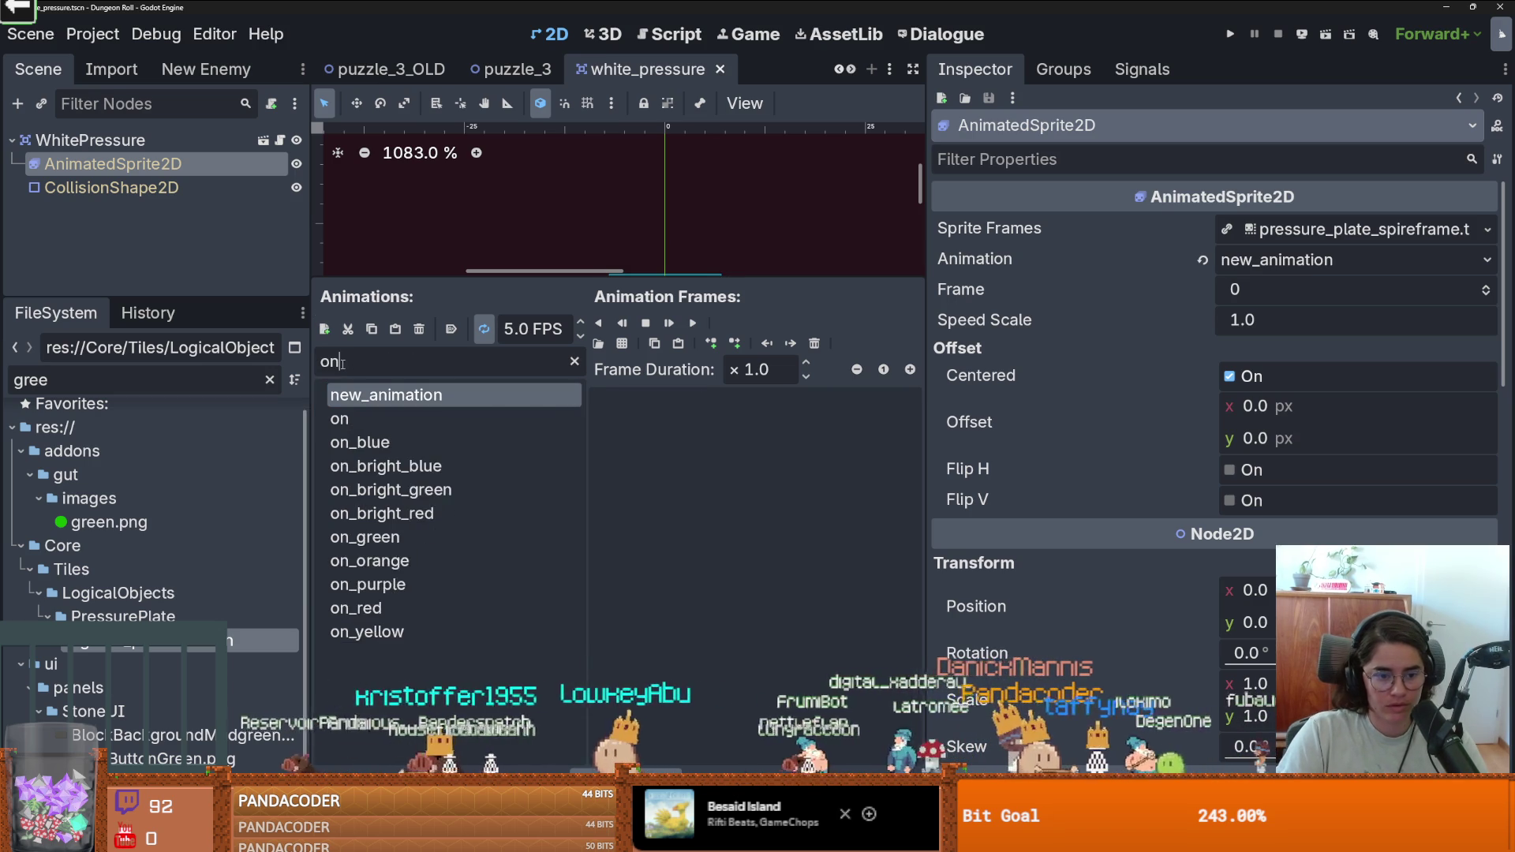
{"action": "type", "text": "_whit"}
{"action": "left_click", "coordinate": [627, 349]}
{"action": "left_click", "coordinate": [883, 641]}
{"action": "left_click", "coordinate": [574, 362]}
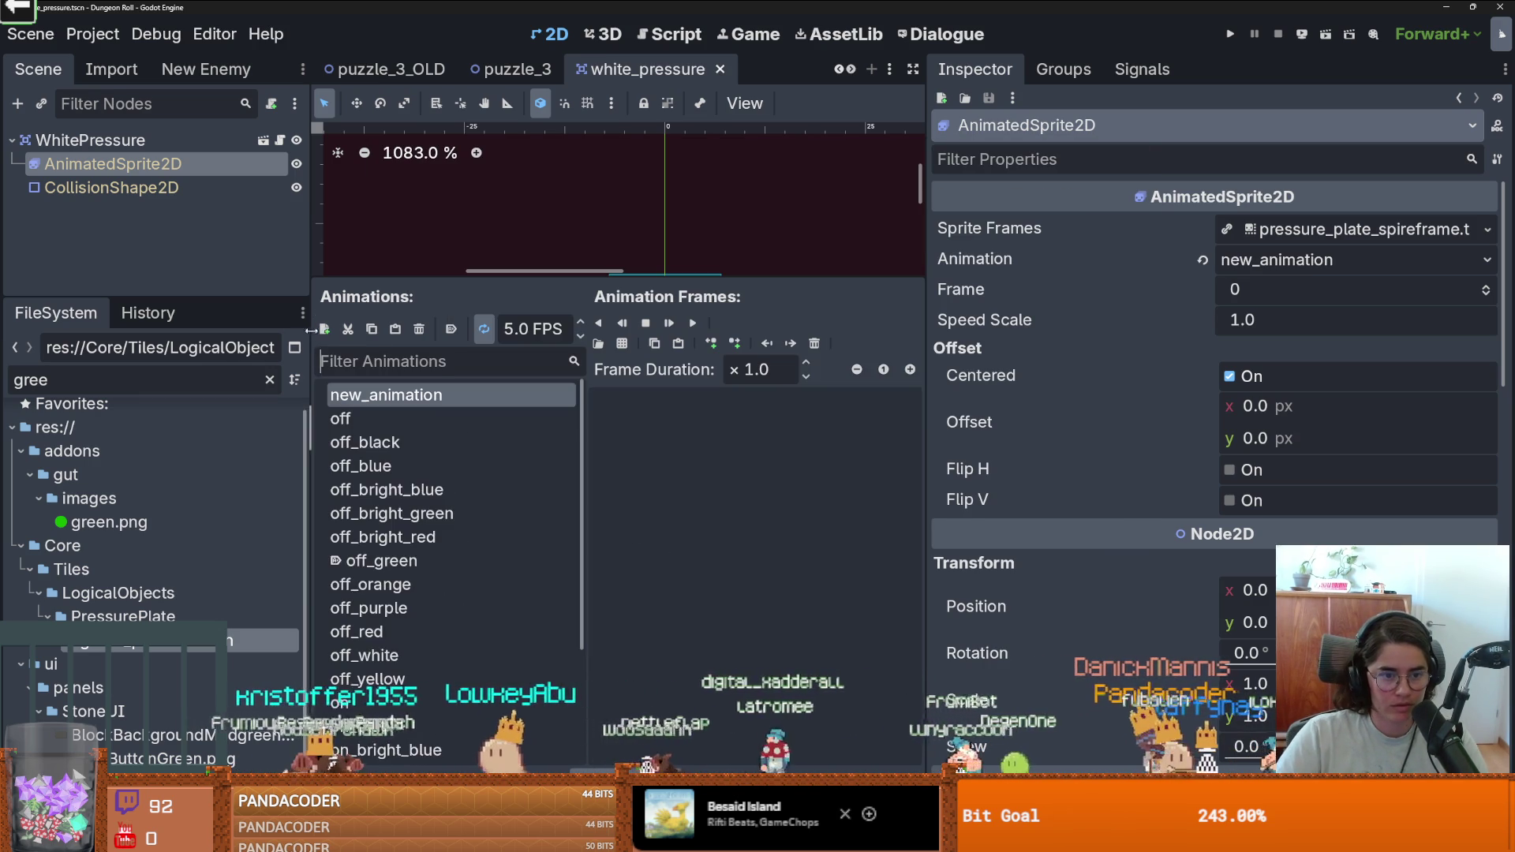
{"action": "left_click", "coordinate": [324, 329]}
{"action": "type", "text": "on_white"}
{"action": "key", "text": "Return"}
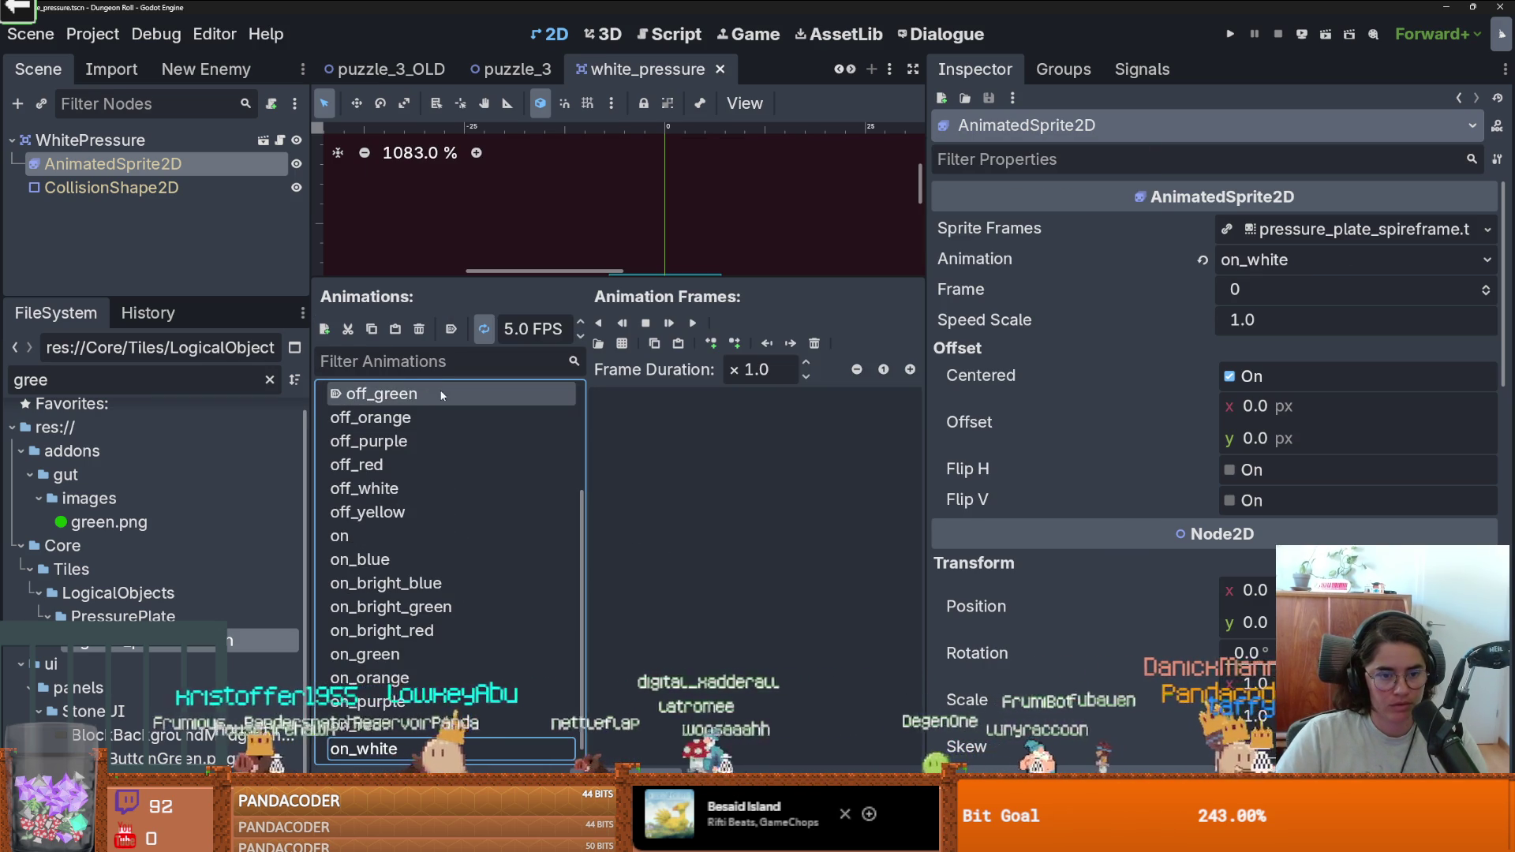
Give on_white the bottom-right frame of pressure_plate_anim.png.
{"action": "scroll", "coordinate": [422, 537], "scroll_direction": "up", "scroll_amount": 3}
{"action": "scroll", "coordinate": [421, 578], "scroll_direction": "down", "scroll_amount": 3}
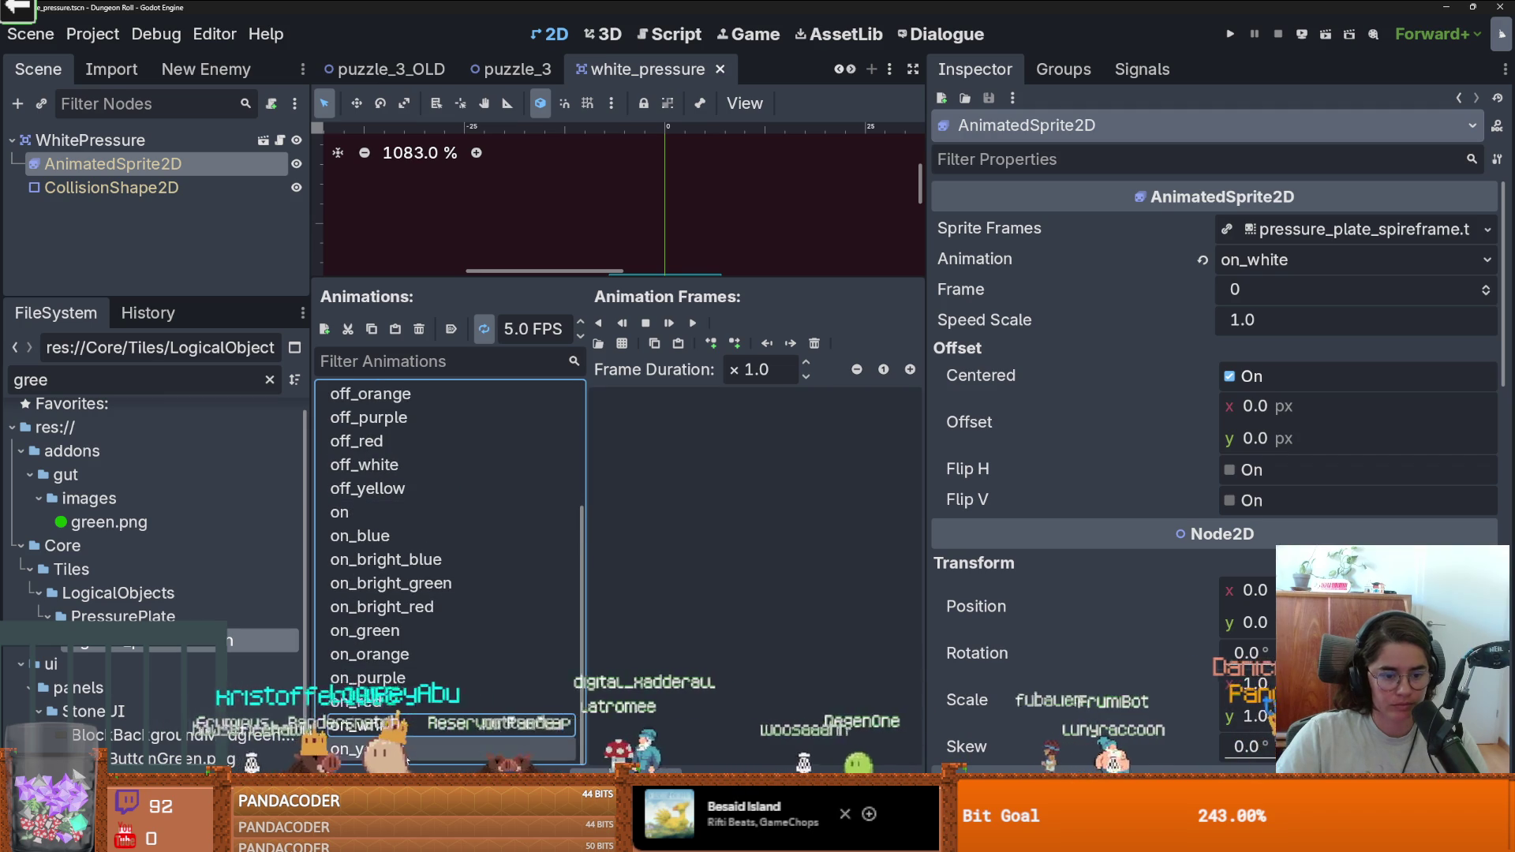
{"action": "left_click", "coordinate": [623, 345]}
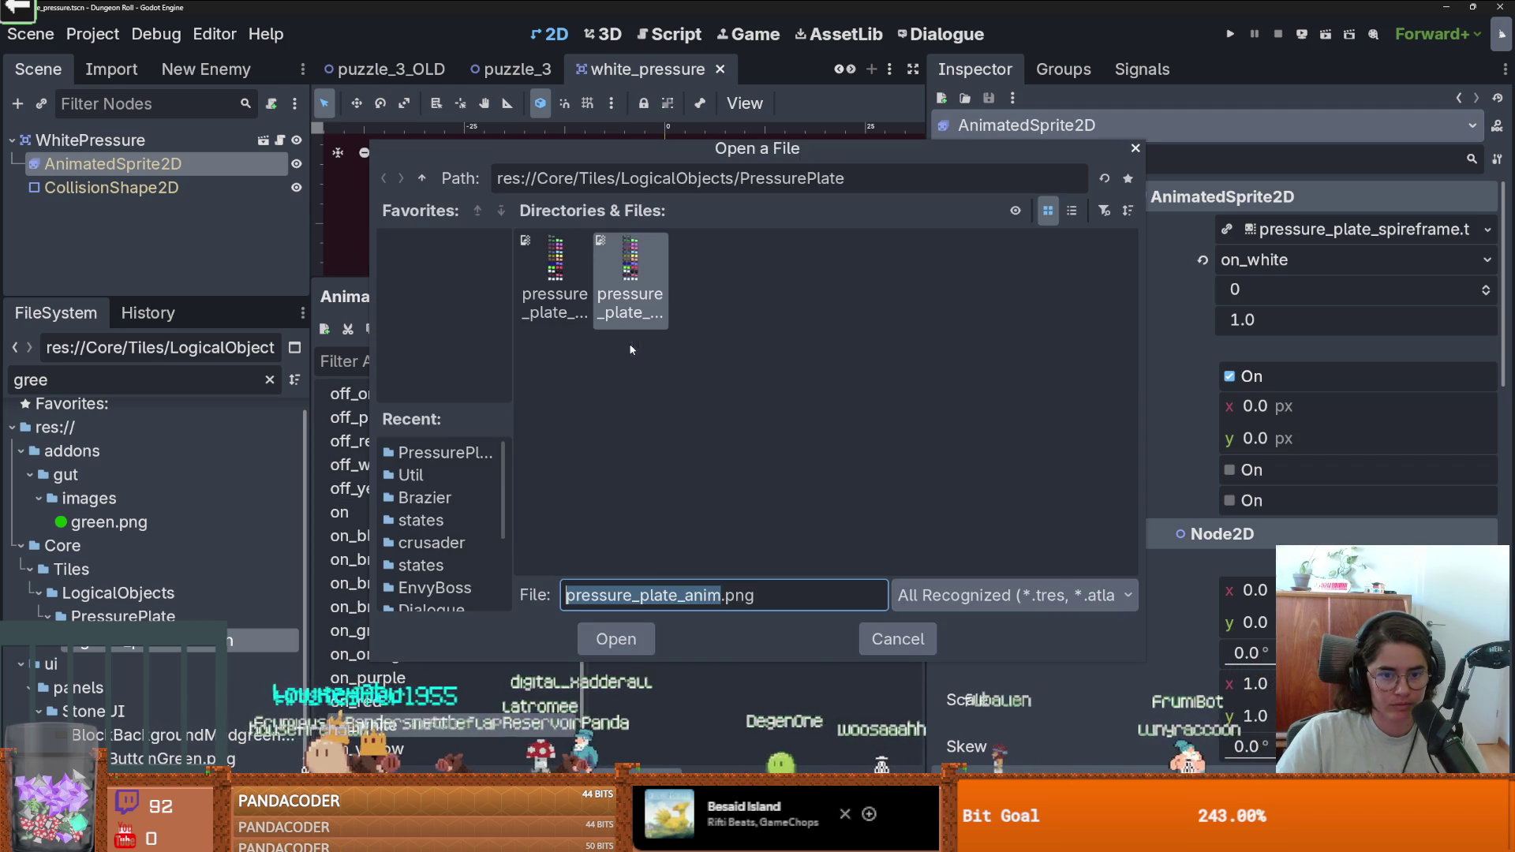
{"action": "double_click", "coordinate": [633, 308]}
{"action": "left_click", "coordinate": [707, 562]}
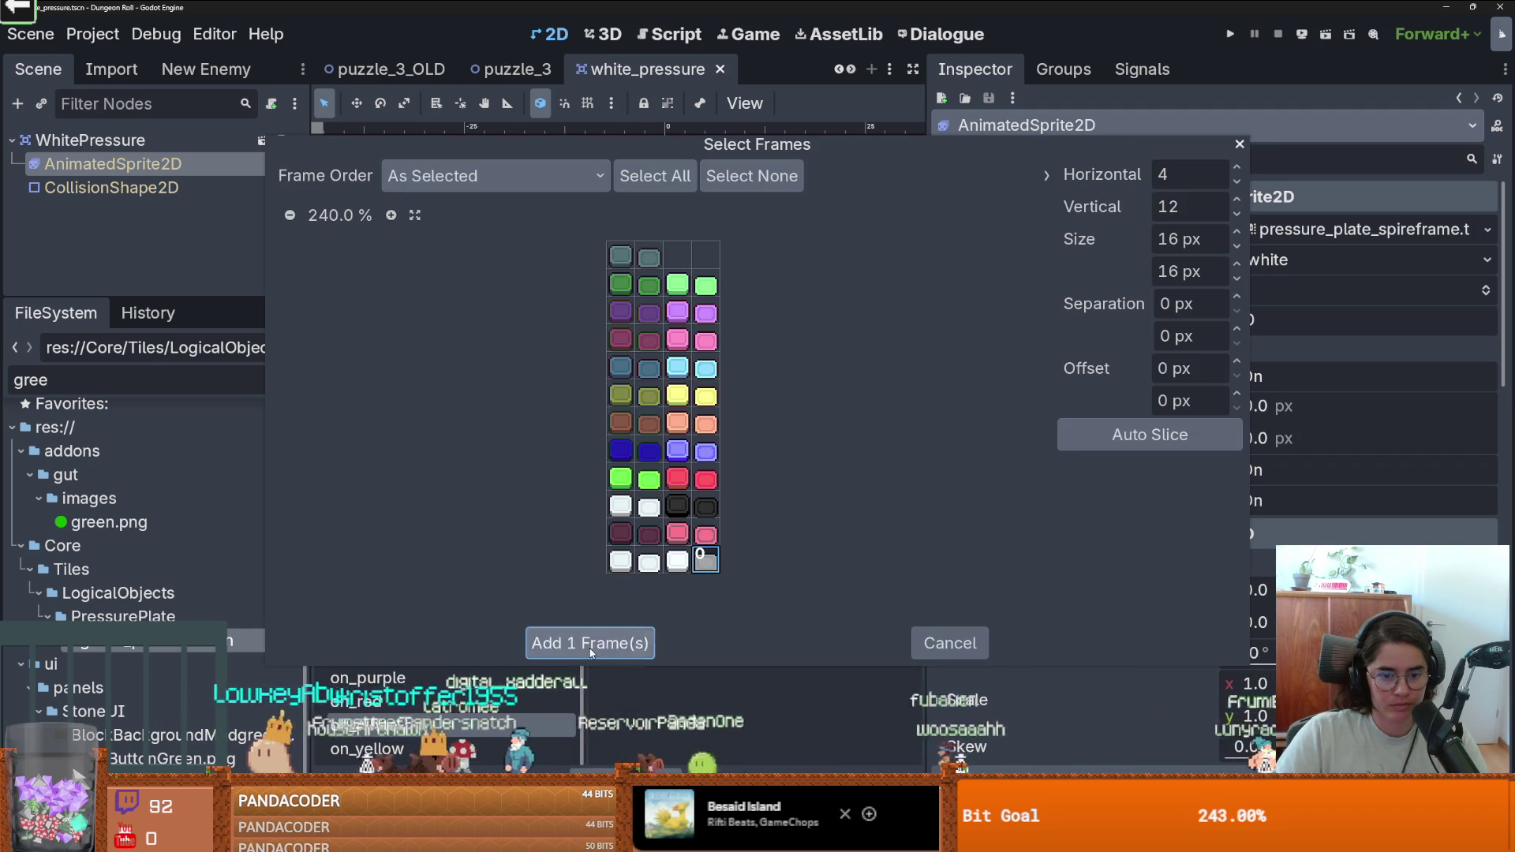
{"action": "left_click", "coordinate": [596, 643]}
Delete the leftover new_animation, set off_white to autoplay, and save white_pressure.
{"action": "scroll", "coordinate": [371, 474], "scroll_direction": "up", "scroll_amount": 5}
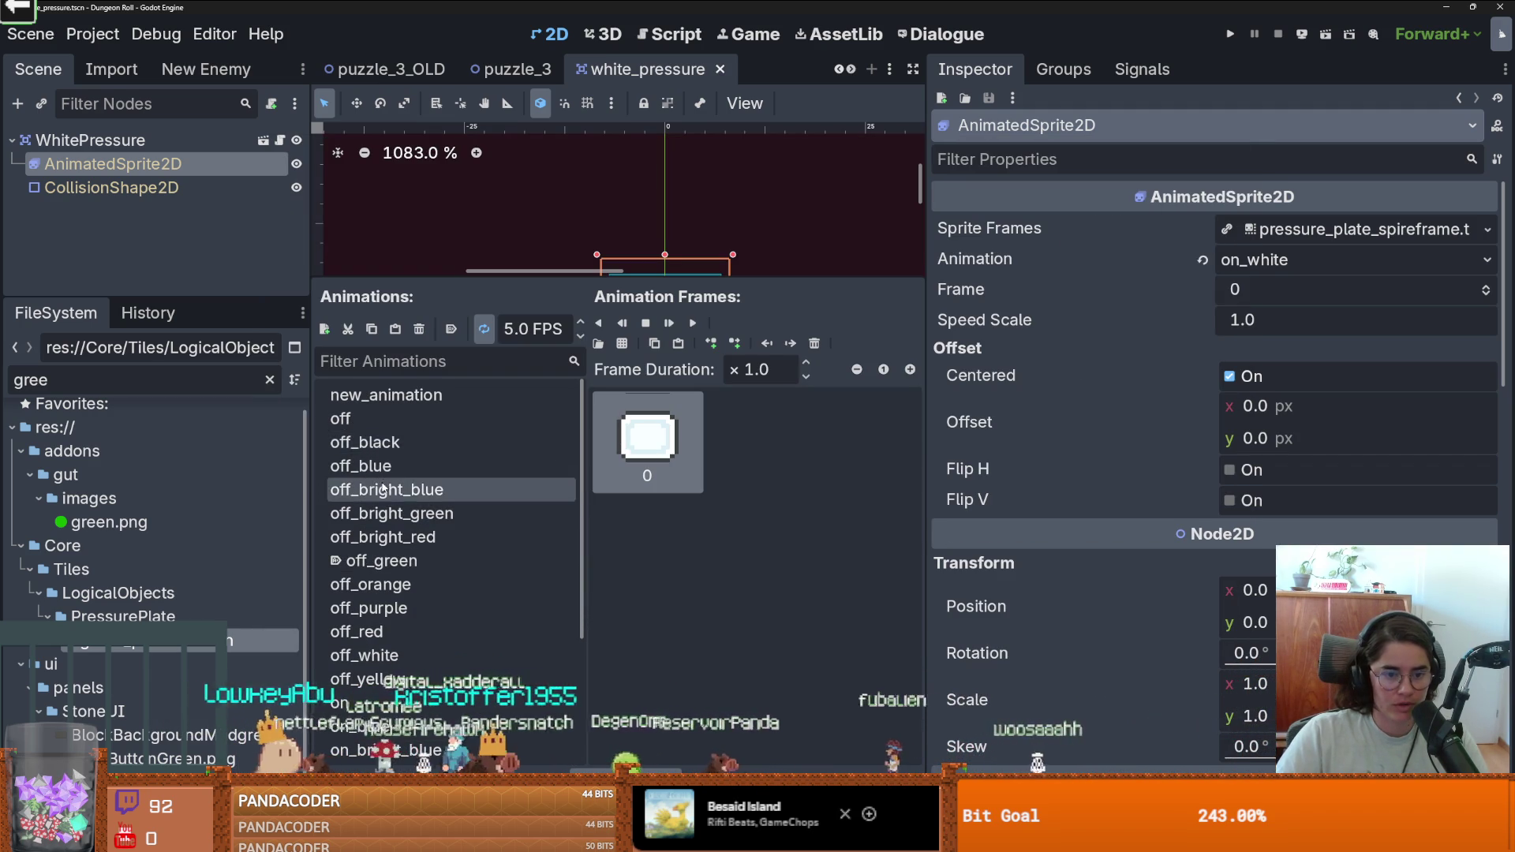
{"action": "left_click", "coordinate": [395, 399]}
{"action": "left_click", "coordinate": [419, 330]}
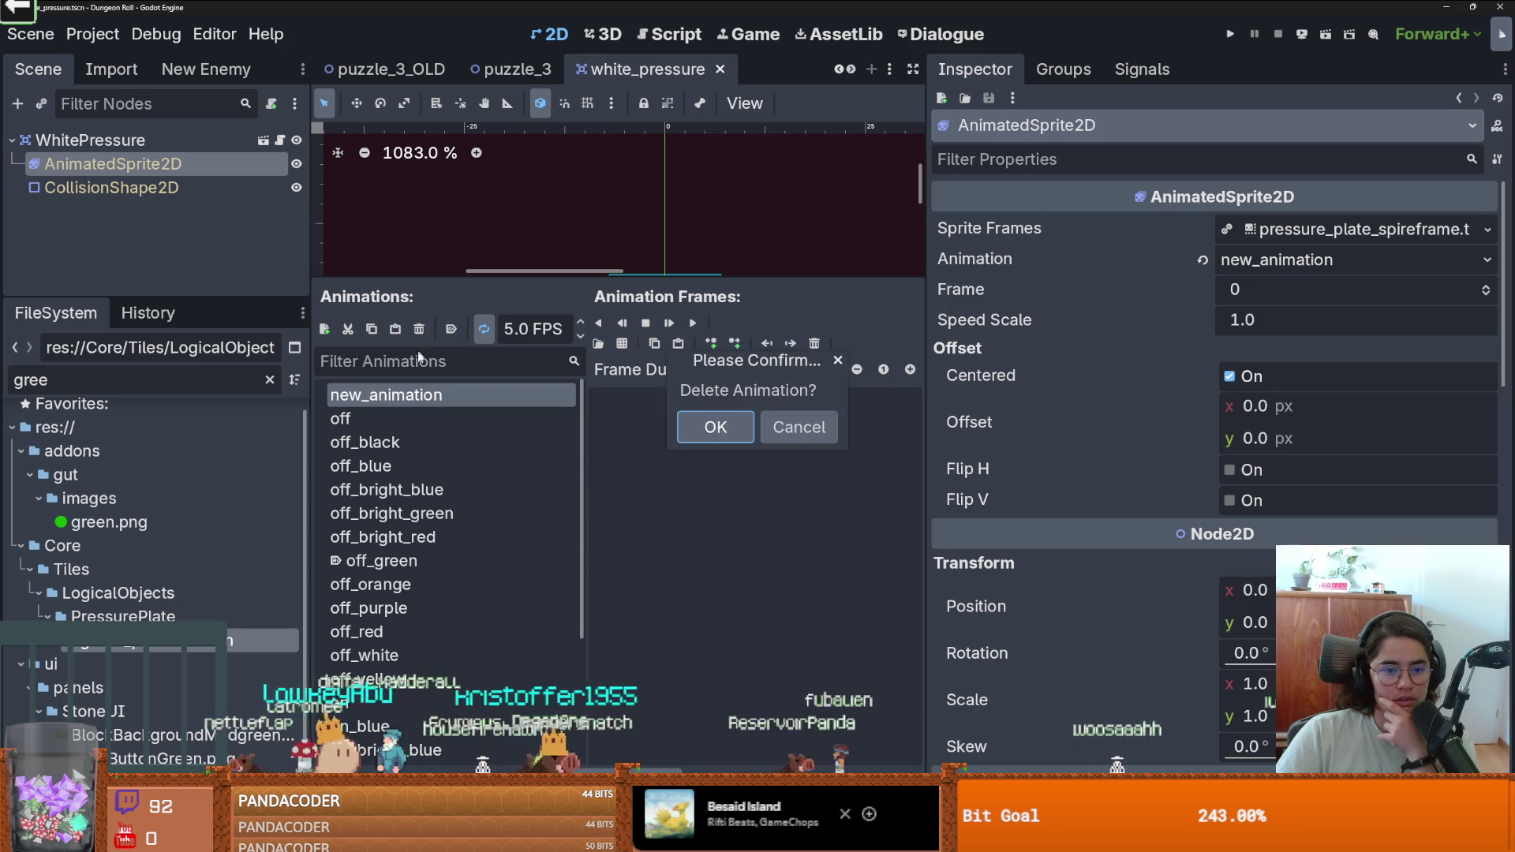
{"action": "left_click", "coordinate": [694, 438]}
{"action": "scroll", "coordinate": [371, 505], "scroll_direction": "down", "scroll_amount": 1}
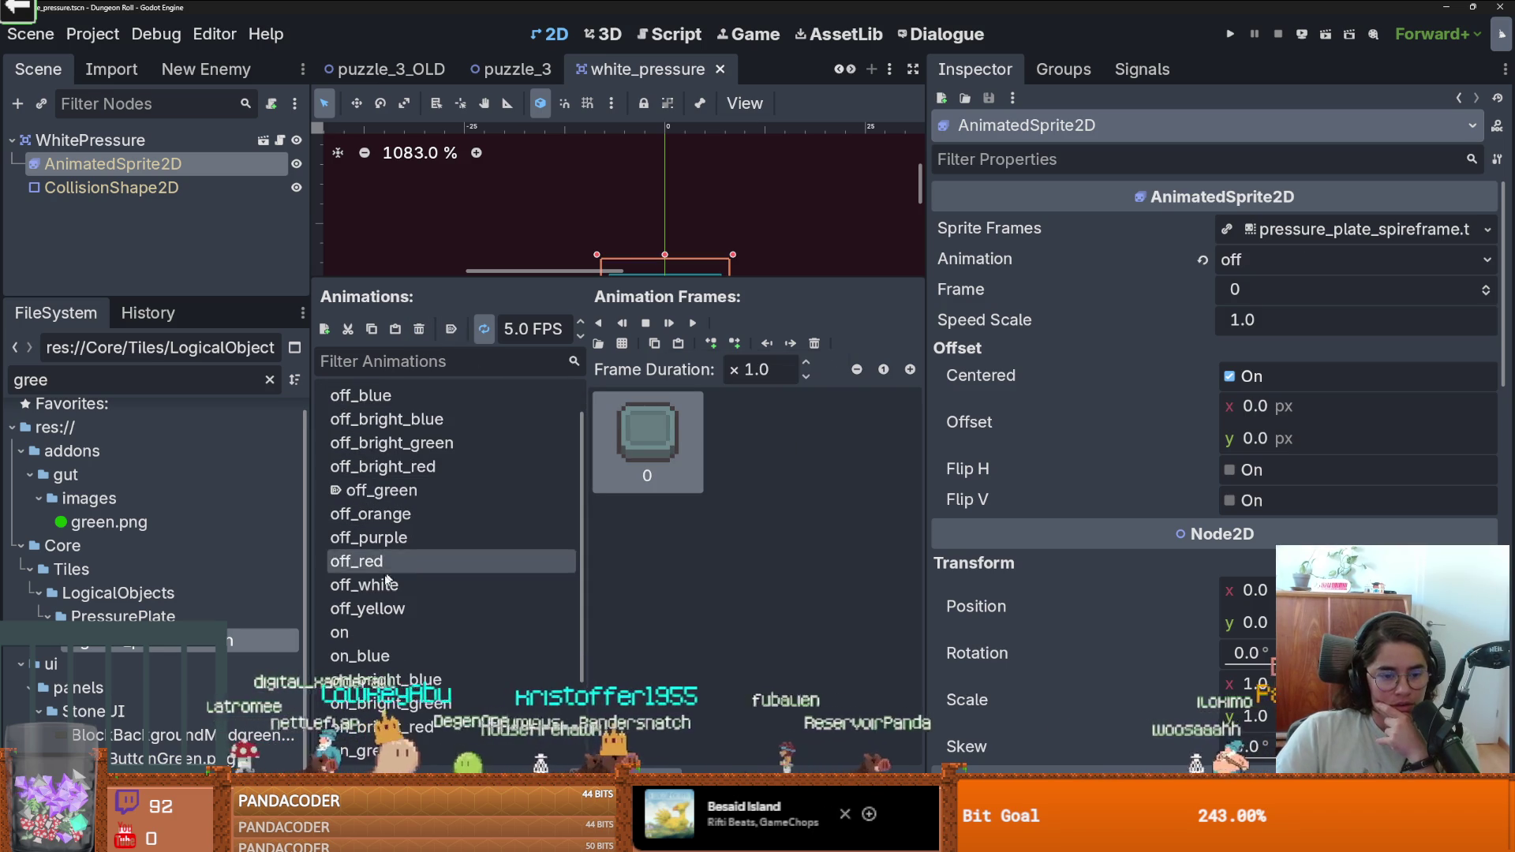
{"action": "left_click", "coordinate": [378, 591]}
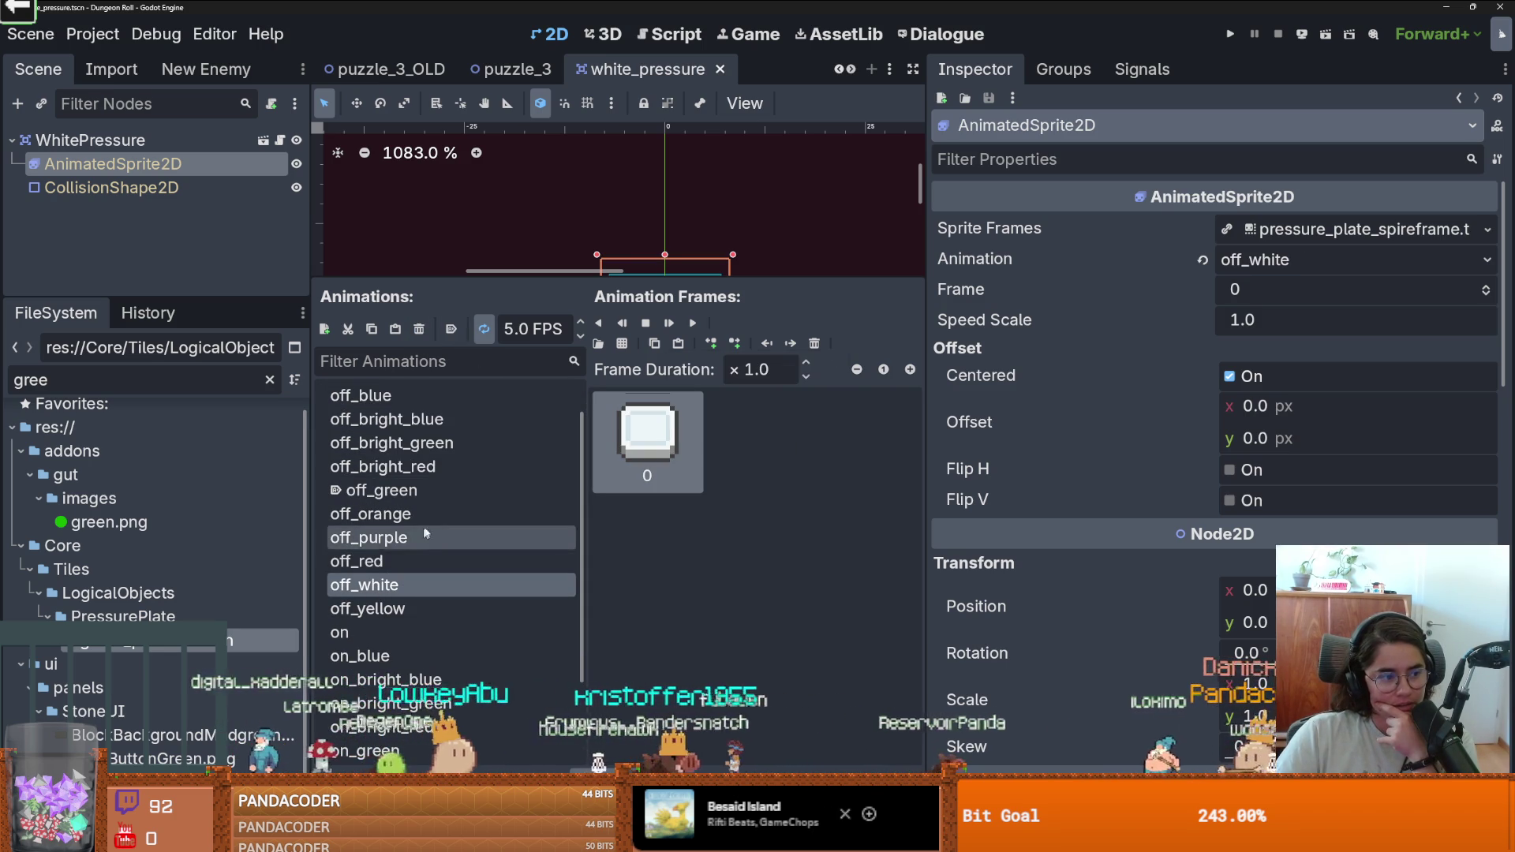
{"action": "left_click", "coordinate": [450, 330]}
{"action": "left_click_drag", "start_coordinate": [924, 455], "coordinate": [1147, 456]}
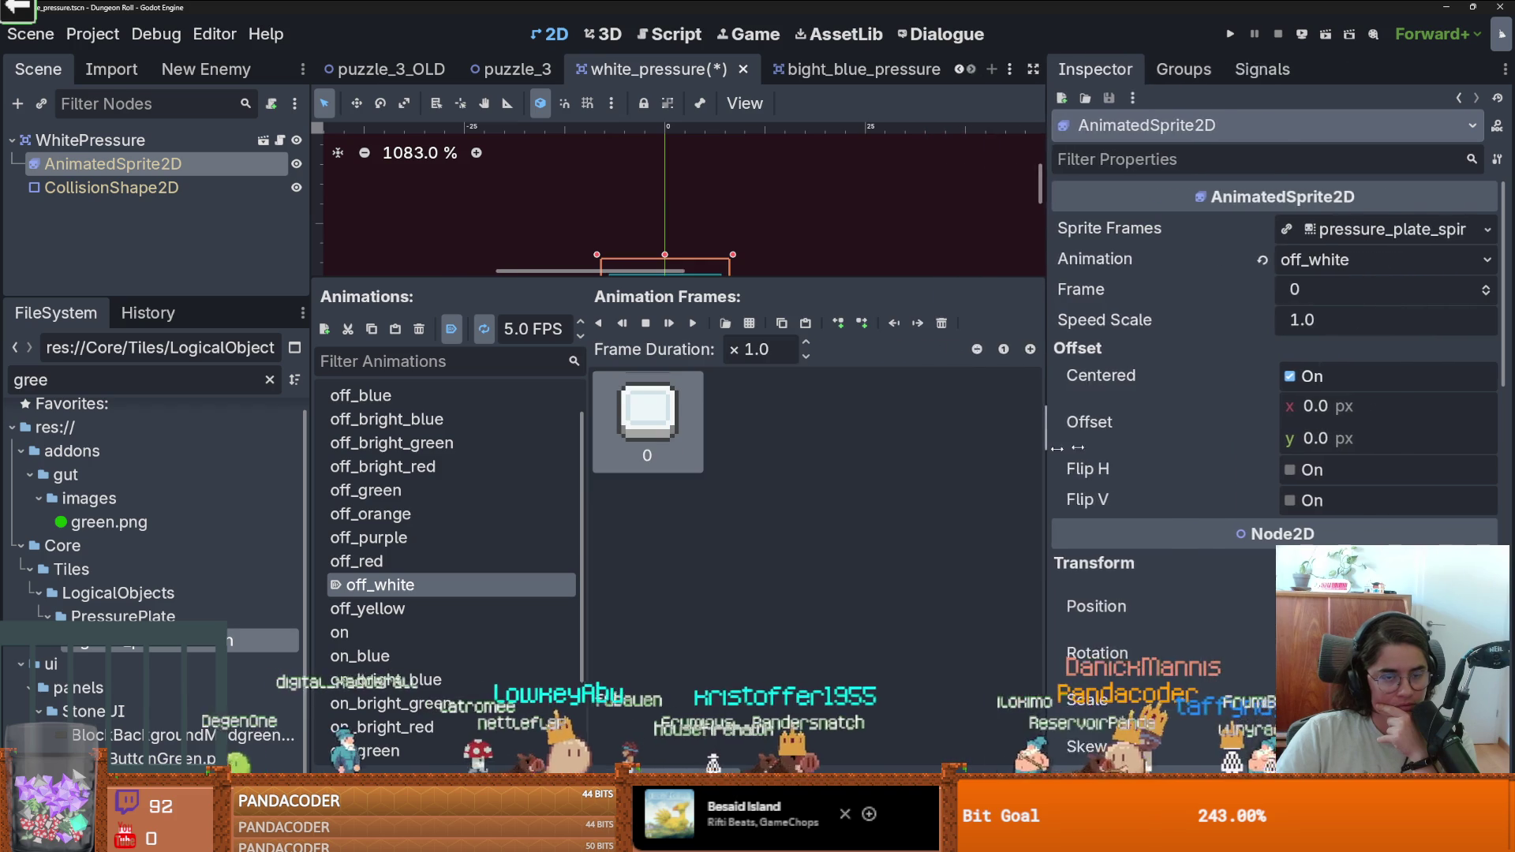
{"action": "key", "text": "ctrl+s"}
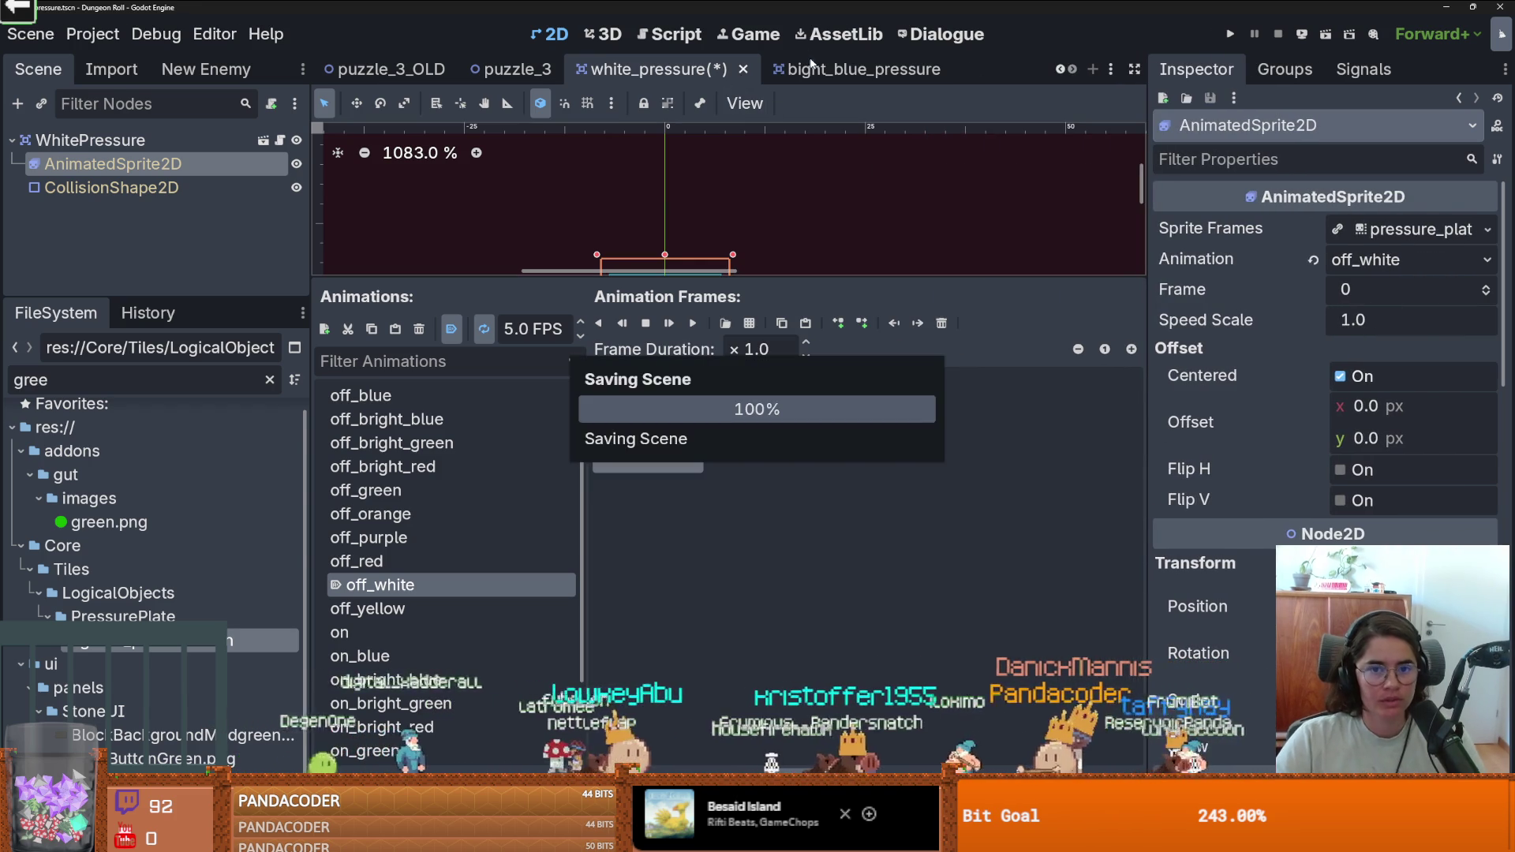
Set off_bright_blue to autoplay in bight_blue_pressure and save it.
{"action": "left_click", "coordinate": [781, 73]}
{"action": "left_click", "coordinate": [101, 164]}
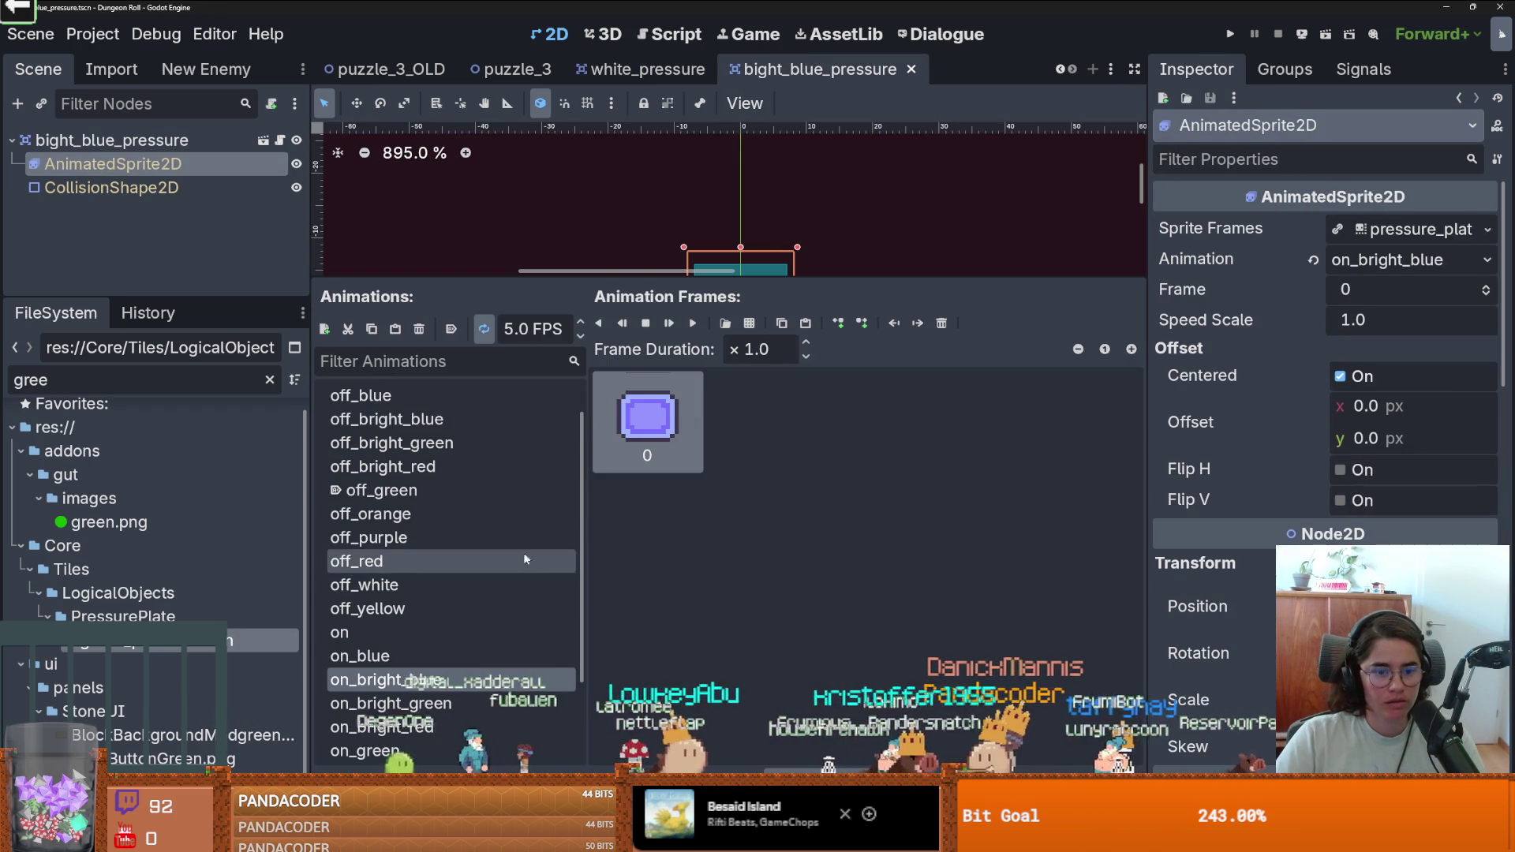
{"action": "scroll", "coordinate": [442, 568], "scroll_direction": "up", "scroll_amount": 2}
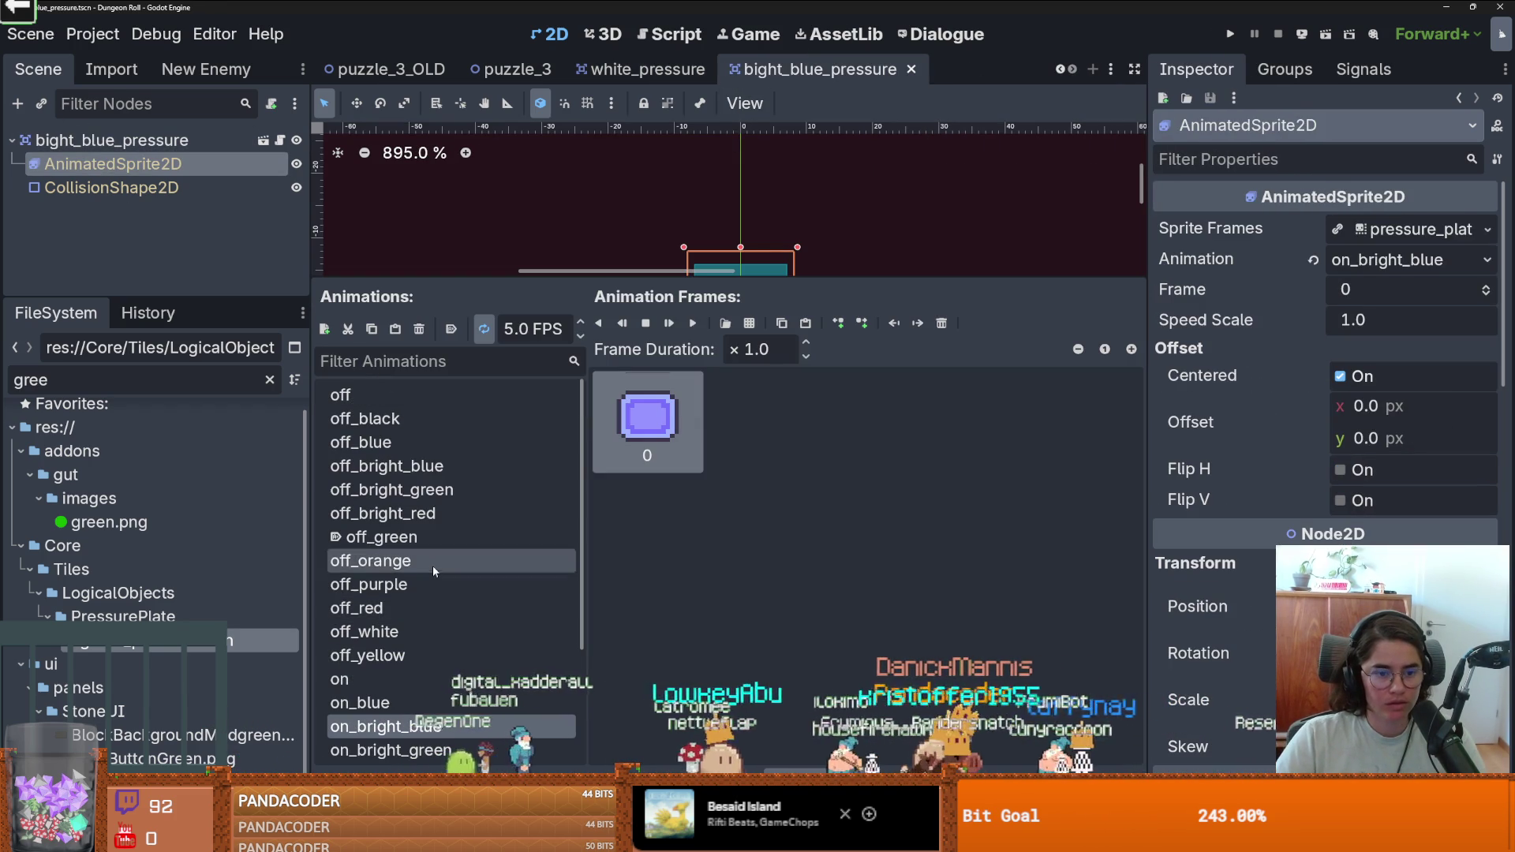
{"action": "left_click", "coordinate": [390, 466]}
{"action": "left_click", "coordinate": [450, 329]}
{"action": "key", "text": "ctrl+s"}
{"action": "key", "text": "ctrl+s"}
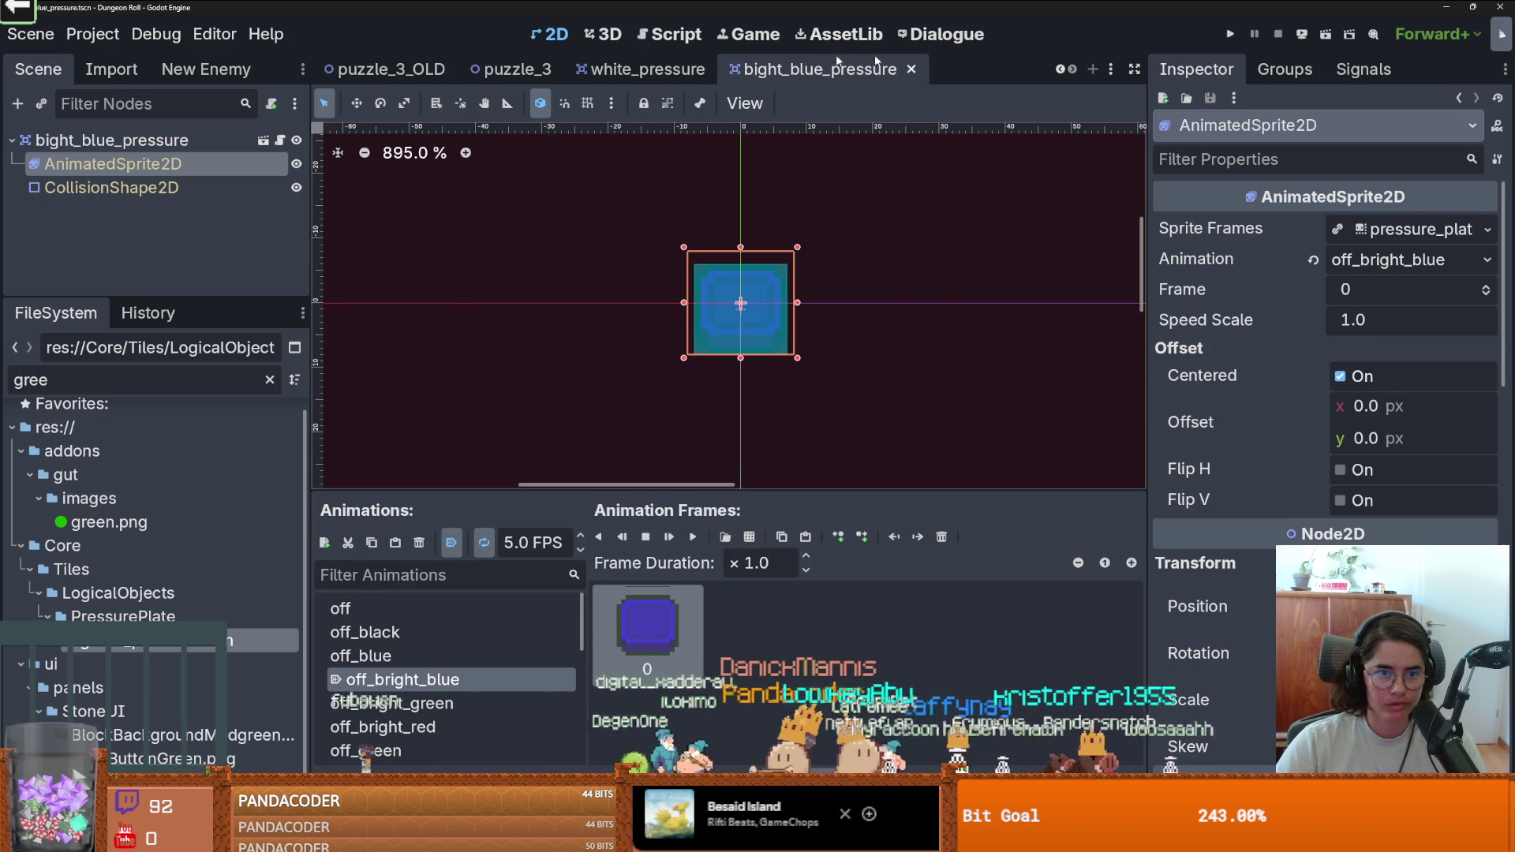
Switch to puzzle_3 and select its items node.
{"action": "left_click", "coordinate": [479, 64]}
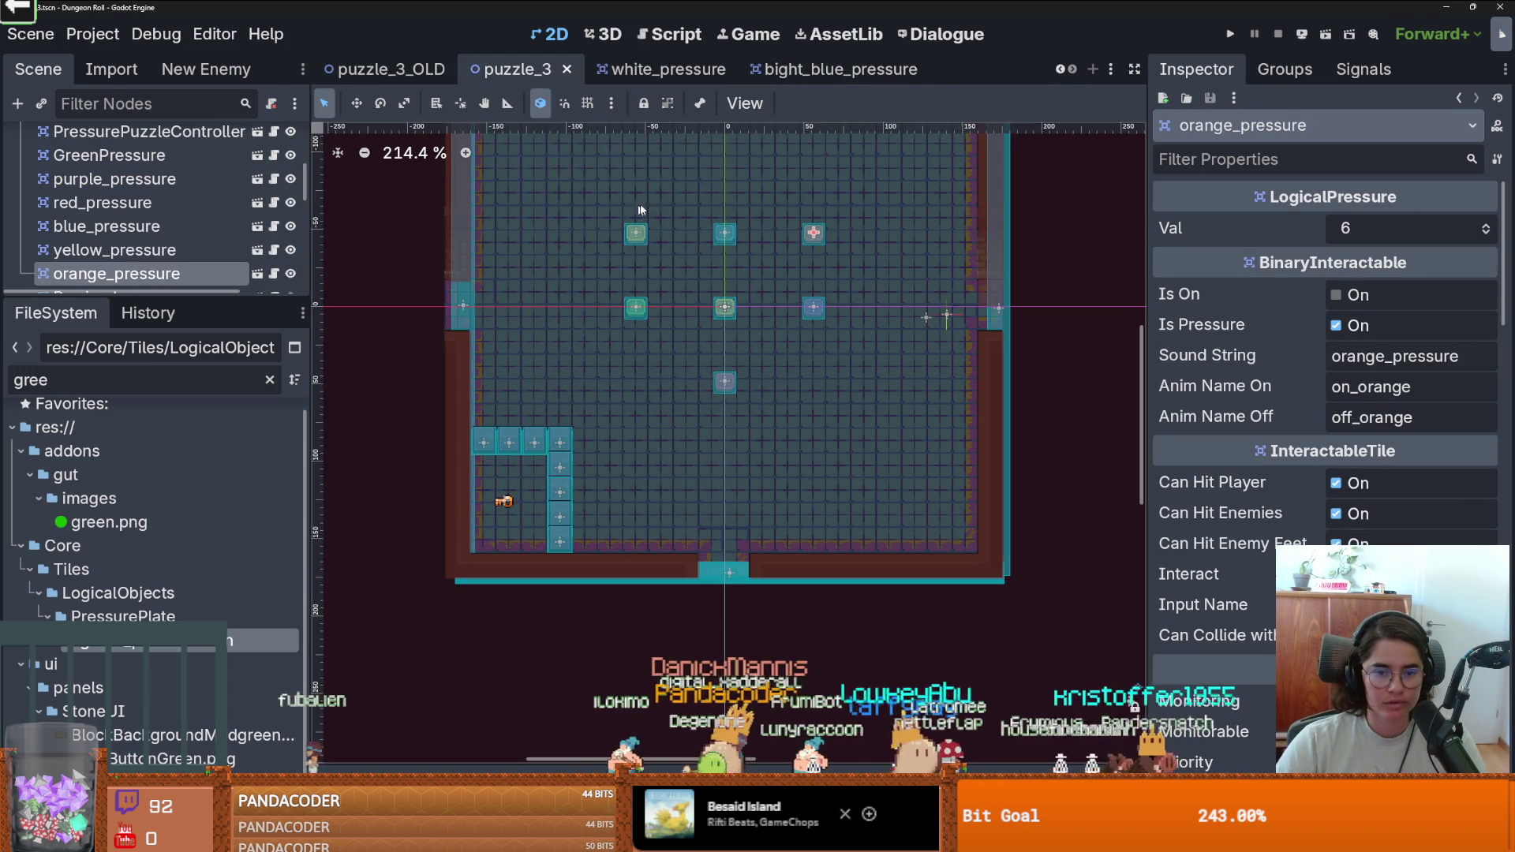
{"action": "mouse_move", "coordinate": [193, 292]}
{"action": "left_mouse_down"}
{"action": "mouse_move", "coordinate": [193, 429]}
{"action": "mouse_move", "coordinate": [193, 407]}
{"action": "mouse_move", "coordinate": [158, 539]}
{"action": "left_mouse_up"}
{"action": "scroll", "coordinate": [701, 466], "scroll_direction": "down", "scroll_amount": 1}
{"action": "scroll", "coordinate": [142, 316], "scroll_direction": "up", "scroll_amount": 5}
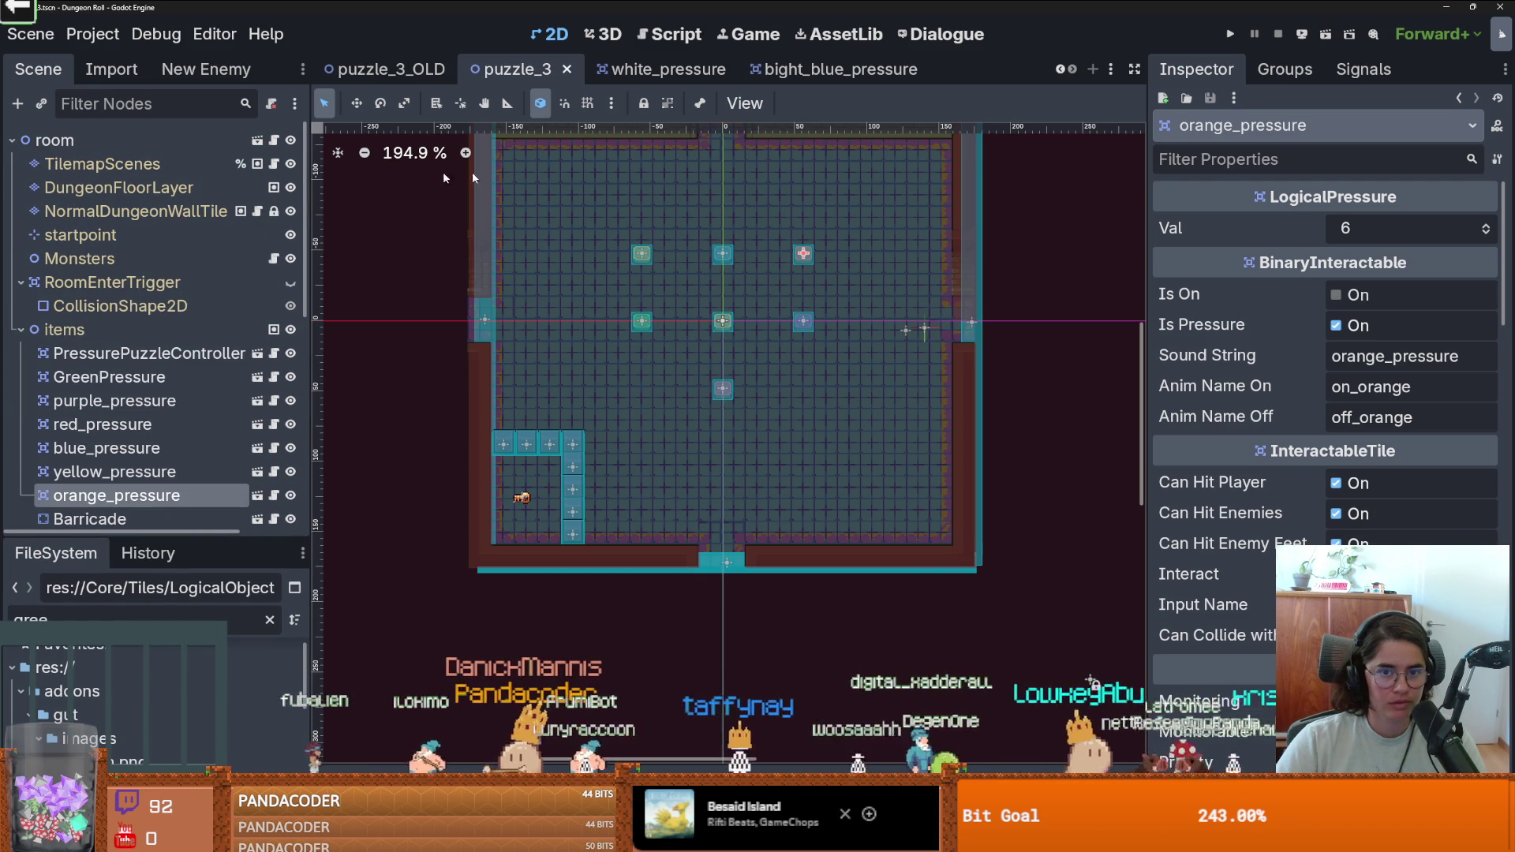
{"action": "scroll", "coordinate": [157, 348], "scroll_direction": "down", "scroll_amount": 3}
{"action": "left_click", "coordinate": [80, 232]}
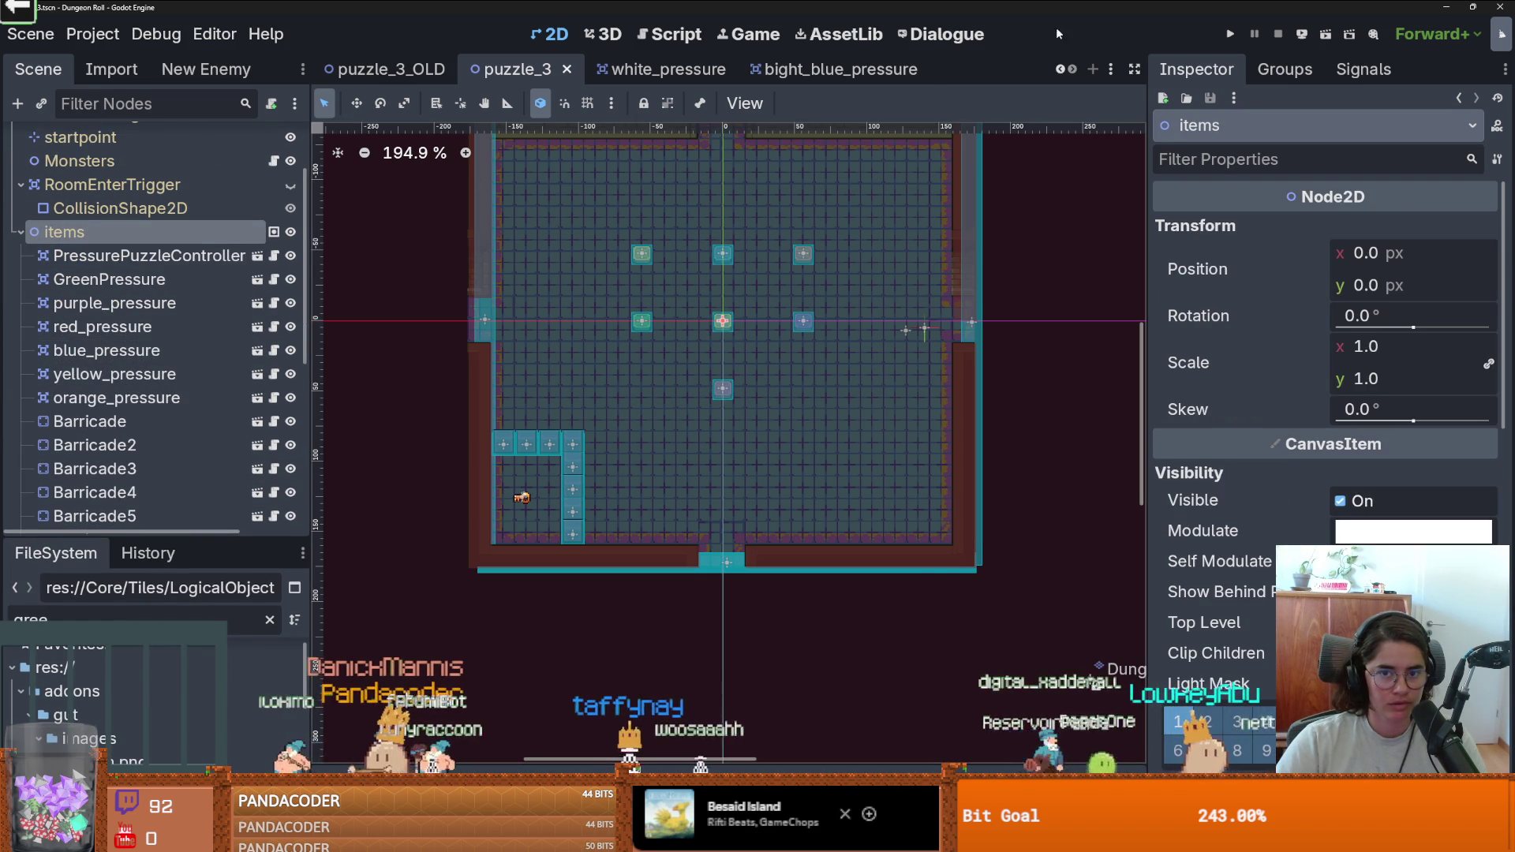
{"action": "scroll", "coordinate": [1071, 70], "scroll_direction": "up", "scroll_amount": 3}
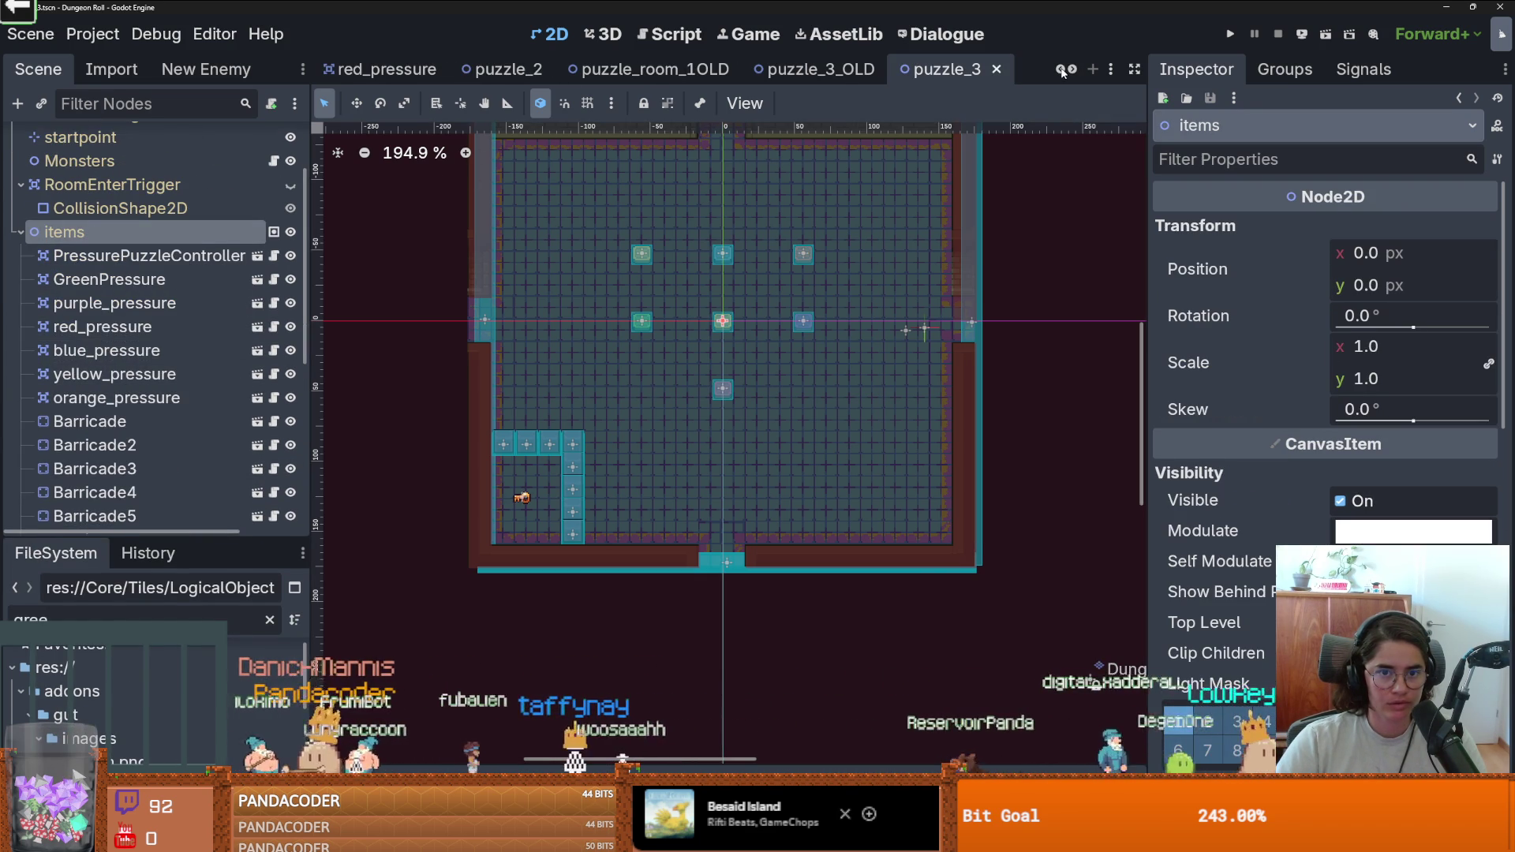
{"action": "scroll", "coordinate": [1065, 71], "scroll_direction": "down", "scroll_amount": 3}
Filter the FileSystem with 'puz', open puzzle_4.tscn, and select its items node.
{"action": "left_click", "coordinate": [124, 615]}
{"action": "key", "text": "ctrl+a"}
{"action": "type", "text": "puz"}
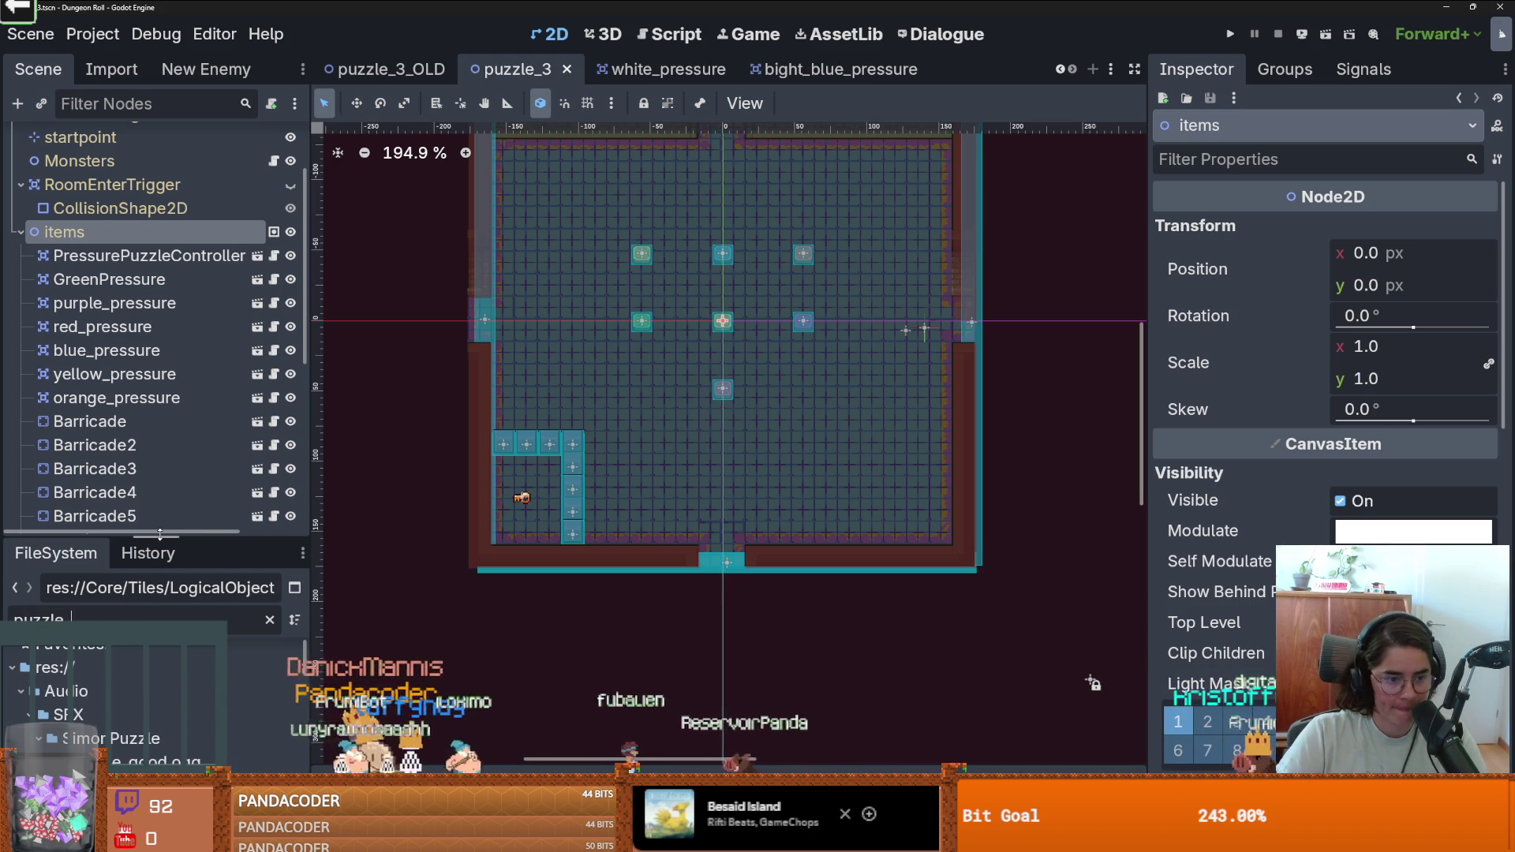
{"action": "left_click_drag", "start_coordinate": [18, 536], "coordinate": [18, 148]}
{"action": "scroll", "coordinate": [168, 558], "scroll_direction": "down", "scroll_amount": 10}
{"action": "double_click", "coordinate": [141, 512]}
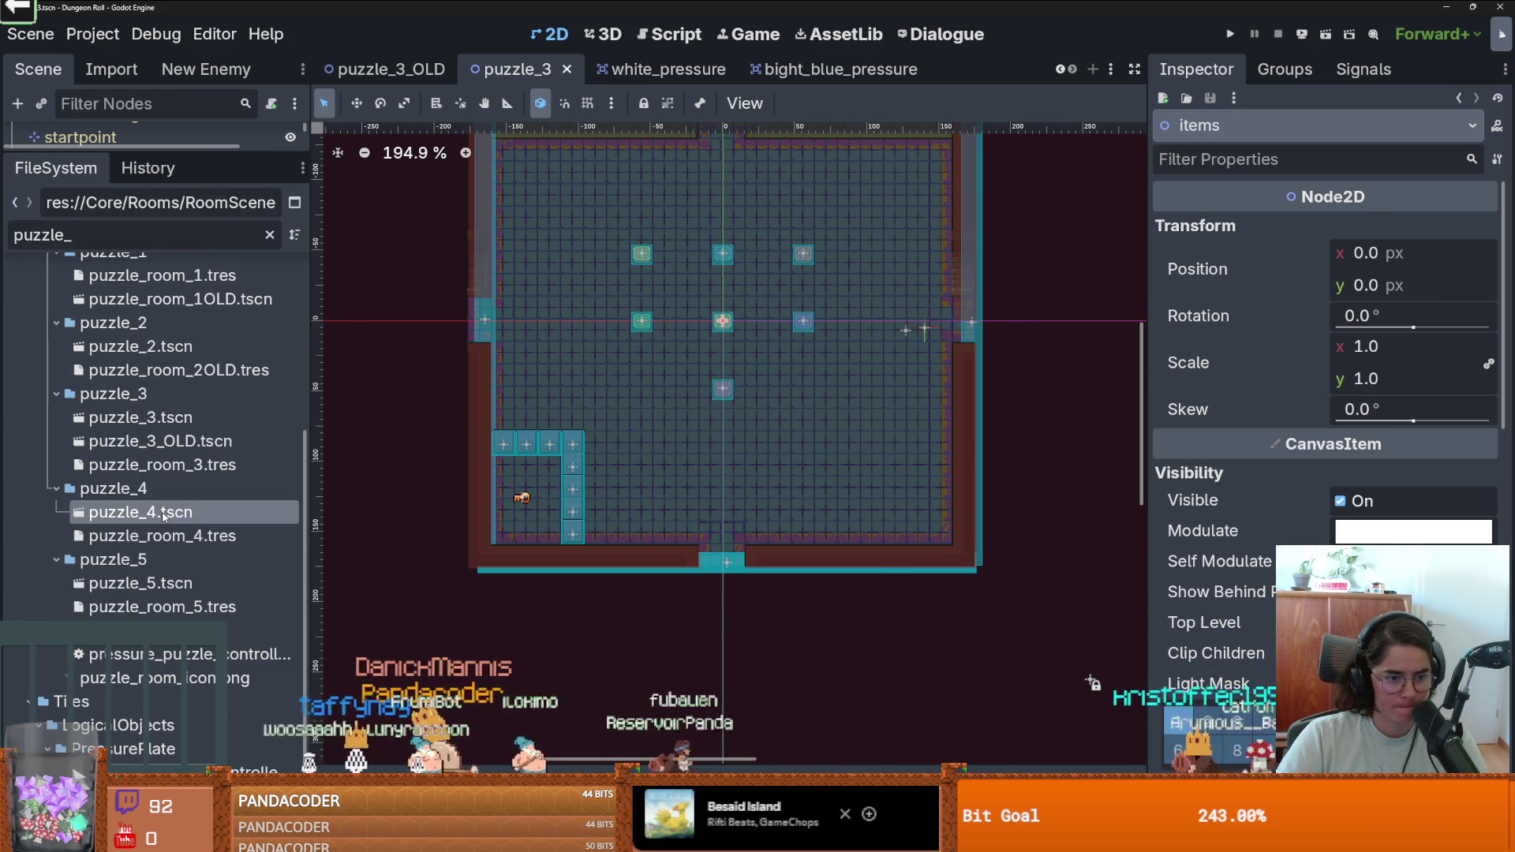
{"action": "left_click_drag", "start_coordinate": [184, 149], "coordinate": [184, 588]}
{"action": "scroll", "coordinate": [126, 236], "scroll_direction": "up", "scroll_amount": 2}
{"action": "left_click", "coordinate": [116, 216]}
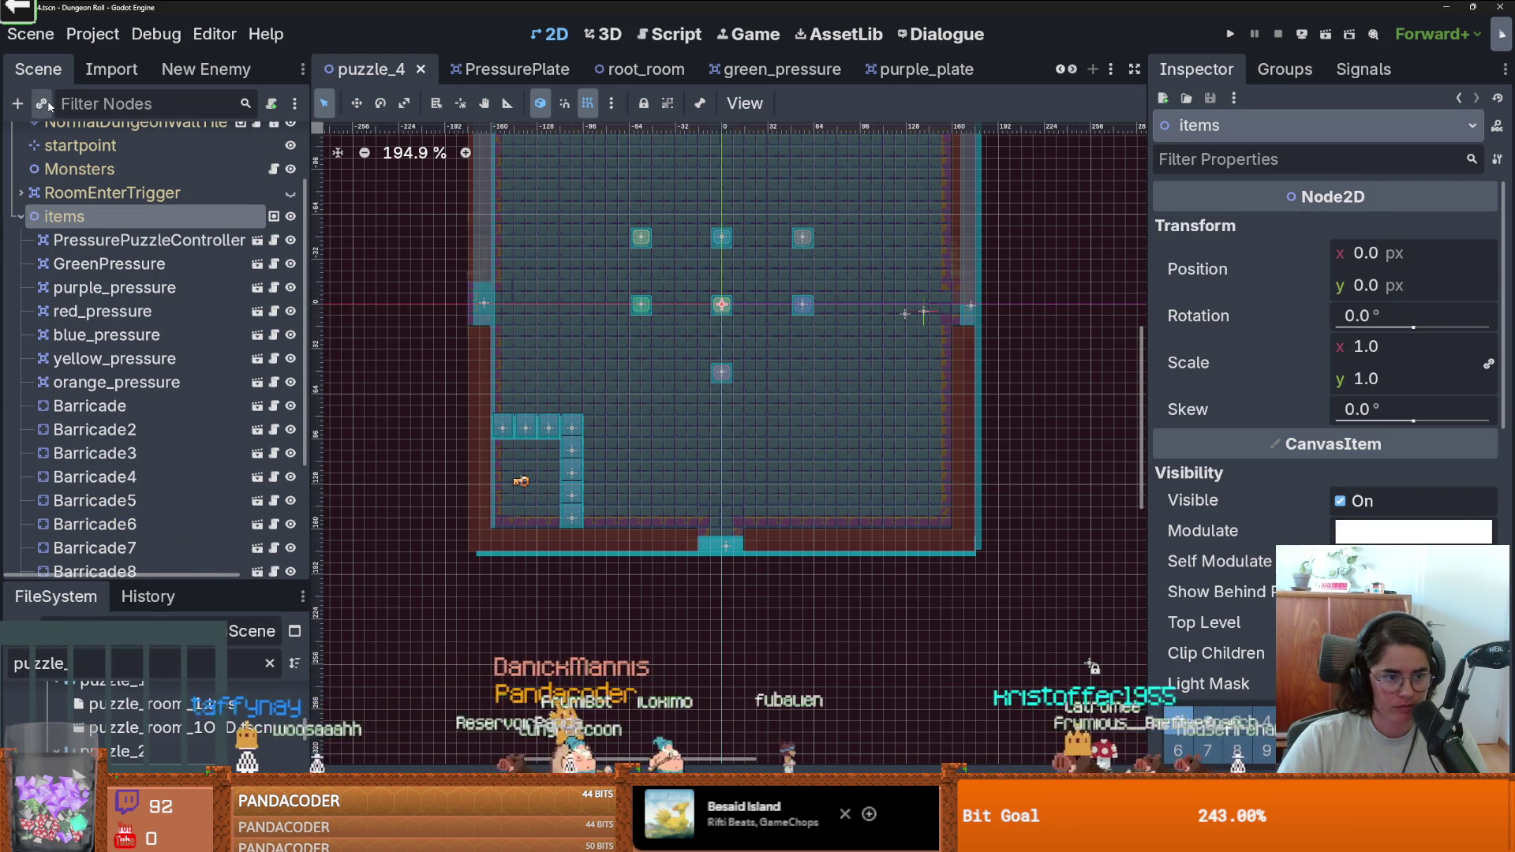
Instance bight_blue_pressure under items above Barricade, placed at the bottom-right grid spot.
{"action": "left_click", "coordinate": [43, 103]}
{"action": "type", "text": "br"}
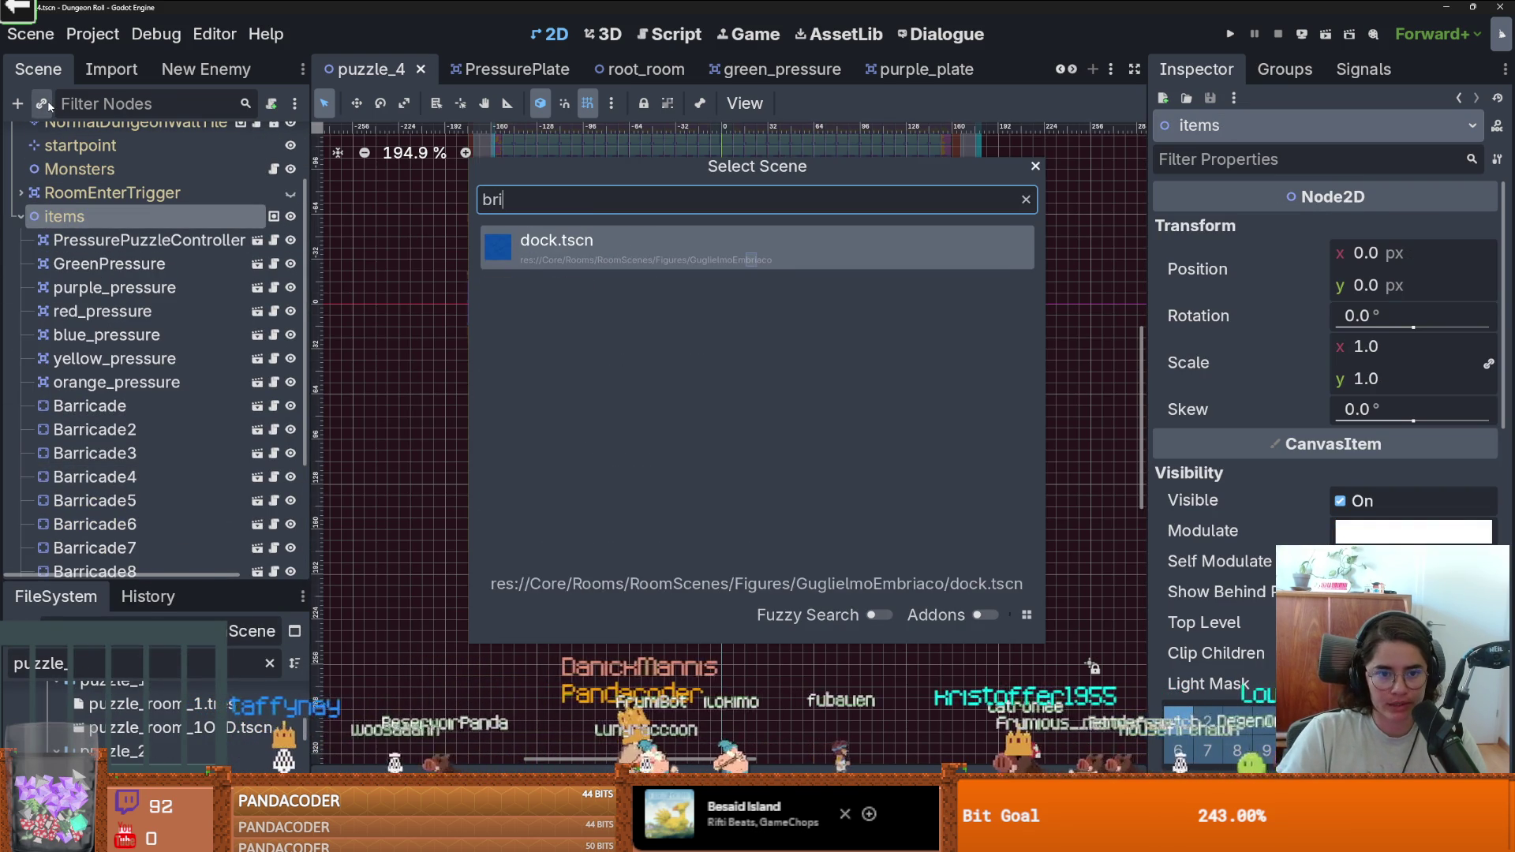
{"action": "key", "text": "BackSpace"}
{"action": "type", "text": "lu"}
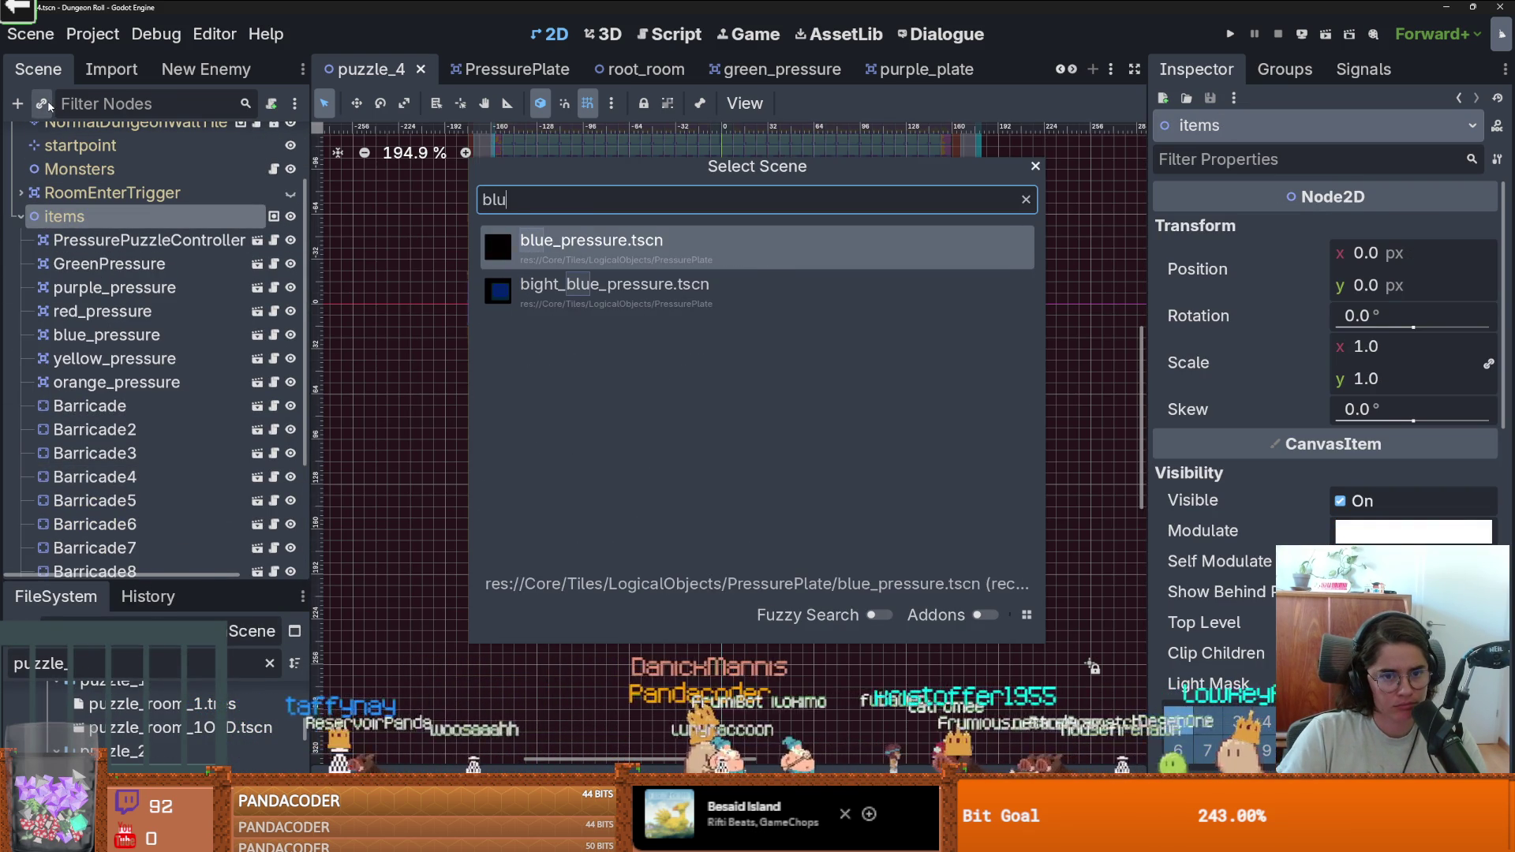
{"action": "key", "text": "Down"}
{"action": "key", "text": "Return"}
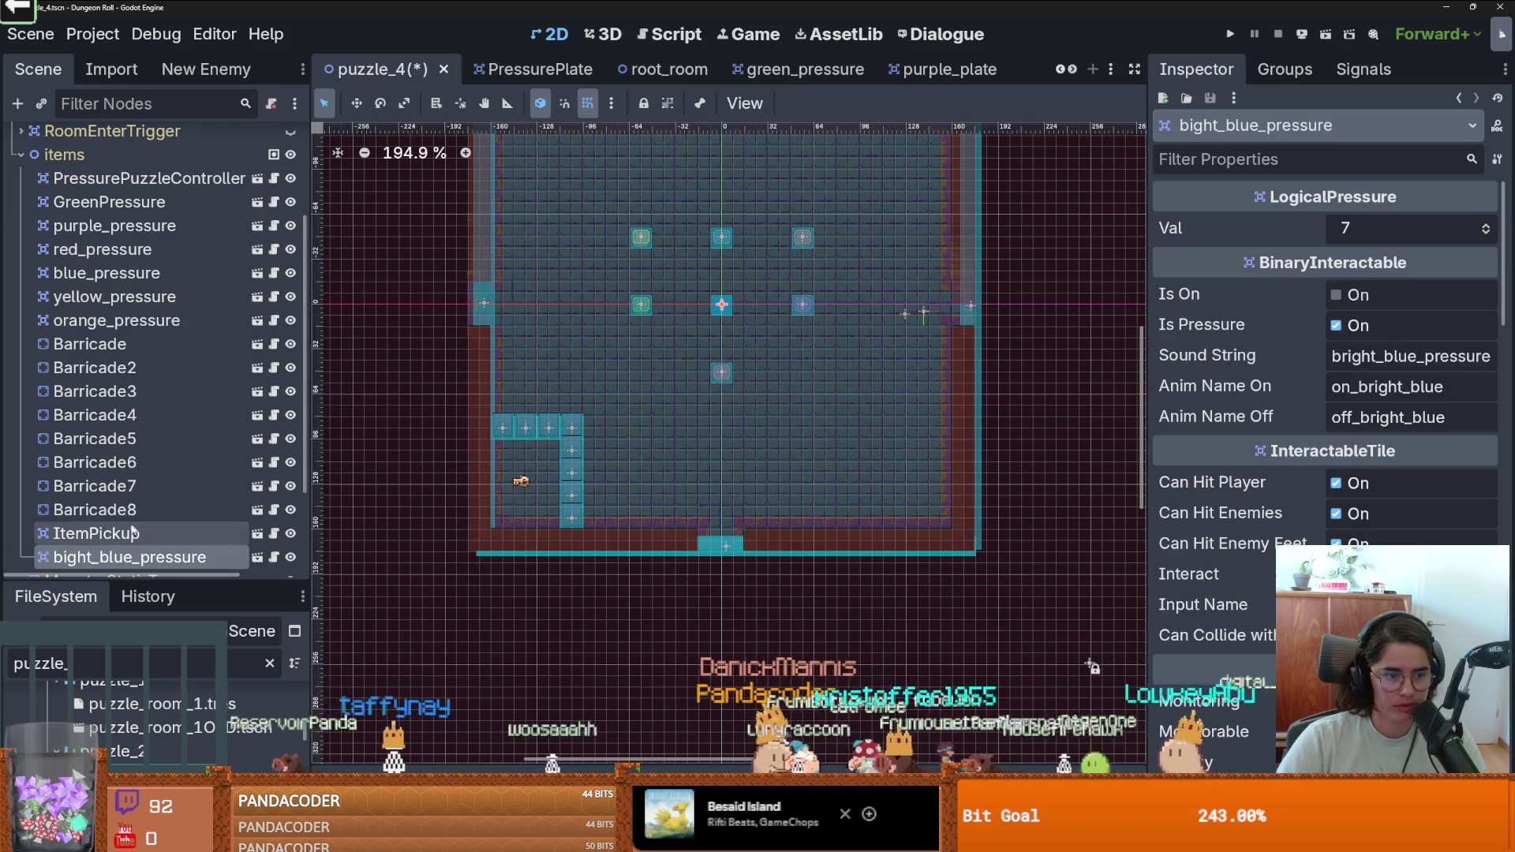
{"action": "left_click_drag", "start_coordinate": [119, 557], "coordinate": [124, 351]}
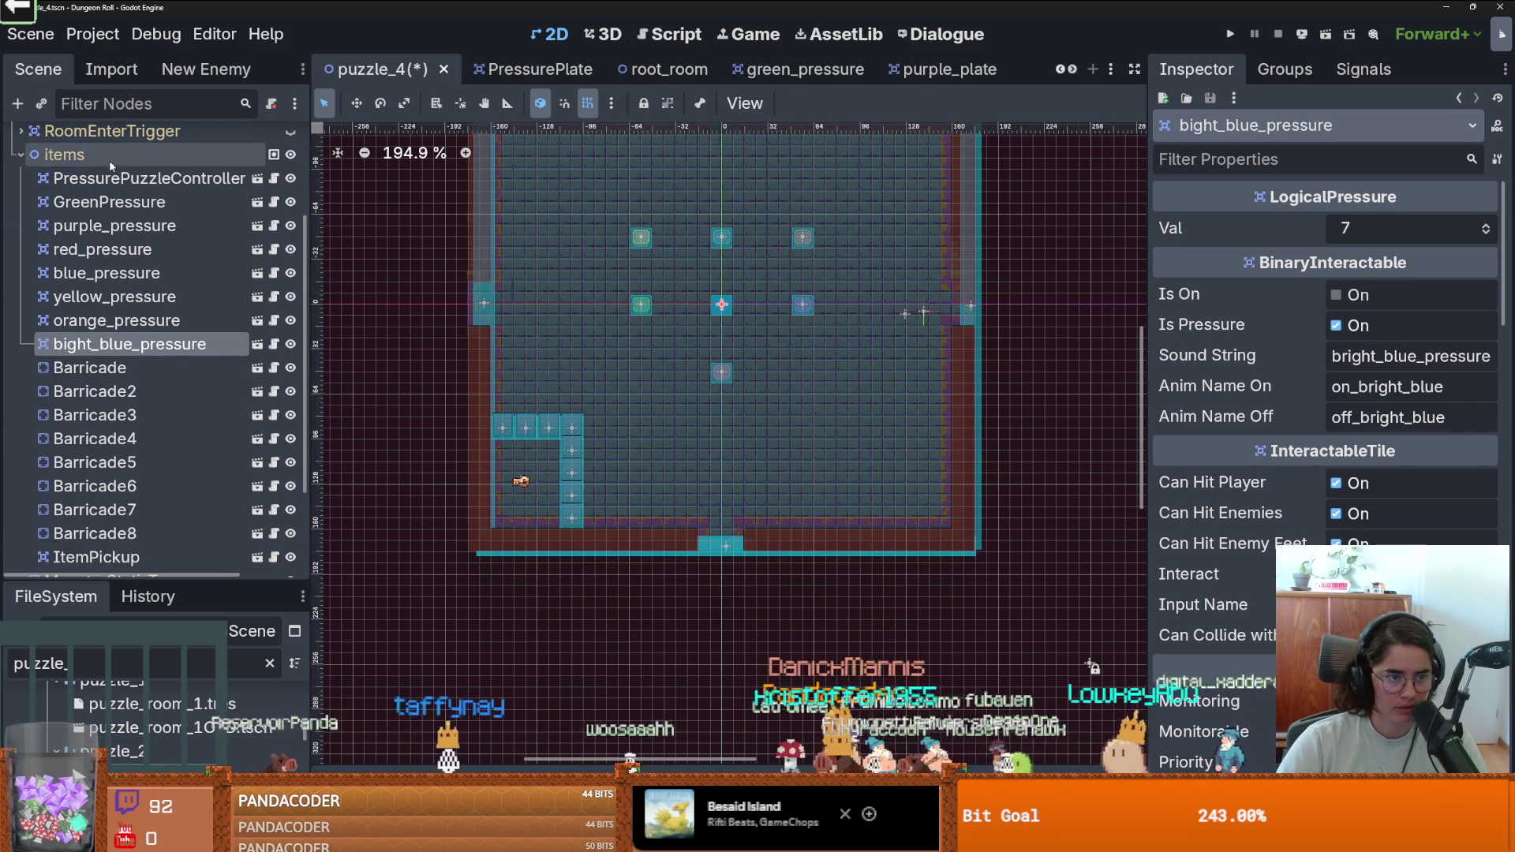
{"action": "mouse_move", "coordinate": [721, 305]}
{"action": "left_mouse_down"}
{"action": "mouse_move", "coordinate": [721, 372]}
{"action": "mouse_move", "coordinate": [802, 372]}
{"action": "left_mouse_up"}
Instance white_pressure above Barricade, place it at the bottom-left grid spot, and save puzzle_4.
{"action": "right_click", "coordinate": [83, 154]}
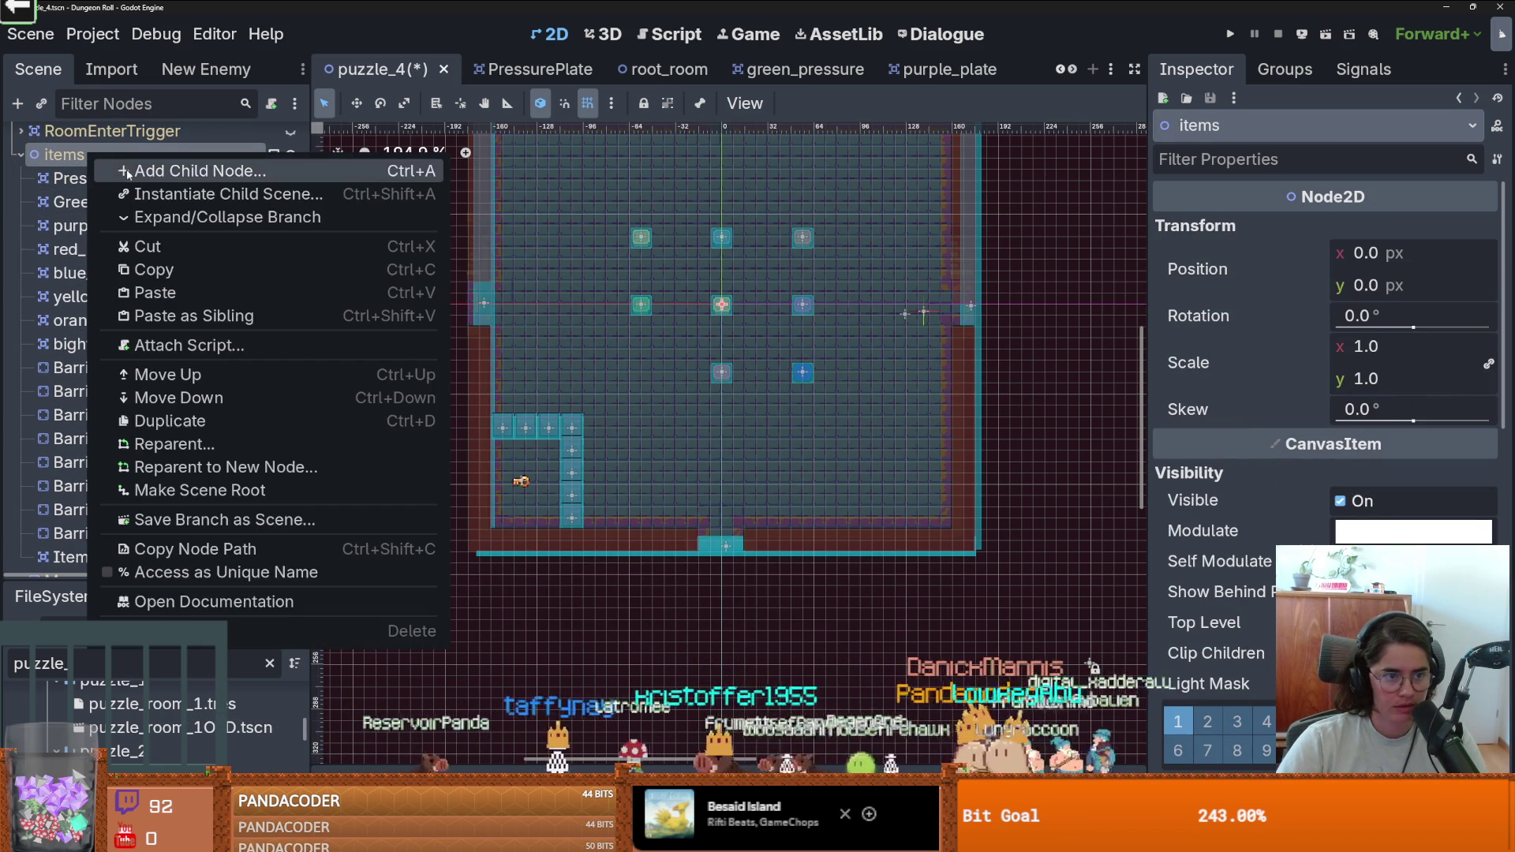
{"action": "left_click", "coordinate": [43, 103]}
{"action": "type", "text": "whit"}
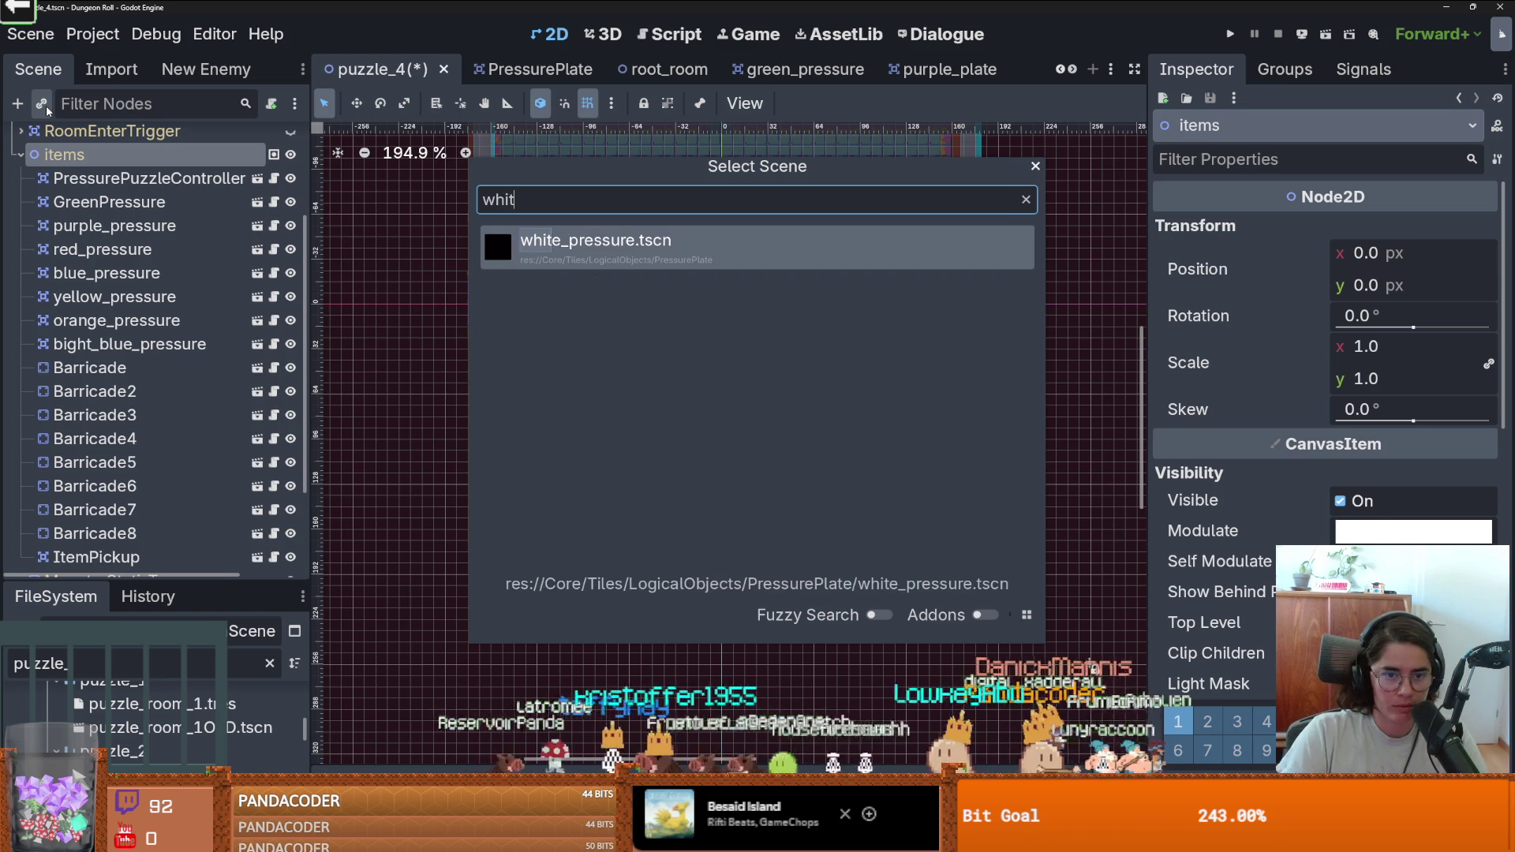
{"action": "key", "text": "Return"}
{"action": "left_click_drag", "start_coordinate": [721, 307], "coordinate": [721, 371]}
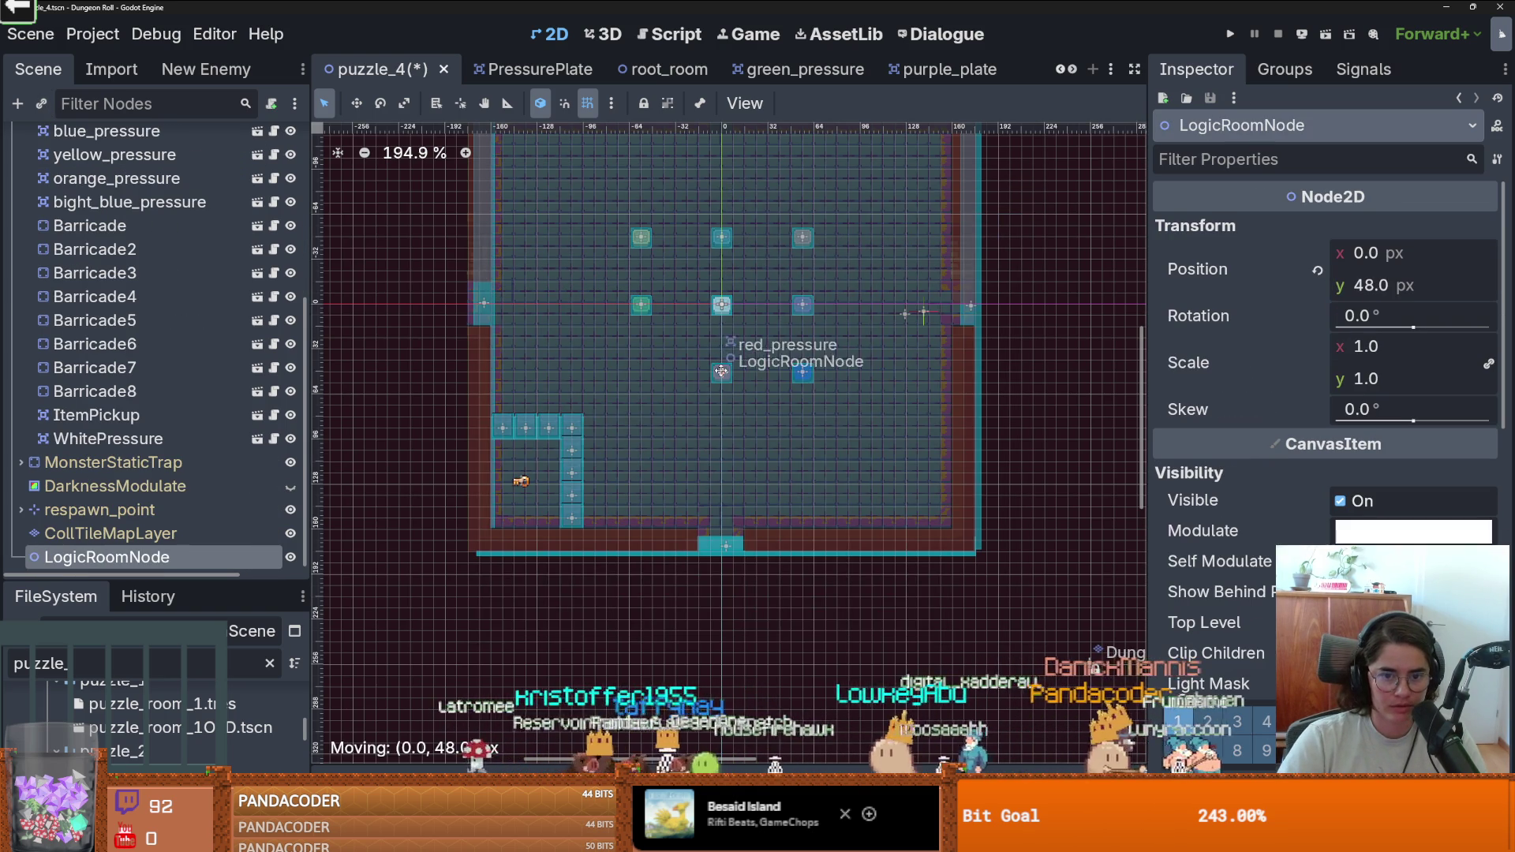
{"action": "key", "text": "Escape"}
{"action": "left_click_drag", "start_coordinate": [108, 439], "coordinate": [116, 222]}
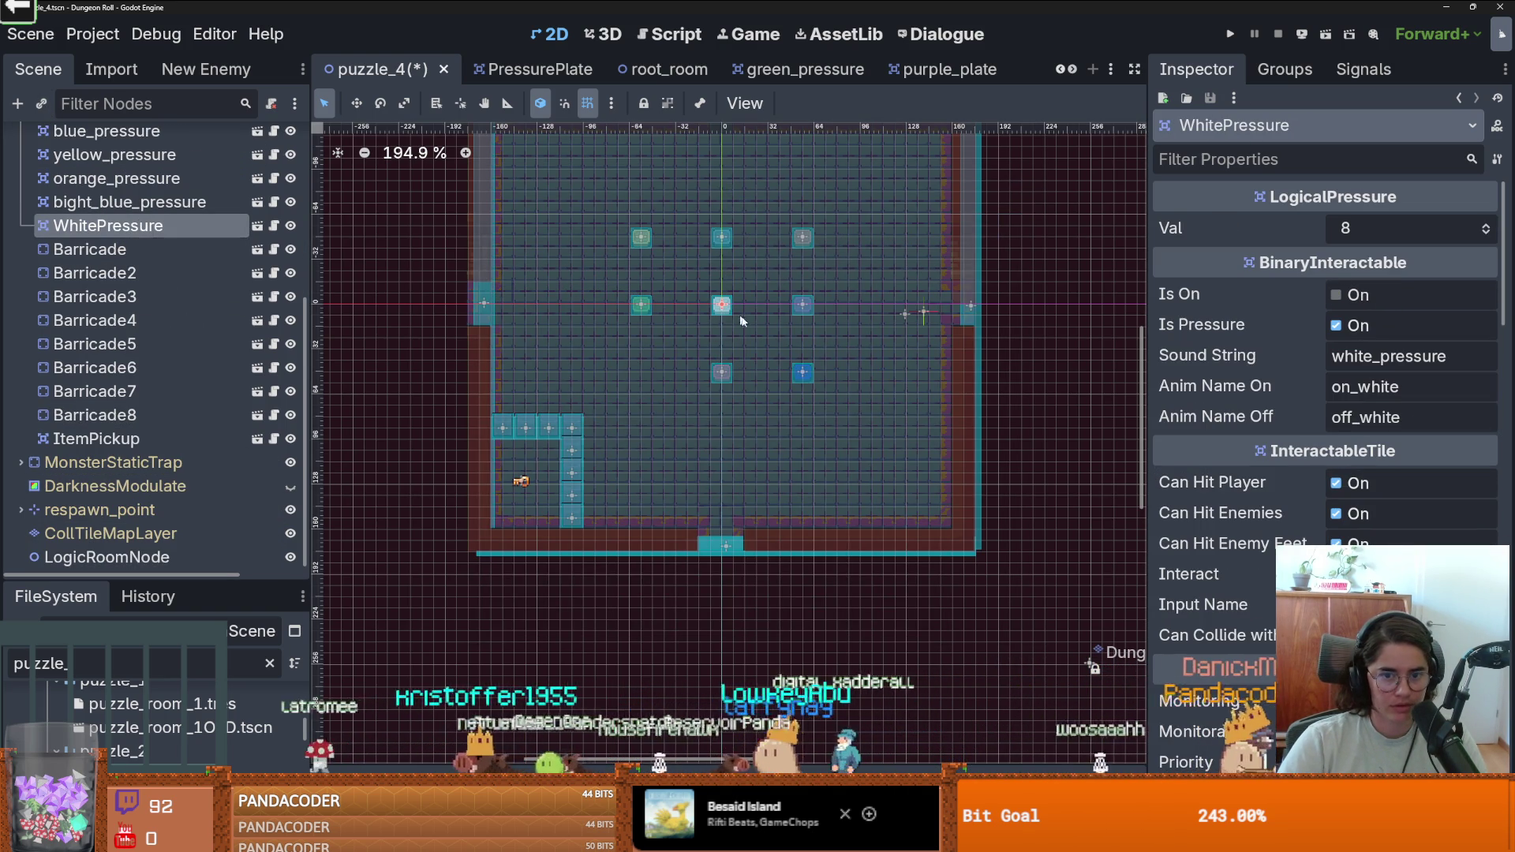
{"action": "mouse_move", "coordinate": [723, 308]}
{"action": "left_mouse_down"}
{"action": "mouse_move", "coordinate": [727, 368]}
{"action": "mouse_move", "coordinate": [651, 373]}
{"action": "left_mouse_up"}
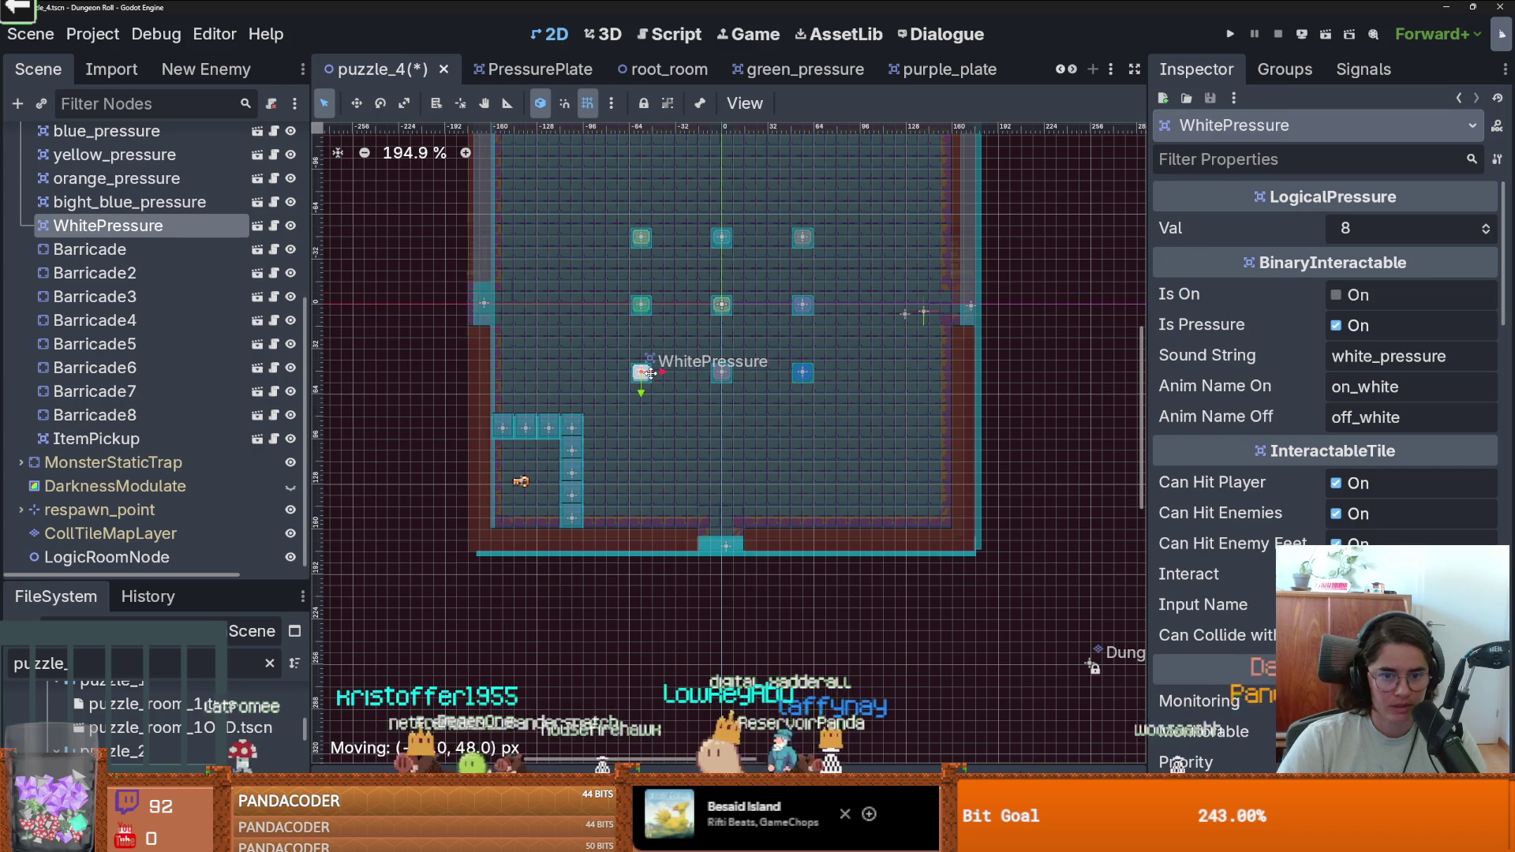
{"action": "key", "text": "ctrl+s"}
{"action": "scroll", "coordinate": [800, 310], "scroll_direction": "down", "scroll_amount": 1}
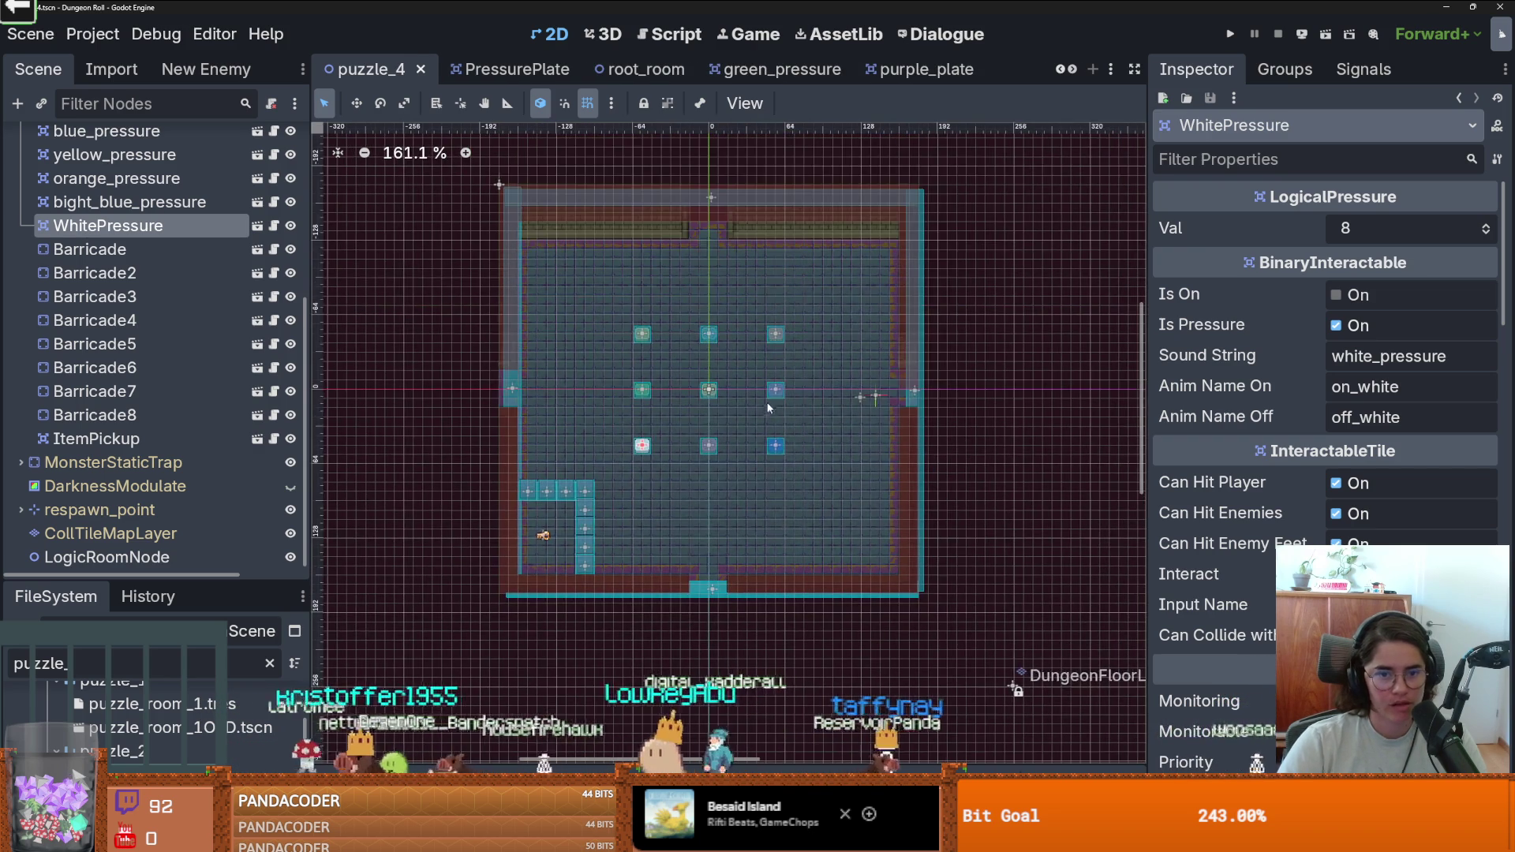
{"action": "scroll", "coordinate": [172, 328], "scroll_direction": "up", "scroll_amount": 5}
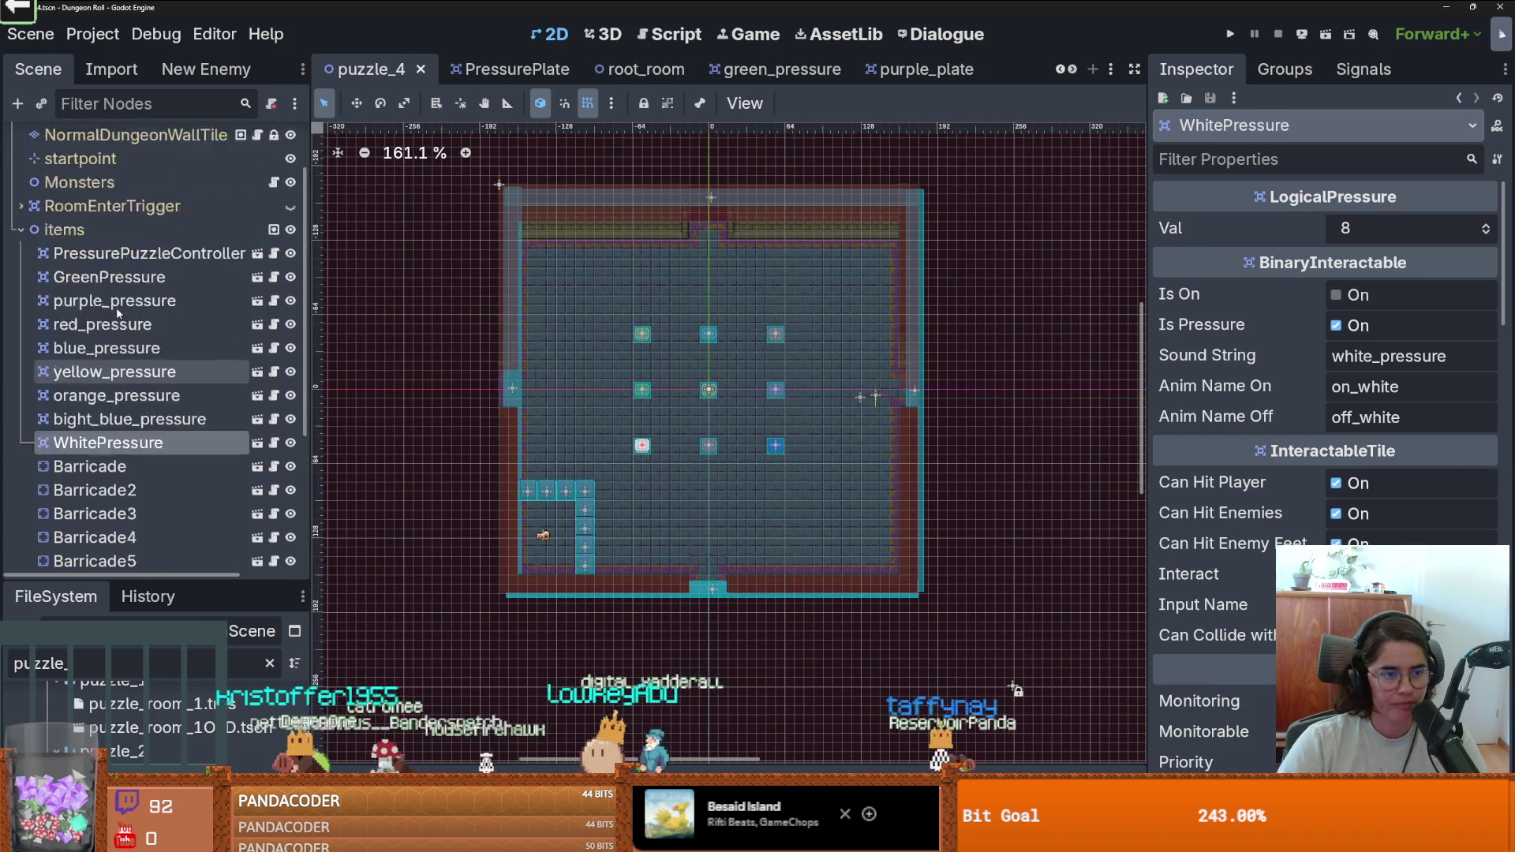
{"action": "left_click", "coordinate": [175, 310]}
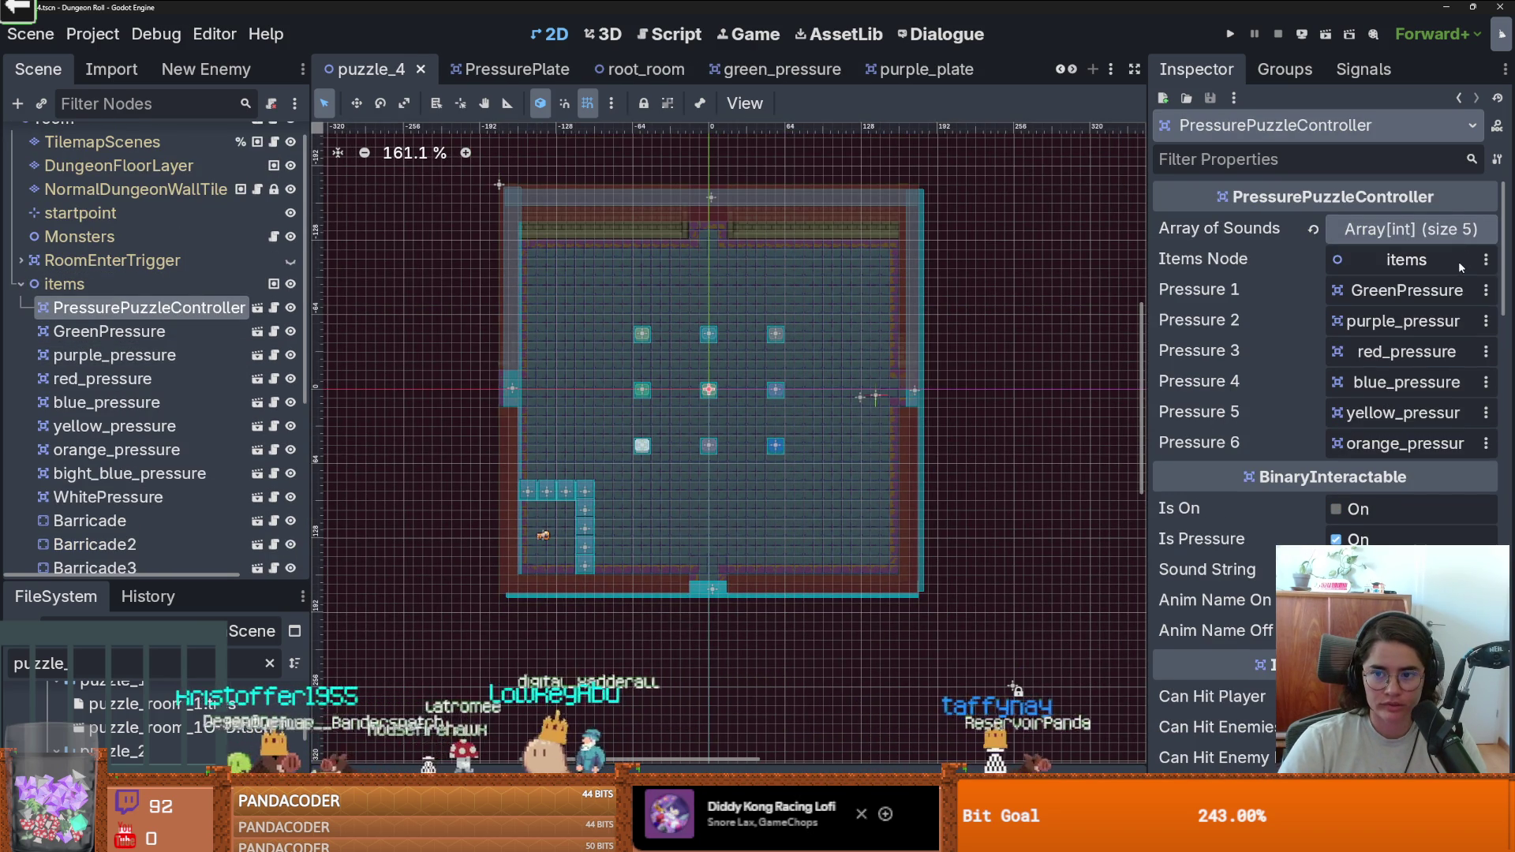
In the controller script, duplicate the pressure6 export into pressure7 and pressure8 exports and save.
{"action": "left_click", "coordinate": [273, 307]}
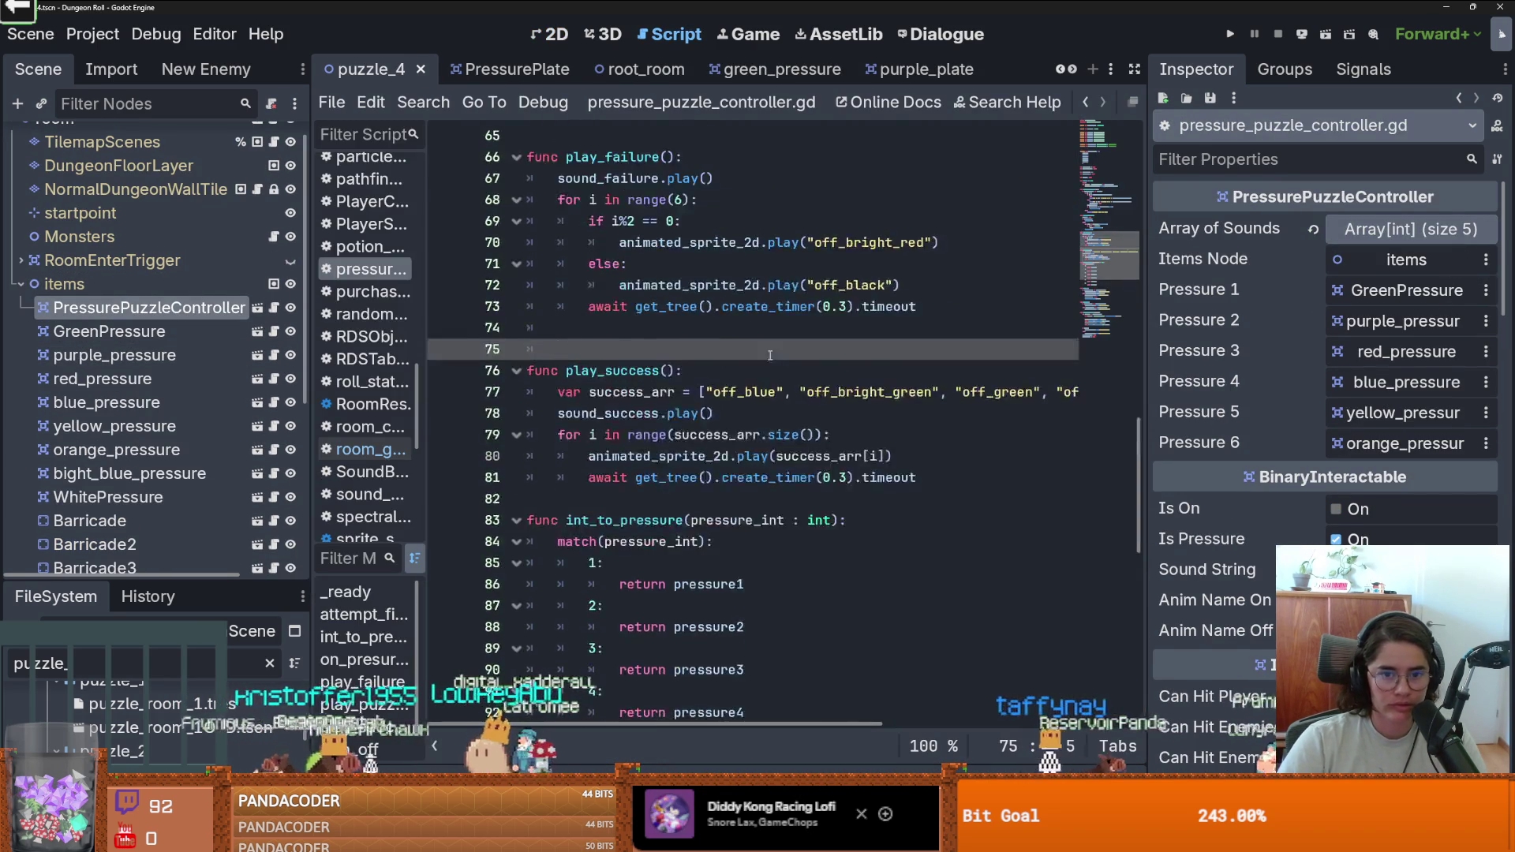
{"action": "scroll", "coordinate": [813, 395], "scroll_direction": "up", "scroll_amount": 10}
{"action": "scroll", "coordinate": [813, 396], "scroll_direction": "up", "scroll_amount": 5}
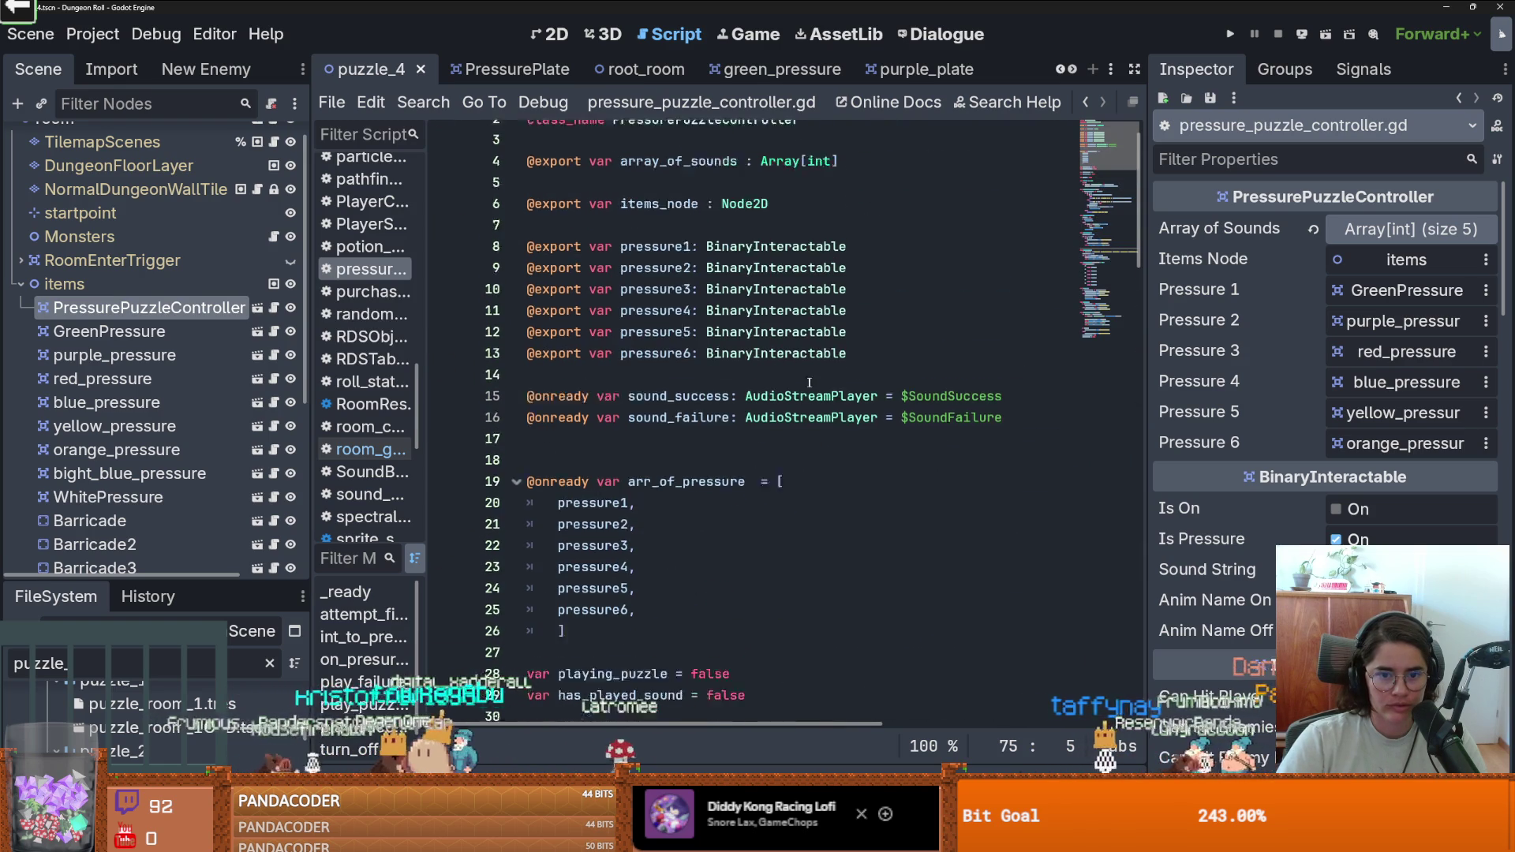
{"action": "left_click_drag", "start_coordinate": [847, 371], "coordinate": [464, 383]}
{"action": "key", "text": "ctrl+shift+d"}
{"action": "key", "text": "ctrl+shift+d"}
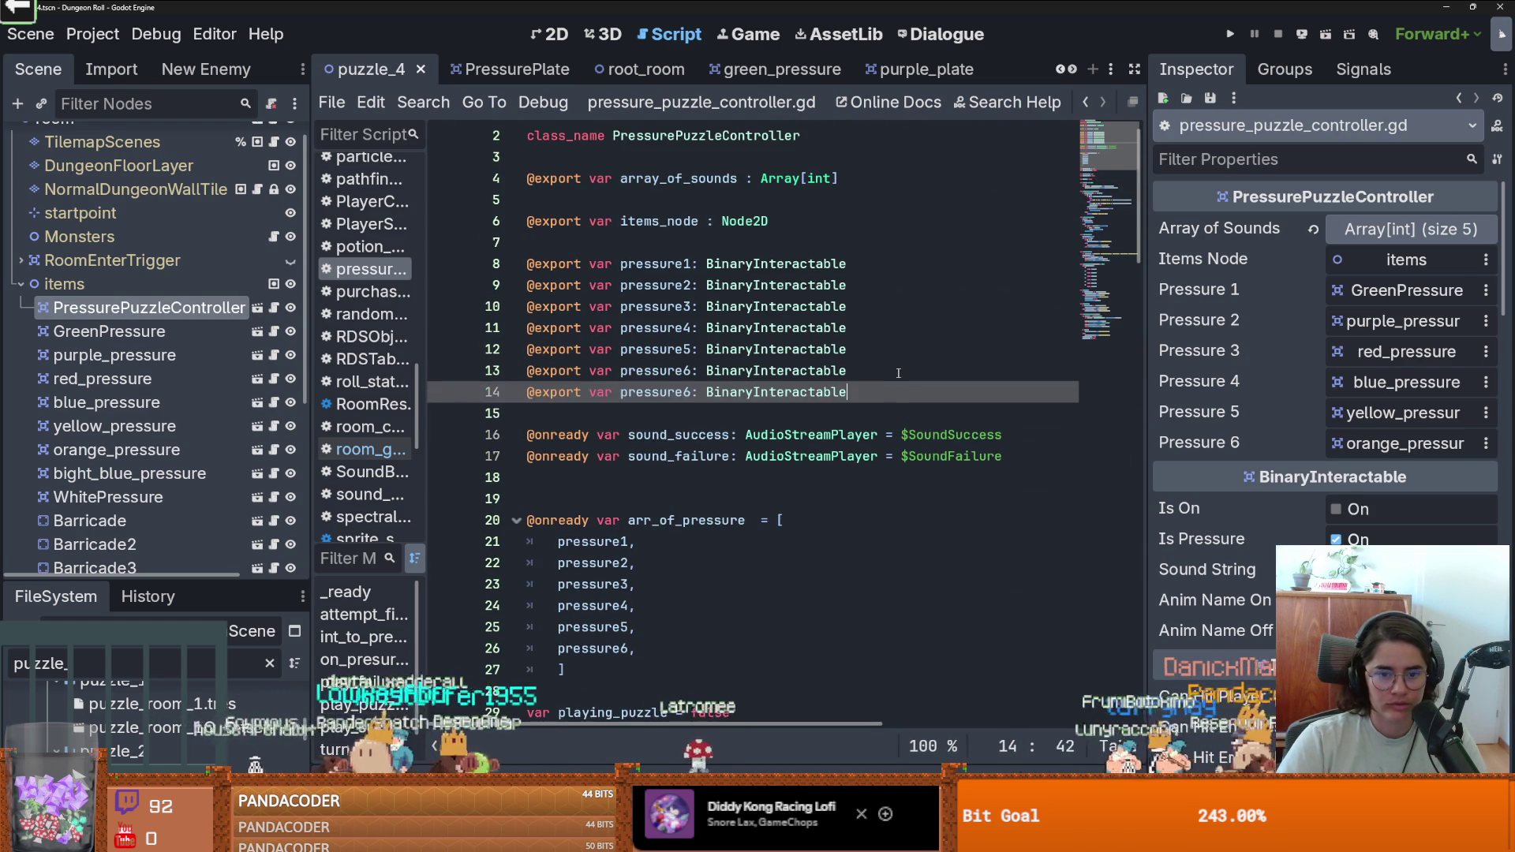
{"action": "left_click", "coordinate": [692, 392]}
{"action": "key", "text": "BackSpace"}
{"action": "type", "text": "7"}
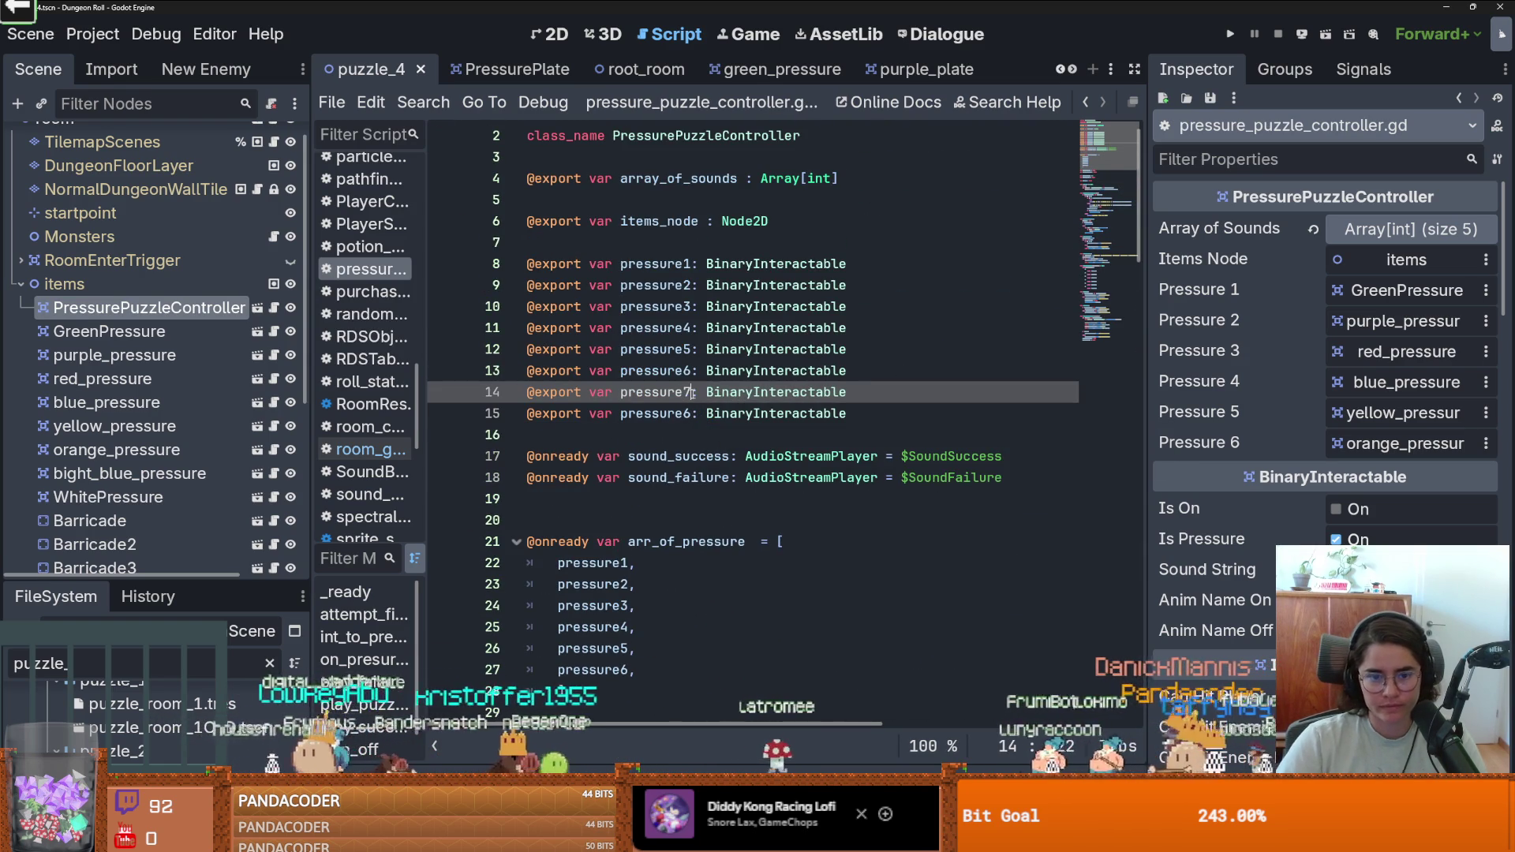
{"action": "left_click", "coordinate": [691, 411]}
{"action": "key", "text": "BackSpace"}
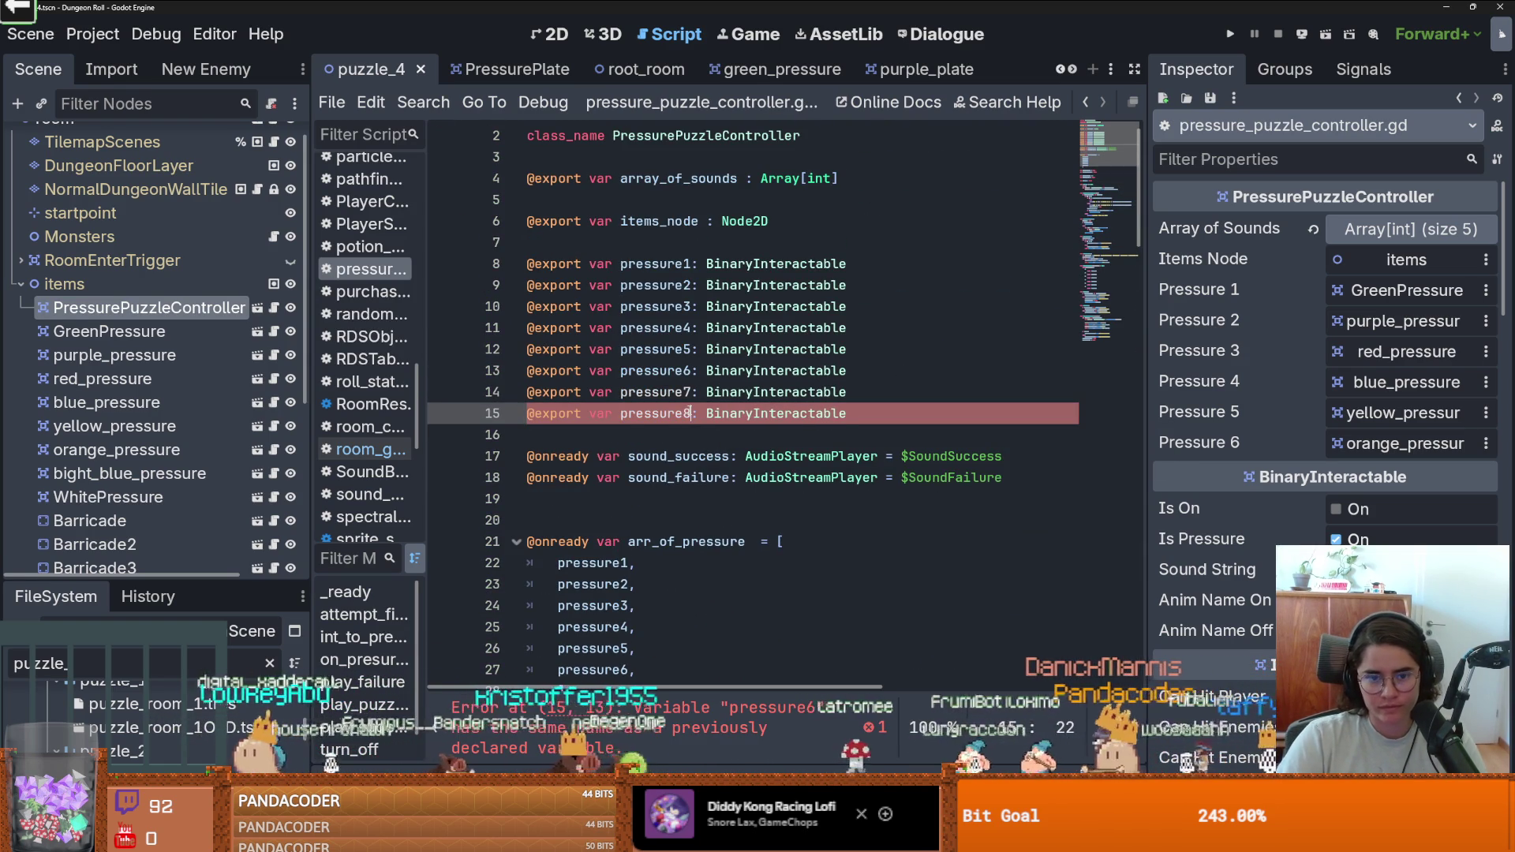
{"action": "key", "text": "ctrl+s"}
Add pressure7 and pressure8 entries to the arr_of_pressure array and save the script.
{"action": "scroll", "coordinate": [776, 419], "scroll_direction": "down", "scroll_amount": 4}
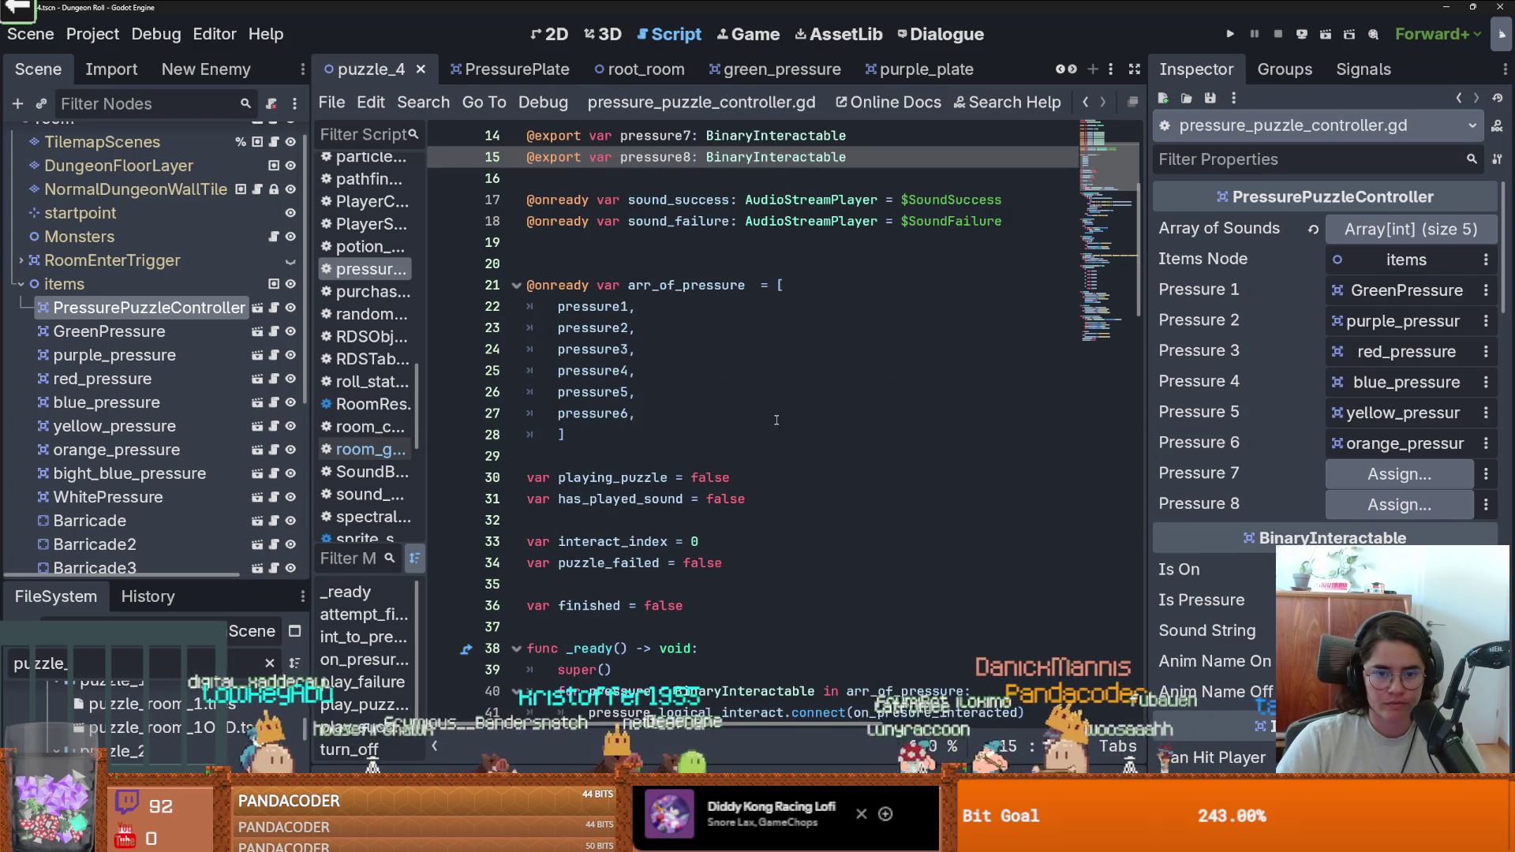
{"action": "left_click", "coordinate": [670, 415]}
{"action": "key", "text": "Return"}
{"action": "left_click_drag", "start_coordinate": [671, 415], "coordinate": [545, 415]}
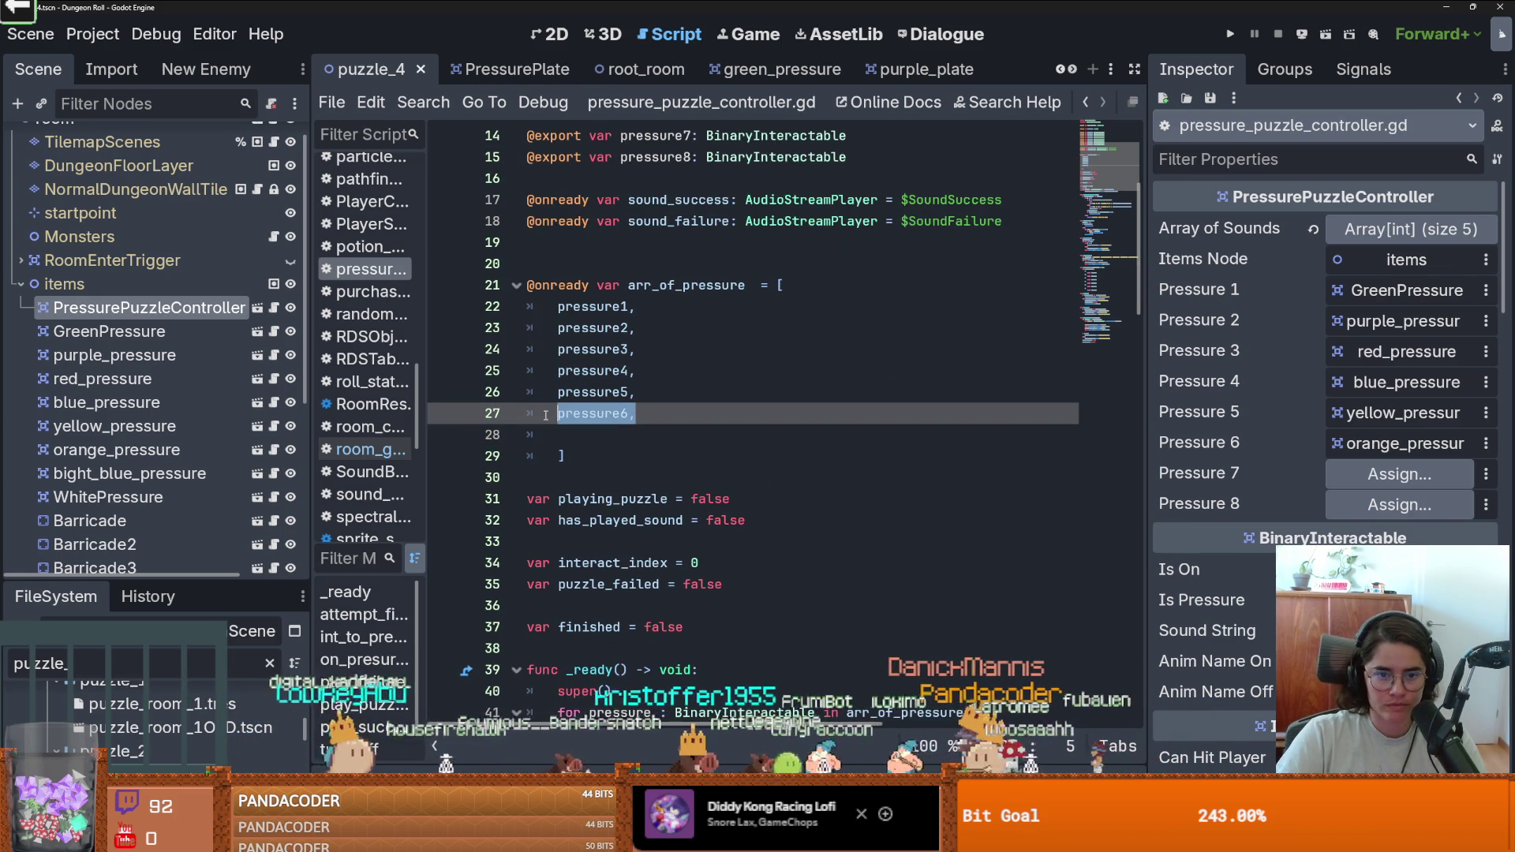
{"action": "left_click", "coordinate": [574, 436]}
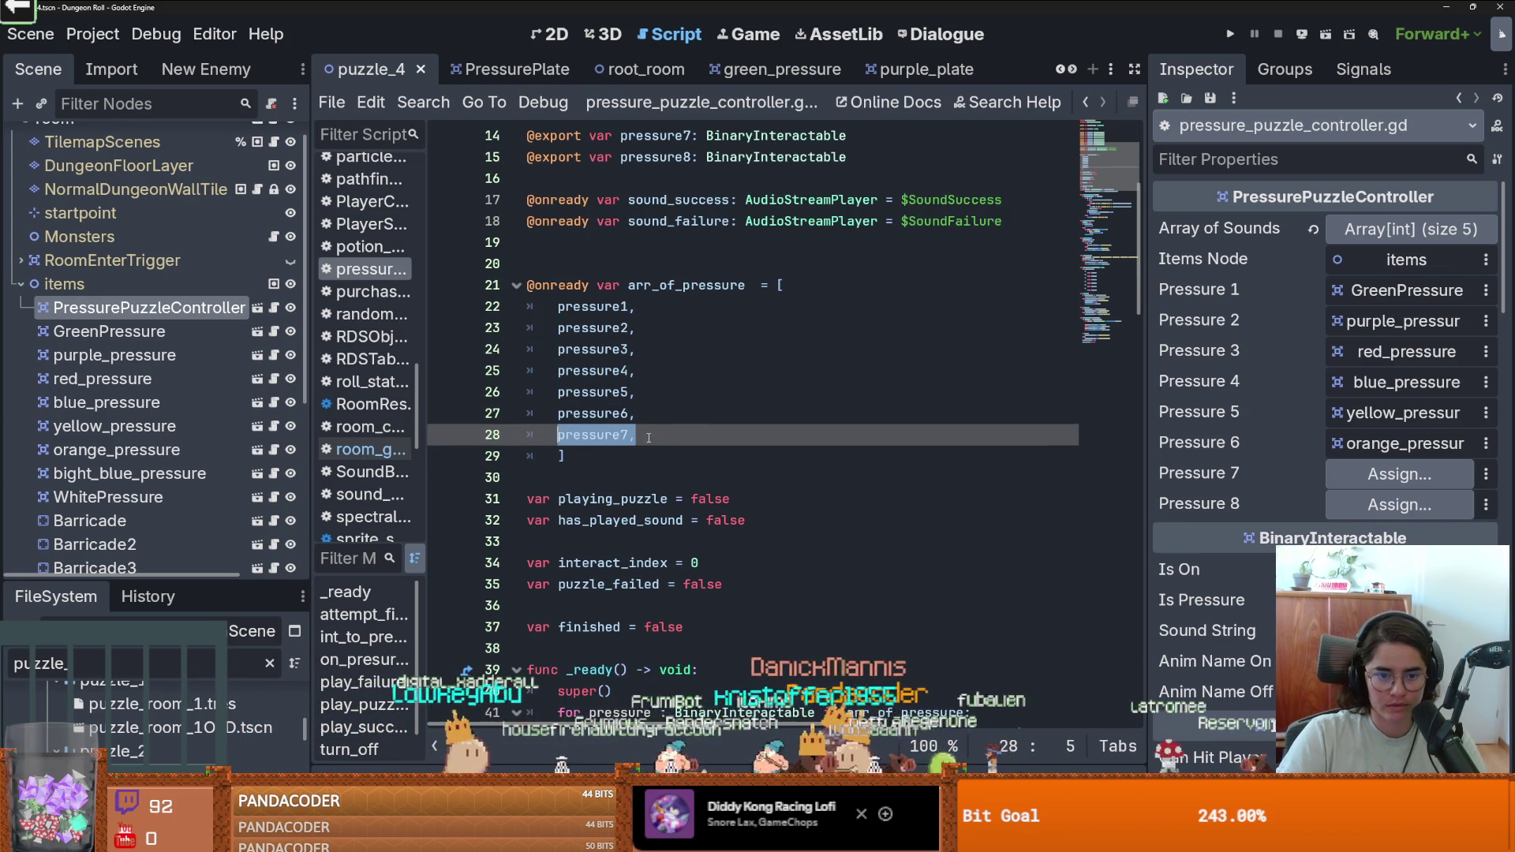
{"action": "left_click", "coordinate": [649, 437]}
{"action": "key", "text": "Return"}
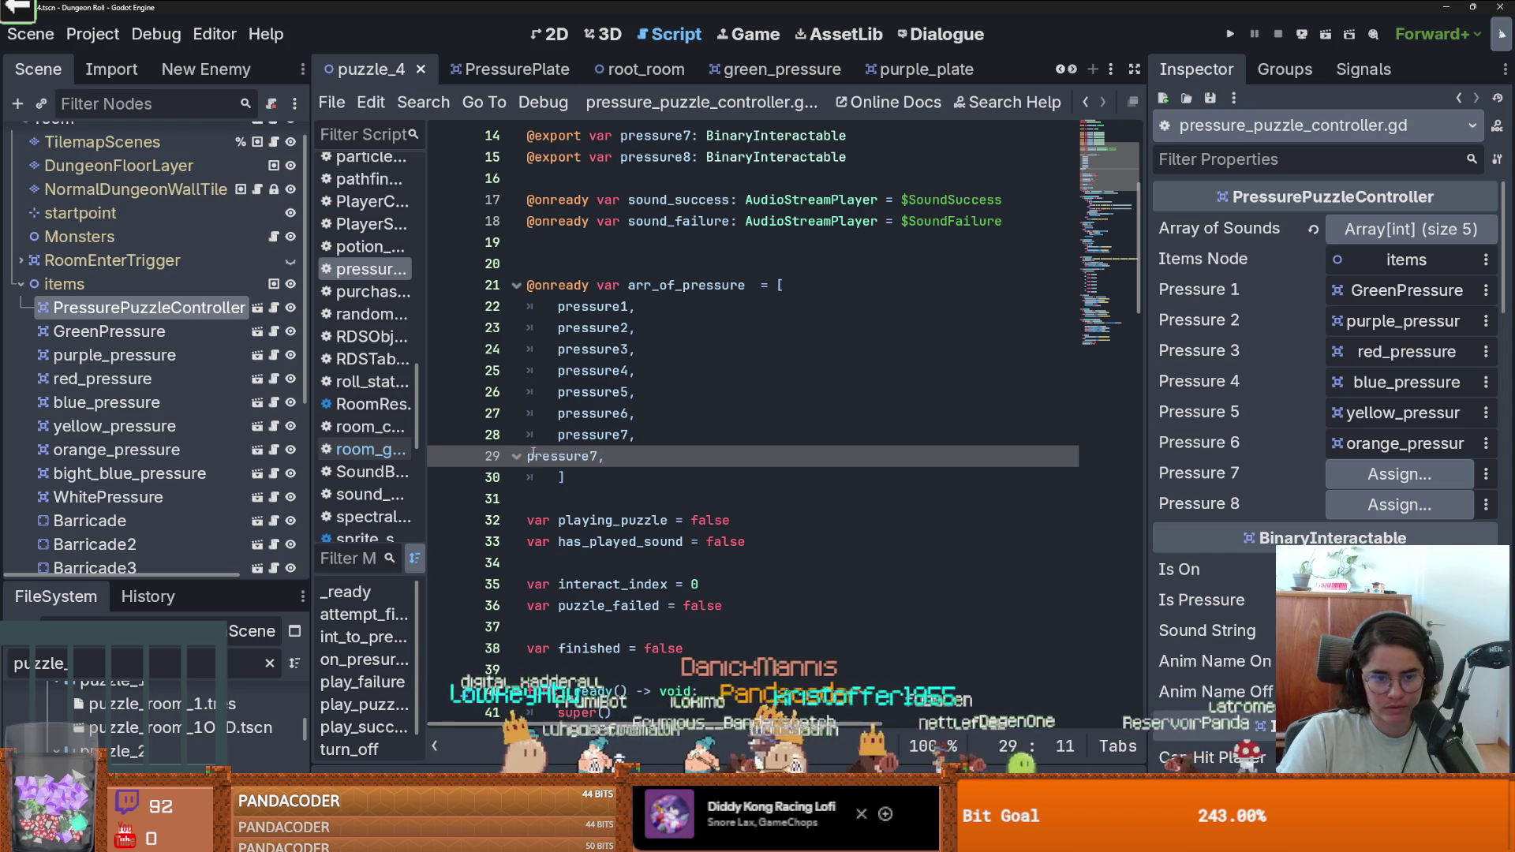
{"action": "type", "text": "8,"}
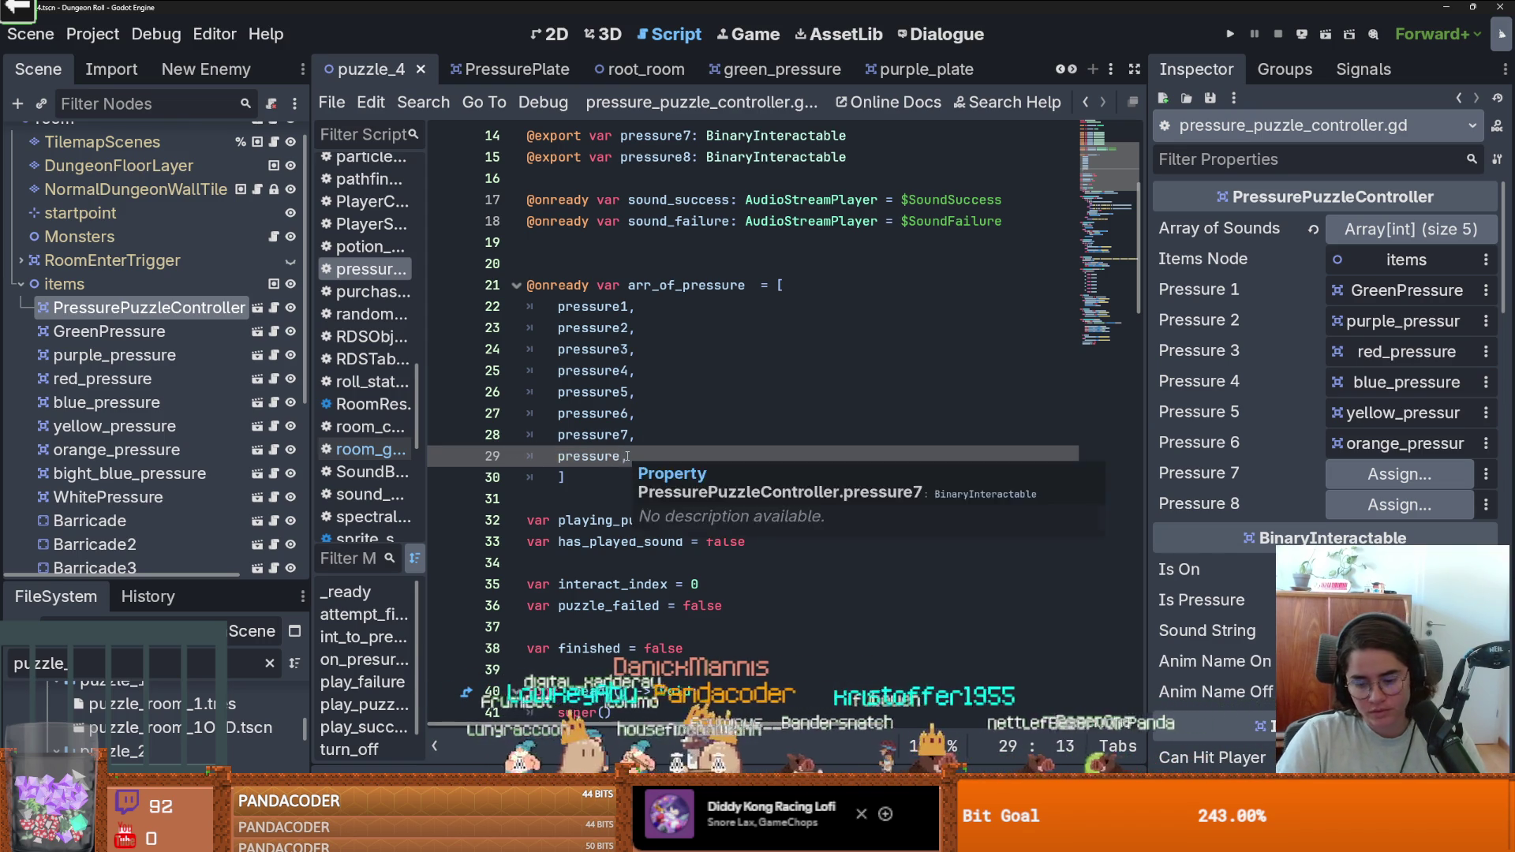
{"action": "key", "text": "ctrl+s"}
{"action": "scroll", "coordinate": [703, 519], "scroll_direction": "down", "scroll_amount": 5}
{"action": "scroll", "coordinate": [703, 519], "scroll_direction": "down", "scroll_amount": 13}
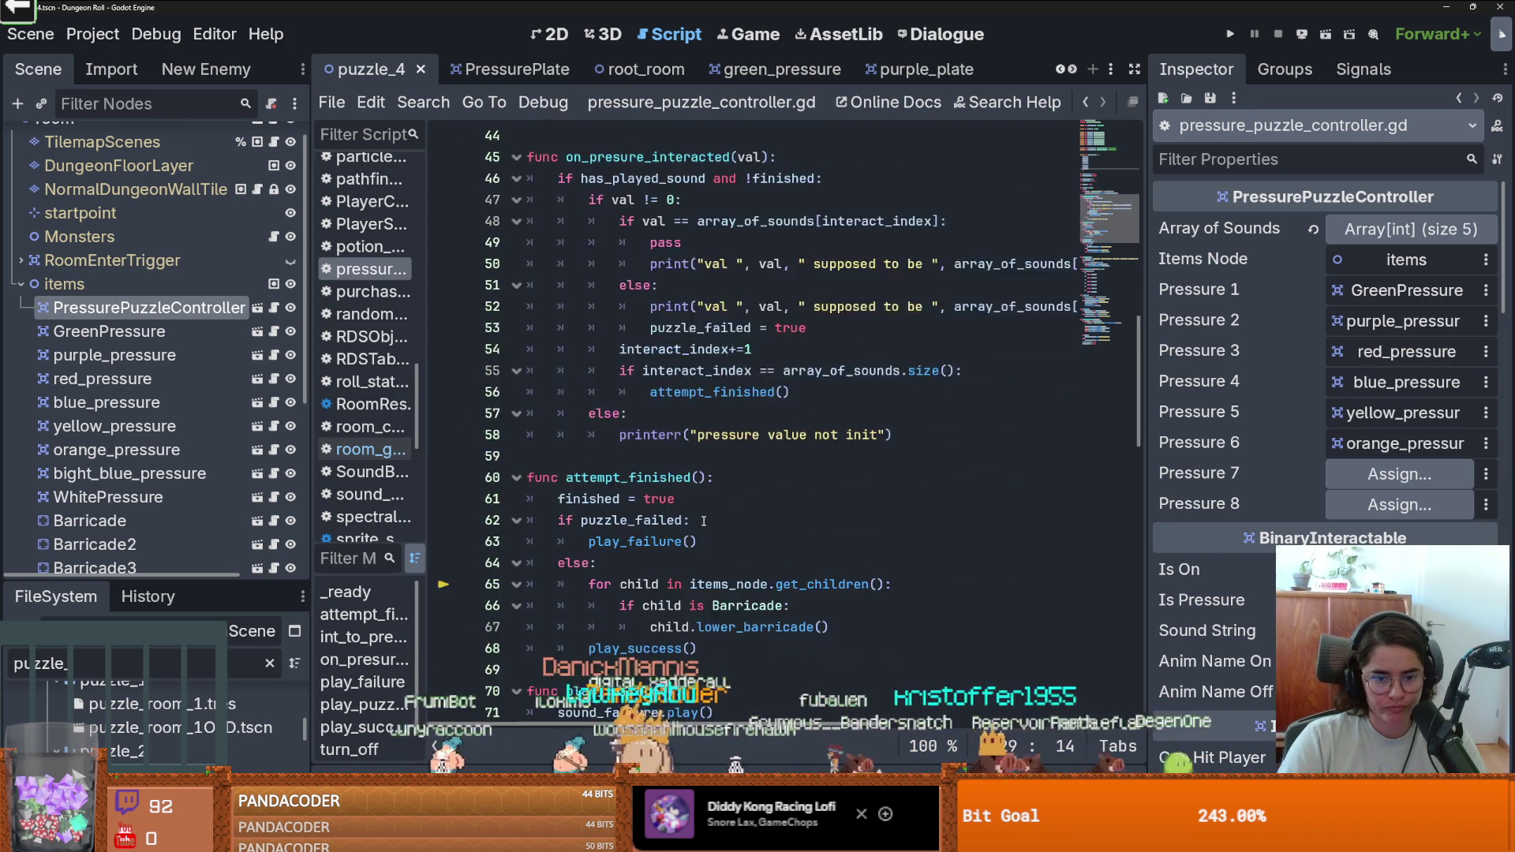
{"action": "key", "text": "ctrl+s"}
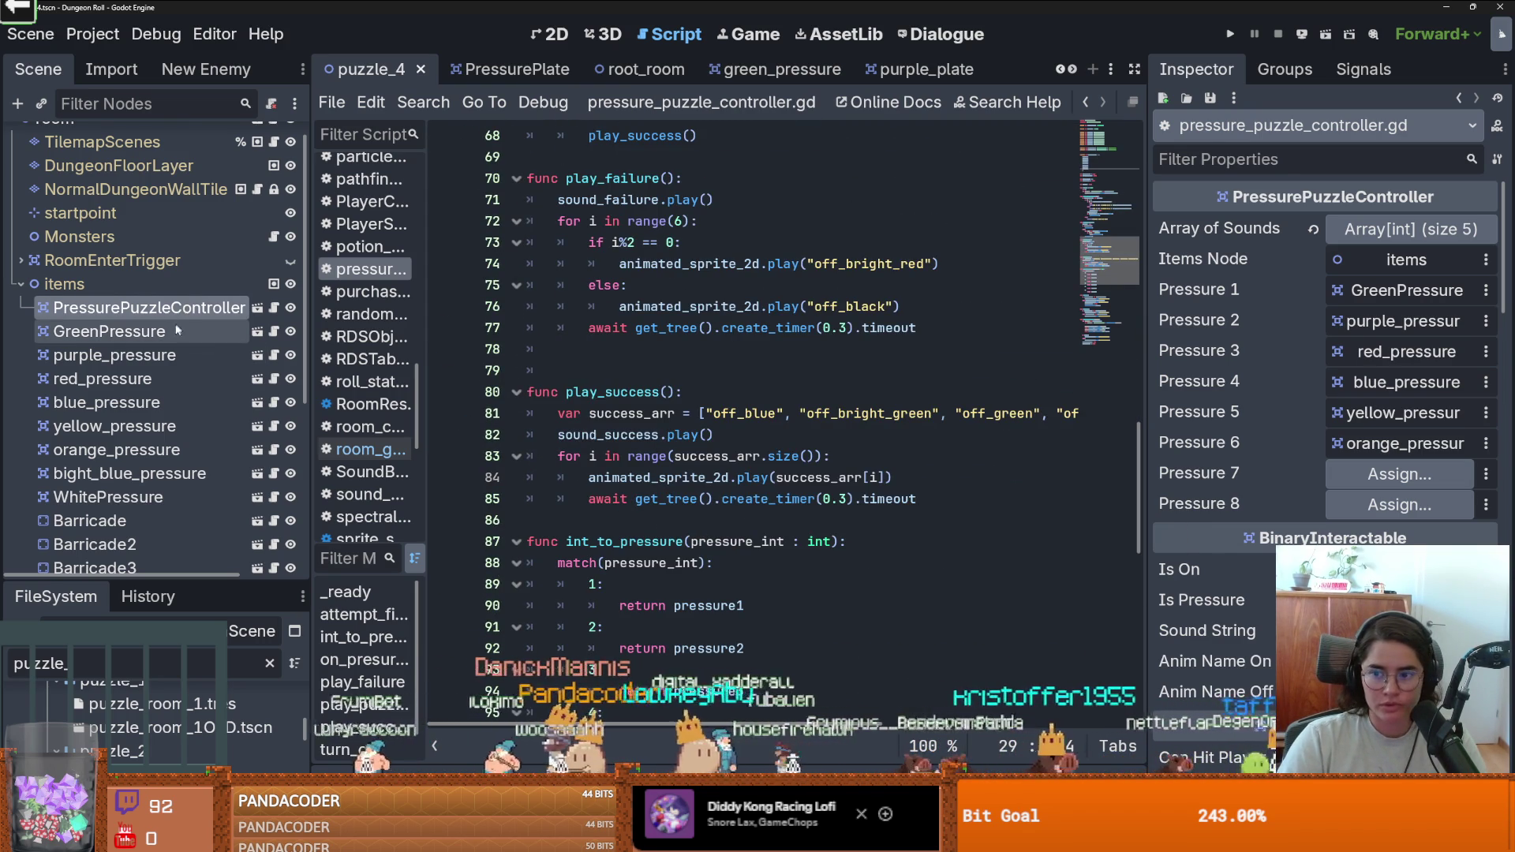
Assign bight_blue_pressure to Pressure 7 and WhitePressure to Pressure 8, save, and go to Dungeon.
{"action": "left_click_drag", "start_coordinate": [138, 471], "coordinate": [1399, 474]}
{"action": "left_click_drag", "start_coordinate": [98, 497], "coordinate": [1399, 505]}
{"action": "key", "text": "ctrl+s"}
{"action": "left_click", "coordinate": [1386, 230]}
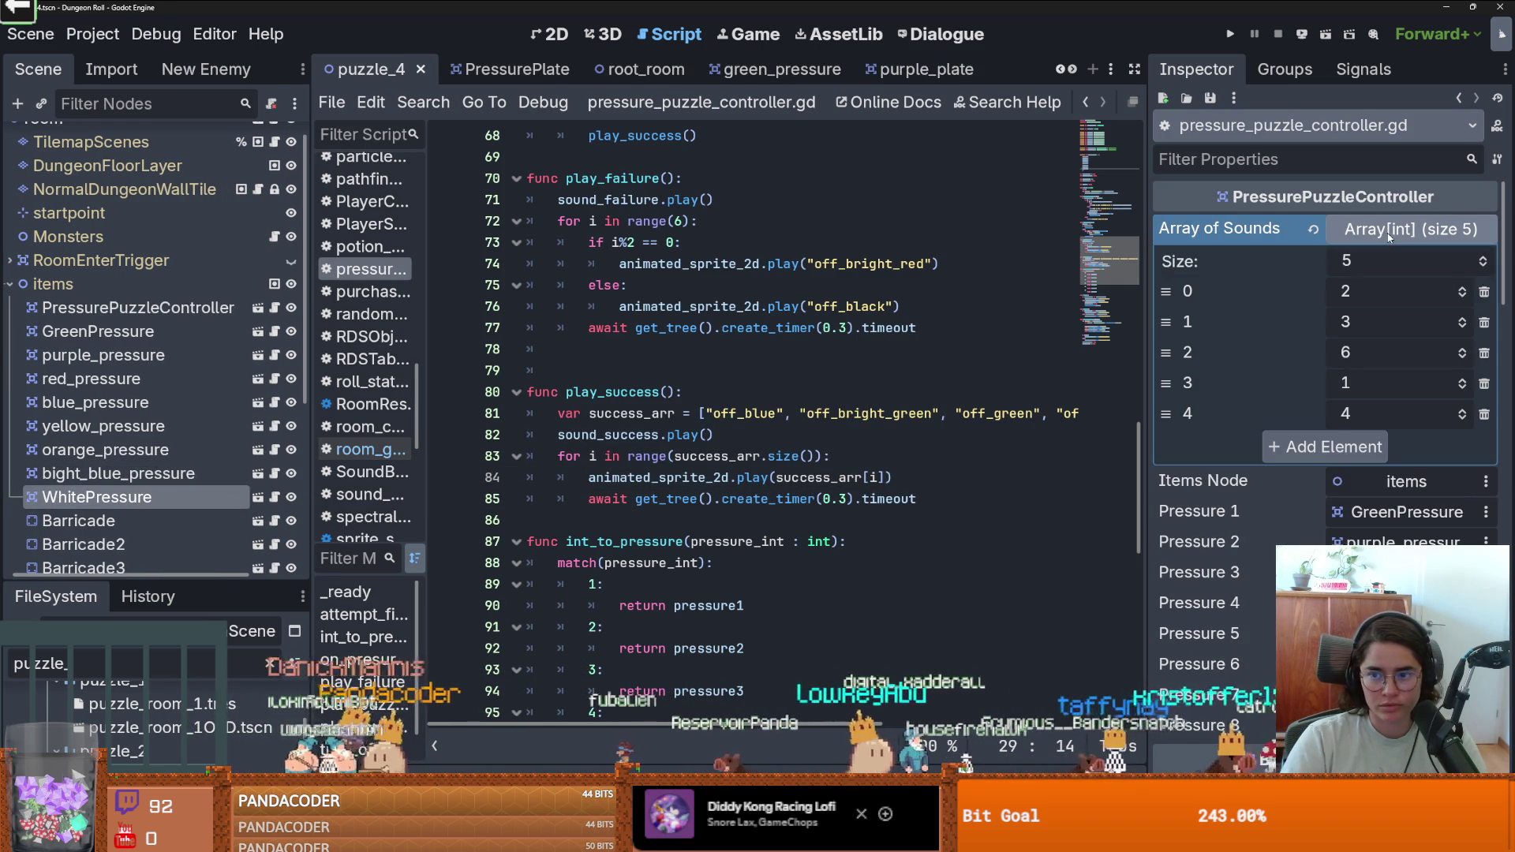
{"action": "left_click", "coordinate": [119, 474]}
{"action": "left_click", "coordinate": [144, 451]}
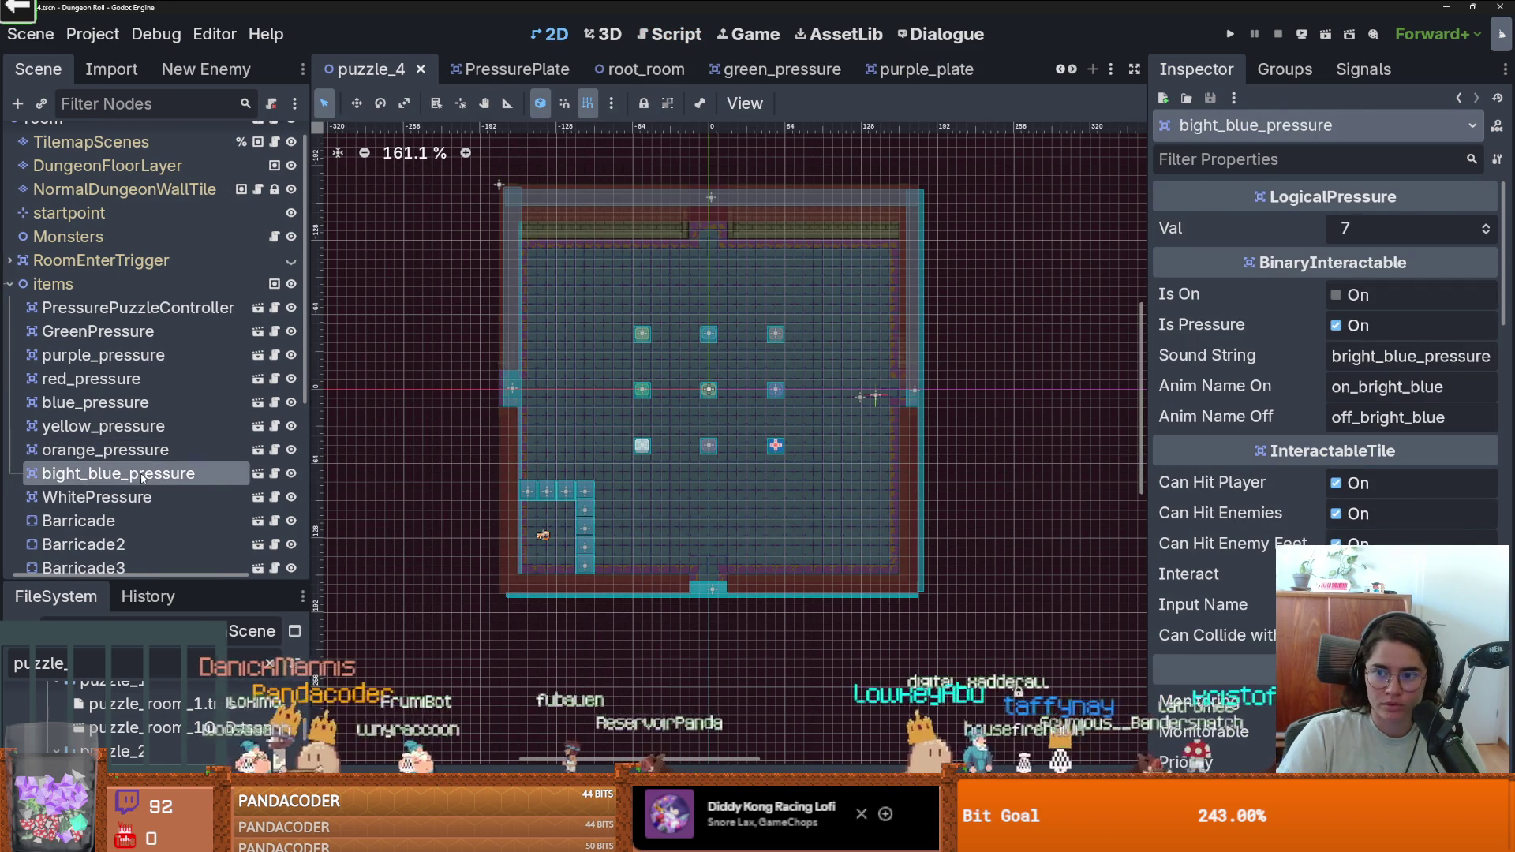
{"action": "left_click", "coordinate": [97, 497]}
{"action": "key", "text": "ctrl+s"}
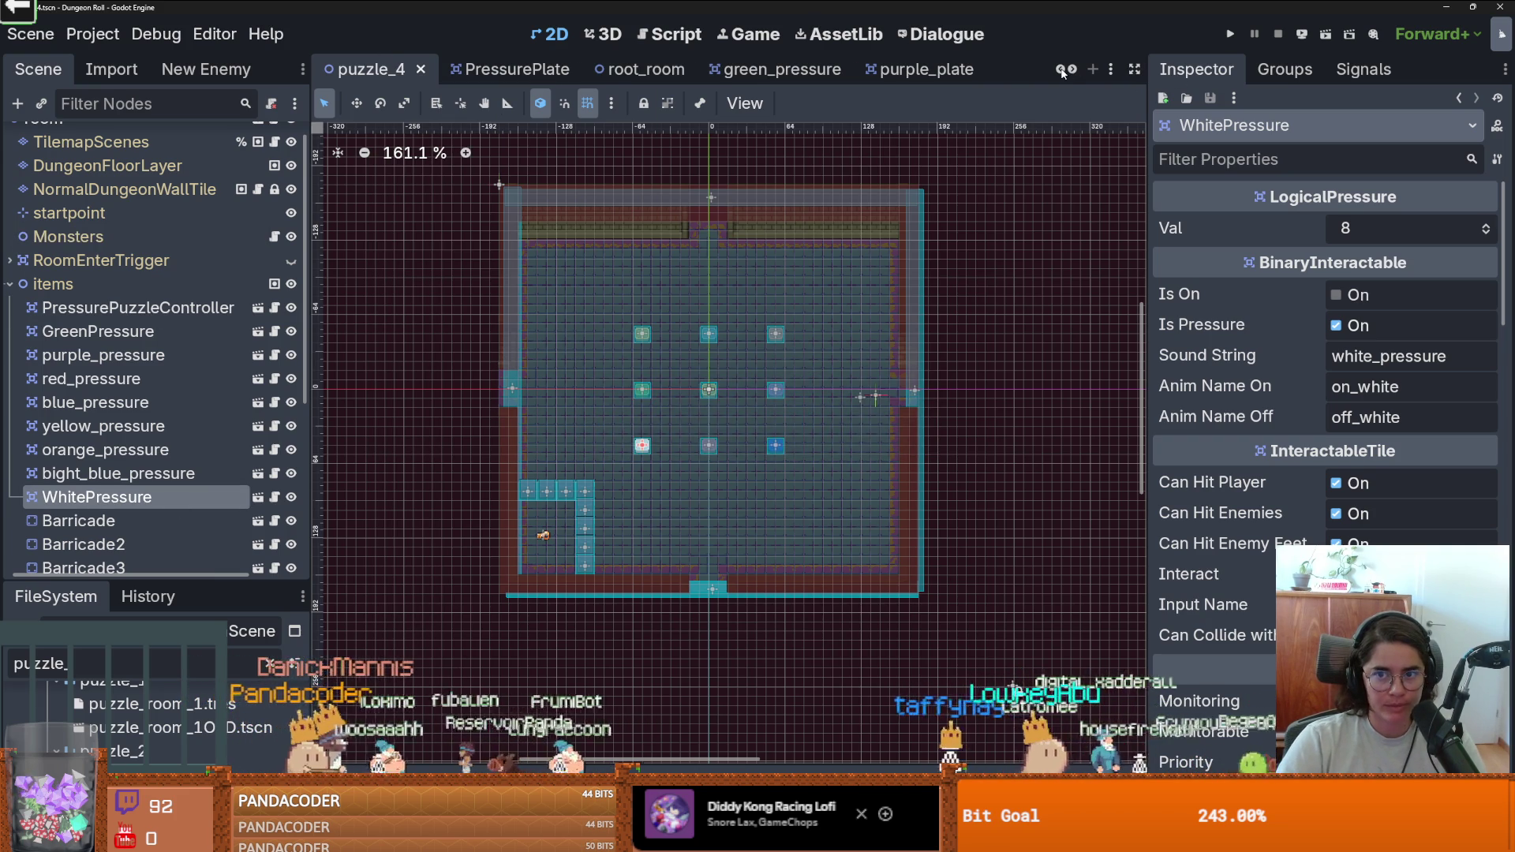
{"action": "scroll", "coordinate": [397, 73], "scroll_direction": "up", "scroll_amount": 5}
{"action": "left_click", "coordinate": [371, 69]}
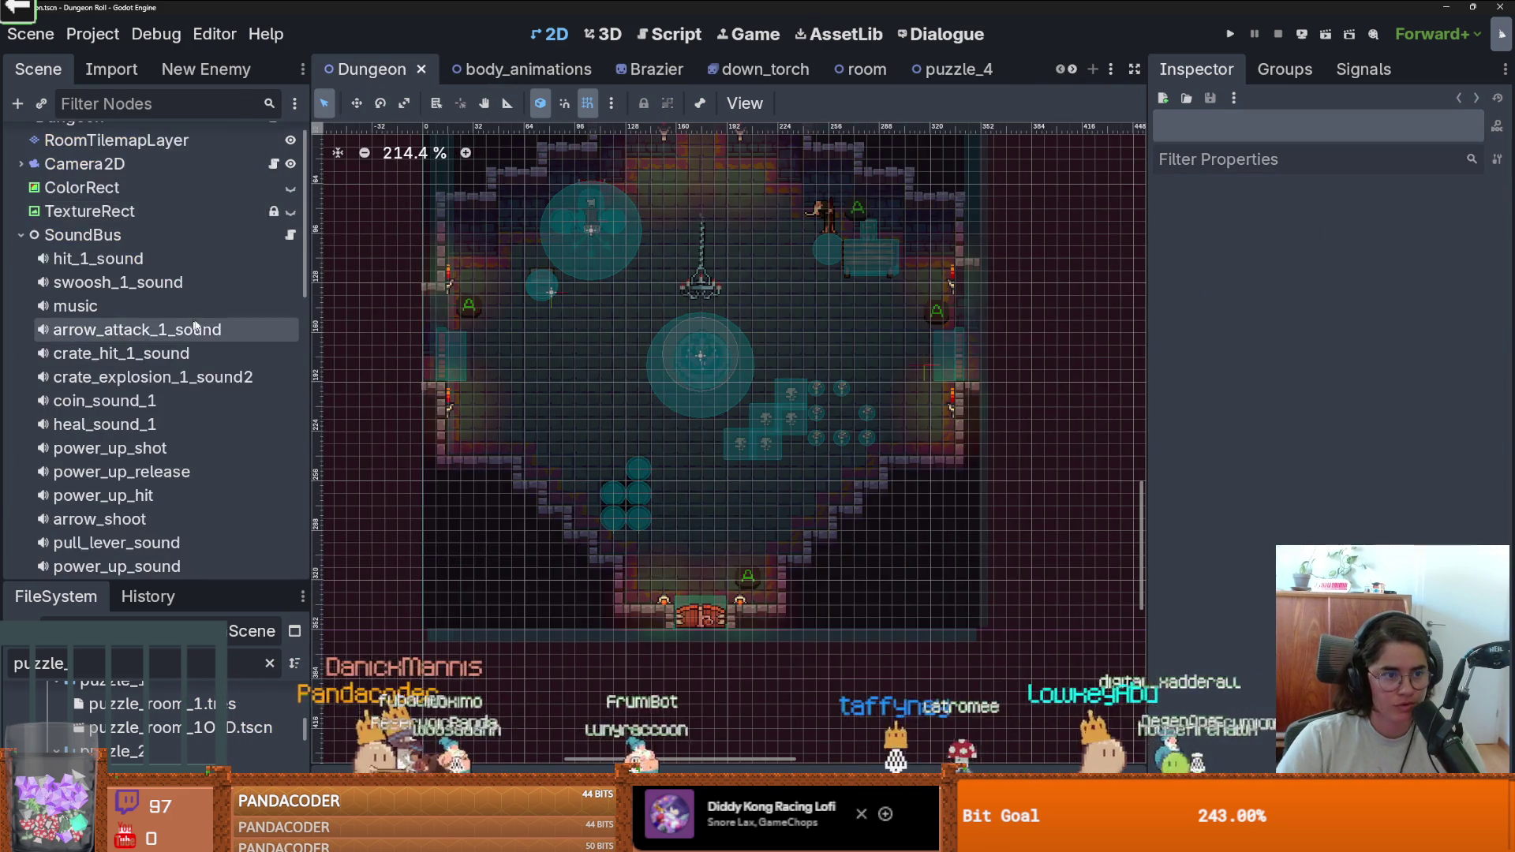
Open SoundBus.gd and make two copies of the orange_pressure signal line.
{"action": "left_click", "coordinate": [290, 259]}
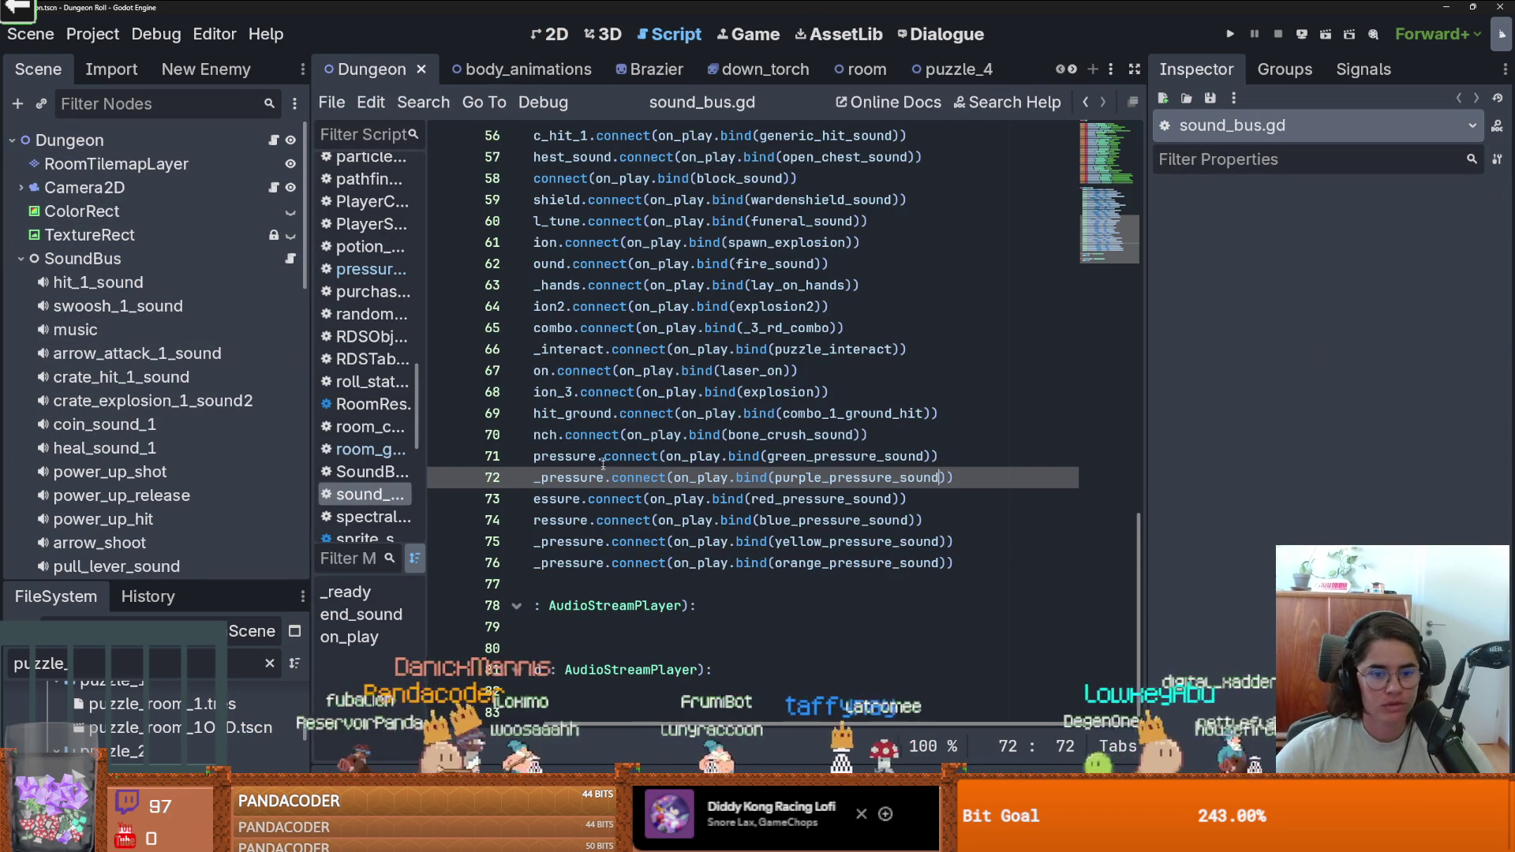
{"action": "scroll", "coordinate": [583, 568], "scroll_direction": "left", "scroll_amount": 3}
{"action": "left_click", "coordinate": [694, 563], "text": "ctrl"}
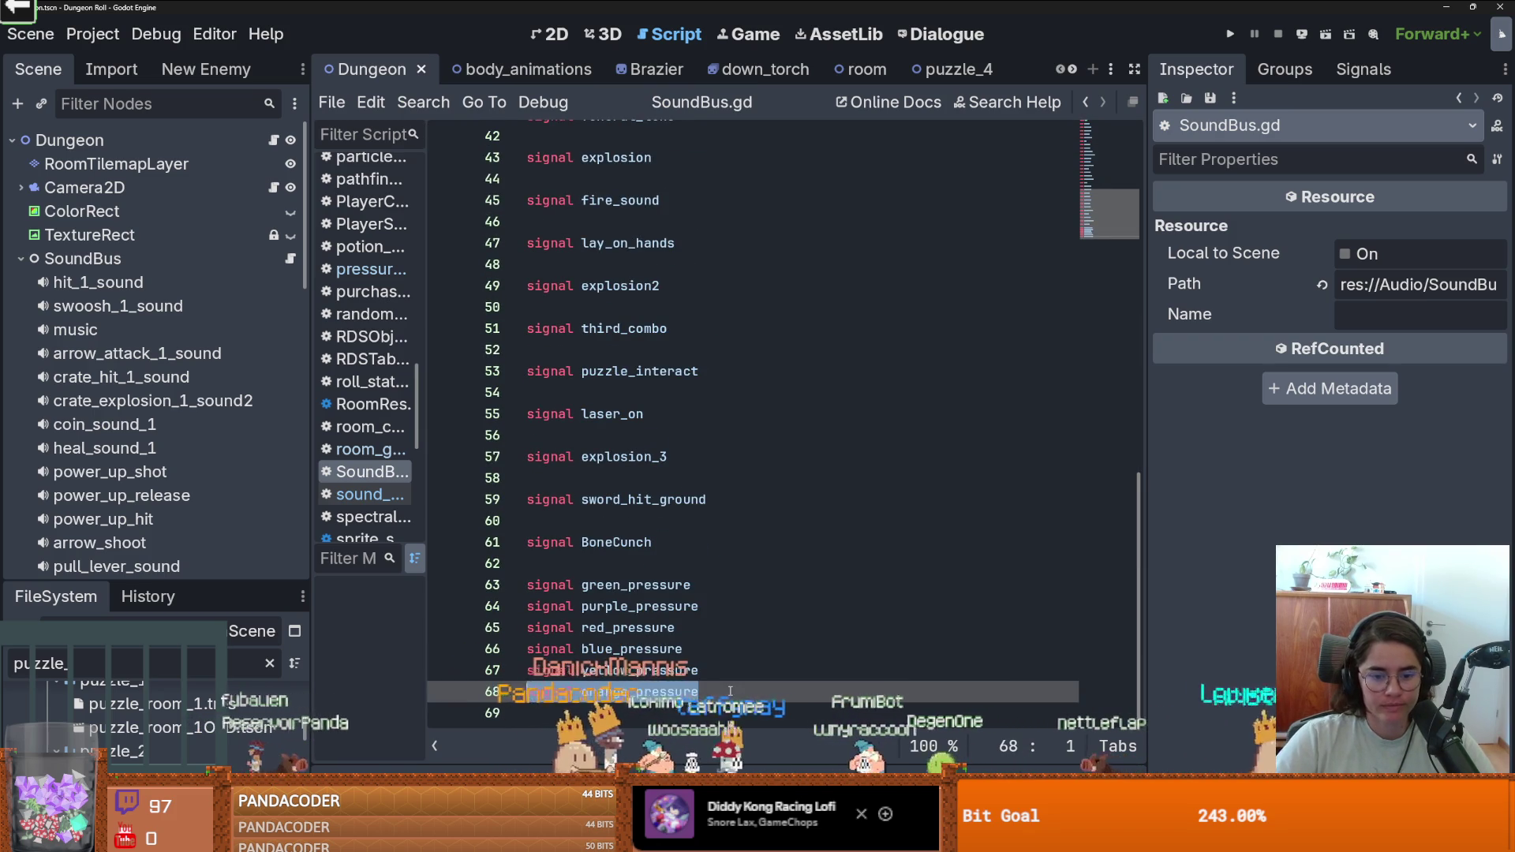
{"action": "key", "text": "Down"}
{"action": "key", "text": "Return"}
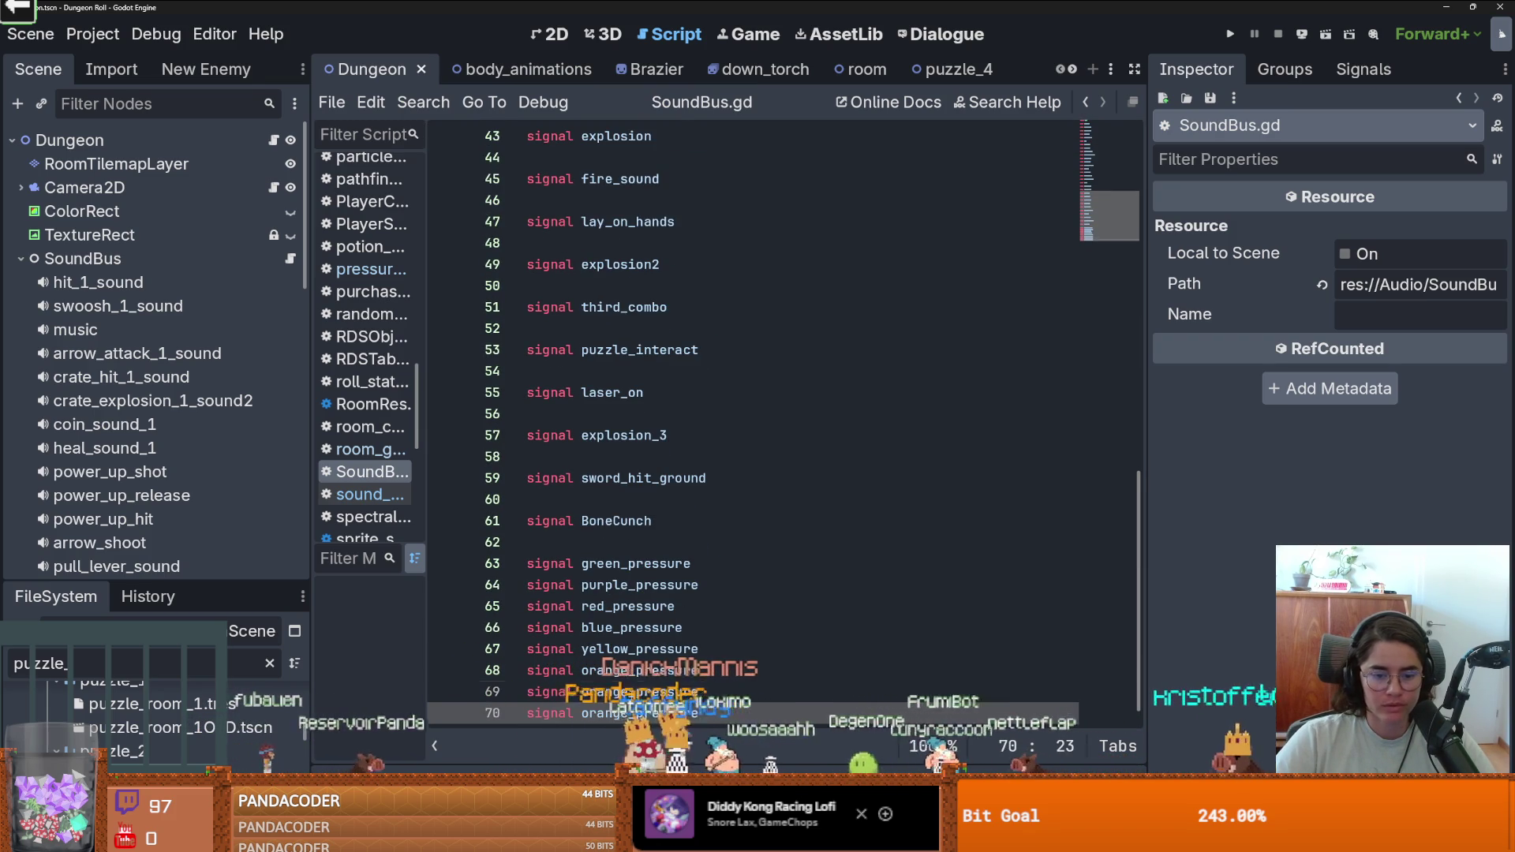
Rename the copied signals to bright_blue_pressure and white_pressure and save the script.
{"action": "left_click", "coordinate": [562, 692]}
{"action": "type", "text": "bright"}
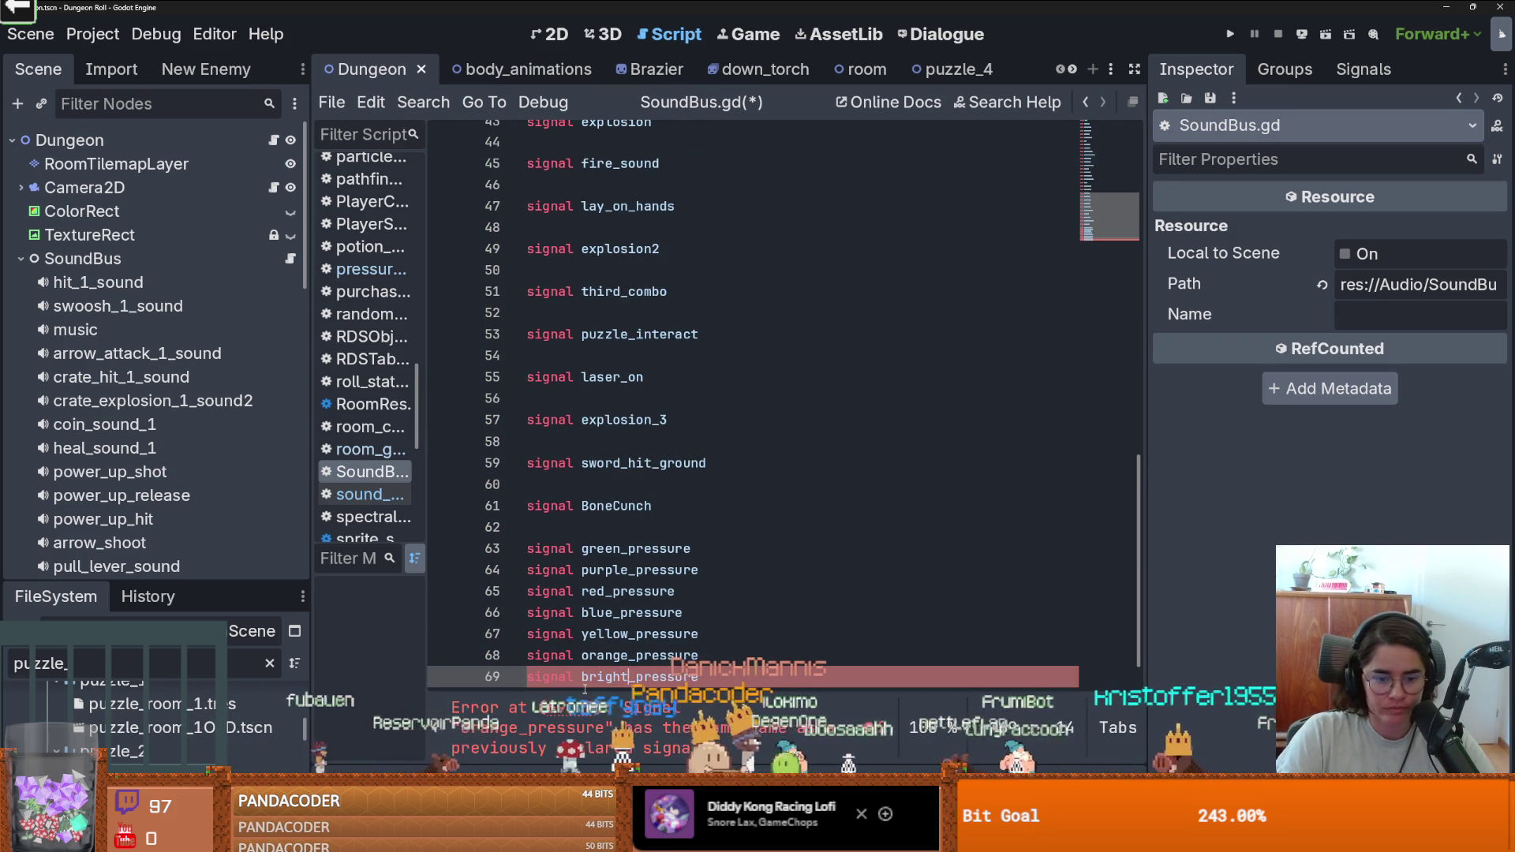
{"action": "scroll", "coordinate": [623, 679], "scroll_direction": "down", "scroll_amount": 1}
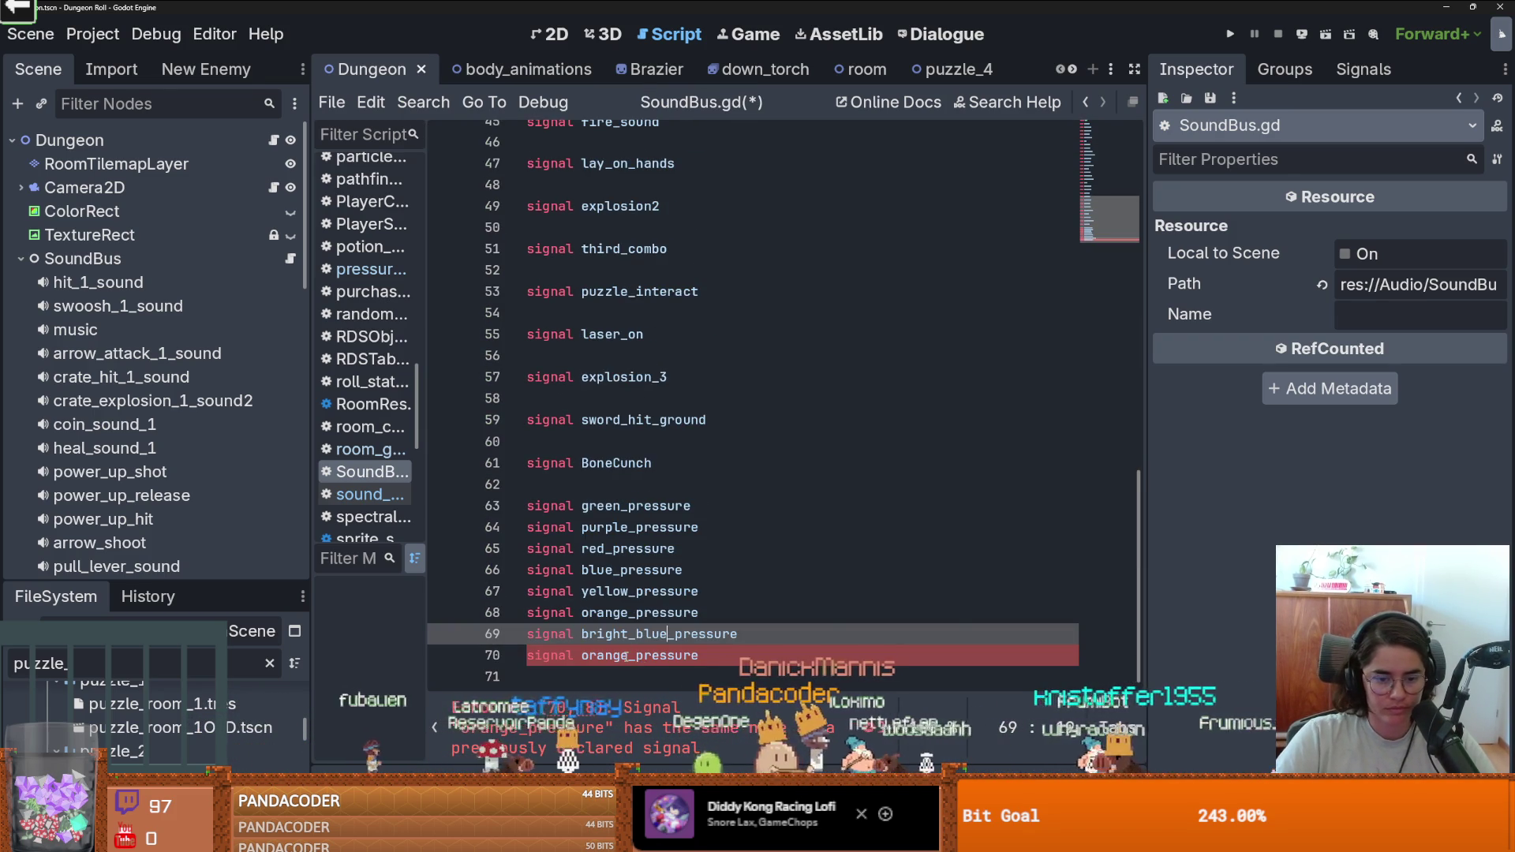
{"action": "left_click_drag", "start_coordinate": [627, 657], "coordinate": [570, 659]}
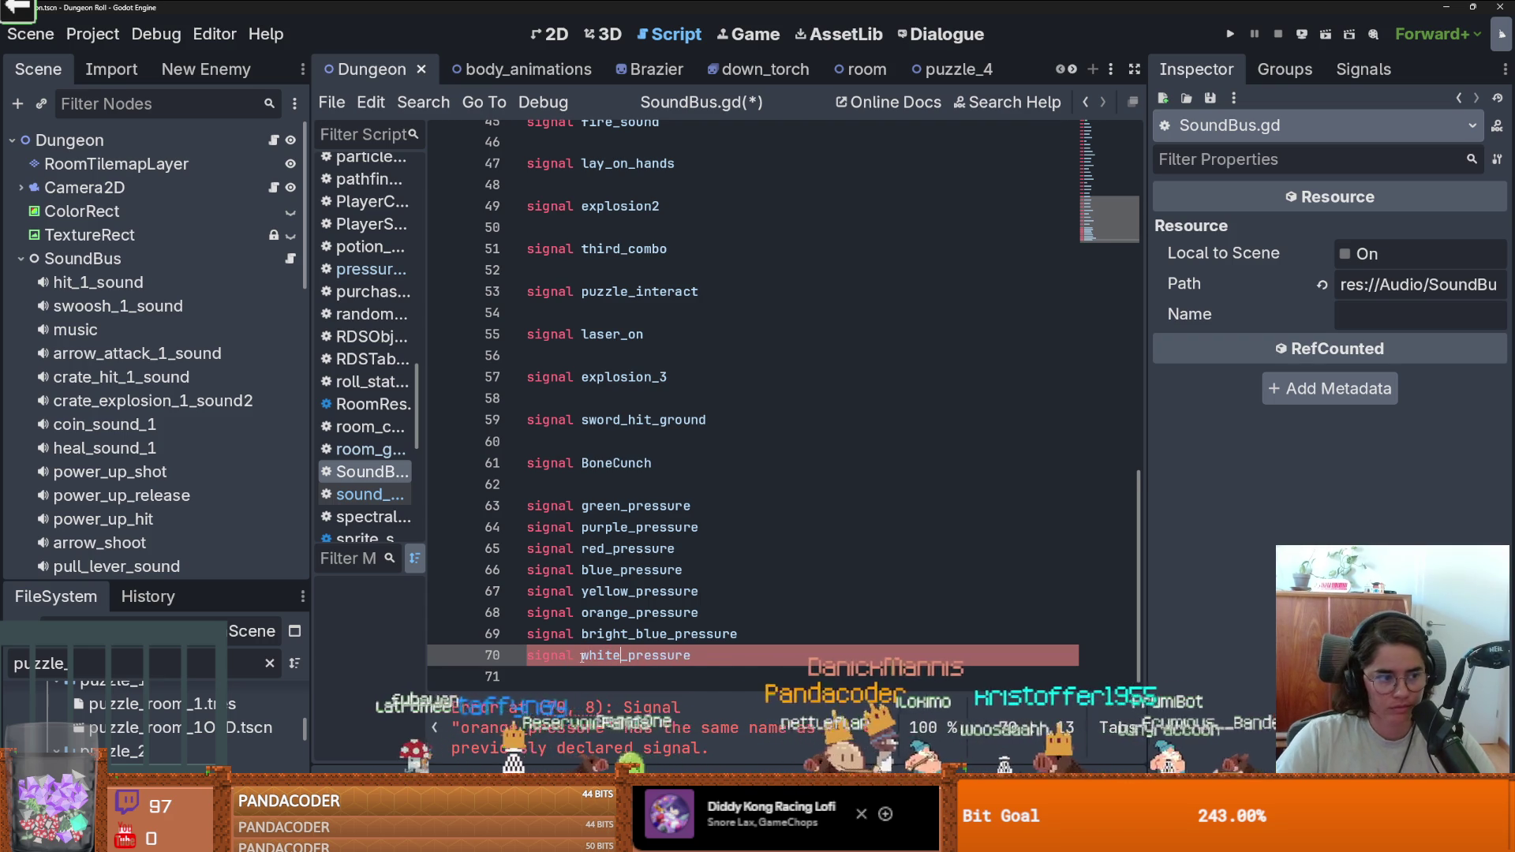
{"action": "key", "text": "ctrl+s"}
{"action": "scroll", "coordinate": [131, 464], "scroll_direction": "down", "scroll_amount": 3}
{"action": "scroll", "coordinate": [131, 464], "scroll_direction": "down", "scroll_amount": 5}
{"action": "left_click", "coordinate": [135, 467]}
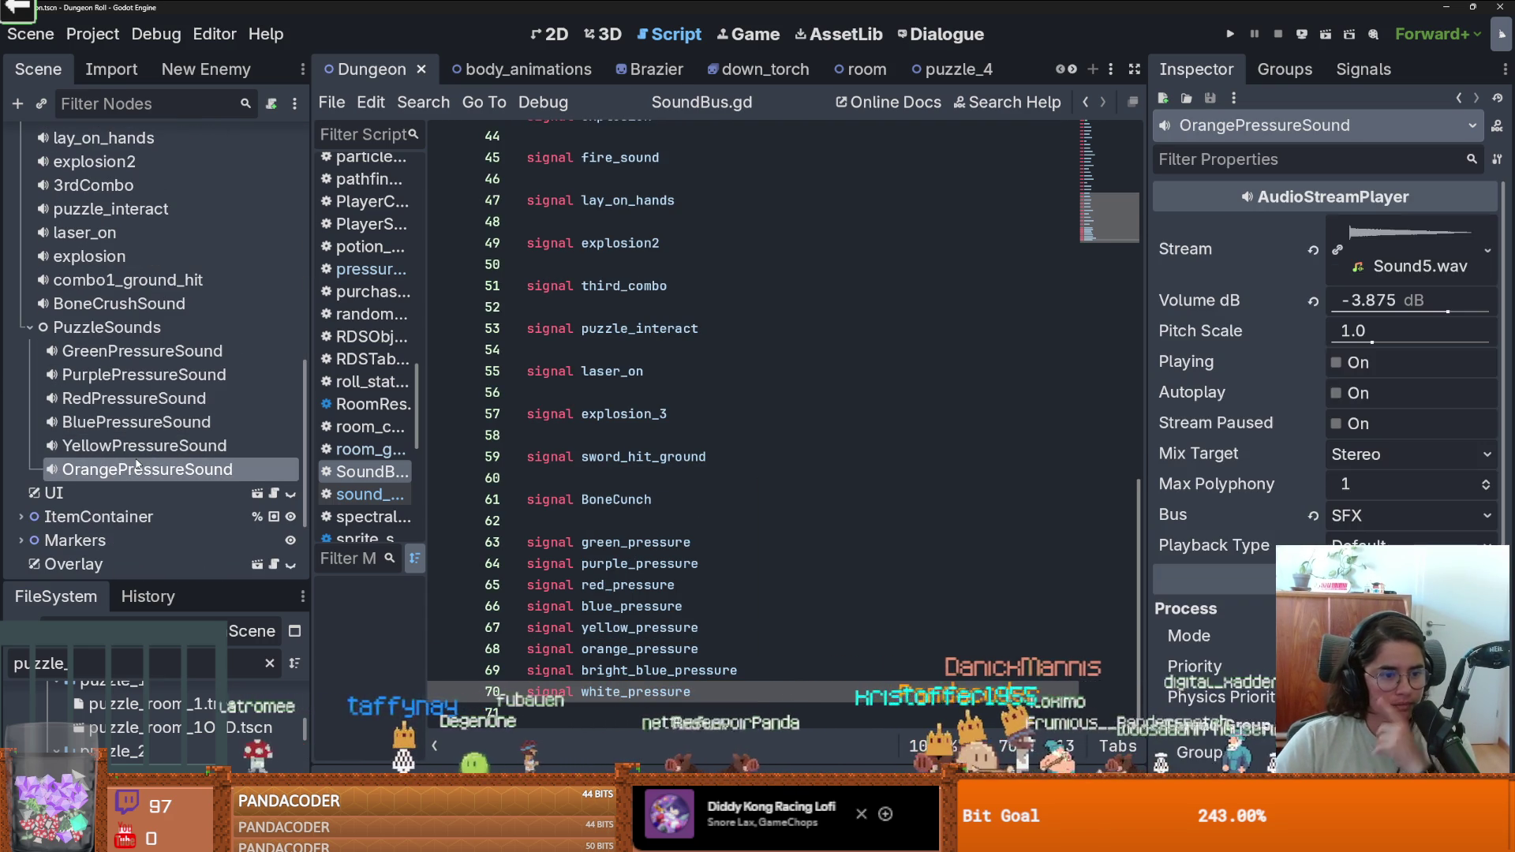
Duplicate OrangePressureSound into new BrightBluePressureSound and WhitePressureSound players.
{"action": "key", "text": "ctrl+d"}
{"action": "left_click", "coordinate": [249, 496]}
{"action": "left_click", "coordinate": [138, 494]}
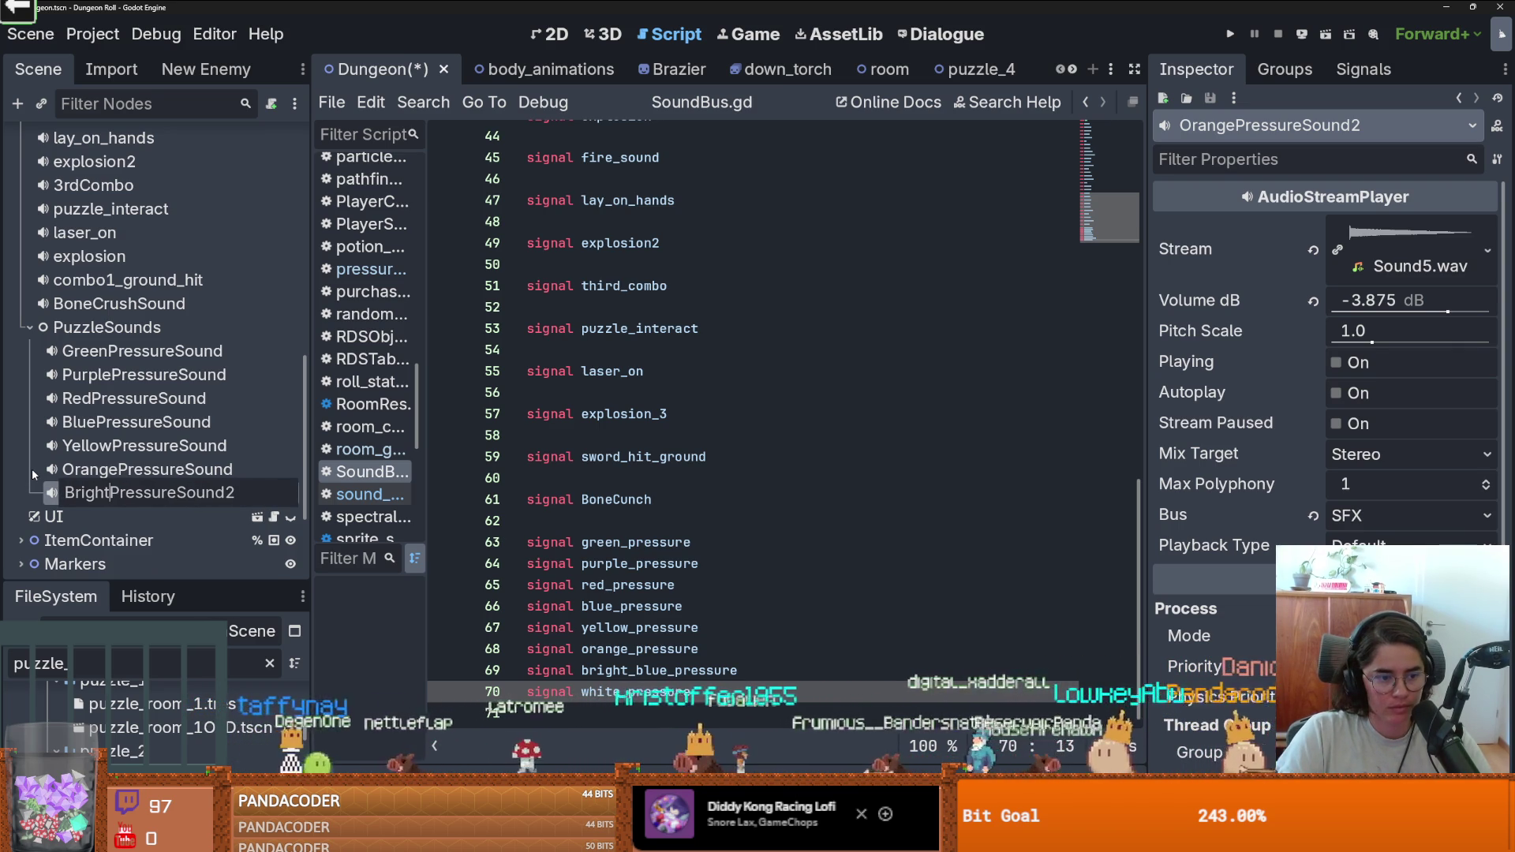
{"action": "key", "text": "Return"}
{"action": "key", "text": "ctrl+d"}
{"action": "left_click", "coordinate": [143, 516]}
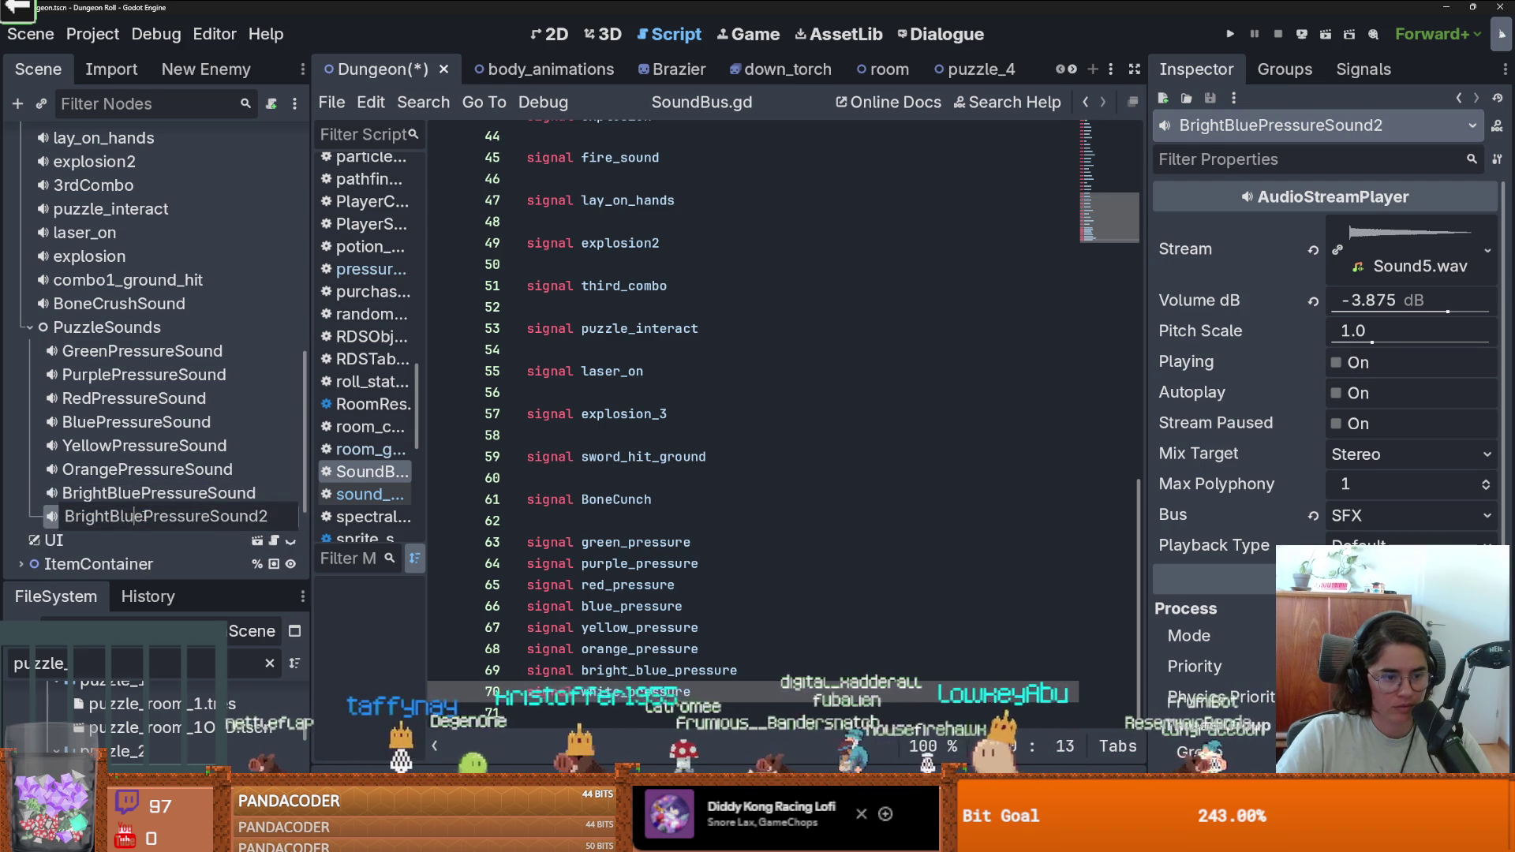
{"action": "type", "text": "Whit"}
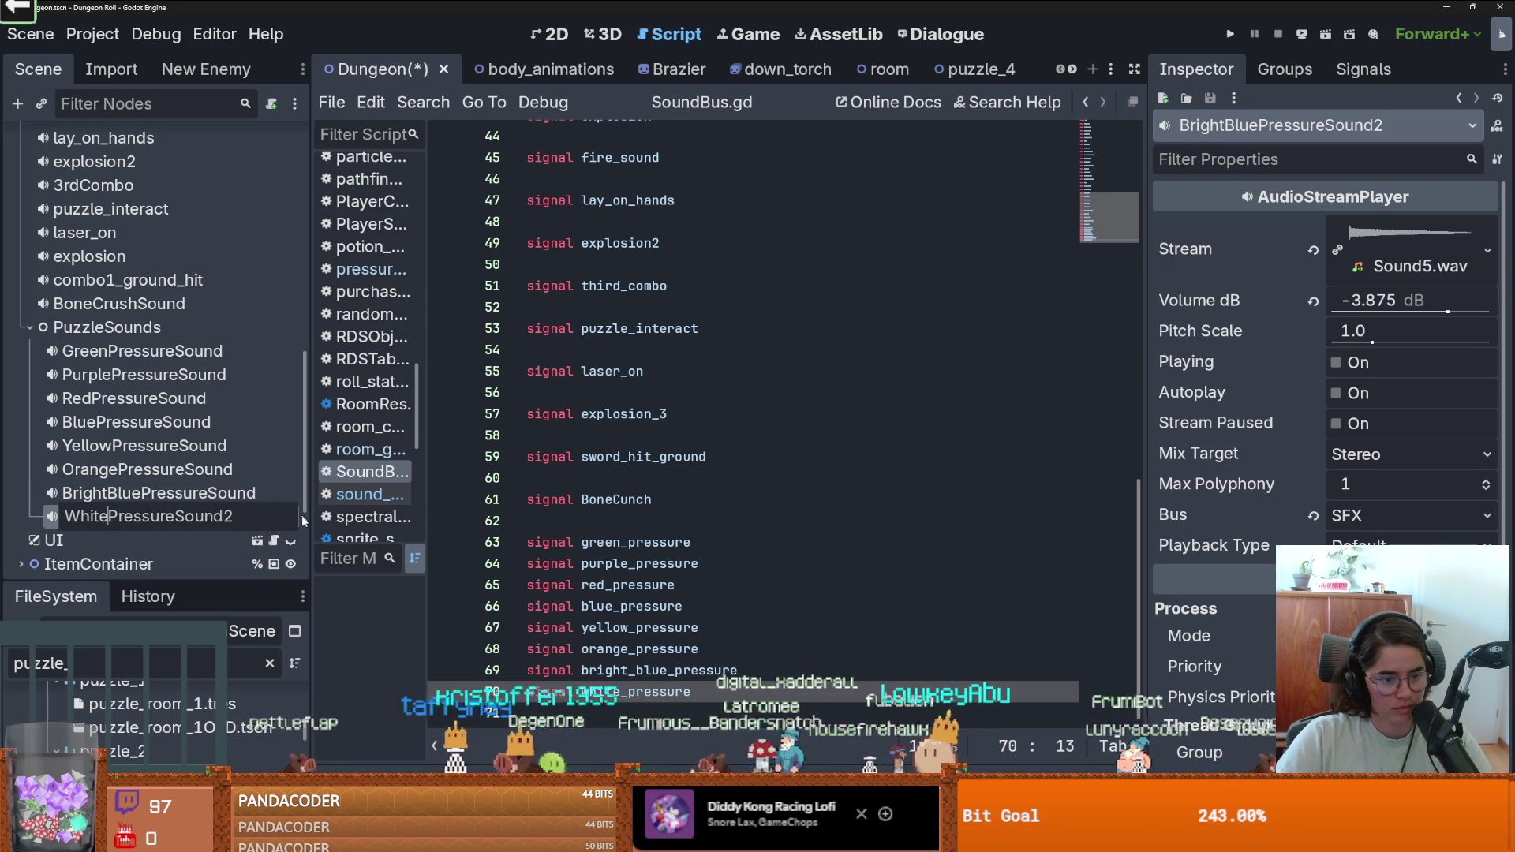
{"action": "key", "text": "Return"}
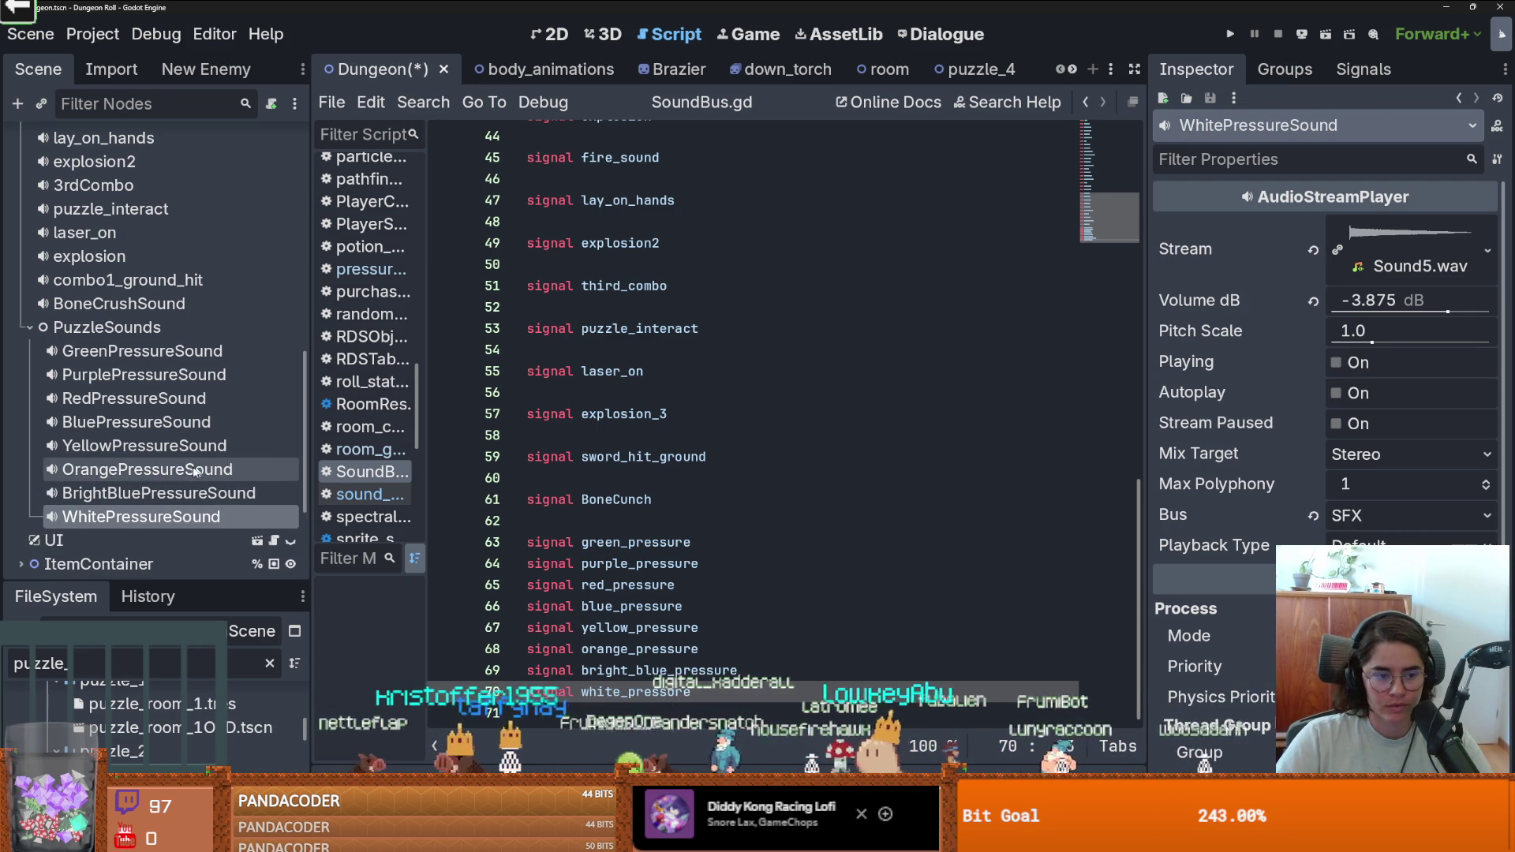
Give BrightBluePressureSound a different stream through Quick Load, ending up with Sound6.wav.
{"action": "key", "text": "Up"}
{"action": "left_click", "coordinate": [1488, 251]}
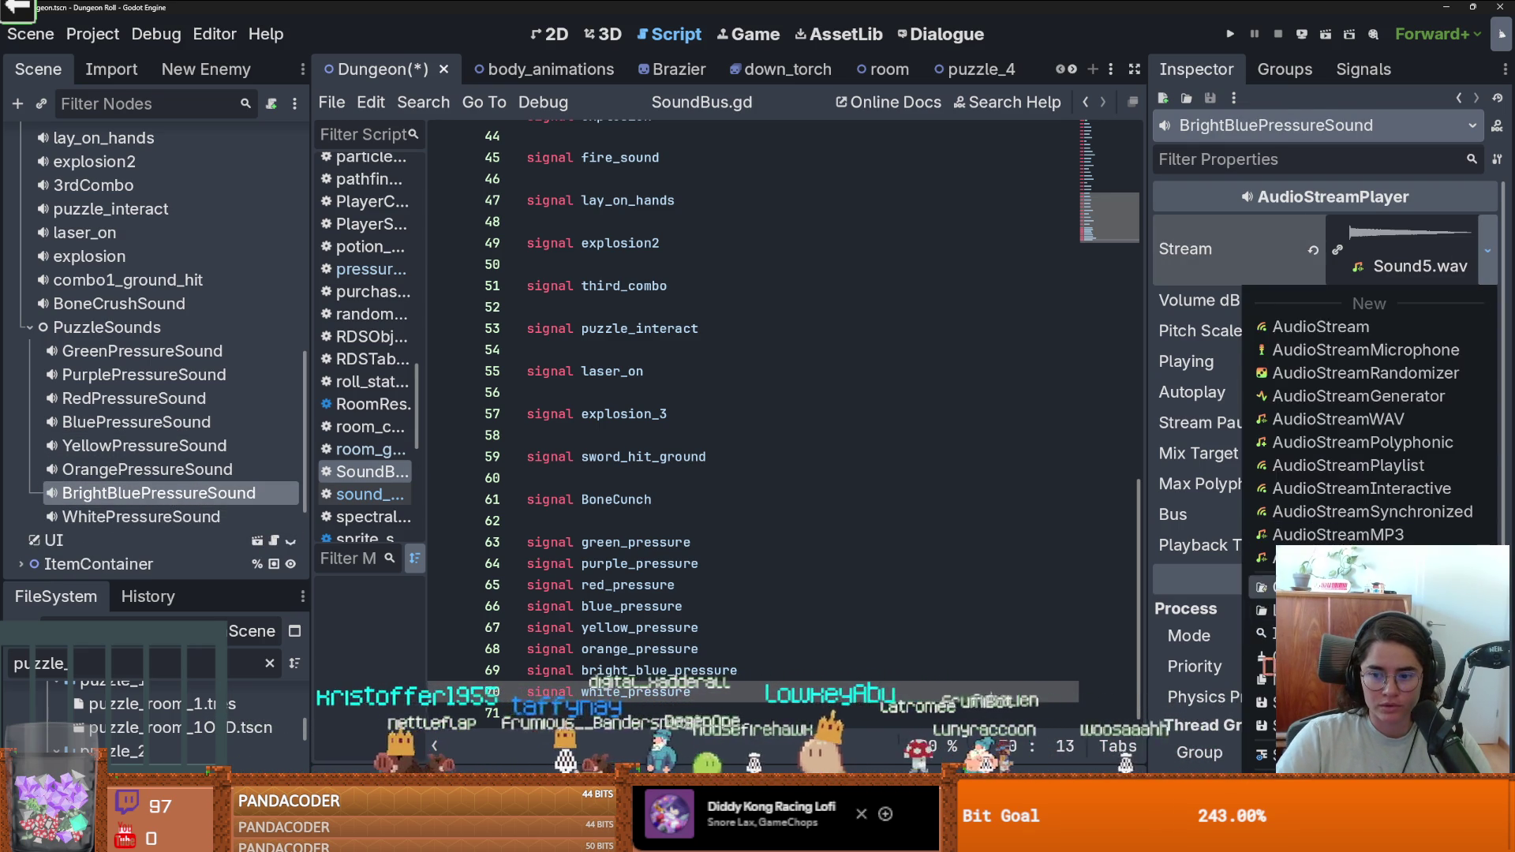
{"action": "left_click", "coordinate": [1263, 609]}
{"action": "type", "text": "sound"}
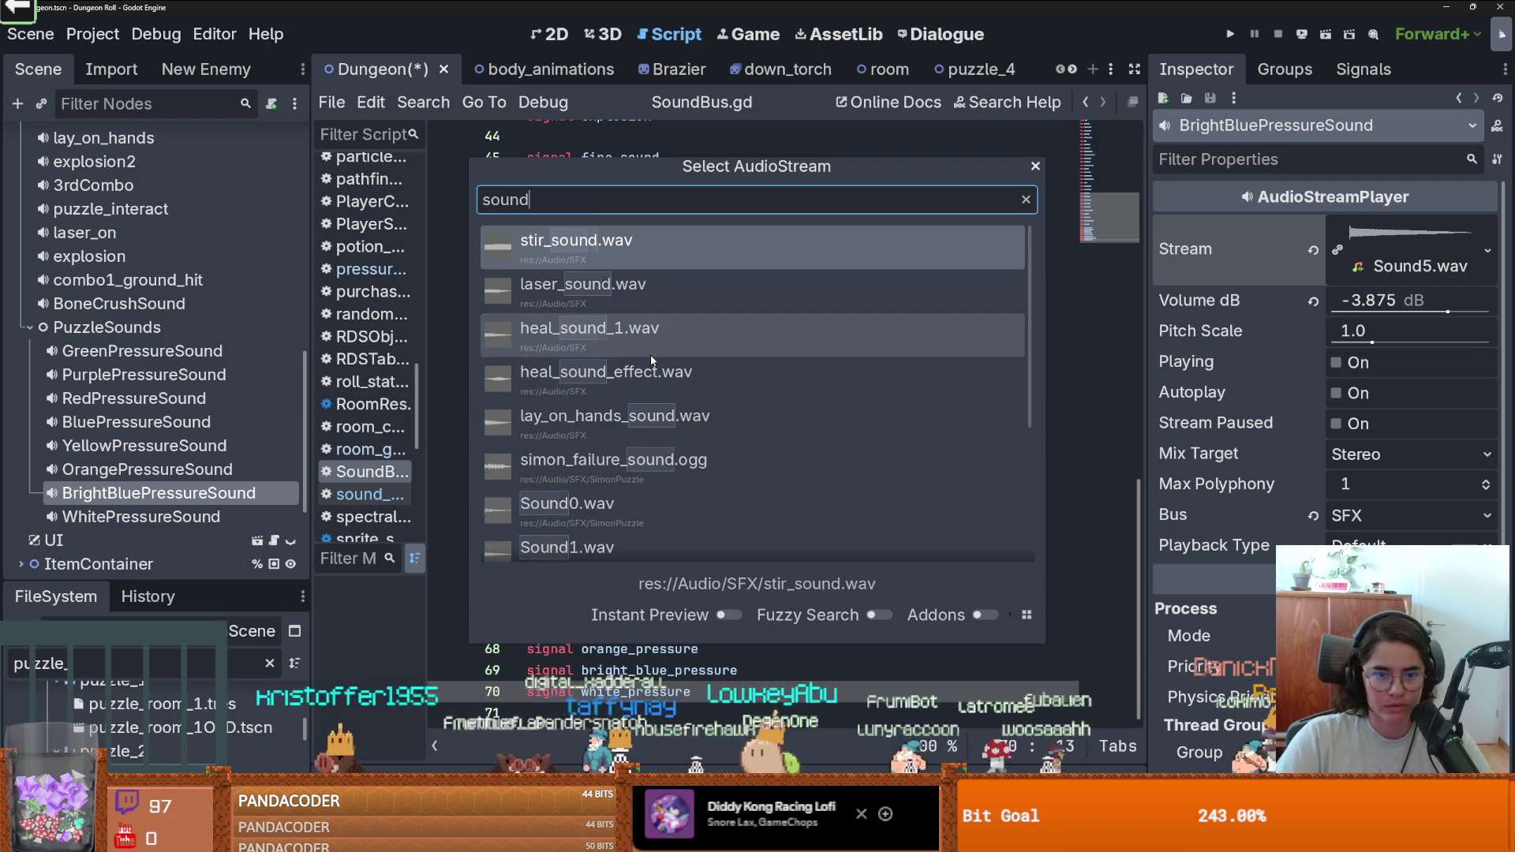
{"action": "type", "text": "0"}
{"action": "key", "text": "Return"}
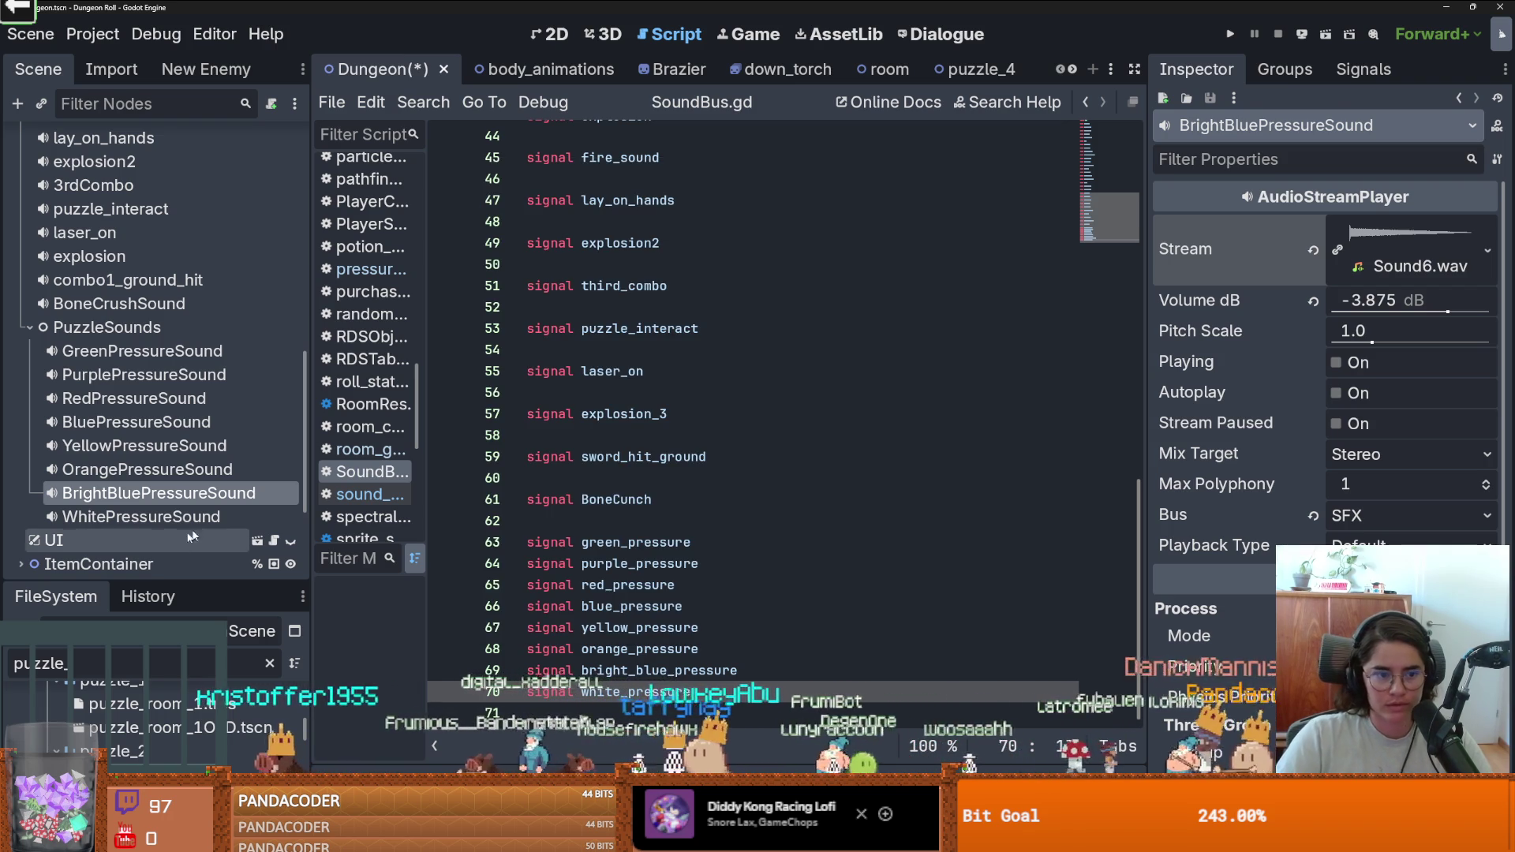
Search Quick Load for 'sound7' for WhitePressureSound's stream, then cancel without choosing.
{"action": "left_click", "coordinate": [209, 516]}
{"action": "left_click", "coordinate": [1488, 251]}
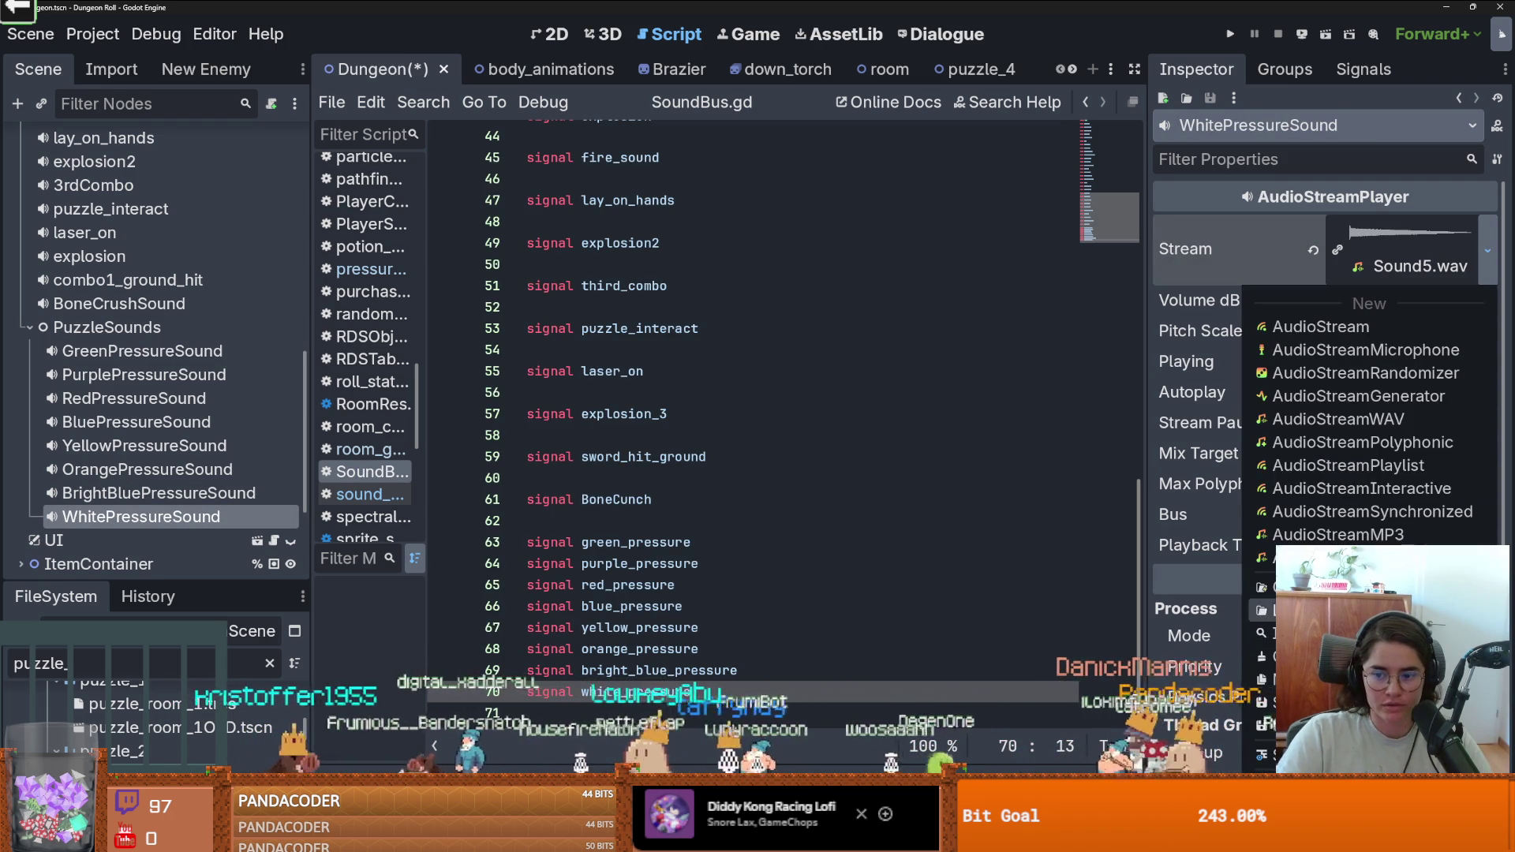
{"action": "left_click", "coordinate": [1263, 609]}
{"action": "type", "text": "sound"}
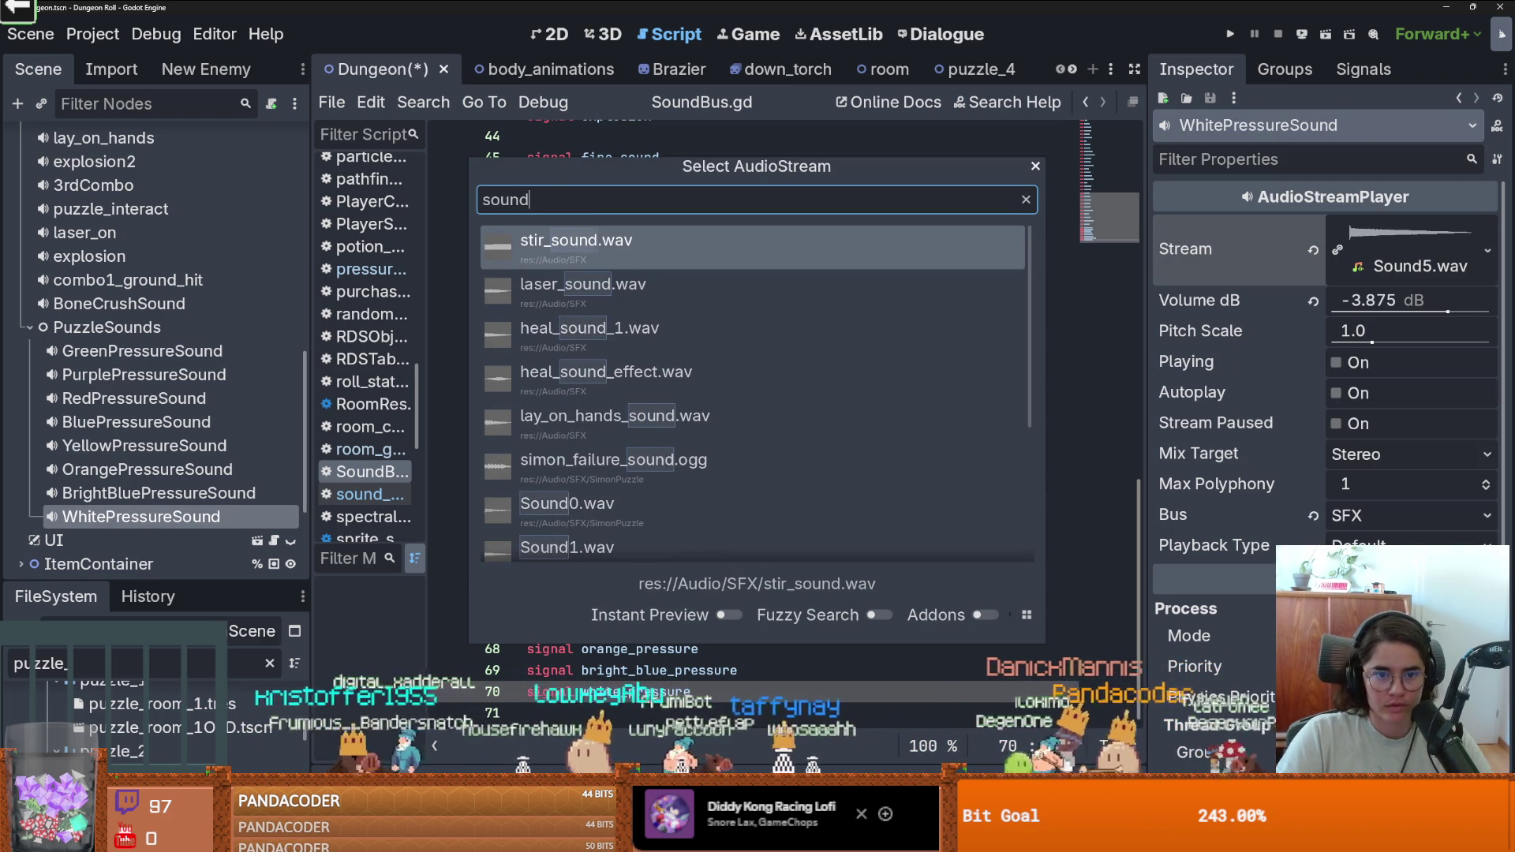
{"action": "type", "text": "7"}
{"action": "key", "text": "Escape"}
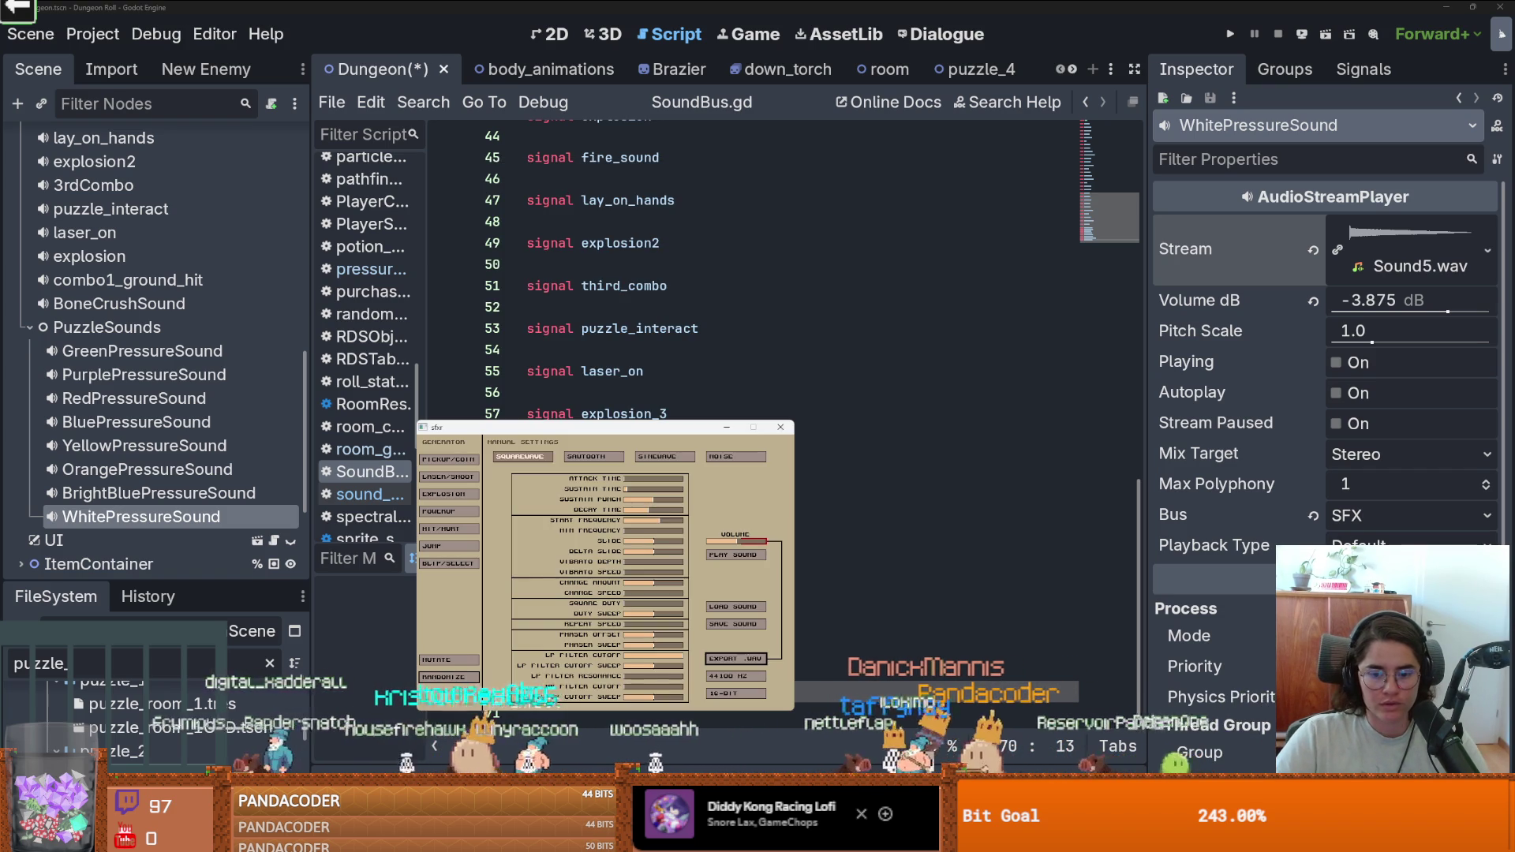
Load a saved sound in sfxr and preview PurplePressureSound's current sound in Godot.
{"action": "left_click", "coordinate": [742, 614]}
{"action": "double_click", "coordinate": [670, 580]}
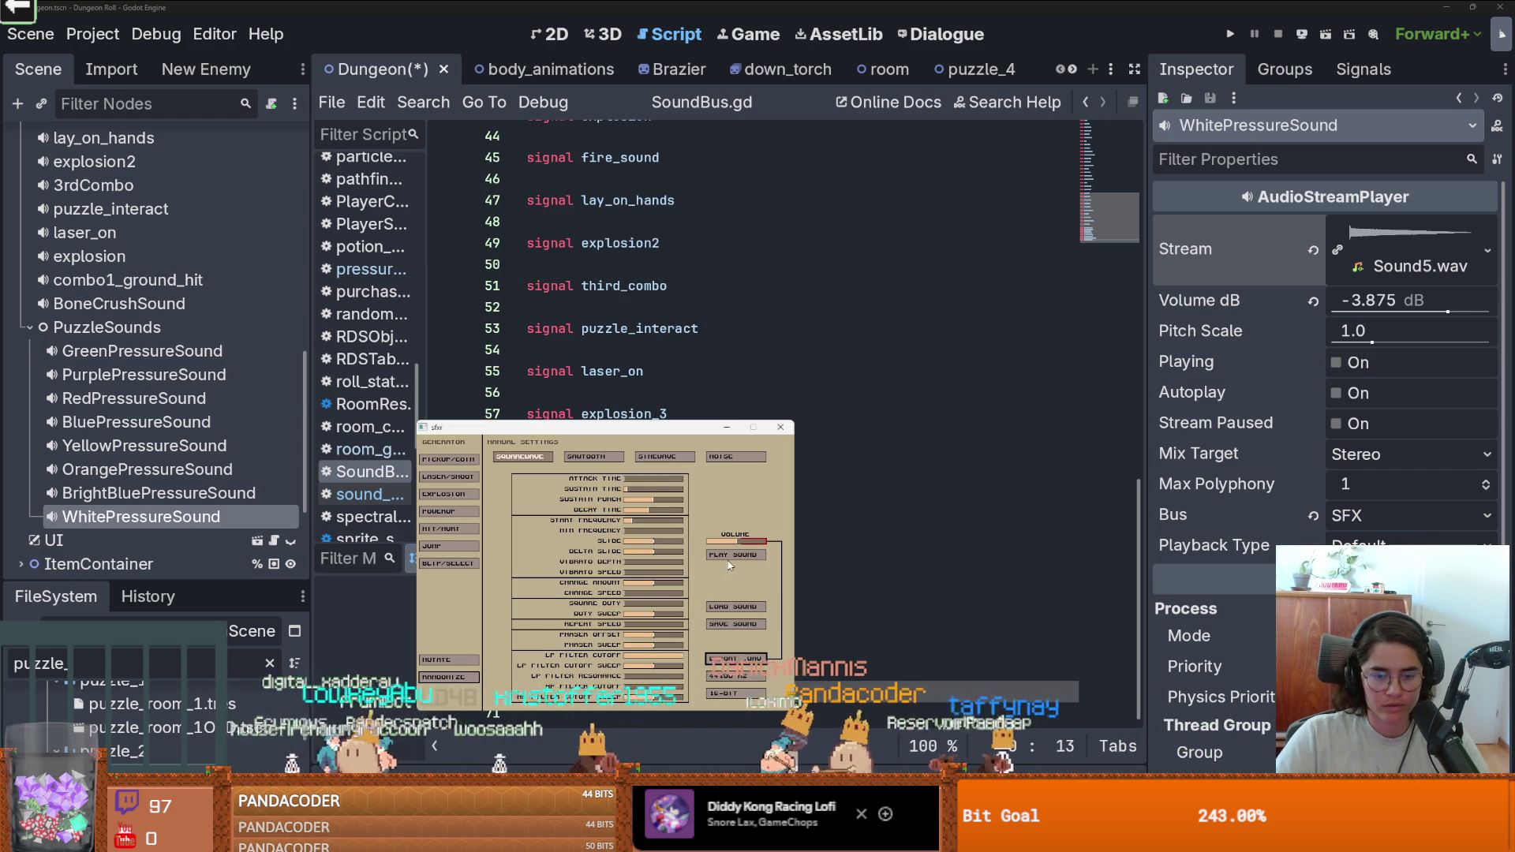
{"action": "left_click", "coordinate": [124, 379]}
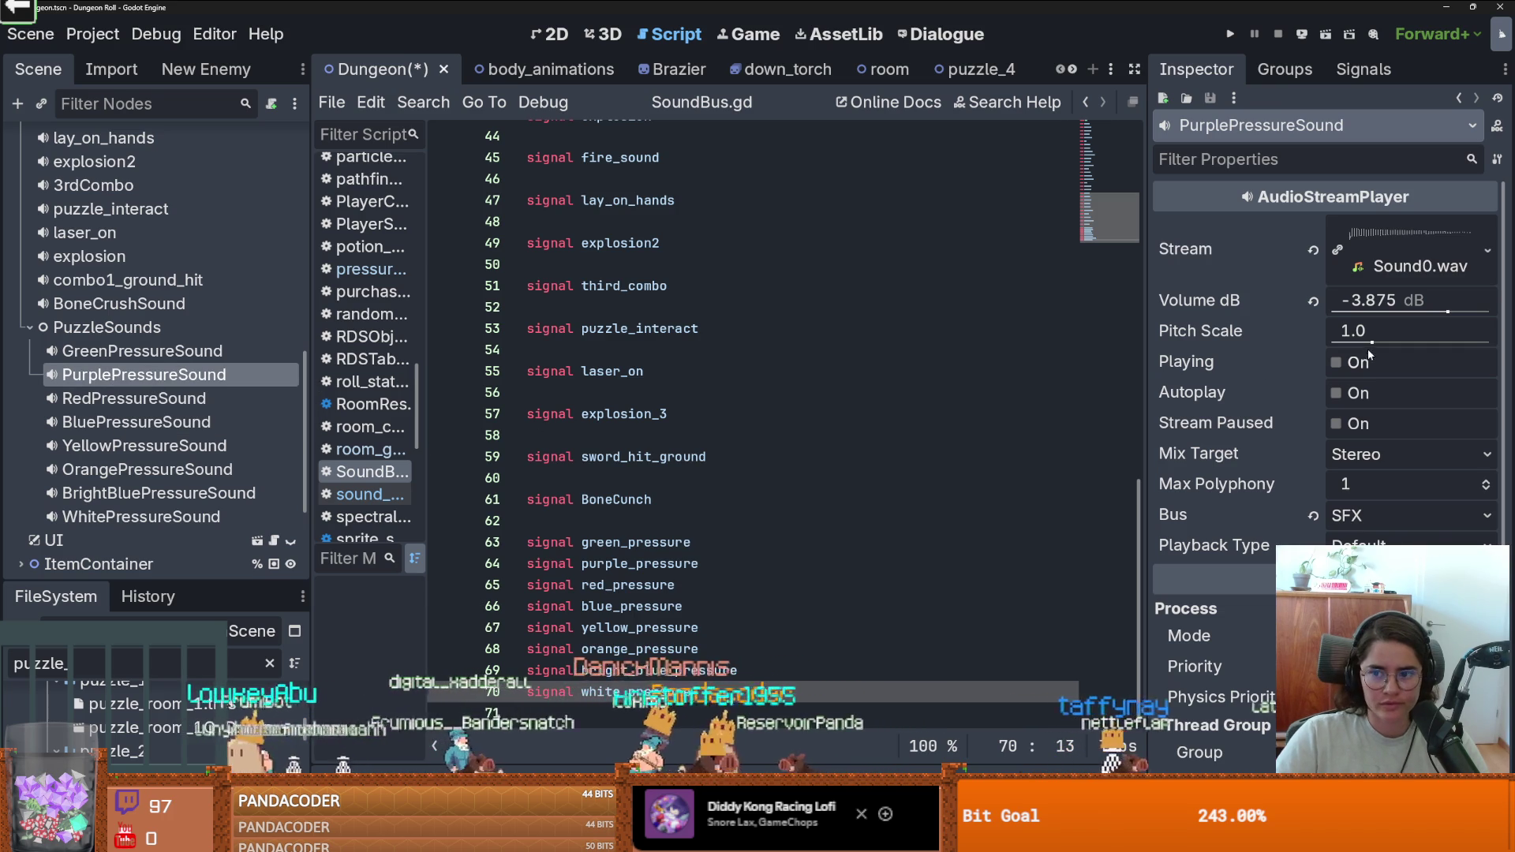
{"action": "left_click", "coordinate": [1337, 362]}
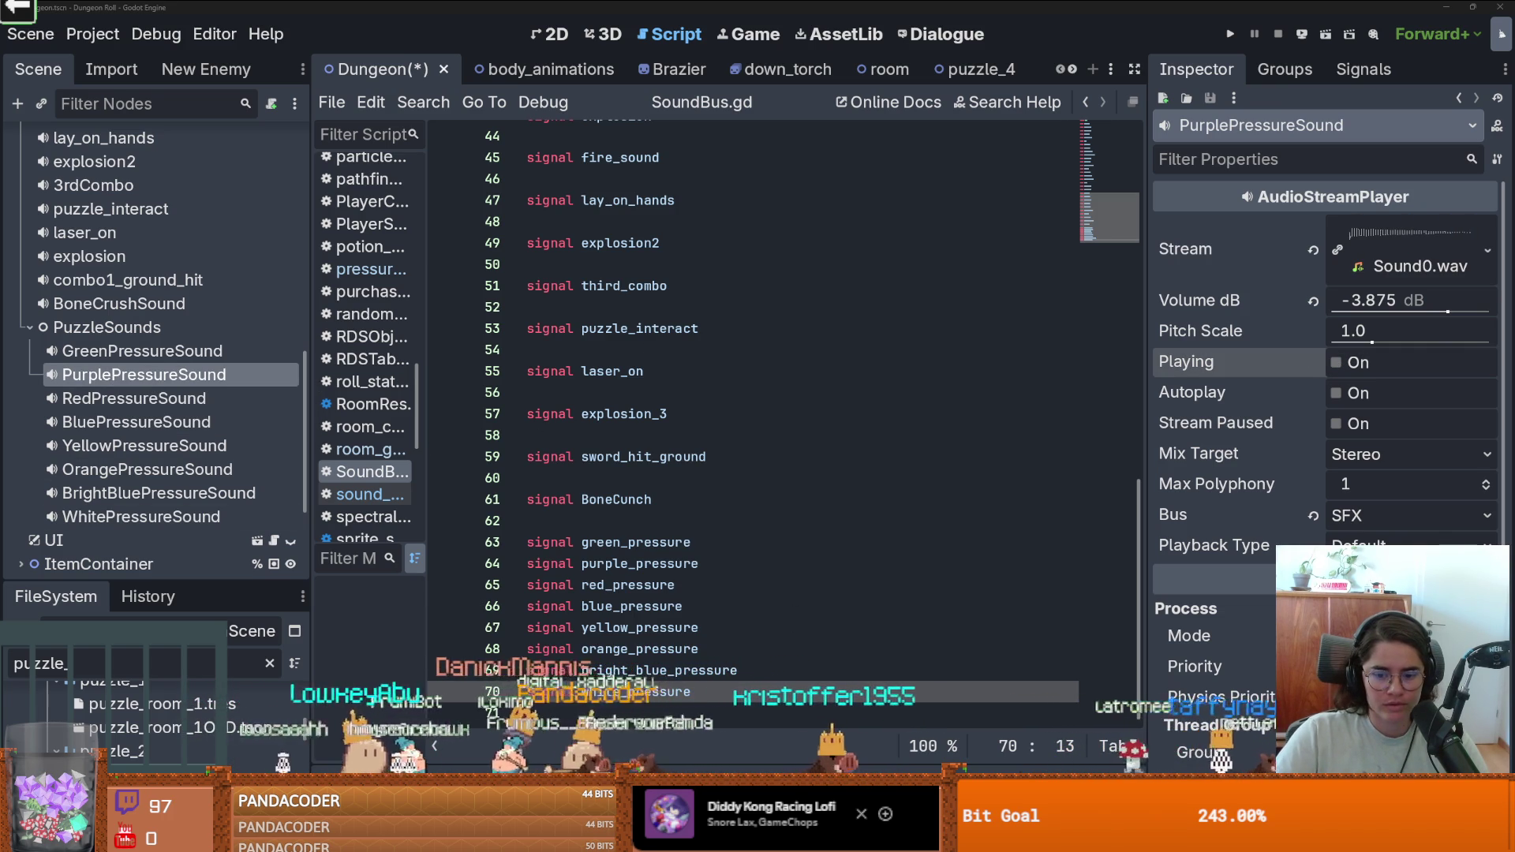
{"action": "key", "text": "alt+Tab"}
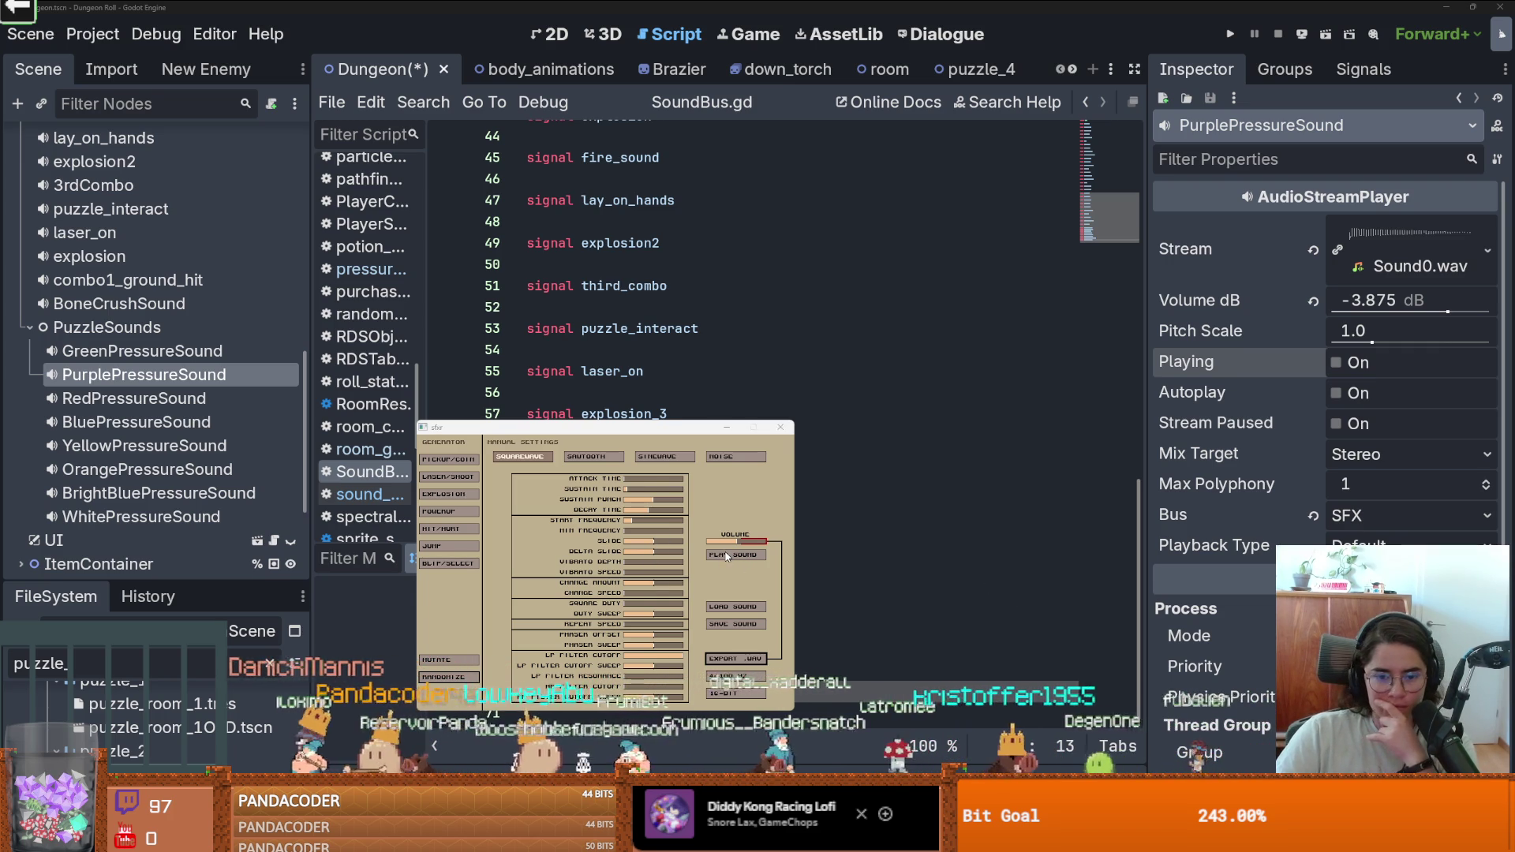
Load a simon sound in sfxr and export it as Sound7.wav into the SimonPuzzle folder.
{"action": "left_click", "coordinate": [732, 606]}
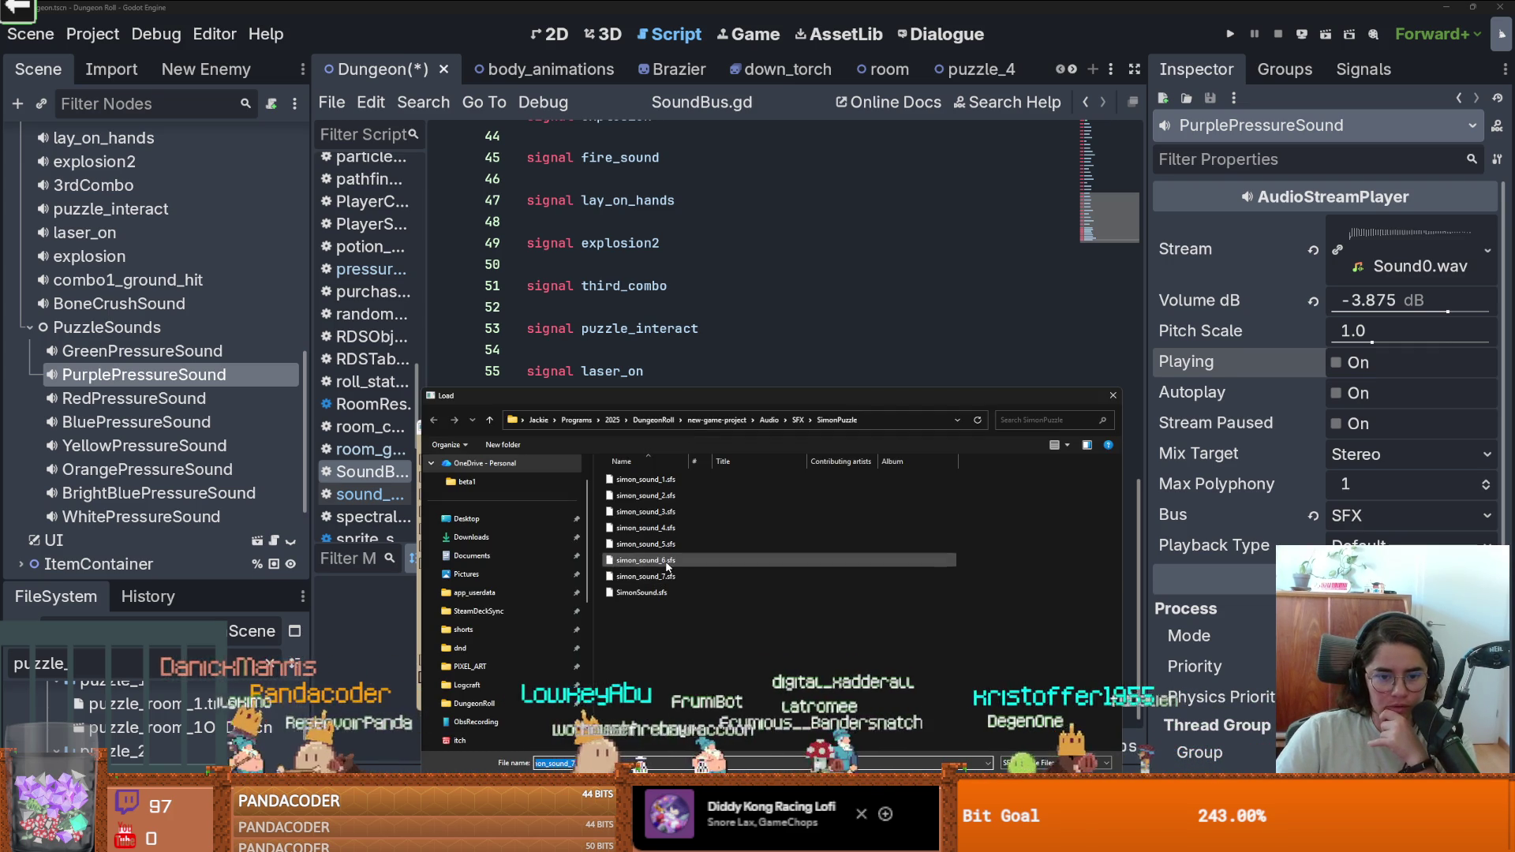
{"action": "double_click", "coordinate": [667, 566]}
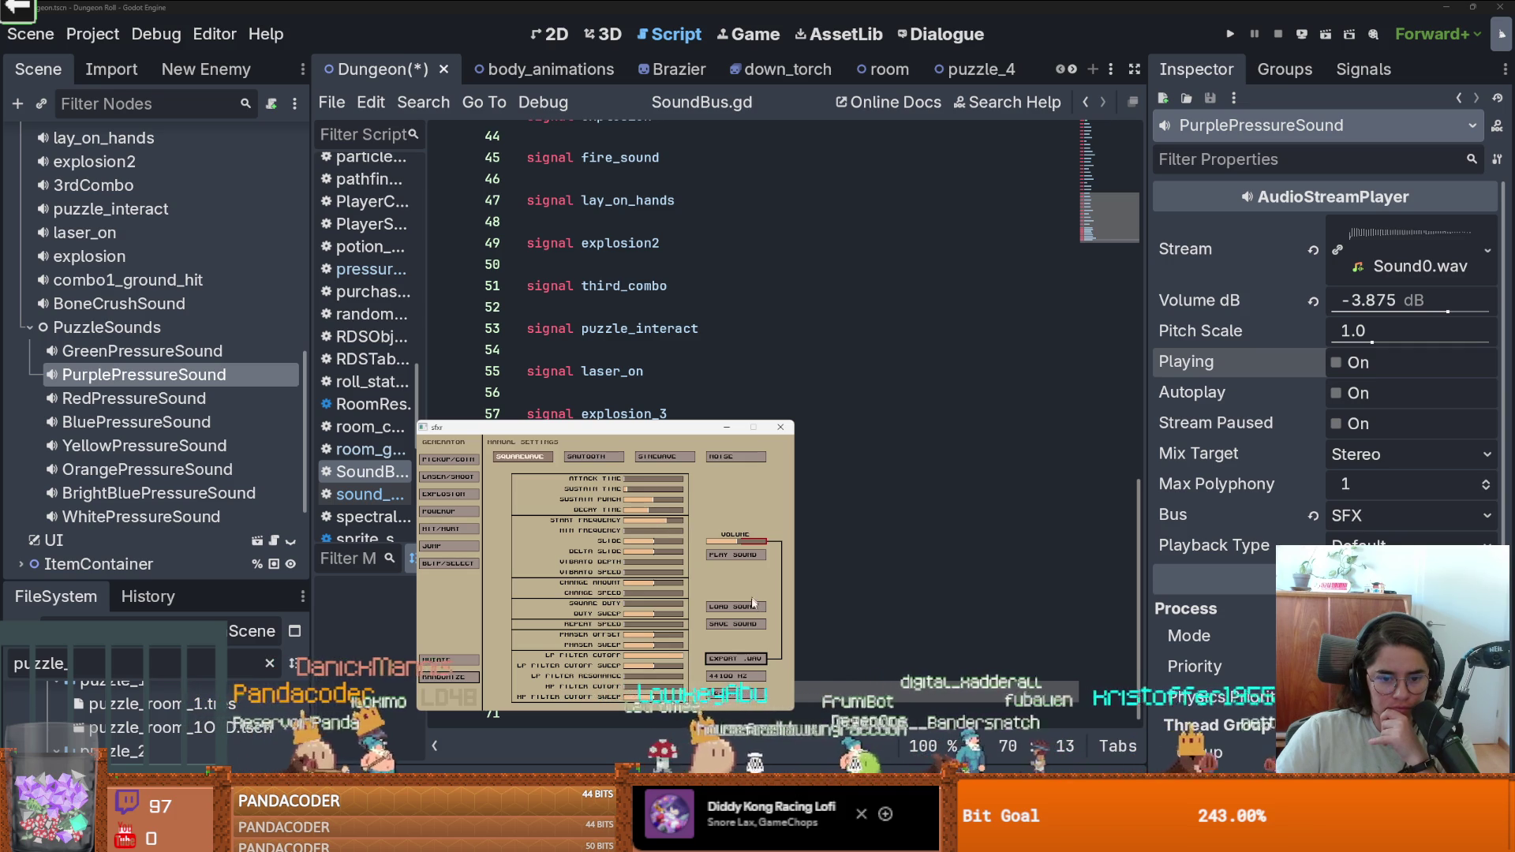
{"action": "left_click", "coordinate": [735, 658]}
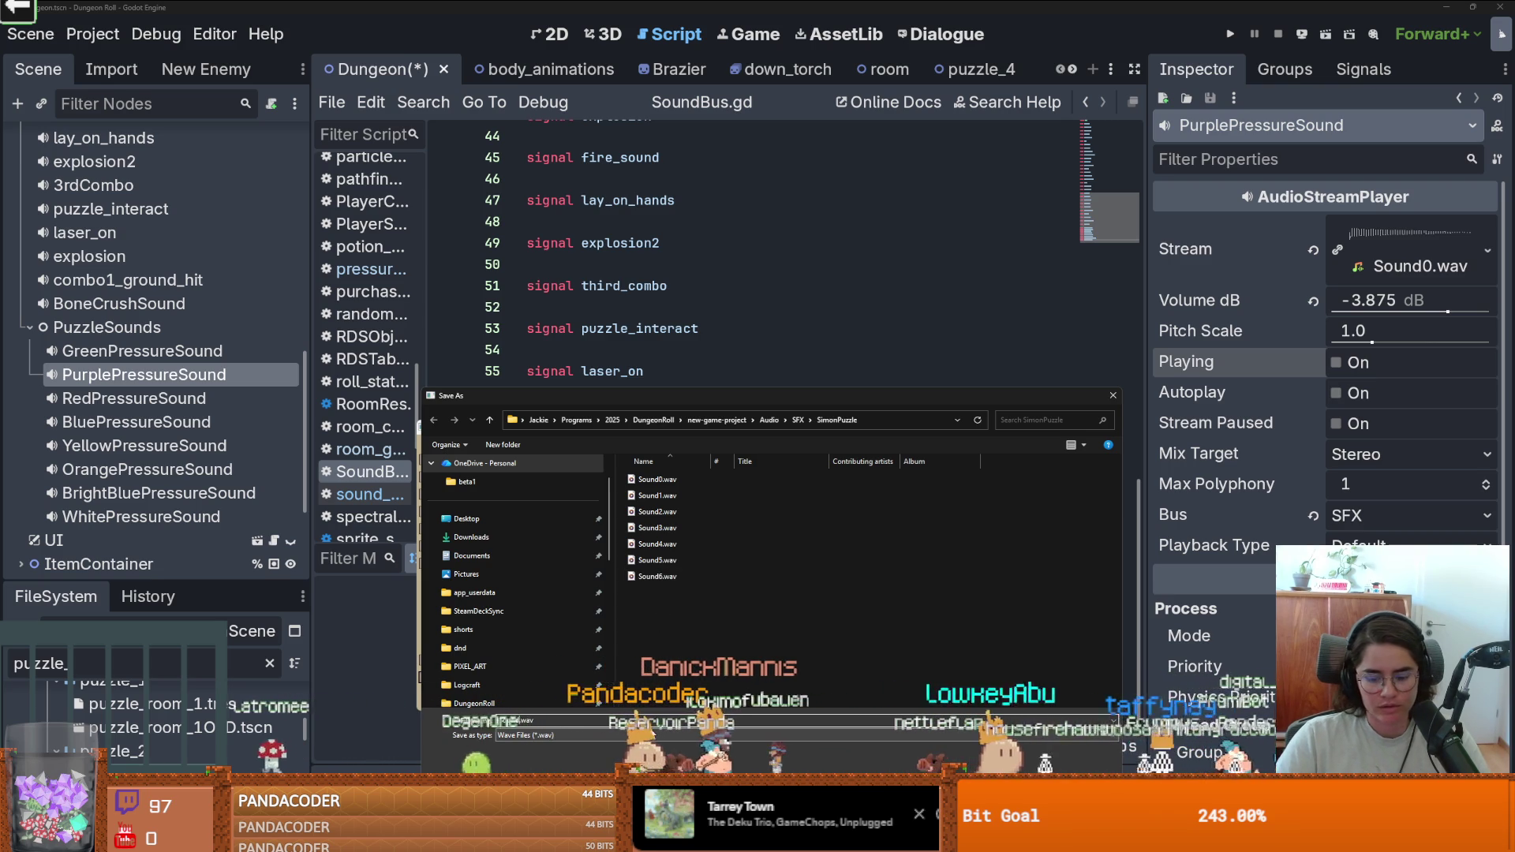
{"action": "key", "text": "Return"}
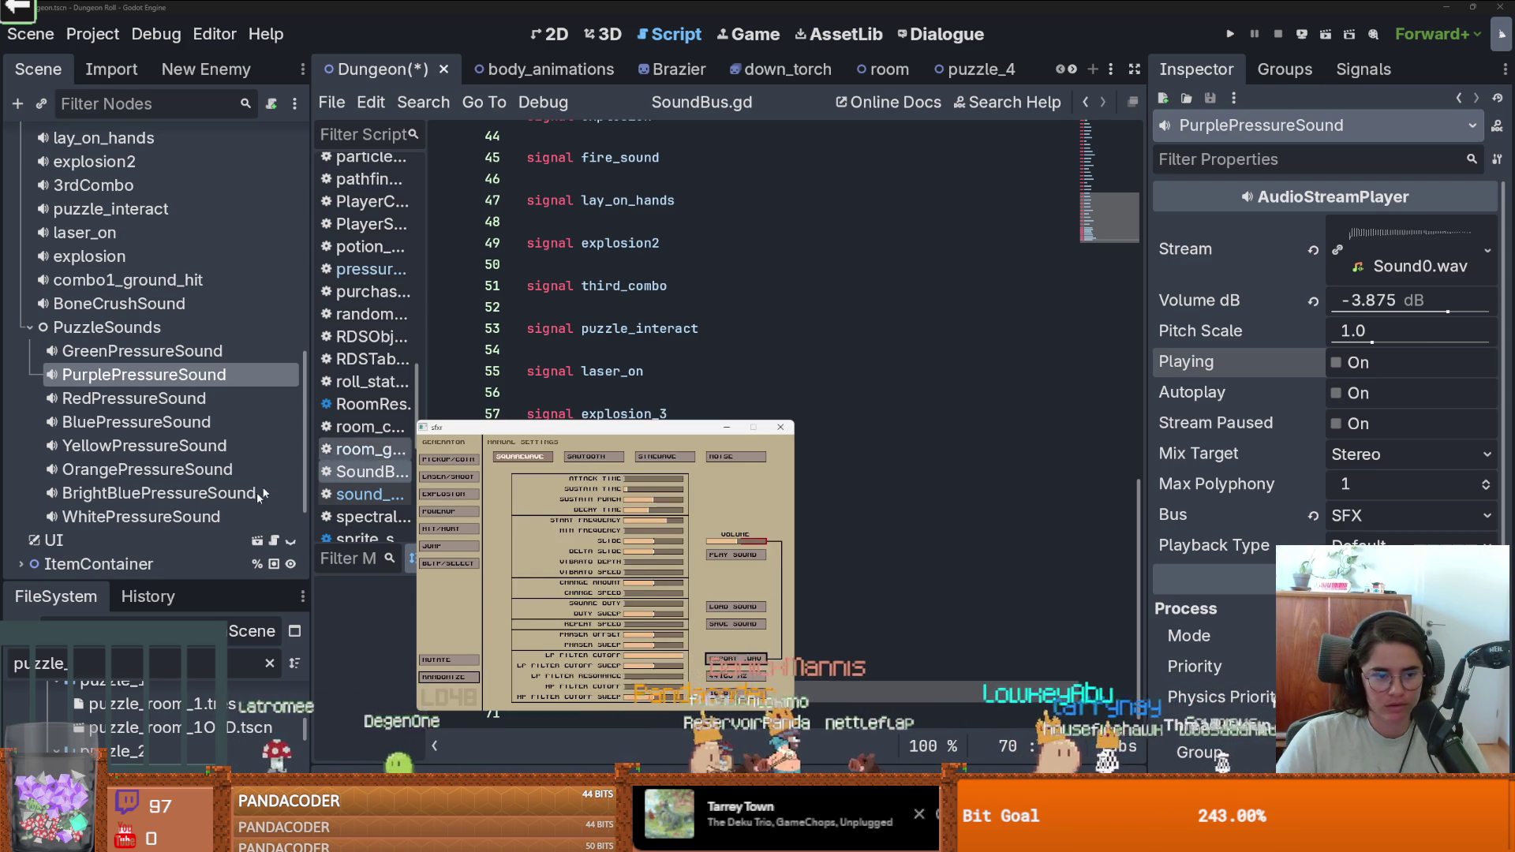
{"action": "left_click_drag", "start_coordinate": [192, 582], "coordinate": [192, 428]}
{"action": "left_click", "coordinate": [163, 481]}
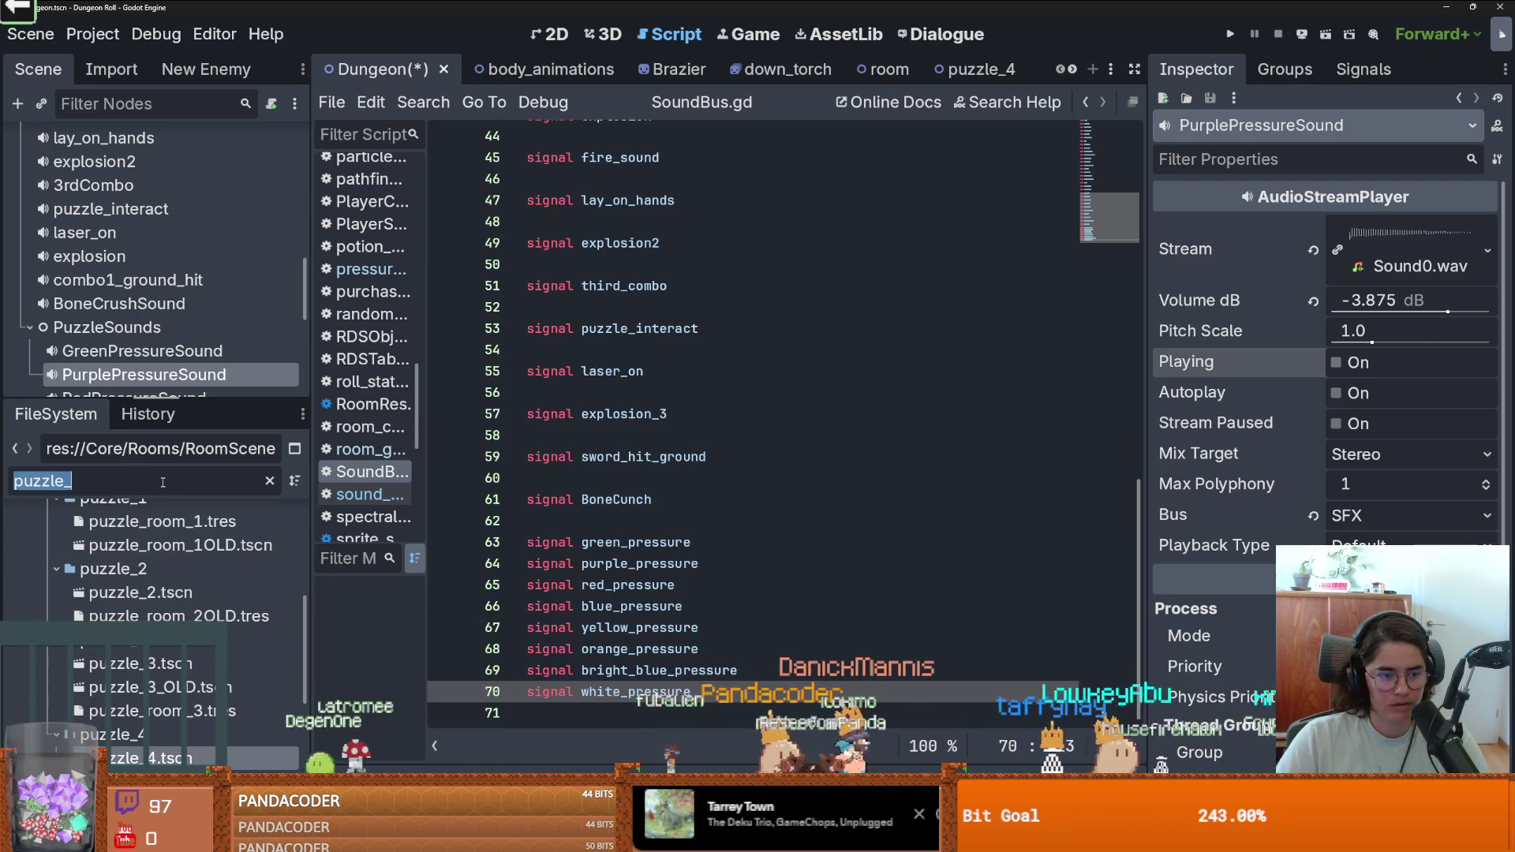
Filter FileSystem by 'sound', preview Sound6.wav and select the new Sound7.wav.
{"action": "type", "text": "sound"}
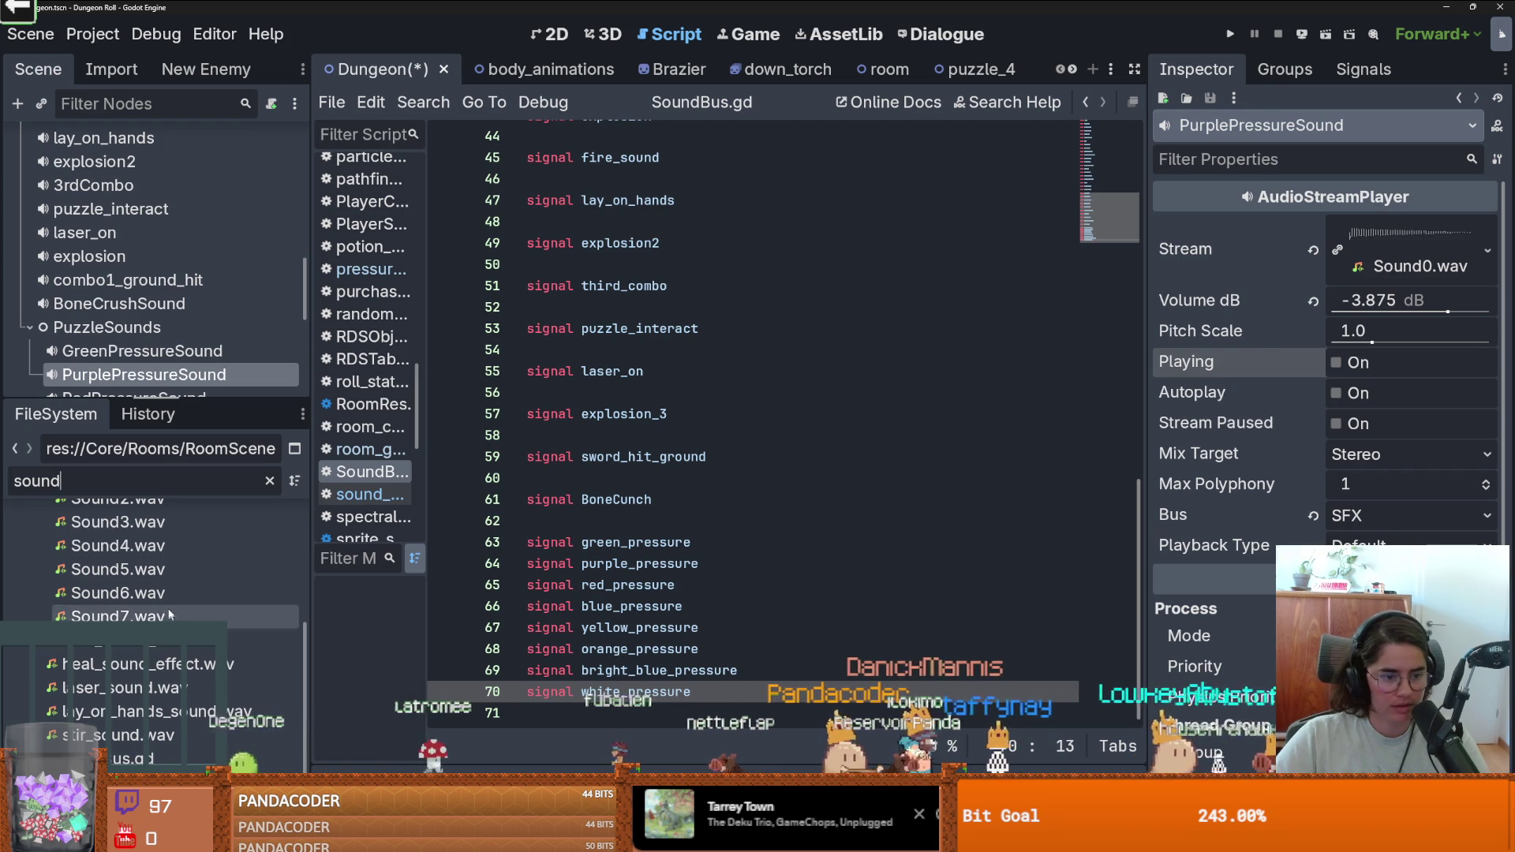
{"action": "left_click", "coordinate": [118, 592]}
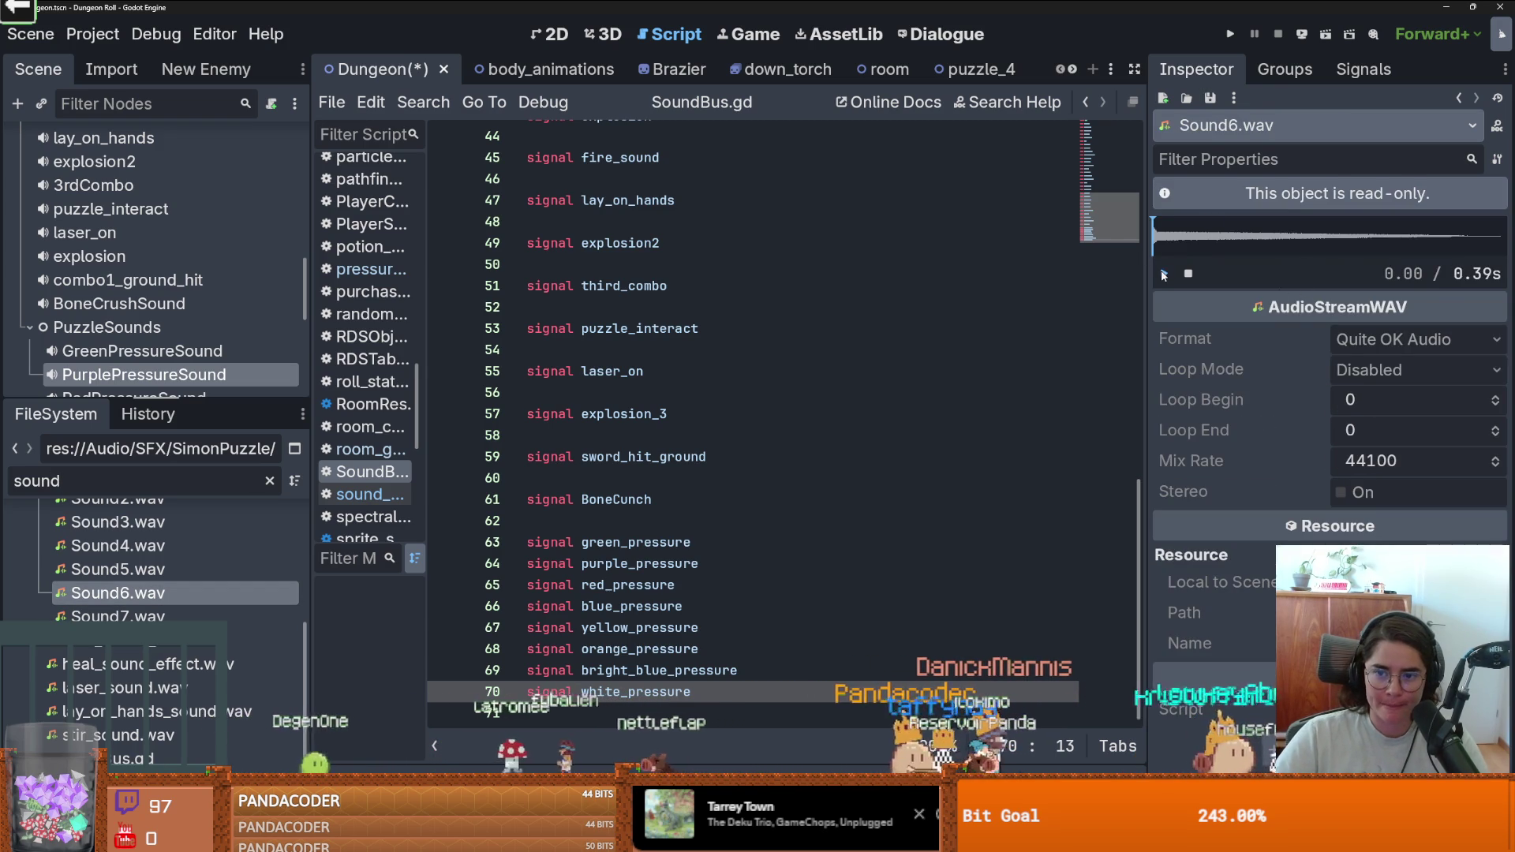
{"action": "left_click", "coordinate": [161, 614]}
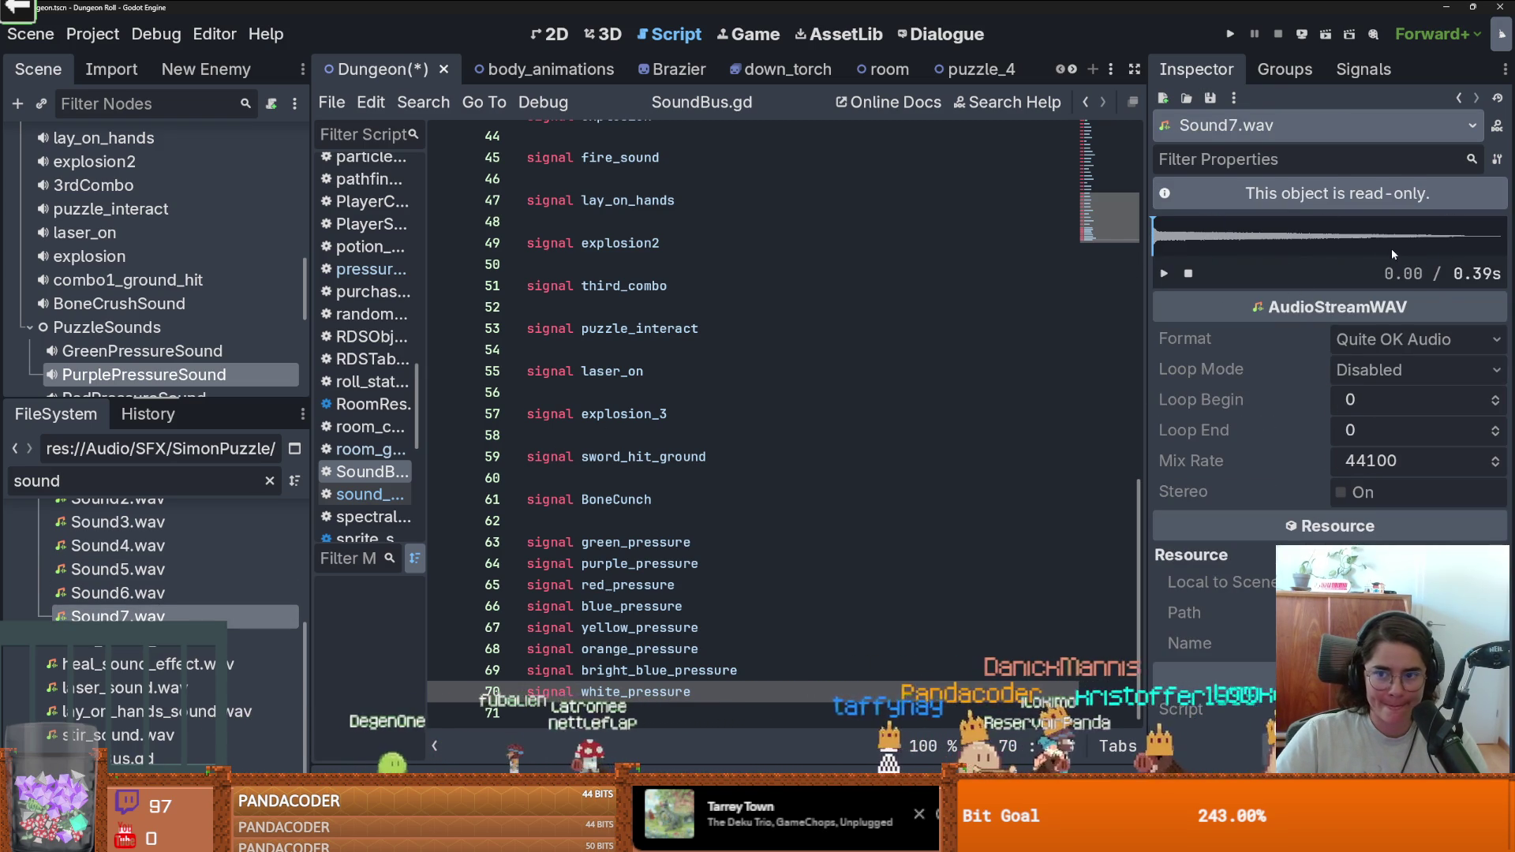
{"action": "left_click_drag", "start_coordinate": [308, 392], "coordinate": [307, 389]}
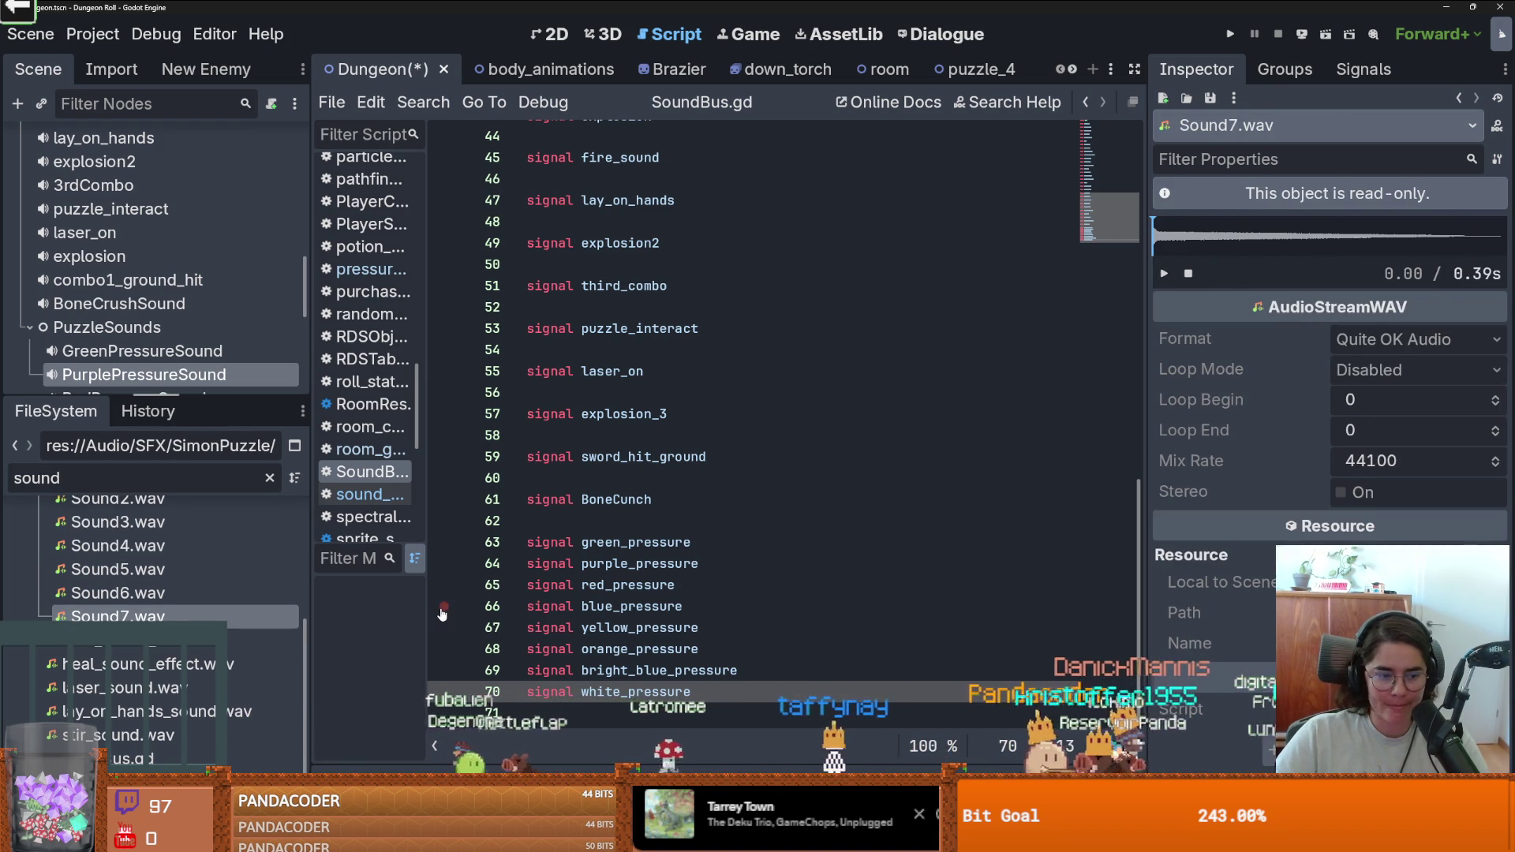
{"action": "scroll", "coordinate": [132, 267], "scroll_direction": "down", "scroll_amount": 5}
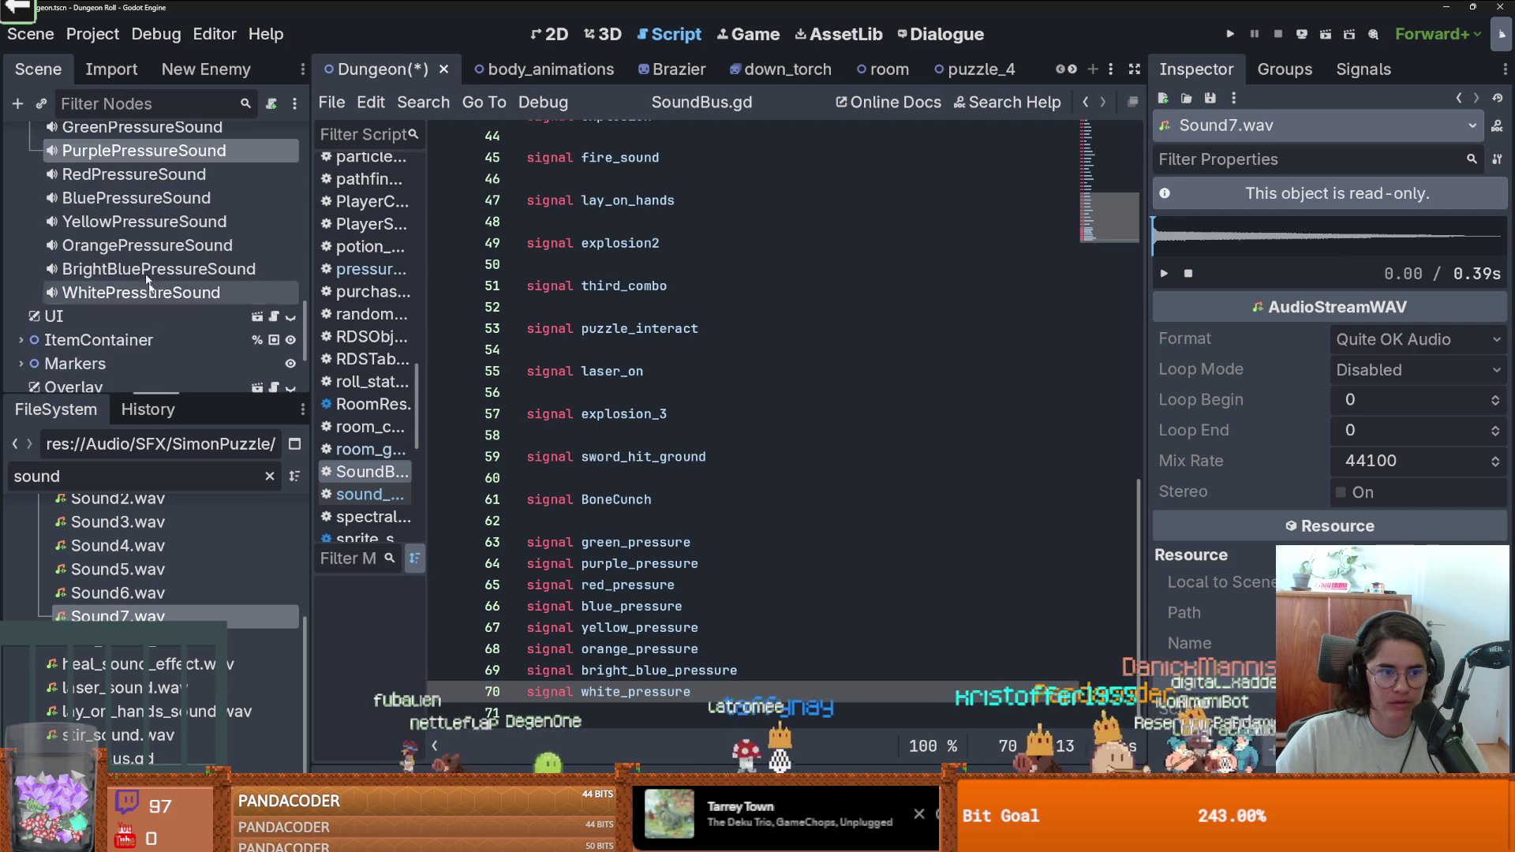
Set WhitePressureSound's stream to Sound7.wav, play it, and save the Dungeon scene.
{"action": "left_click", "coordinate": [132, 254]}
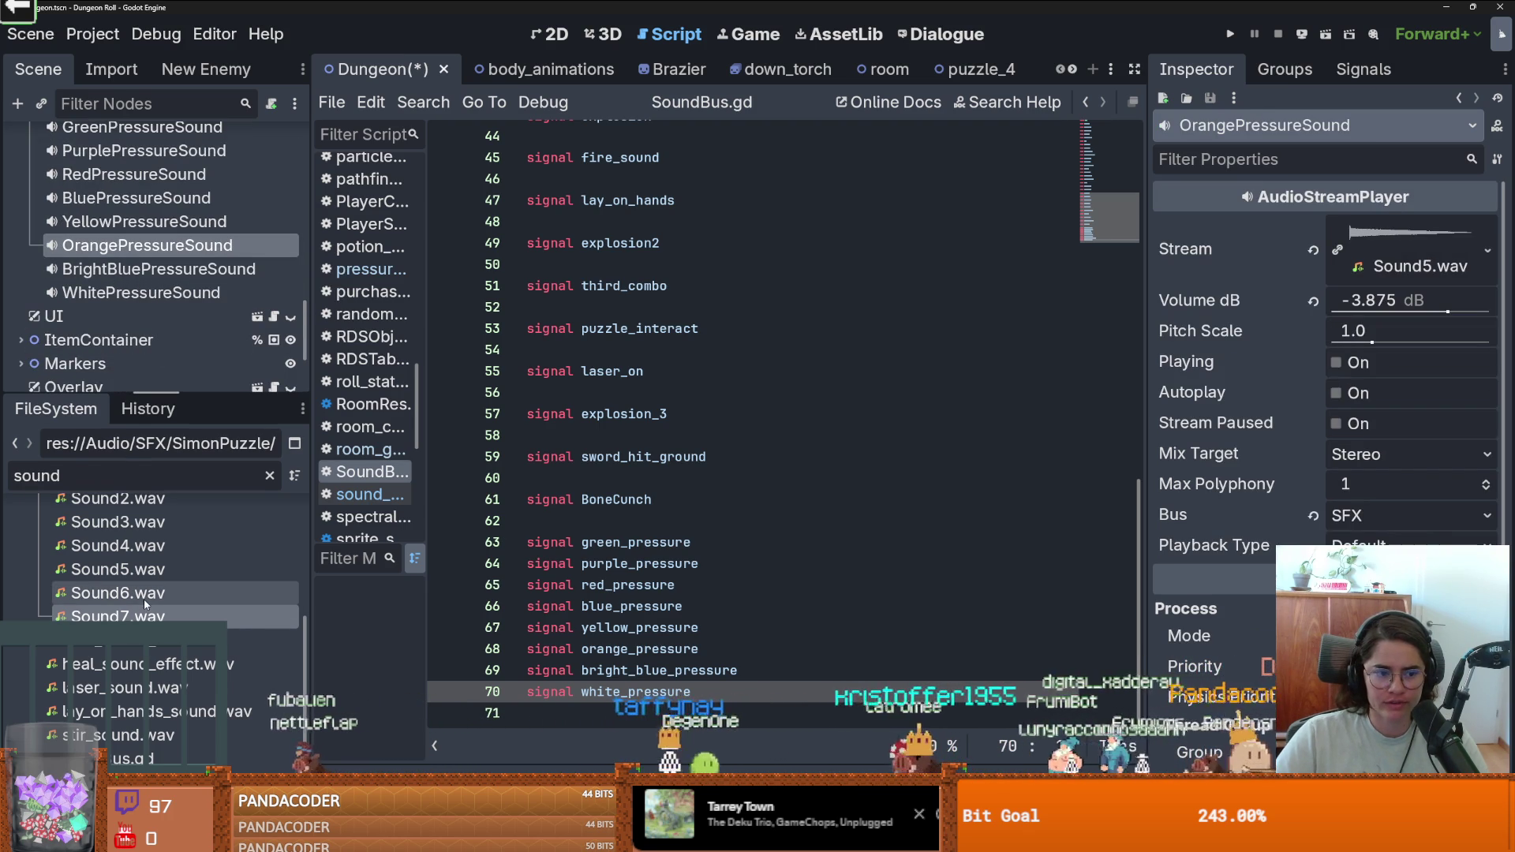
{"action": "left_click", "coordinate": [247, 276]}
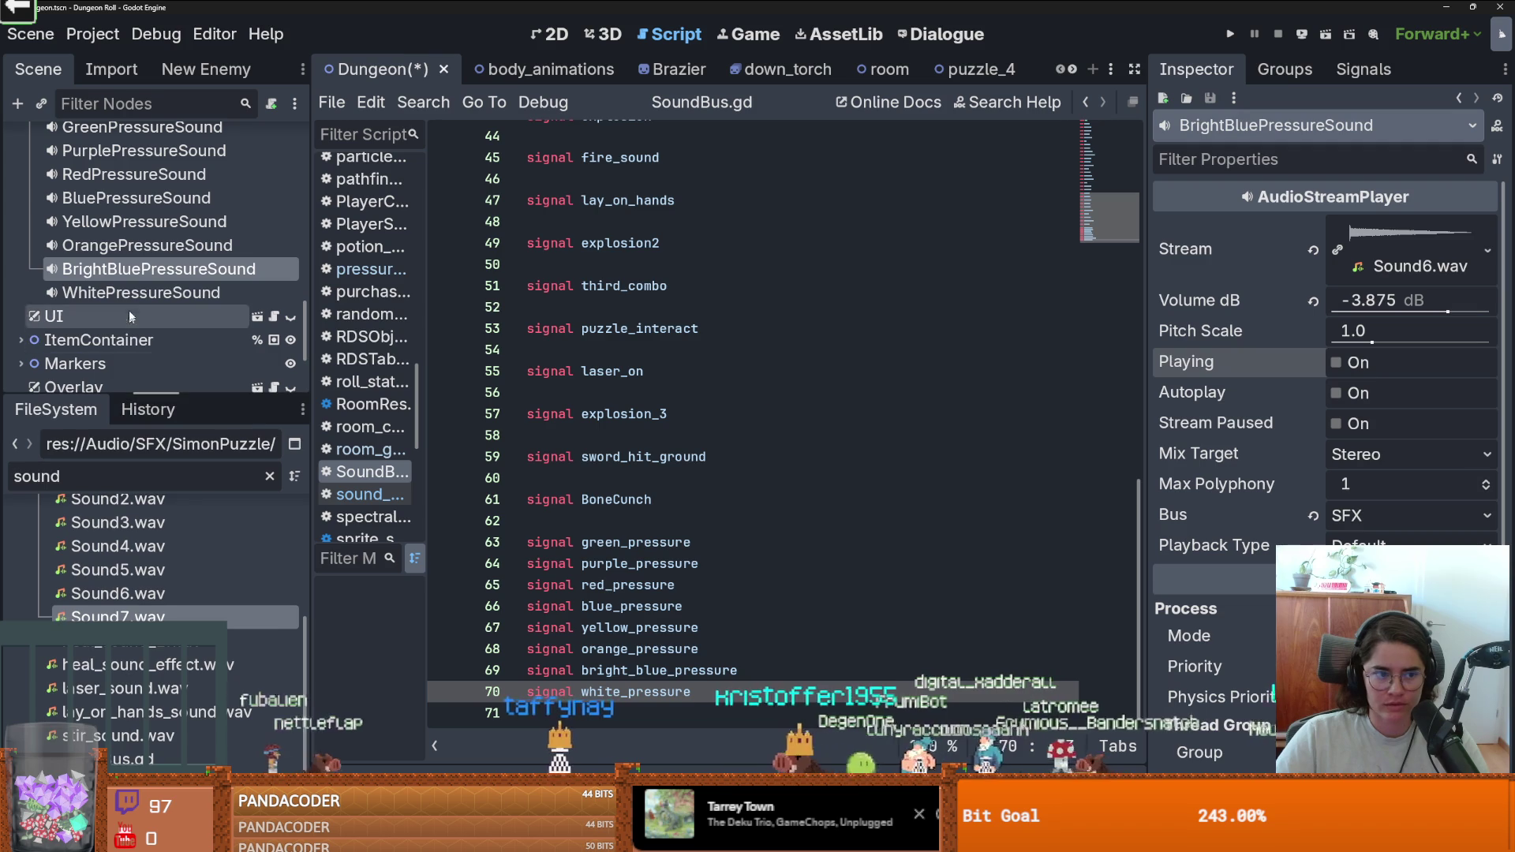
{"action": "left_click", "coordinate": [142, 293]}
{"action": "mouse_move", "coordinate": [189, 616]}
{"action": "left_mouse_down"}
{"action": "mouse_move", "coordinate": [410, 588]}
{"action": "mouse_move", "coordinate": [1413, 260]}
{"action": "left_mouse_up"}
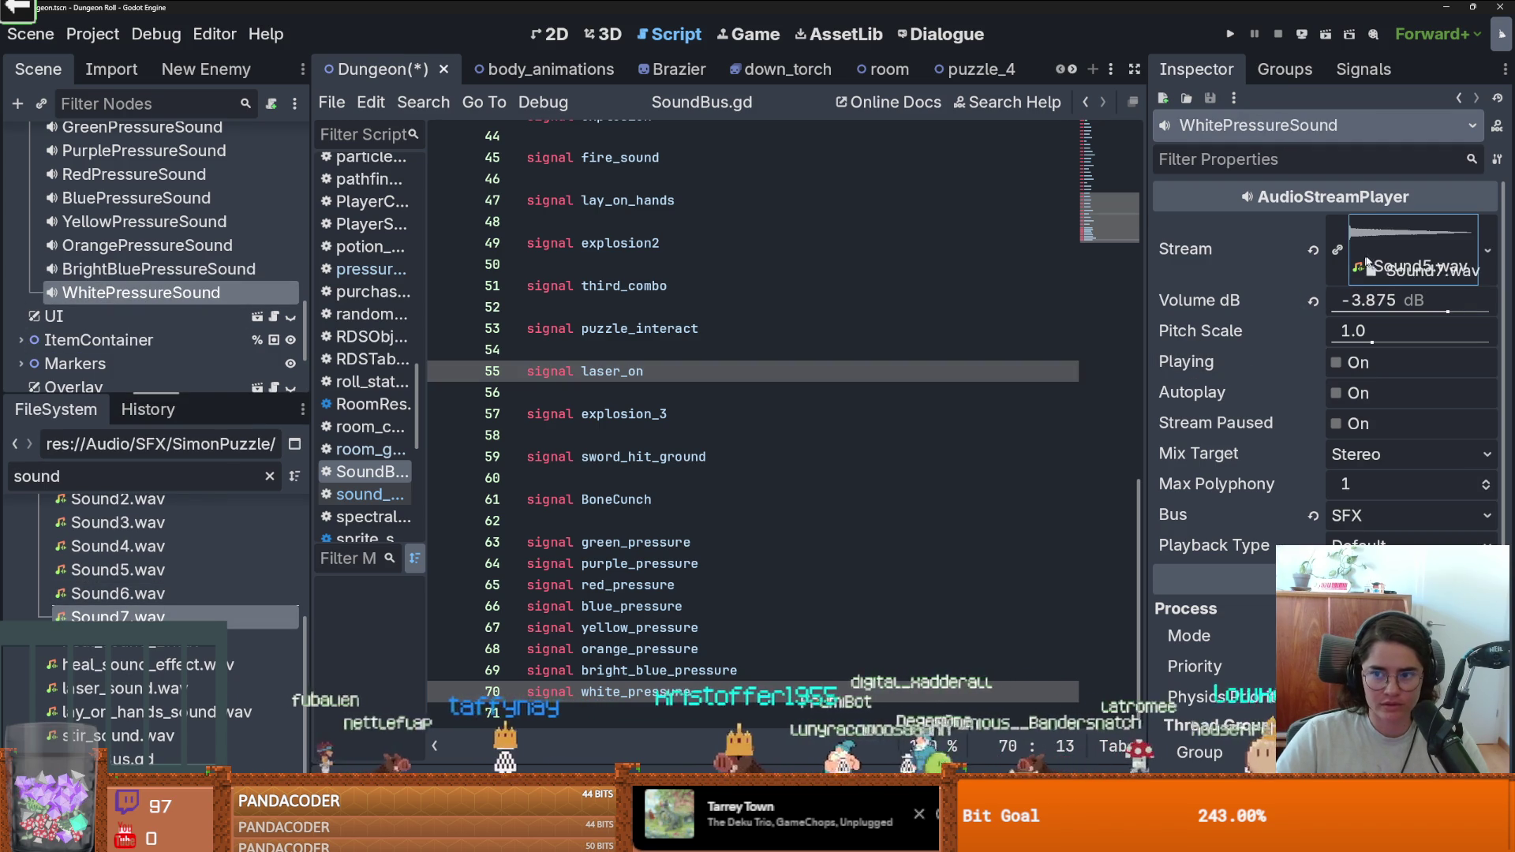
{"action": "left_click", "coordinate": [1336, 363]}
{"action": "key", "text": "ctrl+s"}
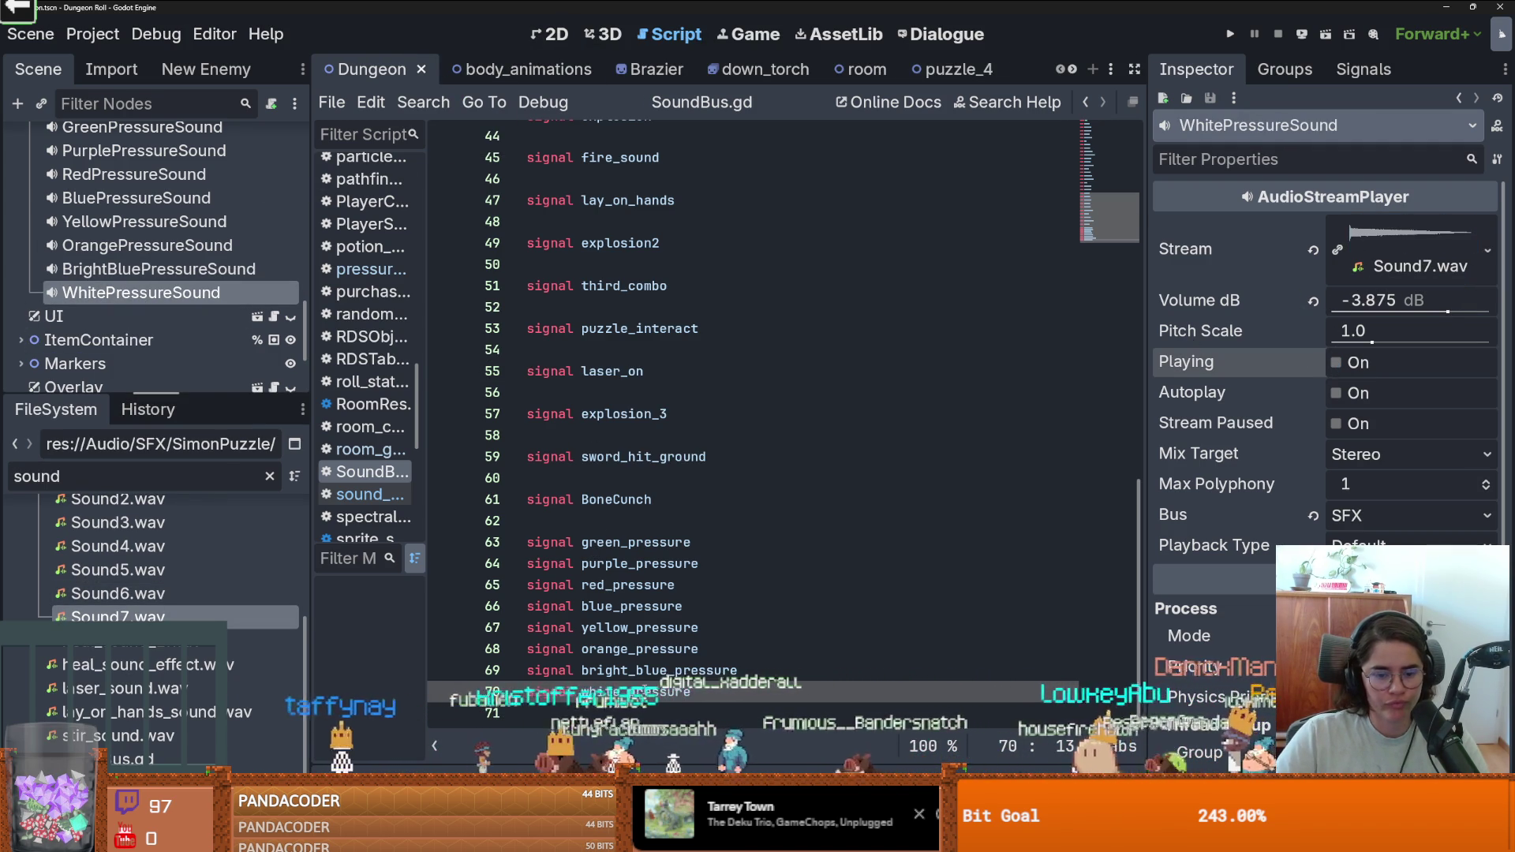
Open the sound_bus.gd script from the scene tree.
{"action": "scroll", "coordinate": [285, 273], "scroll_direction": "up", "scroll_amount": 15}
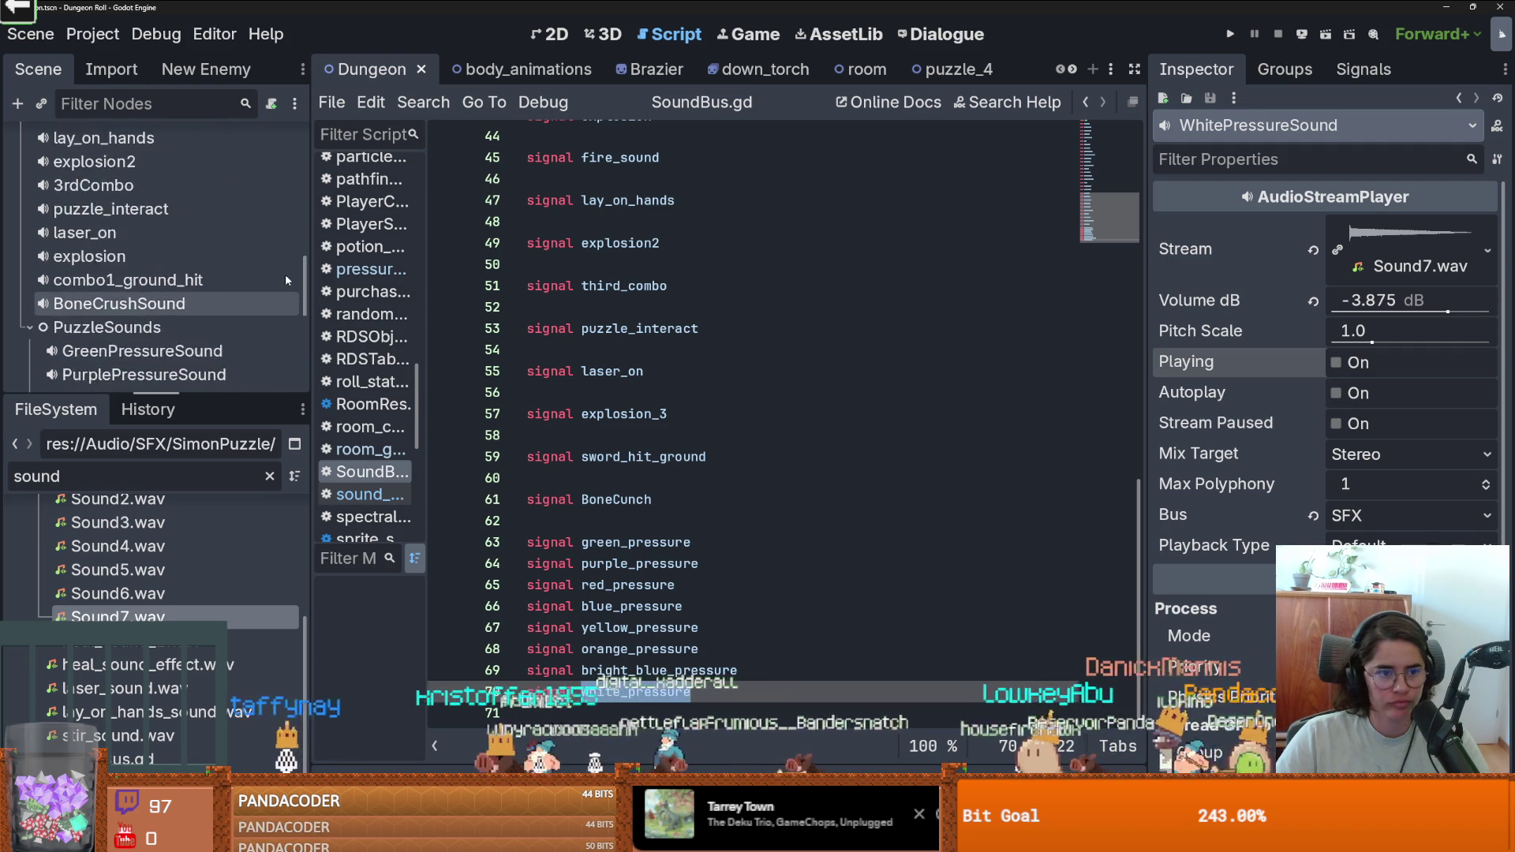
{"action": "scroll", "coordinate": [286, 273], "scroll_direction": "up", "scroll_amount": 2}
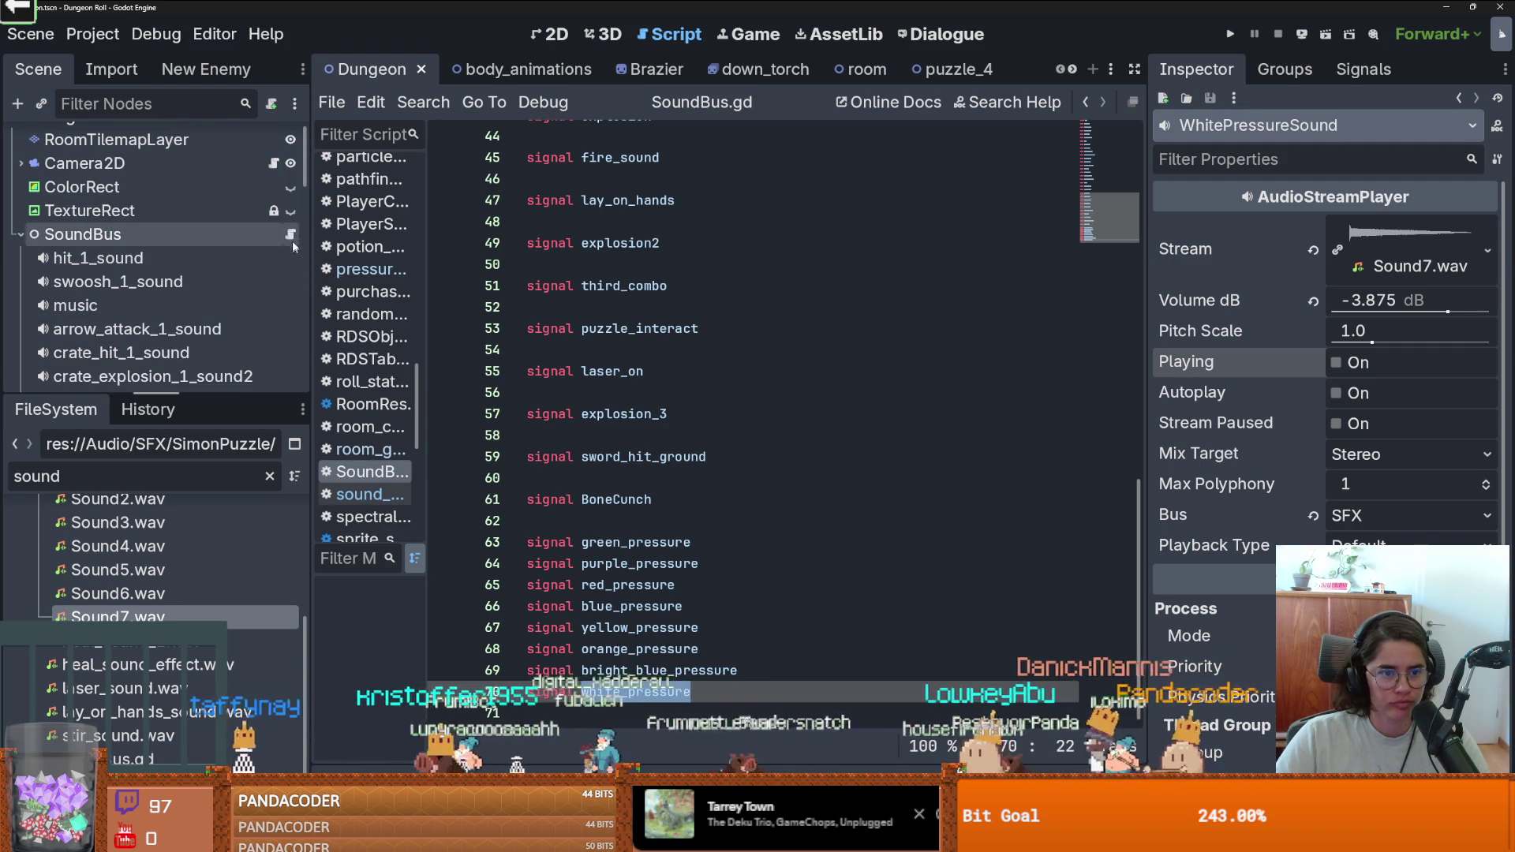
{"action": "left_click", "coordinate": [290, 227]}
{"action": "scroll", "coordinate": [236, 316], "scroll_direction": "down", "scroll_amount": 10}
Duplicate the orange_pressure connect line twice and rename the first copy to bright_blue_pressure.
{"action": "left_click_drag", "start_coordinate": [569, 560], "coordinate": [1065, 562]}
{"action": "key", "text": "ctrl+shift+d"}
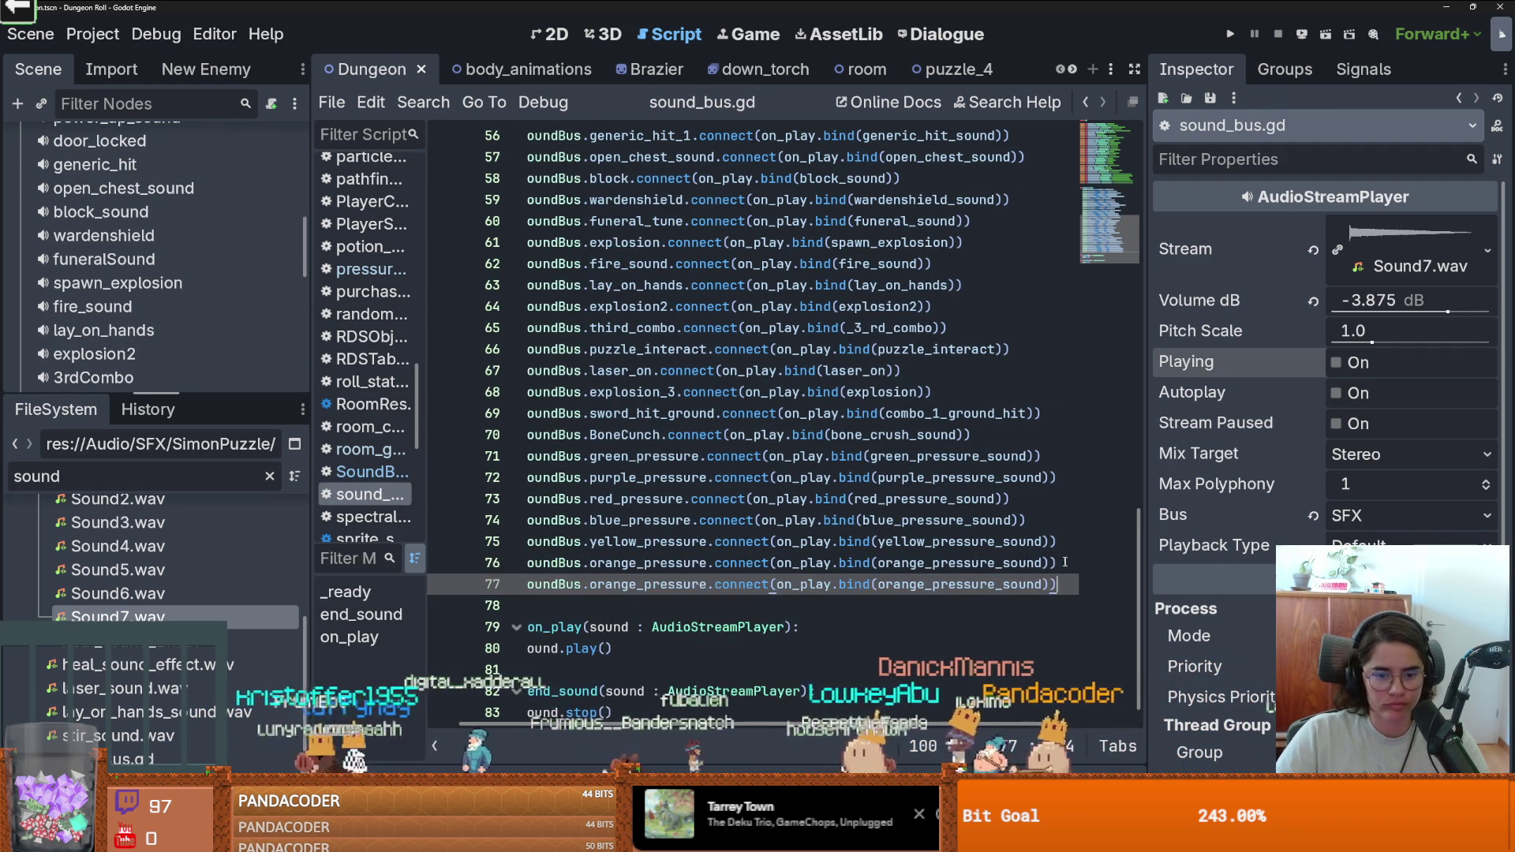
{"action": "key", "text": "ctrl+shift+d"}
{"action": "double_click", "coordinate": [600, 584]}
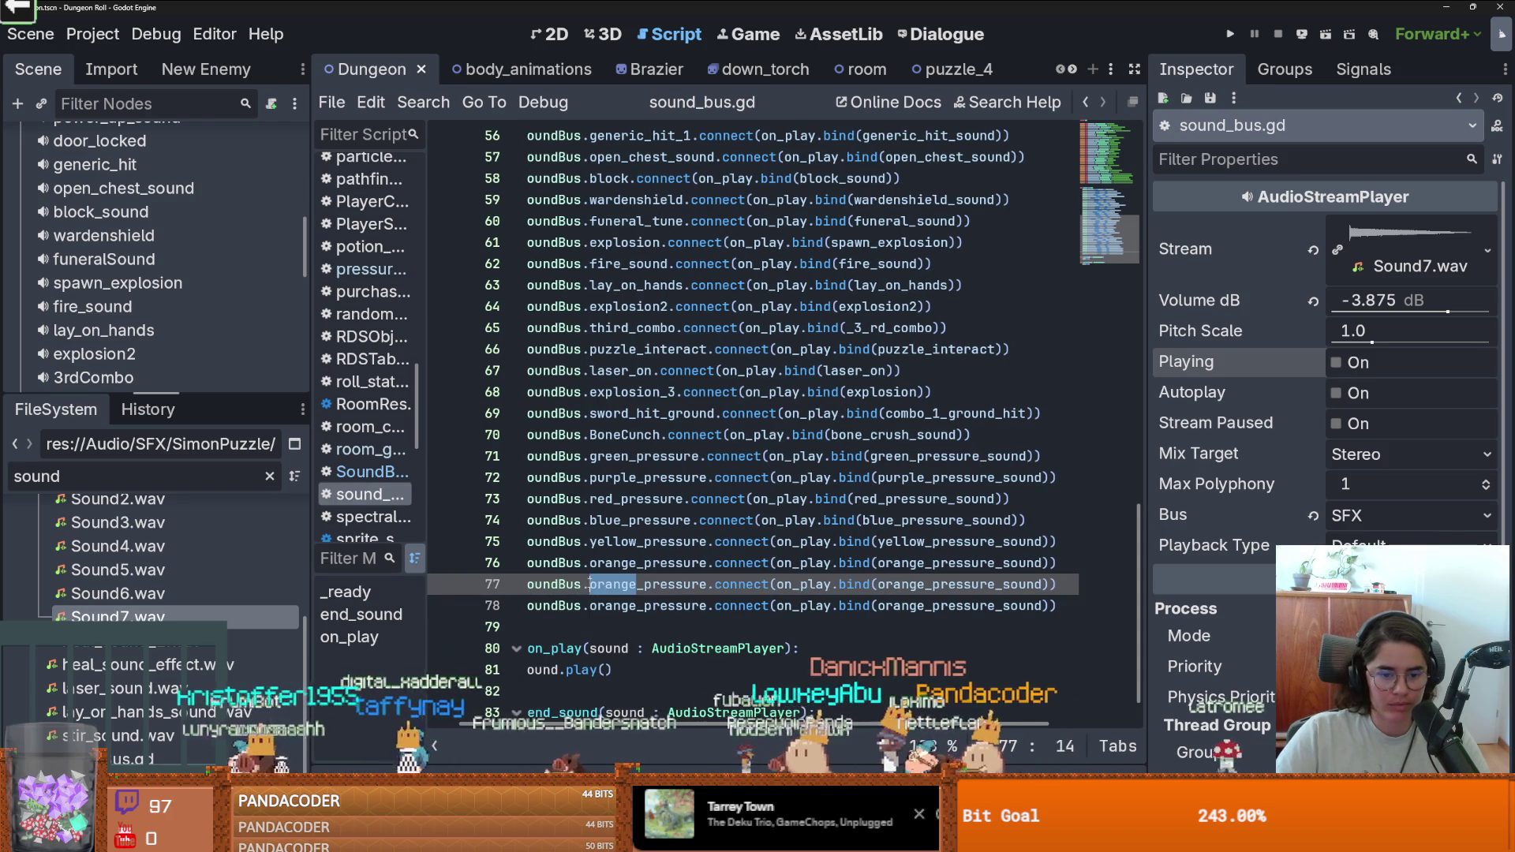
{"action": "type", "text": "bright_blue_pressure"}
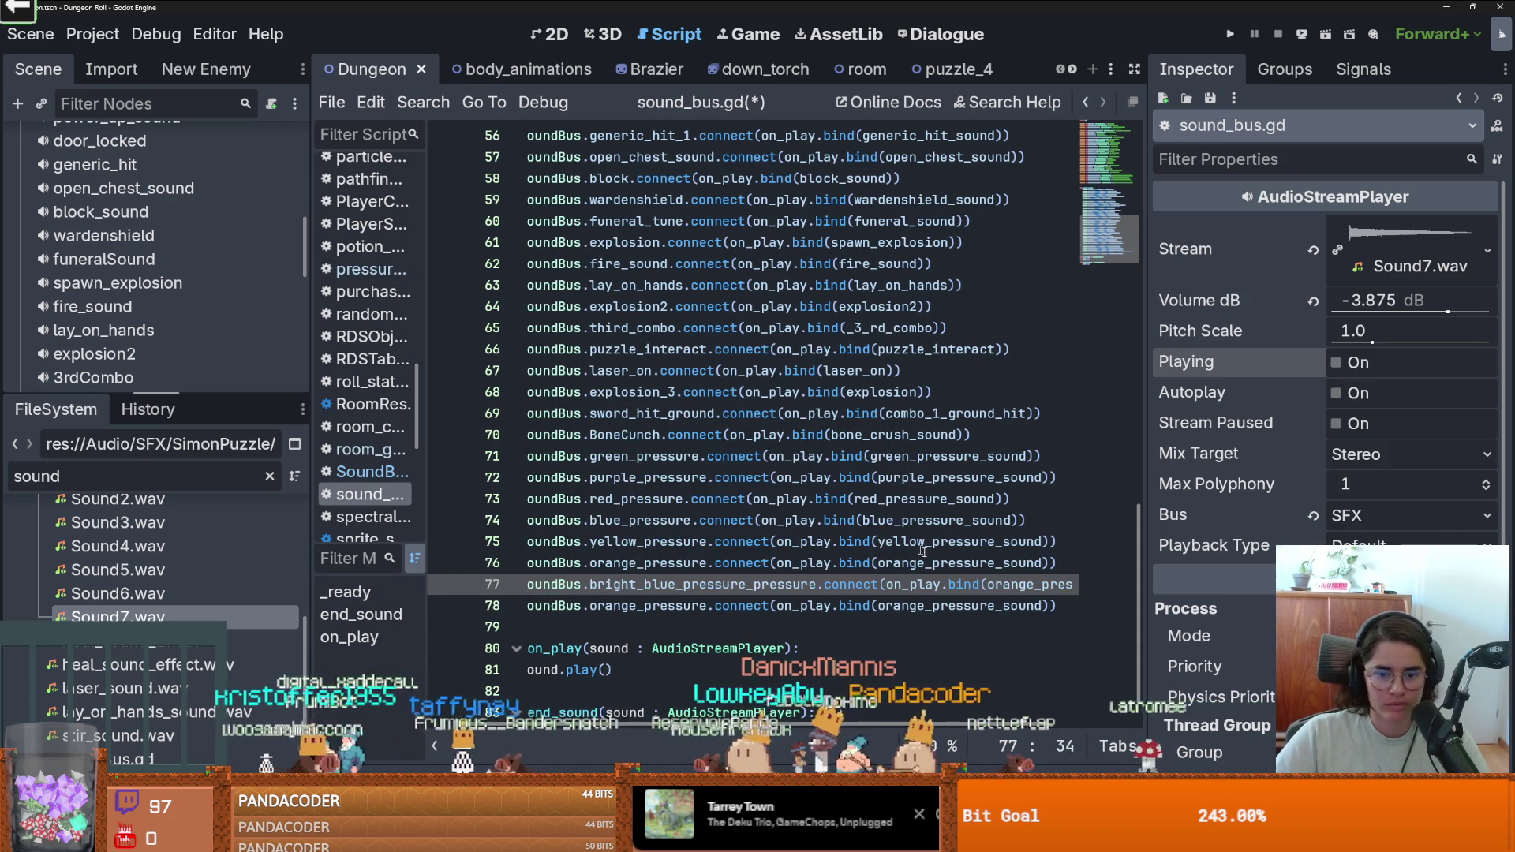
{"action": "double_click", "coordinate": [1023, 588]}
{"action": "type", "text": "brig"}
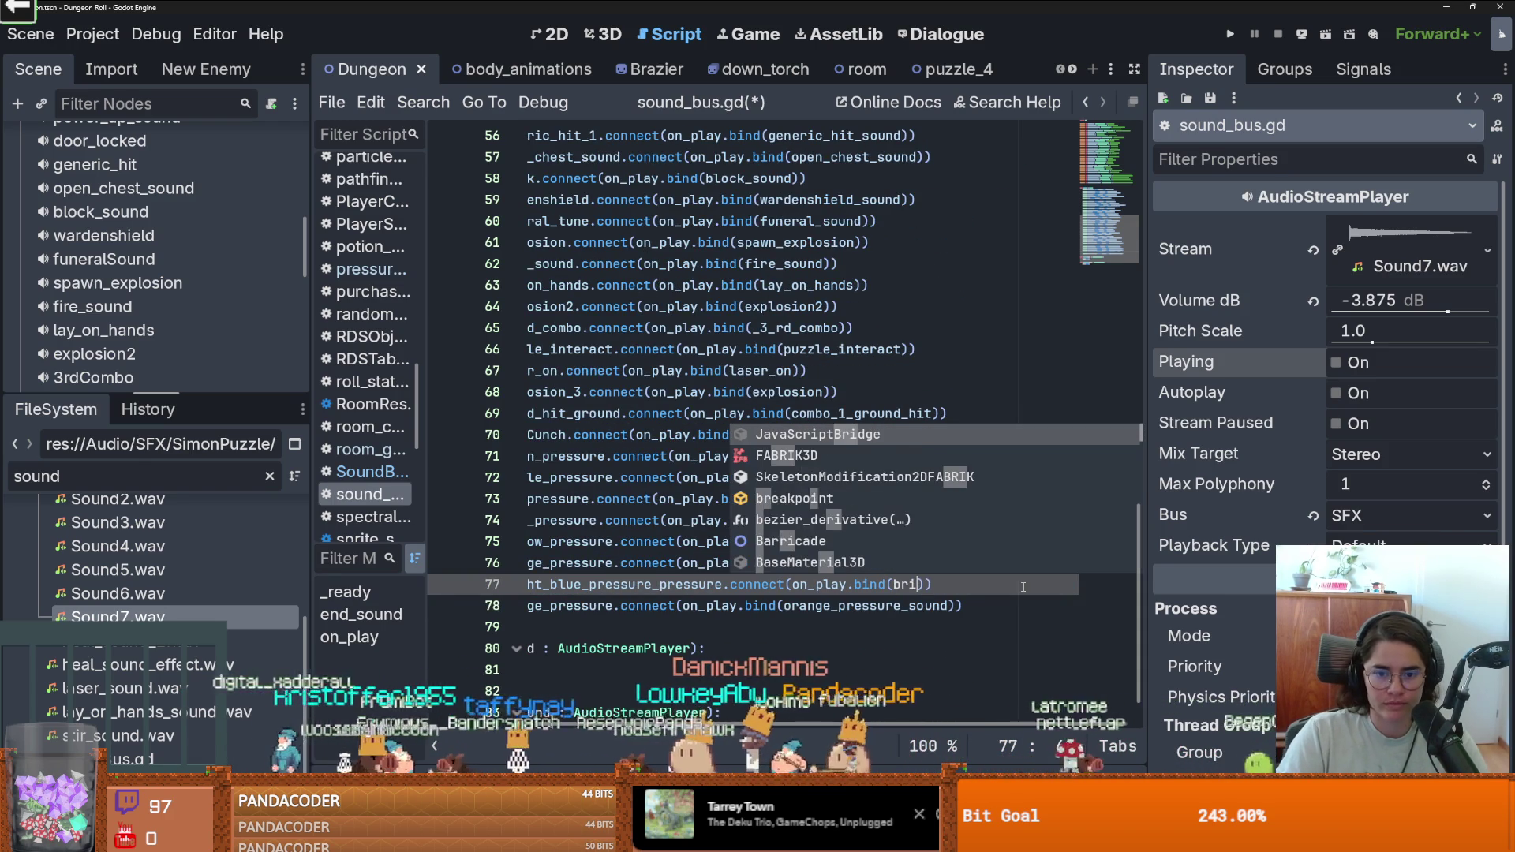
{"action": "key", "text": "BackSpace"}
{"action": "type", "text": "gh"}
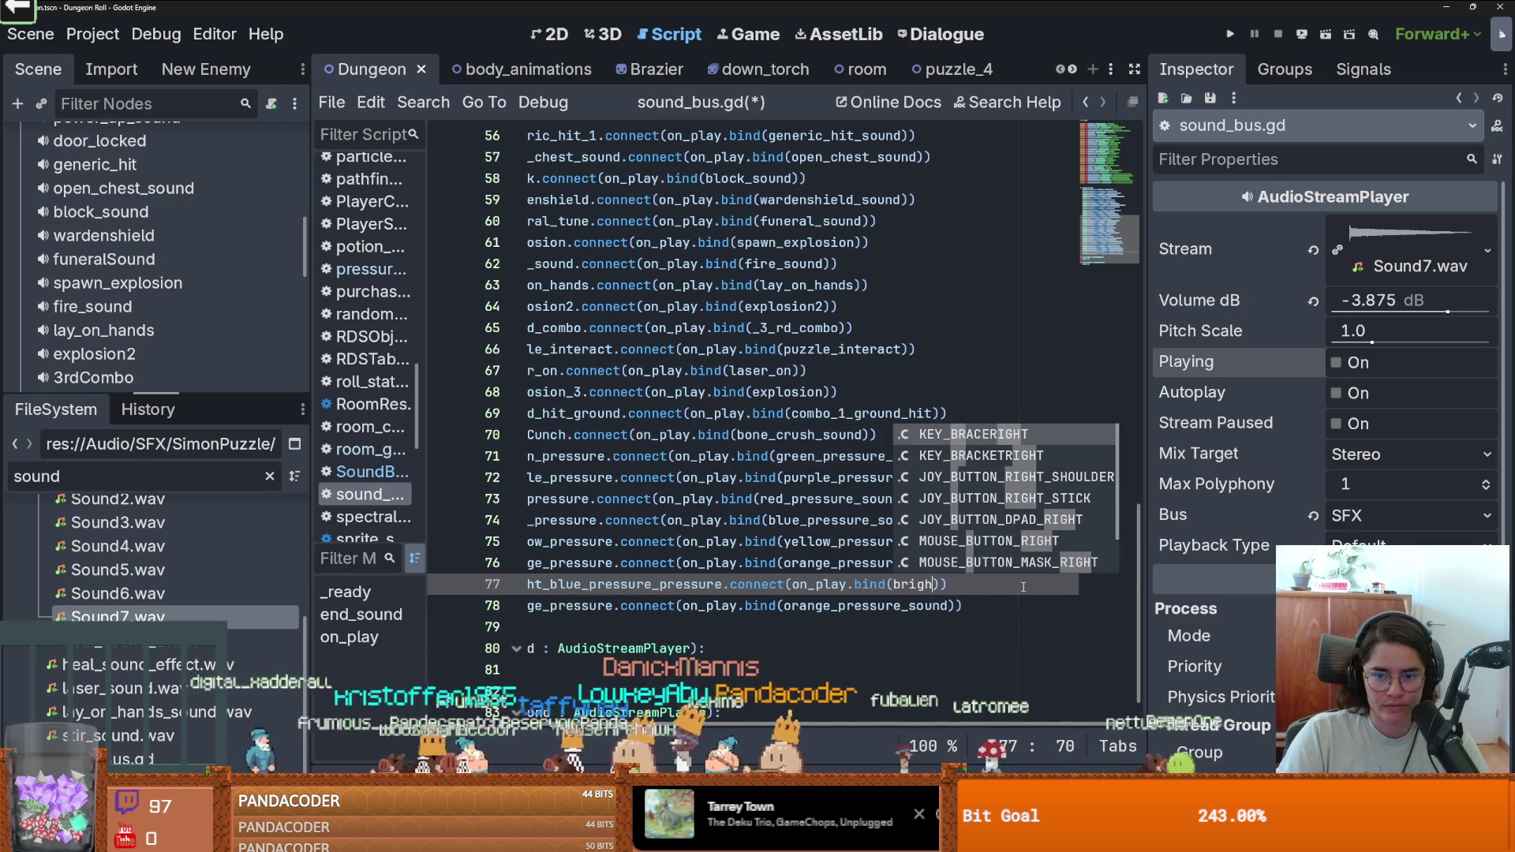
{"action": "key", "text": "BackSpace"}
{"action": "key", "text": "BackSpace"}
{"action": "key", "text": "BackSpace"}
{"action": "key", "text": "BackSpace"}
{"action": "scroll", "coordinate": [701, 541], "scroll_direction": "up", "scroll_amount": 12}
{"action": "scroll", "coordinate": [701, 541], "scroll_direction": "down", "scroll_amount": 3}
{"action": "left_click_drag", "start_coordinate": [217, 395], "coordinate": [217, 631]}
{"action": "scroll", "coordinate": [157, 395], "scroll_direction": "down", "scroll_amount": 5}
{"action": "left_click", "coordinate": [154, 378]}
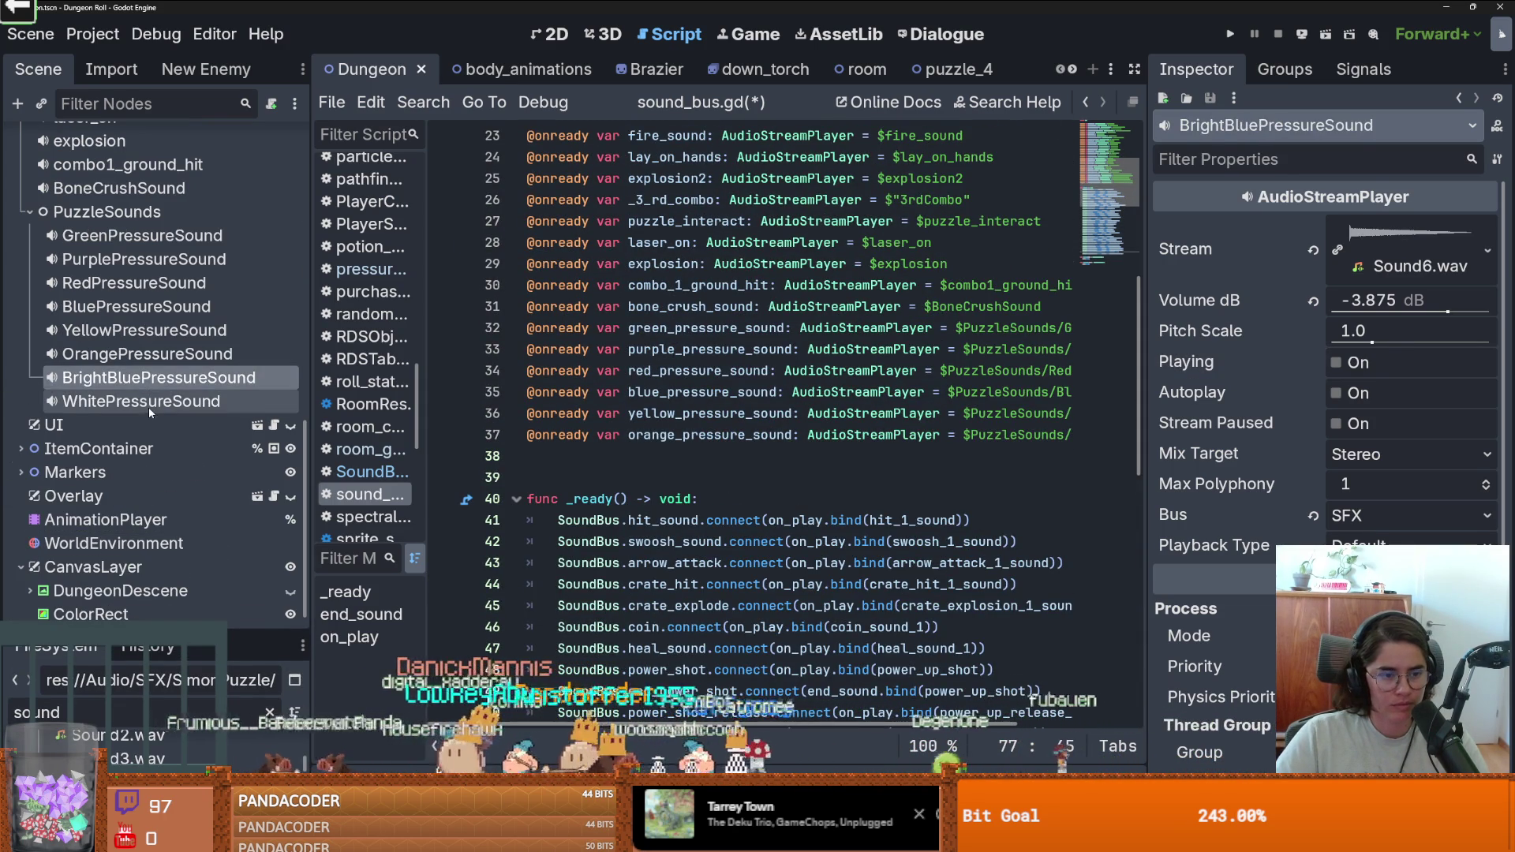
{"action": "left_click", "coordinate": [150, 403], "text": "shift"}
{"action": "mouse_move", "coordinate": [153, 381]}
{"action": "left_mouse_down"}
{"action": "mouse_move", "coordinate": [442, 450]}
{"action": "mouse_move", "coordinate": [701, 456]}
{"action": "left_mouse_up"}
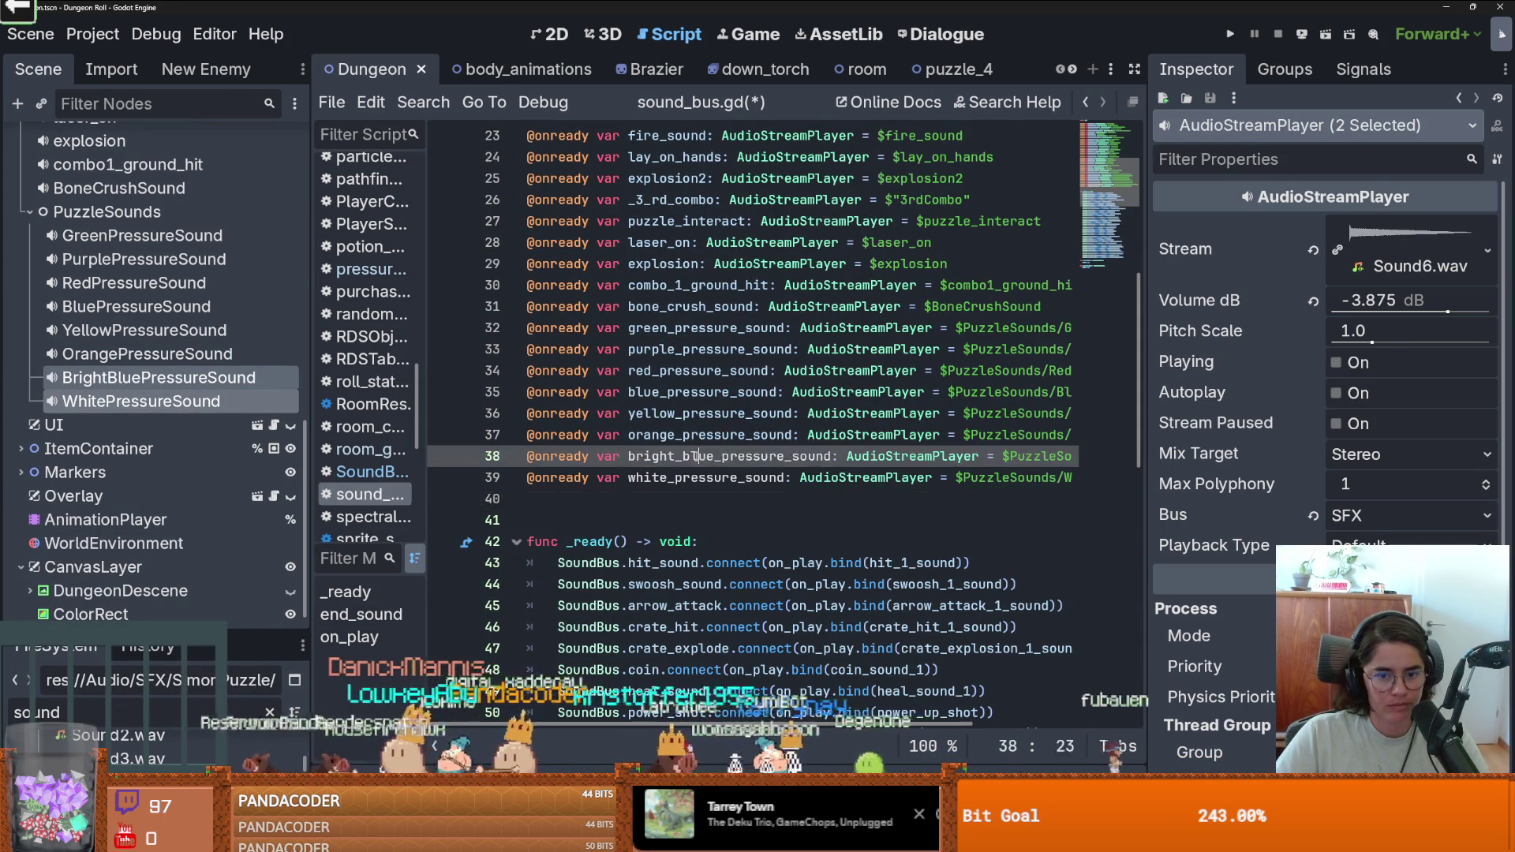
{"action": "double_click", "coordinate": [700, 457]}
{"action": "key", "text": "ctrl+c"}
Bind bright_blue_pressure_sound and white_pressure_sound in the new connect lines and save.
{"action": "scroll", "coordinate": [937, 585], "scroll_direction": "down", "scroll_amount": 12}
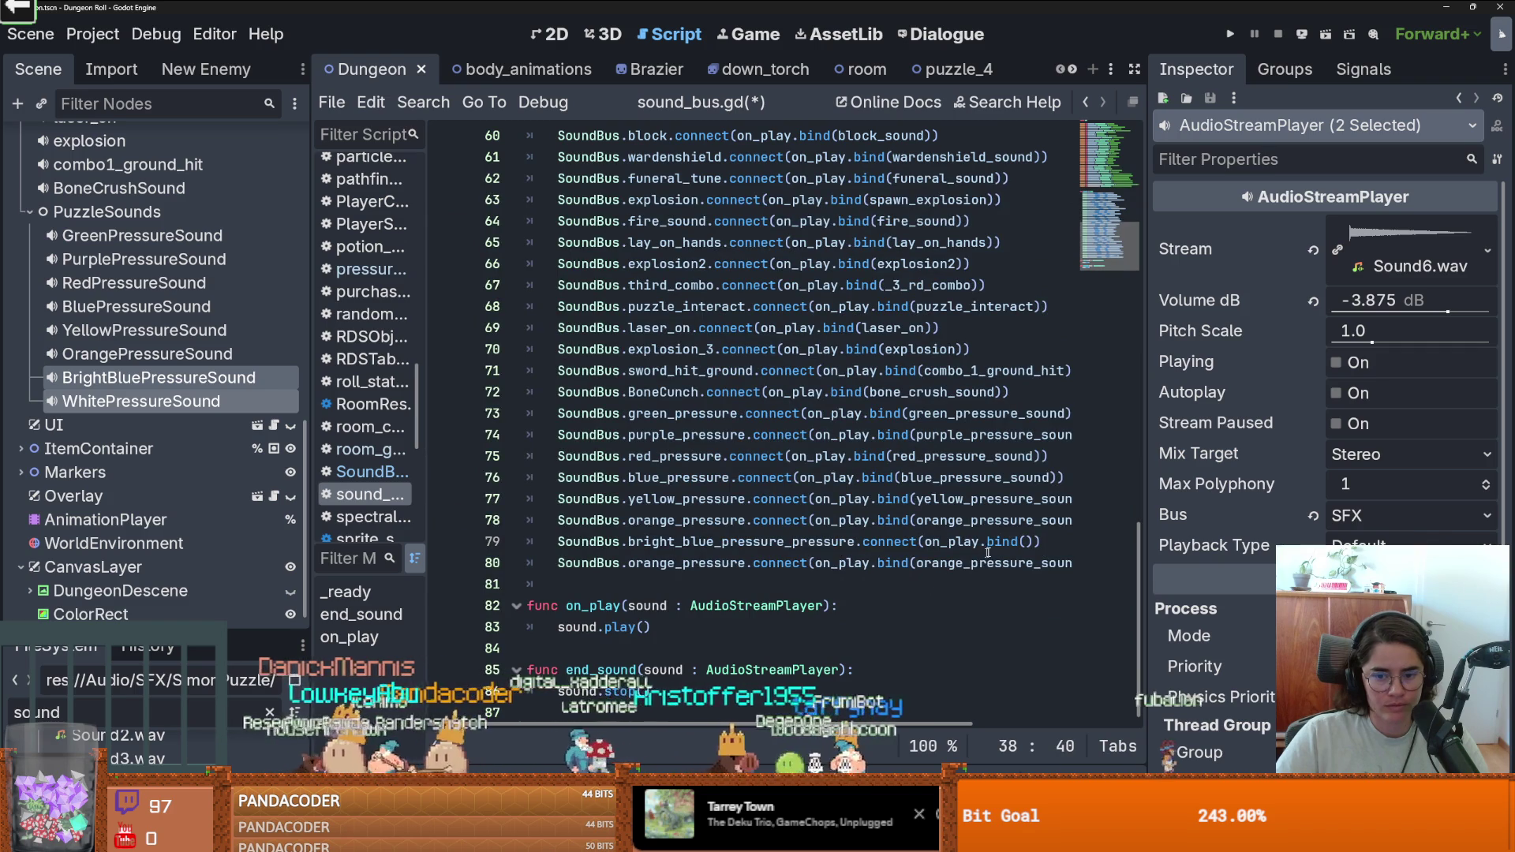
{"action": "left_click", "coordinate": [1022, 542]}
{"action": "key", "text": "ctrl+v"}
{"action": "double_click", "coordinate": [867, 562]}
{"action": "type", "text": "whit"}
{"action": "key", "text": "Return"}
{"action": "key", "text": "ctrl+s"}
{"action": "scroll", "coordinate": [620, 506], "scroll_direction": "up", "scroll_amount": 15}
{"action": "scroll", "coordinate": [620, 507], "scroll_direction": "up", "scroll_amount": 3}
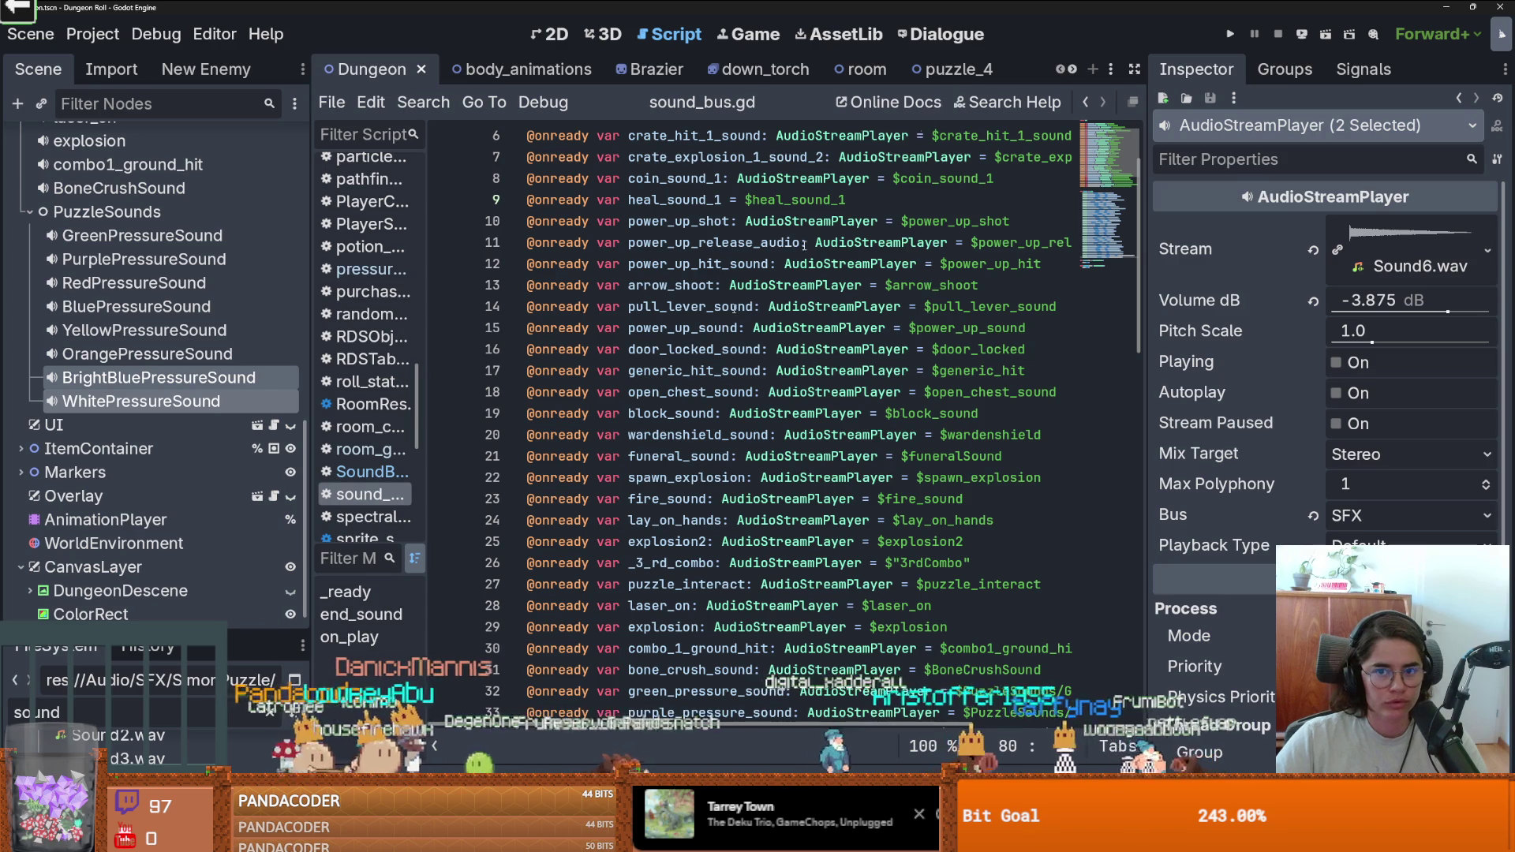
Scroll back through the open scene tabs and switch to the puzzle_4 room scene.
{"action": "left_click", "coordinate": [1093, 70]}
{"action": "left_click", "coordinate": [993, 71]}
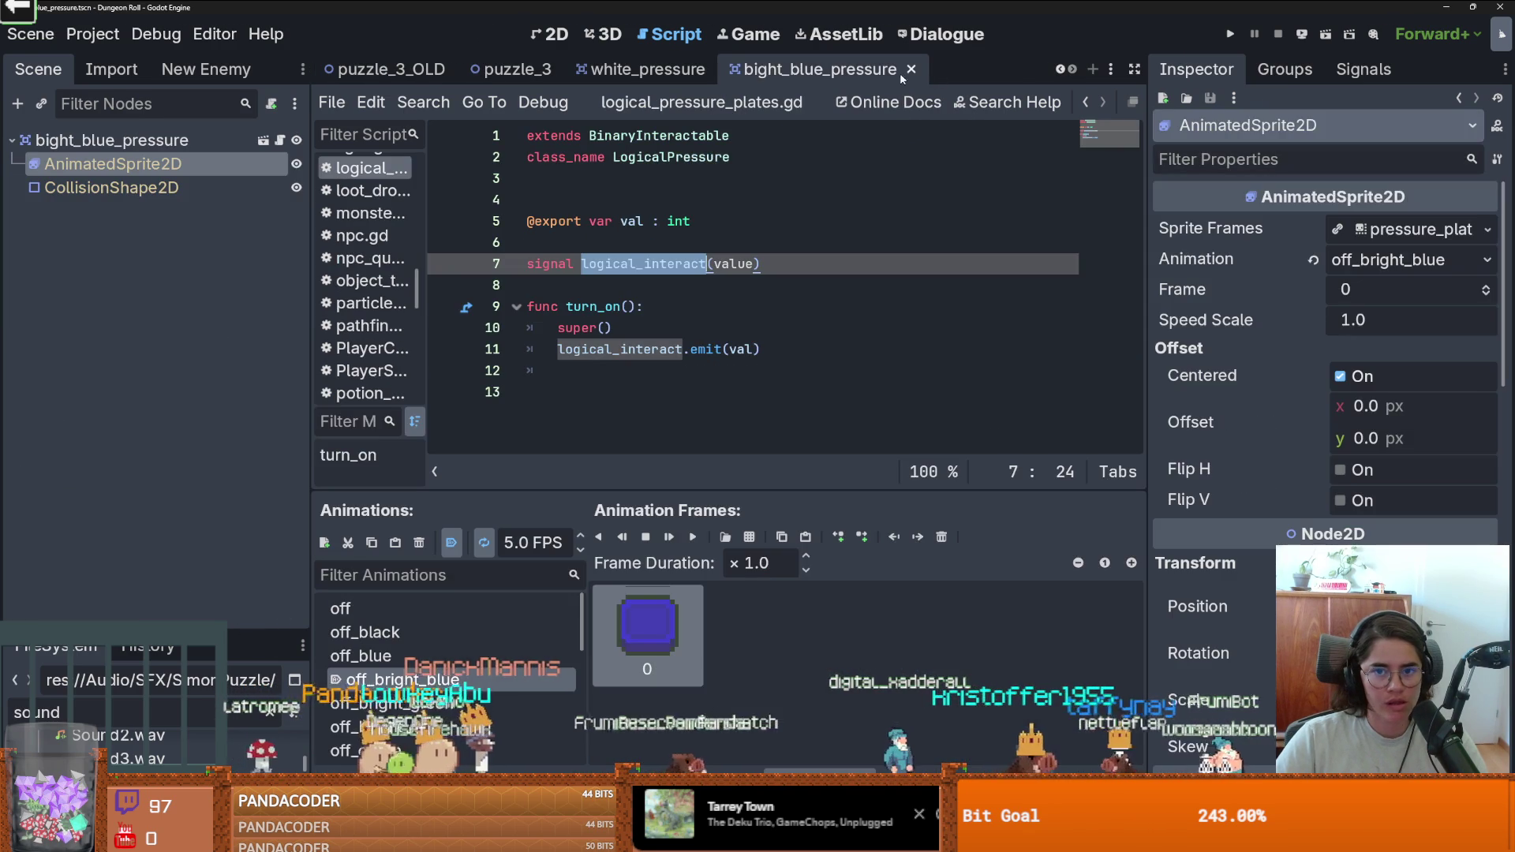
{"action": "left_click", "coordinate": [110, 140]}
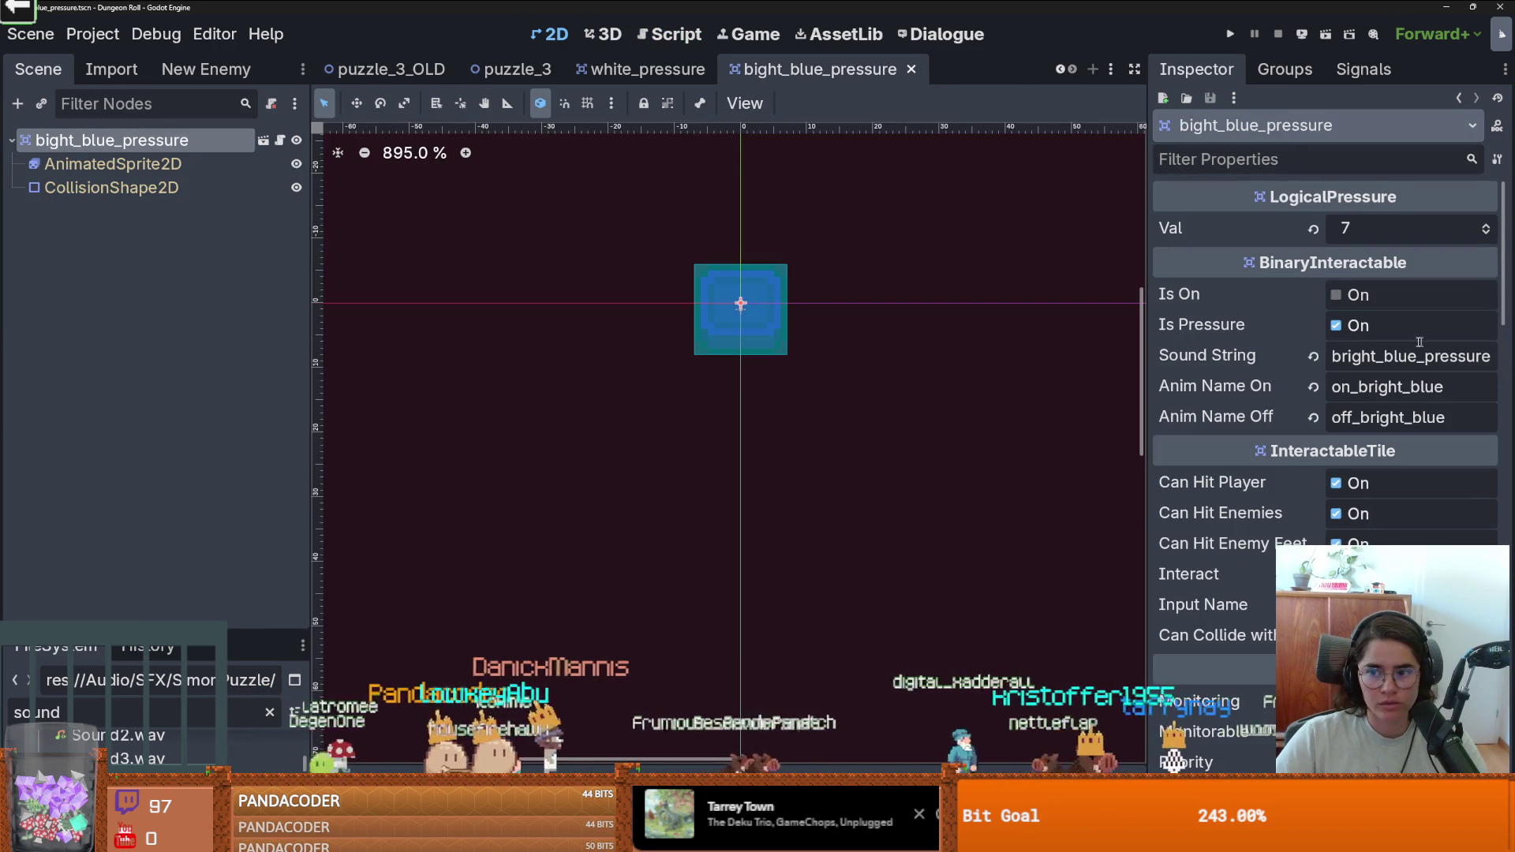
{"action": "left_click", "coordinate": [1060, 71]}
{"action": "left_click", "coordinate": [1060, 70]}
{"action": "left_click", "coordinate": [1060, 70]}
{"action": "left_click", "coordinate": [1060, 70]}
{"action": "left_click", "coordinate": [1059, 70]}
{"action": "left_click", "coordinate": [1060, 70]}
{"action": "left_click", "coordinate": [1060, 70]}
{"action": "left_click", "coordinate": [1060, 70]}
{"action": "left_click", "coordinate": [1060, 70]}
{"action": "left_click", "coordinate": [1059, 70]}
{"action": "left_click", "coordinate": [1060, 71]}
{"action": "left_click", "coordinate": [1060, 70]}
{"action": "scroll", "coordinate": [624, 73], "scroll_direction": "up", "scroll_amount": 4}
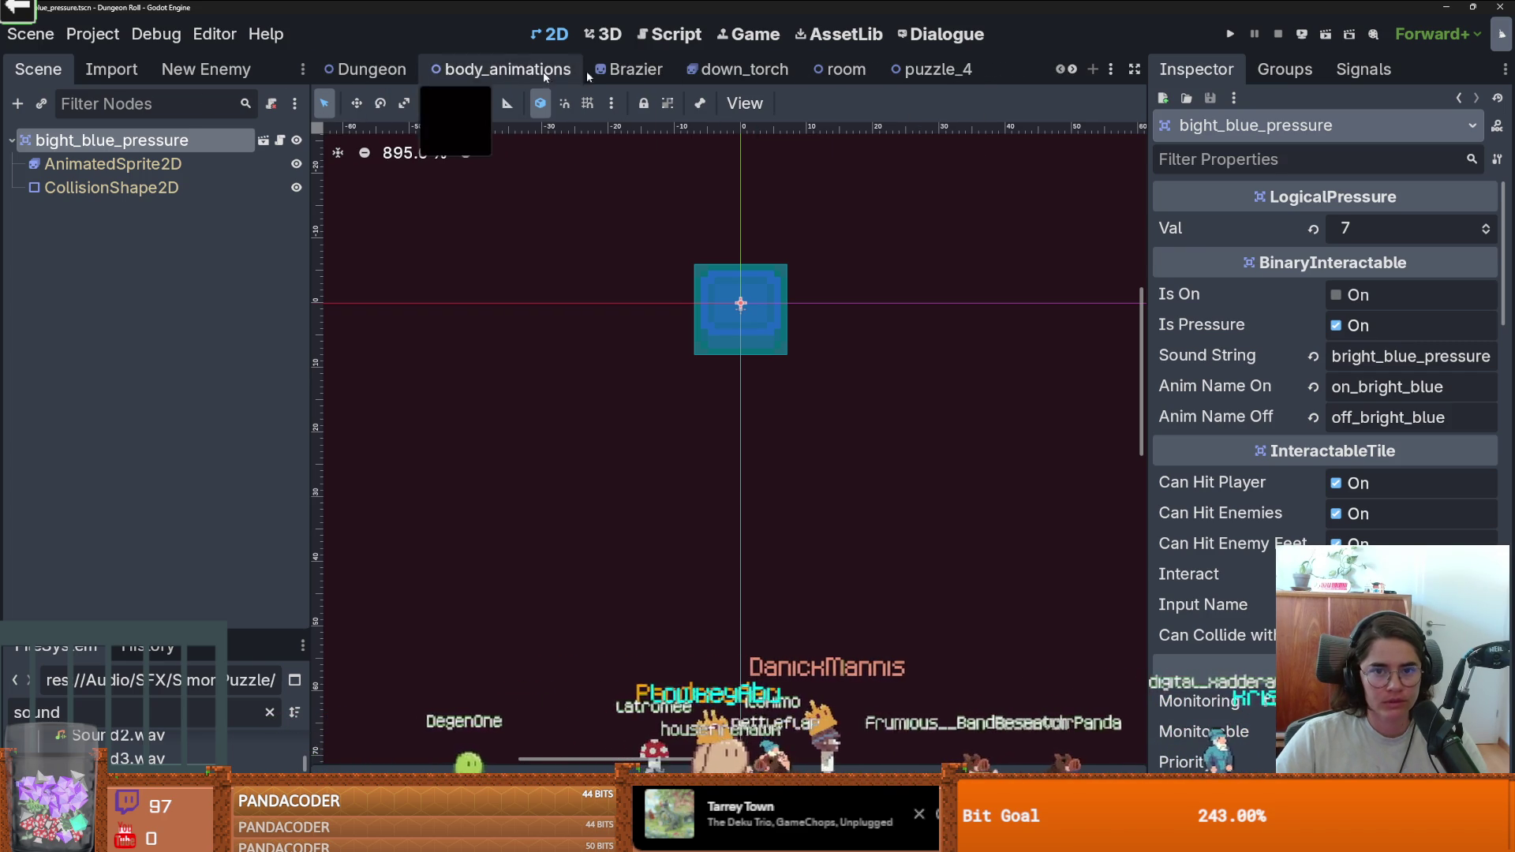
{"action": "left_click", "coordinate": [933, 73]}
Enlarge the FileSystem dock, filter it by 'puzzle', and open the puzzle_2 scene.
{"action": "scroll", "coordinate": [658, 267], "scroll_direction": "down", "scroll_amount": 2}
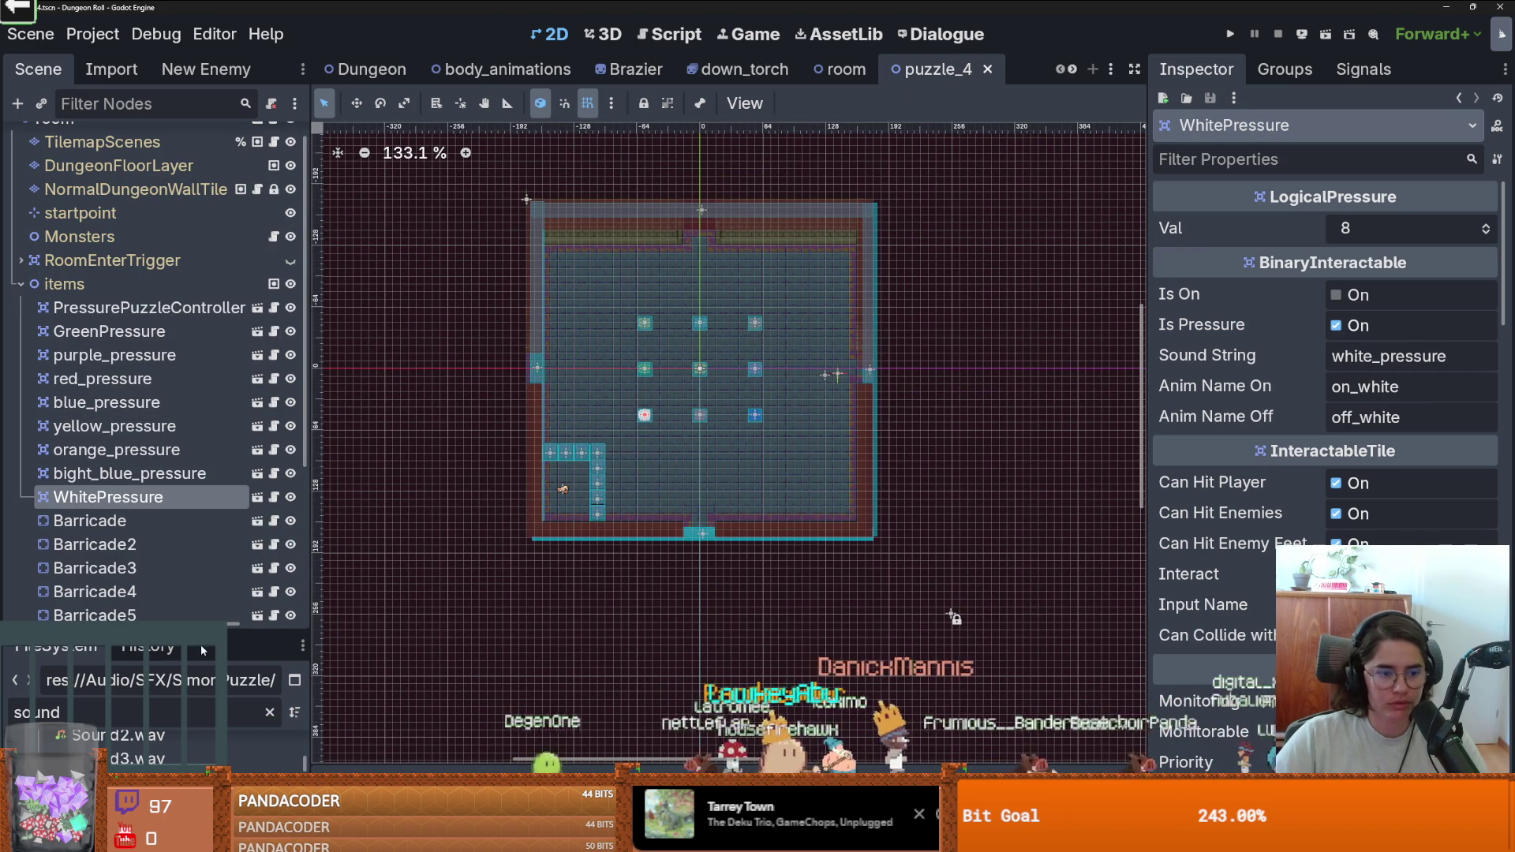
{"action": "left_click_drag", "start_coordinate": [233, 624], "coordinate": [233, 237]}
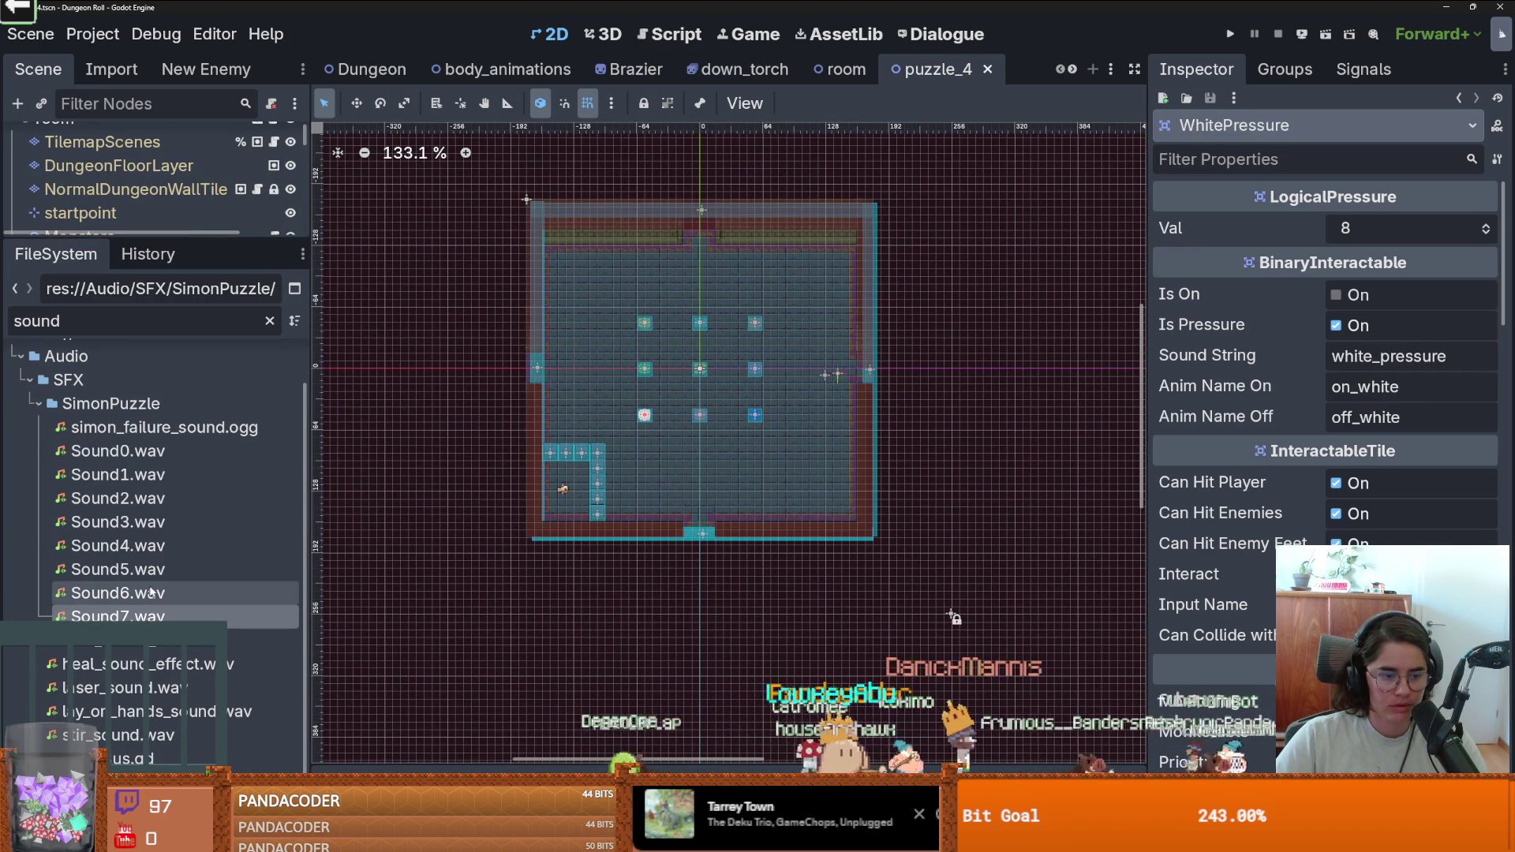
{"action": "scroll", "coordinate": [114, 528], "scroll_direction": "up", "scroll_amount": 2}
{"action": "double_click", "coordinate": [220, 323]}
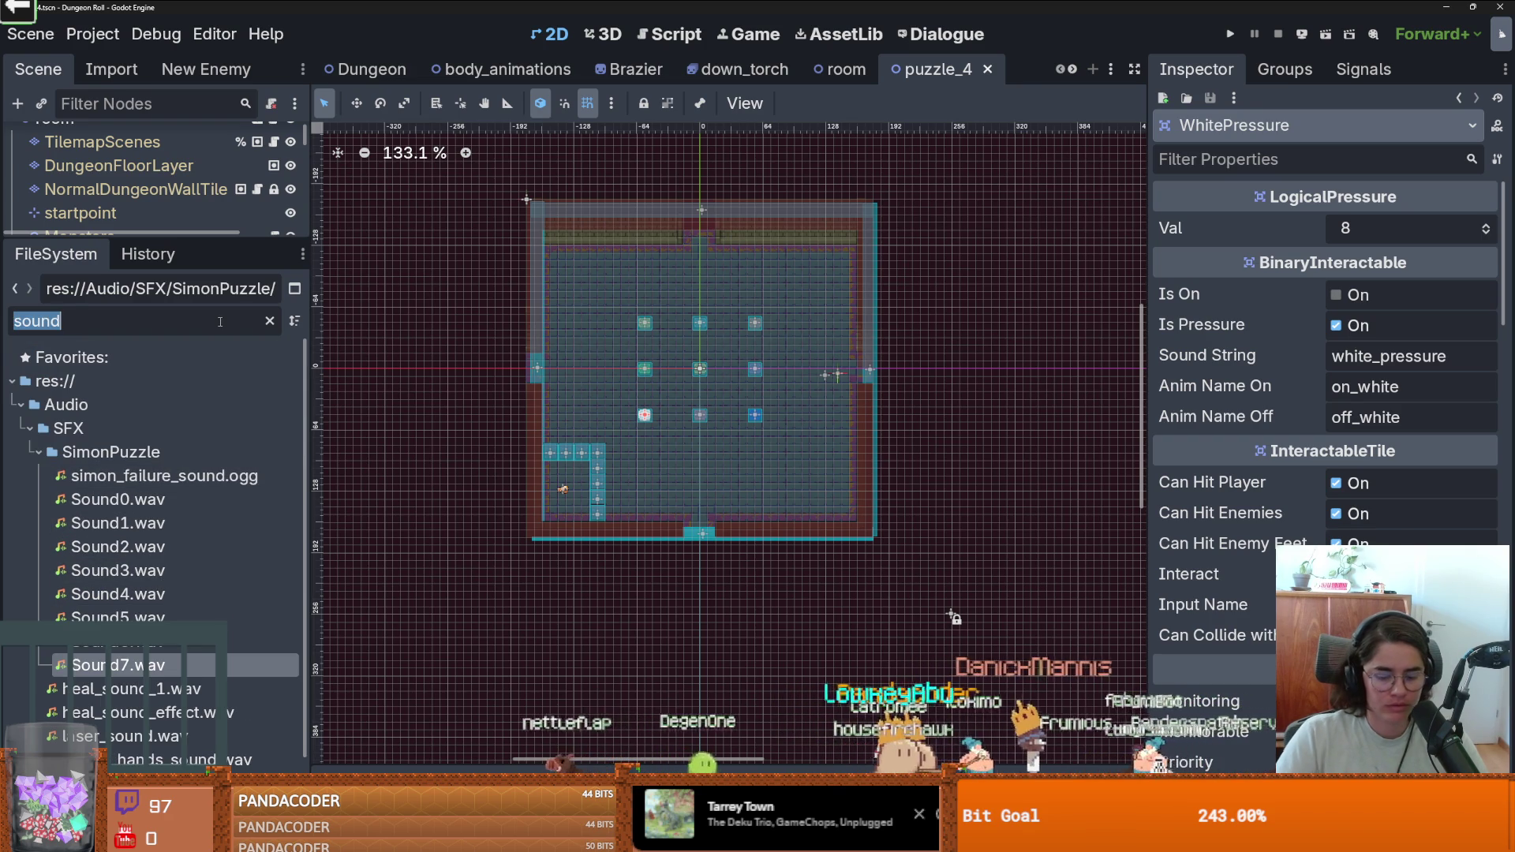
{"action": "type", "text": "puzzle"}
{"action": "scroll", "coordinate": [158, 473], "scroll_direction": "down", "scroll_amount": 3}
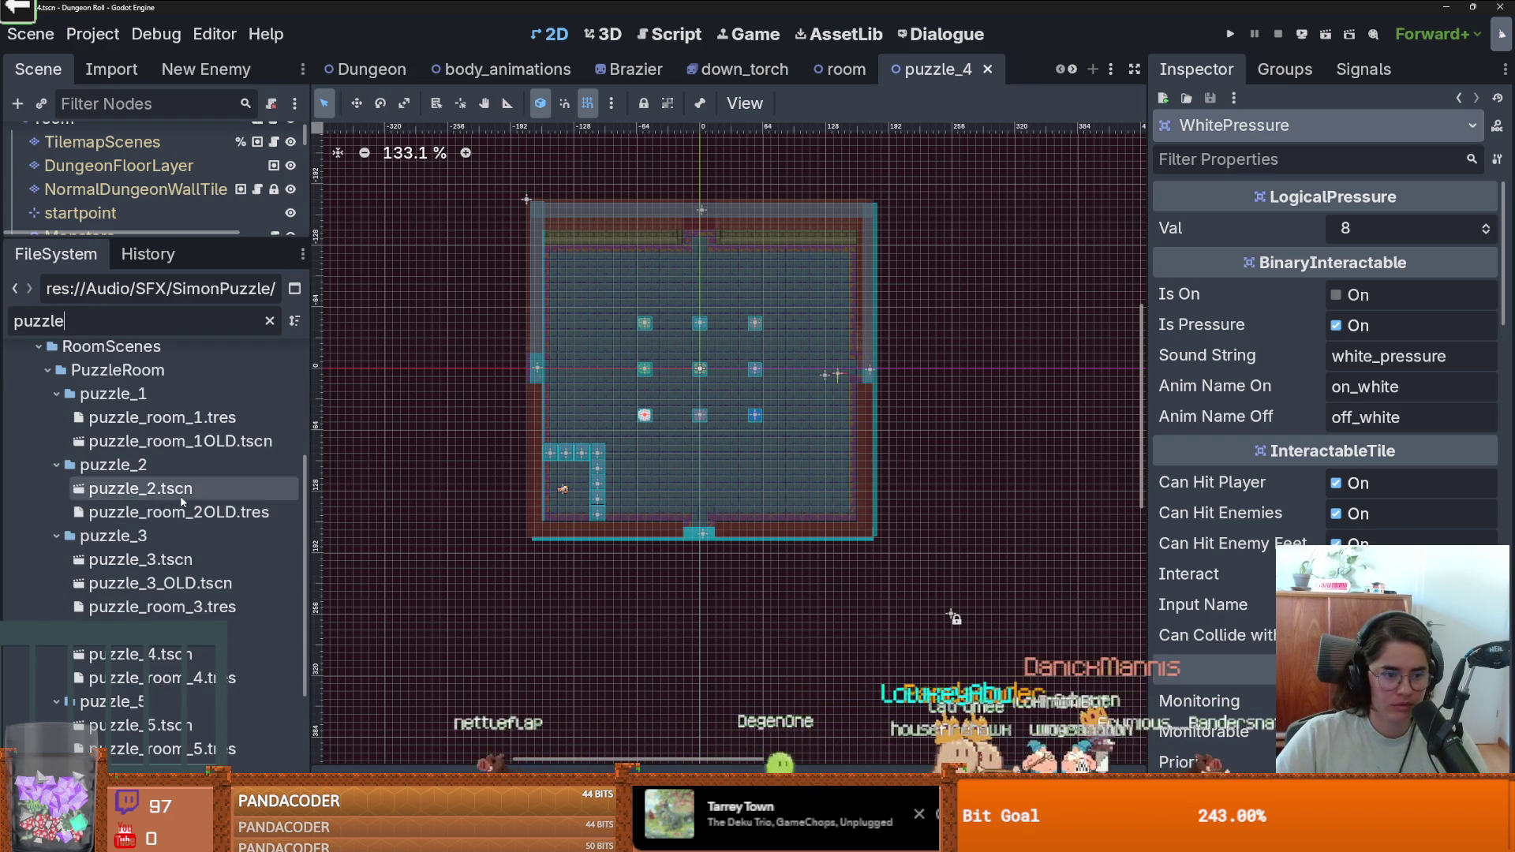
{"action": "double_click", "coordinate": [193, 490]}
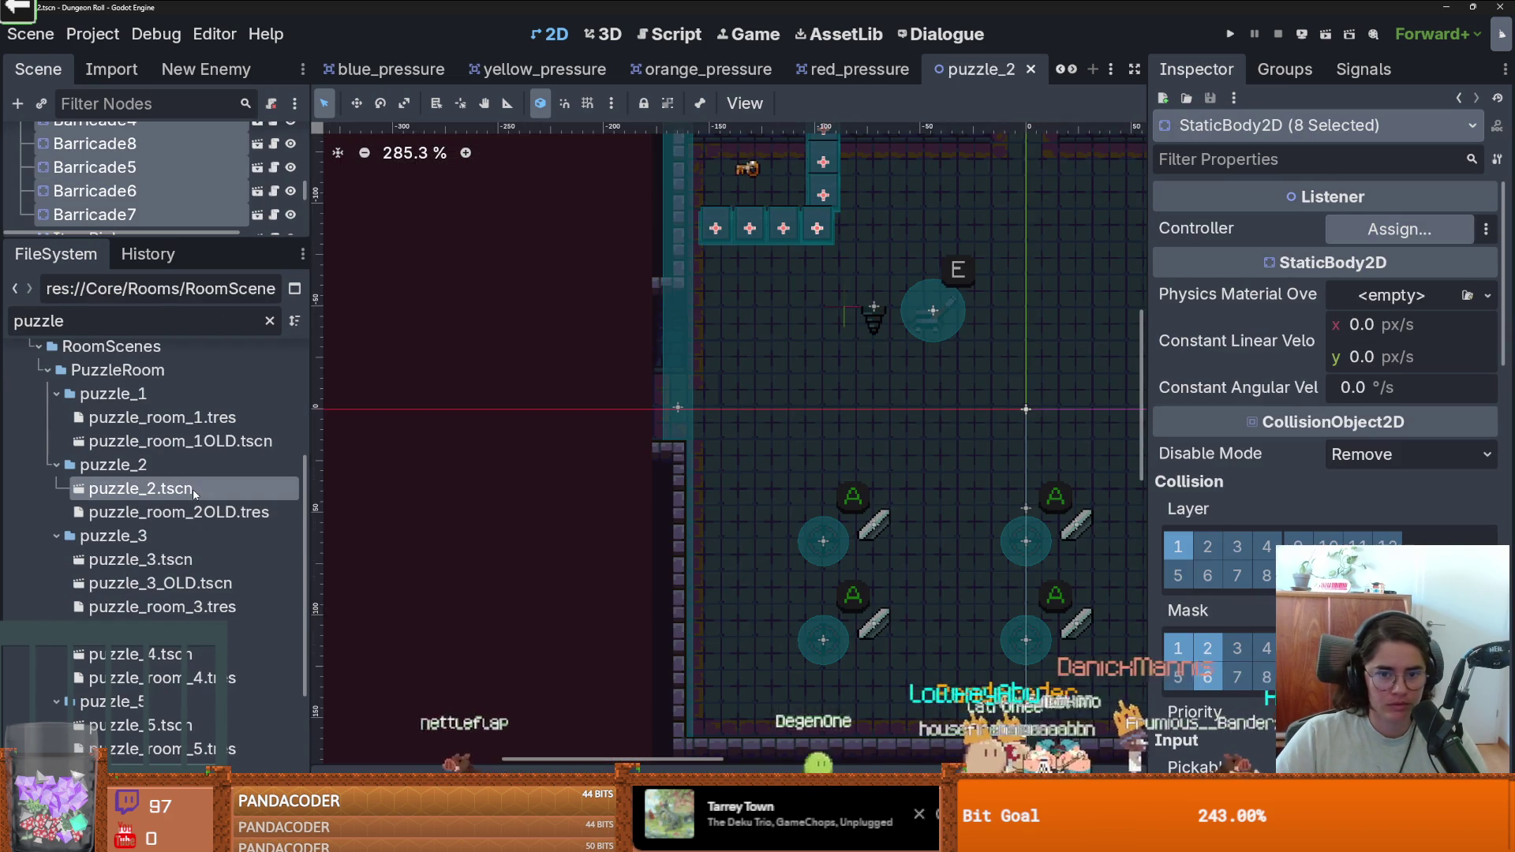
Delete the old puzzle_3.tscn from the project.
{"action": "left_click", "coordinate": [181, 563]}
{"action": "double_click", "coordinate": [180, 564]}
{"action": "right_click", "coordinate": [180, 564]}
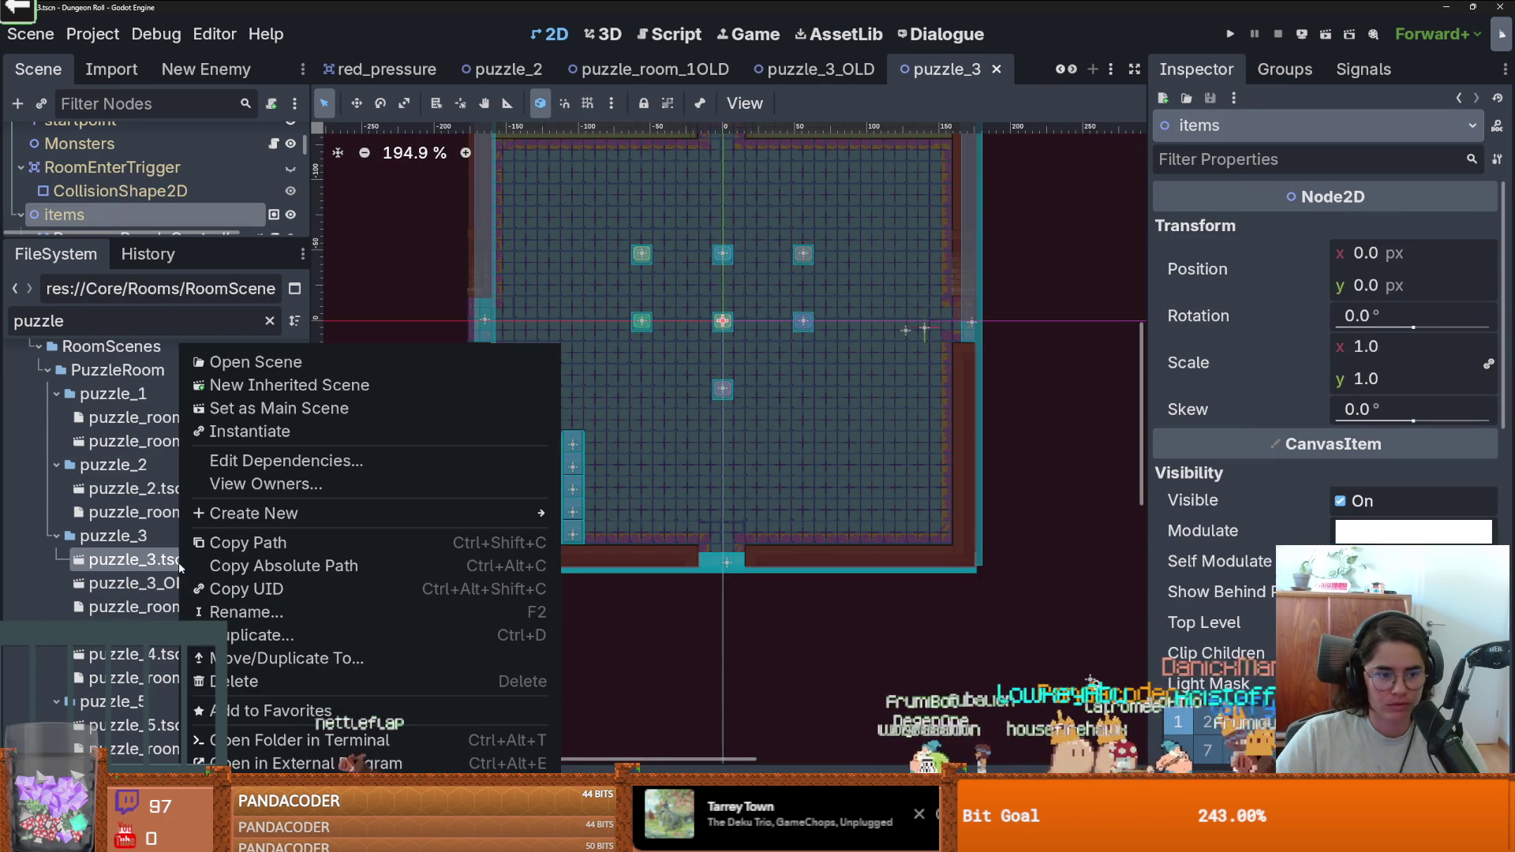
{"action": "left_click", "coordinate": [252, 682]}
{"action": "left_click", "coordinate": [593, 491]}
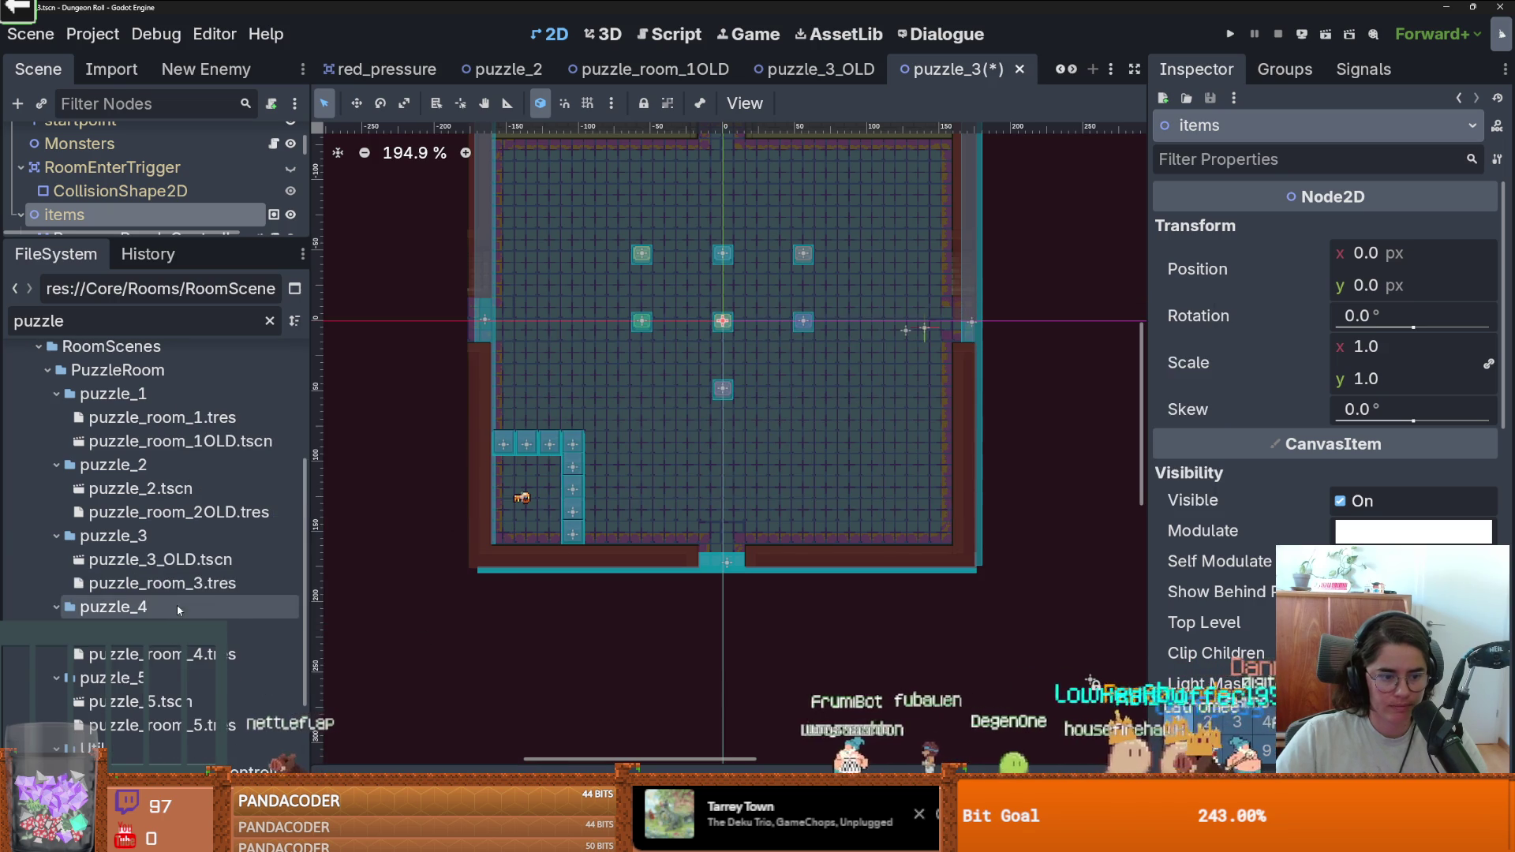
Duplicate puzzle_4.tscn as puzzle_3.tscn and move the copy into the puzzle_3 folder.
{"action": "right_click", "coordinate": [173, 630]}
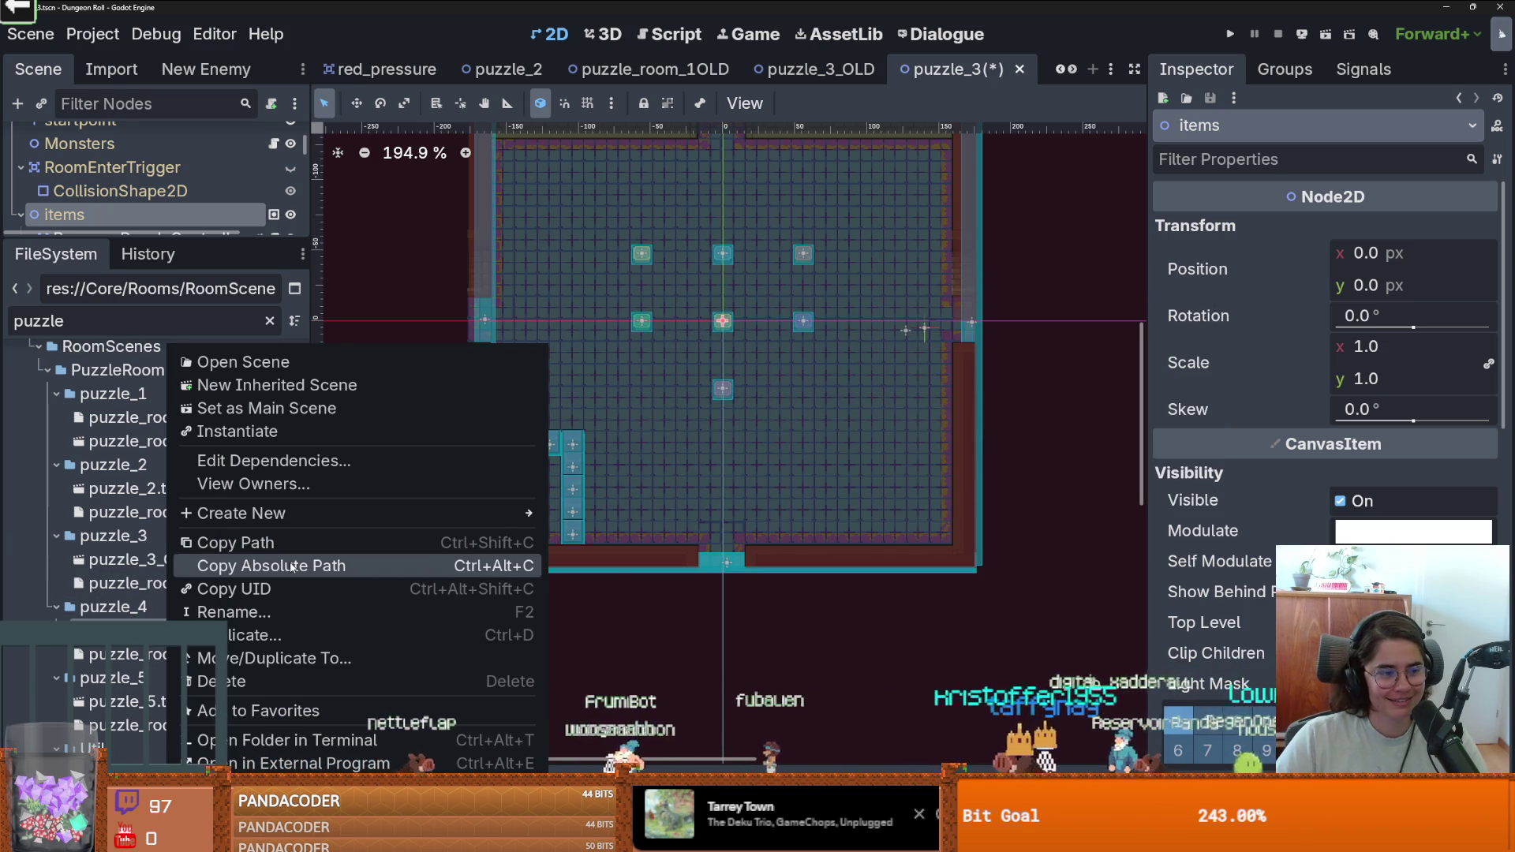
{"action": "left_click", "coordinate": [135, 559]}
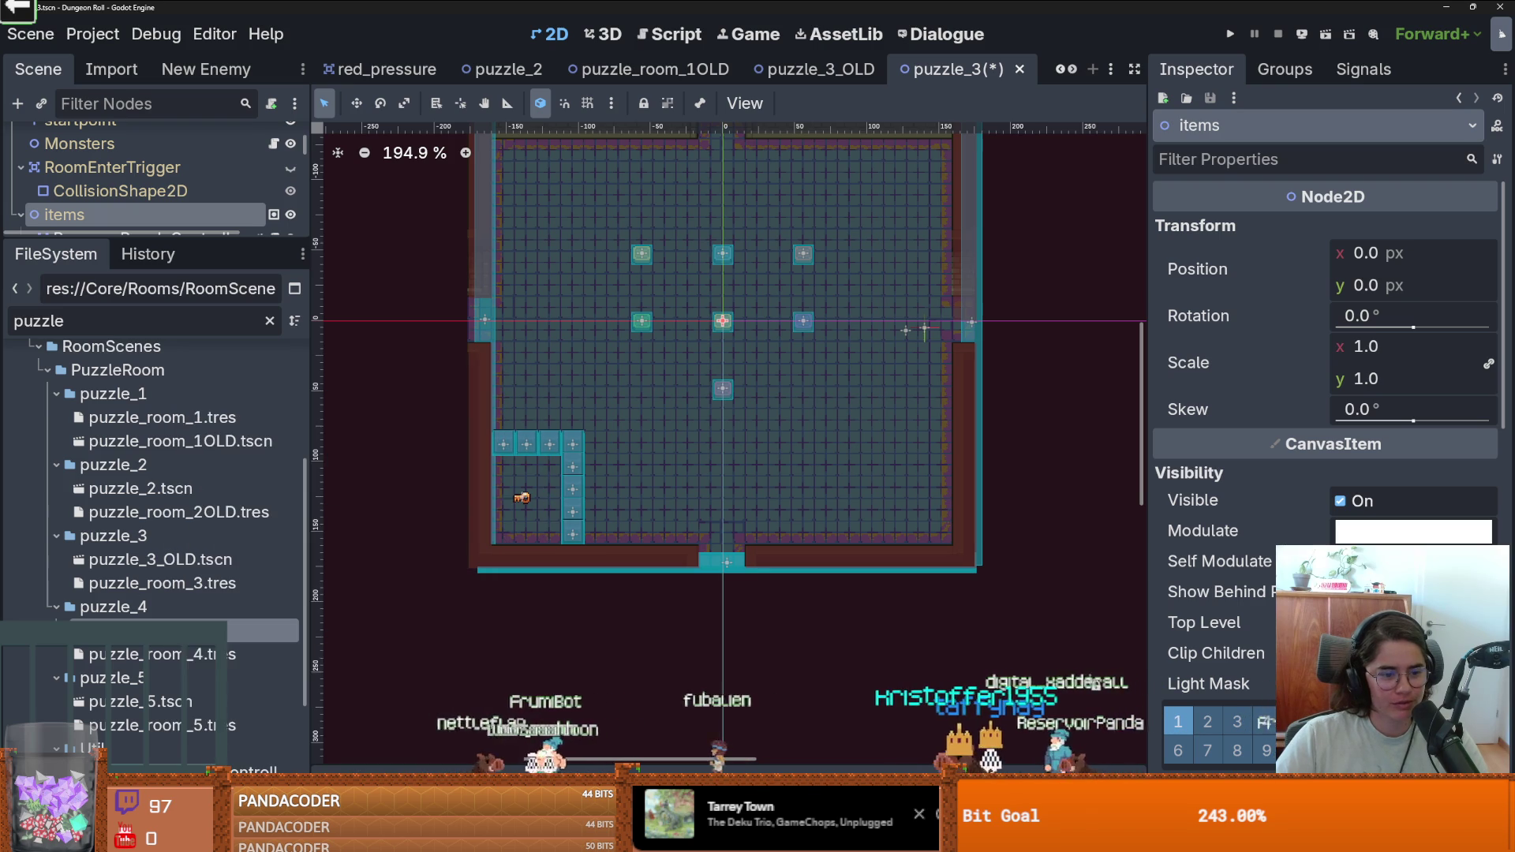
{"action": "right_click", "coordinate": [134, 559]}
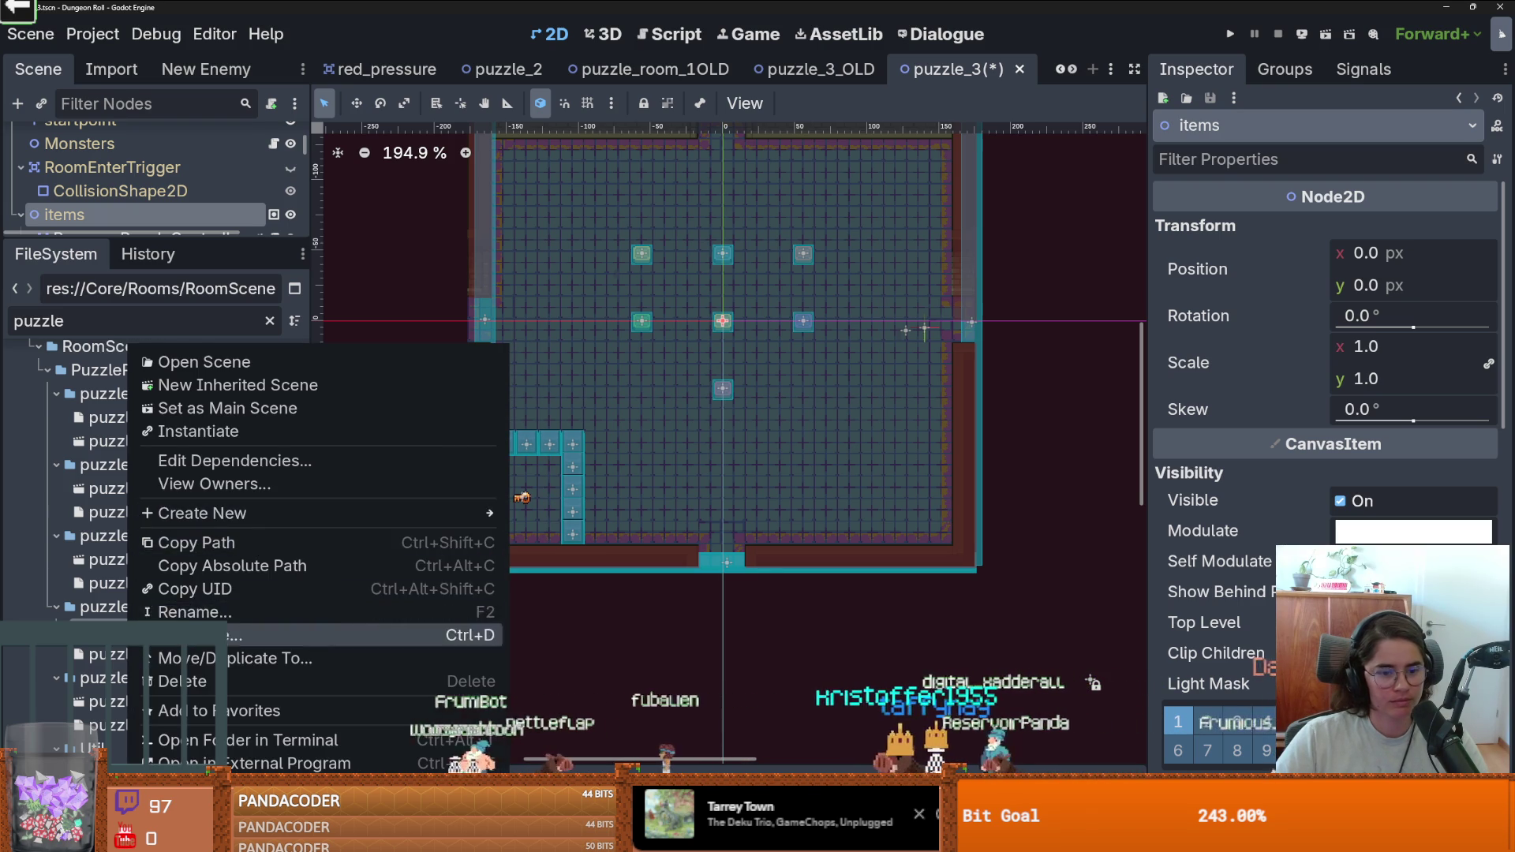
{"action": "left_click", "coordinate": [221, 635]}
{"action": "left_click", "coordinate": [696, 374]}
{"action": "key", "text": "BackSpace"}
{"action": "type", "text": "5"}
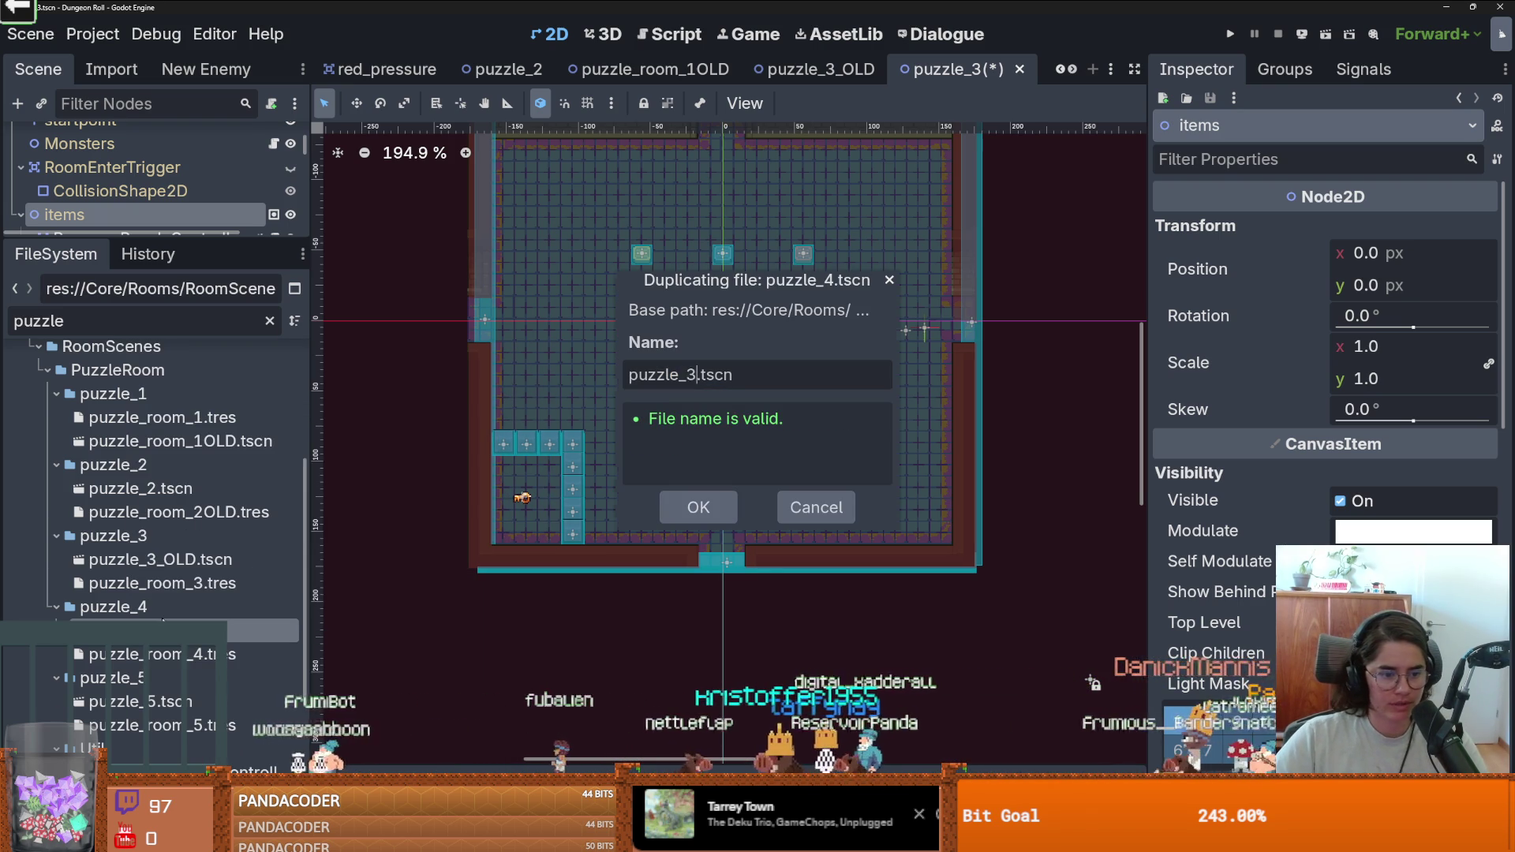
{"action": "key", "text": "Return"}
{"action": "left_click_drag", "start_coordinate": [158, 631], "coordinate": [152, 578]}
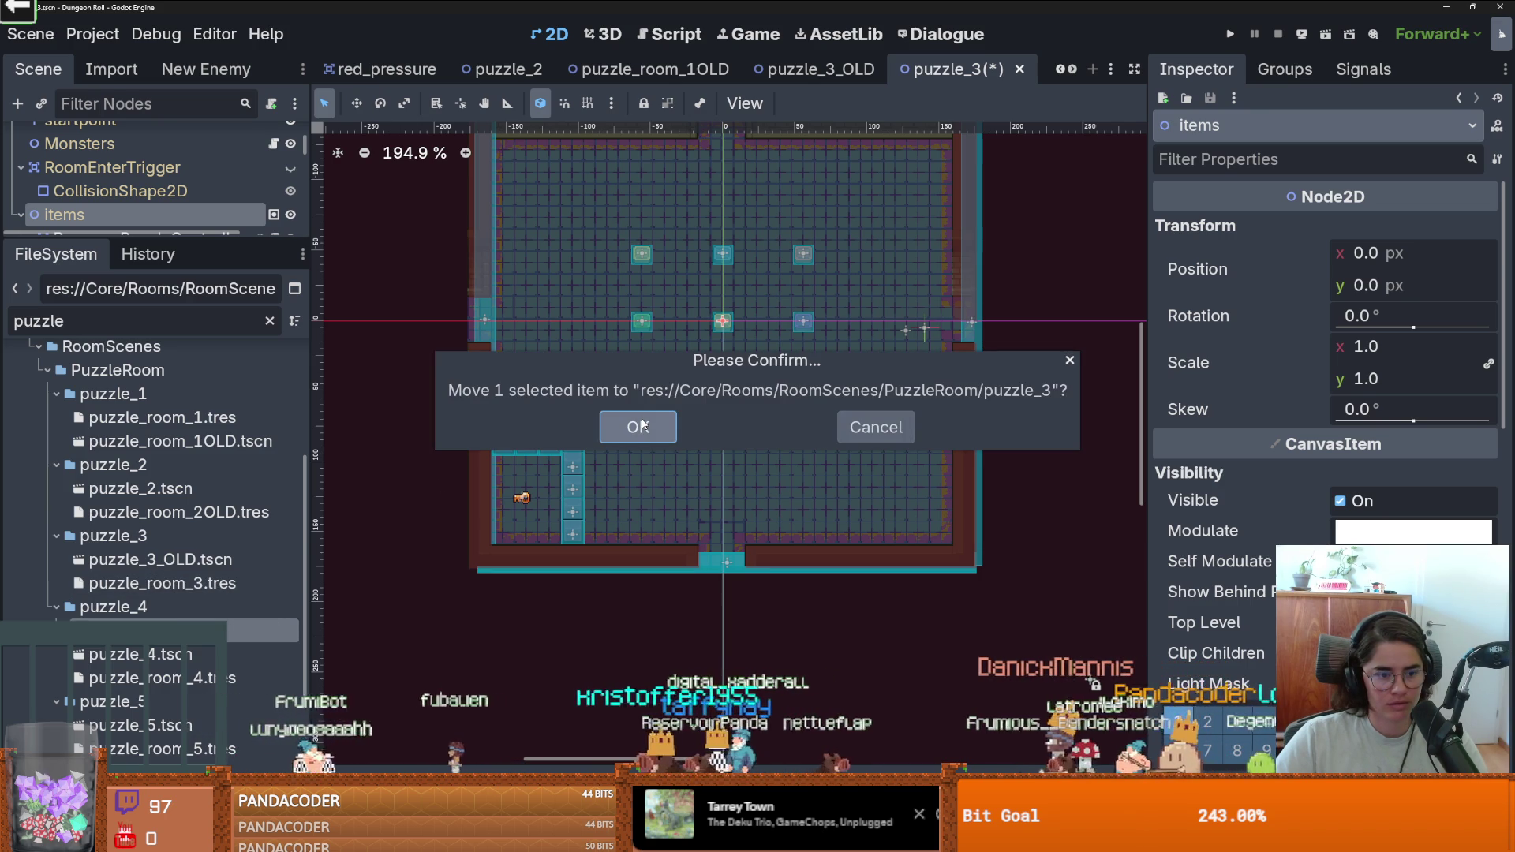
{"action": "key", "text": "Return"}
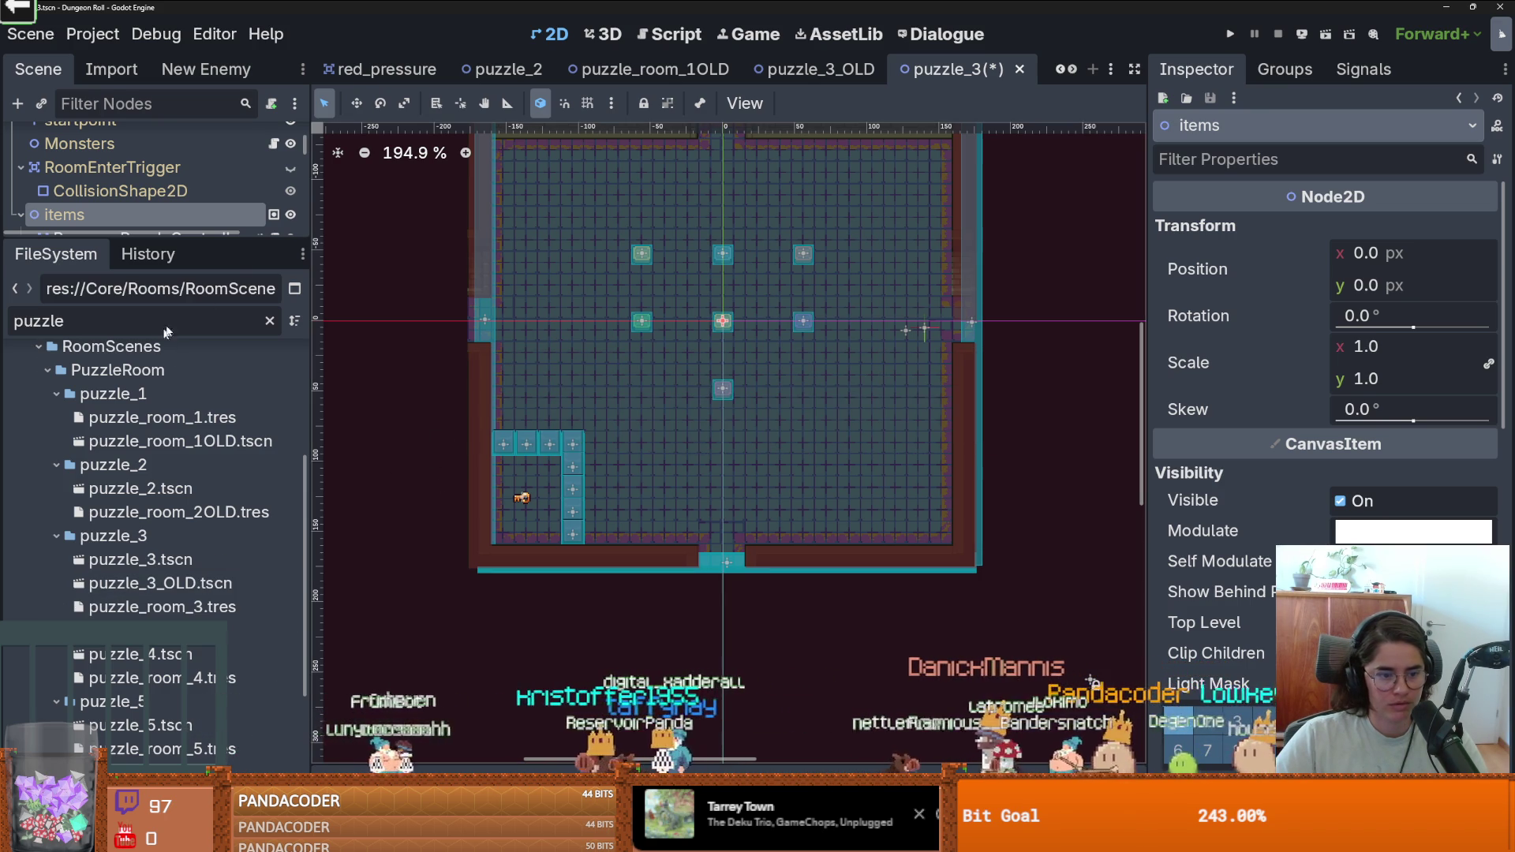
Save and close puzzle_3, then reopen the puzzle_4 and new puzzle_3 scenes.
{"action": "key", "text": "ctrl+s"}
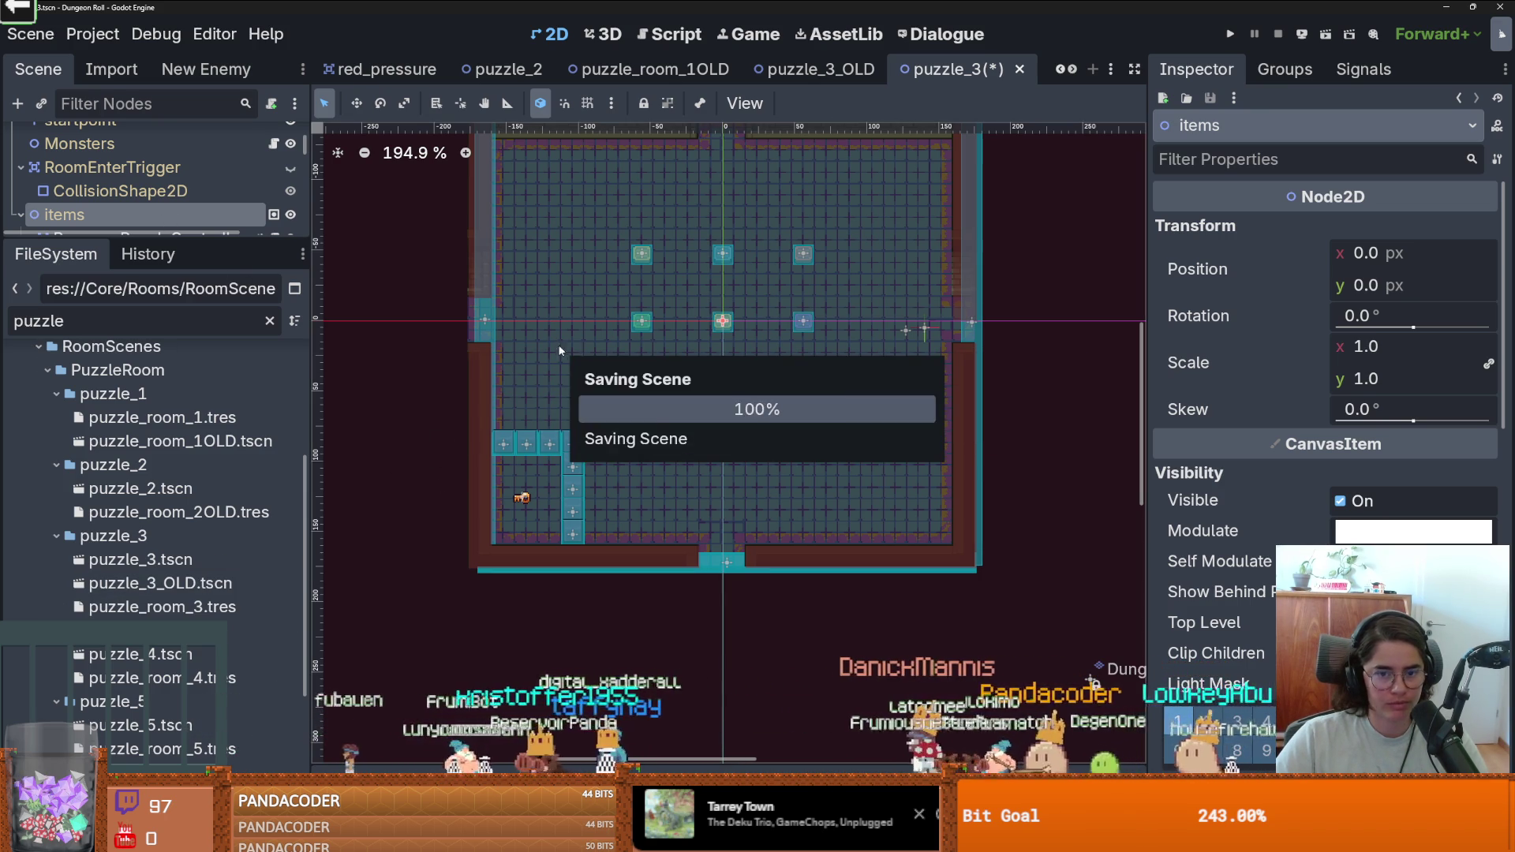
{"action": "left_click", "coordinate": [169, 561]}
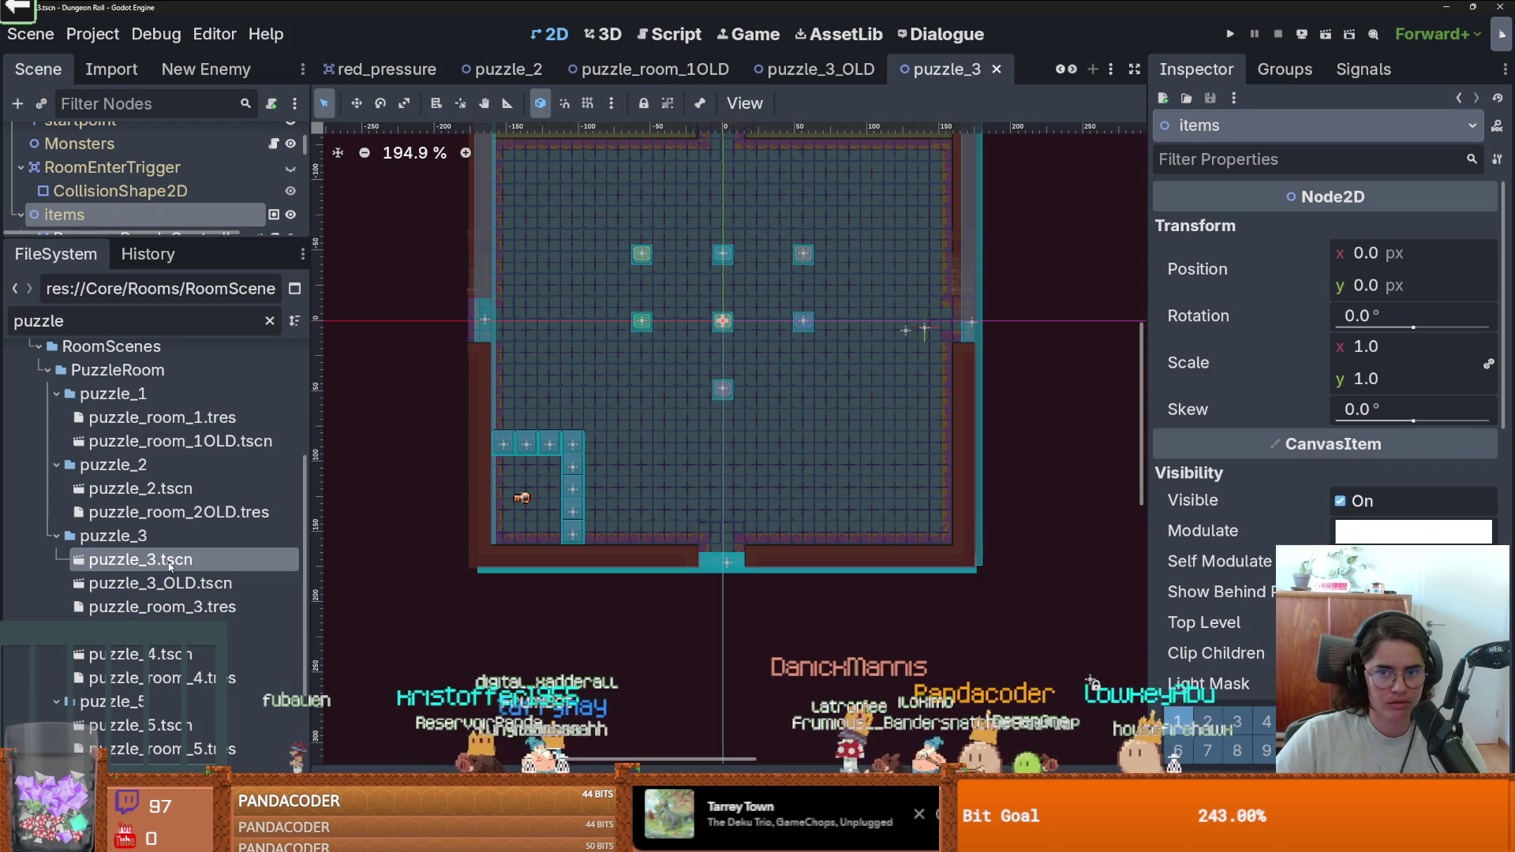
{"action": "key", "text": "ctrl+w"}
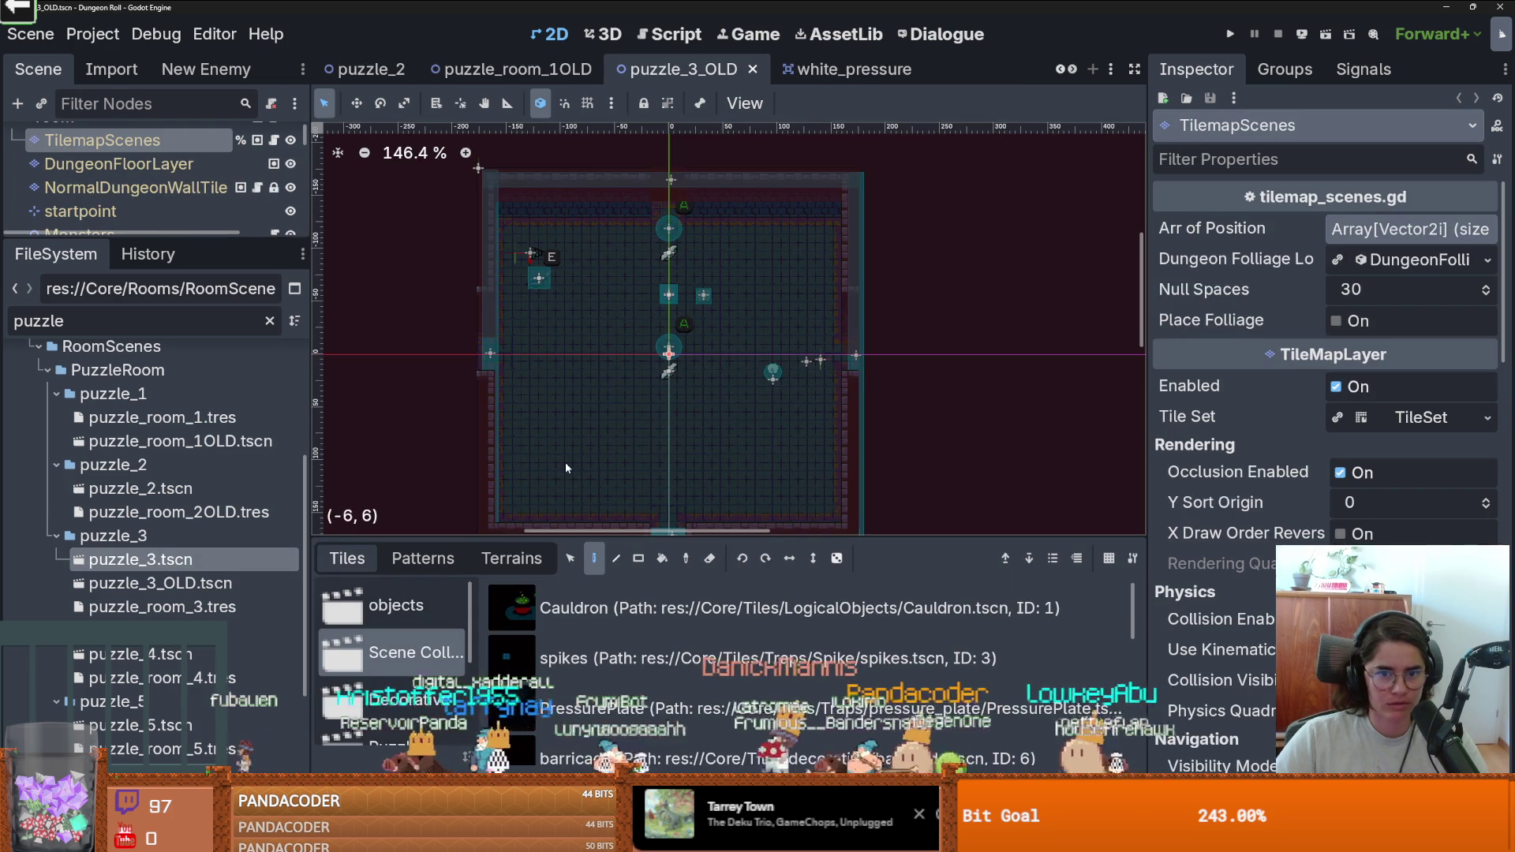
{"action": "double_click", "coordinate": [169, 654]}
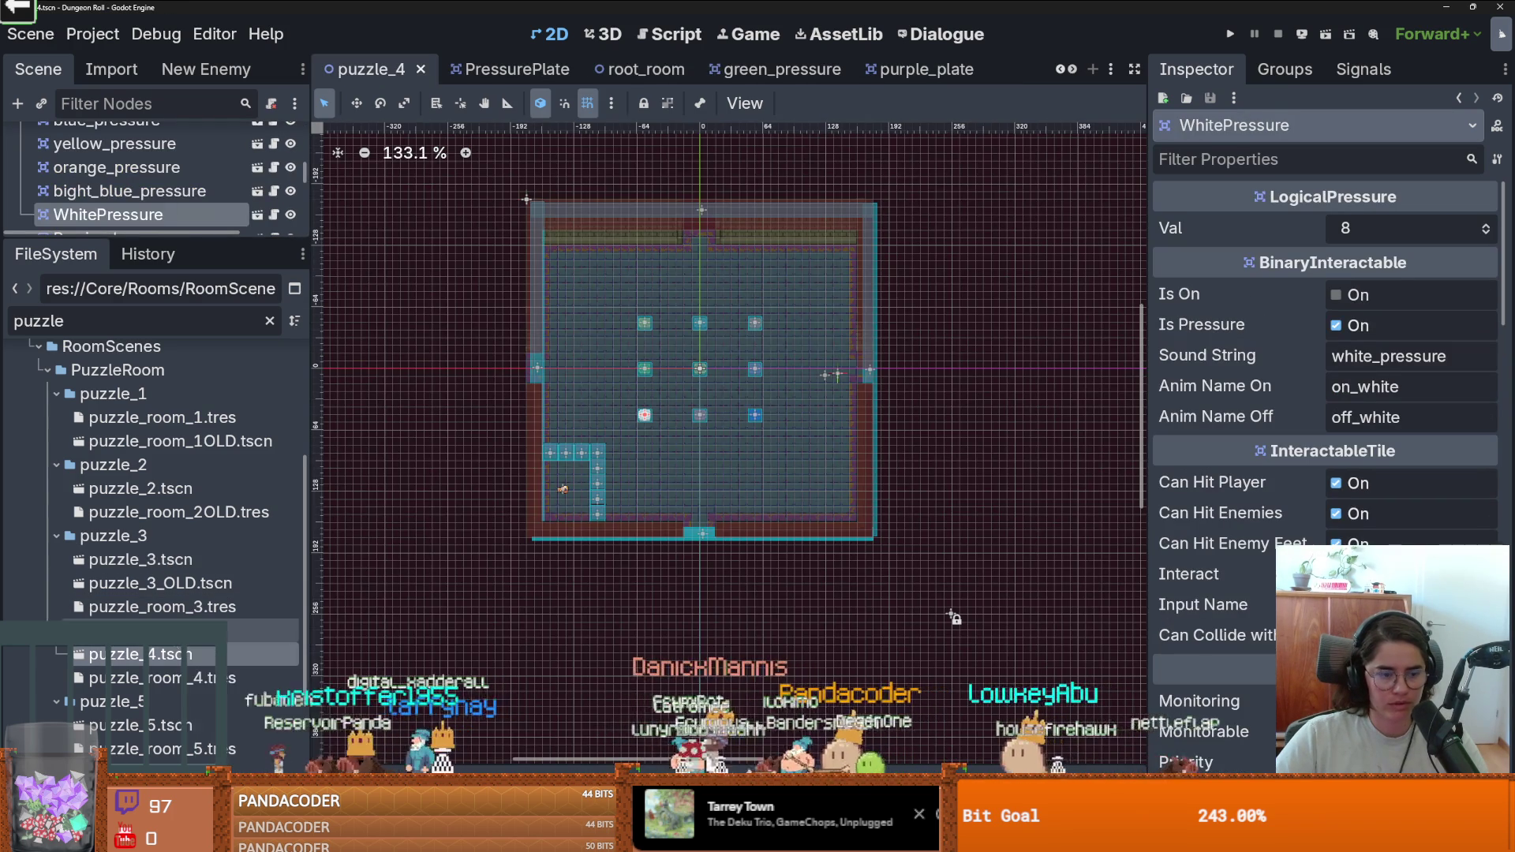
{"action": "double_click", "coordinate": [171, 561]}
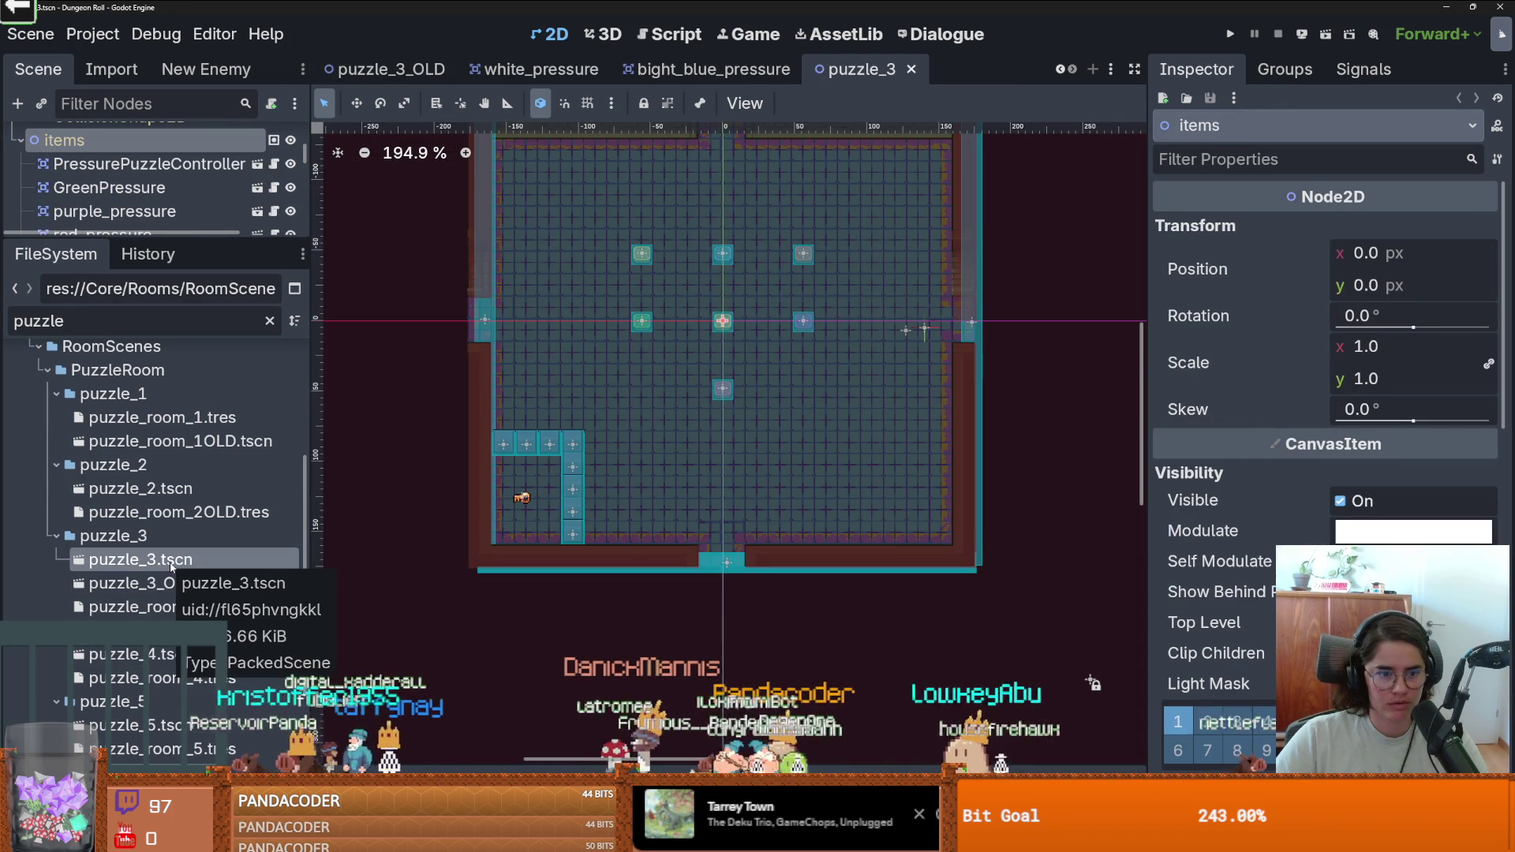
Delete the copied puzzle_3.tscn and close its scene without saving.
{"action": "right_click", "coordinate": [171, 560]}
{"action": "left_click", "coordinate": [237, 676]}
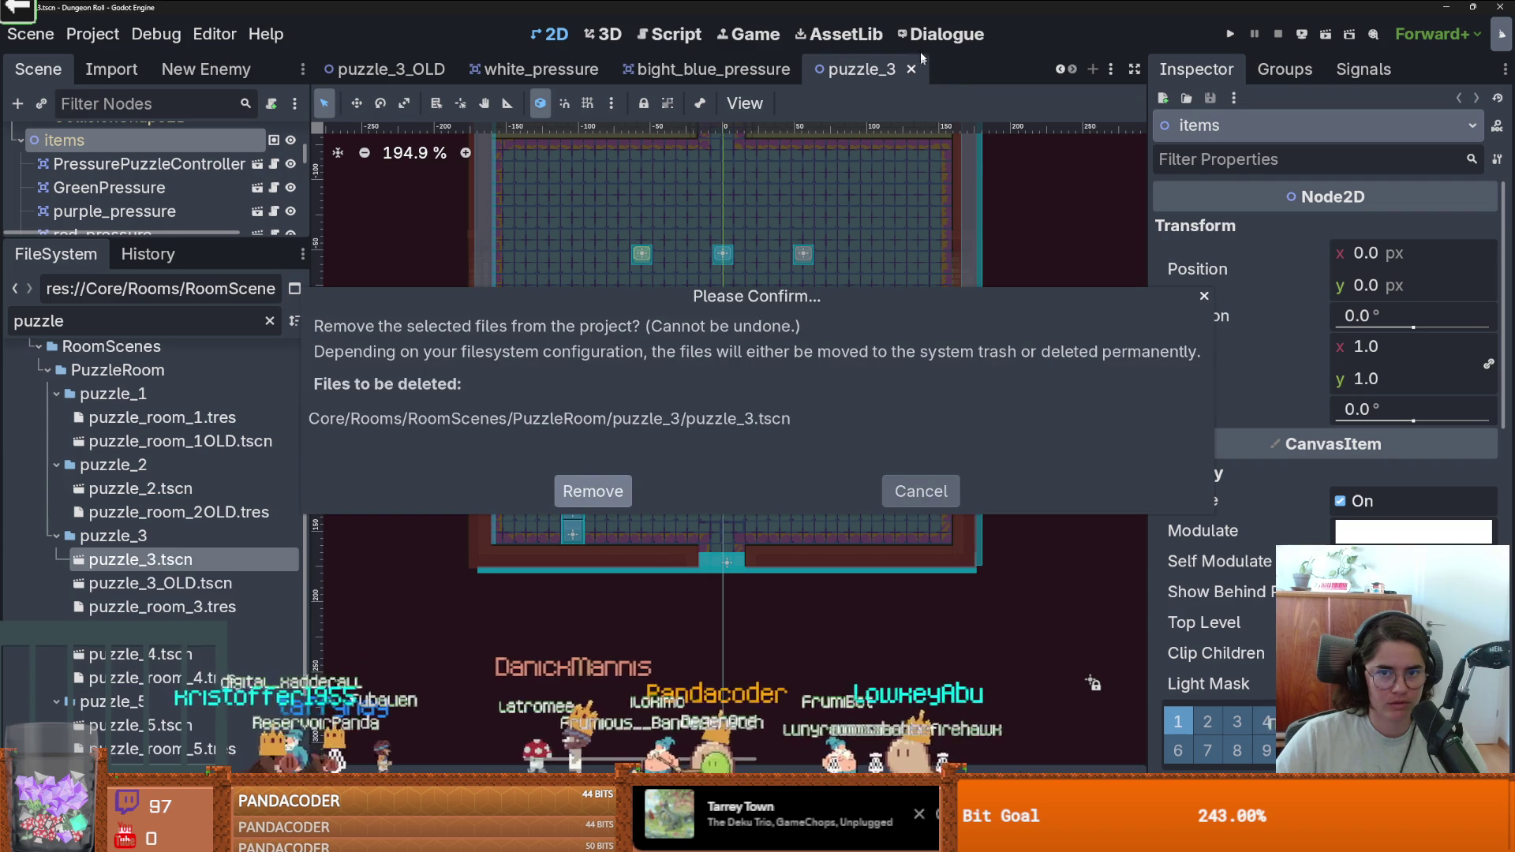
{"action": "left_click", "coordinate": [590, 495]}
{"action": "left_click", "coordinate": [939, 466]}
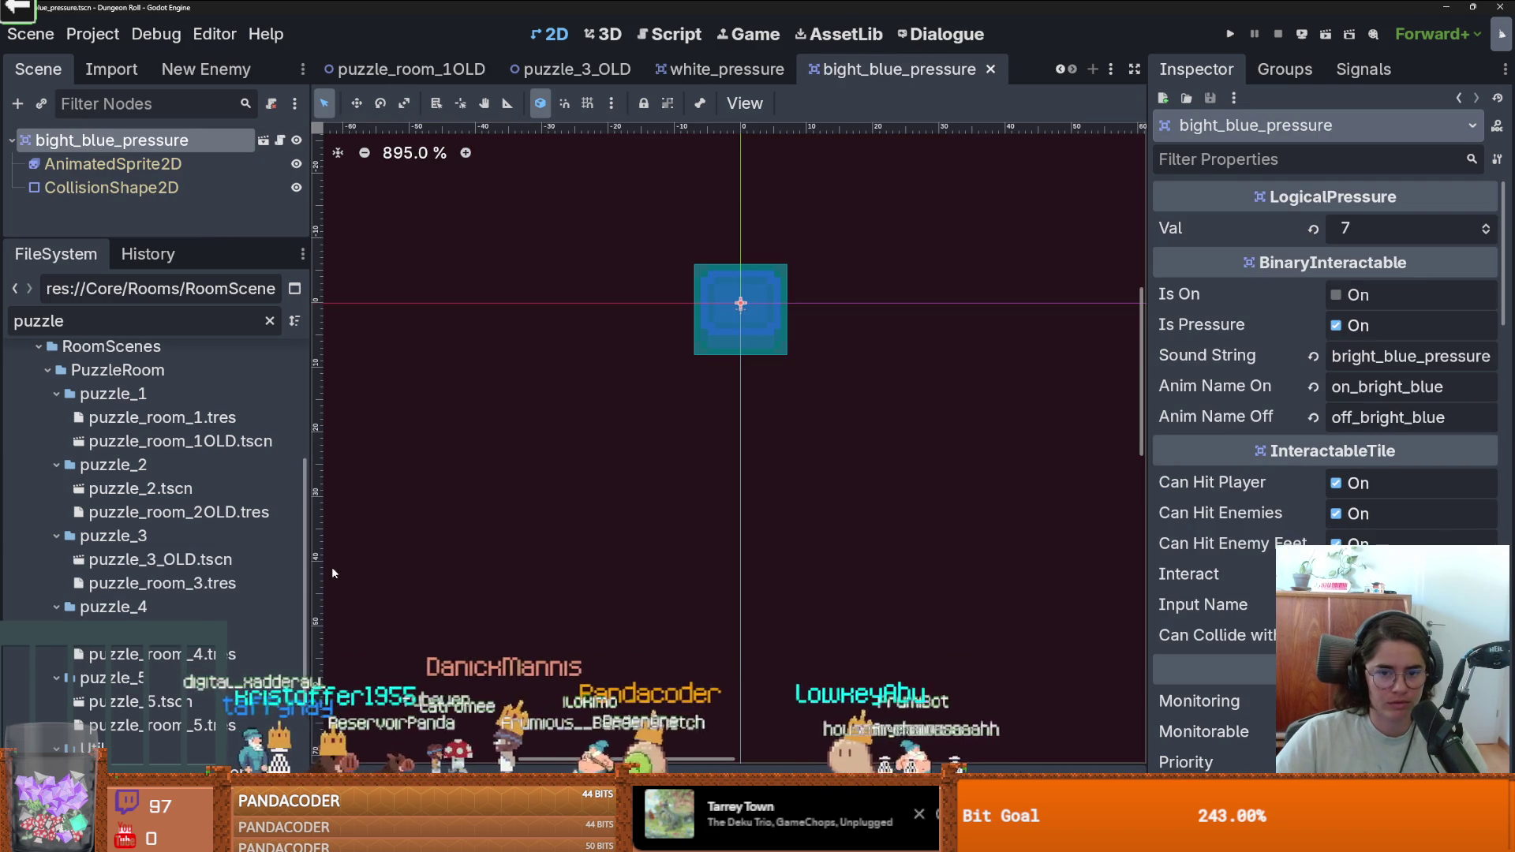
Duplicate puzzle_4.tscn again as puzzle_3.tscn, move it into puzzle_3, and open it.
{"action": "right_click", "coordinate": [221, 630]}
{"action": "left_click", "coordinate": [300, 605]}
{"action": "key", "text": "ctrl+d"}
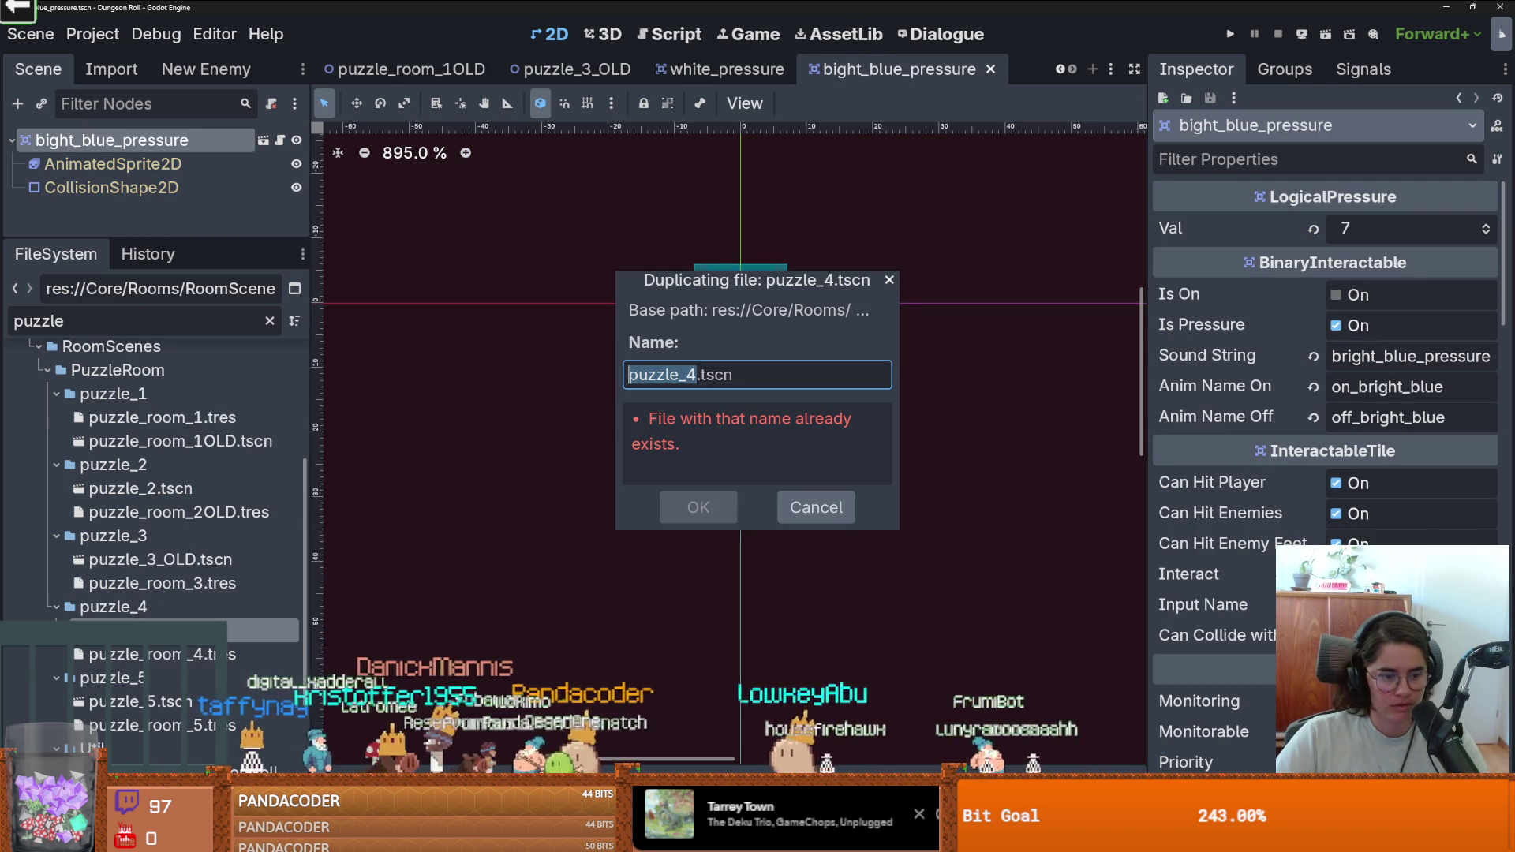
{"action": "left_click", "coordinate": [691, 374]}
{"action": "key", "text": "BackSpace"}
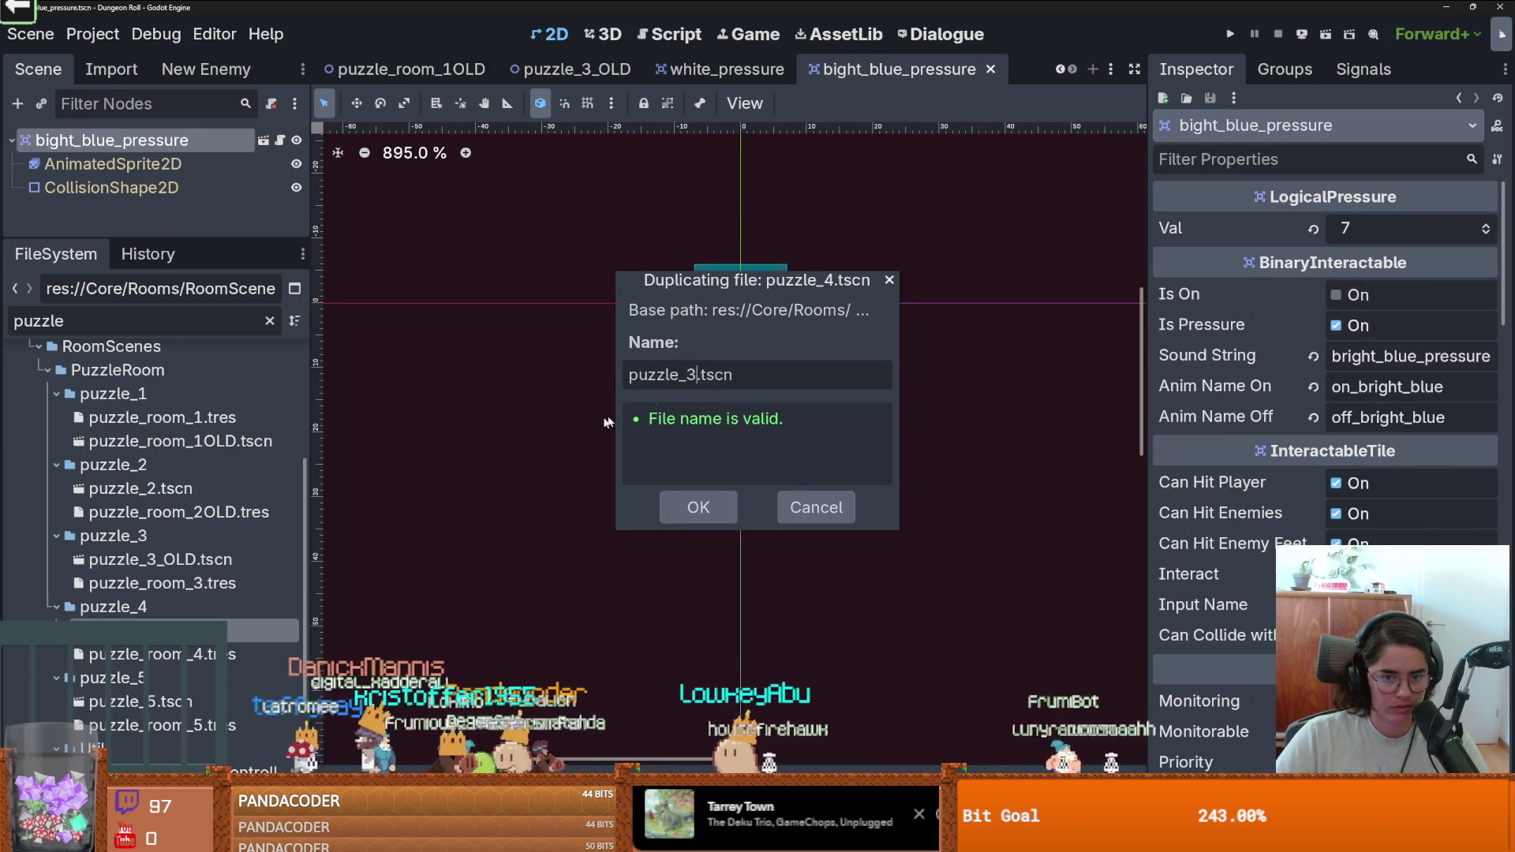
{"action": "key", "text": "Return"}
{"action": "left_click_drag", "start_coordinate": [142, 654], "coordinate": [158, 583]}
{"action": "key", "text": "Return"}
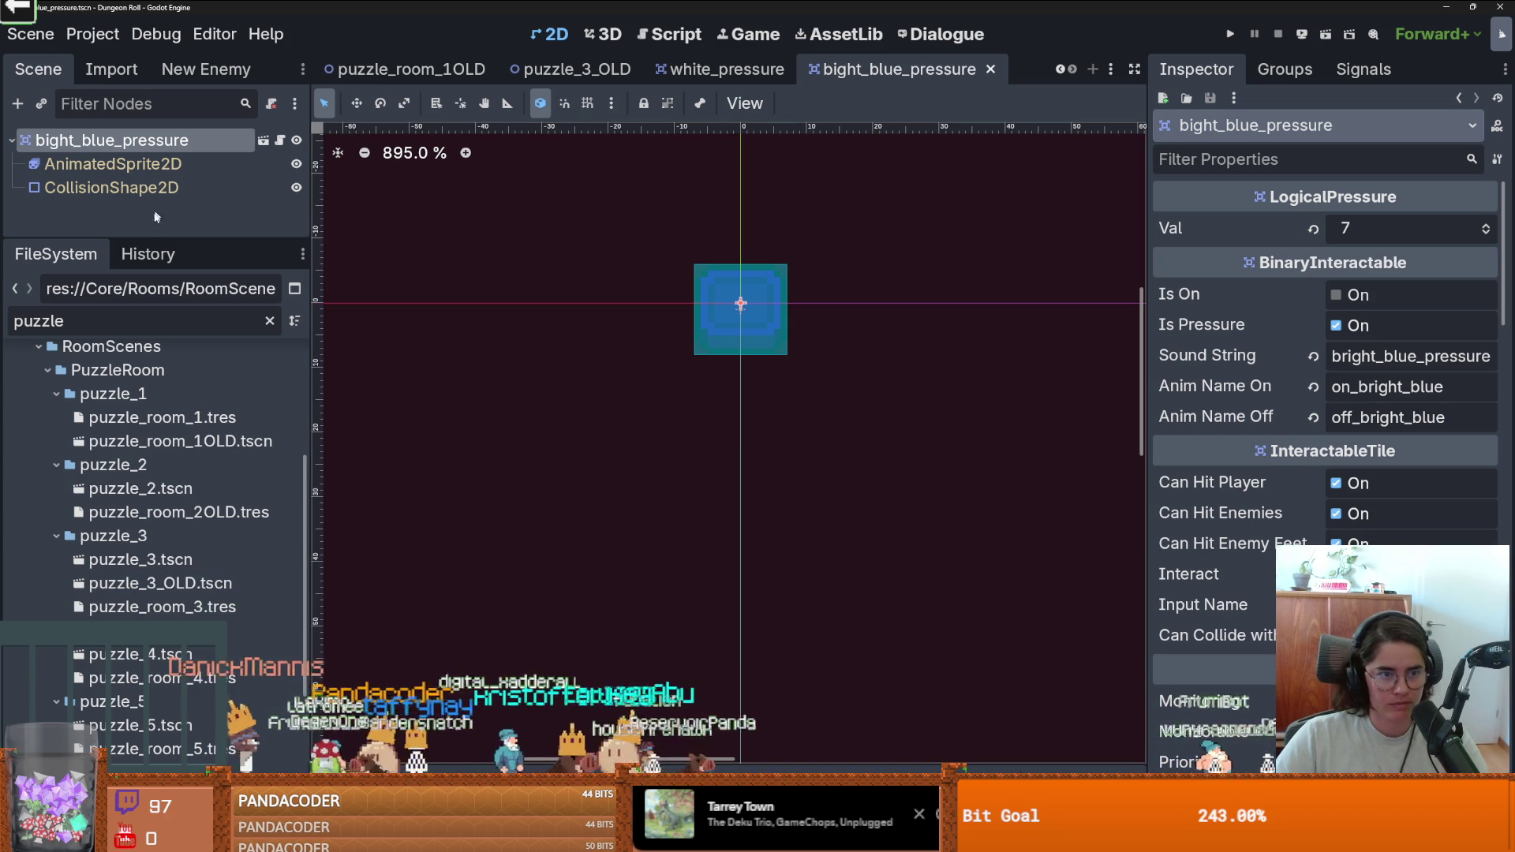
{"action": "double_click", "coordinate": [174, 565]}
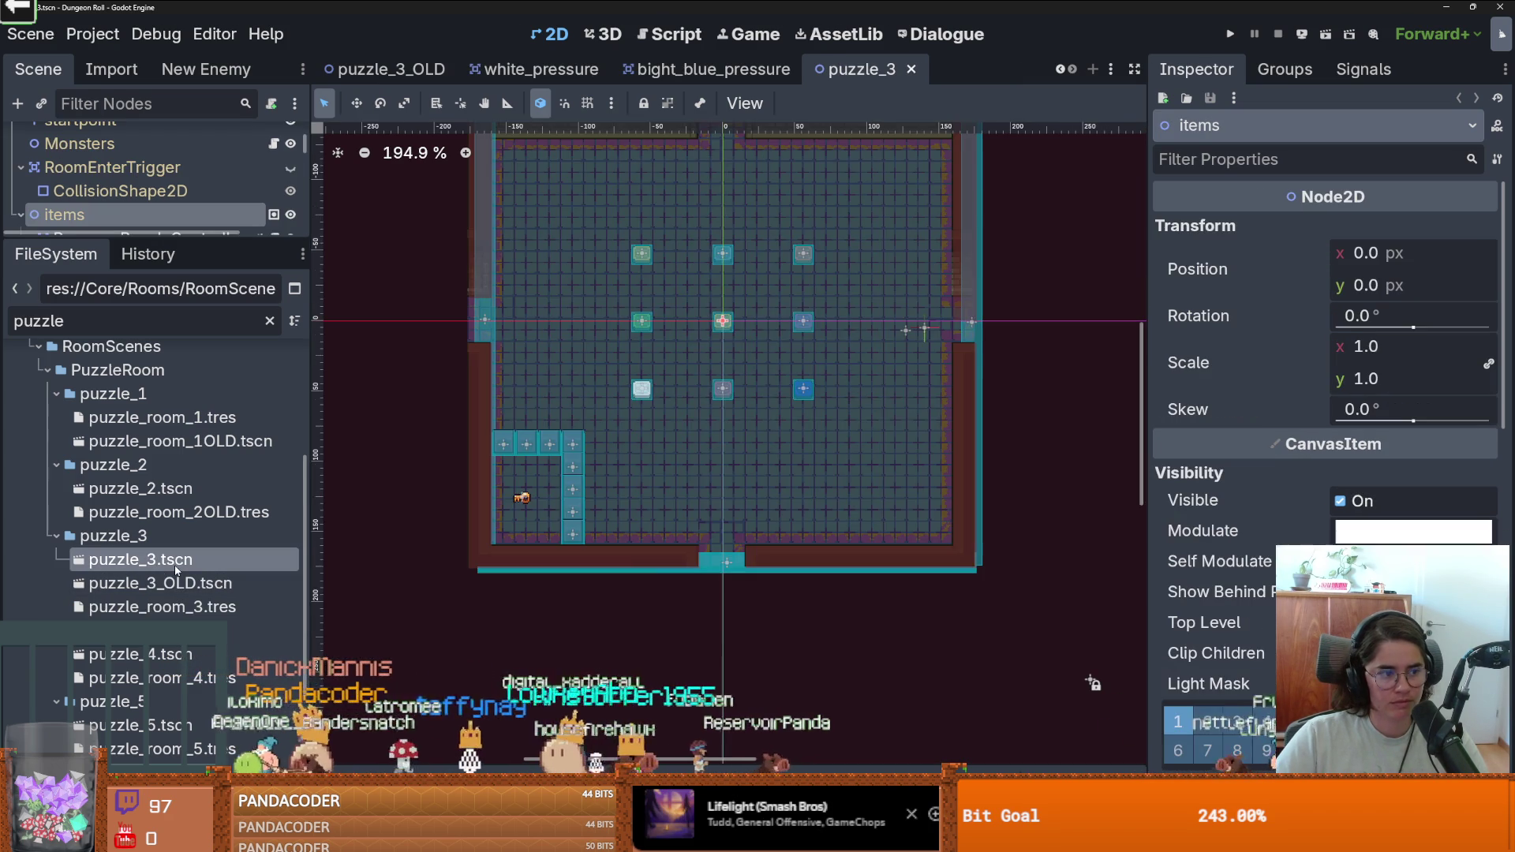
Raise the PressurePuzzleController's sound entry 1 from 3 to 6 and save puzzle_3.
{"action": "left_click_drag", "start_coordinate": [150, 236], "coordinate": [150, 539]}
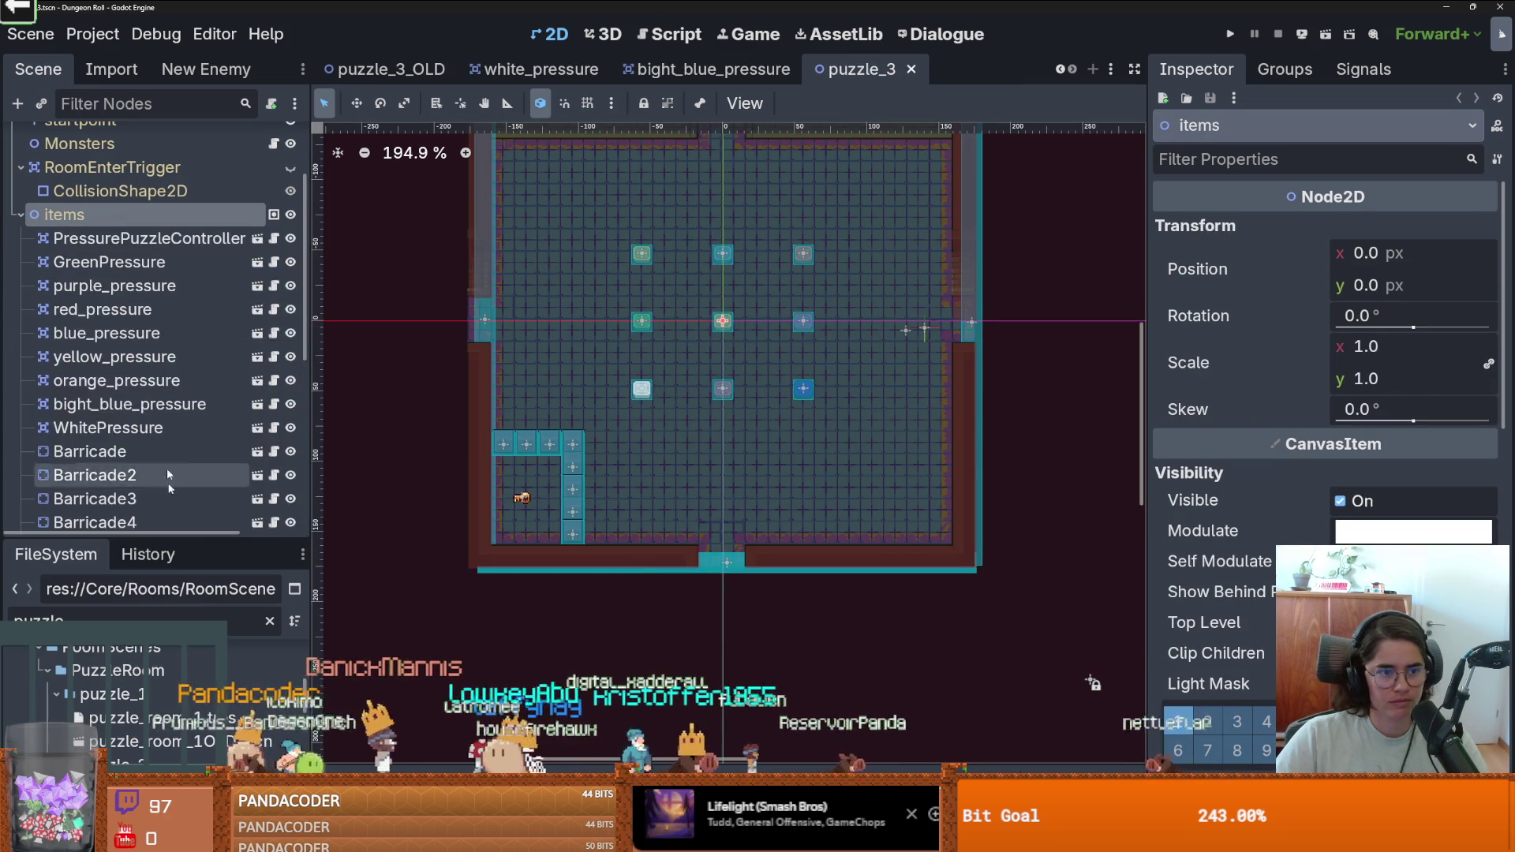
{"action": "scroll", "coordinate": [150, 316], "scroll_direction": "up", "scroll_amount": 3}
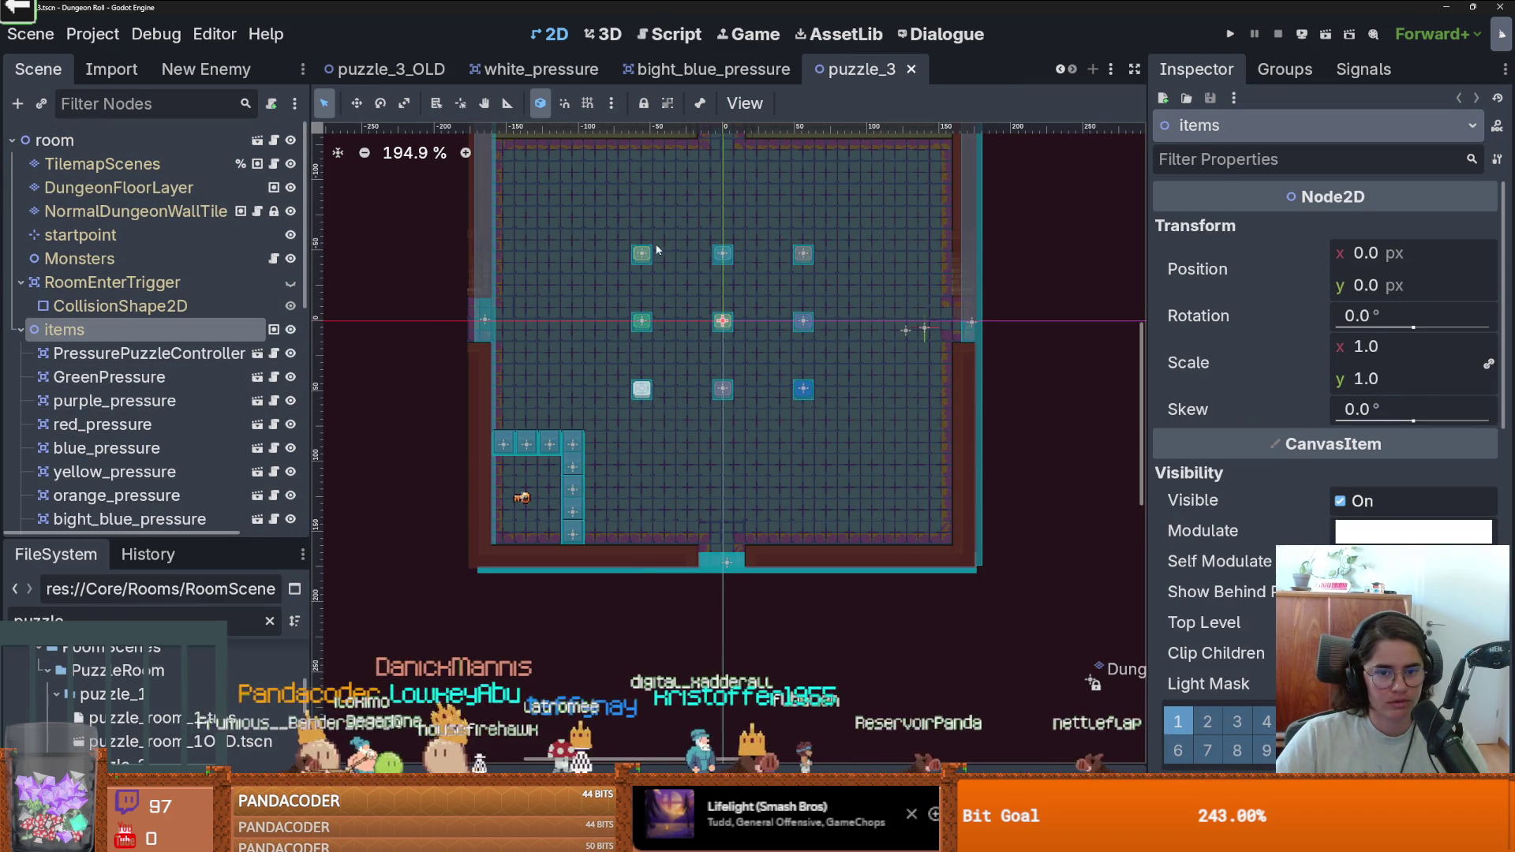
{"action": "scroll", "coordinate": [142, 379], "scroll_direction": "down", "scroll_amount": 3}
{"action": "left_click", "coordinate": [170, 444]}
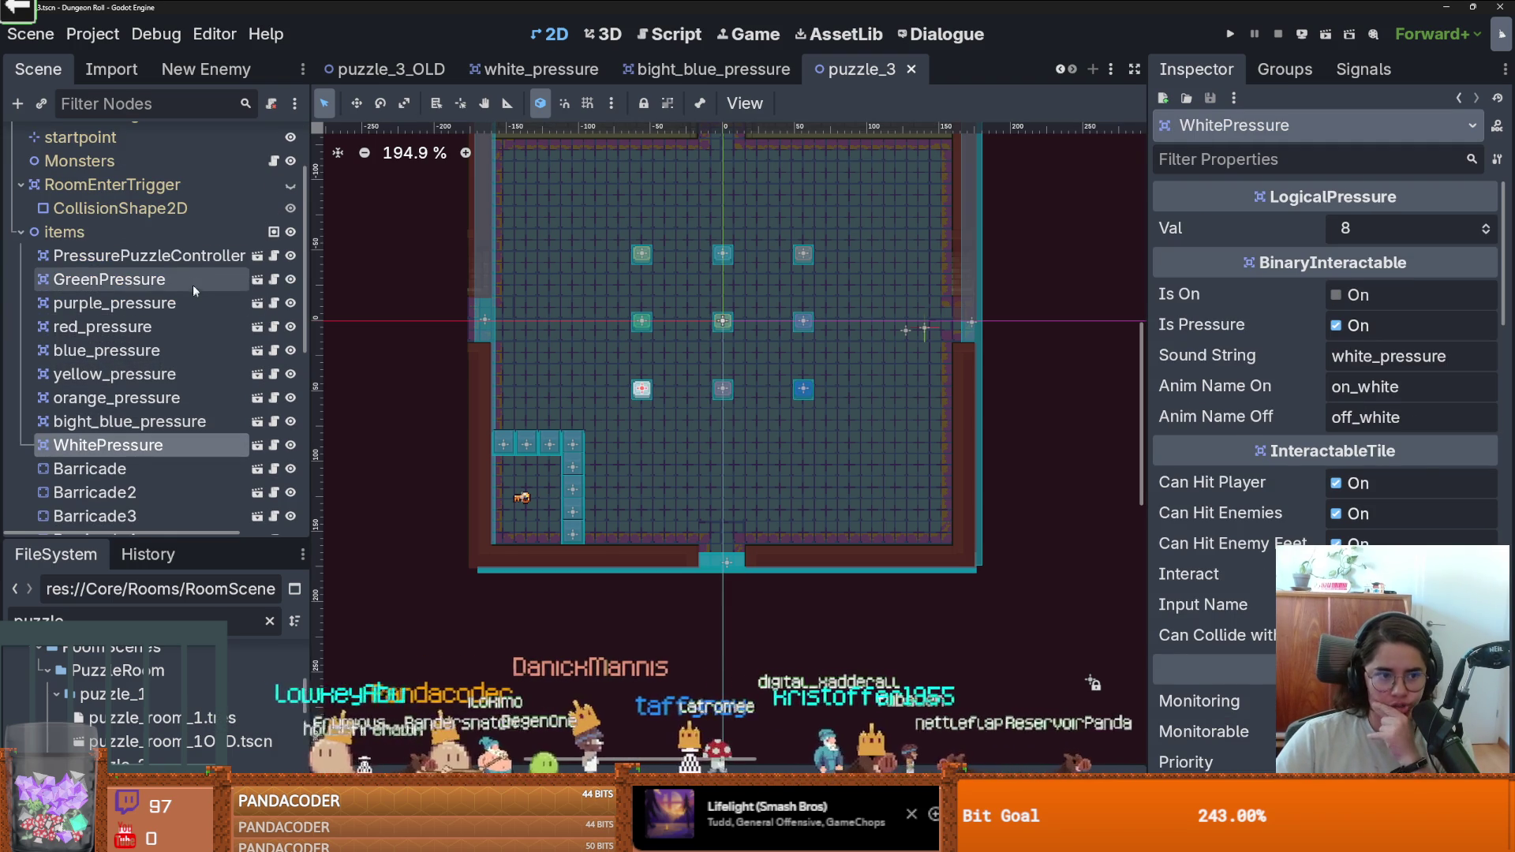
{"action": "left_click", "coordinate": [189, 255]}
{"action": "left_click", "coordinate": [1462, 319]}
{"action": "left_click", "coordinate": [1462, 319]}
{"action": "left_click", "coordinate": [1461, 319]}
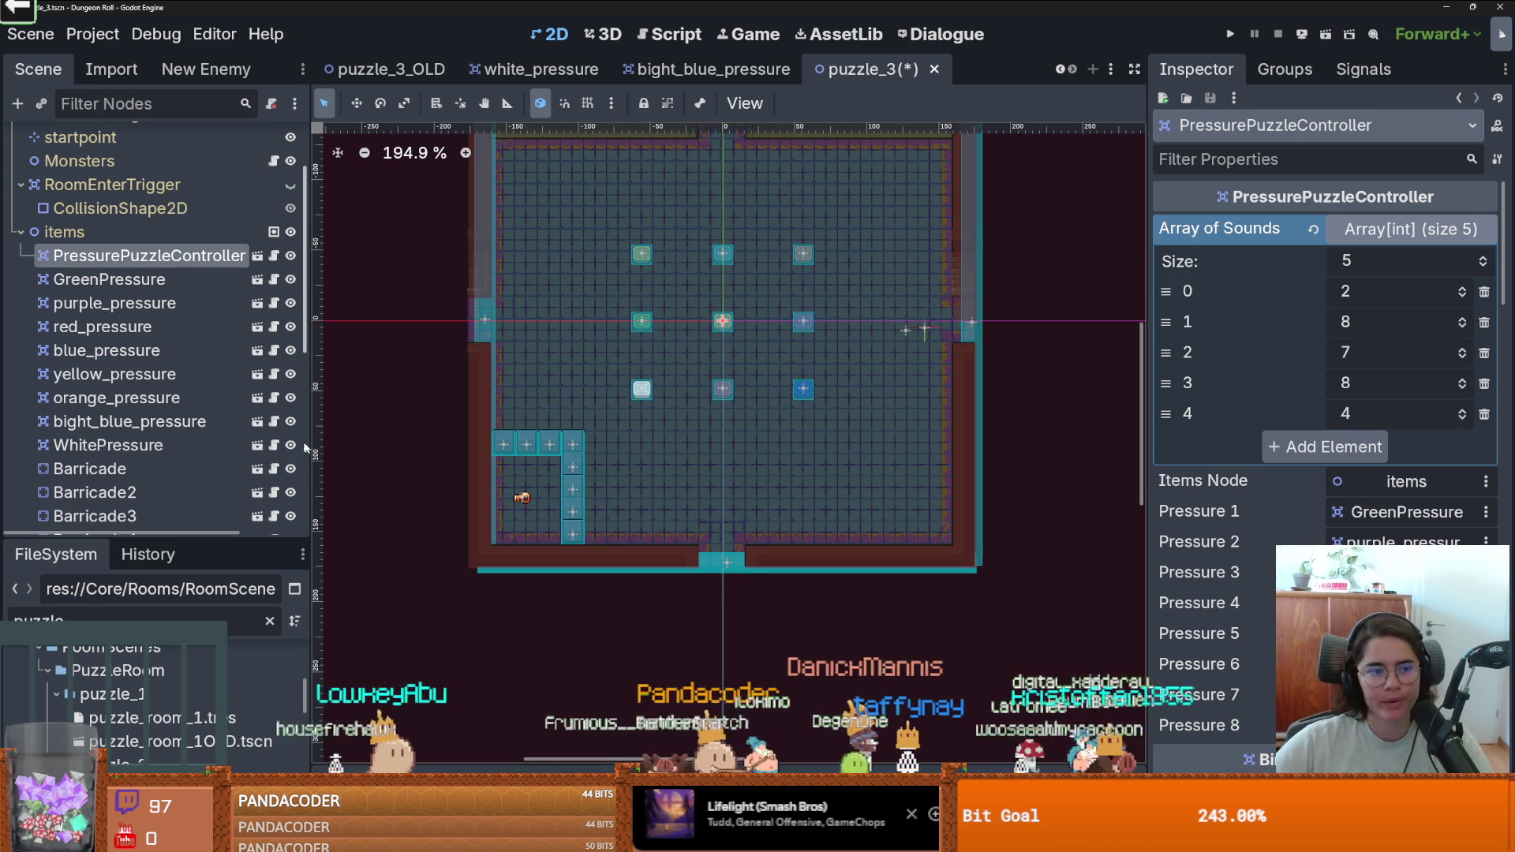
{"action": "key", "text": "ctrl+s"}
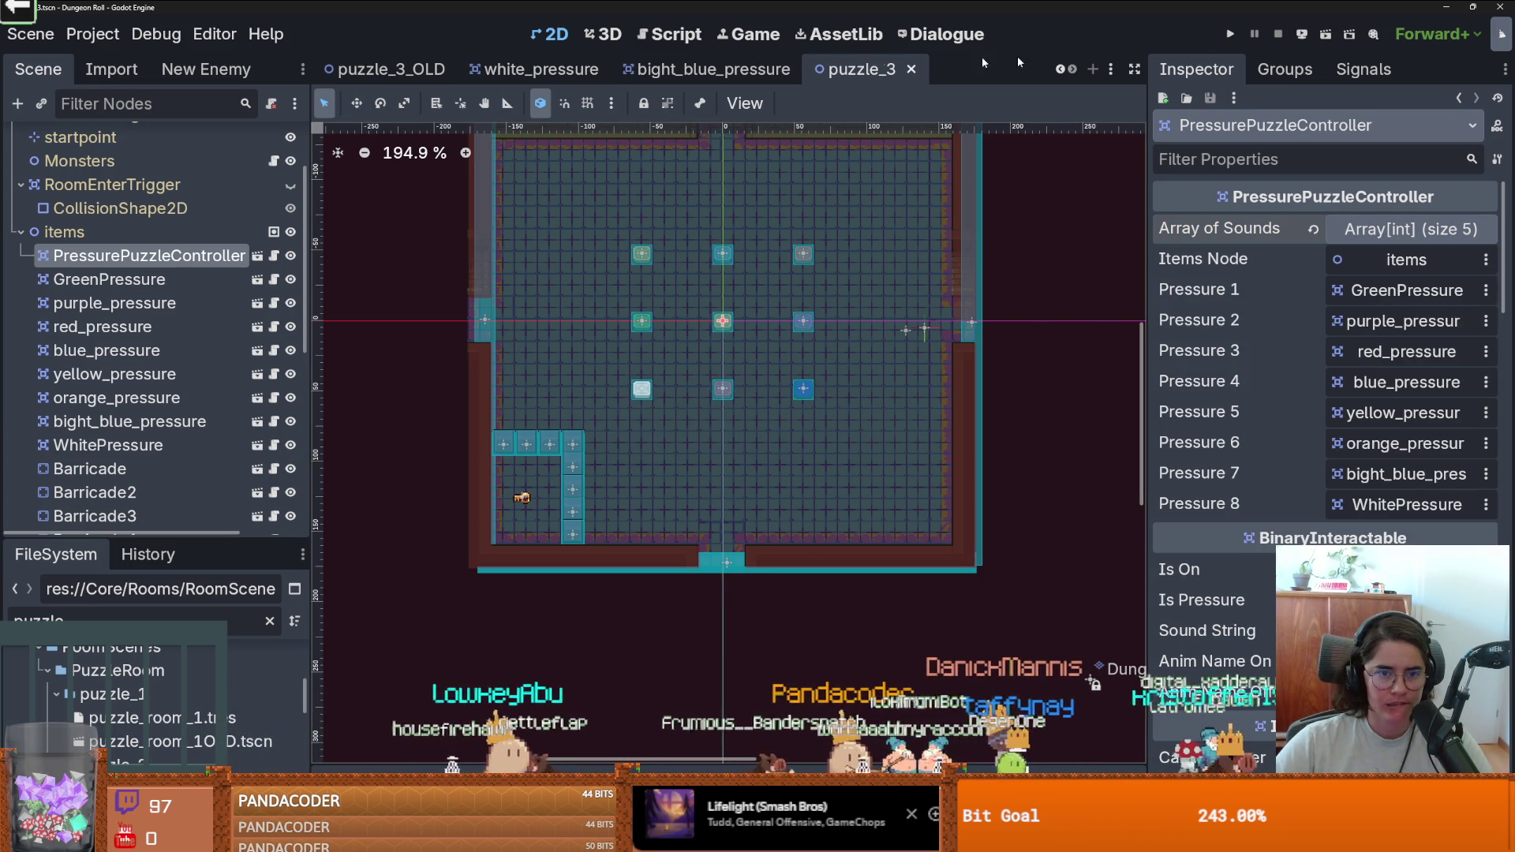
Scroll the open scene tabs to reach the Dungeon scene.
{"action": "left_click", "coordinate": [1060, 70]}
{"action": "left_click", "coordinate": [1060, 70]}
{"action": "left_click", "coordinate": [1060, 70]}
{"action": "left_click", "coordinate": [1060, 70]}
{"action": "left_click", "coordinate": [1059, 69]}
{"action": "left_click", "coordinate": [1060, 69]}
{"action": "left_click", "coordinate": [1060, 70]}
{"action": "left_click", "coordinate": [1060, 69]}
{"action": "left_click", "coordinate": [1060, 70]}
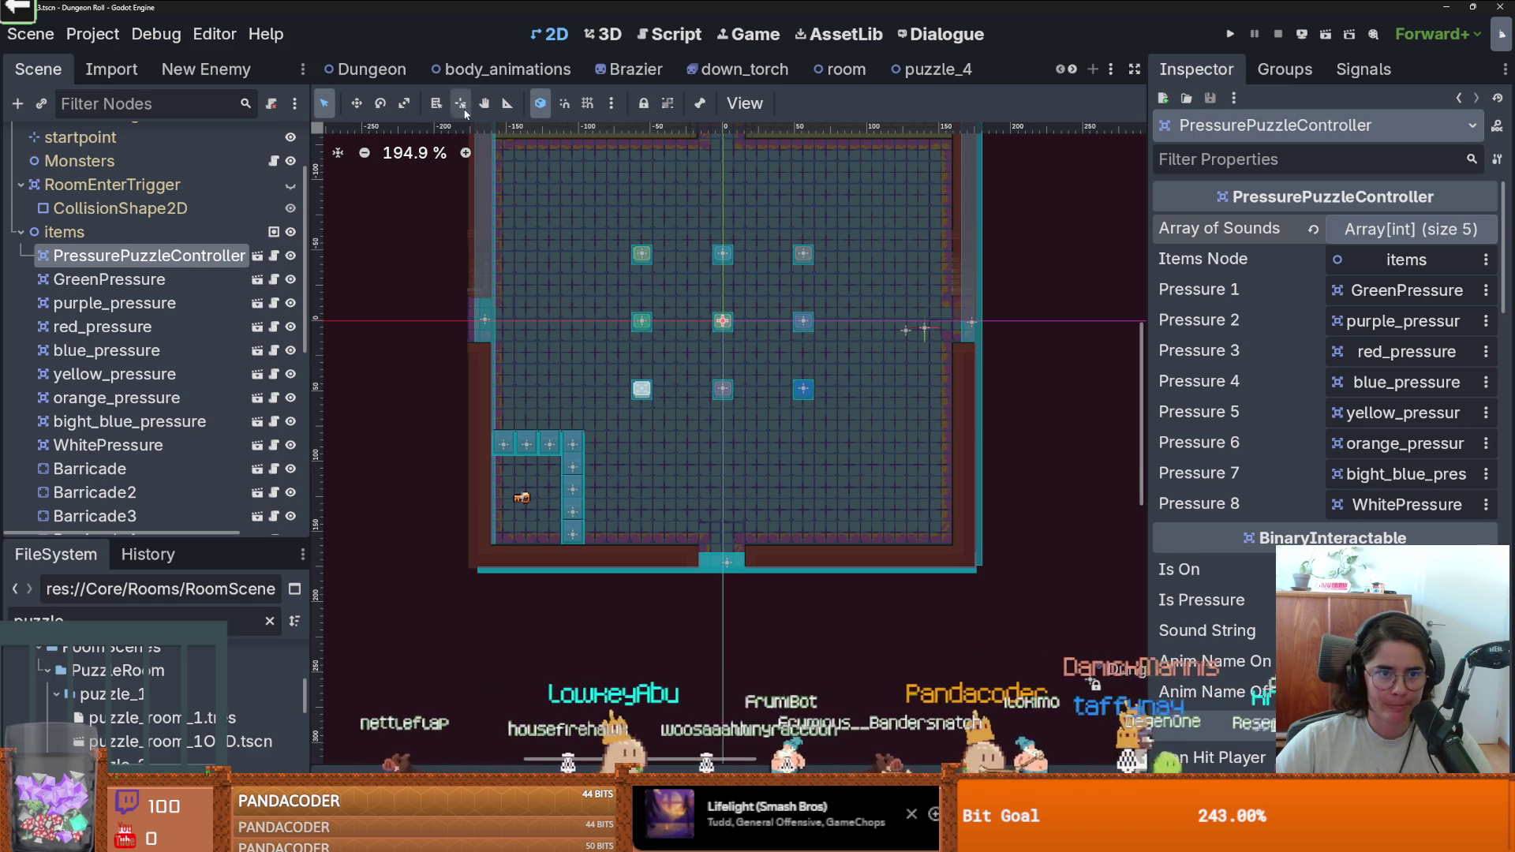
In the Dungeon scene, select RoomTilemapLayer and show the PuzzleRooms scene collection.
{"action": "left_click", "coordinate": [354, 71]}
{"action": "scroll", "coordinate": [157, 355], "scroll_direction": "down", "scroll_amount": 3}
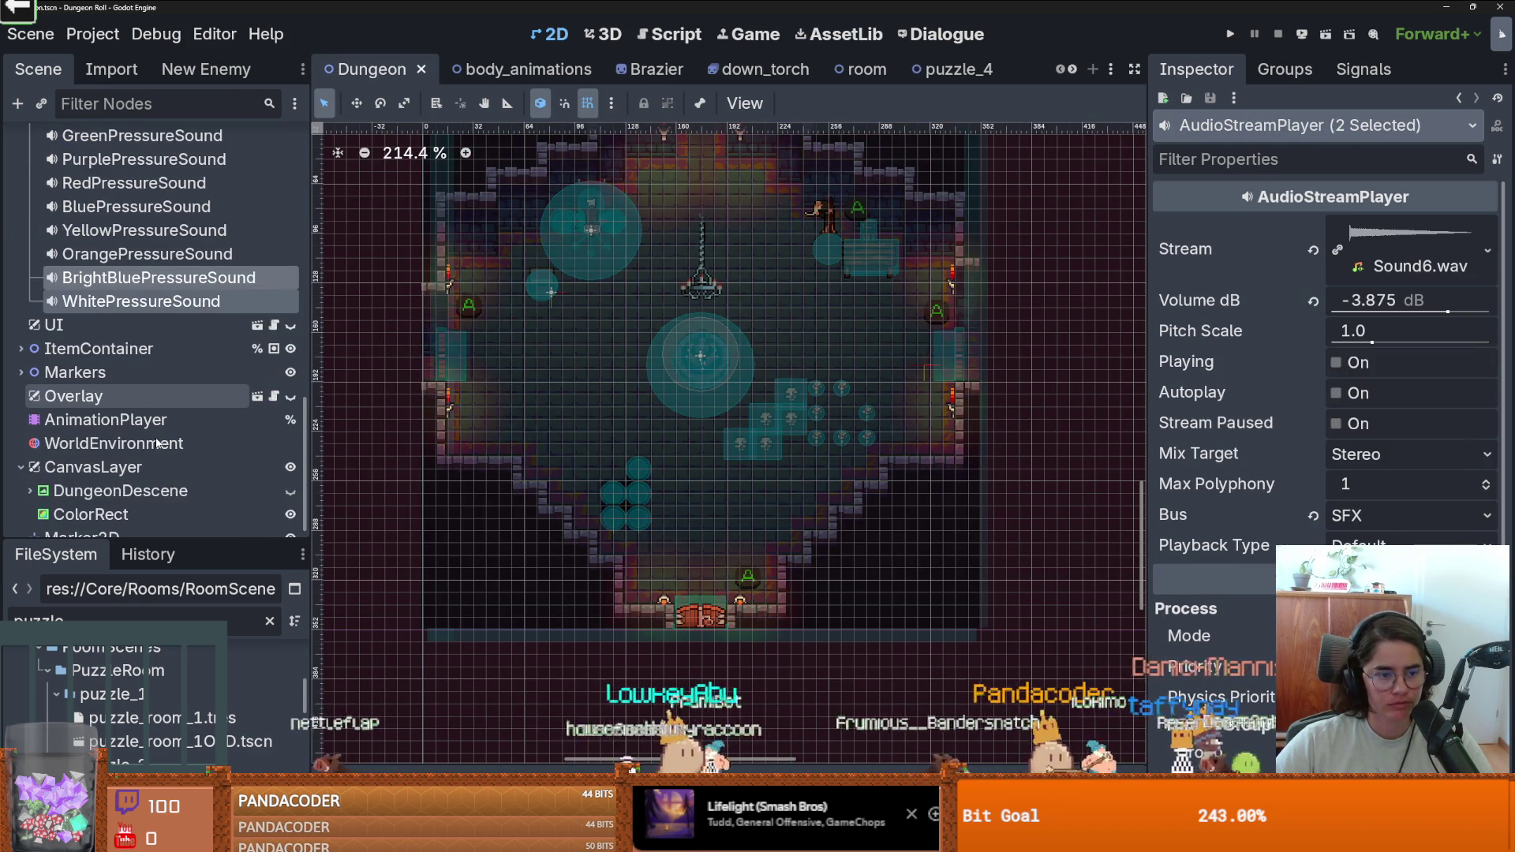
{"action": "scroll", "coordinate": [157, 444], "scroll_direction": "up", "scroll_amount": 6}
{"action": "left_click", "coordinate": [107, 413]}
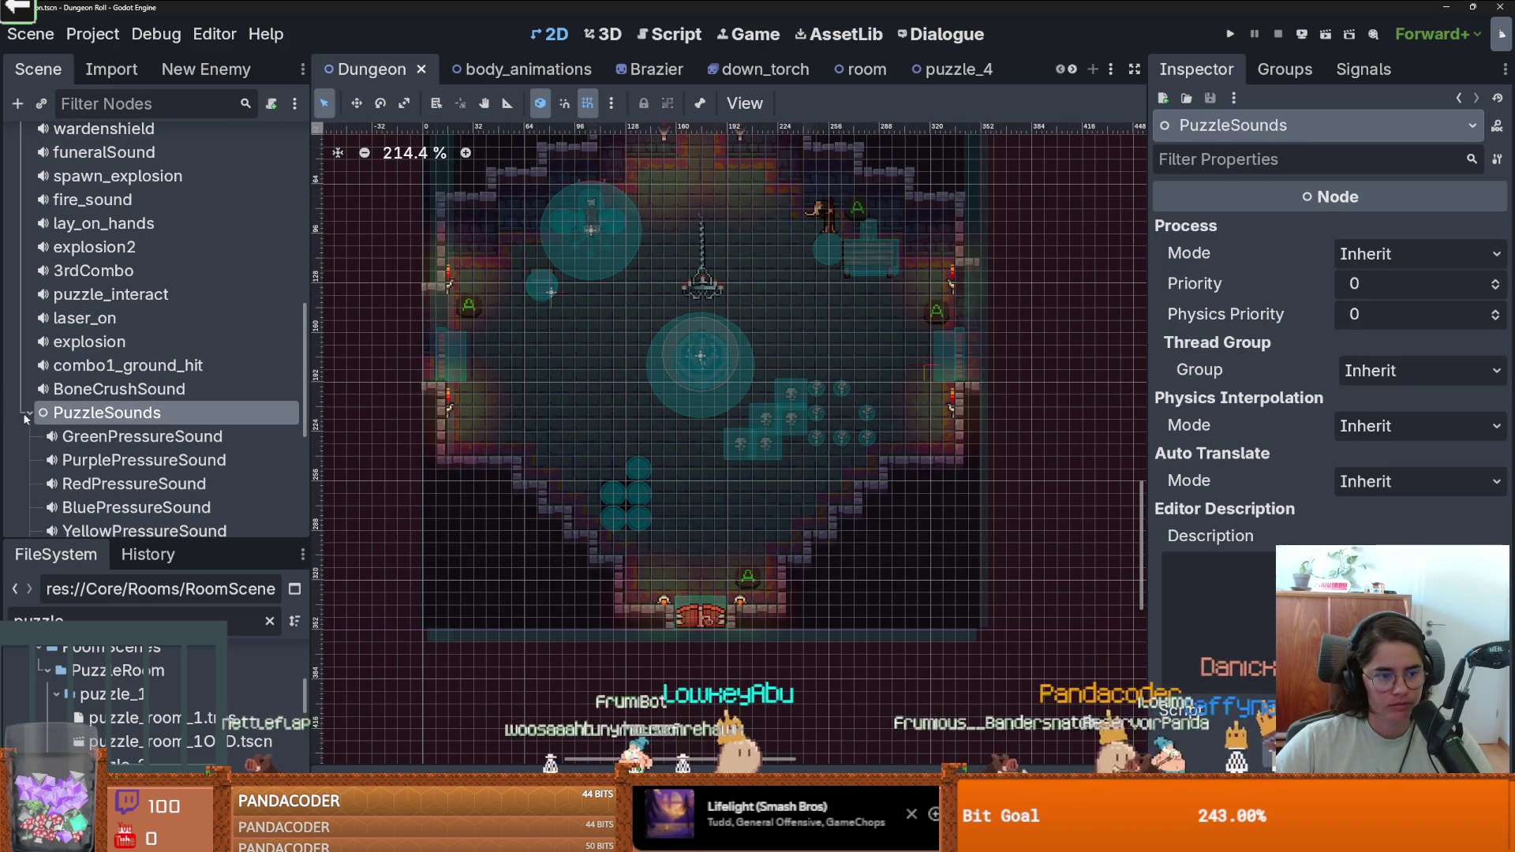
{"action": "scroll", "coordinate": [86, 426], "scroll_direction": "up", "scroll_amount": 4}
{"action": "scroll", "coordinate": [87, 426], "scroll_direction": "up", "scroll_amount": 5}
{"action": "left_click", "coordinate": [22, 259]}
{"action": "left_click", "coordinate": [116, 164]}
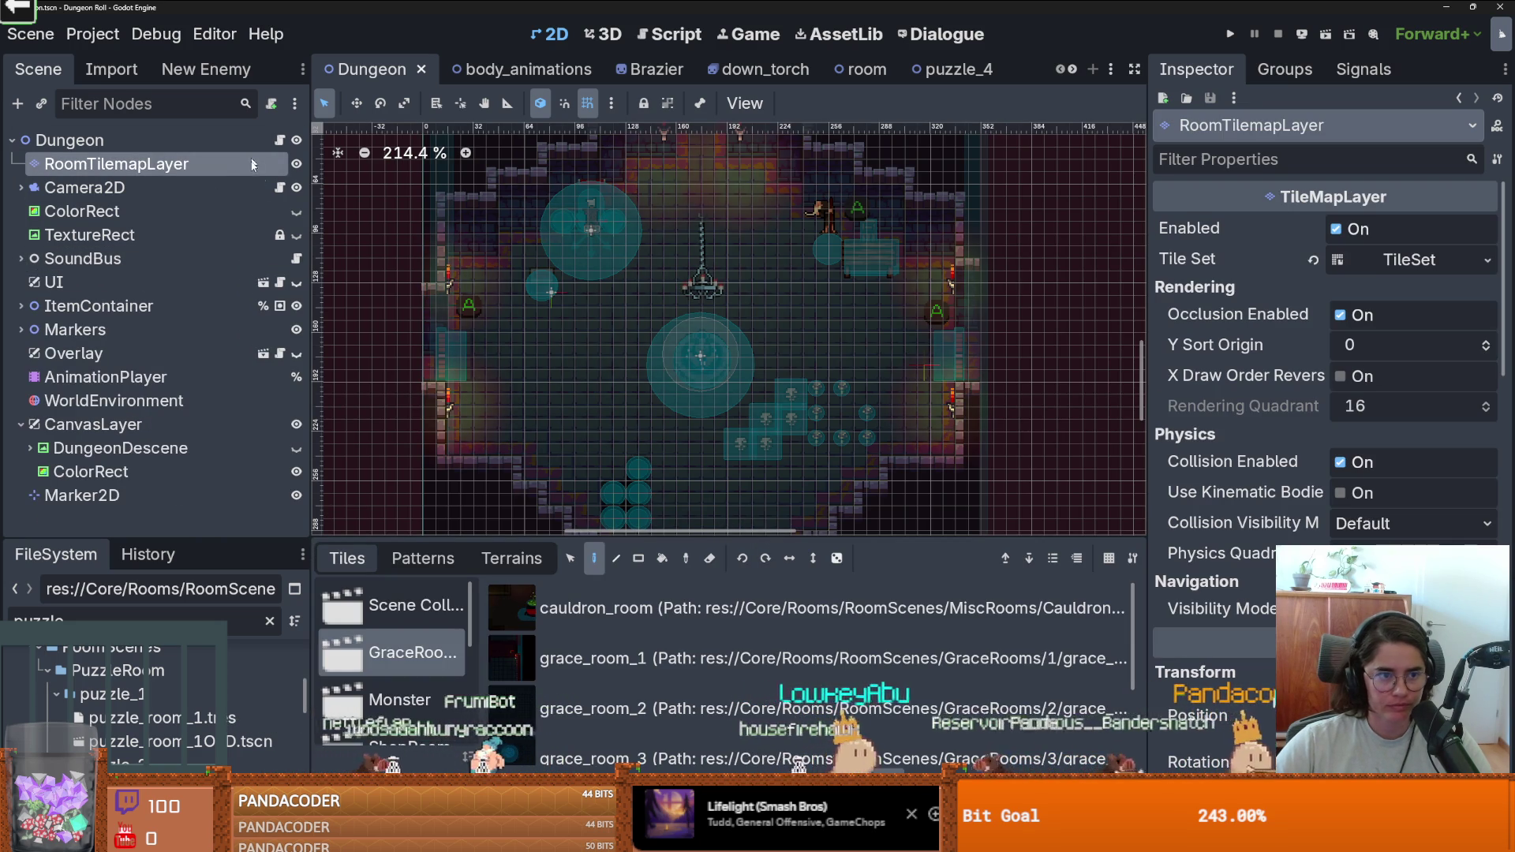
{"action": "left_click_drag", "start_coordinate": [714, 540], "coordinate": [714, 241]}
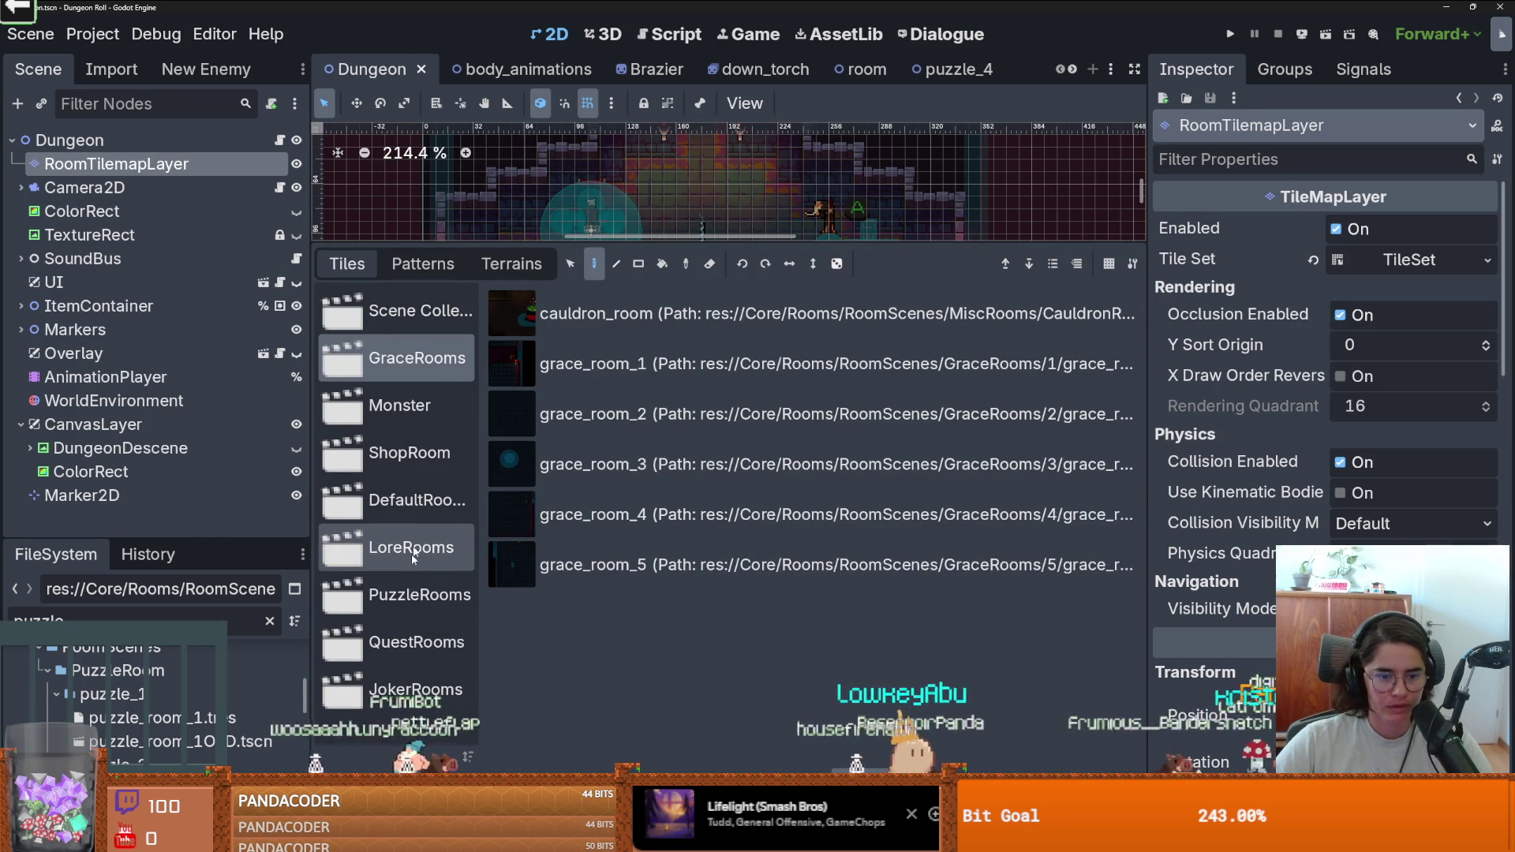
{"action": "left_click", "coordinate": [419, 594]}
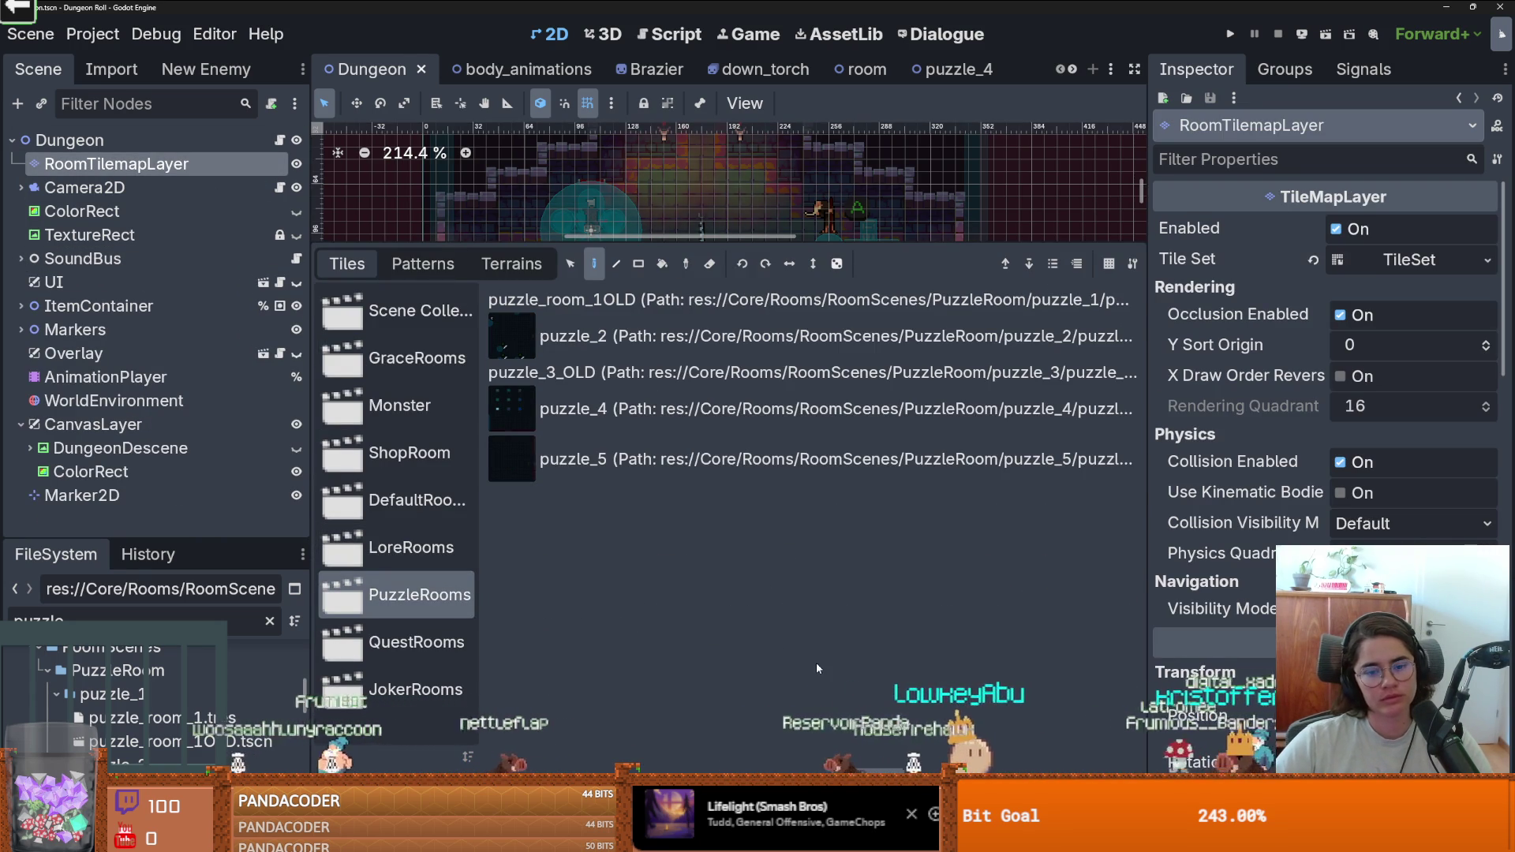
Set the puzzle_3_OLD tile's scene to Rooms/RoomScenes/PuzzleRoom/puzzle_3/puzzle_3.tscn and save.
{"action": "key", "text": "Up"}
{"action": "key", "text": "Up"}
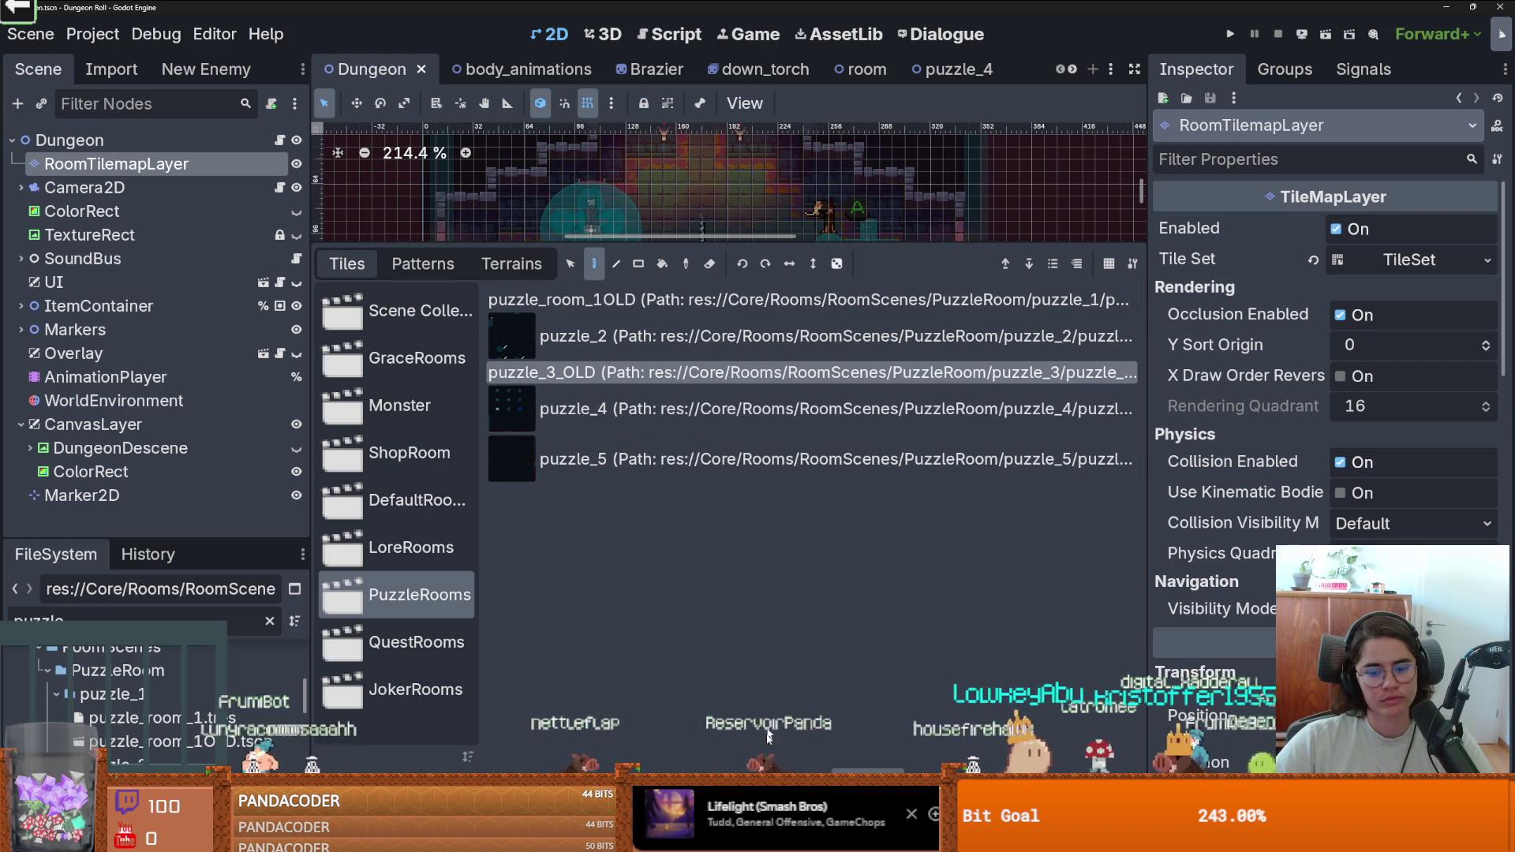
{"action": "left_click", "coordinate": [723, 641]}
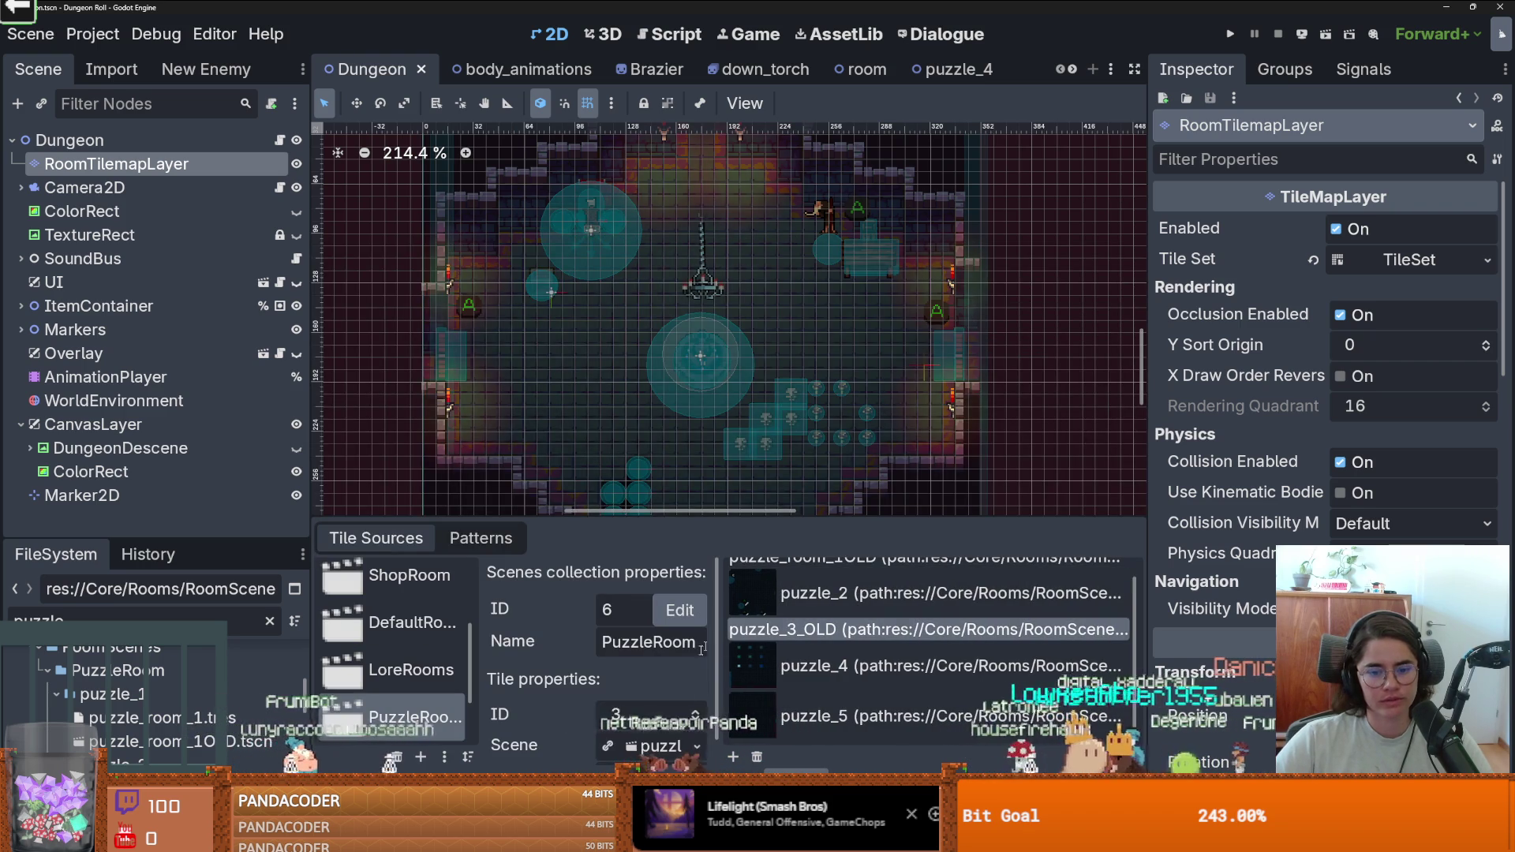
{"action": "left_click", "coordinate": [738, 755]}
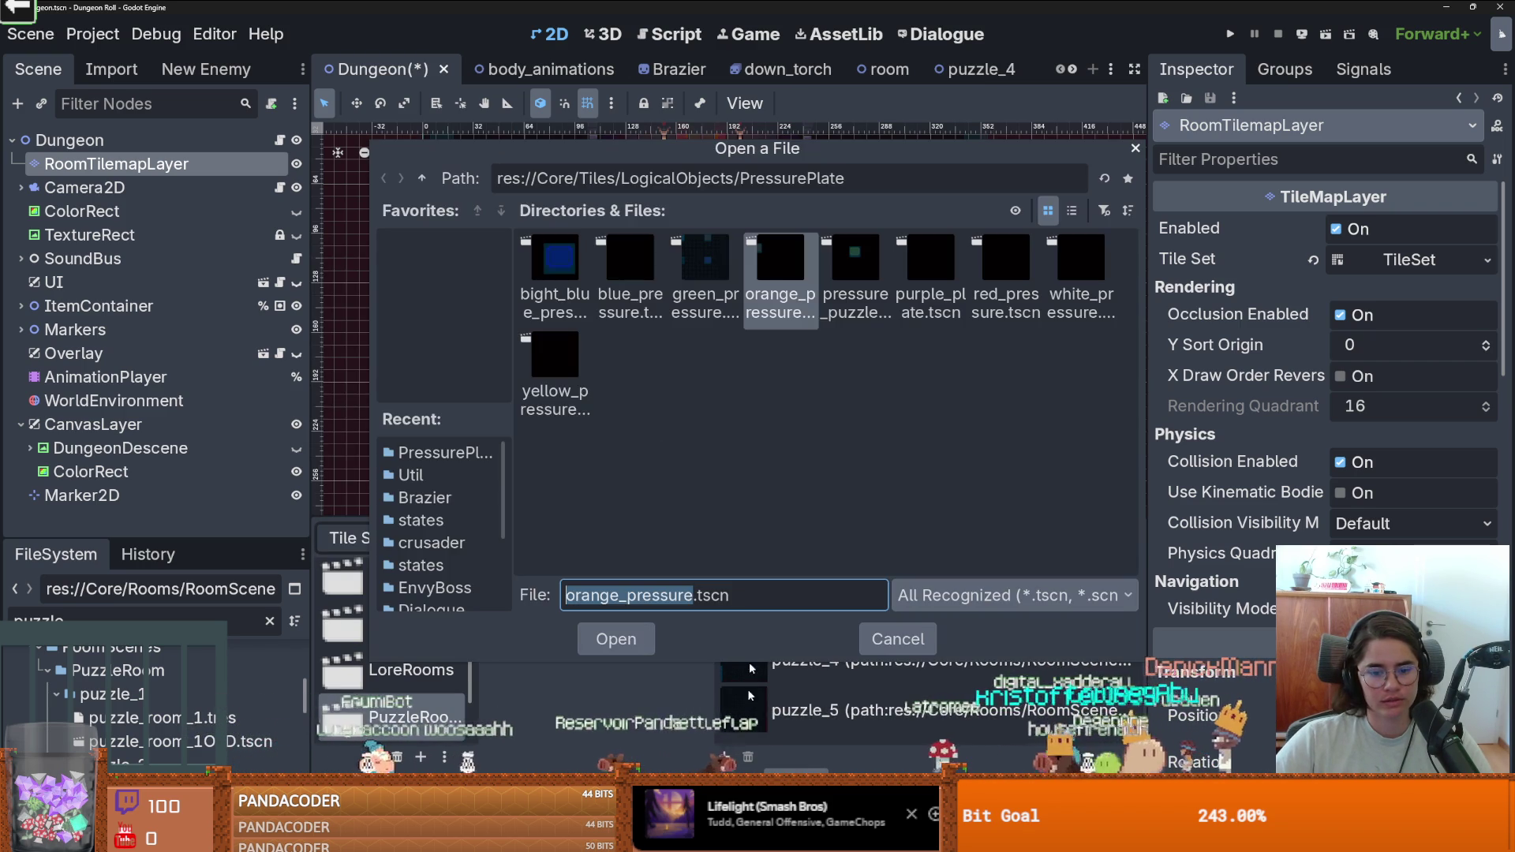
{"action": "left_click", "coordinate": [414, 178]}
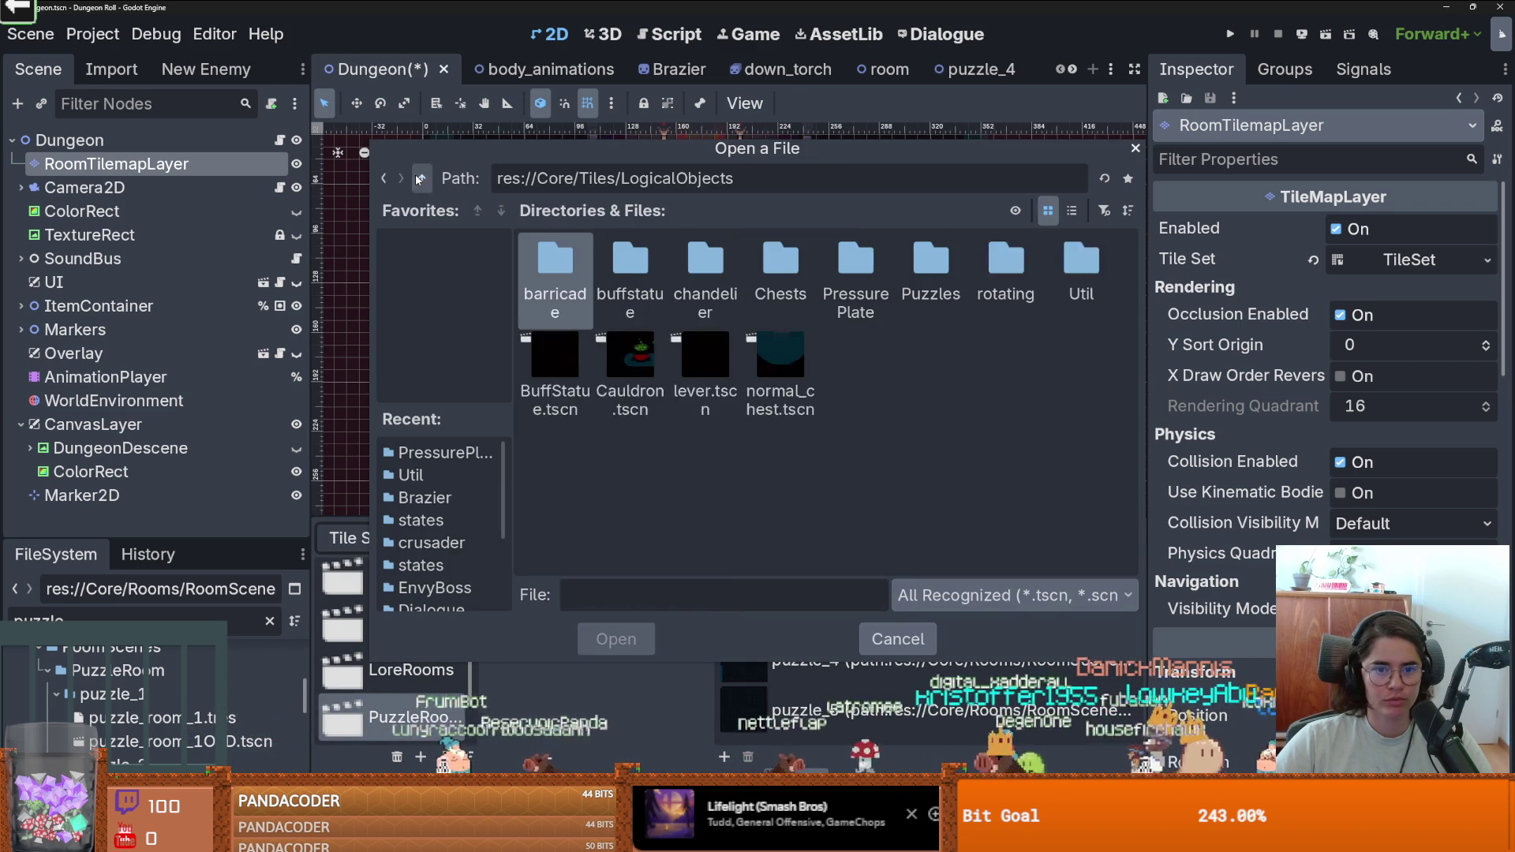
{"action": "left_click", "coordinate": [413, 178]}
{"action": "left_click", "coordinate": [413, 179]}
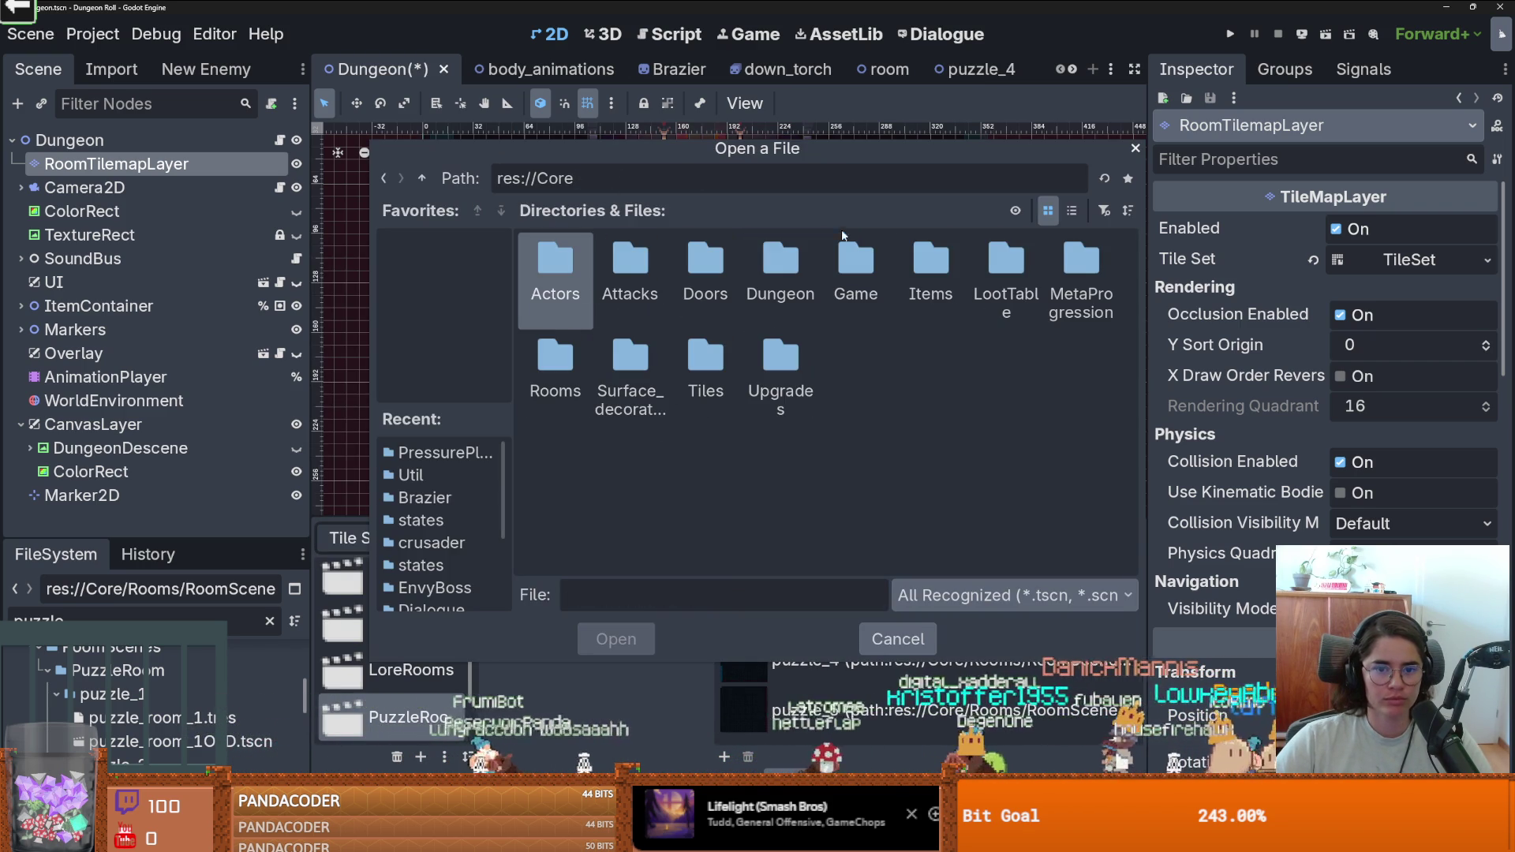
{"action": "double_click", "coordinate": [555, 363]}
{"action": "double_click", "coordinate": [555, 276]}
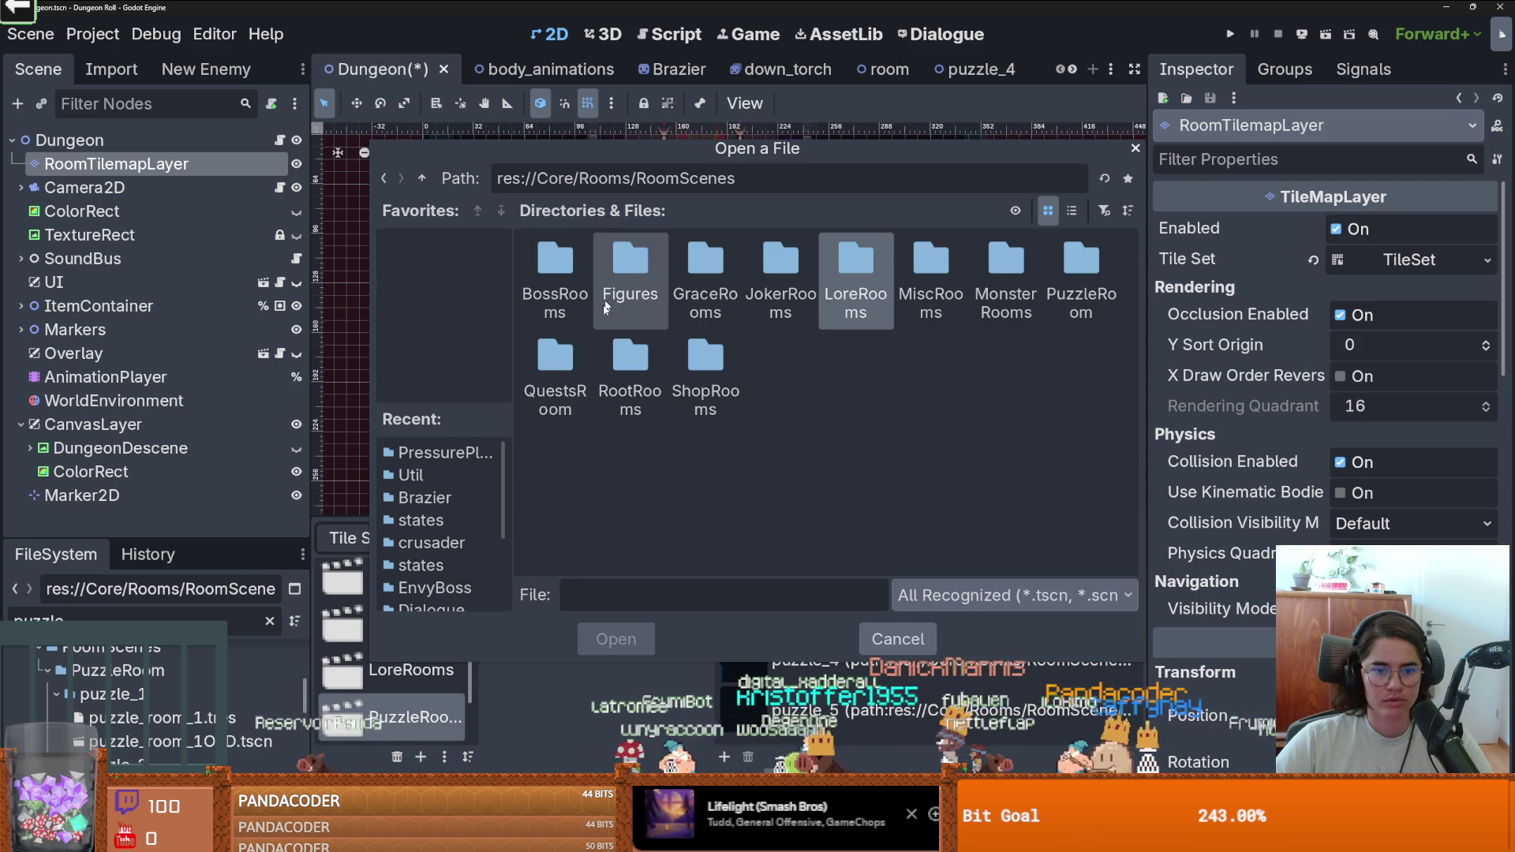
{"action": "left_click", "coordinate": [1065, 266]}
{"action": "double_click", "coordinate": [1065, 267]}
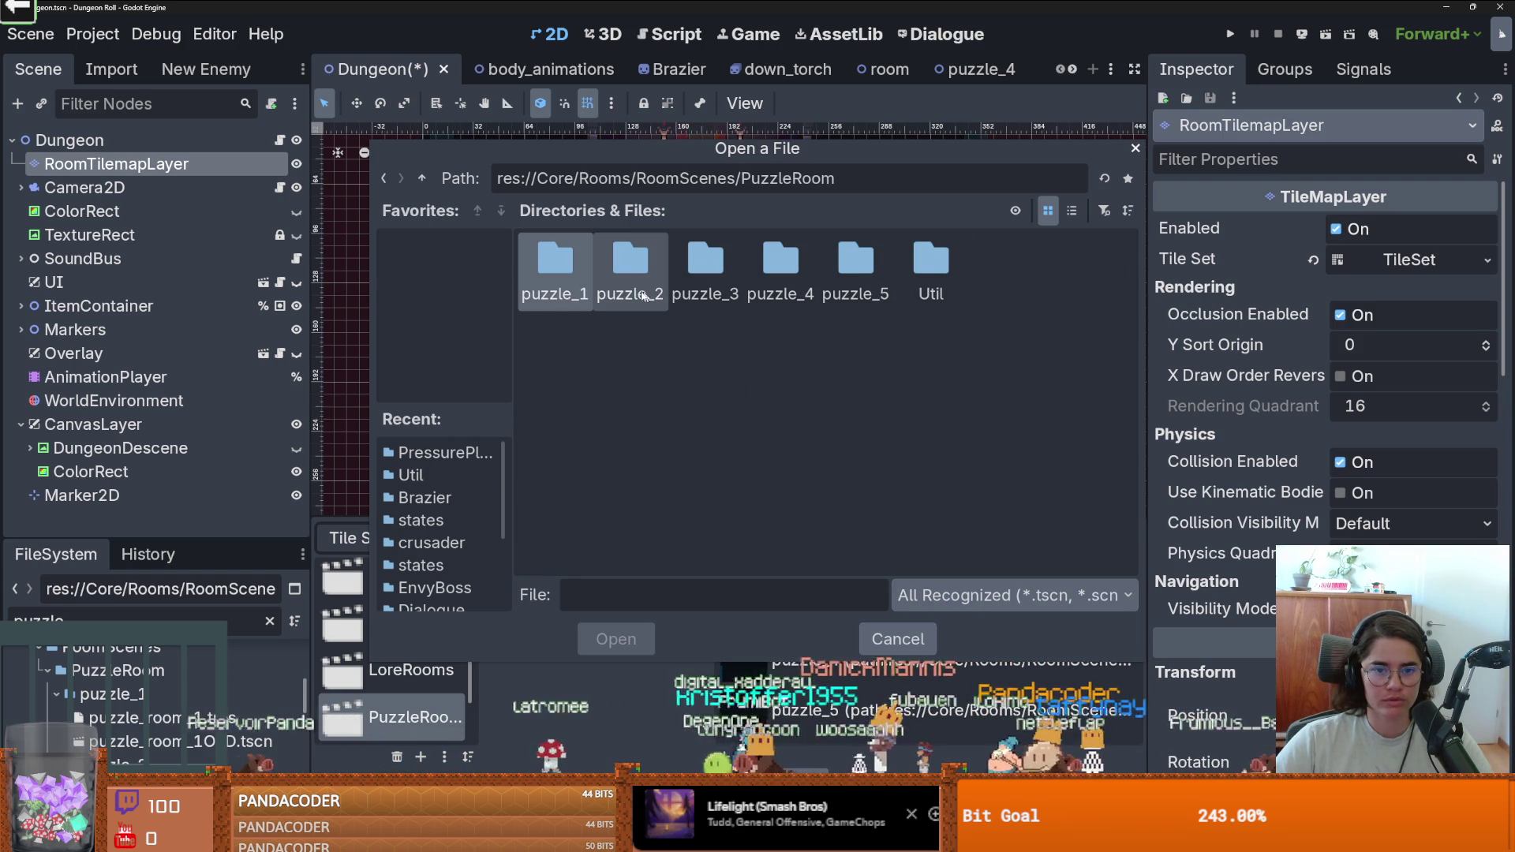
{"action": "double_click", "coordinate": [705, 268]}
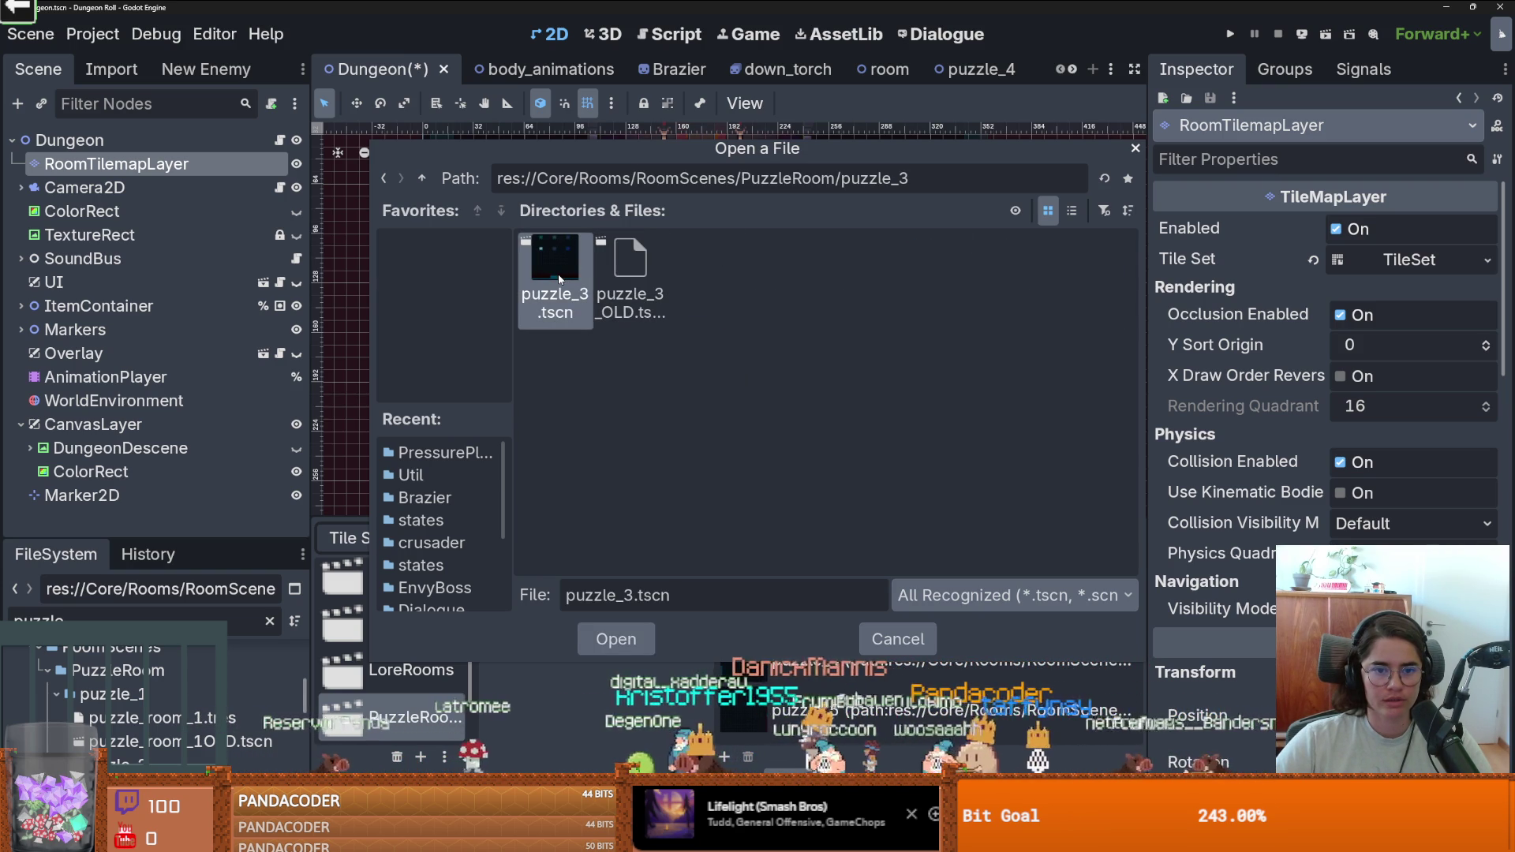
{"action": "double_click", "coordinate": [557, 273]}
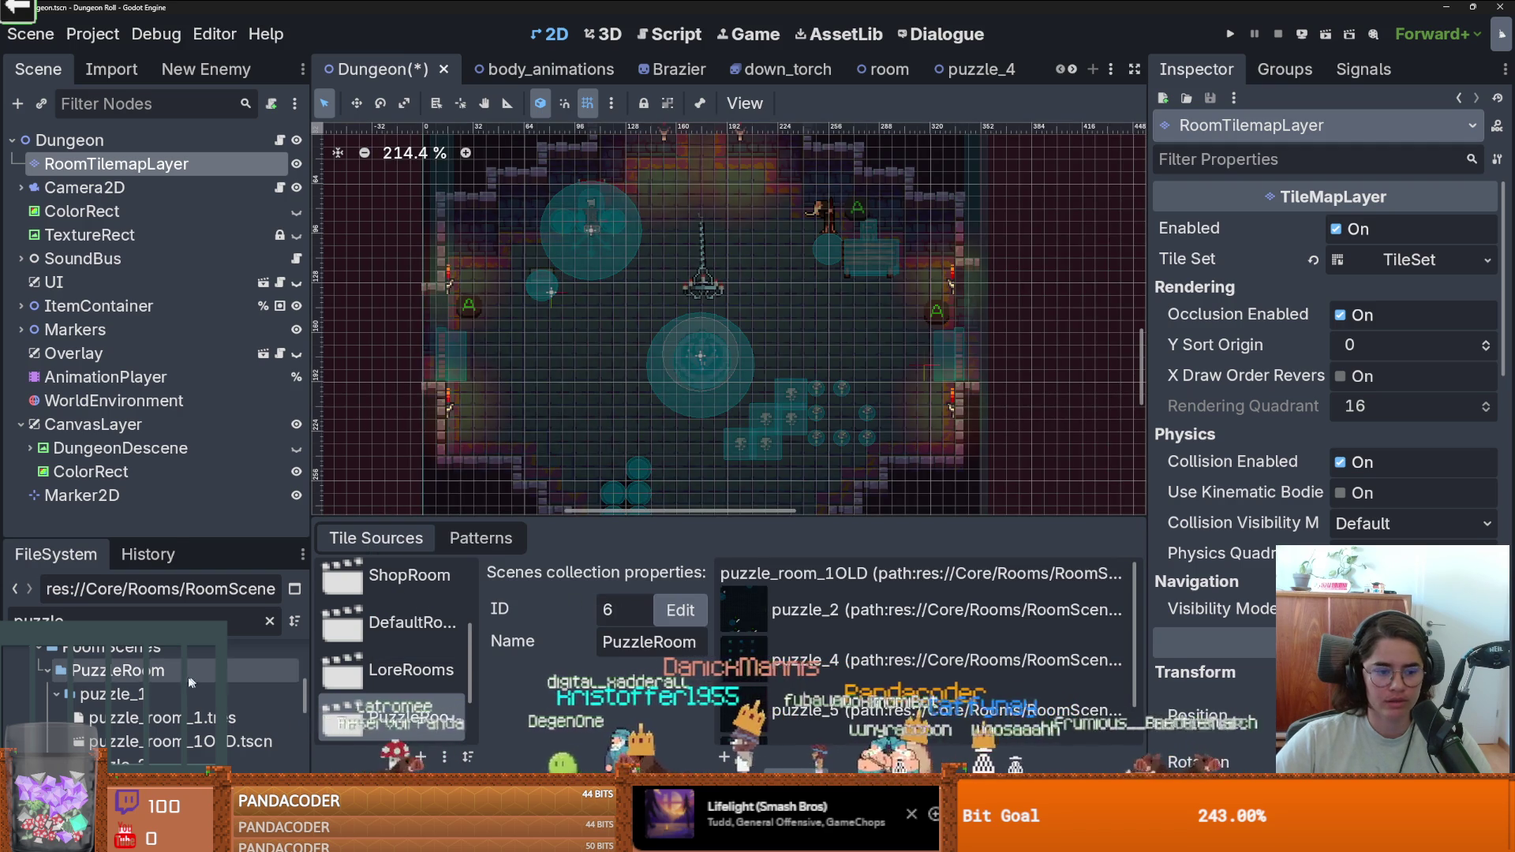
{"action": "key", "text": "ctrl+s"}
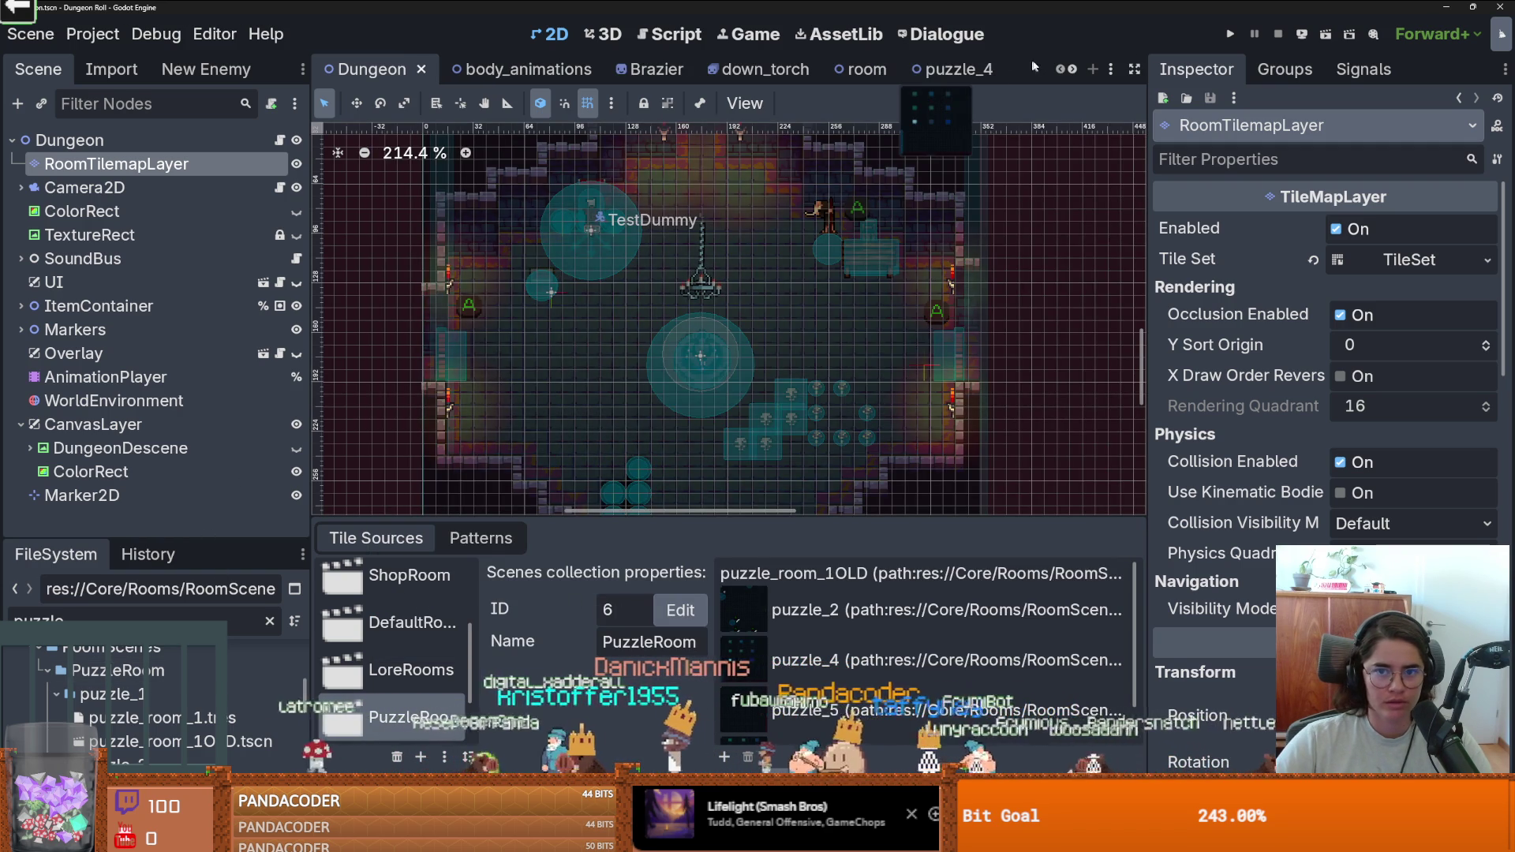
{"action": "left_click_drag", "start_coordinate": [951, 514], "coordinate": [951, 155]}
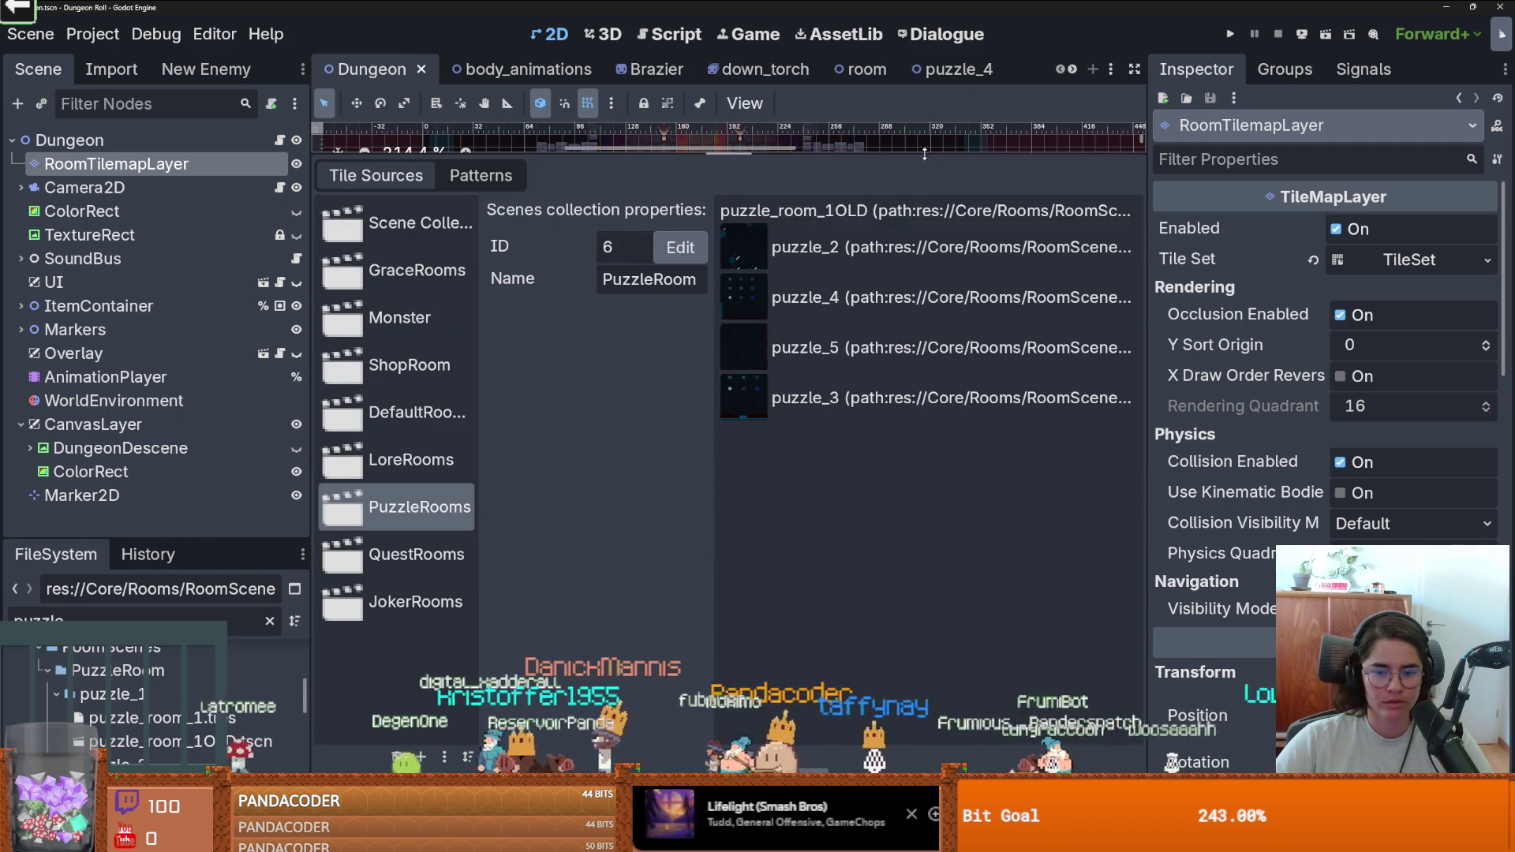
Give puzzle_room_3 version 6 and Rds Probability 1.0, then save and run the game.
{"action": "scroll", "coordinate": [173, 760], "scroll_direction": "down", "scroll_amount": 3}
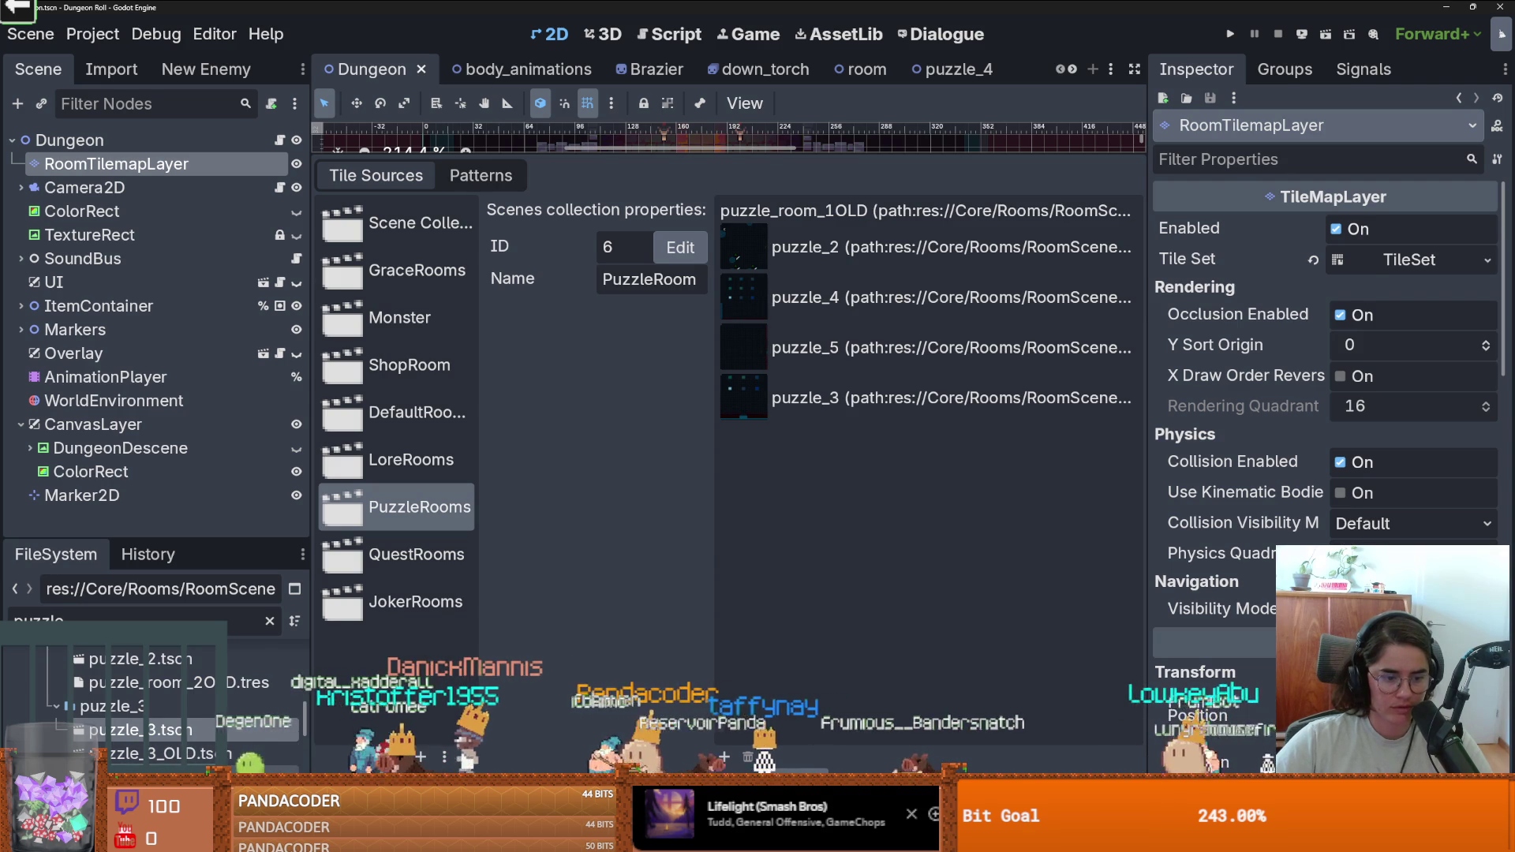
{"action": "left_click", "coordinate": [173, 778]}
{"action": "left_click", "coordinate": [1485, 255]}
{"action": "left_click", "coordinate": [1485, 255]}
{"action": "left_click", "coordinate": [1485, 255]}
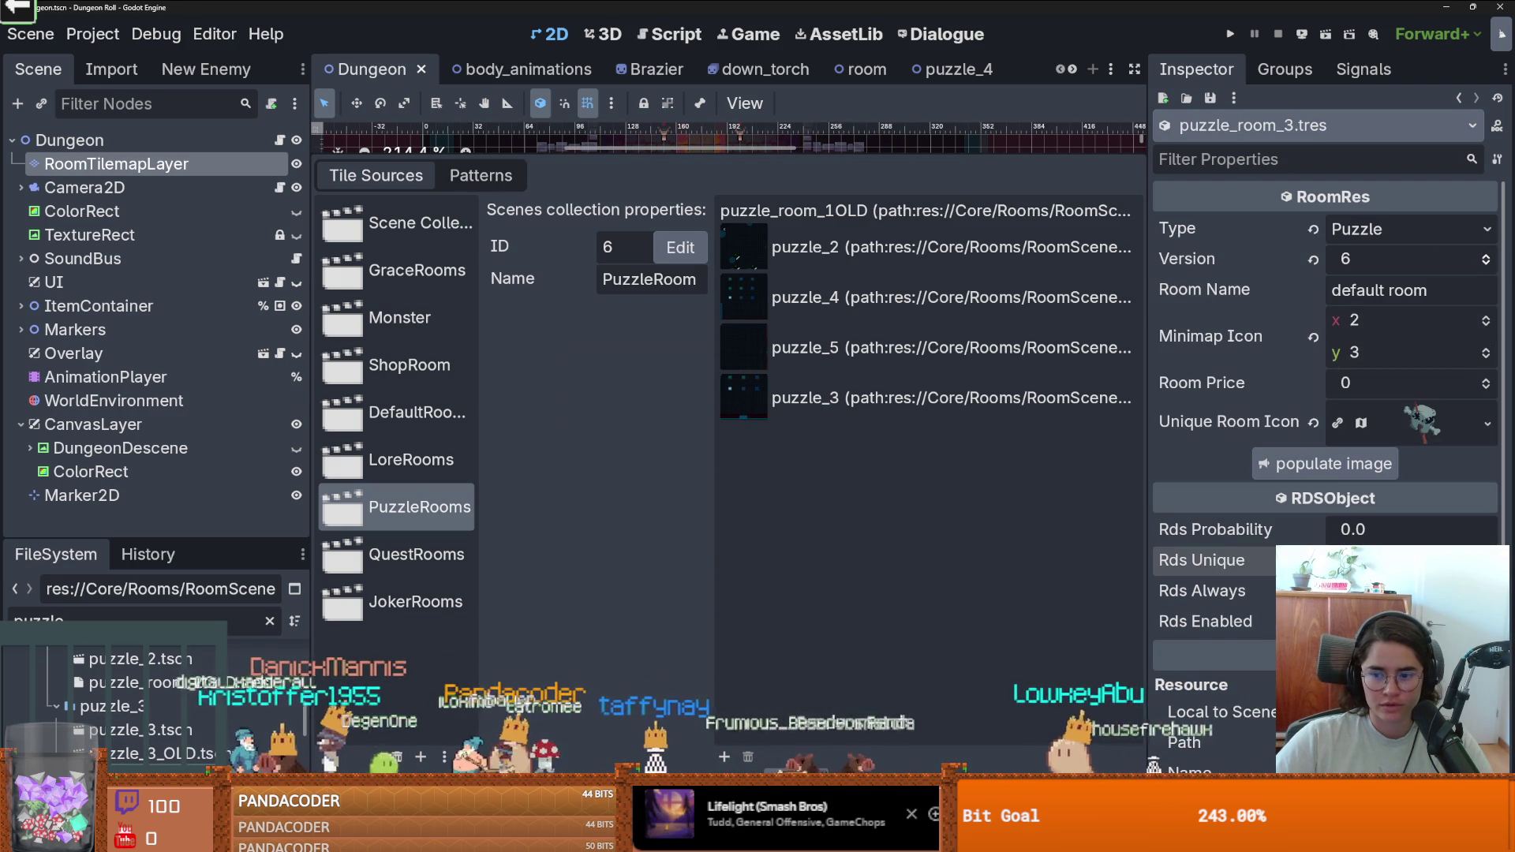
{"action": "left_click_drag", "start_coordinate": [1342, 530], "coordinate": [1492, 531]}
{"action": "left_click", "coordinate": [1230, 34]}
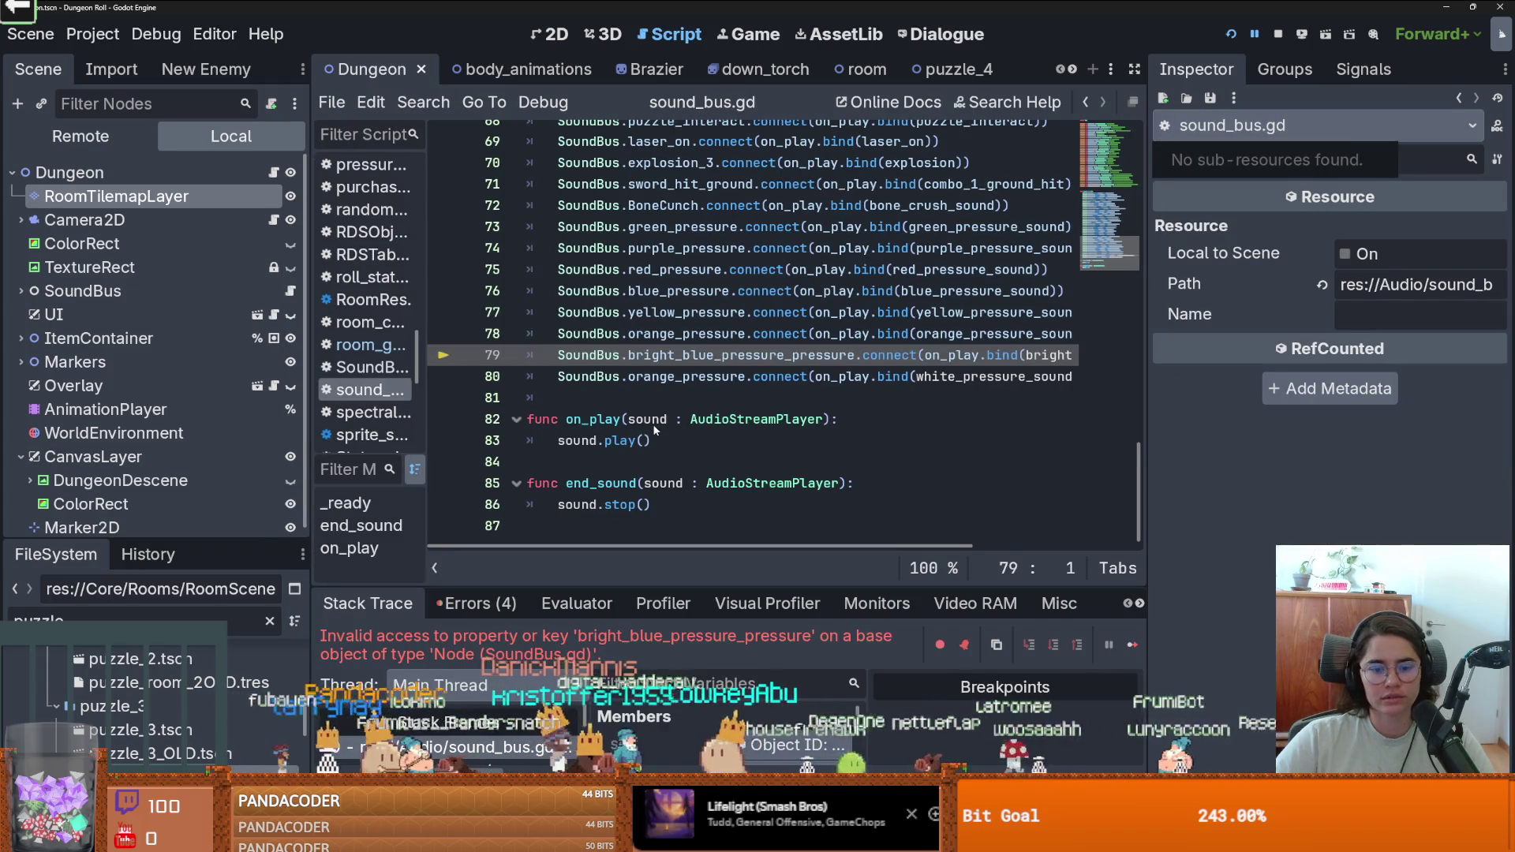
Correct line 79's signal name to bright_blue_pressure in sound_bus.gd, save, and rerun.
{"action": "left_click", "coordinate": [687, 419]}
{"action": "double_click", "coordinate": [686, 355]}
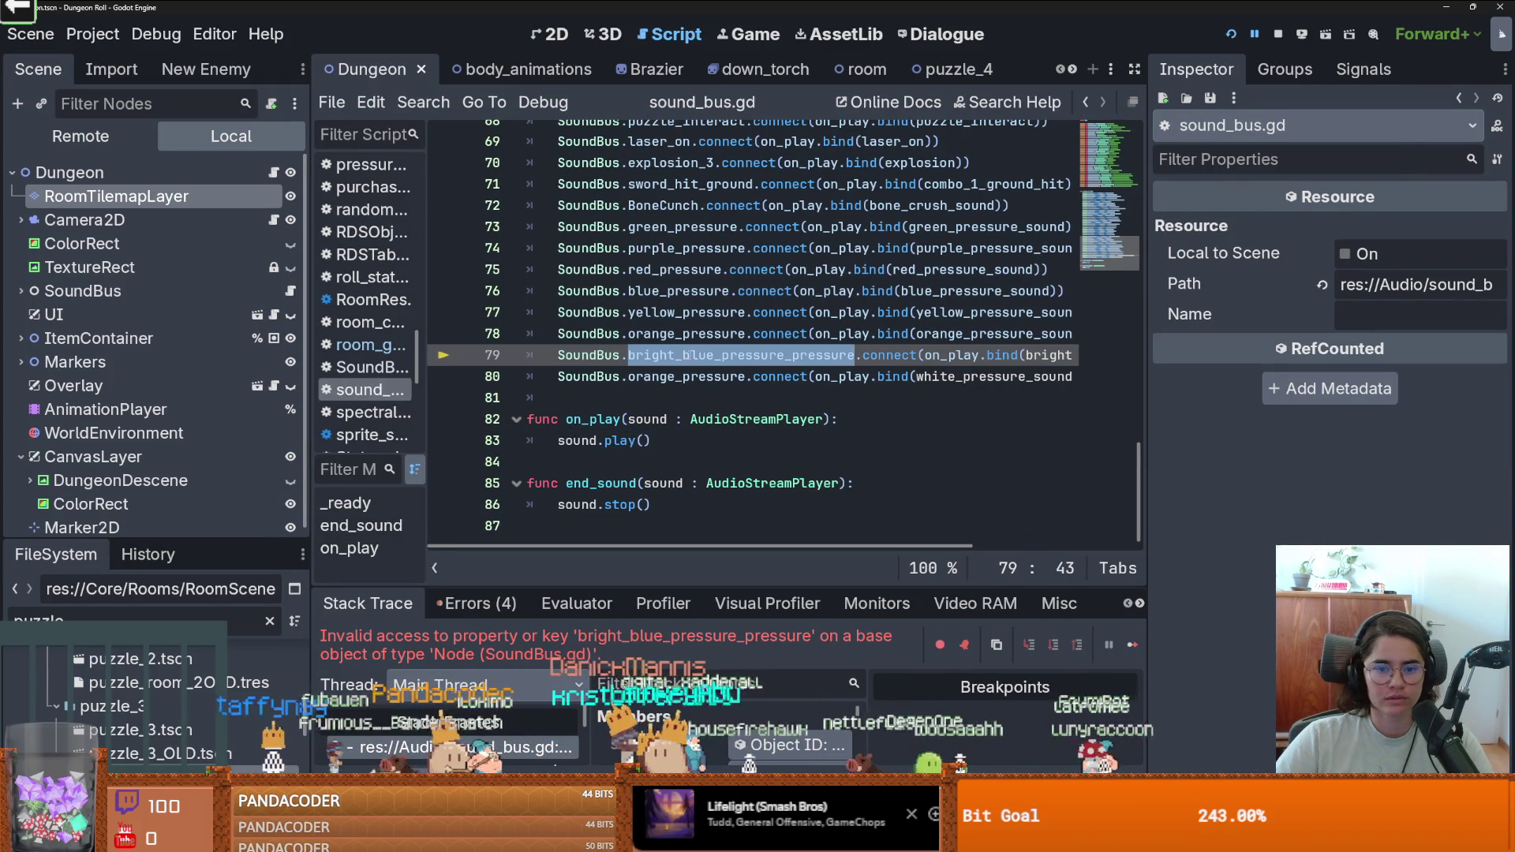
{"action": "left_click", "coordinate": [737, 355]}
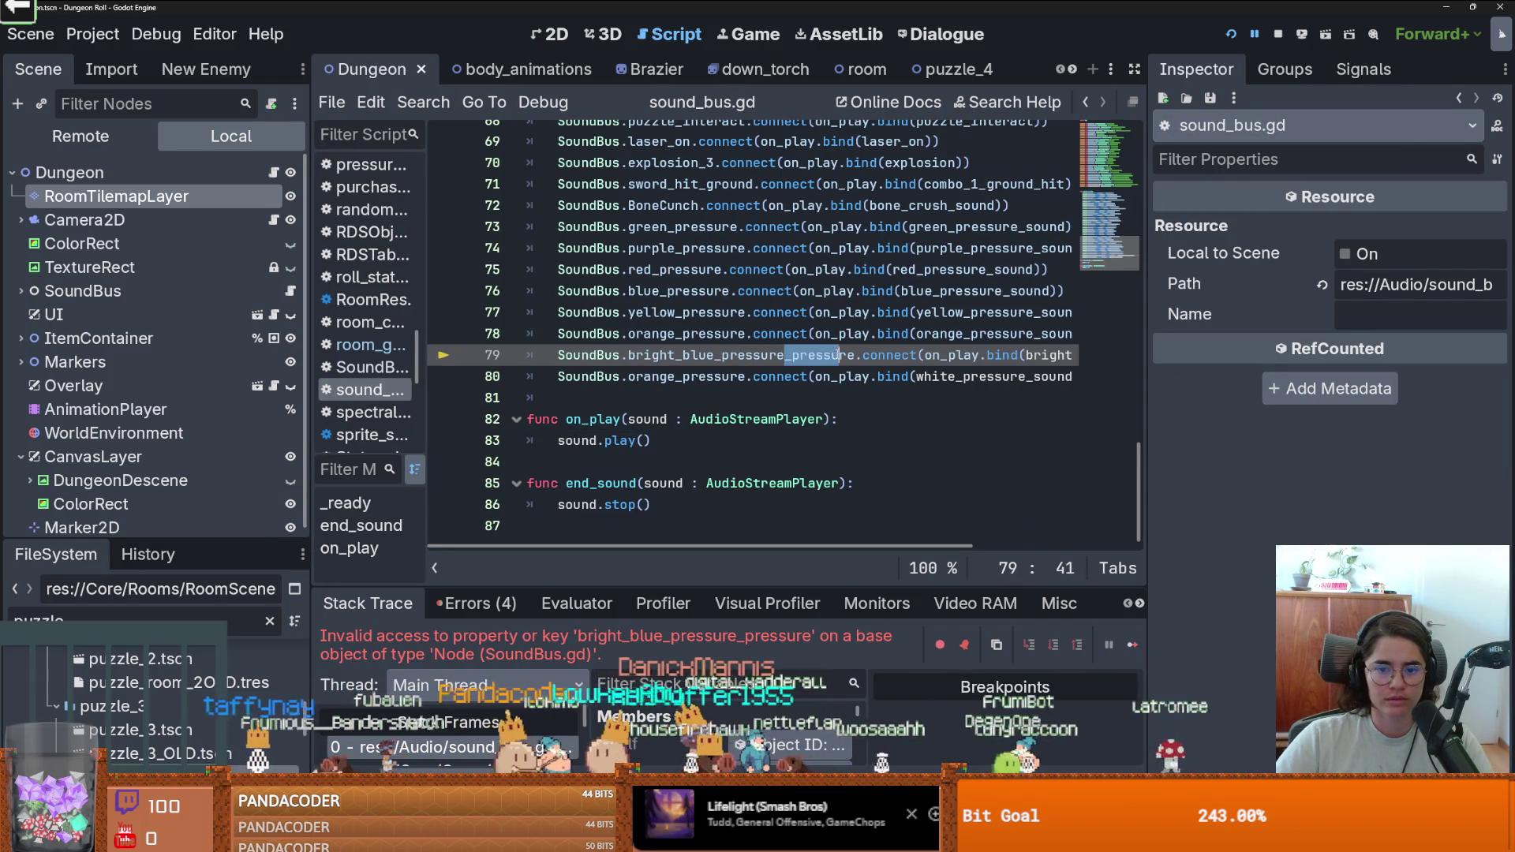
{"action": "key", "text": "ctrl+s"}
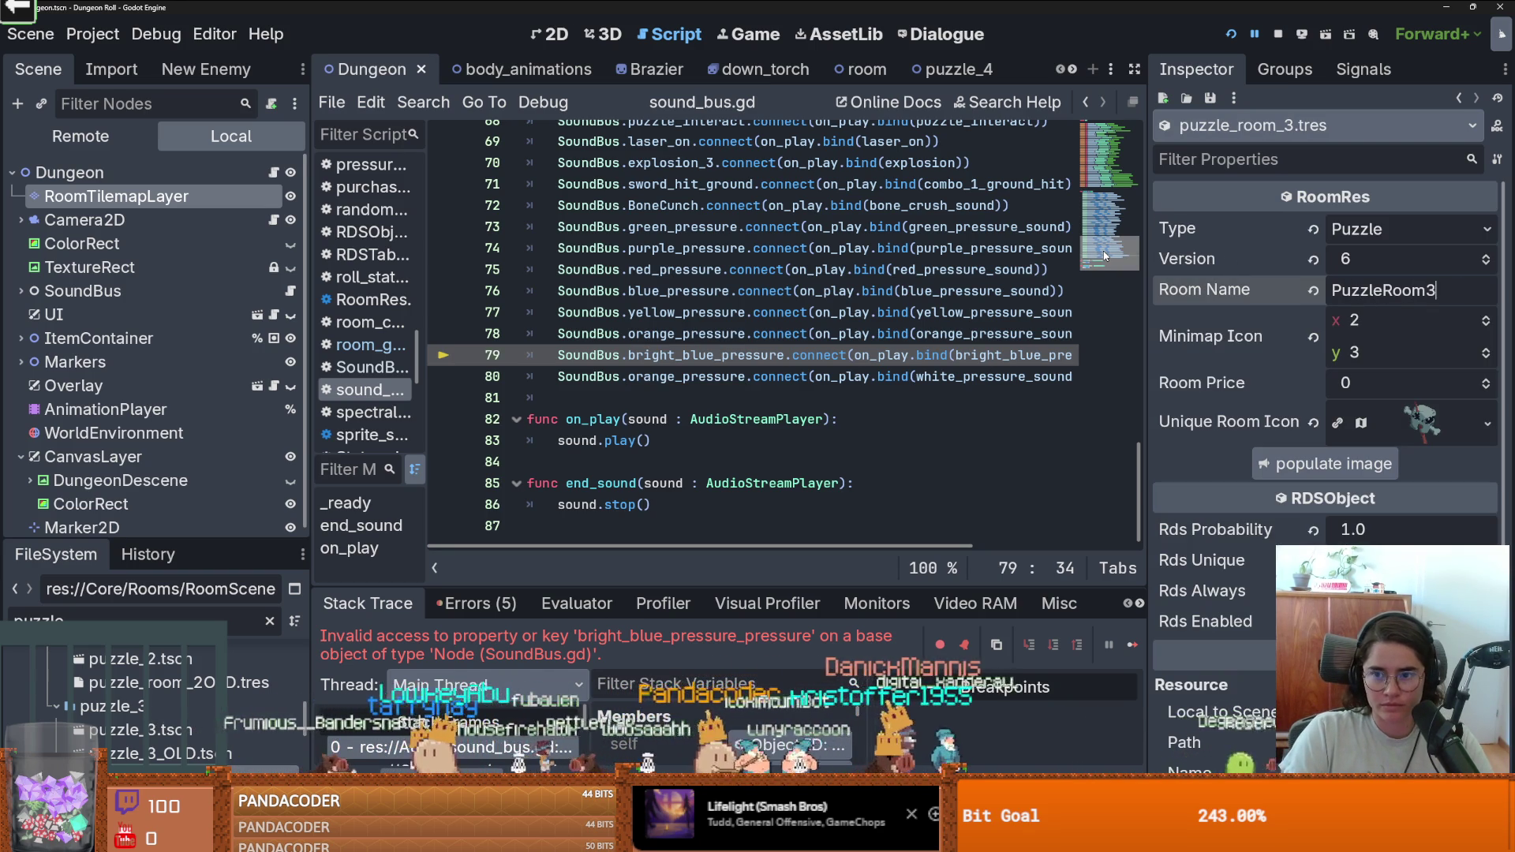
{"action": "left_click", "coordinate": [1253, 33]}
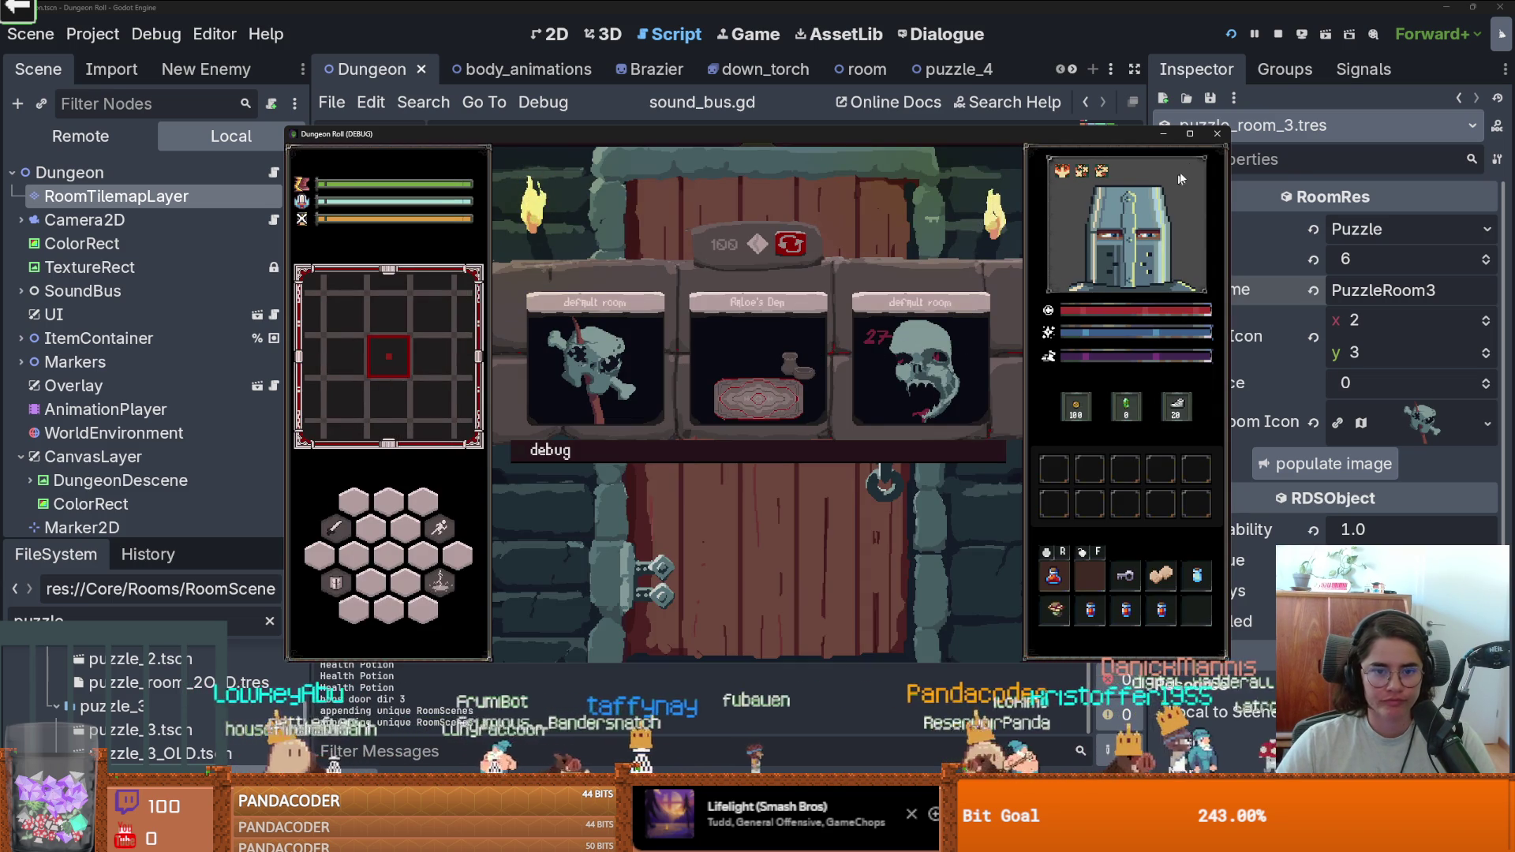
Stop the game, save the room name change, and relaunch Dungeon Roll.
{"action": "left_click", "coordinate": [1216, 135]}
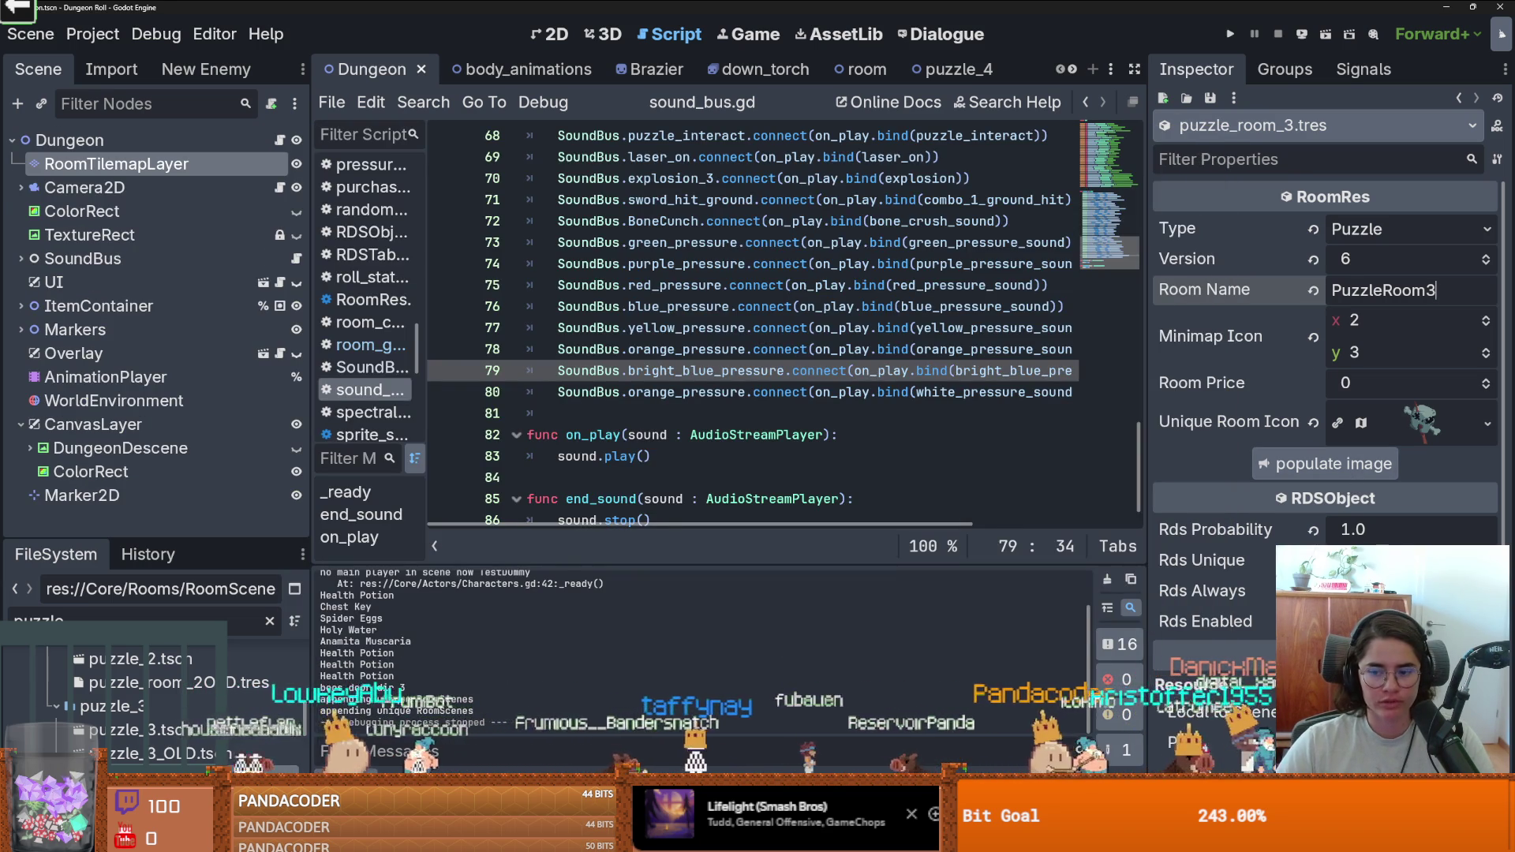
{"action": "key", "text": "Return"}
{"action": "key", "text": "ctrl+s"}
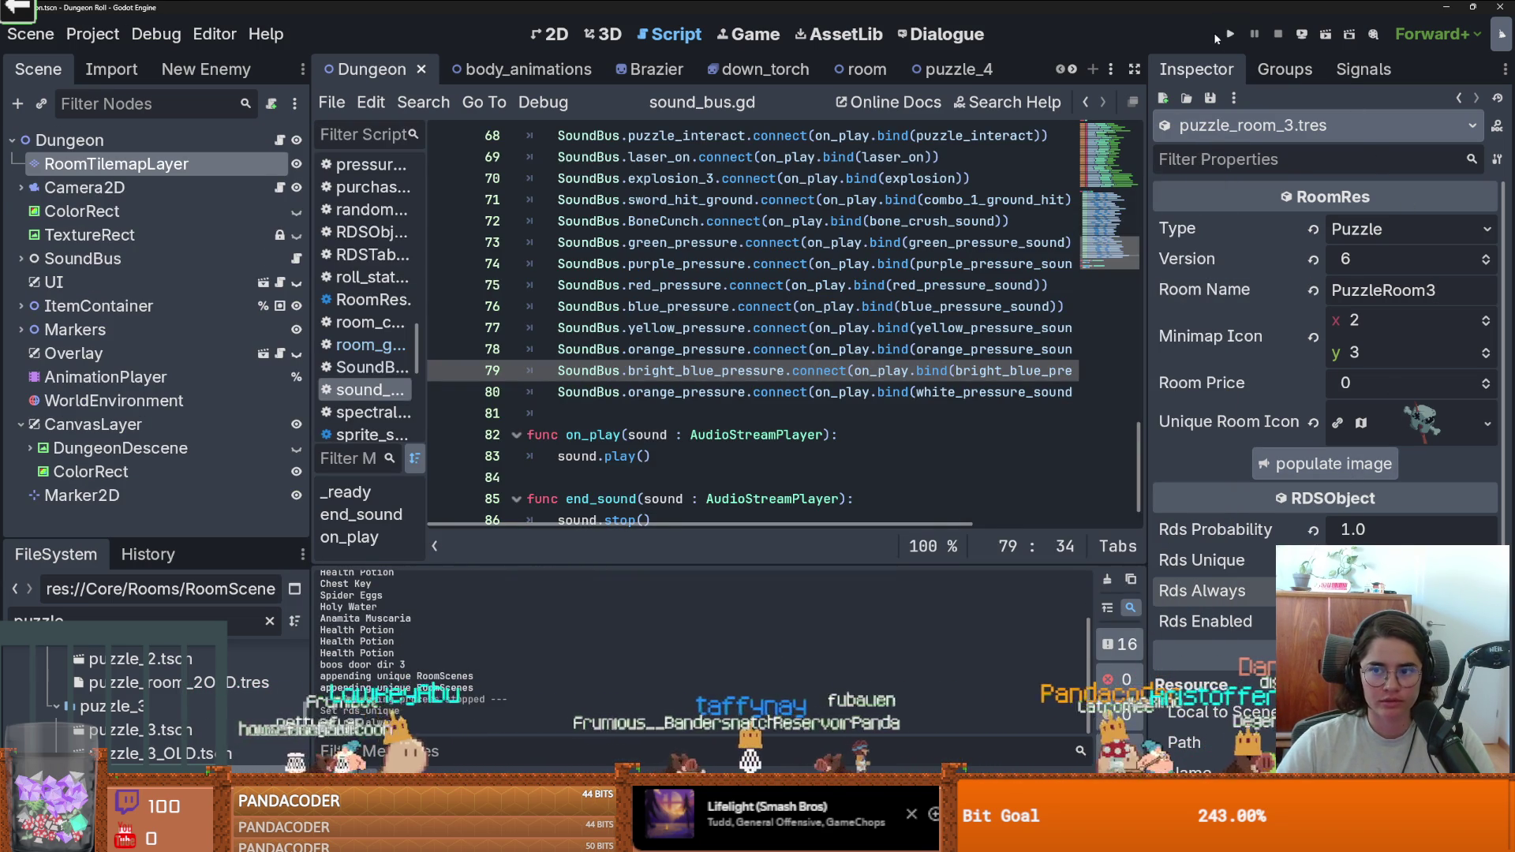
{"action": "left_click", "coordinate": [1229, 35]}
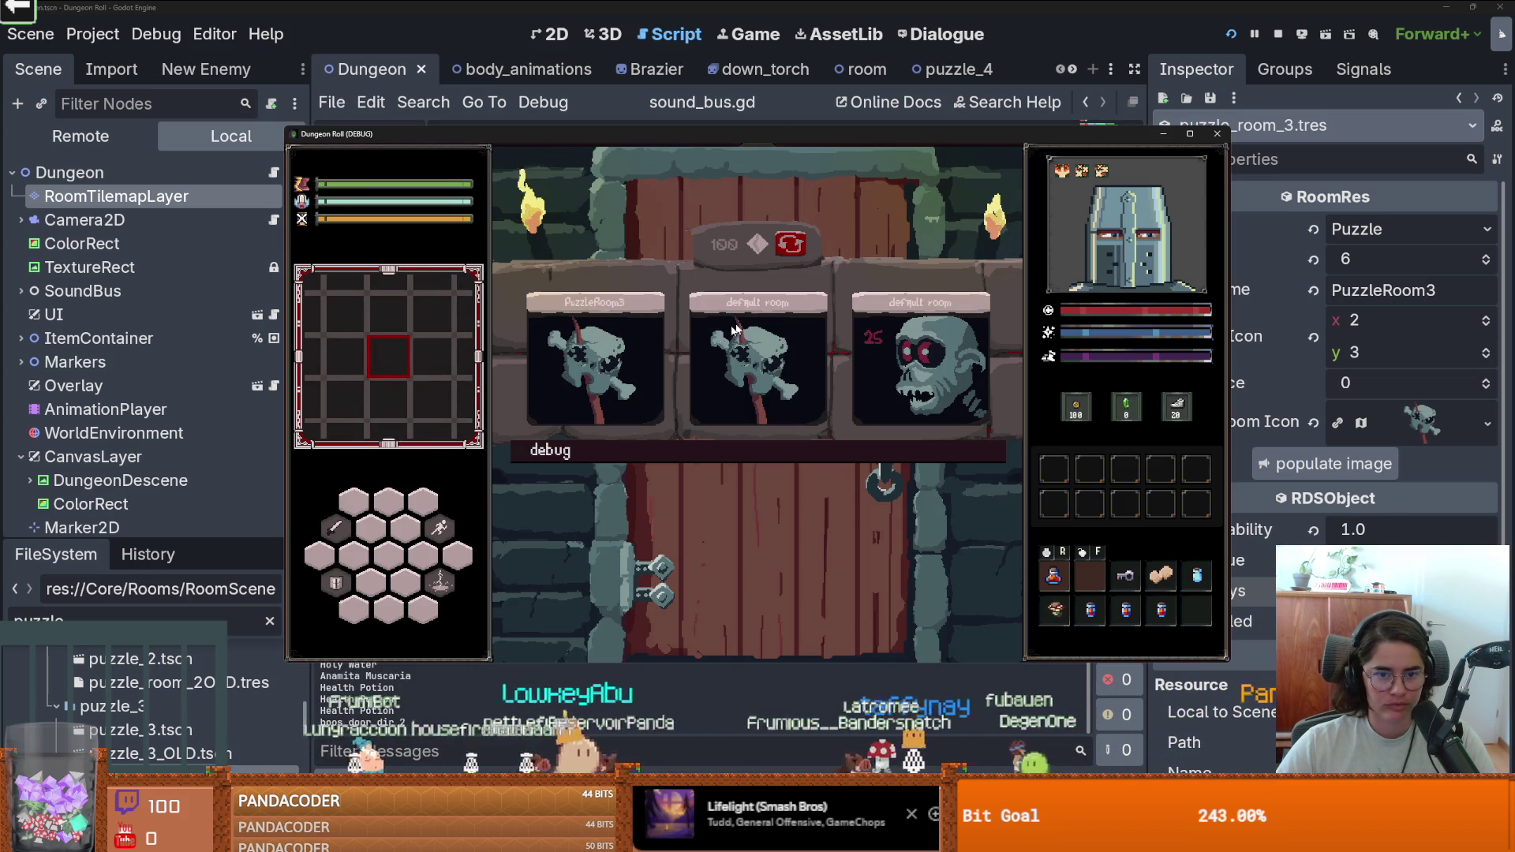
Enter PuzzleRoom3 in a maximized window and walk the knight inside.
{"action": "left_click", "coordinate": [625, 332]}
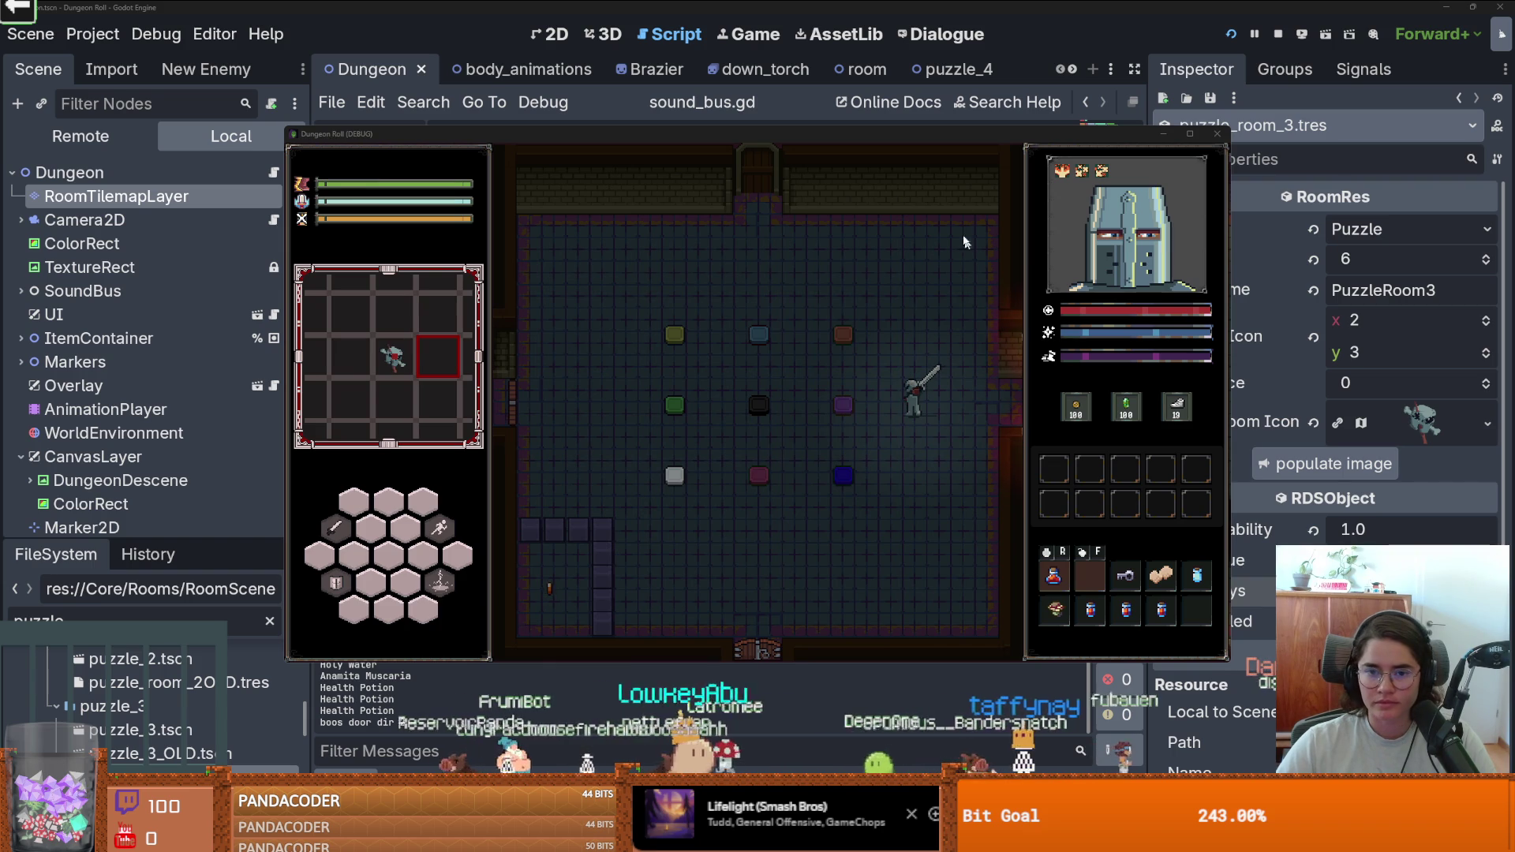
{"action": "left_click", "coordinate": [1190, 133]}
{"action": "key", "text": "a"}
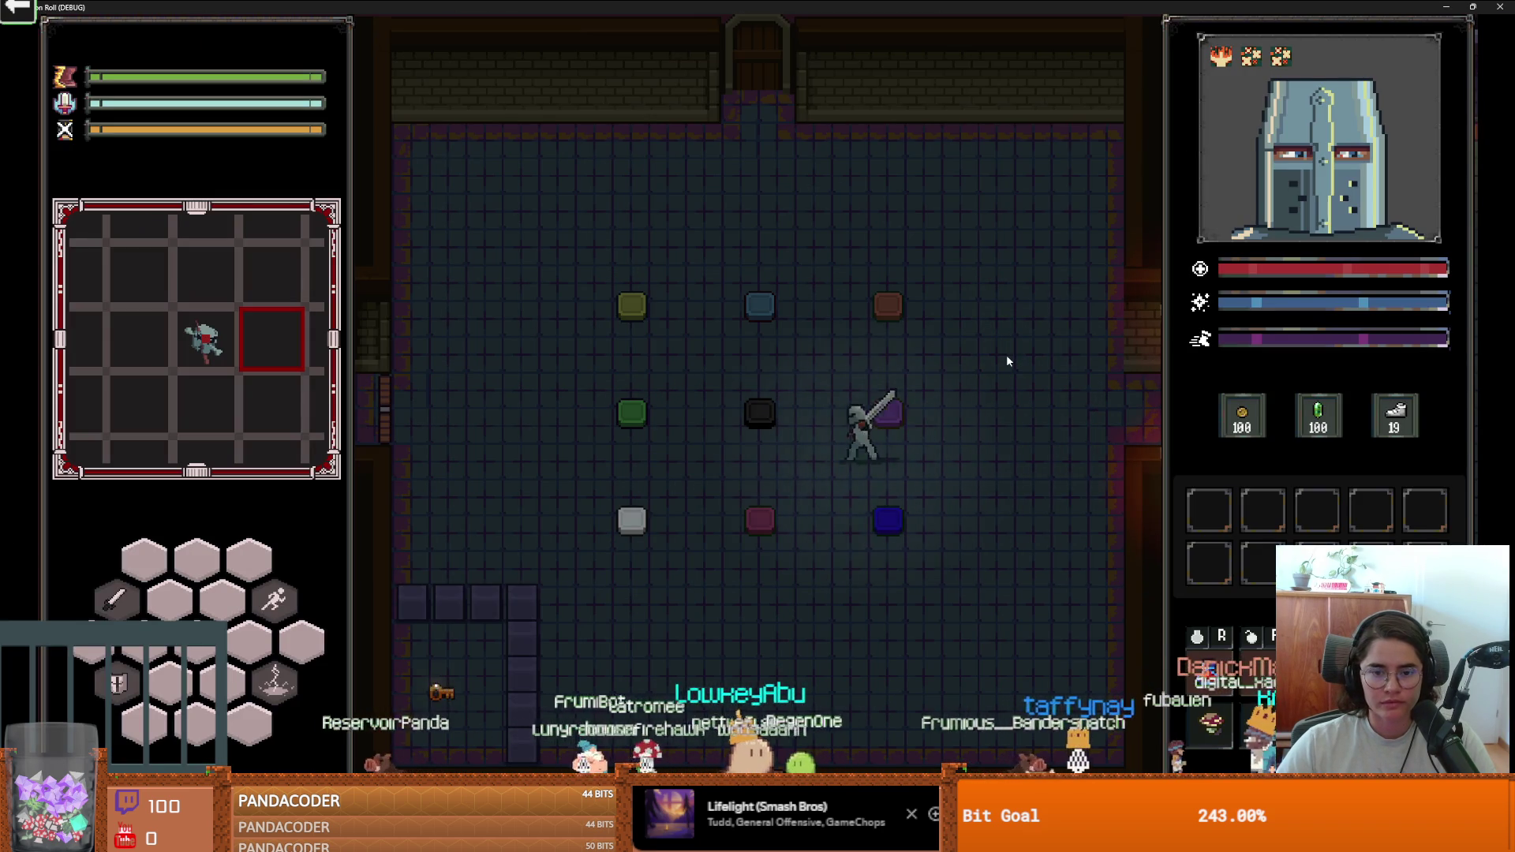
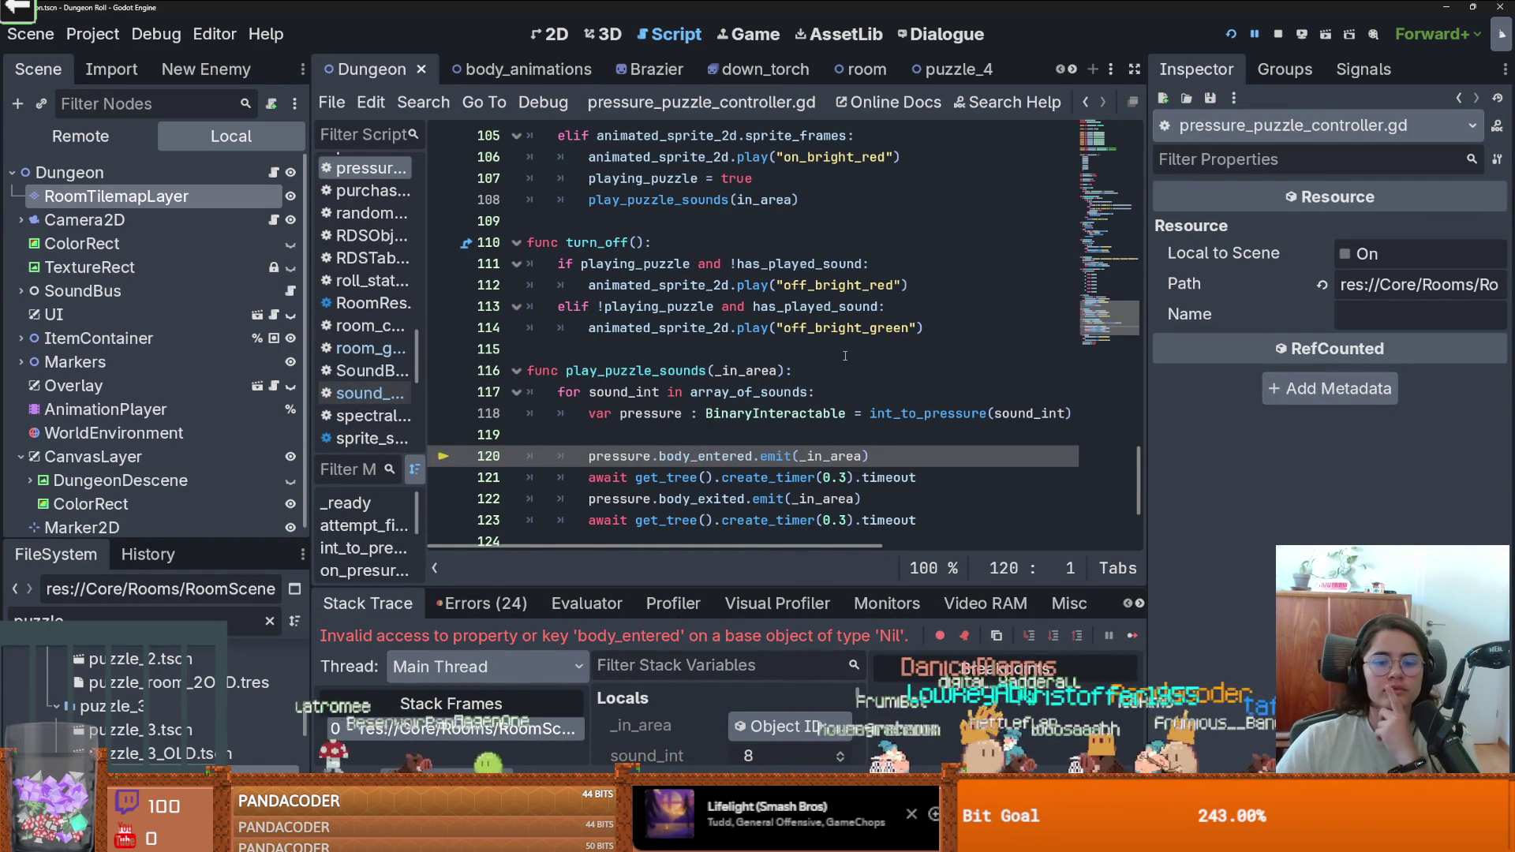
Open the puzzle_3 room scene and its pressure_puzzle_controller.gd script.
{"action": "scroll", "coordinate": [827, 431], "scroll_direction": "down", "scroll_amount": 1}
{"action": "mouse_move", "coordinate": [843, 586]}
{"action": "left_mouse_down"}
{"action": "mouse_move", "coordinate": [843, 262]}
{"action": "mouse_move", "coordinate": [789, 585]}
{"action": "left_mouse_up"}
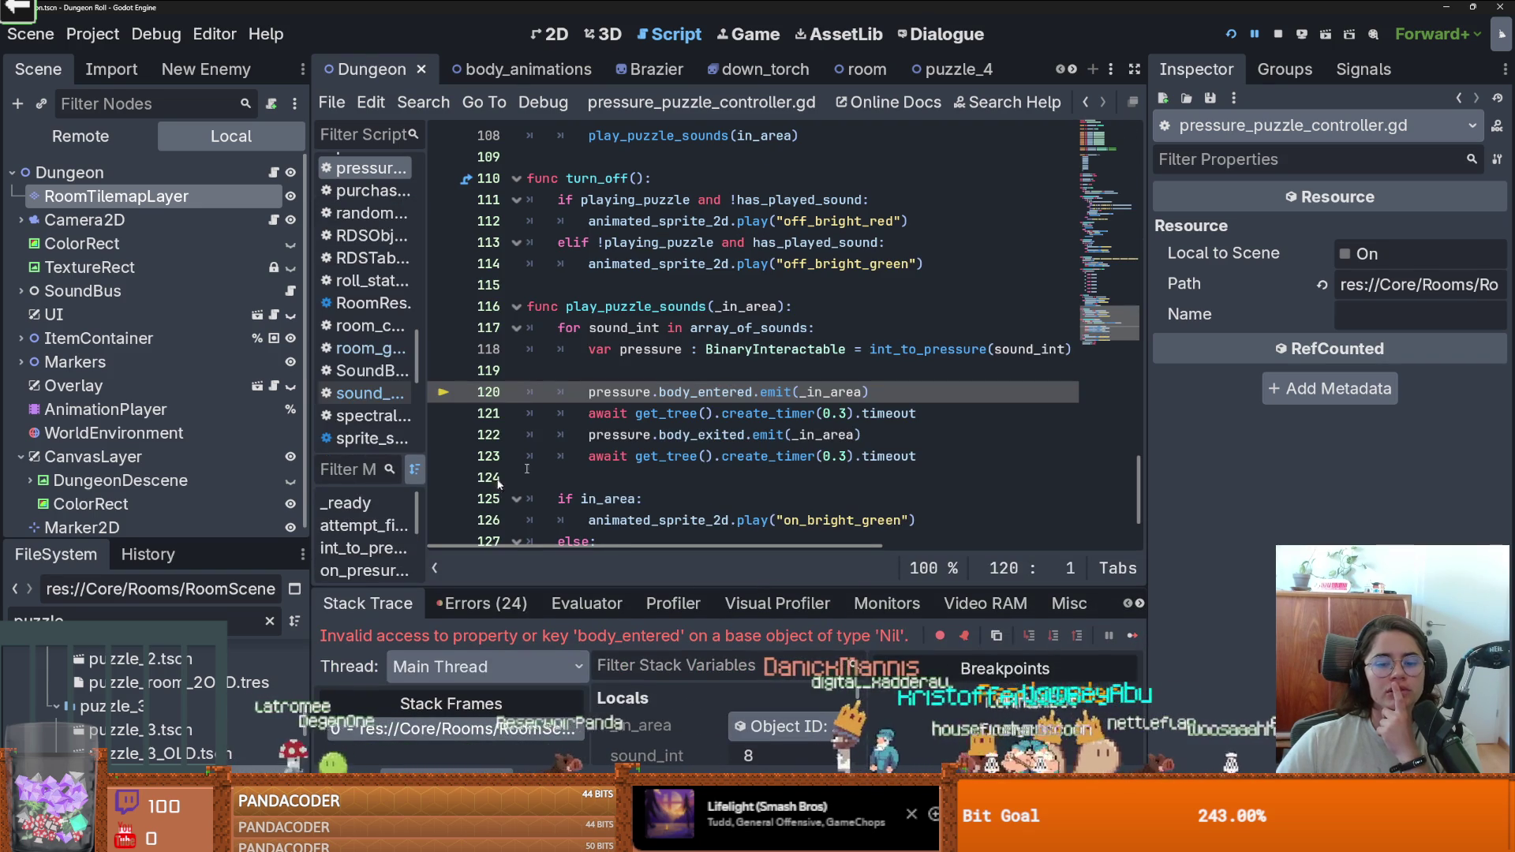
{"action": "scroll", "coordinate": [185, 361], "scroll_direction": "down", "scroll_amount": 1}
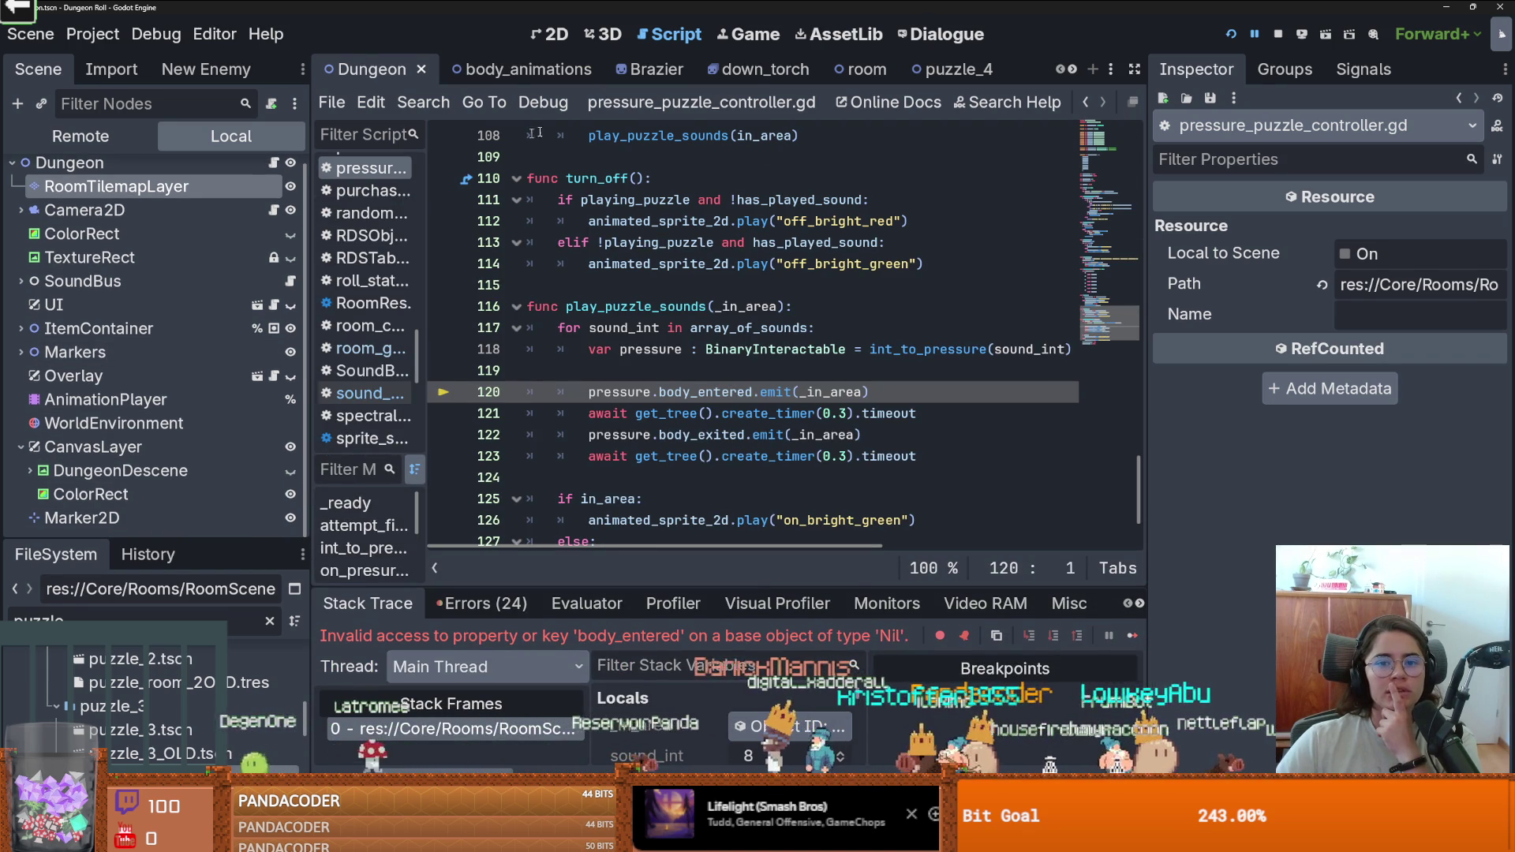
{"action": "double_click", "coordinate": [134, 730]}
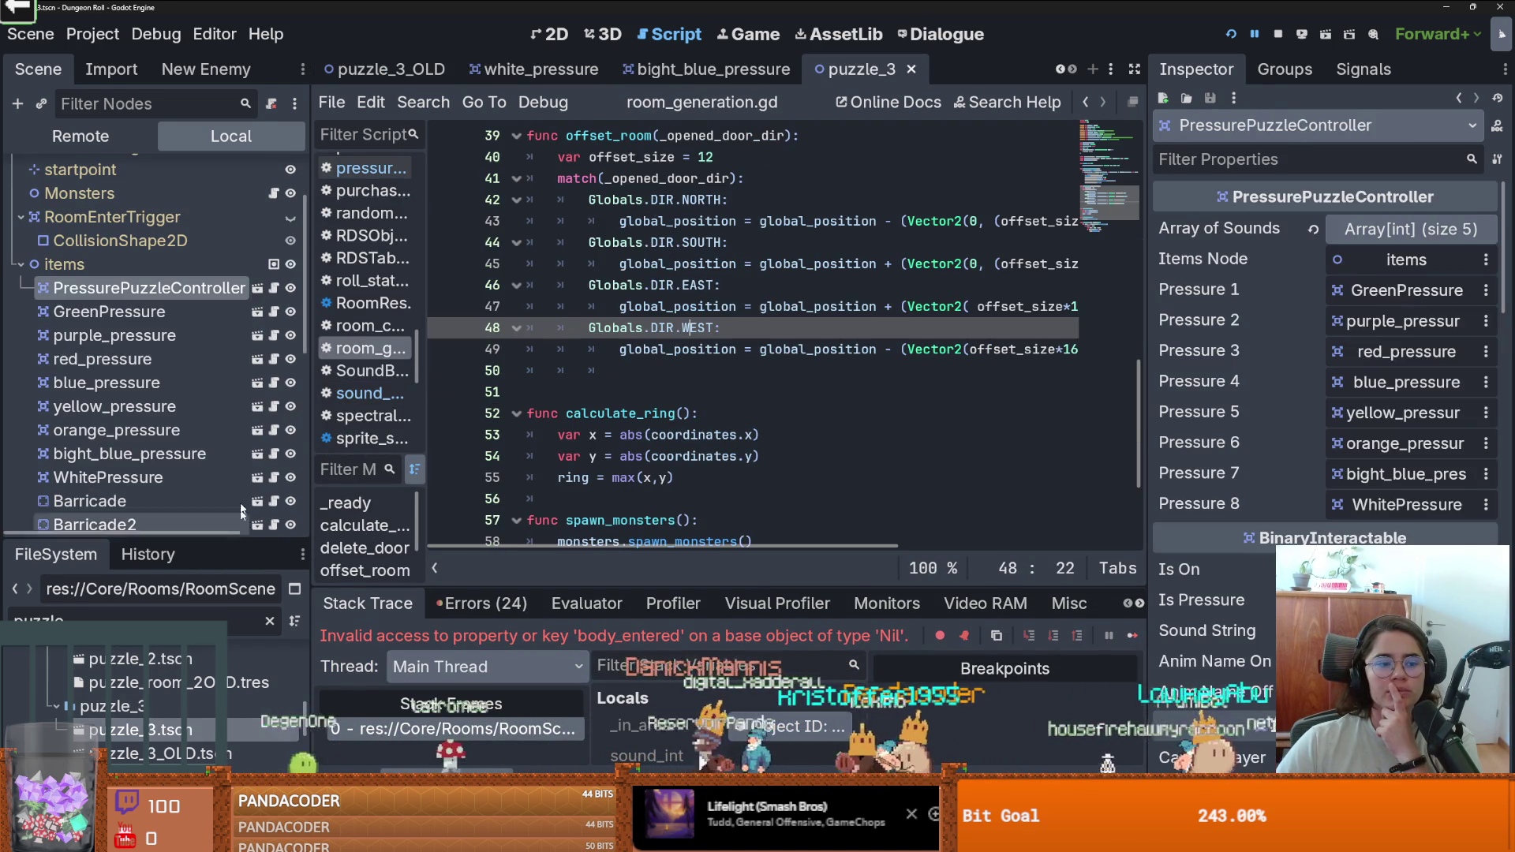
{"action": "left_click", "coordinate": [1403, 237]}
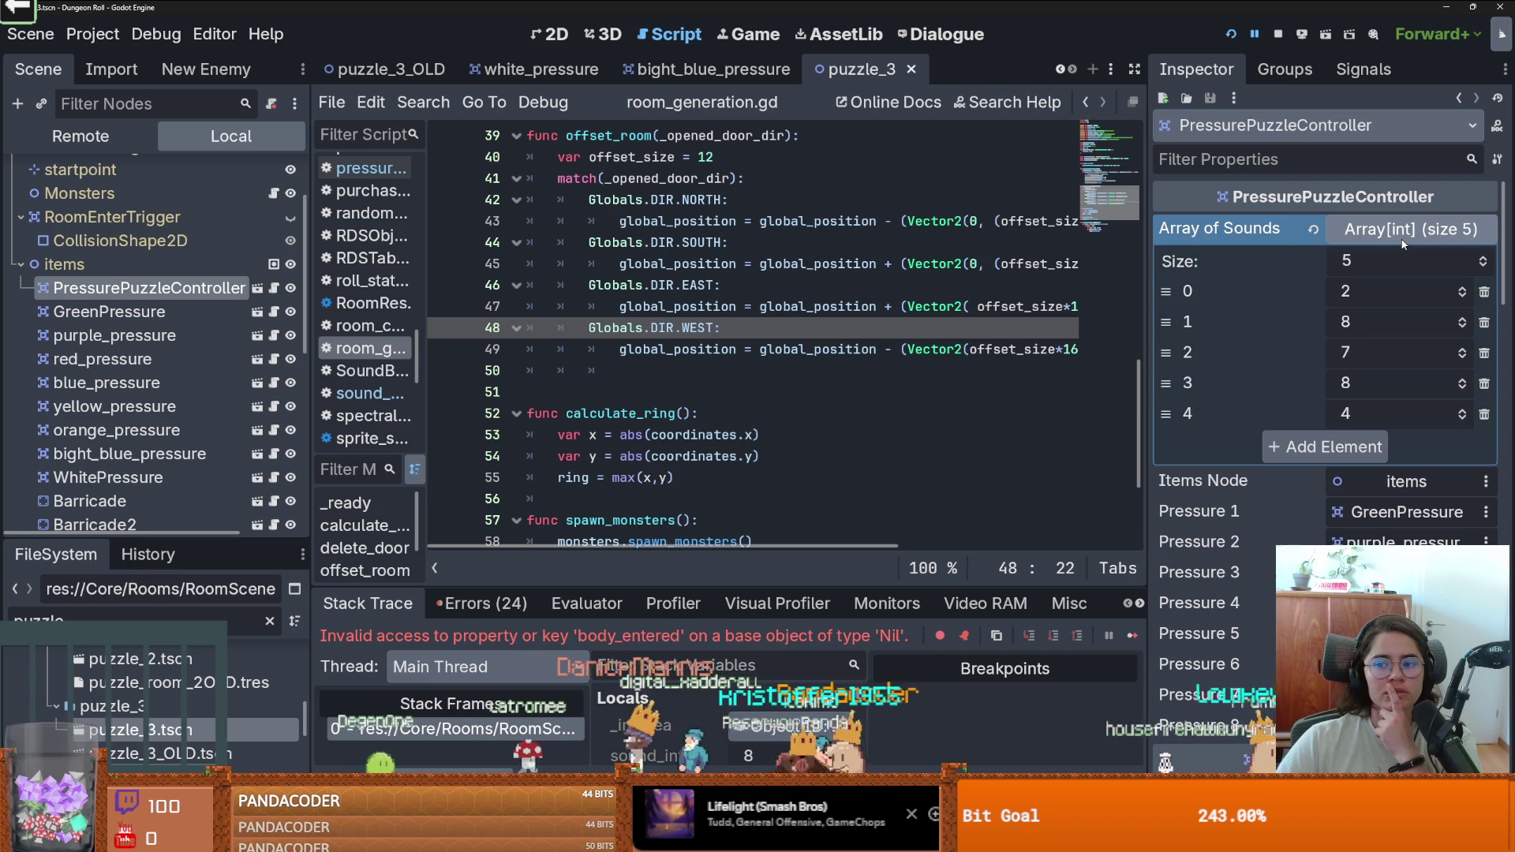
{"action": "left_click", "coordinate": [1402, 241]}
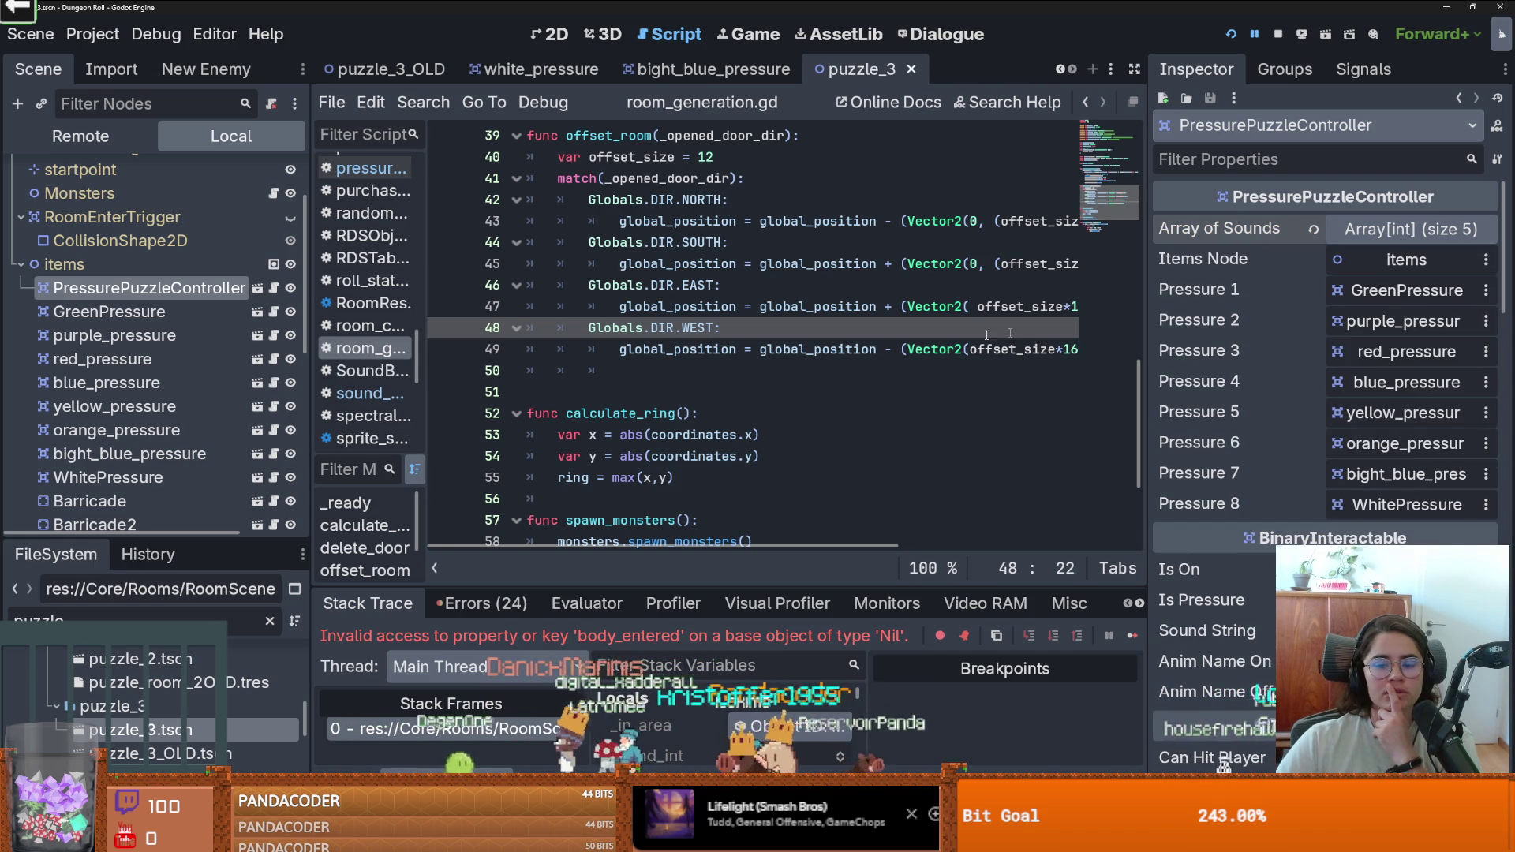
{"action": "left_click", "coordinate": [274, 288]}
Duplicate the case 6 branch of int_to_pressure twice.
{"action": "scroll", "coordinate": [832, 357], "scroll_direction": "up", "scroll_amount": 6}
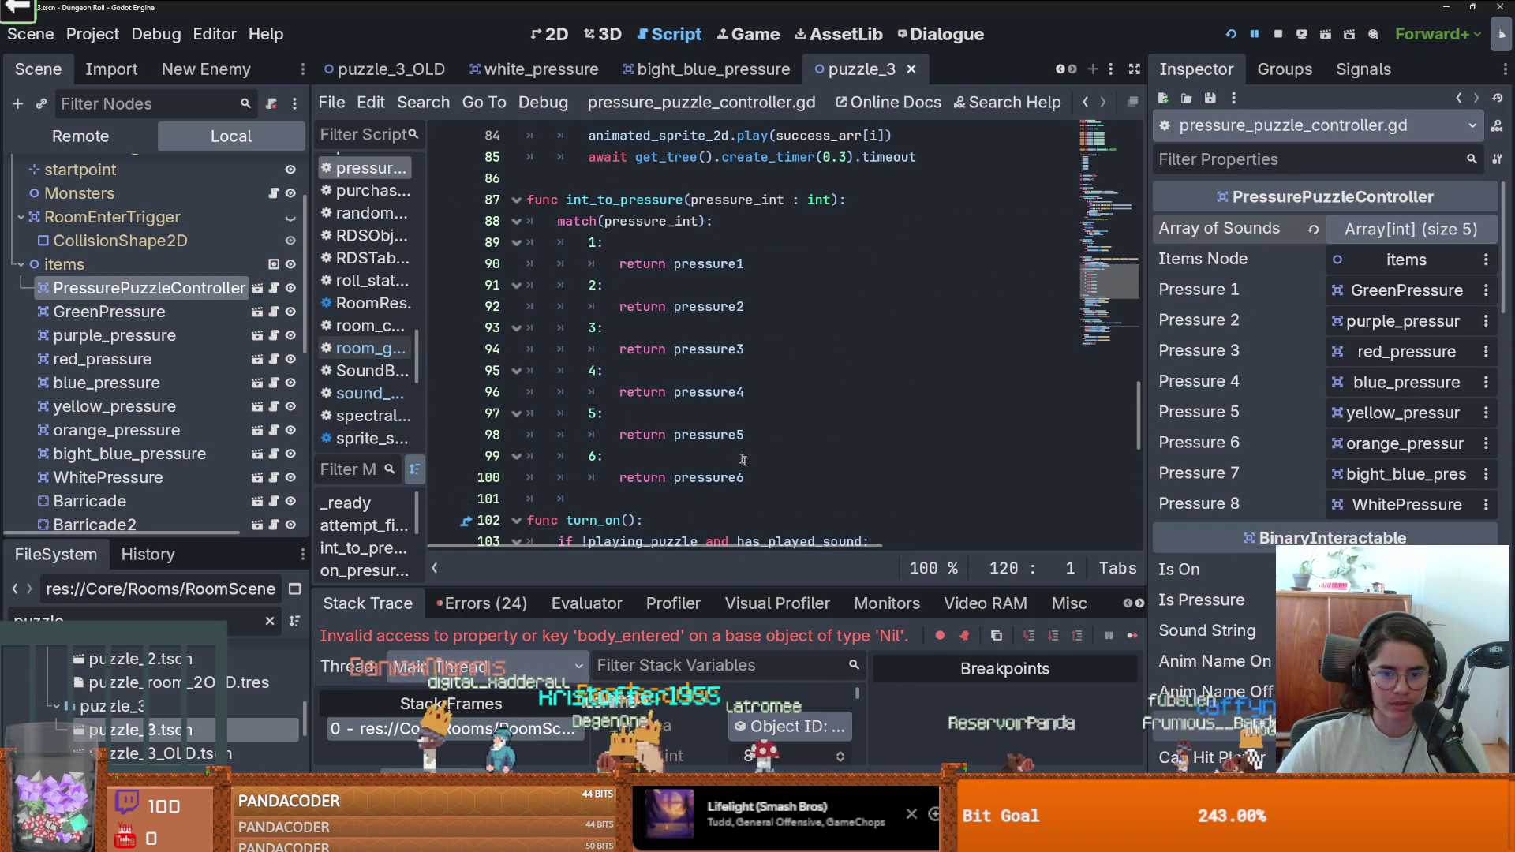
{"action": "left_click_drag", "start_coordinate": [744, 478], "coordinate": [624, 462]}
{"action": "key", "text": "ctrl+c"}
{"action": "left_click", "coordinate": [661, 499]}
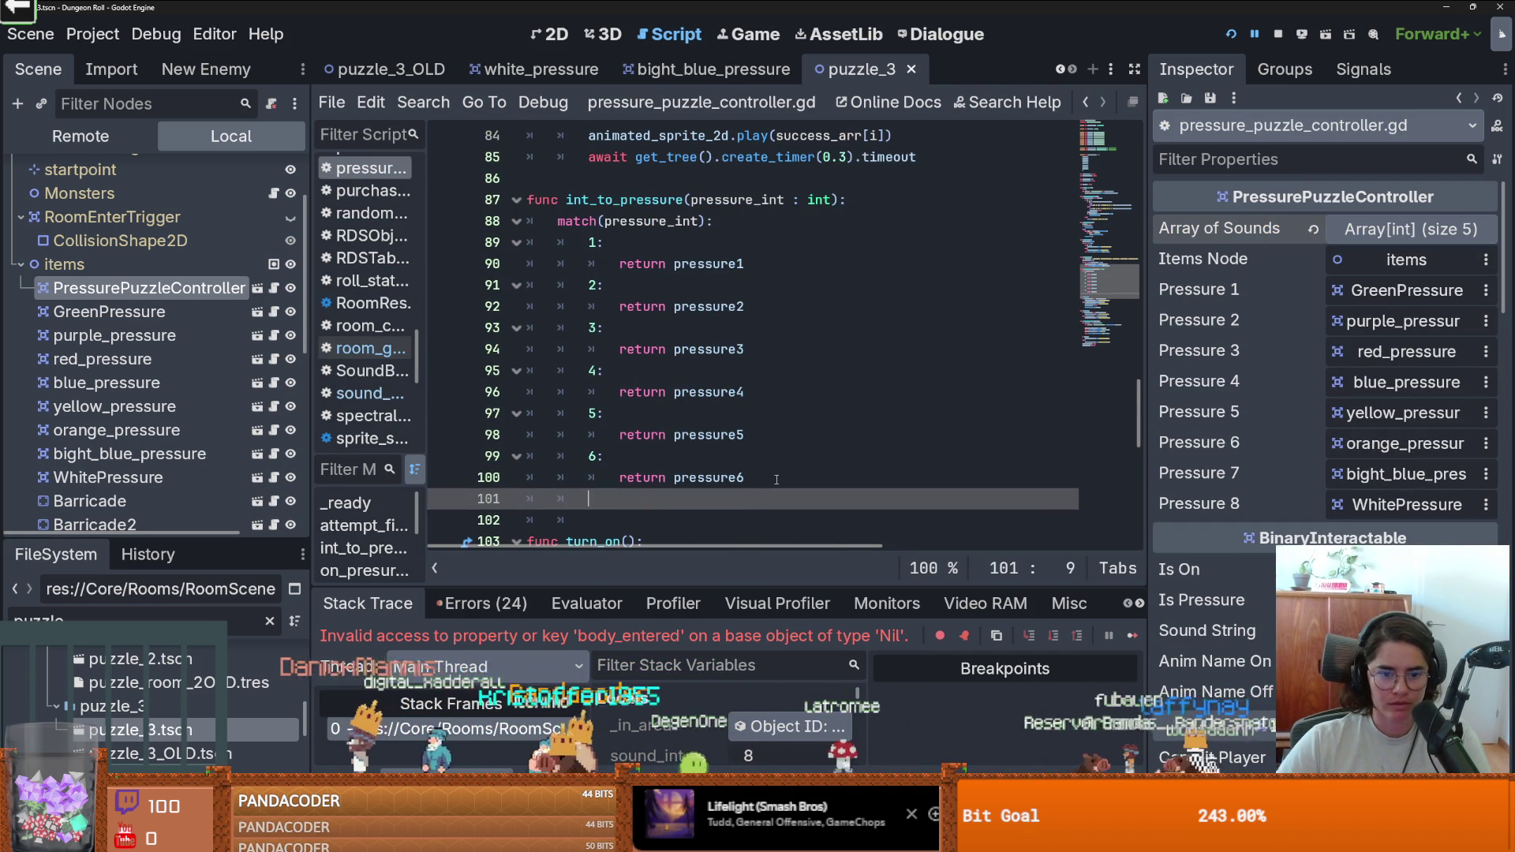
{"action": "key", "text": "ctrl+v"}
{"action": "key", "text": "Return"}
{"action": "key", "text": "ctrl+v"}
Renumber the copies to case 7/pressure7 and case 8/pressure8, then save.
{"action": "left_click", "coordinate": [661, 505]}
{"action": "double_click", "coordinate": [594, 461]}
{"action": "type", "text": "7"}
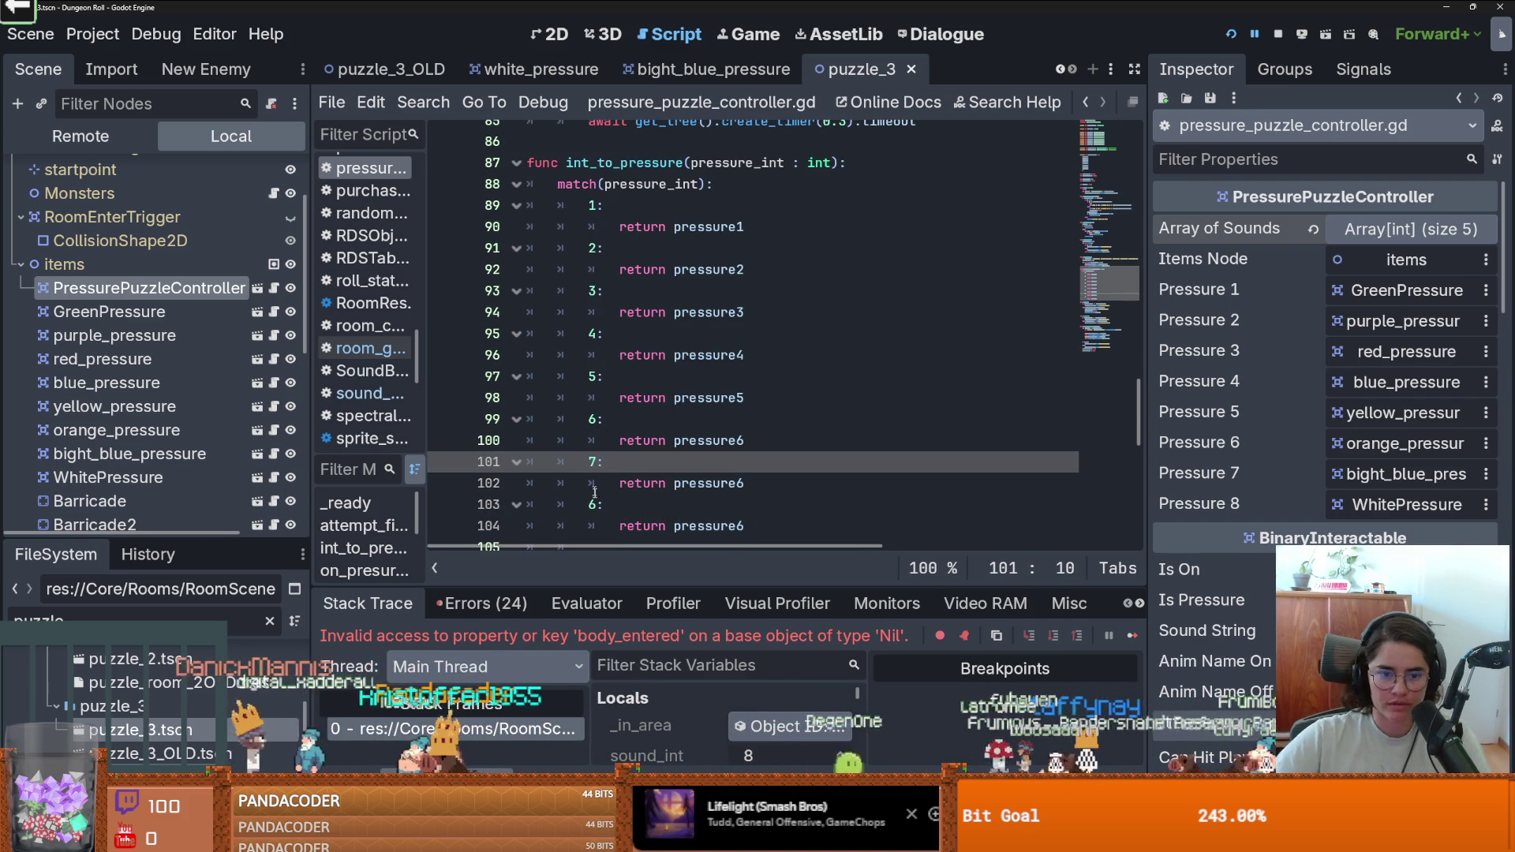
{"action": "double_click", "coordinate": [598, 505]}
{"action": "type", "text": "8"}
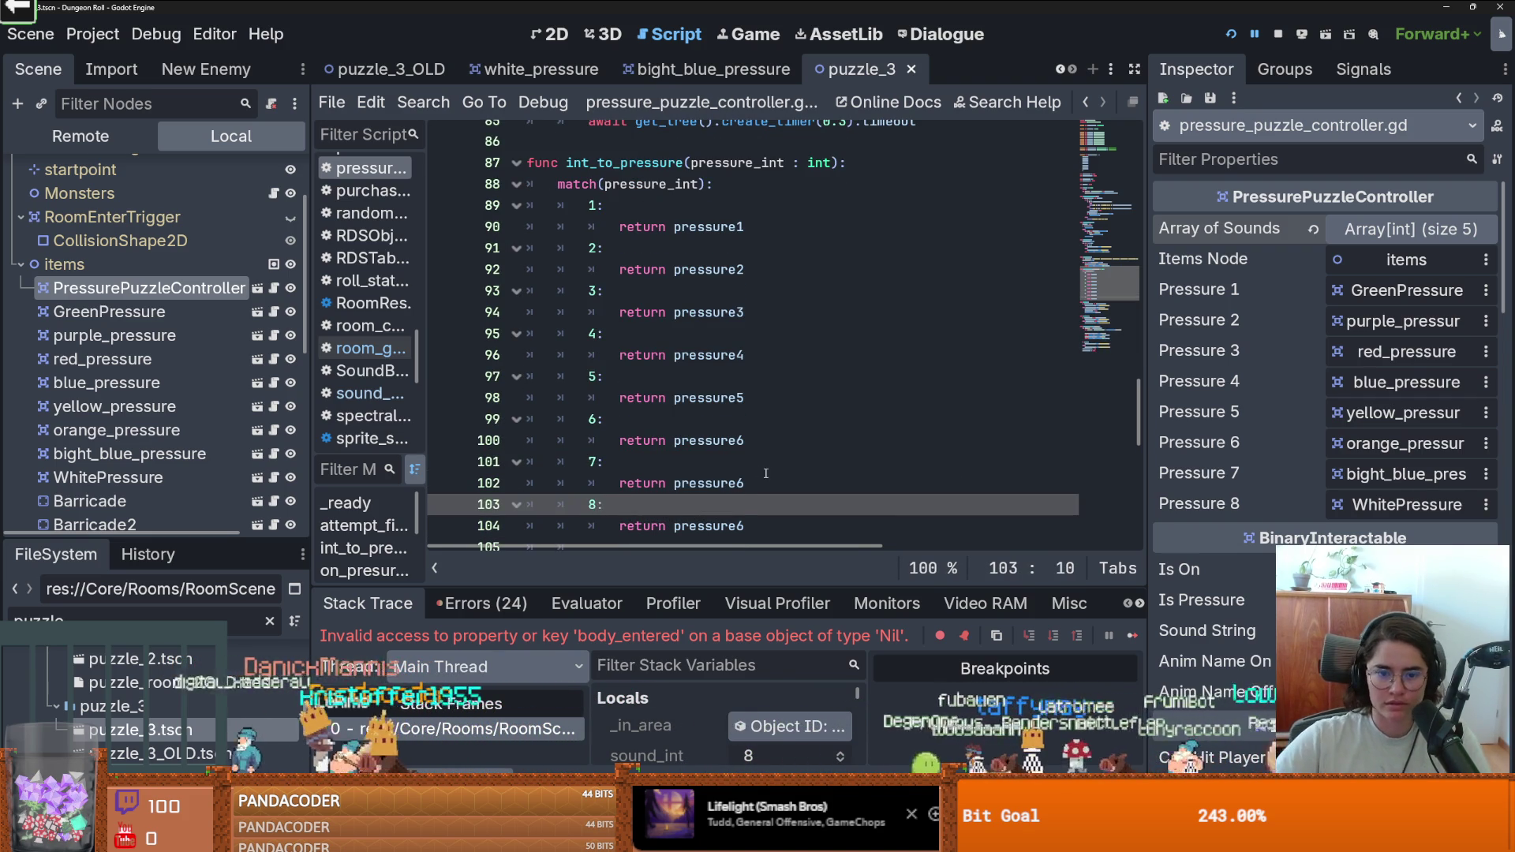
{"action": "left_click", "coordinate": [764, 483]}
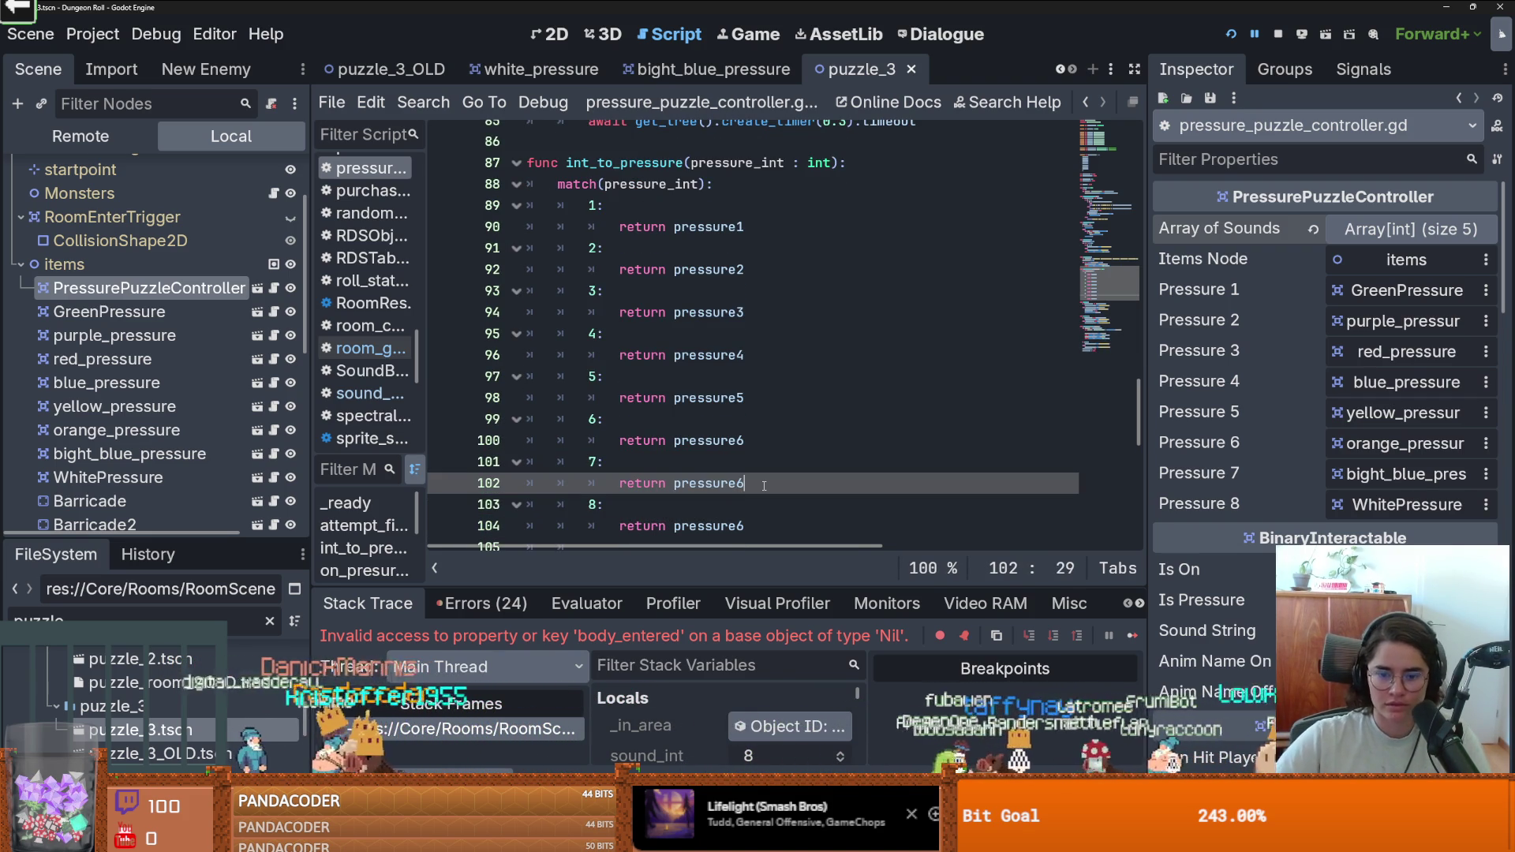
{"action": "left_click", "coordinate": [763, 527]}
{"action": "type", "text": "8"}
{"action": "key", "text": "ctrl+s"}
Review the edited match block and launch the game to test the puzzle.
{"action": "scroll", "coordinate": [817, 408], "scroll_direction": "up", "scroll_amount": 20}
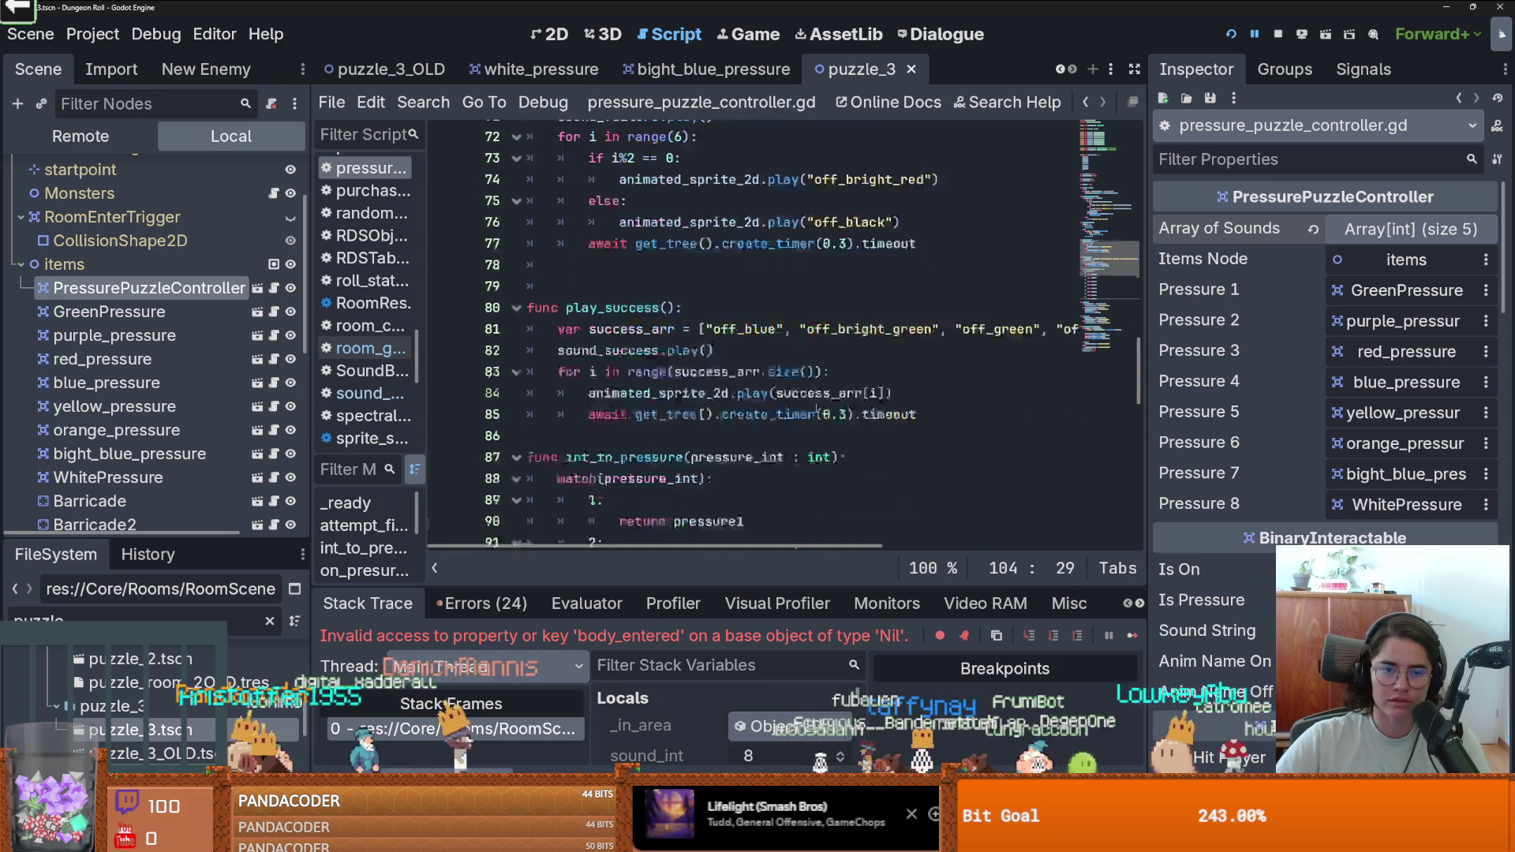
{"action": "scroll", "coordinate": [817, 408], "scroll_direction": "up", "scroll_amount": 5}
{"action": "scroll", "coordinate": [1053, 214], "scroll_direction": "down", "scroll_amount": 2}
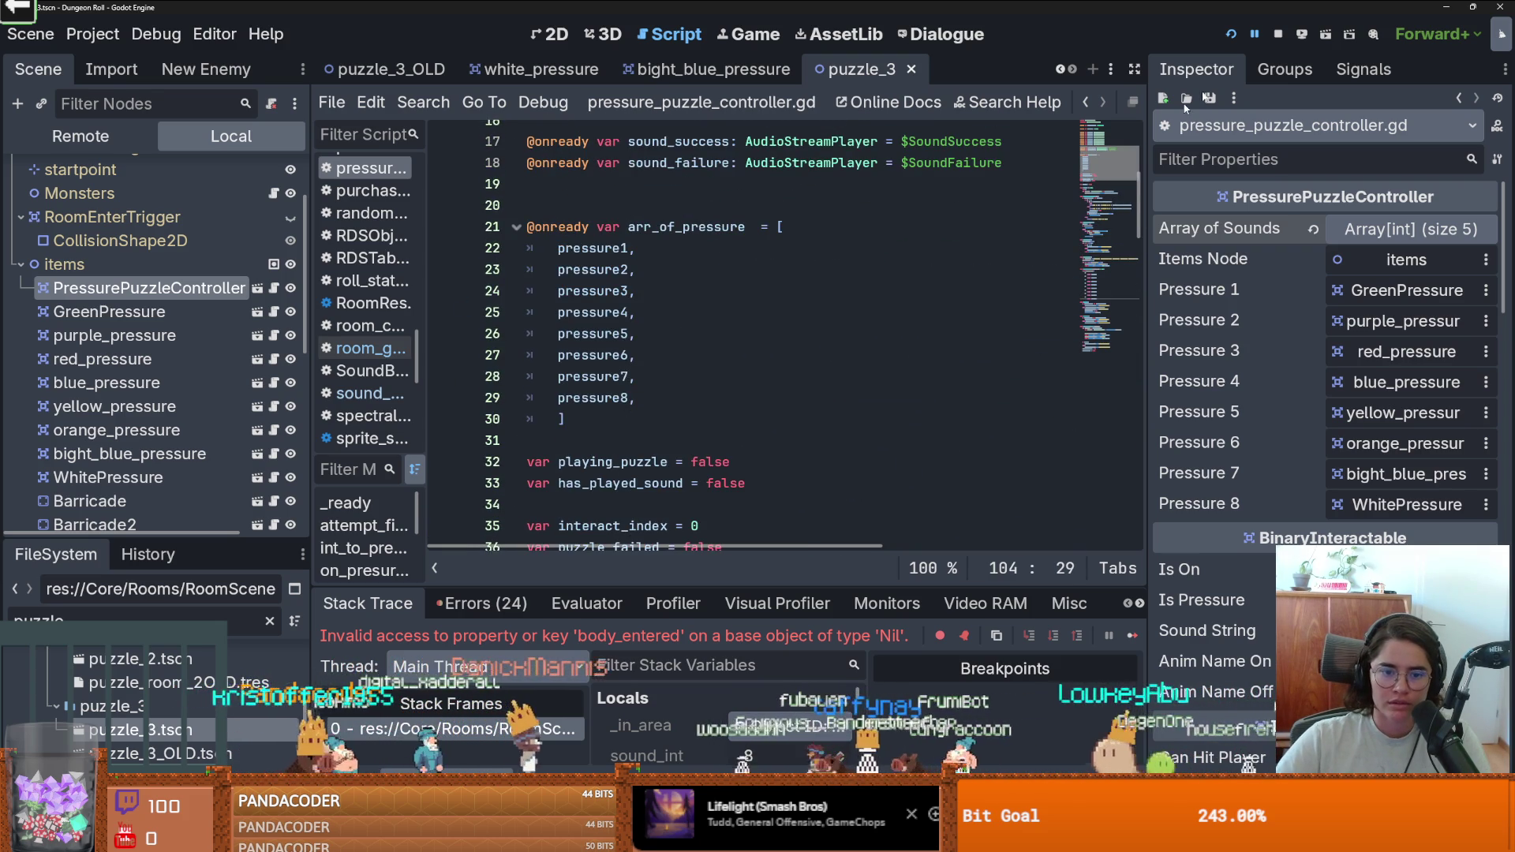
{"action": "left_click", "coordinate": [1229, 33]}
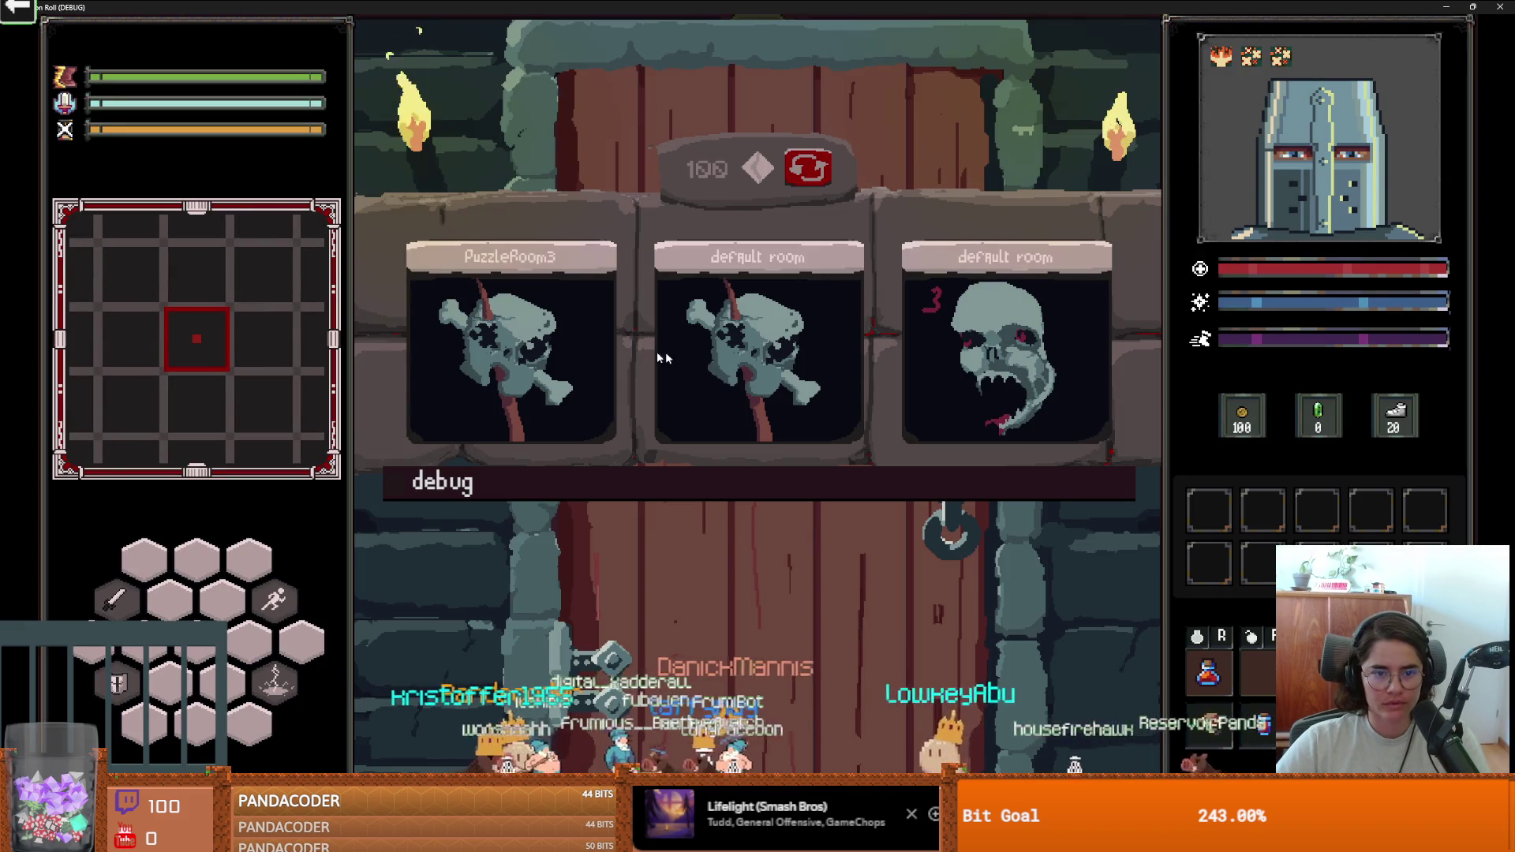
Enter PuzzleRoom3, walk the knight onto the plates, then stop the game.
{"action": "left_click", "coordinate": [568, 348]}
{"action": "key", "text": "a"}
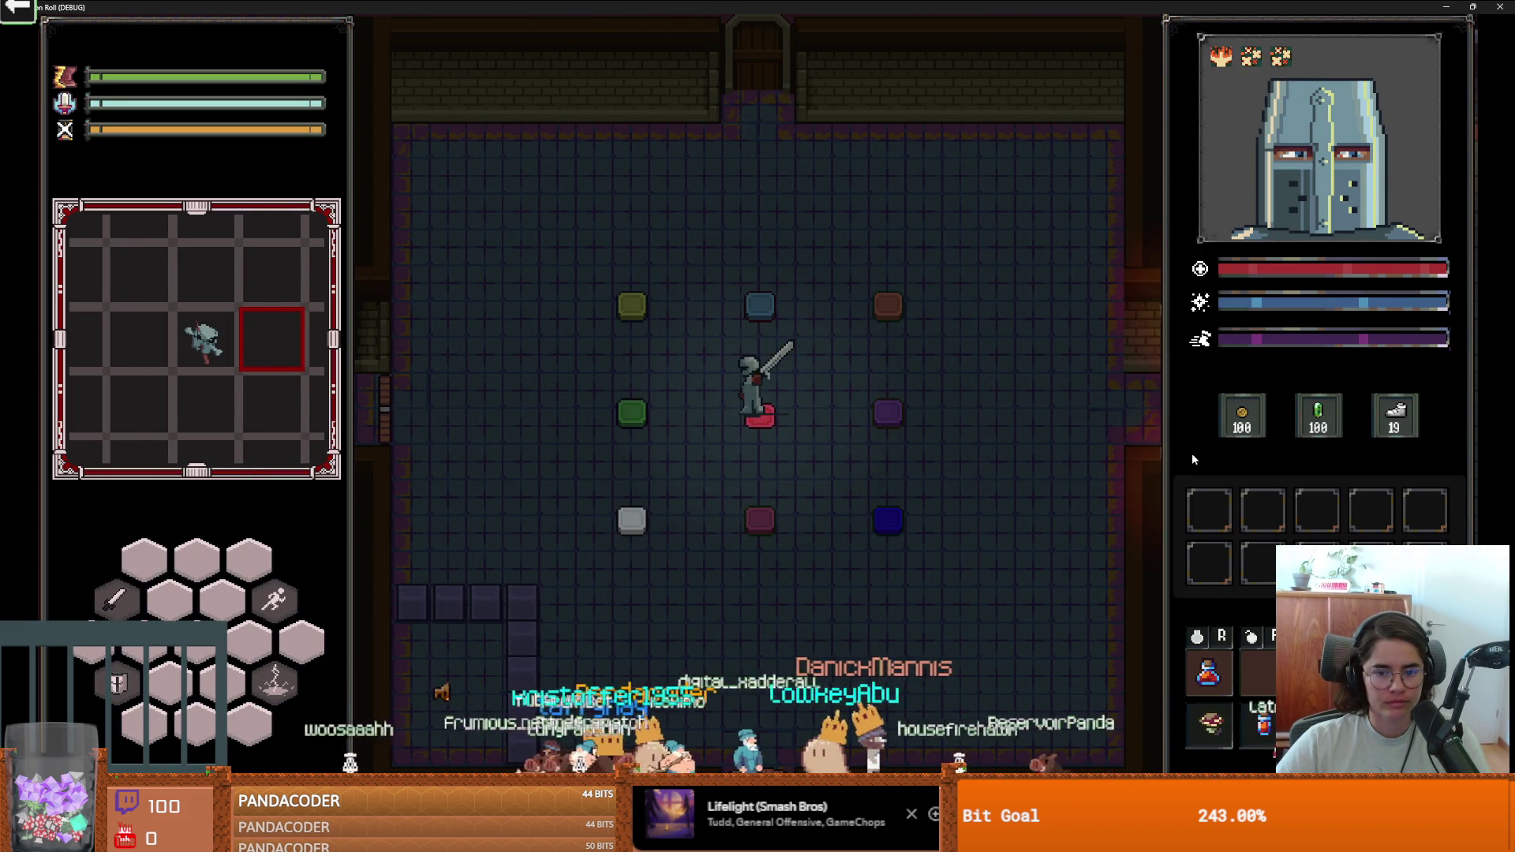
{"action": "key", "text": "super+Down"}
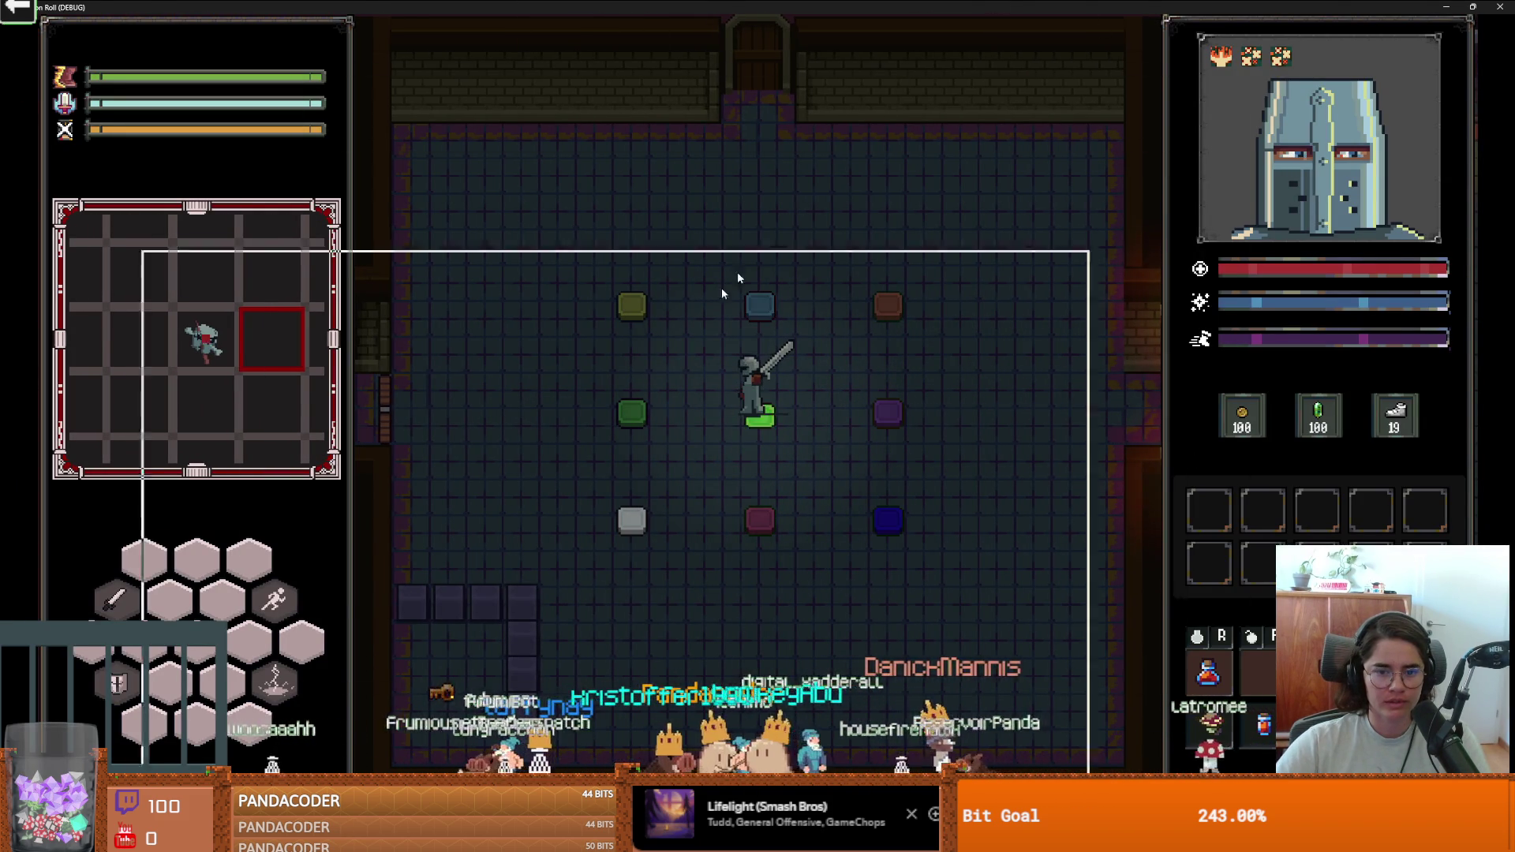
{"action": "left_click", "coordinate": [983, 349]}
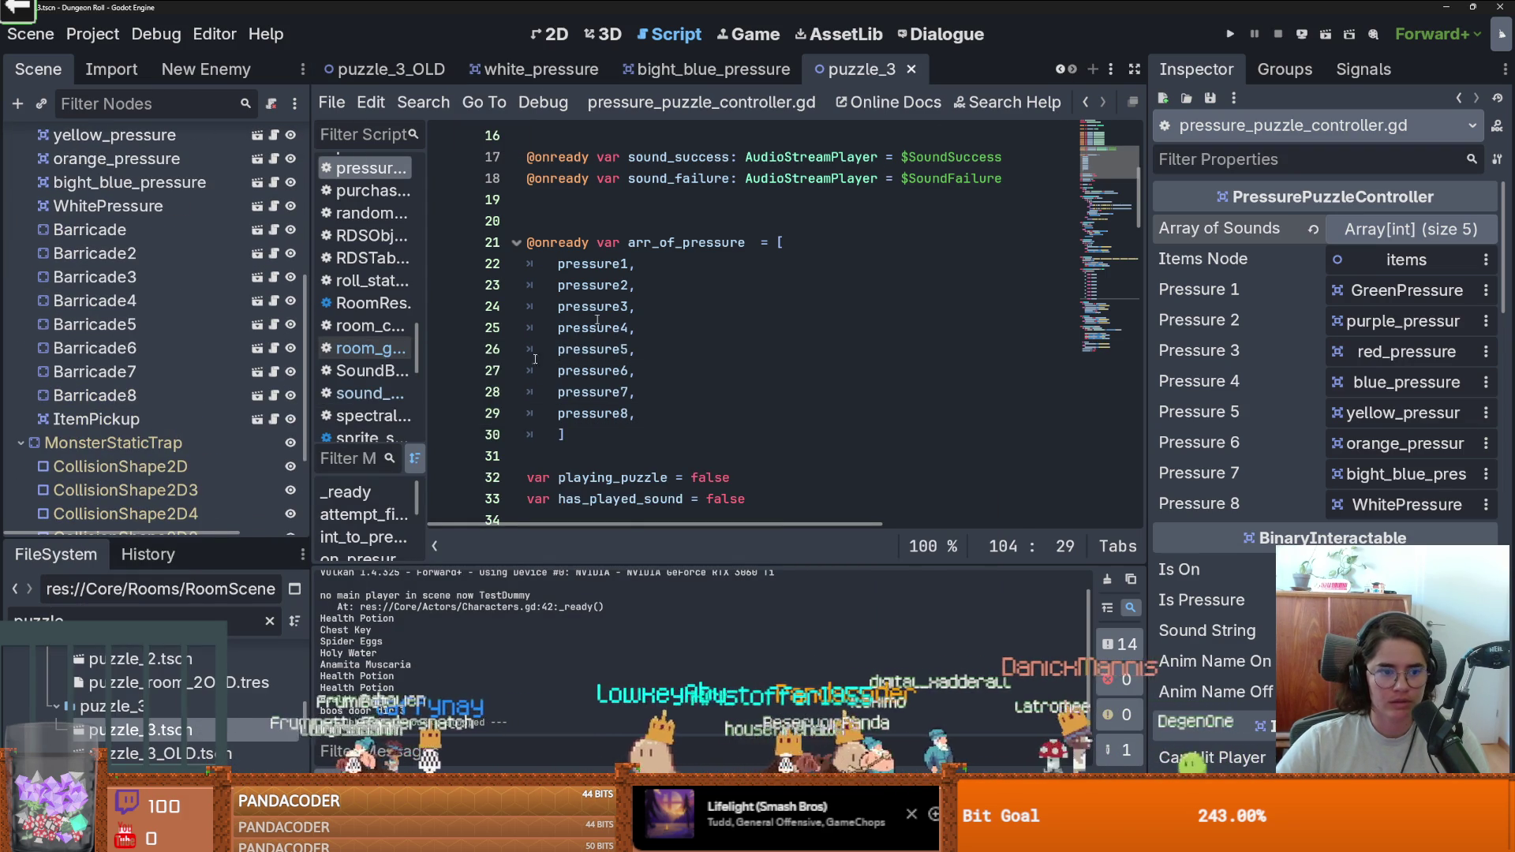
Save the white_pressure scene and view its script's BinaryInteractable base script.
{"action": "left_click", "coordinate": [544, 70]}
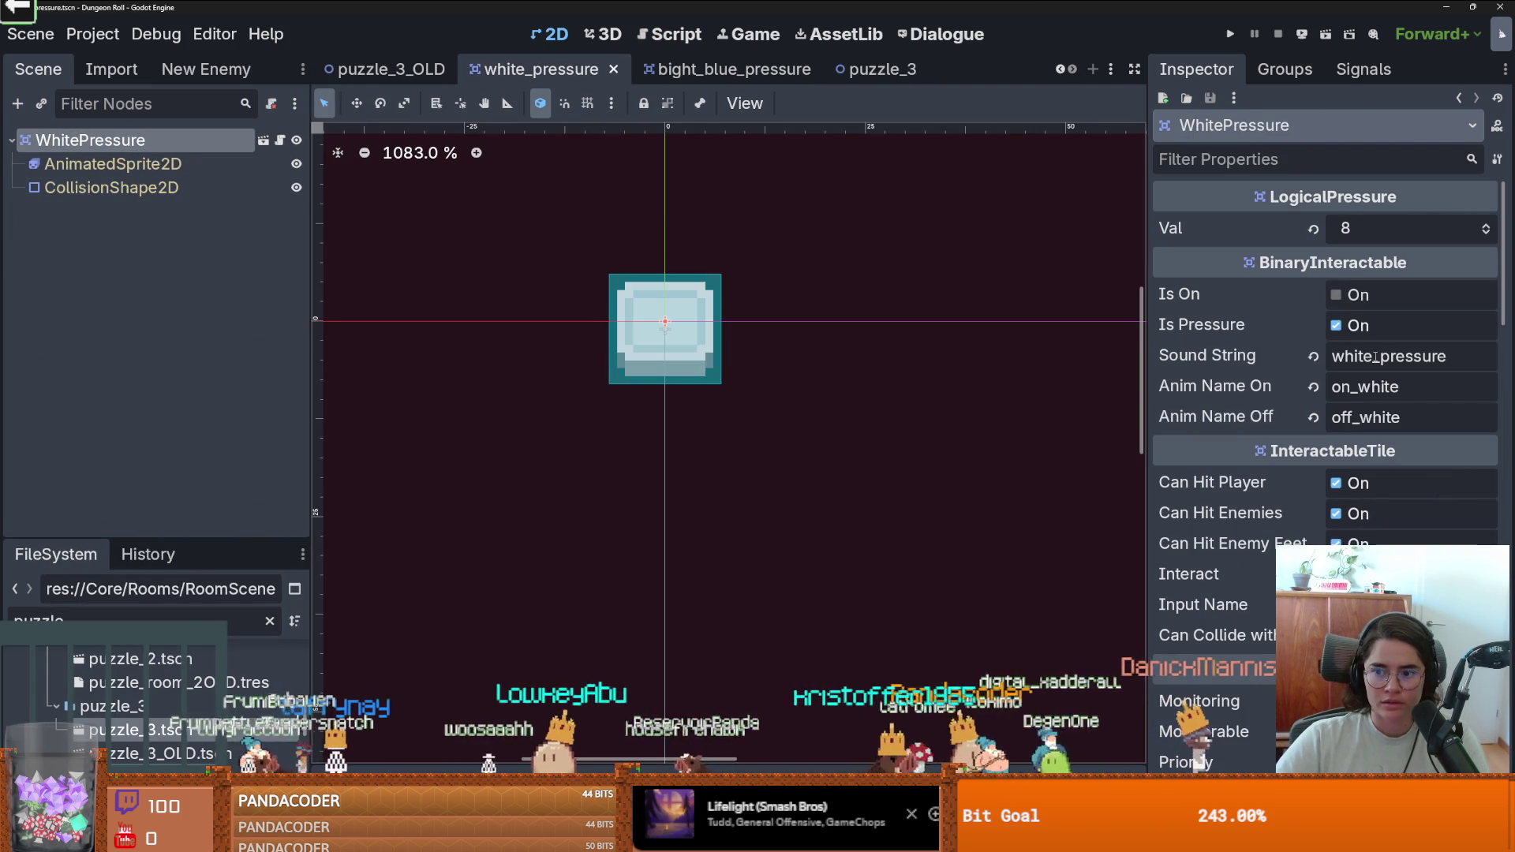
{"action": "double_click", "coordinate": [1375, 356]}
{"action": "key", "text": "ctrl+s"}
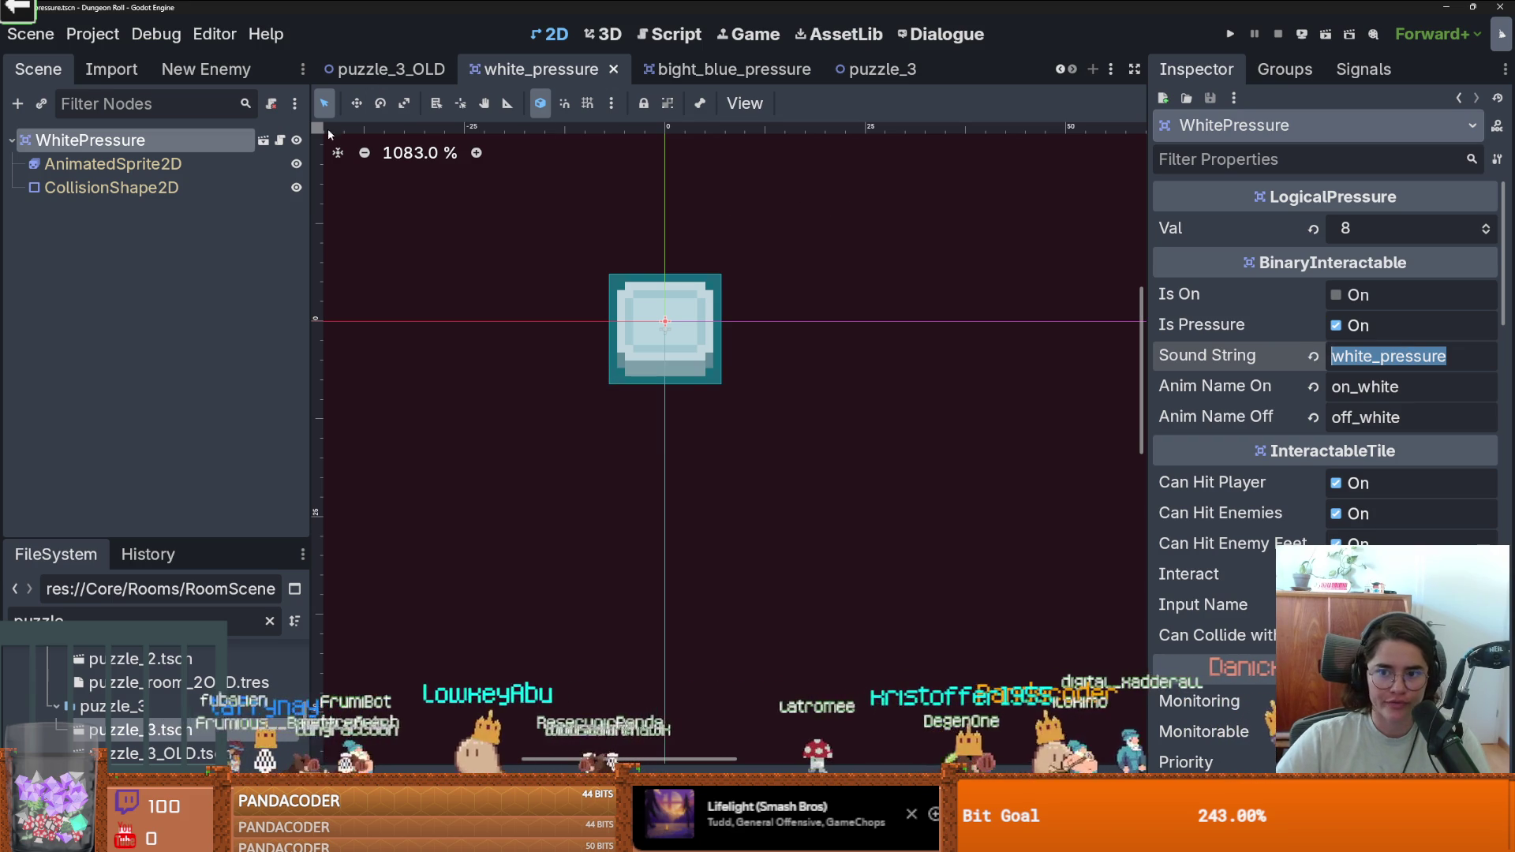
{"action": "left_click", "coordinate": [279, 141]}
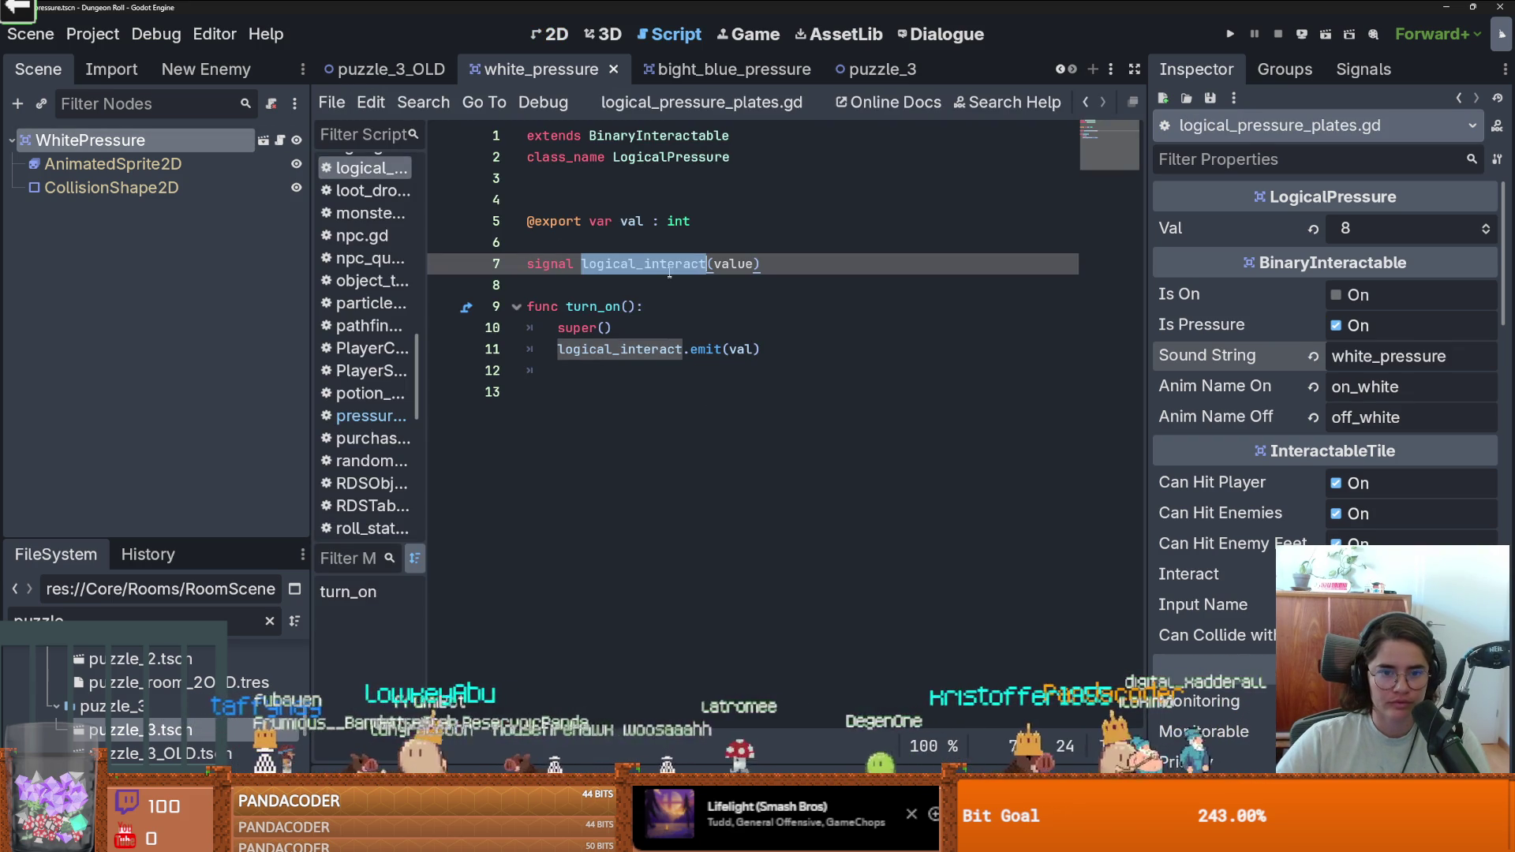
{"action": "left_click", "coordinate": [655, 135], "text": "ctrl"}
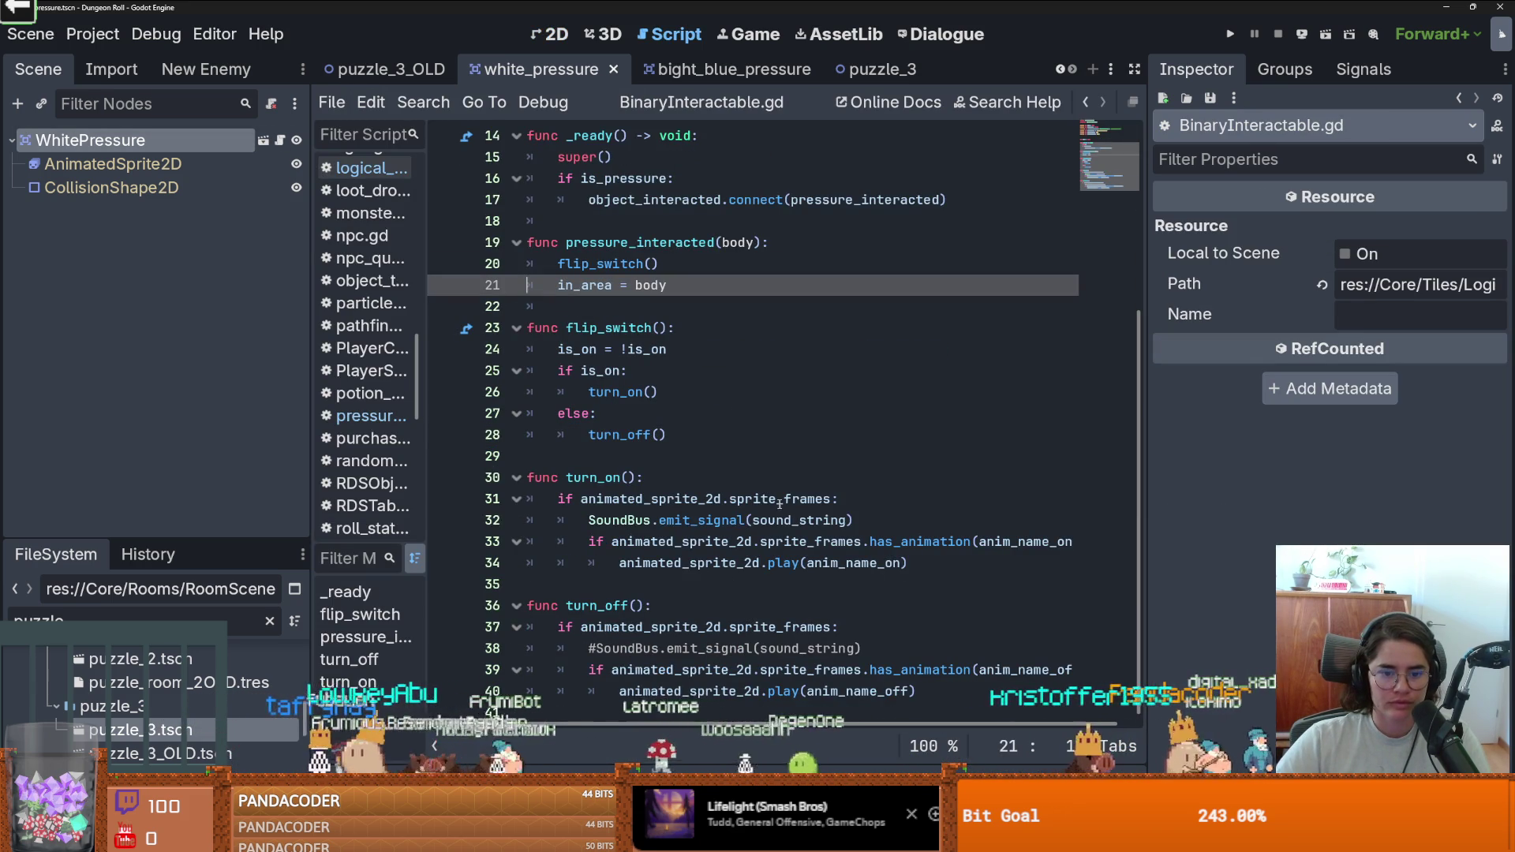
Find the Dungeon tab among the open scenes and switch back to it.
{"action": "left_click", "coordinate": [1061, 70]}
{"action": "left_click", "coordinate": [1061, 70]}
{"action": "left_click", "coordinate": [1061, 71]}
{"action": "scroll", "coordinate": [1061, 71], "scroll_direction": "up", "scroll_amount": 9}
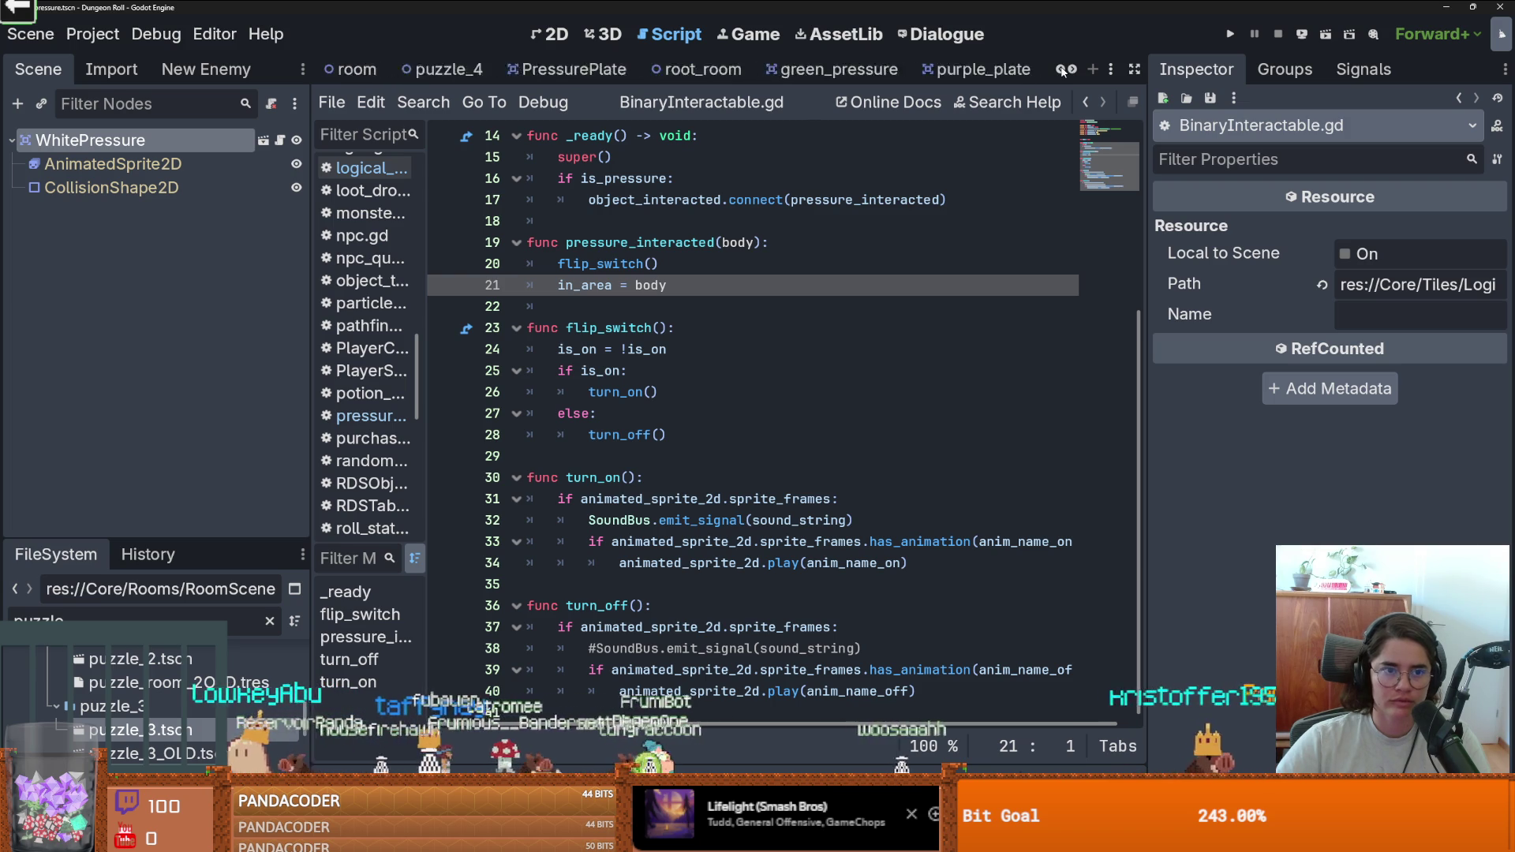
{"action": "left_click", "coordinate": [370, 69]}
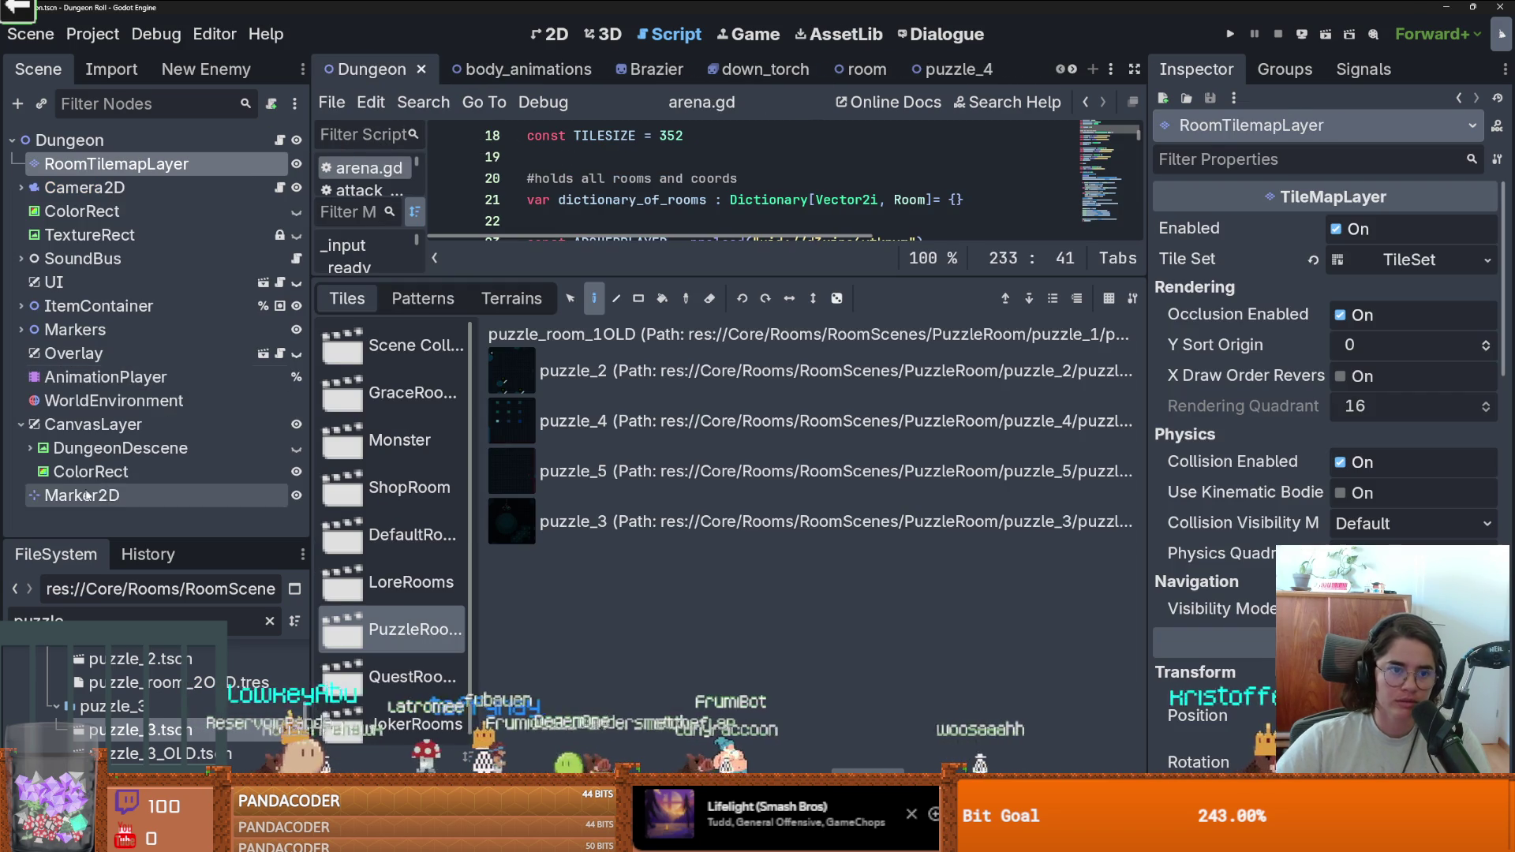
Expand SoundBus's PuzzleSounds group and preview the WhitePressureSound node.
{"action": "left_click", "coordinate": [21, 259]}
{"action": "scroll", "coordinate": [118, 268], "scroll_direction": "down", "scroll_amount": 10}
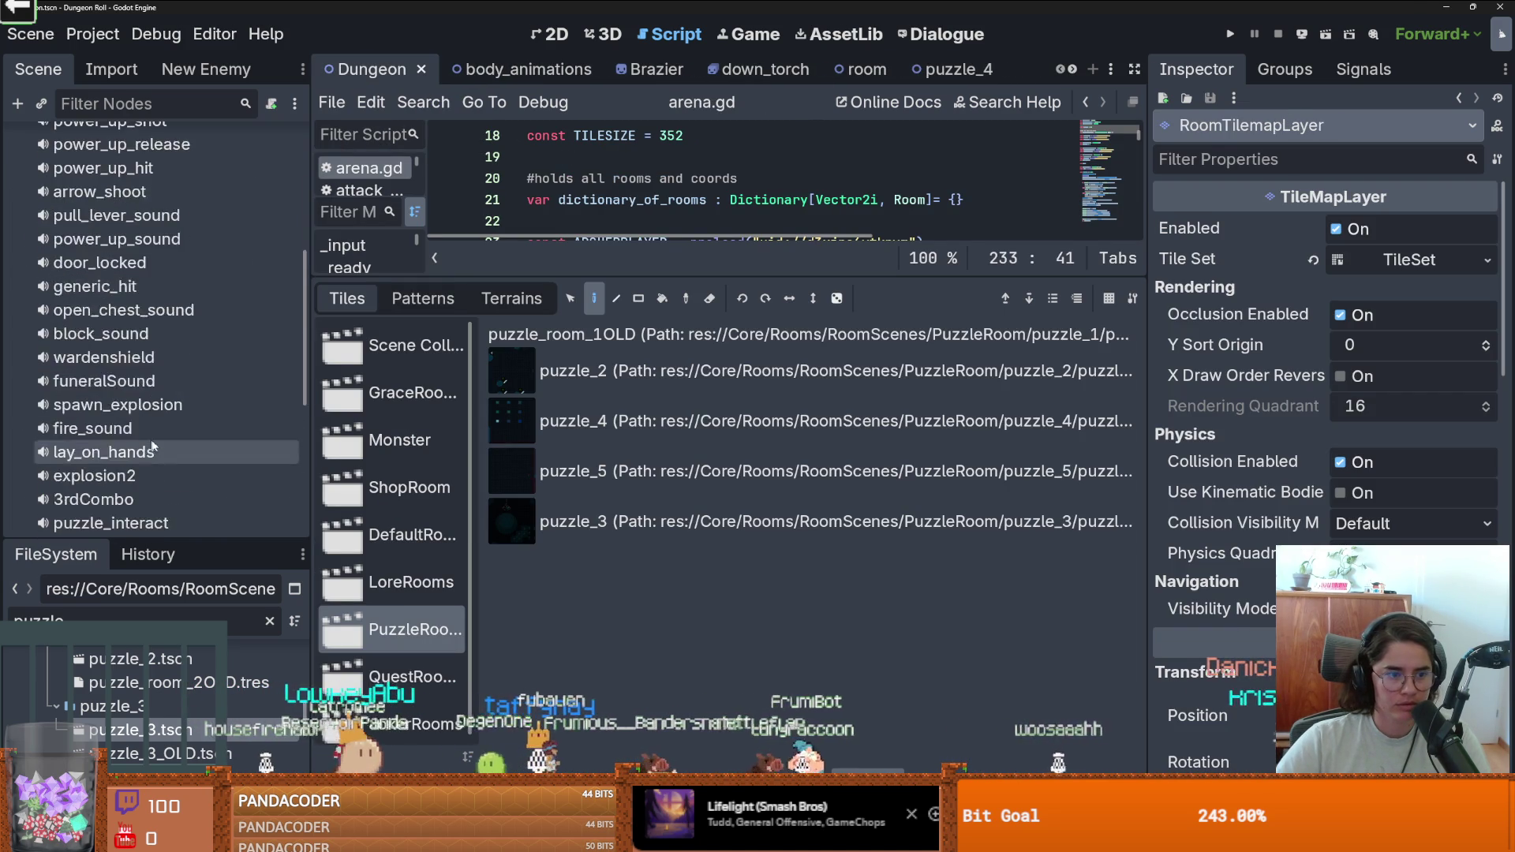
{"action": "left_click", "coordinate": [122, 261]}
{"action": "scroll", "coordinate": [110, 355], "scroll_direction": "up", "scroll_amount": 4}
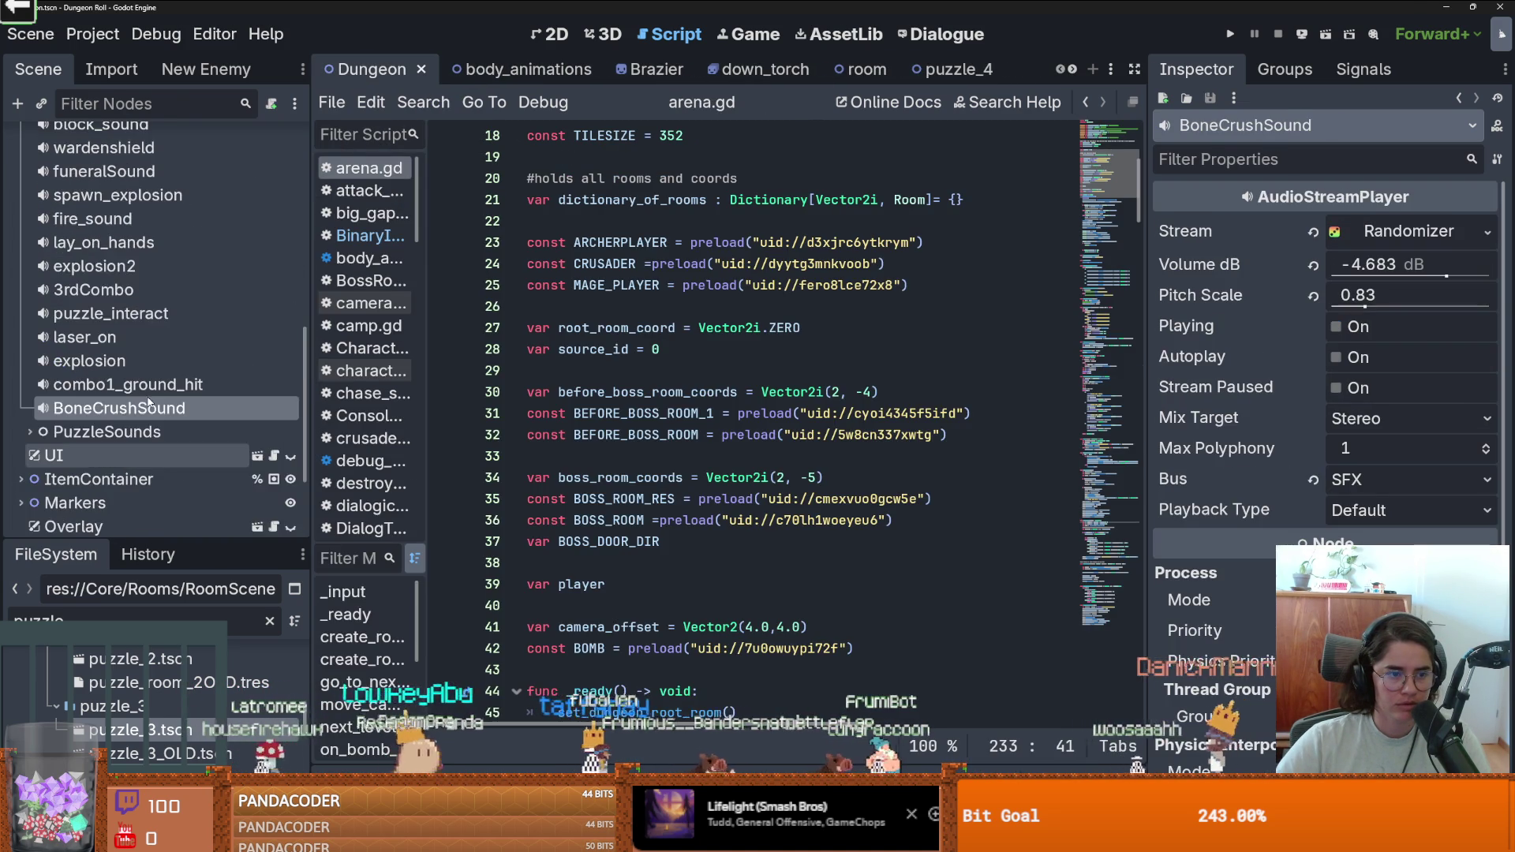
{"action": "scroll", "coordinate": [106, 422], "scroll_direction": "down", "scroll_amount": 2}
{"action": "left_click", "coordinate": [23, 433]}
{"action": "scroll", "coordinate": [119, 395], "scroll_direction": "down", "scroll_amount": 3}
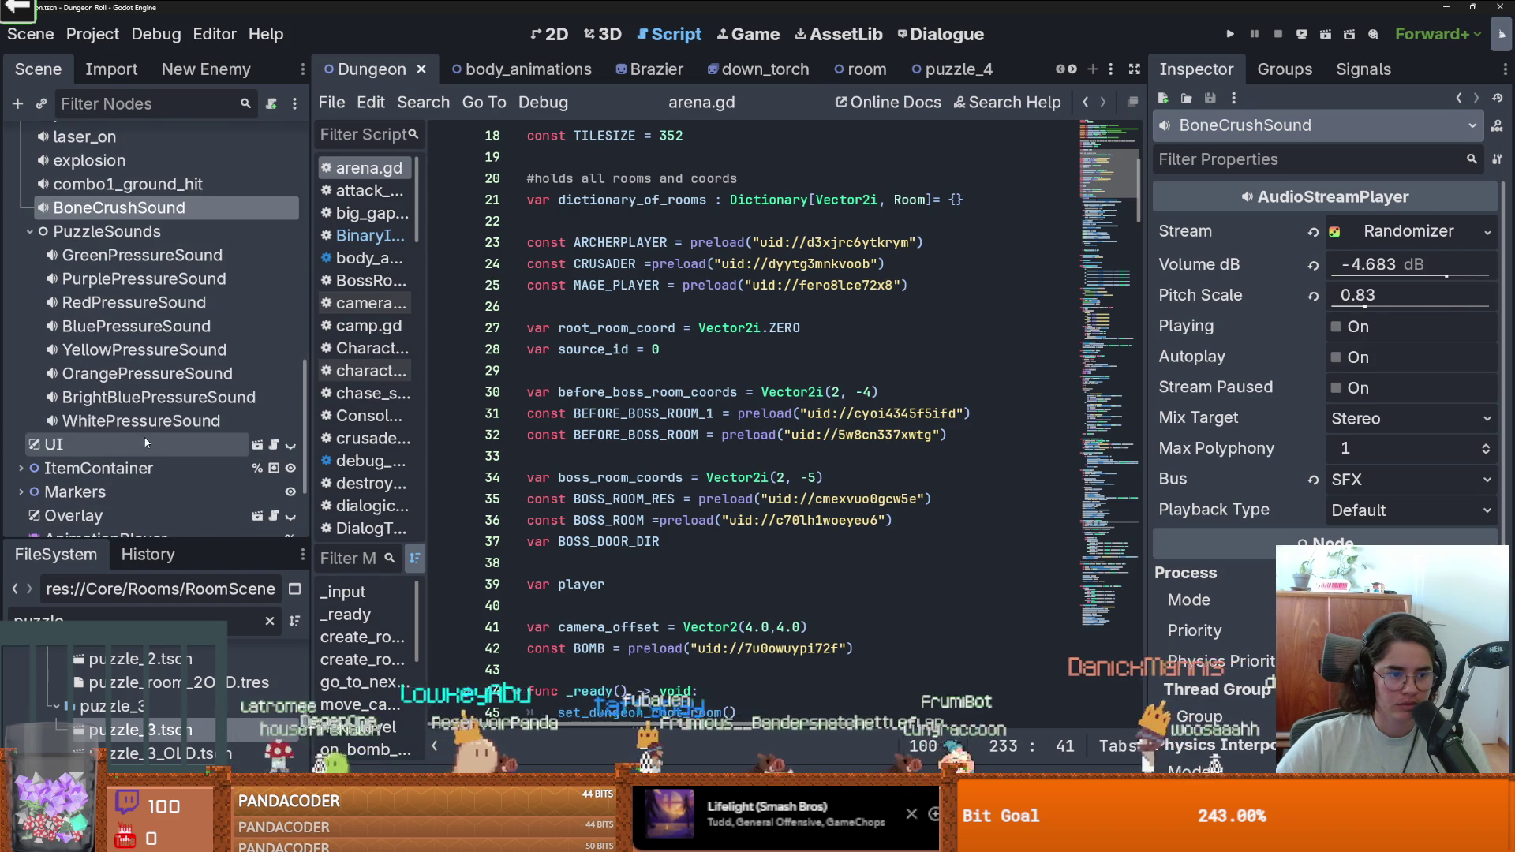
{"action": "left_click", "coordinate": [142, 420]}
{"action": "left_click", "coordinate": [1335, 363]}
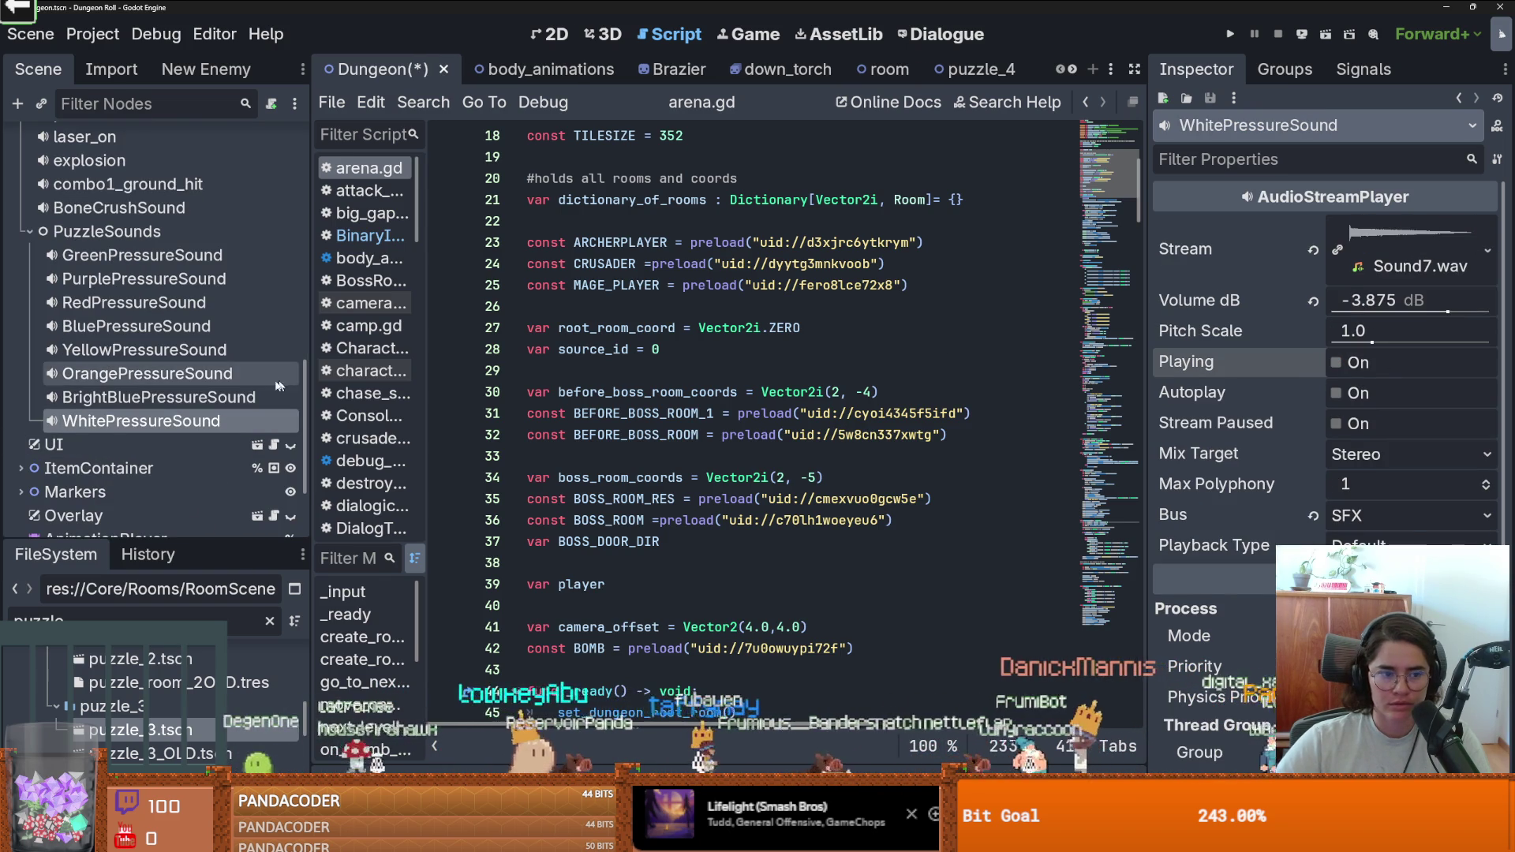
{"action": "scroll", "coordinate": [158, 331], "scroll_direction": "up", "scroll_amount": 10}
Change line 80 of sound_bus.gd from orange_pressure to white_pressure, remove the doubled _pressure, and rerun.
{"action": "left_click", "coordinate": [290, 249]}
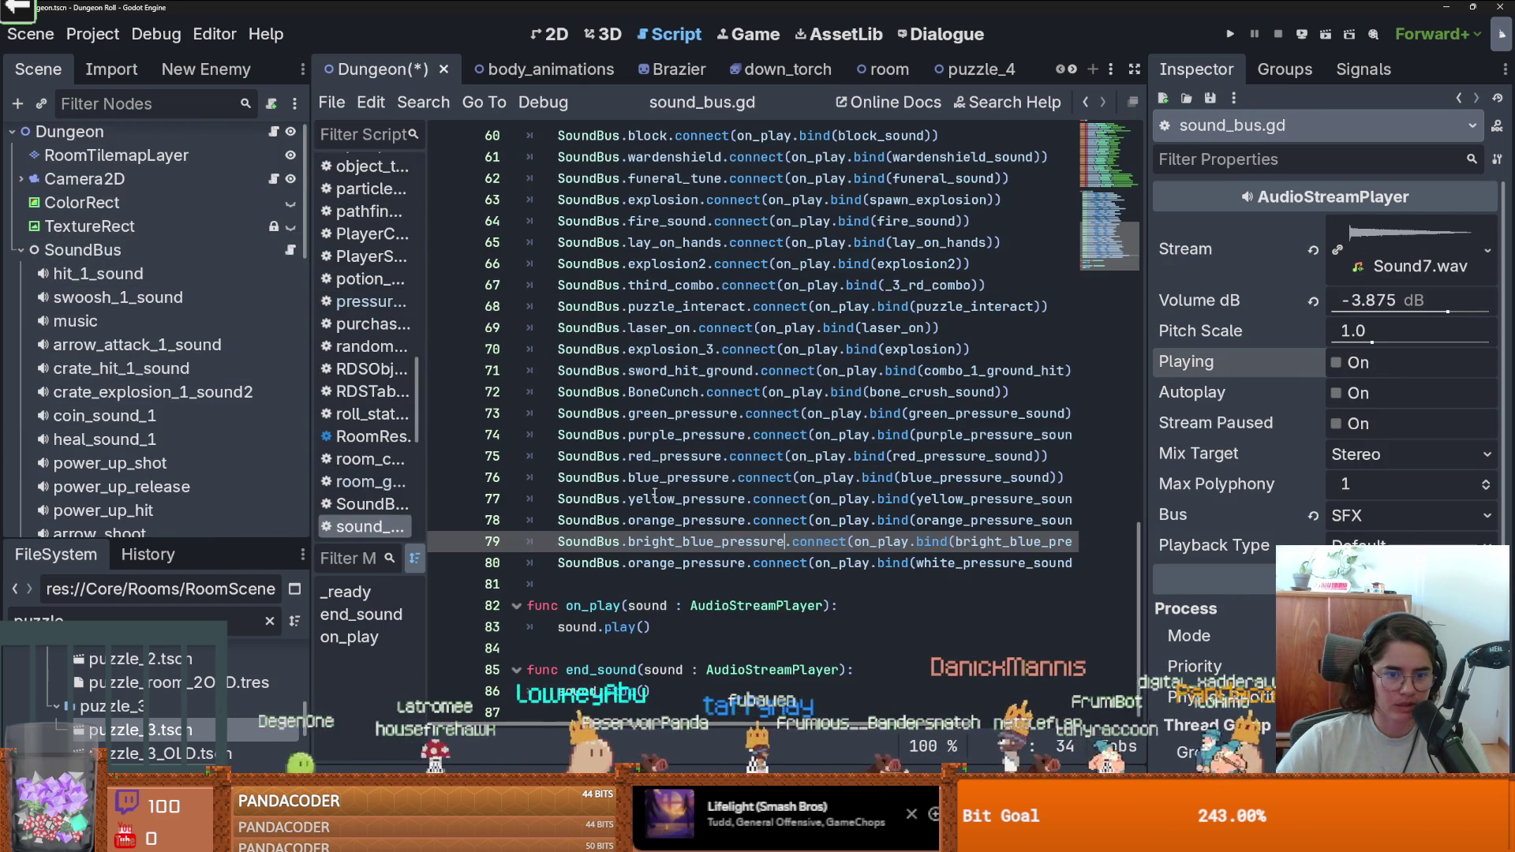
{"action": "type", "text": "oran"}
{"action": "left_click", "coordinate": [708, 562]}
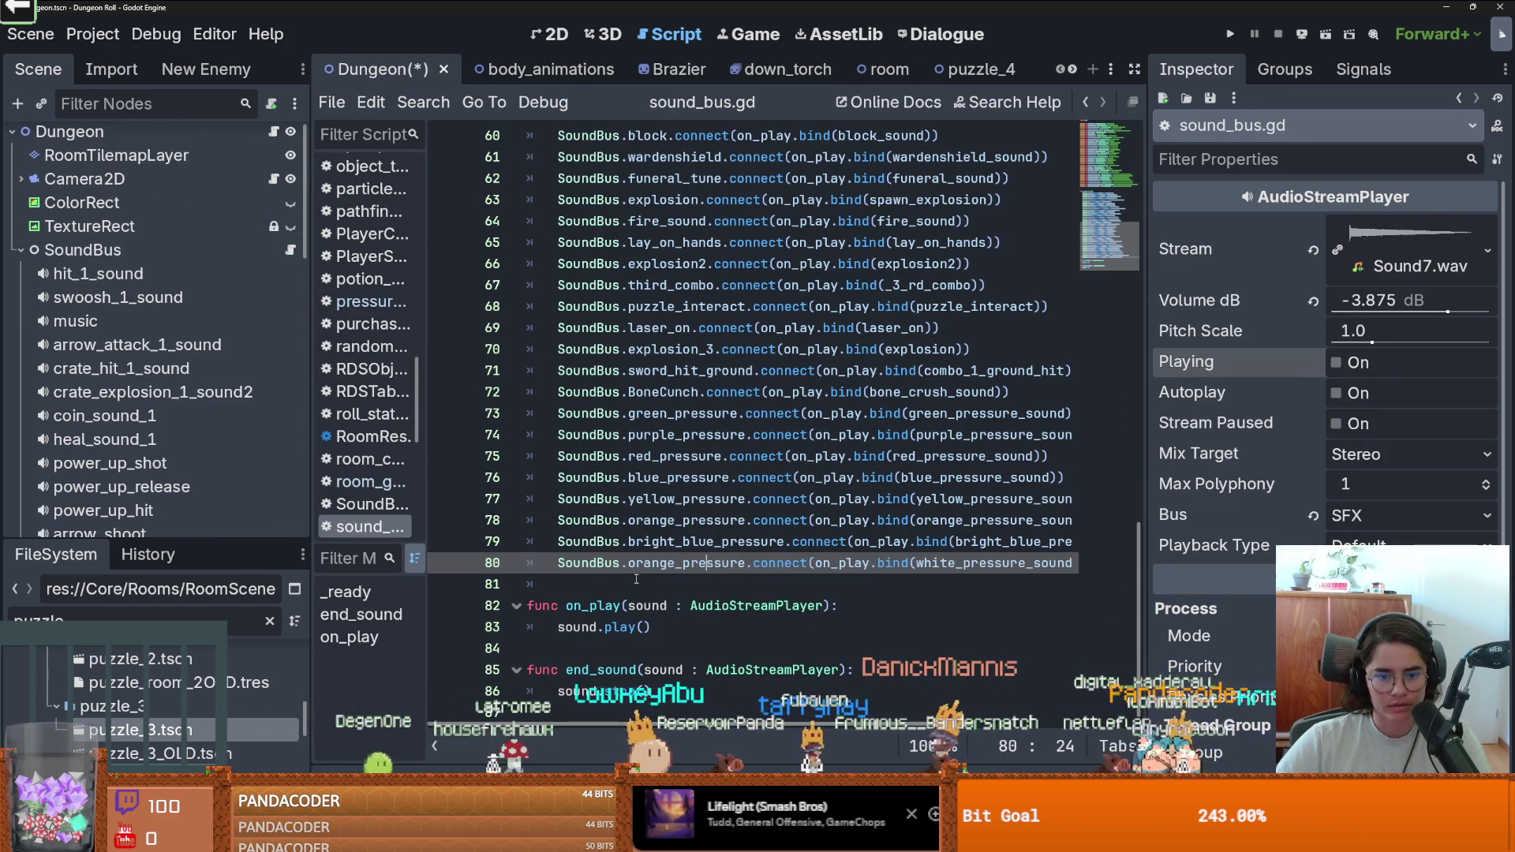
{"action": "double_click", "coordinate": [668, 544]}
{"action": "left_click", "coordinate": [684, 562]}
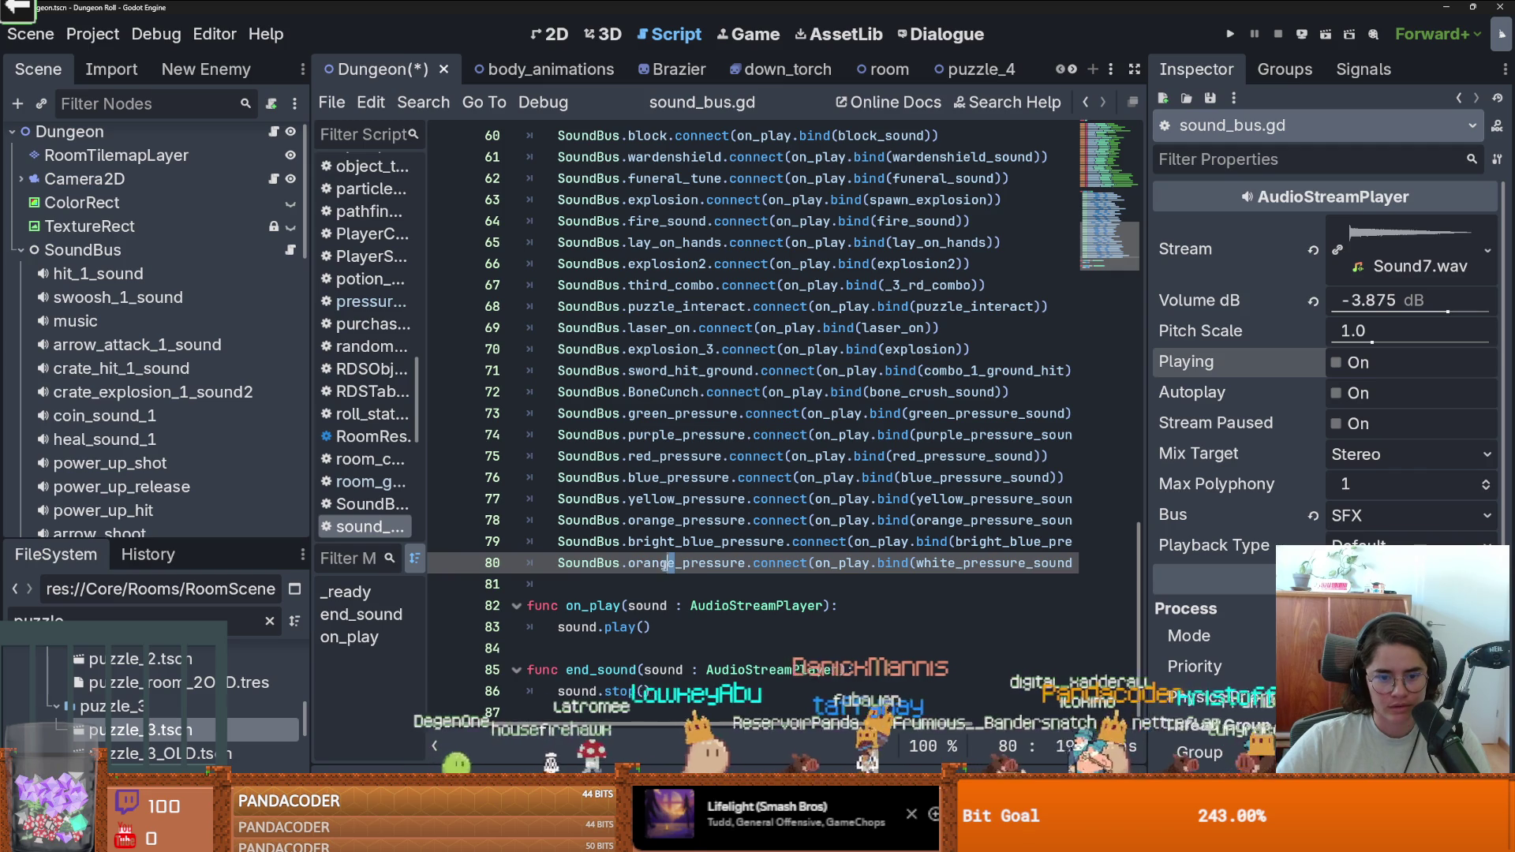
{"action": "type", "text": "h"}
{"action": "double_click", "coordinate": [862, 412]}
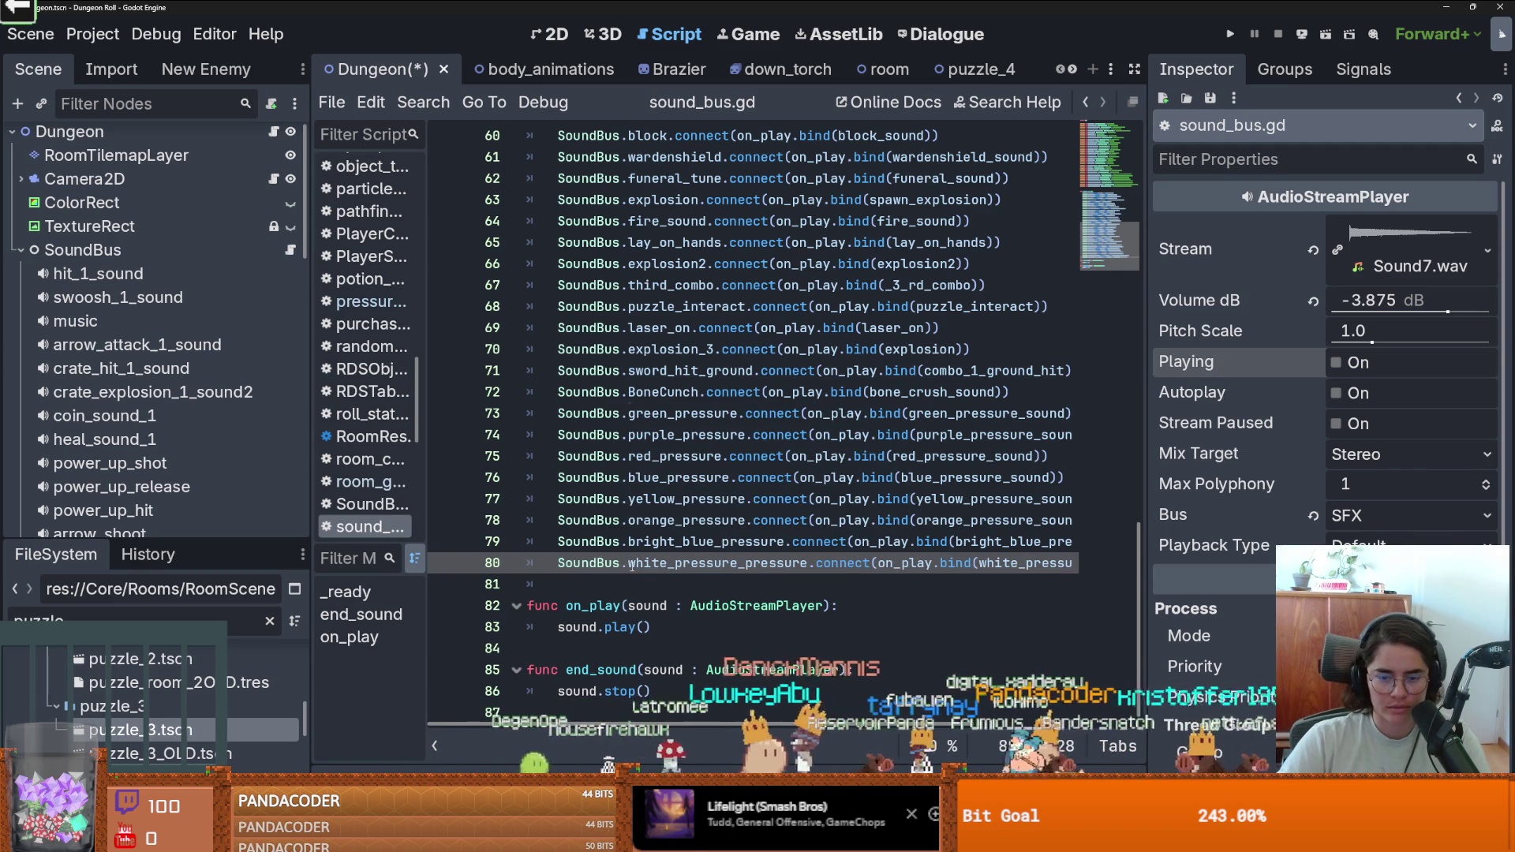
{"action": "left_click", "coordinate": [1236, 35]}
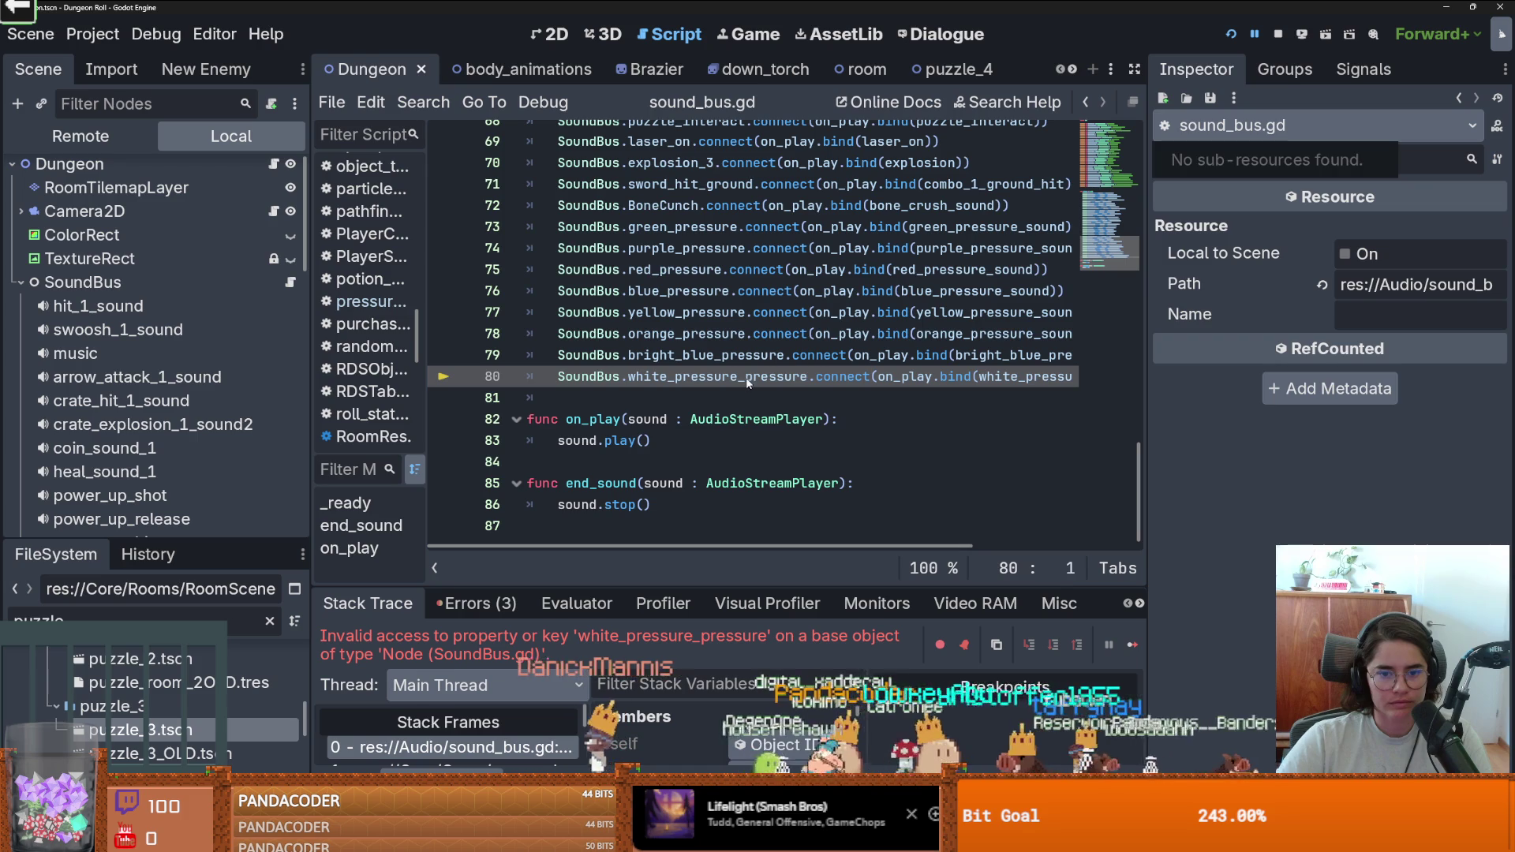
{"action": "left_click", "coordinate": [740, 377]}
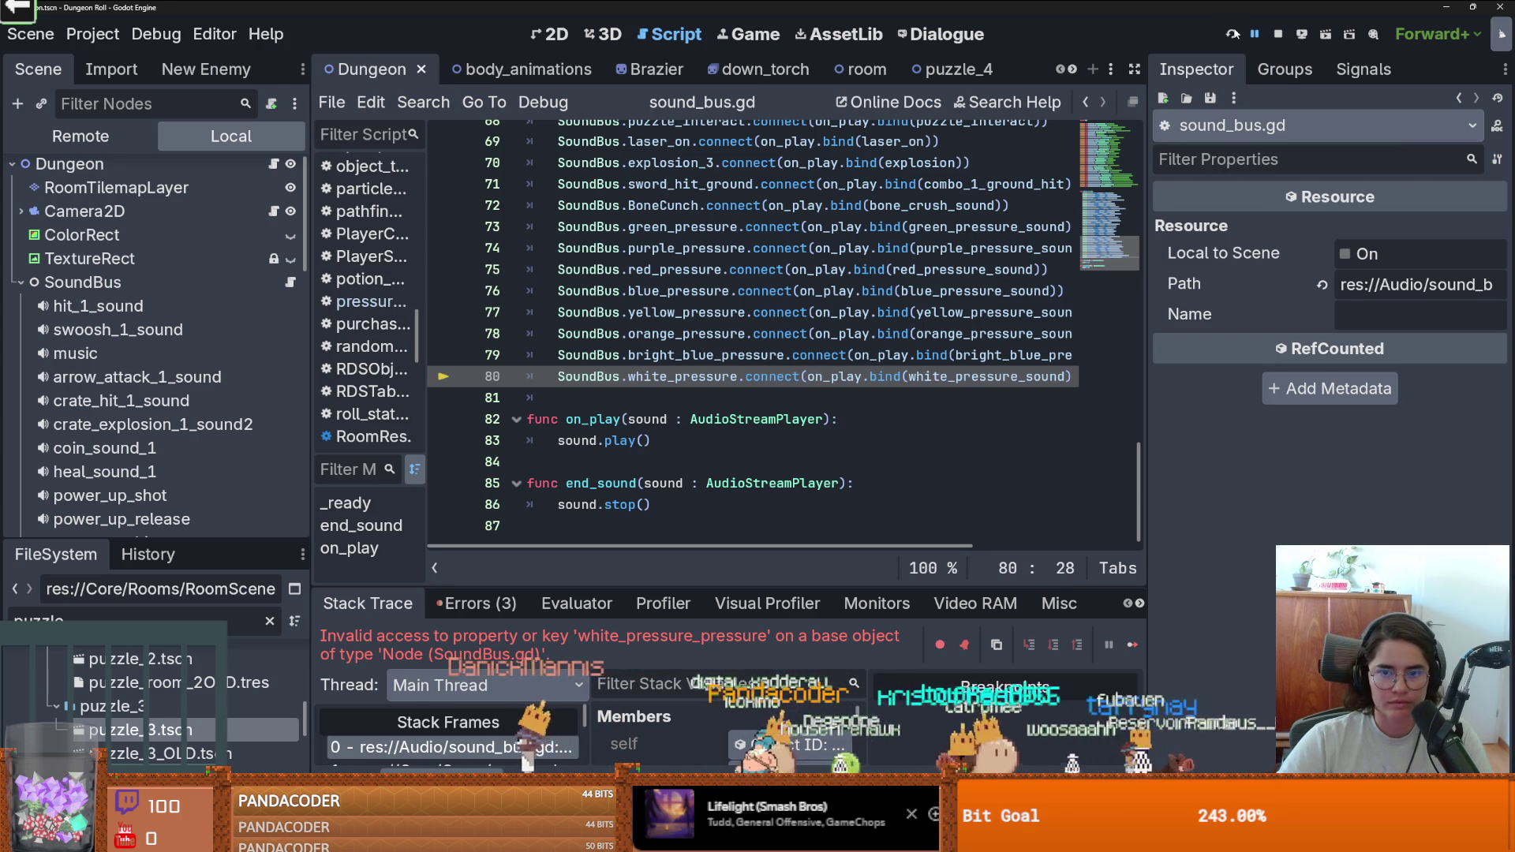
{"action": "left_click", "coordinate": [1232, 35]}
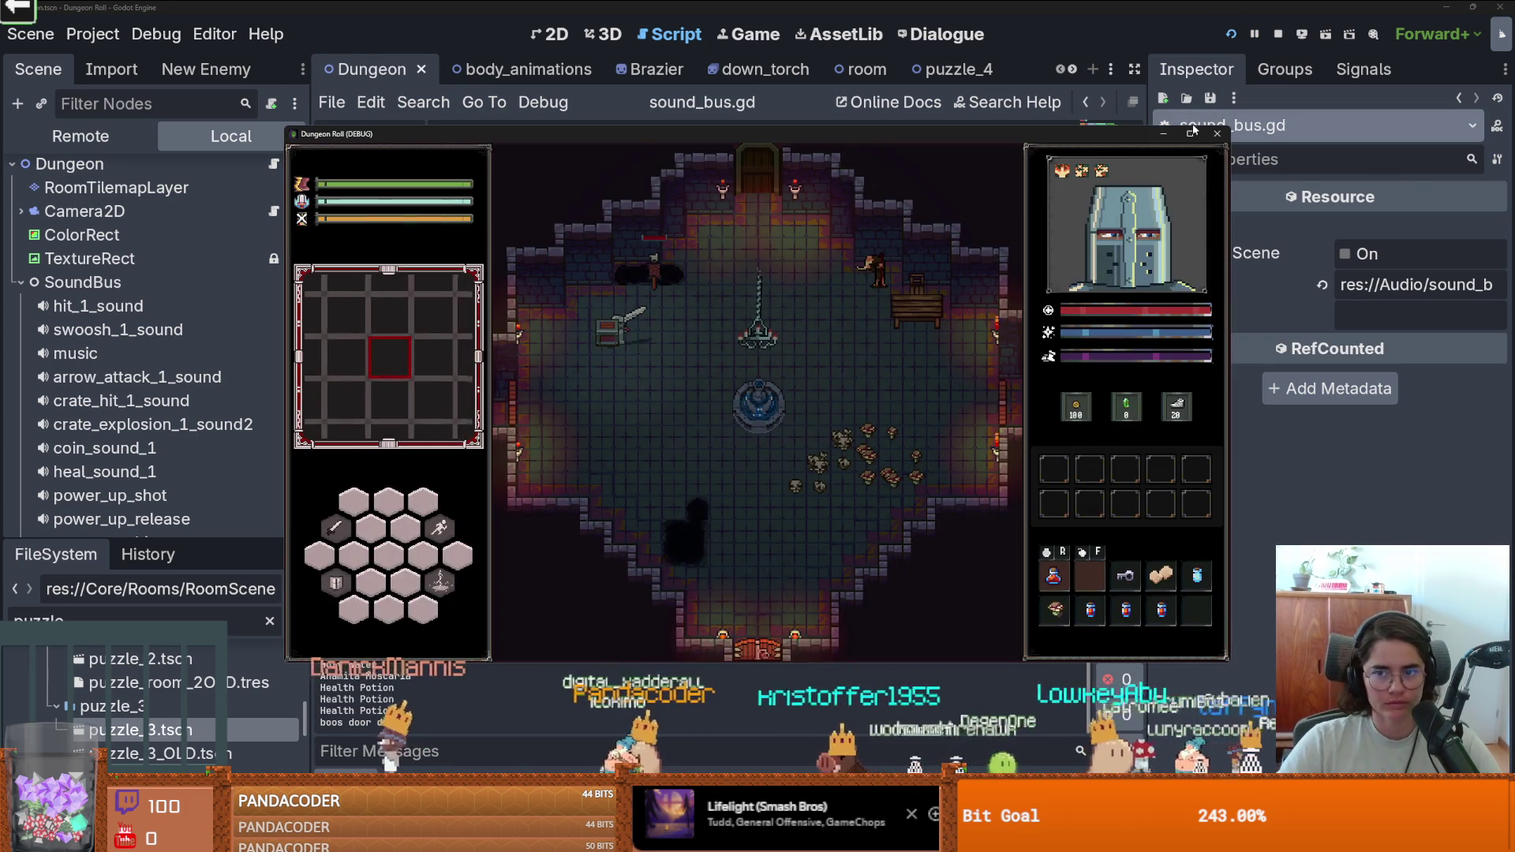
Maximize the game, pick a reward card, and walk the knight across the first room's pressure plates.
{"action": "left_click", "coordinate": [1189, 133]}
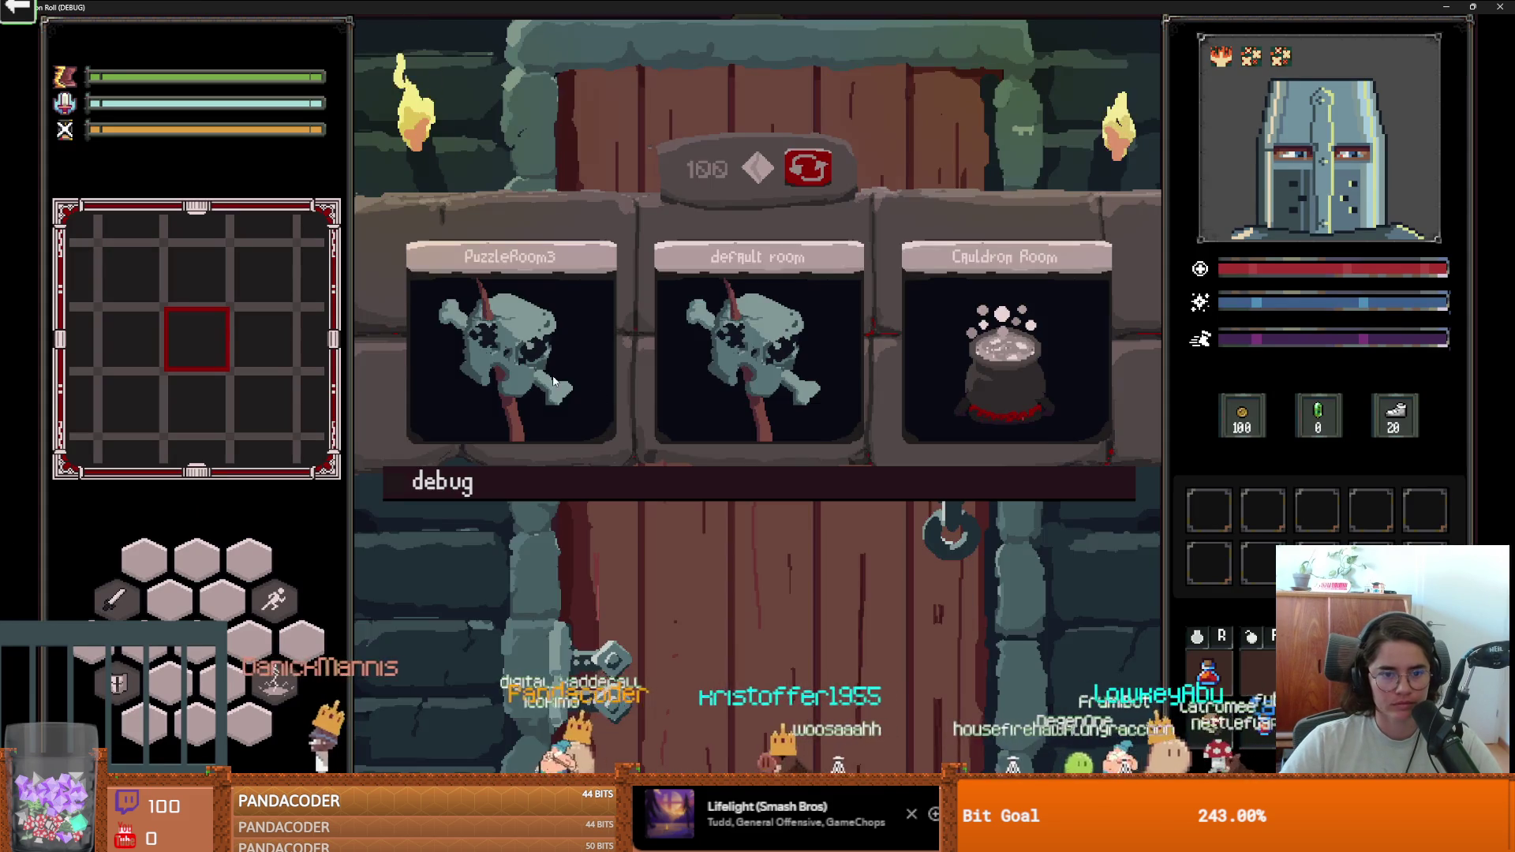
{"action": "left_click", "coordinate": [849, 446]}
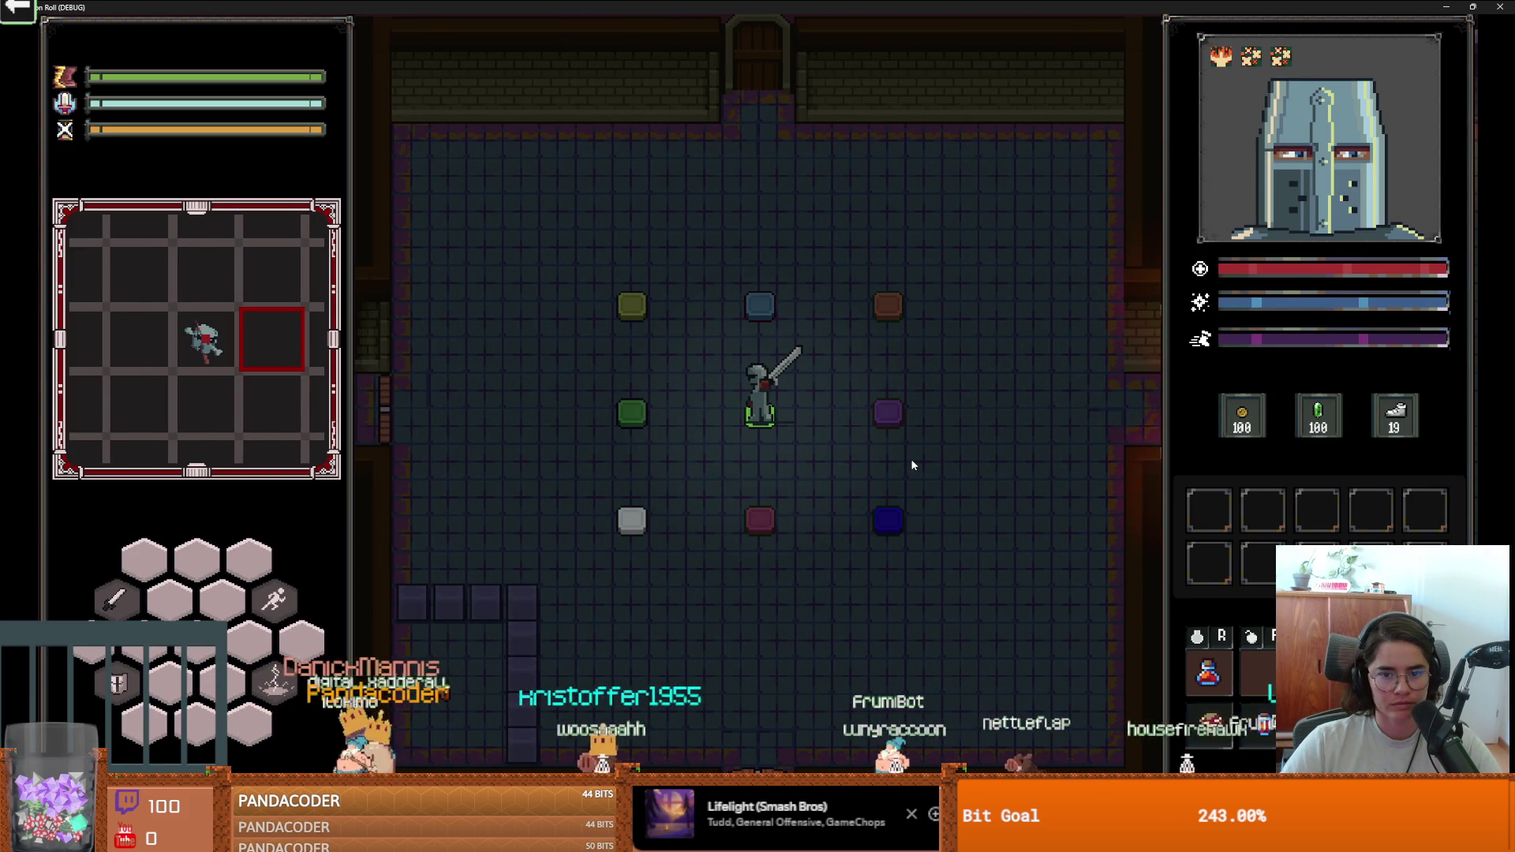
{"action": "key", "text": "d"}
{"action": "key", "text": "a"}
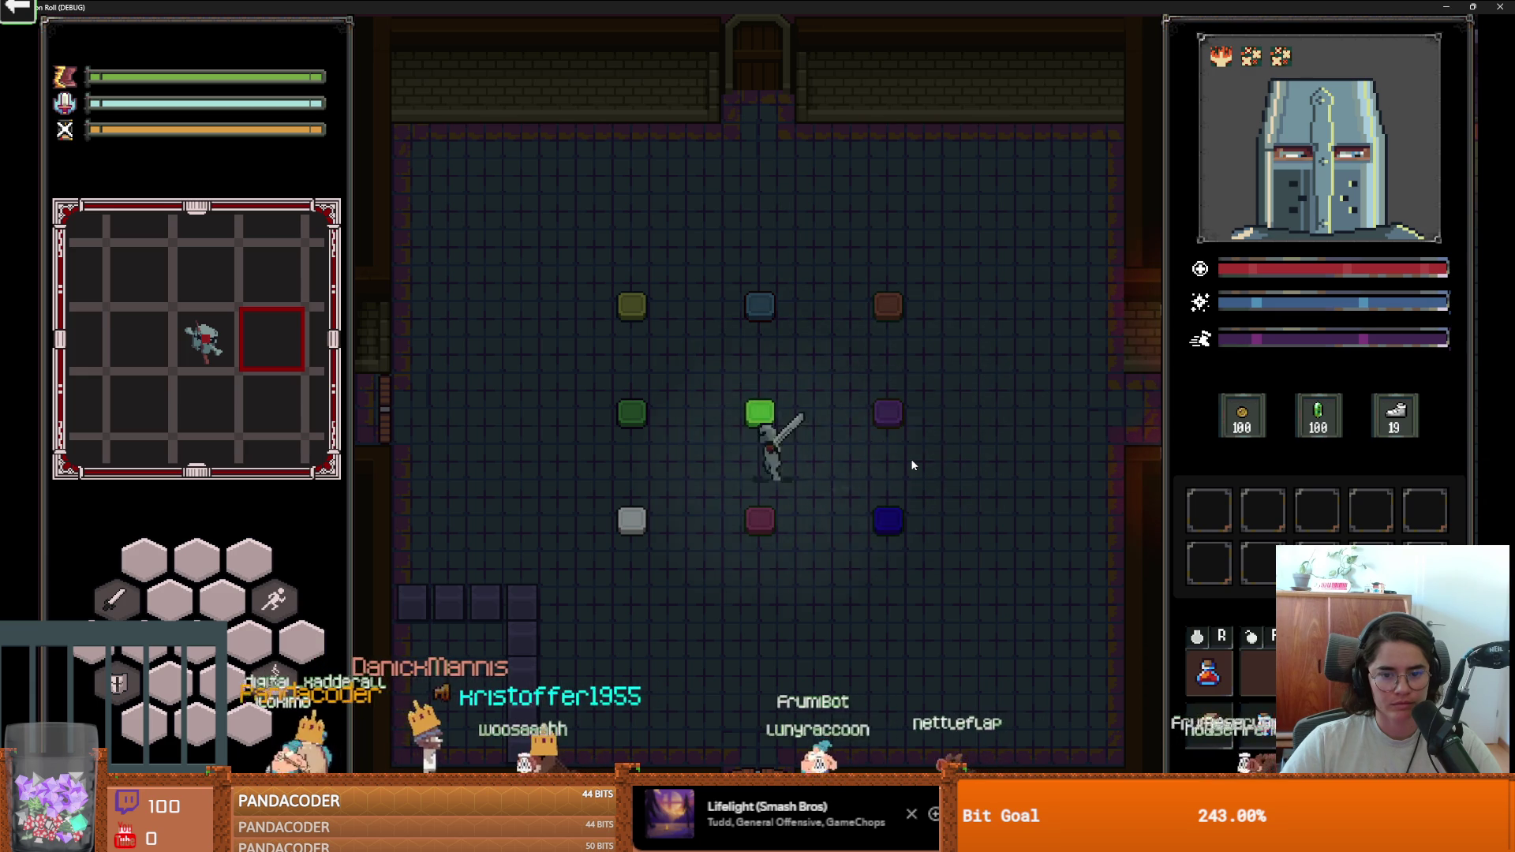
{"action": "key", "text": "s"}
{"action": "key", "text": "d"}
{"action": "key", "text": "d"}
{"action": "key", "text": "w"}
{"action": "key", "text": "a"}
{"action": "key", "text": "a"}
{"action": "key", "text": "w"}
{"action": "key", "text": "d"}
{"action": "key", "text": "a"}
{"action": "key", "text": "s"}
{"action": "key", "text": "a"}
{"action": "key", "text": "a"}
{"action": "key", "text": "s"}
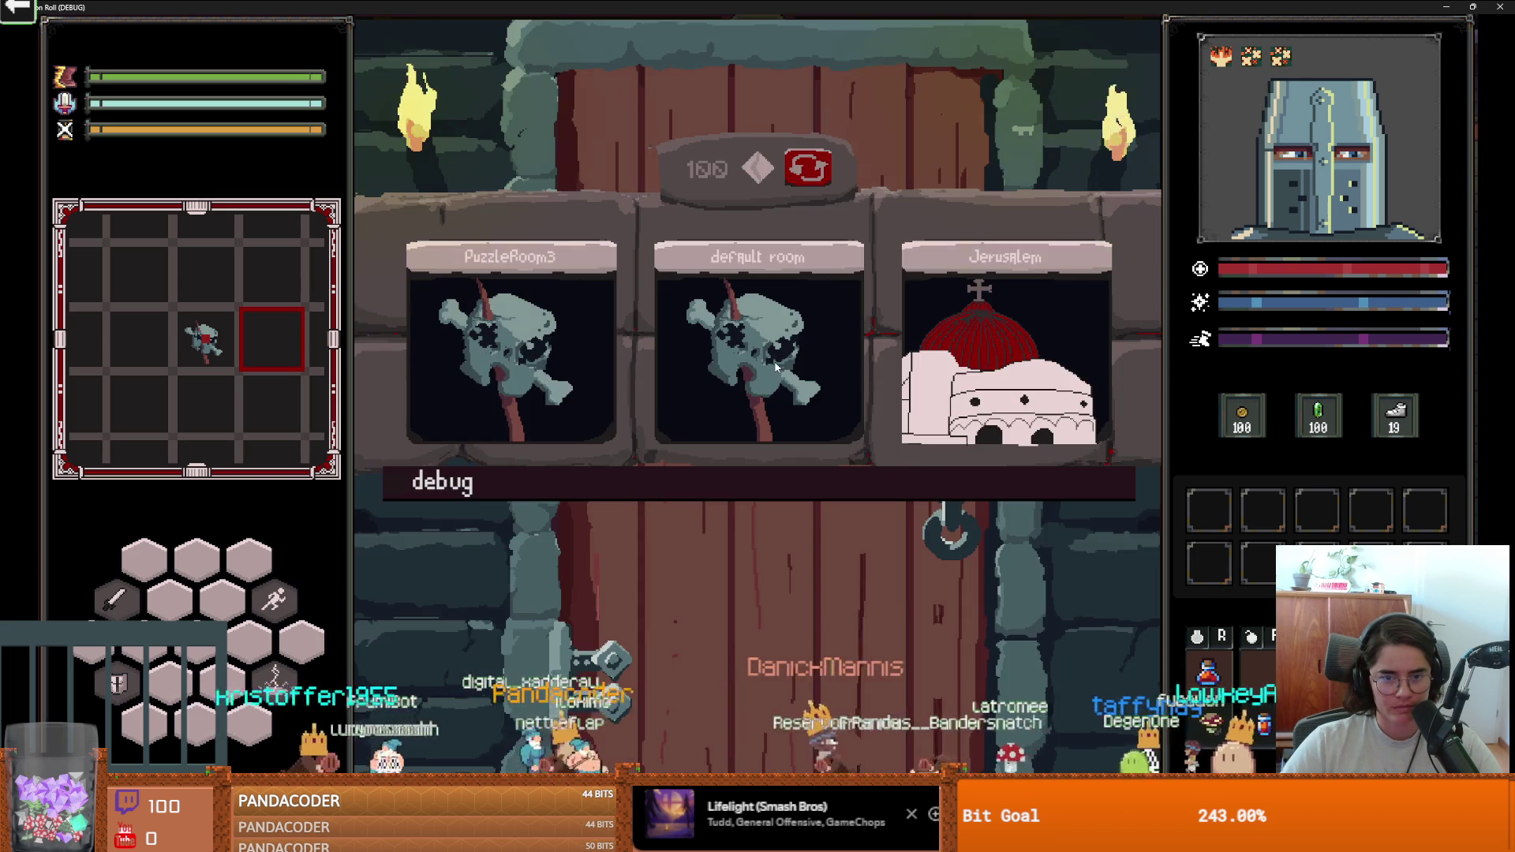
Pick another reward card and step the knight onto the next room's green, grey and centre plates.
{"action": "left_click", "coordinate": [774, 361]}
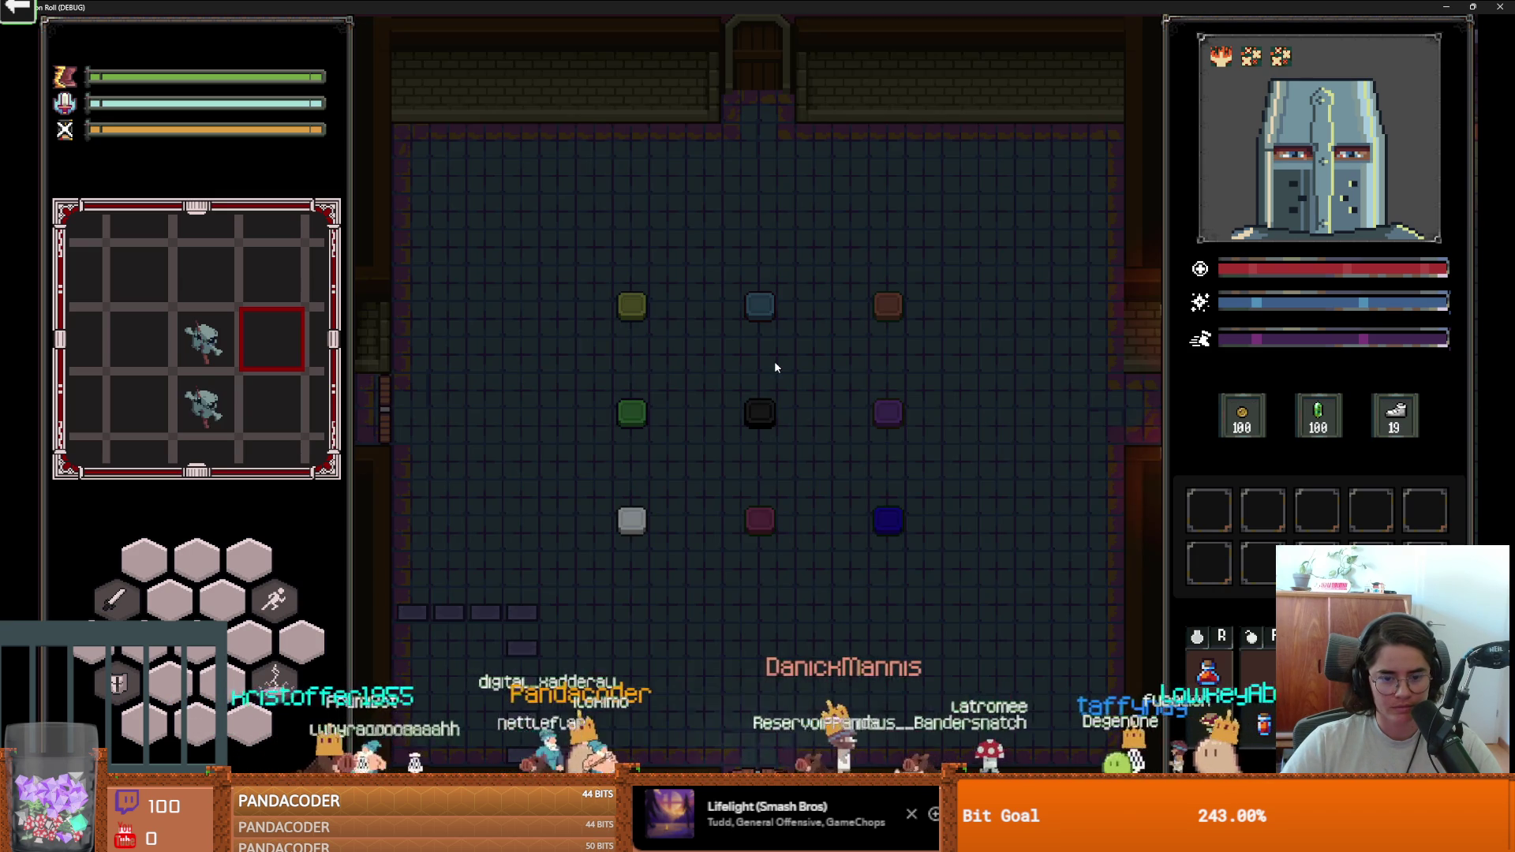
{"action": "key", "text": "s"}
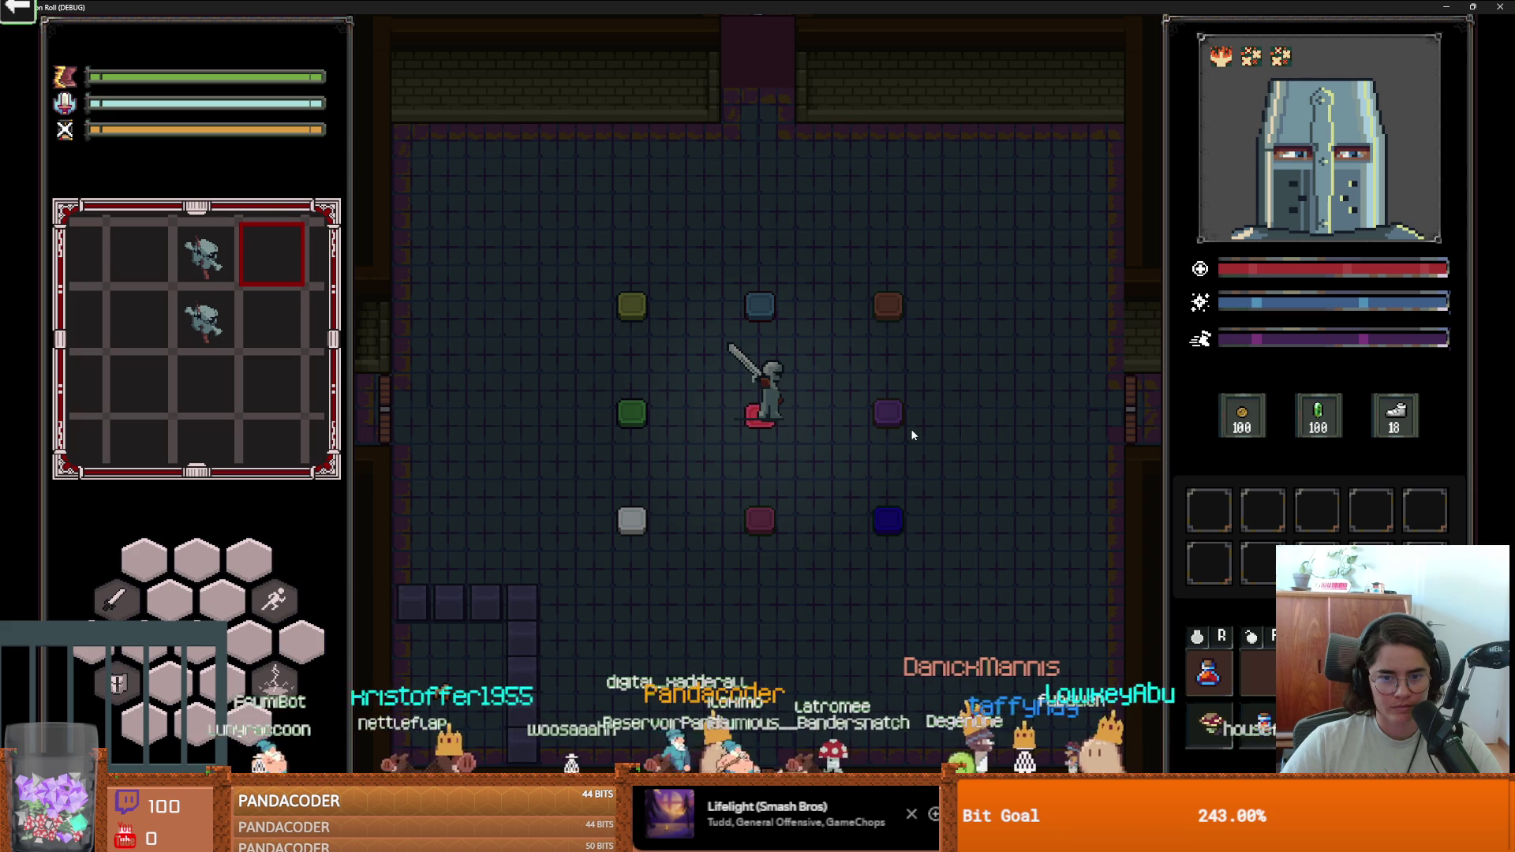
{"action": "key", "text": "d"}
{"action": "key", "text": "s"}
{"action": "key", "text": "a"}
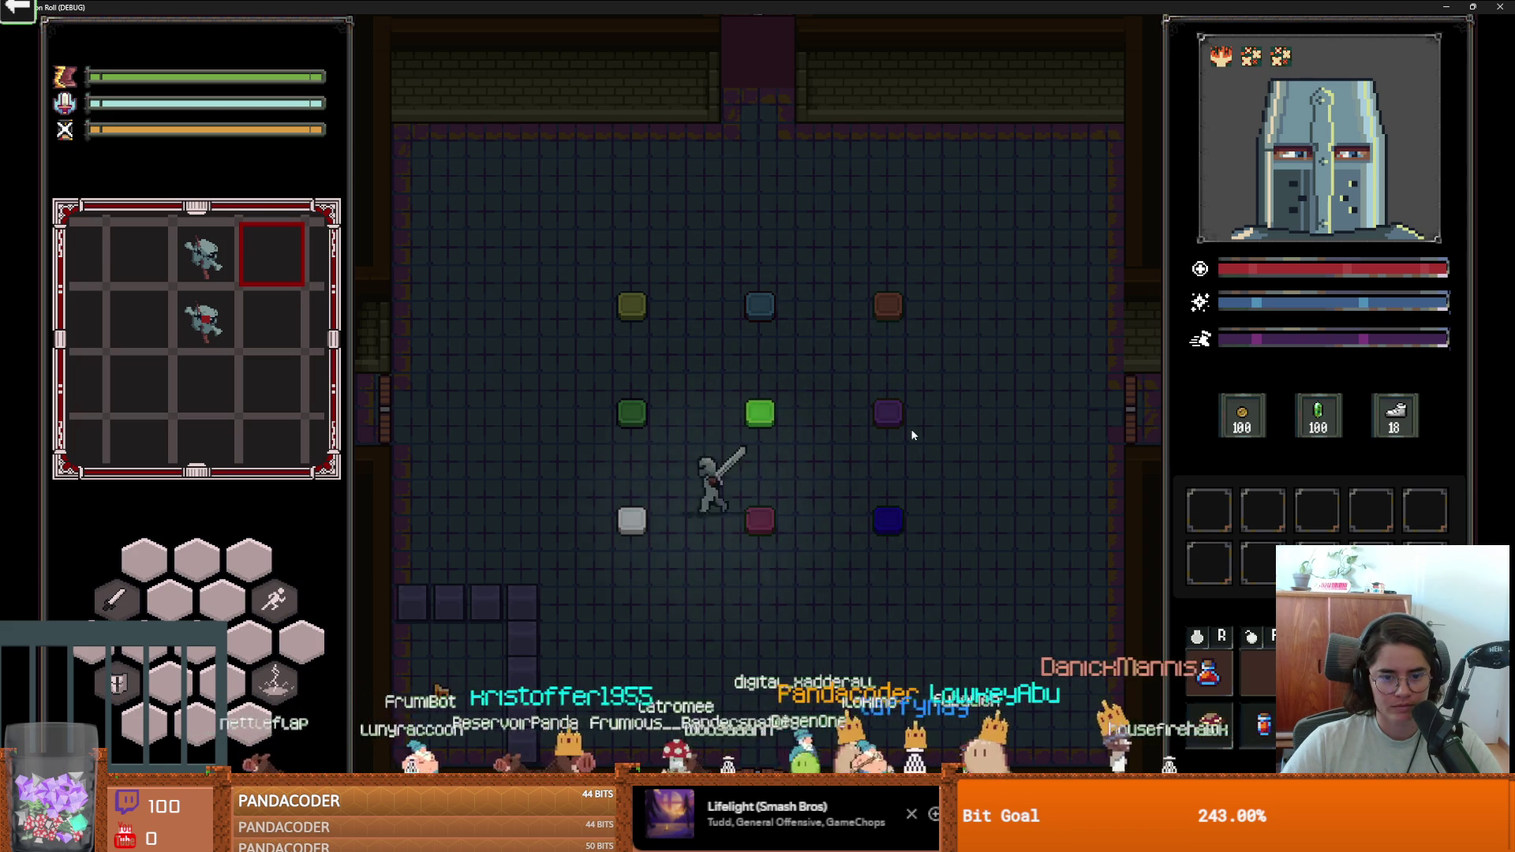
{"action": "key", "text": "w"}
{"action": "key", "text": "a"}
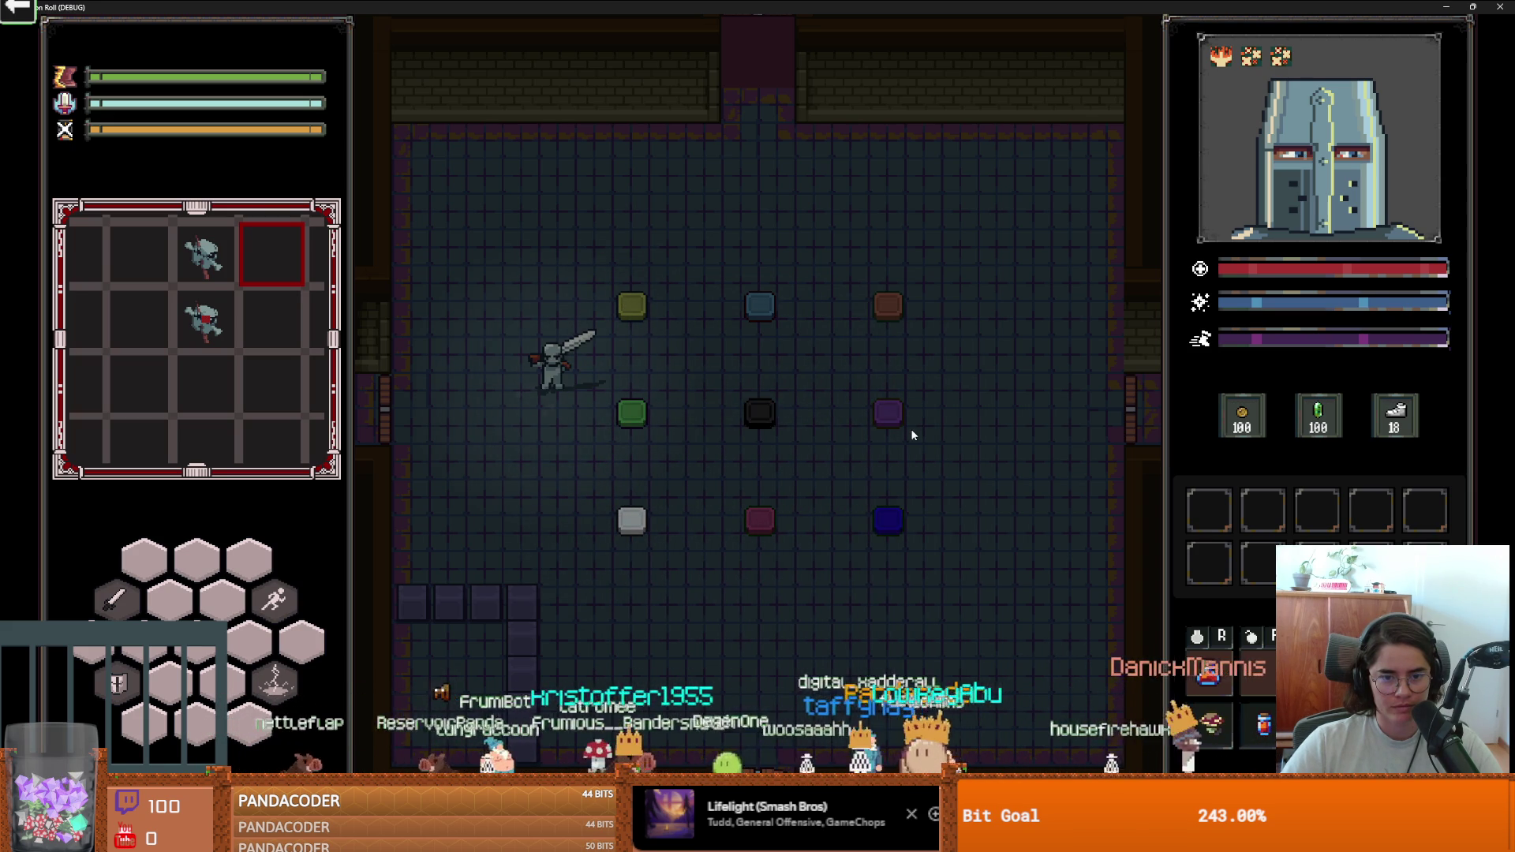
{"action": "key", "text": "s"}
{"action": "key", "text": "a"}
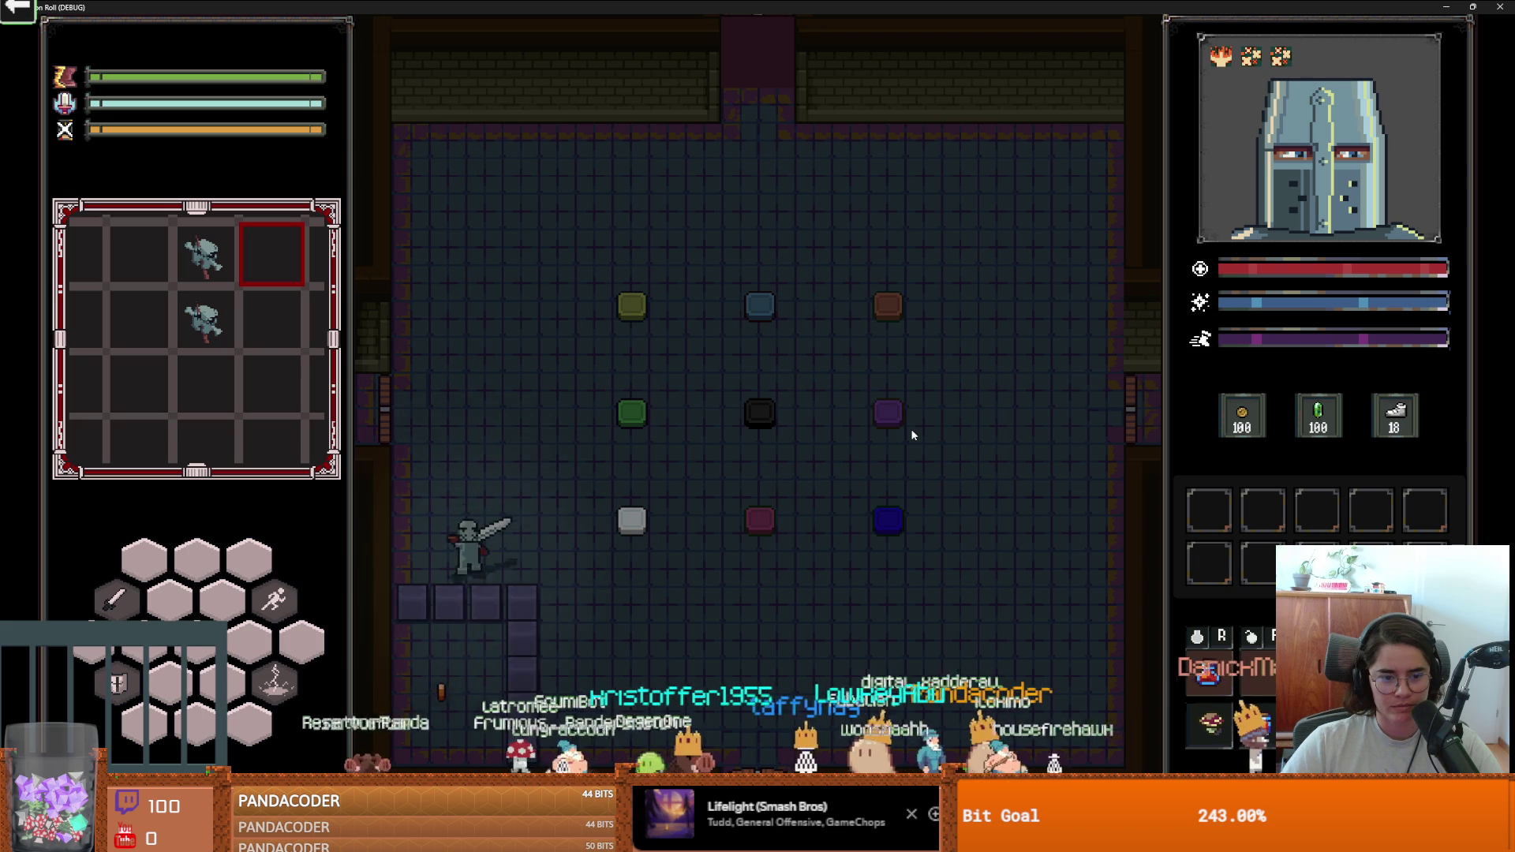
{"action": "key", "text": "d"}
{"action": "key", "text": "space"}
{"action": "key", "text": "w"}
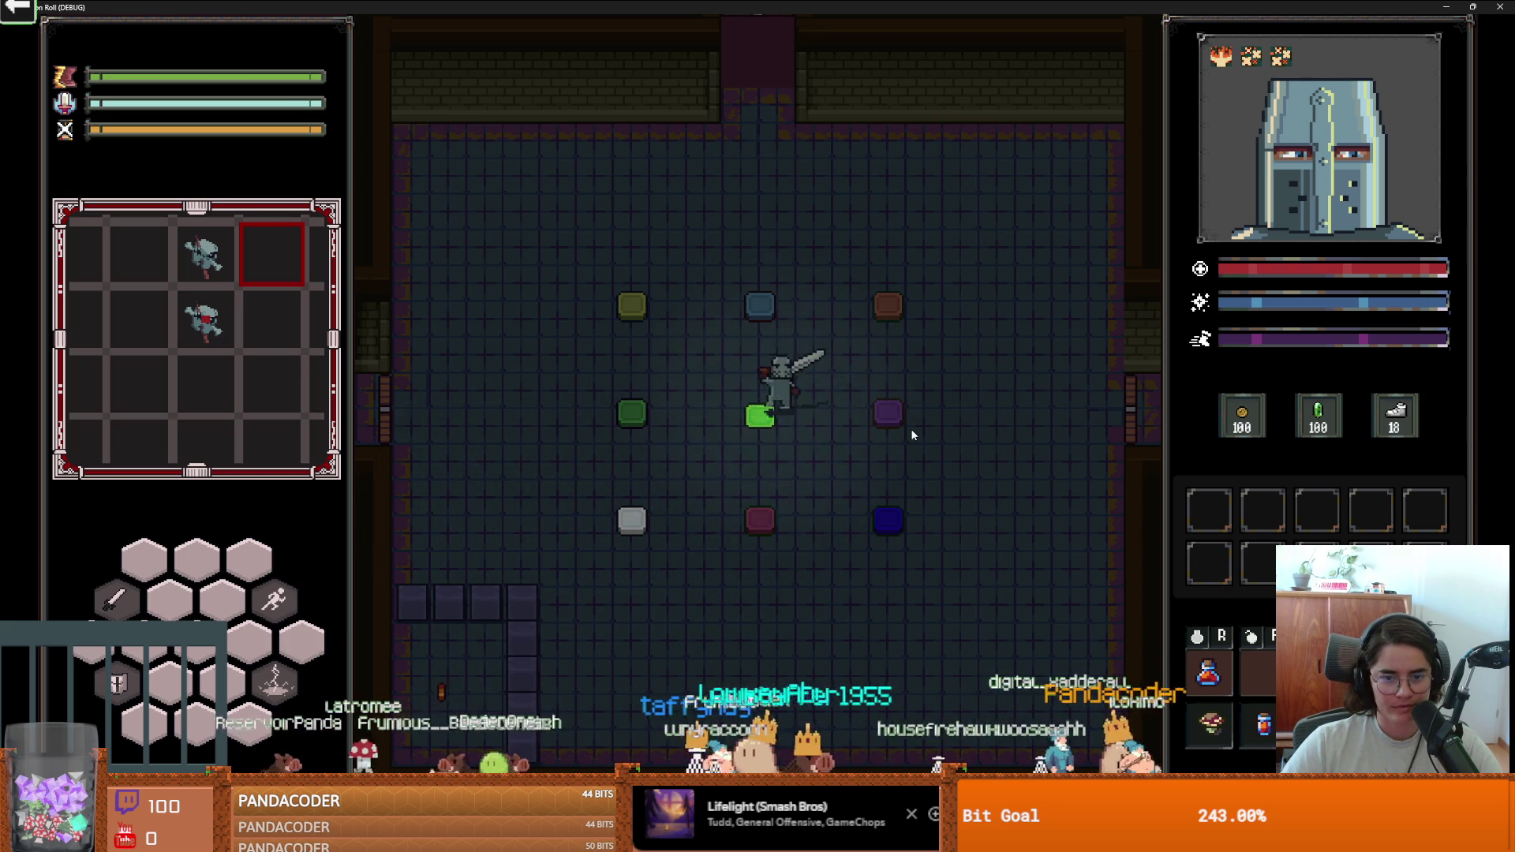
{"action": "key", "text": "a"}
{"action": "key", "text": "d"}
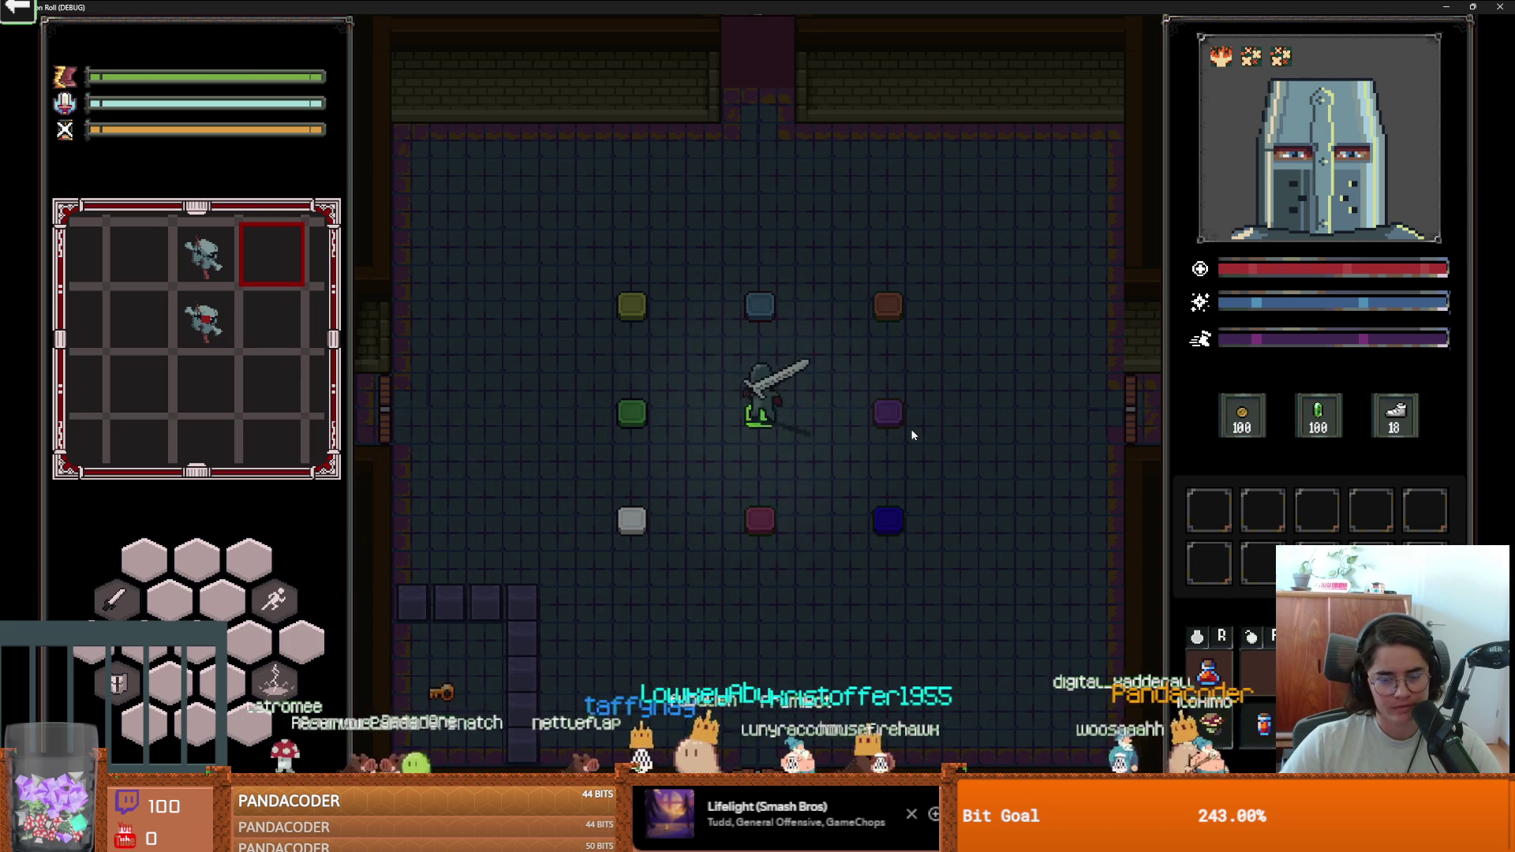
{"action": "key", "text": "a"}
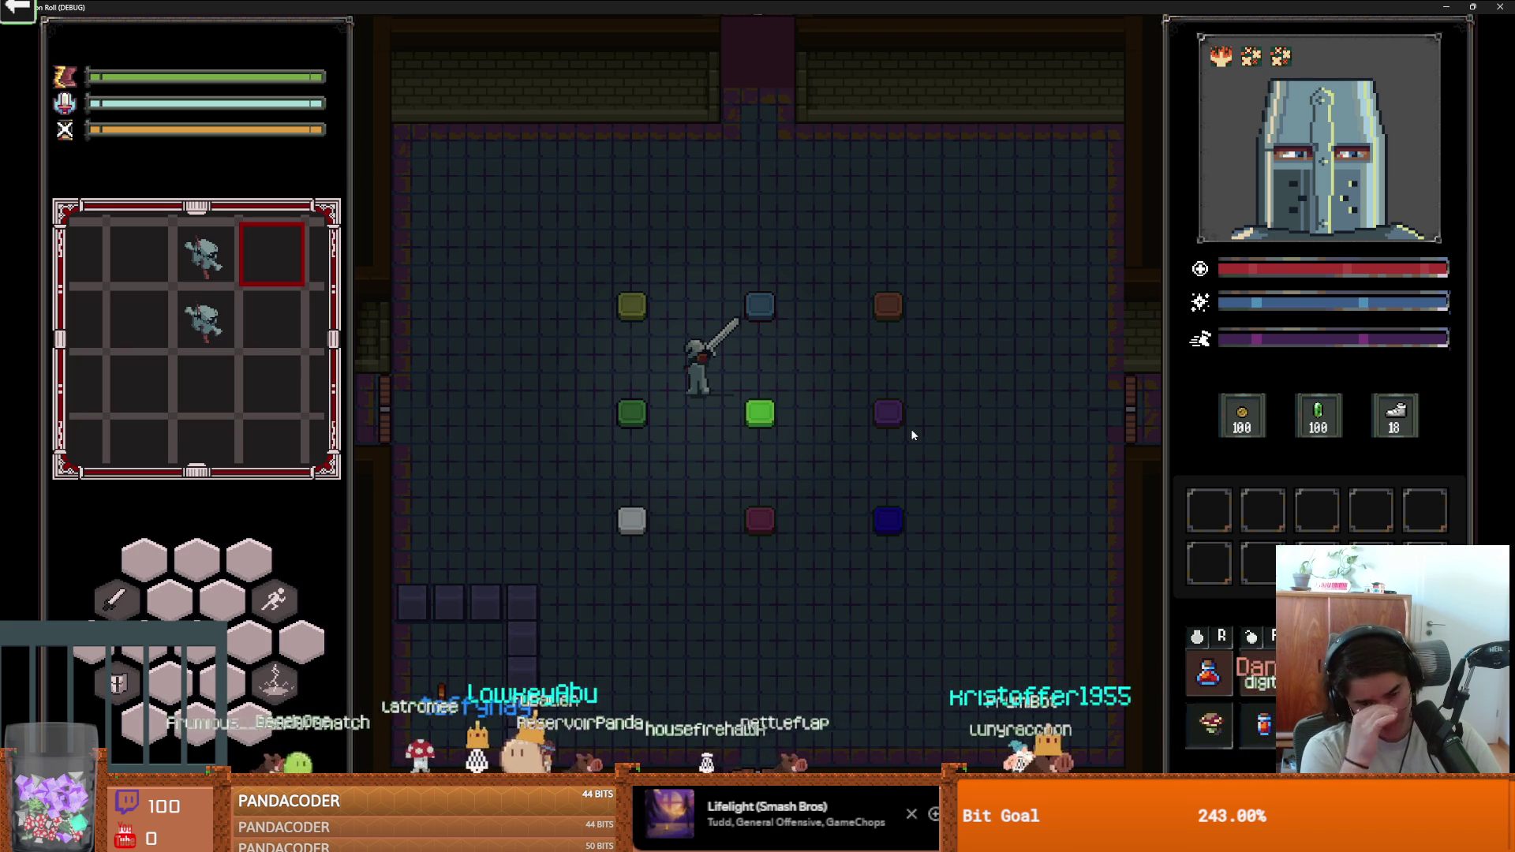
Restore the game window from full screen and close the running game.
{"action": "key", "text": "super+Down"}
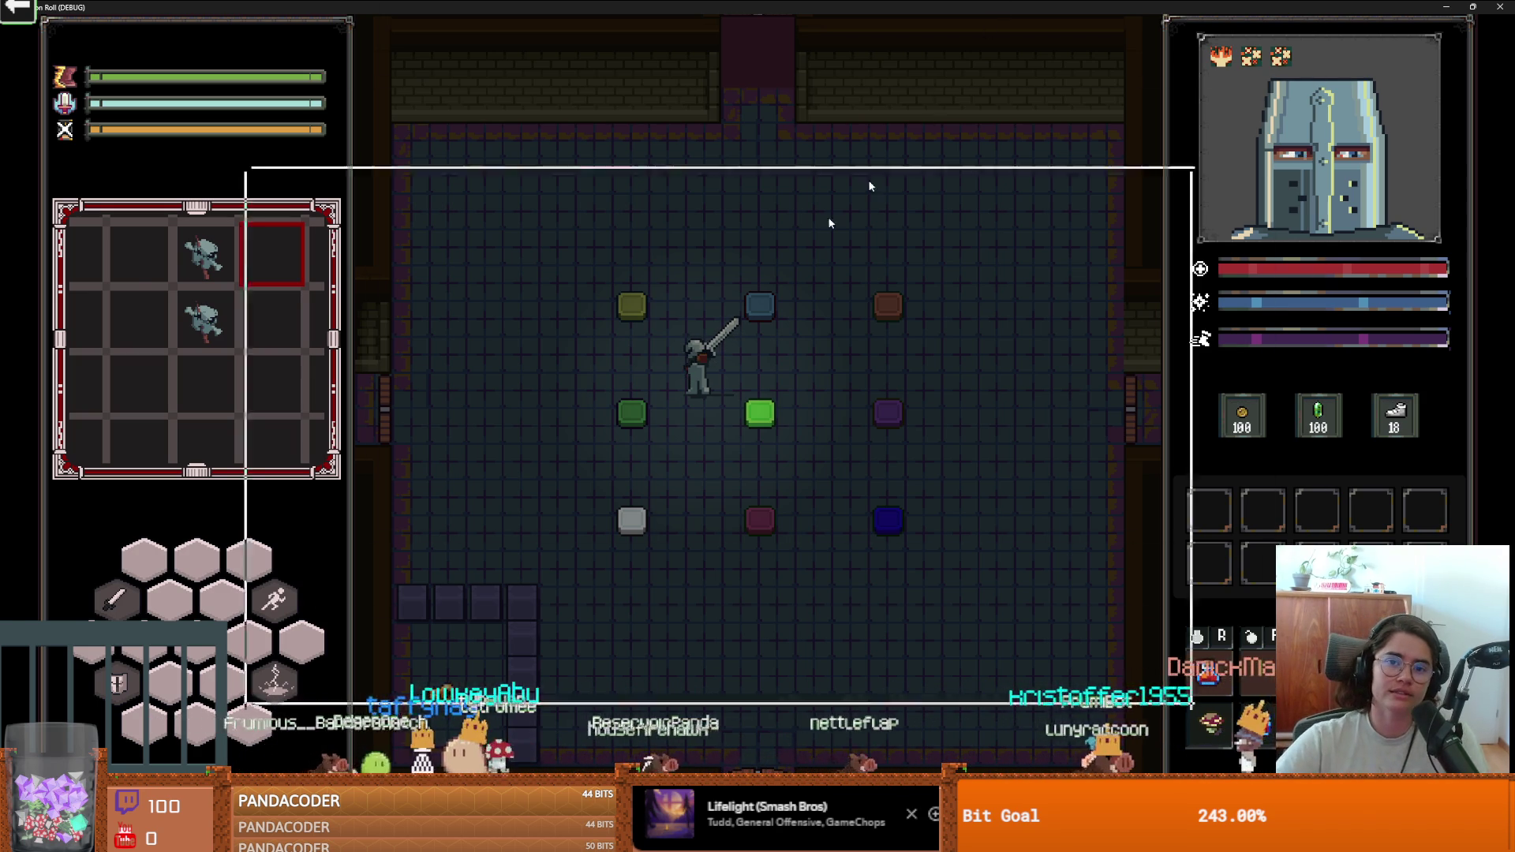
{"action": "left_click", "coordinate": [1025, 304]}
{"action": "key", "text": "ctrl+s"}
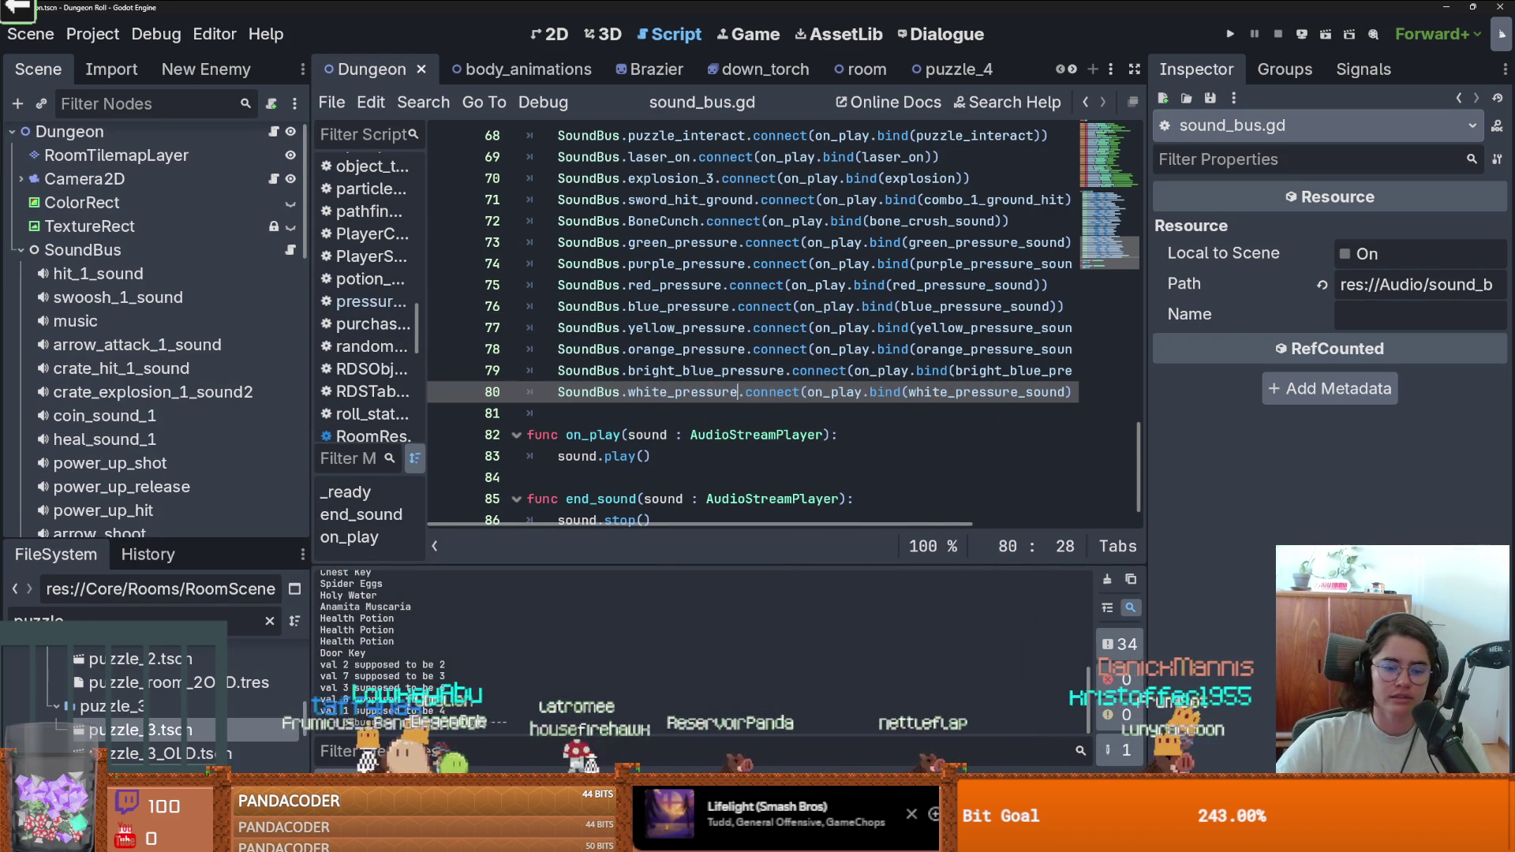
In Aseprite, sample the pale cyan colour and select the two left bottom plates.
{"action": "key", "text": "alt+Tab"}
{"action": "scroll", "coordinate": [616, 288], "scroll_direction": "up", "scroll_amount": 3}
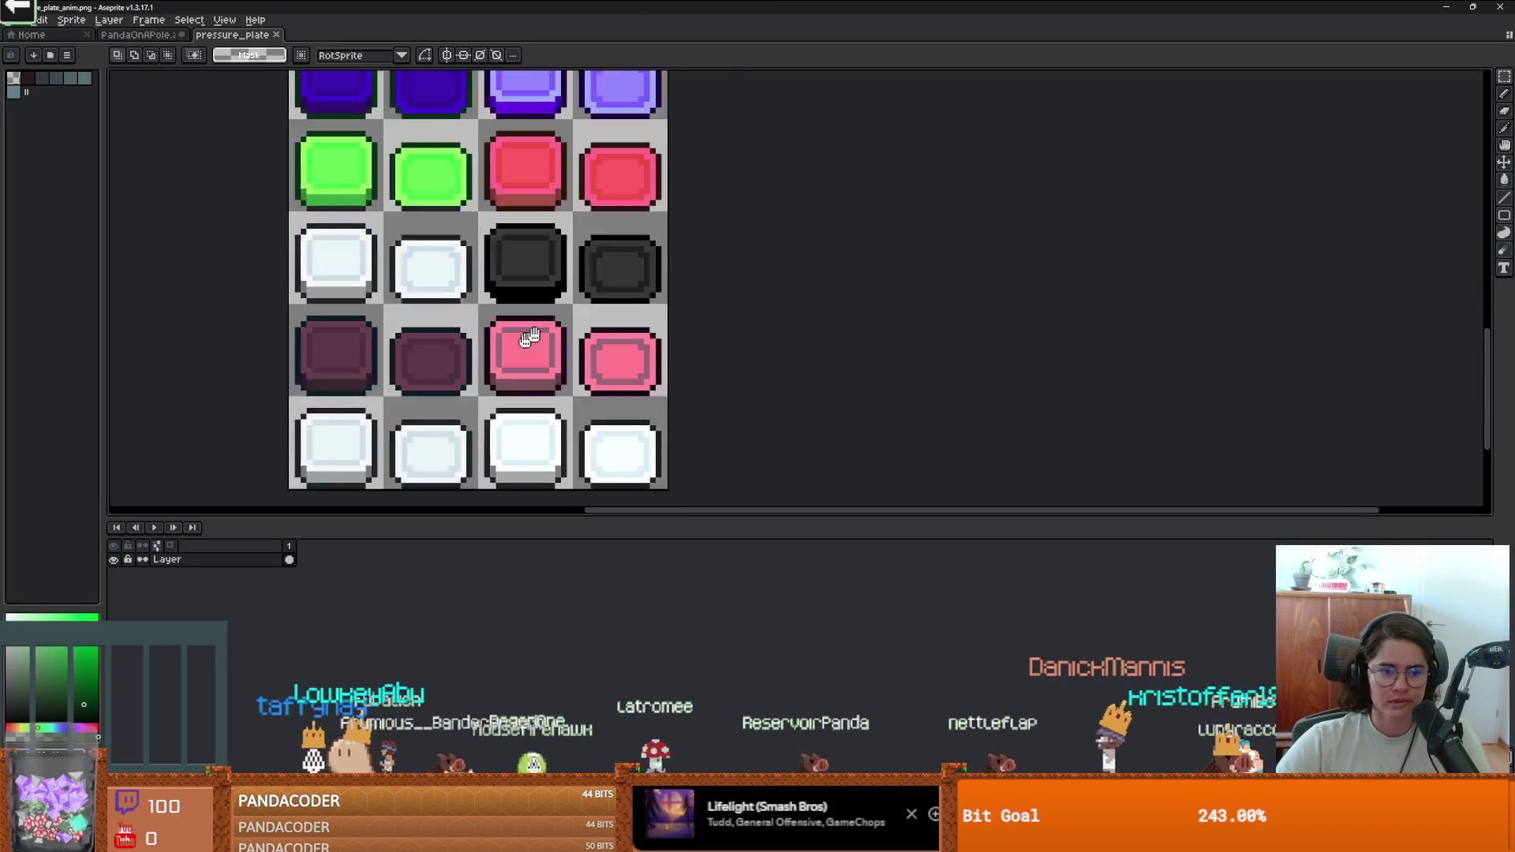
{"action": "scroll", "coordinate": [616, 289], "scroll_direction": "up", "scroll_amount": 2}
{"action": "scroll", "coordinate": [609, 311], "scroll_direction": "down", "scroll_amount": 1}
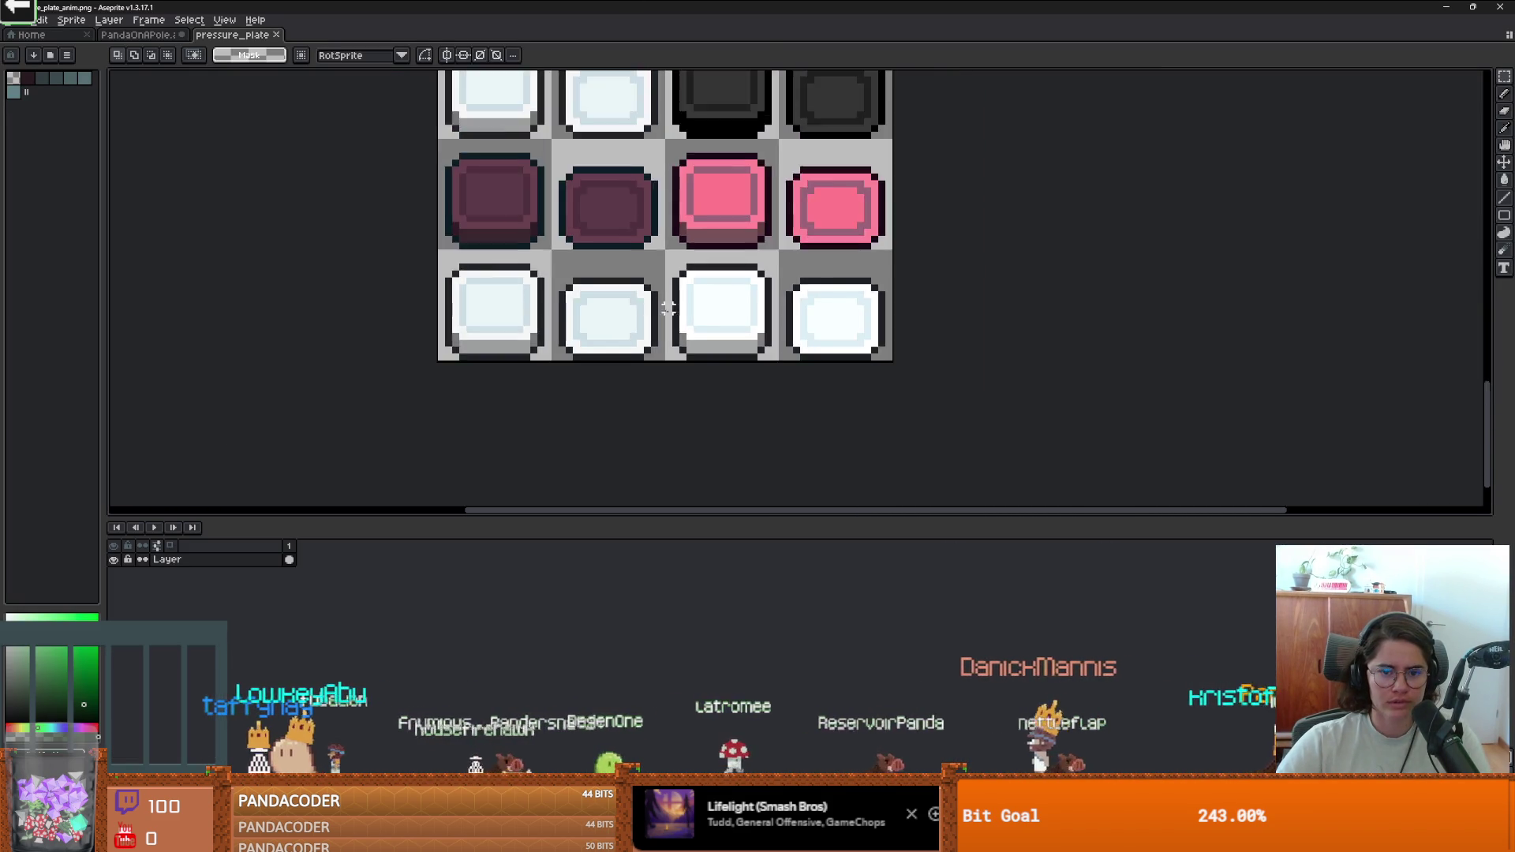
{"action": "scroll", "coordinate": [772, 301], "scroll_direction": "up", "scroll_amount": 1}
{"action": "left_click", "coordinate": [771, 270], "text": "alt"}
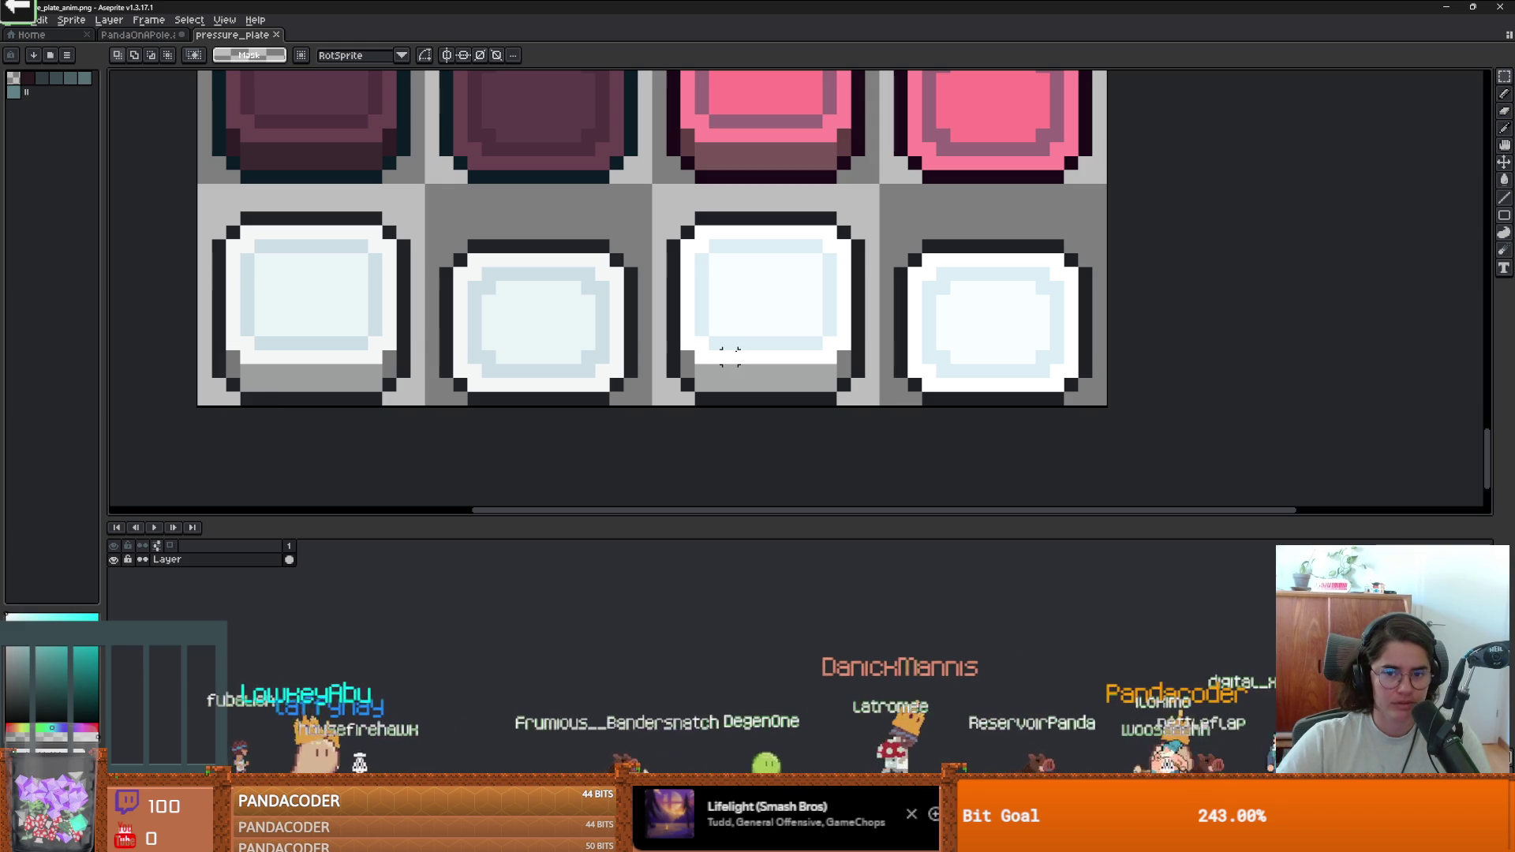
{"action": "key", "text": "alt"}
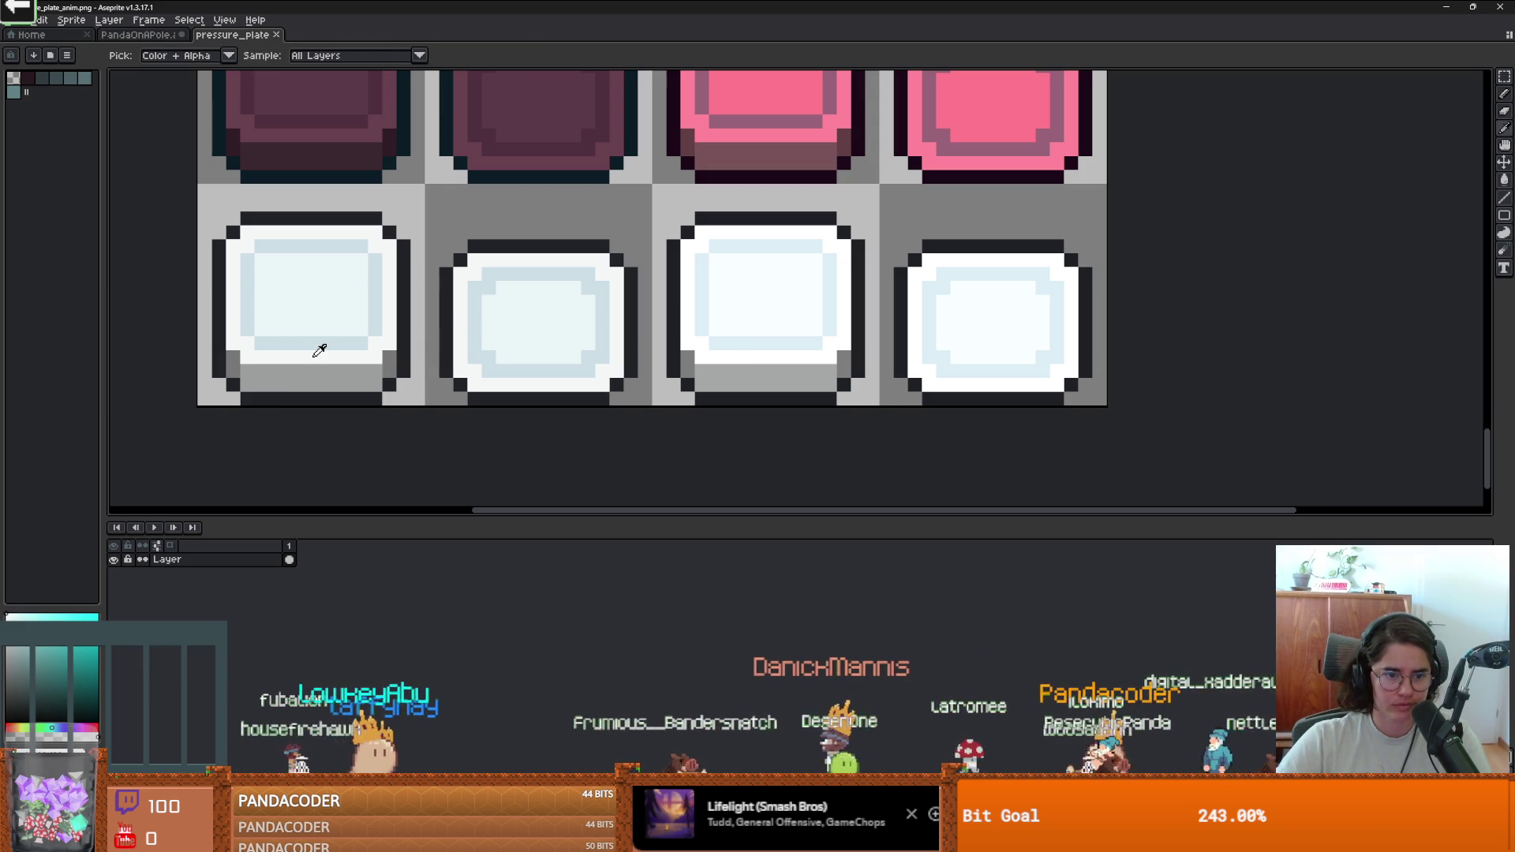
{"action": "mouse_move", "coordinate": [630, 397]}
{"action": "left_mouse_down"}
{"action": "mouse_move", "coordinate": [153, 201]}
{"action": "mouse_move", "coordinate": [133, 162]}
{"action": "left_mouse_up"}
Load a preset palette and fill the plates' outer rings and inner areas grey-green.
{"action": "left_click", "coordinate": [50, 54]}
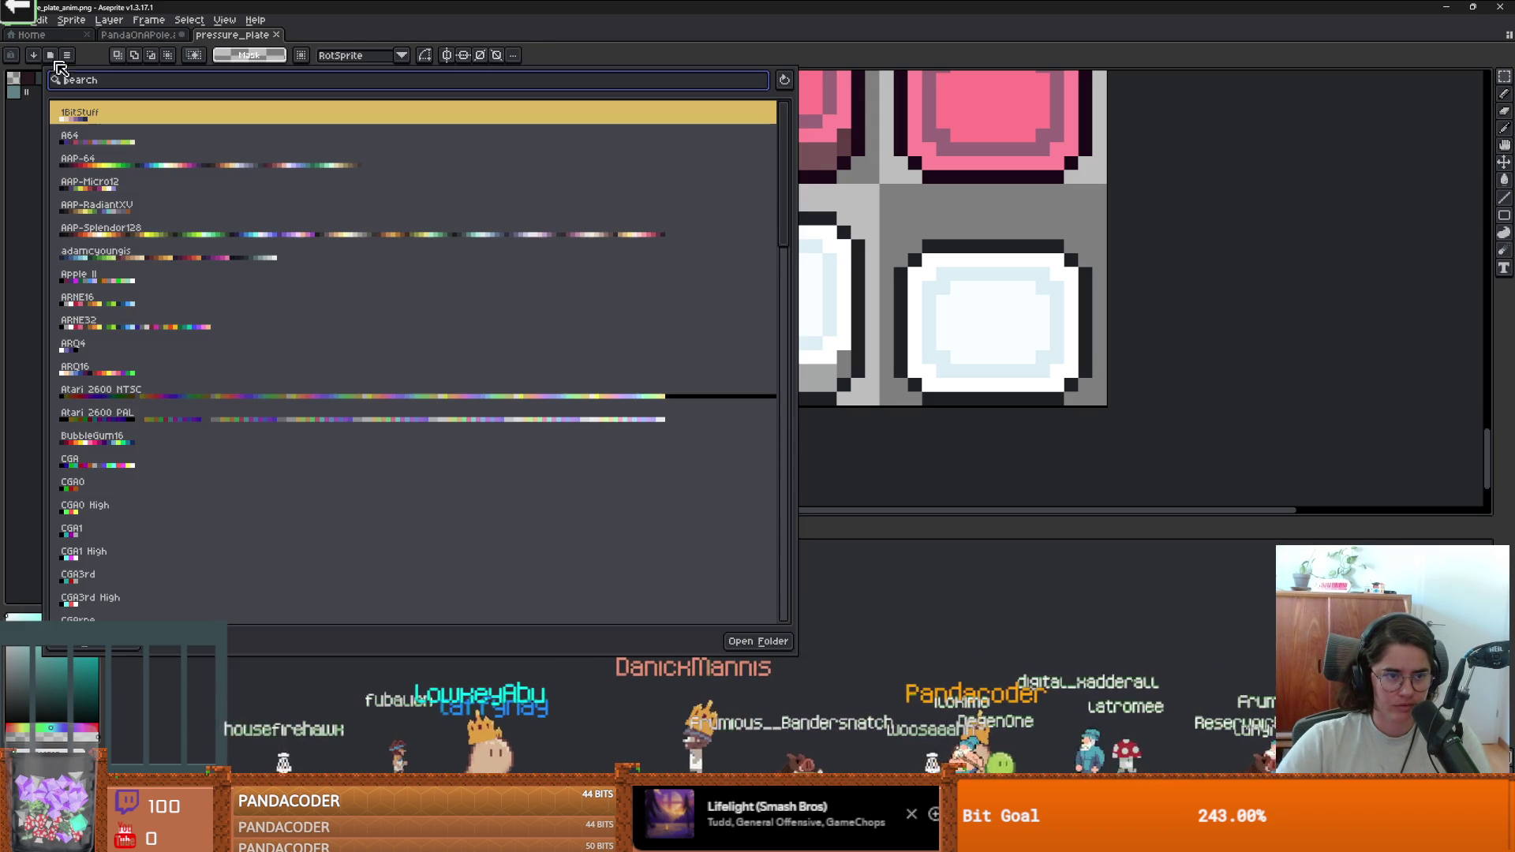
{"action": "left_click", "coordinate": [36, 272]}
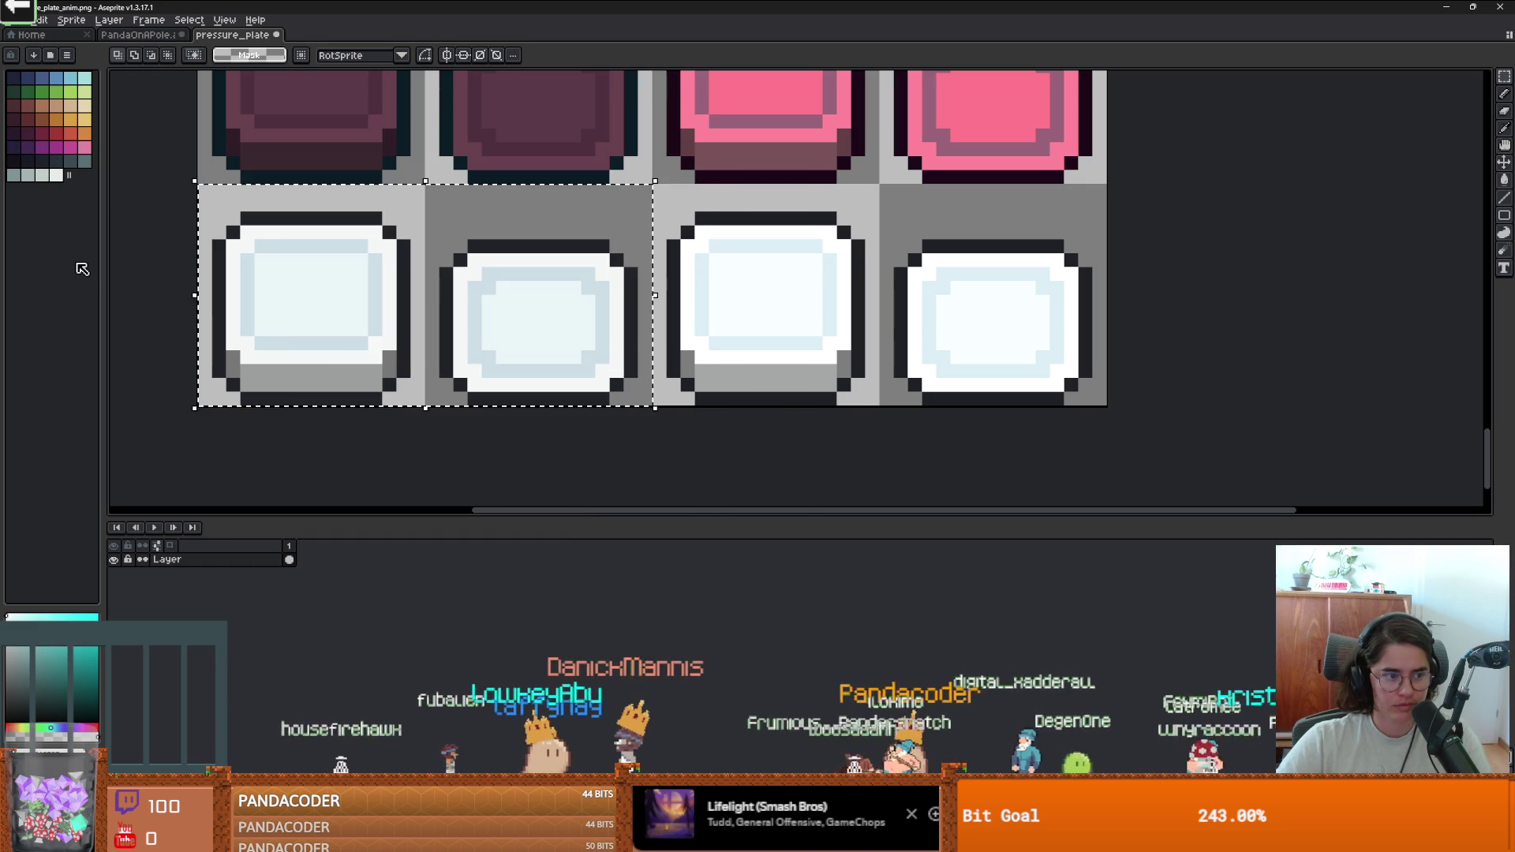
{"action": "left_click", "coordinate": [28, 174]}
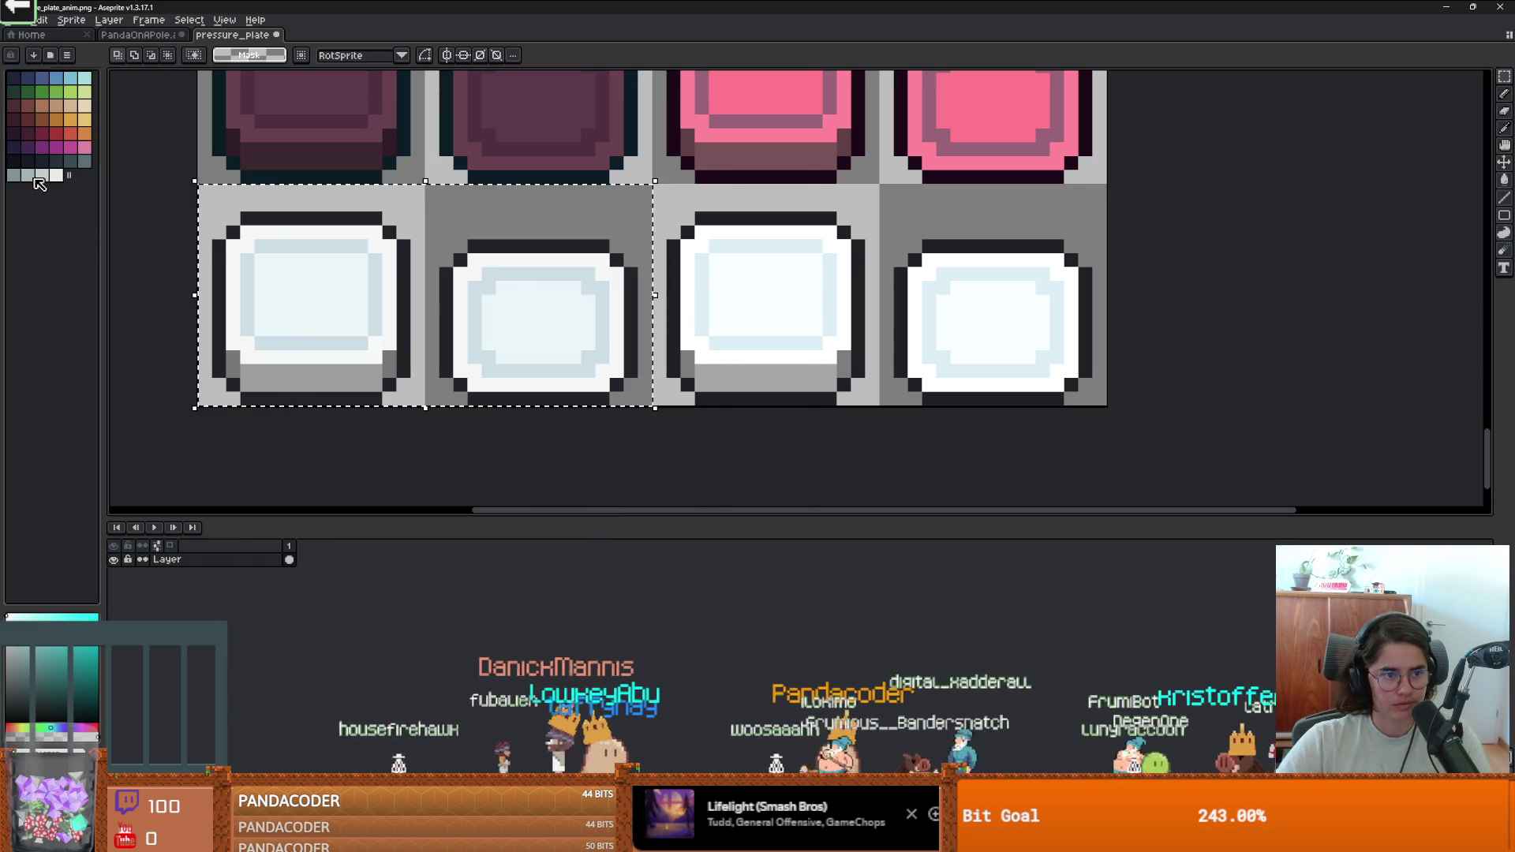
{"action": "key", "text": "g"}
{"action": "left_click", "coordinate": [469, 275]}
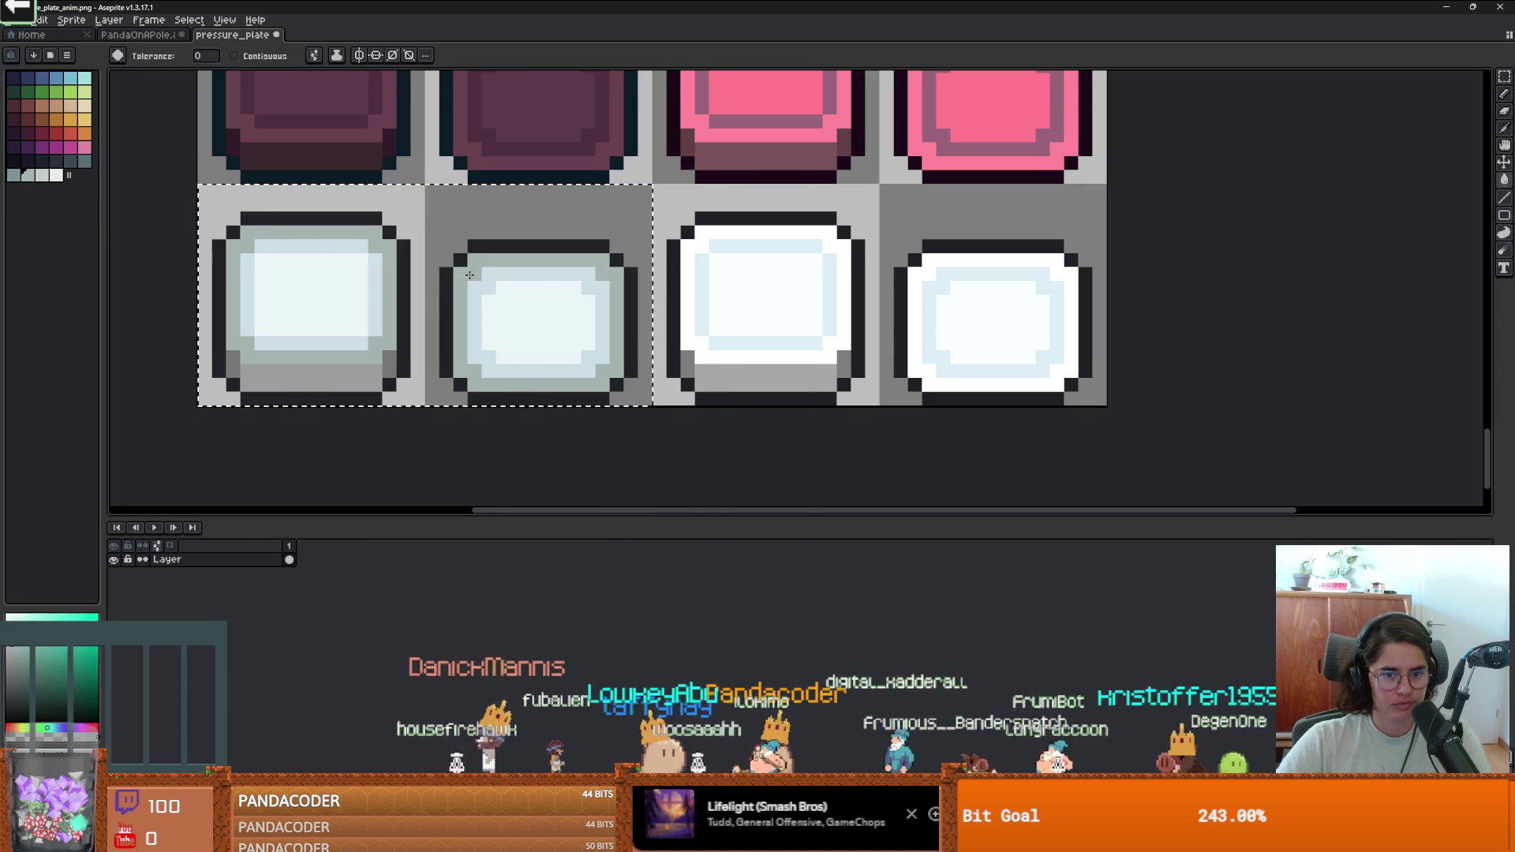
{"action": "left_click", "coordinate": [14, 174]}
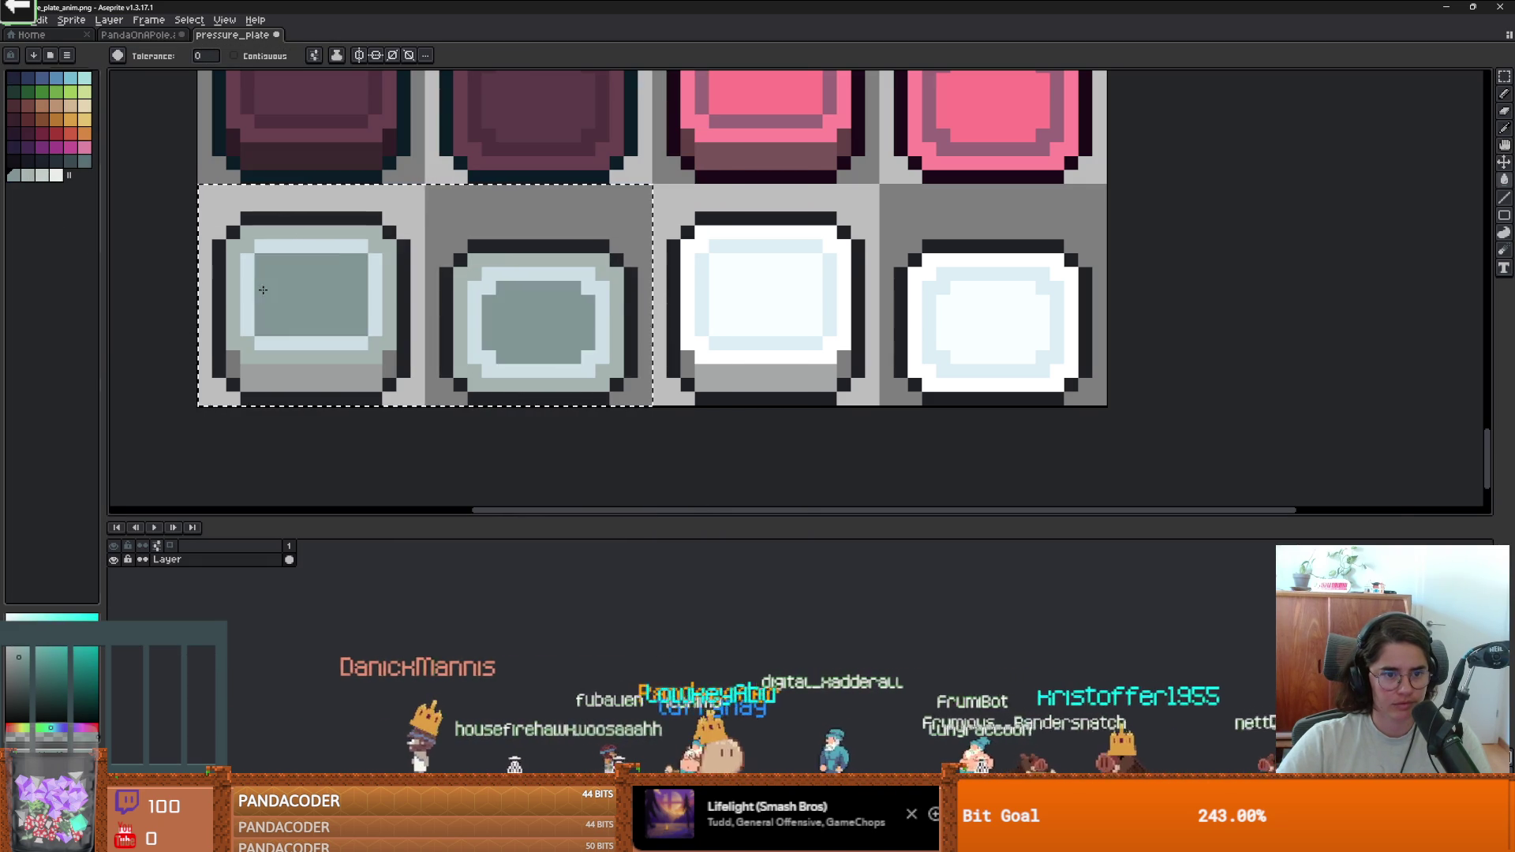
{"action": "left_click", "coordinate": [255, 286]}
{"action": "scroll", "coordinate": [360, 318], "scroll_direction": "down", "scroll_amount": 2}
{"action": "scroll", "coordinate": [360, 318], "scroll_direction": "up", "scroll_amount": 4}
Undo the grey-green fills and fill the left plates' inner panes with a darker sampled grey.
{"action": "key", "text": "ctrl+z"}
{"action": "key", "text": "ctrl+z"}
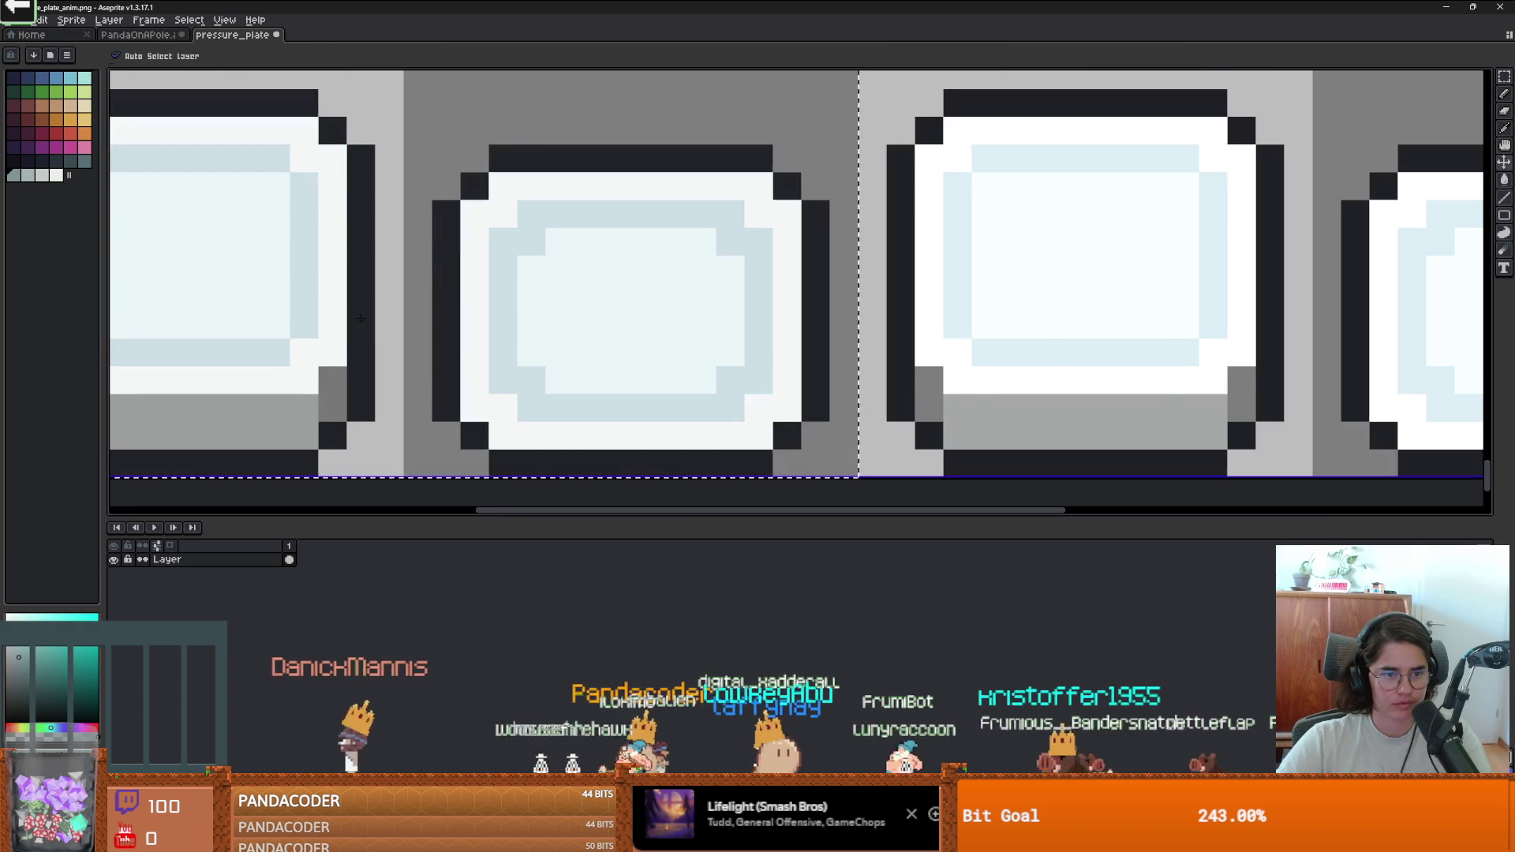
{"action": "scroll", "coordinate": [252, 286], "scroll_direction": "left", "scroll_amount": 2}
{"action": "key", "text": "i"}
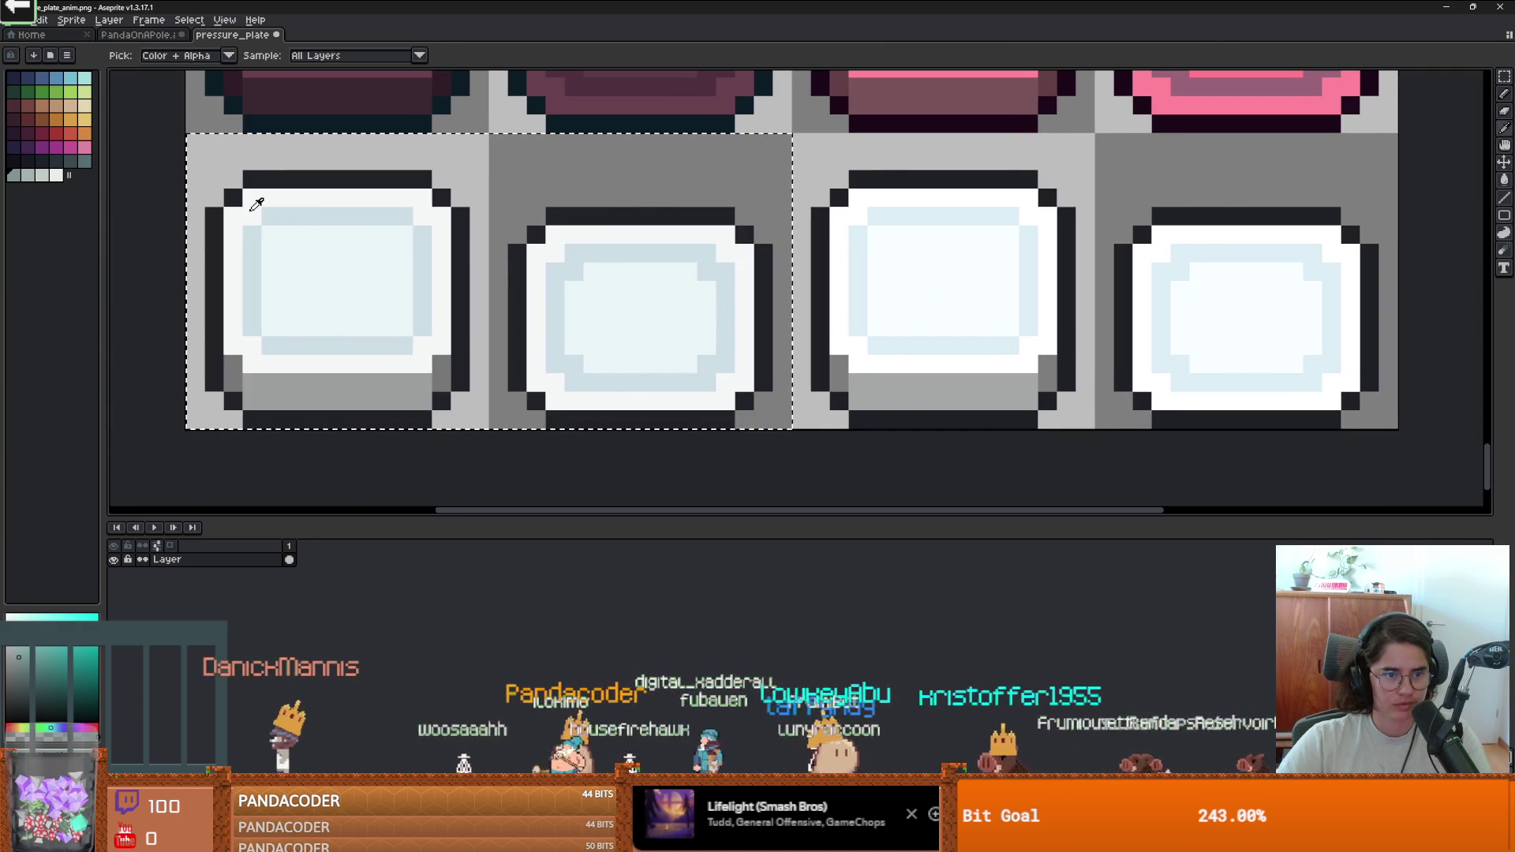
{"action": "key", "text": "g"}
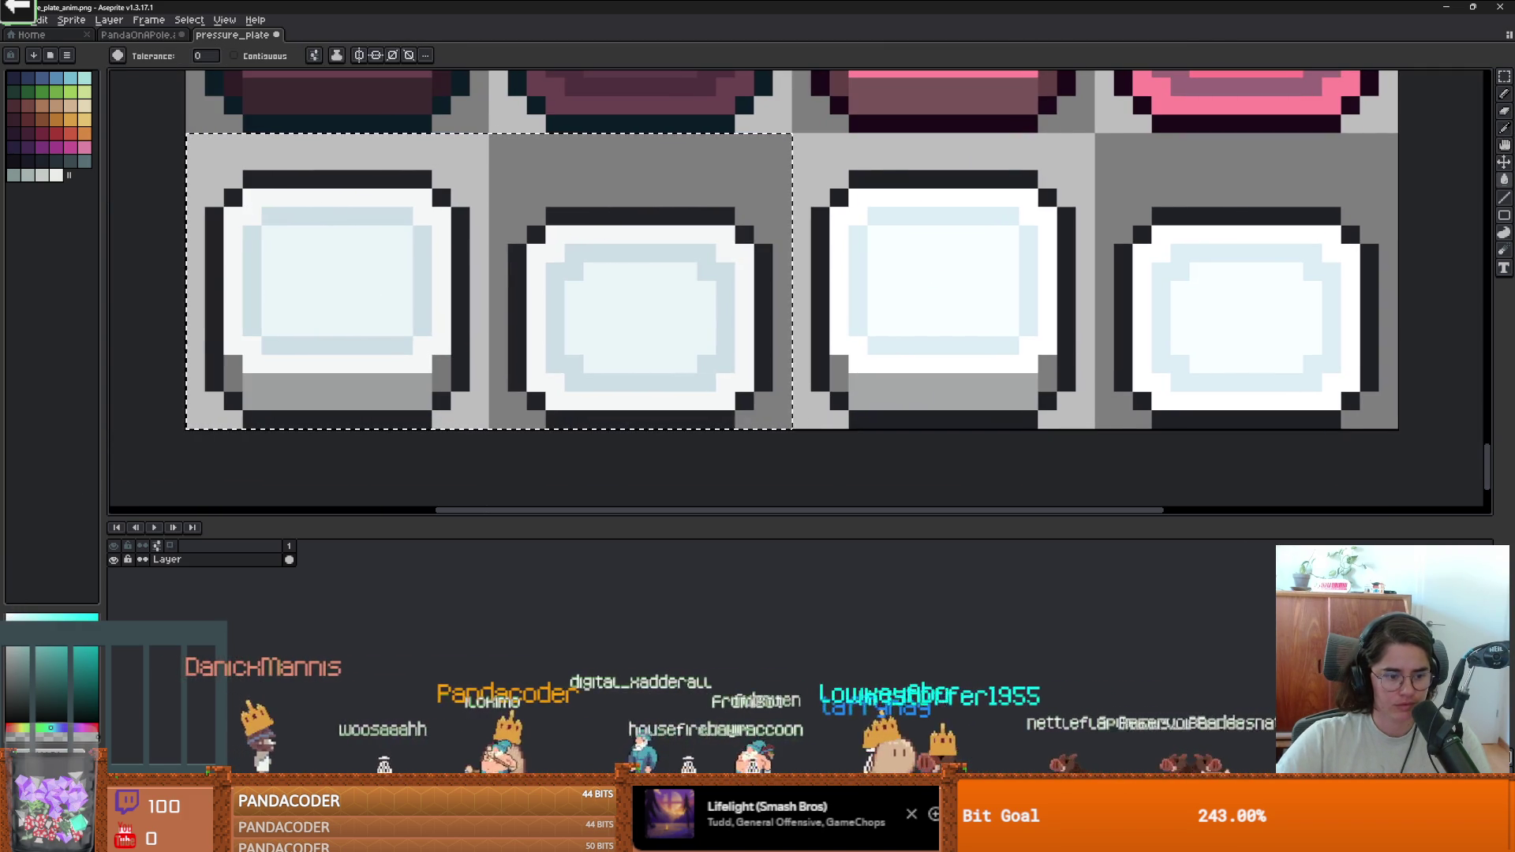
{"action": "scroll", "coordinate": [222, 298], "scroll_direction": "down", "scroll_amount": 10}
{"action": "scroll", "coordinate": [312, 311], "scroll_direction": "up", "scroll_amount": 12}
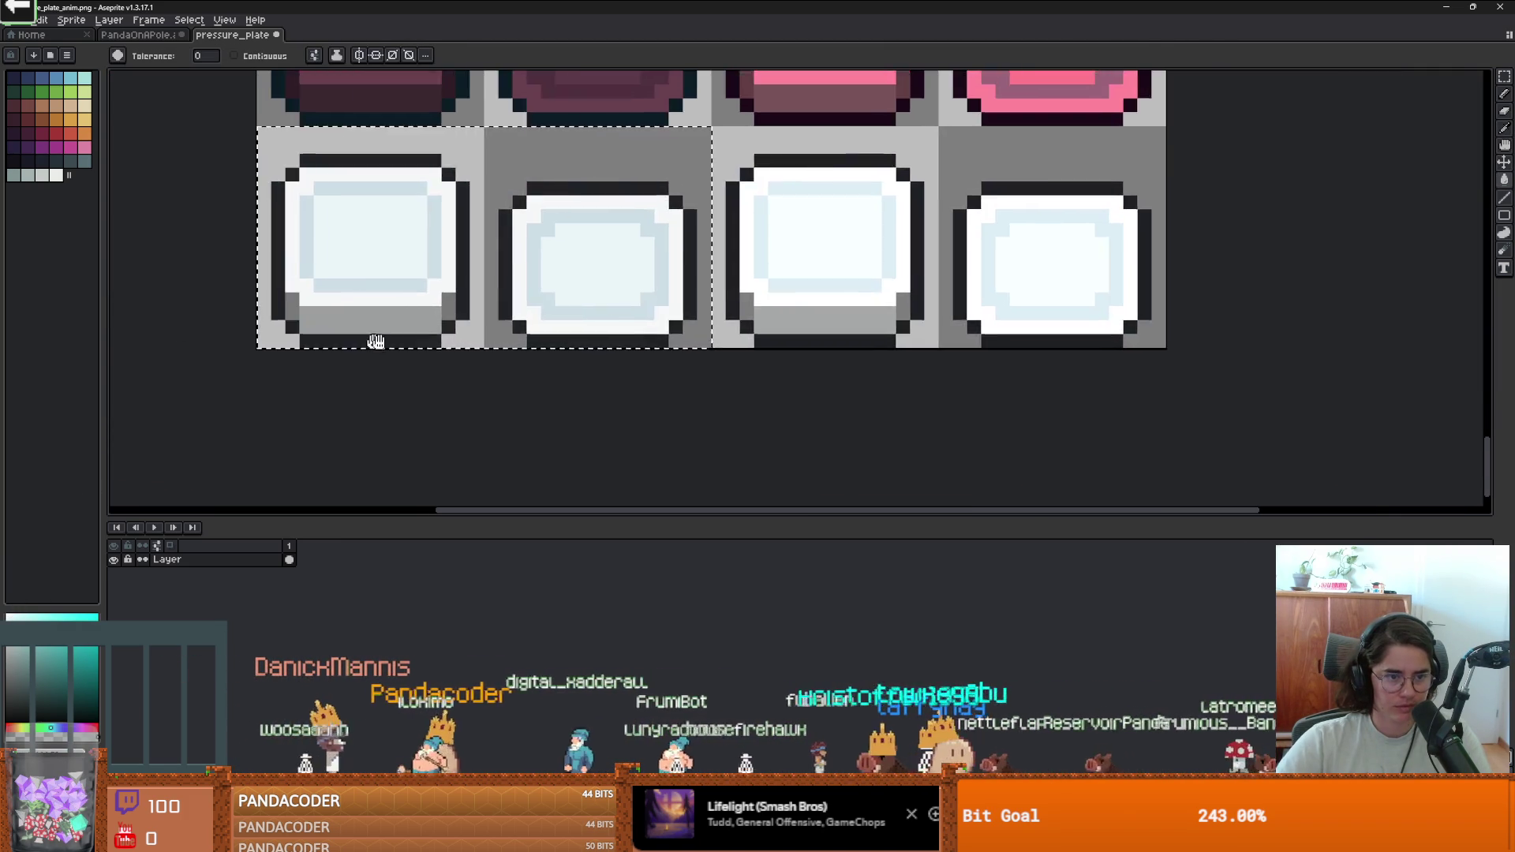
{"action": "scroll", "coordinate": [252, 363], "scroll_direction": "down", "scroll_amount": 2}
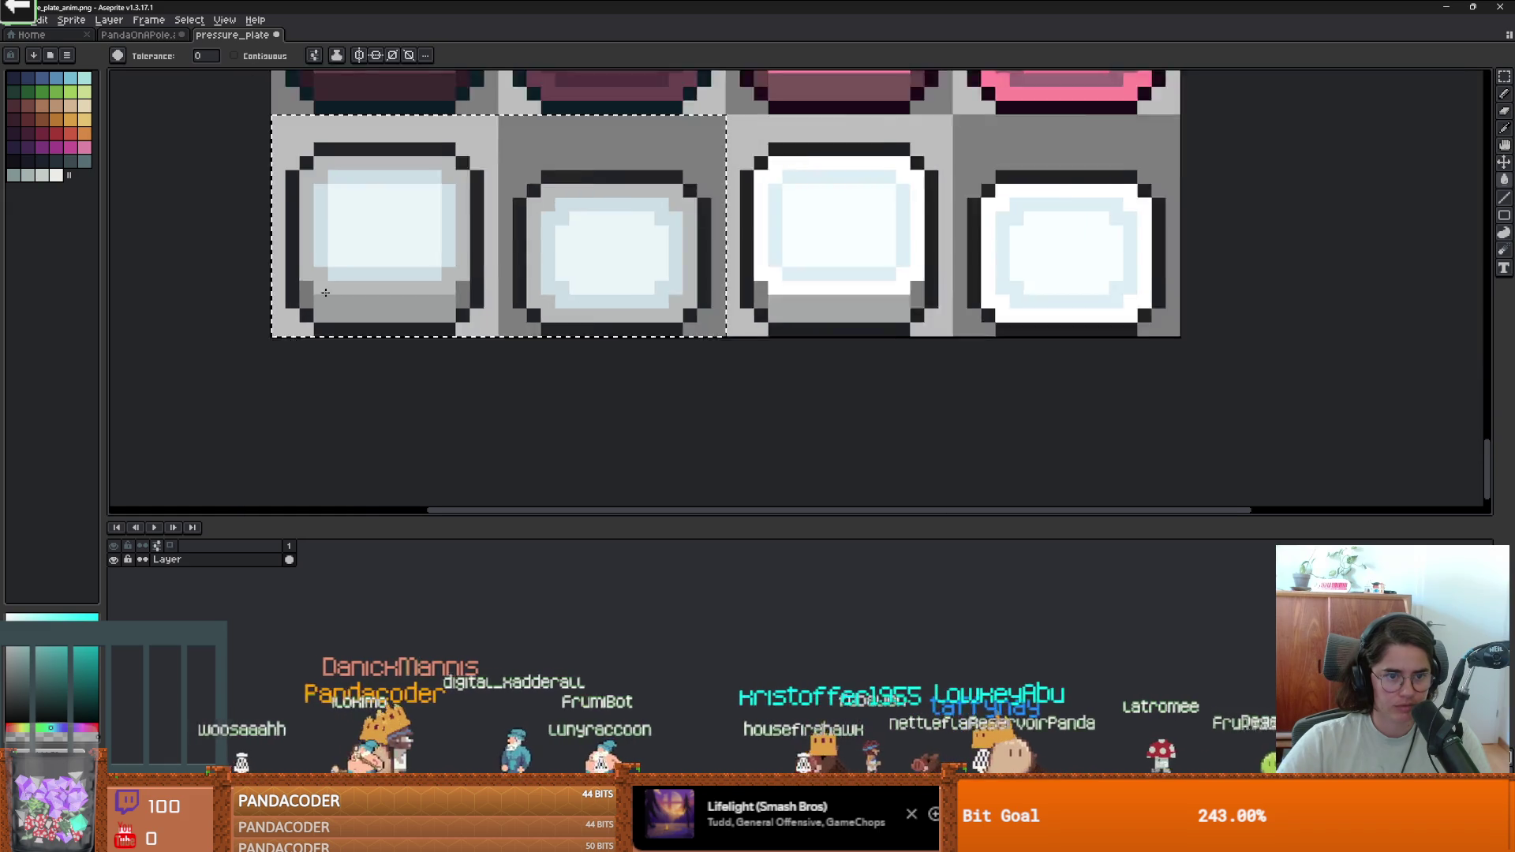
{"action": "scroll", "coordinate": [244, 370], "scroll_direction": "up", "scroll_amount": 1}
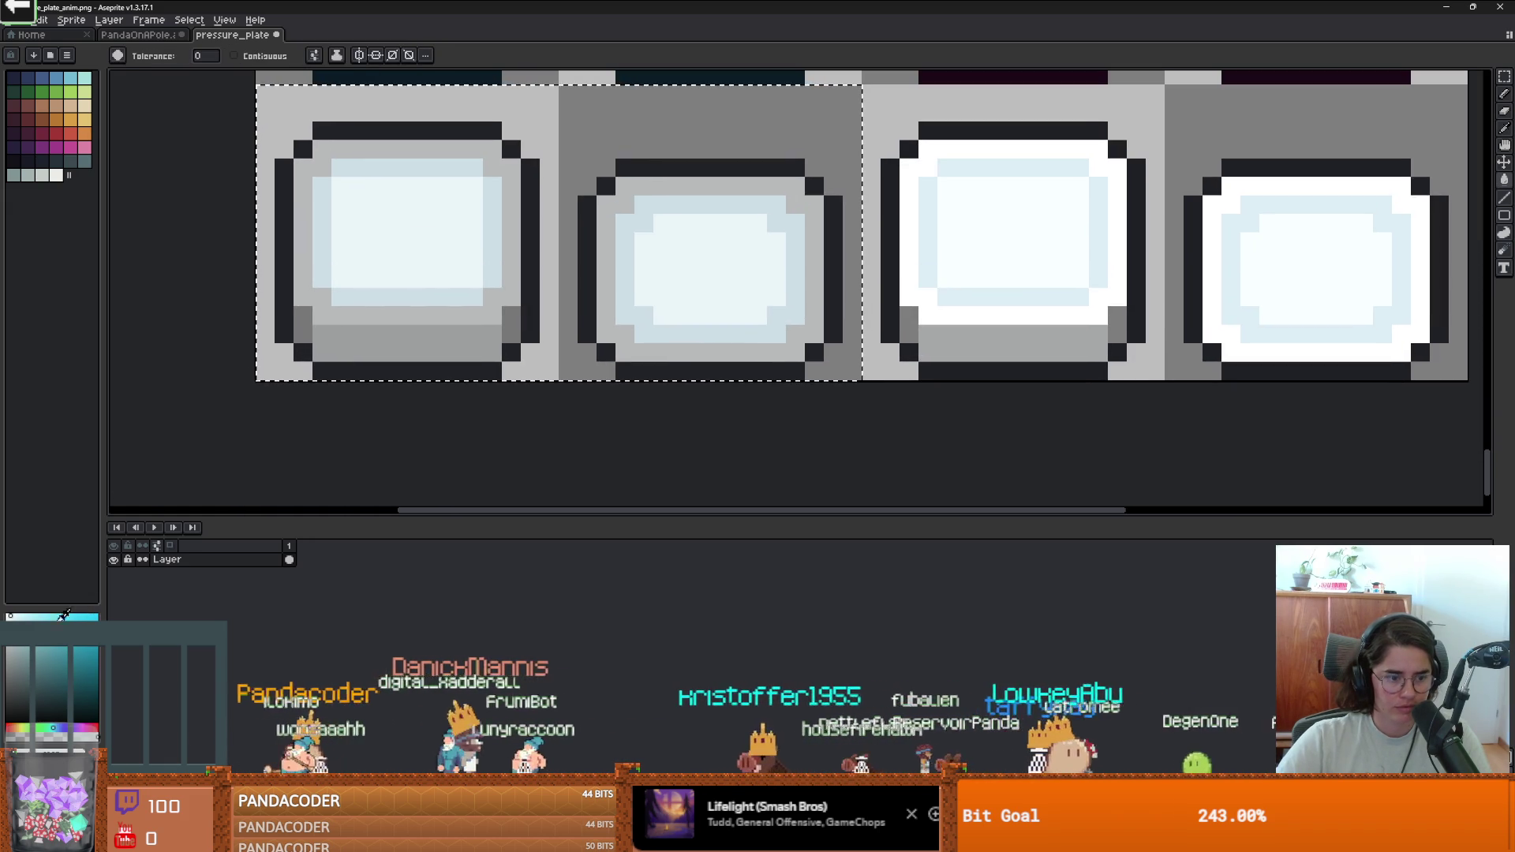
{"action": "left_click", "coordinate": [376, 257]}
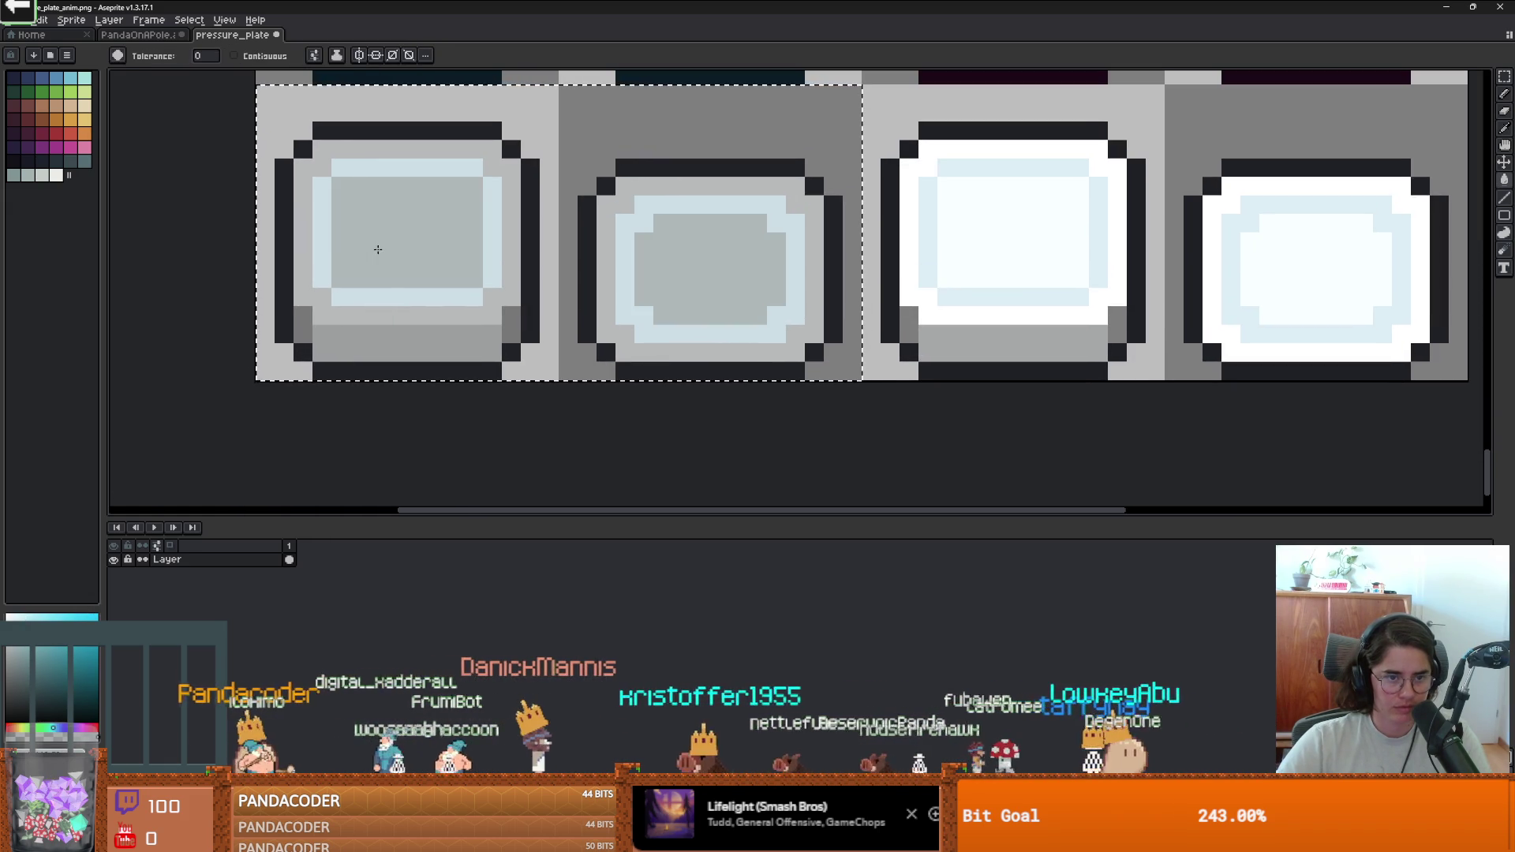
{"action": "key", "text": "i"}
{"action": "left_click", "coordinate": [330, 221]}
{"action": "key", "text": "g"}
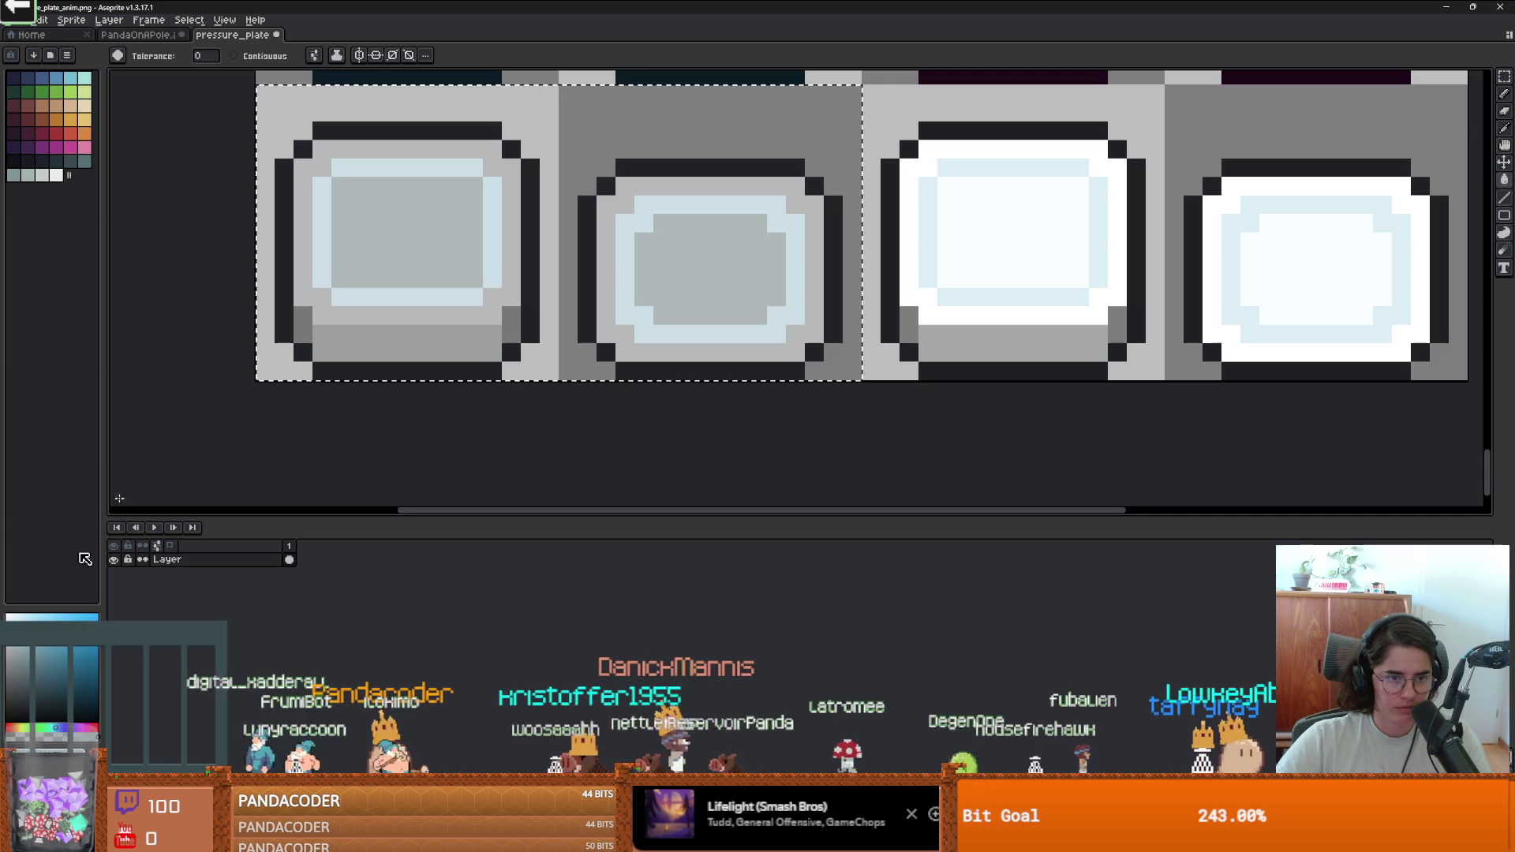
{"action": "left_click", "coordinate": [315, 228]}
Fill the left plates' inner ring light blue, then return to the Godot script editor.
{"action": "scroll", "coordinate": [316, 229], "scroll_direction": "down", "scroll_amount": 1}
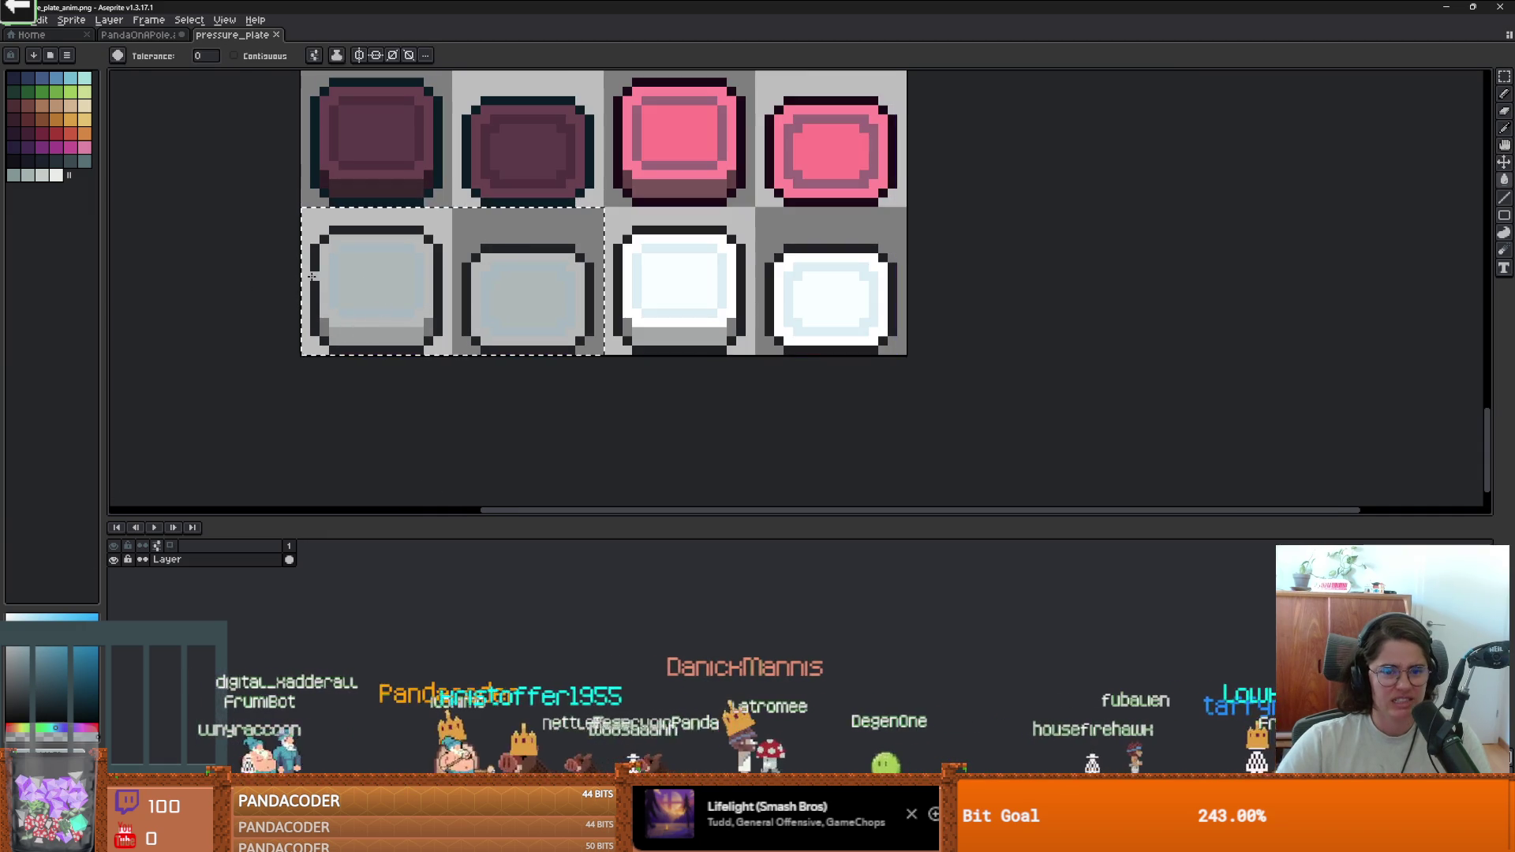
{"action": "scroll", "coordinate": [319, 284], "scroll_direction": "up", "scroll_amount": 1}
{"action": "left_click", "coordinate": [377, 344]}
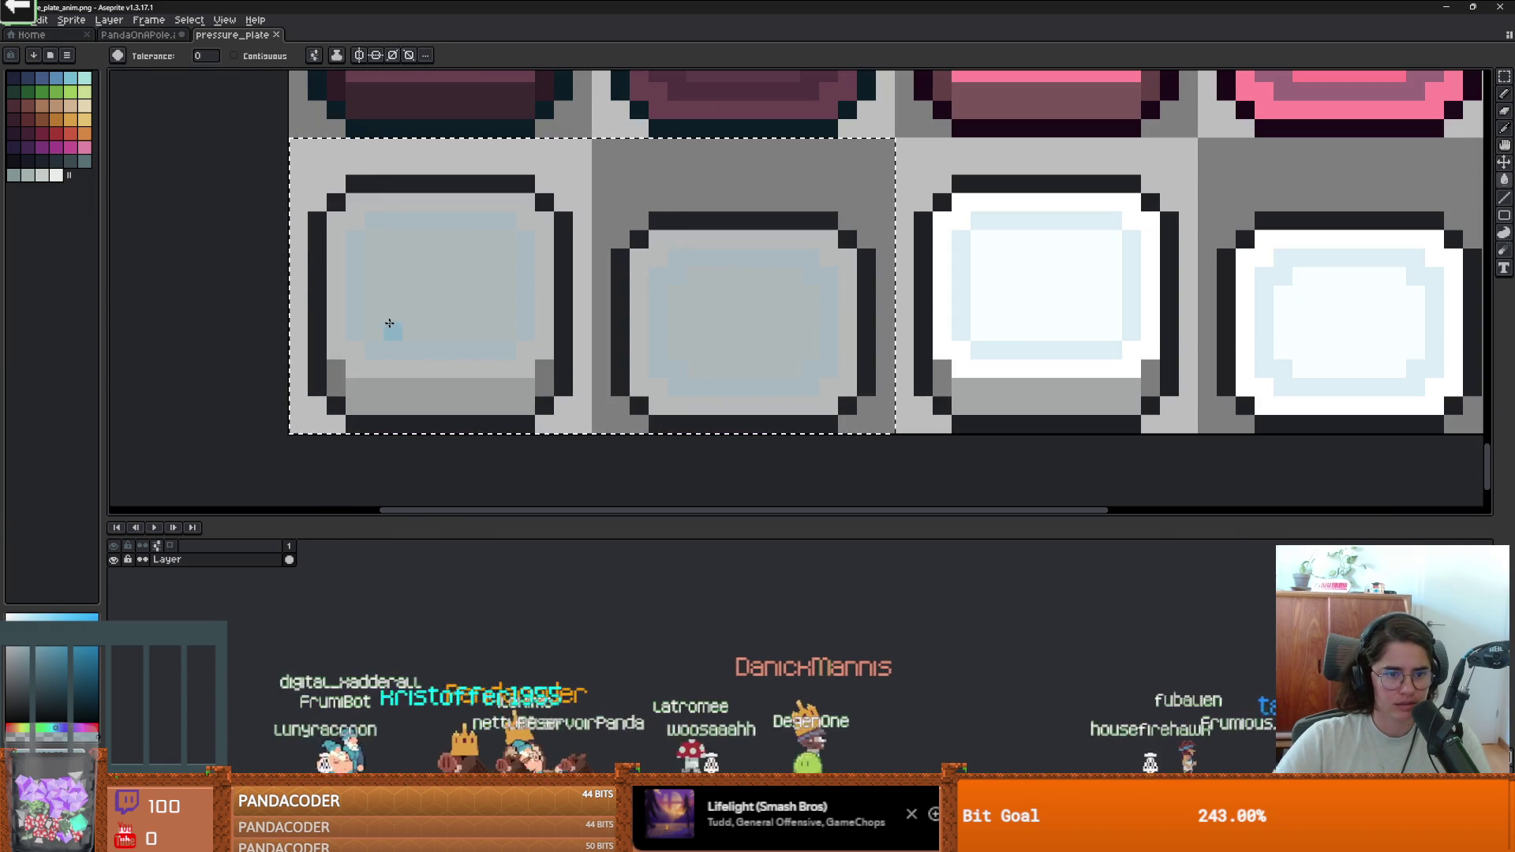
{"action": "left_click", "coordinate": [355, 314]}
{"action": "scroll", "coordinate": [355, 314], "scroll_direction": "down", "scroll_amount": 1}
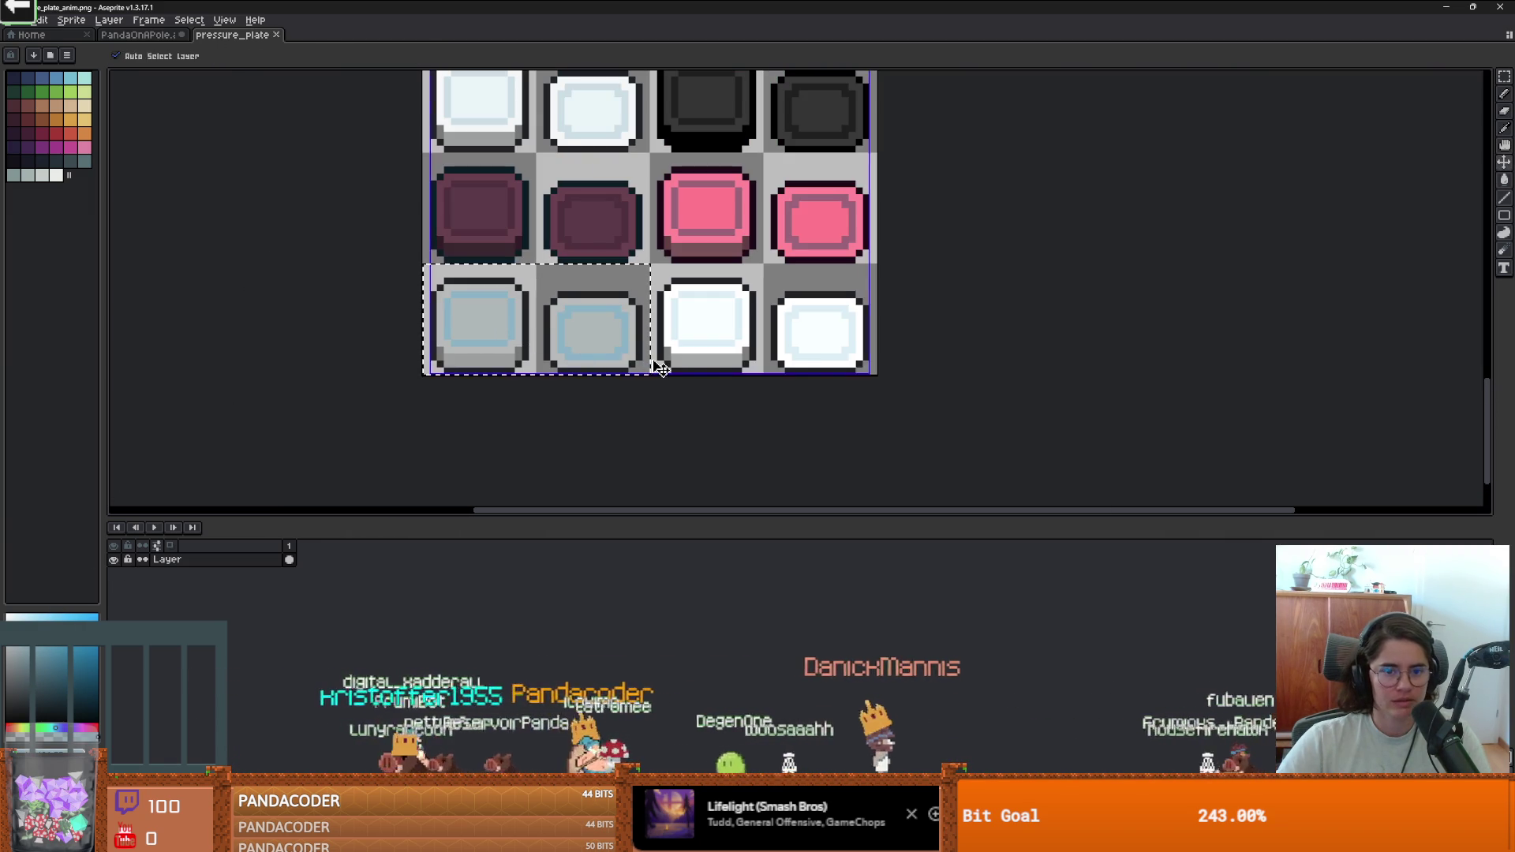
{"action": "scroll", "coordinate": [624, 282], "scroll_direction": "down", "scroll_amount": 1}
{"action": "scroll", "coordinate": [491, 298], "scroll_direction": "up", "scroll_amount": 3}
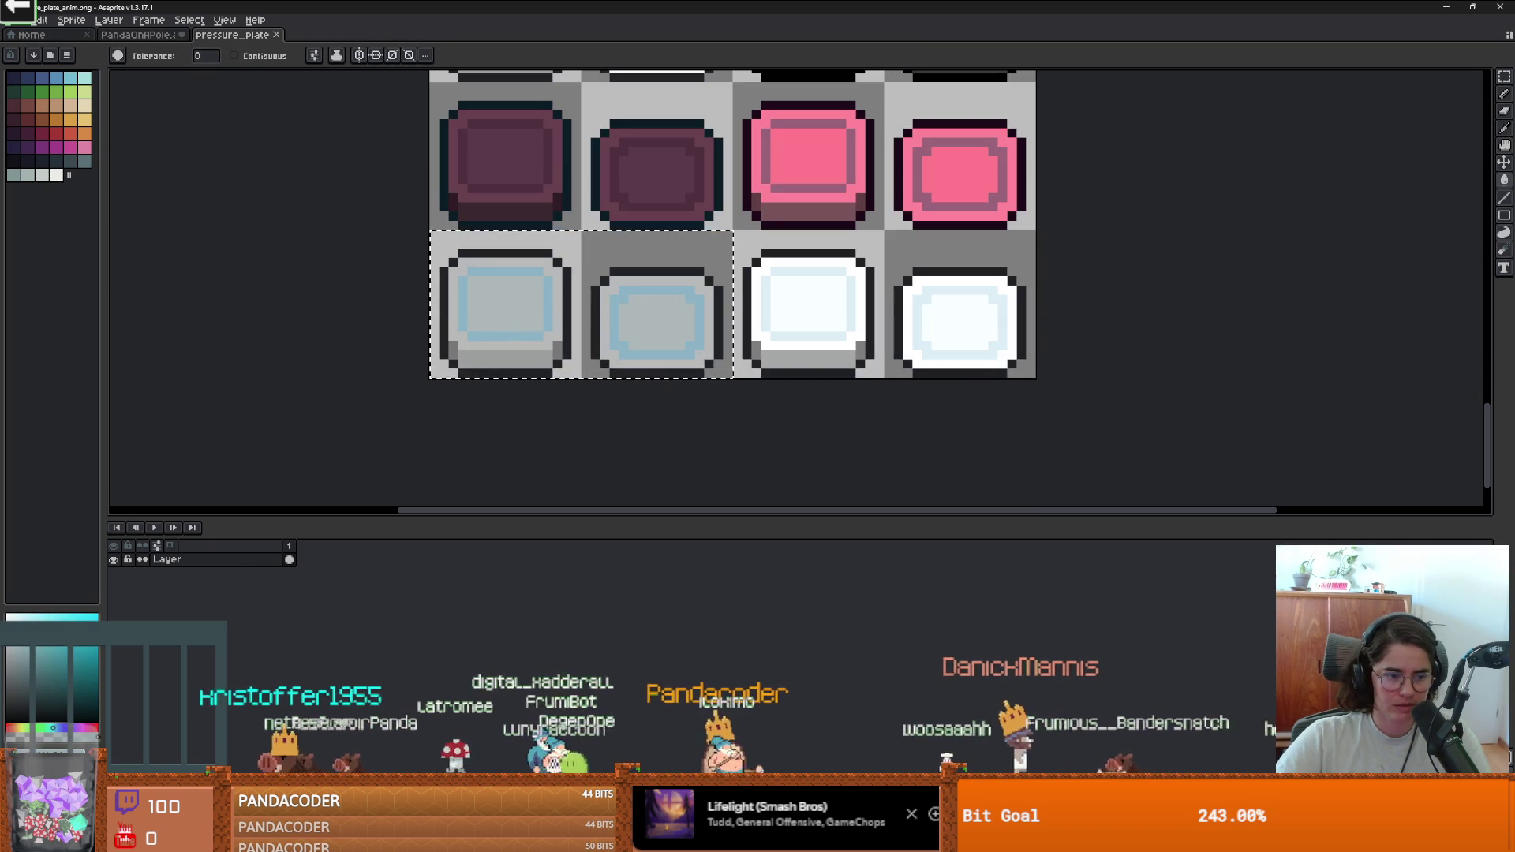
{"action": "scroll", "coordinate": [505, 320], "scroll_direction": "up", "scroll_amount": 3}
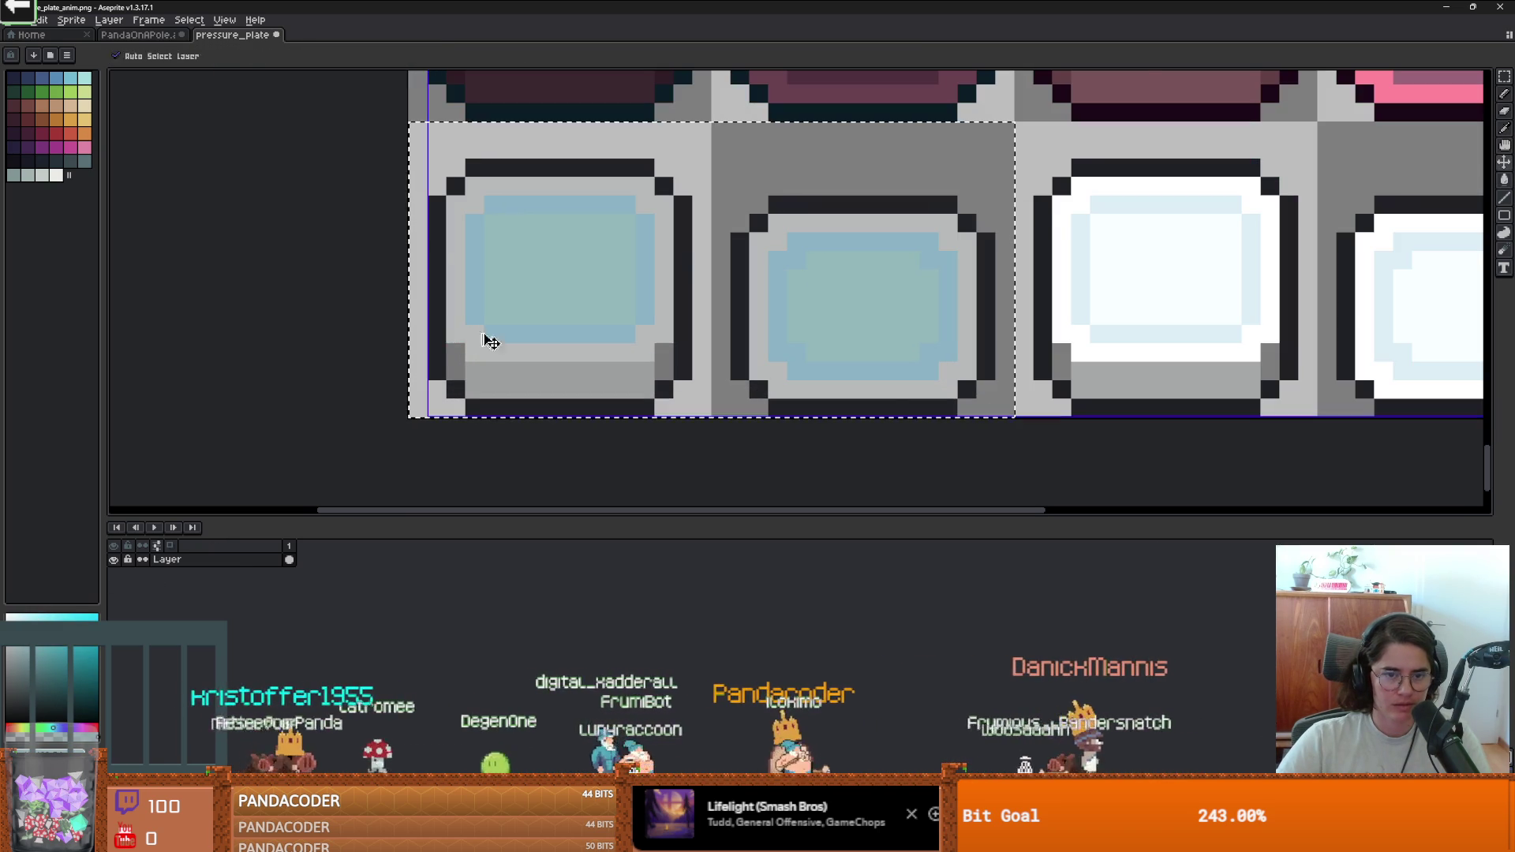
{"action": "scroll", "coordinate": [543, 331], "scroll_direction": "down", "scroll_amount": 4}
{"action": "scroll", "coordinate": [543, 330], "scroll_direction": "down", "scroll_amount": 1}
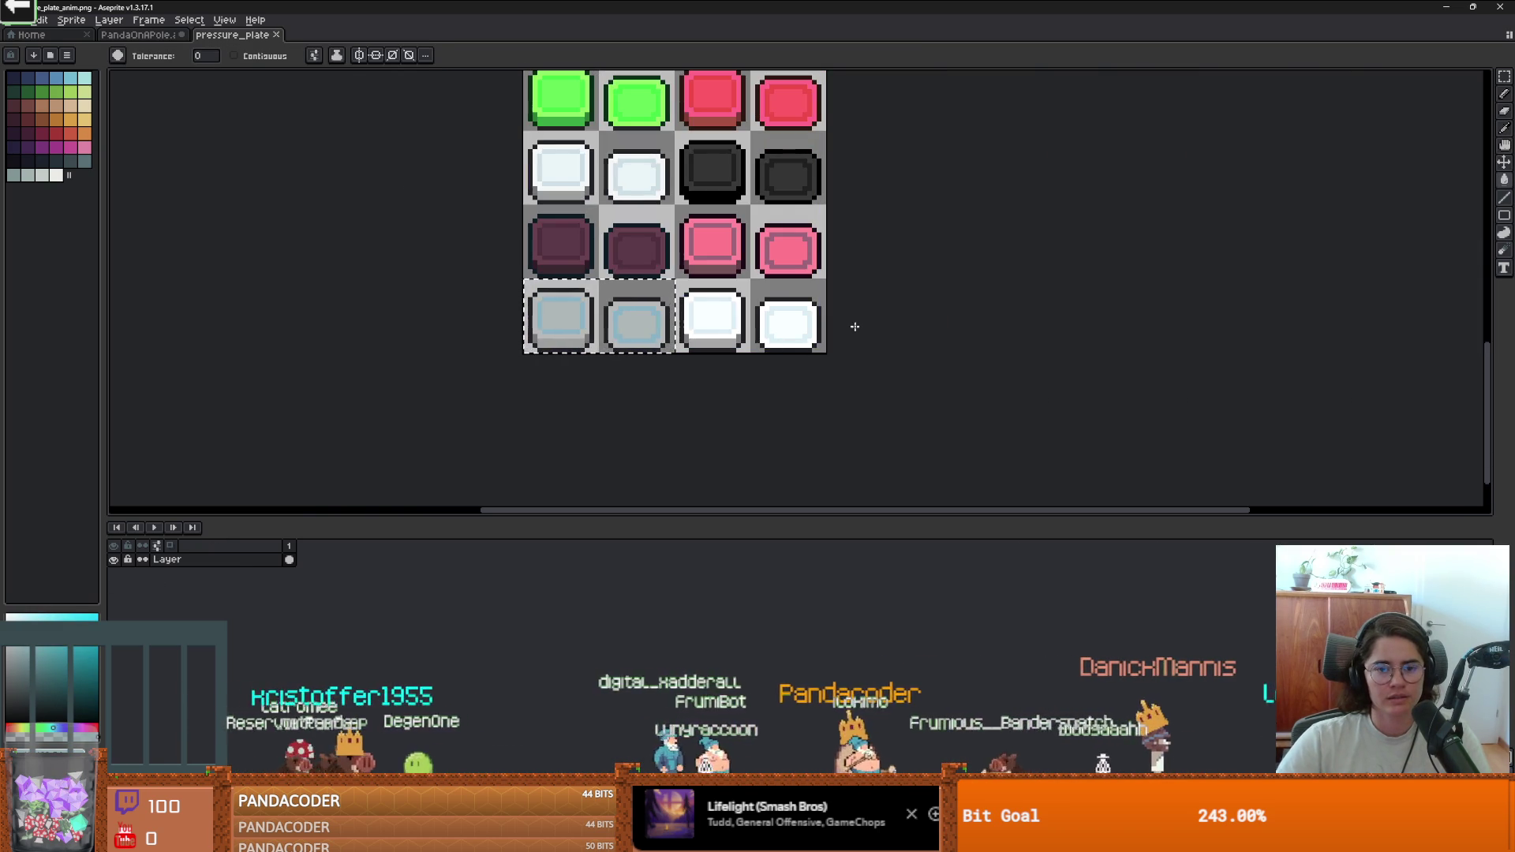
{"action": "key", "text": "alt+Tab"}
{"action": "left_click", "coordinate": [821, 349]}
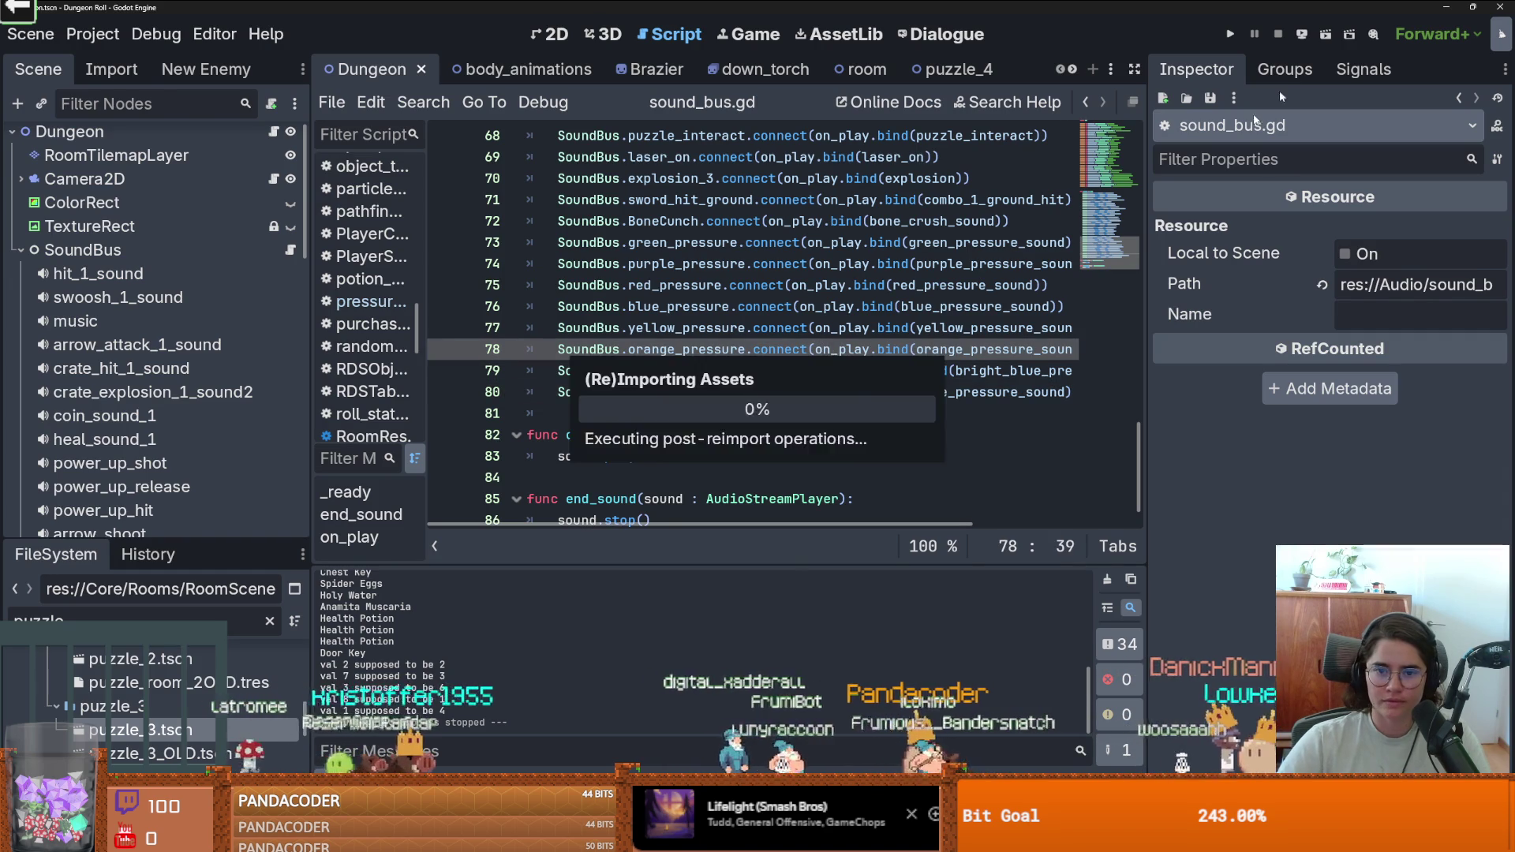
{"action": "left_click", "coordinate": [1229, 37]}
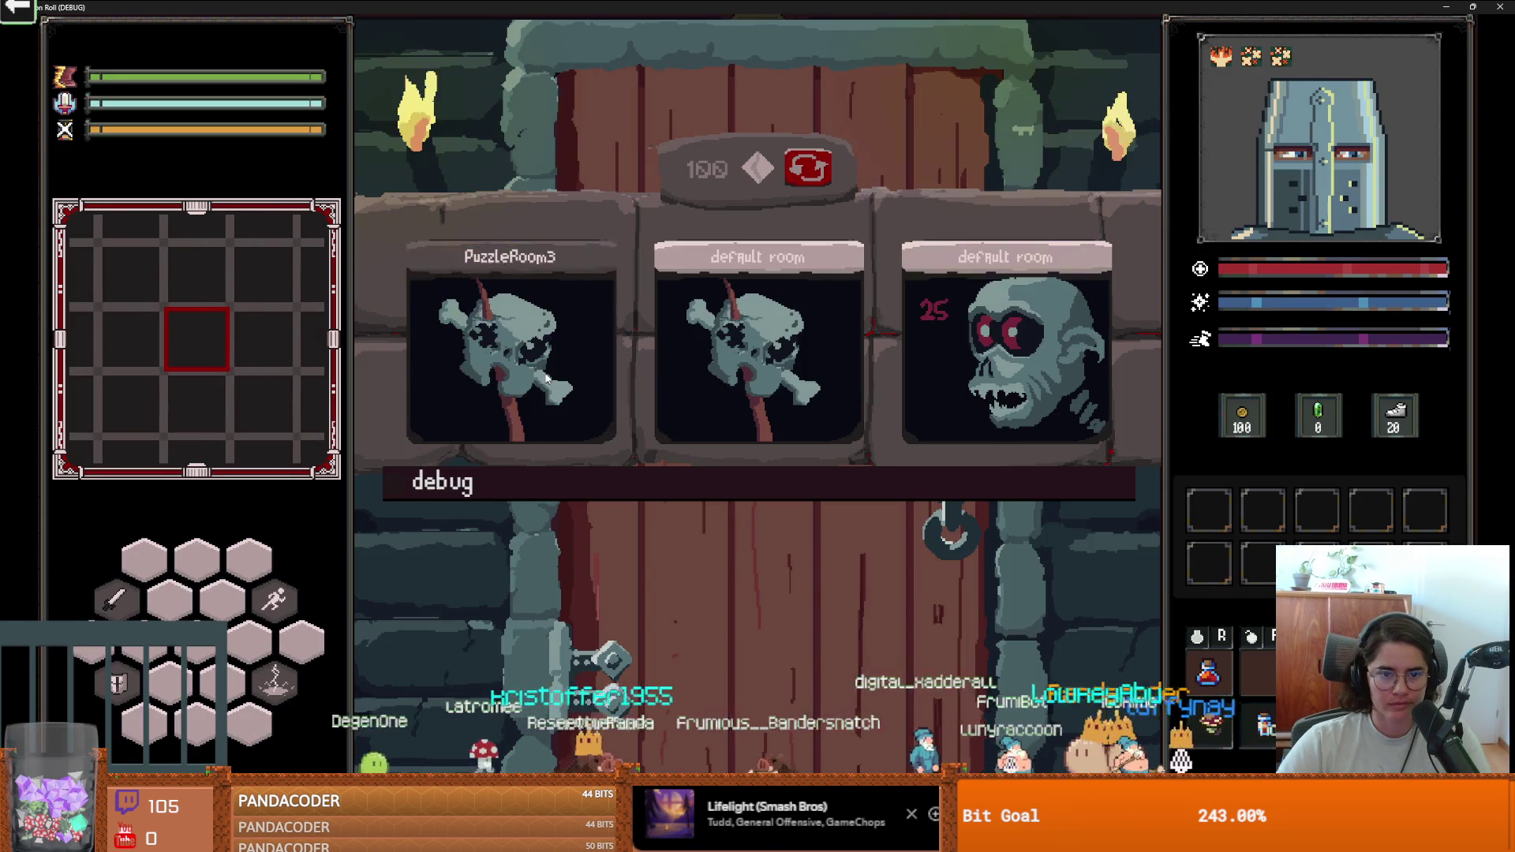
{"action": "left_click", "coordinate": [655, 392]}
{"action": "key", "text": "a"}
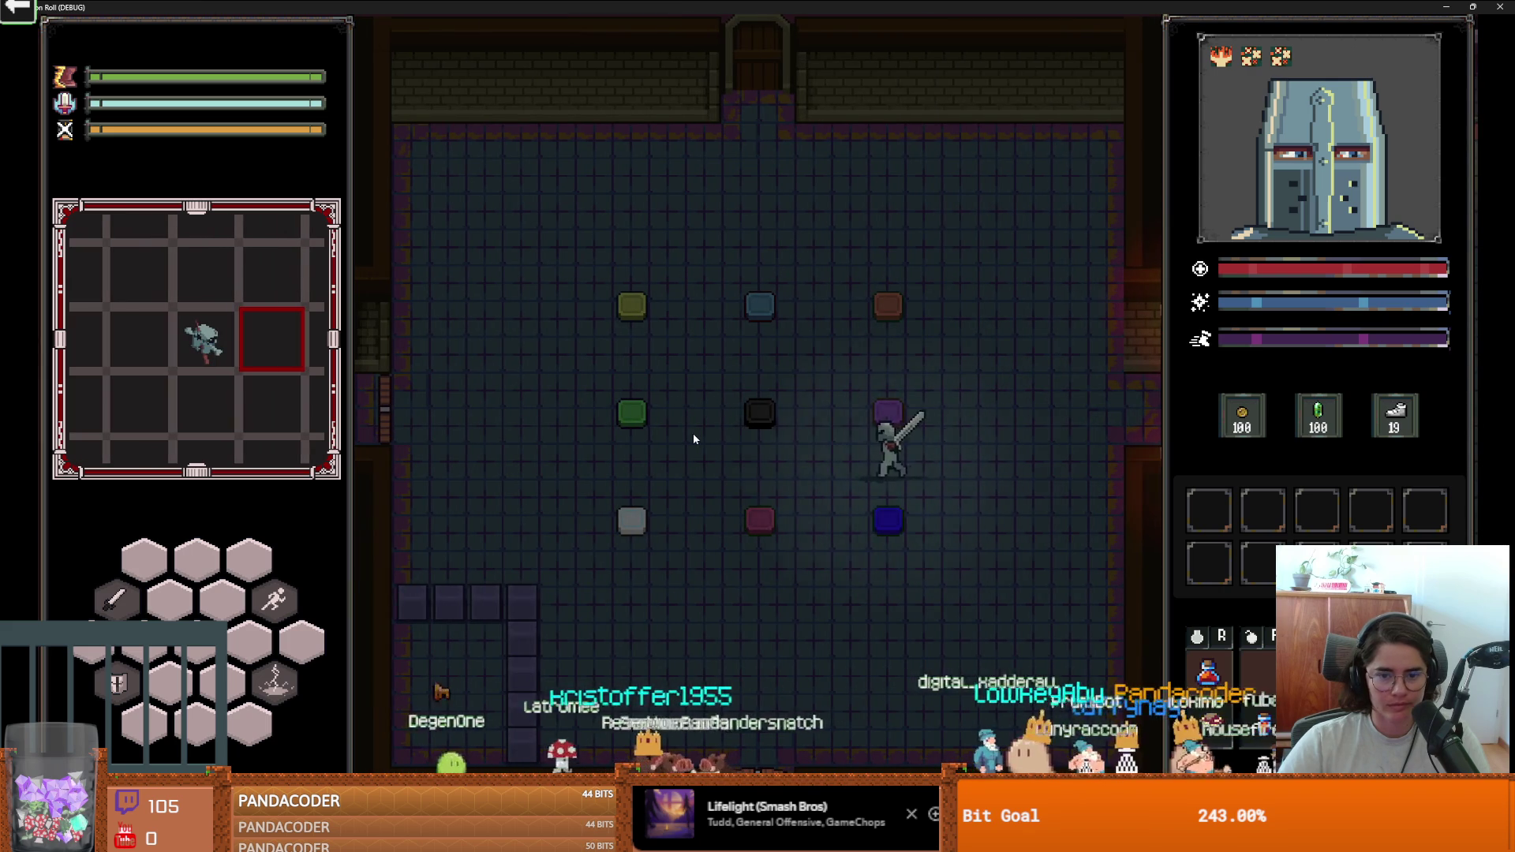
{"action": "key", "text": "w"}
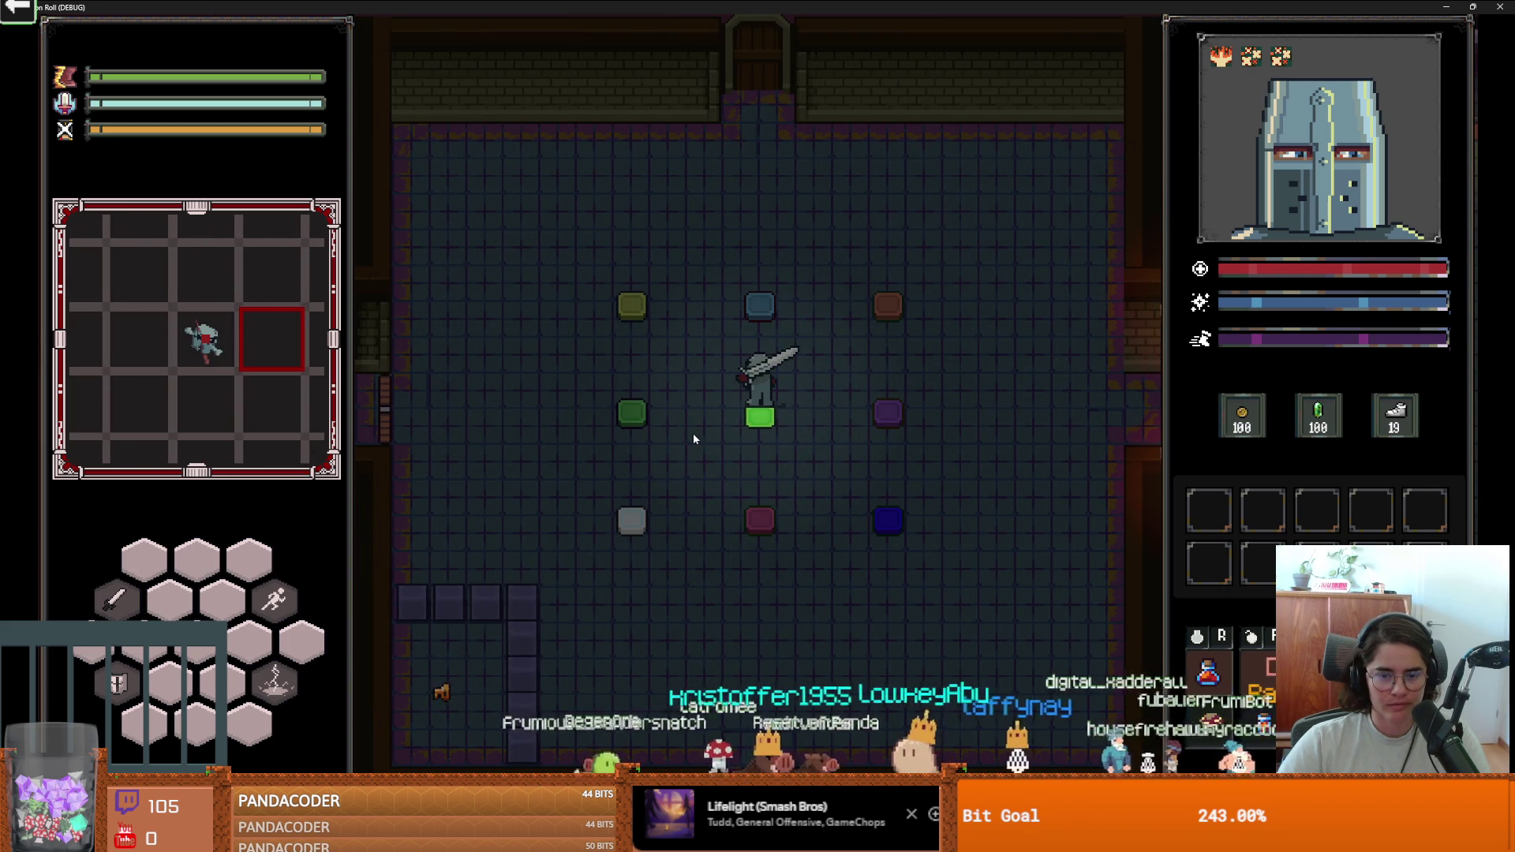
{"action": "key", "text": "d"}
{"action": "key", "text": "s"}
{"action": "key", "text": "a"}
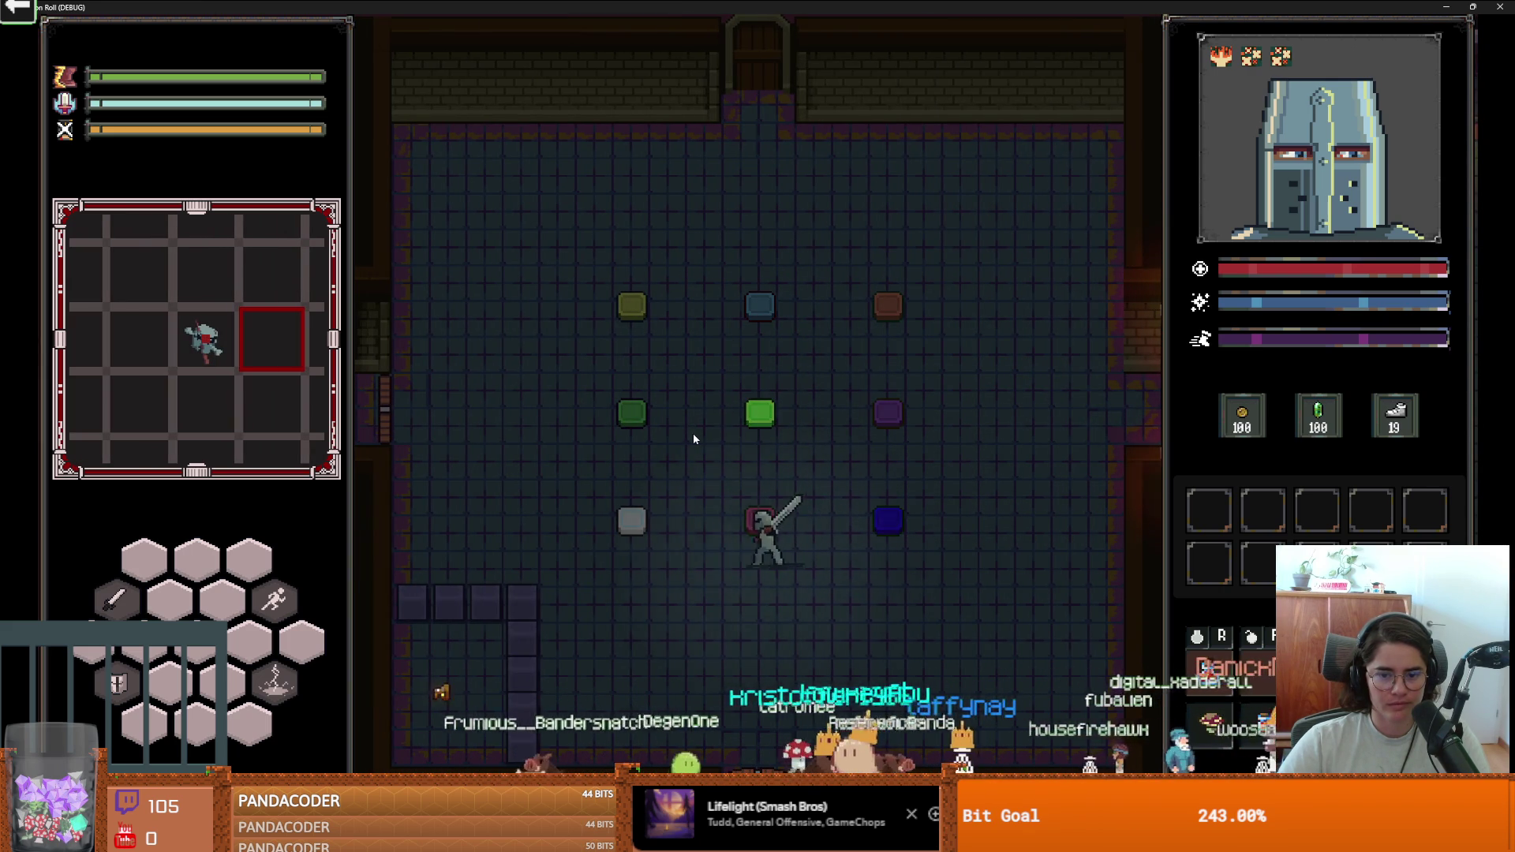
{"action": "key", "text": "d"}
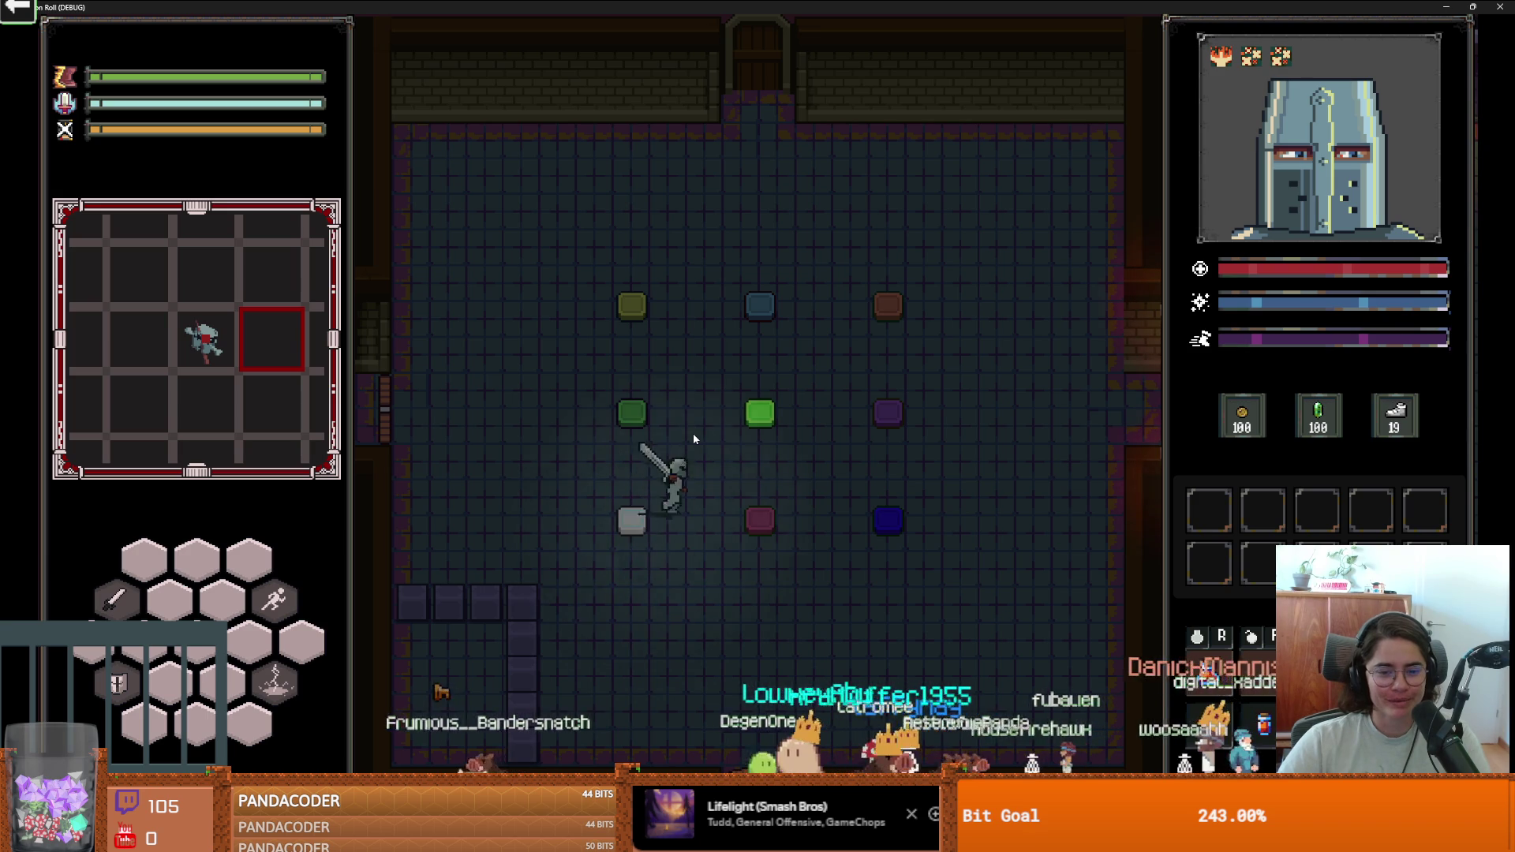
{"action": "key", "text": "a"}
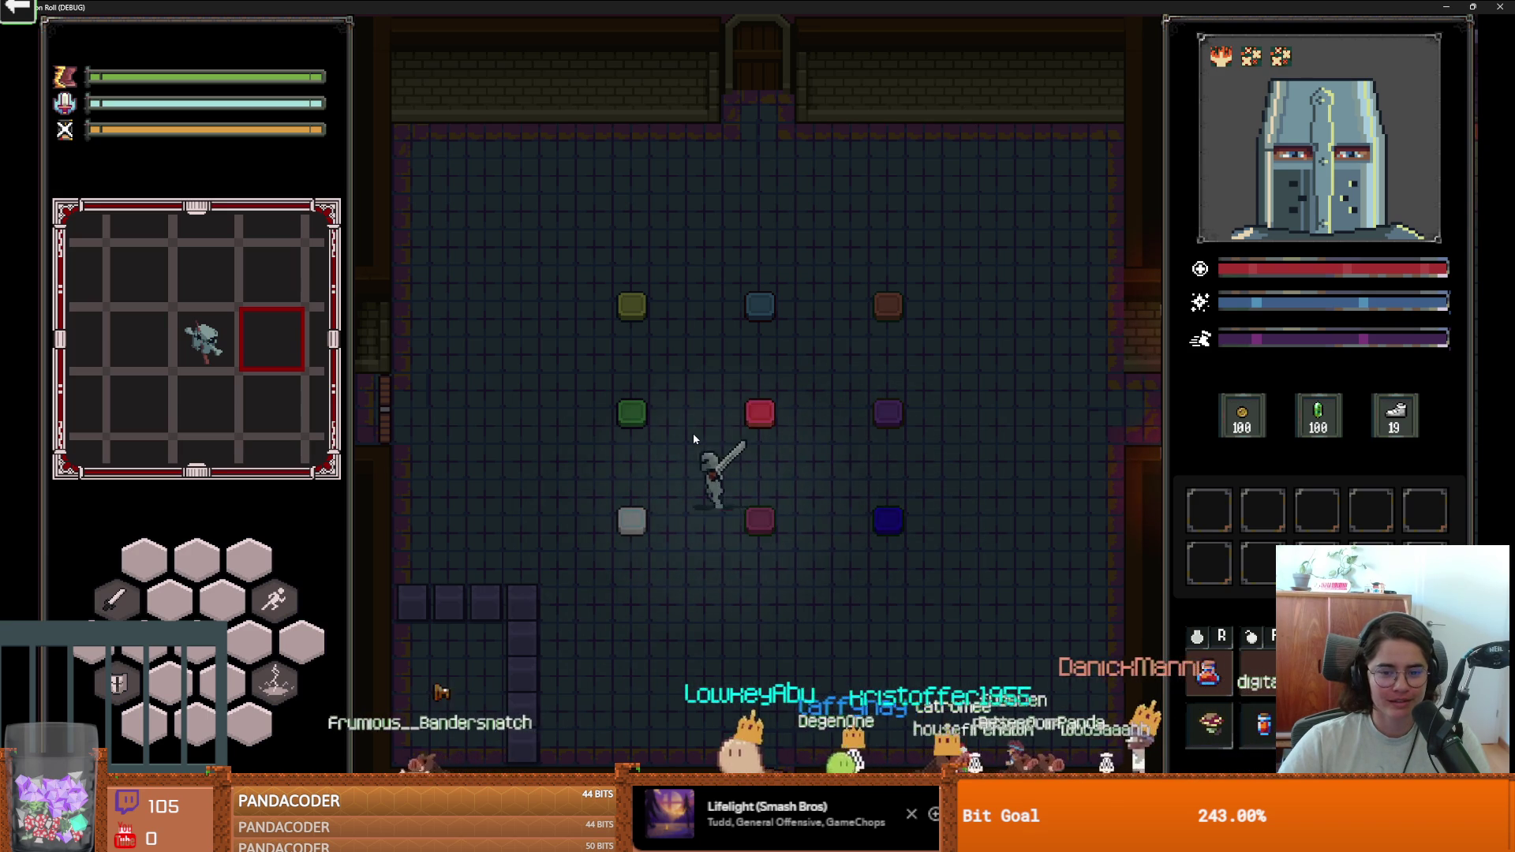
{"action": "key", "text": "w"}
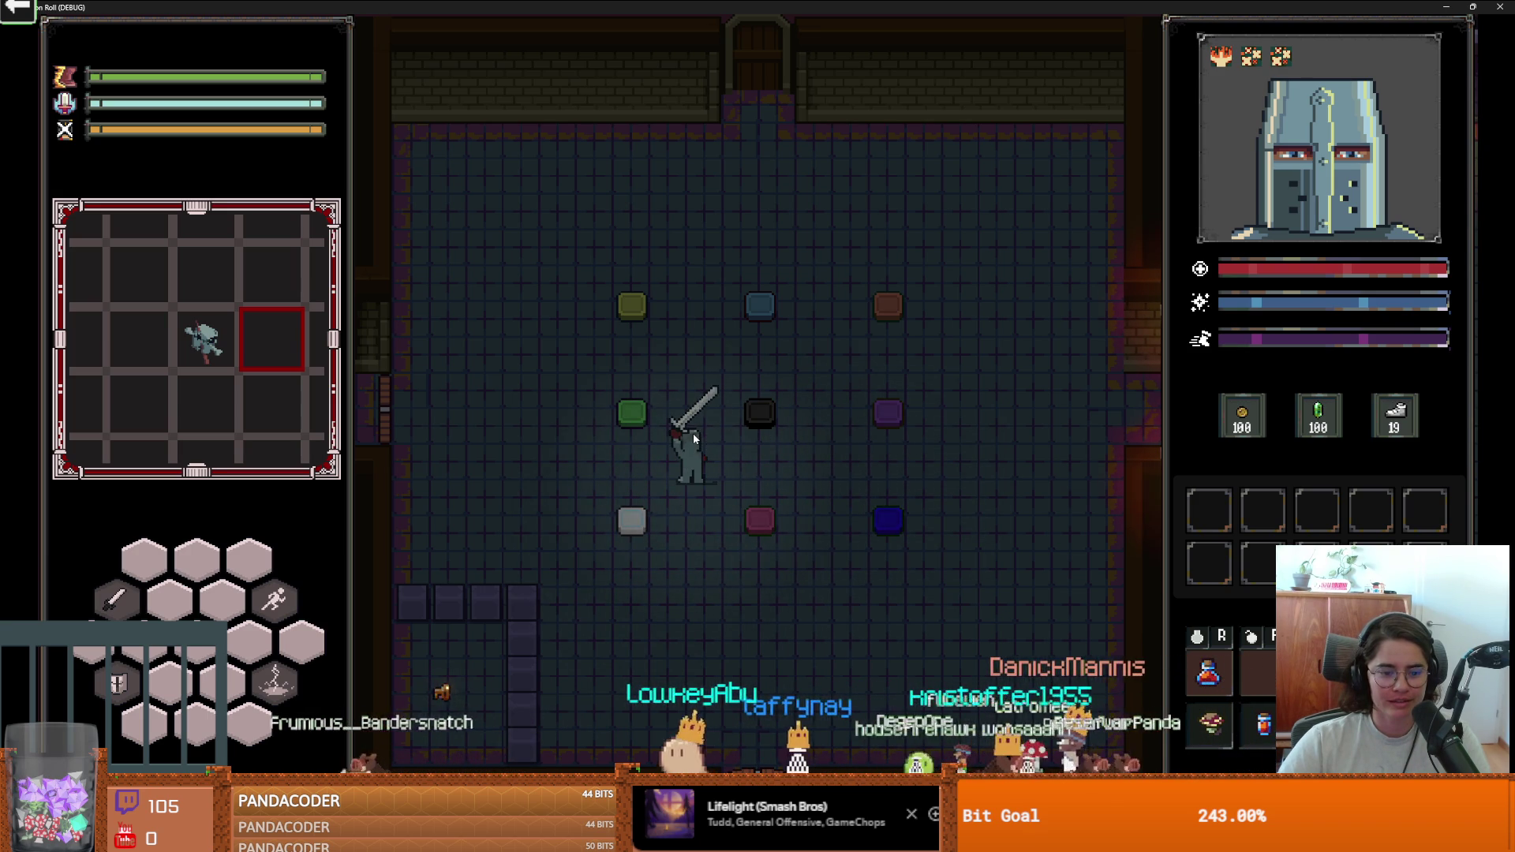
{"action": "key", "text": "w"}
{"action": "key", "text": "s"}
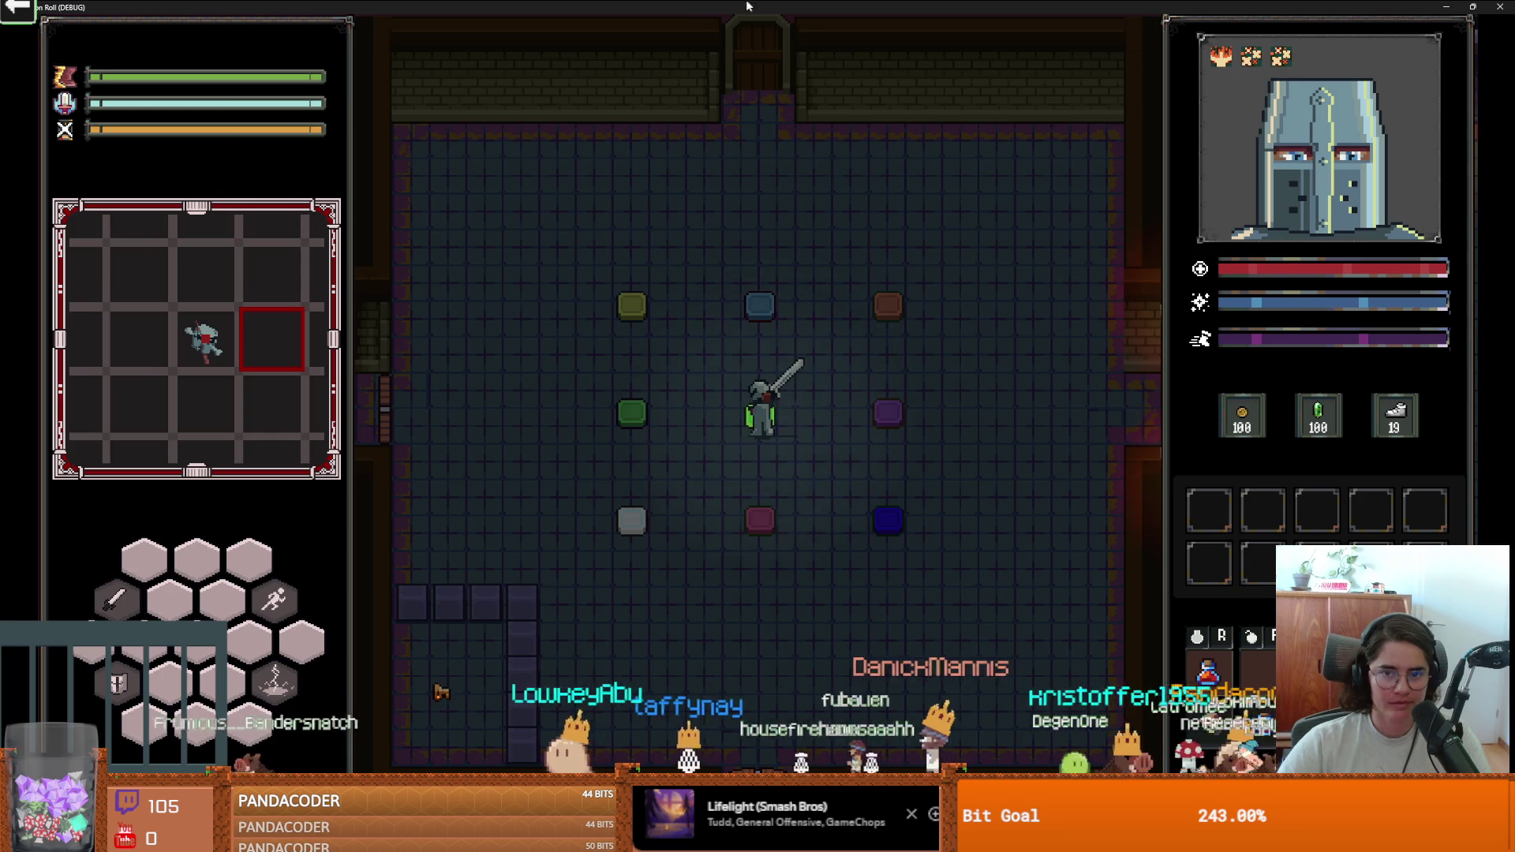
{"action": "key", "text": "alt+F4"}
{"action": "key", "text": "ctrl+s"}
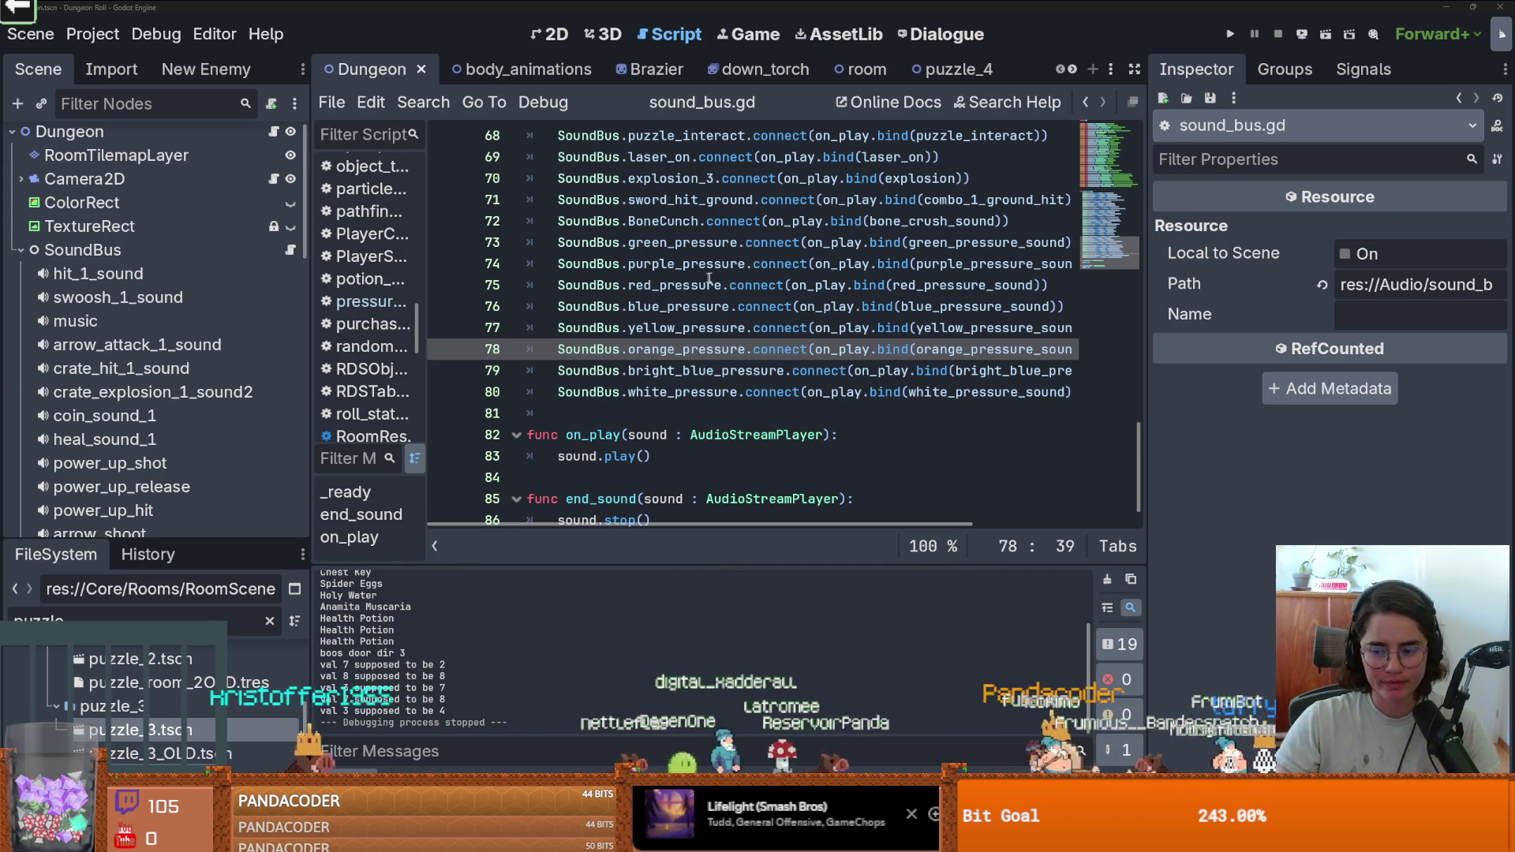
{"action": "left_click", "coordinate": [633, 434]}
{"action": "scroll", "coordinate": [615, 418], "scroll_direction": "up", "scroll_amount": 4}
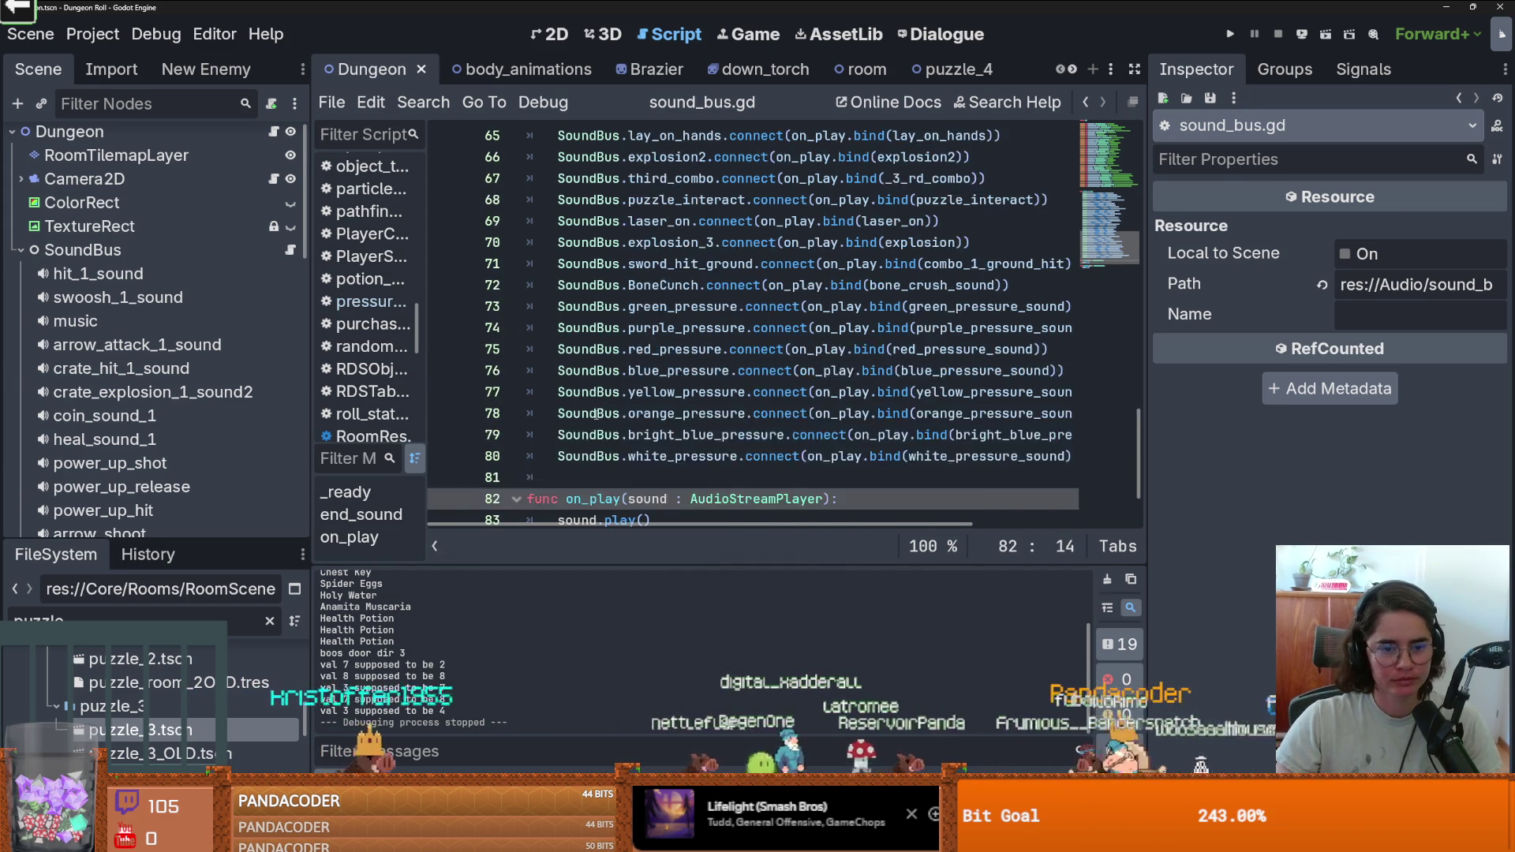
{"action": "scroll", "coordinate": [595, 410], "scroll_direction": "up", "scroll_amount": 10}
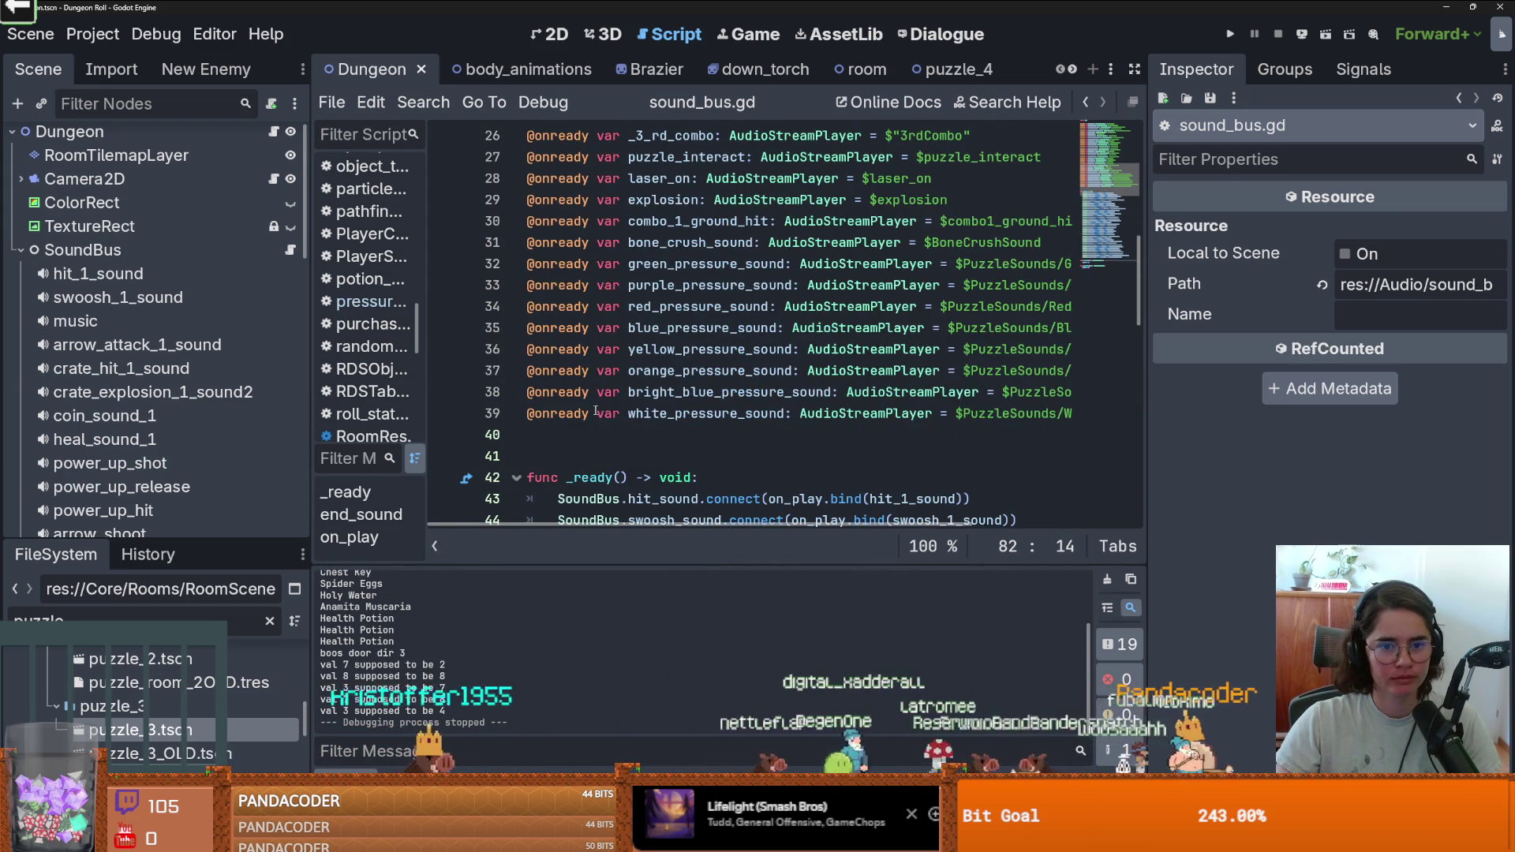
{"action": "left_click", "coordinate": [563, 413]}
{"action": "key", "text": "End"}
{"action": "key", "text": "ctrl+s"}
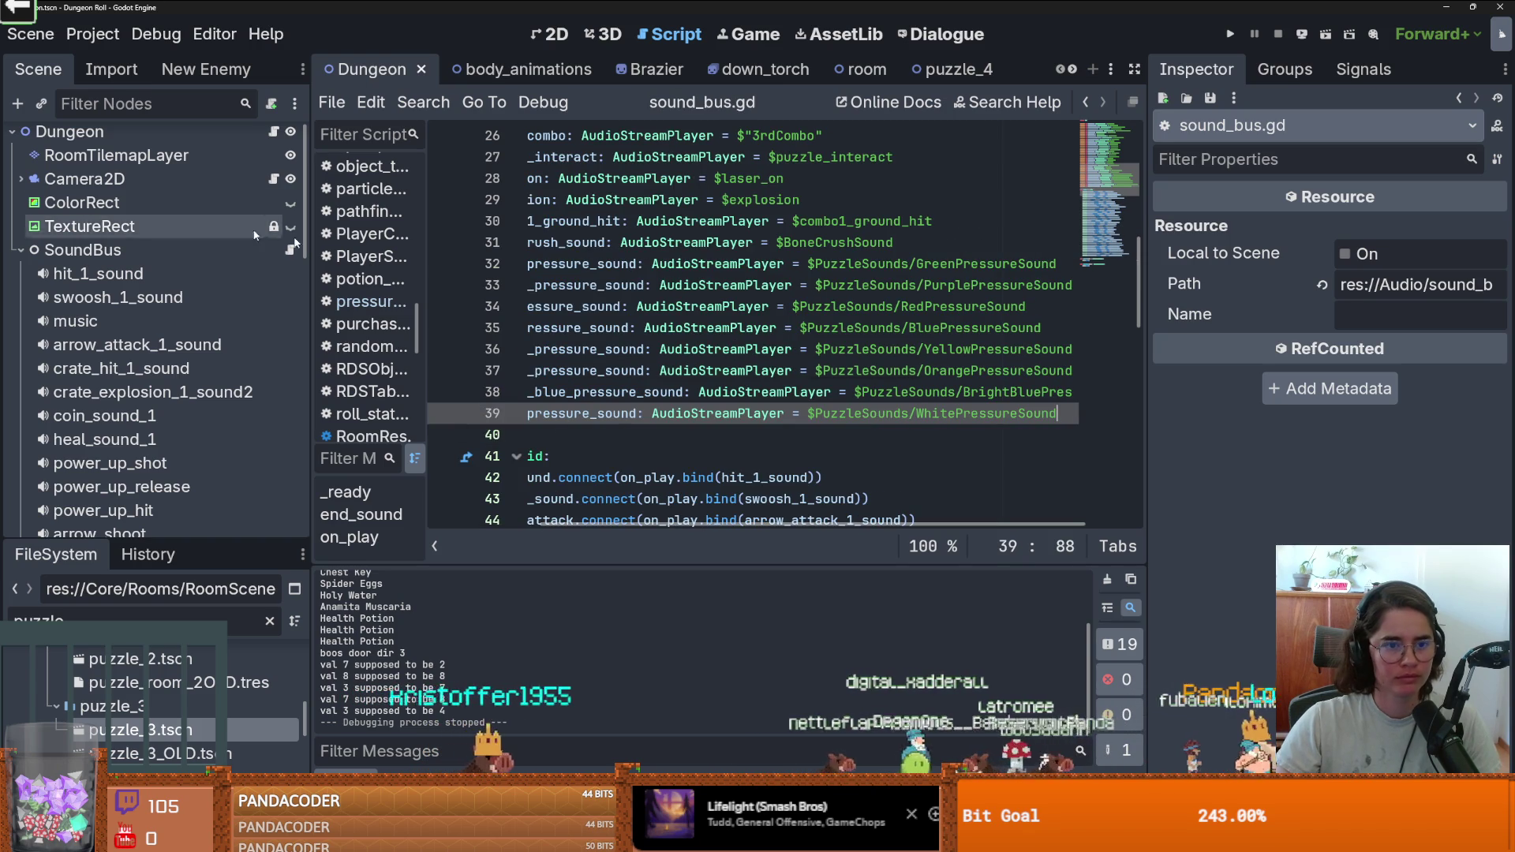
Scroll the scene tab bar right through the later open scenes, then back left.
{"action": "left_click", "coordinate": [1071, 70]}
{"action": "left_click", "coordinate": [1070, 70]}
{"action": "left_click", "coordinate": [1070, 70]}
{"action": "left_click", "coordinate": [1071, 70]}
{"action": "left_click", "coordinate": [1070, 70]}
{"action": "left_click", "coordinate": [1071, 70]}
{"action": "left_click", "coordinate": [1071, 70]}
{"action": "left_click", "coordinate": [1071, 70]}
{"action": "left_click", "coordinate": [1071, 70]}
{"action": "left_click", "coordinate": [1070, 71]}
{"action": "left_click", "coordinate": [1071, 70]}
{"action": "left_click", "coordinate": [1070, 70]}
{"action": "left_click", "coordinate": [1071, 70]}
{"action": "left_click", "coordinate": [1071, 71]}
{"action": "left_click", "coordinate": [1070, 71]}
{"action": "left_click", "coordinate": [1070, 70]}
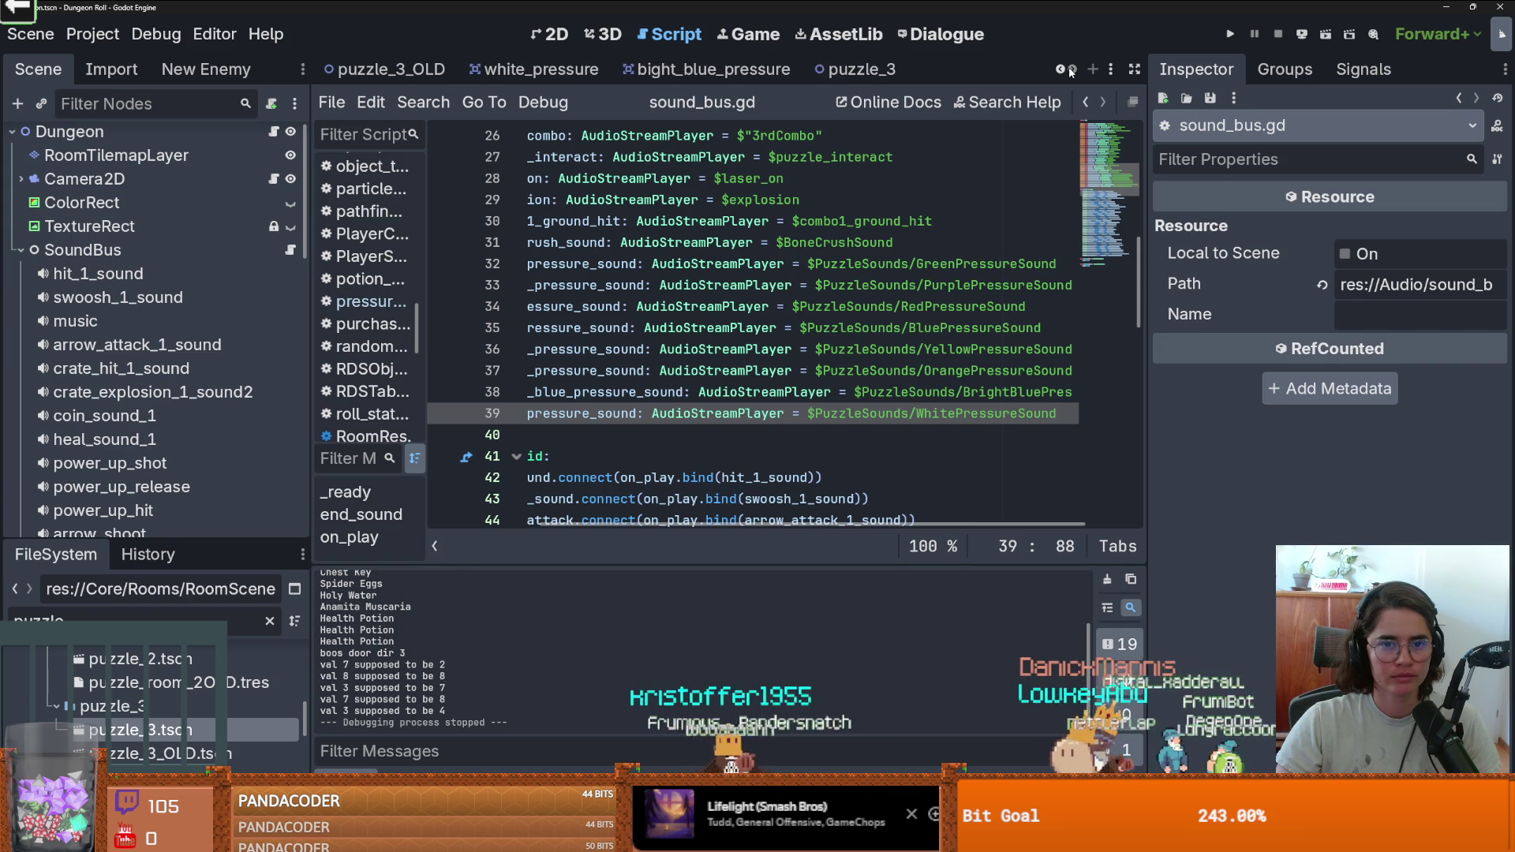
{"action": "left_click", "coordinate": [1061, 71]}
{"action": "left_click", "coordinate": [1061, 71]}
{"action": "left_click", "coordinate": [1061, 71]}
{"action": "left_click", "coordinate": [1062, 70]}
{"action": "left_click", "coordinate": [1061, 70]}
{"action": "left_click", "coordinate": [1062, 71]}
{"action": "left_click", "coordinate": [1062, 71]}
{"action": "left_click", "coordinate": [1061, 70]}
Switch to the puzzle_4 scene and open its PressurePuzzleController script.
{"action": "left_click", "coordinate": [1062, 70]}
{"action": "left_click", "coordinate": [1061, 70]}
{"action": "left_click", "coordinate": [1061, 70]}
{"action": "left_click", "coordinate": [1062, 71]}
{"action": "left_click", "coordinate": [1061, 70]}
{"action": "left_click", "coordinate": [1061, 71]}
{"action": "left_click", "coordinate": [1062, 70]}
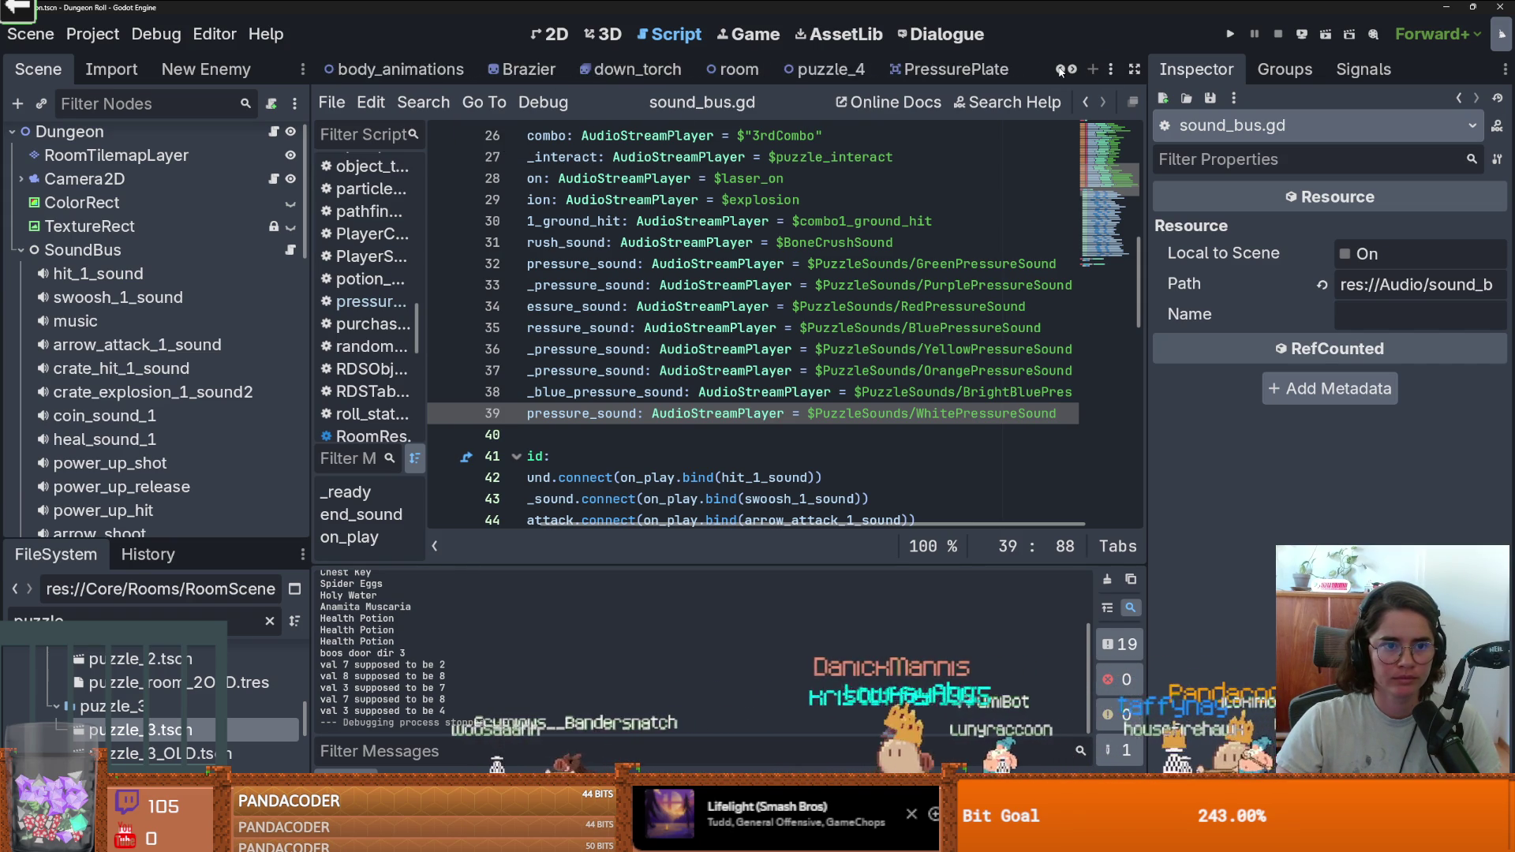
{"action": "left_click", "coordinate": [1061, 70]}
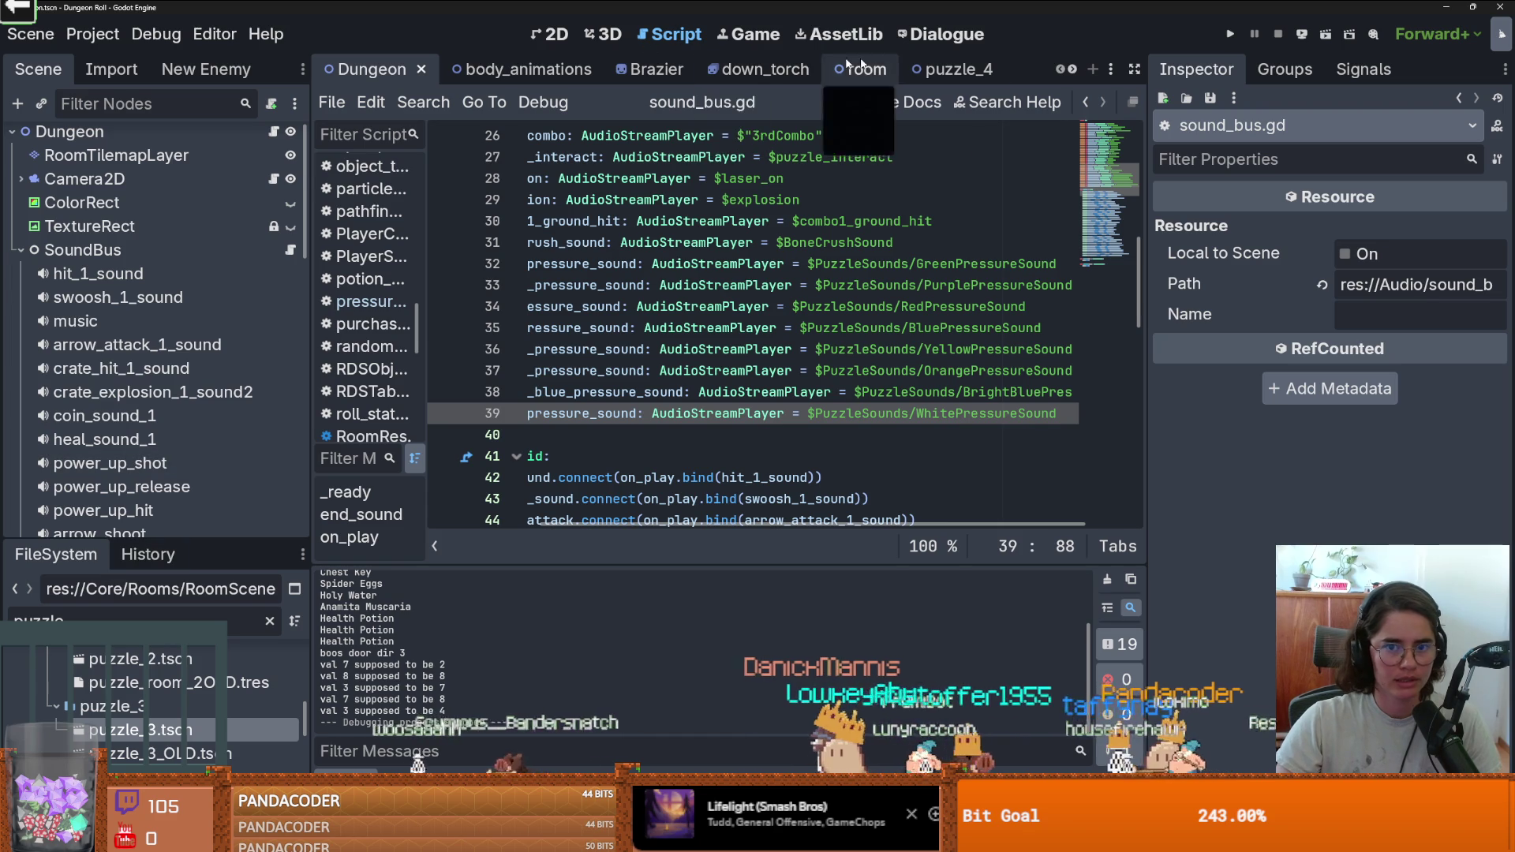
{"action": "left_click", "coordinate": [951, 69]}
{"action": "scroll", "coordinate": [175, 334], "scroll_direction": "up", "scroll_amount": 5}
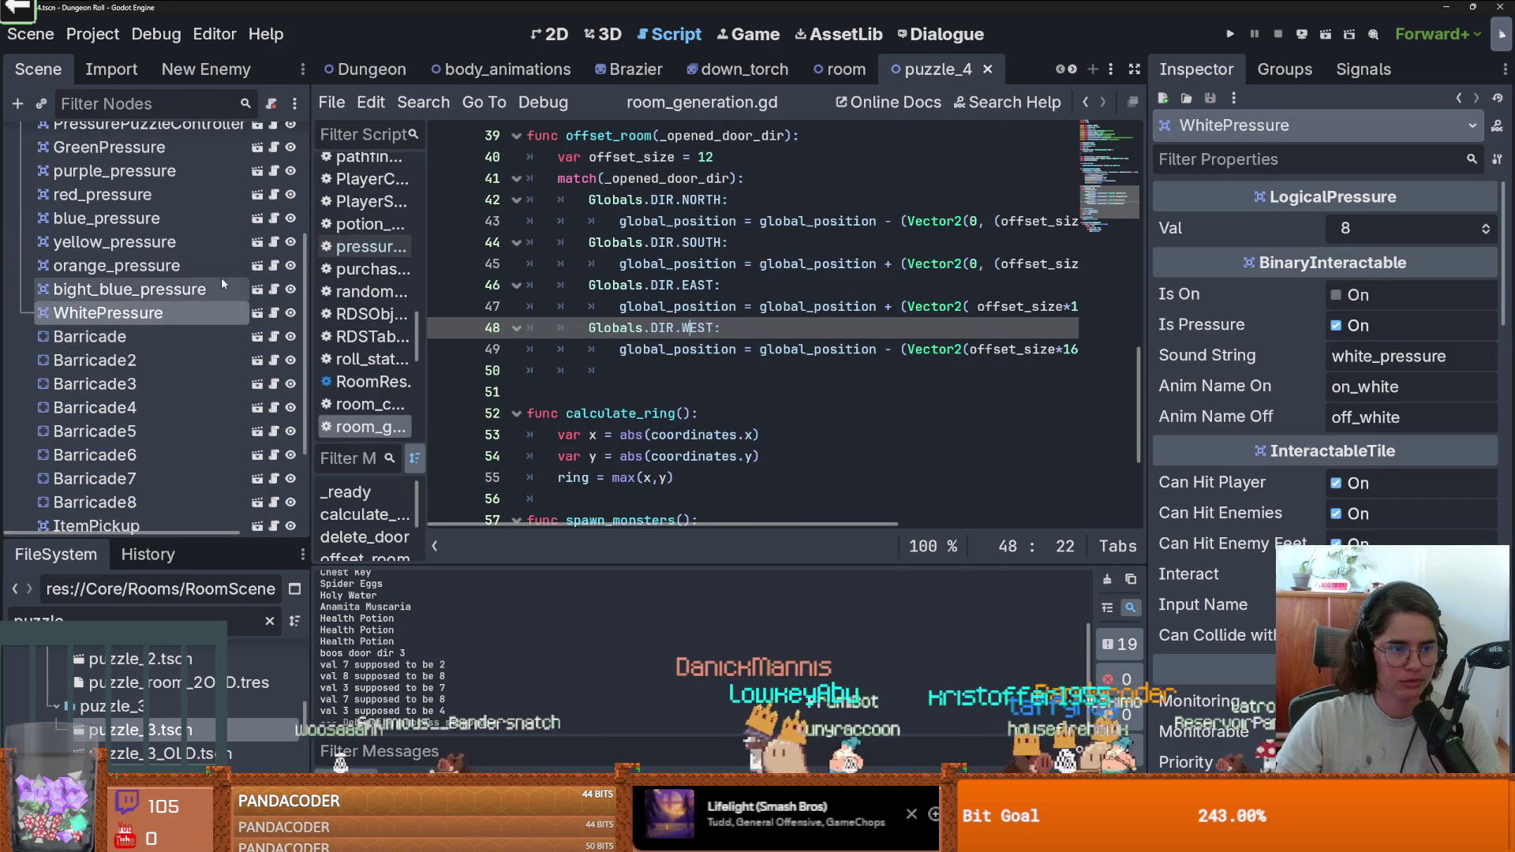
{"action": "left_click", "coordinate": [257, 271]}
Inspect the PressurePuzzleController node's properties, then return to its script.
{"action": "scroll", "coordinate": [668, 340], "scroll_direction": "down", "scroll_amount": 15}
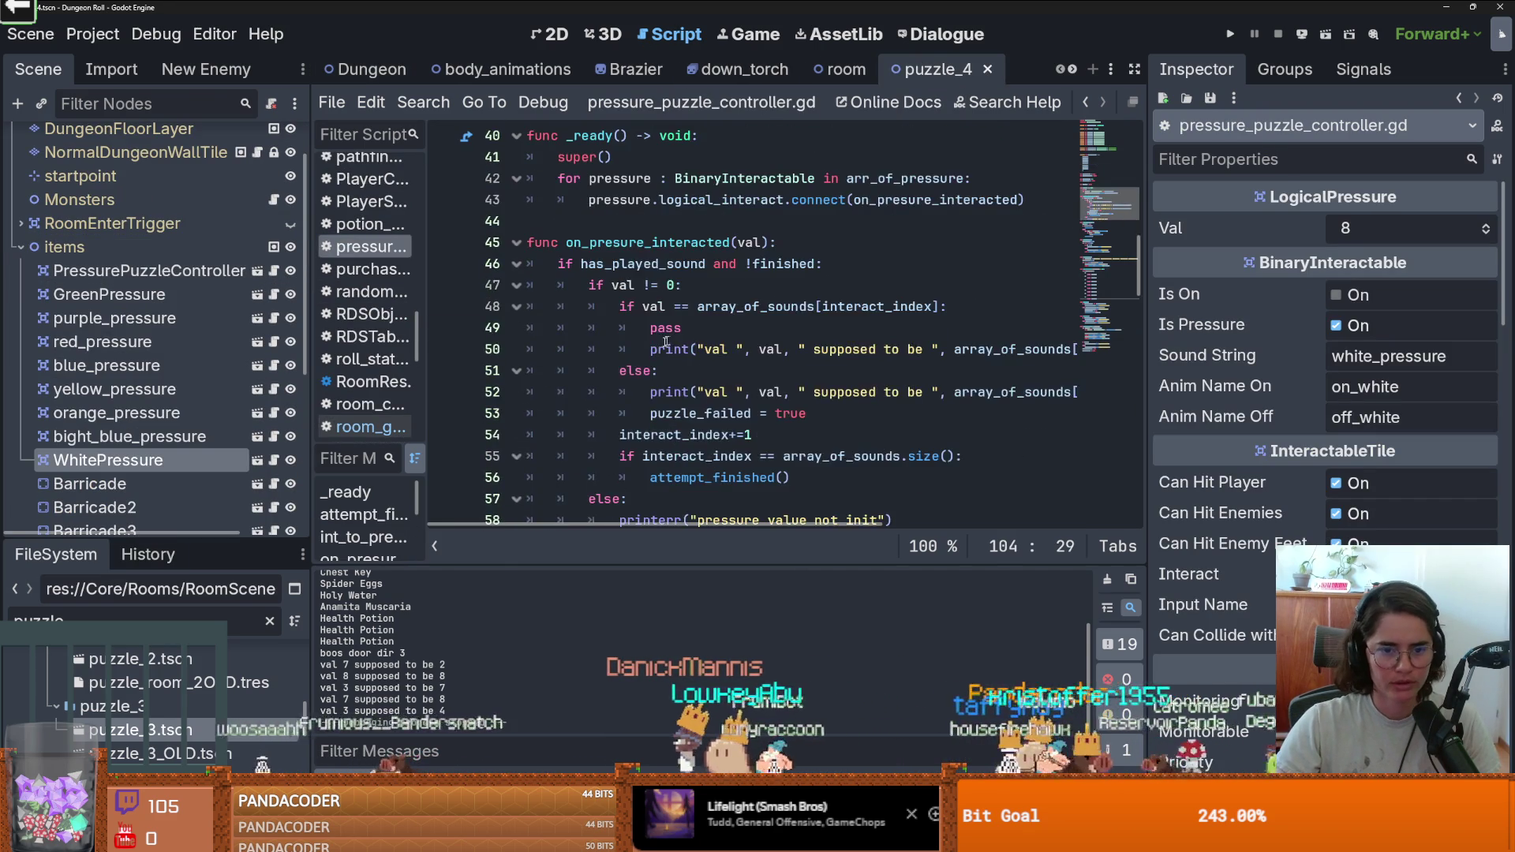
{"action": "scroll", "coordinate": [694, 345], "scroll_direction": "down", "scroll_amount": 3}
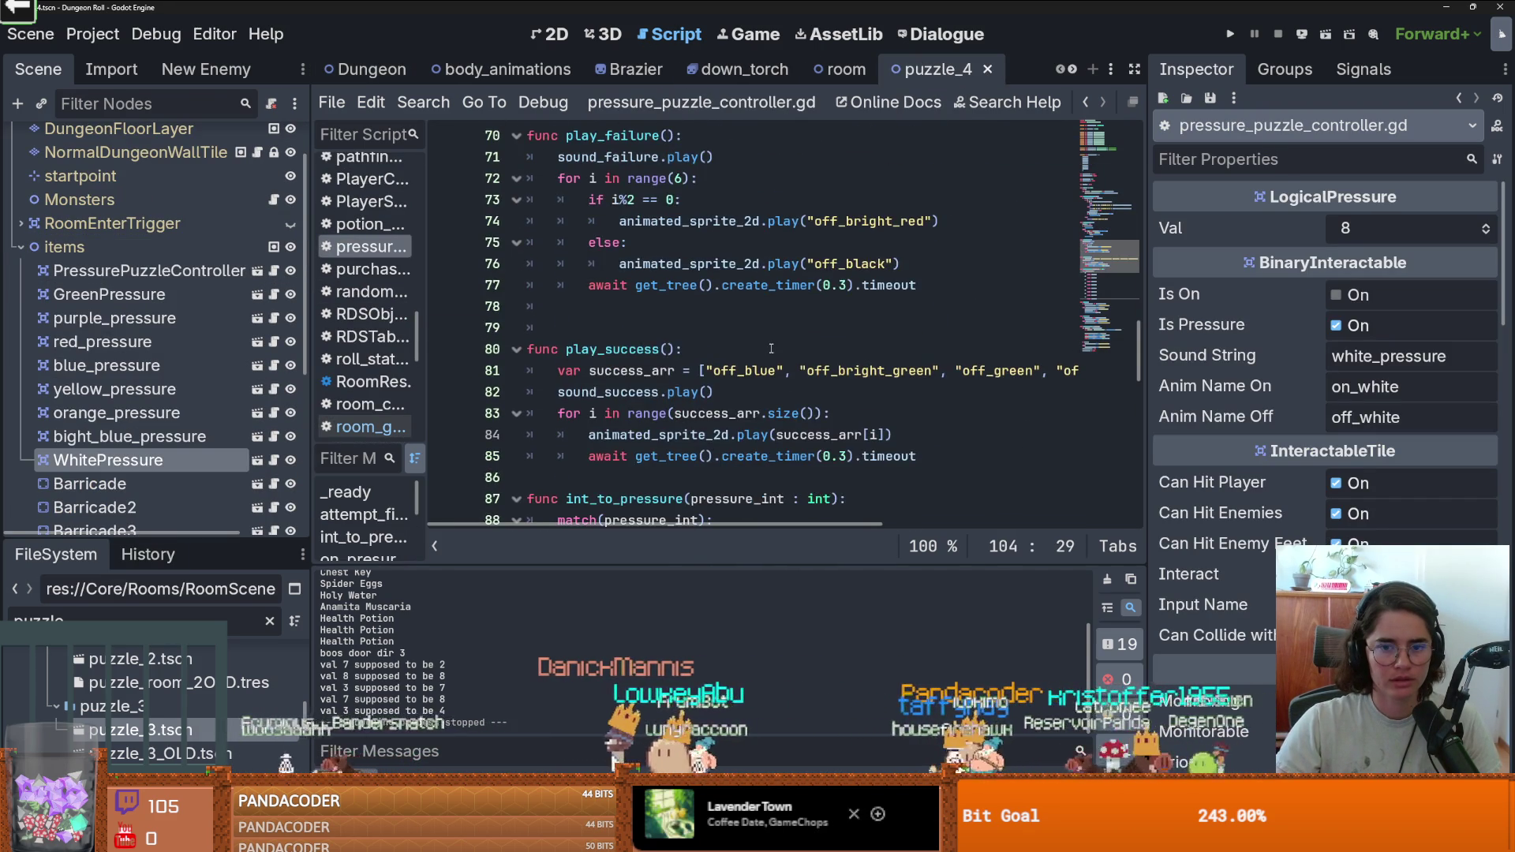
{"action": "scroll", "coordinate": [772, 349], "scroll_direction": "up", "scroll_amount": 4}
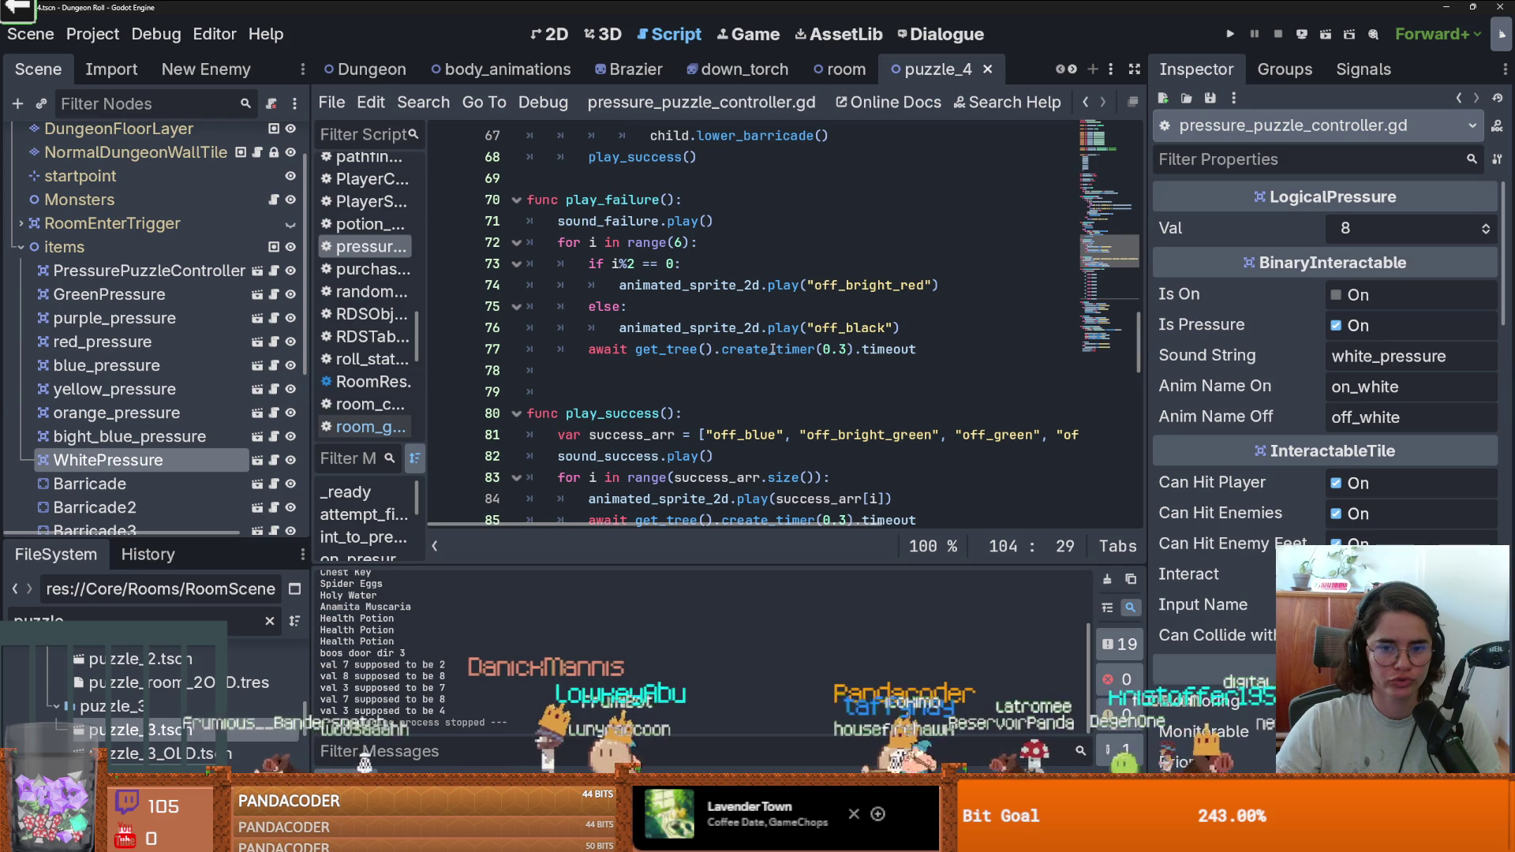
{"action": "left_click", "coordinate": [166, 272]}
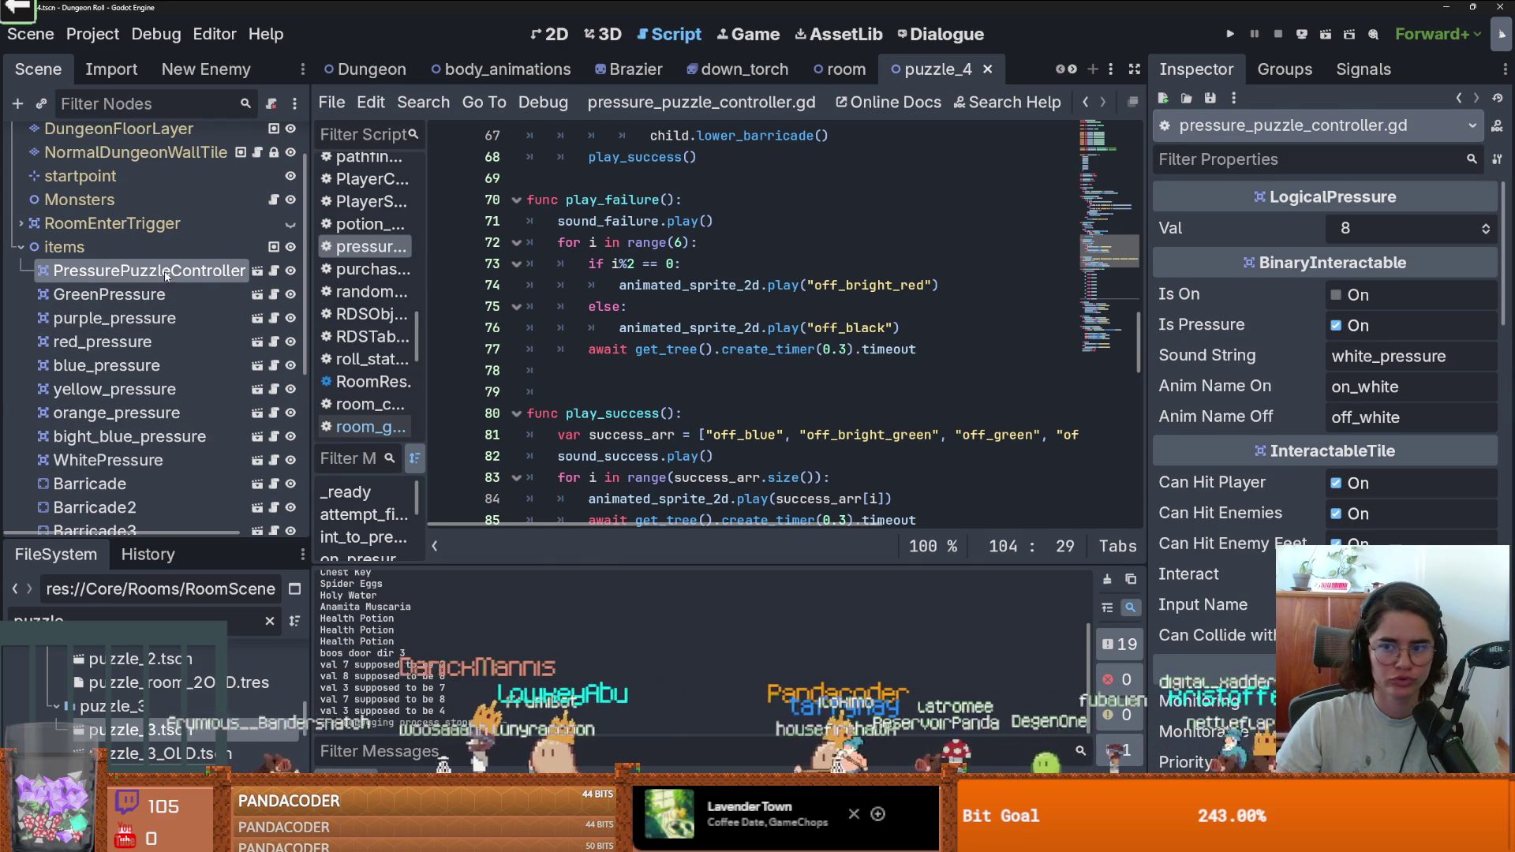
{"action": "left_click", "coordinate": [166, 272]}
{"action": "scroll", "coordinate": [1397, 418], "scroll_direction": "down", "scroll_amount": 6}
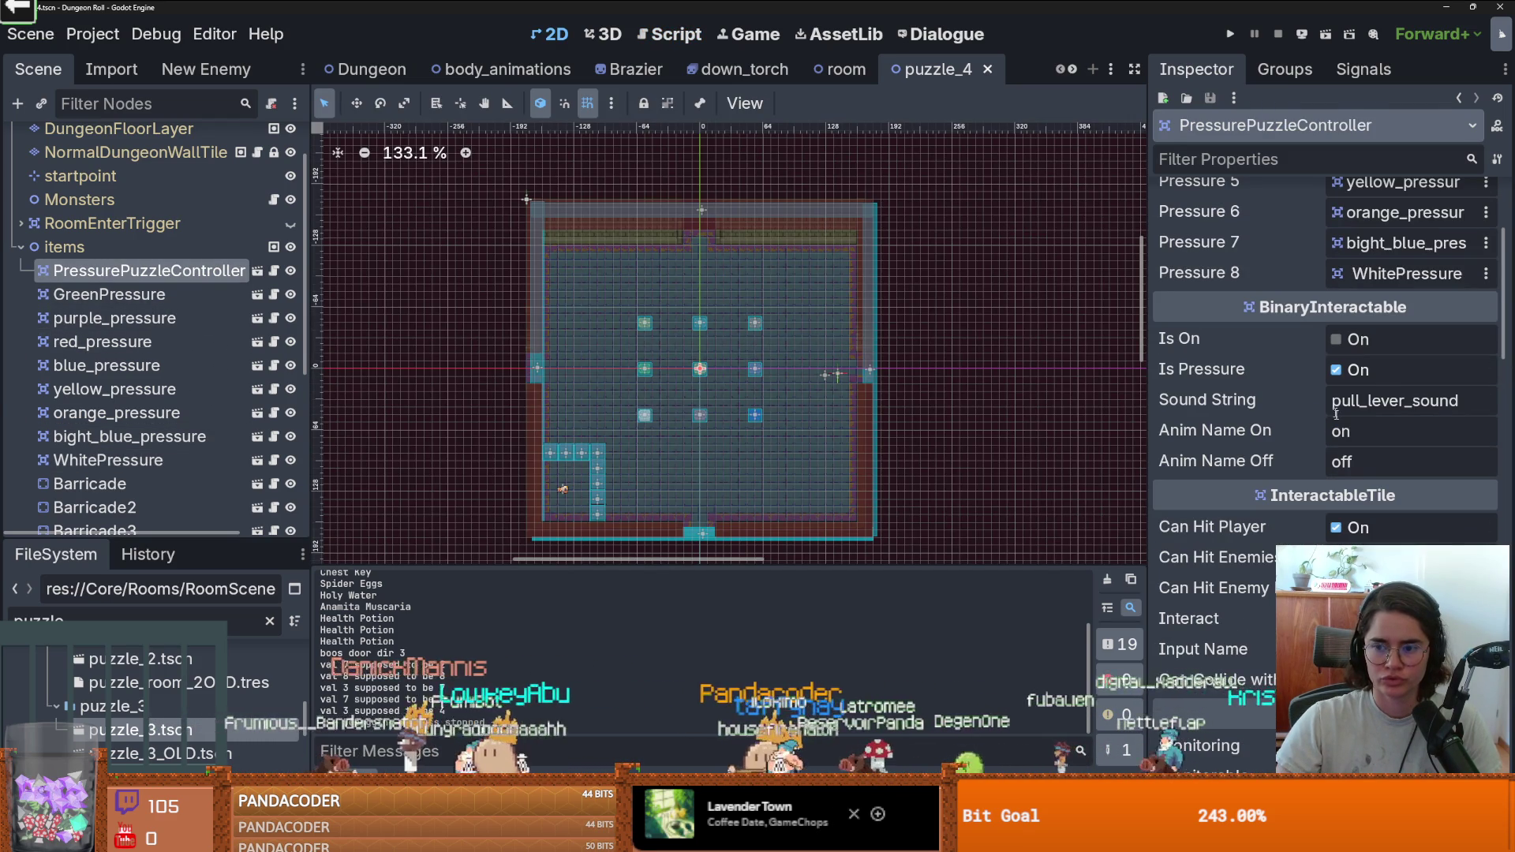
{"action": "left_click", "coordinate": [275, 271]}
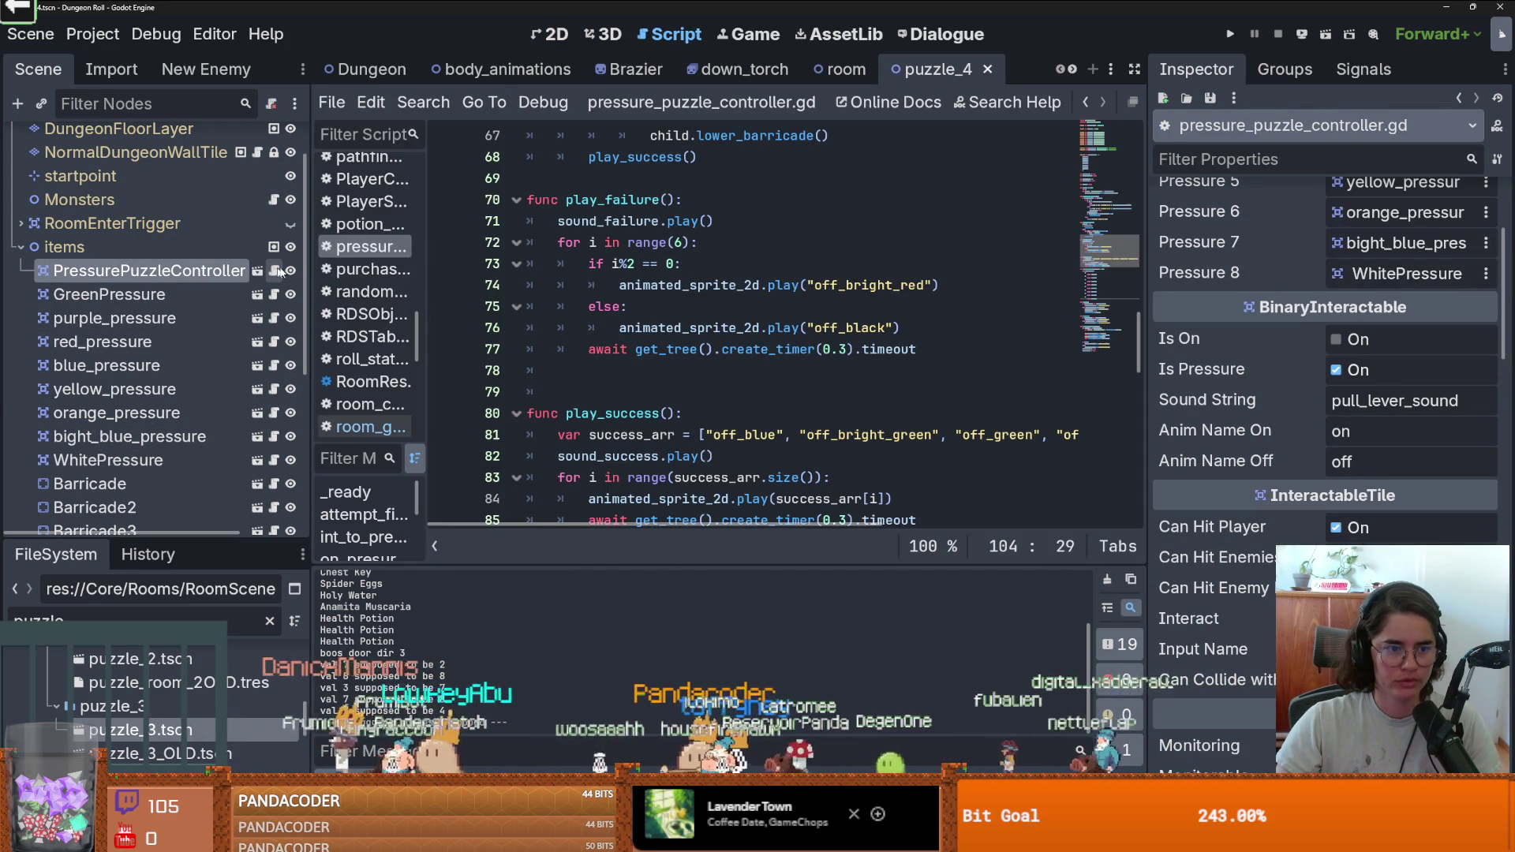
Find the turn_on and turn_off code, selecting off_bright_red and the on_bright_green name on line 108.
{"action": "scroll", "coordinate": [821, 288], "scroll_direction": "up", "scroll_amount": 5}
{"action": "scroll", "coordinate": [805, 294], "scroll_direction": "down", "scroll_amount": 5}
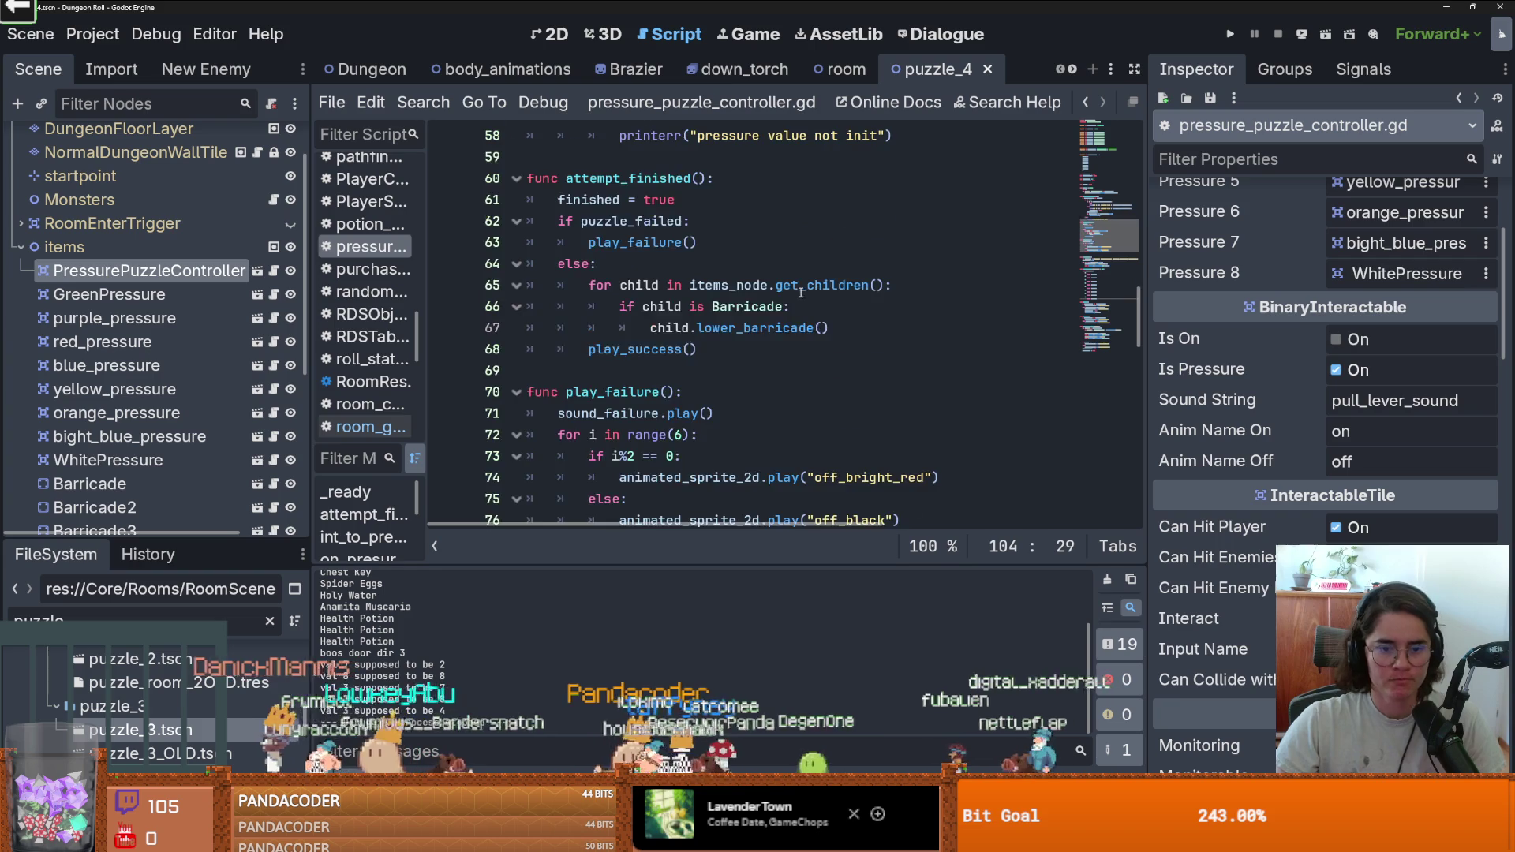
{"action": "double_click", "coordinate": [868, 285]}
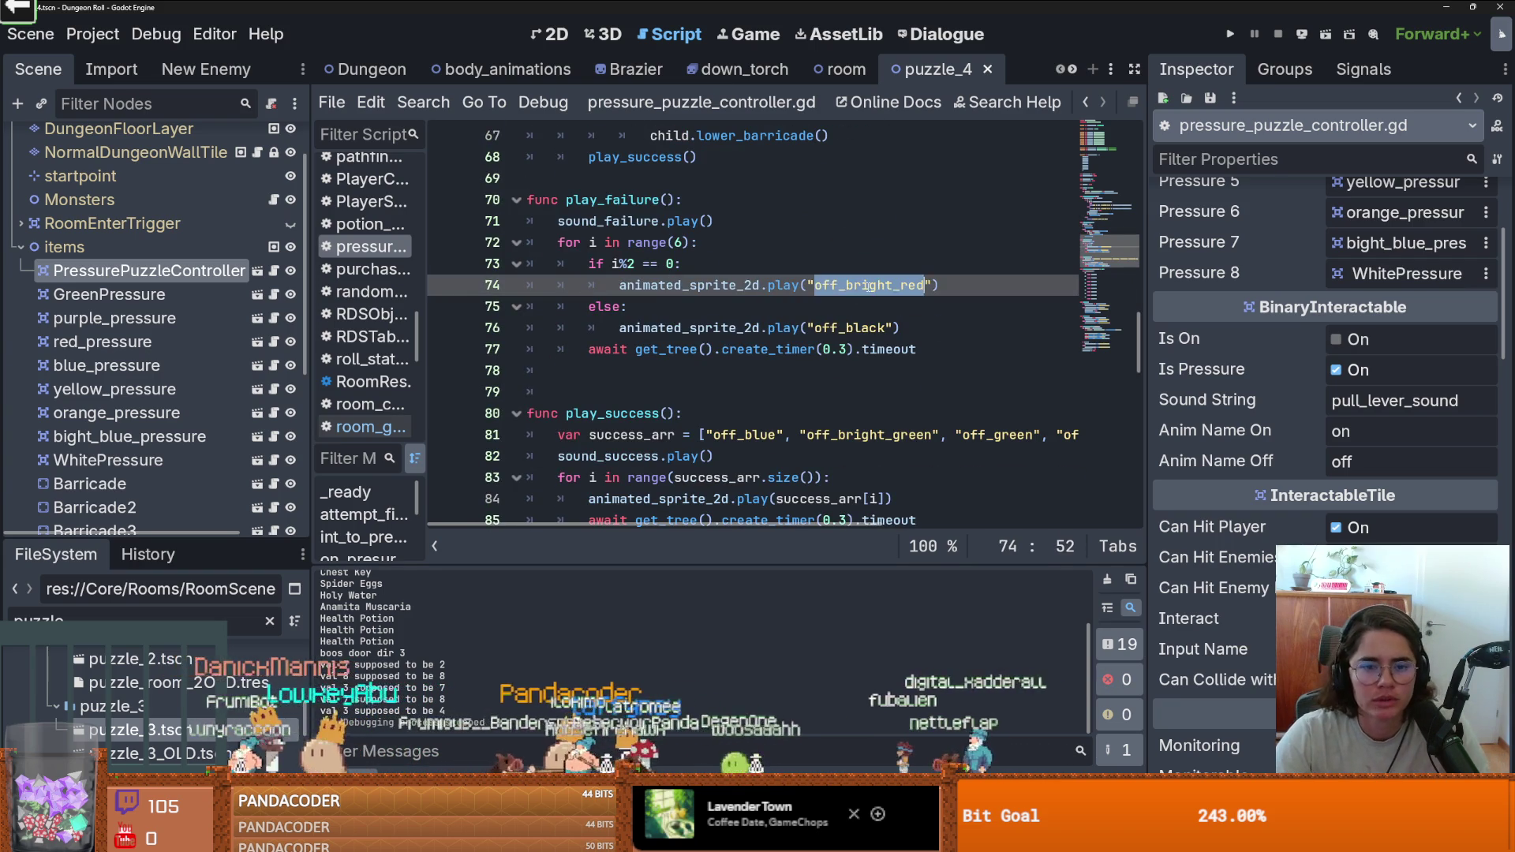
{"action": "scroll", "coordinate": [789, 304], "scroll_direction": "down", "scroll_amount": 12}
{"action": "scroll", "coordinate": [746, 307], "scroll_direction": "up", "scroll_amount": 2}
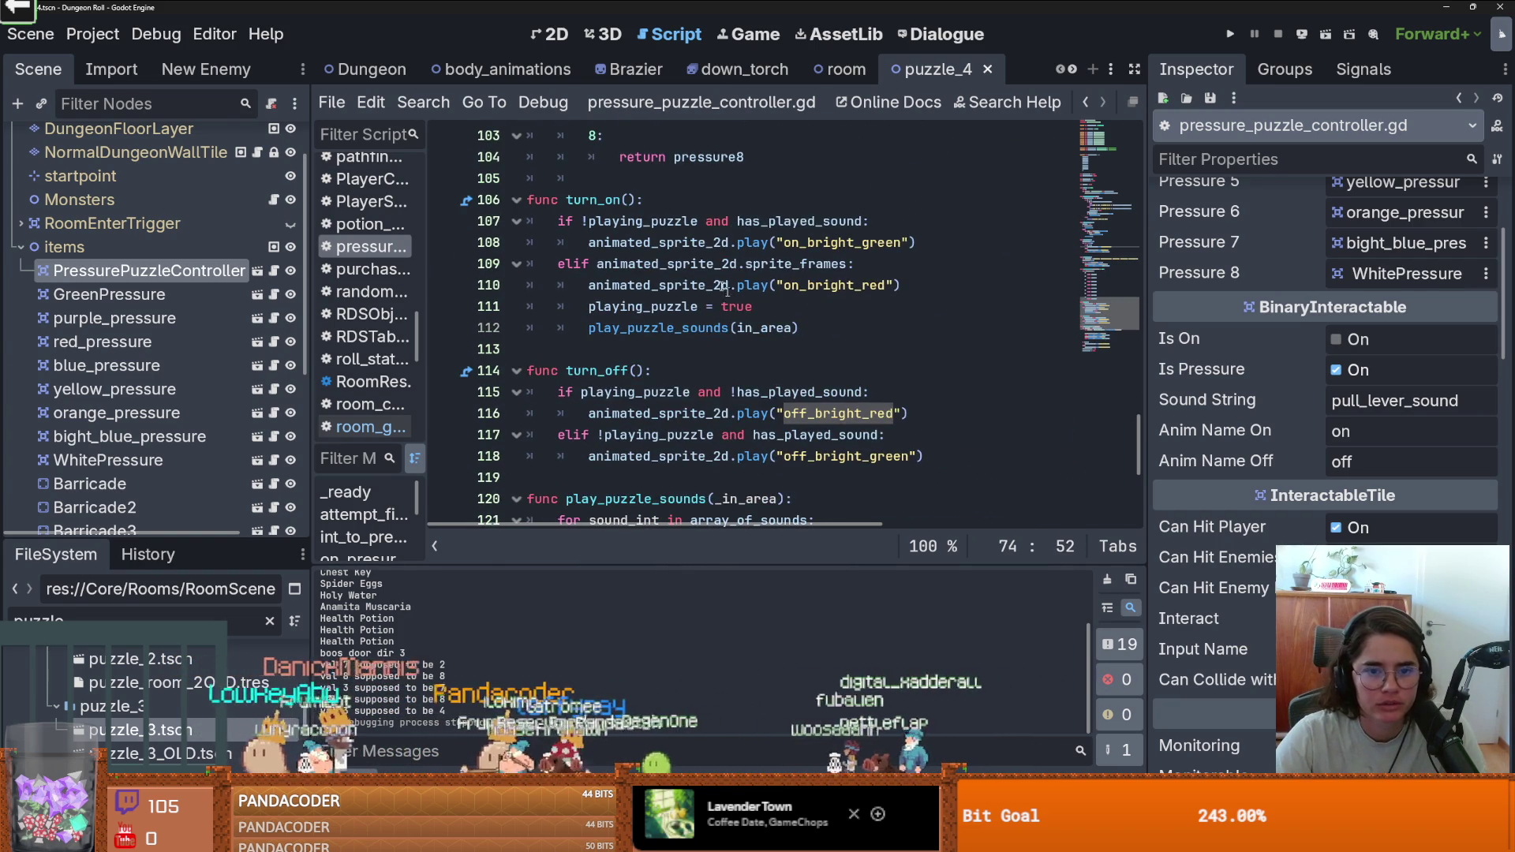
{"action": "double_click", "coordinate": [821, 241]}
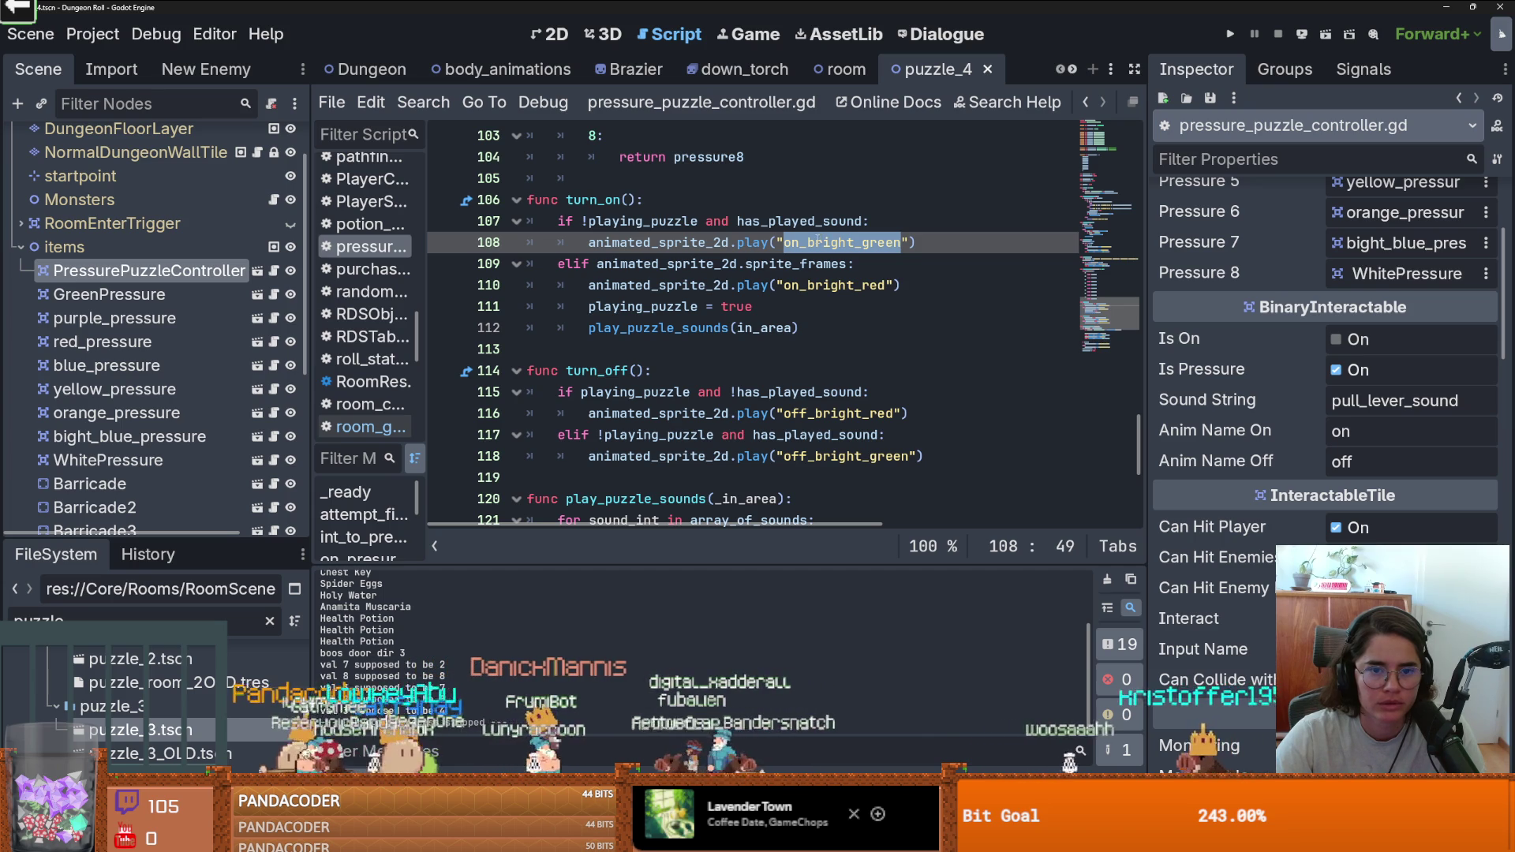
Replace on_bright_green with on_black on line 108, and off_bright_green with off_black on line 118.
{"action": "double_click", "coordinate": [639, 219]}
{"action": "left_click", "coordinate": [683, 243]}
{"action": "double_click", "coordinate": [787, 222]}
{"action": "left_click_drag", "start_coordinate": [902, 243], "coordinate": [784, 243]}
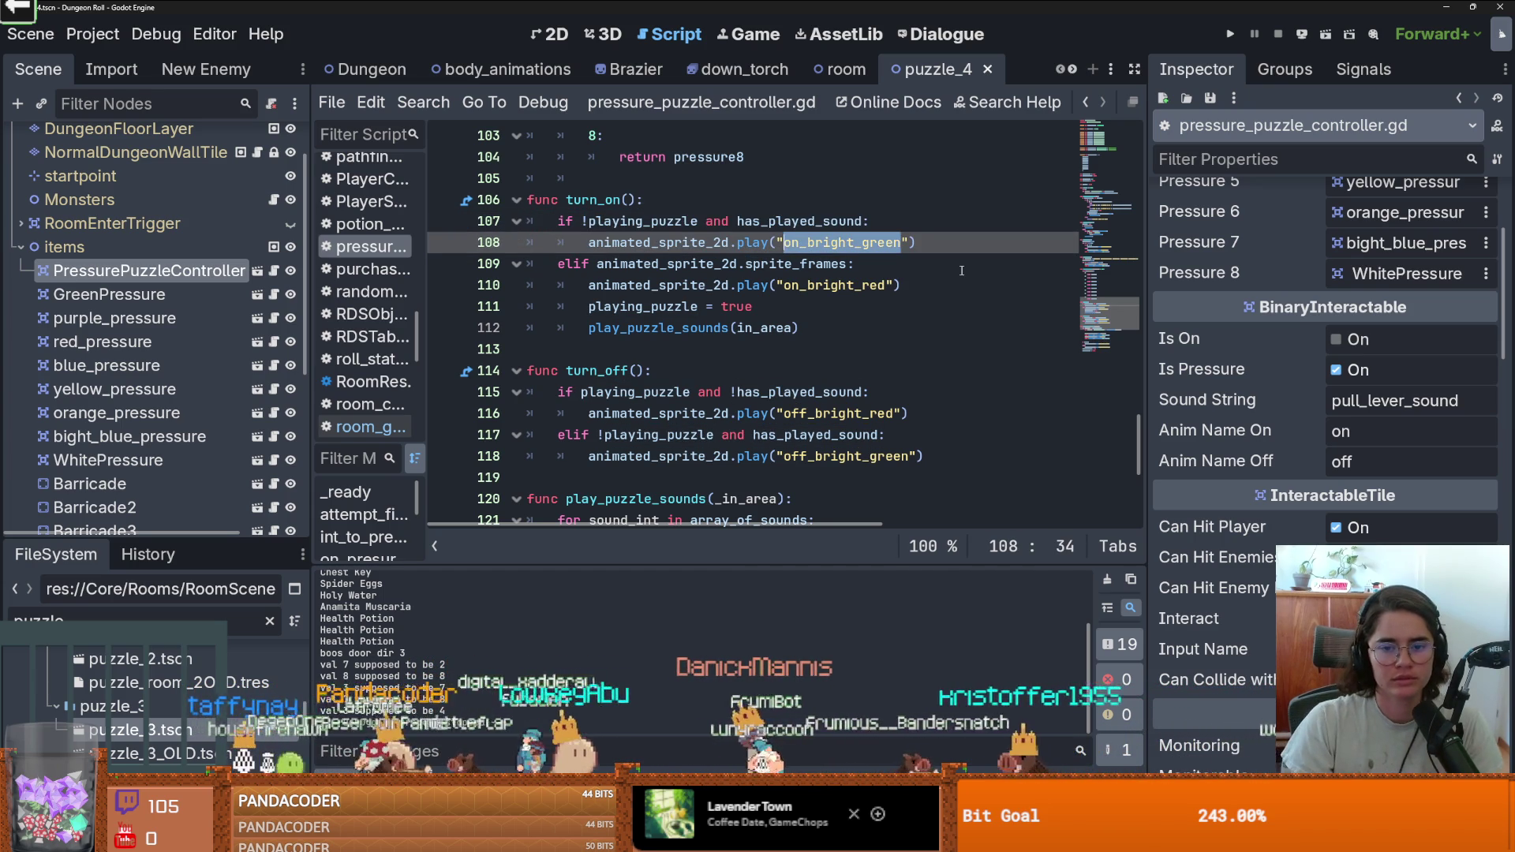
{"action": "type", "text": "on_bla"}
{"action": "key", "text": "Left"}
{"action": "key", "text": "Left"}
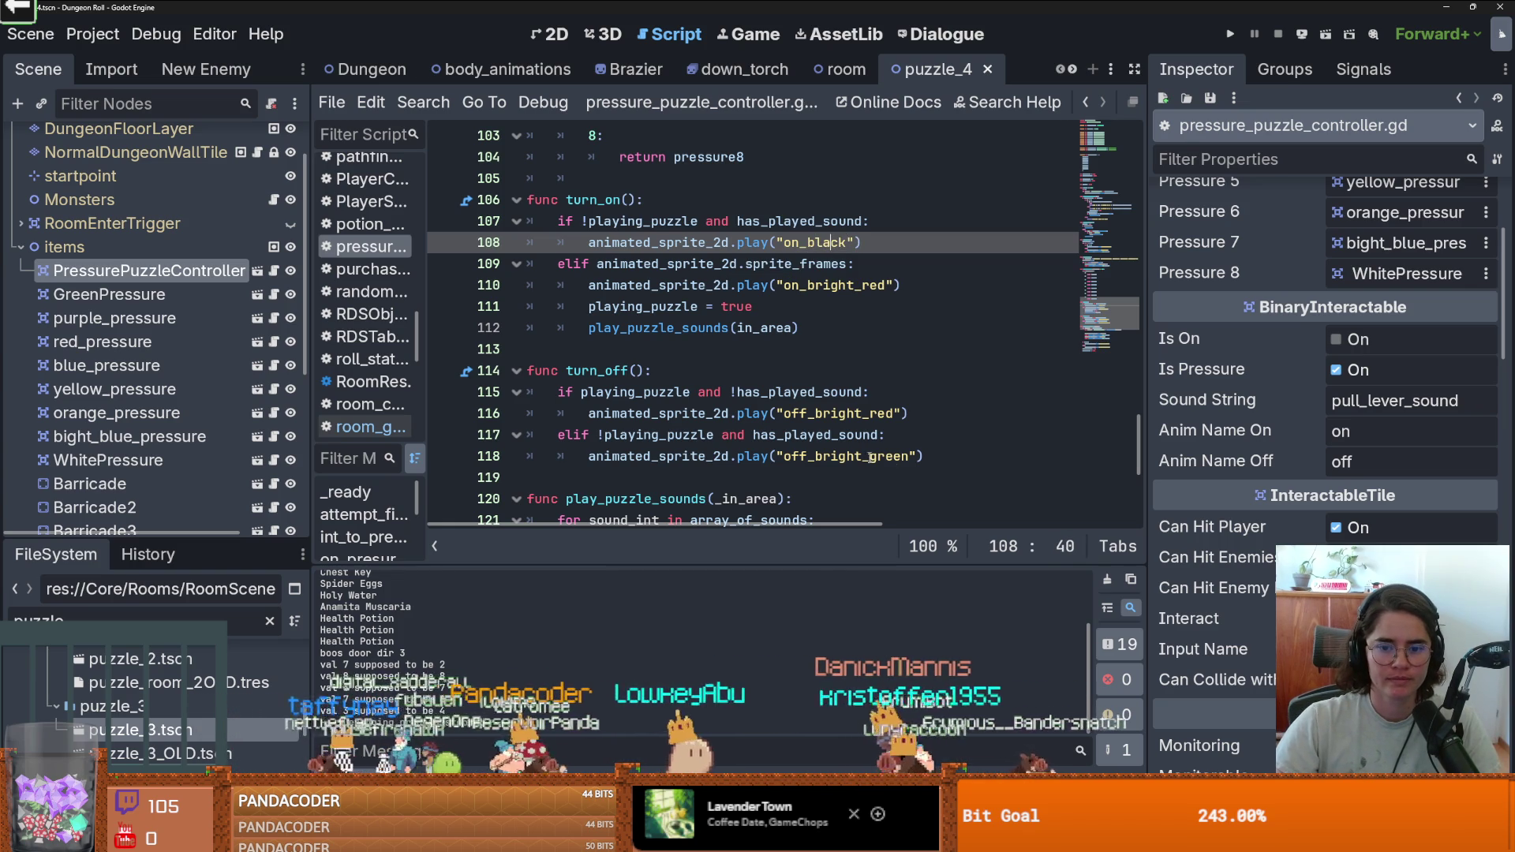
{"action": "double_click", "coordinate": [871, 457]}
{"action": "type", "text": "of"}
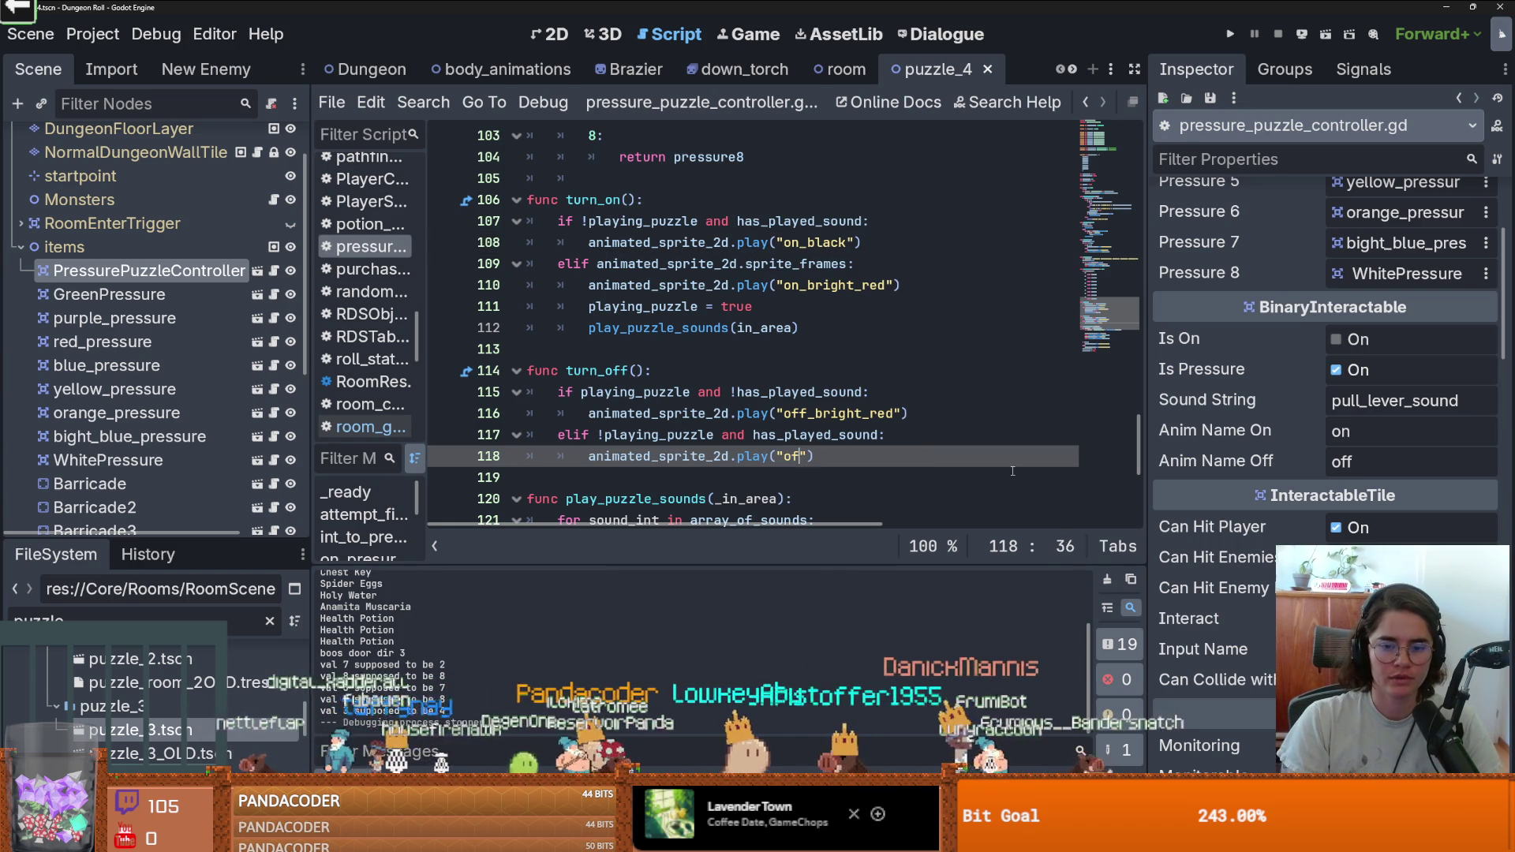
Run the project into PuzzleRoom3 and walk the knight onto the purple and magenta pads.
{"action": "left_click", "coordinate": [1231, 35]}
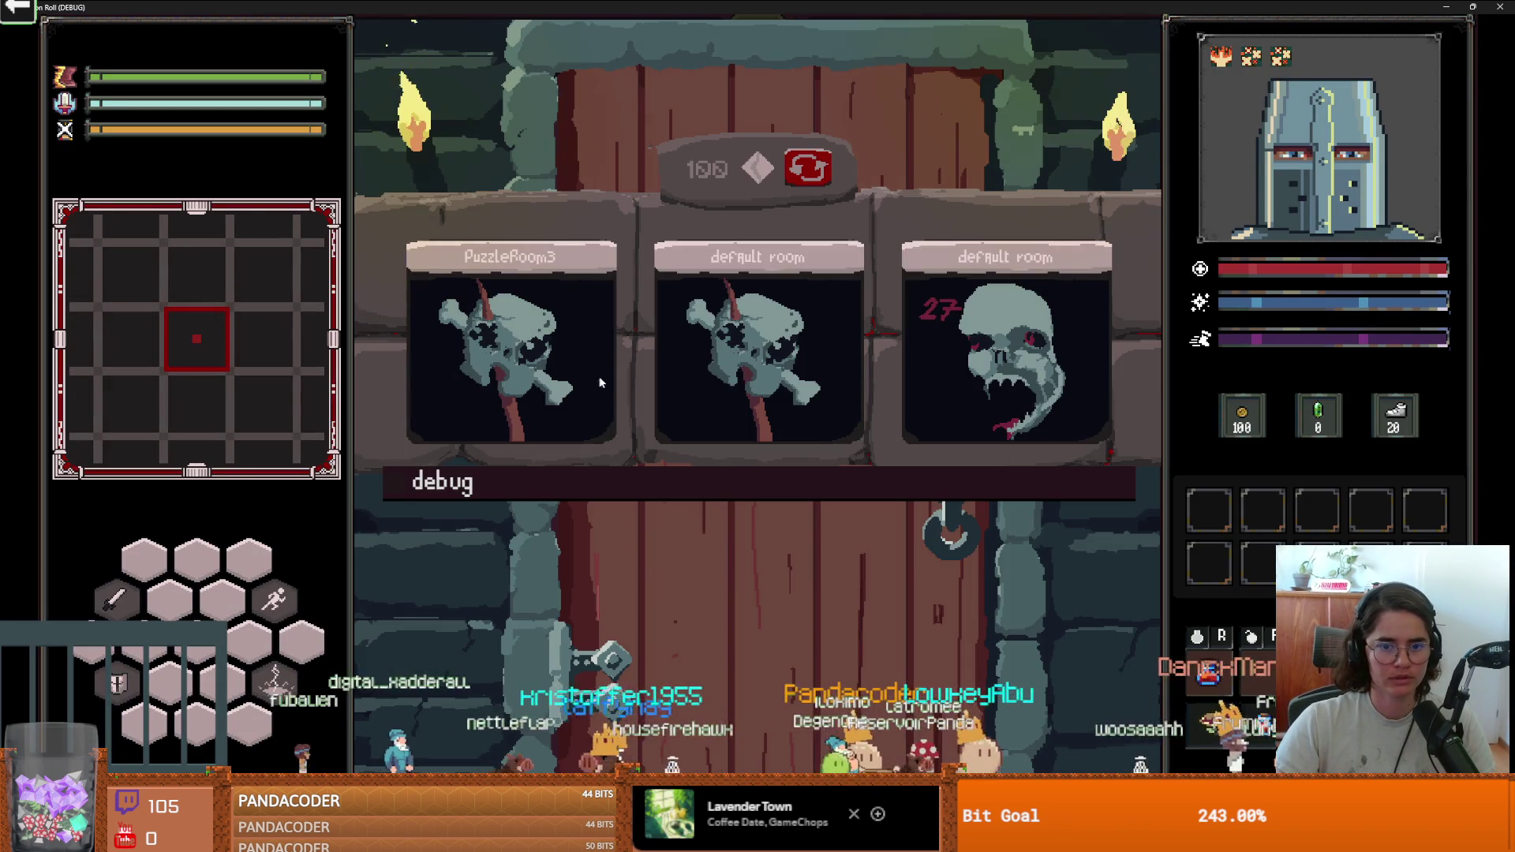
{"action": "left_click", "coordinate": [595, 378]}
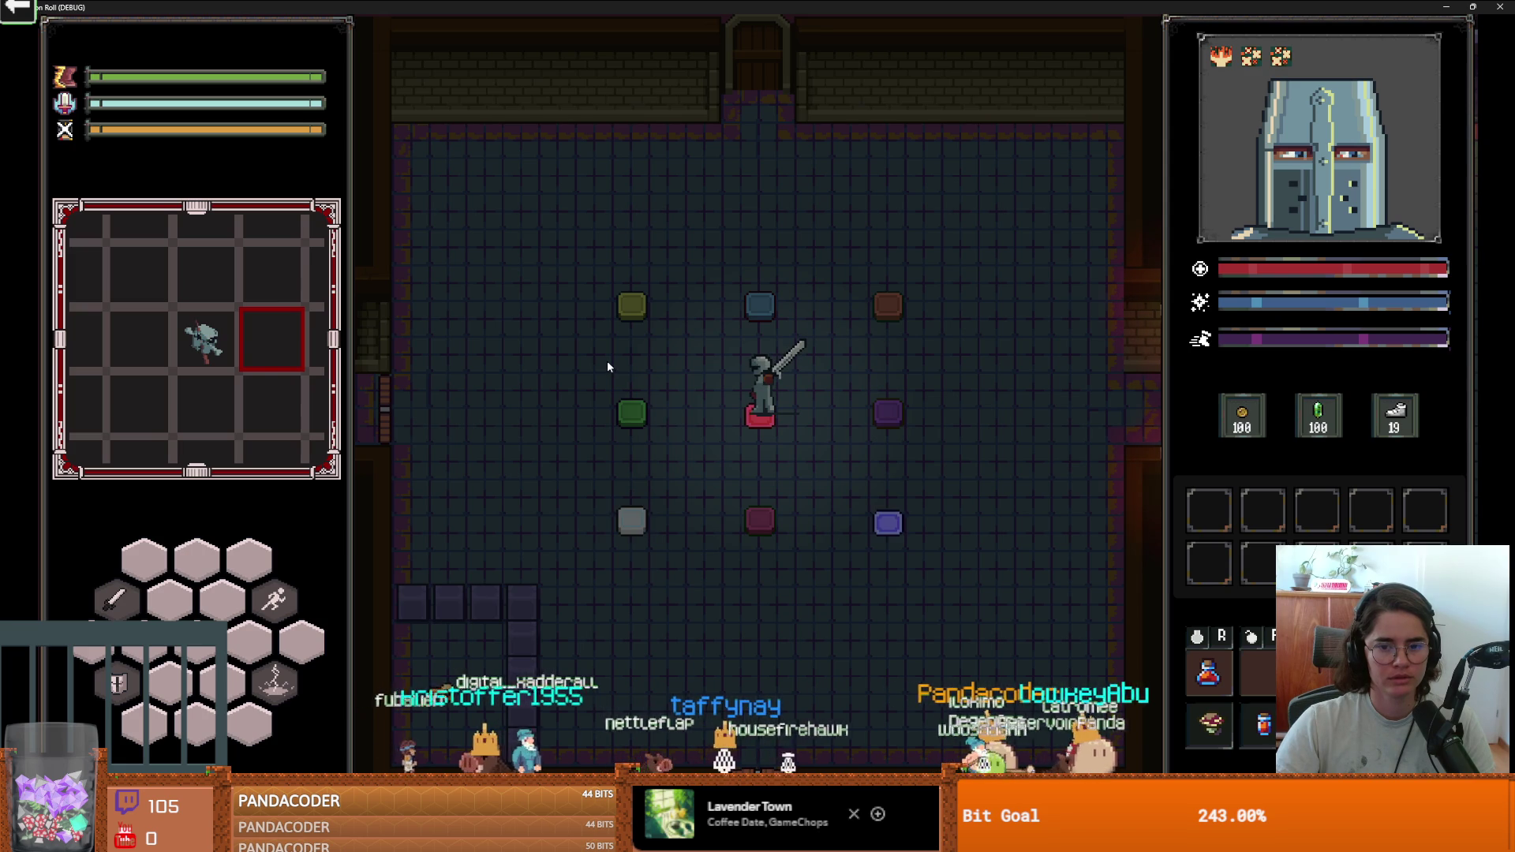
{"action": "key", "text": "d"}
{"action": "key", "text": "a"}
{"action": "key", "text": "s"}
{"action": "key", "text": "d"}
Walk the knight to the green pad, across the centre pad onto the blue pad, and off it.
{"action": "key", "text": "d"}
{"action": "key", "text": "w"}
{"action": "key", "text": "a"}
{"action": "key", "text": "s"}
{"action": "key", "text": "d"}
{"action": "key", "text": "w"}
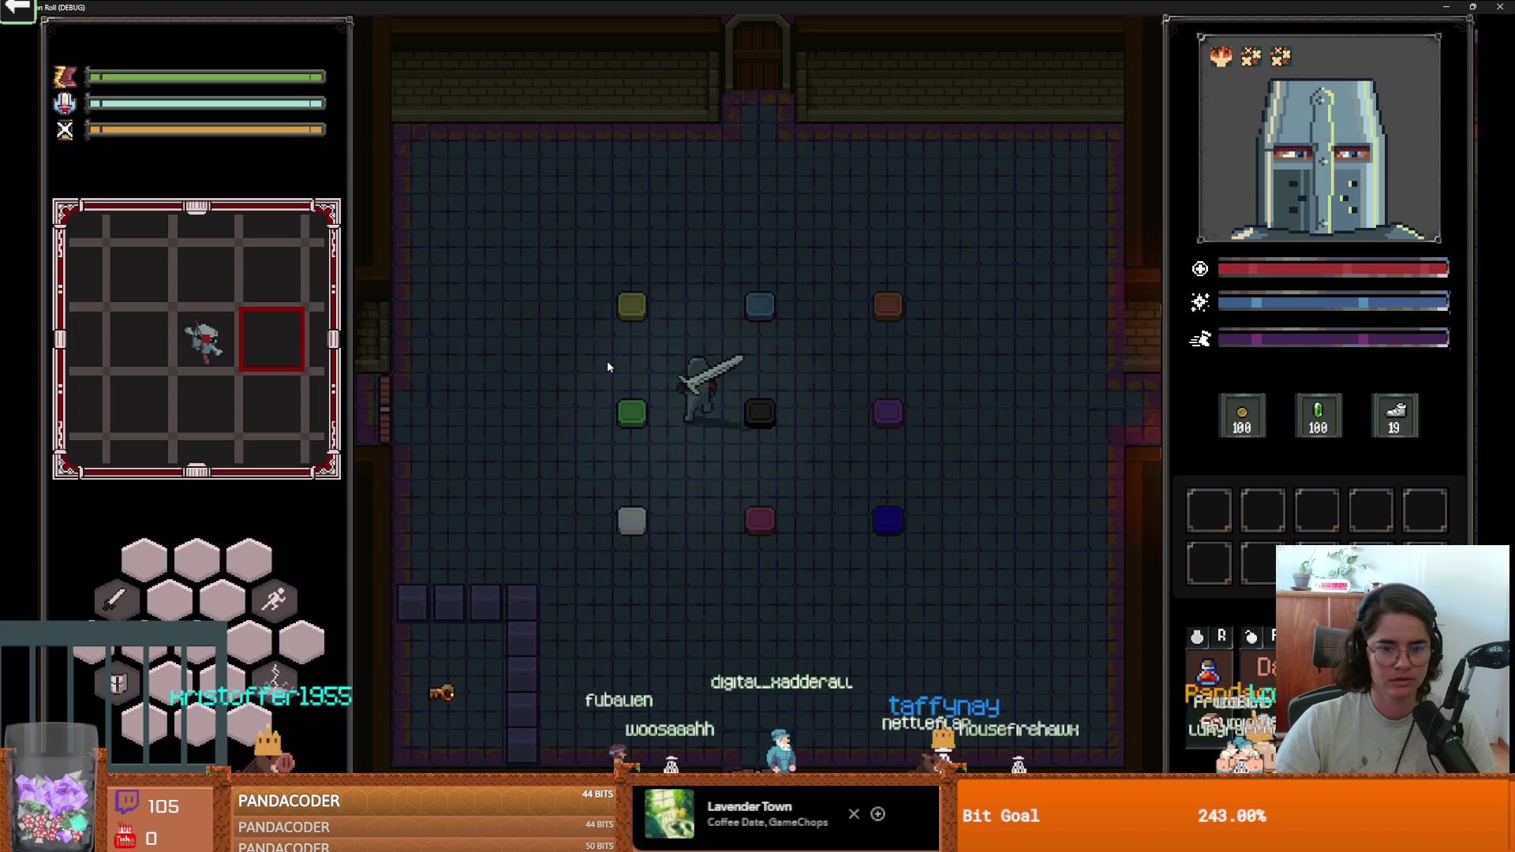
{"action": "key", "text": "a"}
{"action": "key", "text": "s"}
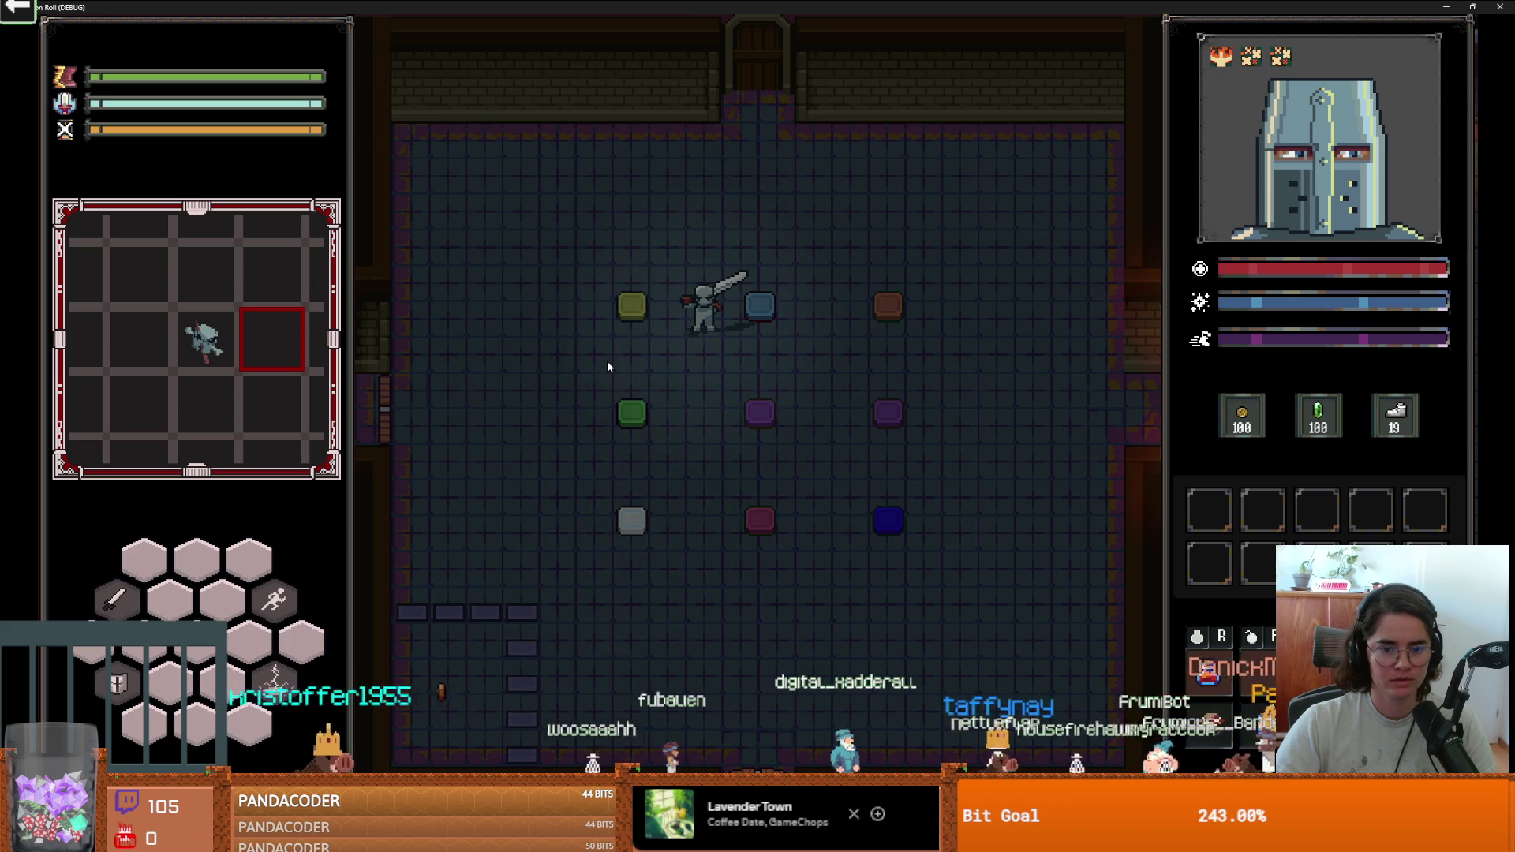
Circle back below the blue pad, move between the green and black pads, then shrink the game window.
{"action": "key", "text": "d"}
{"action": "key", "text": "s"}
{"action": "key", "text": "a"}
{"action": "key", "text": "d"}
{"action": "key", "text": "w"}
{"action": "key", "text": "s"}
{"action": "key", "text": "d"}
{"action": "key", "text": "a"}
{"action": "mouse_move", "coordinate": [838, 7]}
{"action": "left_mouse_down"}
{"action": "mouse_move", "coordinate": [678, 237]}
{"action": "mouse_move", "coordinate": [678, 410]}
{"action": "mouse_move", "coordinate": [507, 440]}
{"action": "left_mouse_up"}
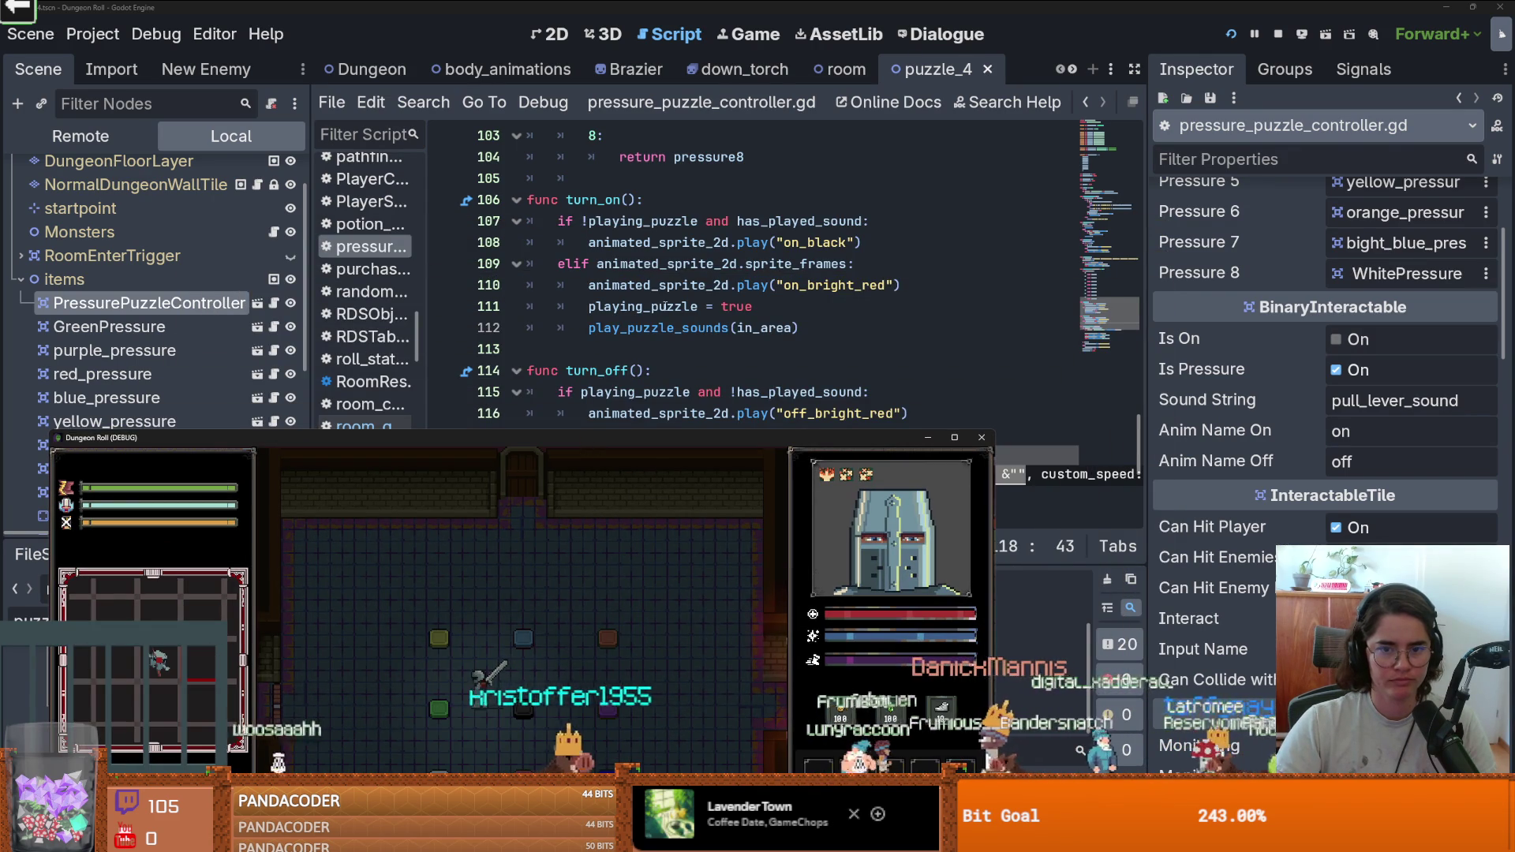
Bring the editor forward and open the PressurePuzzleController sprite's animations, previewing on_blue.
{"action": "scroll", "coordinate": [665, 307], "scroll_direction": "down", "scroll_amount": 2}
{"action": "mouse_move", "coordinate": [648, 438]}
{"action": "left_mouse_down"}
{"action": "mouse_move", "coordinate": [794, 9]}
{"action": "mouse_move", "coordinate": [737, 197]}
{"action": "mouse_move", "coordinate": [734, 340]}
{"action": "left_mouse_up"}
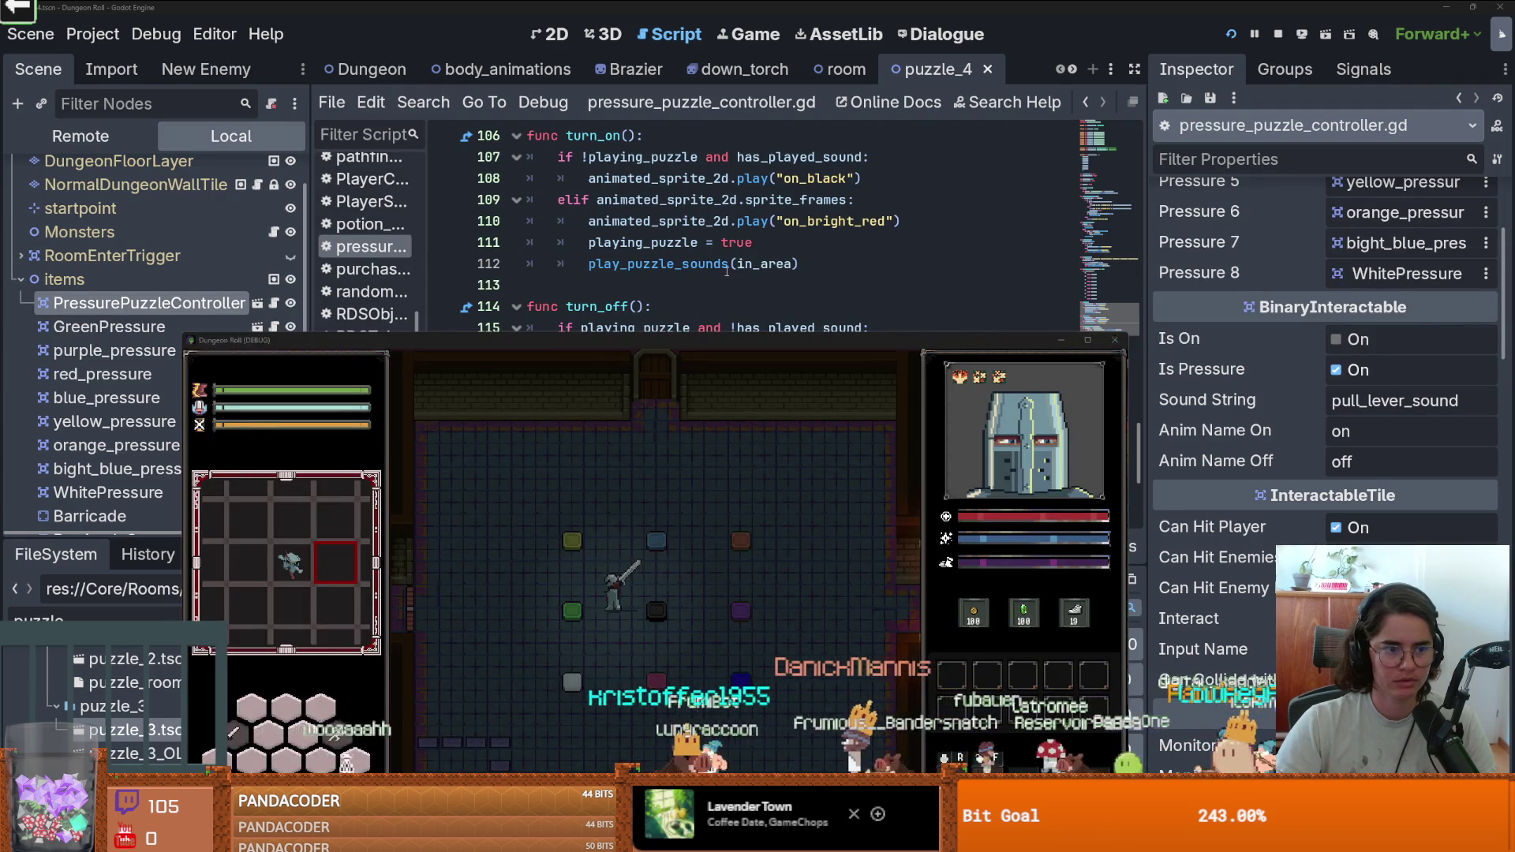
{"action": "left_click", "coordinate": [726, 270]}
{"action": "scroll", "coordinate": [1072, 70], "scroll_direction": "down", "scroll_amount": 10}
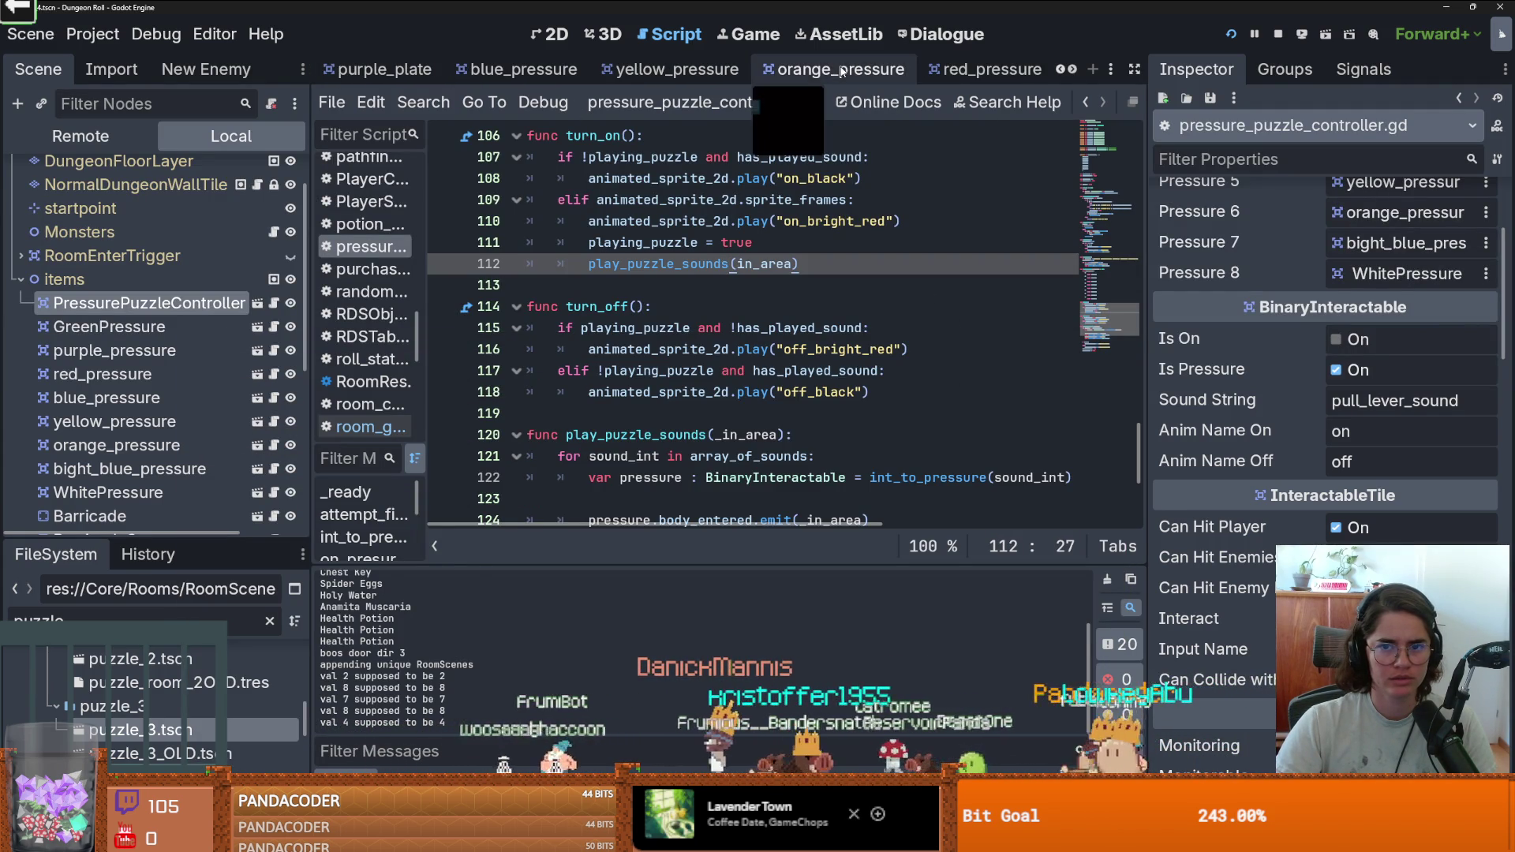
{"action": "left_click", "coordinate": [274, 303]}
{"action": "left_click", "coordinate": [113, 196]}
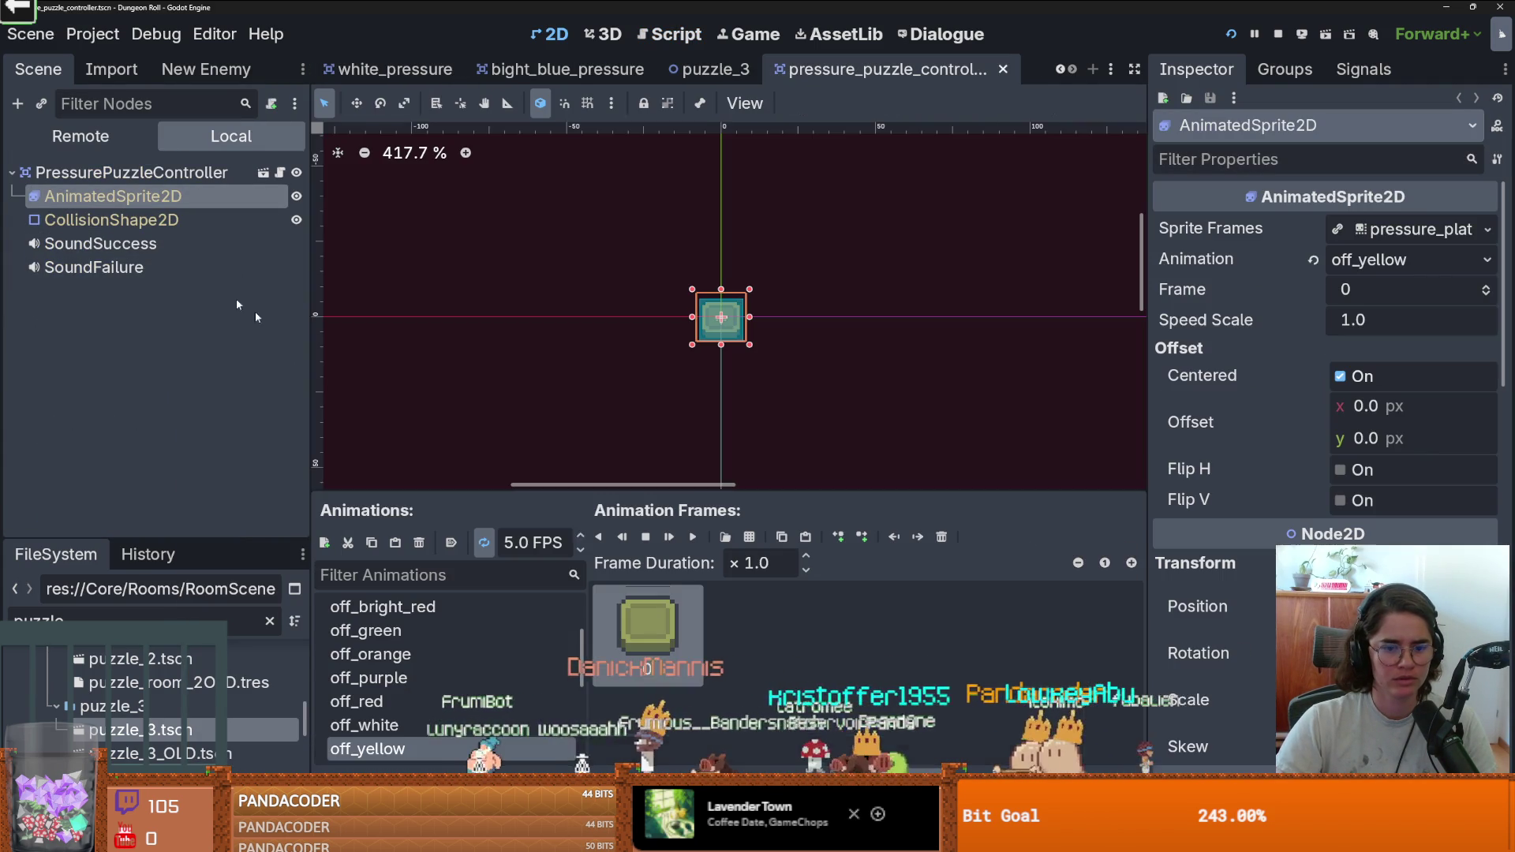
{"action": "scroll", "coordinate": [390, 505], "scroll_direction": "down", "scroll_amount": 3}
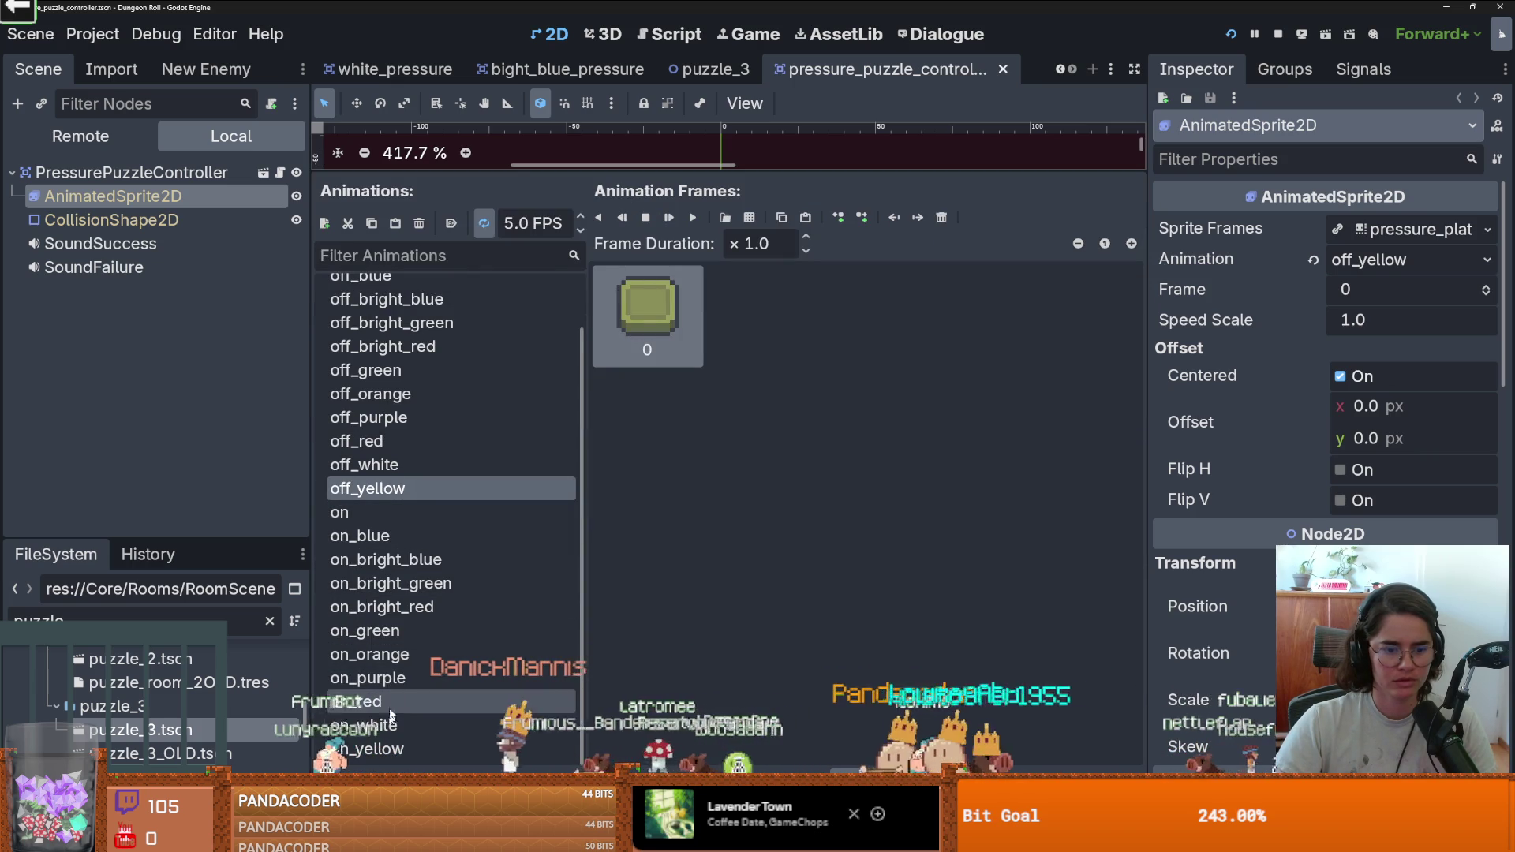
{"action": "left_click", "coordinate": [395, 536]}
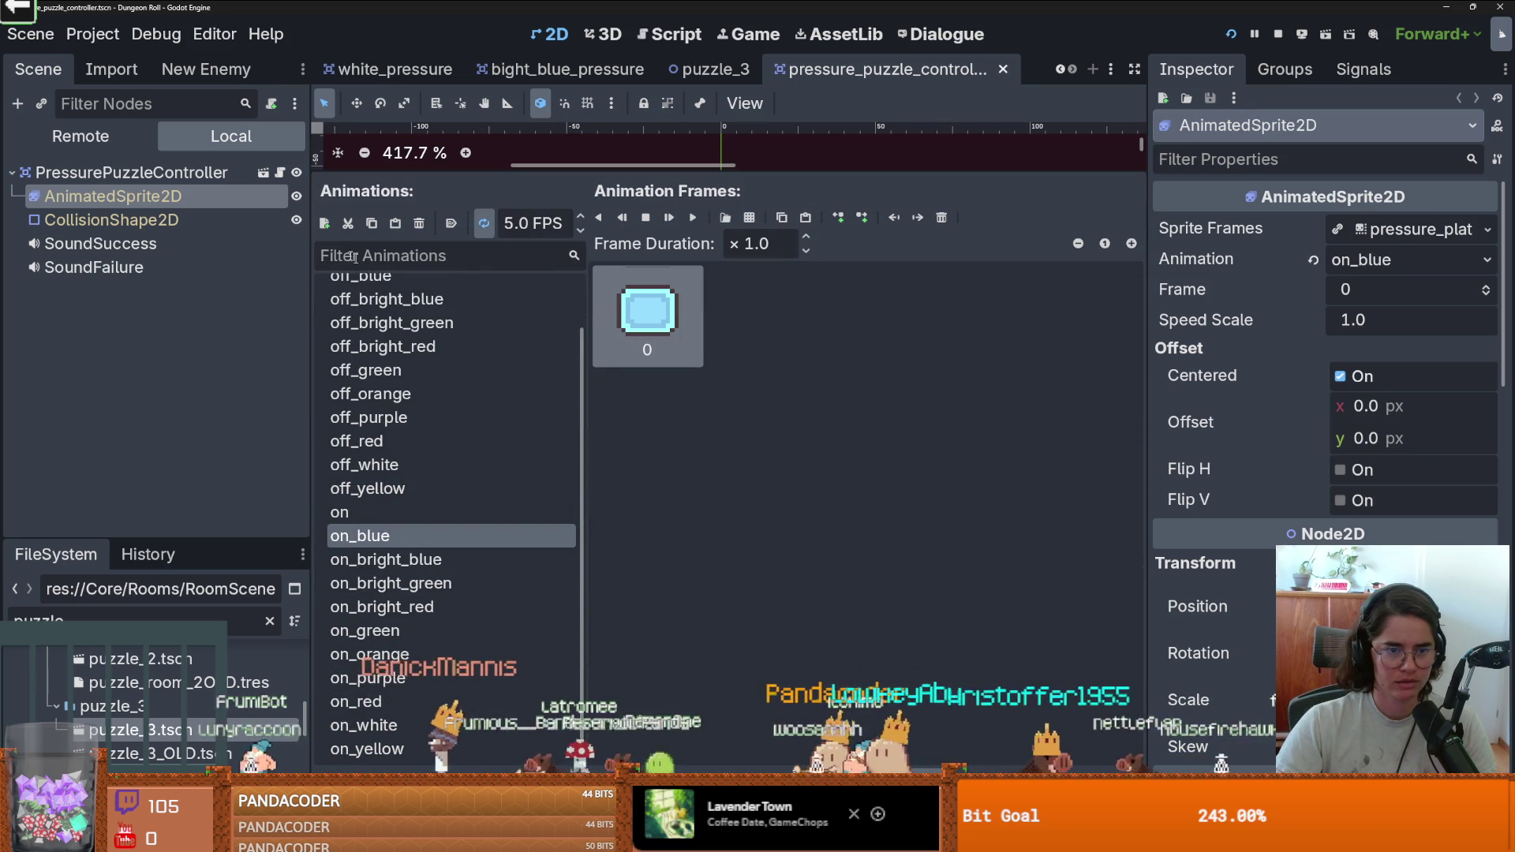
Add an on_black animation holding the dark plate frame from the pressure plate sprite sheet.
{"action": "left_click", "coordinate": [324, 224]}
{"action": "type", "text": "on_gl"}
{"action": "key", "text": "BackSpace"}
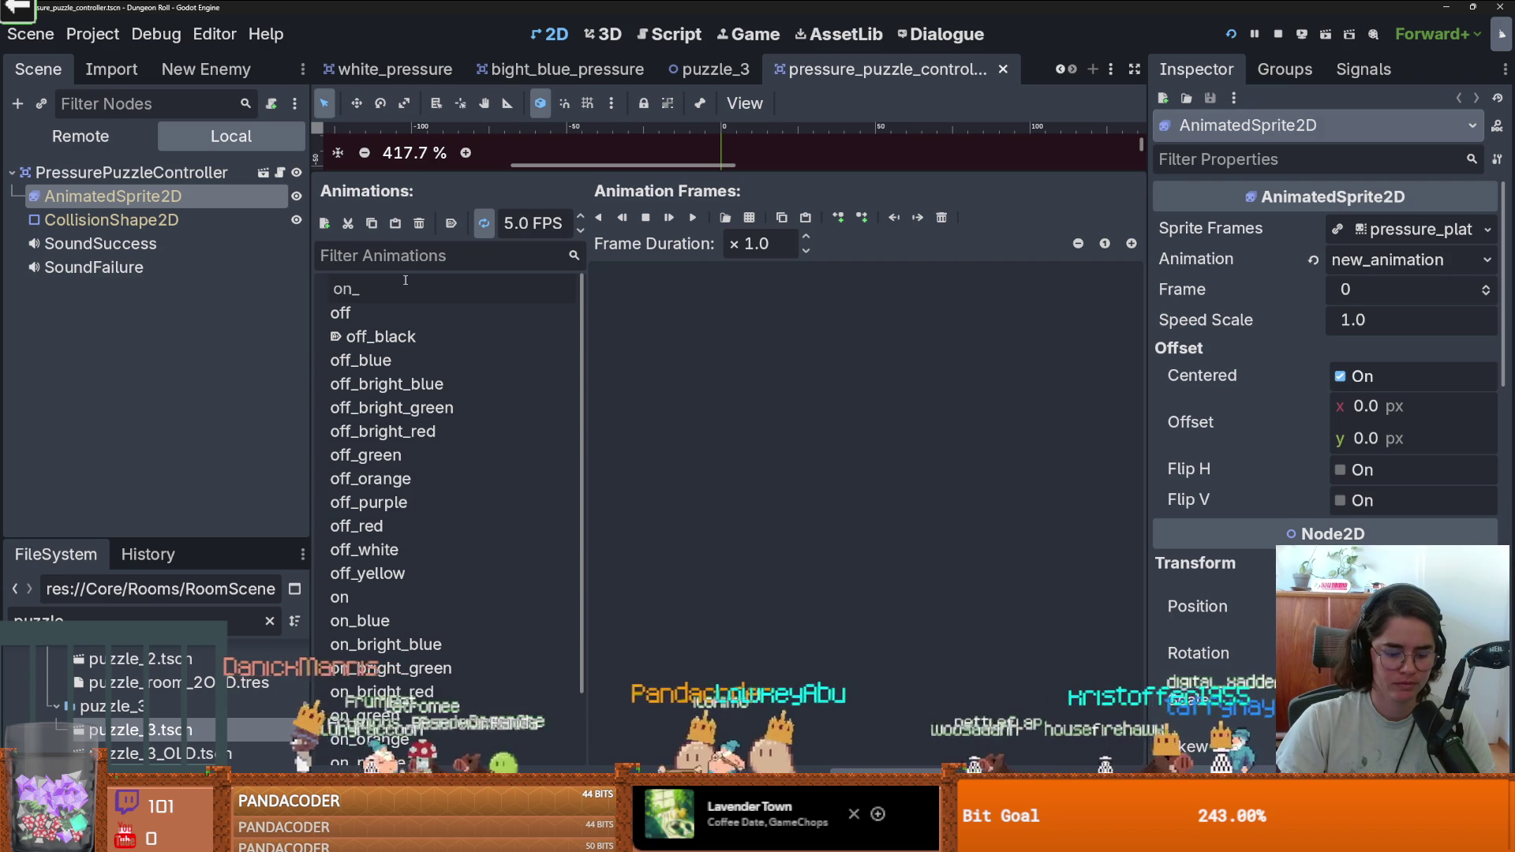
{"action": "type", "text": "black"}
{"action": "key", "text": "Return"}
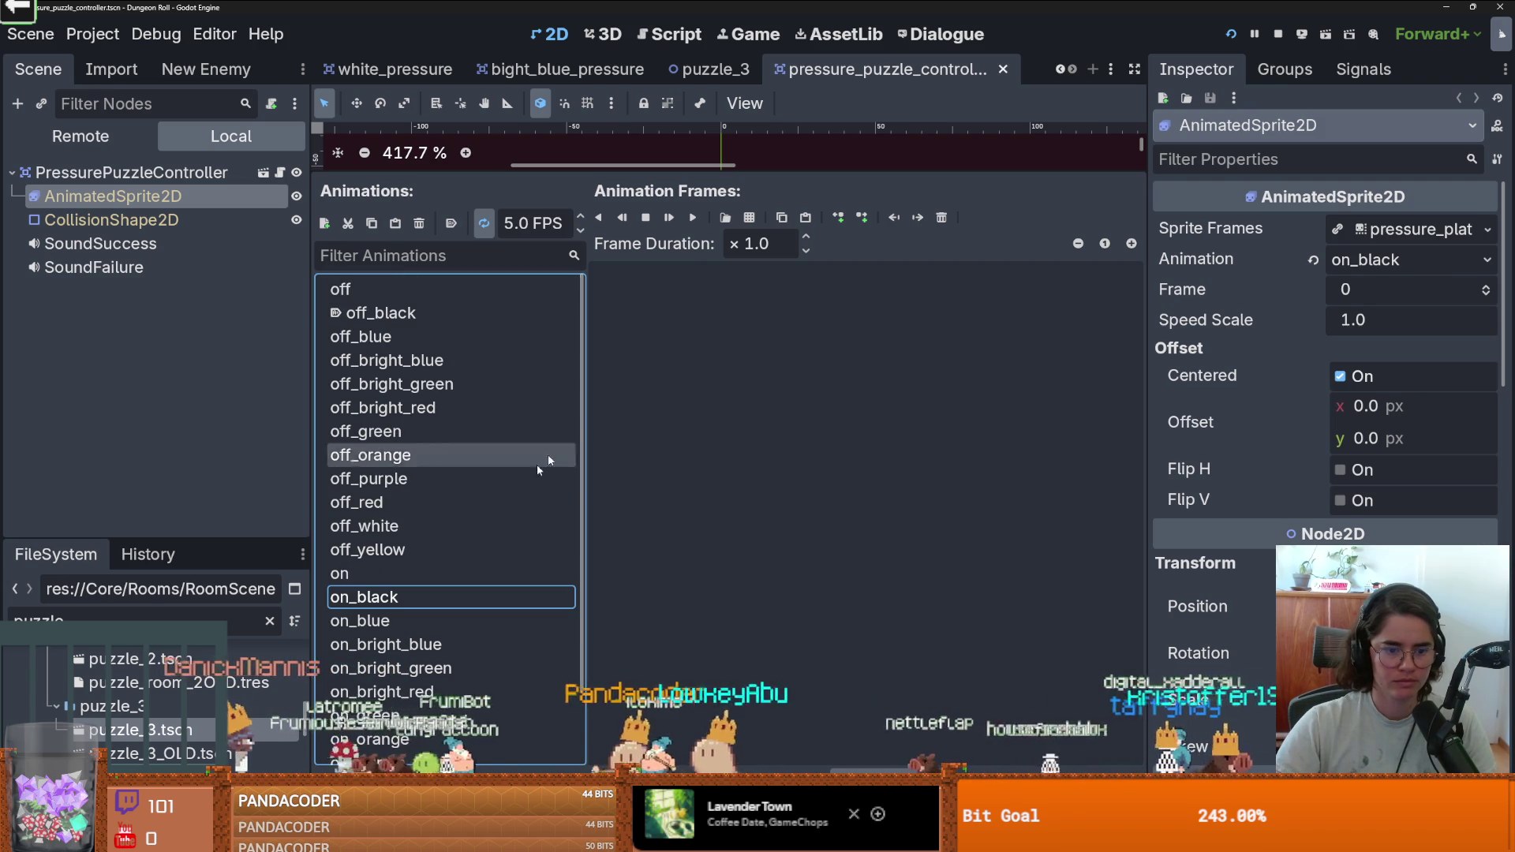
{"action": "left_click", "coordinate": [747, 218]}
{"action": "double_click", "coordinate": [632, 288]}
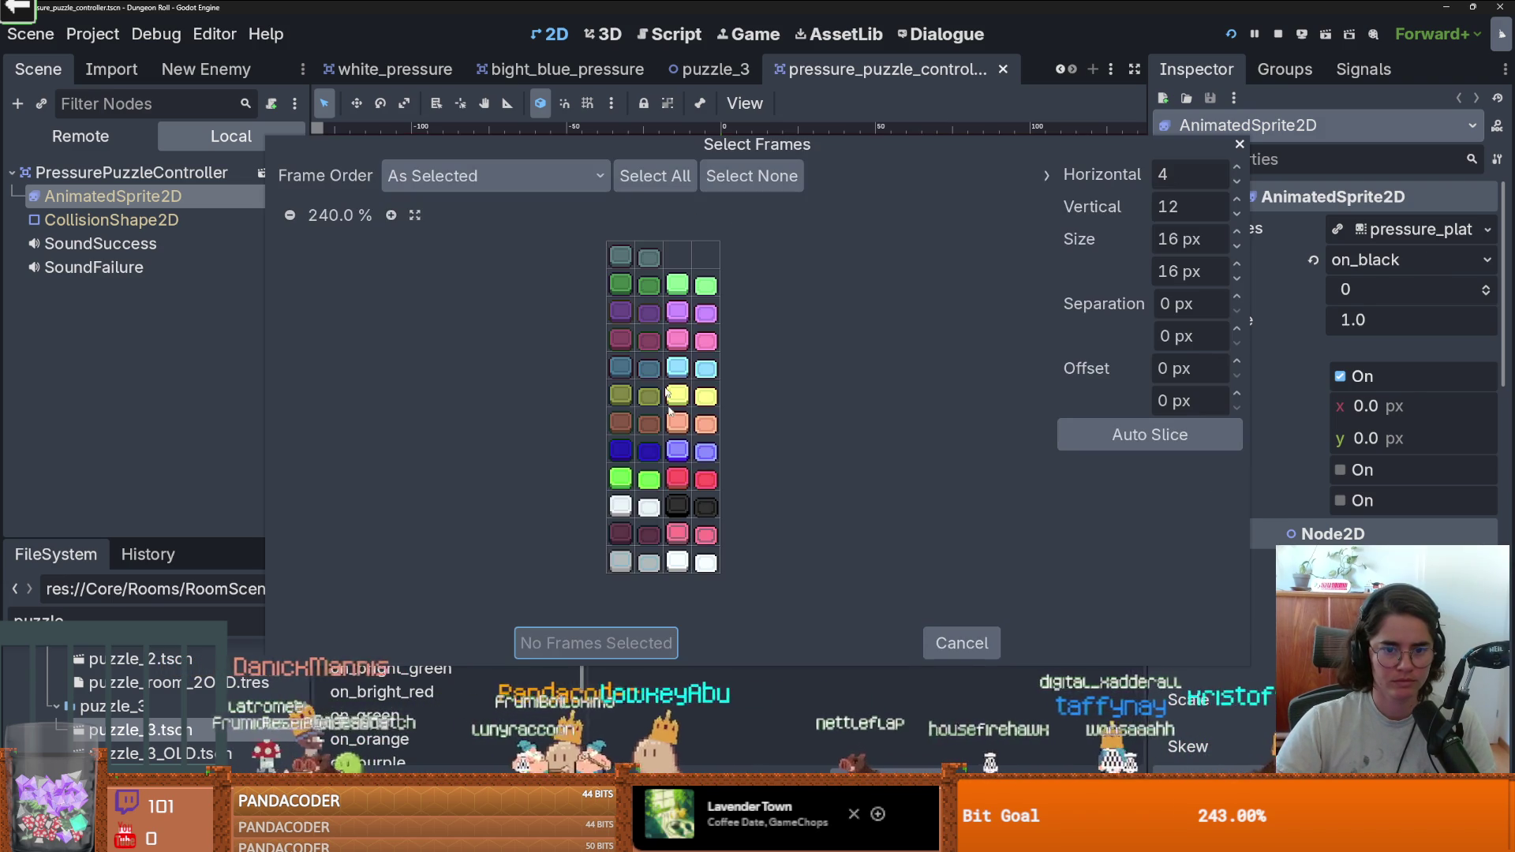
{"action": "left_click", "coordinate": [706, 507]}
{"action": "left_click", "coordinate": [596, 643]}
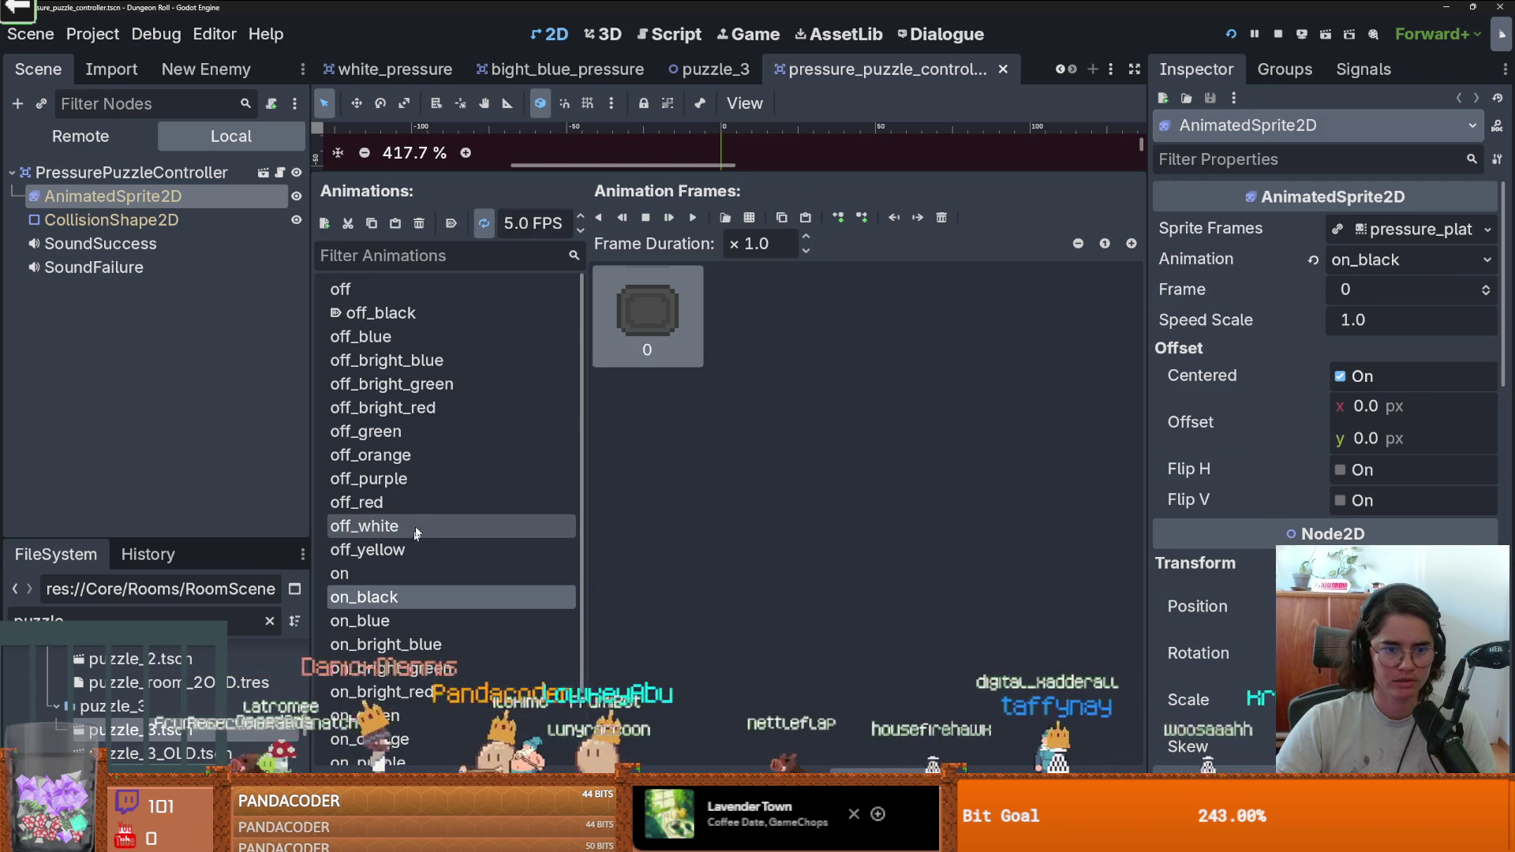
Select the off_black animation, then save and run the game with F6.
{"action": "left_click", "coordinate": [416, 339]}
{"action": "left_click", "coordinate": [416, 314]}
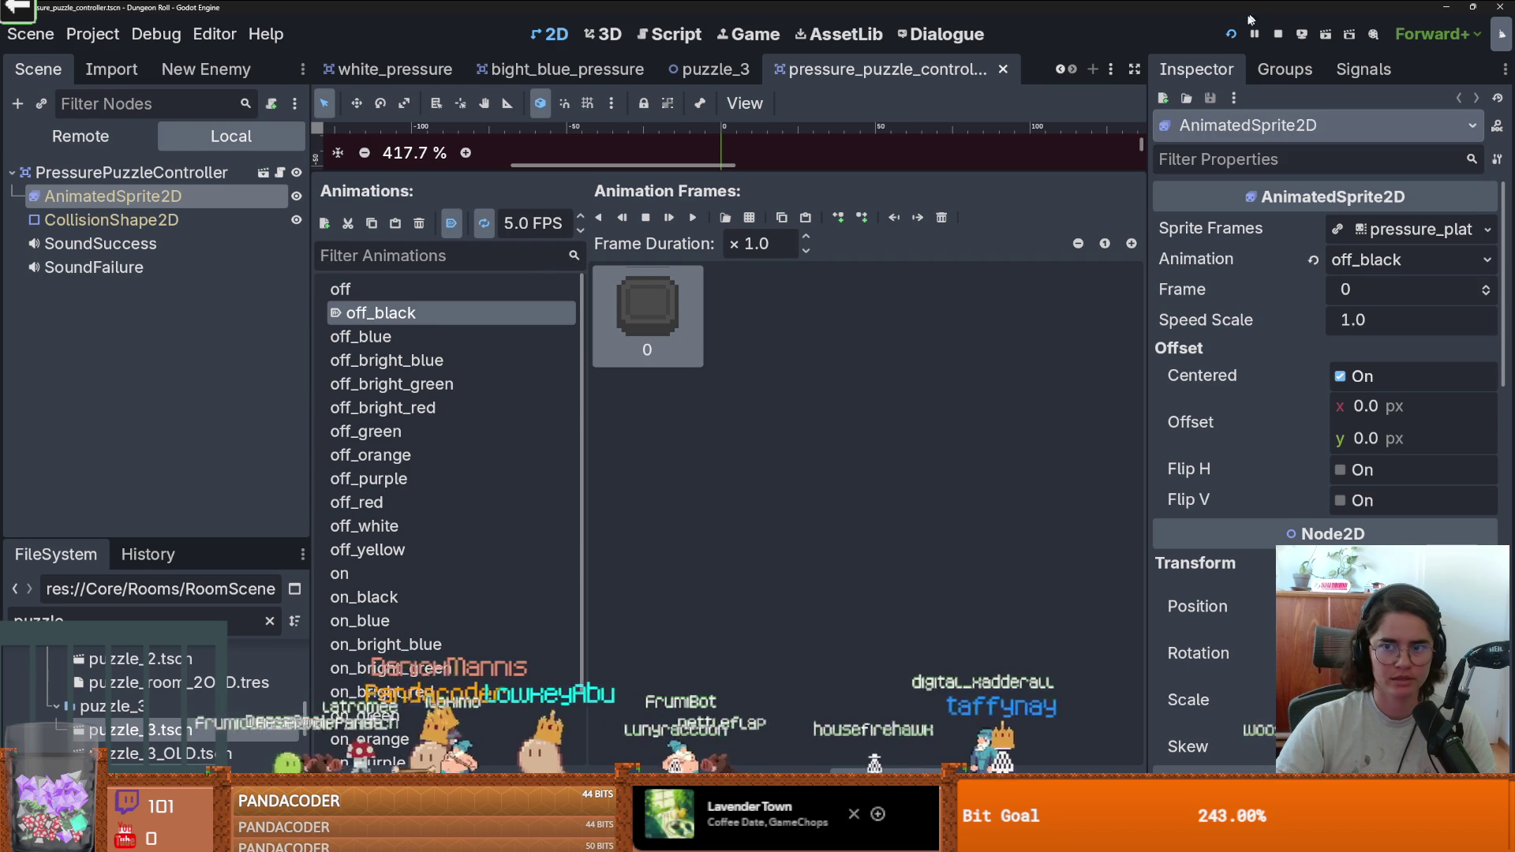
{"action": "key", "text": "F6"}
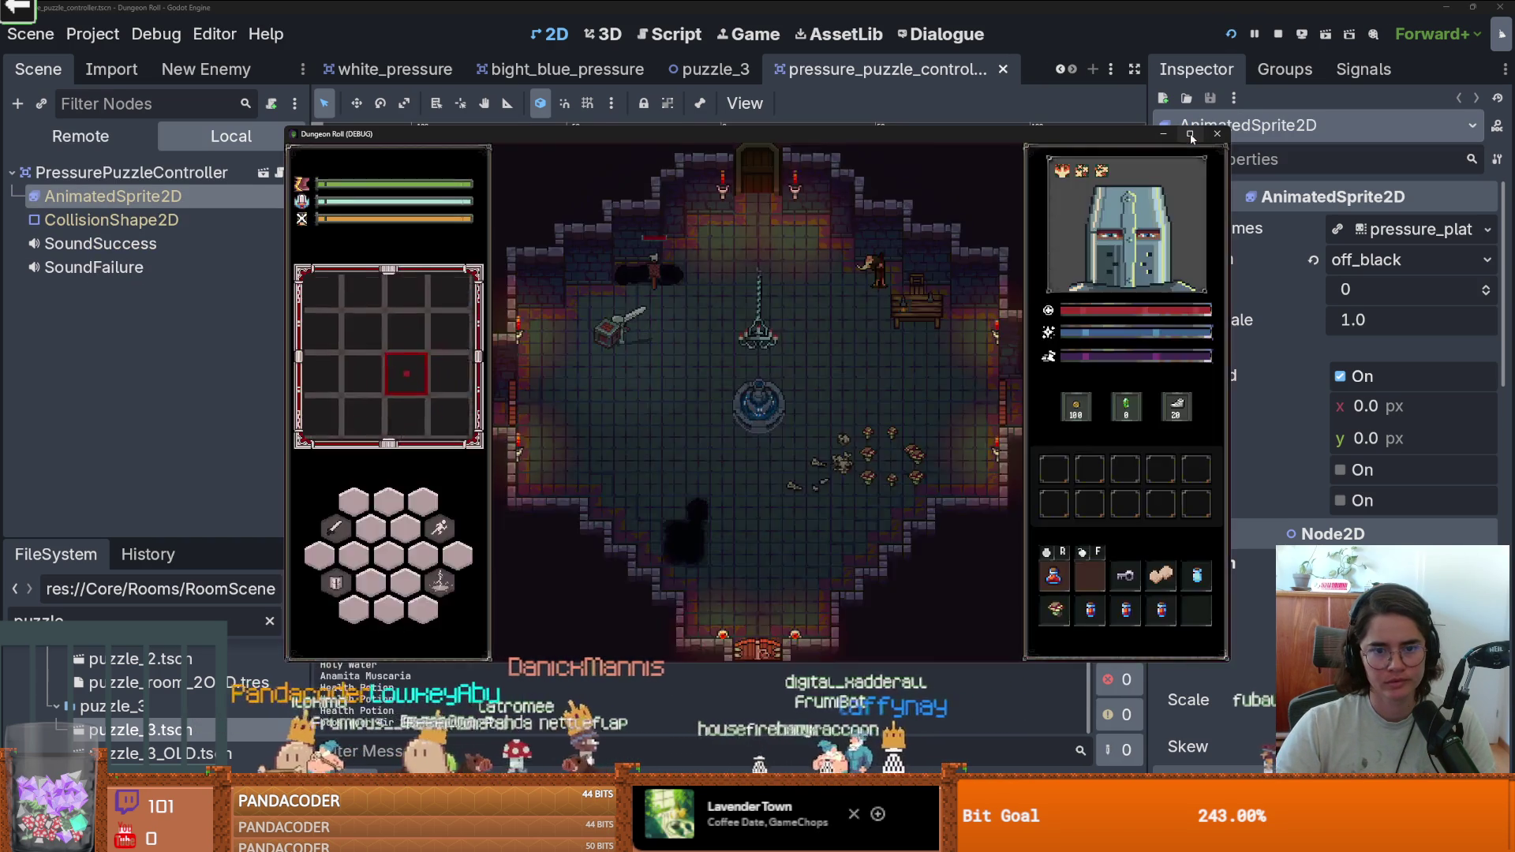
Maximize the game, enter PuzzleRoom3, and walk the knight over the centre tile to the purple tile.
{"action": "left_click", "coordinate": [1192, 137]}
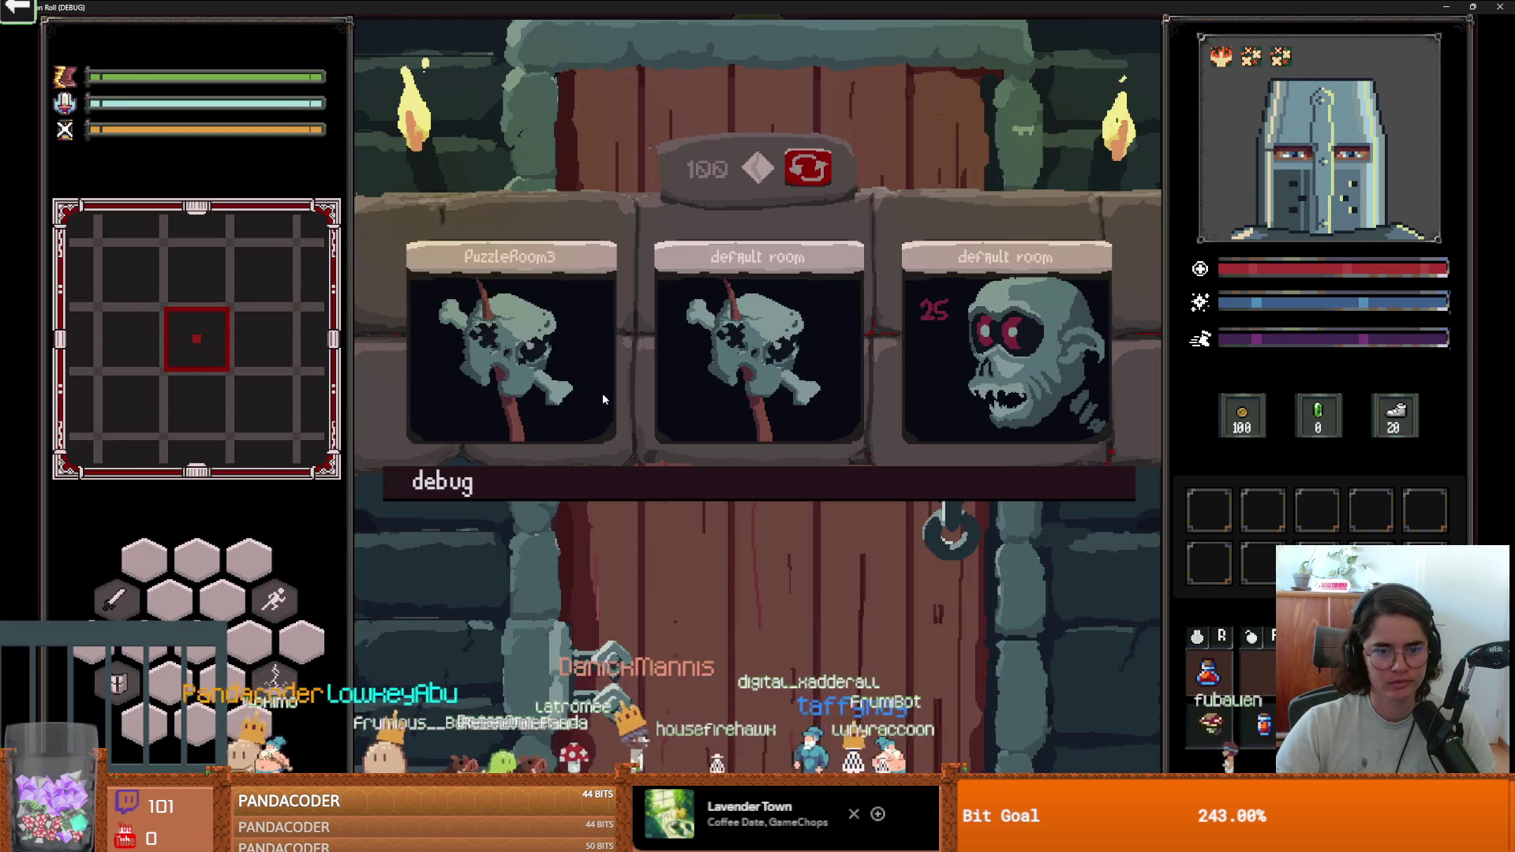
{"action": "left_click", "coordinate": [603, 394]}
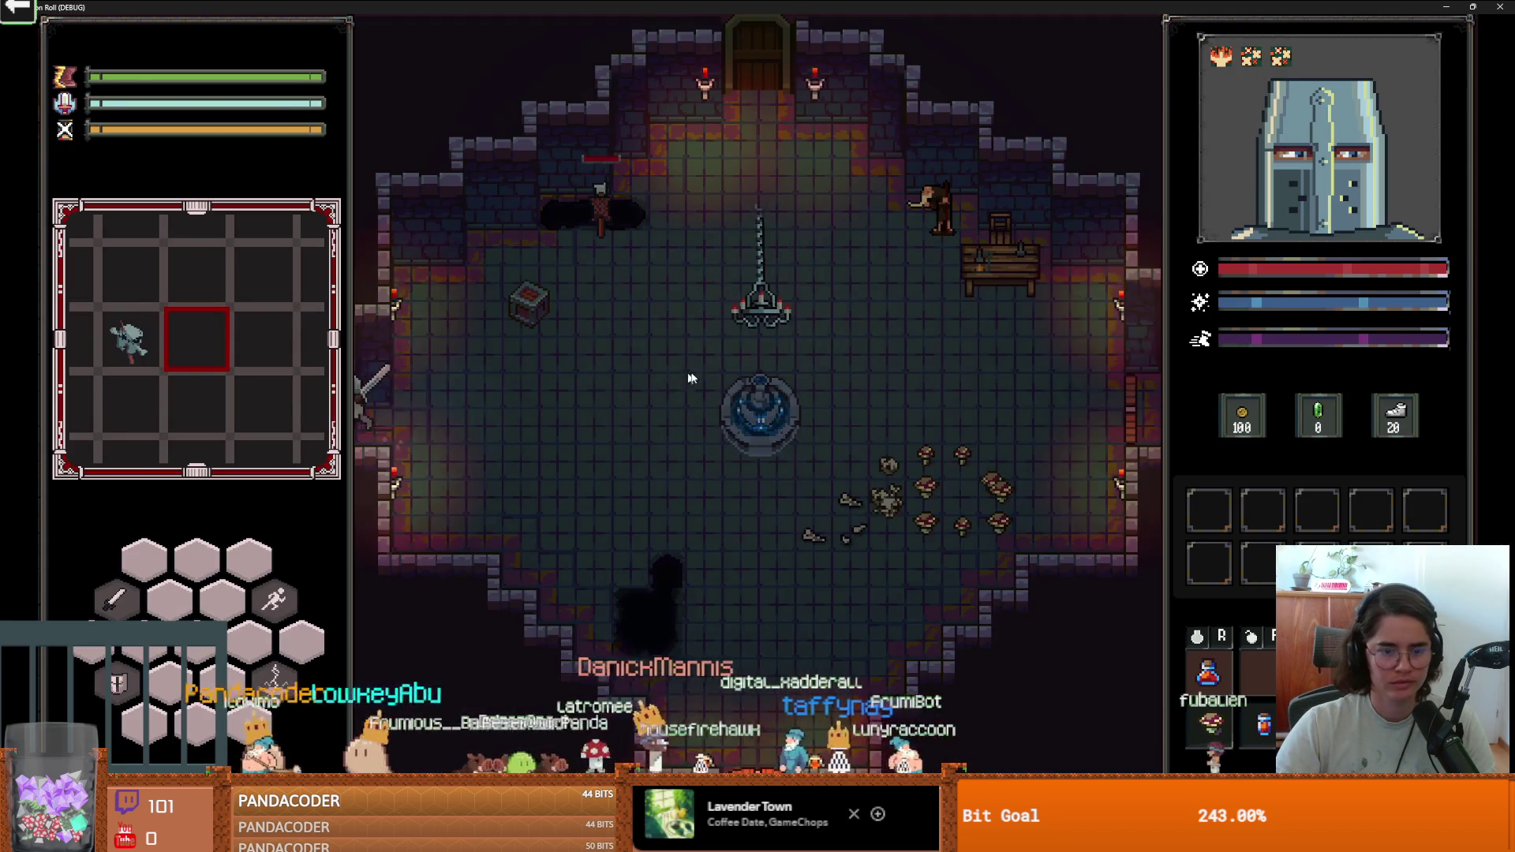
{"action": "key", "text": "w"}
{"action": "key", "text": "a"}
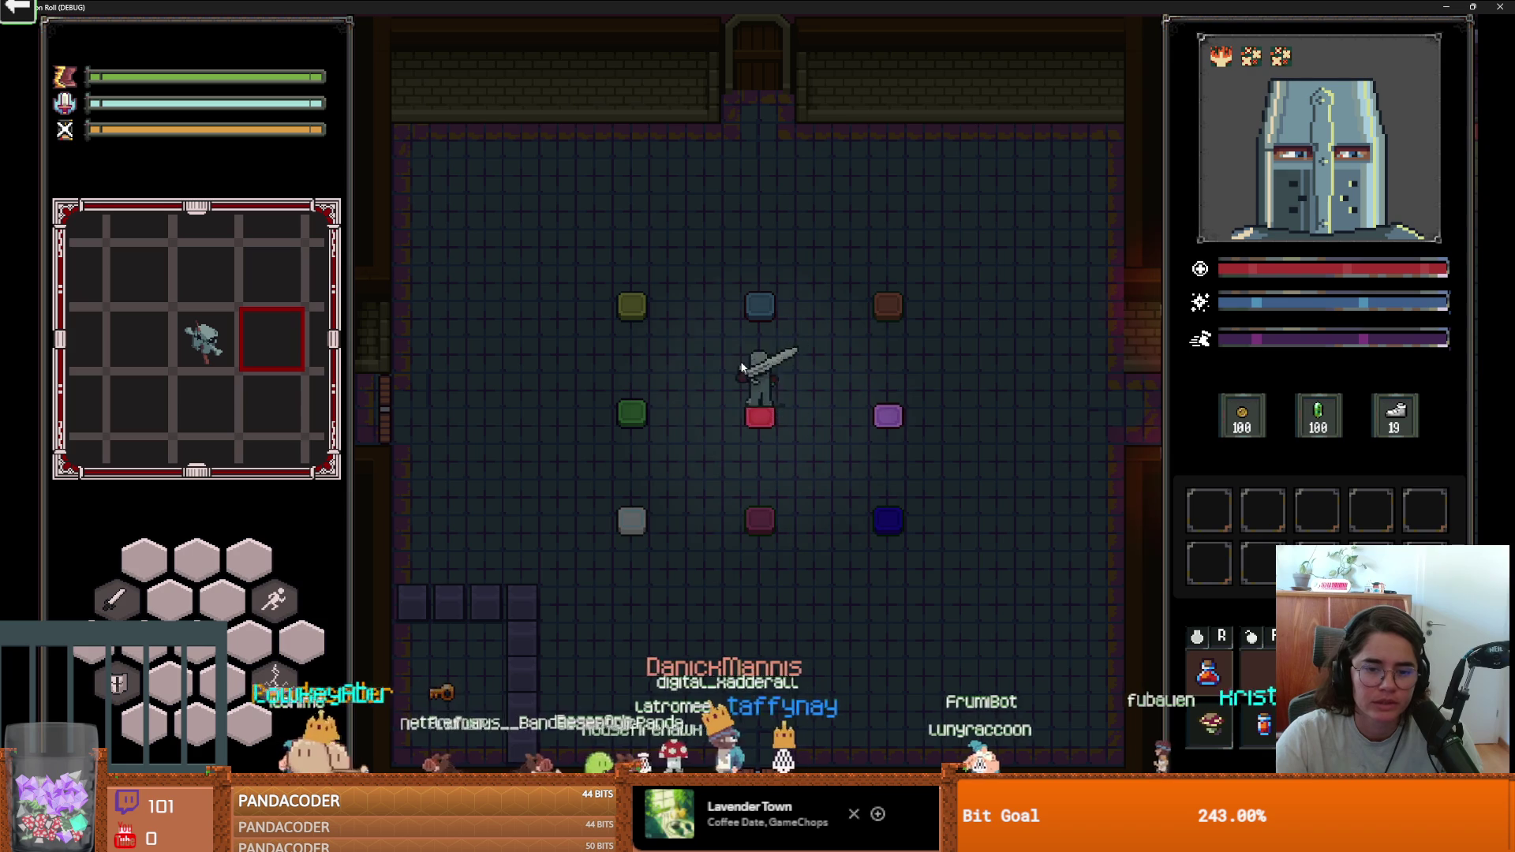
{"action": "key", "text": "s"}
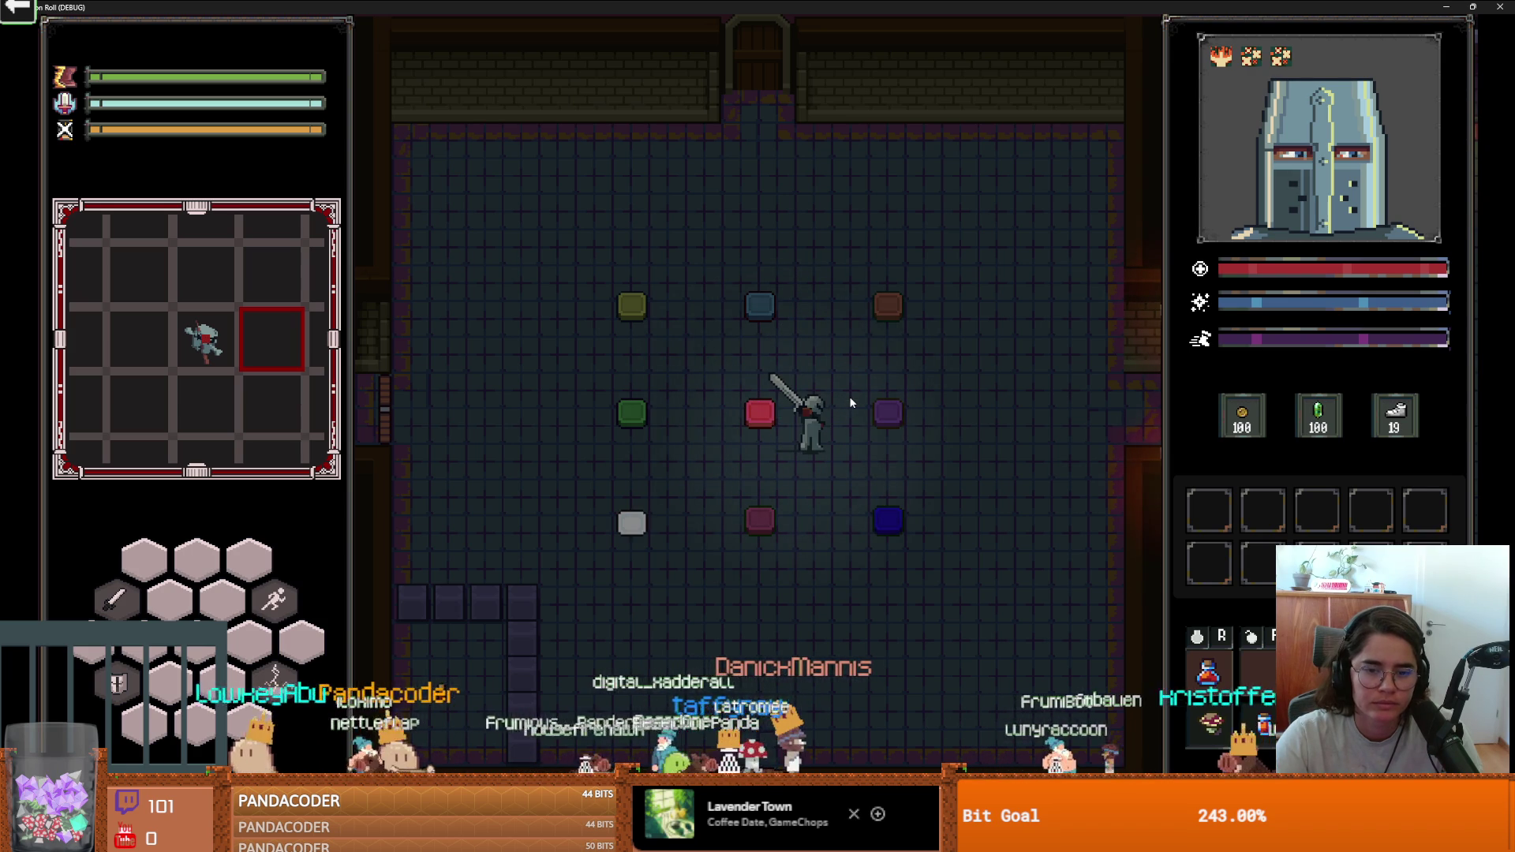
{"action": "key", "text": "a"}
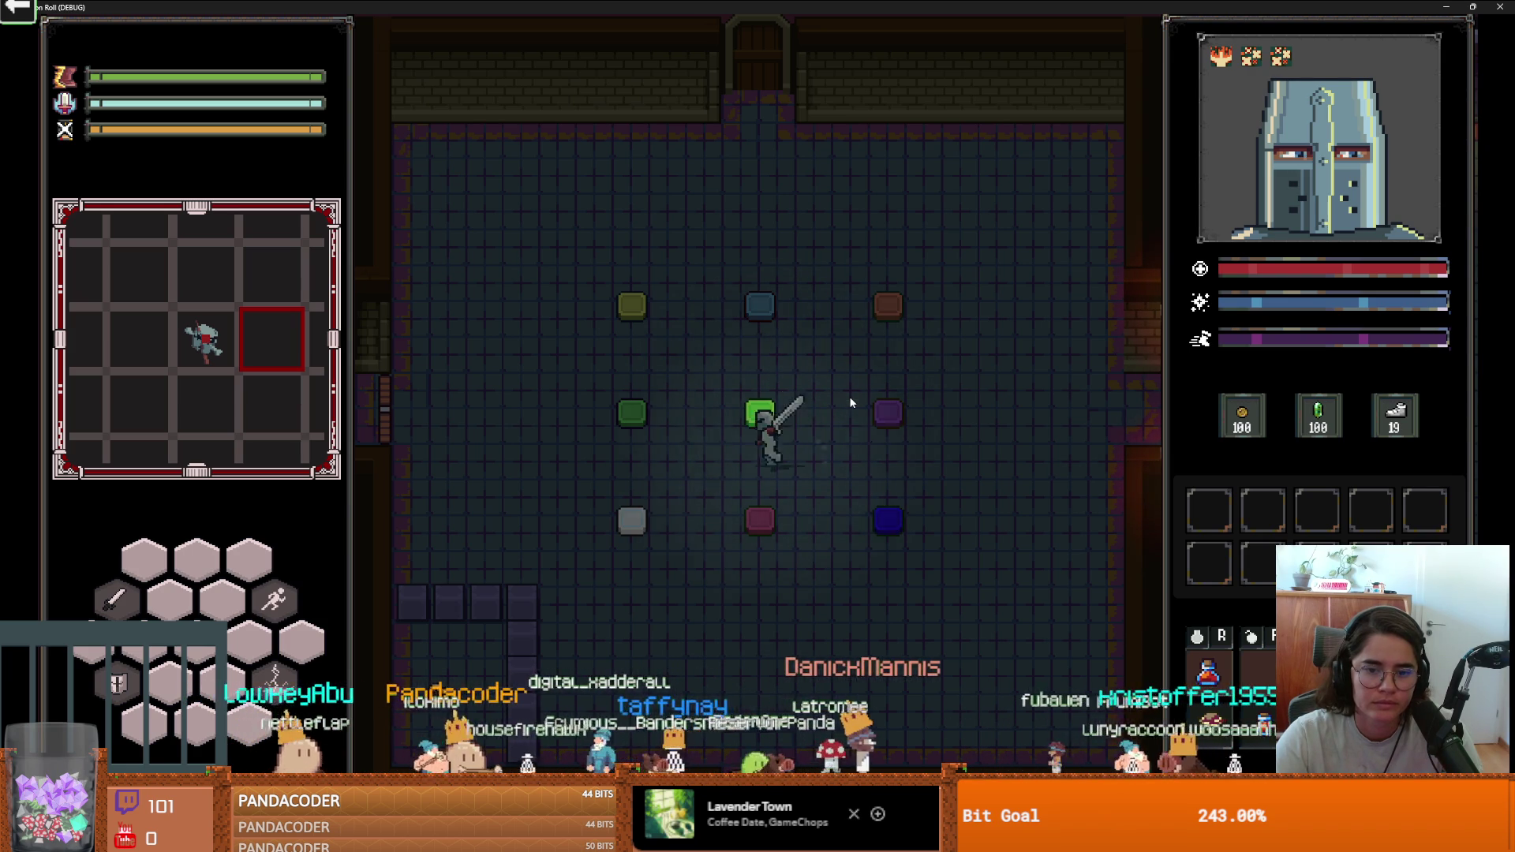
{"action": "key", "text": "d"}
Walk the knight to the pink tile, the top-centre blue tile, and back beside the centre.
{"action": "key", "text": "a"}
{"action": "key", "text": "s"}
{"action": "key", "text": "d"}
{"action": "key", "text": "d"}
{"action": "key", "text": "w"}
{"action": "key", "text": "a"}
{"action": "key", "text": "a"}
{"action": "key", "text": "s"}
Step back and forth onto the dark centre tile, stop the game with F8, and switch to GitHub Desktop.
{"action": "key", "text": "d"}
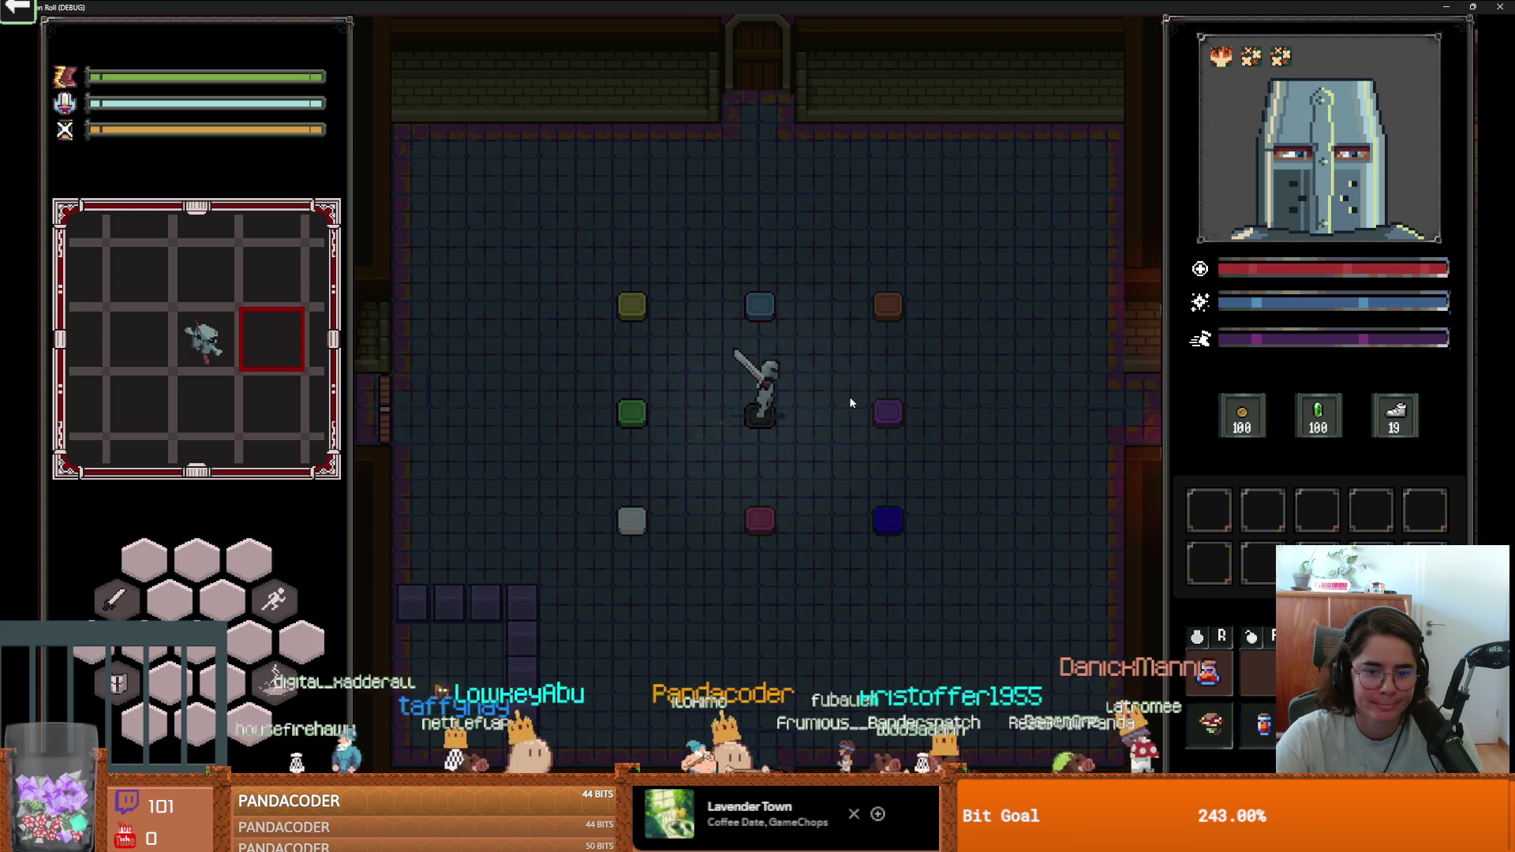
{"action": "key", "text": "a"}
{"action": "key", "text": "d"}
{"action": "key", "text": "a"}
{"action": "key", "text": "d"}
{"action": "key", "text": "a"}
{"action": "key", "text": "d"}
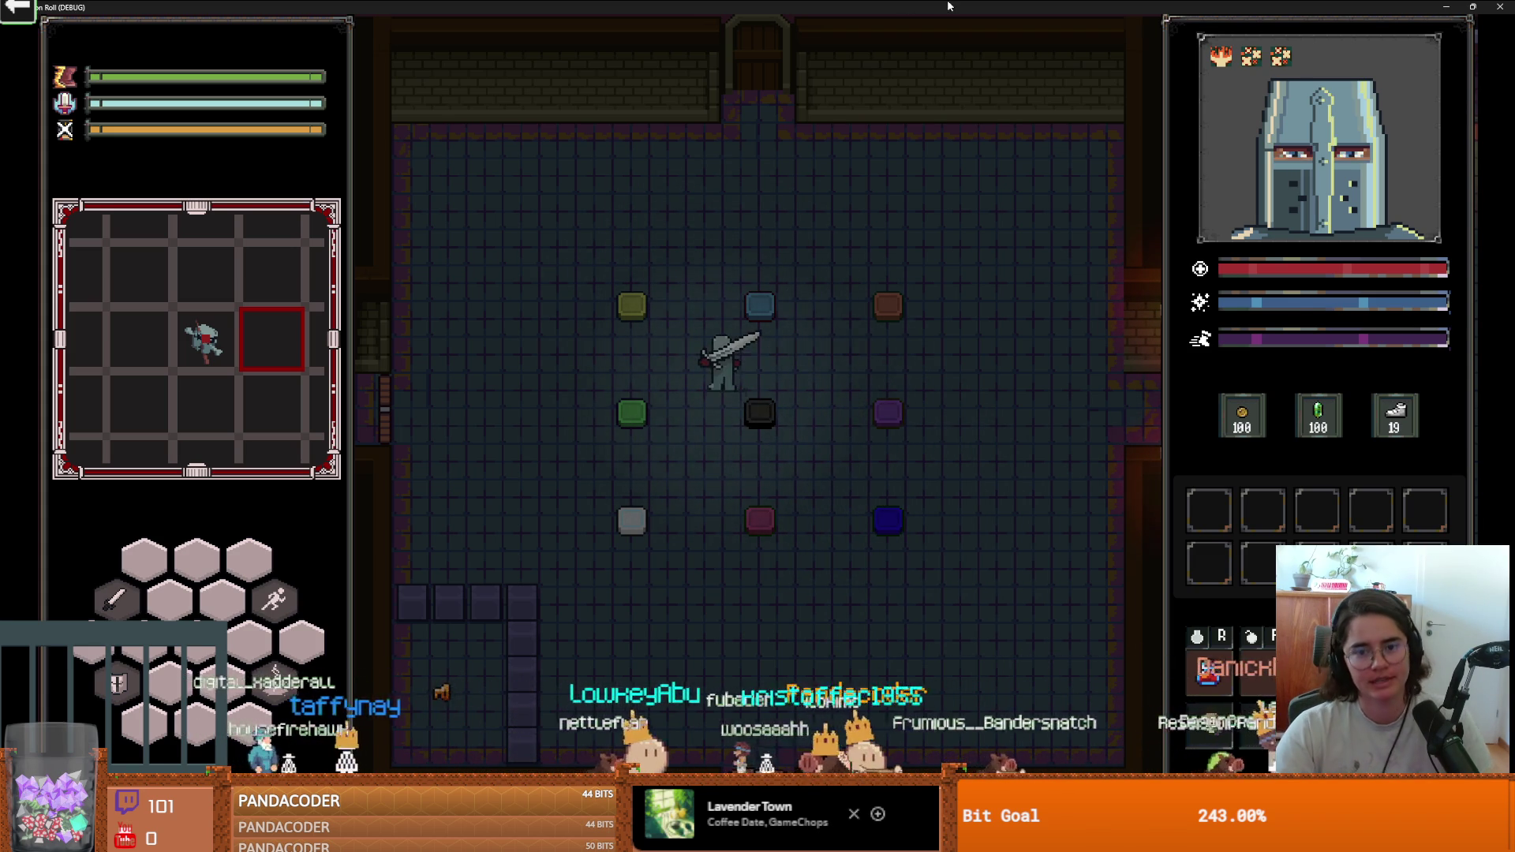
{"action": "key", "text": "F8"}
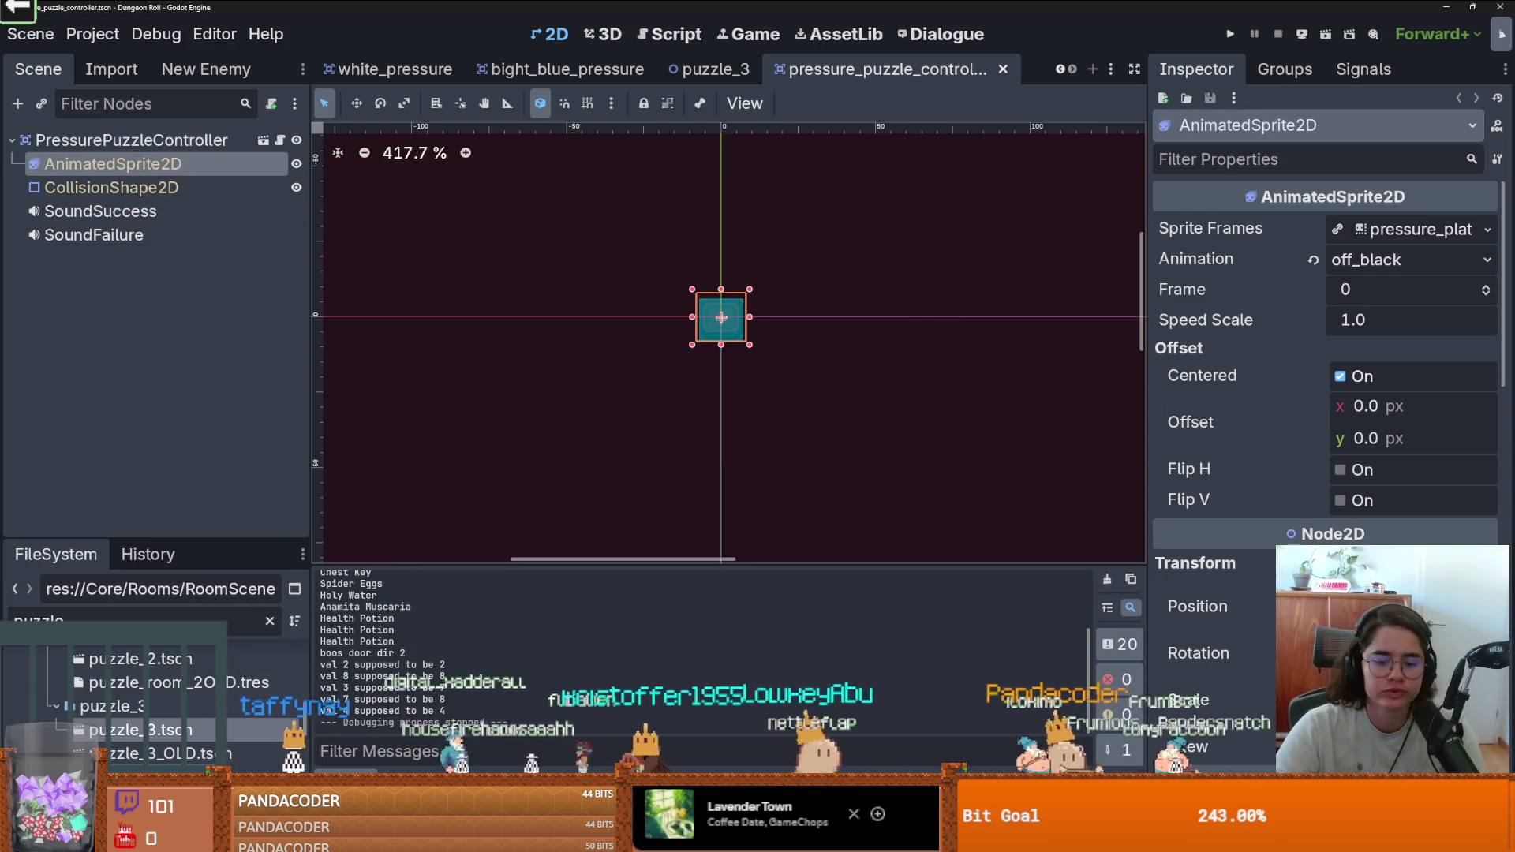
{"action": "key", "text": "alt+Tab"}
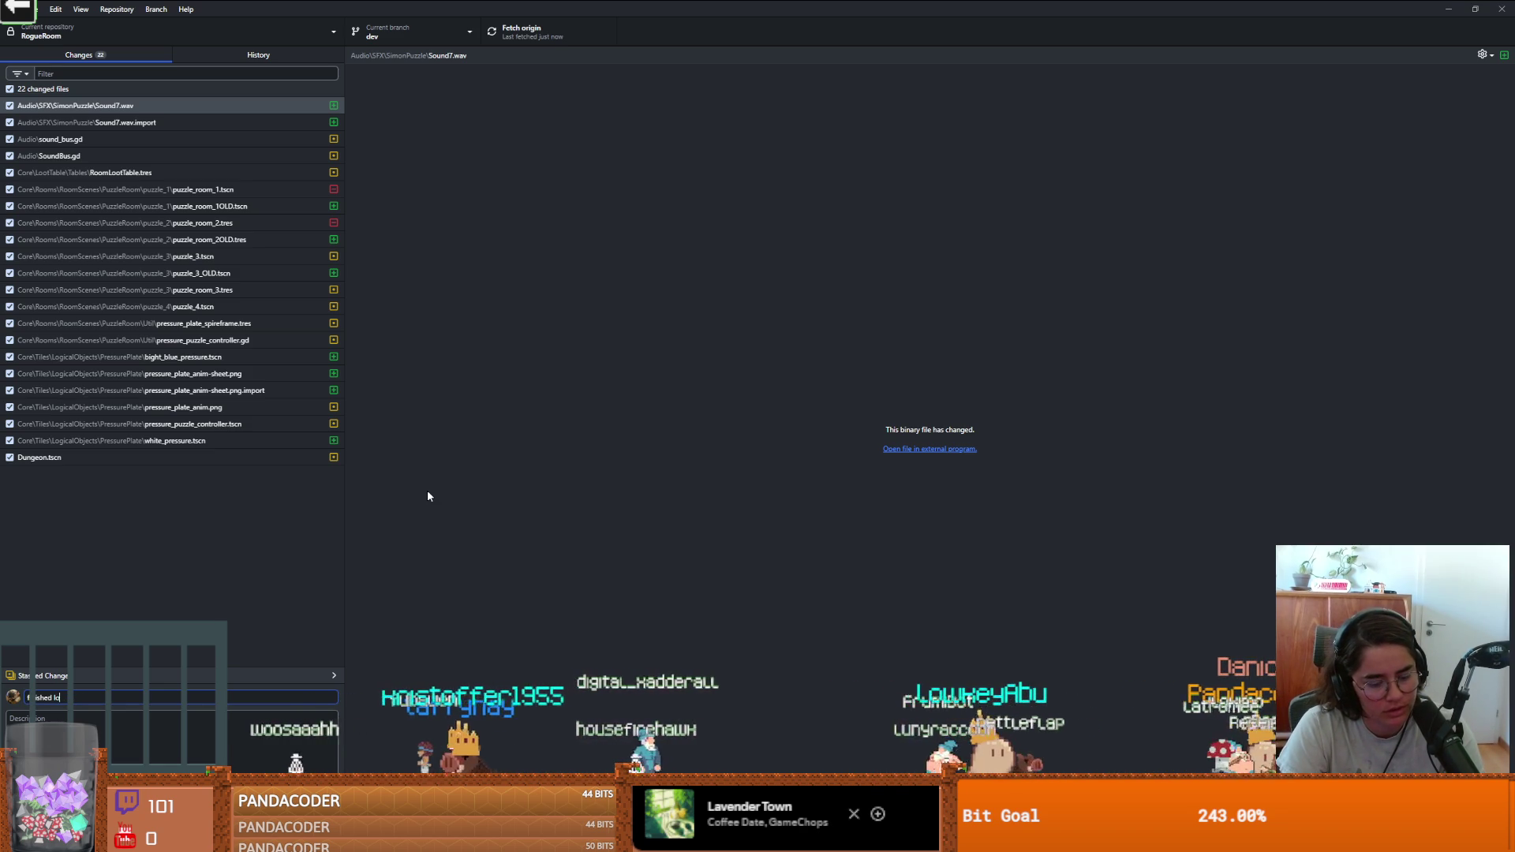
Commit the 22 changes with the summary 'on says room' and push to origin.
{"action": "type", "text": "gic simon says room"}
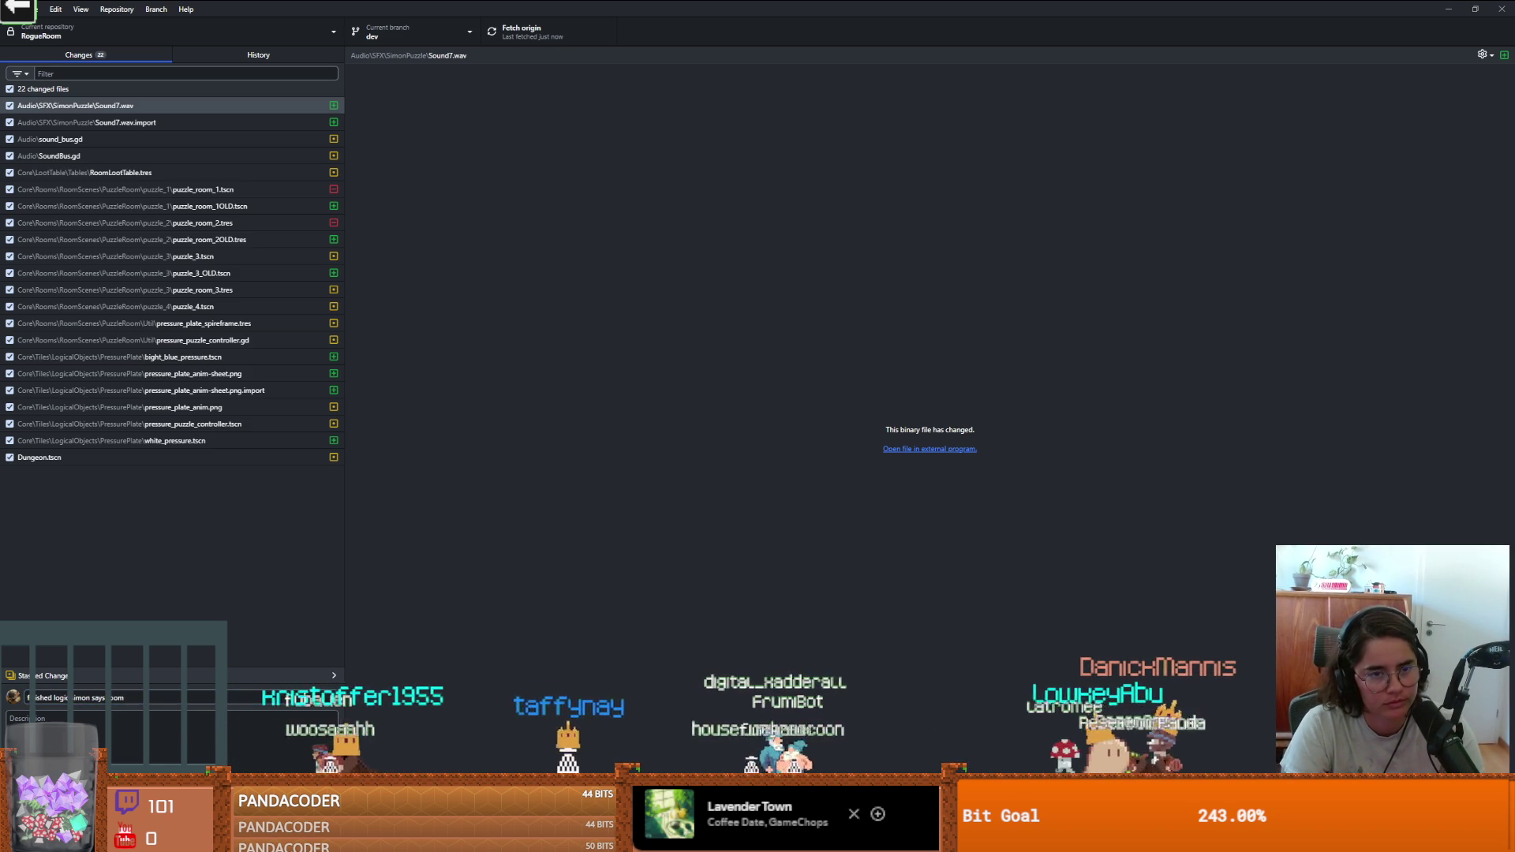
{"action": "key", "text": "ctrl+Return"}
{"action": "left_click", "coordinate": [498, 28]}
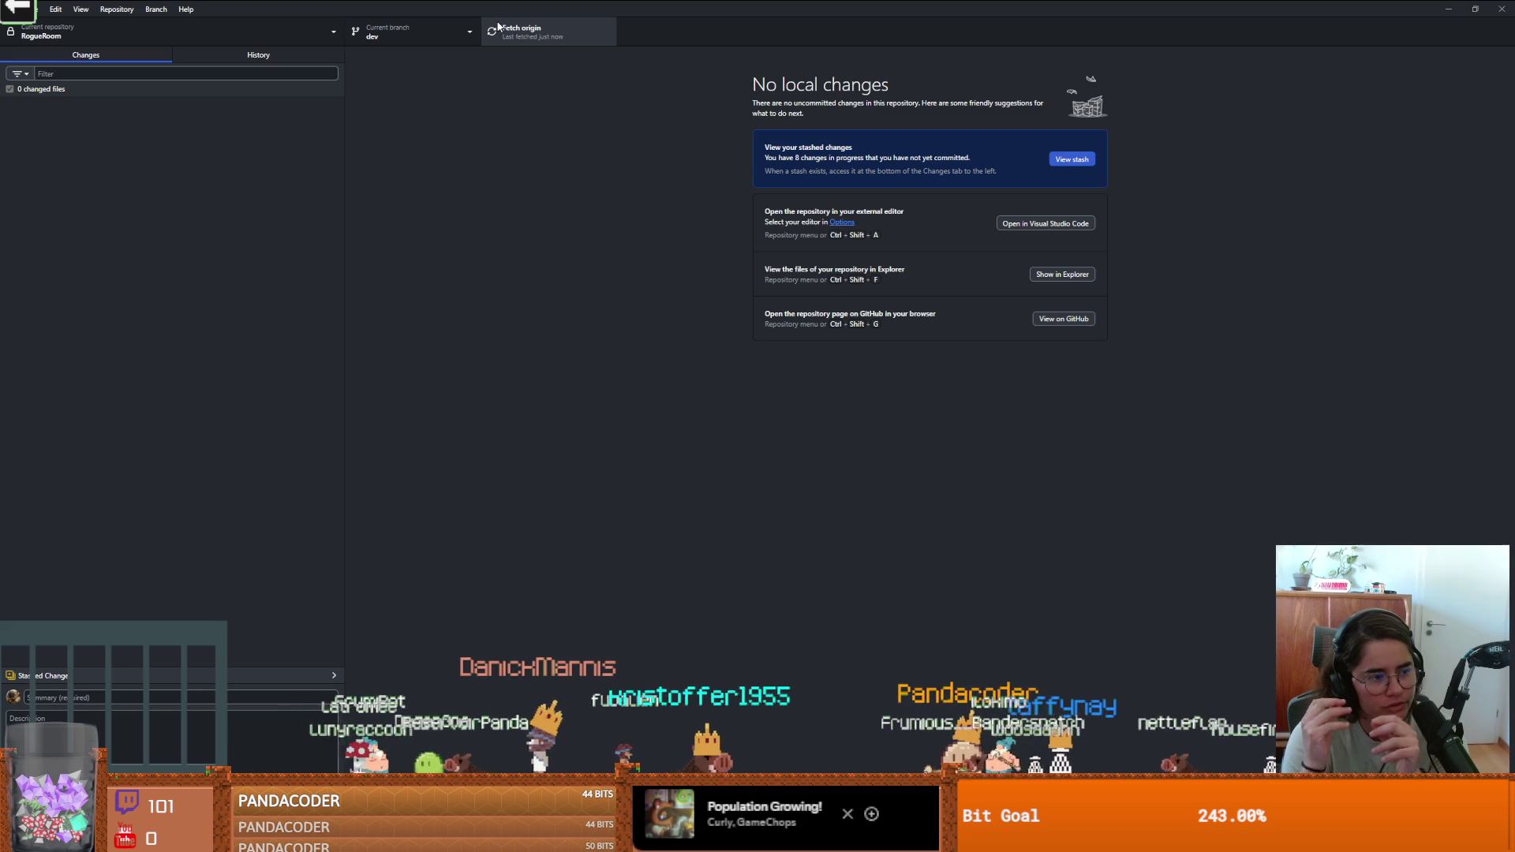
Minimize GitHub Desktop and open the puzzle_3 scene in Godot.
{"action": "double_click", "coordinate": [499, 10]}
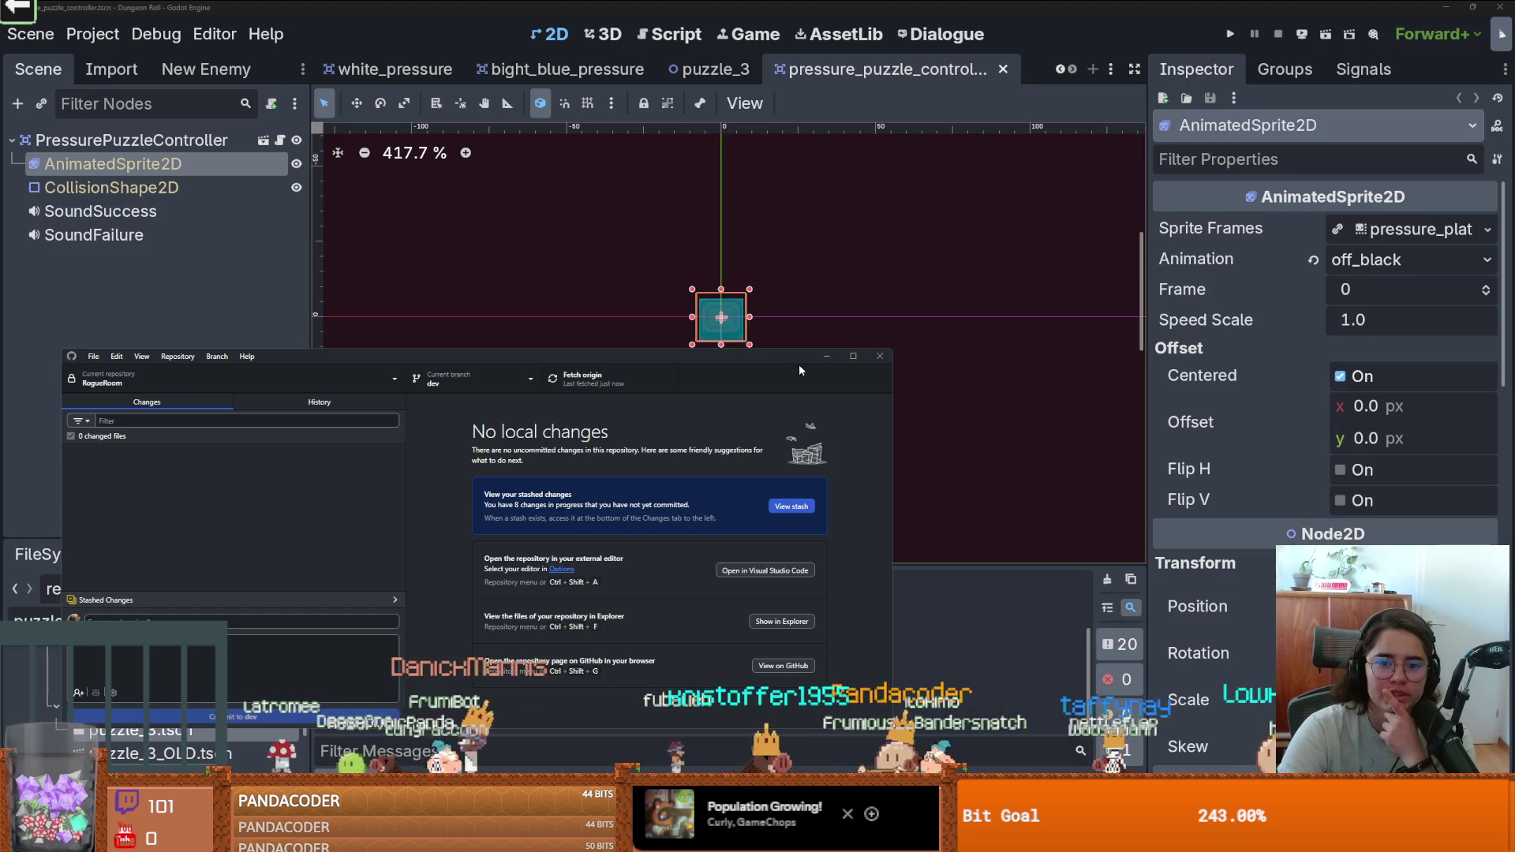
{"action": "left_click", "coordinate": [826, 355]}
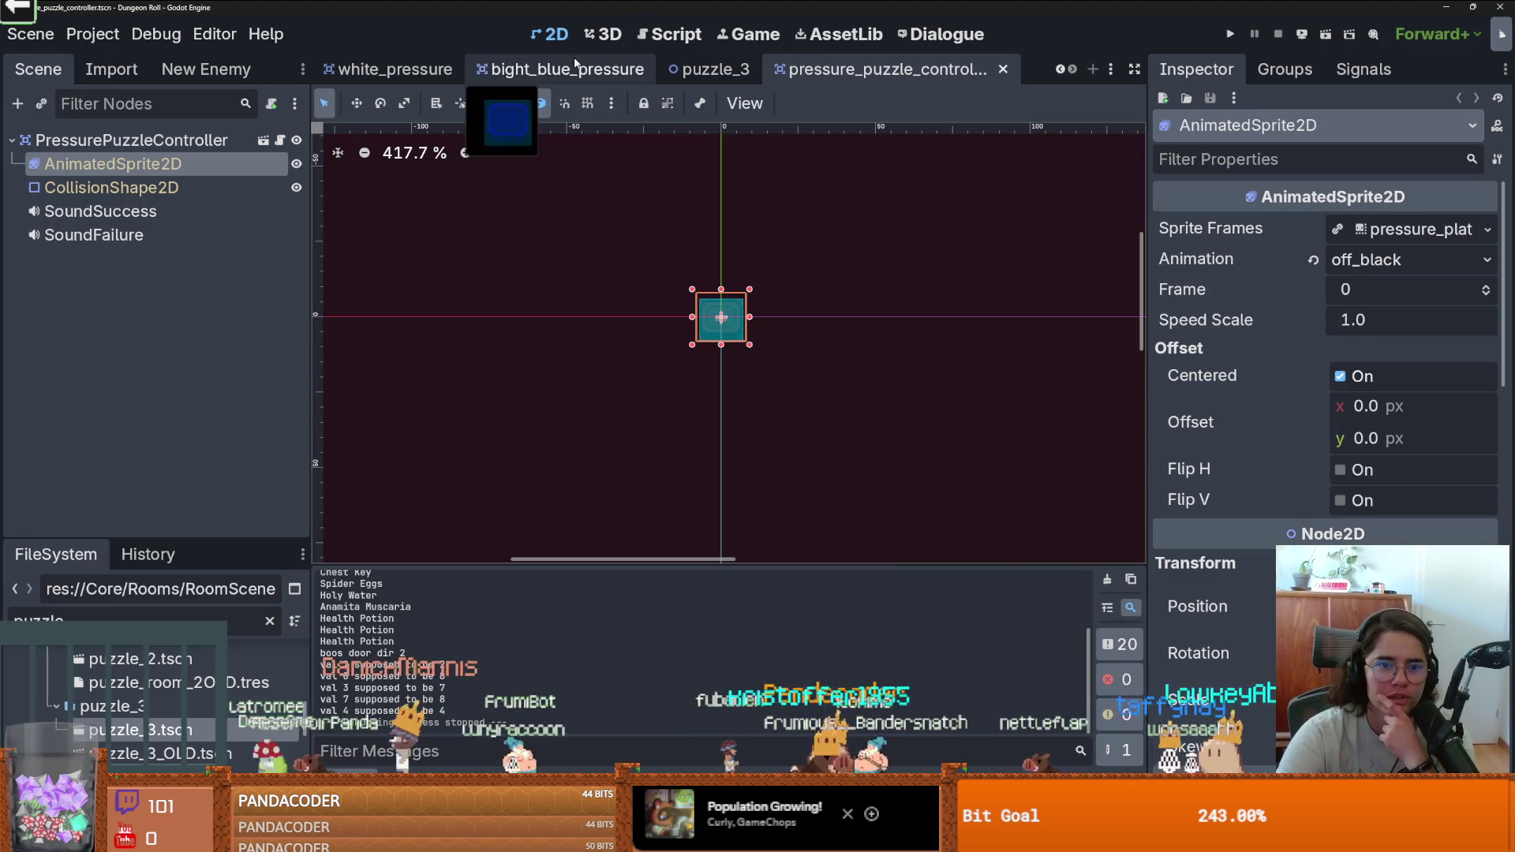
{"action": "left_click", "coordinate": [709, 69]}
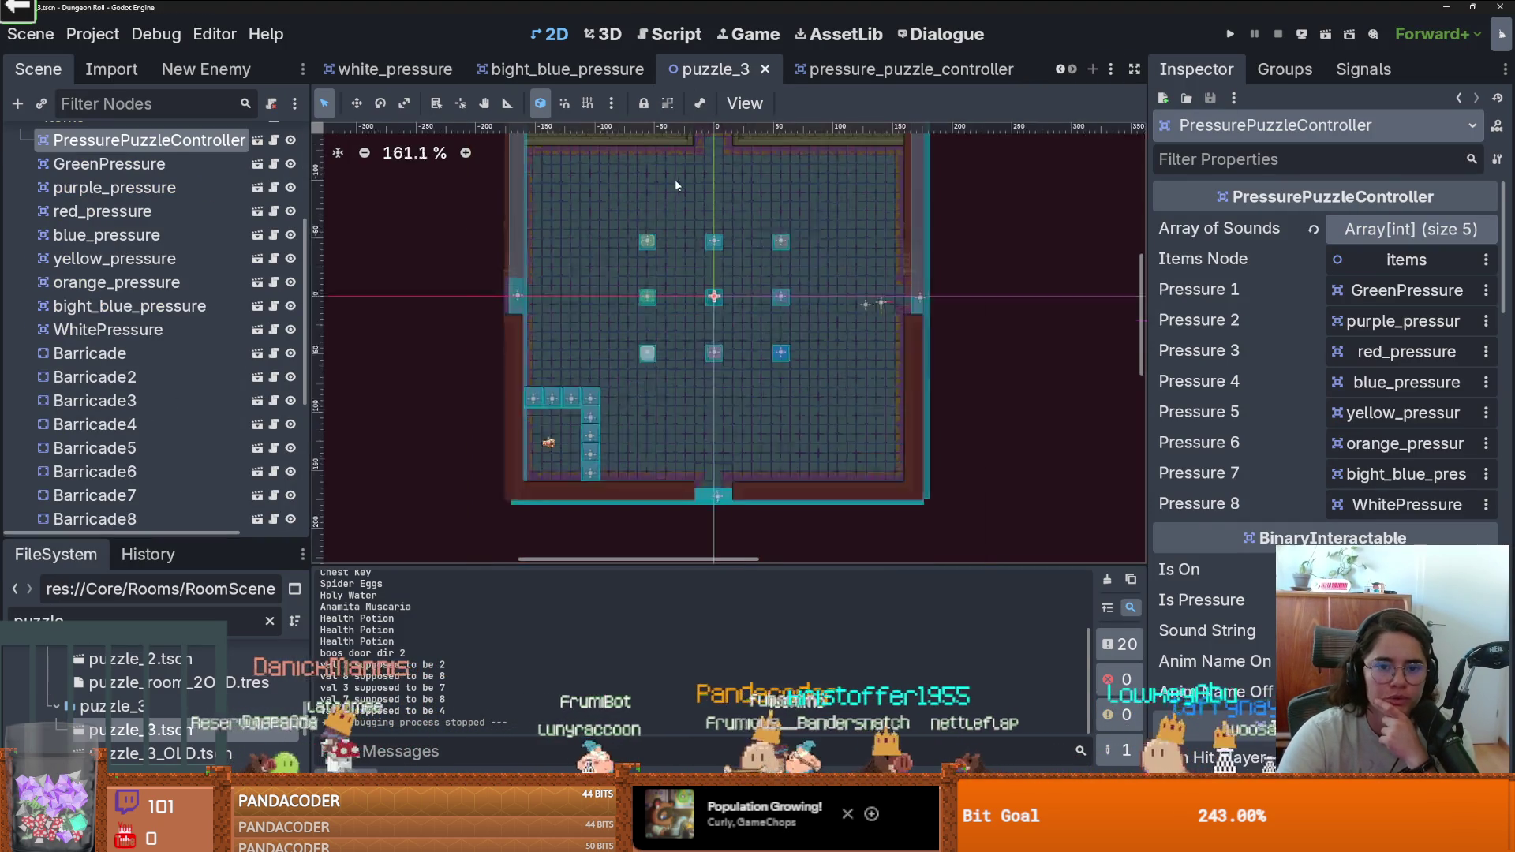
{"action": "scroll", "coordinate": [172, 272], "scroll_direction": "up", "scroll_amount": 4}
{"action": "left_click", "coordinate": [67, 264]}
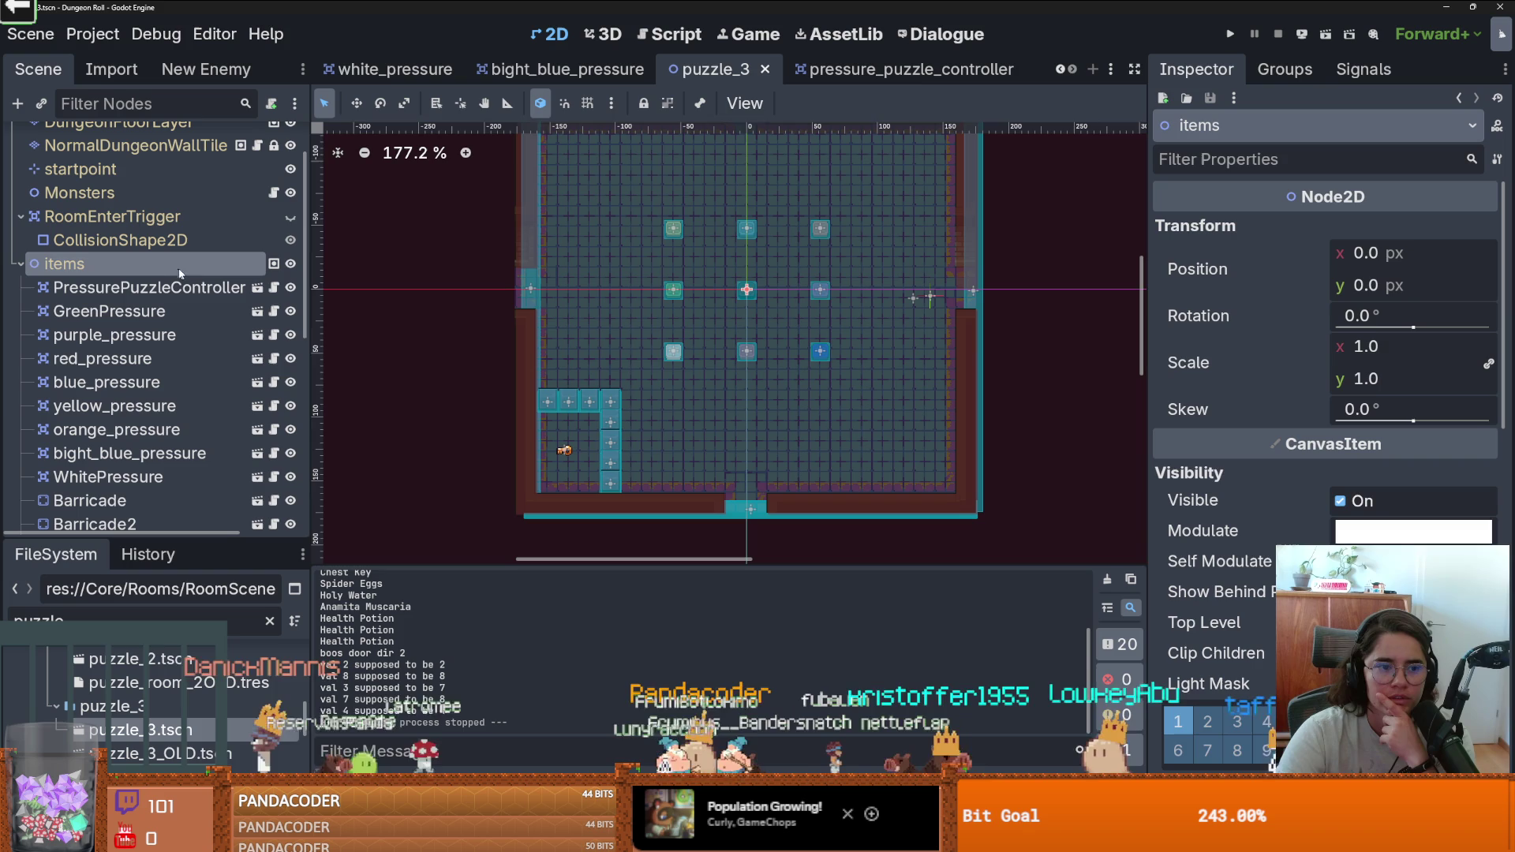
{"action": "key", "text": "Down"}
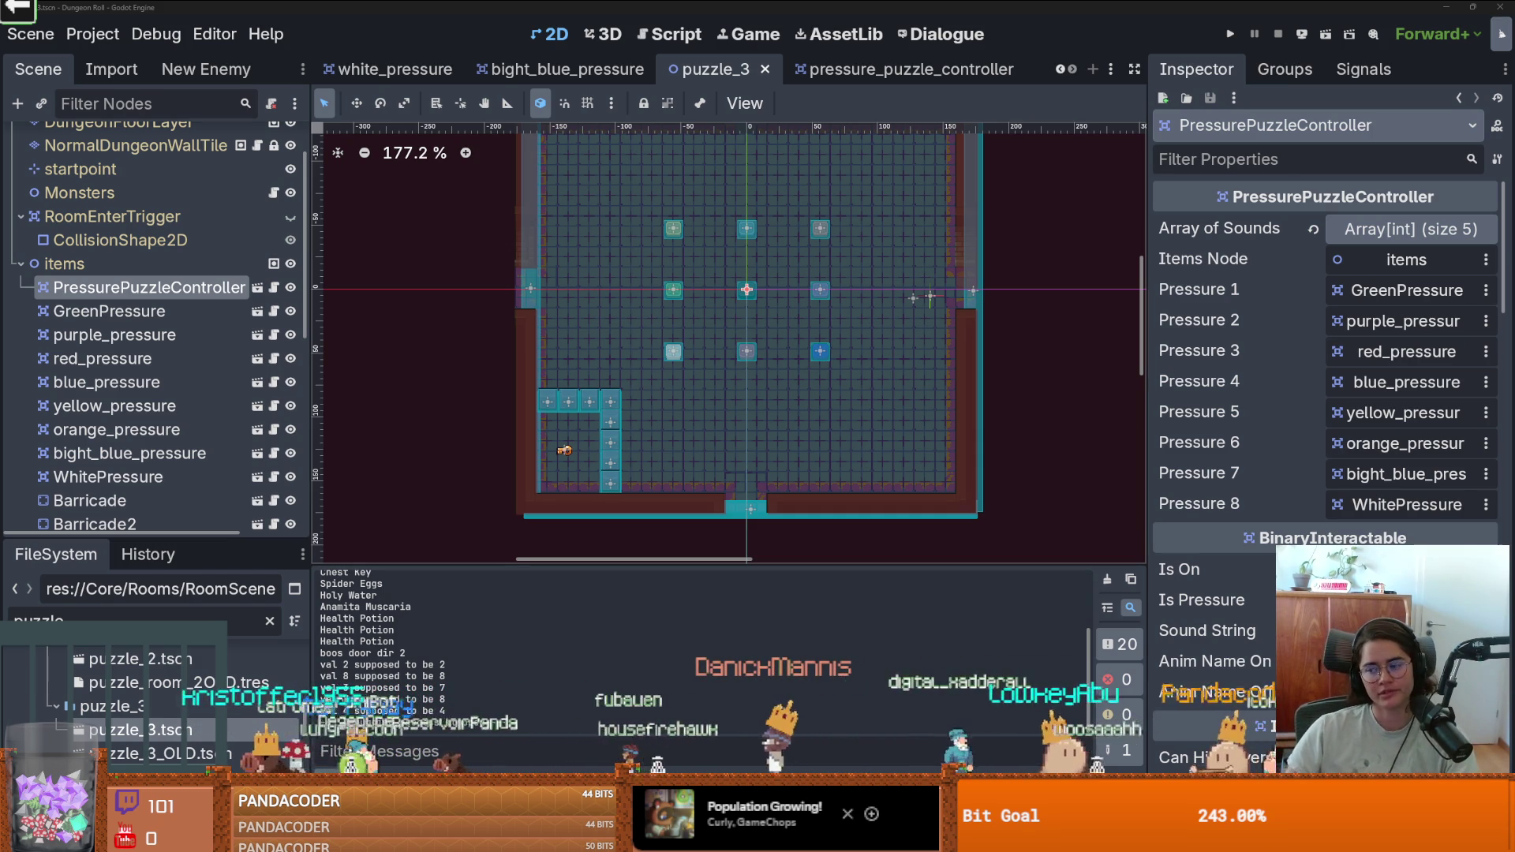
{"action": "key", "text": "F8"}
{"action": "scroll", "coordinate": [704, 466], "scroll_direction": "up", "scroll_amount": 1}
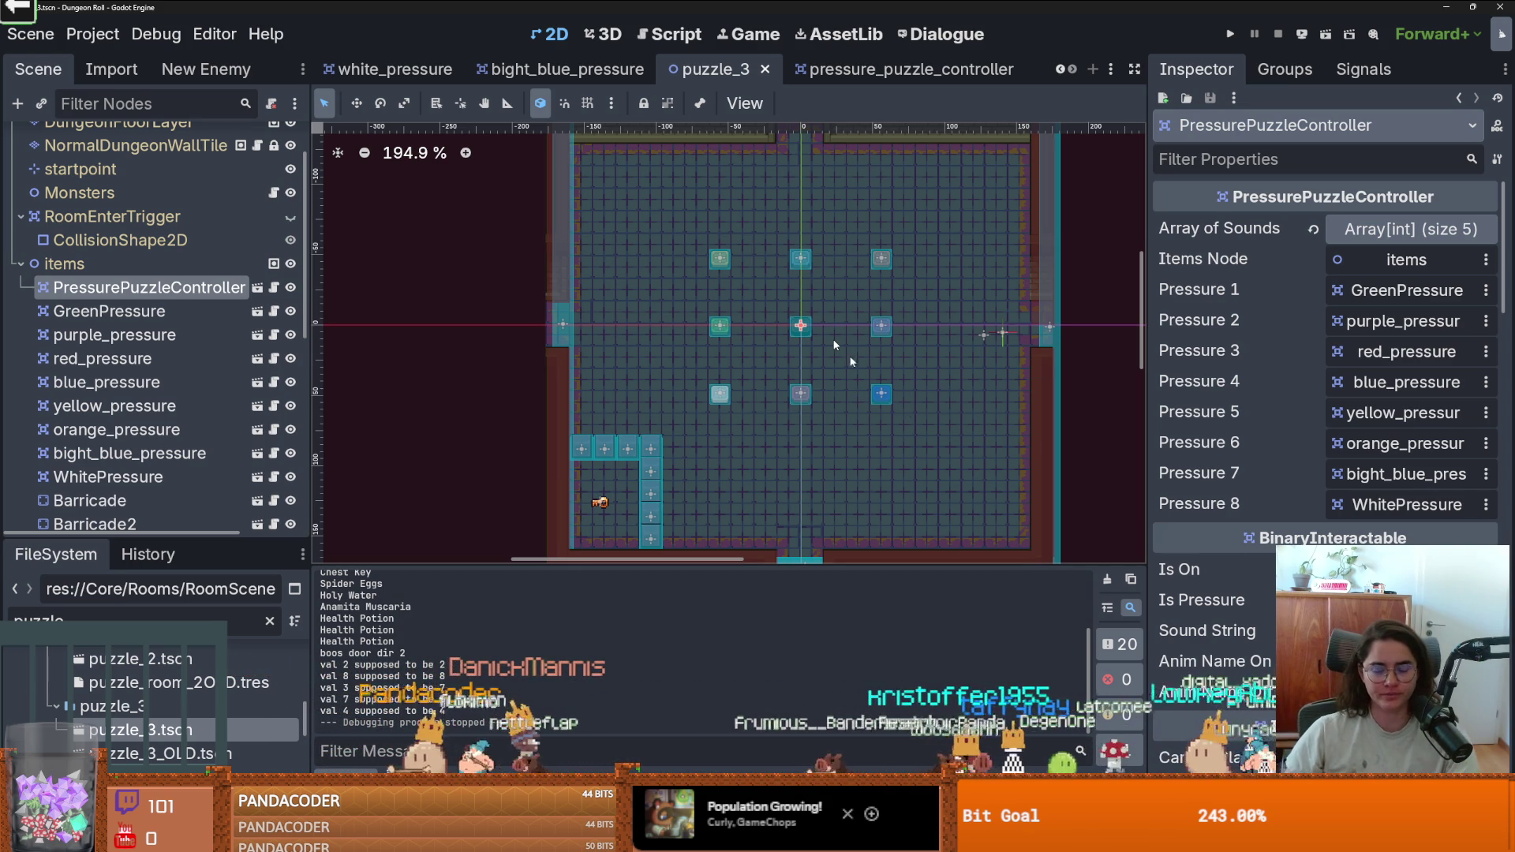
{"action": "scroll", "coordinate": [118, 316], "scroll_direction": "up", "scroll_amount": 3}
{"action": "left_click", "coordinate": [21, 329]}
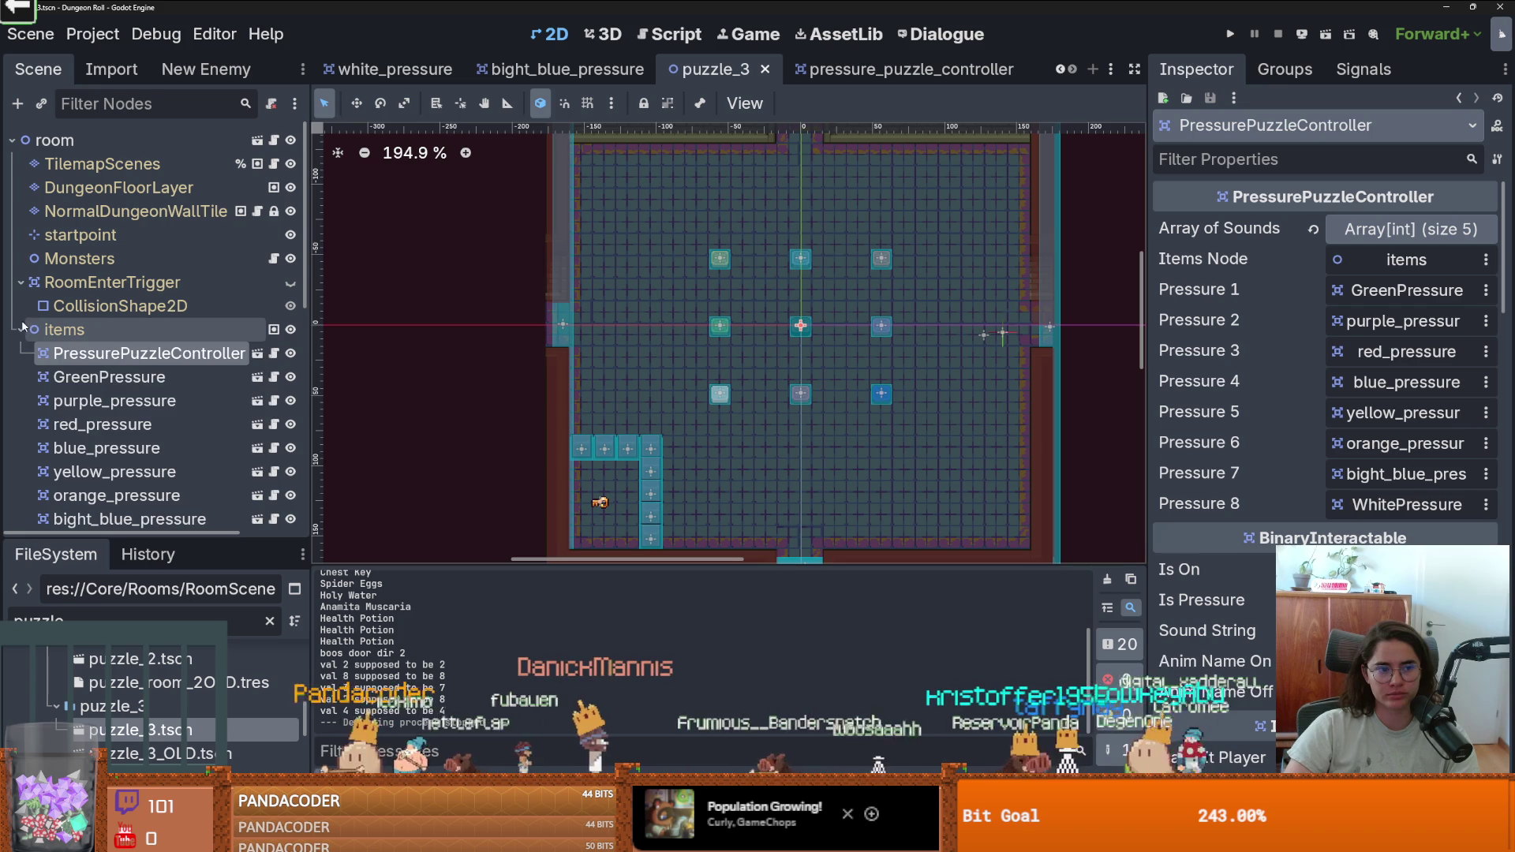
Save the puzzle_3 scene and run the game with F6.
{"action": "key", "text": "ctrl+s"}
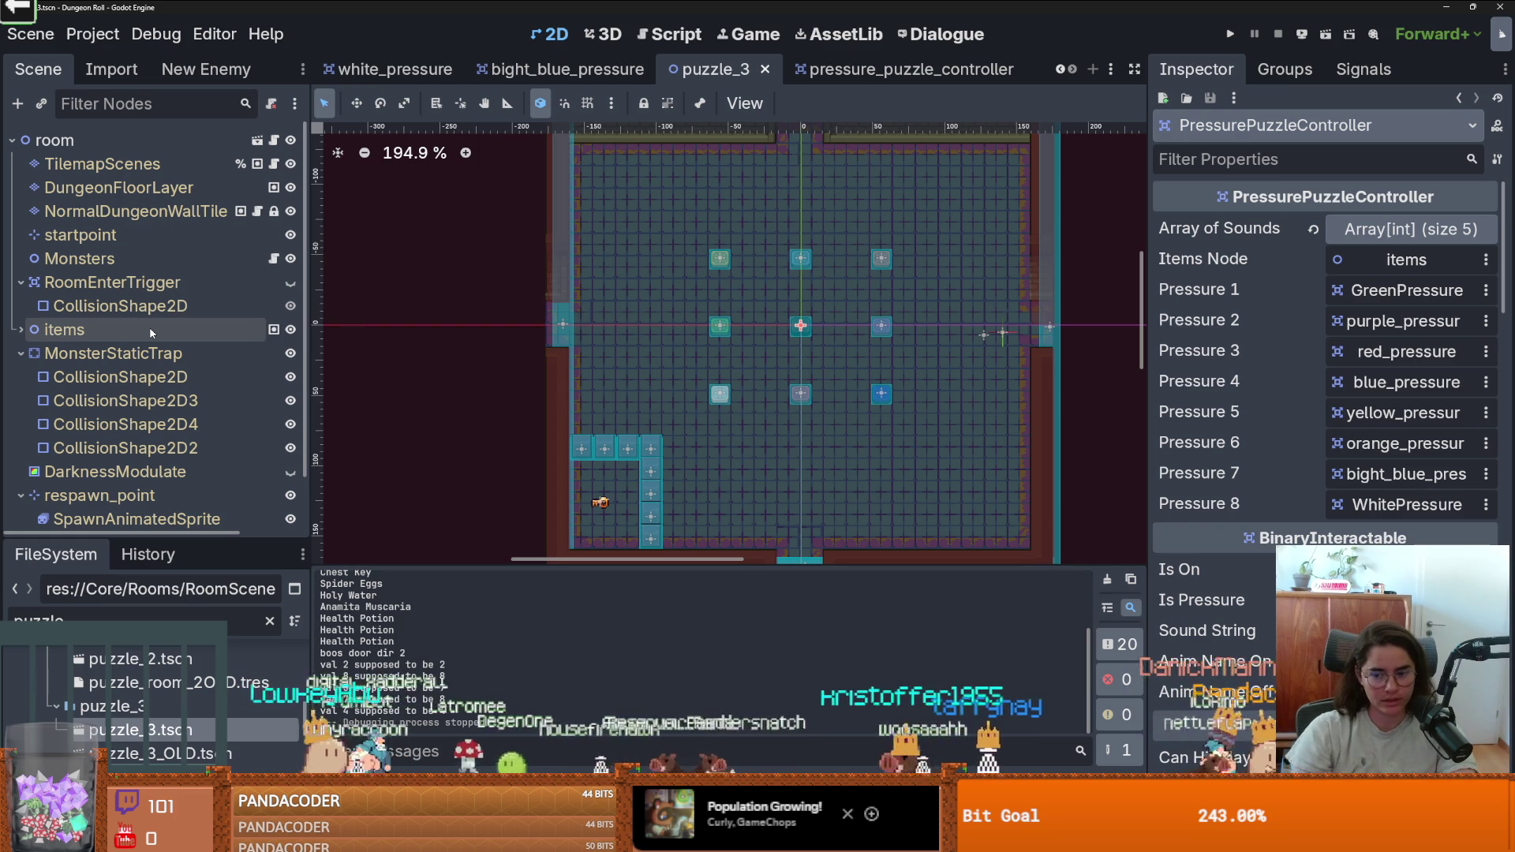
{"action": "key", "text": "F6"}
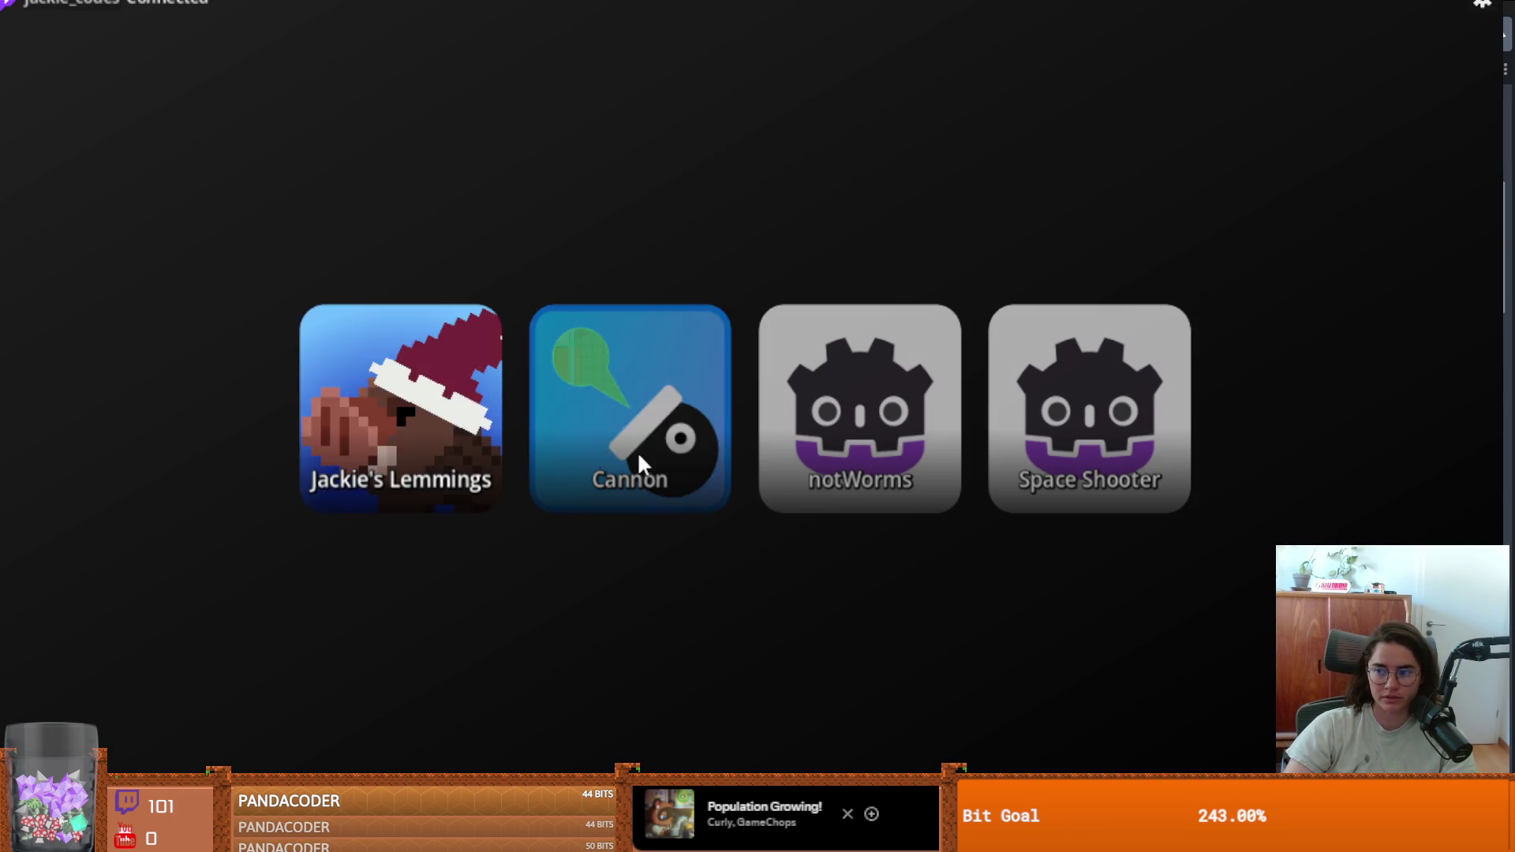
Play Cannon from the launcher, quit it with Escape, and return to the editor.
{"action": "left_click", "coordinate": [599, 442]}
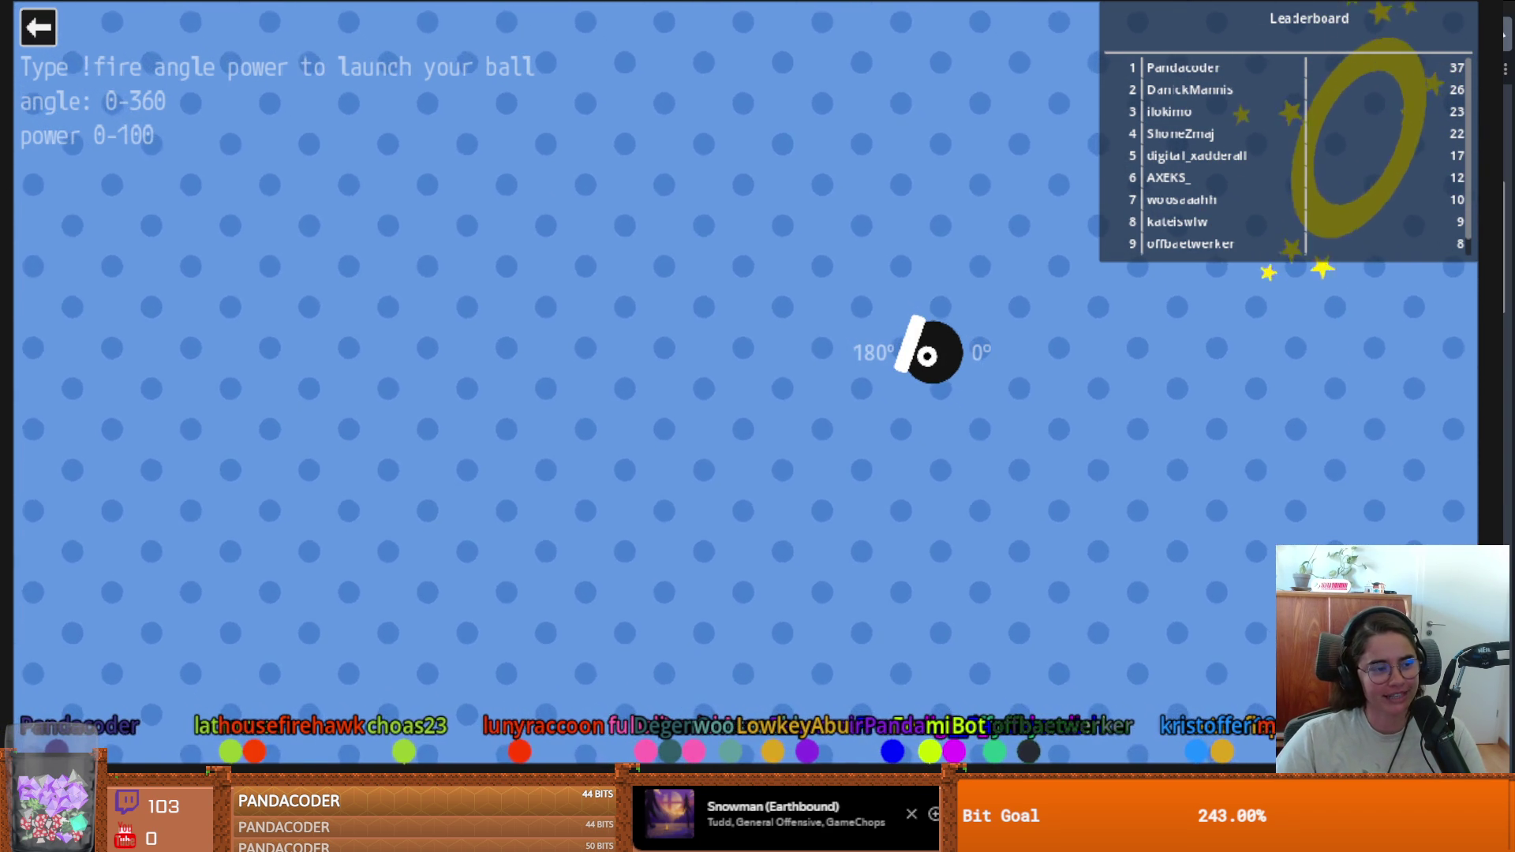
{"action": "key", "text": "Escape"}
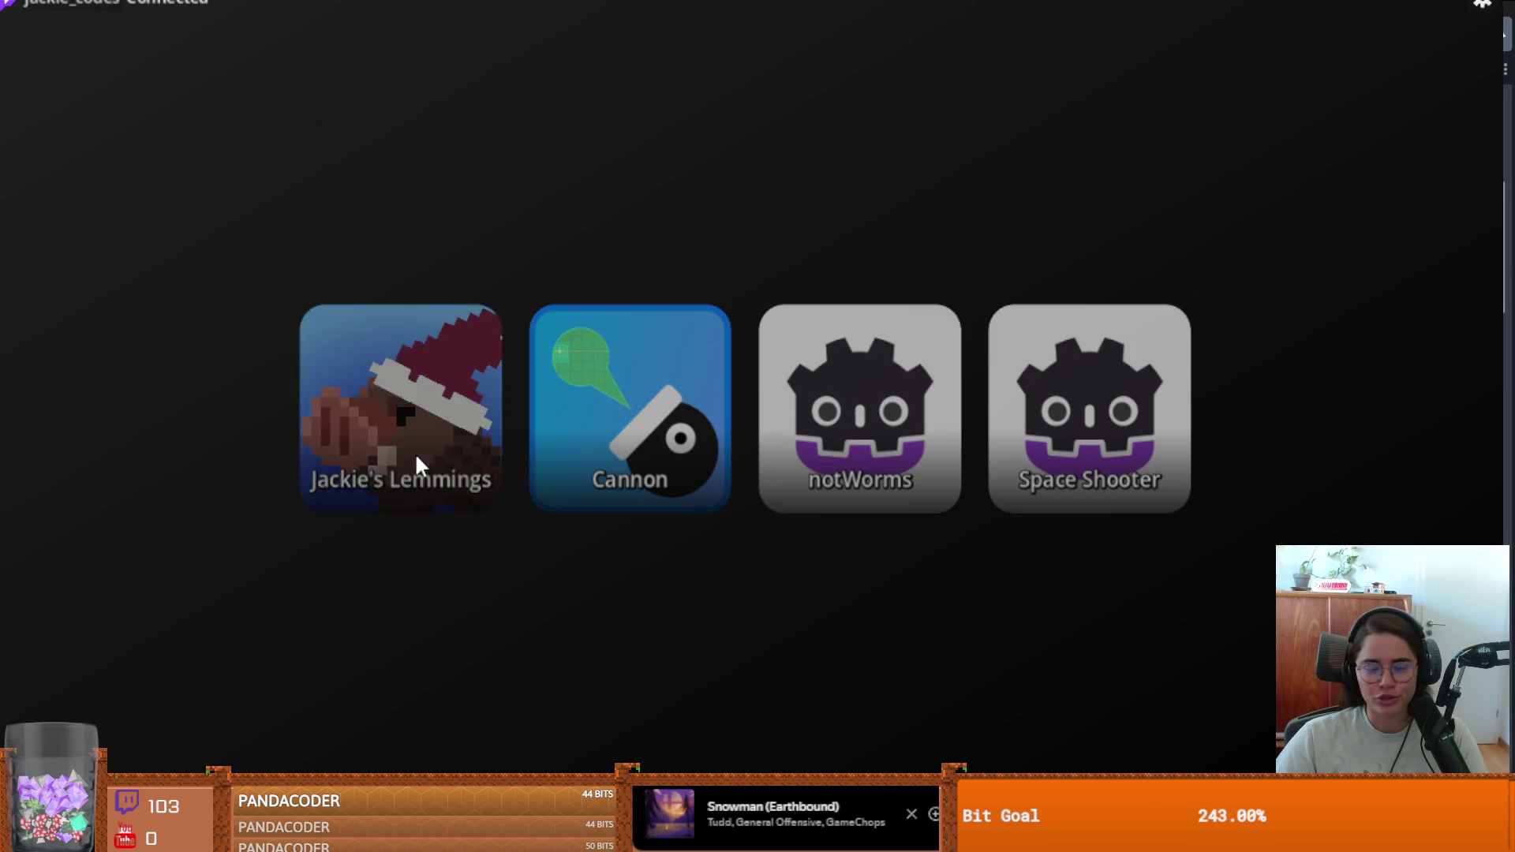
{"action": "left_click", "coordinate": [415, 464]}
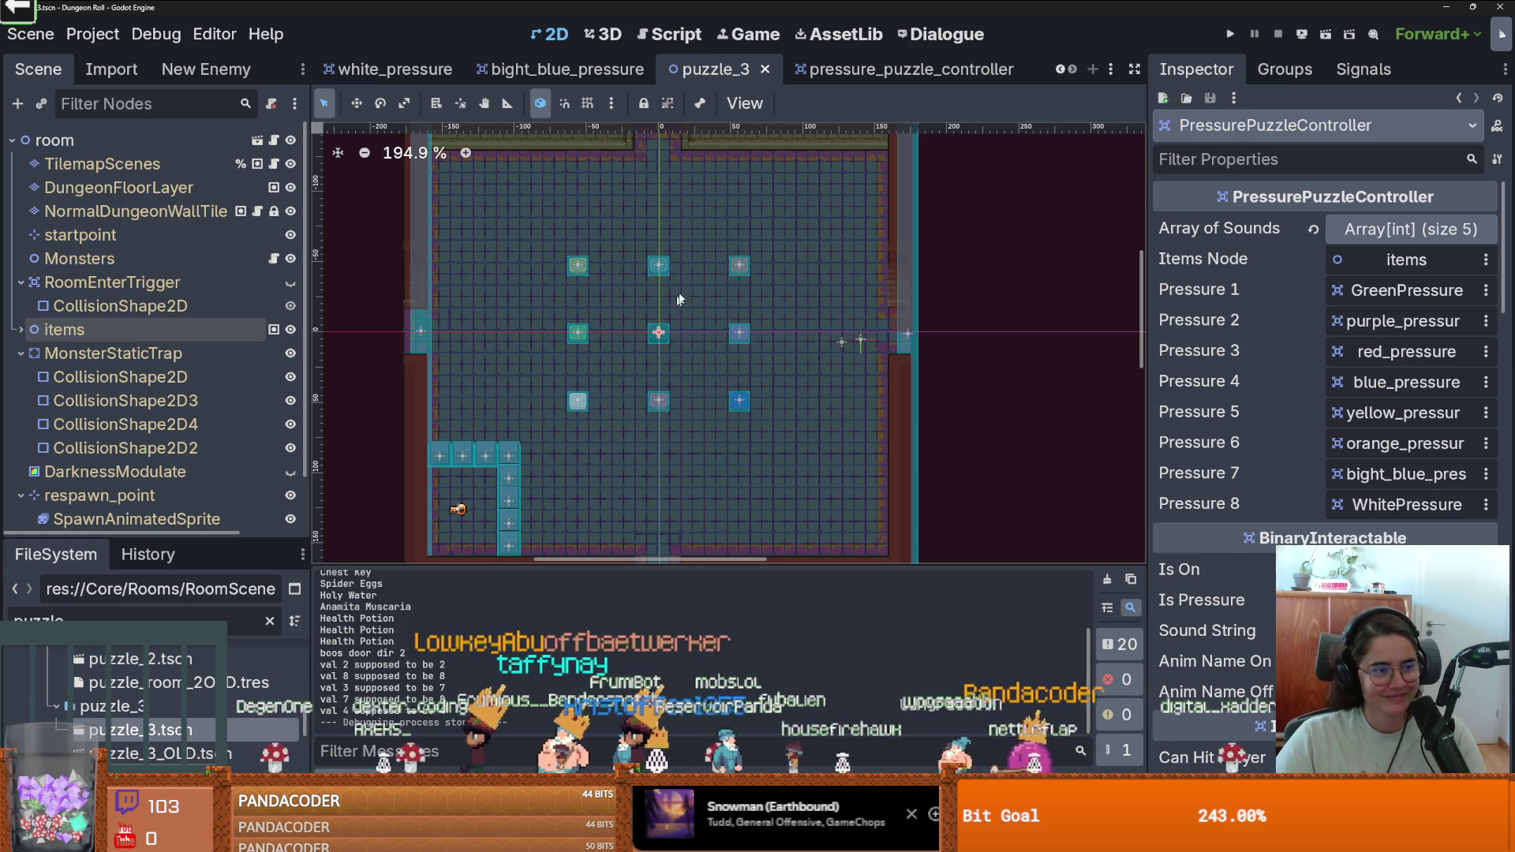
Pan the puzzle_3 canvas, save the scene, and collapse the RoomEnterTrigger node's children.
{"action": "scroll", "coordinate": [655, 316], "scroll_direction": "up", "scroll_amount": 3}
{"action": "scroll", "coordinate": [655, 315], "scroll_direction": "right", "scroll_amount": 2}
{"action": "key", "text": "ctrl+s"}
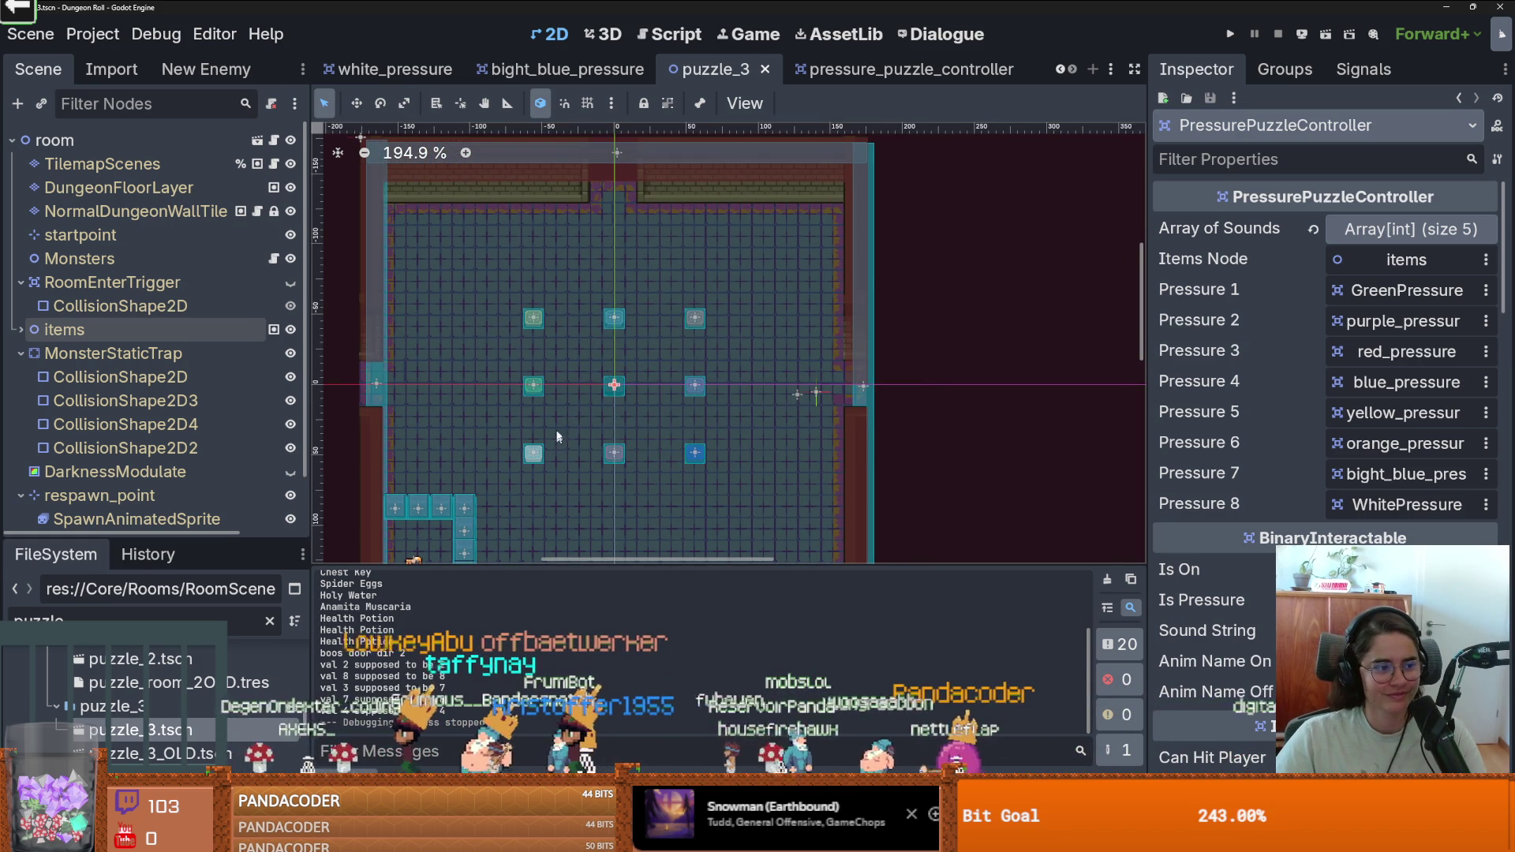
{"action": "scroll", "coordinate": [555, 431], "scroll_direction": "up", "scroll_amount": 2}
{"action": "key", "text": "ctrl+s"}
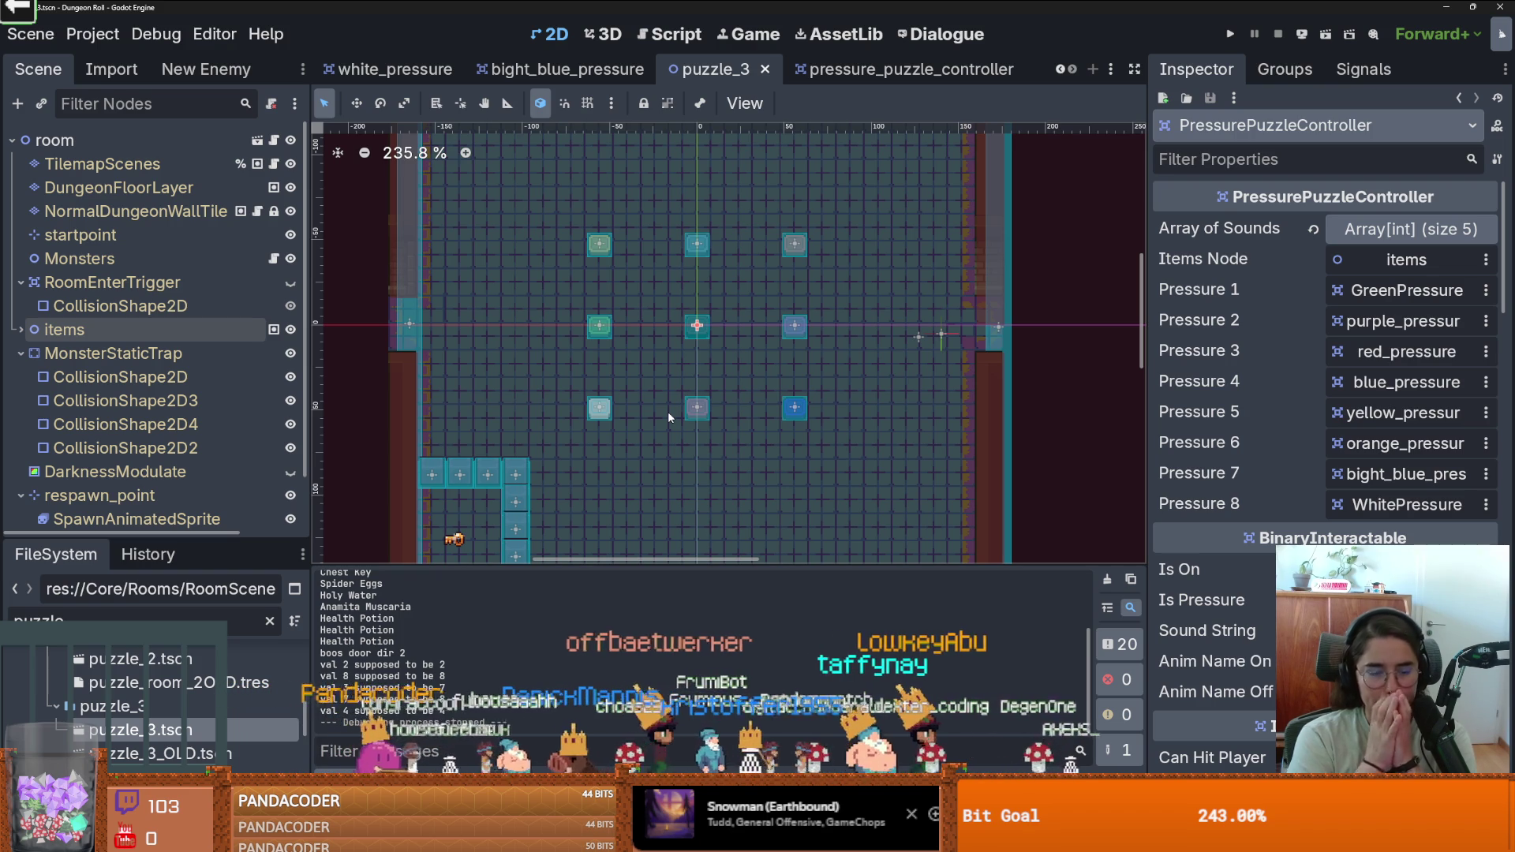
{"action": "left_click", "coordinate": [20, 282]}
Collapse the MonsterStaticTrap node, save, and run the game in a maximized window.
{"action": "left_click", "coordinate": [20, 330]}
{"action": "key", "text": "ctrl+s"}
{"action": "left_click", "coordinate": [1230, 34]}
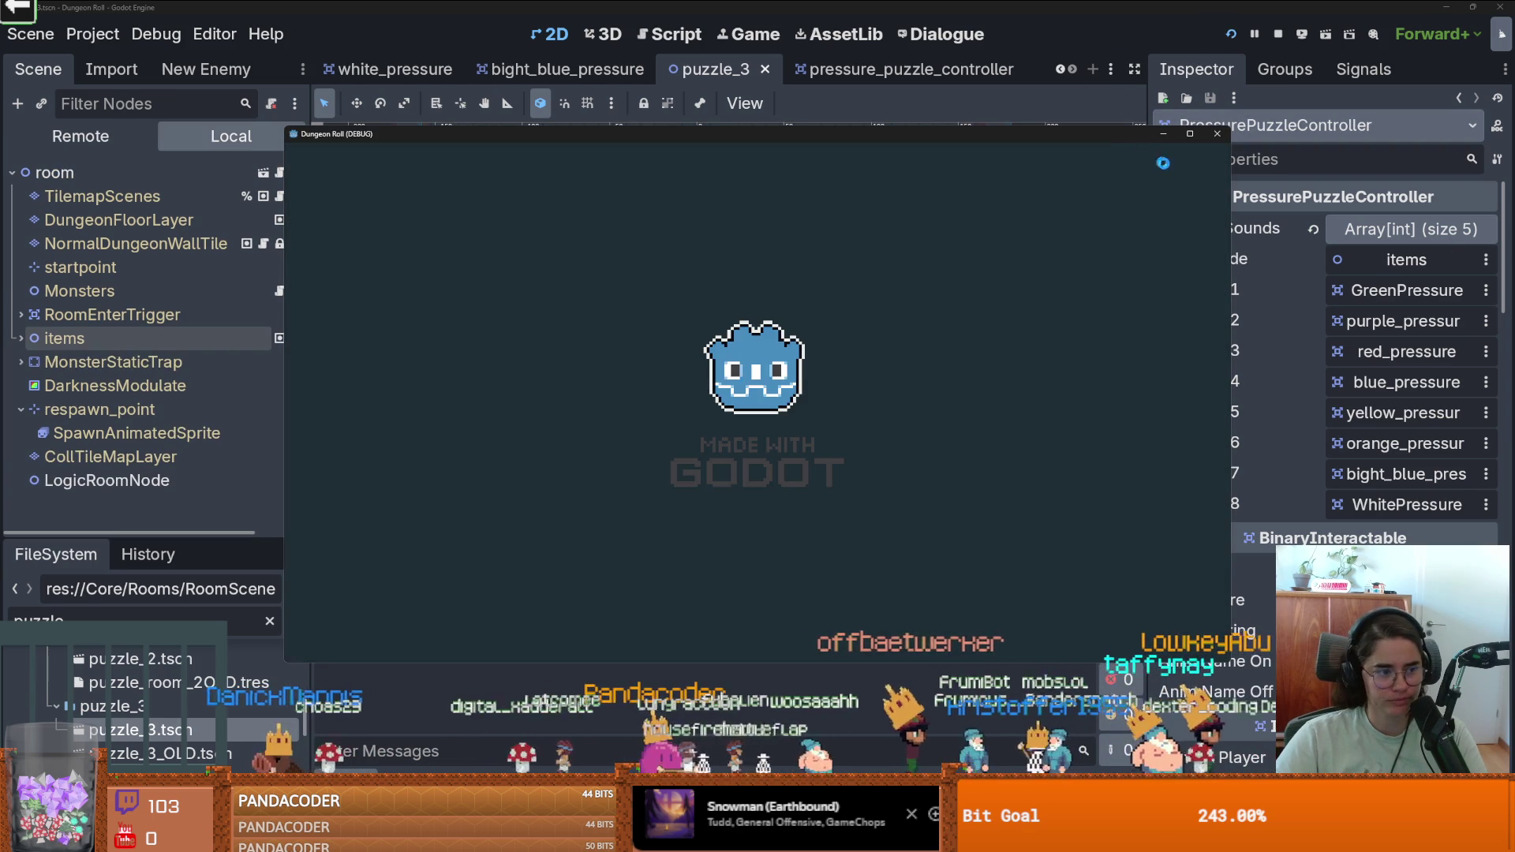
{"action": "left_click", "coordinate": [1190, 134]}
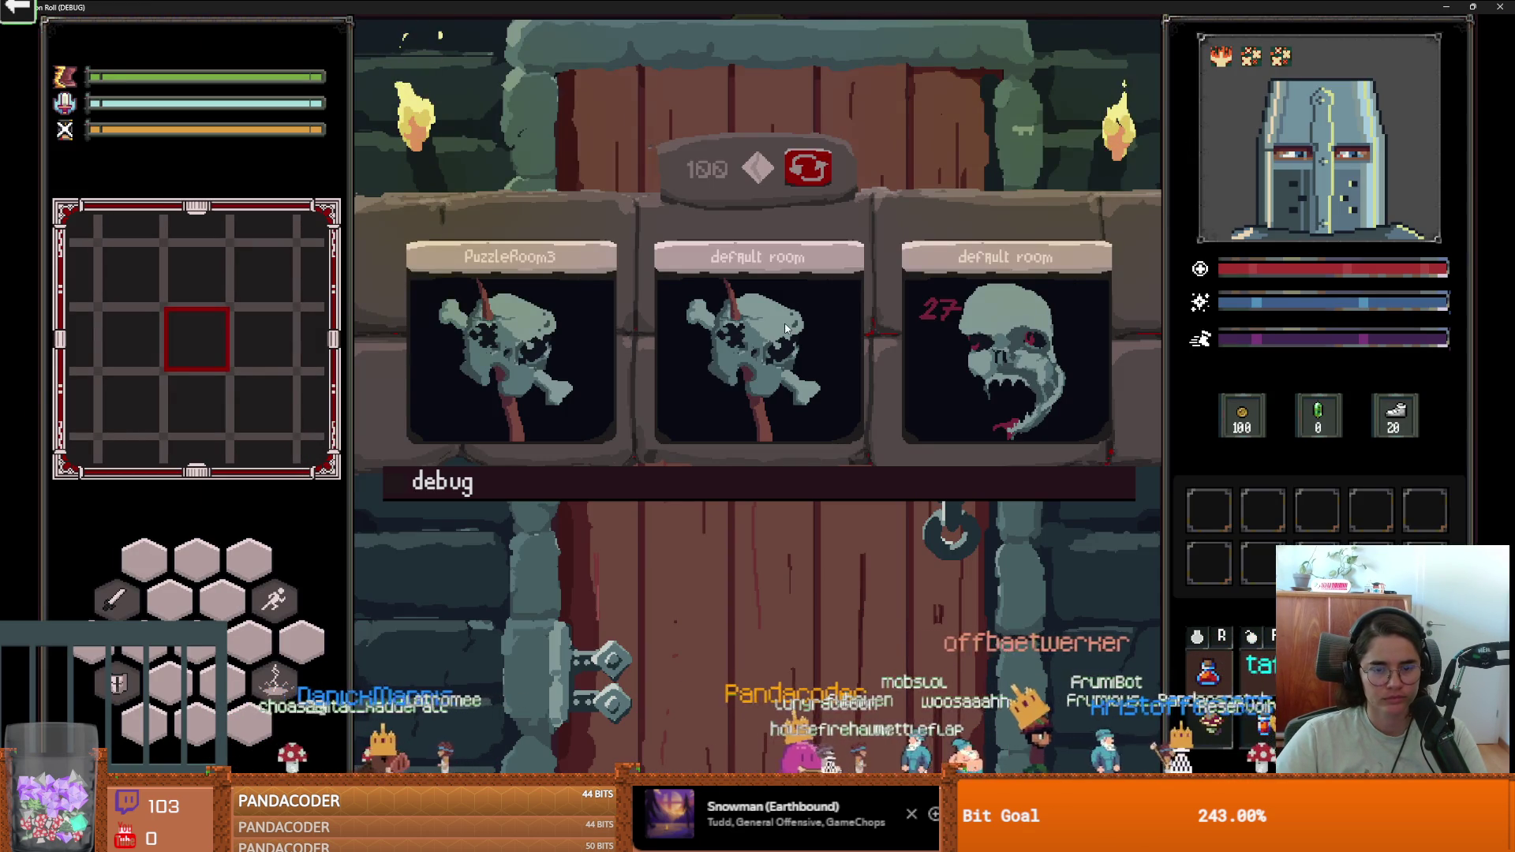
Pick a room card, then walk the knight onto the centre tile and orange plate, attacking once.
{"action": "left_click", "coordinate": [786, 328]}
{"action": "key", "text": "a"}
{"action": "key", "text": "w"}
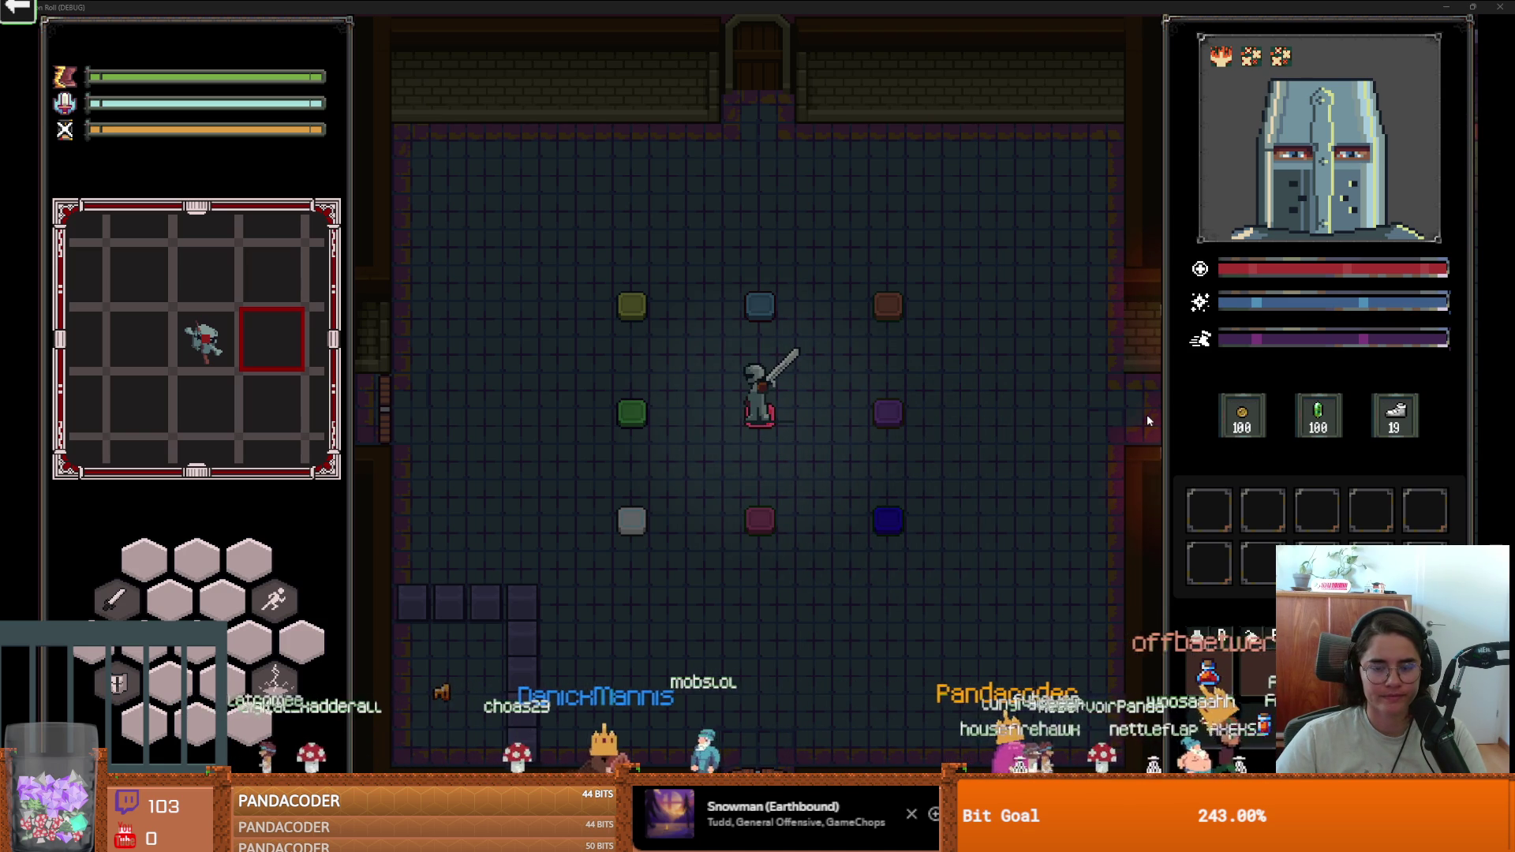
{"action": "left_click", "coordinate": [1056, 468]}
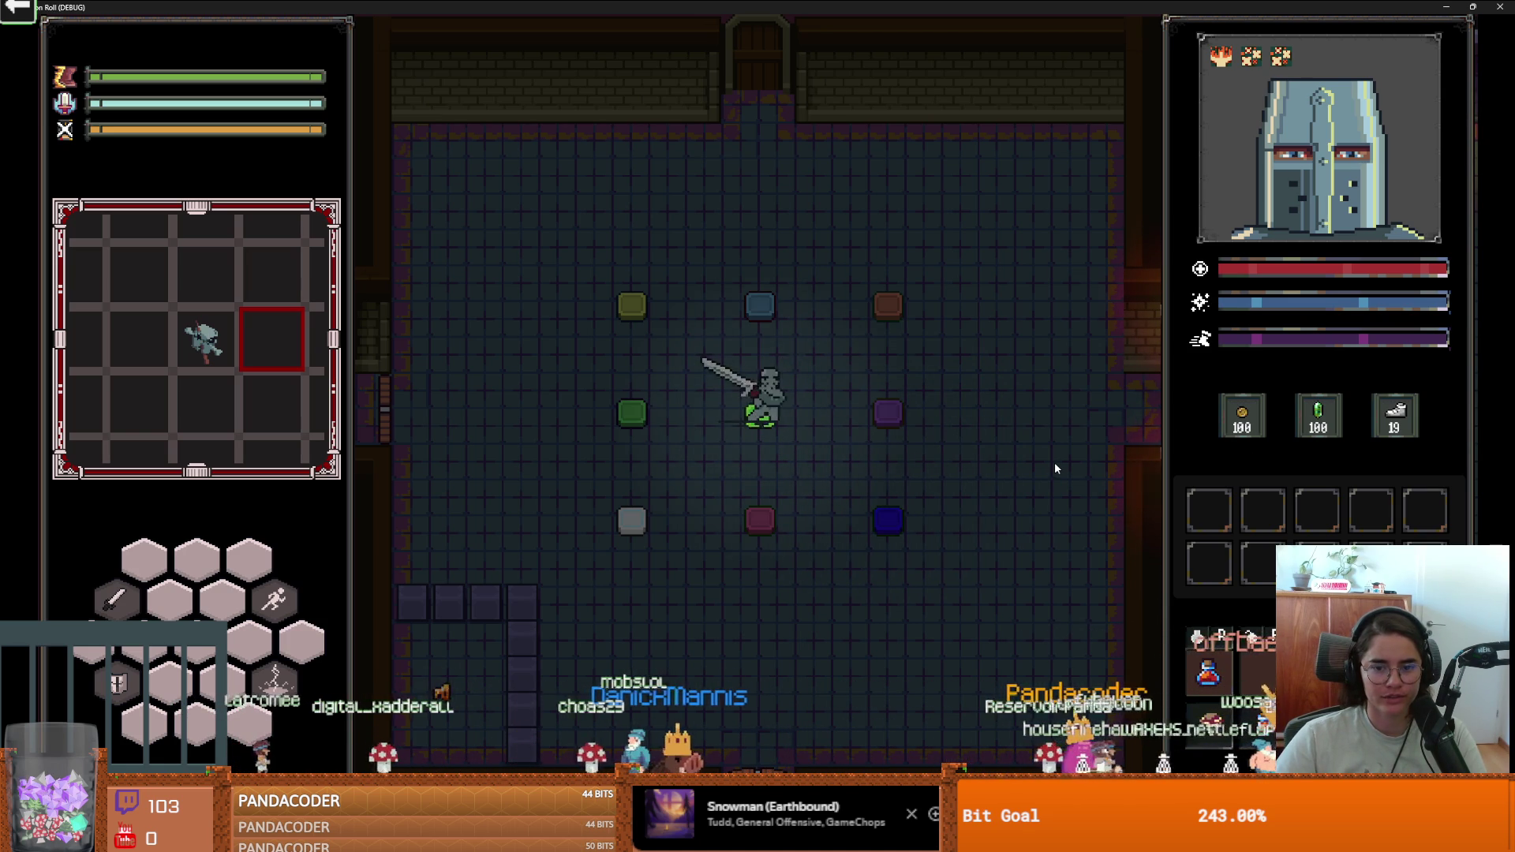
{"action": "key", "text": "d"}
{"action": "key", "text": "s"}
{"action": "key", "text": "a"}
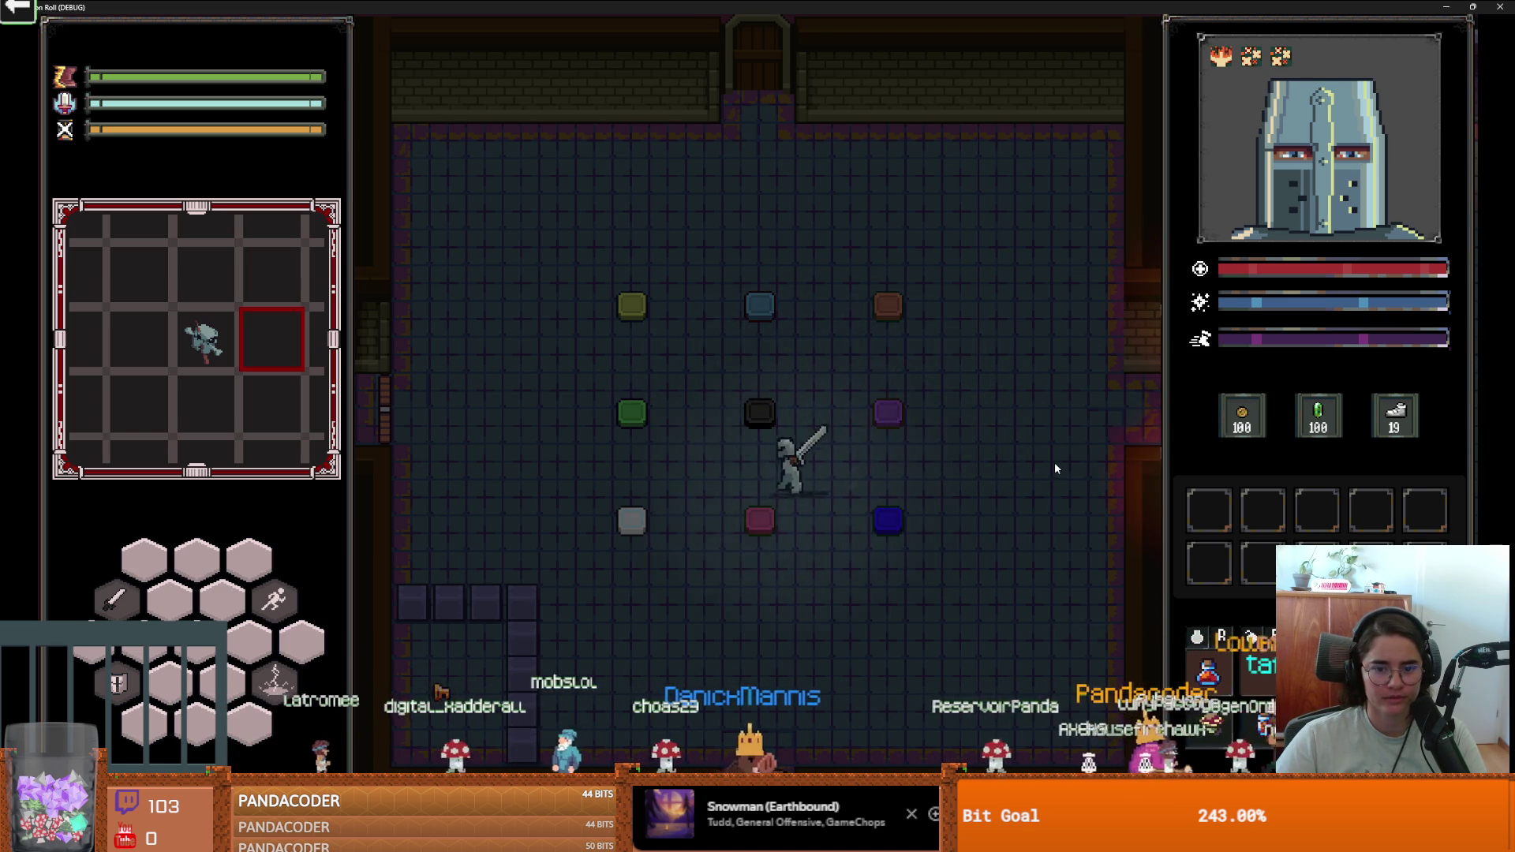
{"action": "key", "text": "w"}
{"action": "key", "text": "d"}
Walk the knight beside the blue plate and back near the centre tile.
{"action": "key", "text": "a"}
{"action": "key", "text": "s"}
{"action": "key", "text": "w"}
{"action": "key", "text": "d"}
{"action": "key", "text": "d"}
{"action": "key", "text": "a"}
{"action": "key", "text": "s"}
{"action": "key", "text": "s"}
{"action": "key", "text": "a"}
{"action": "key", "text": "d"}
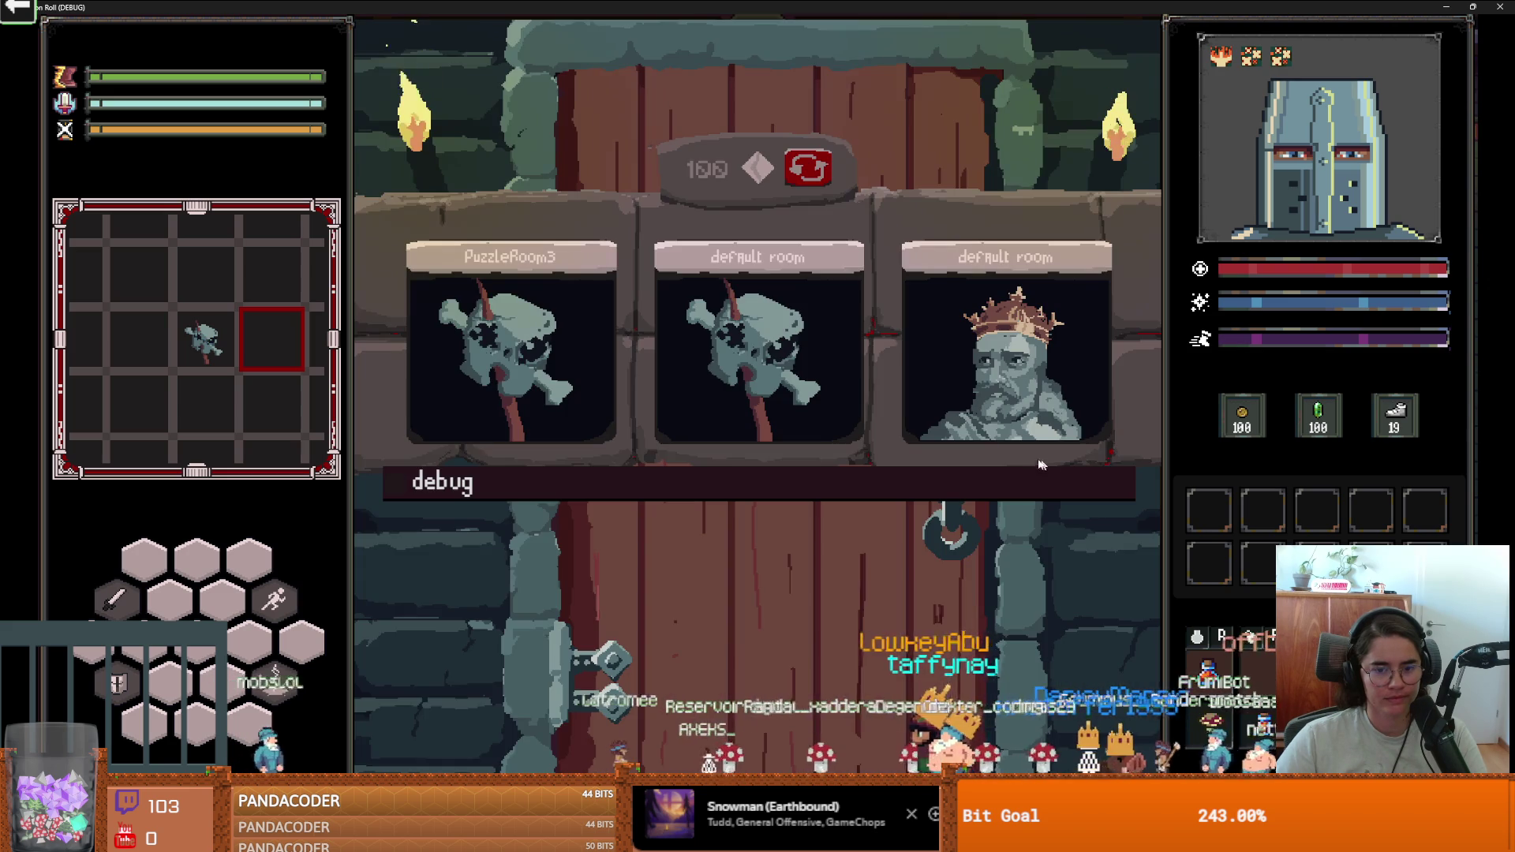
Choose the next room, unlock its left door with the key, and pick the room beyond.
{"action": "left_click", "coordinate": [755, 351]}
{"action": "key", "text": "s"}
{"action": "key", "text": "a"}
{"action": "key", "text": "e"}
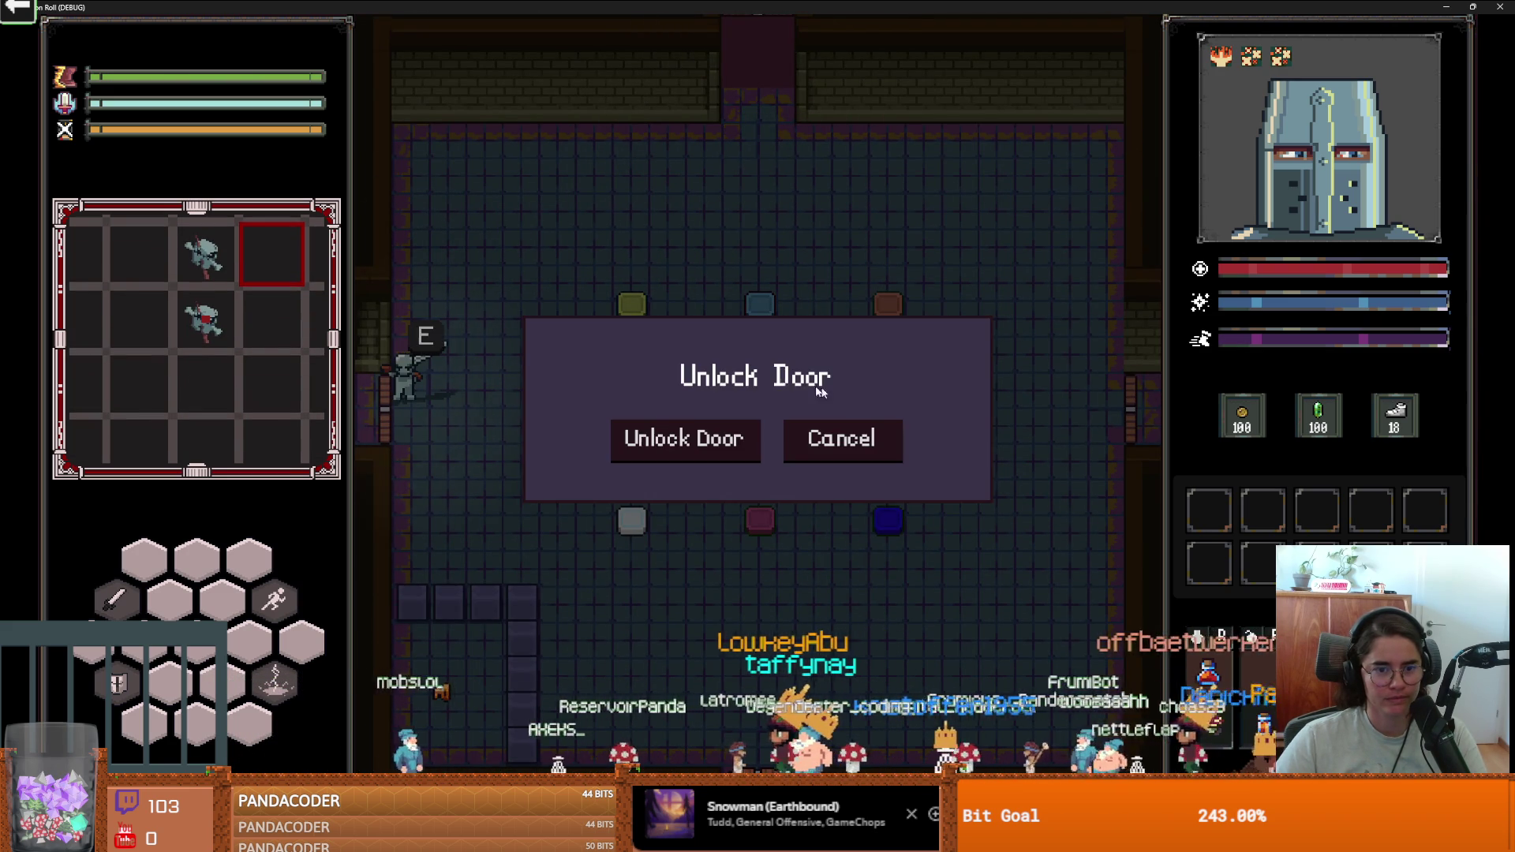
{"action": "left_click", "coordinate": [683, 439]}
{"action": "left_click", "coordinate": [547, 369]}
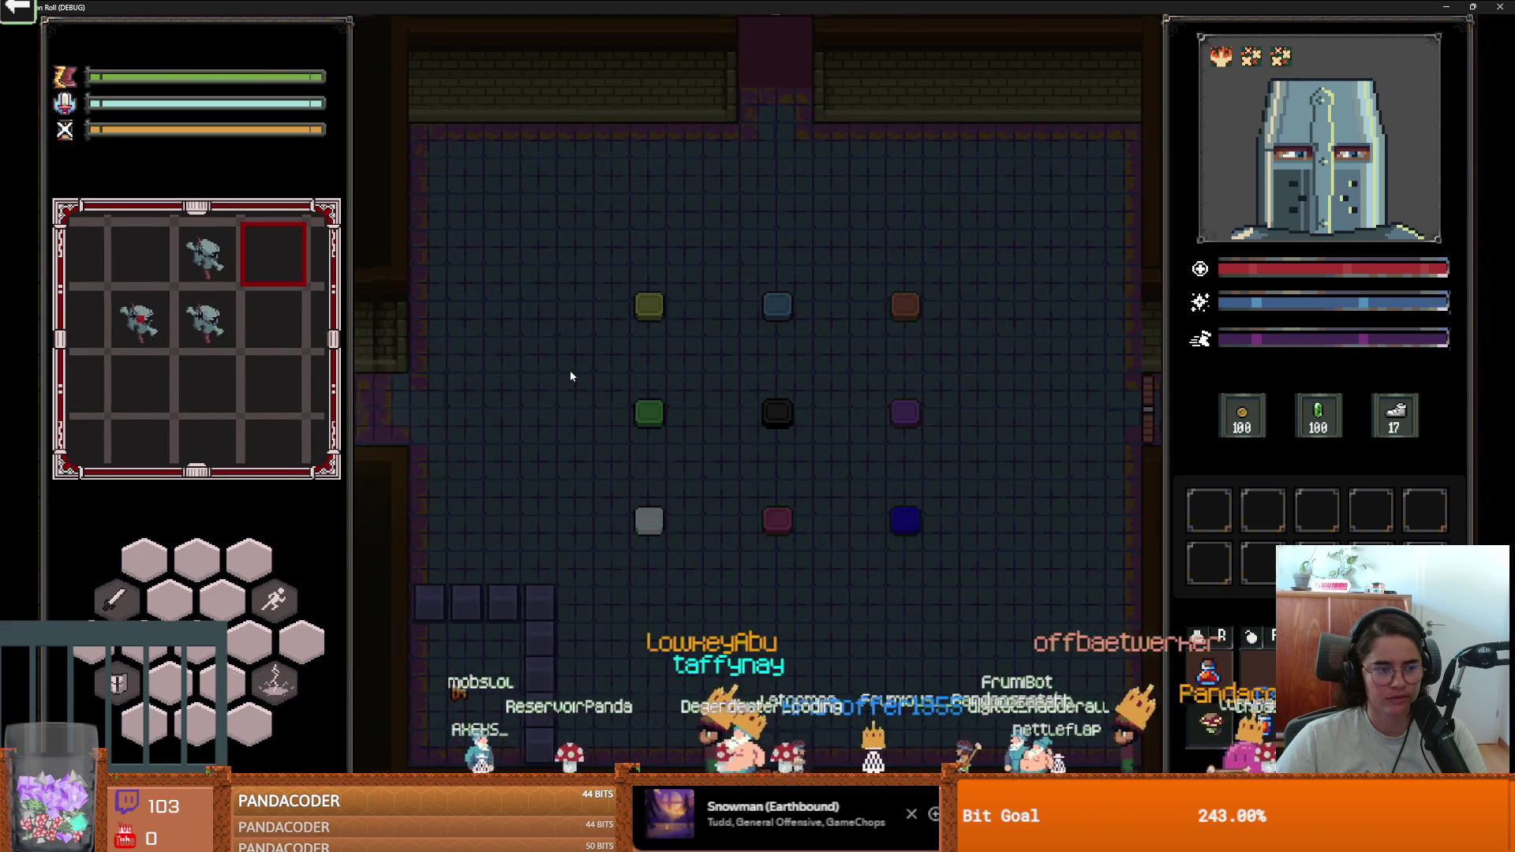
In the nine-plate room, walk the knight over the centre, top-row and corner plates.
{"action": "key", "text": "a"}
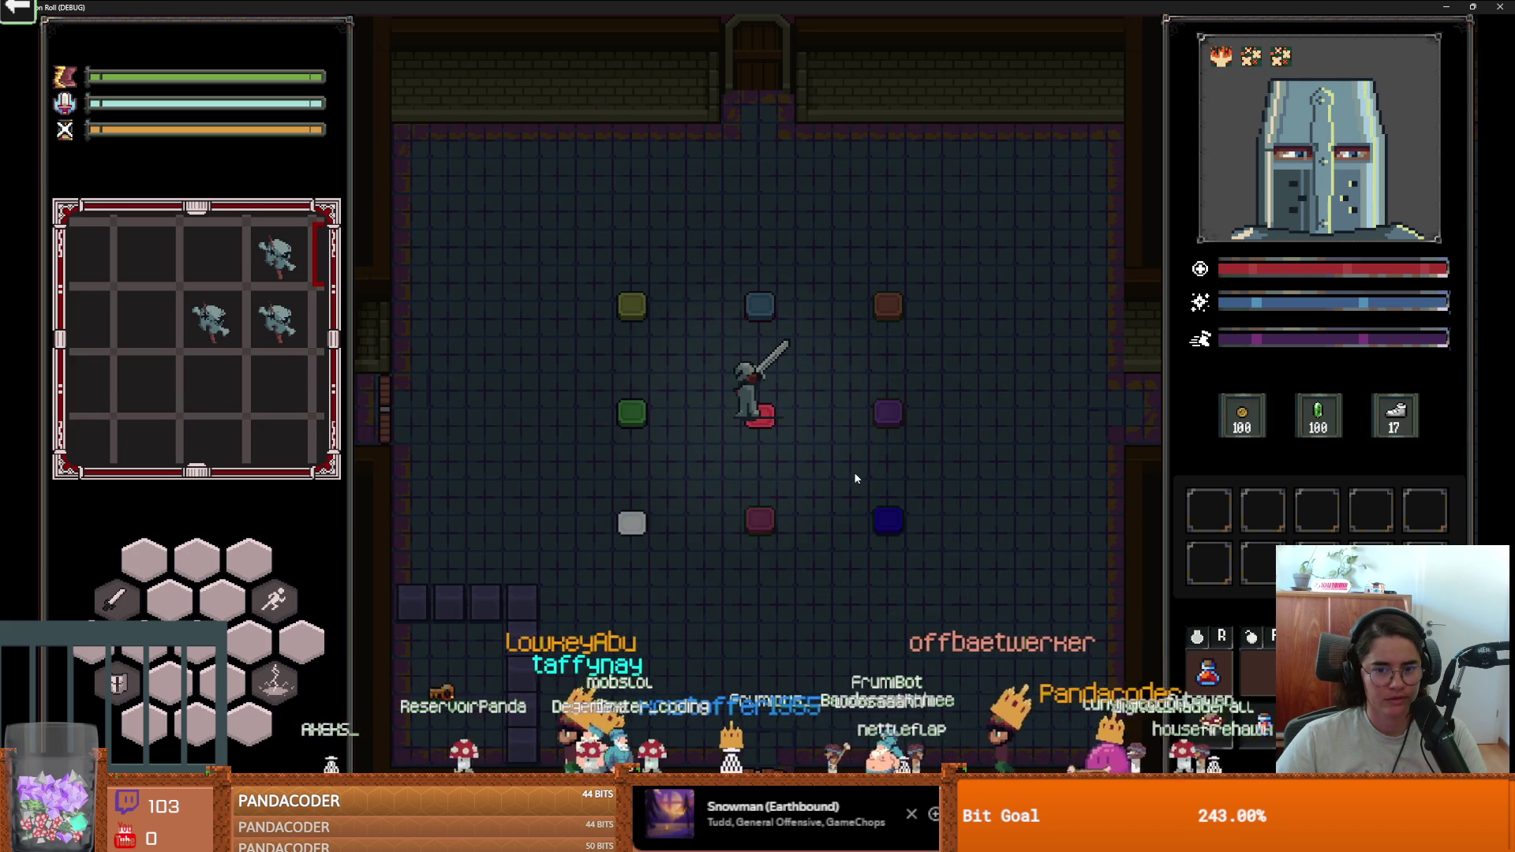
{"action": "key", "text": "s"}
{"action": "key", "text": "s"}
{"action": "key", "text": "a"}
{"action": "key", "text": "w"}
{"action": "key", "text": "d"}
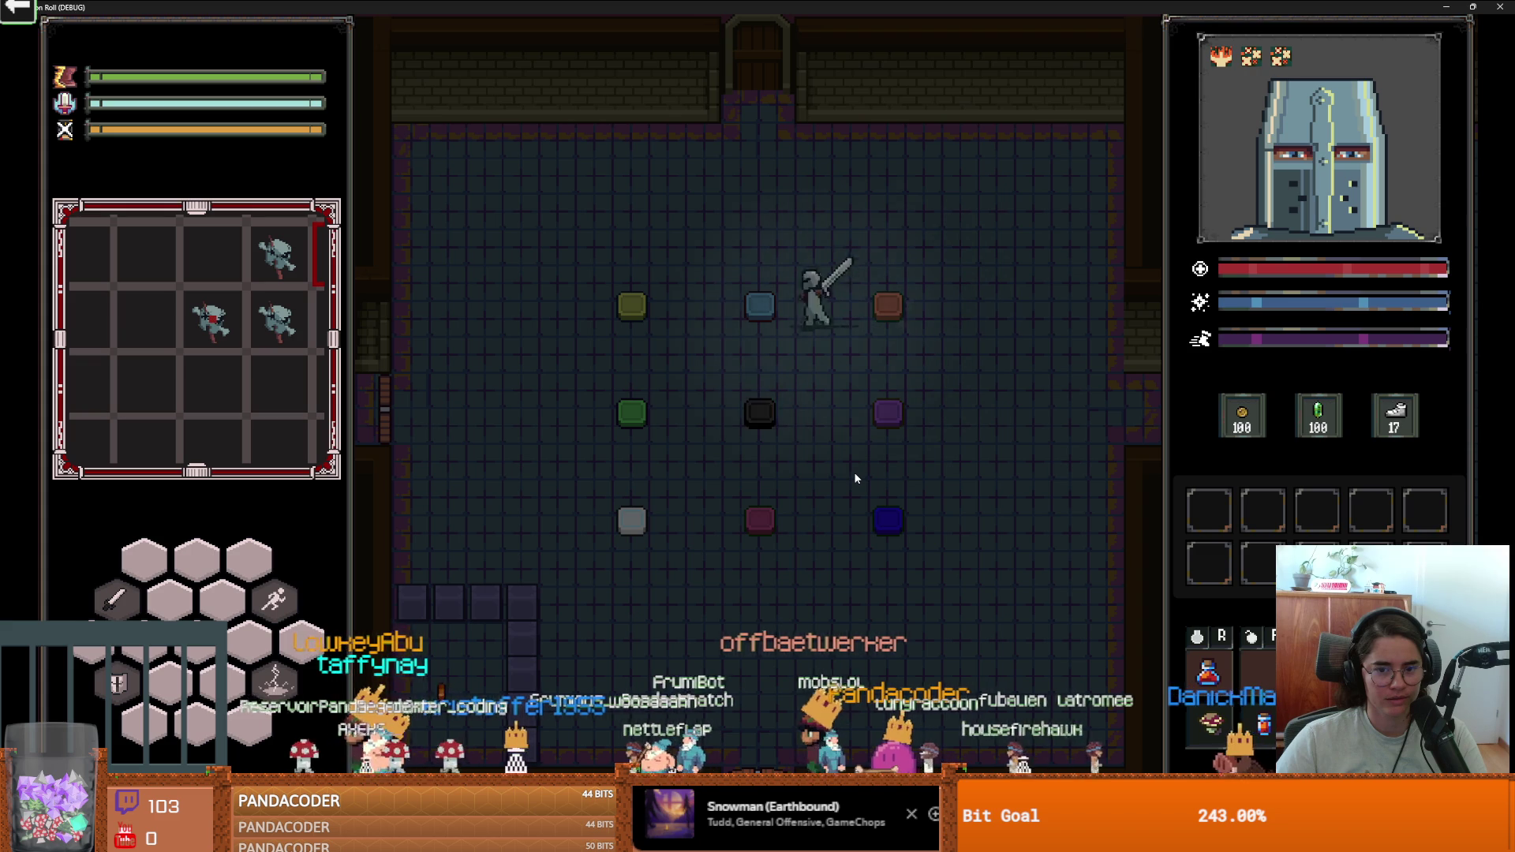
{"action": "key", "text": "s"}
{"action": "key", "text": "a"}
{"action": "key", "text": "d"}
{"action": "key", "text": "w"}
{"action": "key", "text": "super+Down"}
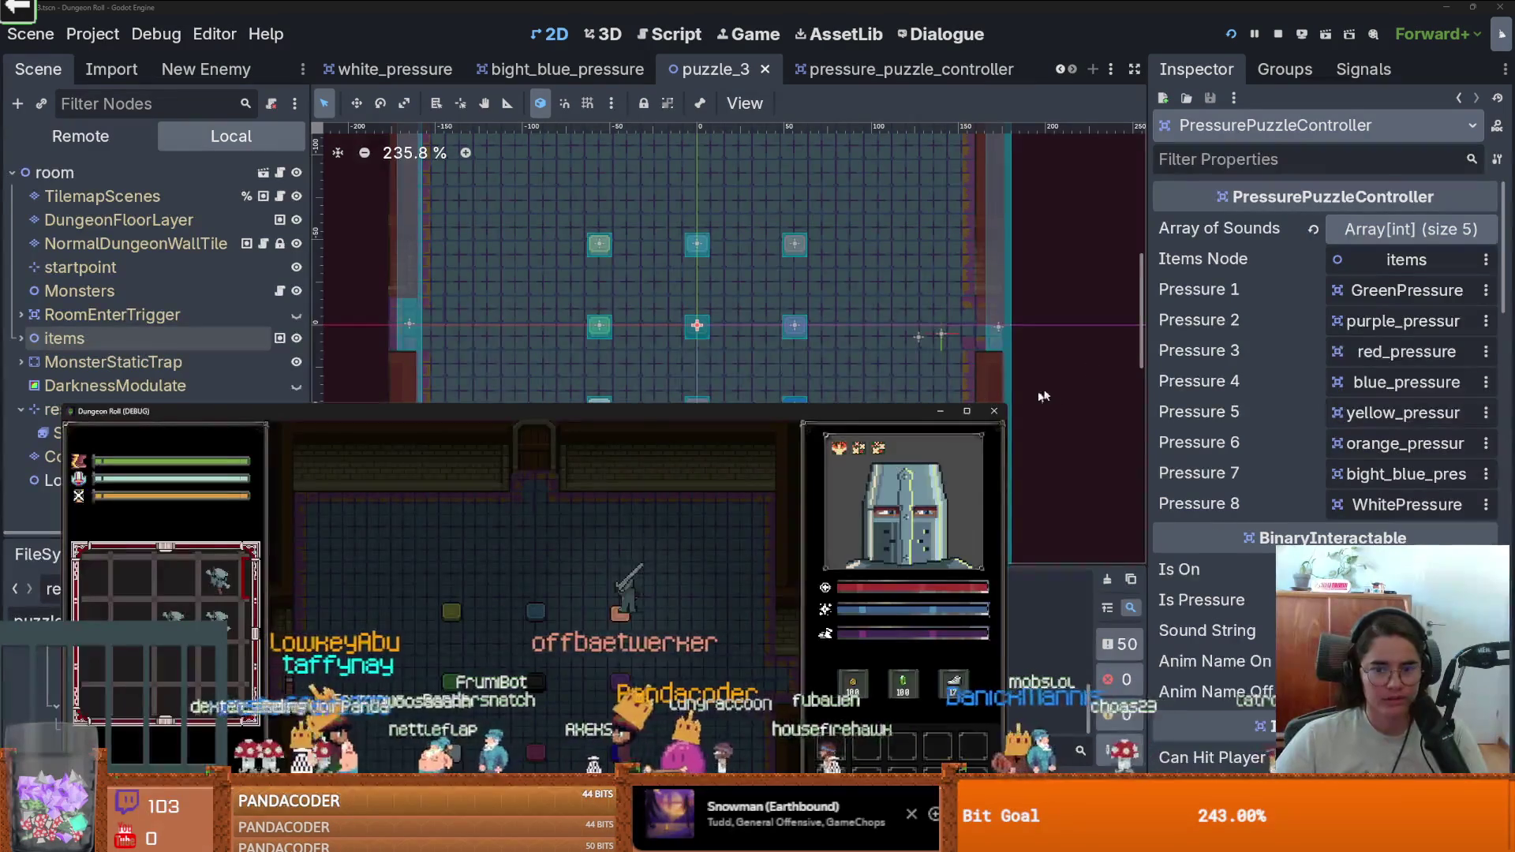
Stop the running game and open the puzzle_4 scene from FileSystem.
{"action": "left_click", "coordinate": [994, 411]}
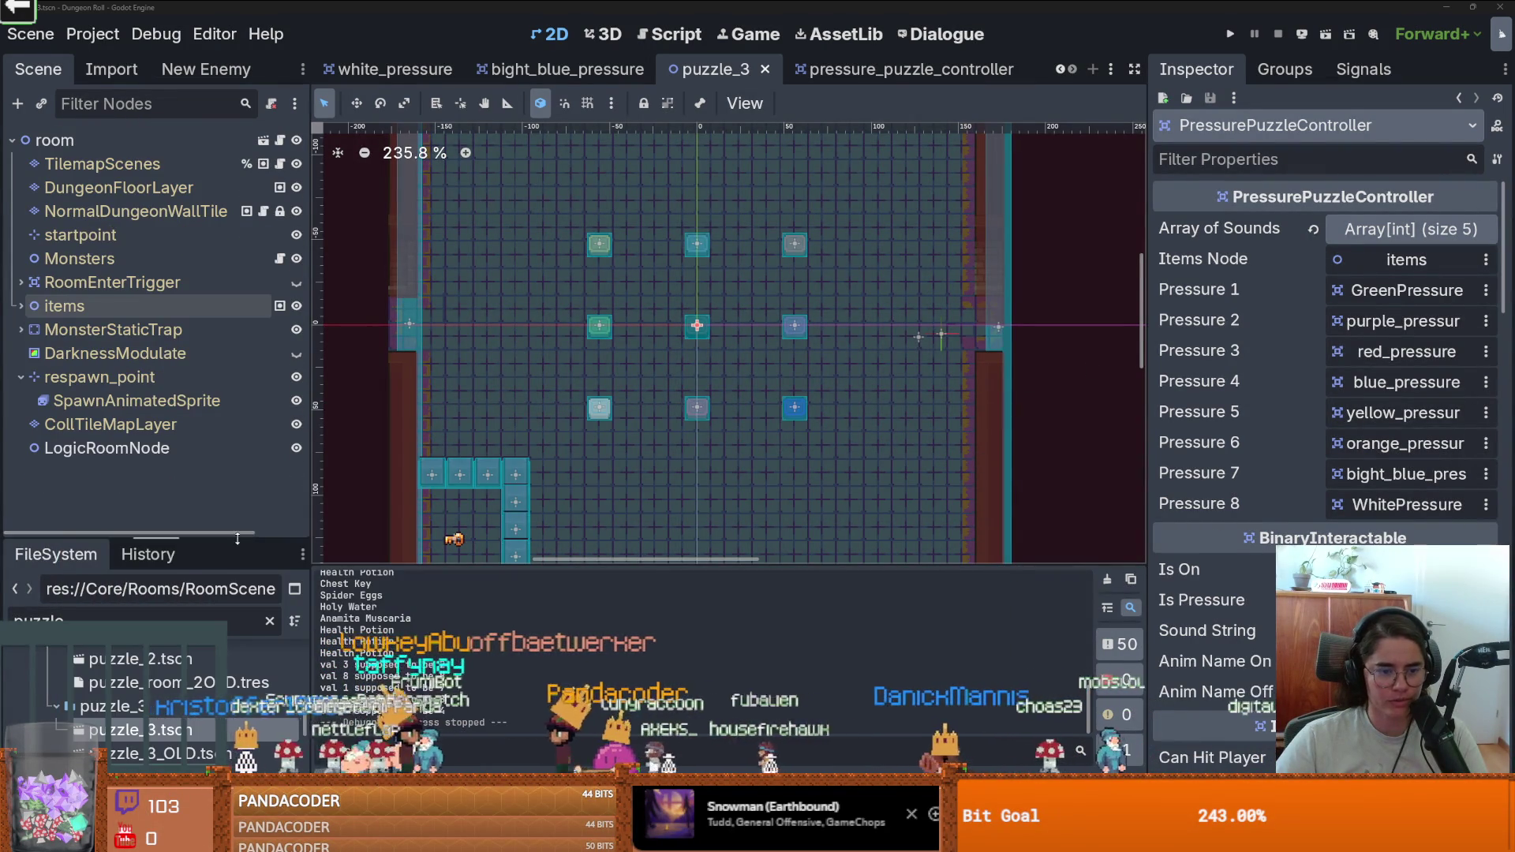
{"action": "left_click_drag", "start_coordinate": [236, 539], "coordinate": [237, 198]}
{"action": "scroll", "coordinate": [171, 490], "scroll_direction": "up", "scroll_amount": 3}
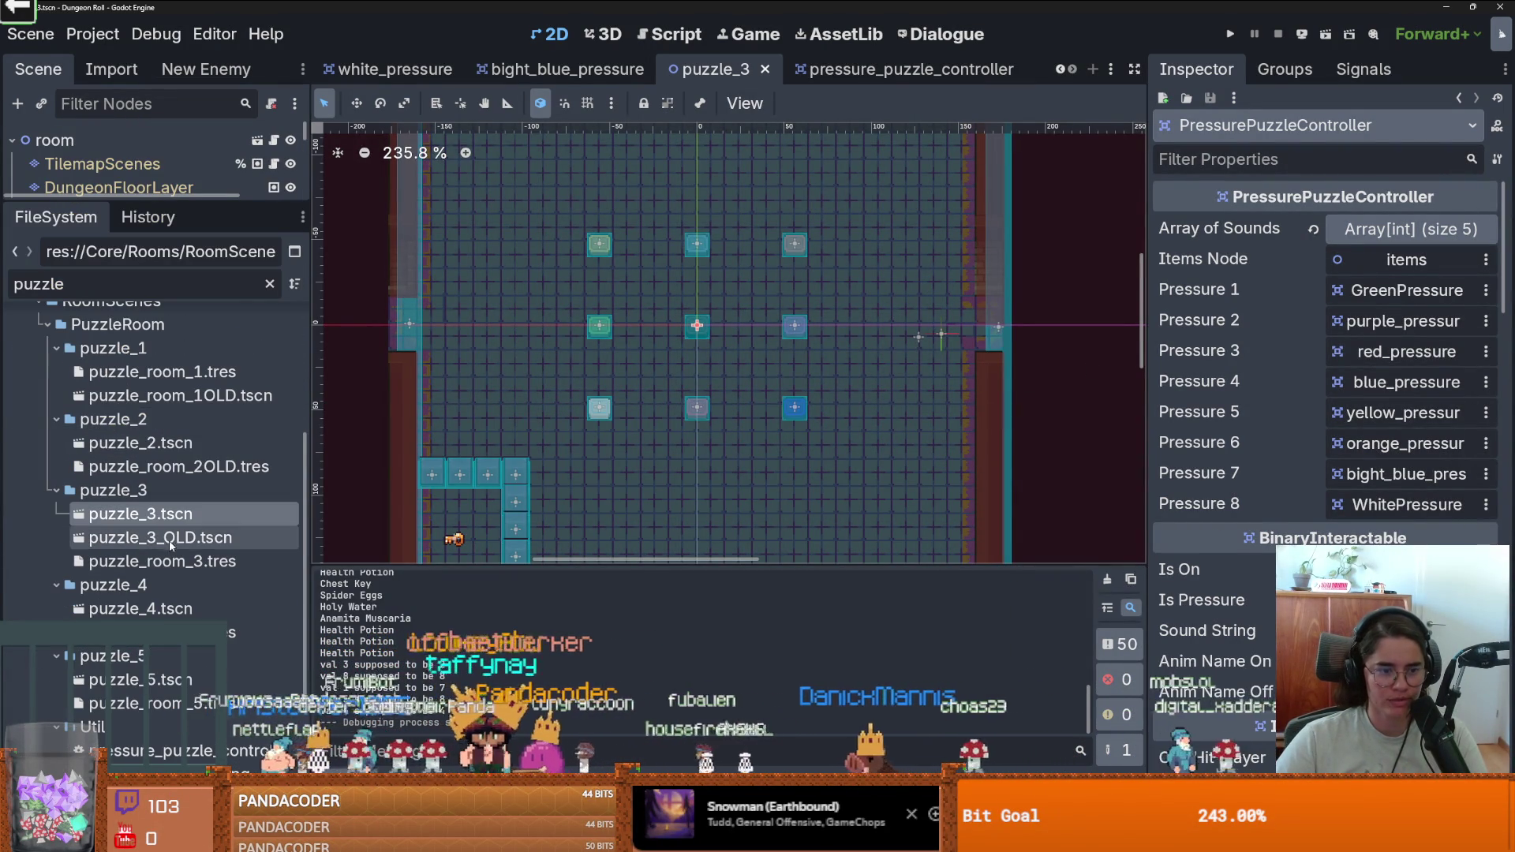
{"action": "double_click", "coordinate": [140, 608]}
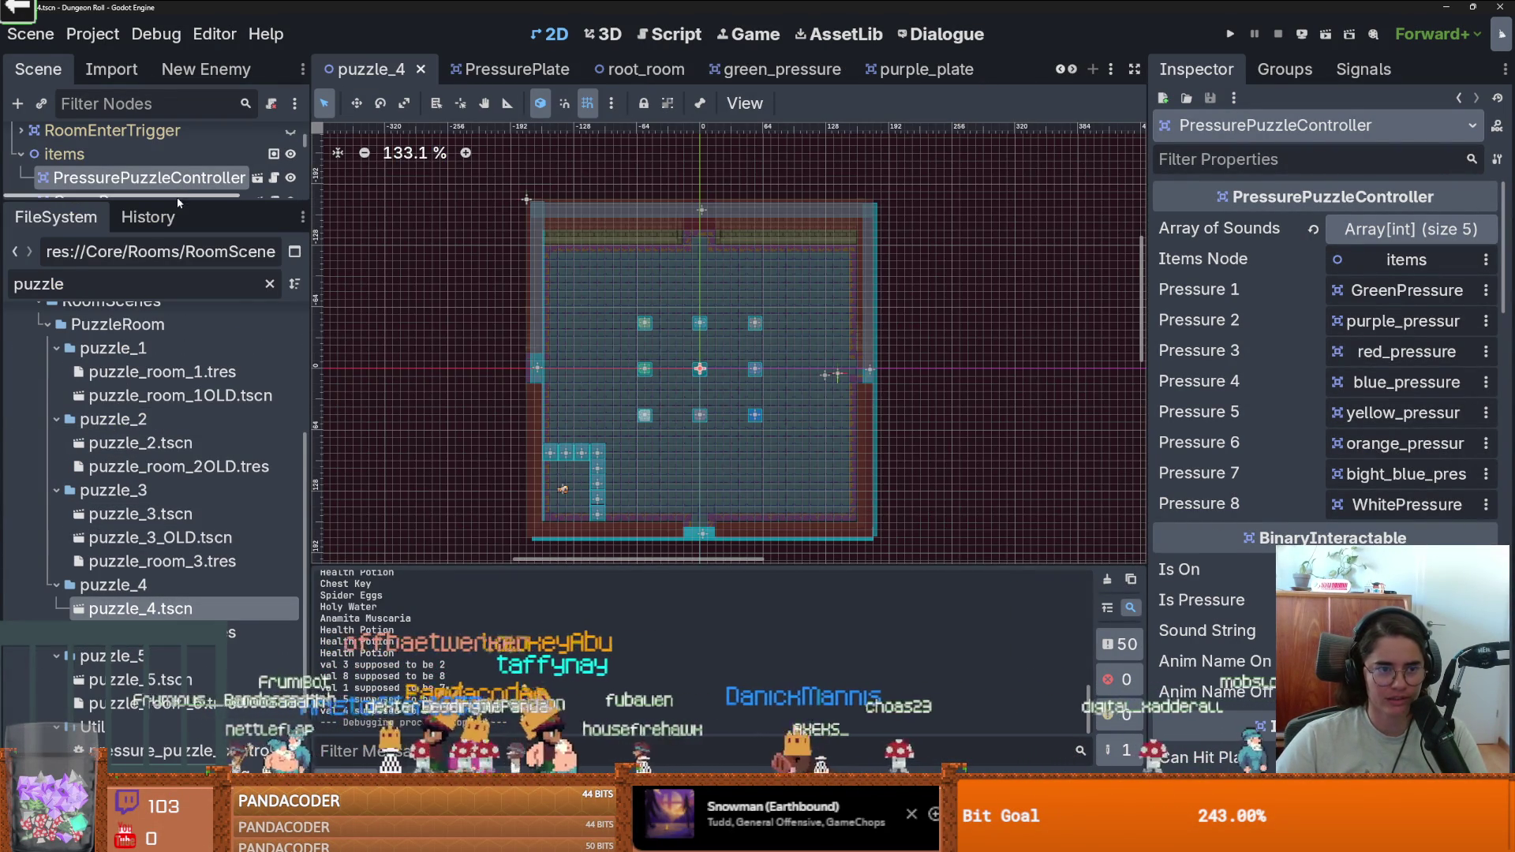
Select PressurePuzzleController under items and expand its Array of Sounds showing 2, 3, 6, 1, 4.
{"action": "left_click_drag", "start_coordinate": [177, 203], "coordinate": [178, 452]}
{"action": "left_click", "coordinate": [28, 156]}
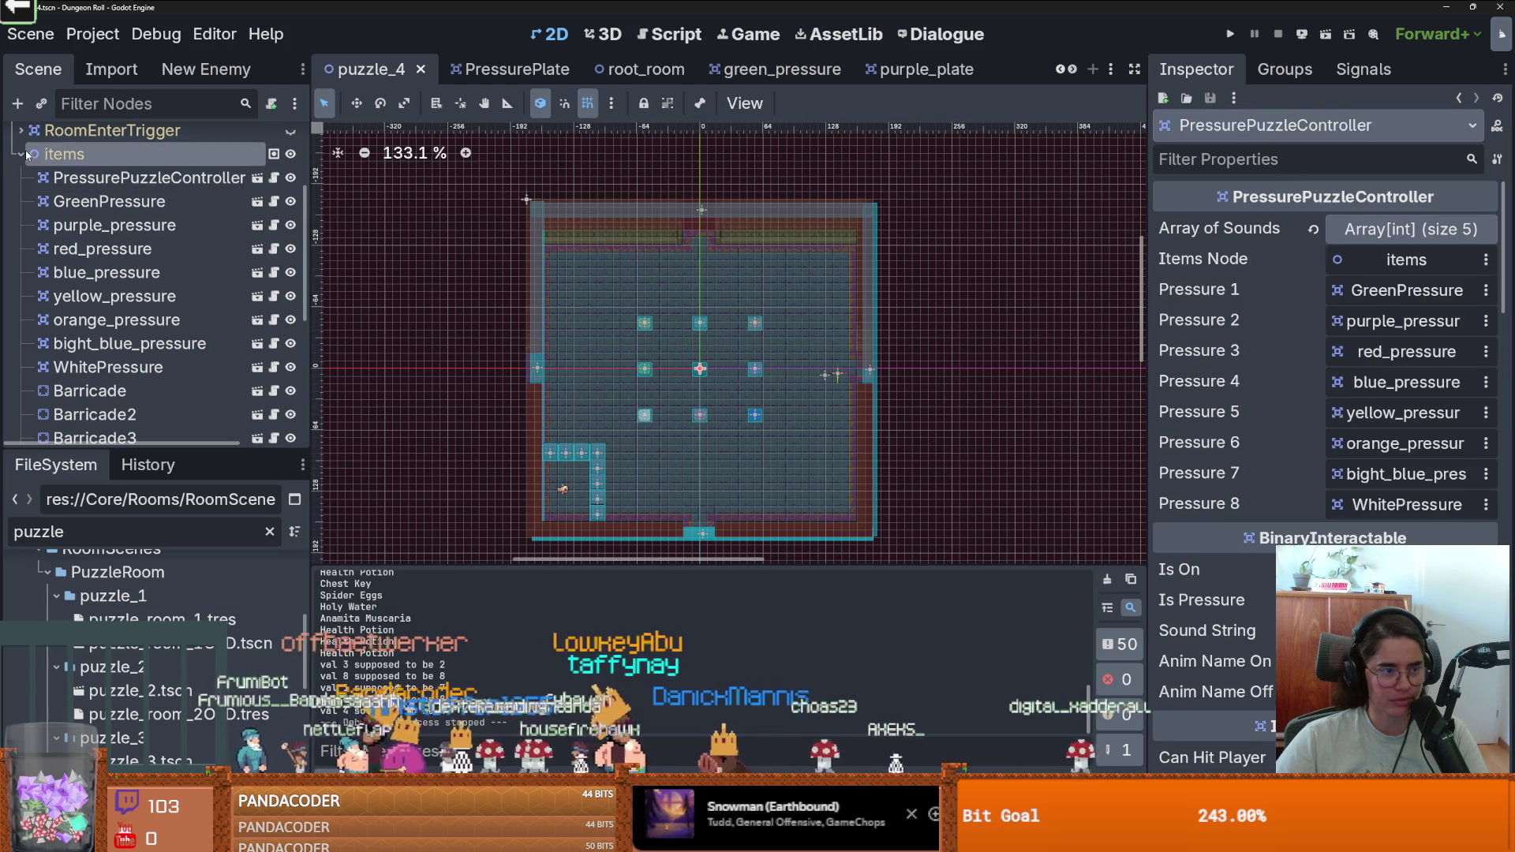
{"action": "key", "text": "ctrl+s"}
{"action": "left_click", "coordinate": [22, 156]}
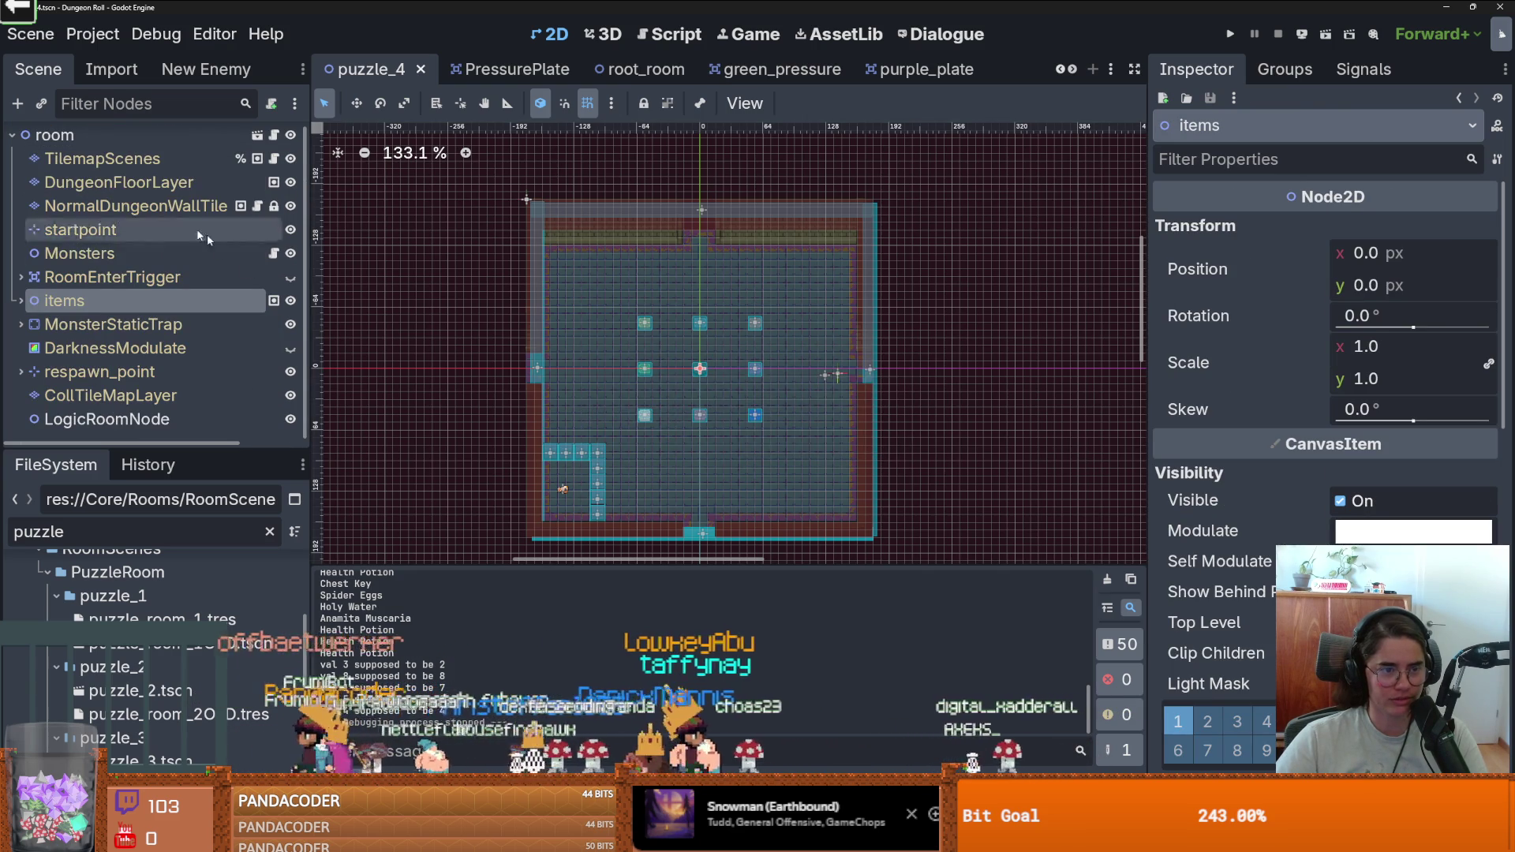
{"action": "left_click", "coordinate": [20, 300]}
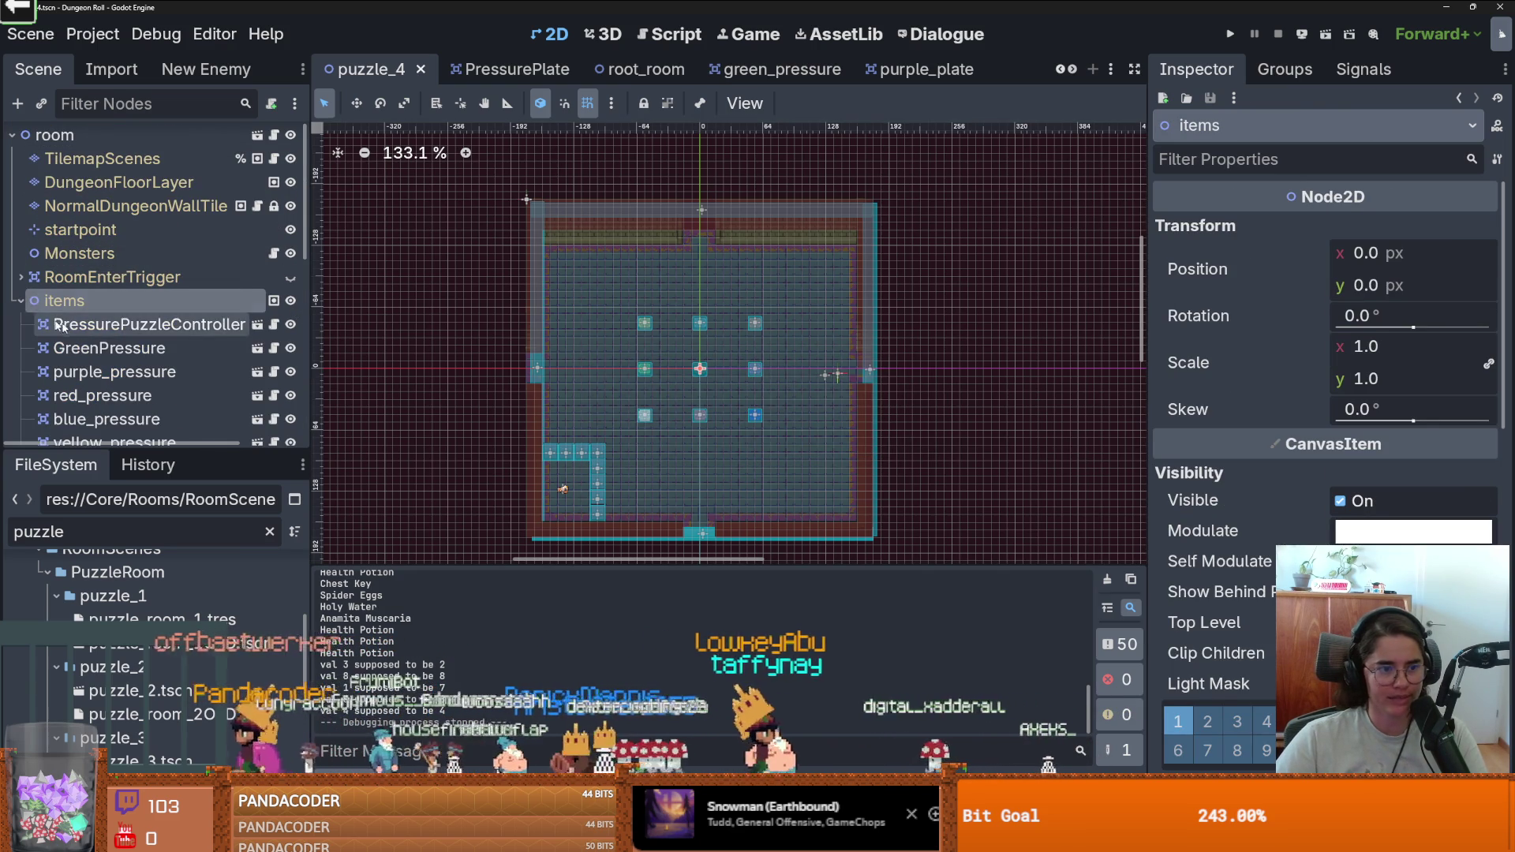
{"action": "left_click", "coordinate": [149, 324]}
{"action": "left_click", "coordinate": [1411, 229]}
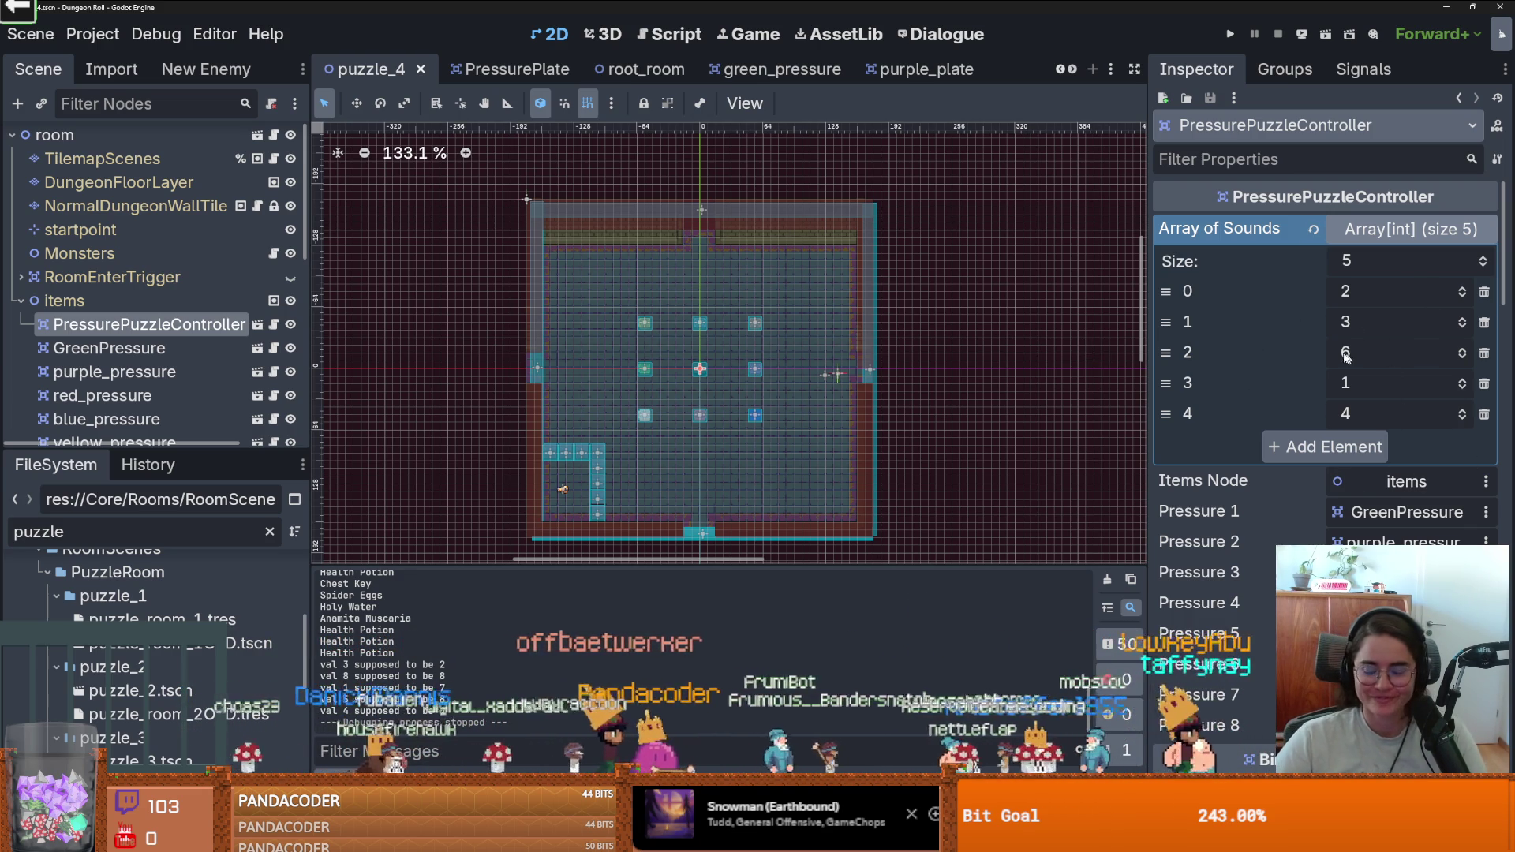
{"action": "scroll", "coordinate": [775, 399], "scroll_direction": "up", "scroll_amount": 3}
{"action": "scroll", "coordinate": [718, 393], "scroll_direction": "down", "scroll_amount": 2}
{"action": "scroll", "coordinate": [789, 386], "scroll_direction": "up", "scroll_amount": 4}
{"action": "left_click_drag", "start_coordinate": [802, 376], "coordinate": [778, 225]}
{"action": "scroll", "coordinate": [878, 401], "scroll_direction": "down", "scroll_amount": 1}
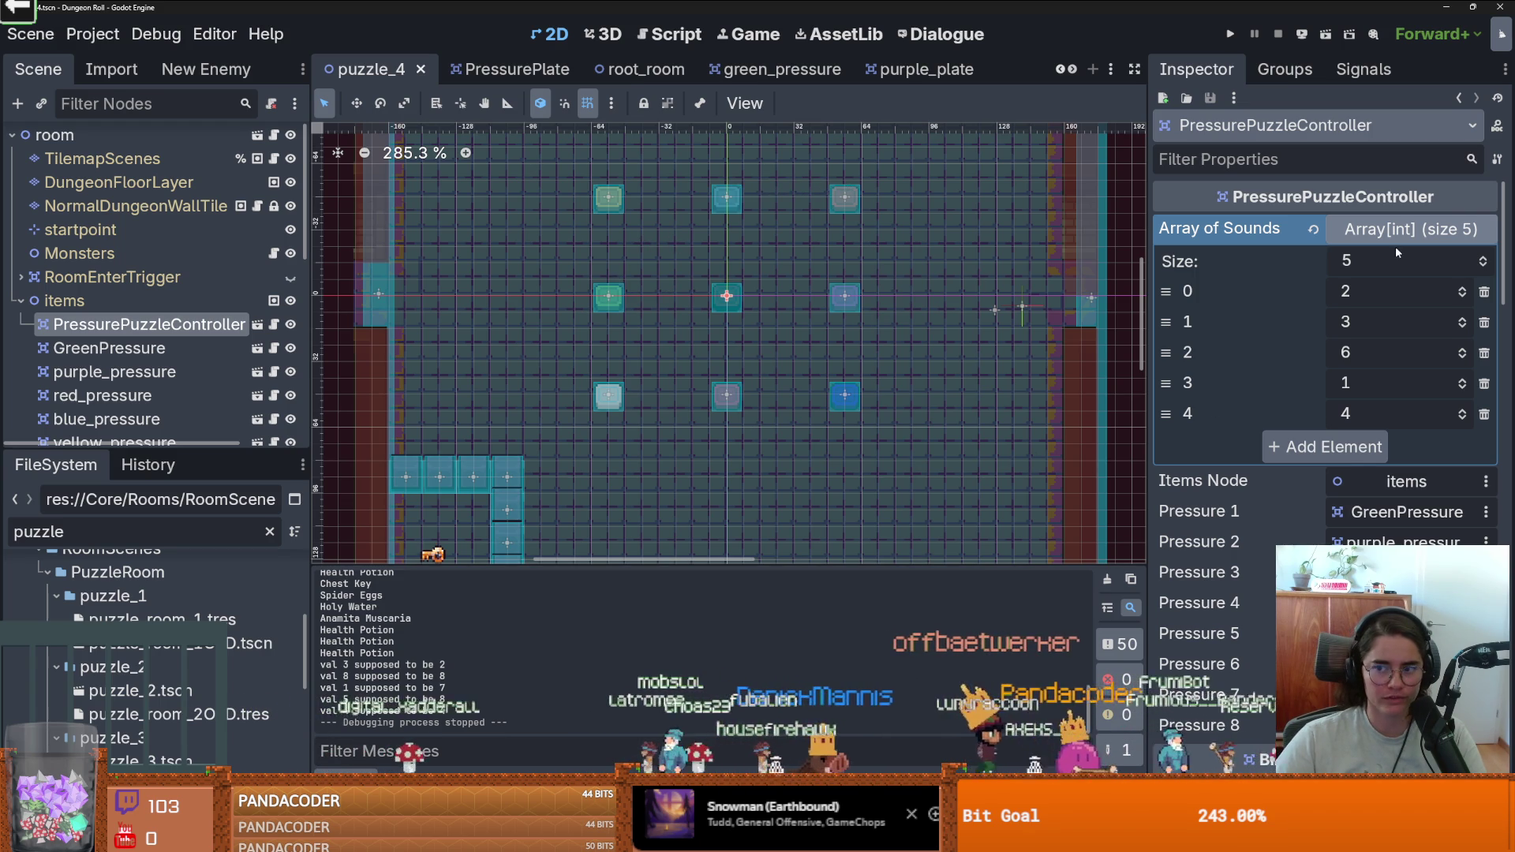
Re-enter 1 in Array of Sounds element 3 and save the puzzle_4 scene.
{"action": "left_click", "coordinate": [1390, 239]}
{"action": "left_click", "coordinate": [1376, 238]}
{"action": "type", "text": "6"}
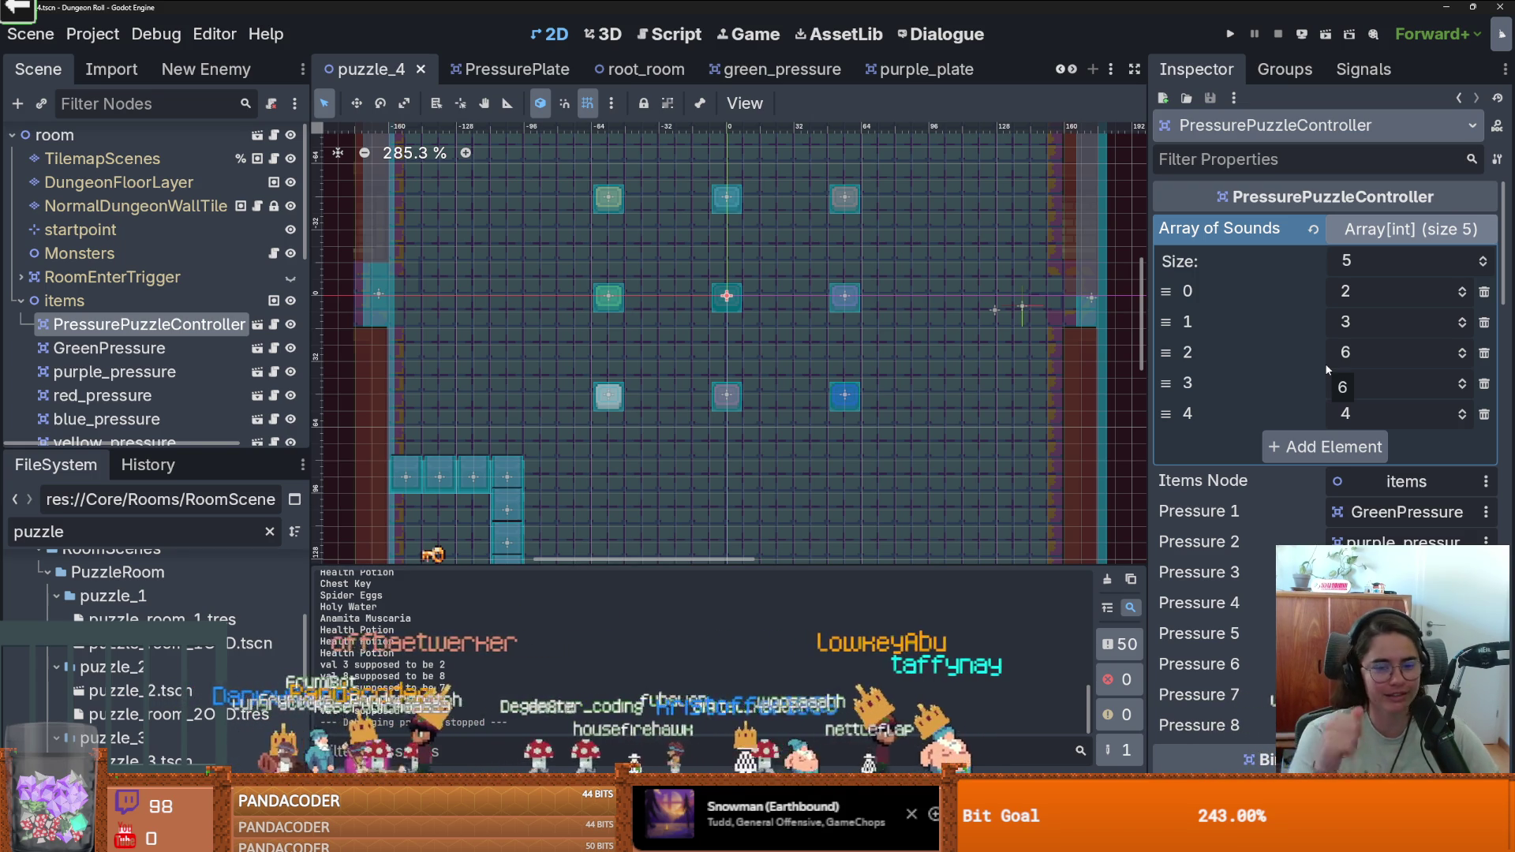
{"action": "type", "text": "1"}
{"action": "key", "text": "Return"}
{"action": "key", "text": "ctrl+s"}
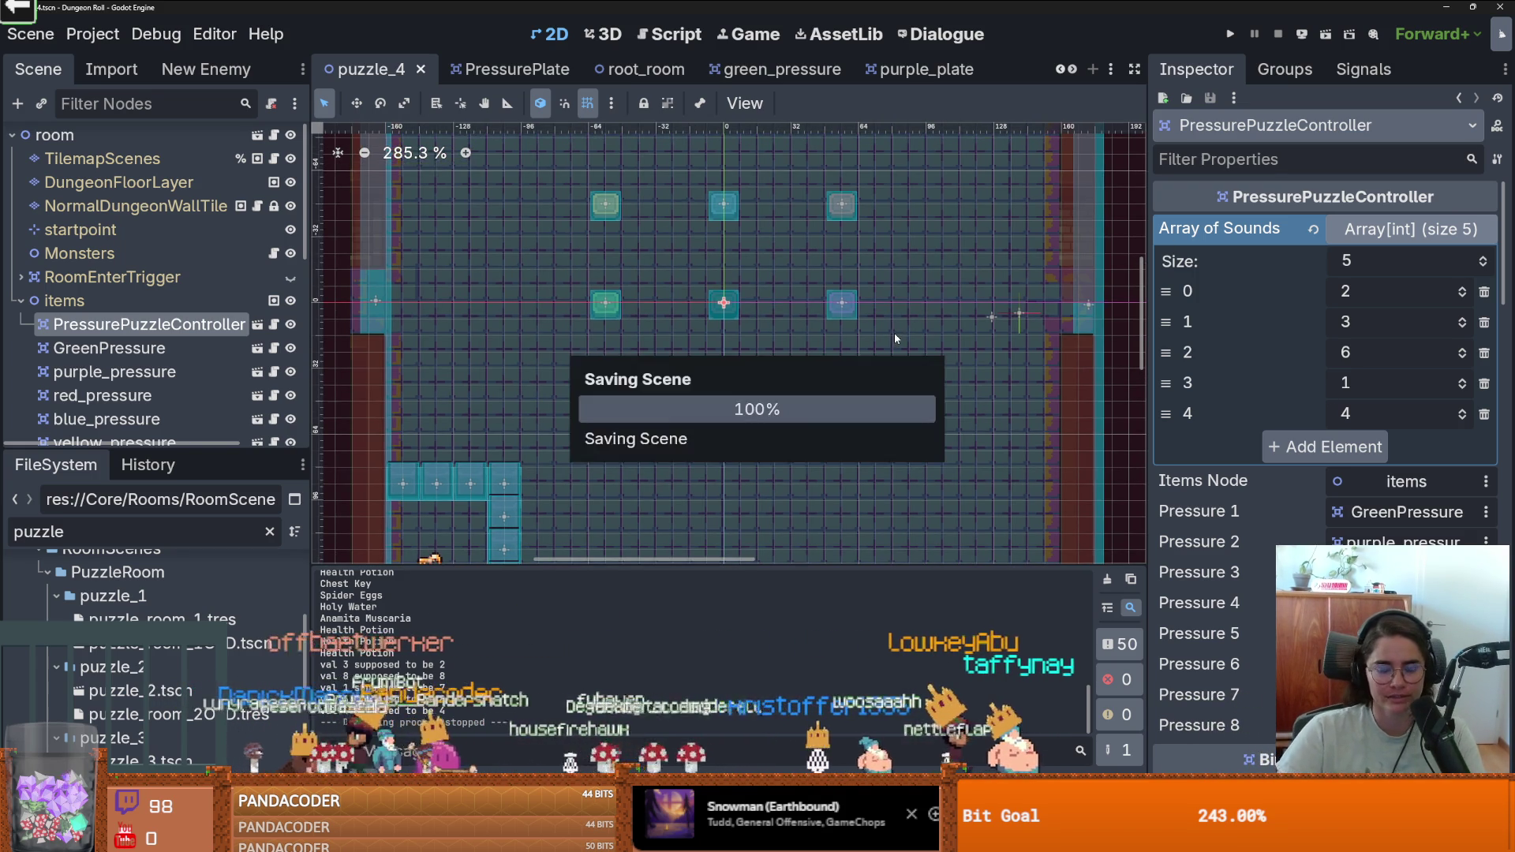
{"action": "scroll", "coordinate": [826, 404], "scroll_direction": "down", "scroll_amount": 2}
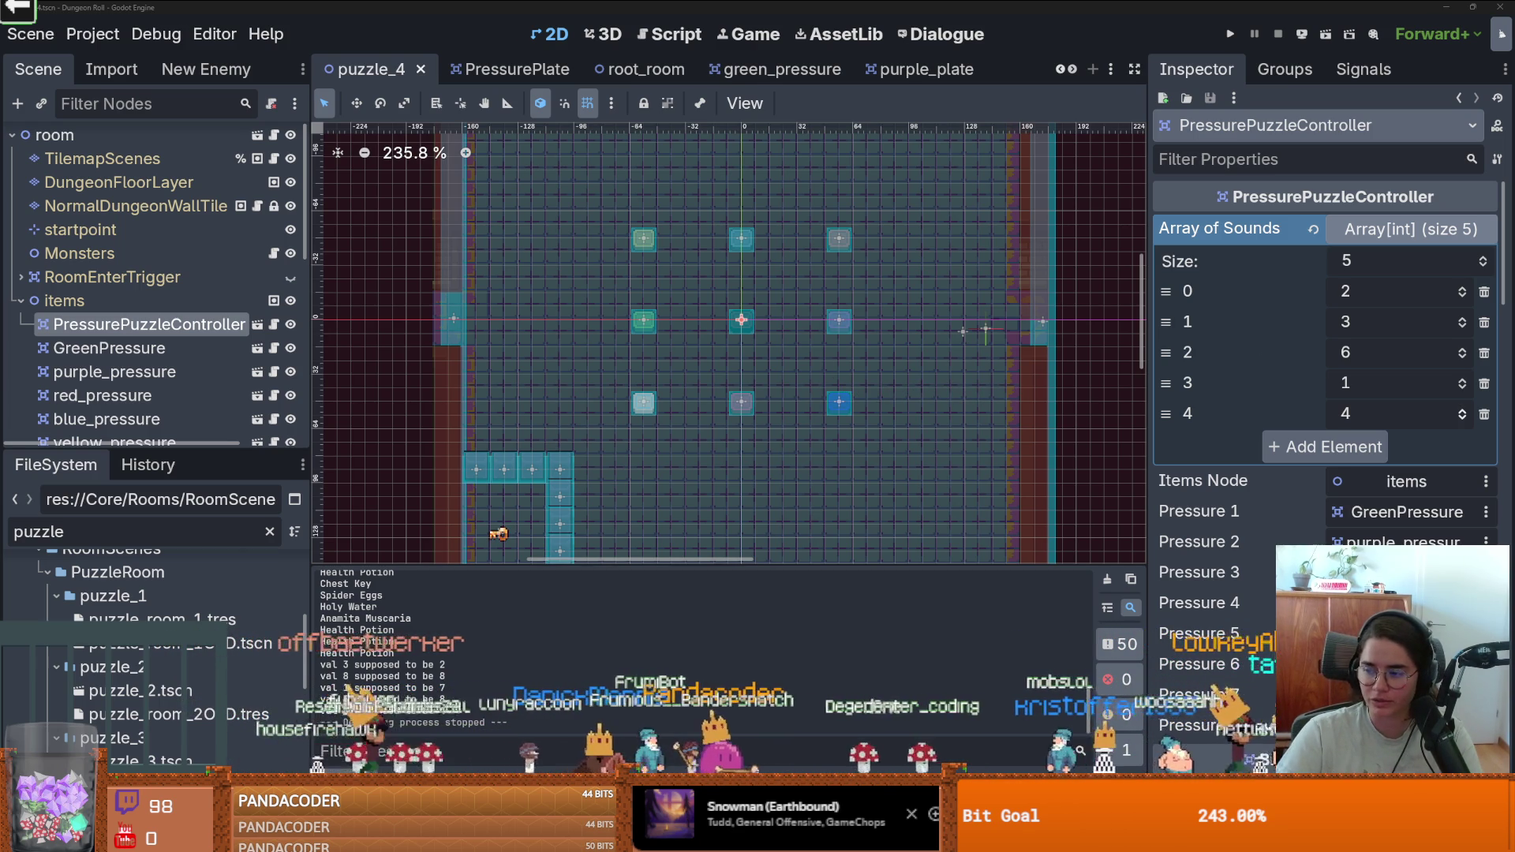
{"action": "scroll", "coordinate": [728, 368], "scroll_direction": "up", "scroll_amount": 2}
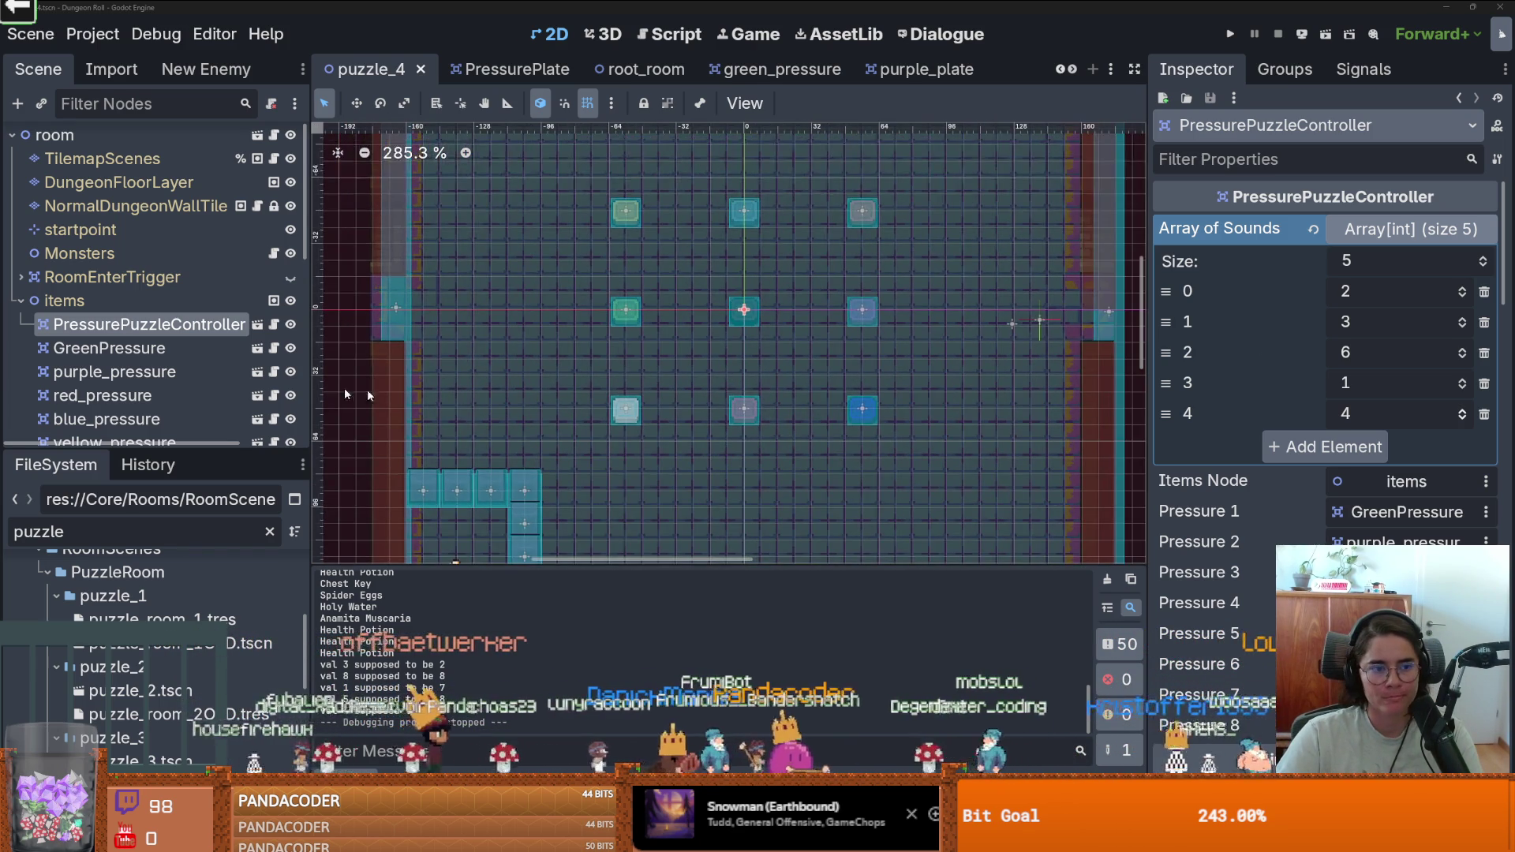
Collapse the items node, save again, and clear the FileSystem filter.
{"action": "left_click", "coordinate": [21, 301]}
{"action": "key", "text": "ctrl+s"}
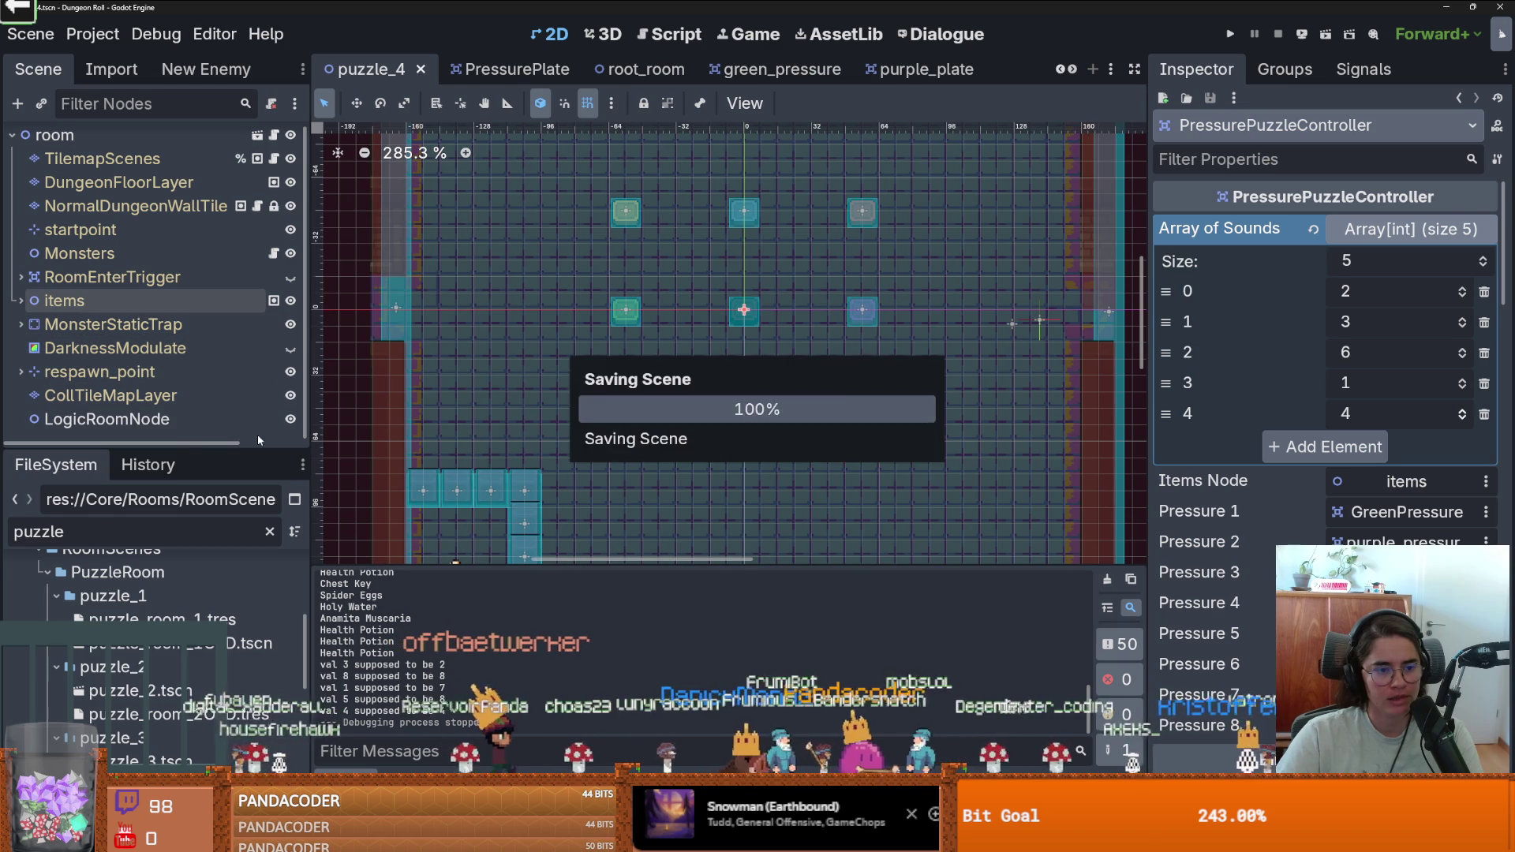
{"action": "left_click_drag", "start_coordinate": [244, 451], "coordinate": [242, 462]}
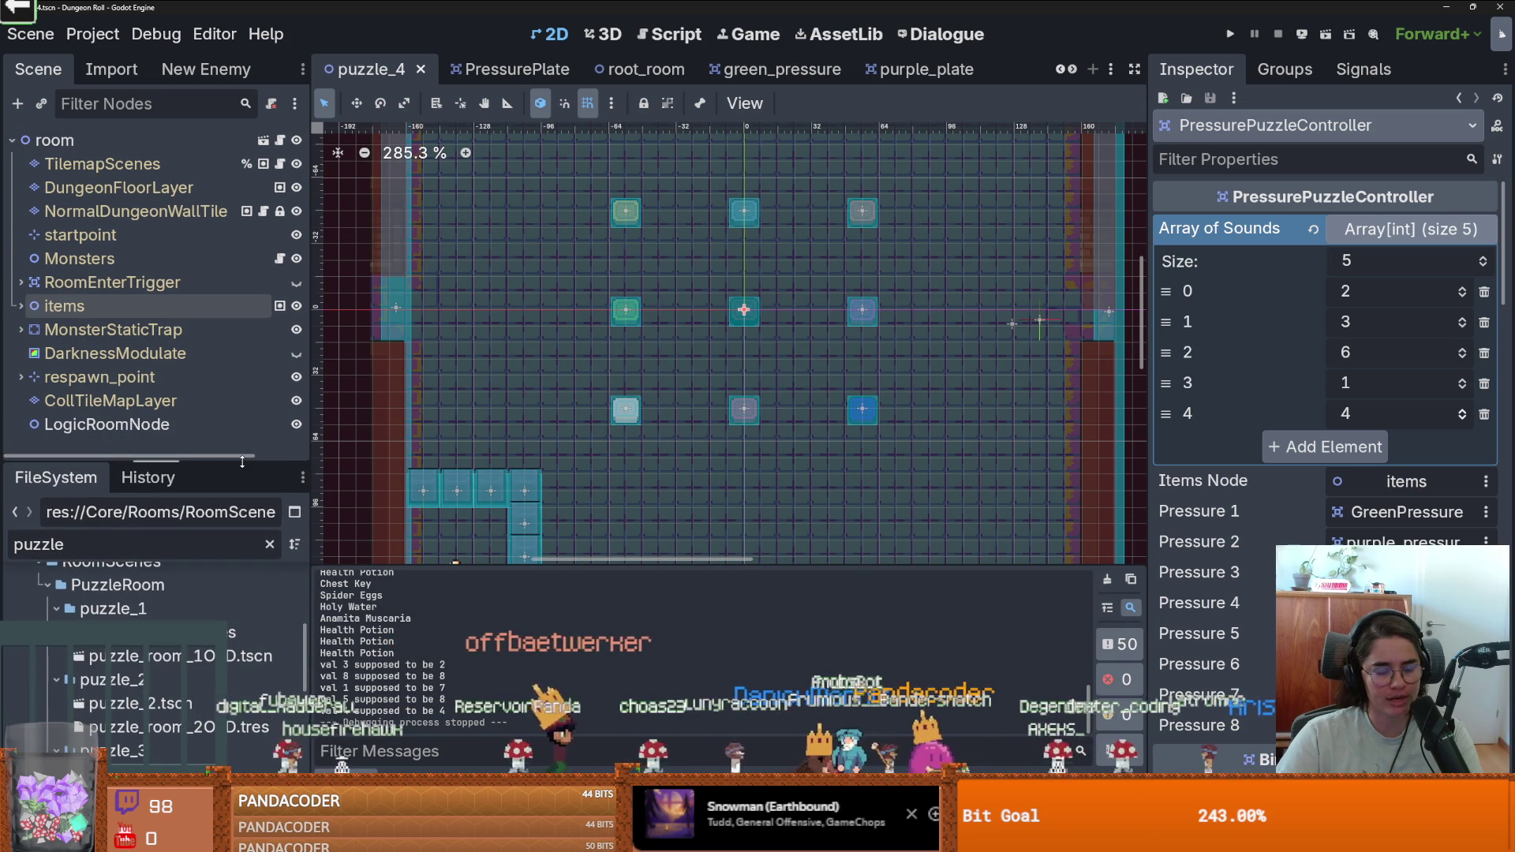
{"action": "left_click", "coordinate": [270, 545]}
Save, filter FileSystem for 'Globa', and open Globals.gd in the script editor.
{"action": "key", "text": "ctrl+s"}
{"action": "scroll", "coordinate": [26, 702], "scroll_direction": "down", "scroll_amount": 10}
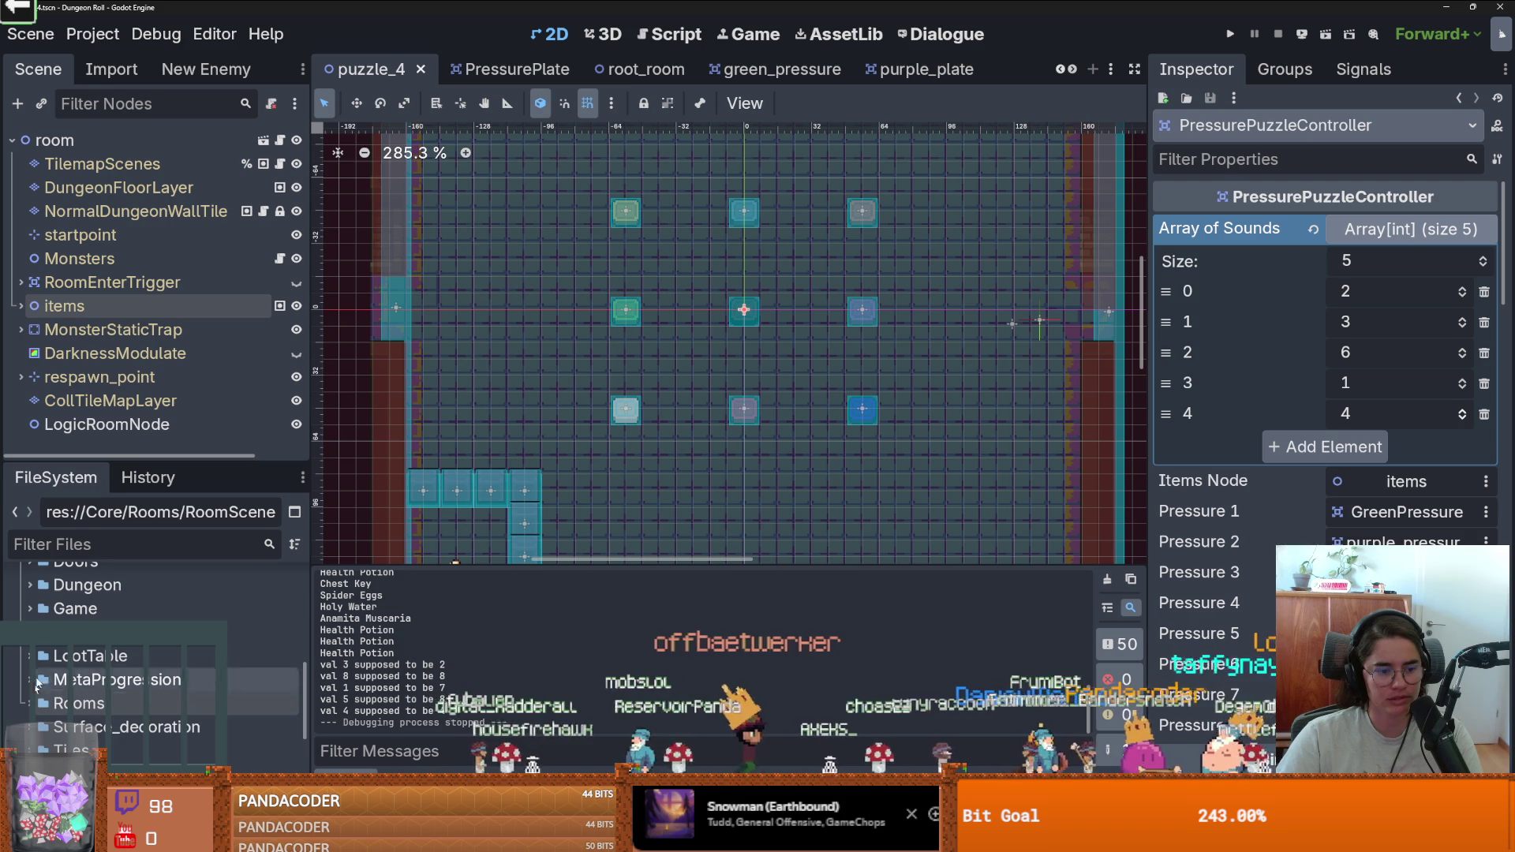
{"action": "left_click", "coordinate": [117, 545]}
{"action": "type", "text": "Globa"}
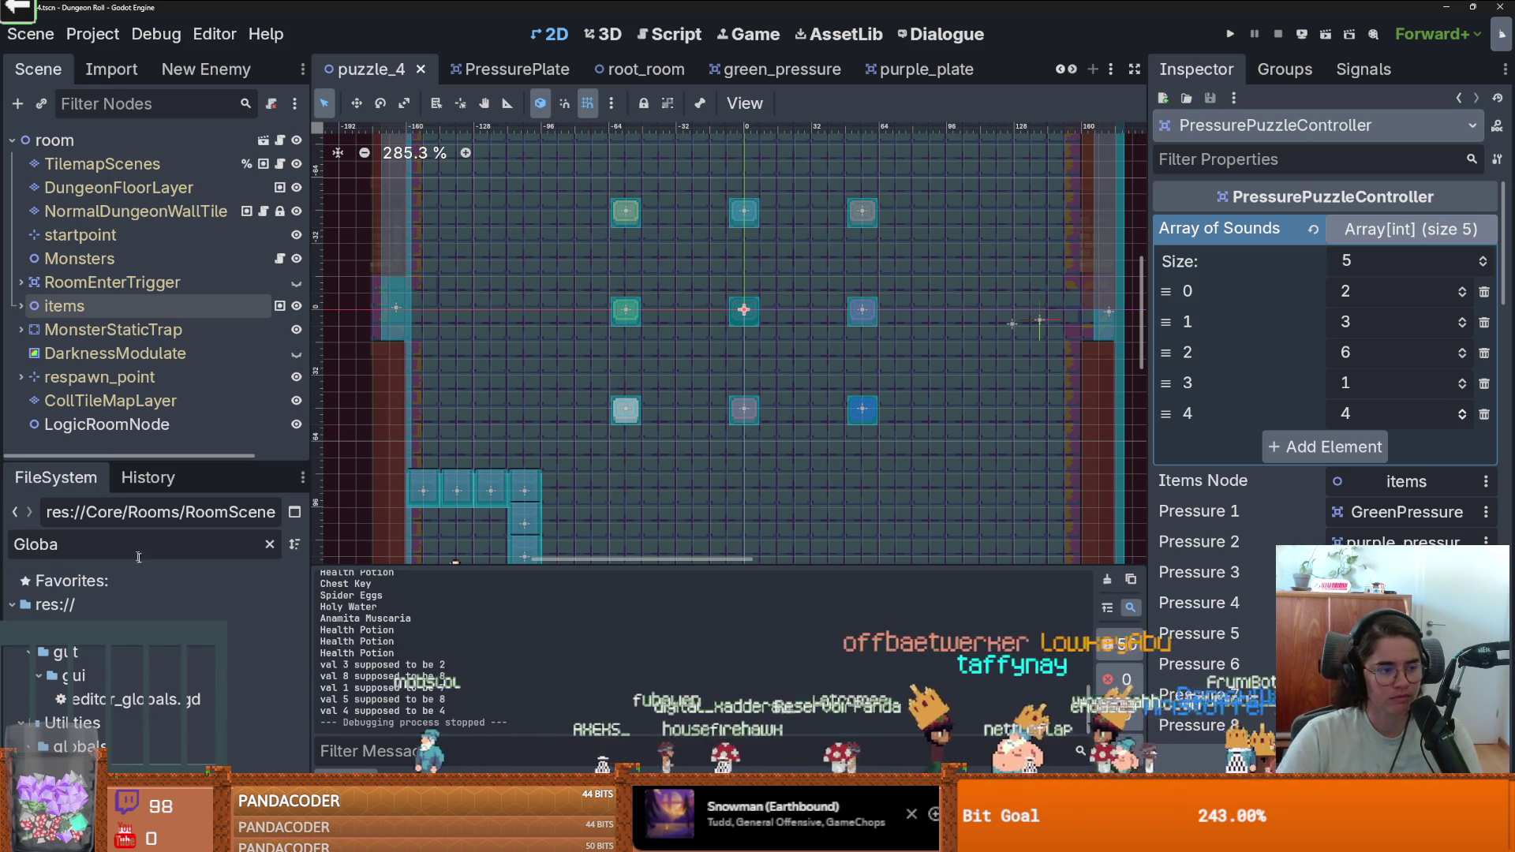
{"action": "double_click", "coordinate": [119, 766]}
{"action": "scroll", "coordinate": [752, 462], "scroll_direction": "down", "scroll_amount": 1}
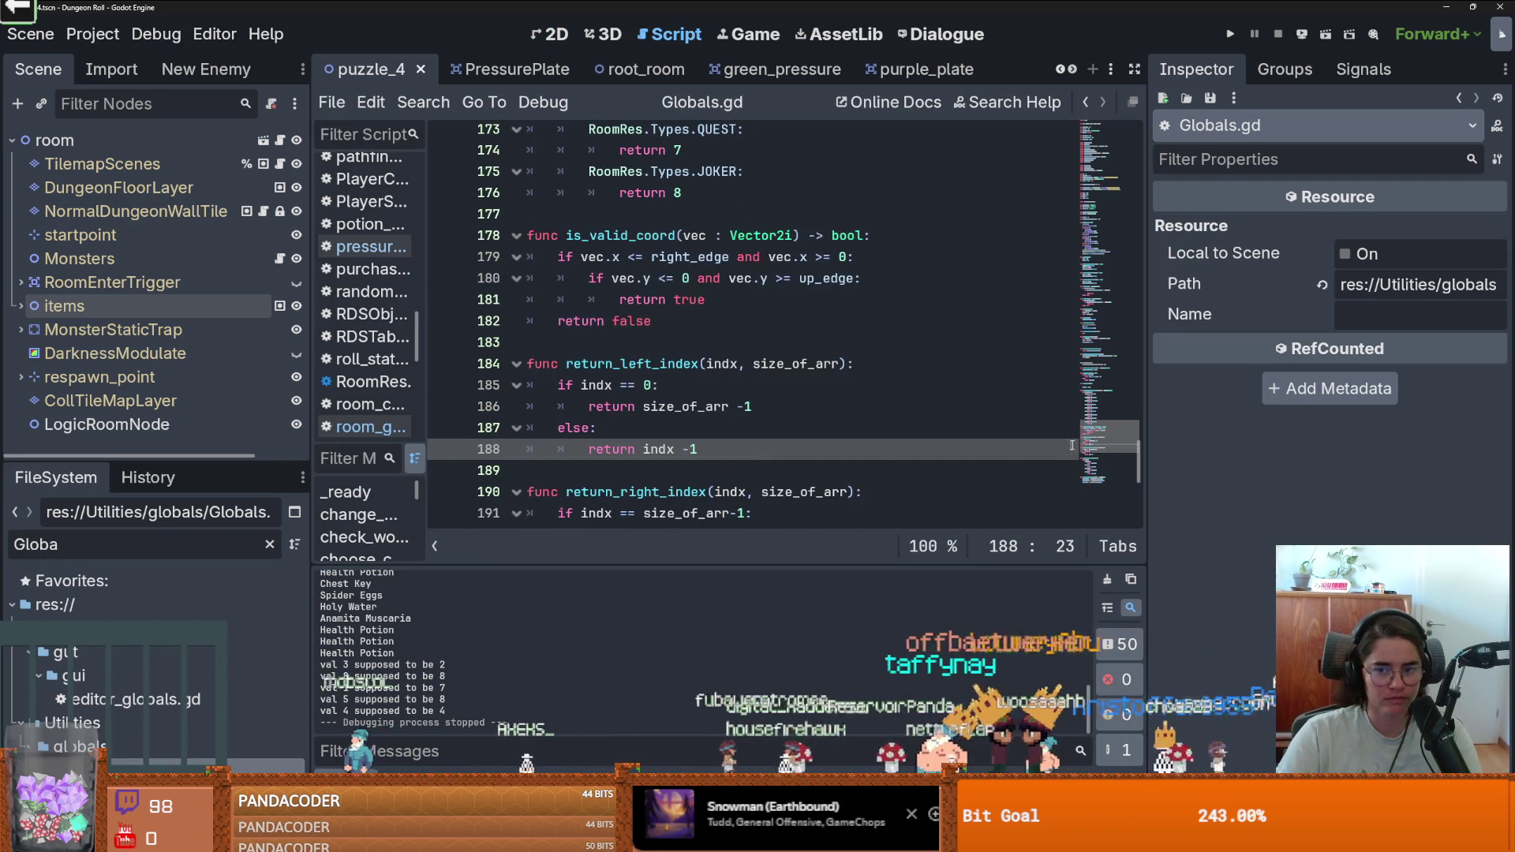
{"action": "mouse_move", "coordinate": [1137, 453]}
{"action": "left_mouse_down"}
{"action": "mouse_move", "coordinate": [1130, 205]}
{"action": "mouse_move", "coordinate": [1125, 240]}
{"action": "left_mouse_up"}
Add 'var LogicRoom = 1' above _ready in Globals.gd and save.
{"action": "left_click", "coordinate": [813, 252]}
{"action": "key", "text": "Return"}
{"action": "key", "text": "Return"}
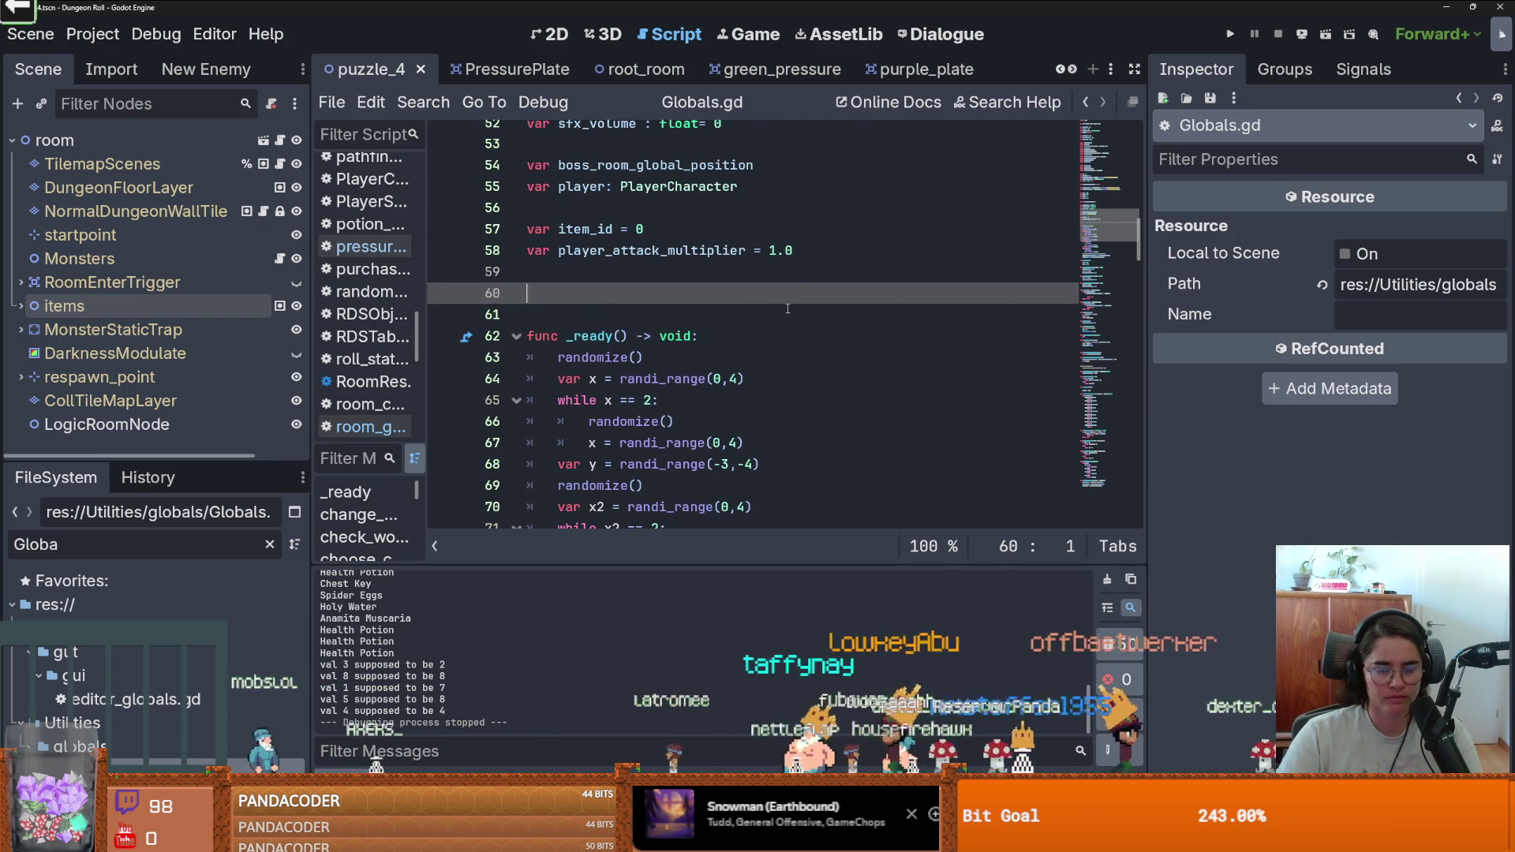
{"action": "type", "text": "var pressure"}
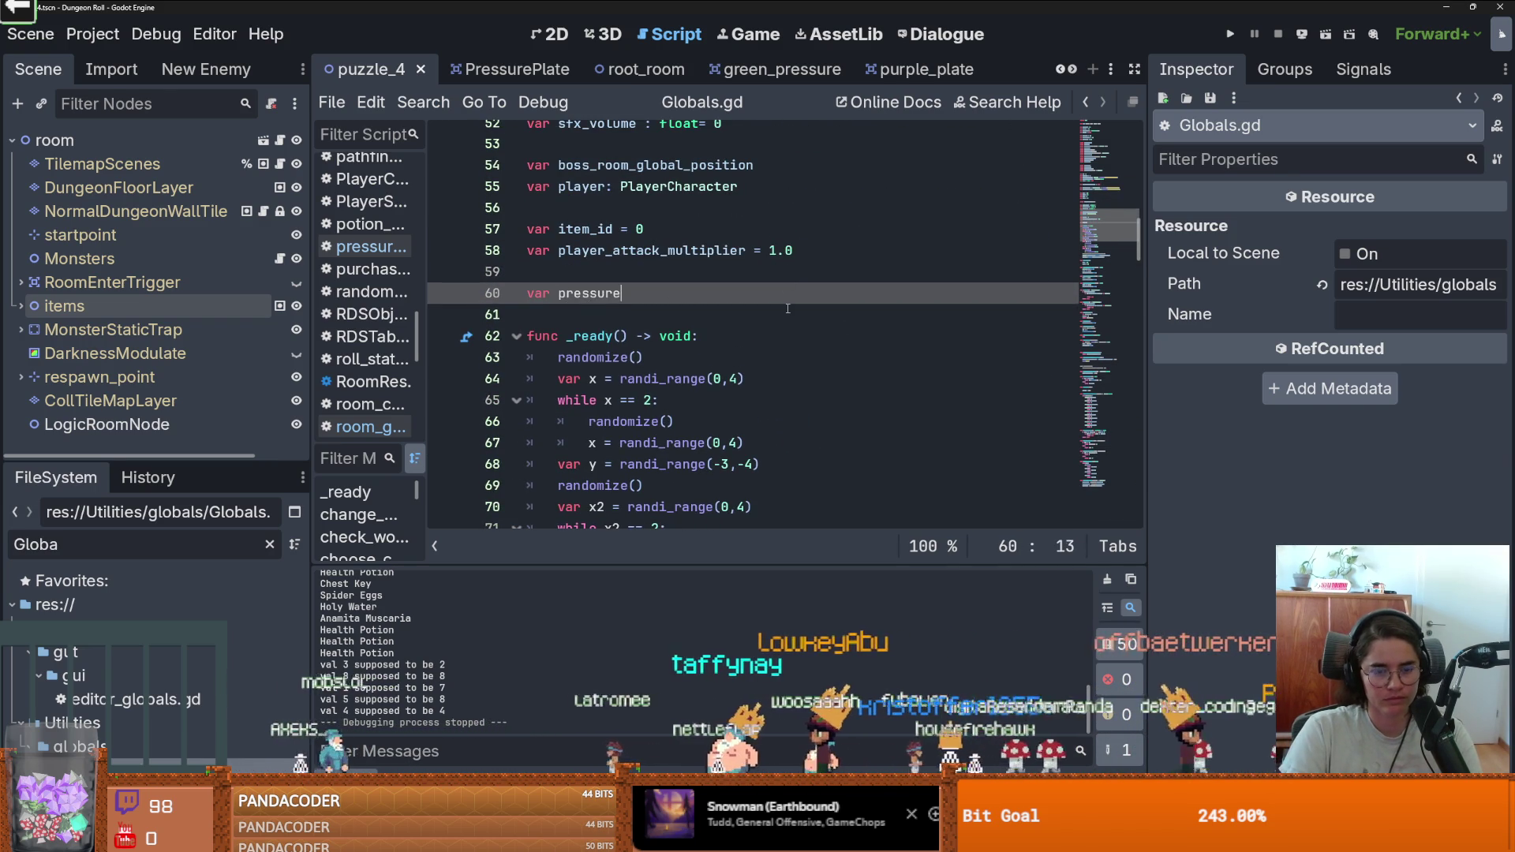
{"action": "key", "text": "BackSpace"}
{"action": "key", "text": "BackSpace"}
{"action": "key", "text": "BackSpace"}
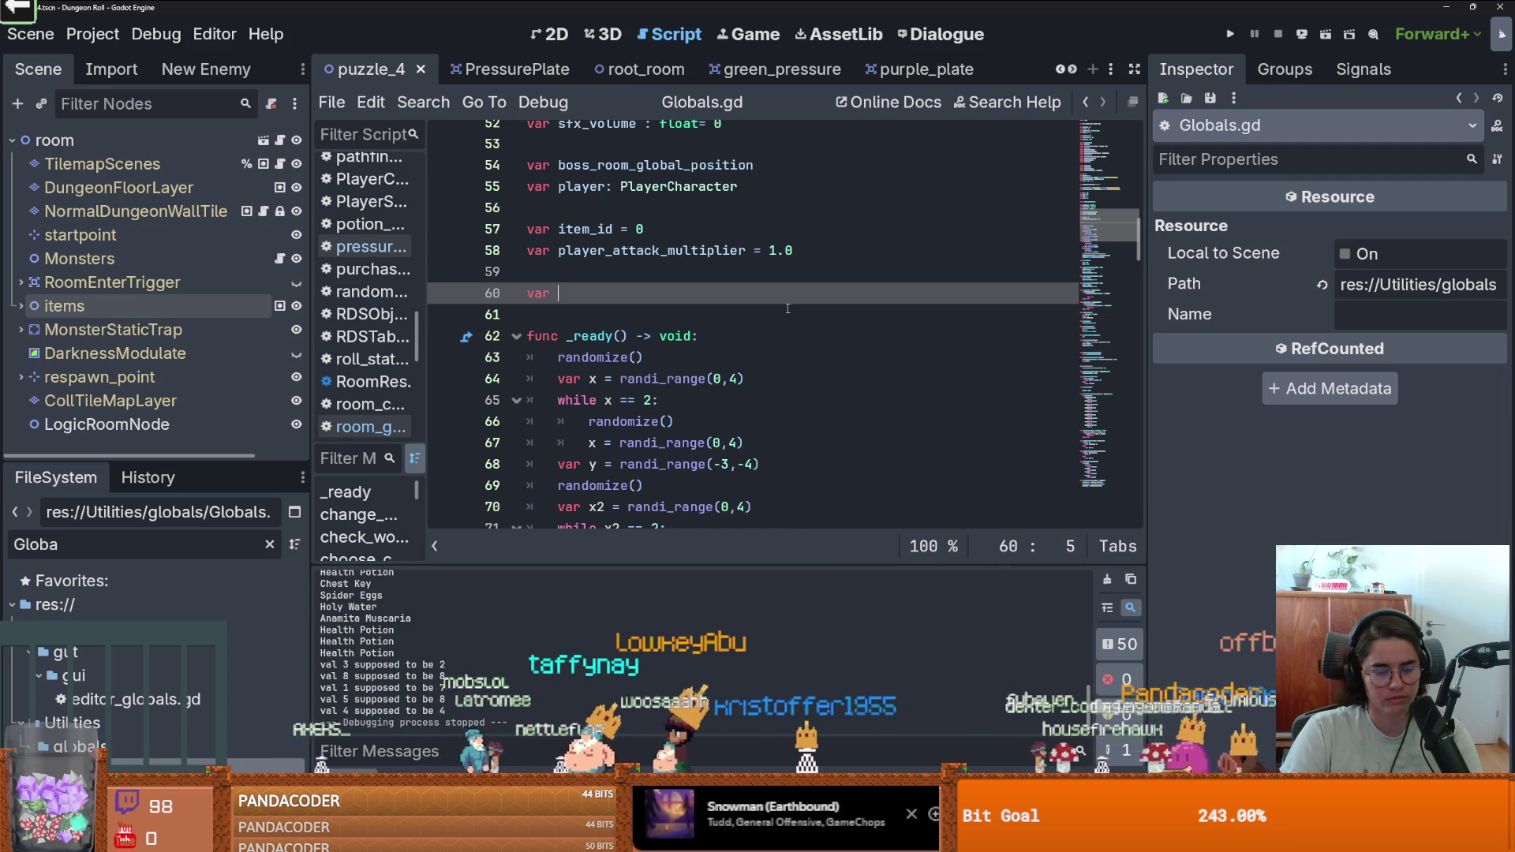
{"action": "type", "text": "LogicRoom ="}
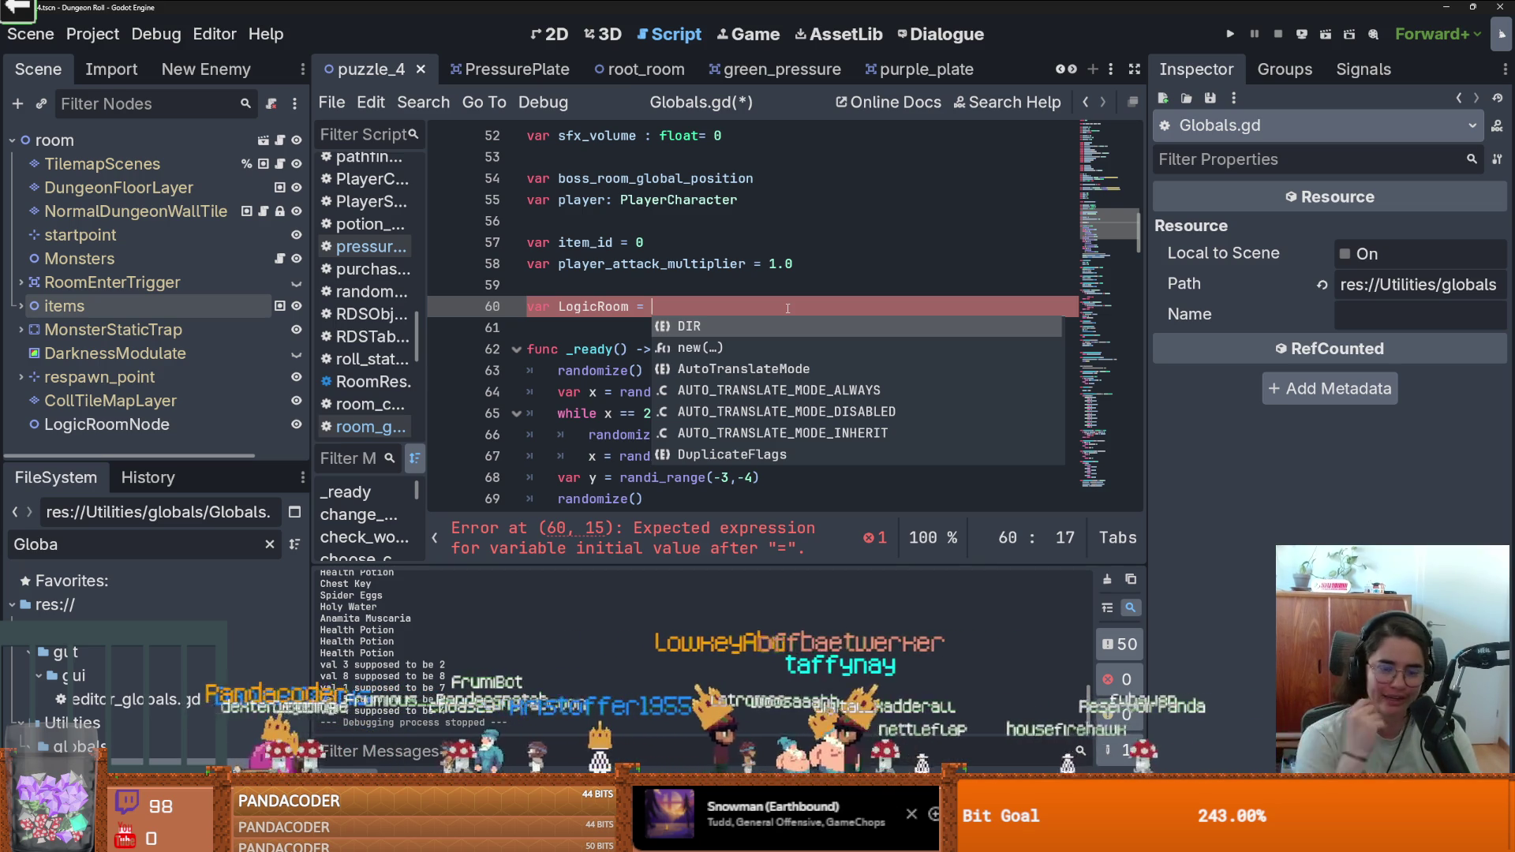
{"action": "type", "text": "1"}
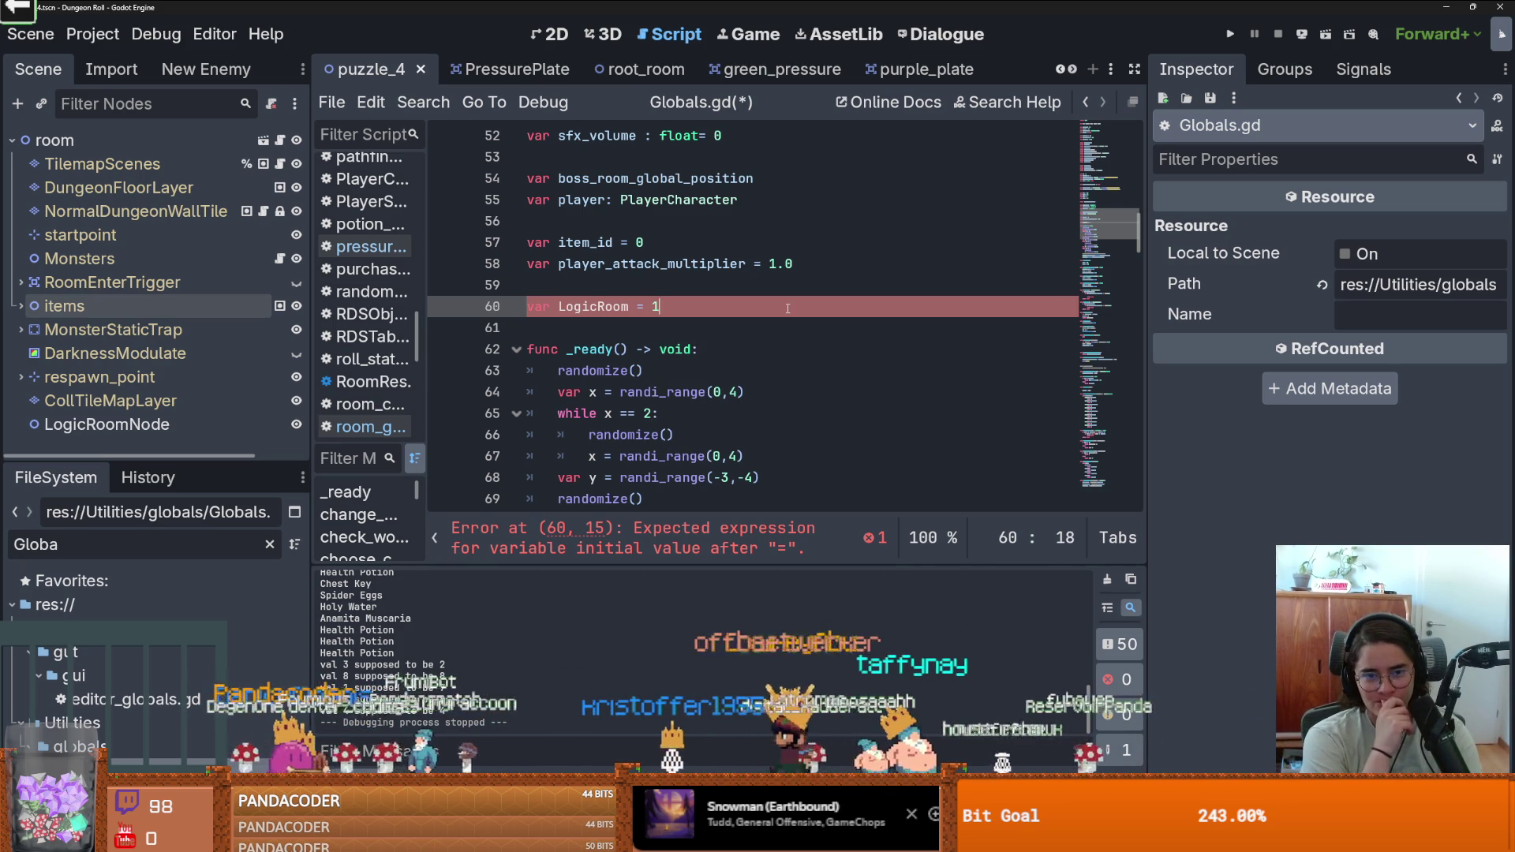
{"action": "key", "text": "ctrl+s"}
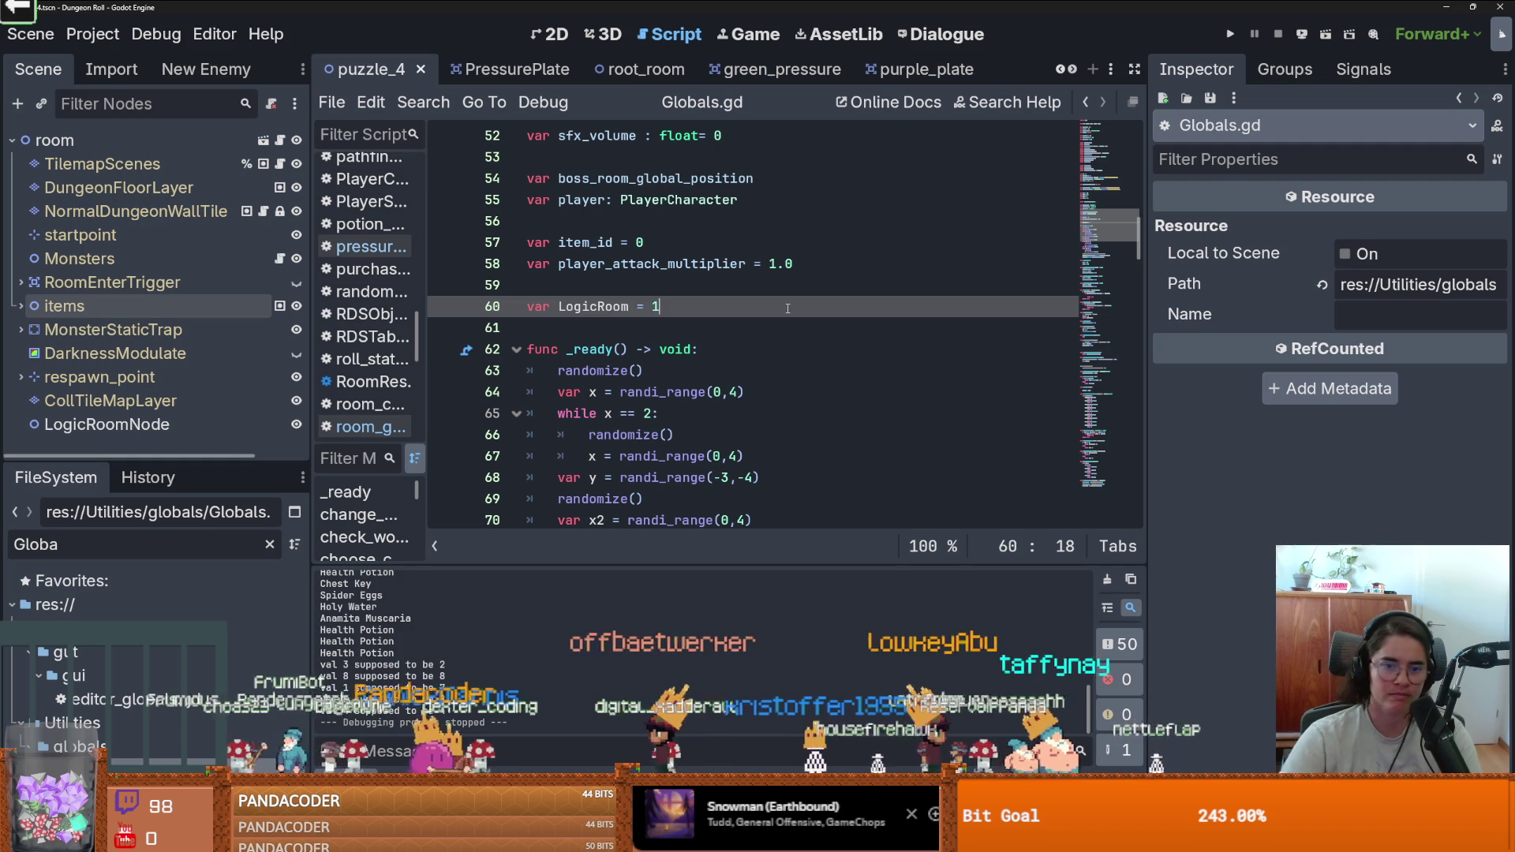
{"action": "key", "text": "ctrl+s"}
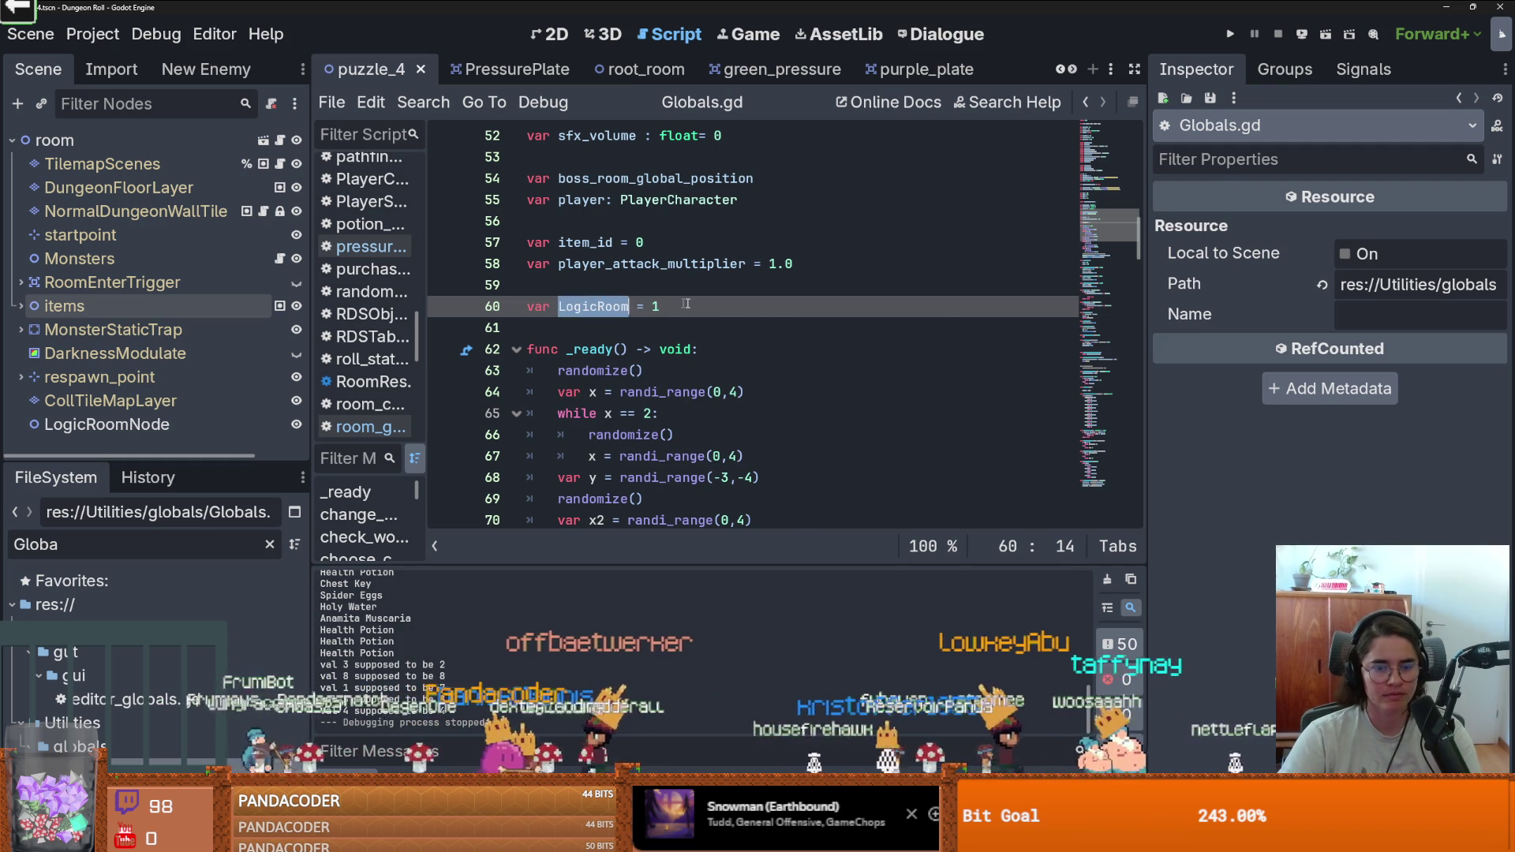
{"action": "double_click", "coordinate": [605, 305]}
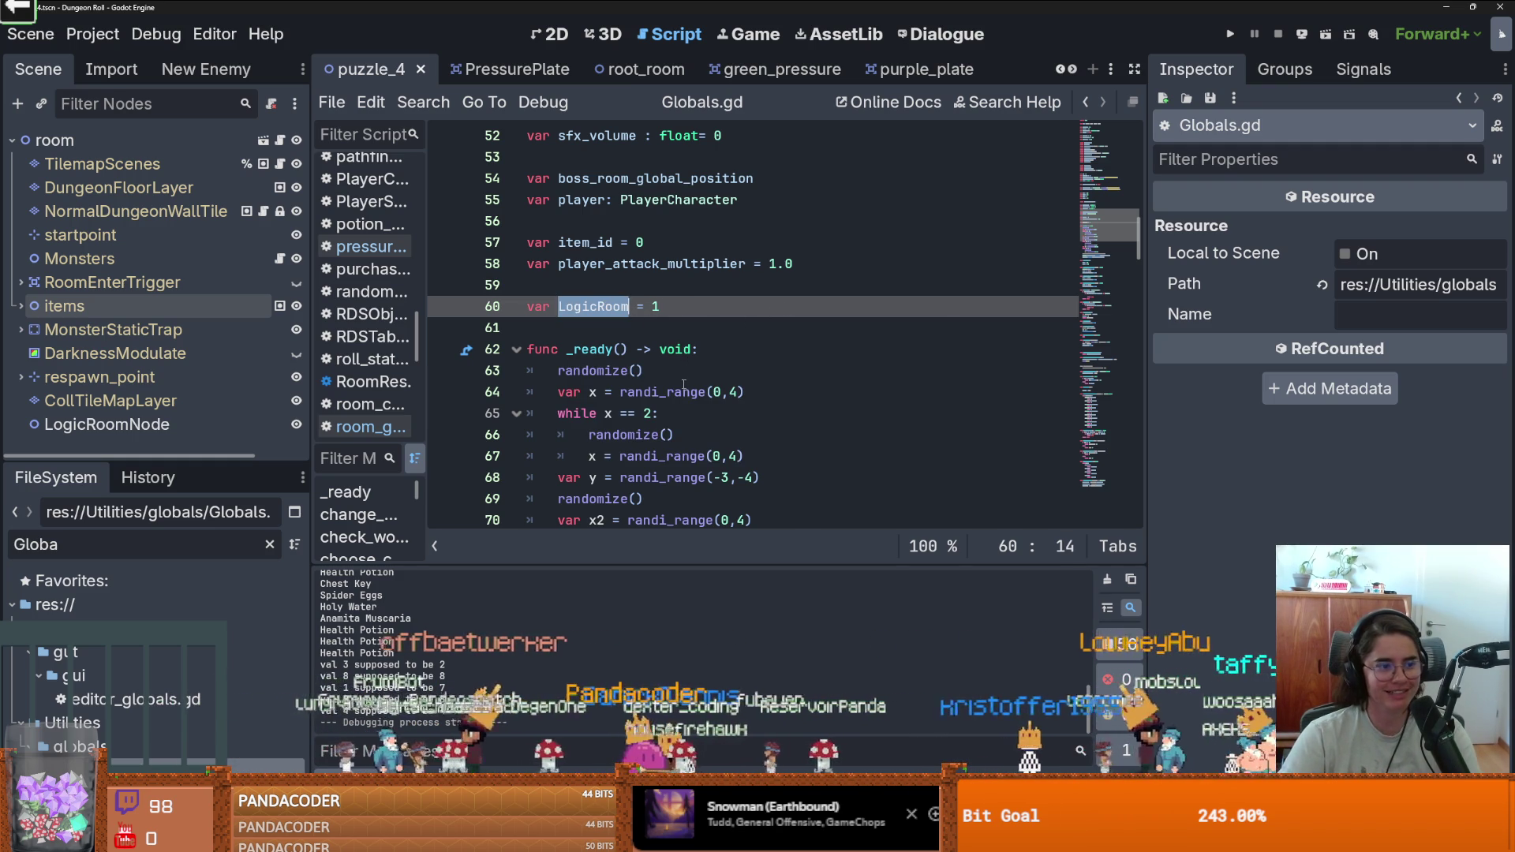
{"action": "scroll", "coordinate": [686, 417], "scroll_direction": "down", "scroll_amount": 5}
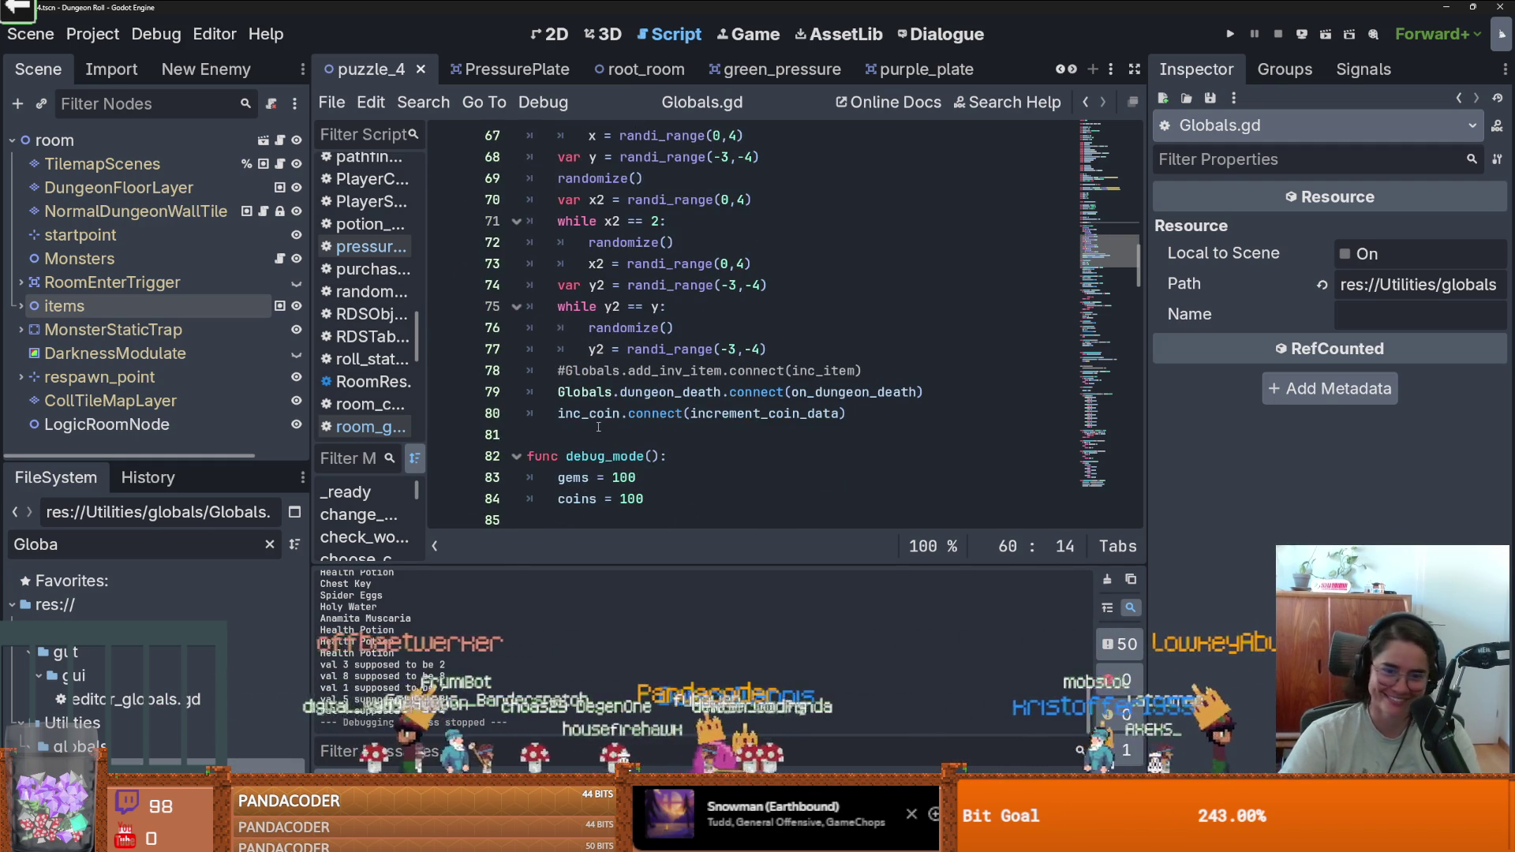
Add an inc_logic_room() function doing 'LogicRoom += 1' after _ready and save.
{"action": "left_click", "coordinate": [598, 427]}
{"action": "key", "text": "Return"}
{"action": "key", "text": "Return"}
{"action": "left_click", "coordinate": [560, 463]}
{"action": "type", "text": "func inb"}
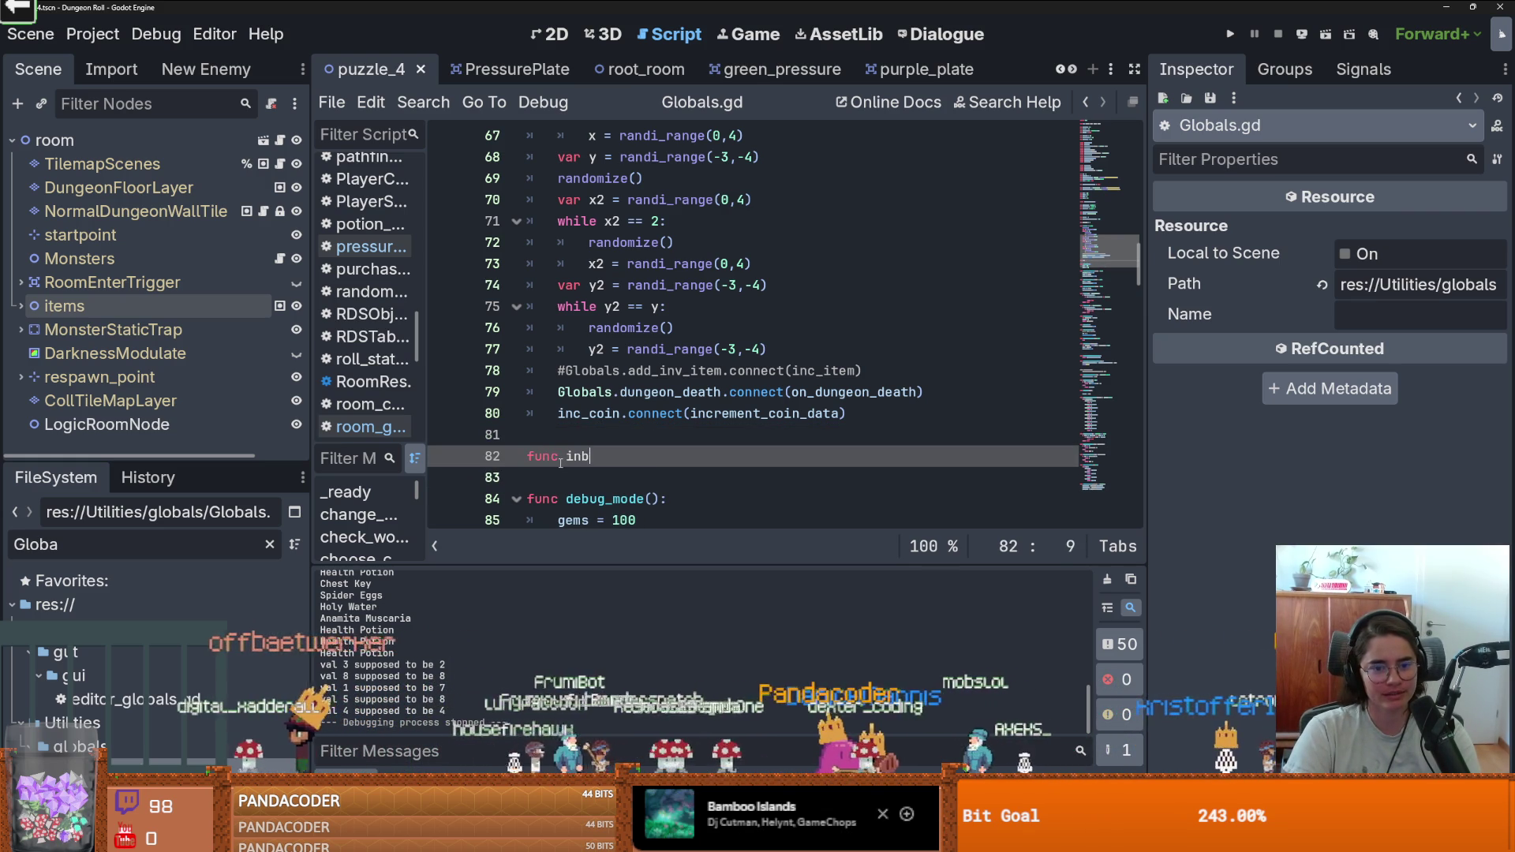
{"action": "key", "text": "BackSpace"}
{"action": "type", "text": "c_logic_room"}
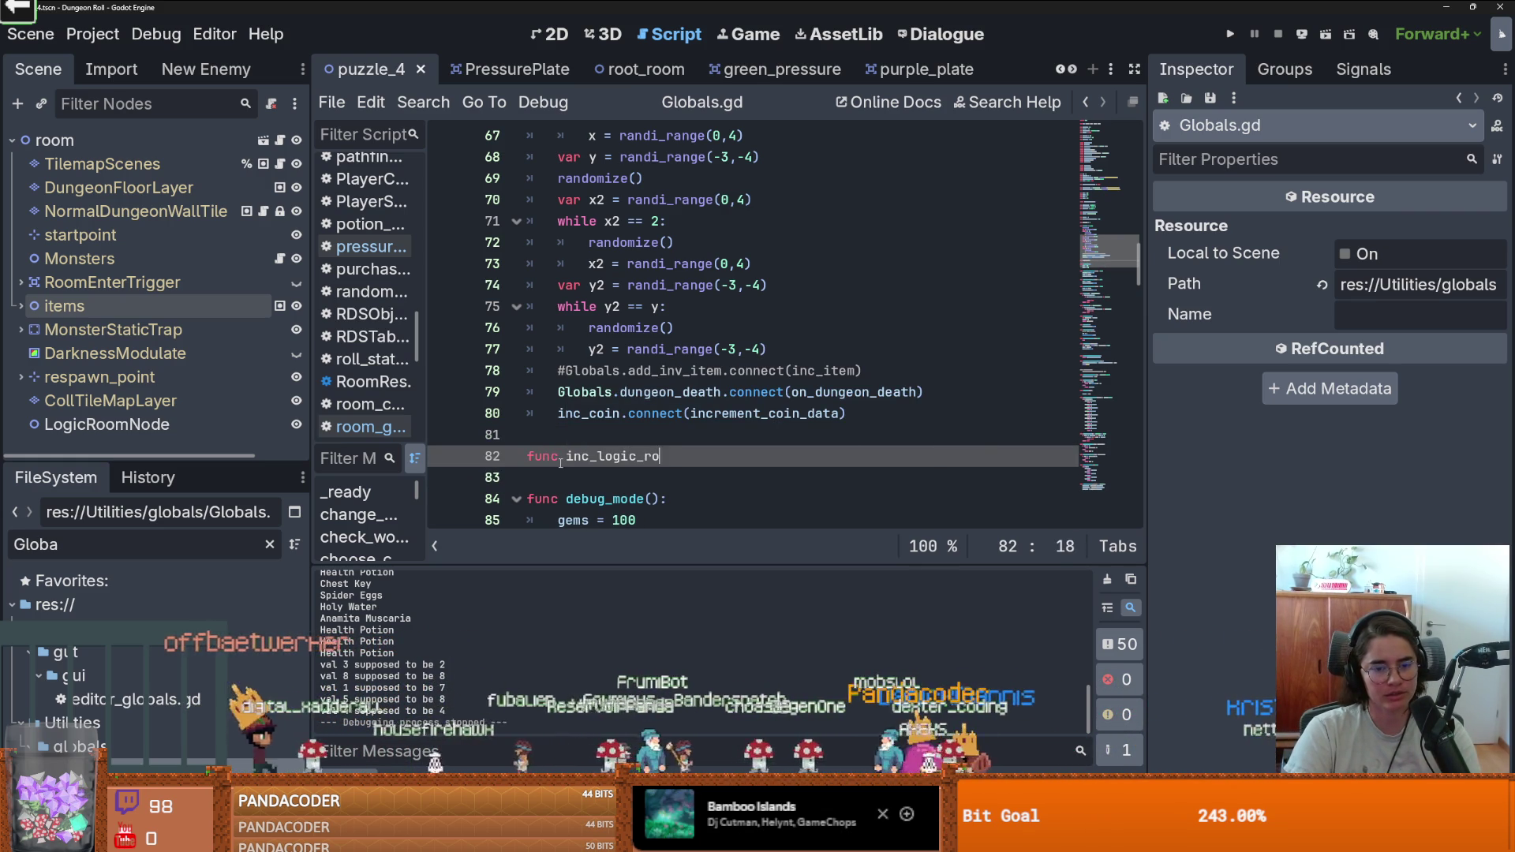
{"action": "type", "text": "():"}
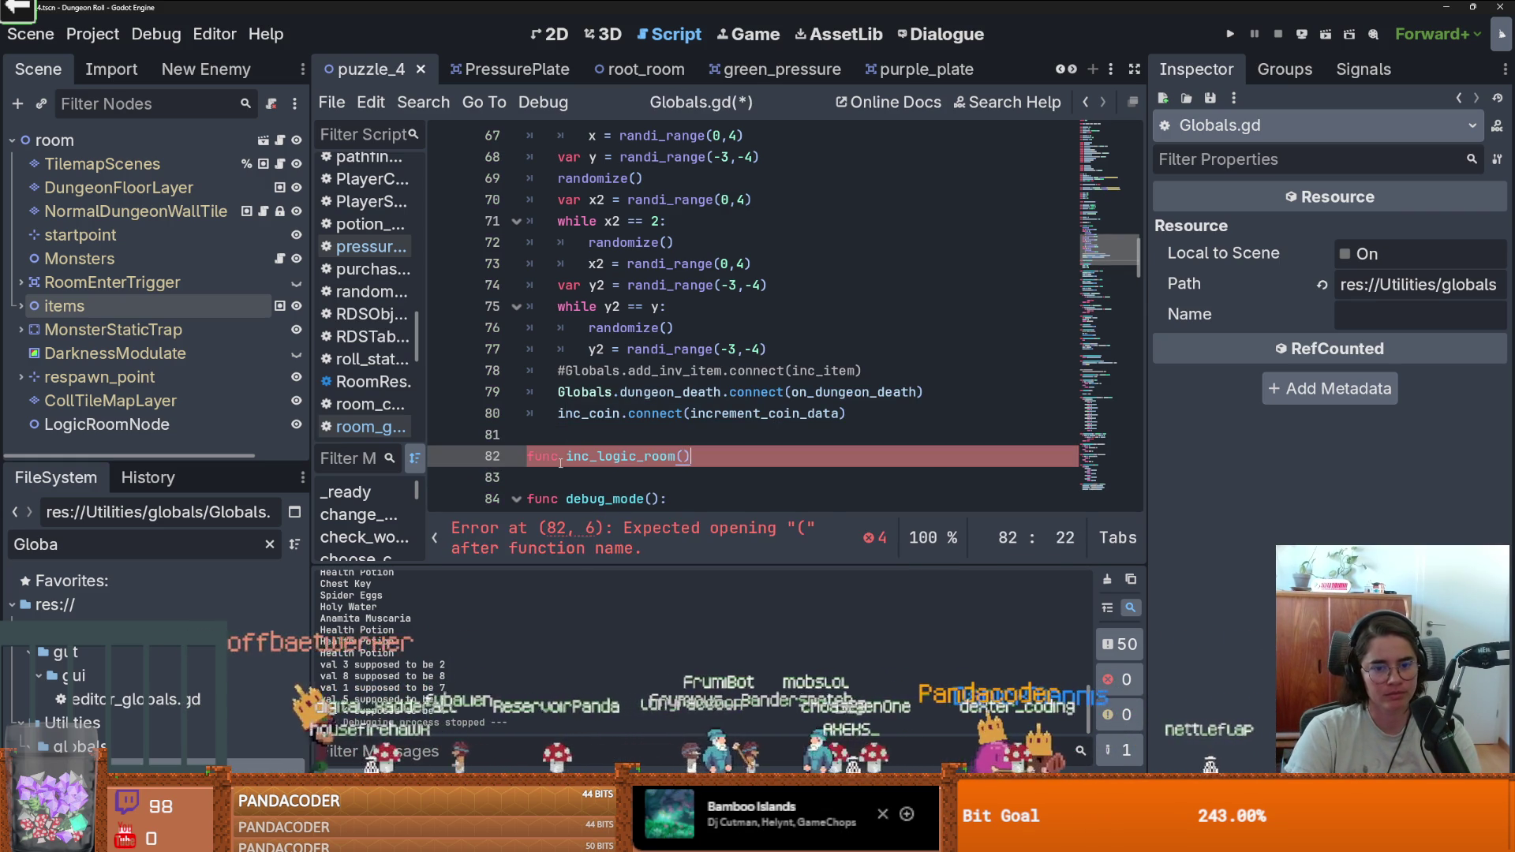
{"action": "key", "text": "Return"}
{"action": "type", "text": "Logi"}
{"action": "key", "text": "Return"}
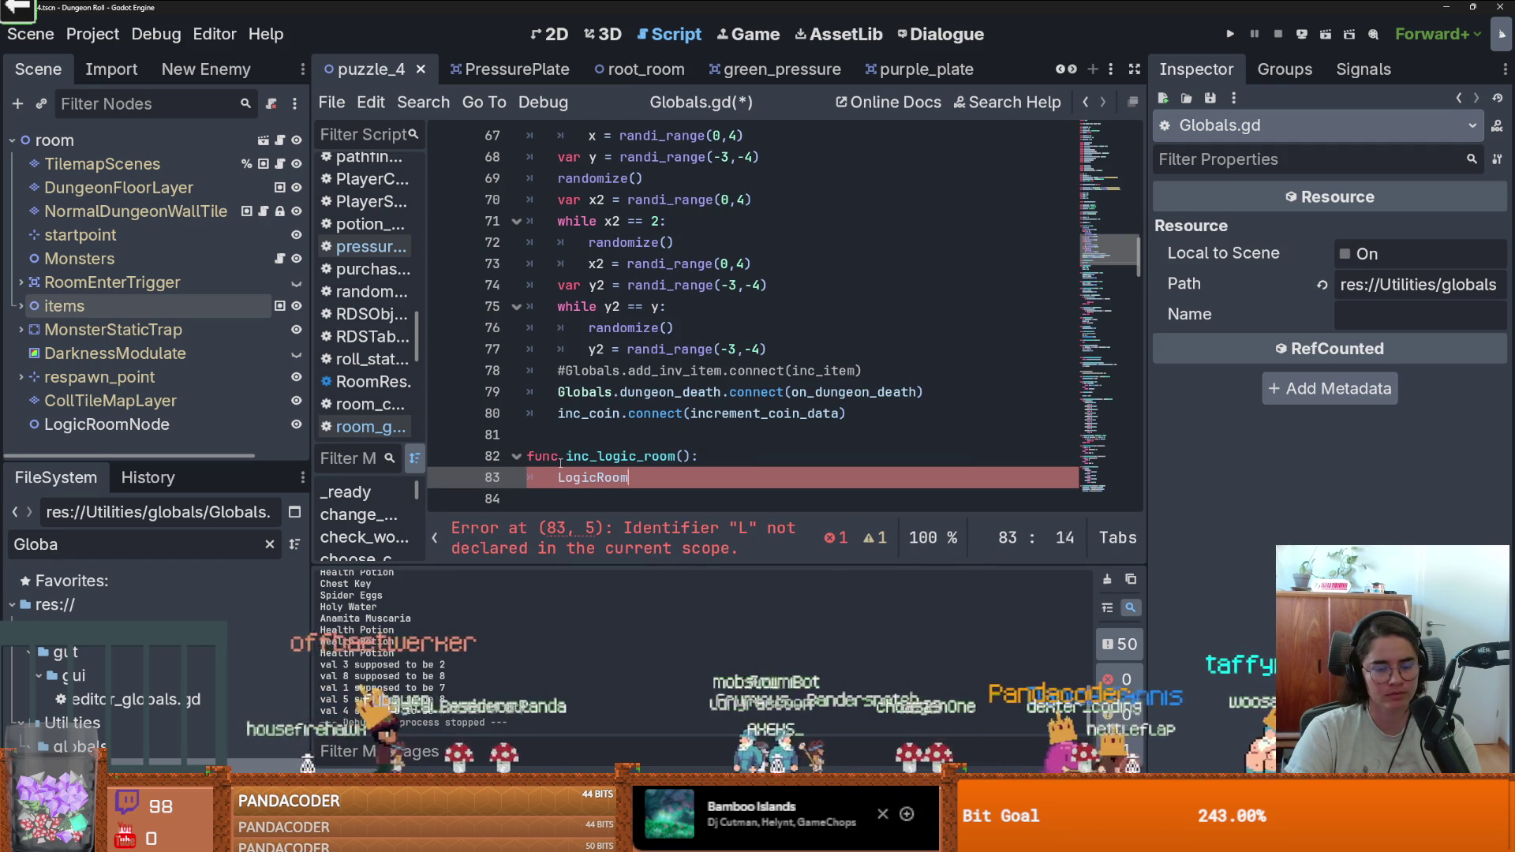
{"action": "type", "text": "+=1"}
{"action": "key", "text": "ctrl+s"}
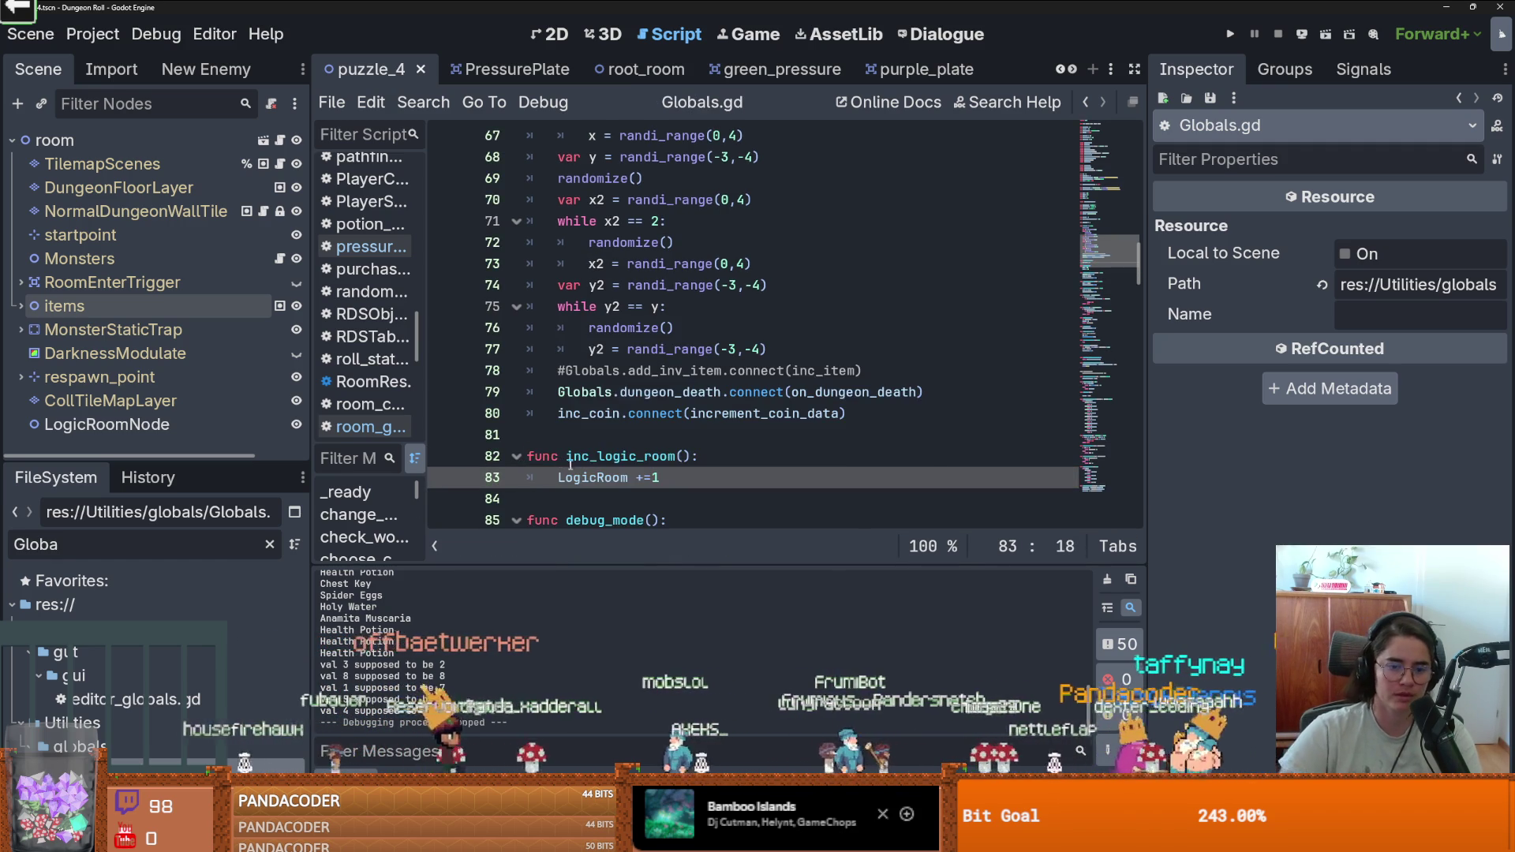
{"action": "double_click", "coordinate": [594, 477]}
{"action": "key", "text": "ctrl+s"}
{"action": "scroll", "coordinate": [630, 237], "scroll_direction": "up", "scroll_amount": 1}
{"action": "left_click", "coordinate": [644, 370]}
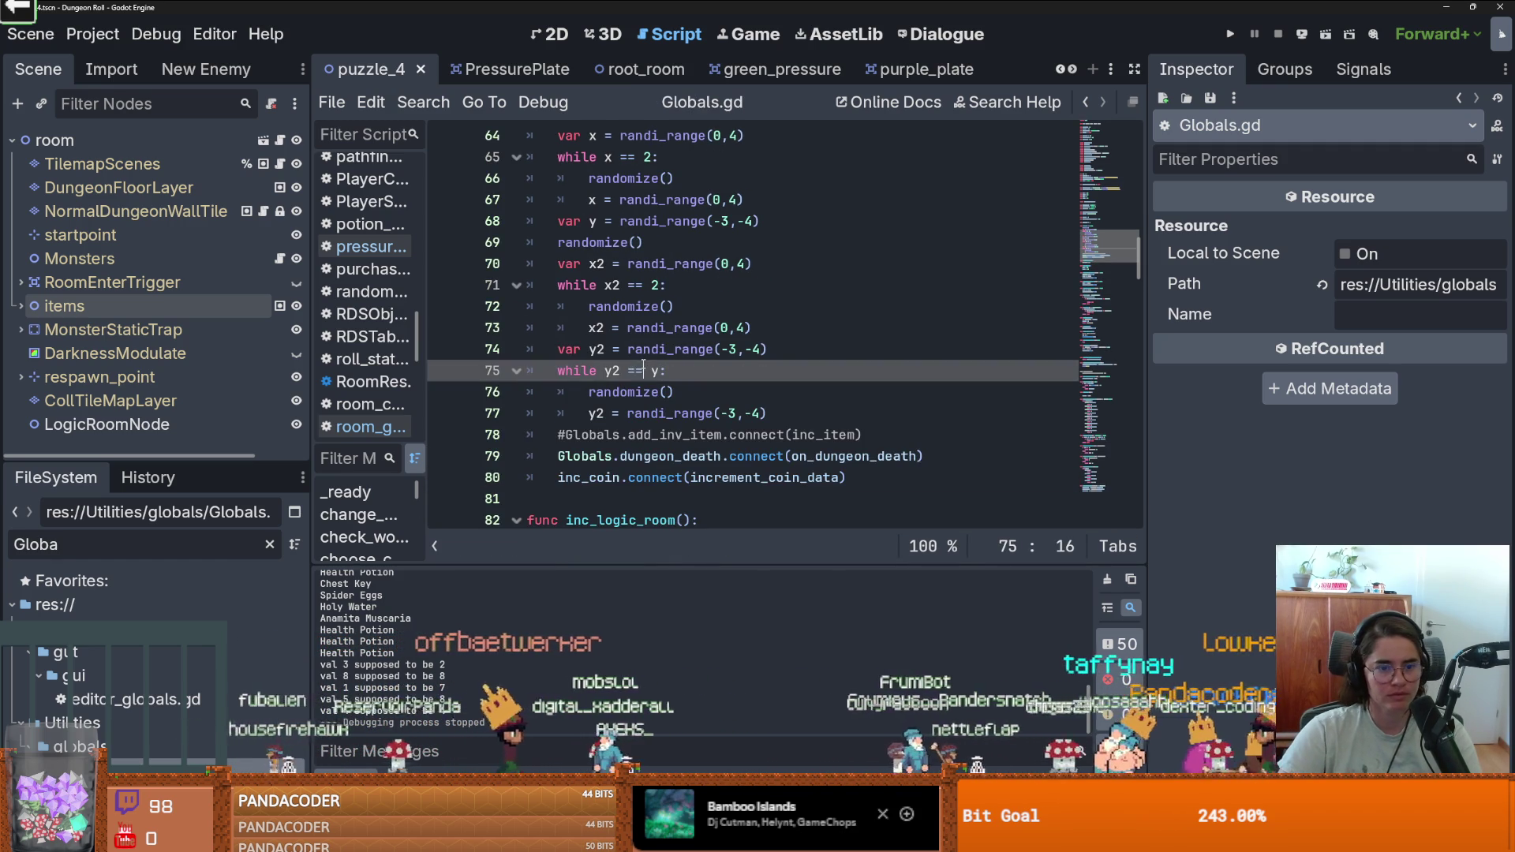
{"action": "left_click_drag", "start_coordinate": [158, 463], "coordinate": [158, 269]}
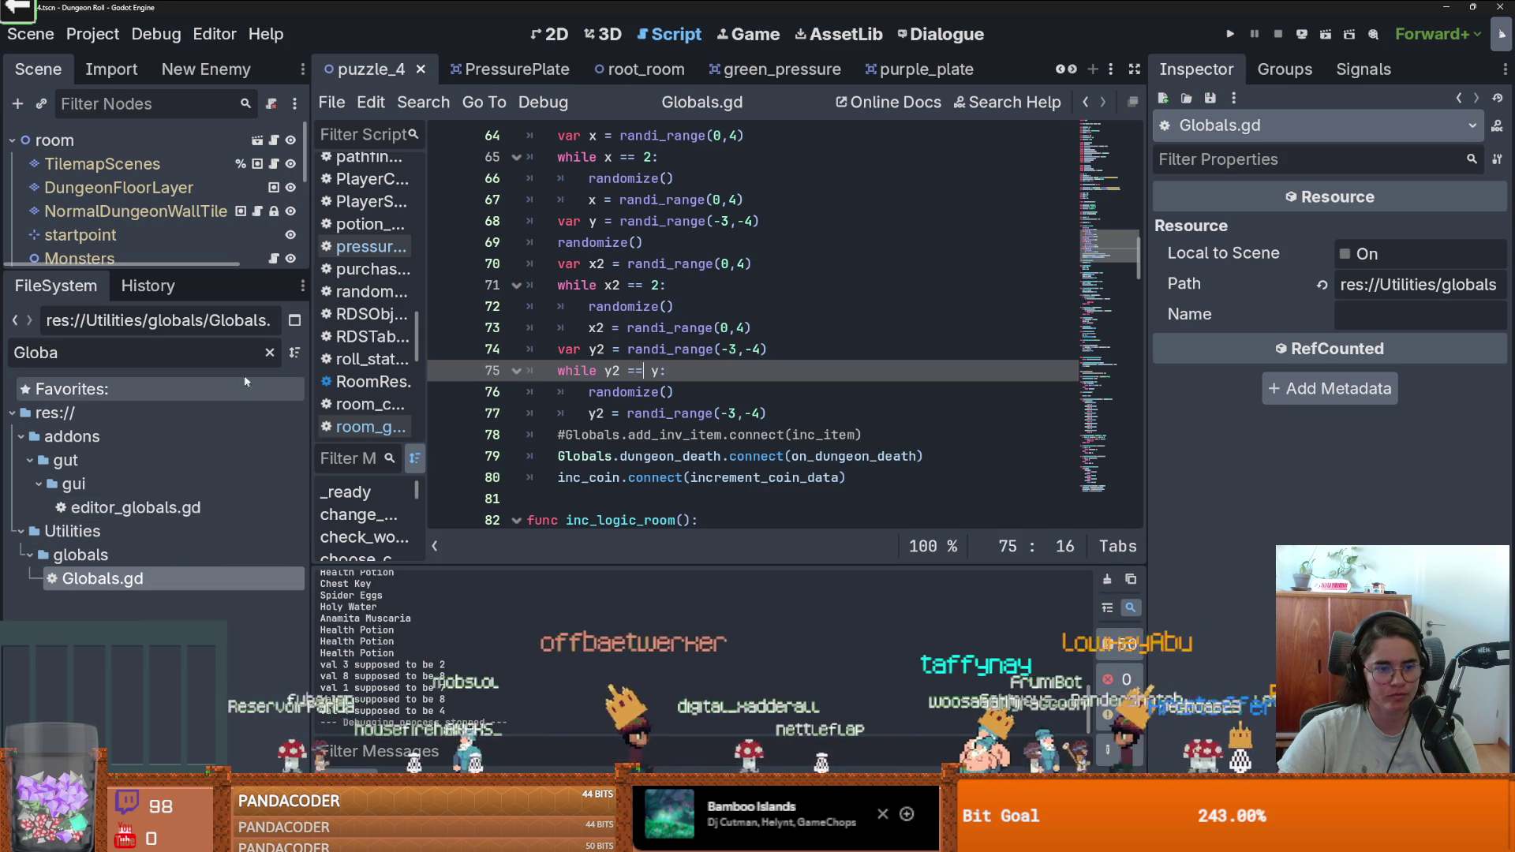
Clear the filter, return to the Dungeon scene in 2D, and open RoomTilemapLayer's PuzzleRooms tile palette.
{"action": "left_click", "coordinate": [269, 352]}
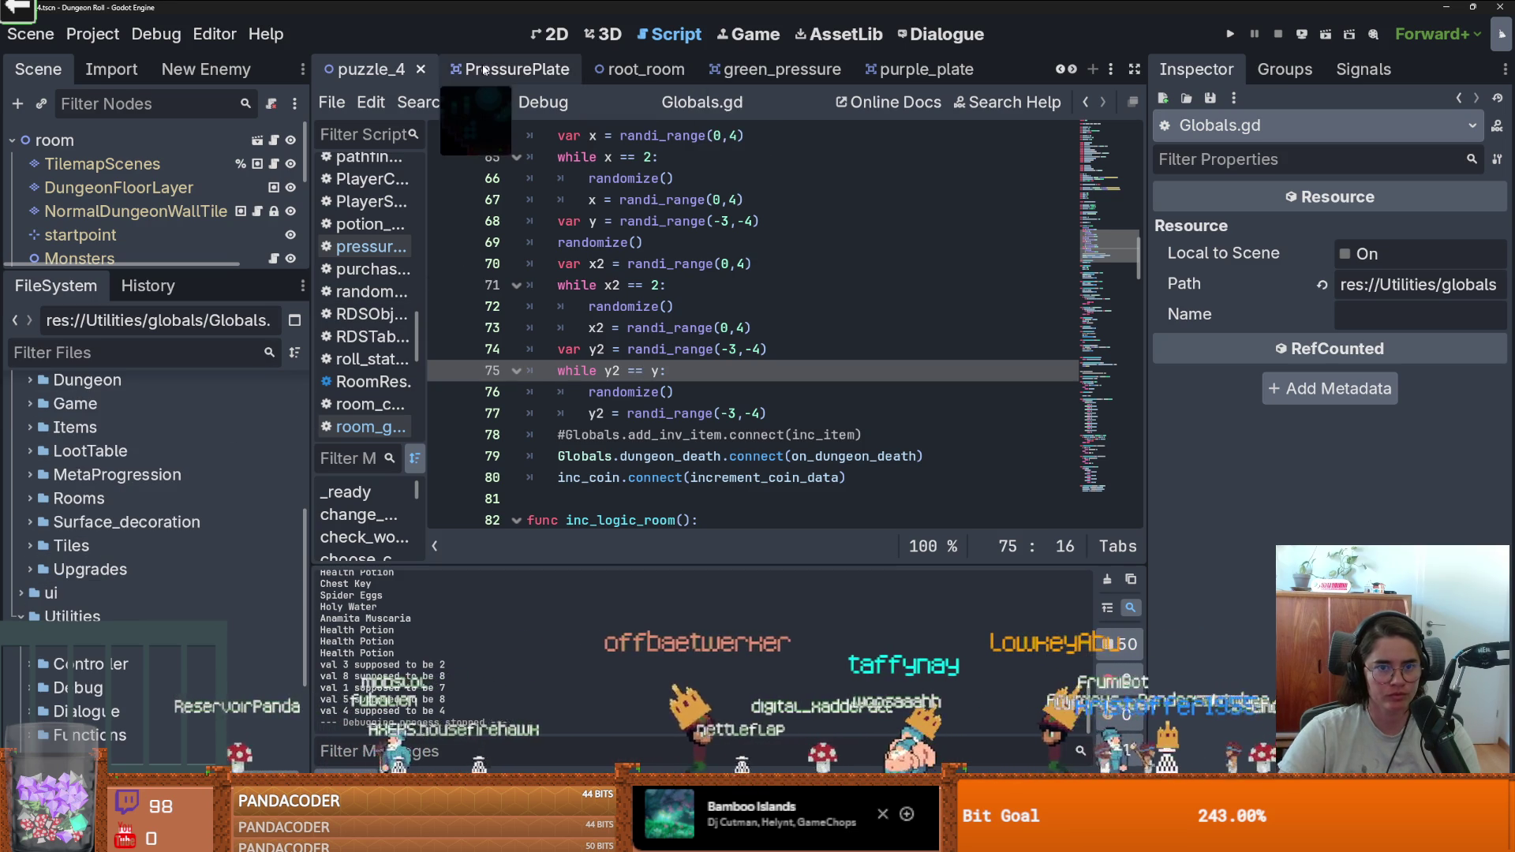
{"action": "scroll", "coordinate": [1057, 72], "scroll_direction": "up", "scroll_amount": 5}
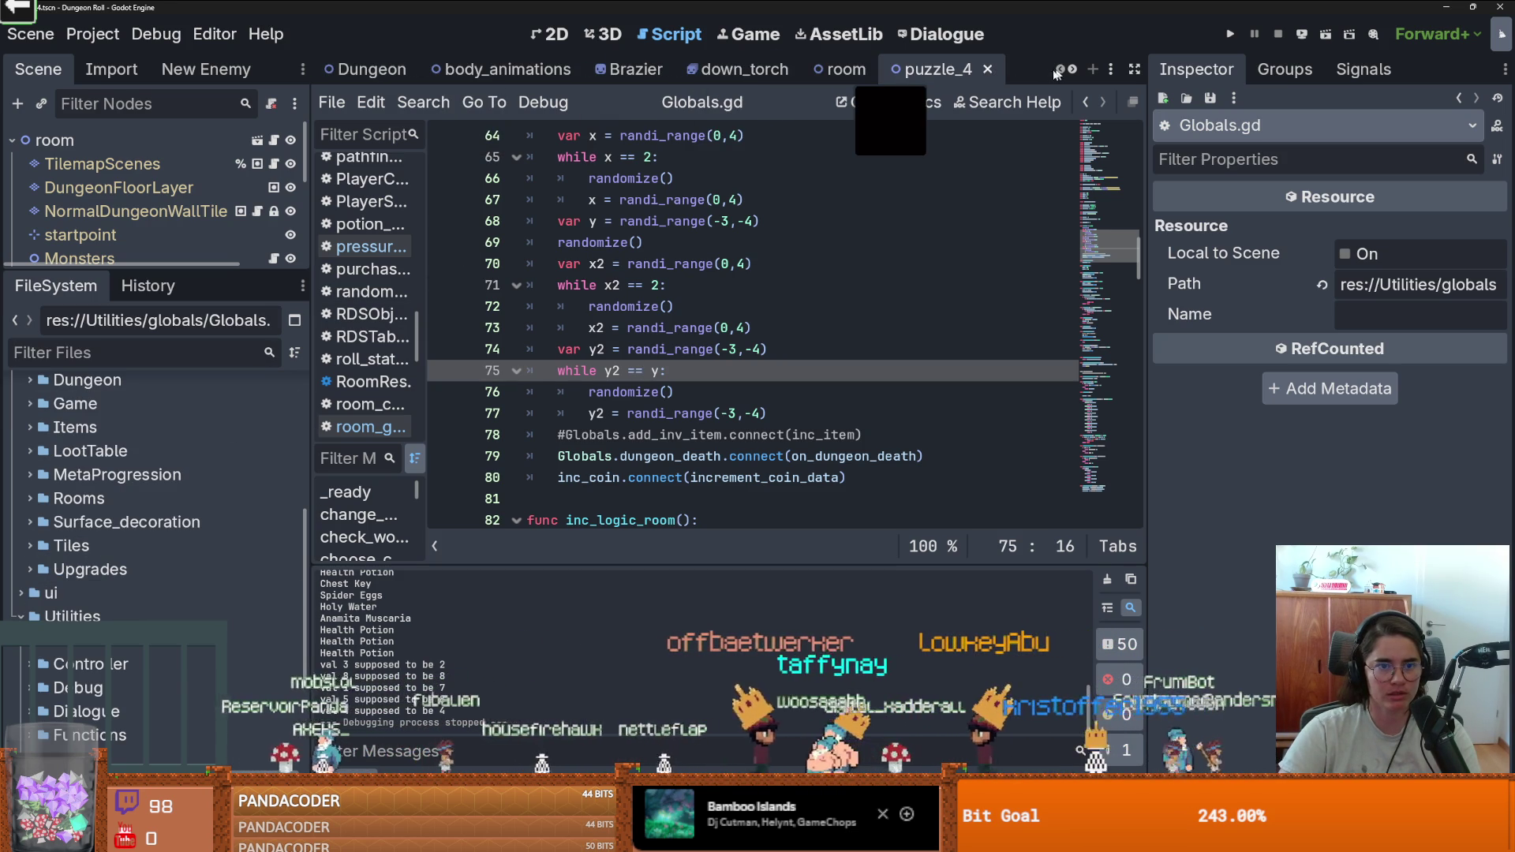
{"action": "left_click", "coordinate": [370, 70]}
{"action": "left_click_drag", "start_coordinate": [148, 274], "coordinate": [148, 454]}
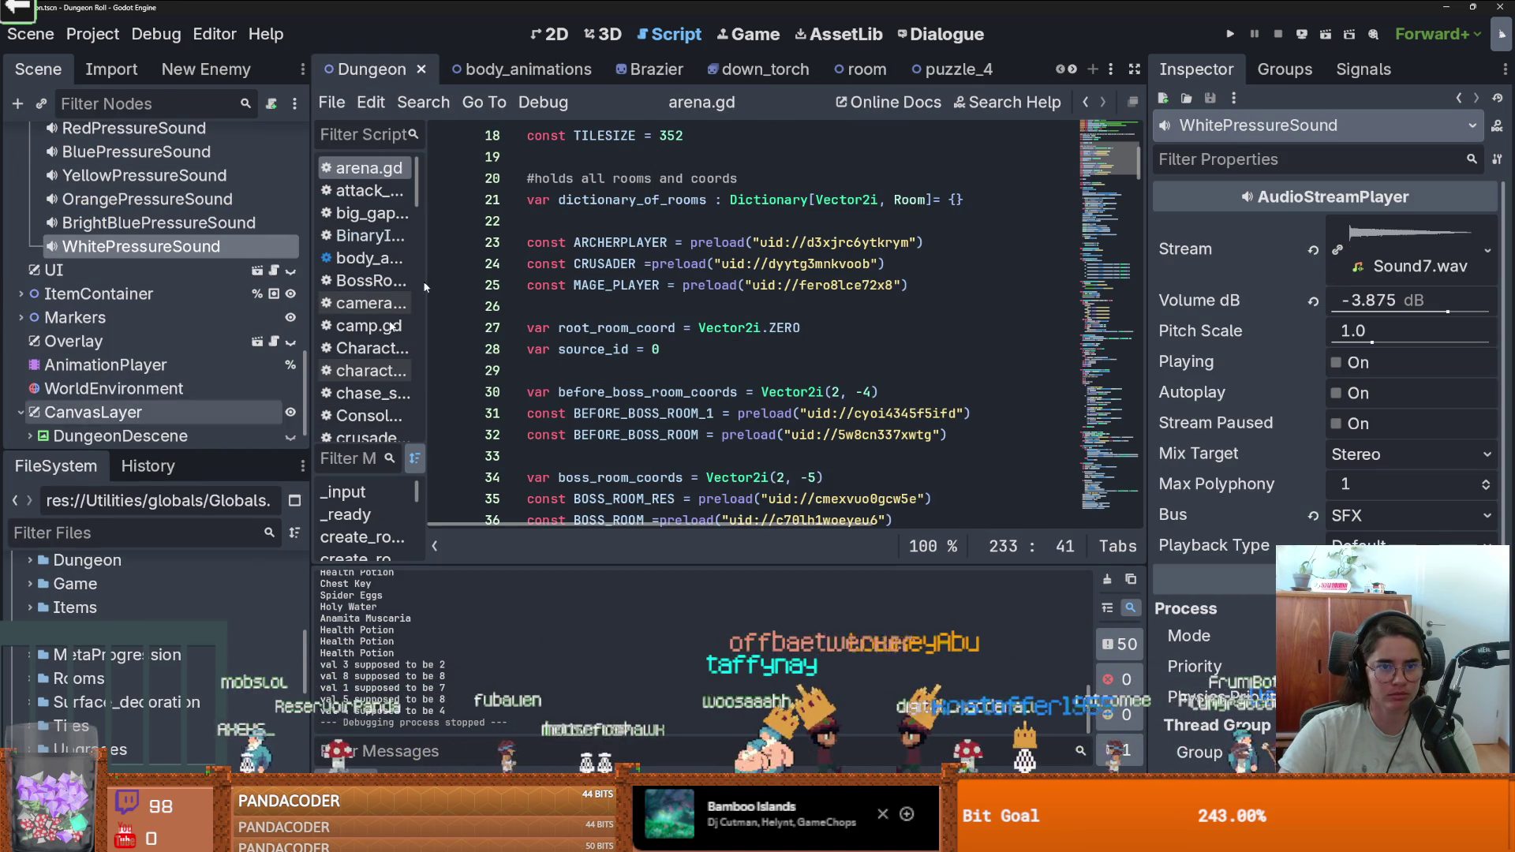
{"action": "left_click", "coordinate": [556, 34]}
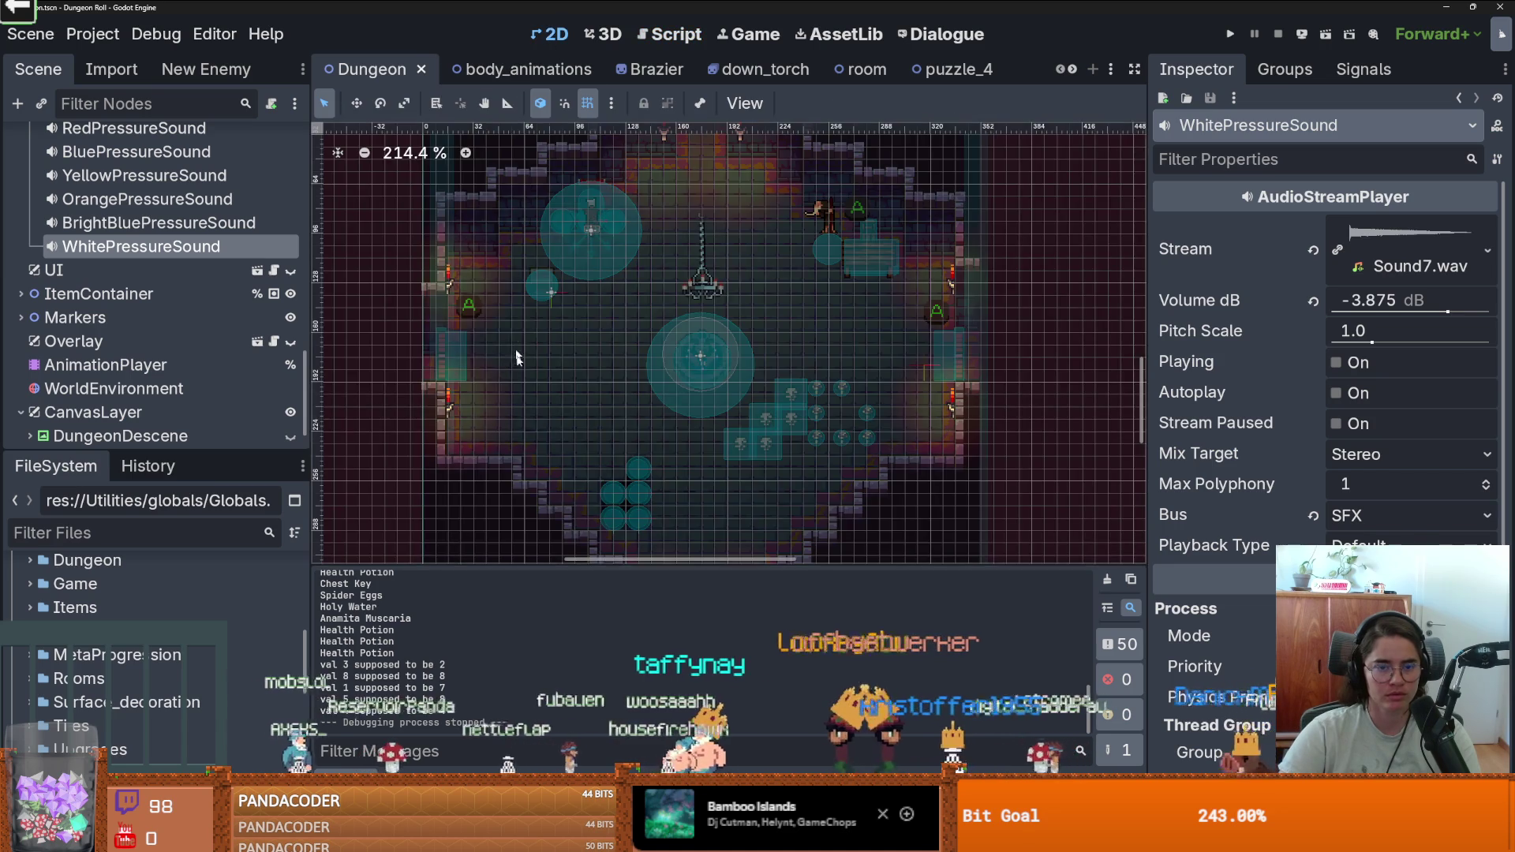
{"action": "scroll", "coordinate": [218, 291], "scroll_direction": "down", "scroll_amount": 2}
{"action": "scroll", "coordinate": [261, 272], "scroll_direction": "up", "scroll_amount": 4}
{"action": "left_click", "coordinate": [947, 69]}
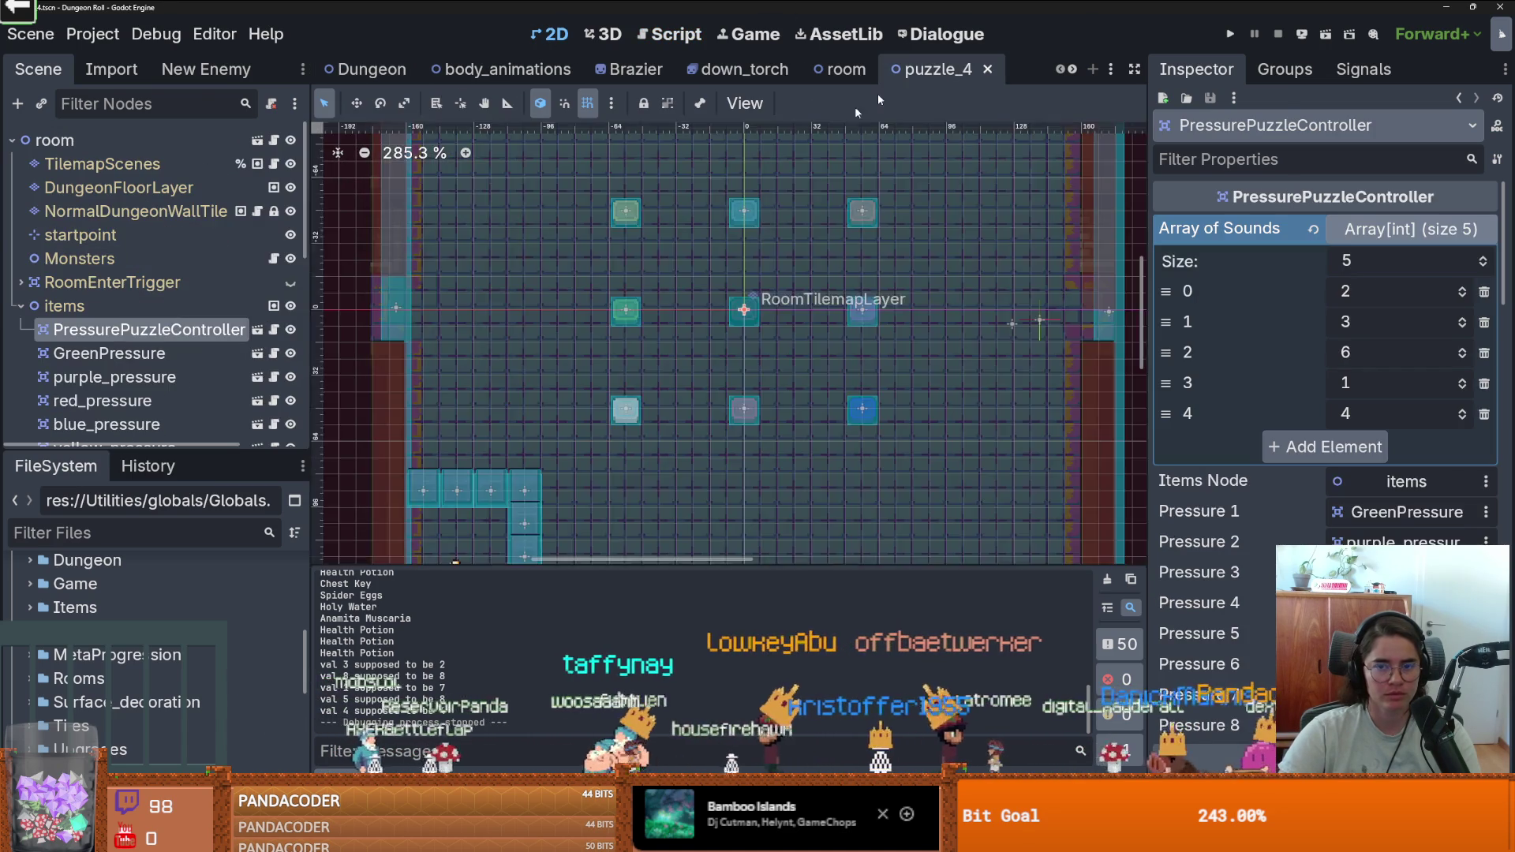
{"action": "left_click", "coordinate": [367, 70]}
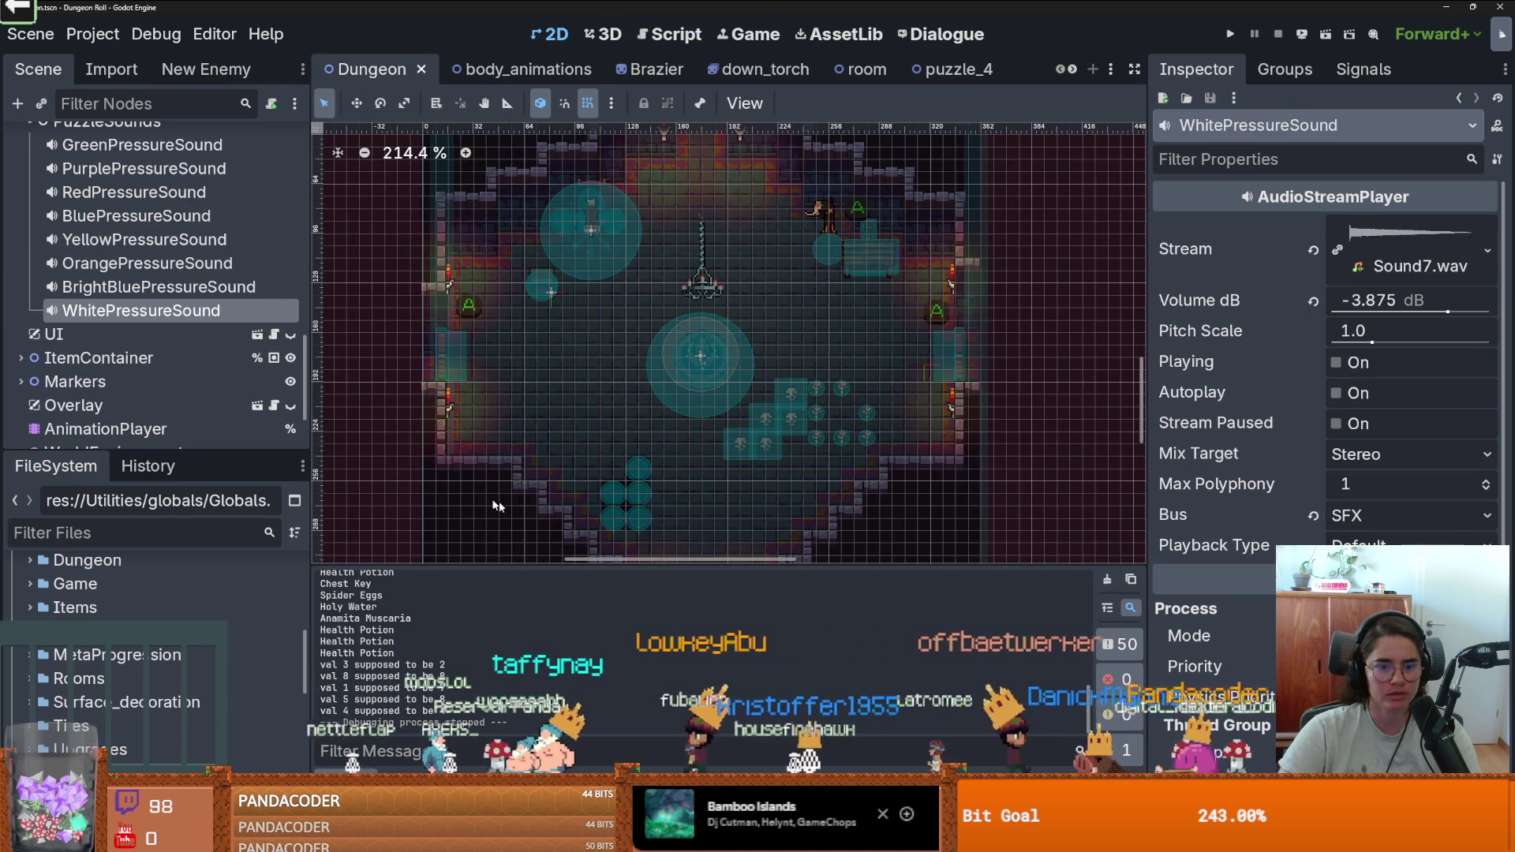
{"action": "left_click_drag", "start_coordinate": [648, 566], "coordinate": [648, 291]}
{"action": "scroll", "coordinate": [154, 308], "scroll_direction": "up", "scroll_amount": 10}
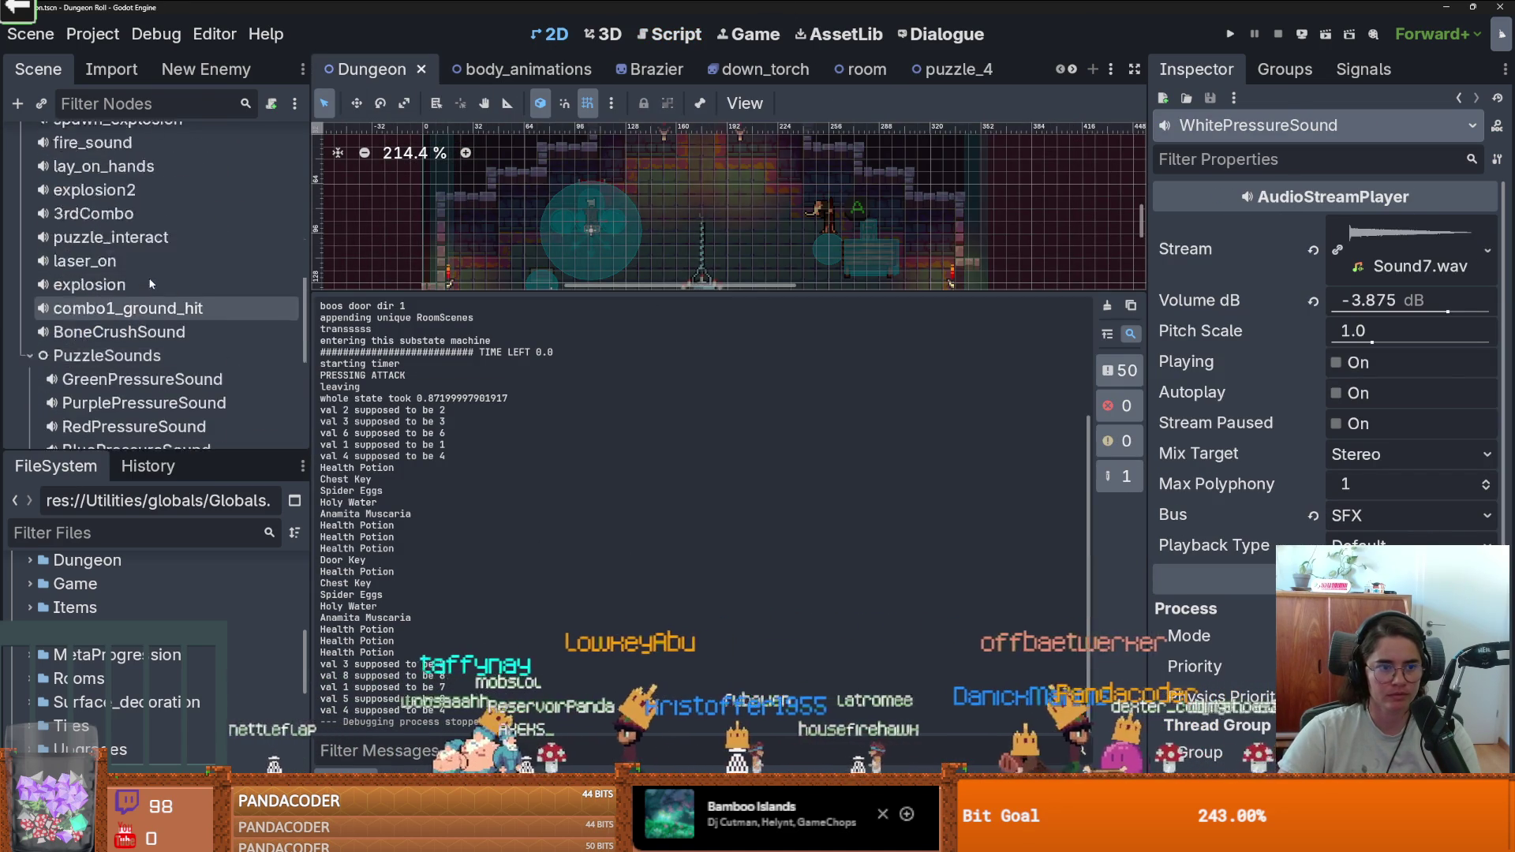
{"action": "left_click", "coordinate": [116, 163]}
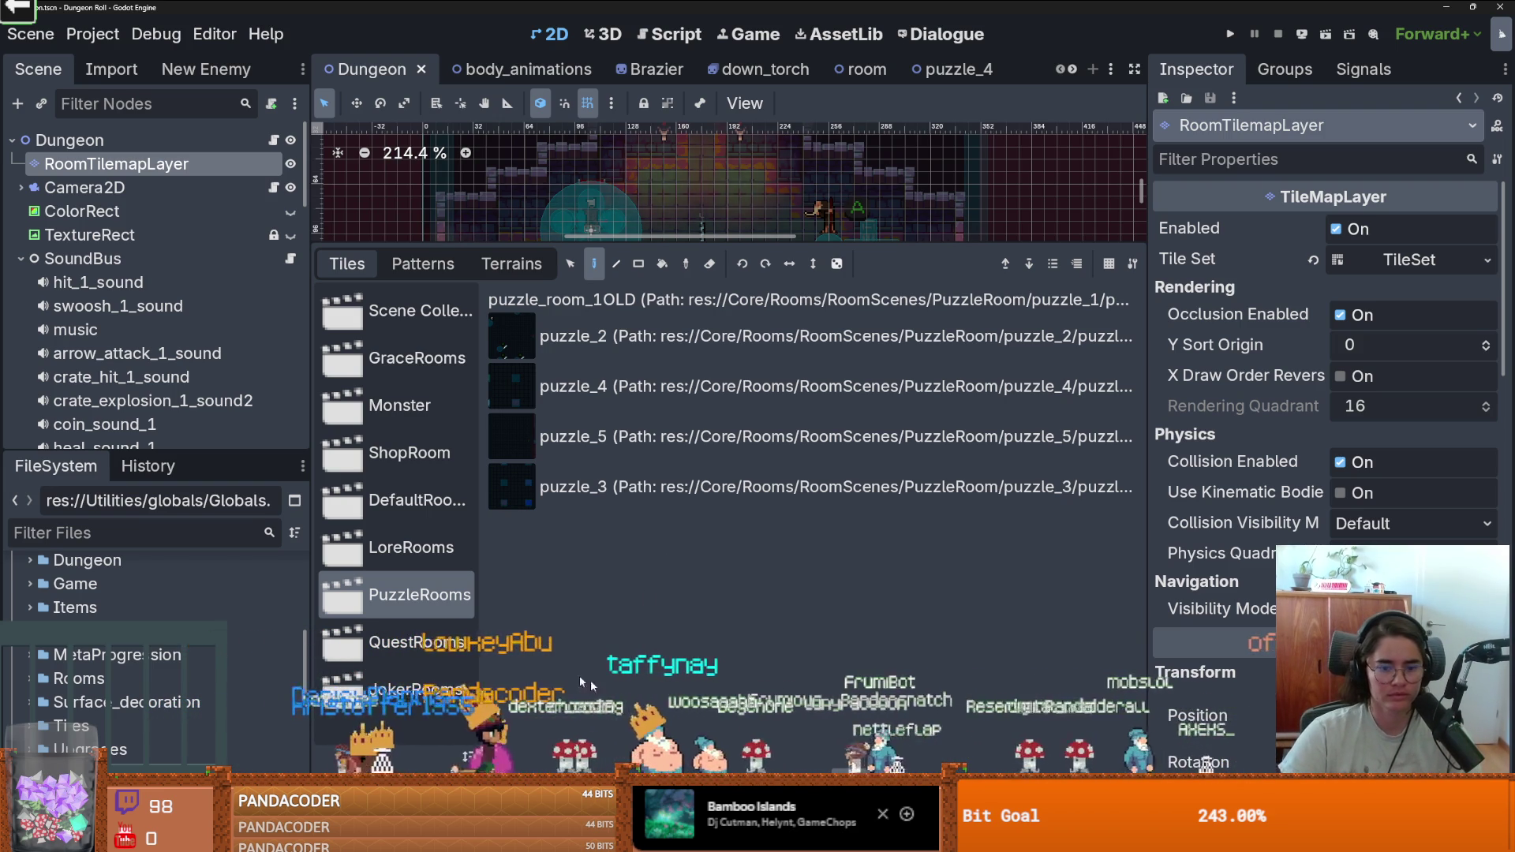
Delete puzzle_3, puzzle_room_1OLD, puzzle_2 and puzzle_5 from PuzzleRooms, keeping only puzzle_4.
{"action": "left_click", "coordinate": [789, 841]}
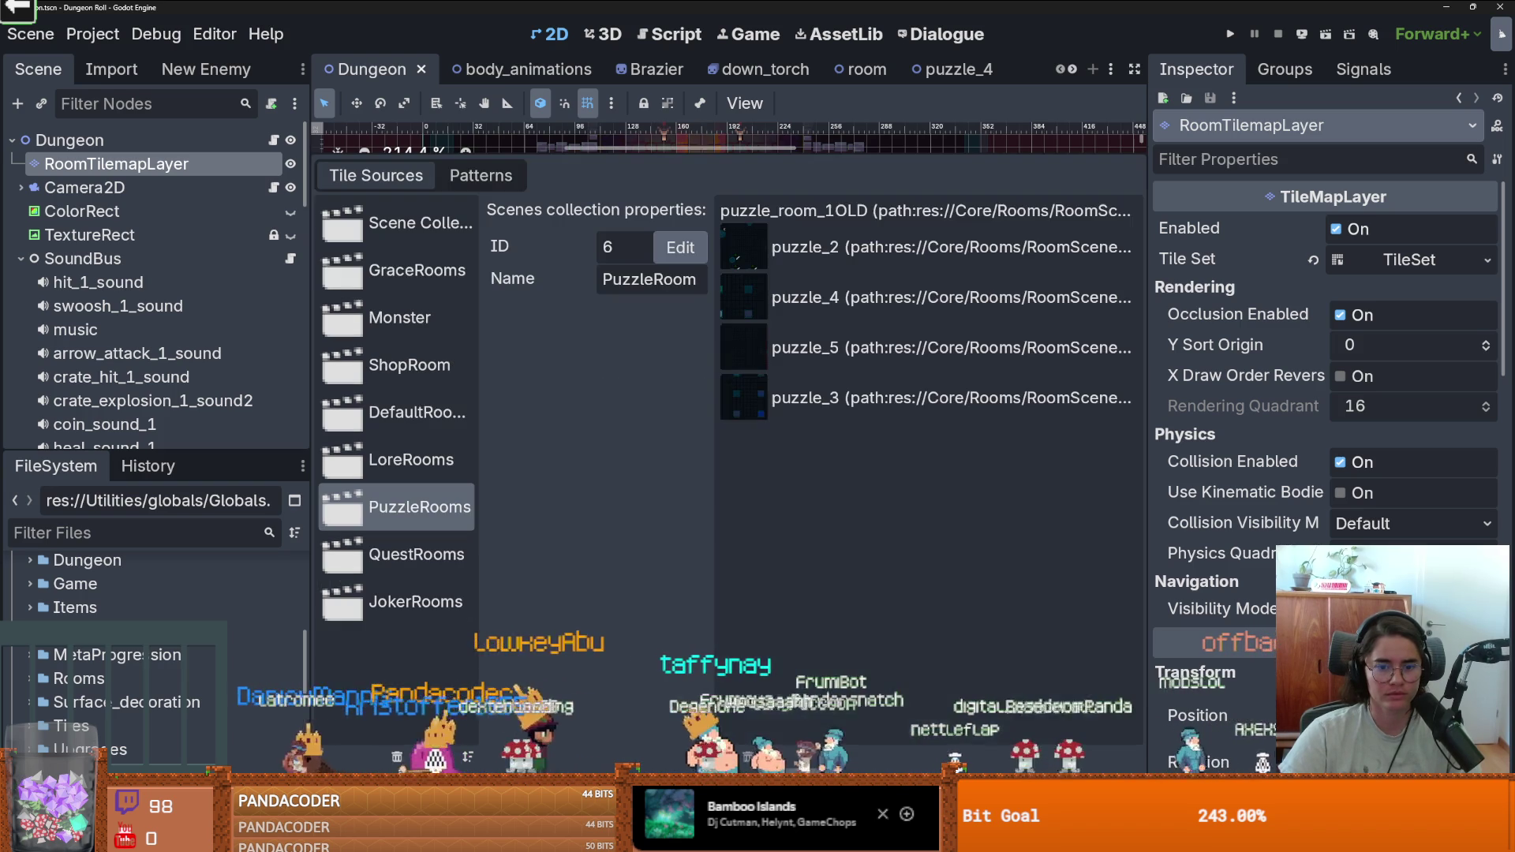
{"action": "left_click", "coordinate": [907, 397]}
{"action": "key", "text": "Delete"}
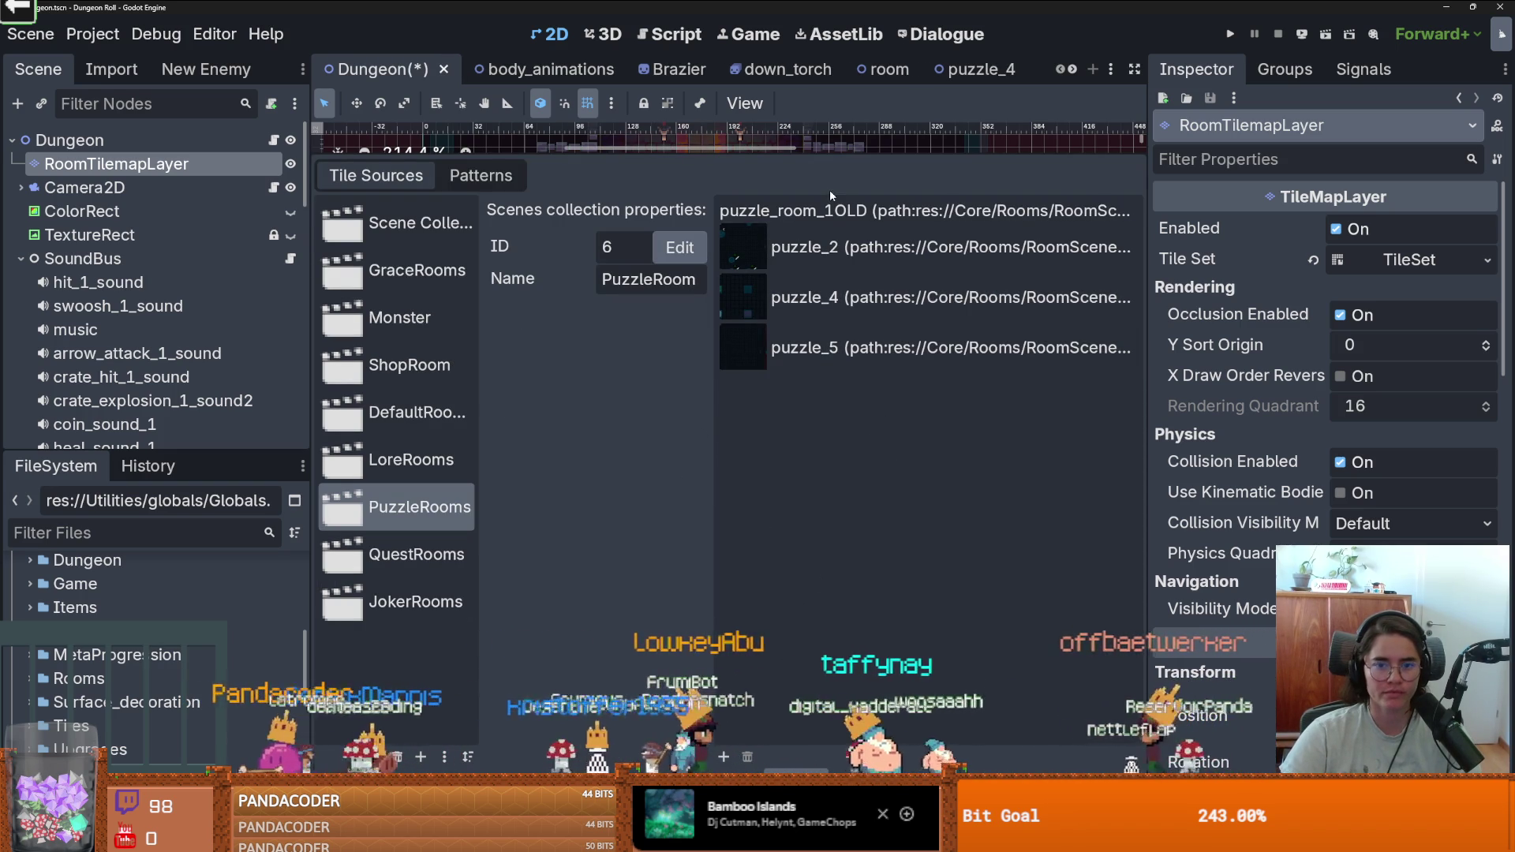
{"action": "left_click", "coordinate": [833, 210]}
{"action": "key", "text": "Delete"}
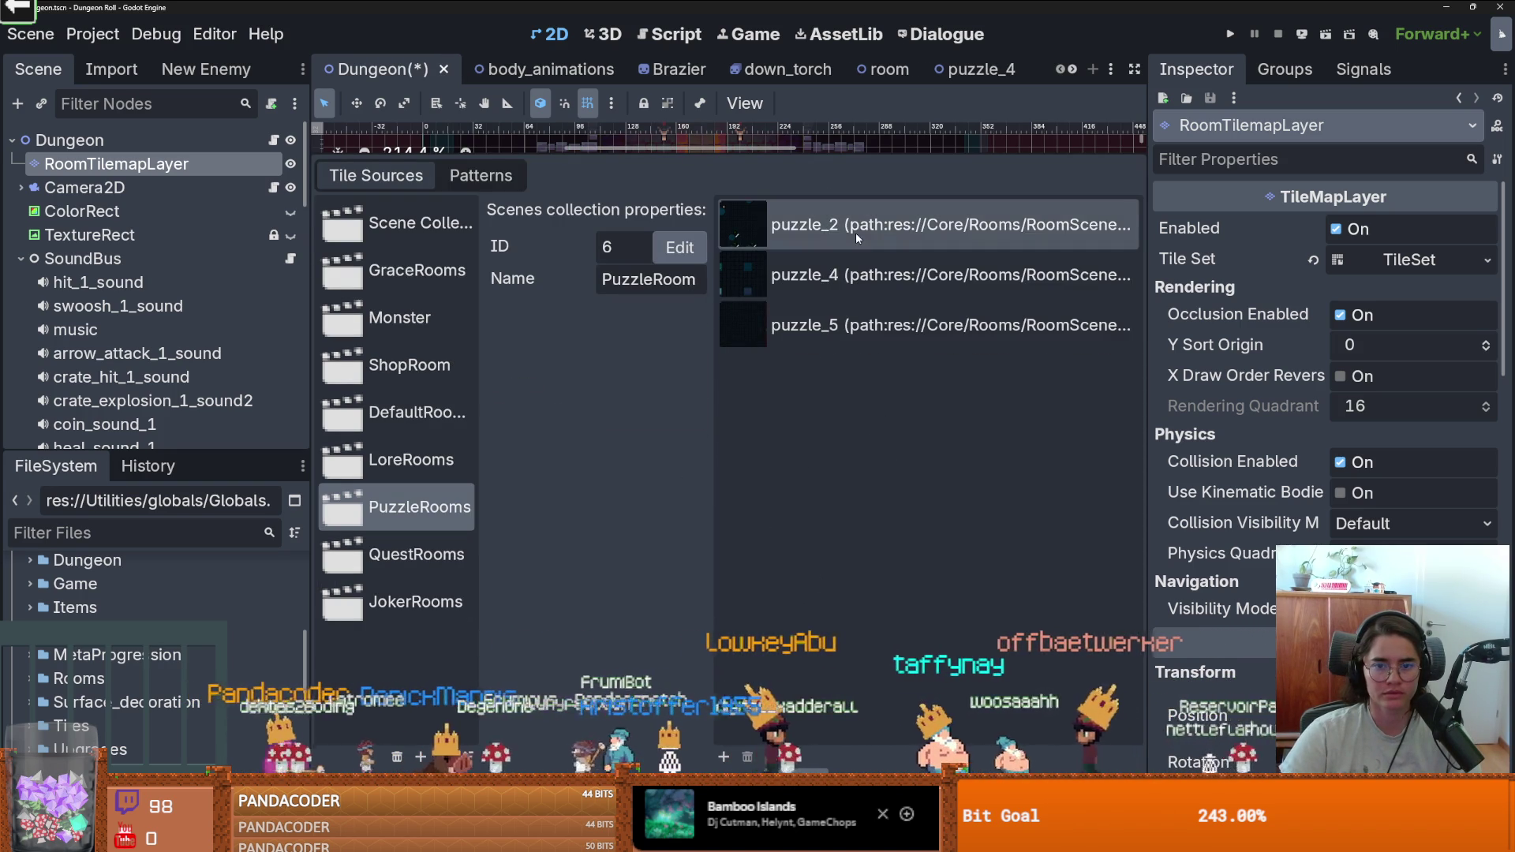
{"action": "left_click", "coordinate": [855, 232]}
{"action": "key", "text": "Delete"}
{"action": "left_click", "coordinate": [824, 237]}
{"action": "left_click", "coordinate": [736, 281]}
{"action": "key", "text": "Delete"}
Save the Dungeon scene and open RoomLootTable.tres in the Inspector.
{"action": "key", "text": "ctrl+s"}
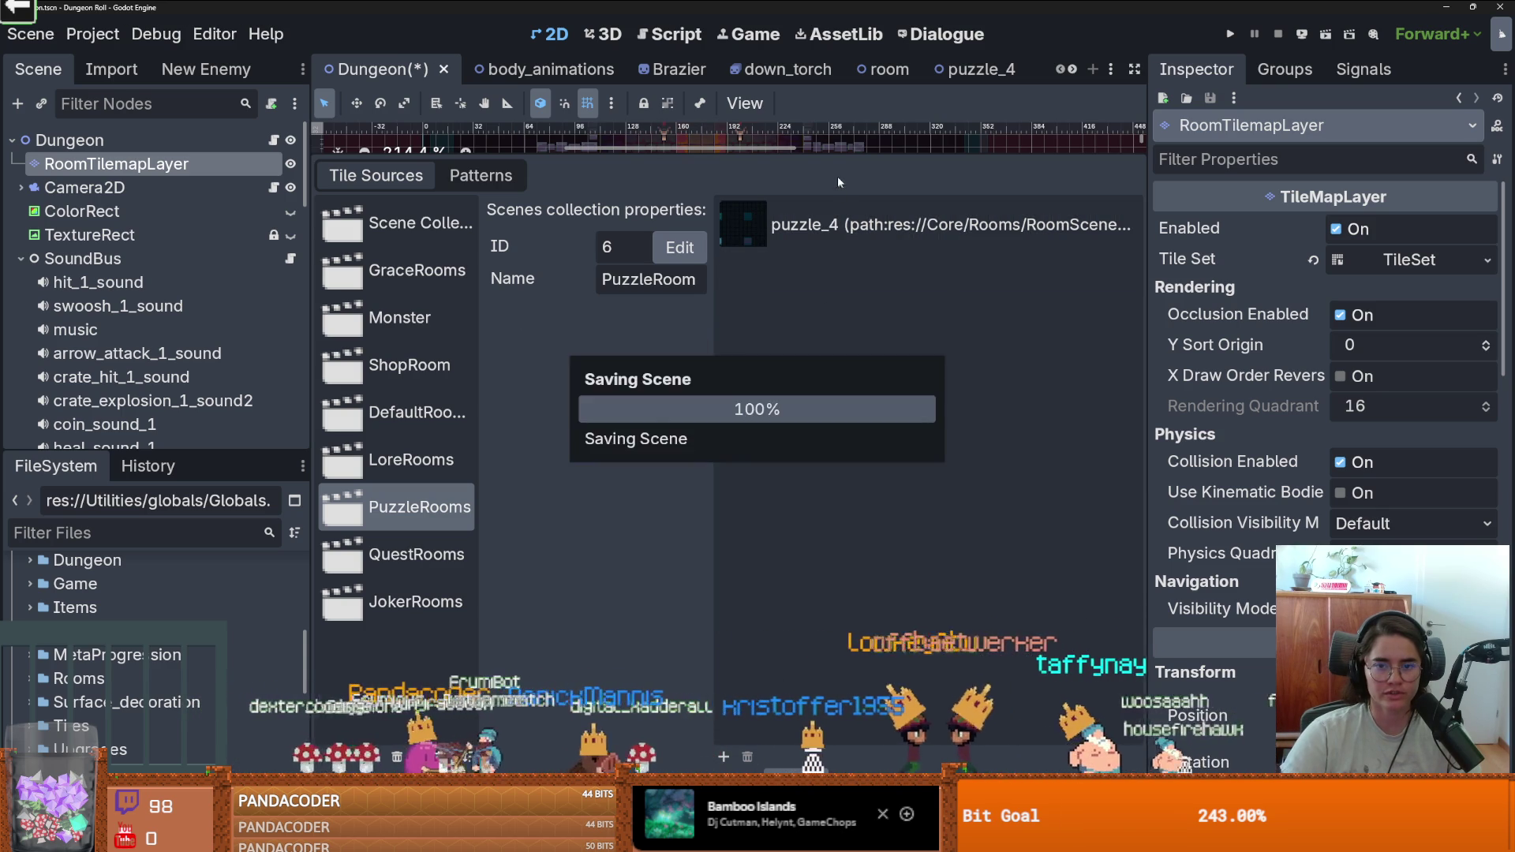
{"action": "left_click_drag", "start_coordinate": [830, 155], "coordinate": [830, 443]}
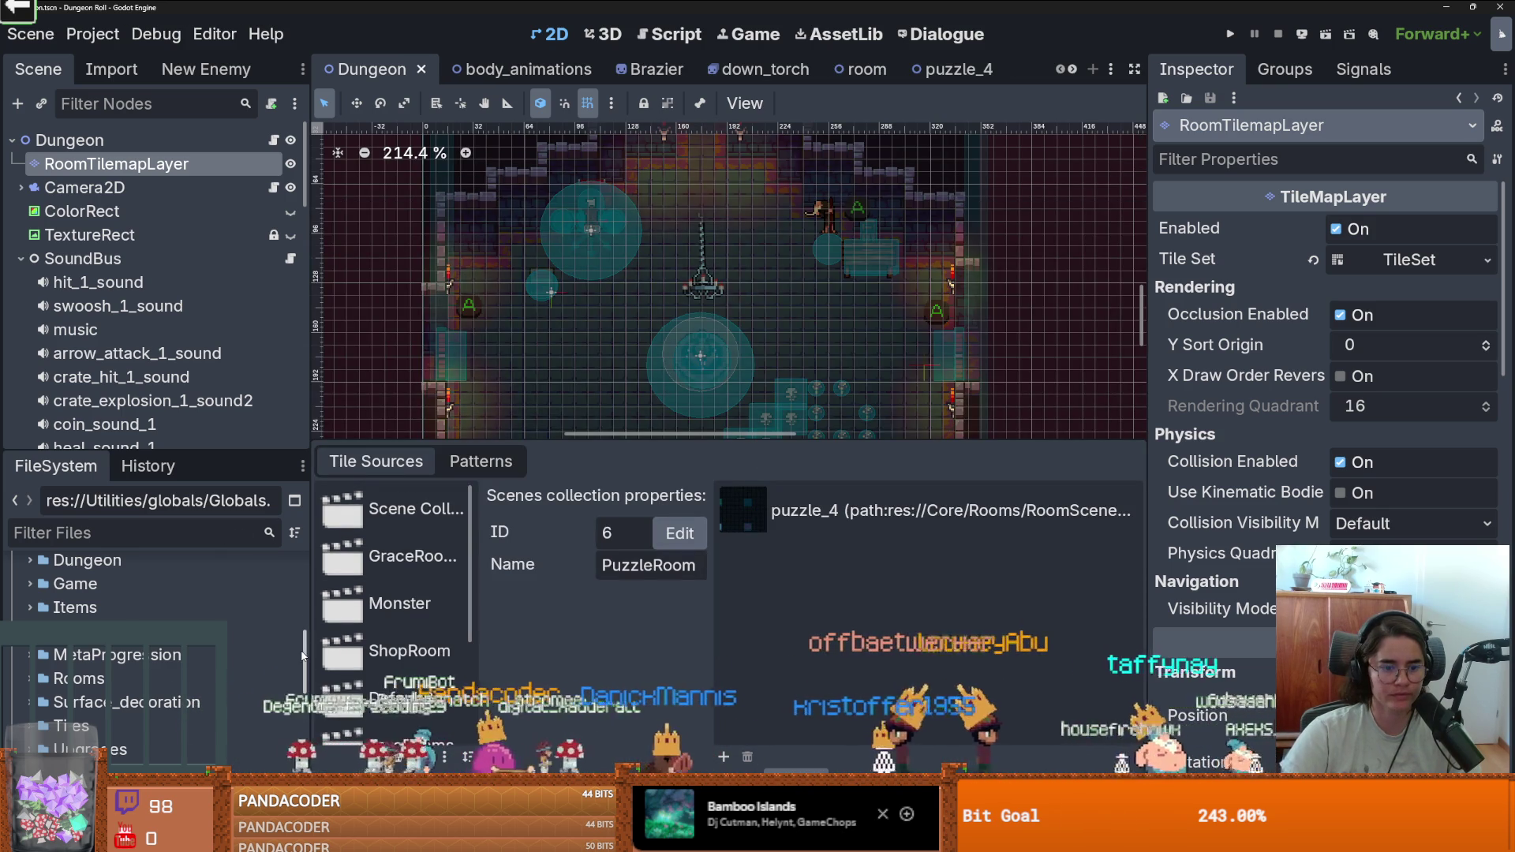
{"action": "scroll", "coordinate": [158, 616], "scroll_direction": "up", "scroll_amount": 5}
{"action": "left_click", "coordinate": [118, 663]}
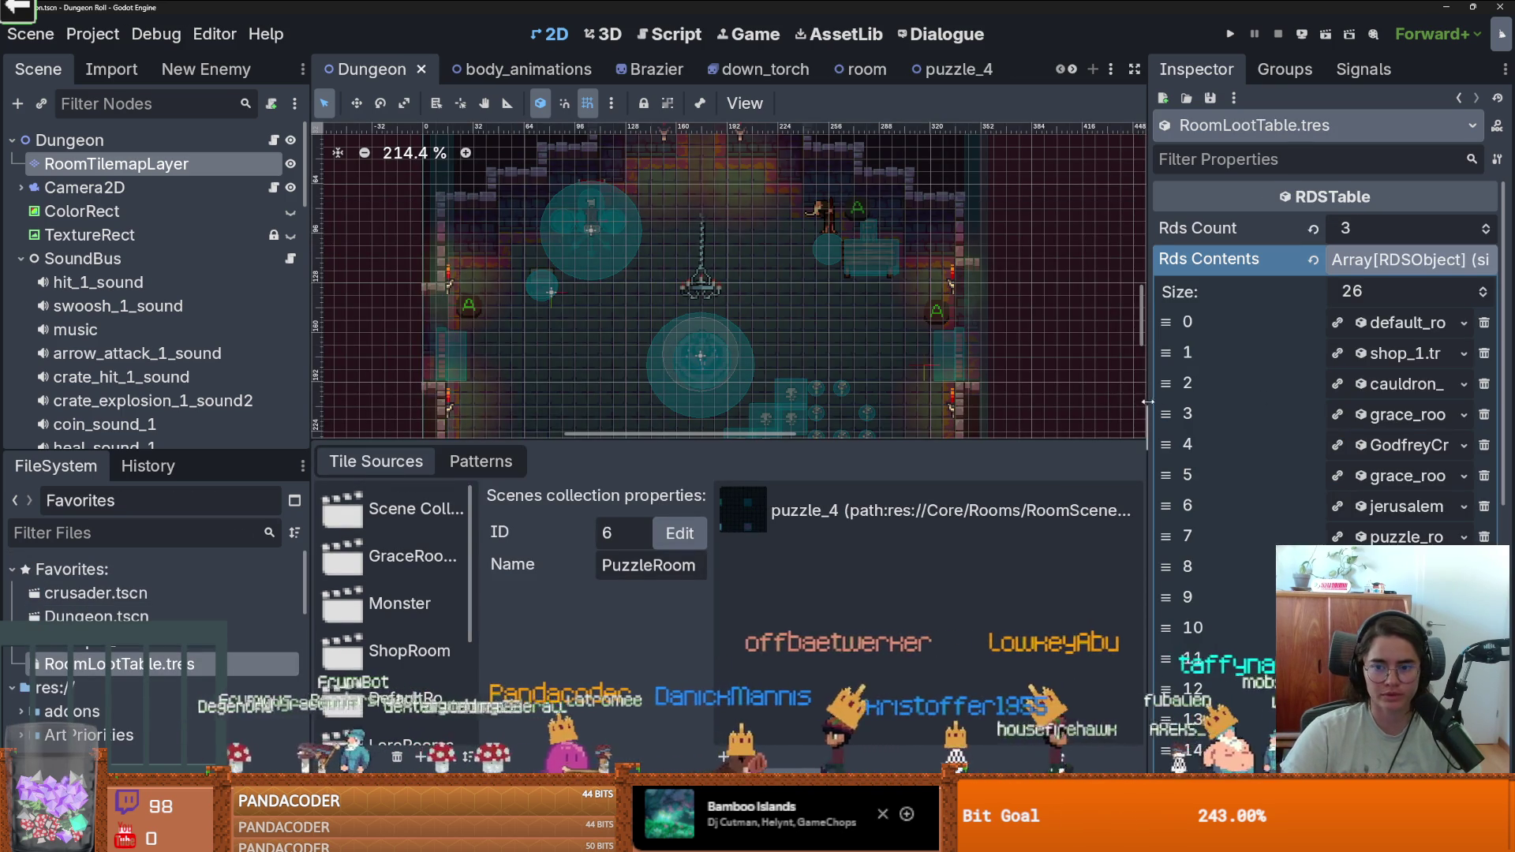
Delete puzzle_room_1.tres from RoomLootTable's contents, check page 2/2, then select the Dungeon root node.
{"action": "scroll", "coordinate": [1263, 387], "scroll_direction": "down", "scroll_amount": 2}
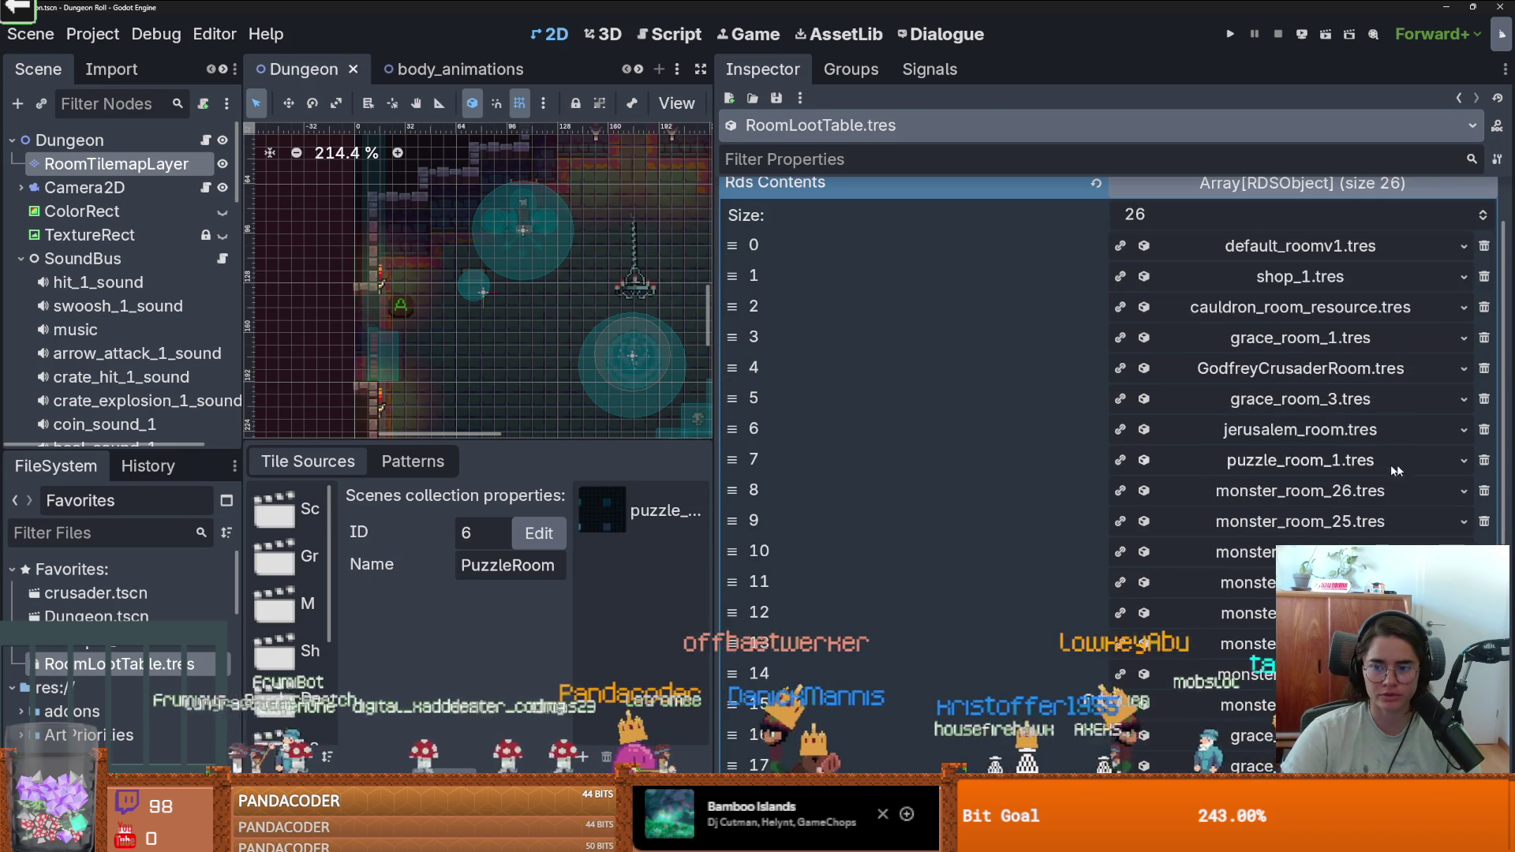
{"action": "left_click", "coordinate": [1484, 460]}
{"action": "scroll", "coordinate": [1391, 518], "scroll_direction": "down", "scroll_amount": 3}
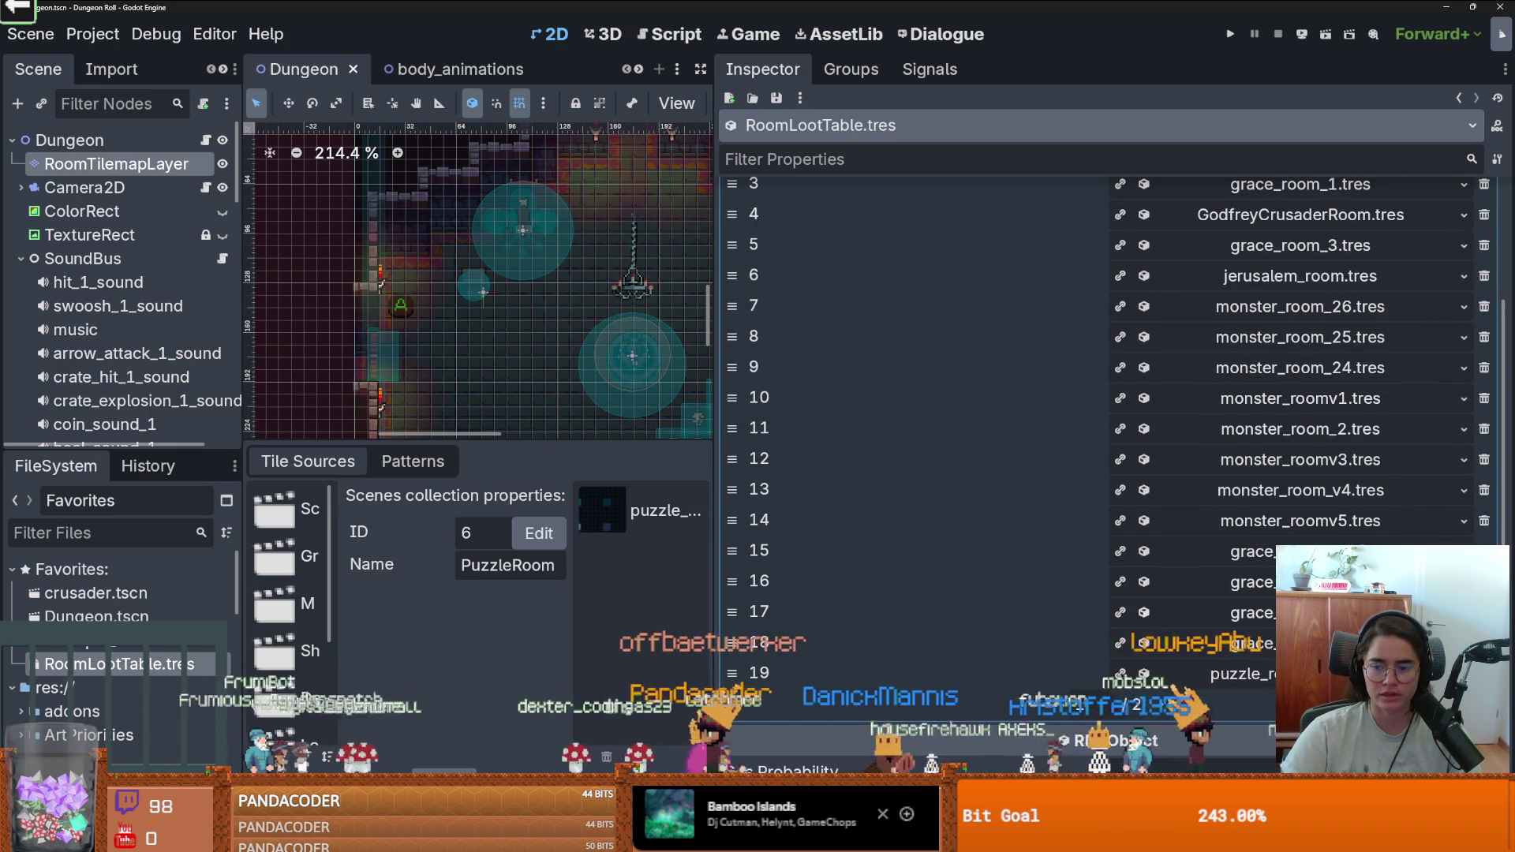
{"action": "scroll", "coordinate": [1391, 519], "scroll_direction": "up", "scroll_amount": 3}
{"action": "scroll", "coordinate": [1263, 473], "scroll_direction": "down", "scroll_amount": 5}
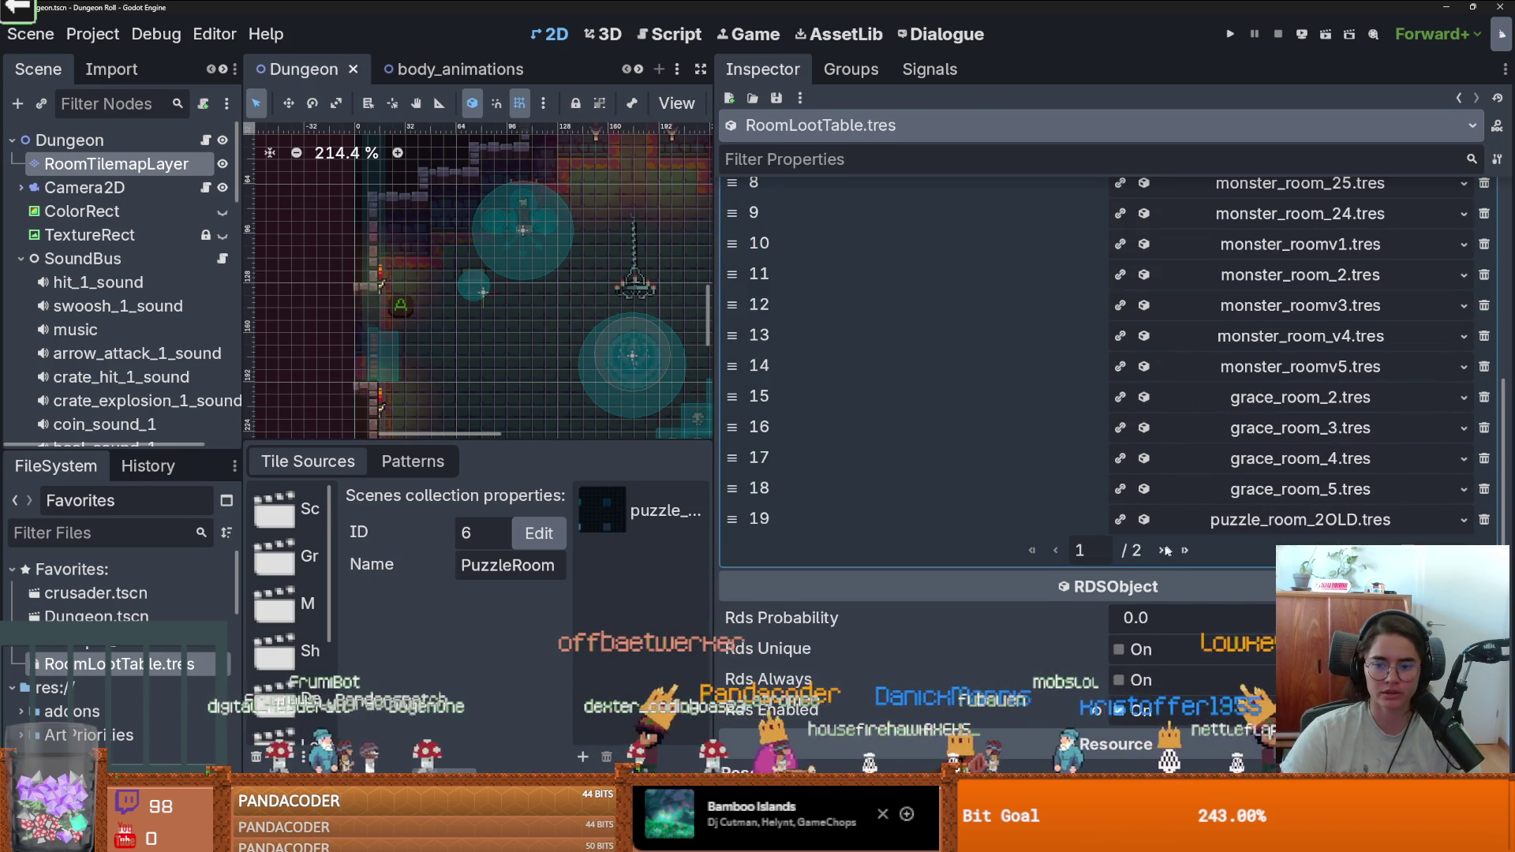
{"action": "left_click", "coordinate": [1173, 550]}
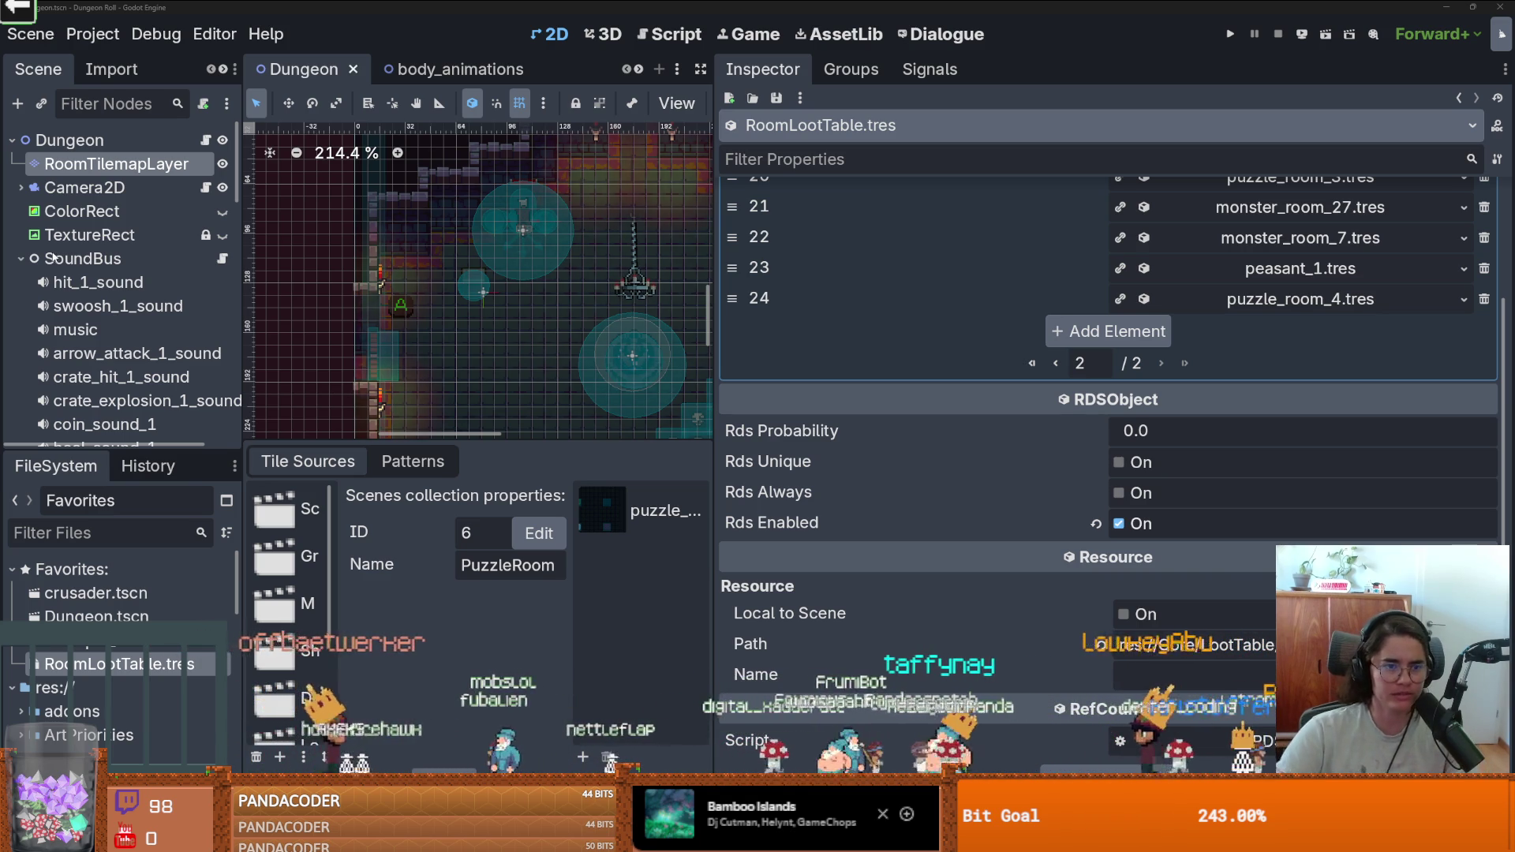
{"action": "left_click_drag", "start_coordinate": [244, 277], "coordinate": [431, 276]}
{"action": "left_click", "coordinate": [399, 140]}
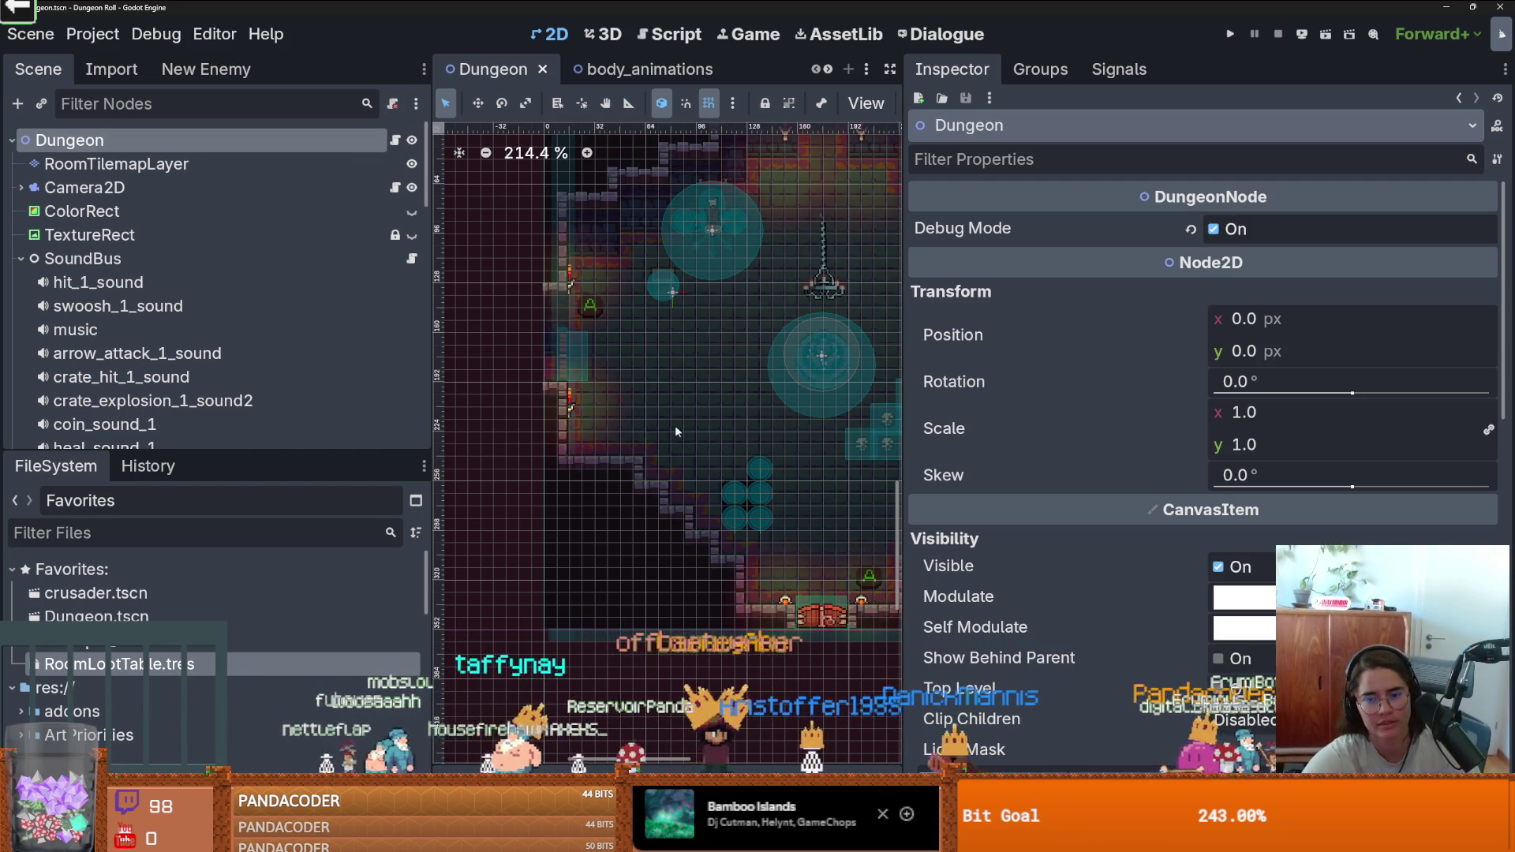
View the Envious Crusader conversation in a maximized Dialogue editor with widened script area, then return to 2D.
{"action": "scroll", "coordinate": [947, 552], "scroll_direction": "down", "scroll_amount": 10}
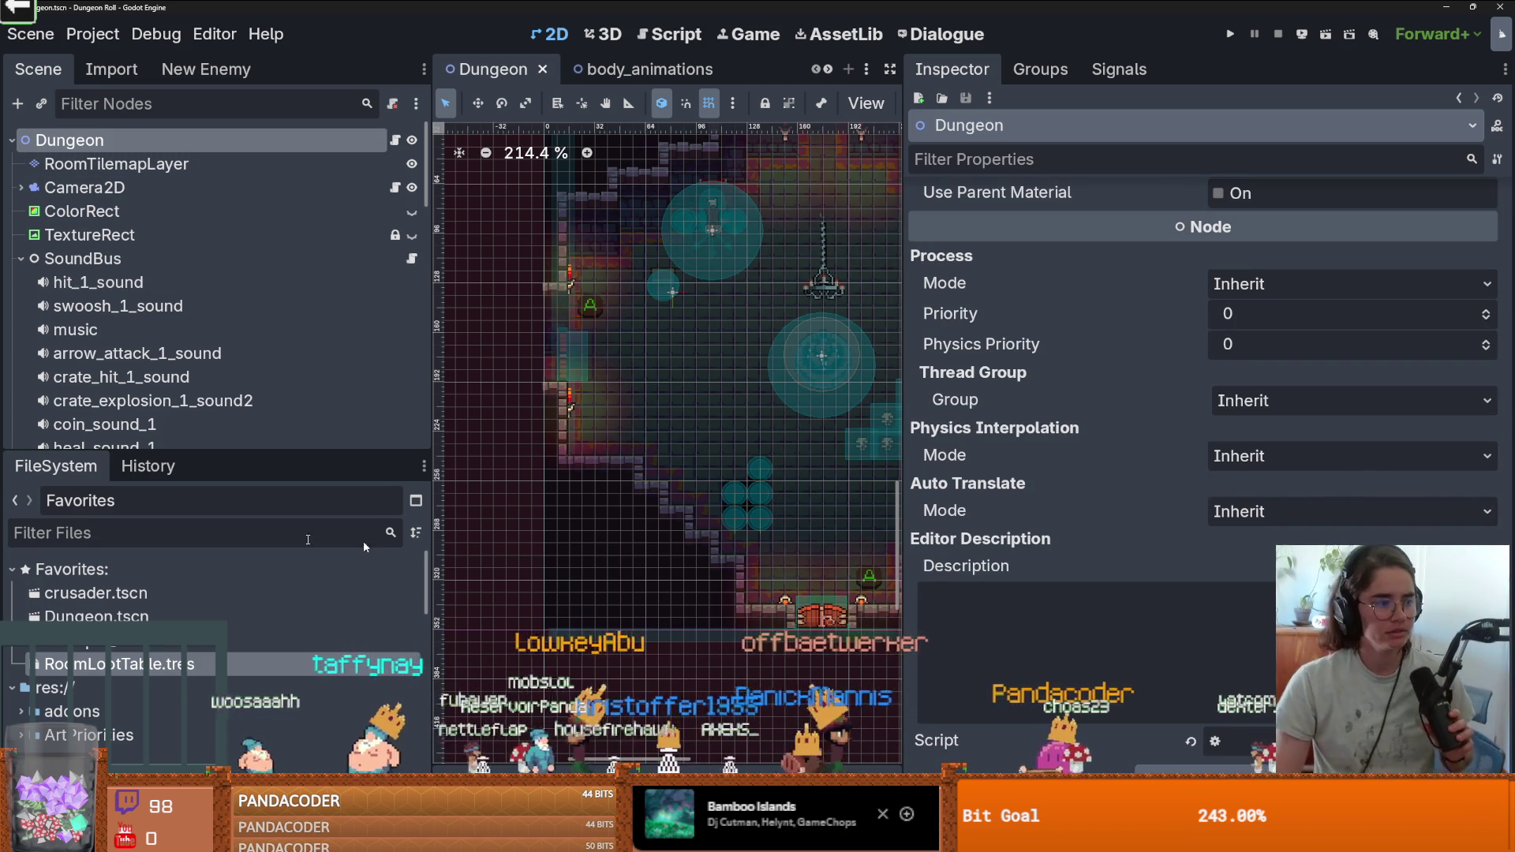
{"action": "key", "text": "super+Down"}
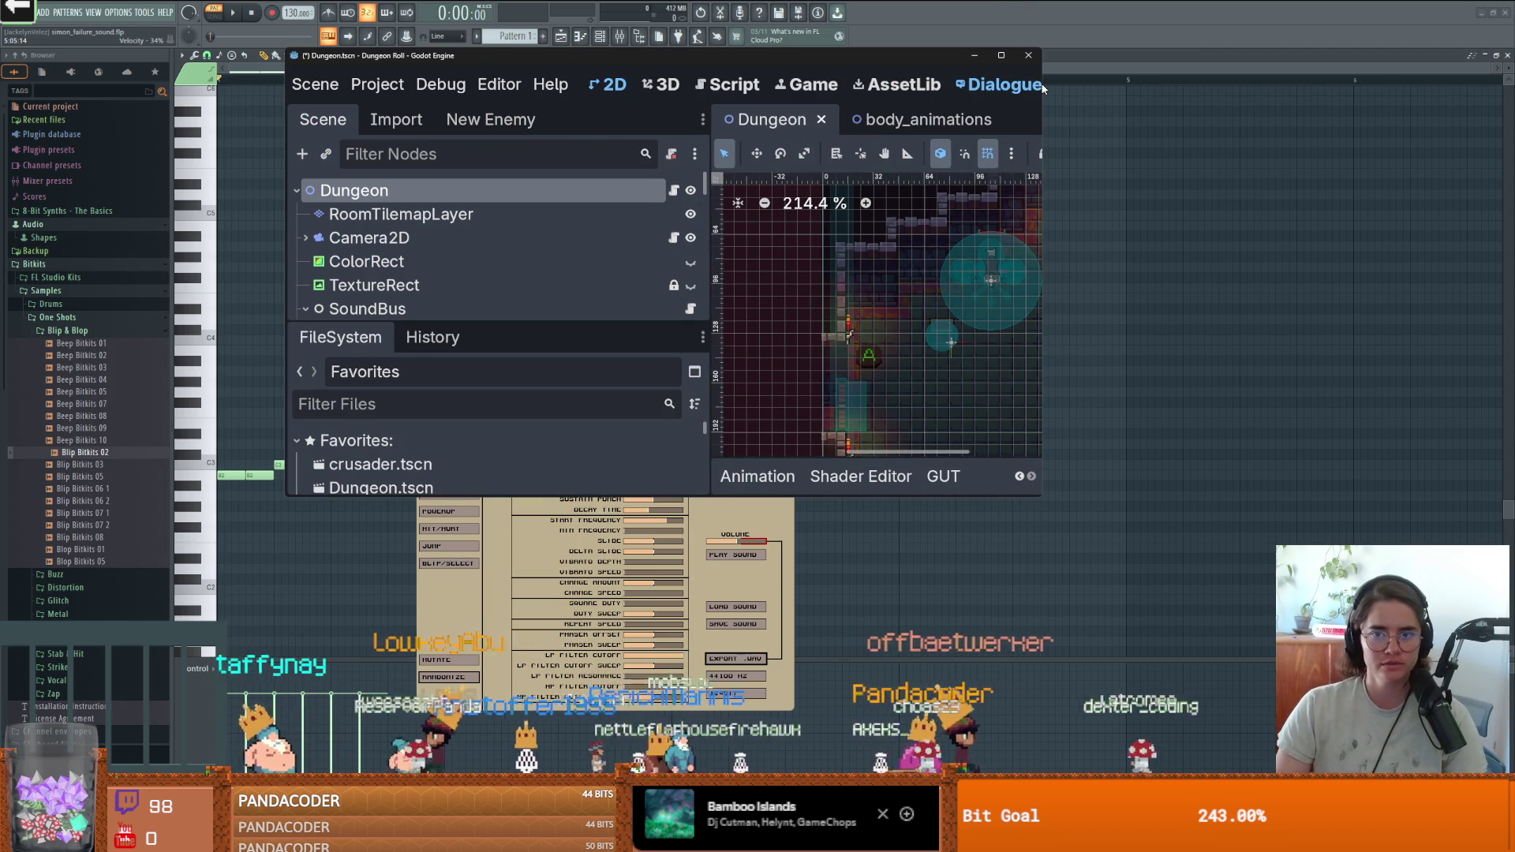
{"action": "left_click", "coordinate": [998, 84]}
{"action": "left_click_drag", "start_coordinate": [1042, 316], "coordinate": [1514, 315]}
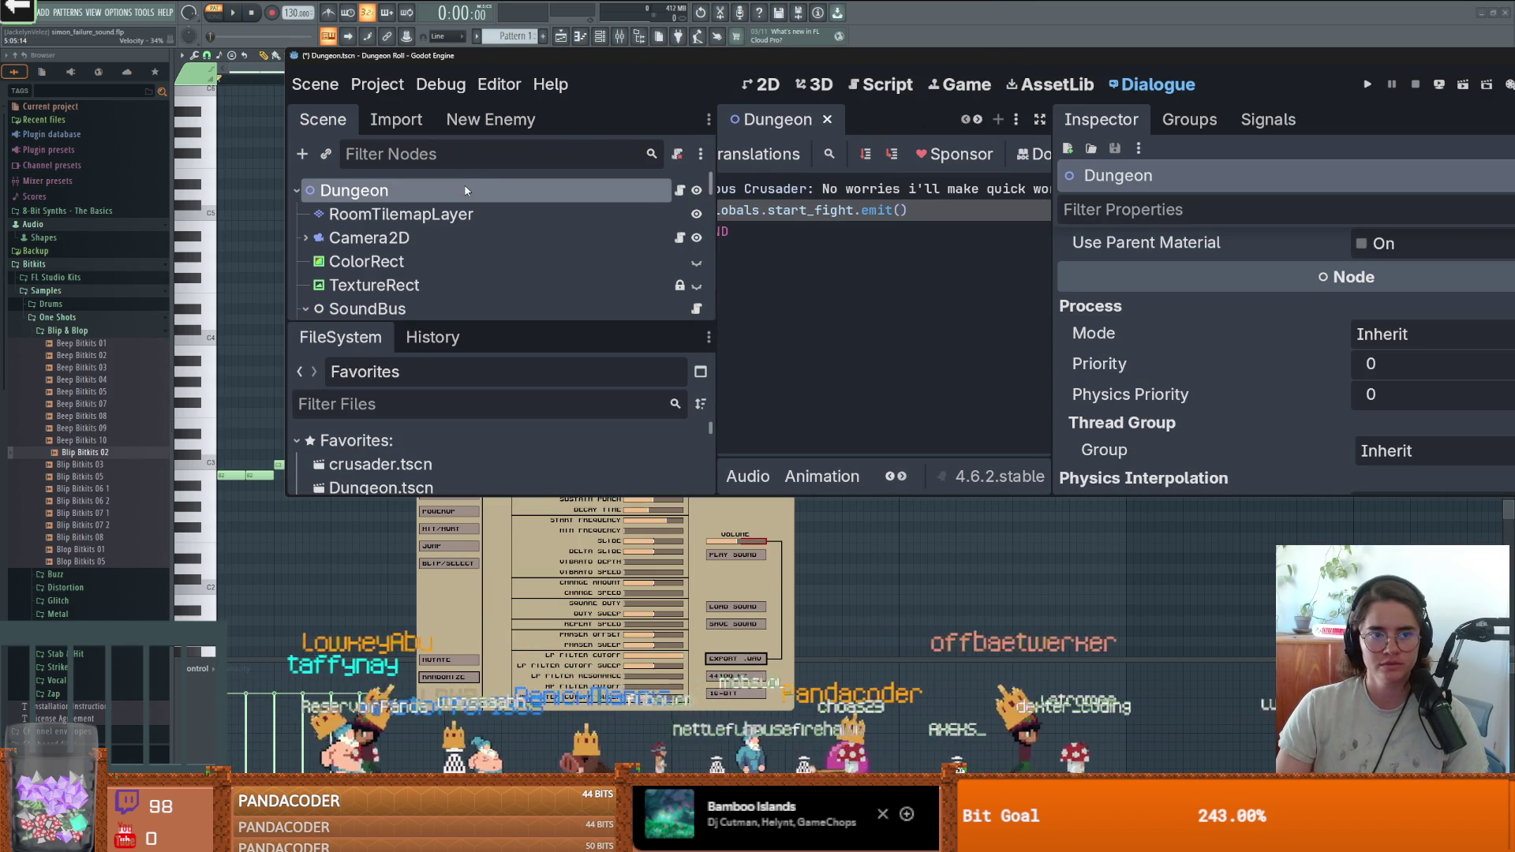
{"action": "scroll", "coordinate": [1290, 388], "scroll_direction": "down", "scroll_amount": 5}
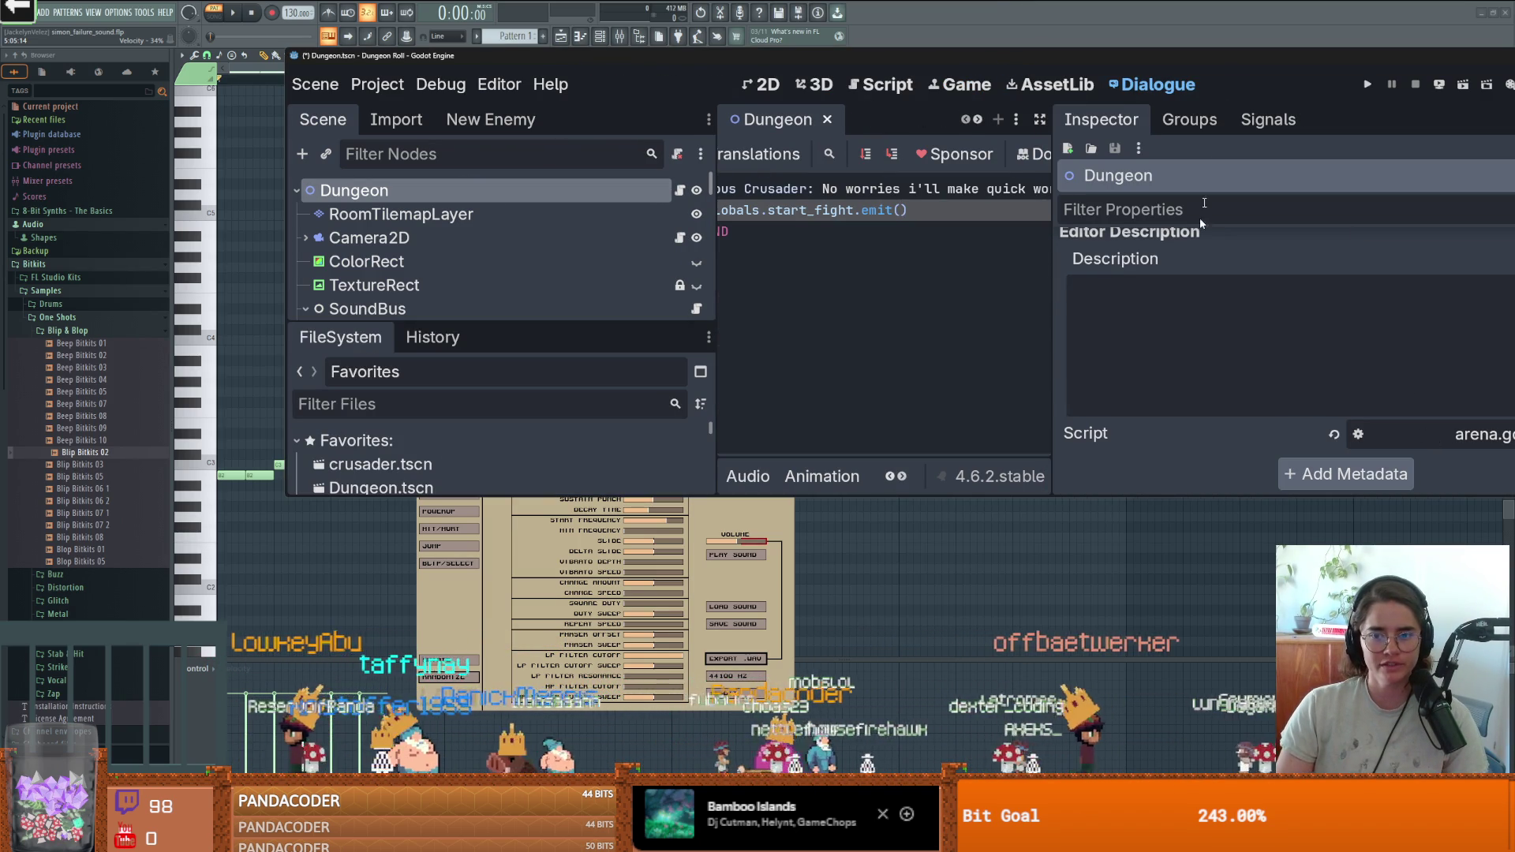
{"action": "left_click_drag", "start_coordinate": [1205, 62], "coordinate": [969, 63]}
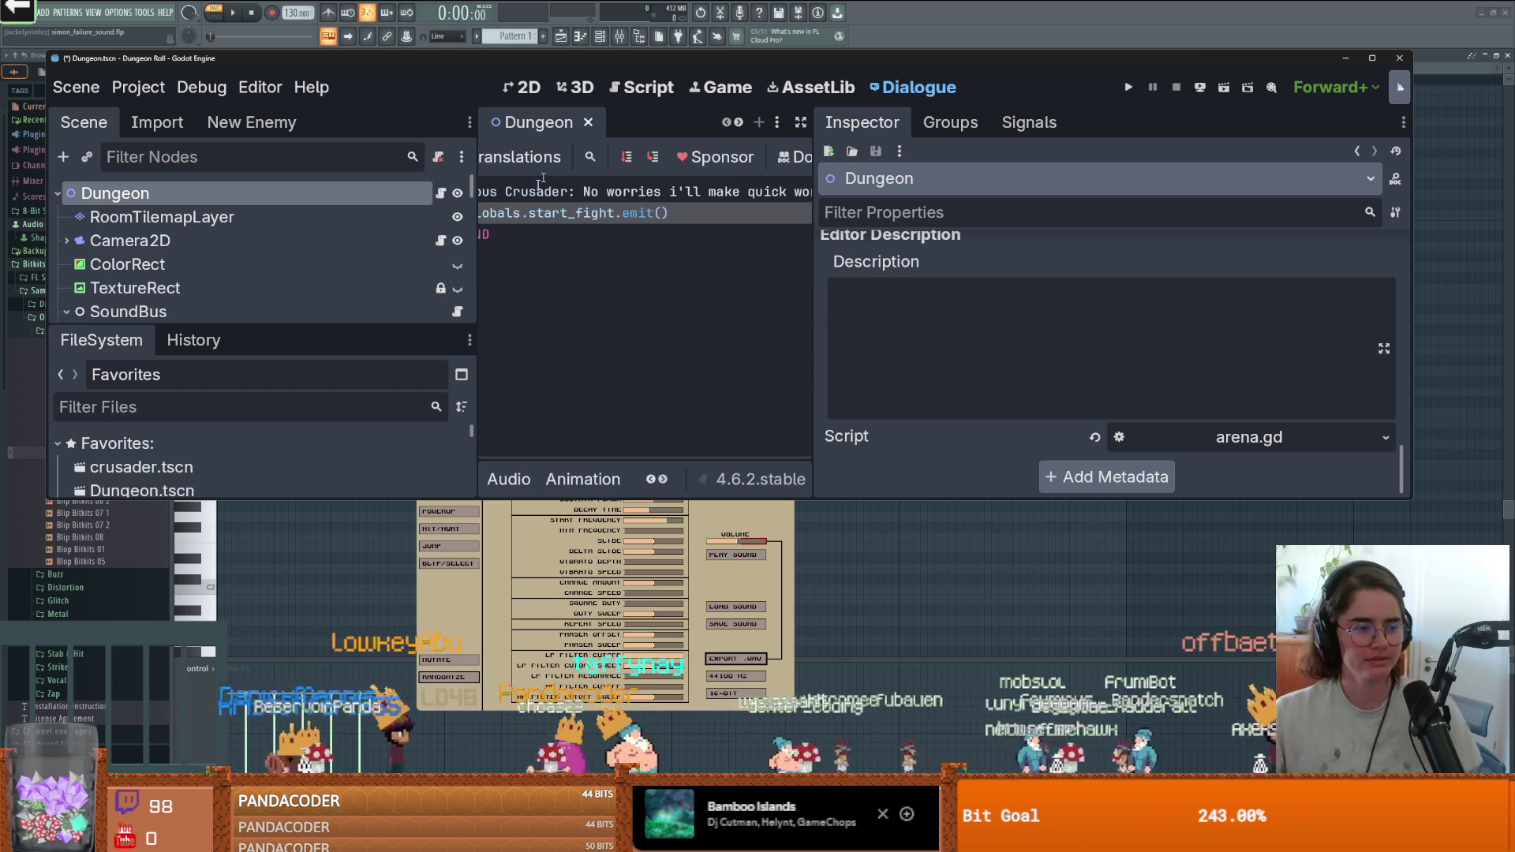
{"action": "left_click", "coordinate": [1372, 58]}
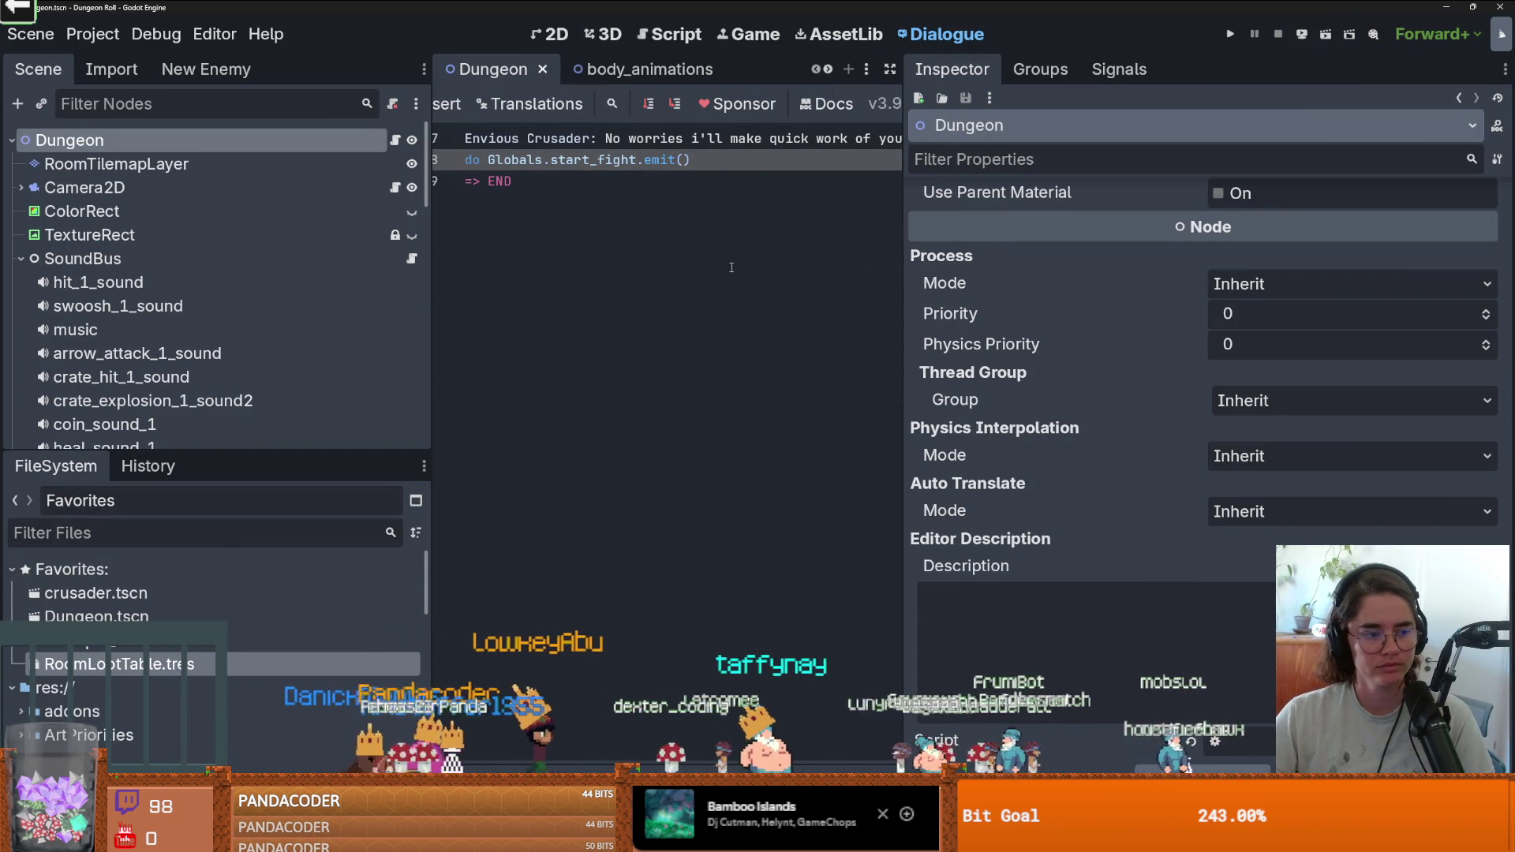
{"action": "scroll", "coordinate": [858, 252], "scroll_direction": "up", "scroll_amount": 3}
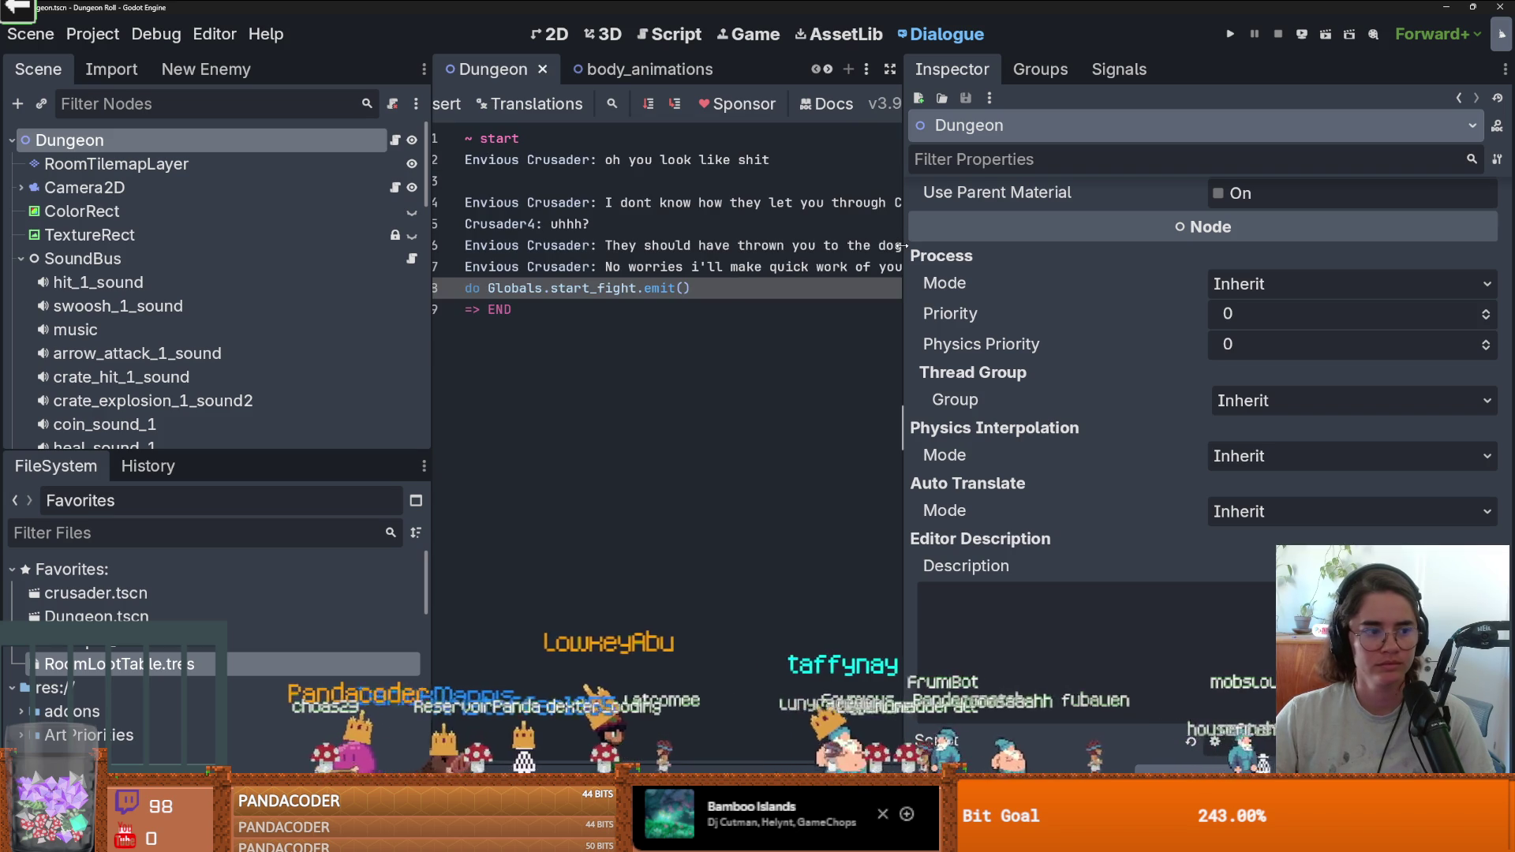
{"action": "left_click_drag", "start_coordinate": [902, 246], "coordinate": [1109, 269]}
{"action": "key", "text": "ctrl+F1"}
Save the Dungeon scene and collapse the SoundBus node's children.
{"action": "key", "text": "ctrl+s"}
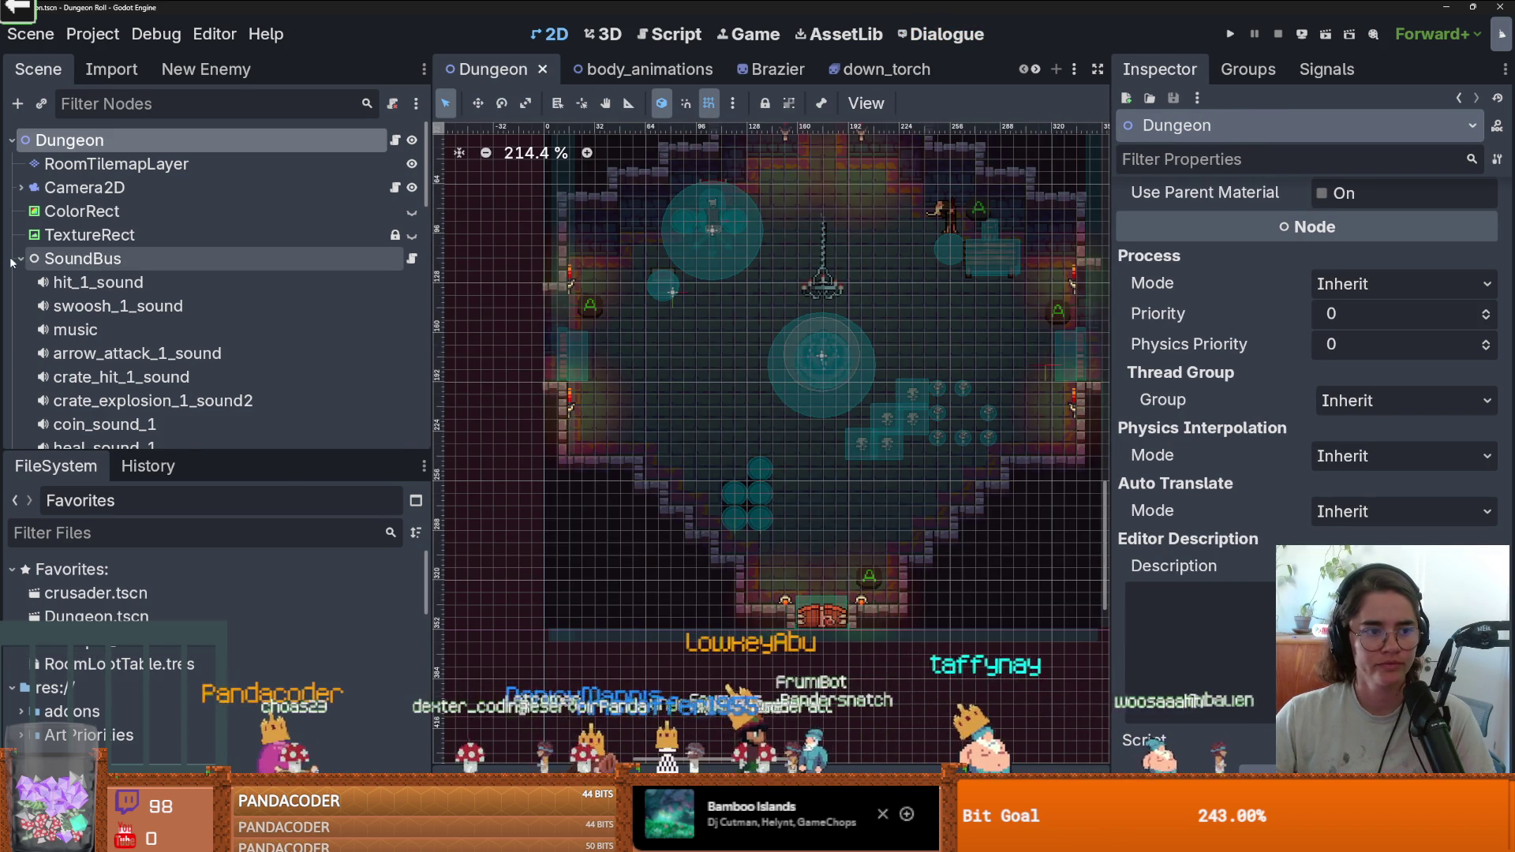
{"action": "left_click", "coordinate": [20, 258]}
{"action": "key", "text": "ctrl+s"}
Close the body_animations, Brazier, down_torch and room scene tabs.
{"action": "left_click", "coordinate": [600, 70]}
{"action": "middle_click", "coordinate": [632, 69]}
{"action": "left_click", "coordinate": [643, 69]}
{"action": "middle_click", "coordinate": [631, 70]}
{"action": "left_click", "coordinate": [619, 69]}
{"action": "middle_click", "coordinate": [616, 70]}
{"action": "left_click", "coordinate": [613, 71]}
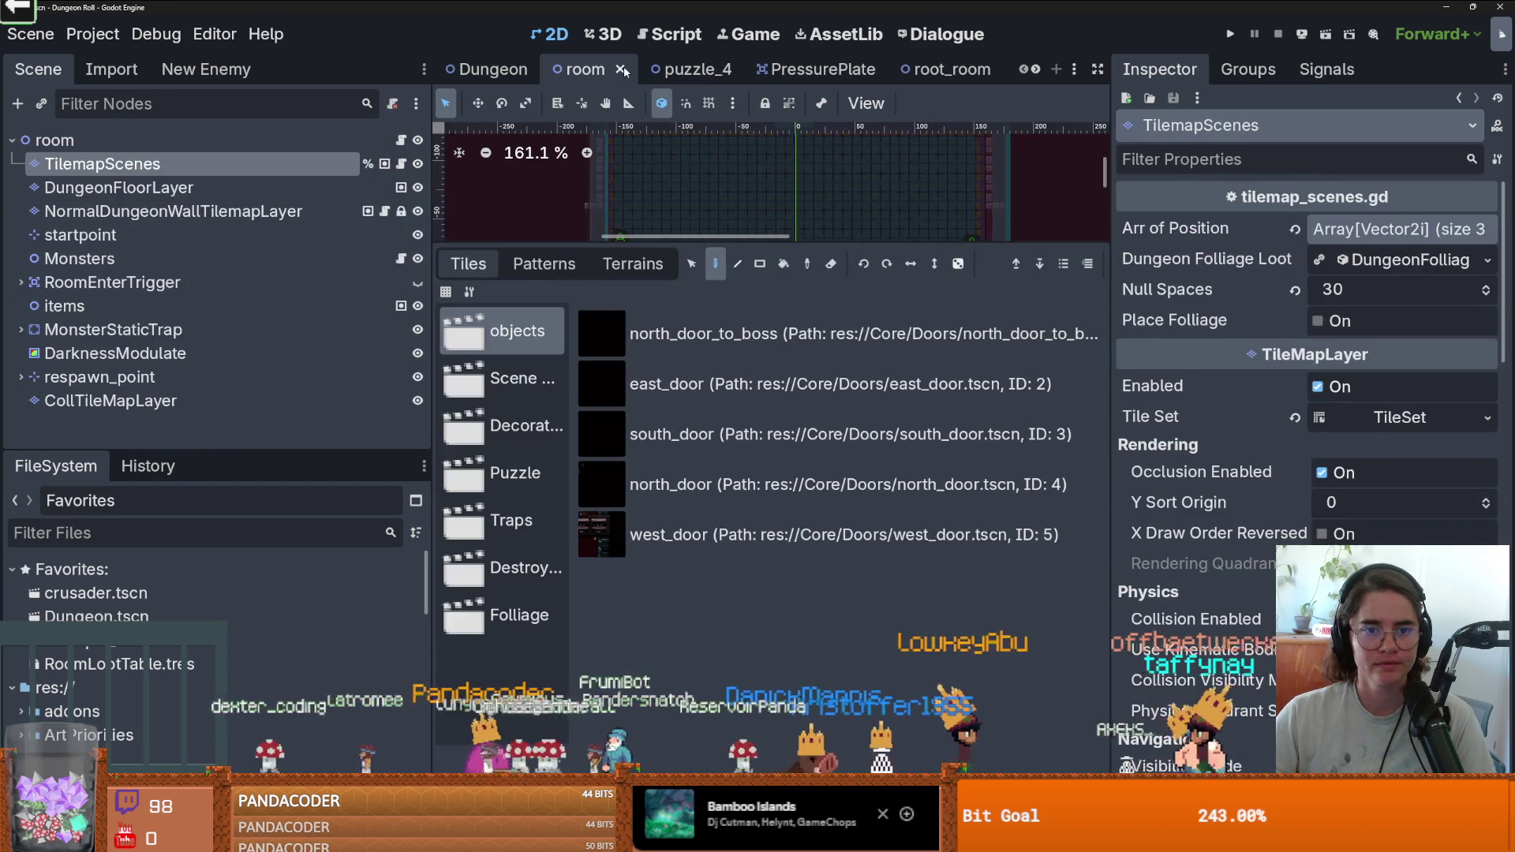
{"action": "middle_click", "coordinate": [613, 69]}
Close the puzzle_4 and PressurePlate scene tabs, then save.
{"action": "left_click", "coordinate": [619, 69]}
{"action": "middle_click", "coordinate": [623, 69]}
{"action": "left_click", "coordinate": [671, 69]}
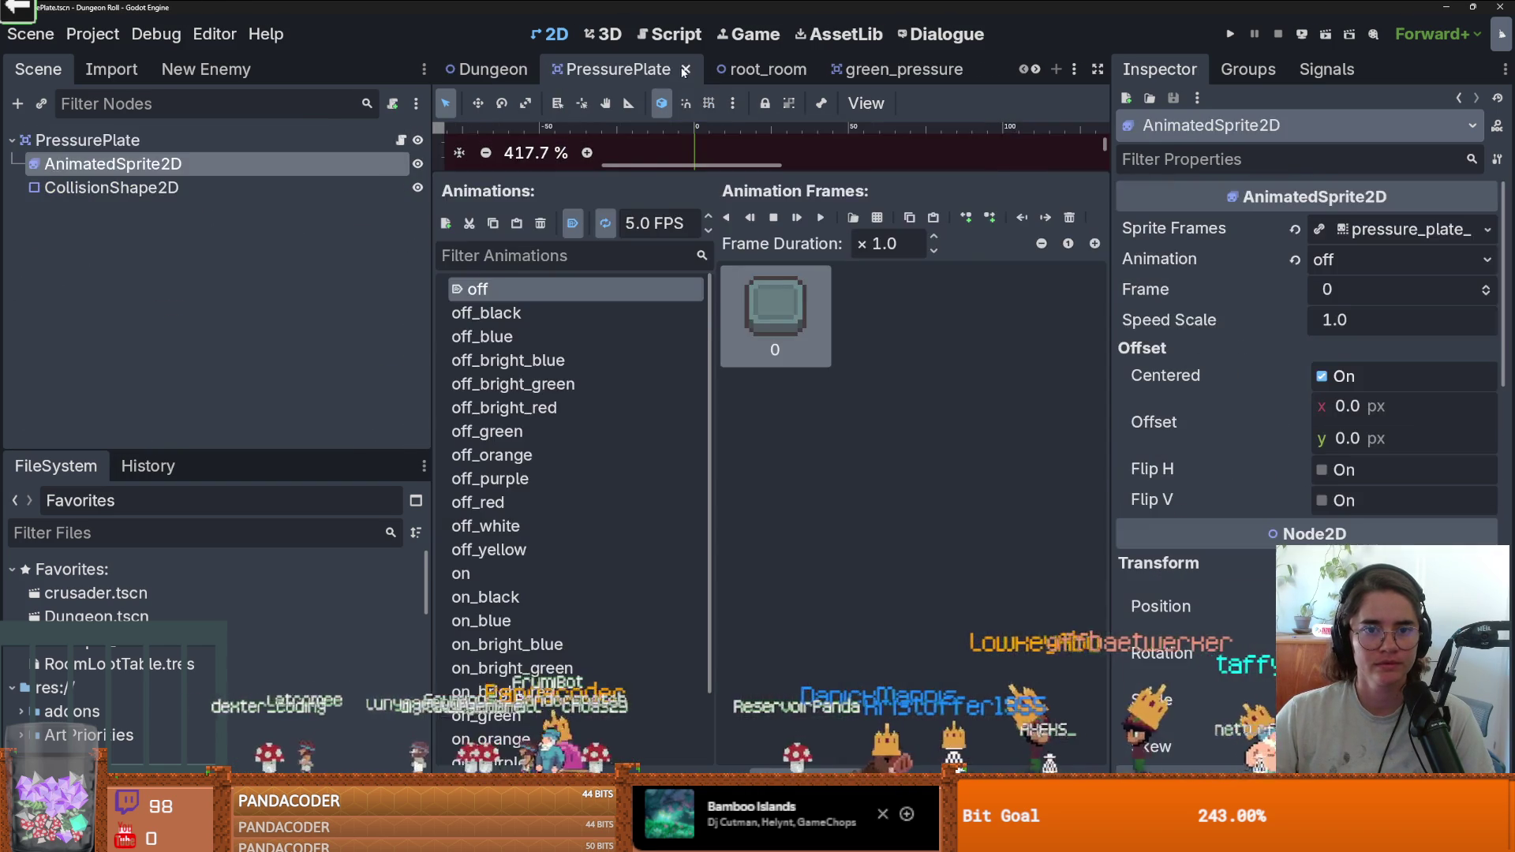
{"action": "middle_click", "coordinate": [643, 69]}
{"action": "key", "text": "ctrl+s"}
Close the root_room, green, purple, blue and yellow pressure-plate scene tabs.
{"action": "left_click", "coordinate": [643, 69]}
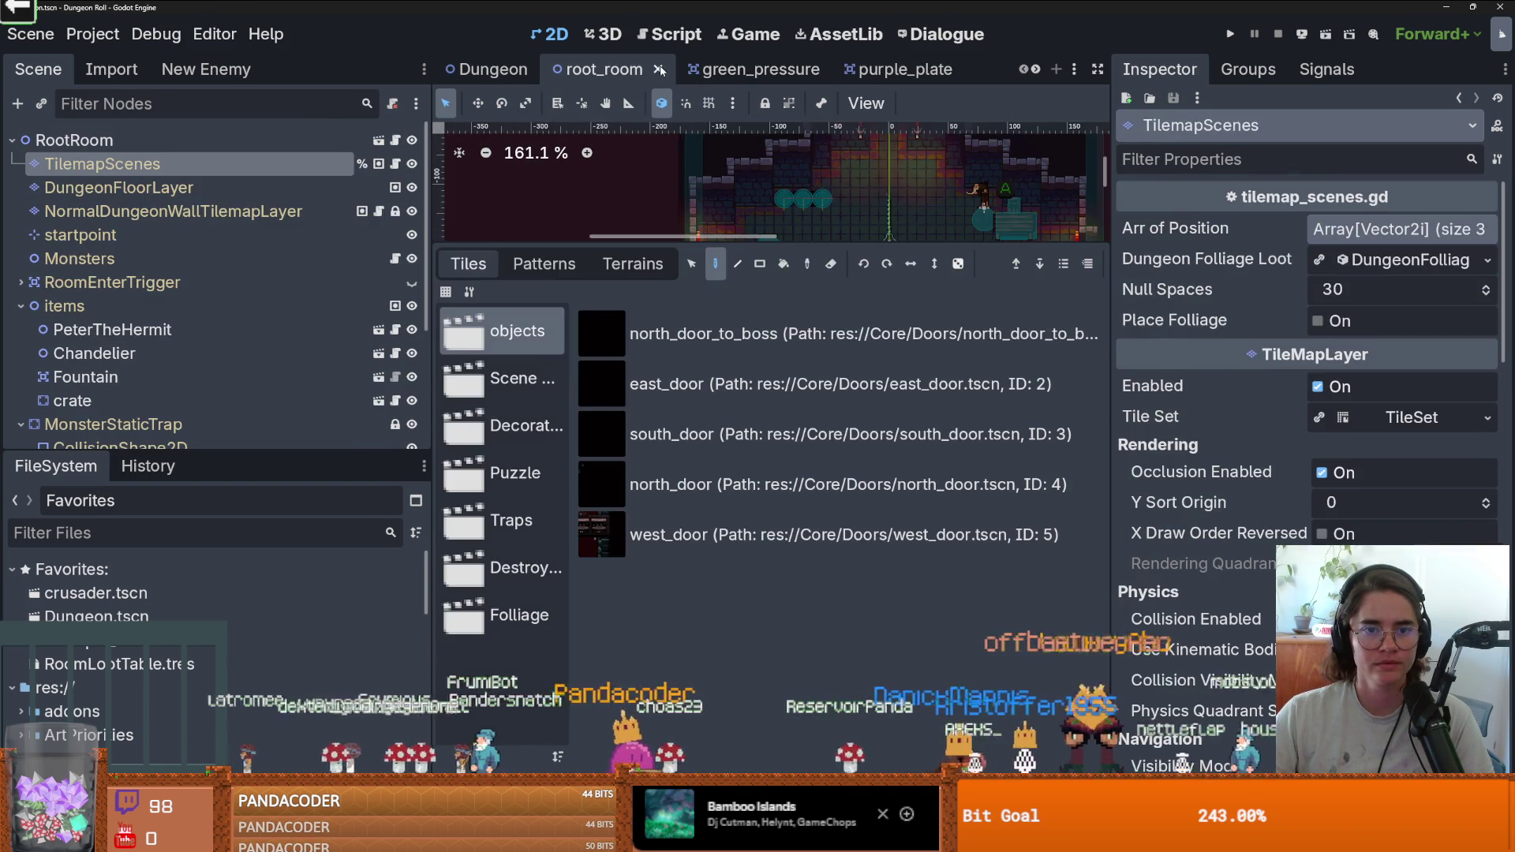
{"action": "middle_click", "coordinate": [635, 70]}
{"action": "left_click", "coordinate": [631, 70]}
{"action": "left_click", "coordinate": [698, 71]}
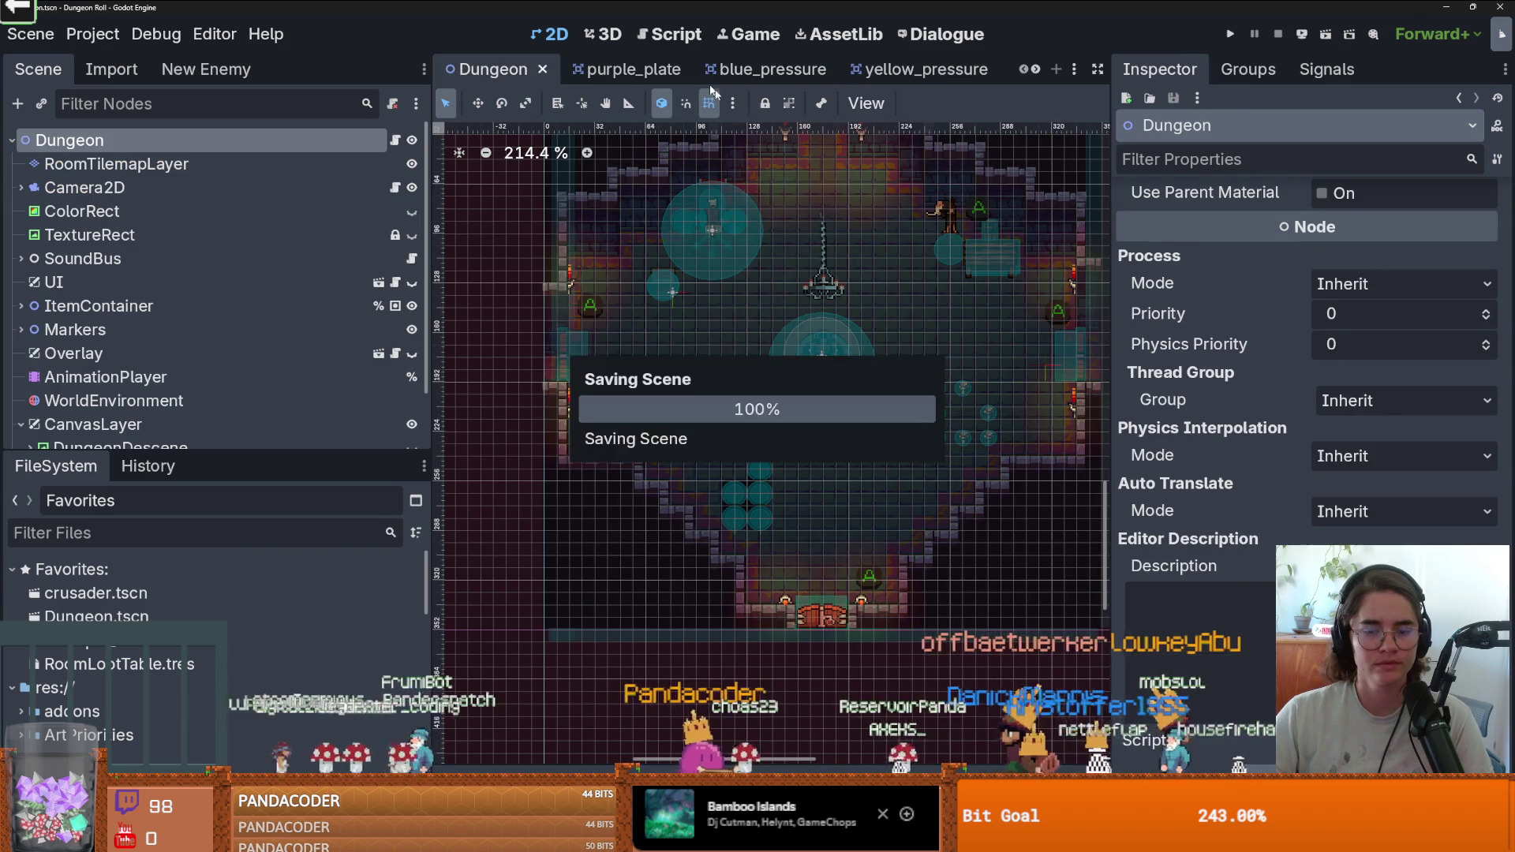
{"action": "left_click", "coordinate": [661, 71]}
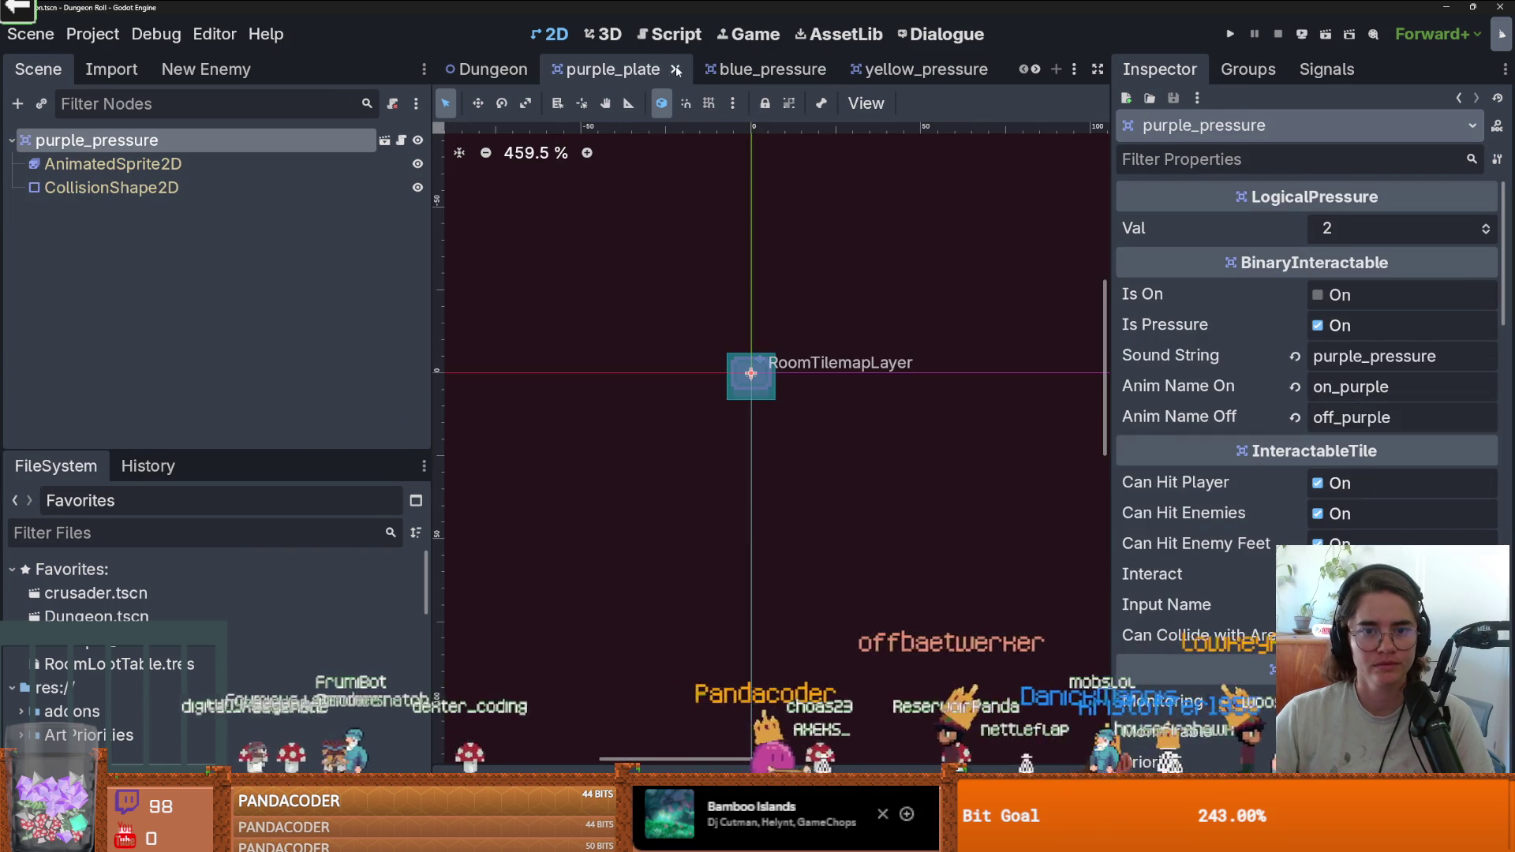
{"action": "left_click", "coordinate": [676, 71]}
{"action": "left_click", "coordinate": [673, 71]}
{"action": "left_click", "coordinate": [671, 71]}
Close the orange_pressure, red_pressure and puzzle_2 scene tabs.
{"action": "left_click", "coordinate": [669, 71]}
{"action": "left_click", "coordinate": [669, 71]}
{"action": "middle_click", "coordinate": [669, 71]}
{"action": "left_click", "coordinate": [669, 71]}
{"action": "left_click", "coordinate": [678, 71]}
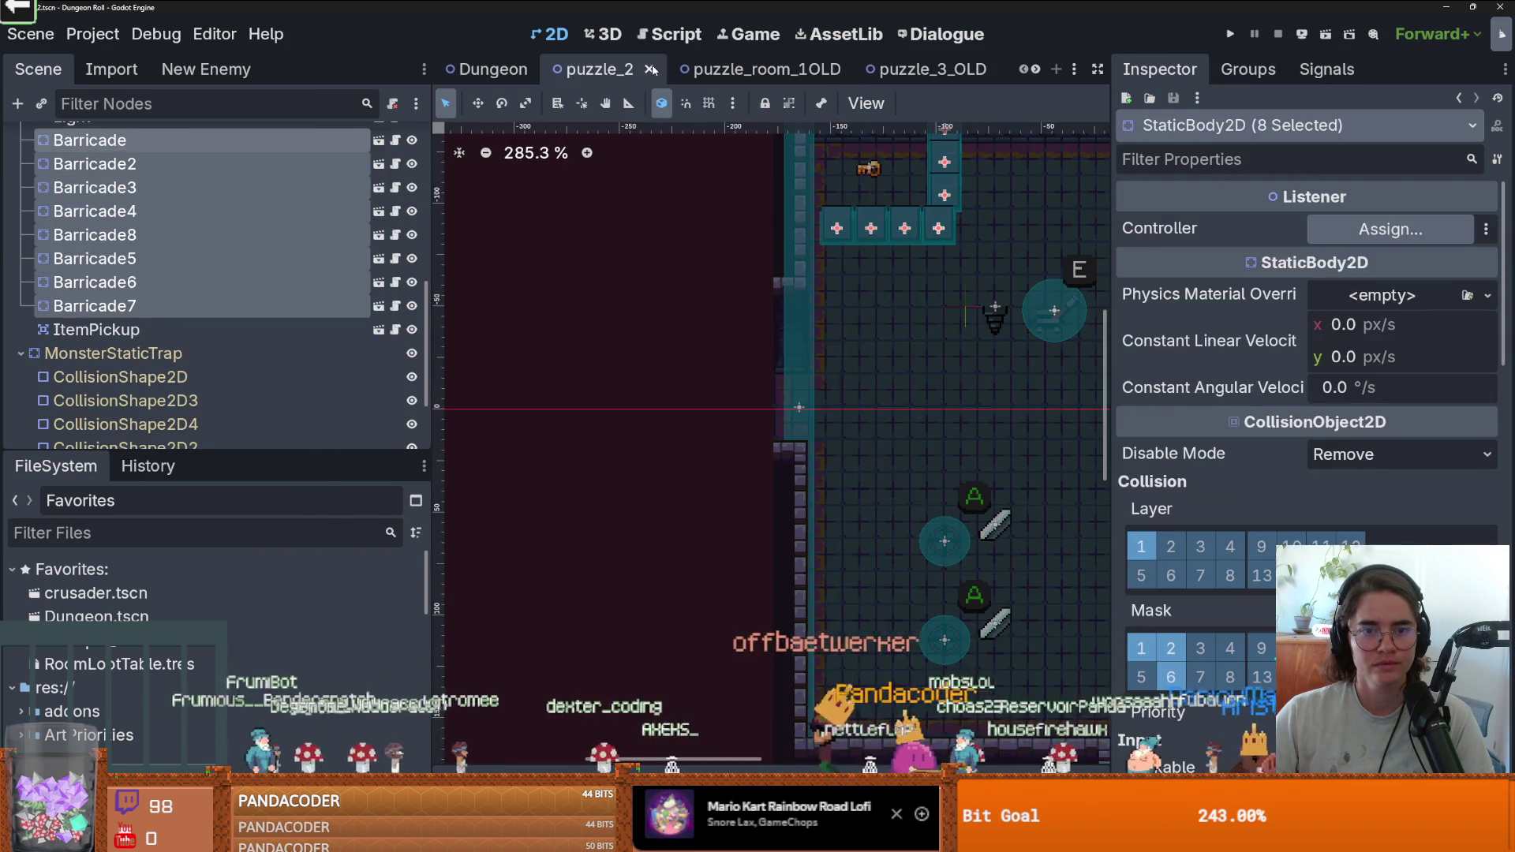
{"action": "left_click", "coordinate": [649, 70]}
Close the puzzle_room_1OLD and puzzle_3_OLD tabs and save the Dungeon scene.
{"action": "left_click", "coordinate": [669, 71]}
{"action": "left_click", "coordinate": [730, 70]}
{"action": "left_click", "coordinate": [683, 72]}
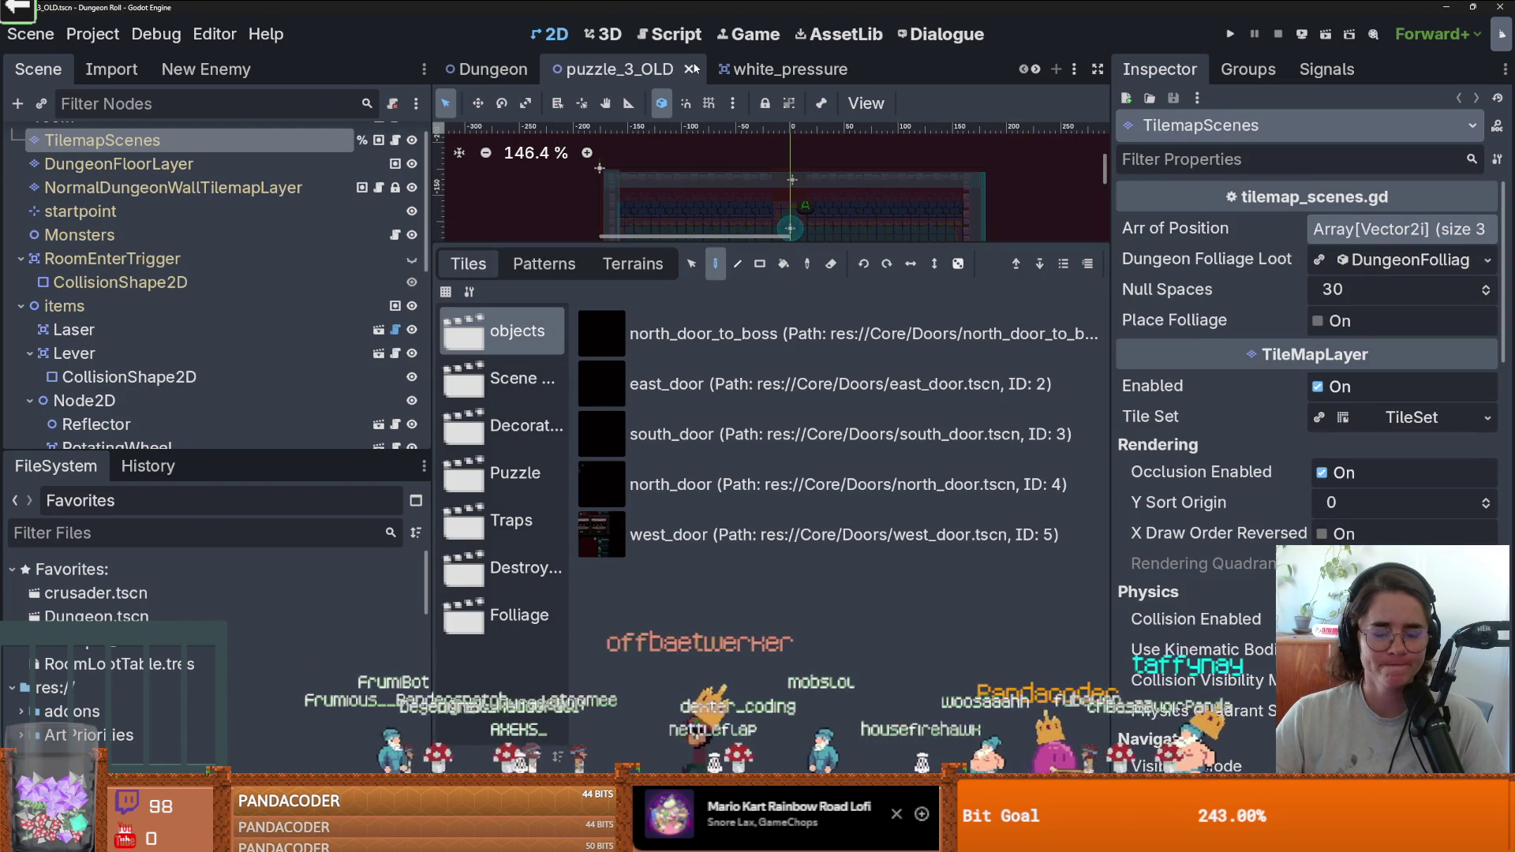
{"action": "left_click", "coordinate": [694, 69]}
{"action": "key", "text": "ctrl+s"}
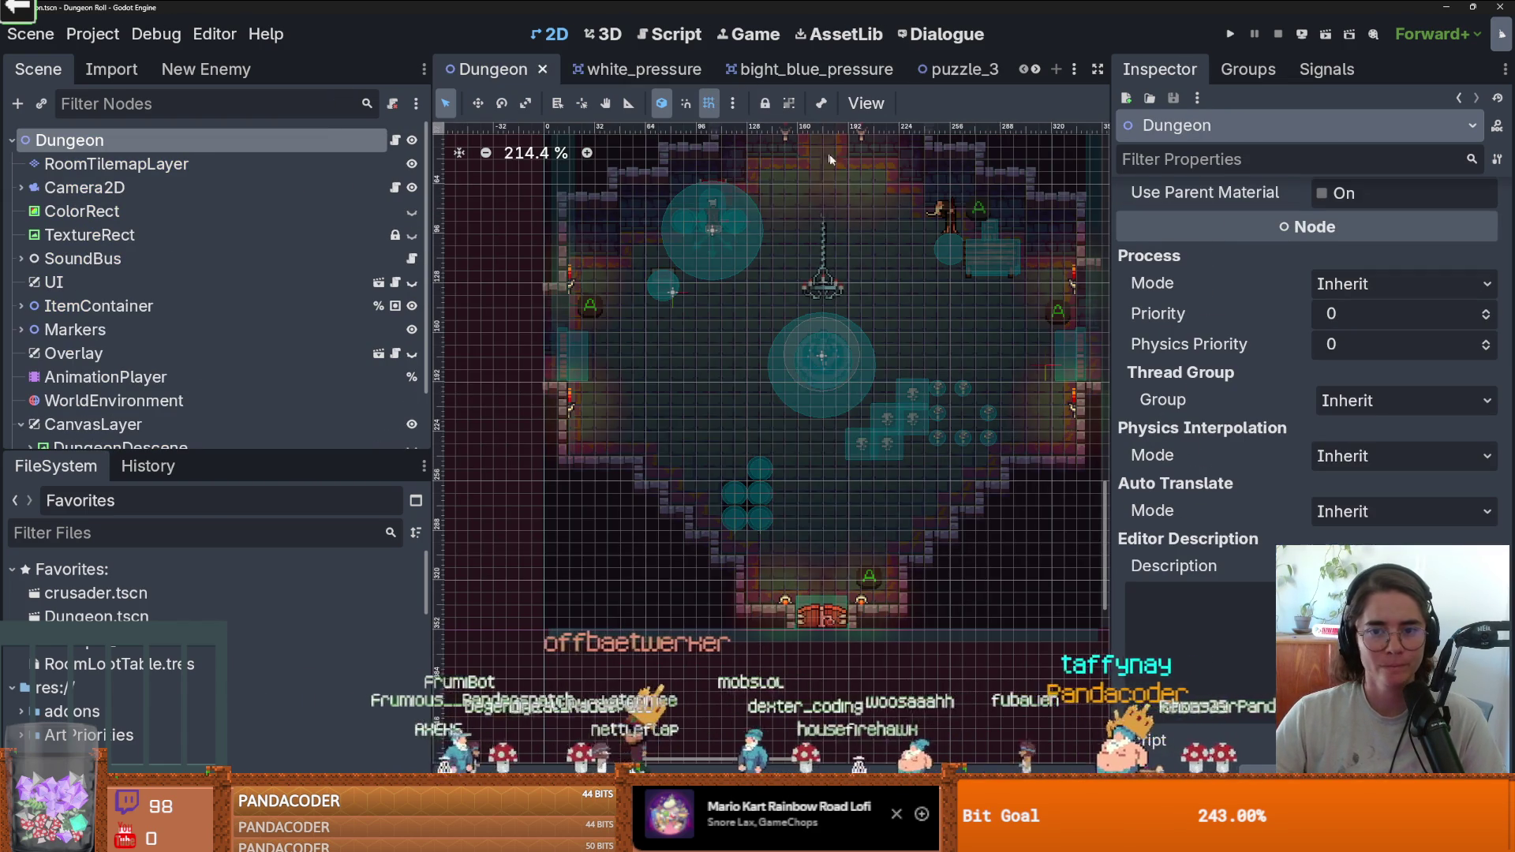
{"action": "mouse_move", "coordinate": [317, 455]}
{"action": "left_mouse_down"}
{"action": "mouse_move", "coordinate": [261, 294]}
{"action": "mouse_move", "coordinate": [221, 234]}
{"action": "left_mouse_up"}
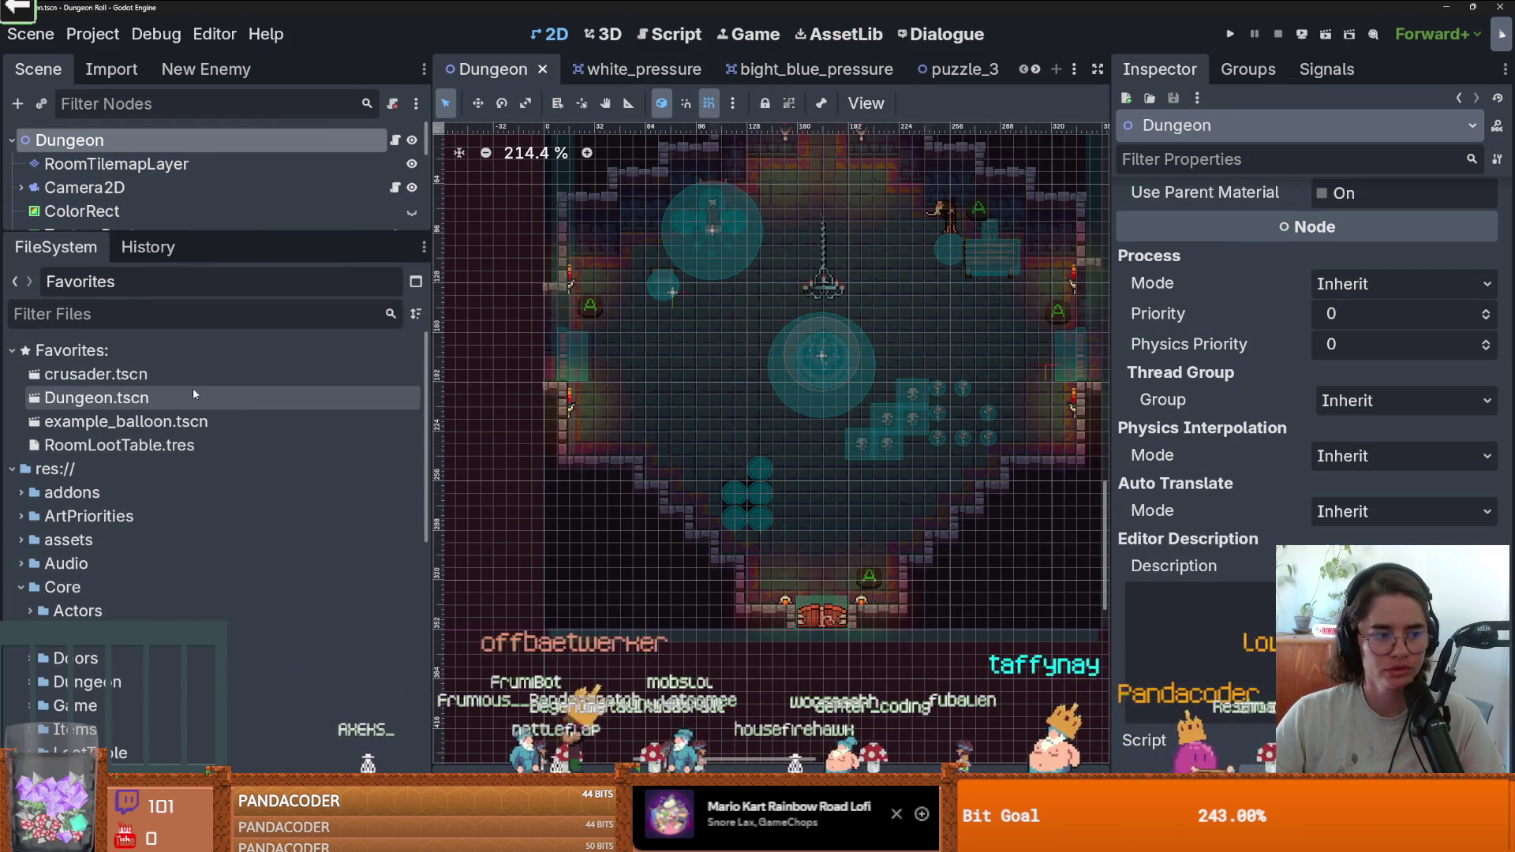
{"action": "mouse_move", "coordinate": [237, 233]}
{"action": "left_mouse_down"}
{"action": "mouse_move", "coordinate": [241, 308]}
{"action": "mouse_move", "coordinate": [244, 222]}
{"action": "left_mouse_up"}
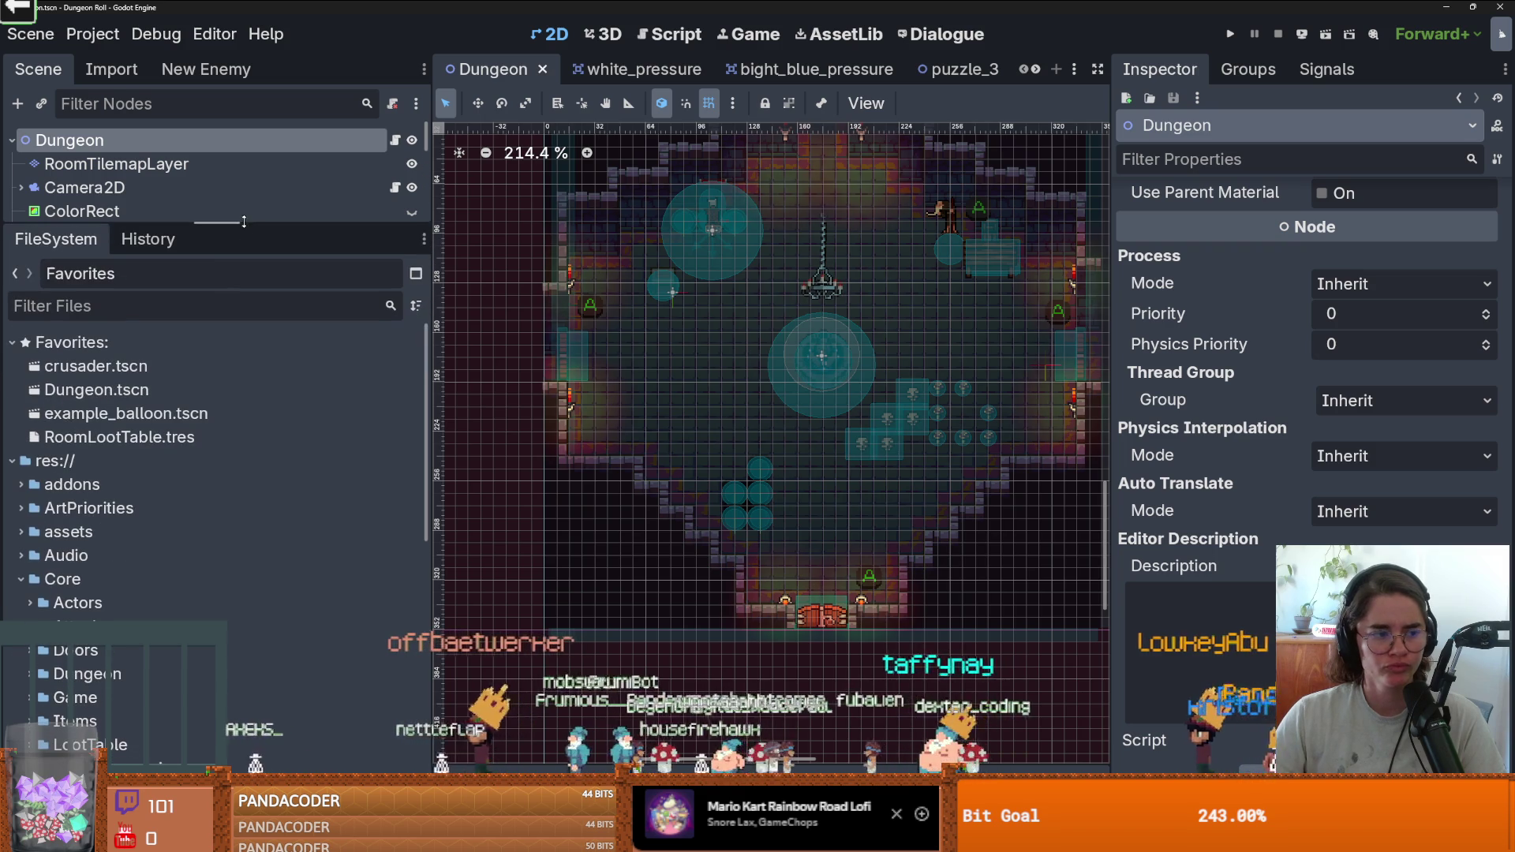
{"action": "left_click", "coordinate": [176, 309]}
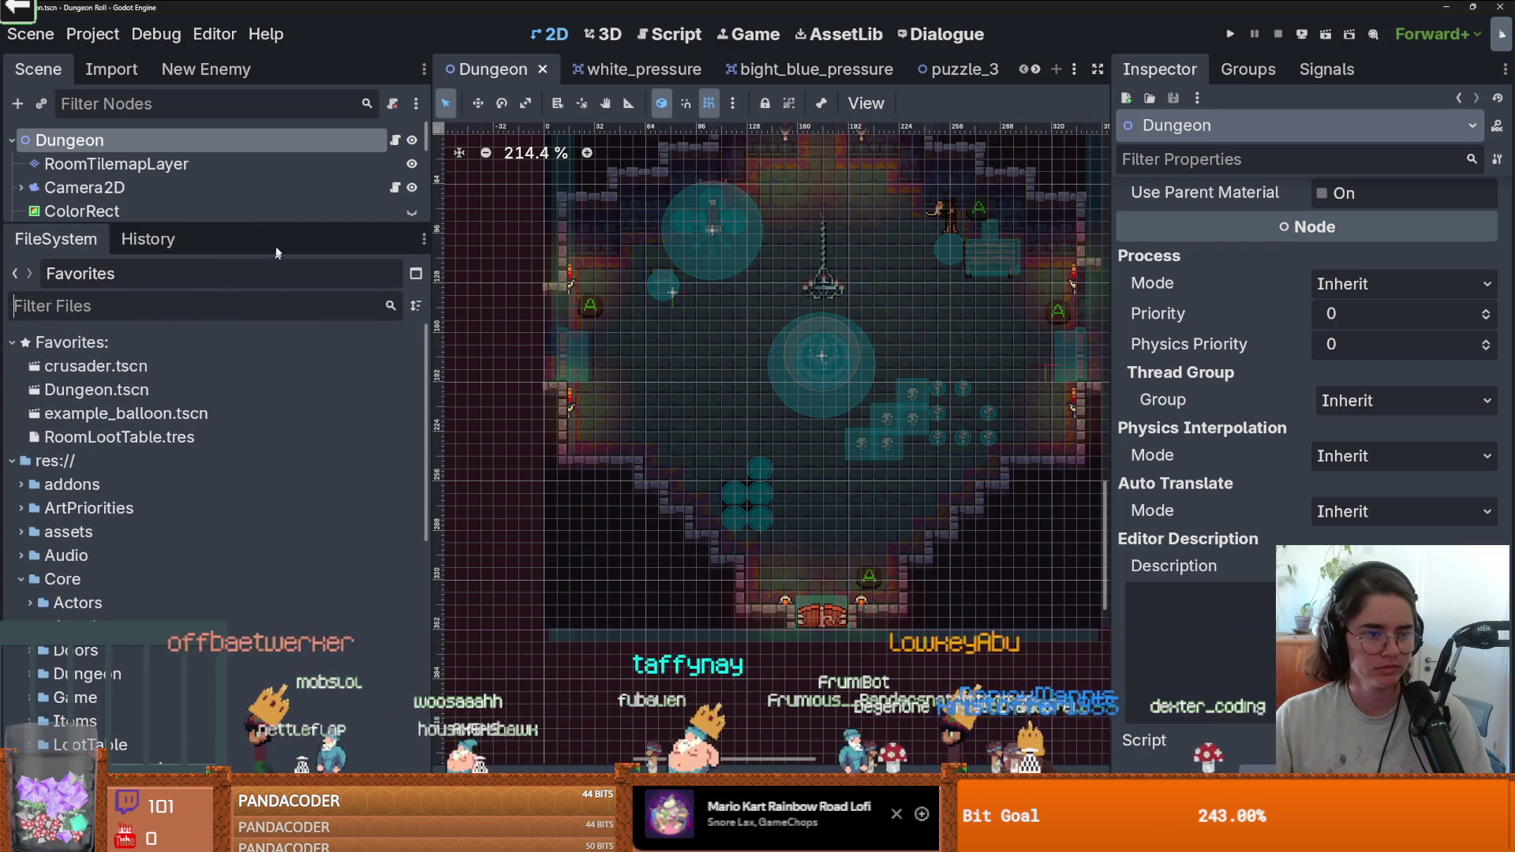
{"action": "left_click_drag", "start_coordinate": [281, 225], "coordinate": [271, 426]}
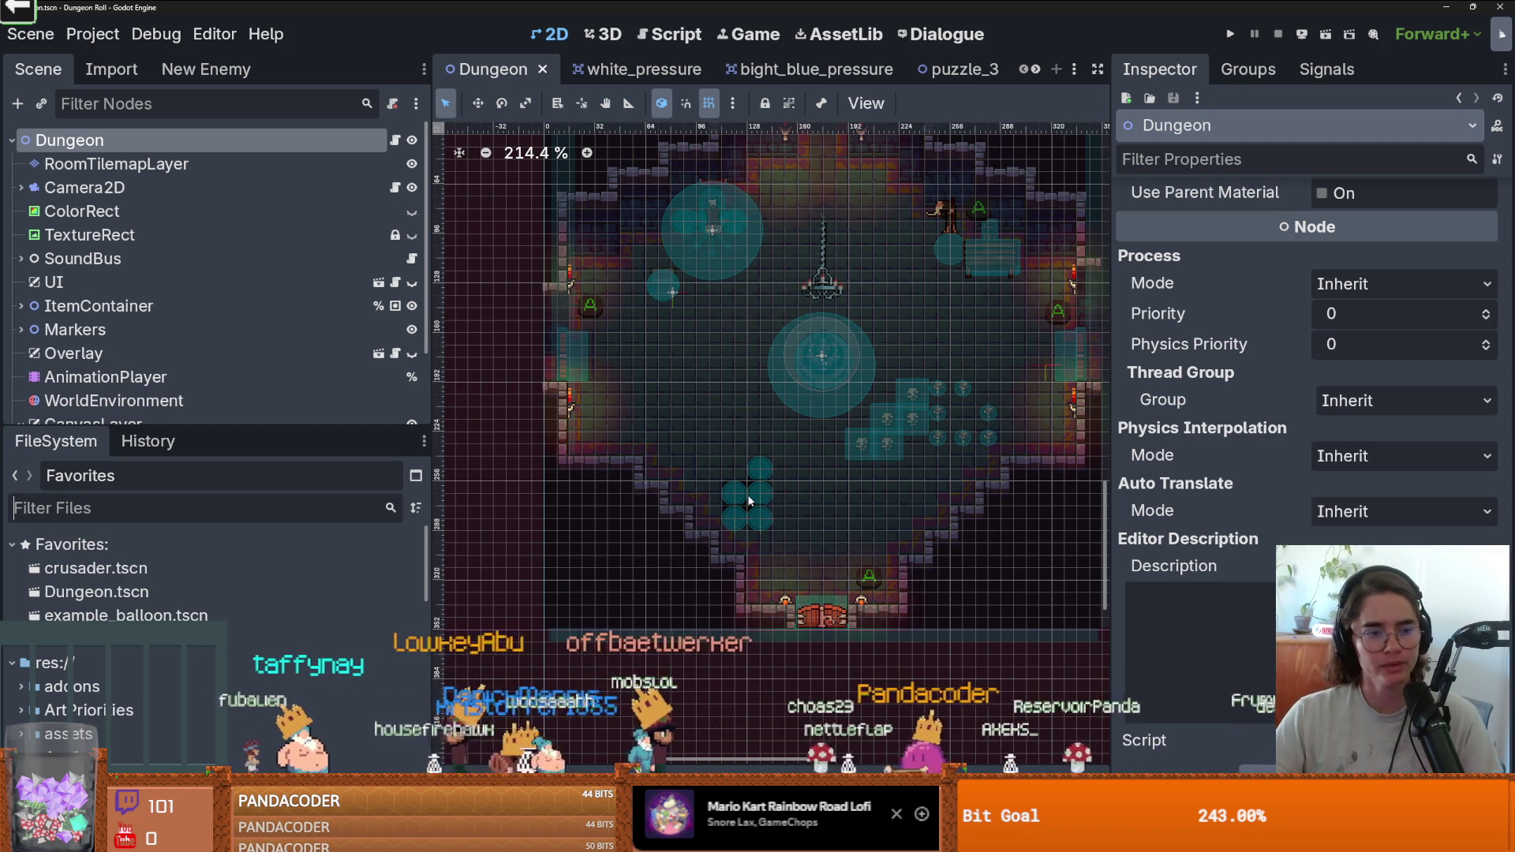
{"action": "left_click_drag", "start_coordinate": [1110, 401], "coordinate": [1286, 402]}
{"action": "key", "text": "ctrl+s"}
{"action": "scroll", "coordinate": [734, 396], "scroll_direction": "up", "scroll_amount": 2}
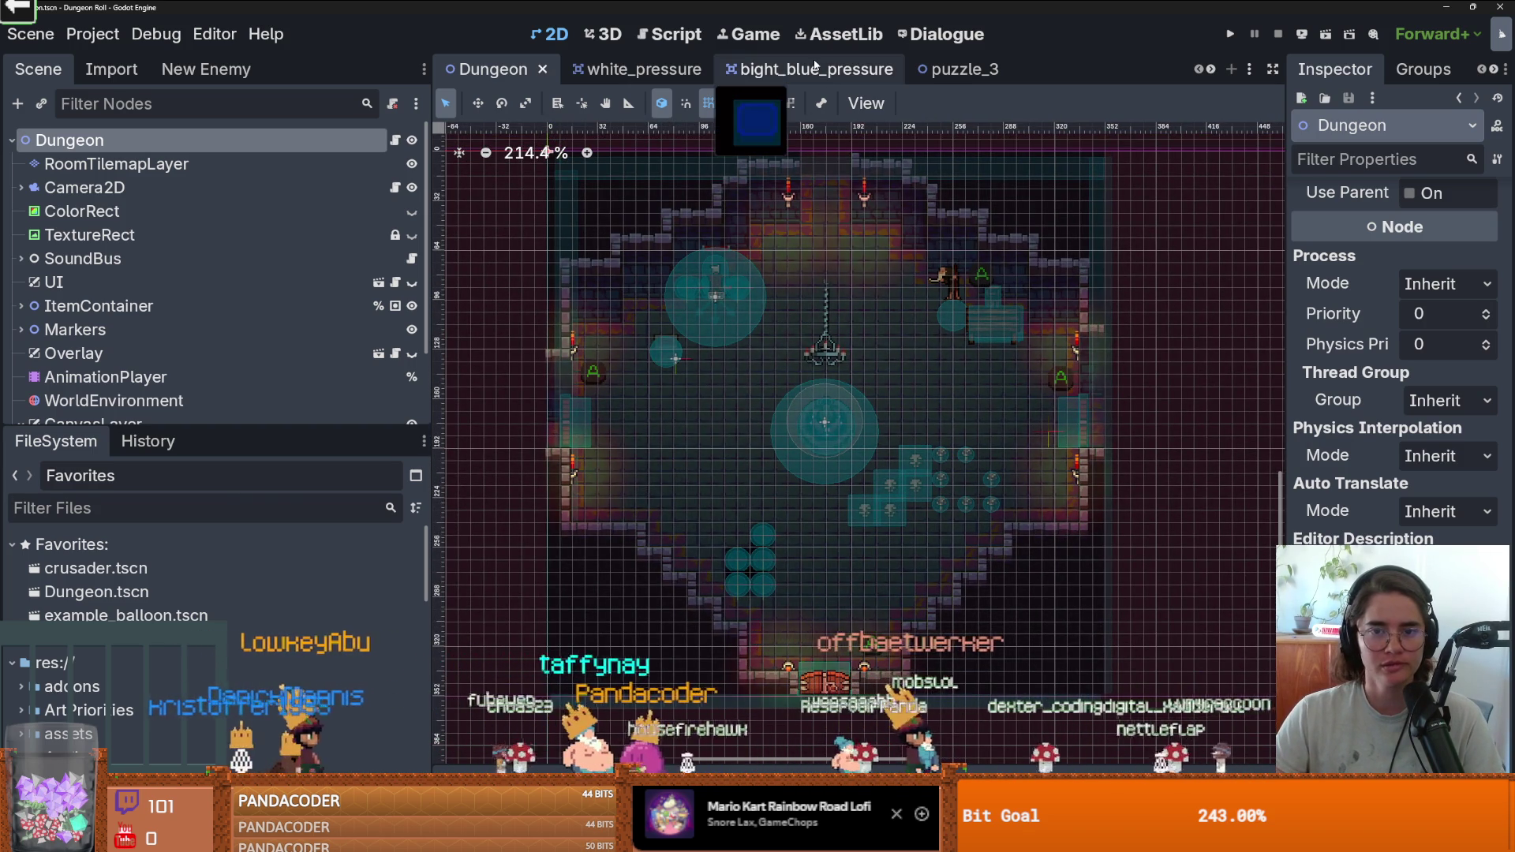
{"action": "left_click_drag", "start_coordinate": [190, 432], "coordinate": [189, 236]}
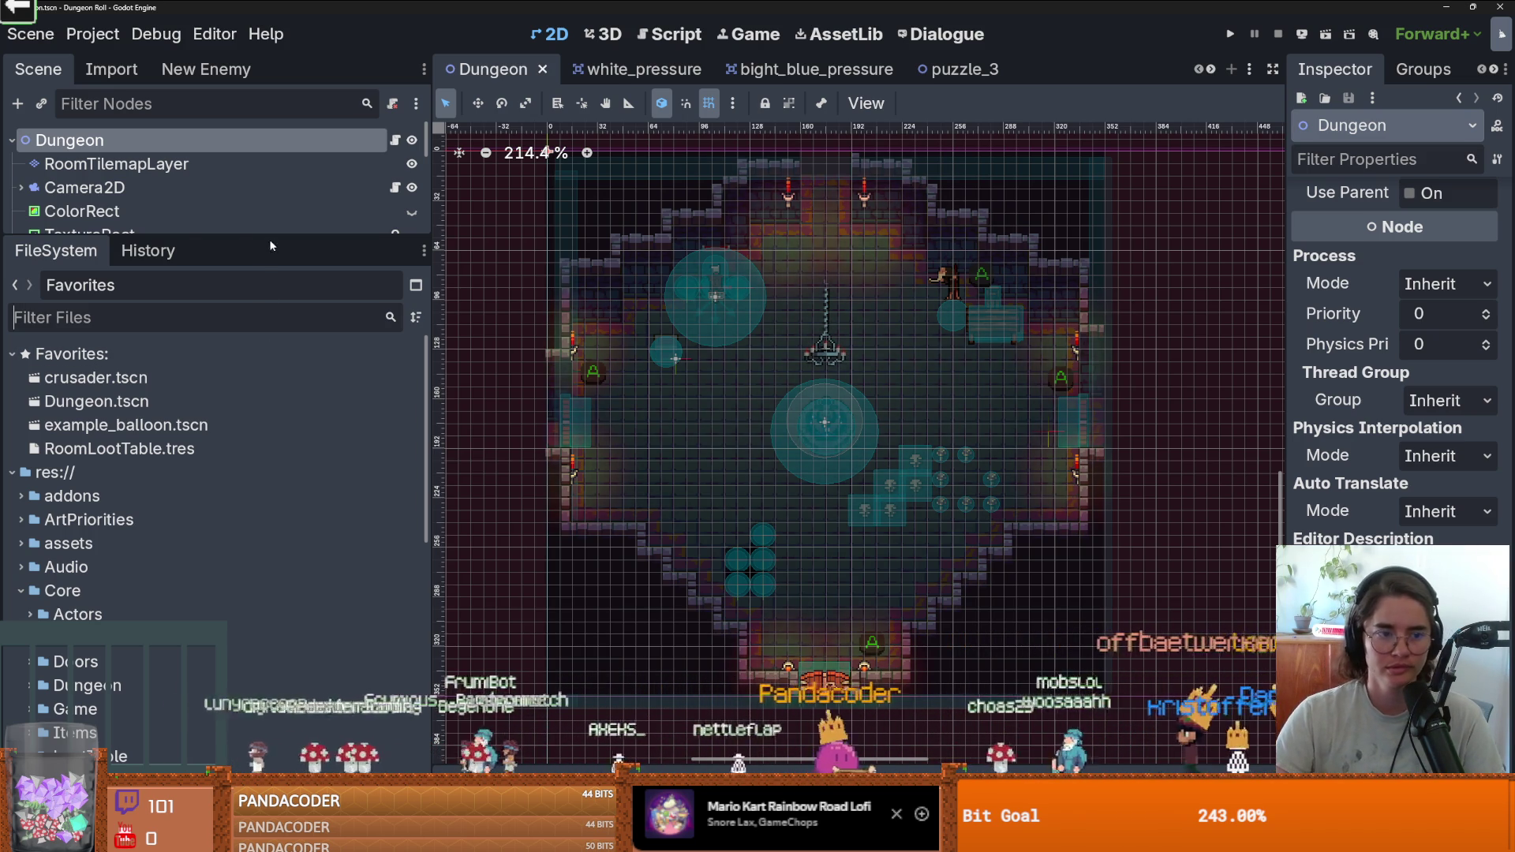
{"action": "mouse_move", "coordinate": [270, 238]}
{"action": "left_mouse_down"}
{"action": "mouse_move", "coordinate": [288, 341]}
{"action": "mouse_move", "coordinate": [280, 234]}
{"action": "left_mouse_up"}
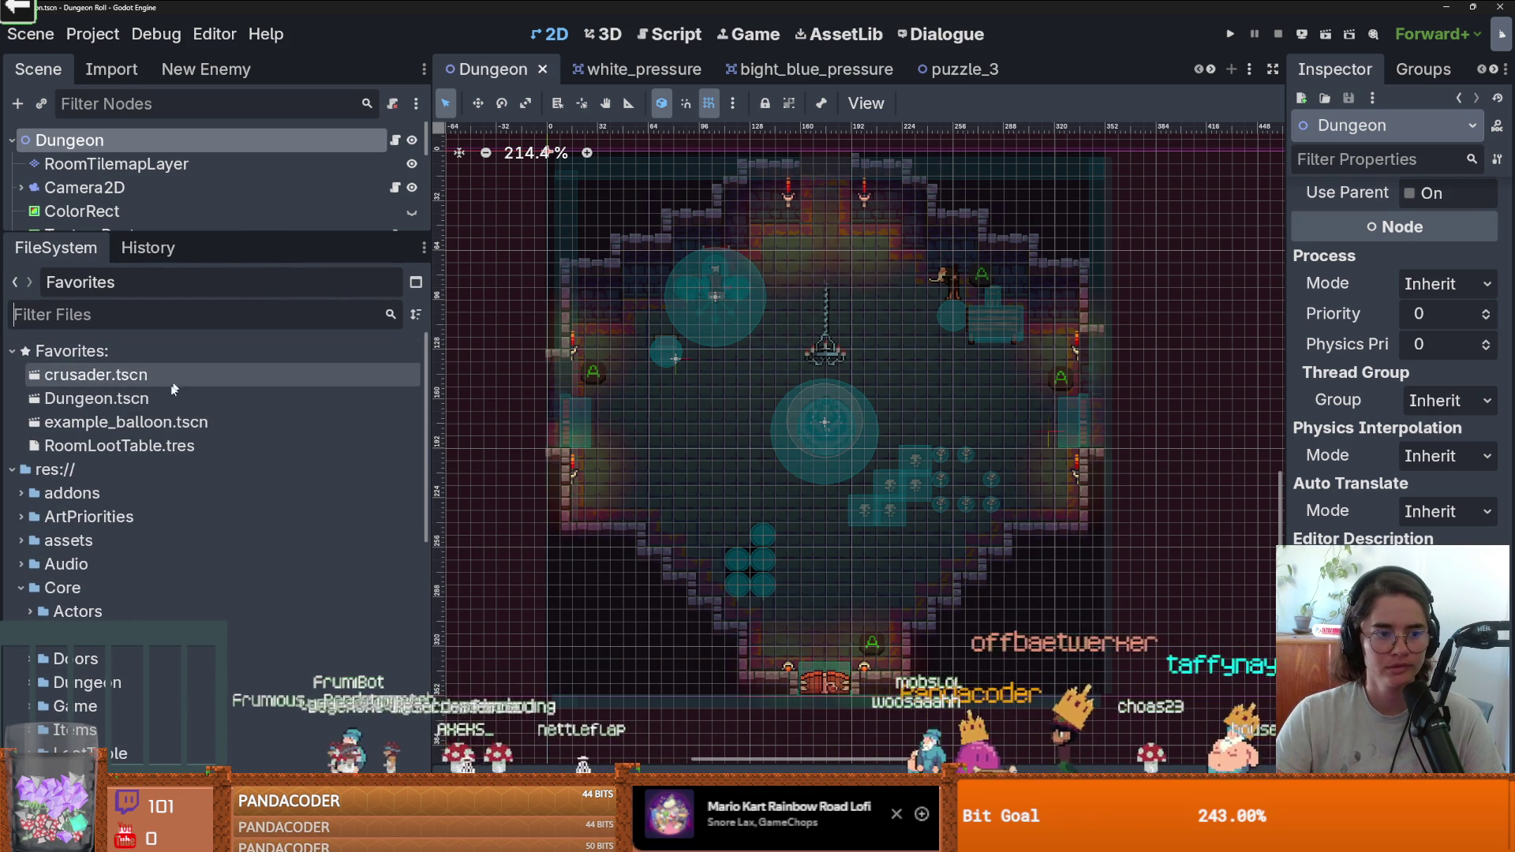
Open RoomLootTable.tres and expand entry 24, puzzle_room_4.tres, on the array's second page.
{"action": "double_click", "coordinate": [118, 446]}
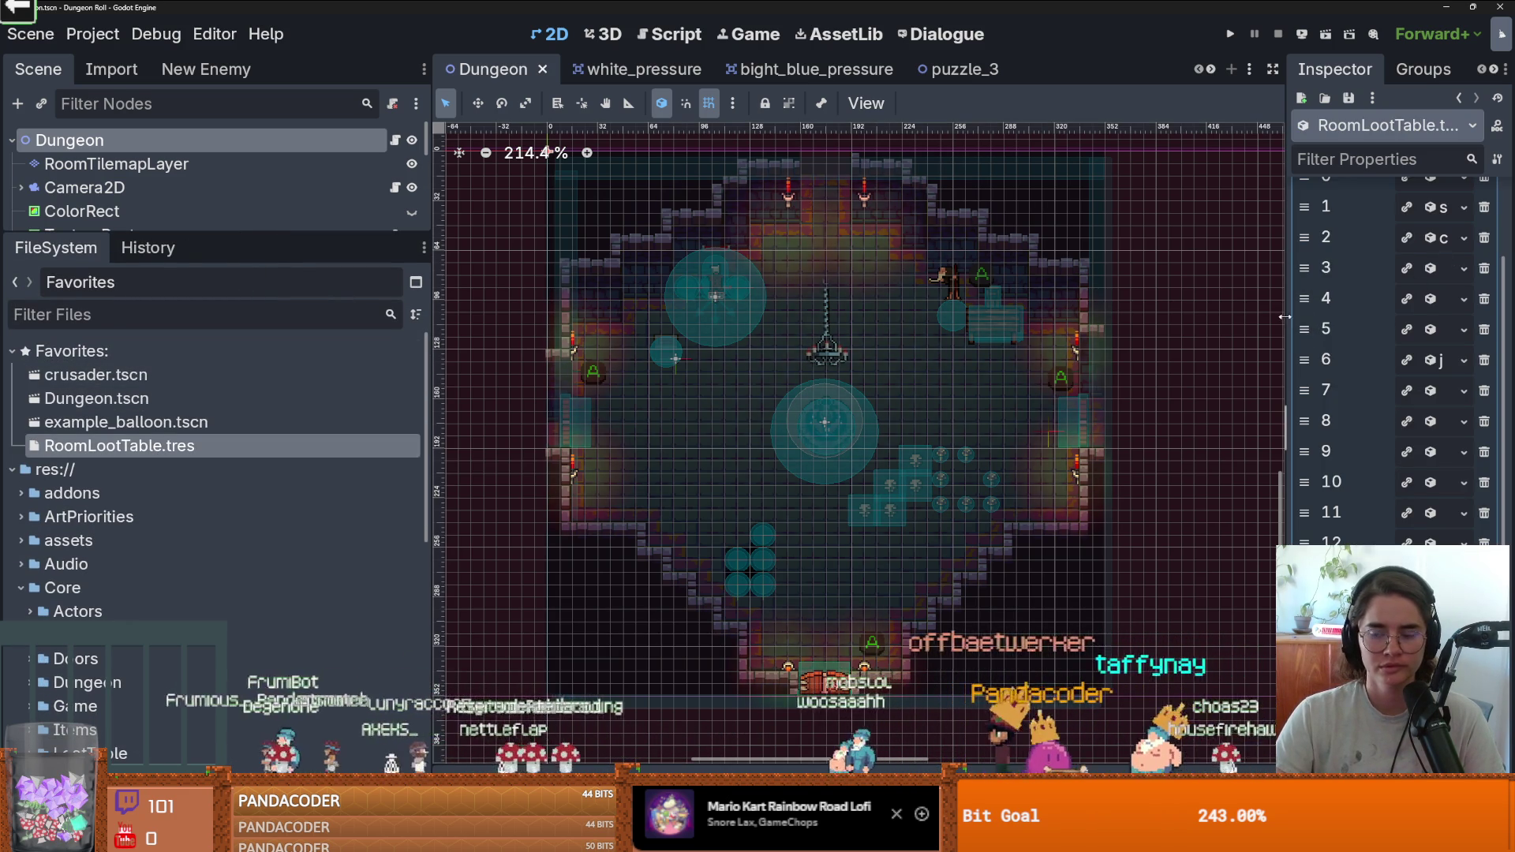
{"action": "scroll", "coordinate": [1206, 447], "scroll_direction": "down", "scroll_amount": 5}
{"action": "scroll", "coordinate": [1206, 447], "scroll_direction": "up", "scroll_amount": 3}
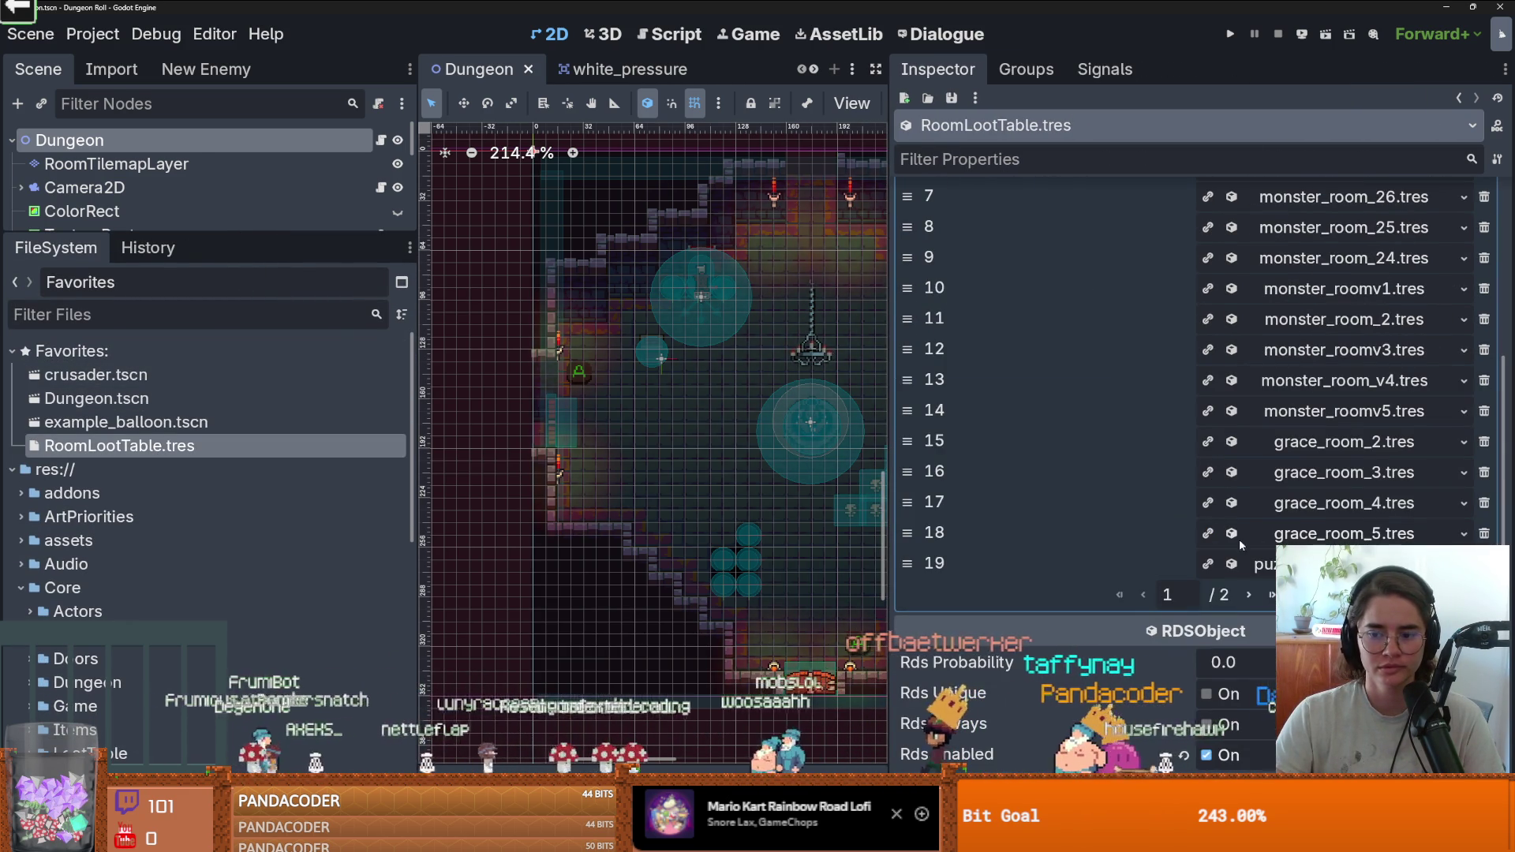
{"action": "left_click", "coordinate": [1245, 594]}
{"action": "scroll", "coordinate": [1274, 389], "scroll_direction": "up", "scroll_amount": 2}
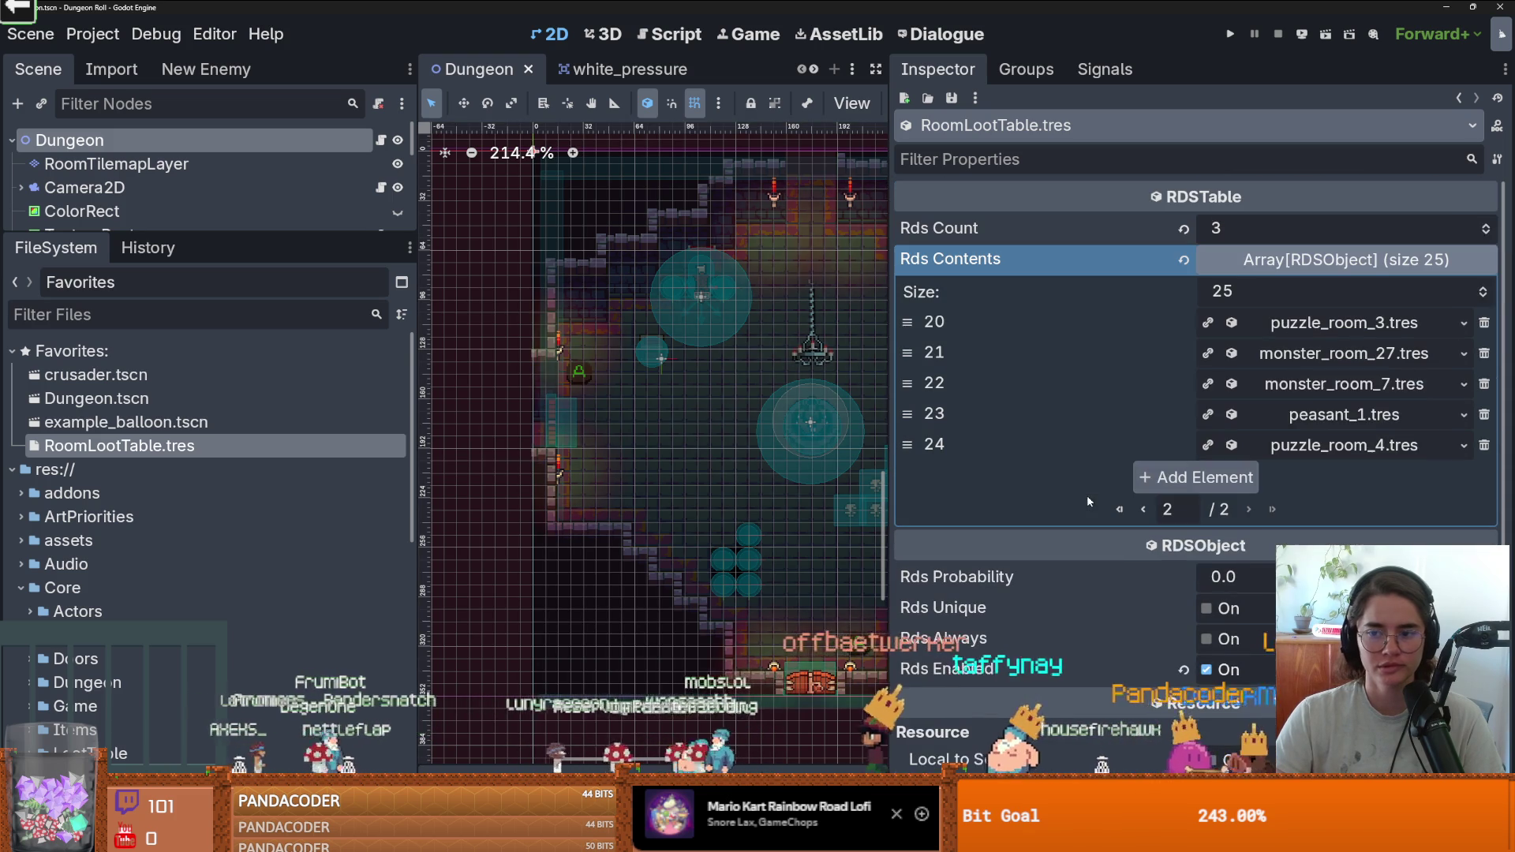
{"action": "left_click", "coordinate": [1305, 446]}
{"action": "scroll", "coordinate": [1173, 474], "scroll_direction": "down", "scroll_amount": 5}
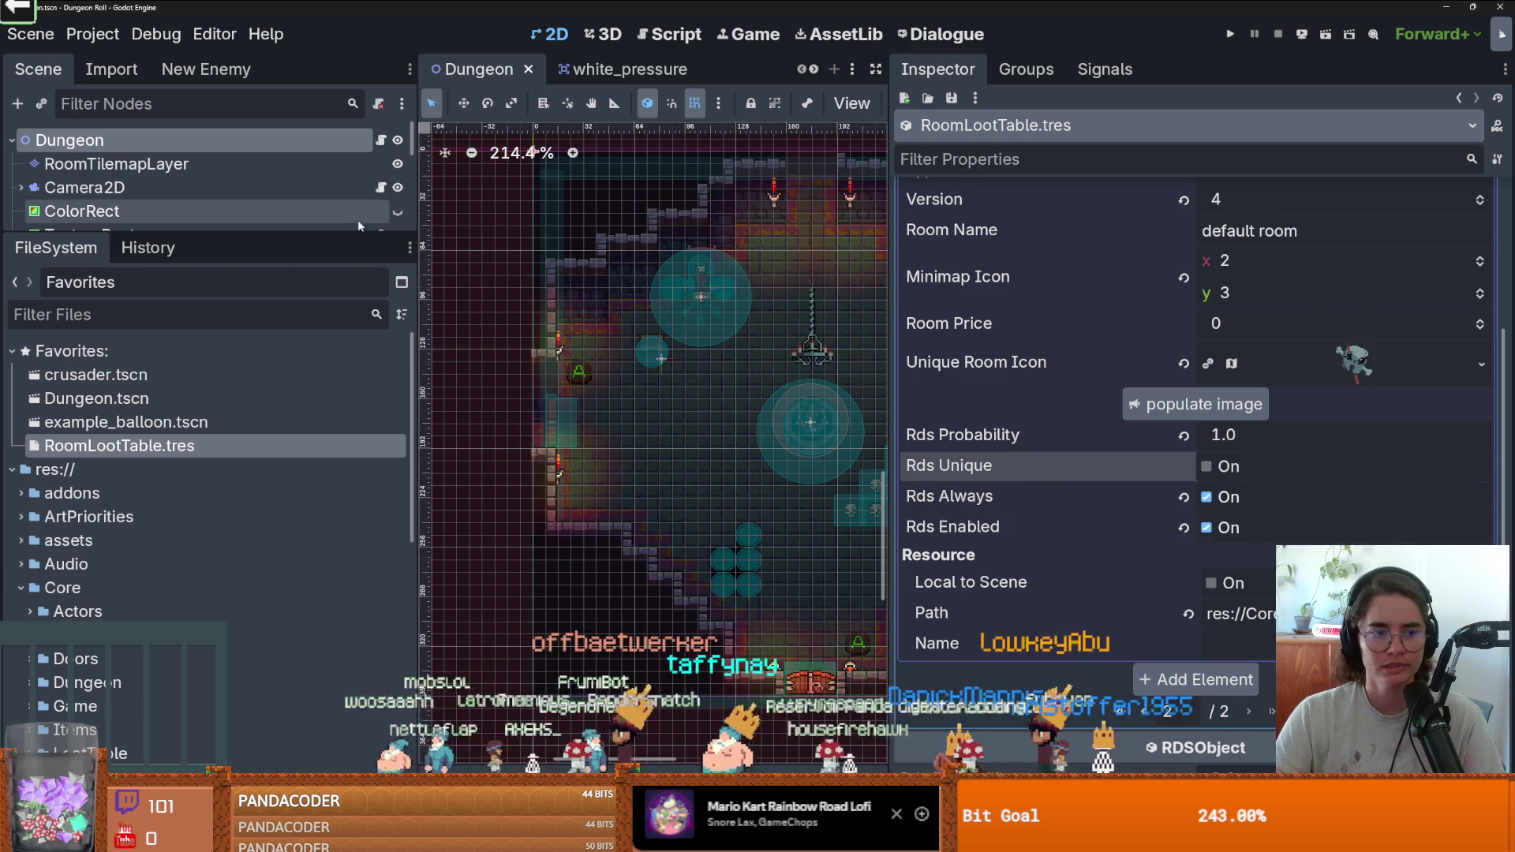
{"action": "left_click", "coordinate": [272, 314]}
Filter FileSystem for 'rdst', open RDSTable.gd and widen the script editor.
{"action": "type", "text": "rds"}
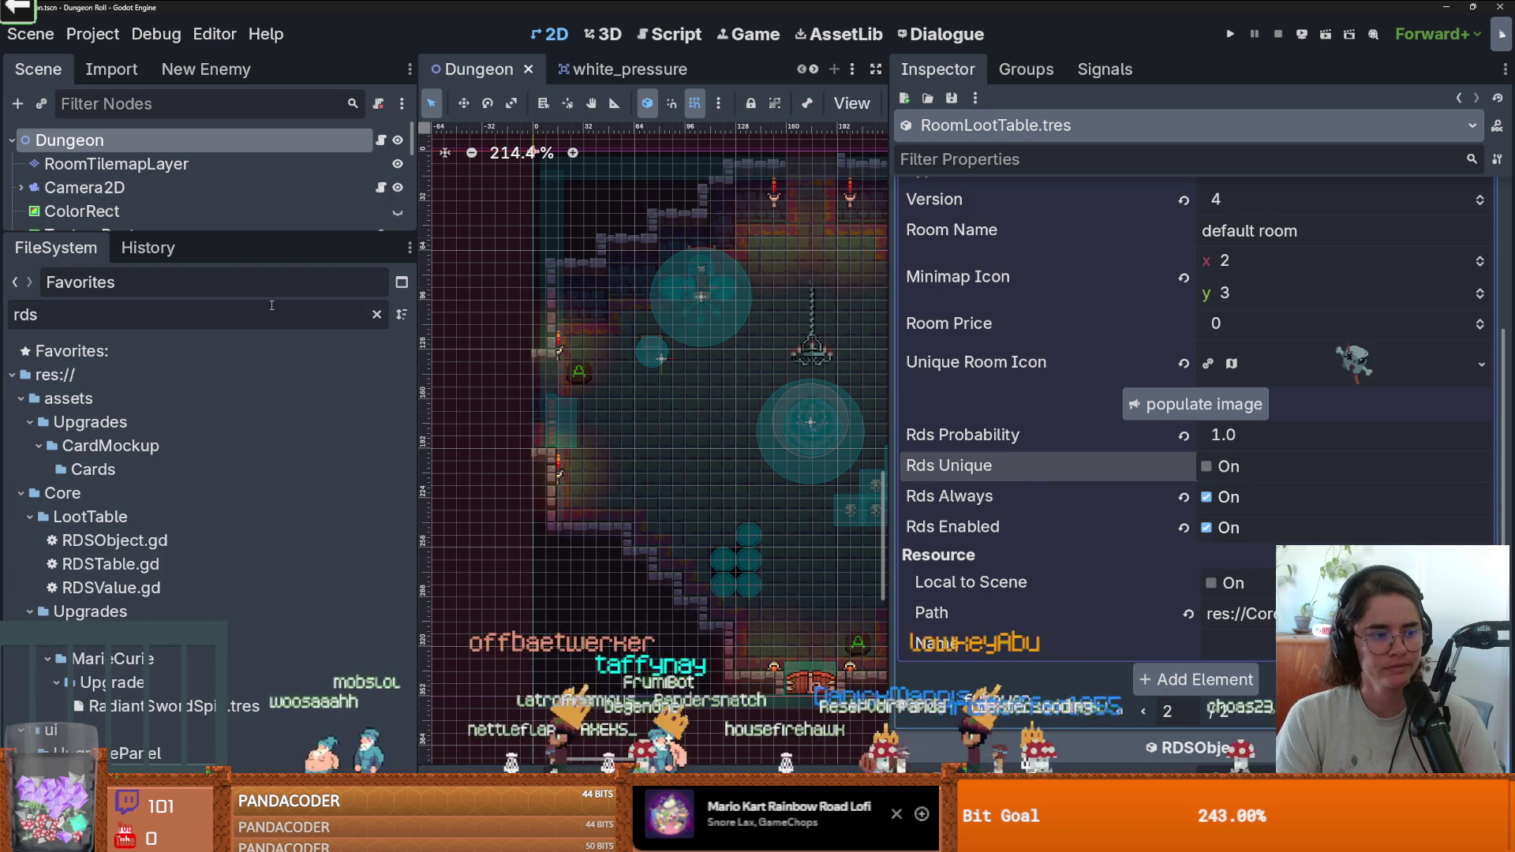
{"action": "type", "text": "tab"}
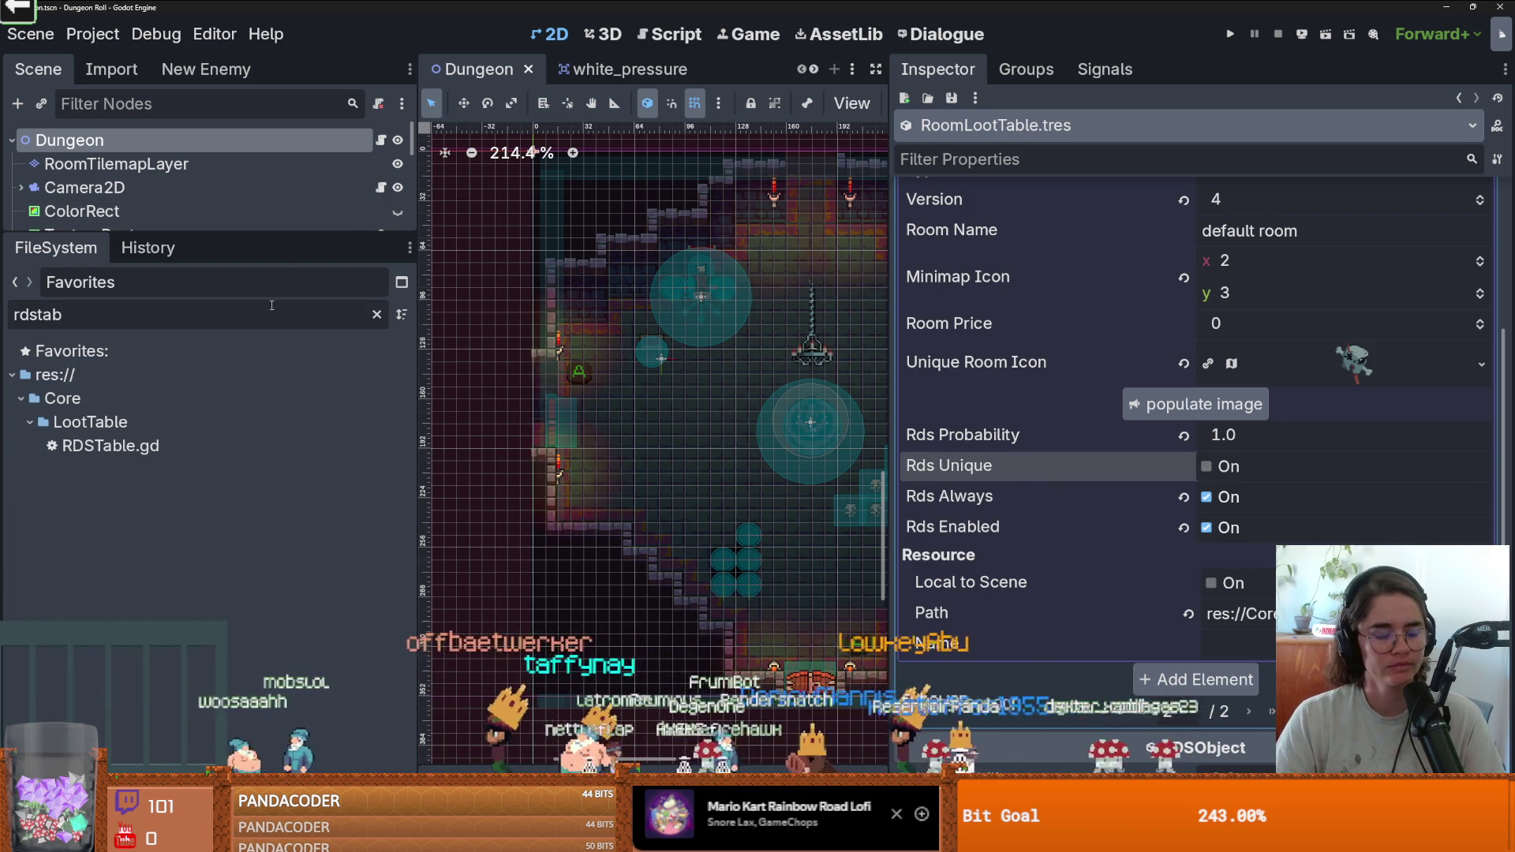
{"action": "double_click", "coordinate": [140, 450]}
{"action": "mouse_move", "coordinate": [190, 231]}
{"action": "left_mouse_down"}
{"action": "mouse_move", "coordinate": [285, 439]}
{"action": "mouse_move", "coordinate": [288, 563]}
{"action": "left_mouse_up"}
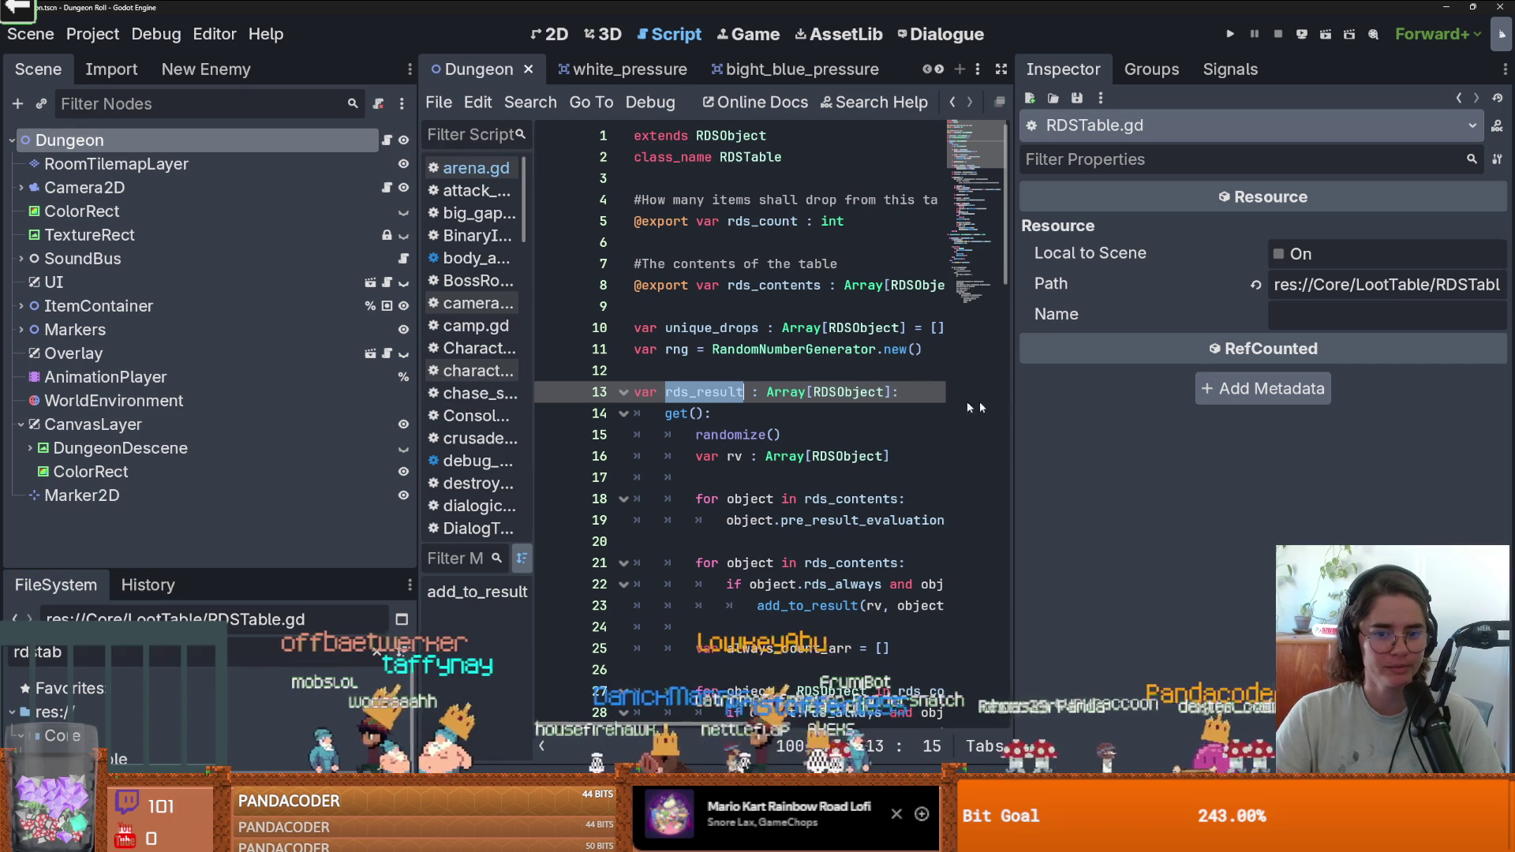
{"action": "left_click_drag", "start_coordinate": [1019, 393], "coordinate": [1347, 393]}
Find add_to_result and highlight every use of rds_unique in its unique-drop check.
{"action": "scroll", "coordinate": [841, 320], "scroll_direction": "down", "scroll_amount": 1}
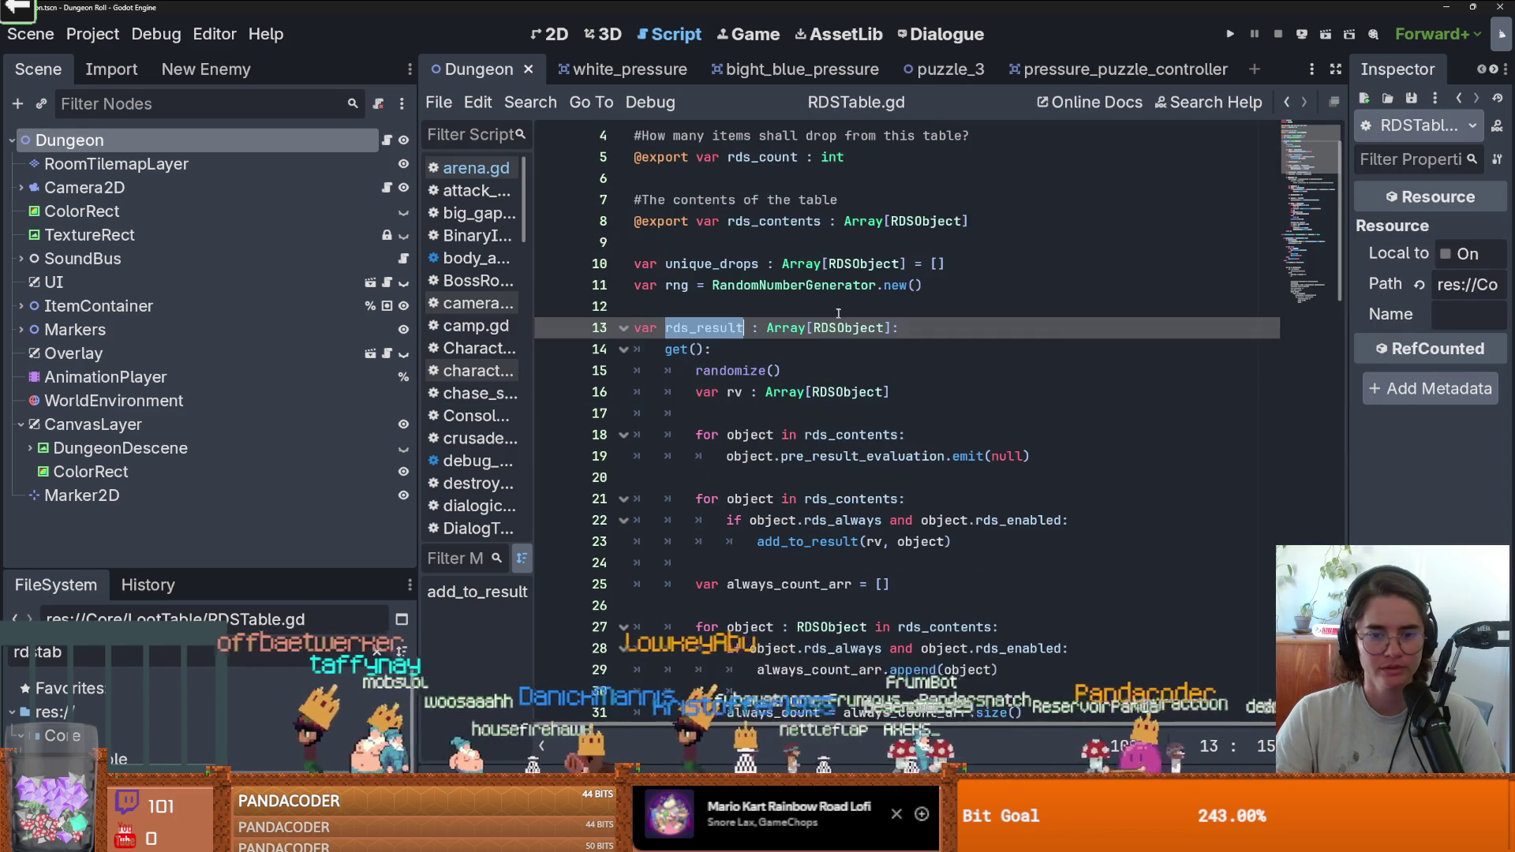
{"action": "scroll", "coordinate": [813, 303], "scroll_direction": "down", "scroll_amount": 4}
{"action": "scroll", "coordinate": [850, 372], "scroll_direction": "up", "scroll_amount": 1}
{"action": "scroll", "coordinate": [849, 373], "scroll_direction": "down", "scroll_amount": 4}
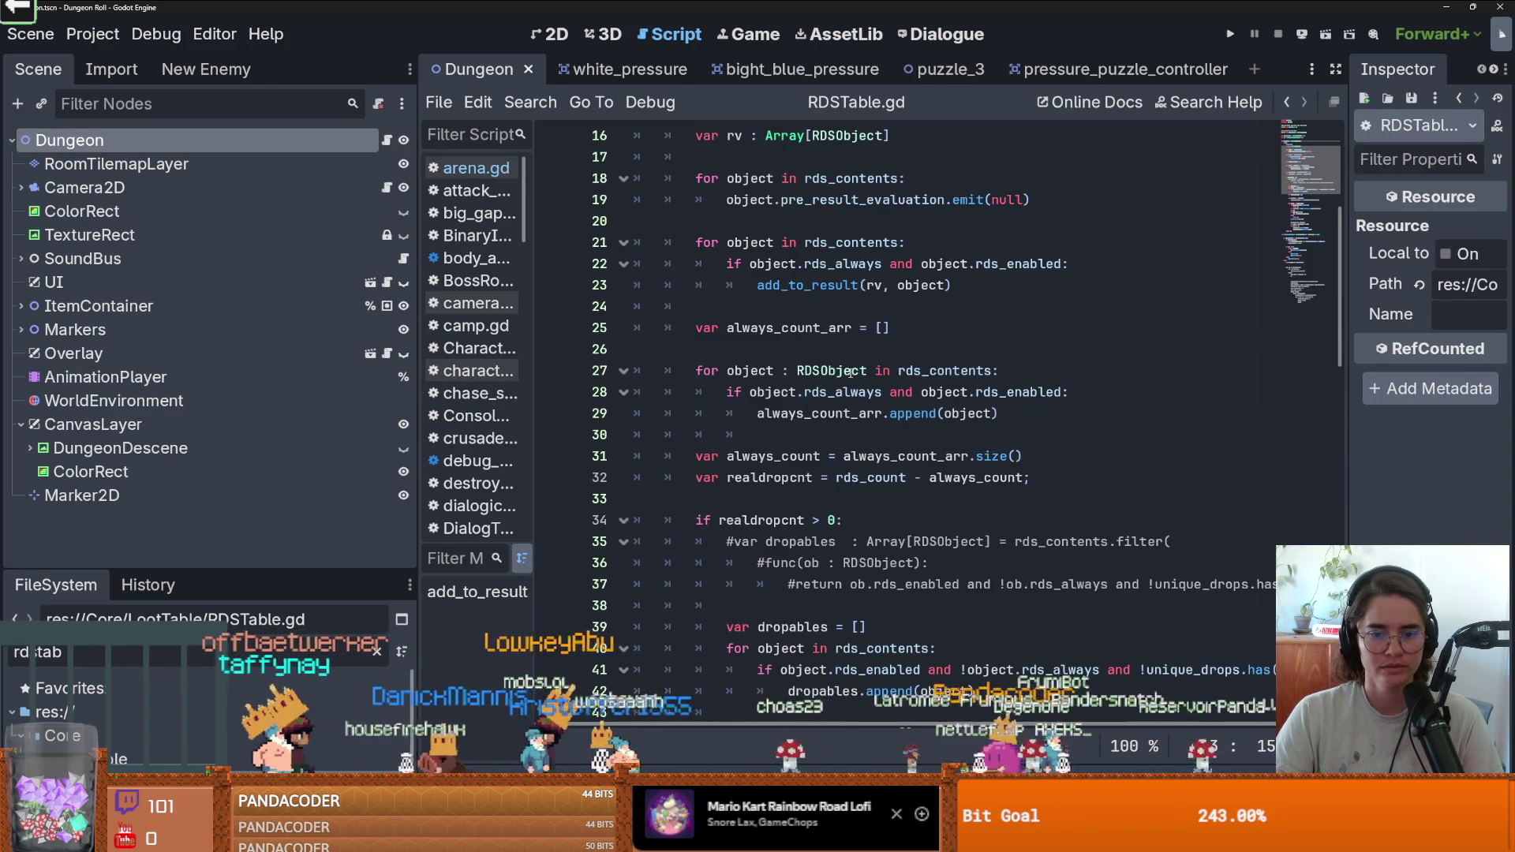
{"action": "scroll", "coordinate": [850, 373], "scroll_direction": "down", "scroll_amount": 18}
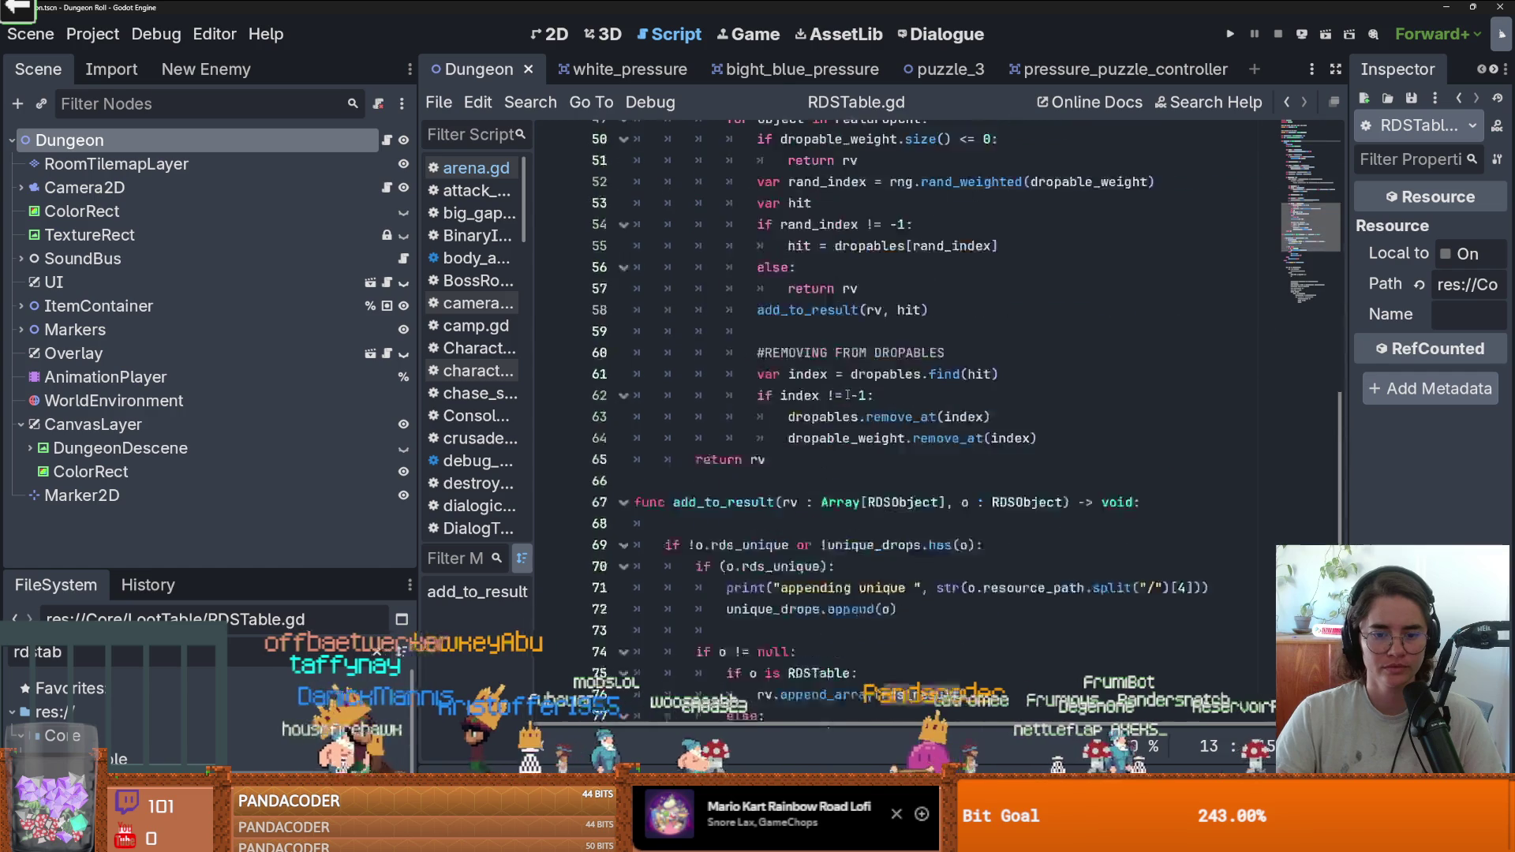
{"action": "scroll", "coordinate": [812, 398], "scroll_direction": "up", "scroll_amount": 4}
{"action": "left_click", "coordinate": [731, 483]}
{"action": "scroll", "coordinate": [732, 483], "scroll_direction": "up", "scroll_amount": 1}
{"action": "left_click", "coordinate": [713, 263]}
{"action": "left_click", "coordinate": [743, 243]}
{"action": "double_click", "coordinate": [743, 243]}
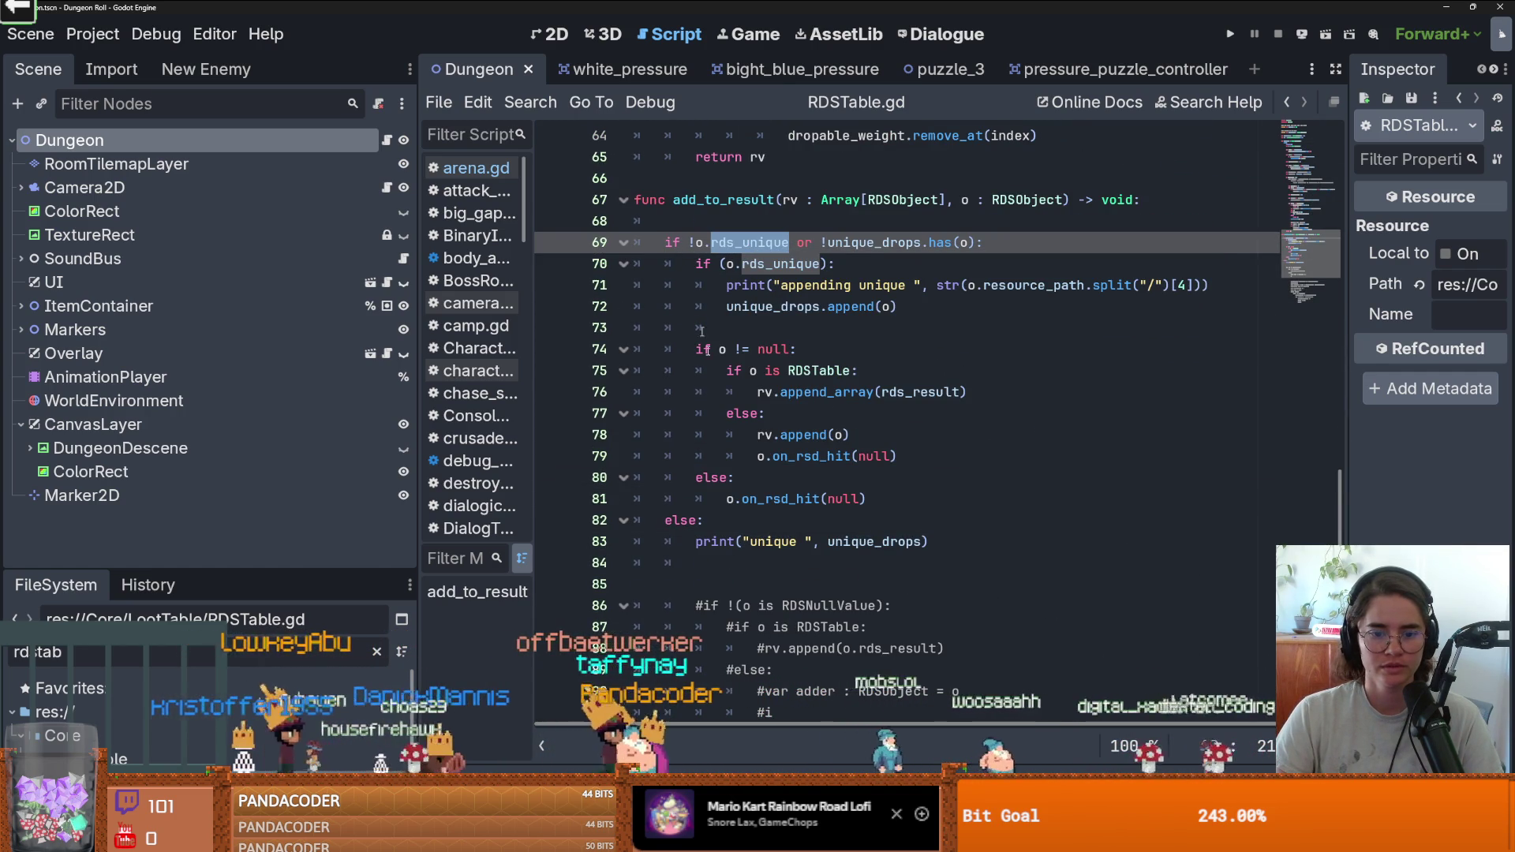
{"action": "scroll", "coordinate": [686, 282], "scroll_direction": "down", "scroll_amount": 5}
{"action": "scroll", "coordinate": [743, 444], "scroll_direction": "up", "scroll_amount": 5}
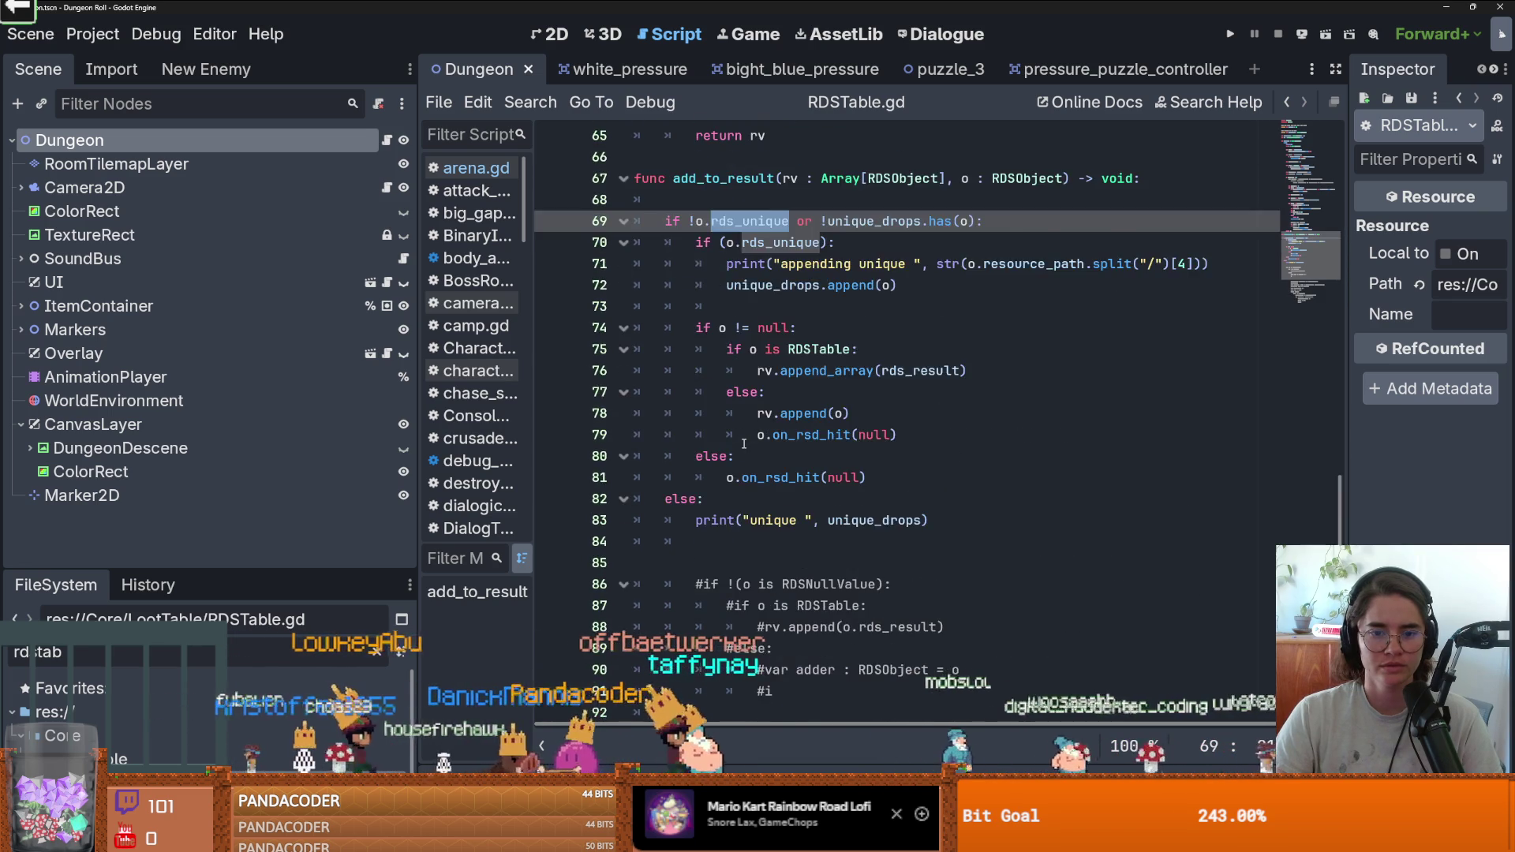
{"action": "scroll", "coordinate": [743, 445], "scroll_direction": "up", "scroll_amount": 1}
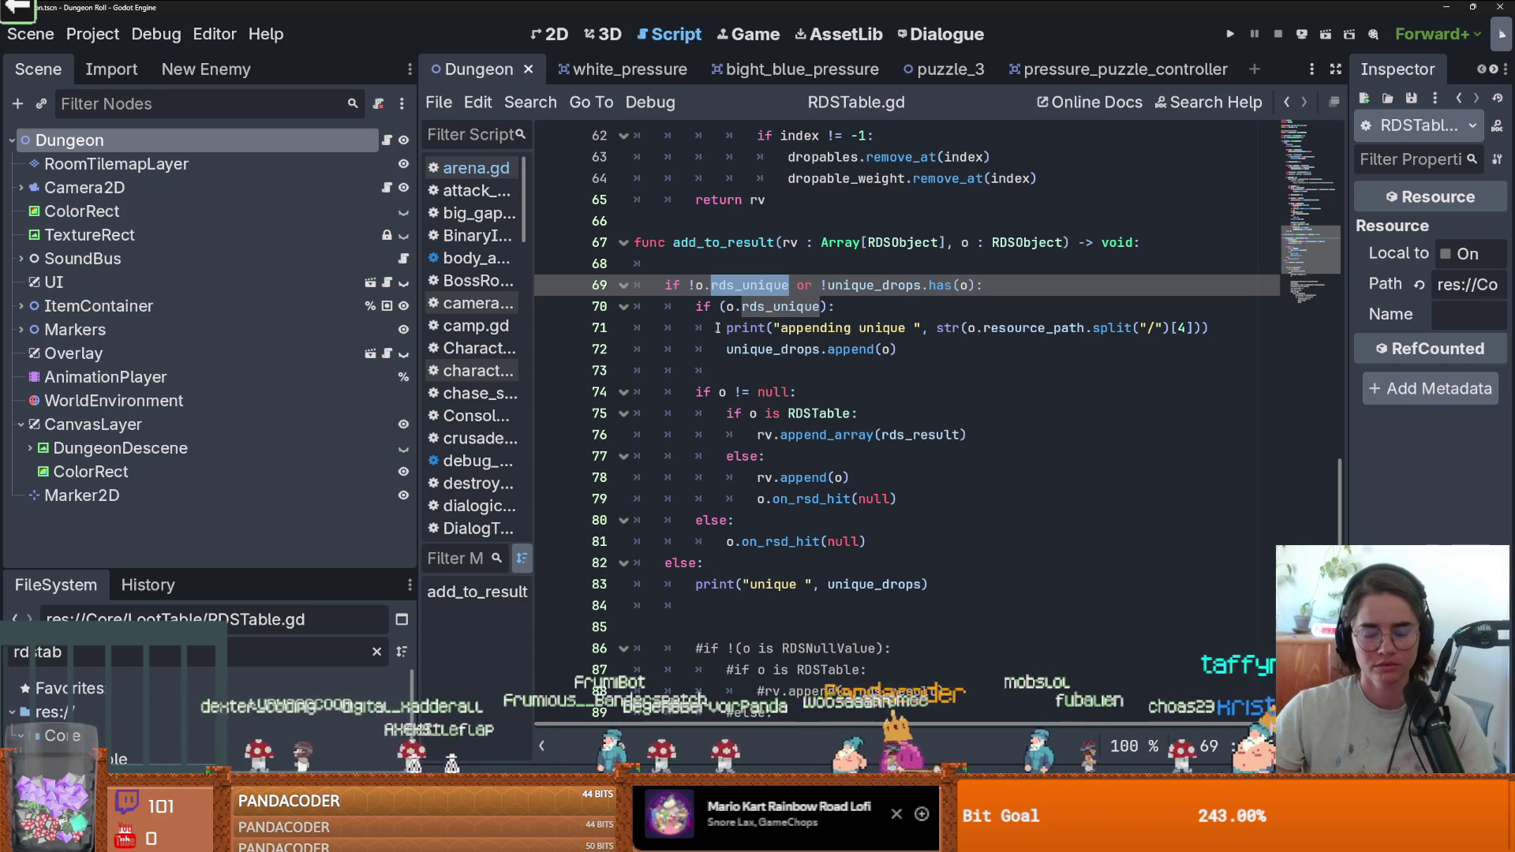
{"action": "scroll", "coordinate": [962, 403], "scroll_direction": "up", "scroll_amount": 1}
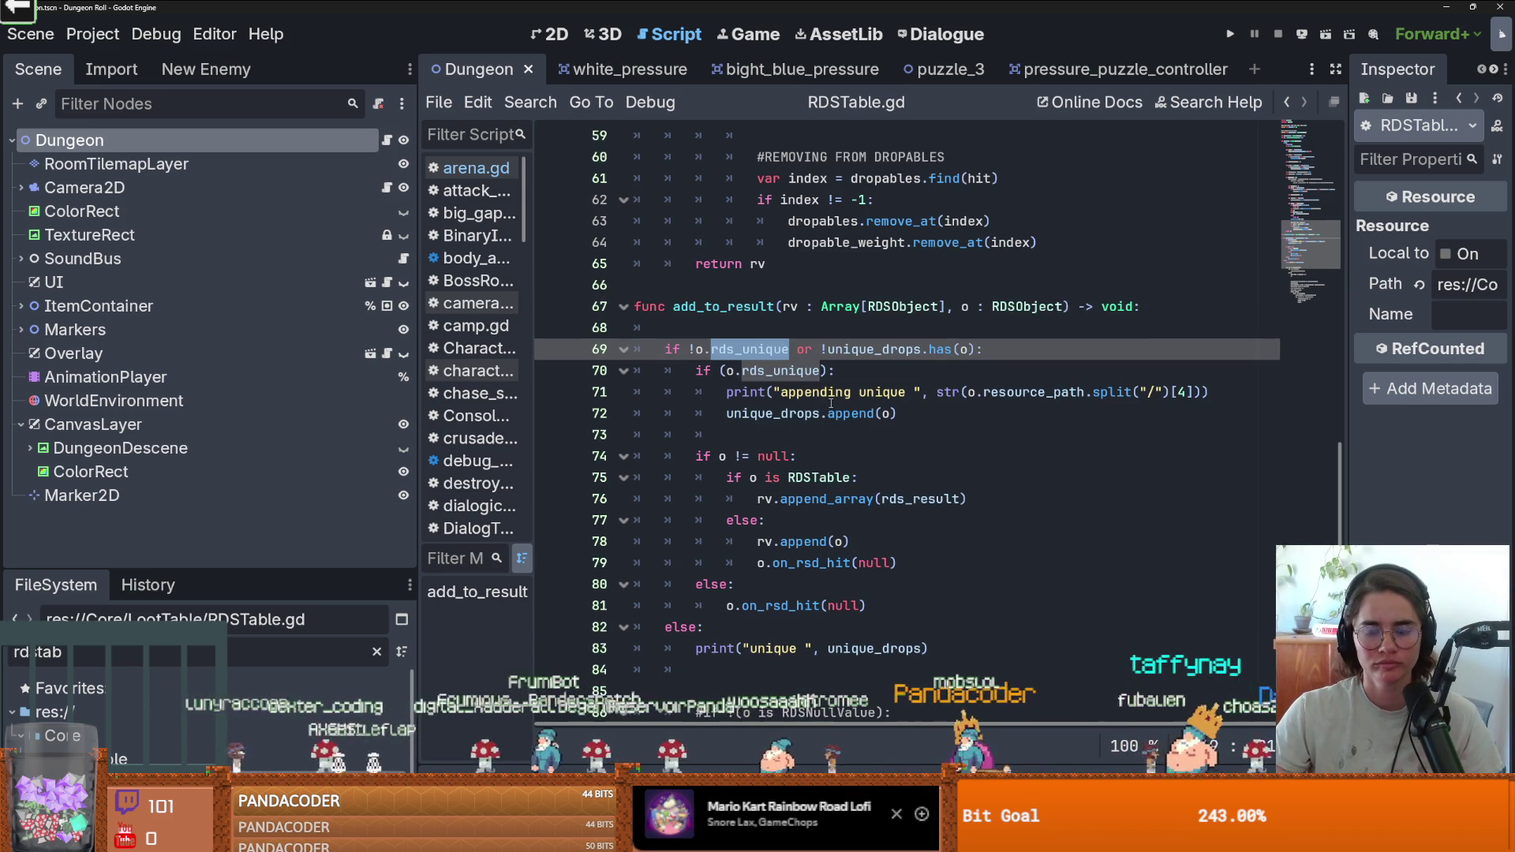
{"action": "key", "text": "Escape"}
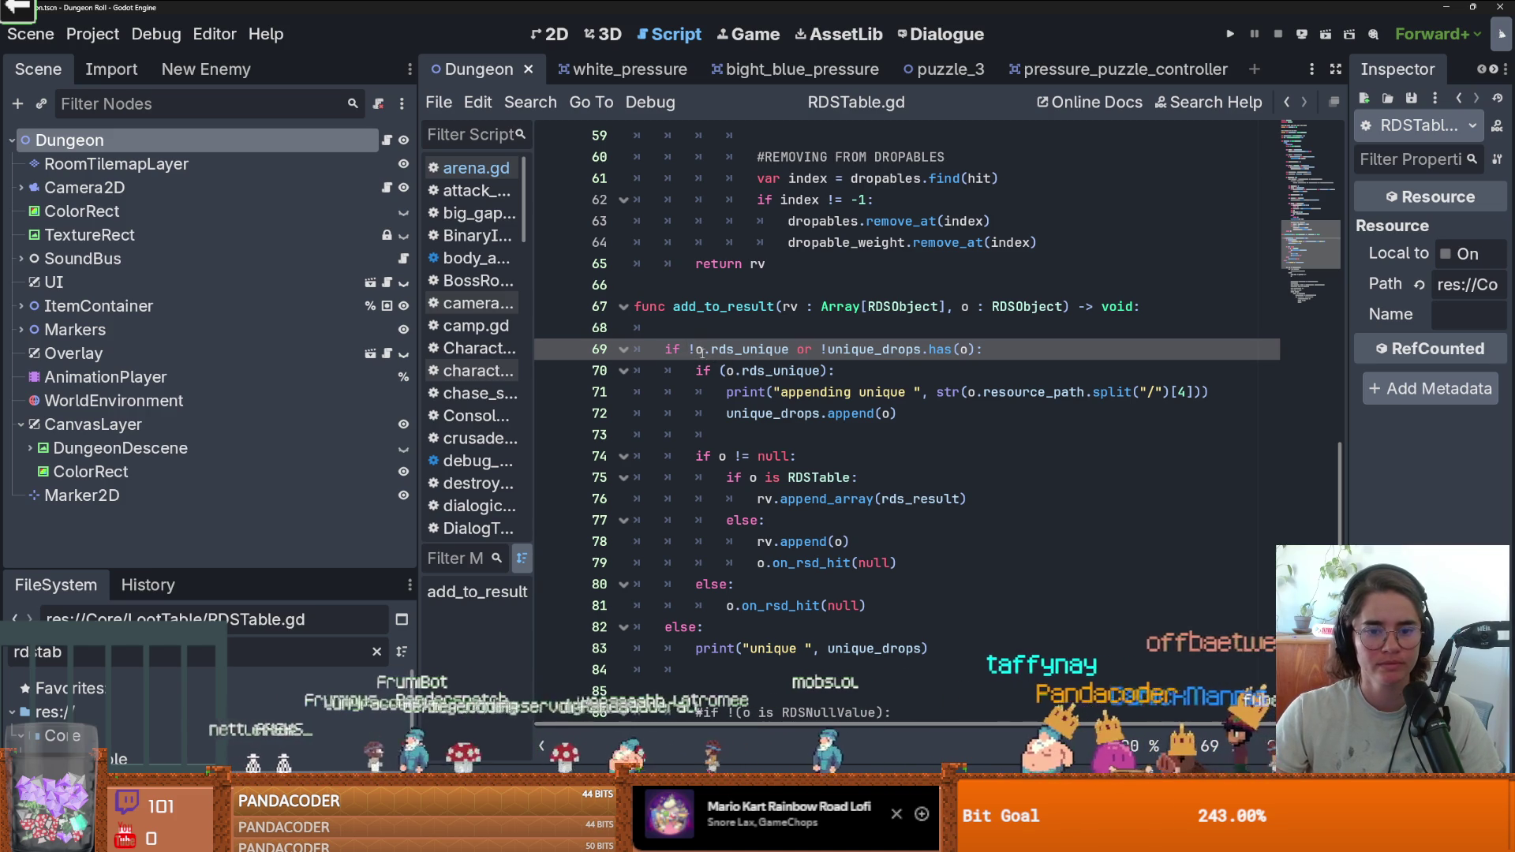
{"action": "double_click", "coordinate": [789, 306]}
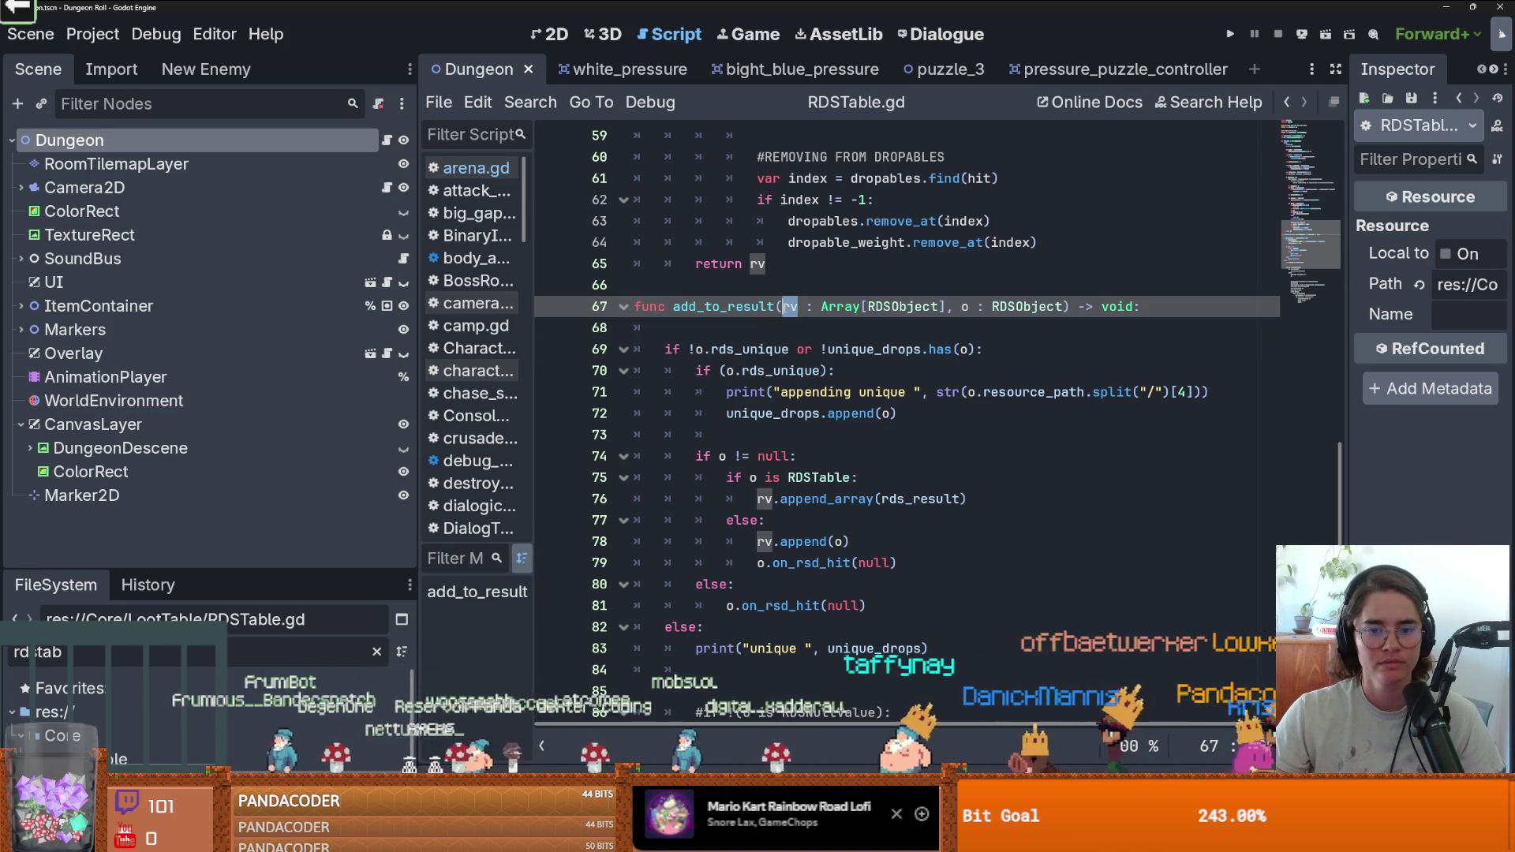
{"action": "mouse_move", "coordinate": [850, 312]}
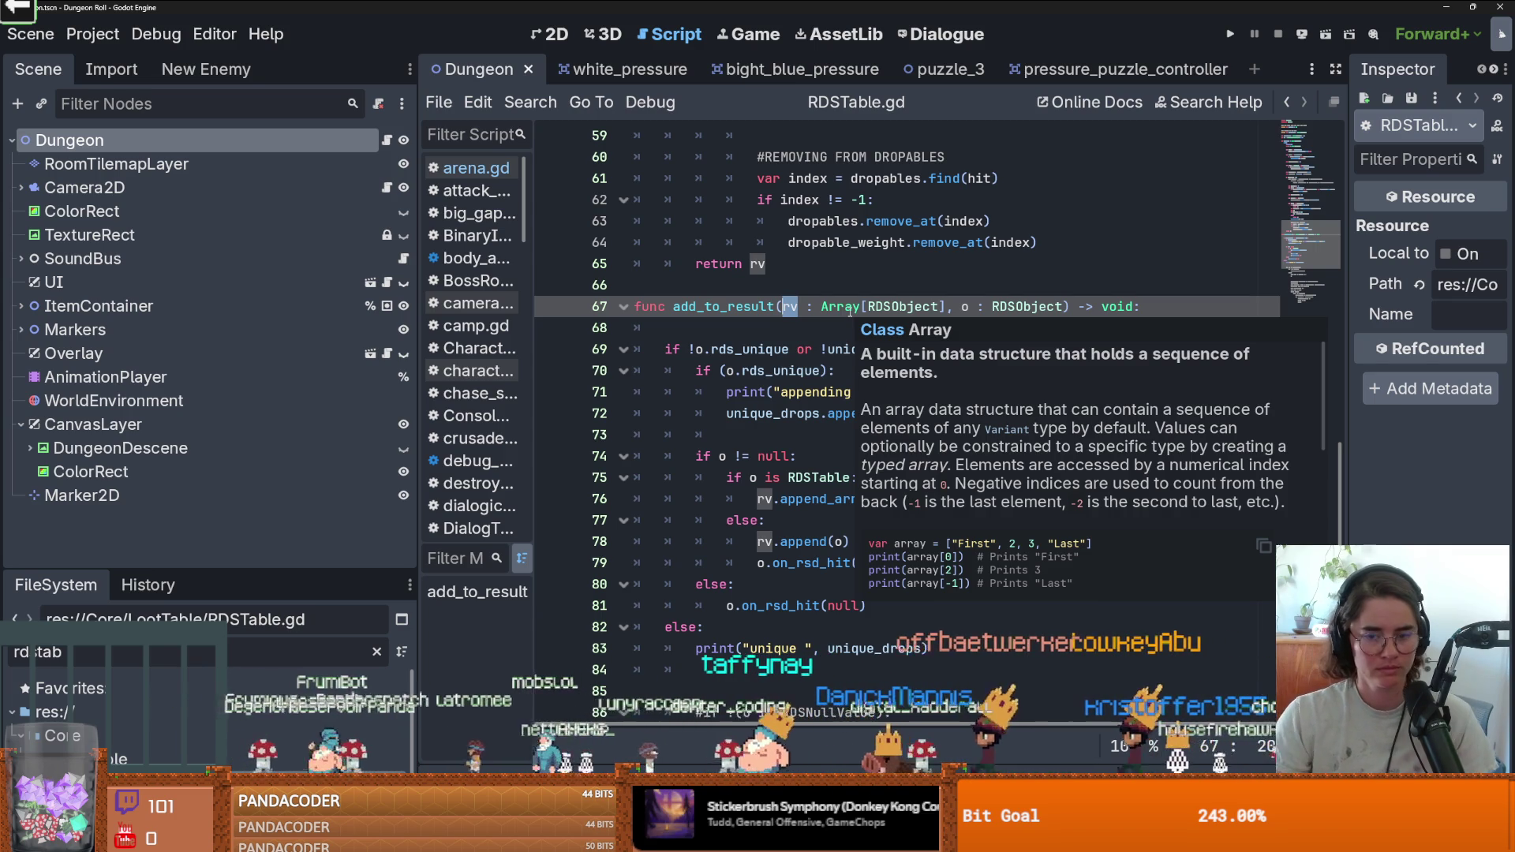
{"action": "left_click", "coordinate": [836, 307]}
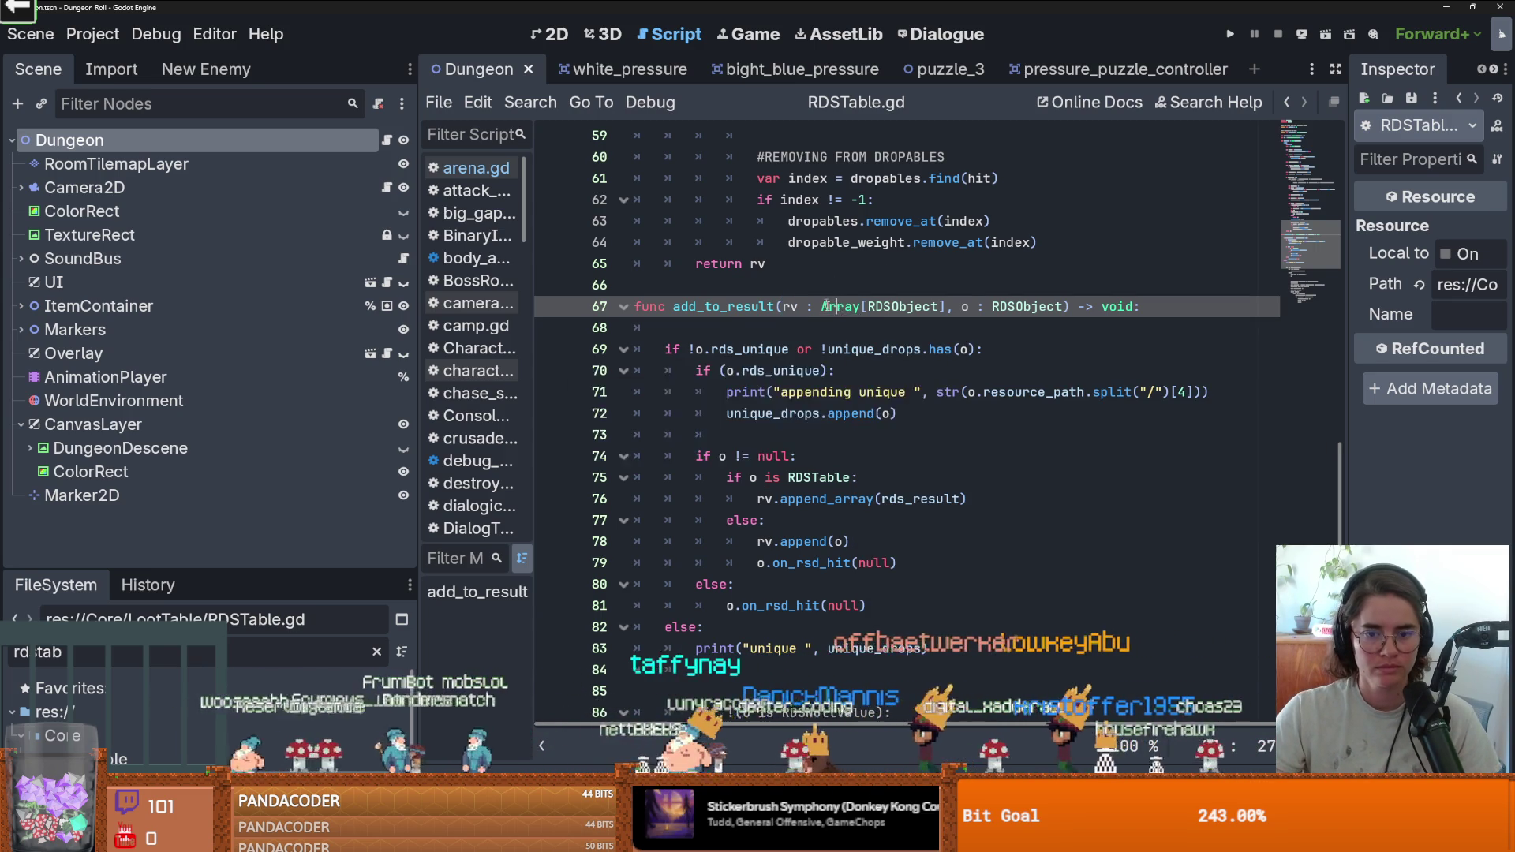
{"action": "scroll", "coordinate": [836, 312], "scroll_direction": "up", "scroll_amount": 1}
{"action": "mouse_move", "coordinate": [1341, 471]}
{"action": "left_mouse_down"}
{"action": "mouse_move", "coordinate": [1344, 447]}
{"action": "mouse_move", "coordinate": [1351, 529]}
{"action": "left_mouse_up"}
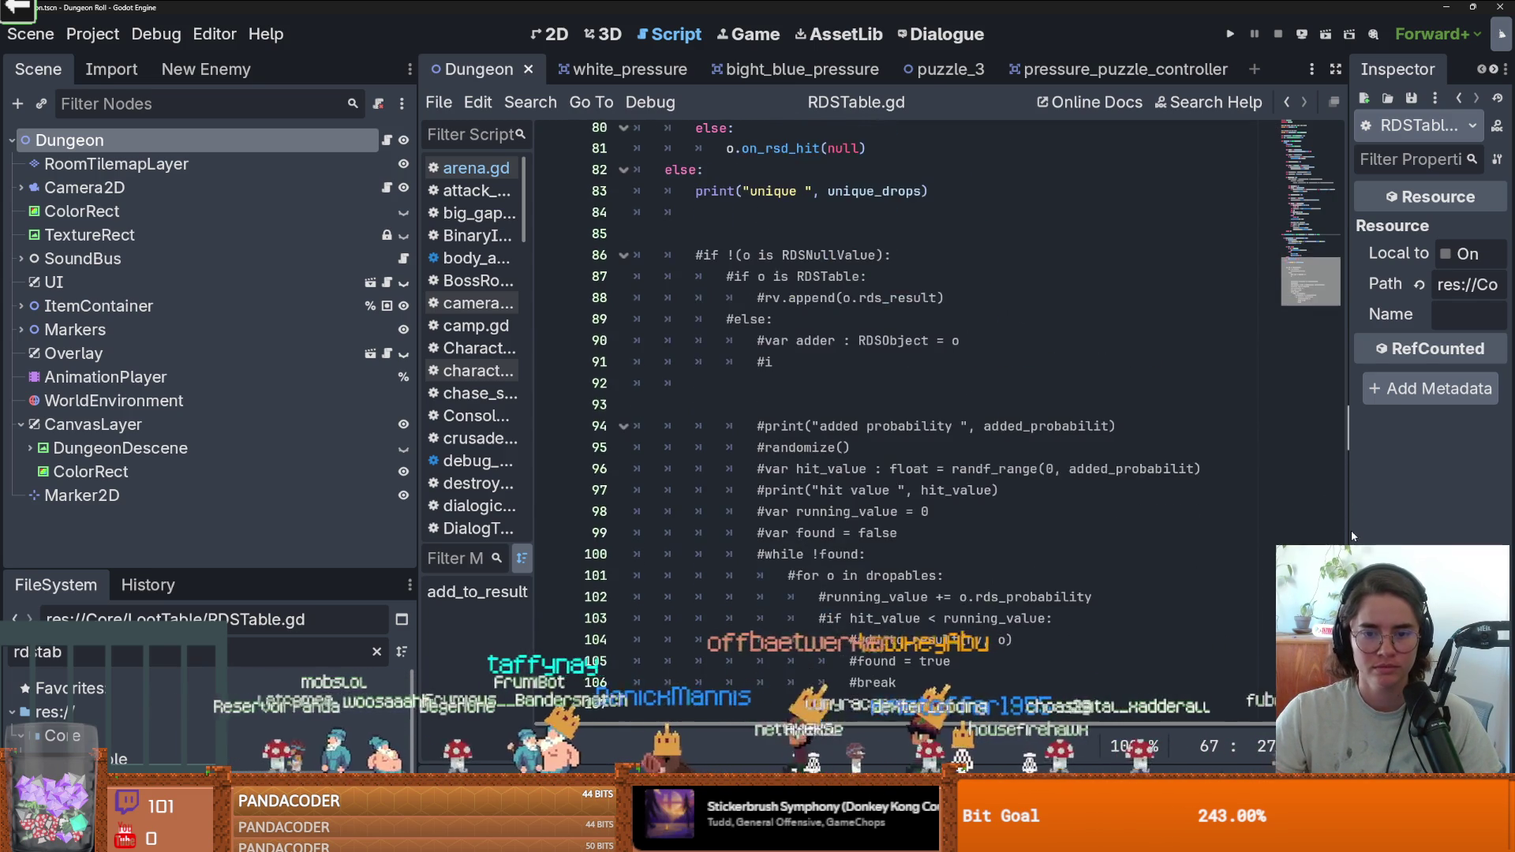
{"action": "scroll", "coordinate": [934, 452], "scroll_direction": "up", "scroll_amount": 10}
{"action": "scroll", "coordinate": [908, 444], "scroll_direction": "down", "scroll_amount": 1}
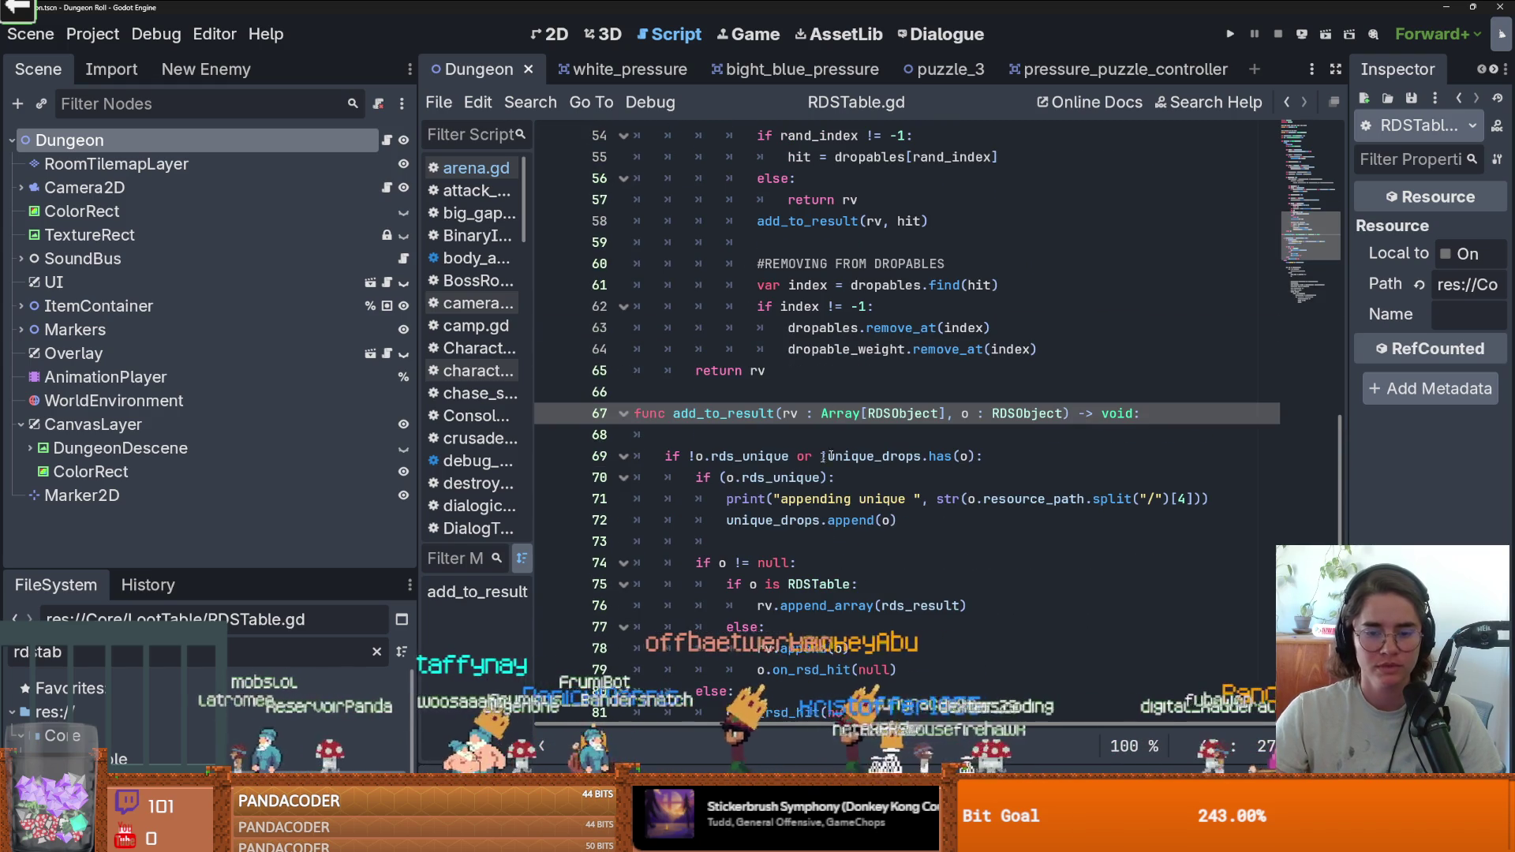
{"action": "scroll", "coordinate": [889, 437], "scroll_direction": "up", "scroll_amount": 9}
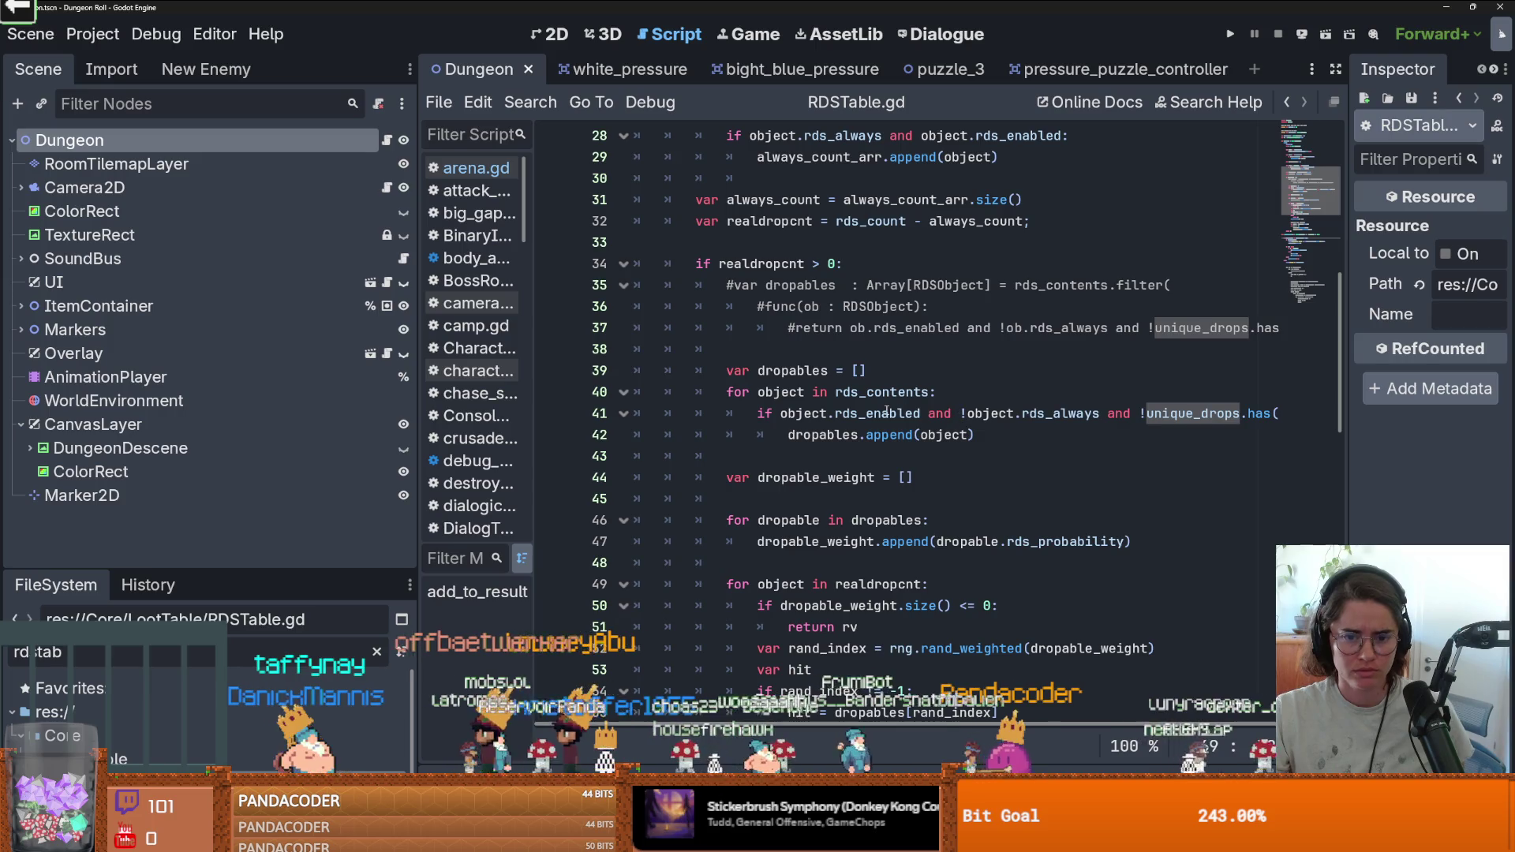
{"action": "key", "text": "ctrl+z"}
{"action": "key", "text": "ctrl+z"}
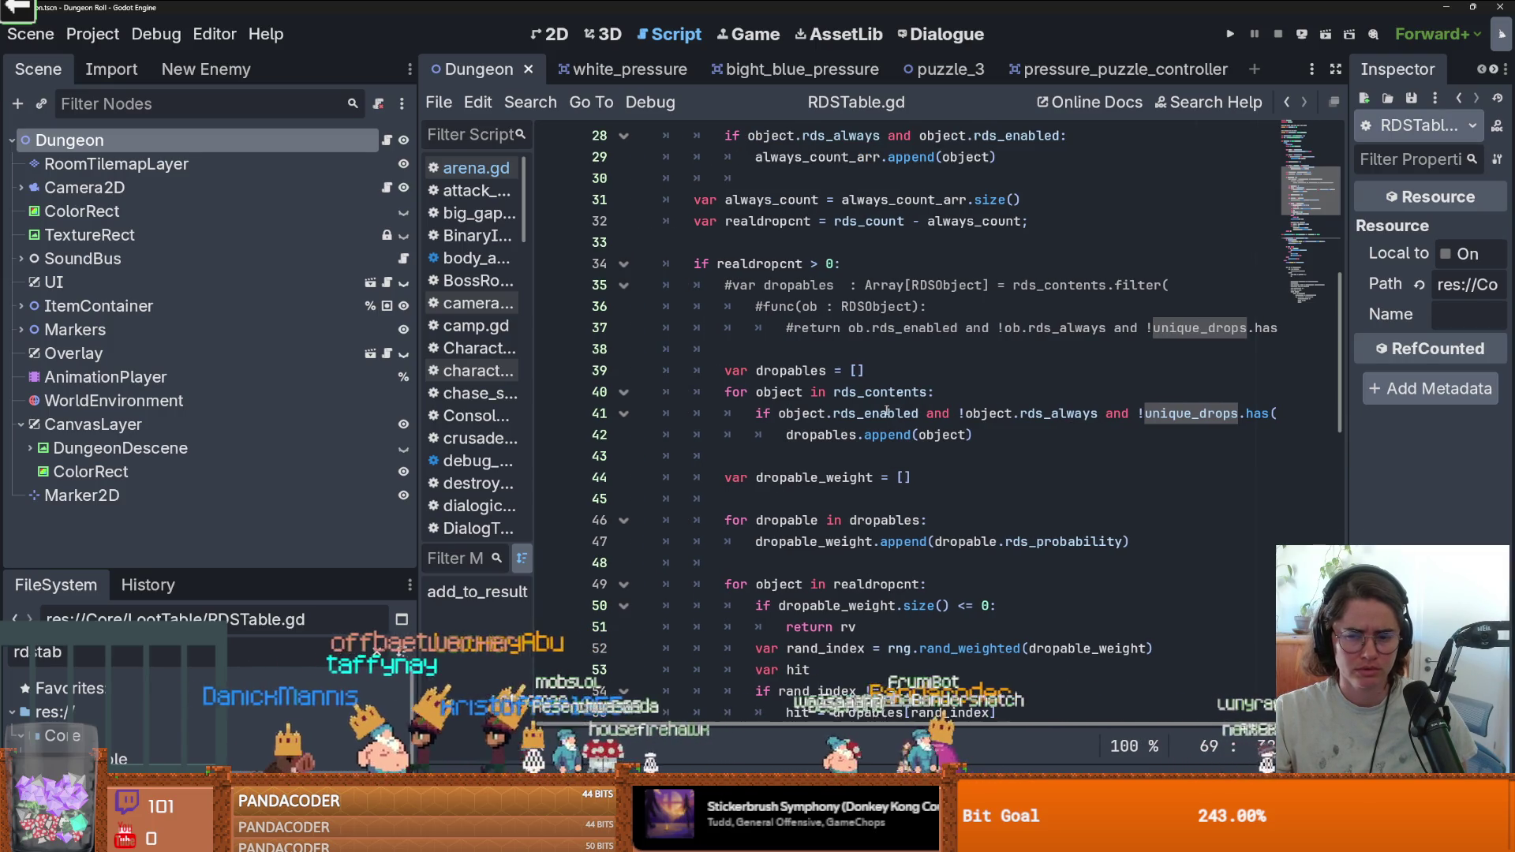
{"action": "scroll", "coordinate": [887, 411], "scroll_direction": "down", "scroll_amount": 1}
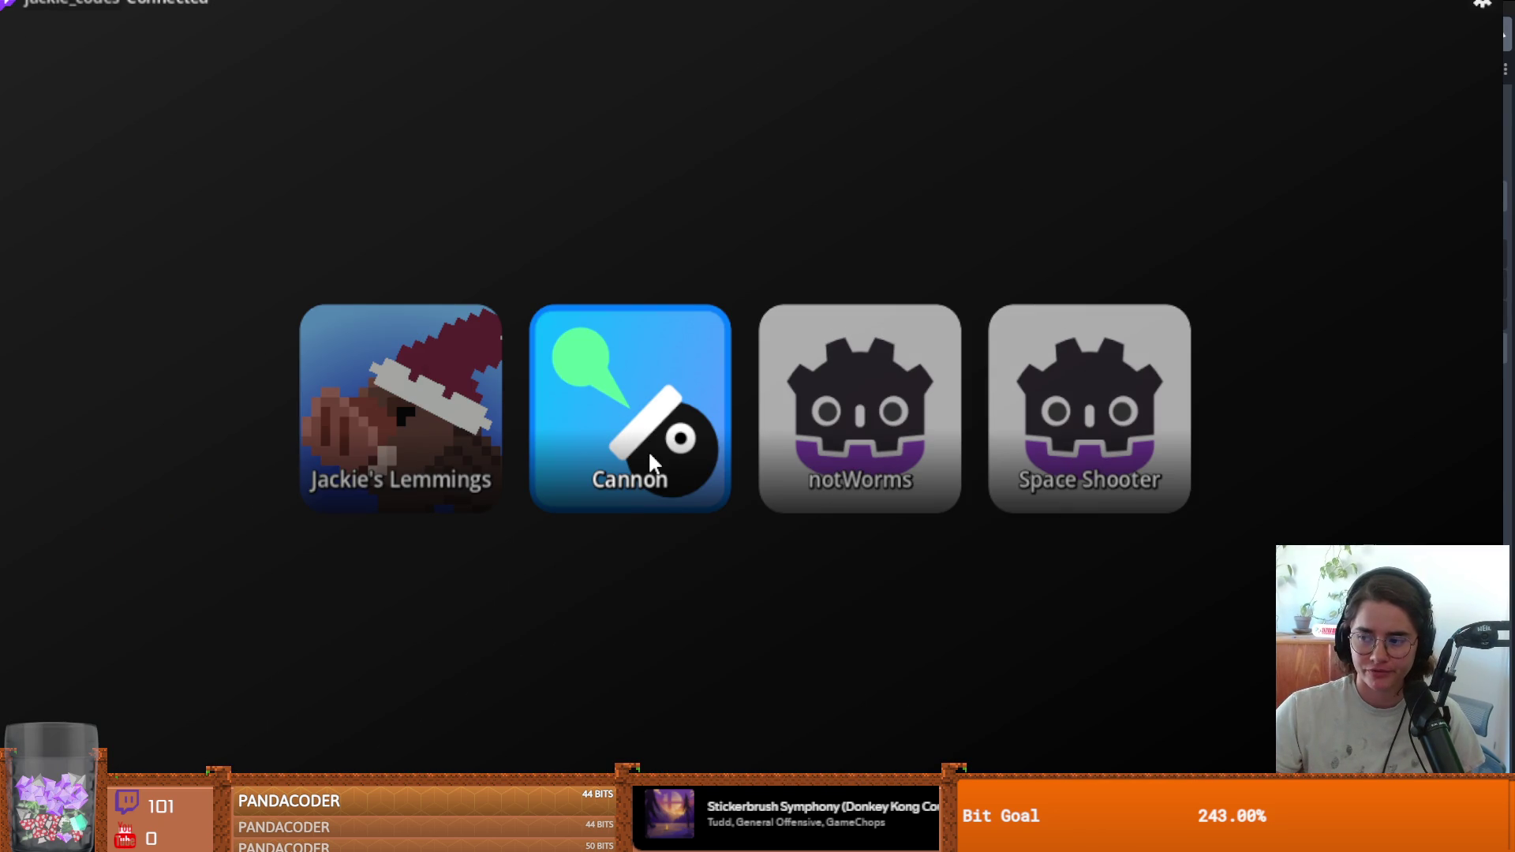
Launch the Cannon game from the chat game launcher.
{"action": "left_click", "coordinate": [648, 462]}
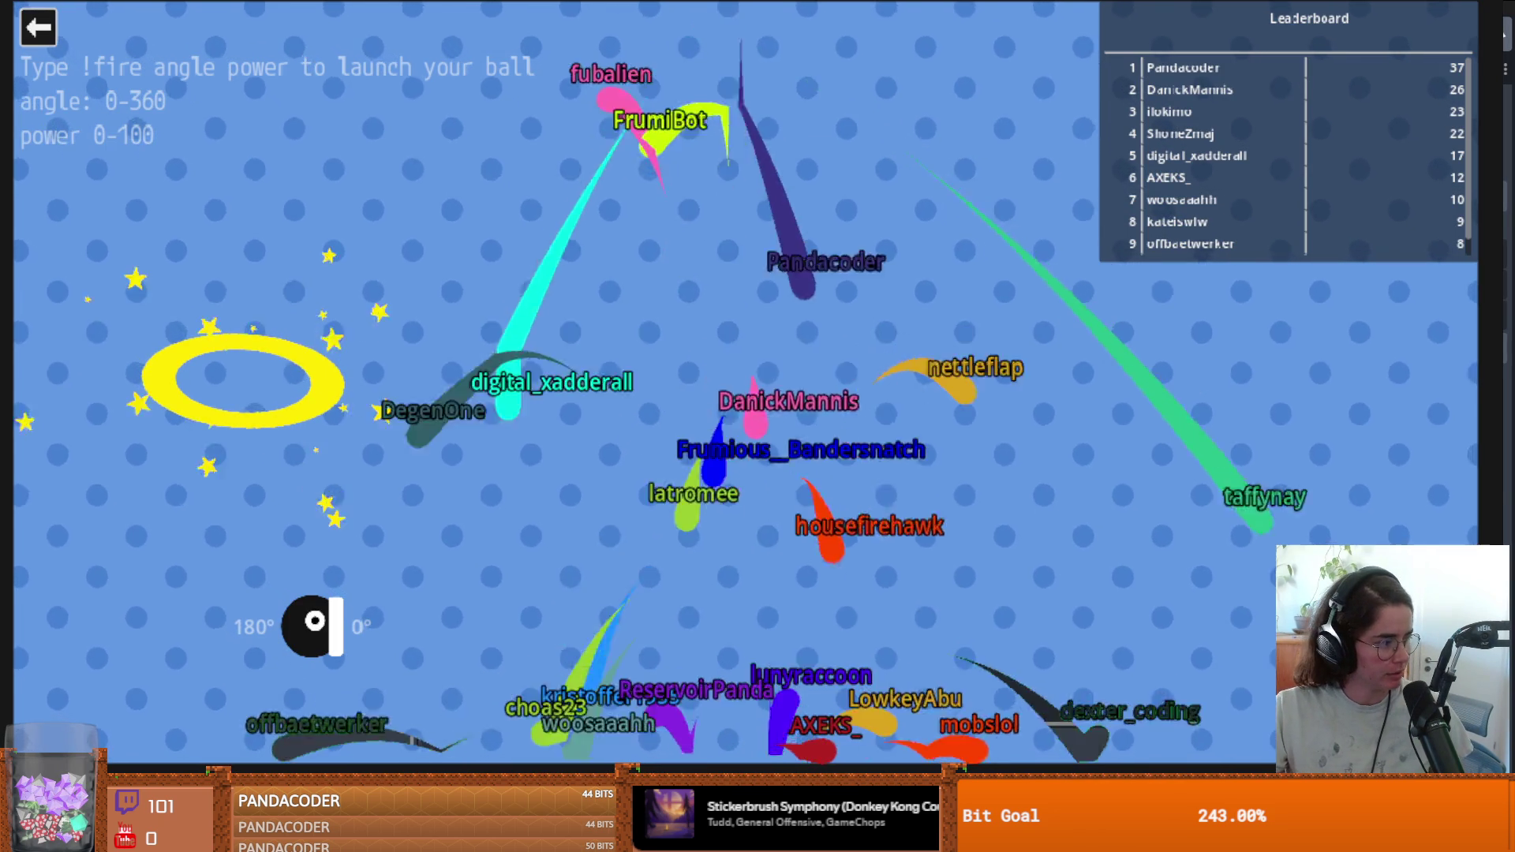
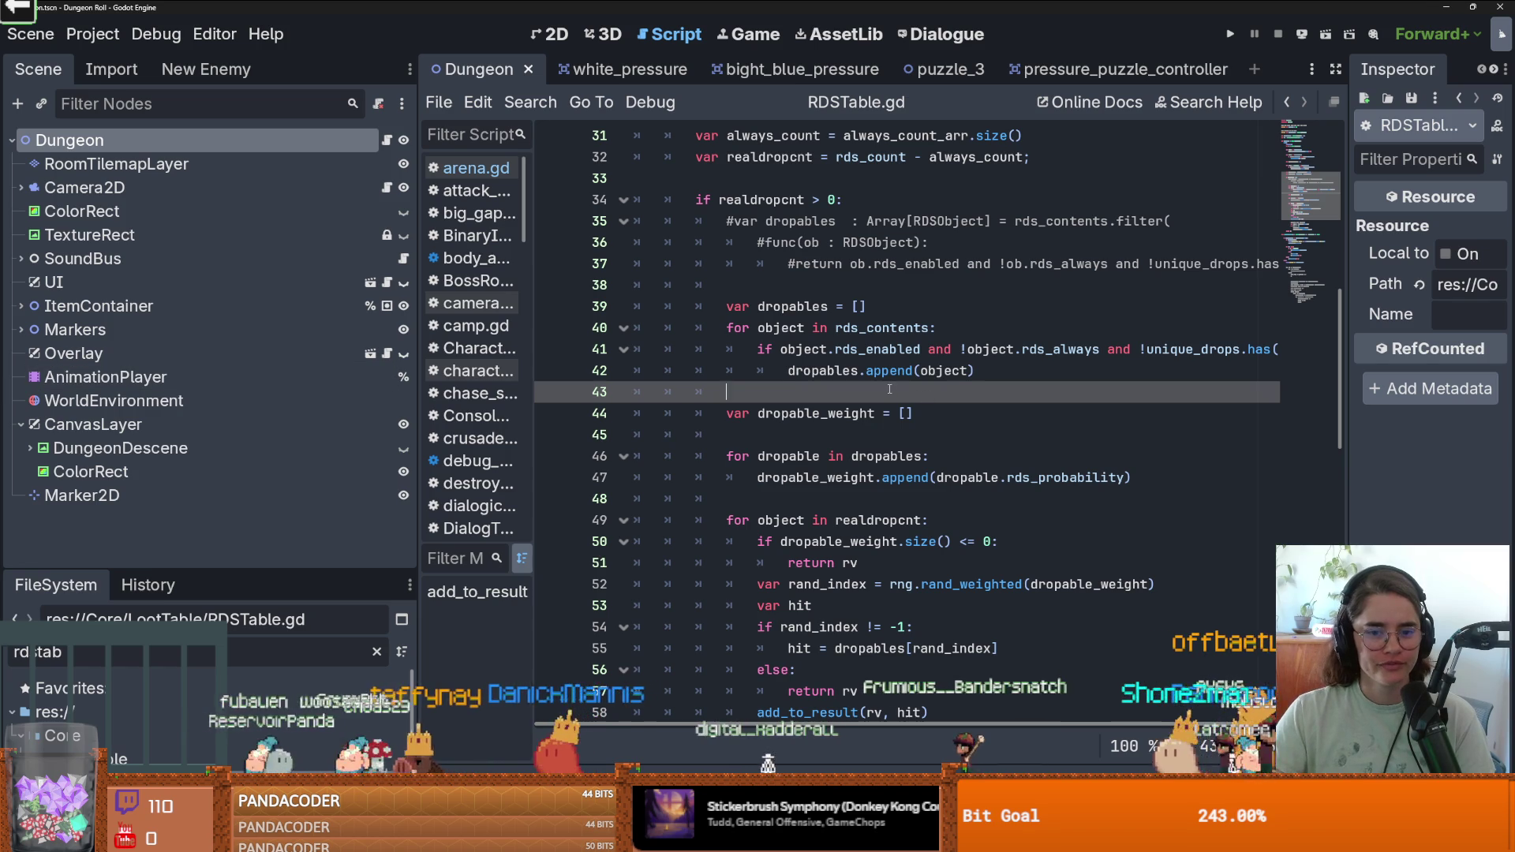
Remove leftover tab indentation from blank lines 43 and 38 in RDSTable.gd.
{"action": "key", "text": "BackSpace"}
{"action": "key", "text": "BackSpace"}
{"action": "key", "text": "BackSpace"}
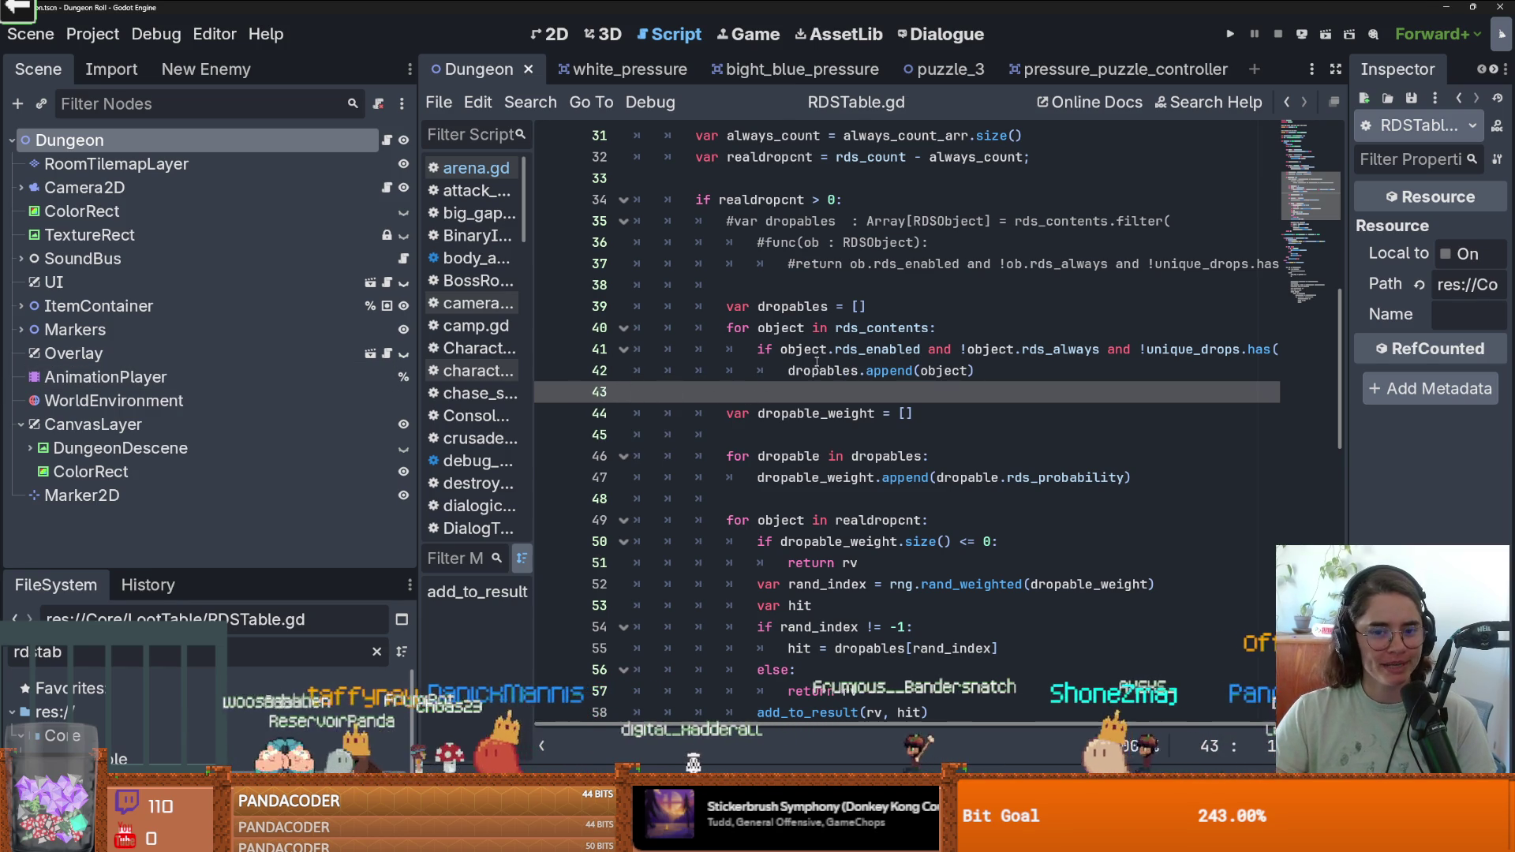
{"action": "scroll", "coordinate": [817, 361], "scroll_direction": "up", "scroll_amount": 1}
{"action": "mouse_move", "coordinate": [730, 347]}
{"action": "left_mouse_down"}
{"action": "mouse_move", "coordinate": [757, 328]}
{"action": "mouse_move", "coordinate": [735, 341]}
{"action": "left_mouse_up"}
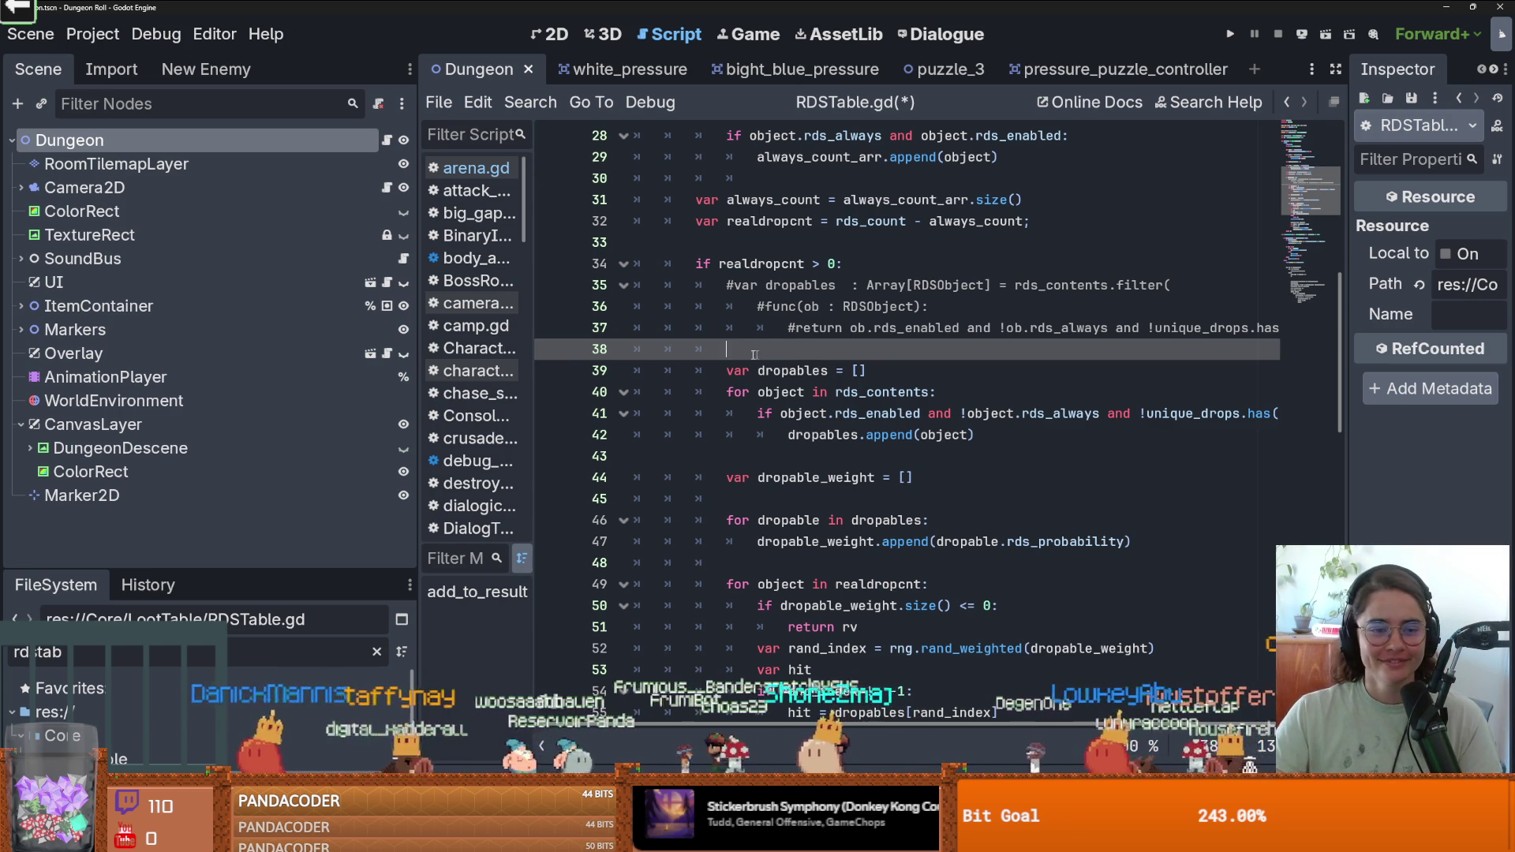
{"action": "left_click_drag", "start_coordinate": [773, 354], "coordinate": [667, 349]}
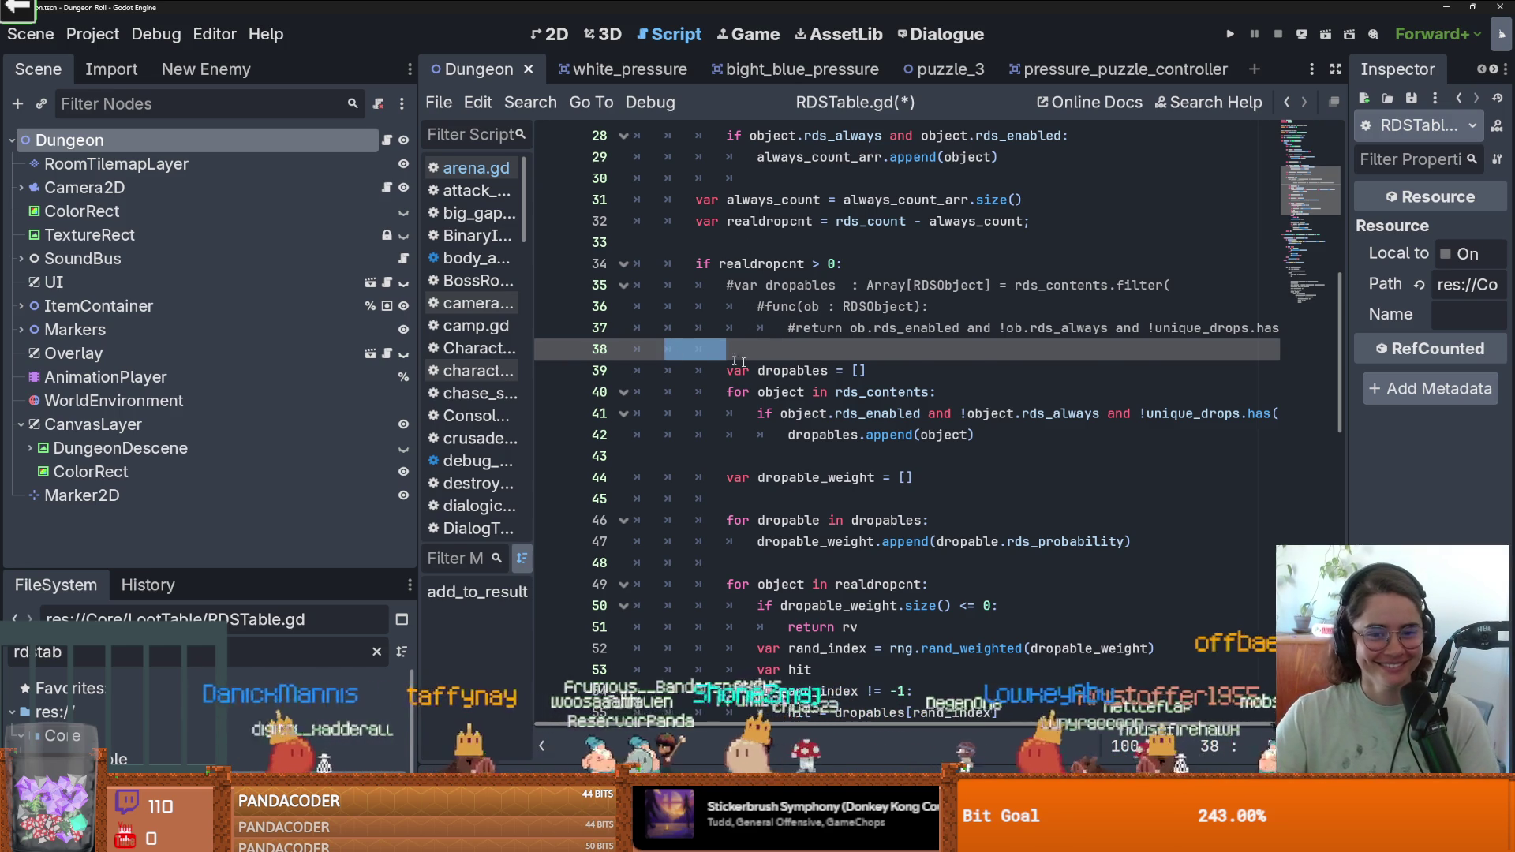
{"action": "scroll", "coordinate": [714, 359], "scroll_direction": "up", "scroll_amount": 9}
{"action": "scroll", "coordinate": [744, 397], "scroll_direction": "down", "scroll_amount": 2}
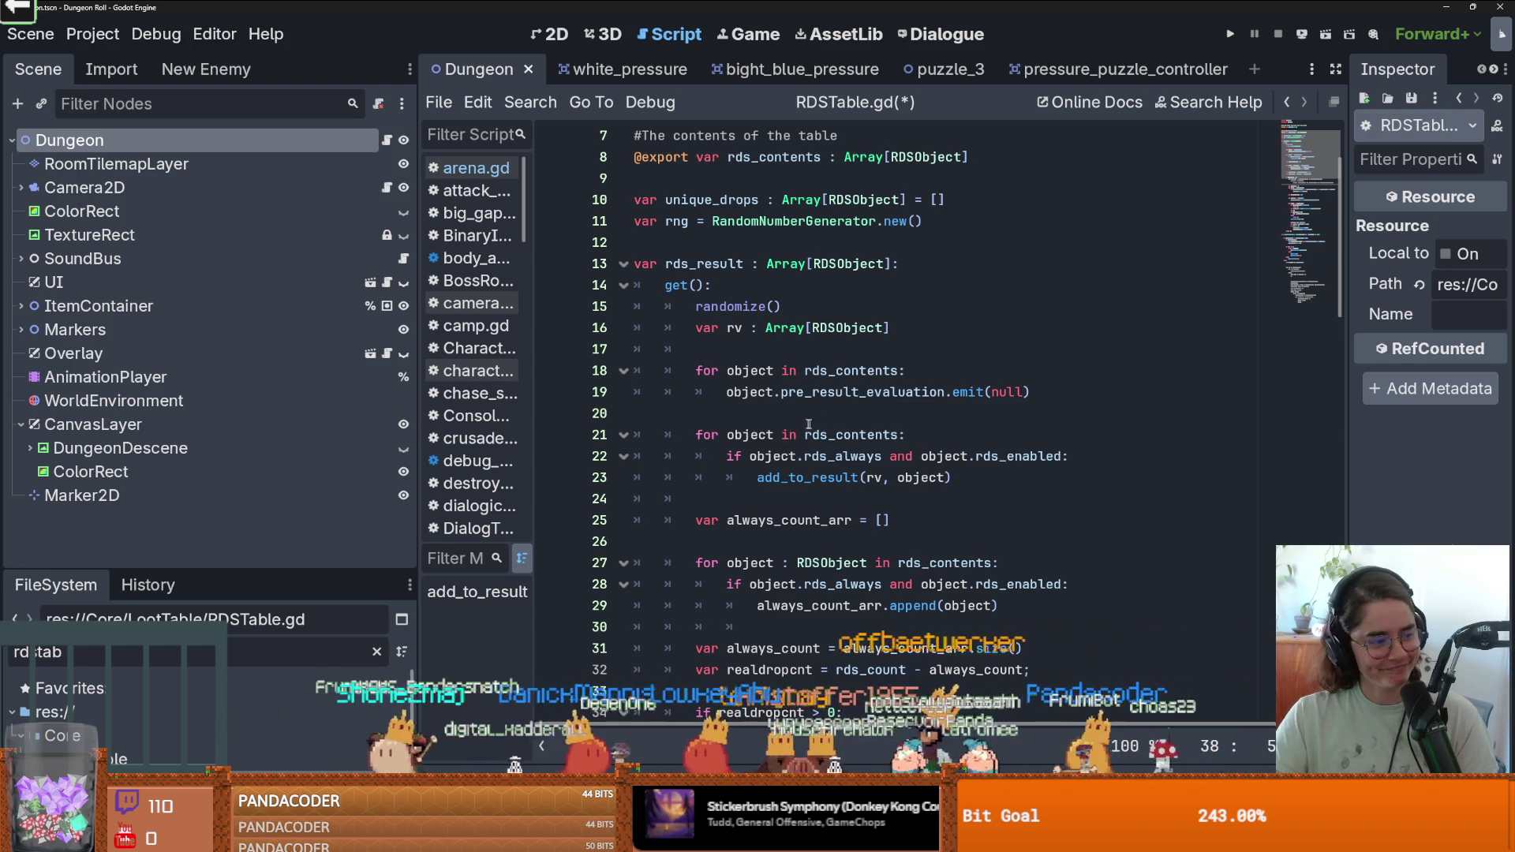
Launch Snipping Tool from the Windows search with 'snip' and dismiss the capture overlay.
{"action": "key", "text": "super"}
{"action": "type", "text": "snip"}
{"action": "key", "text": "Return"}
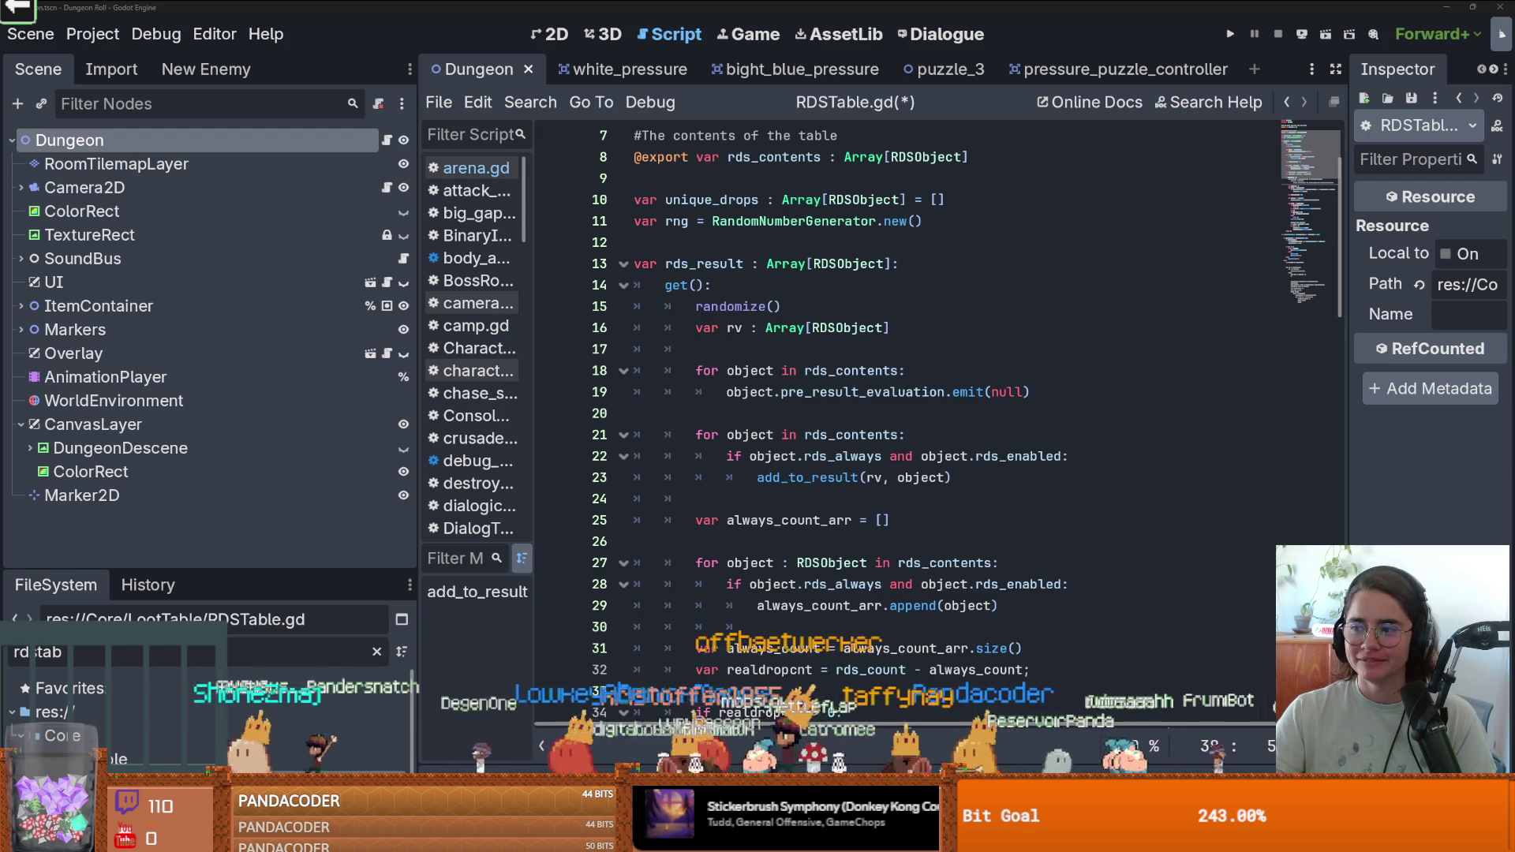
{"action": "key", "text": "Escape"}
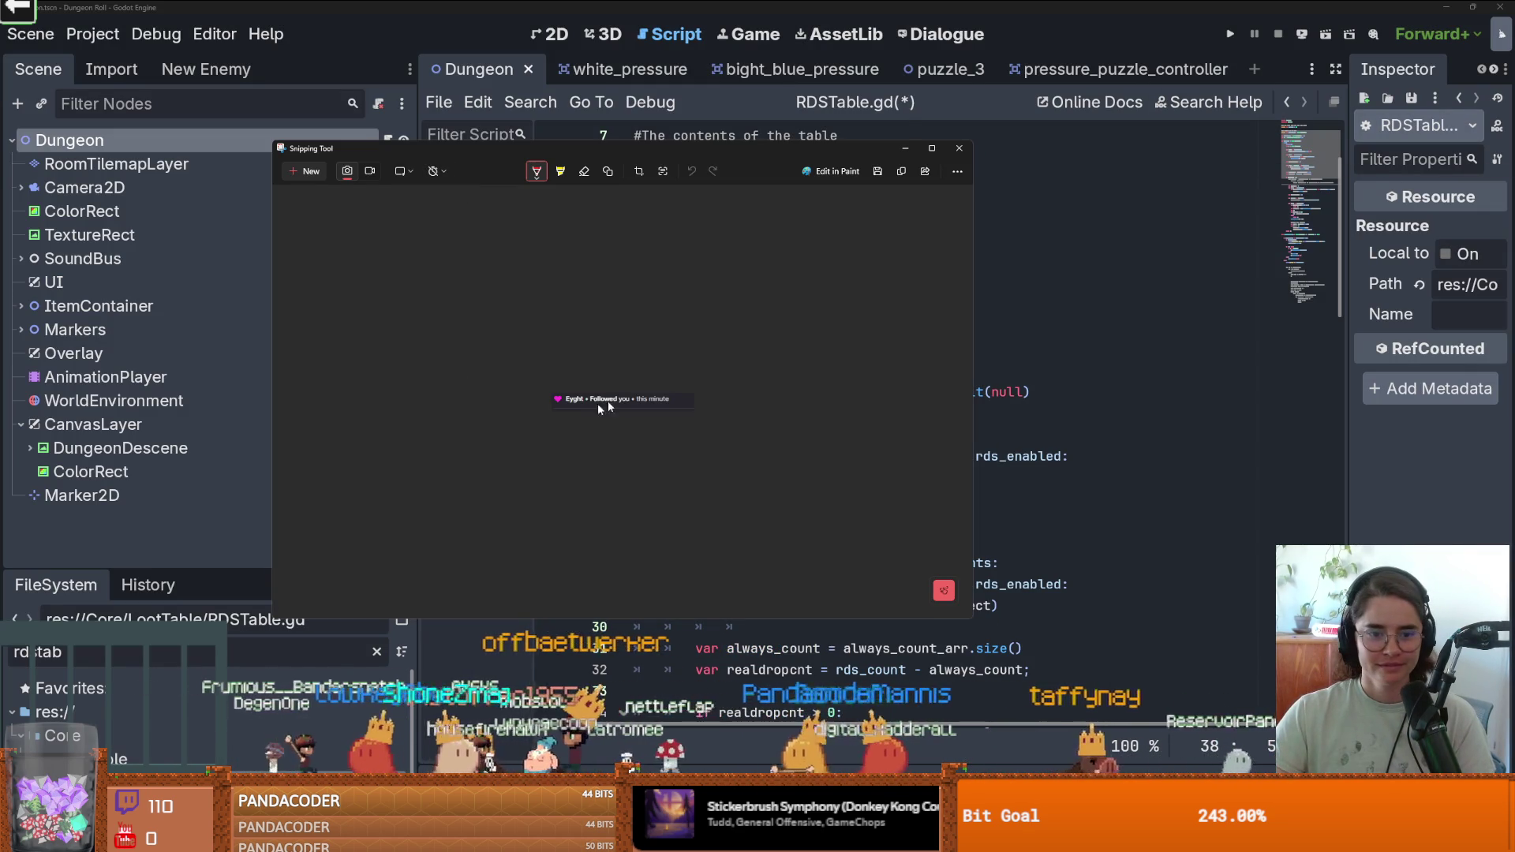
Underline 'minute' in red on the snip, close Snipping Tool, and save RDSTable.gd.
{"action": "scroll", "coordinate": [597, 424], "scroll_direction": "up", "scroll_amount": 3}
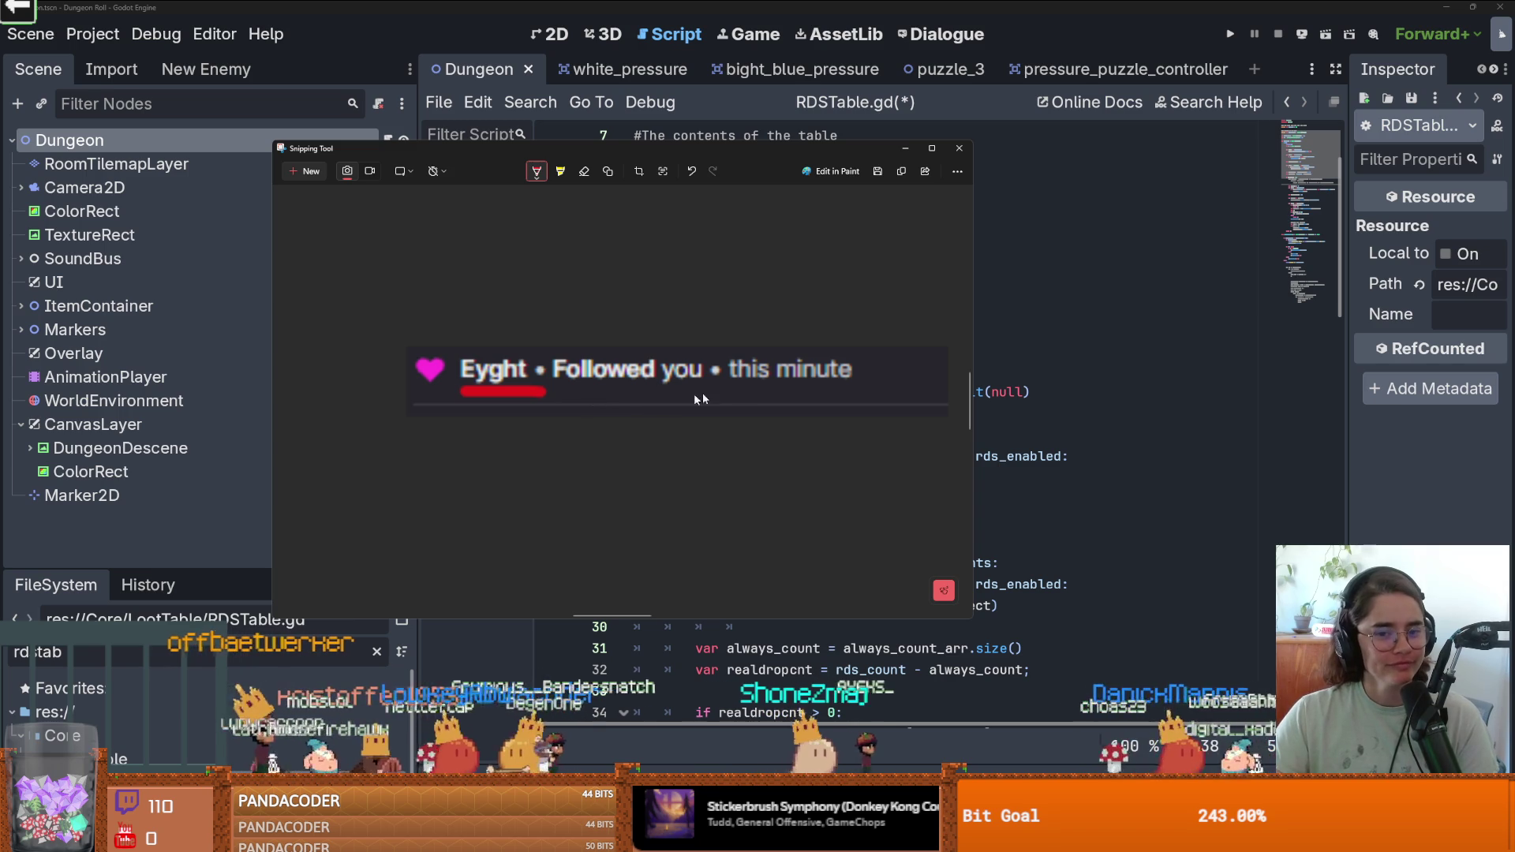
{"action": "left_click_drag", "start_coordinate": [789, 388], "coordinate": [864, 392]}
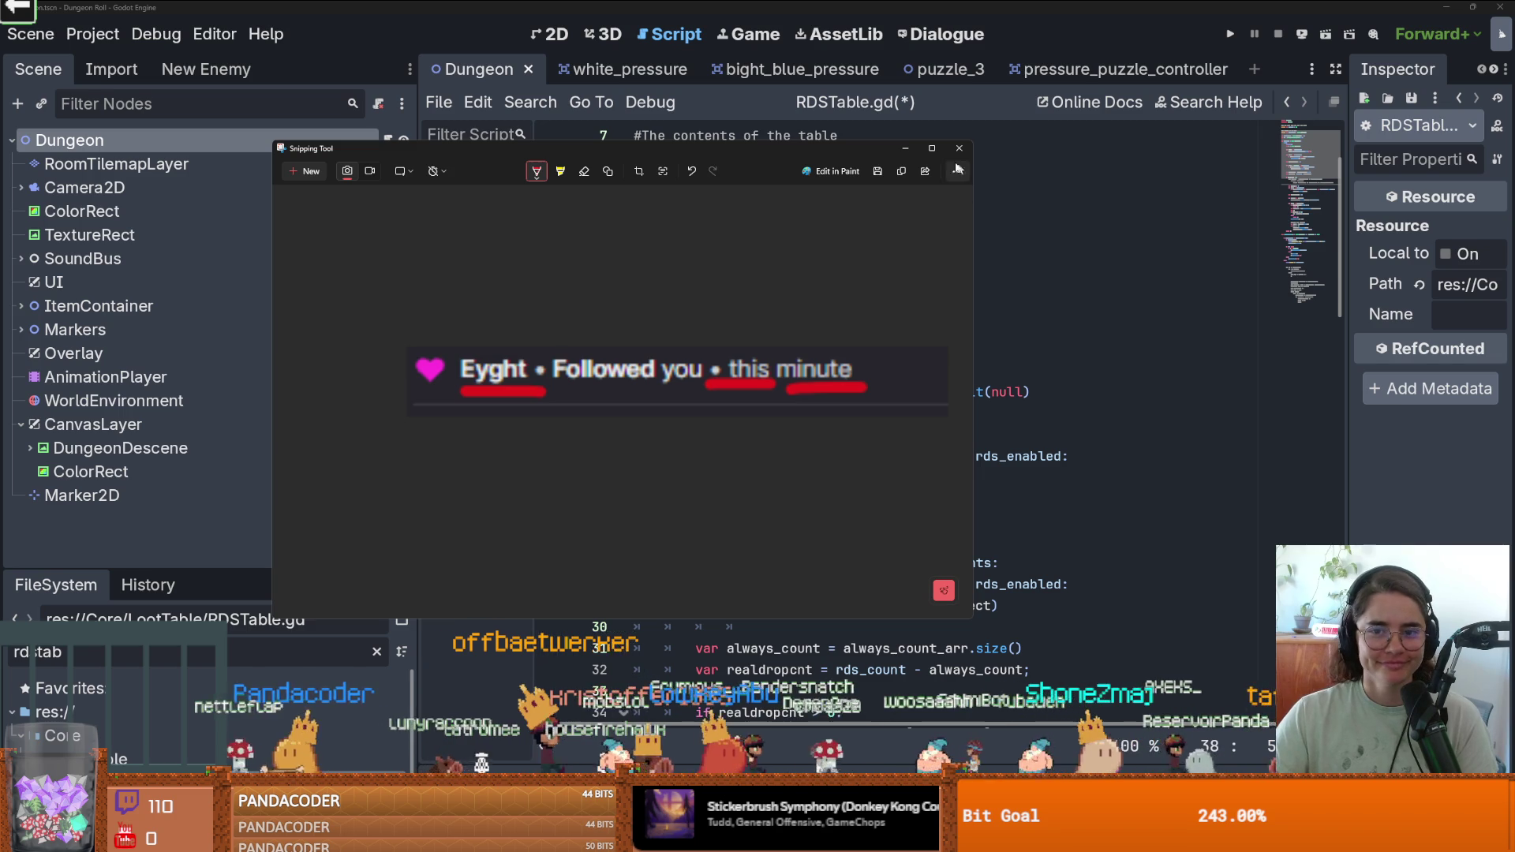
{"action": "left_click", "coordinate": [959, 149]}
{"action": "left_click", "coordinate": [796, 411]}
{"action": "key", "text": "ctrl+s"}
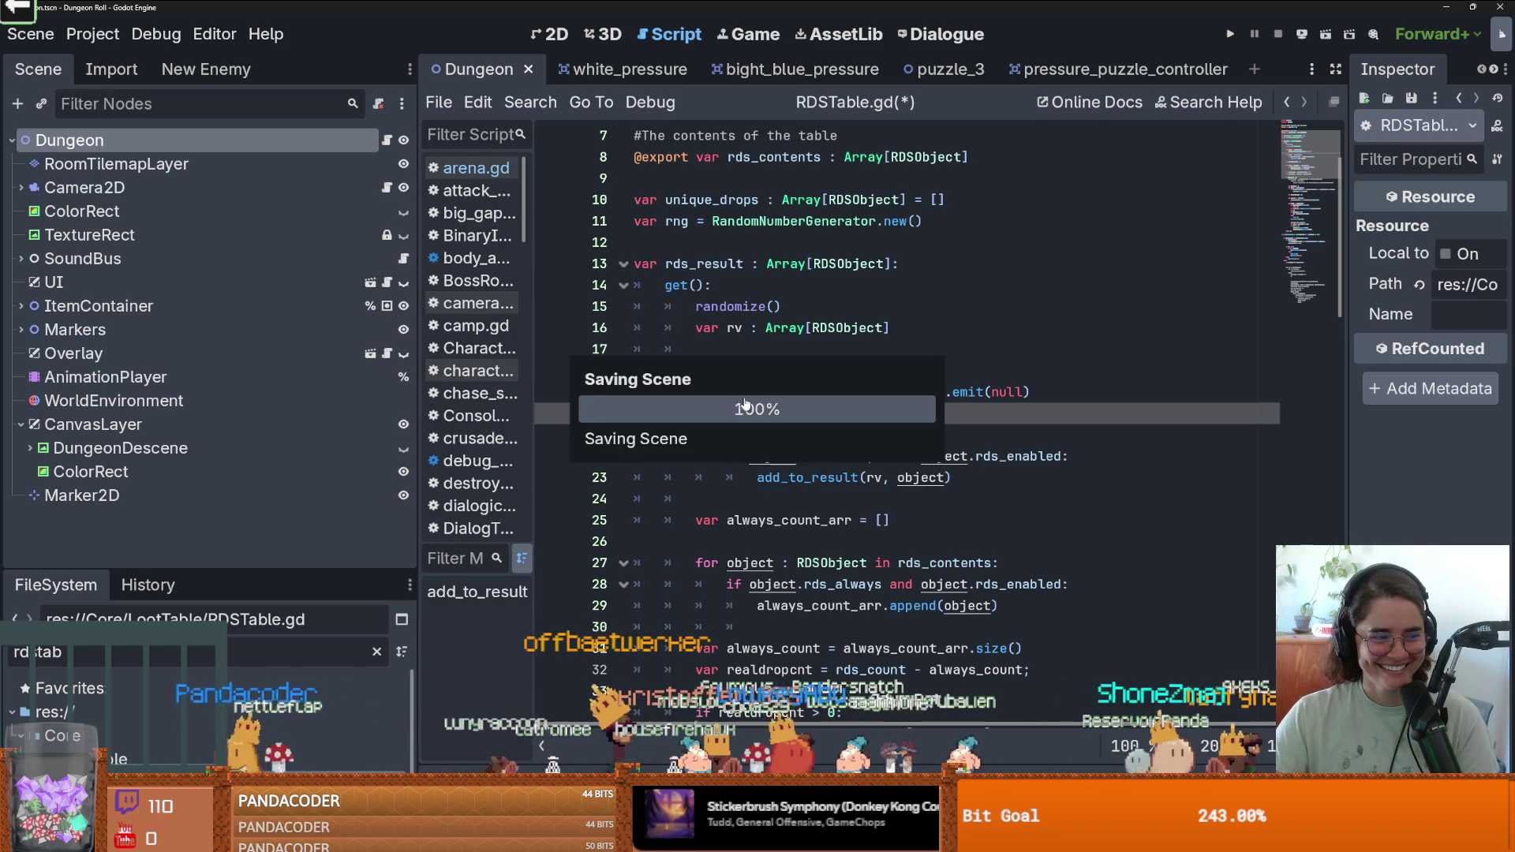
Review RDSTable.gd, highlighting uses of object, unique_drops and the 'appending' print message.
{"action": "scroll", "coordinate": [796, 410], "scroll_direction": "up", "scroll_amount": 2}
{"action": "scroll", "coordinate": [754, 473], "scroll_direction": "down", "scroll_amount": 1}
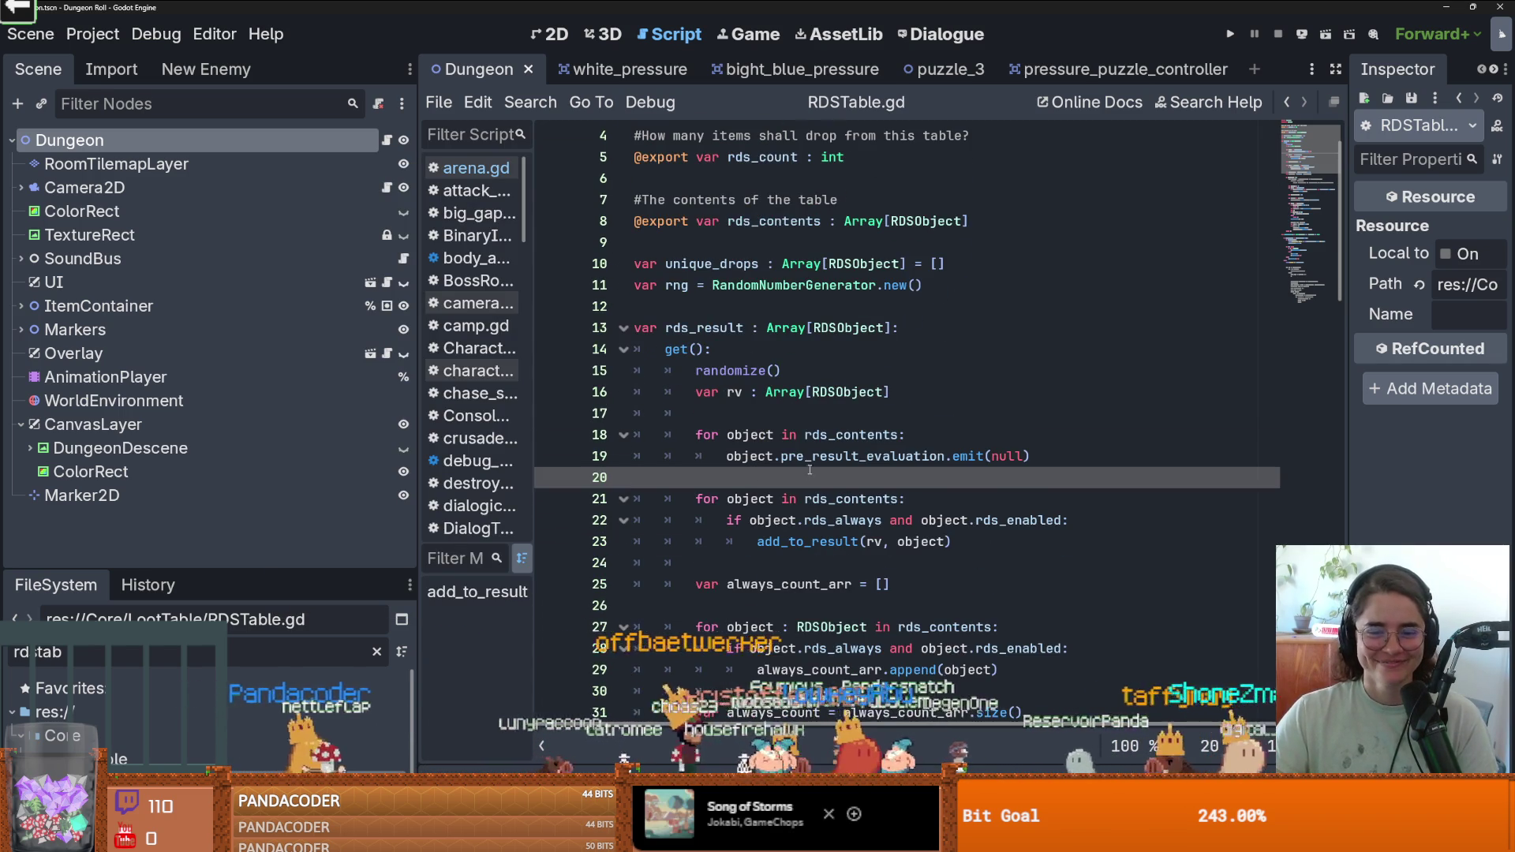
{"action": "scroll", "coordinate": [810, 470], "scroll_direction": "down", "scroll_amount": 6}
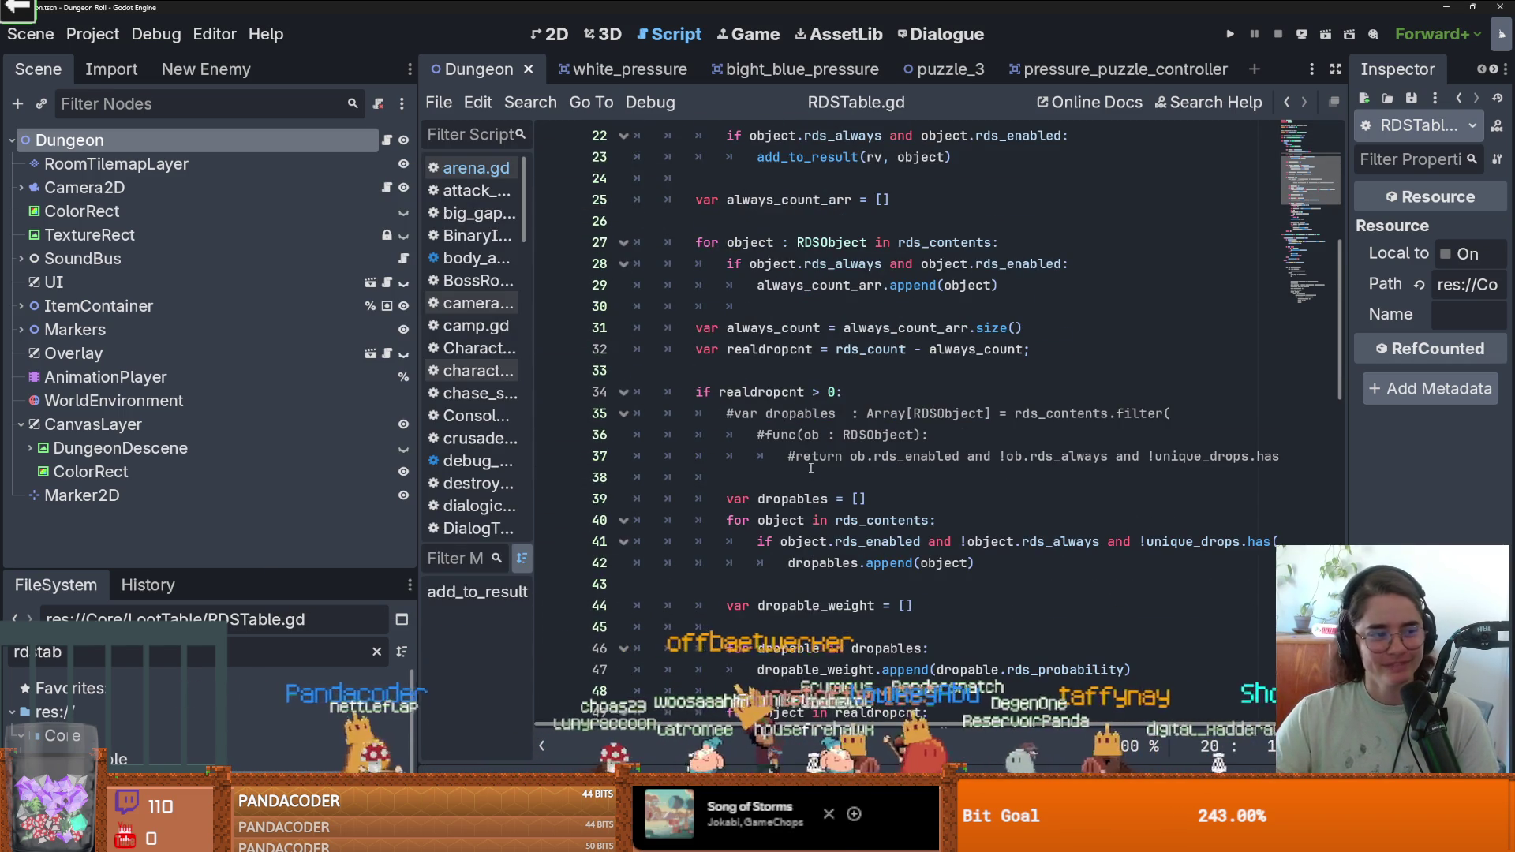
{"action": "scroll", "coordinate": [810, 468], "scroll_direction": "down", "scroll_amount": 3}
{"action": "scroll", "coordinate": [811, 468], "scroll_direction": "down", "scroll_amount": 2}
{"action": "scroll", "coordinate": [811, 468], "scroll_direction": "up", "scroll_amount": 5}
{"action": "scroll", "coordinate": [810, 468], "scroll_direction": "down", "scroll_amount": 1}
{"action": "left_click", "coordinate": [834, 478]}
{"action": "double_click", "coordinate": [986, 478]}
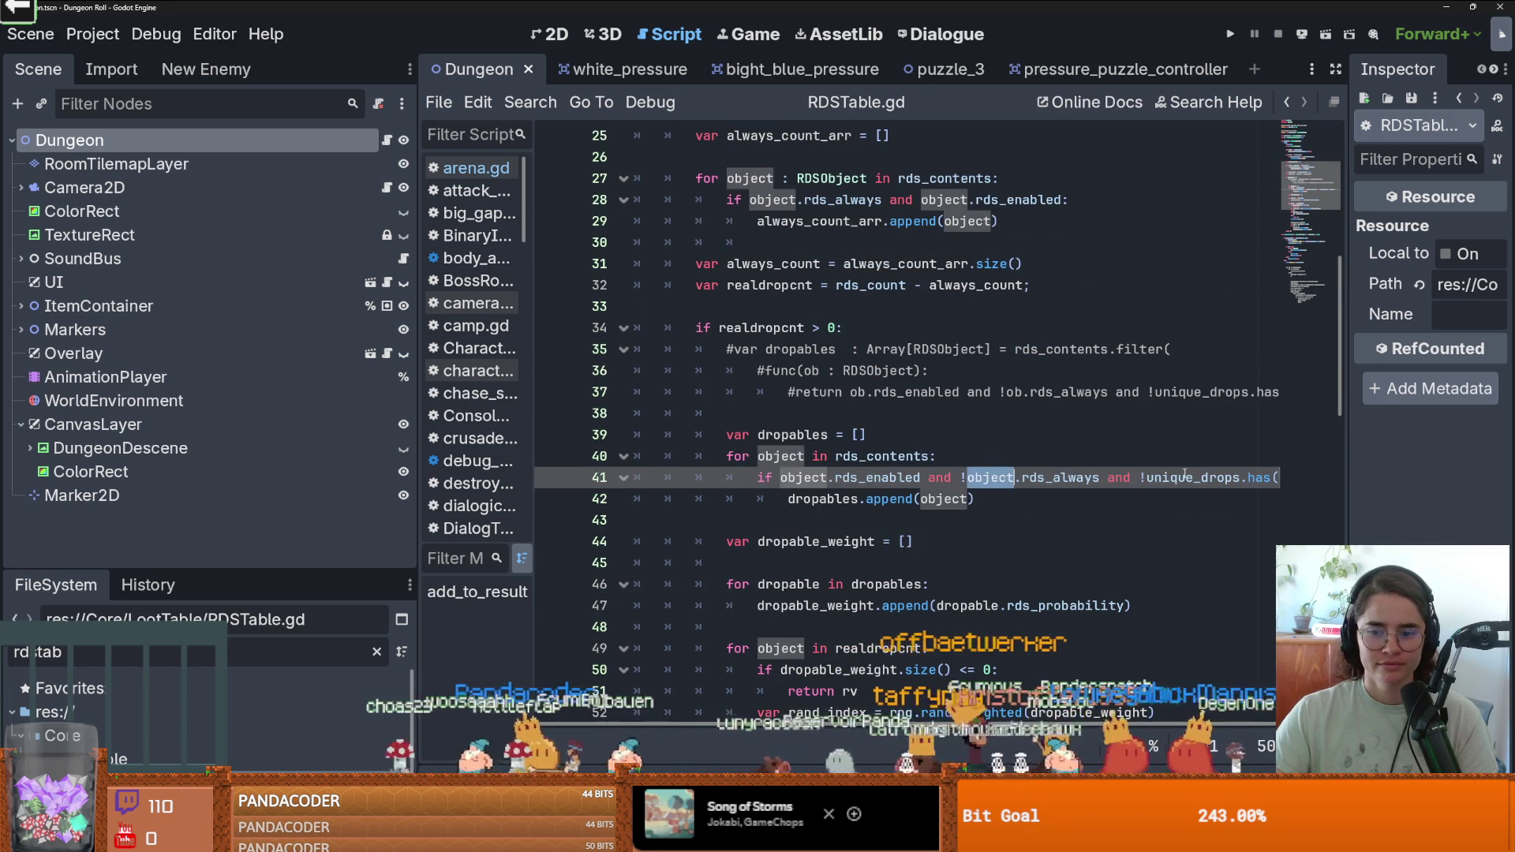
{"action": "double_click", "coordinate": [1192, 478]}
{"action": "scroll", "coordinate": [974, 482], "scroll_direction": "down", "scroll_amount": 8}
{"action": "scroll", "coordinate": [974, 482], "scroll_direction": "down", "scroll_amount": 1}
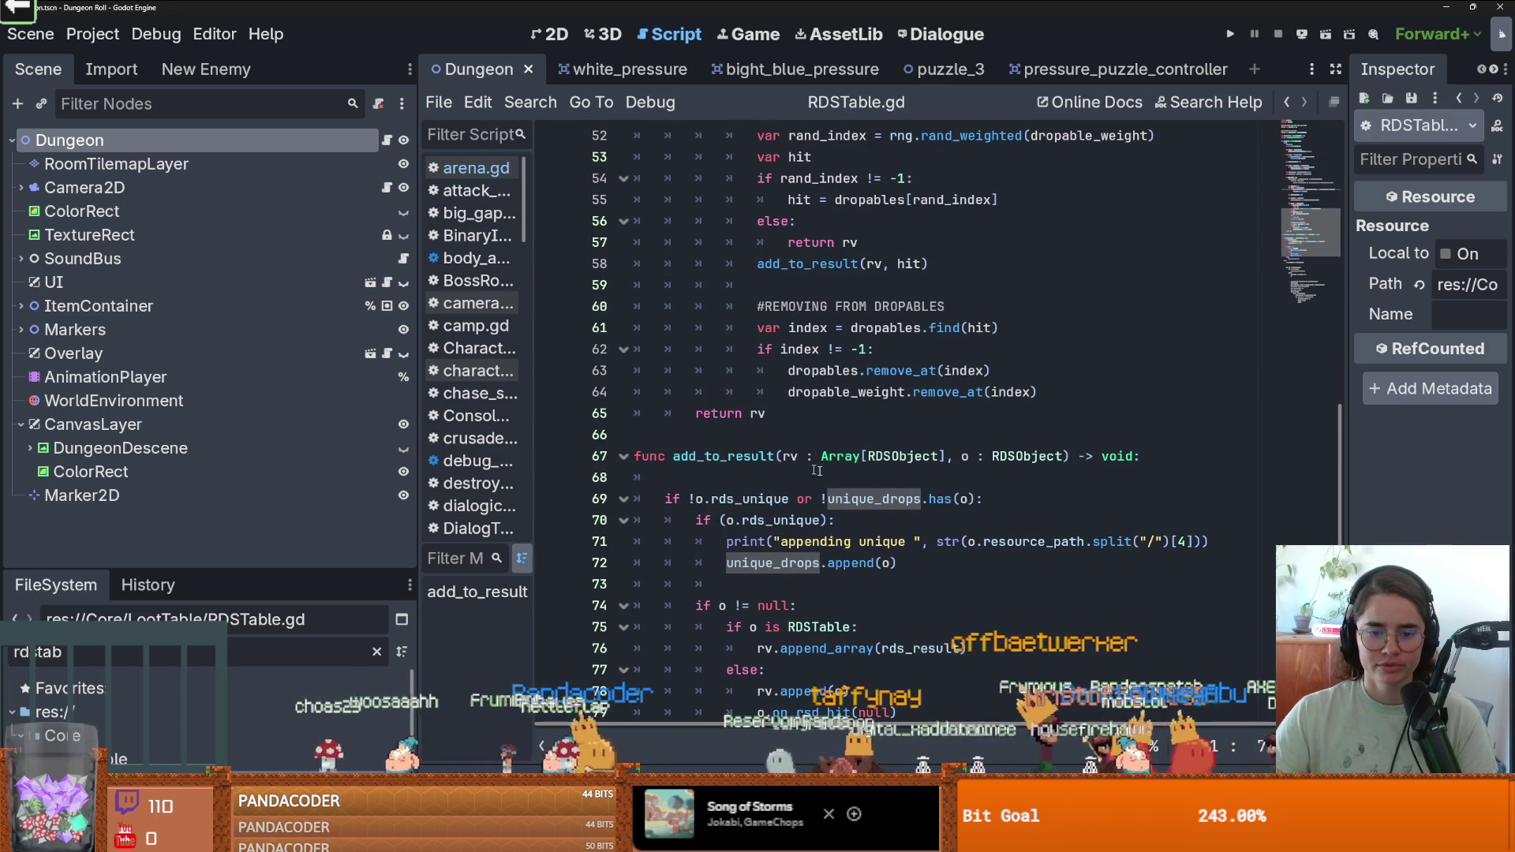
{"action": "double_click", "coordinate": [849, 543]}
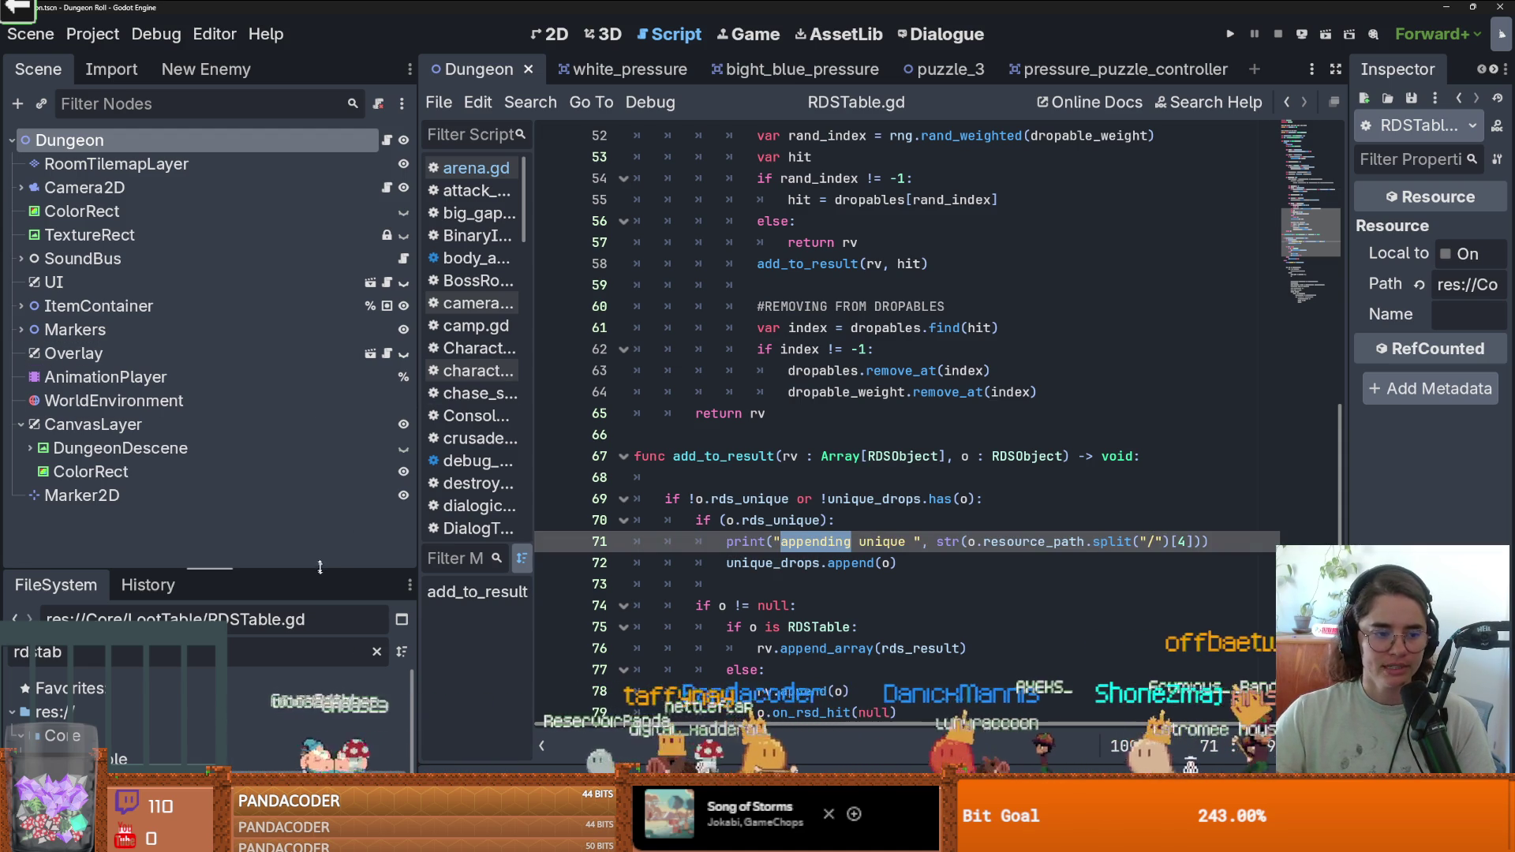
Enlarge the FileSystem dock, clear its filter to show the full tree, and save the script.
{"action": "left_click_drag", "start_coordinate": [320, 568], "coordinate": [321, 153]}
{"action": "left_click", "coordinate": [376, 234]}
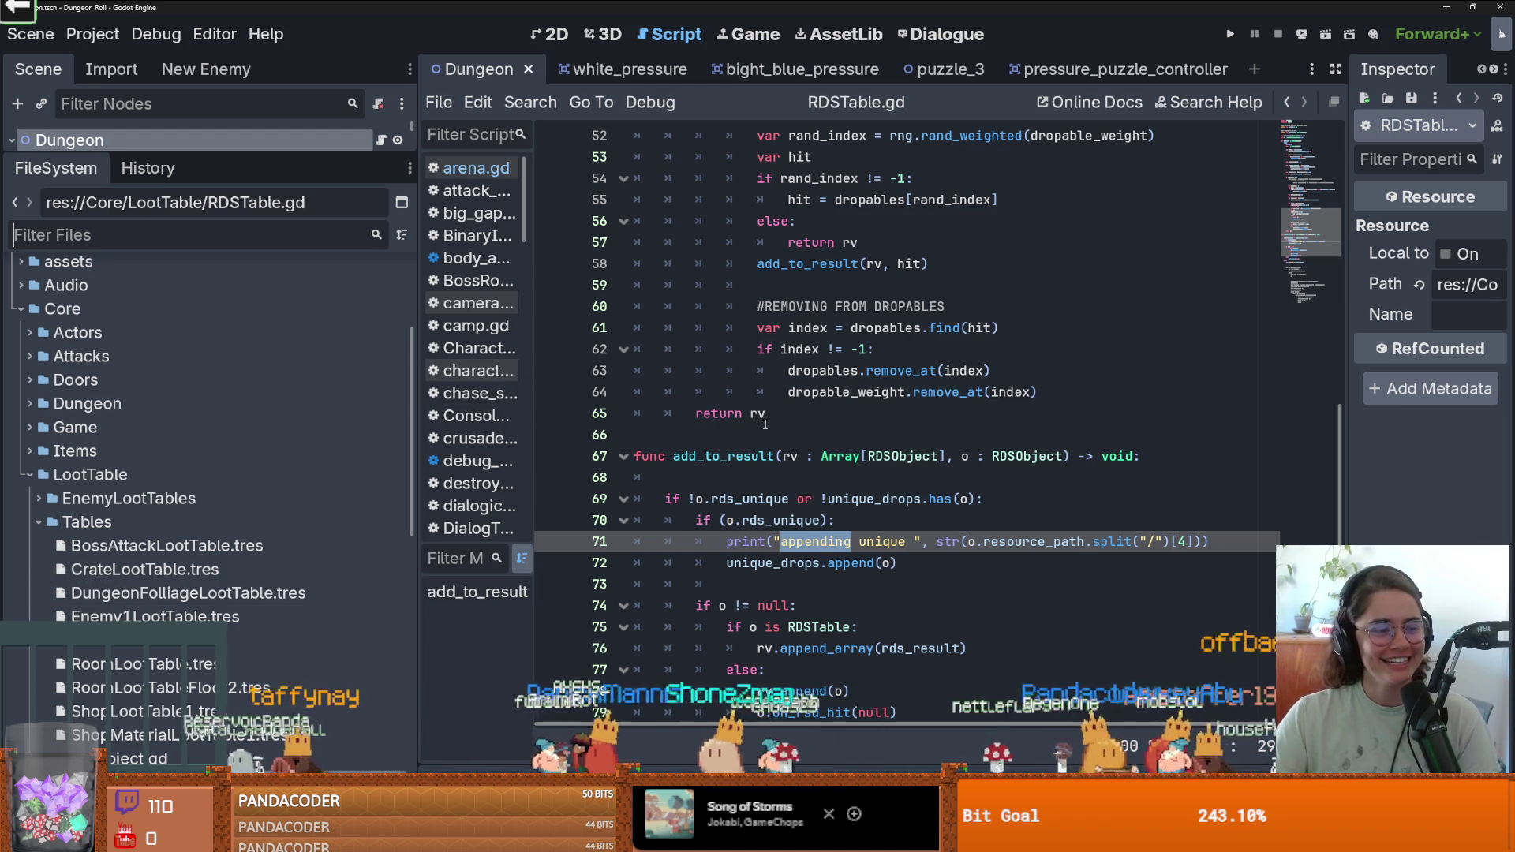
{"action": "mouse_move", "coordinate": [765, 417]}
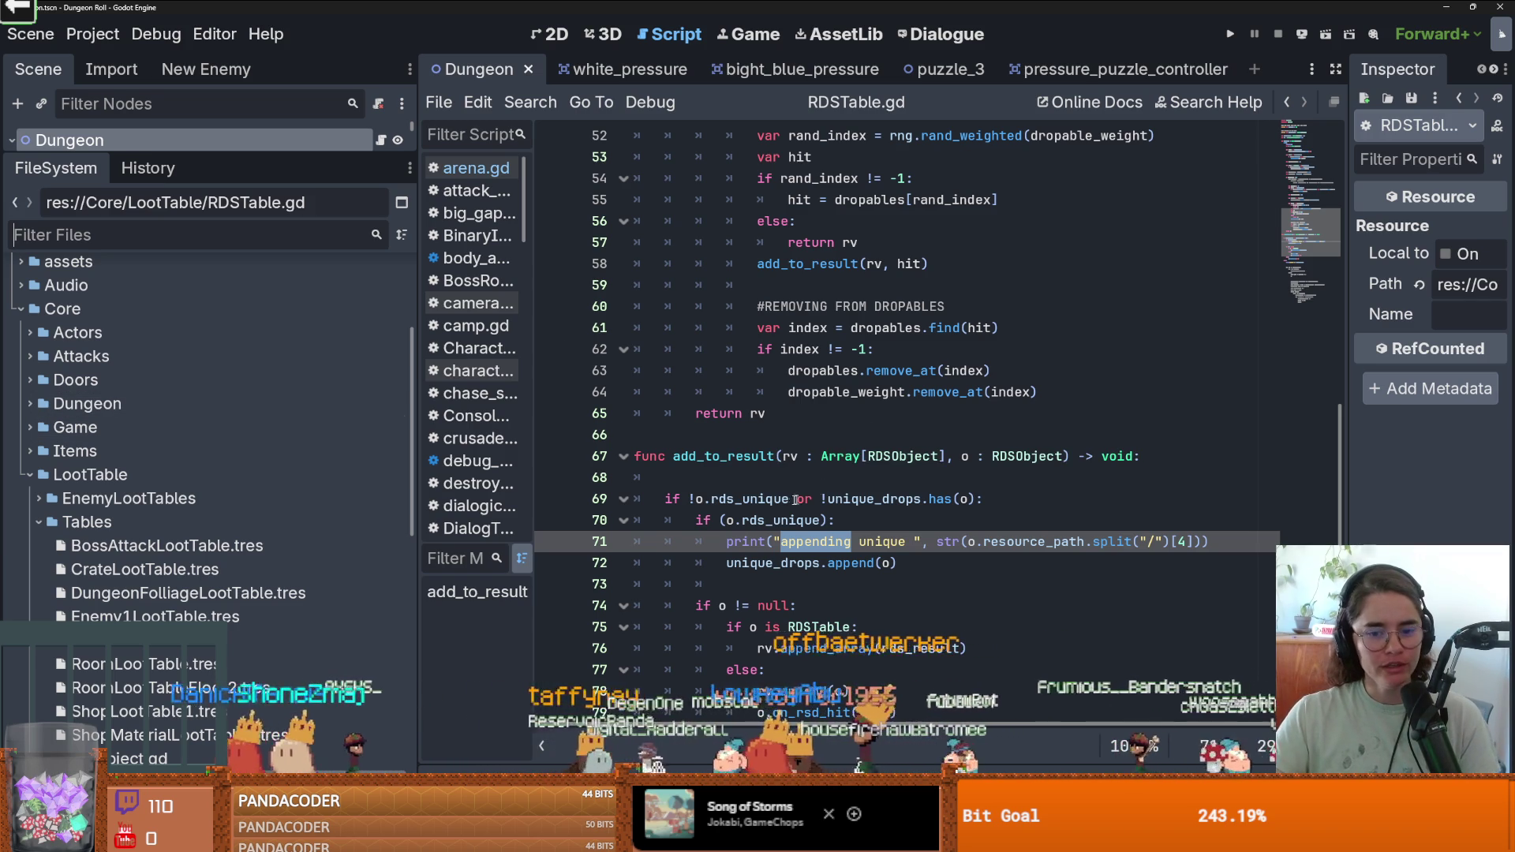
{"action": "left_click", "coordinate": [779, 478]}
{"action": "key", "text": "ctrl+s"}
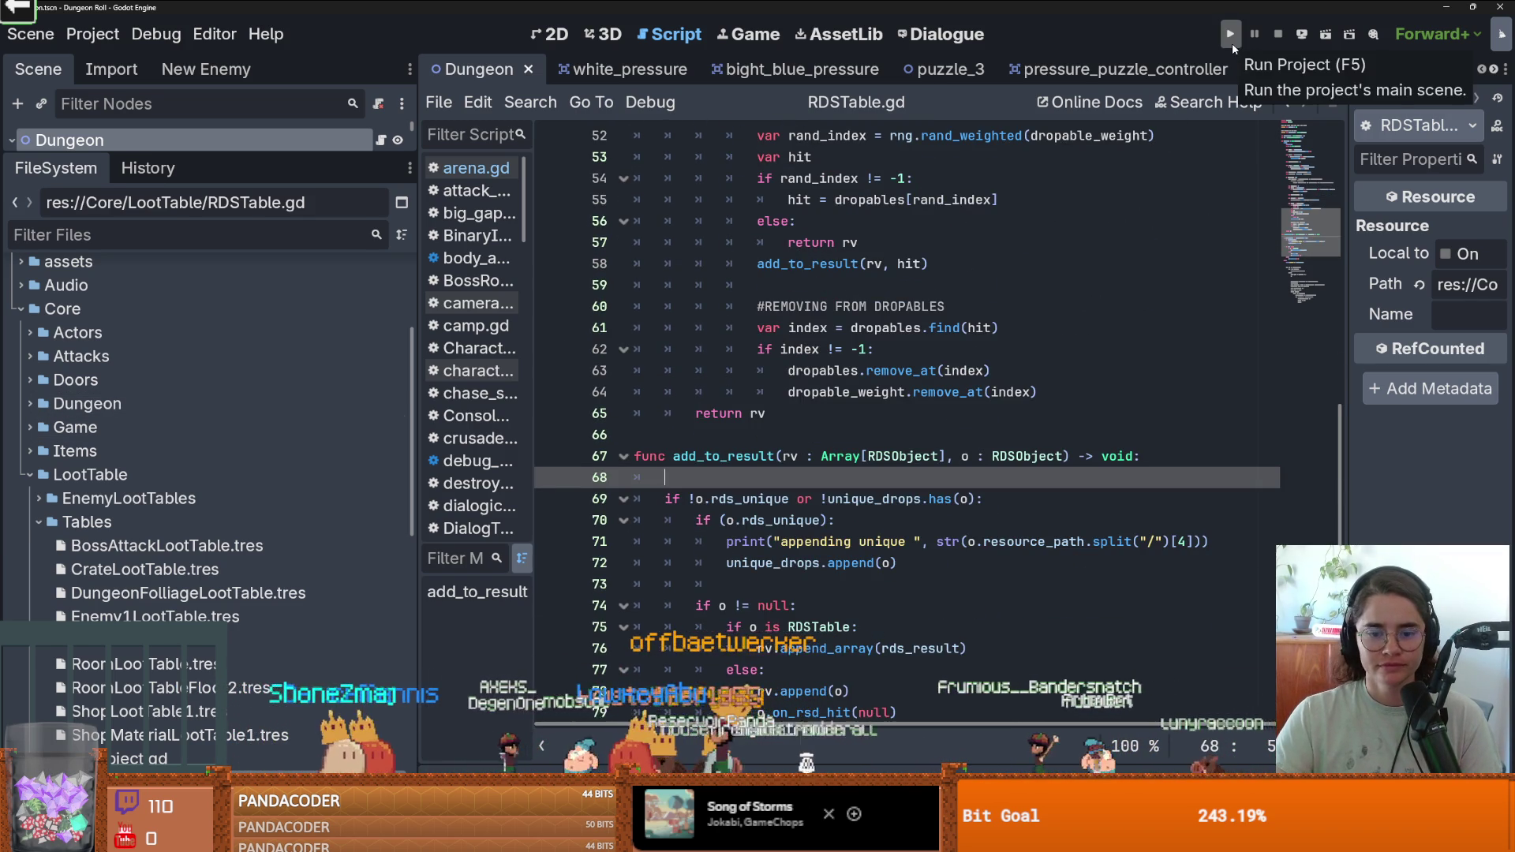
Run the project to test the loot changes, then stop the game.
{"action": "left_click", "coordinate": [1232, 41]}
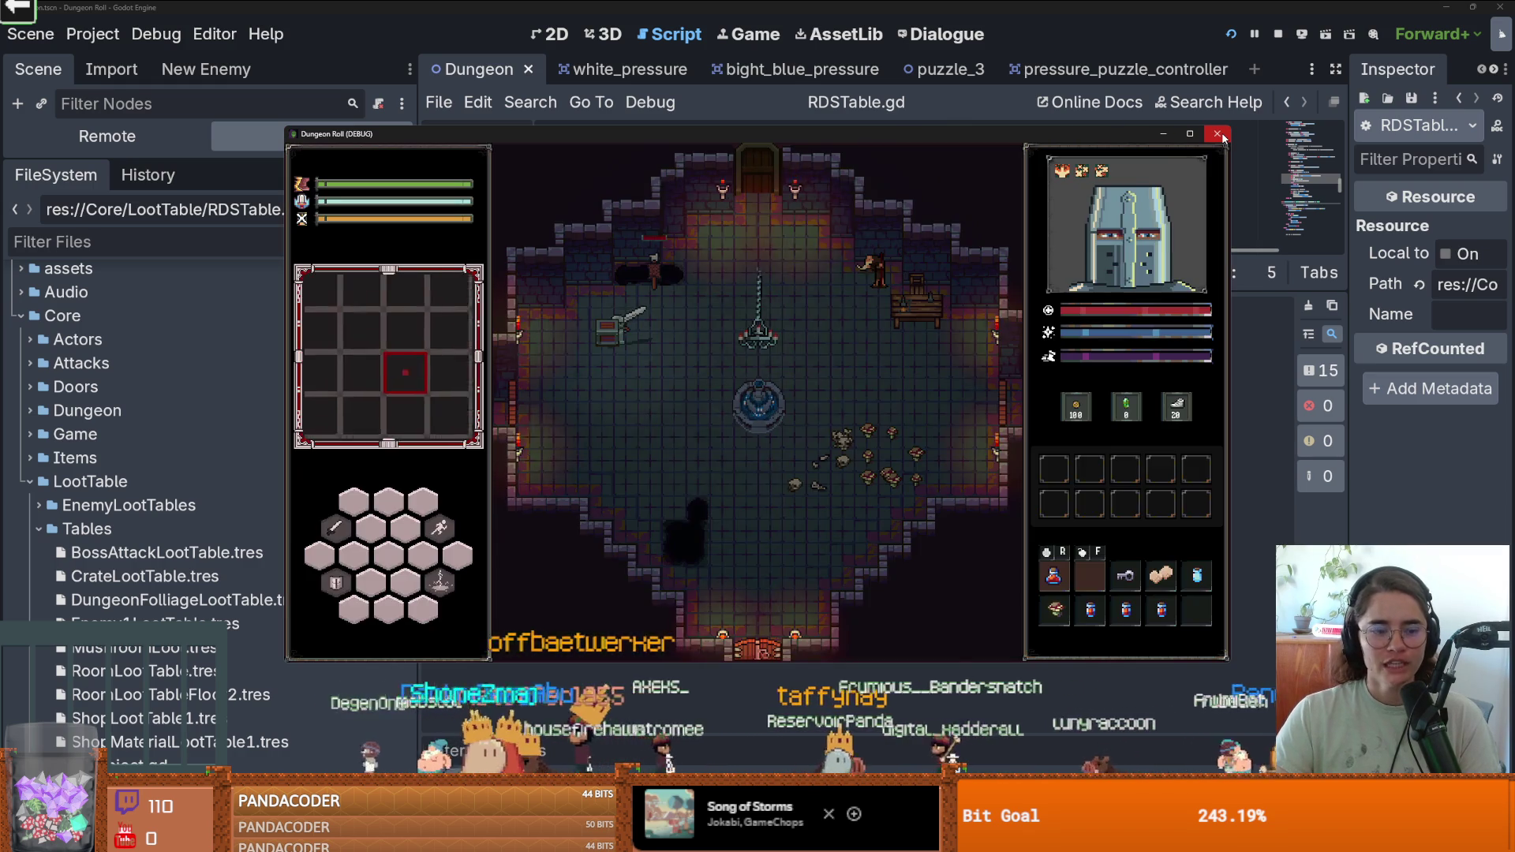
{"action": "left_click", "coordinate": [1219, 134]}
{"action": "scroll", "coordinate": [148, 260], "scroll_direction": "down", "scroll_amount": 3}
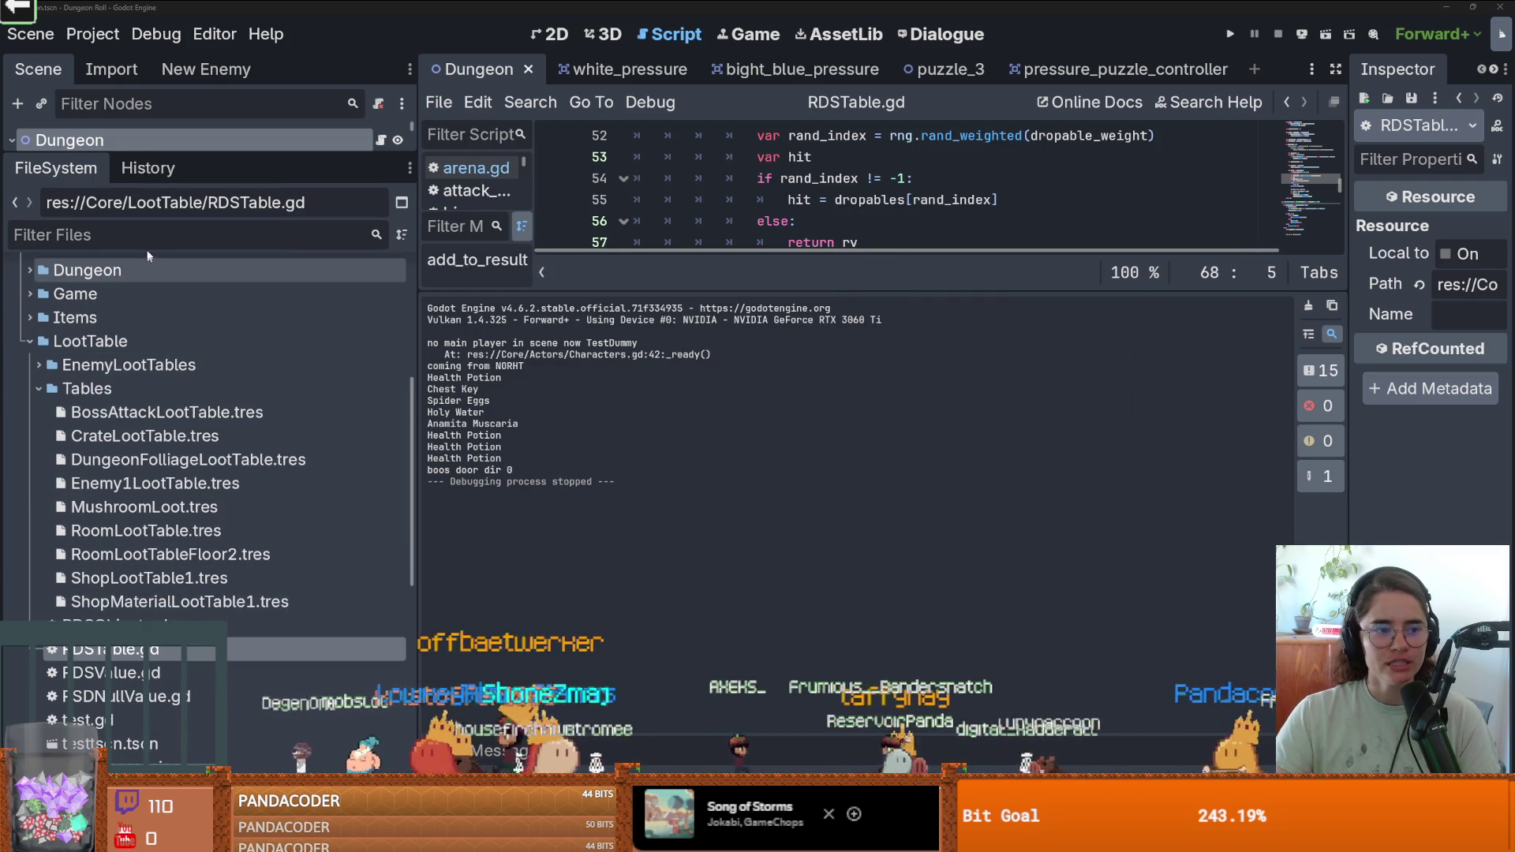
Filter FileSystem for 'puzzl' and save puzzle_room_4.tres with Rds Unique on and Rds Always off.
{"action": "type", "text": "puzzl"}
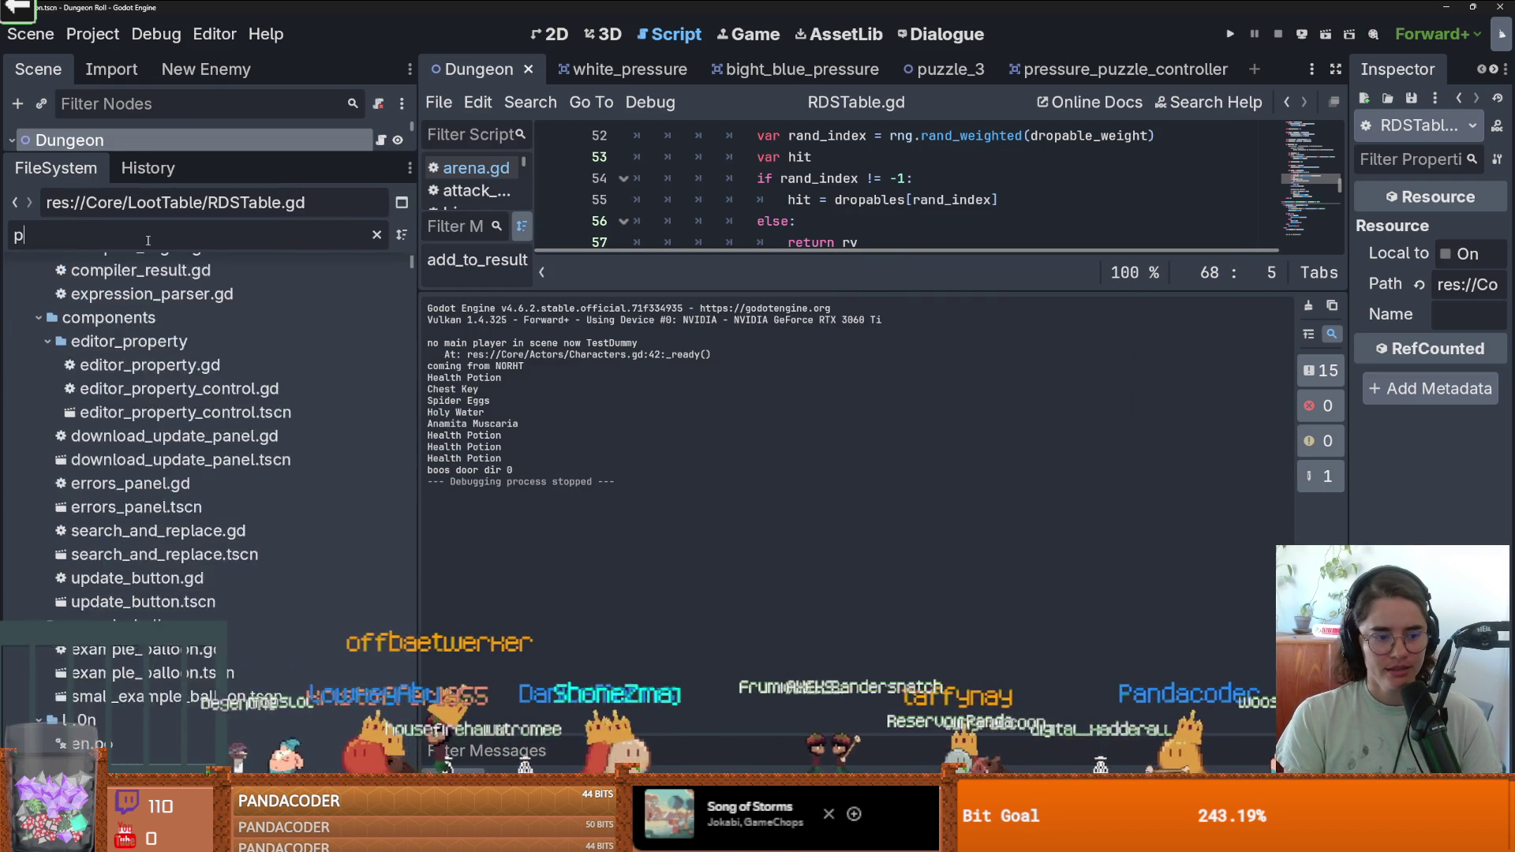
{"action": "left_click", "coordinate": [162, 483]}
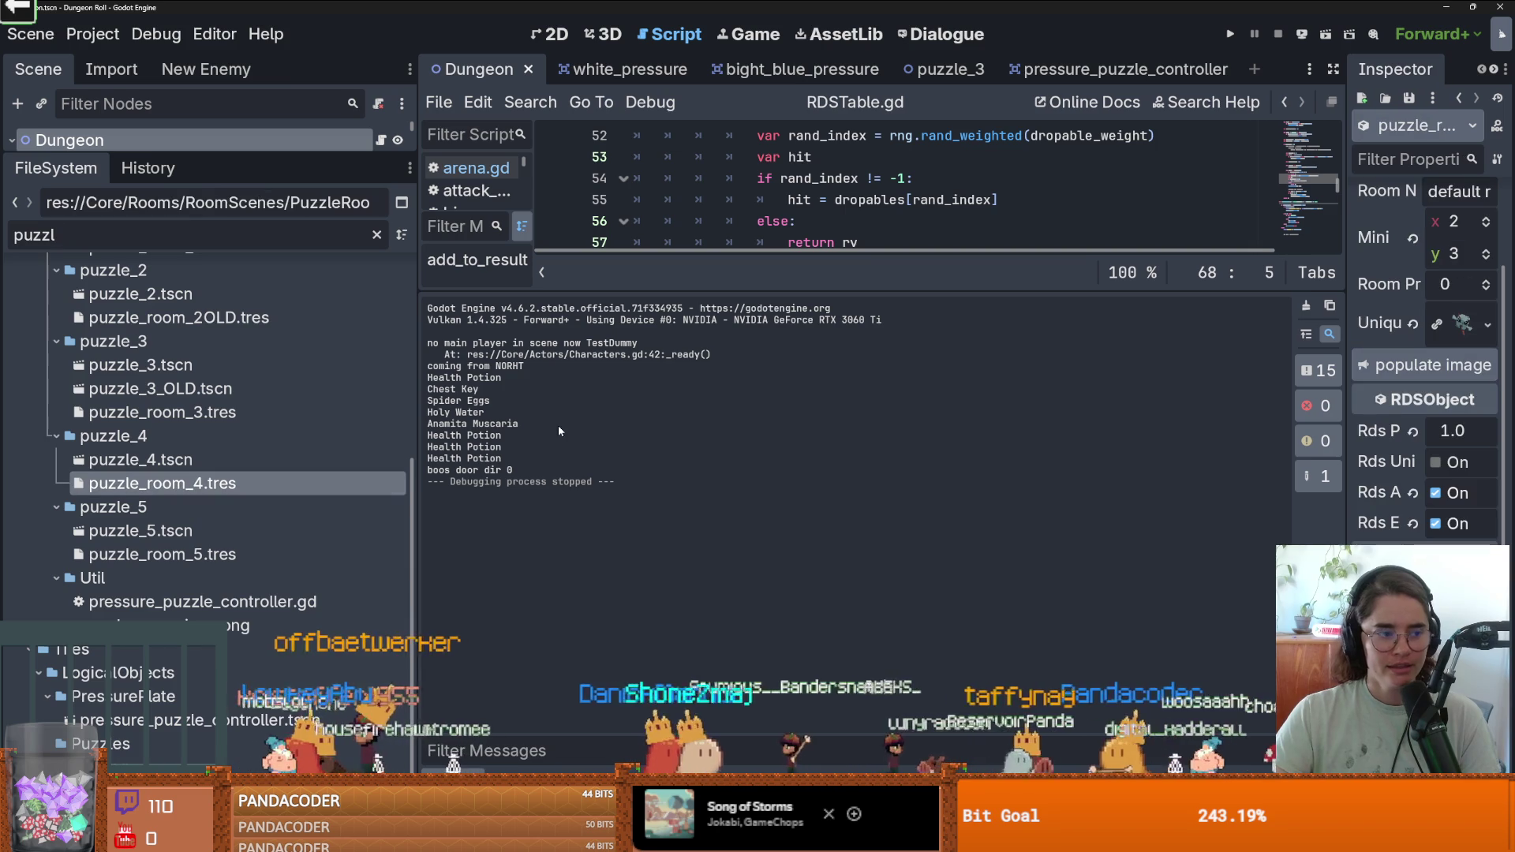
{"action": "left_click_drag", "start_coordinate": [1347, 442], "coordinate": [1154, 442]}
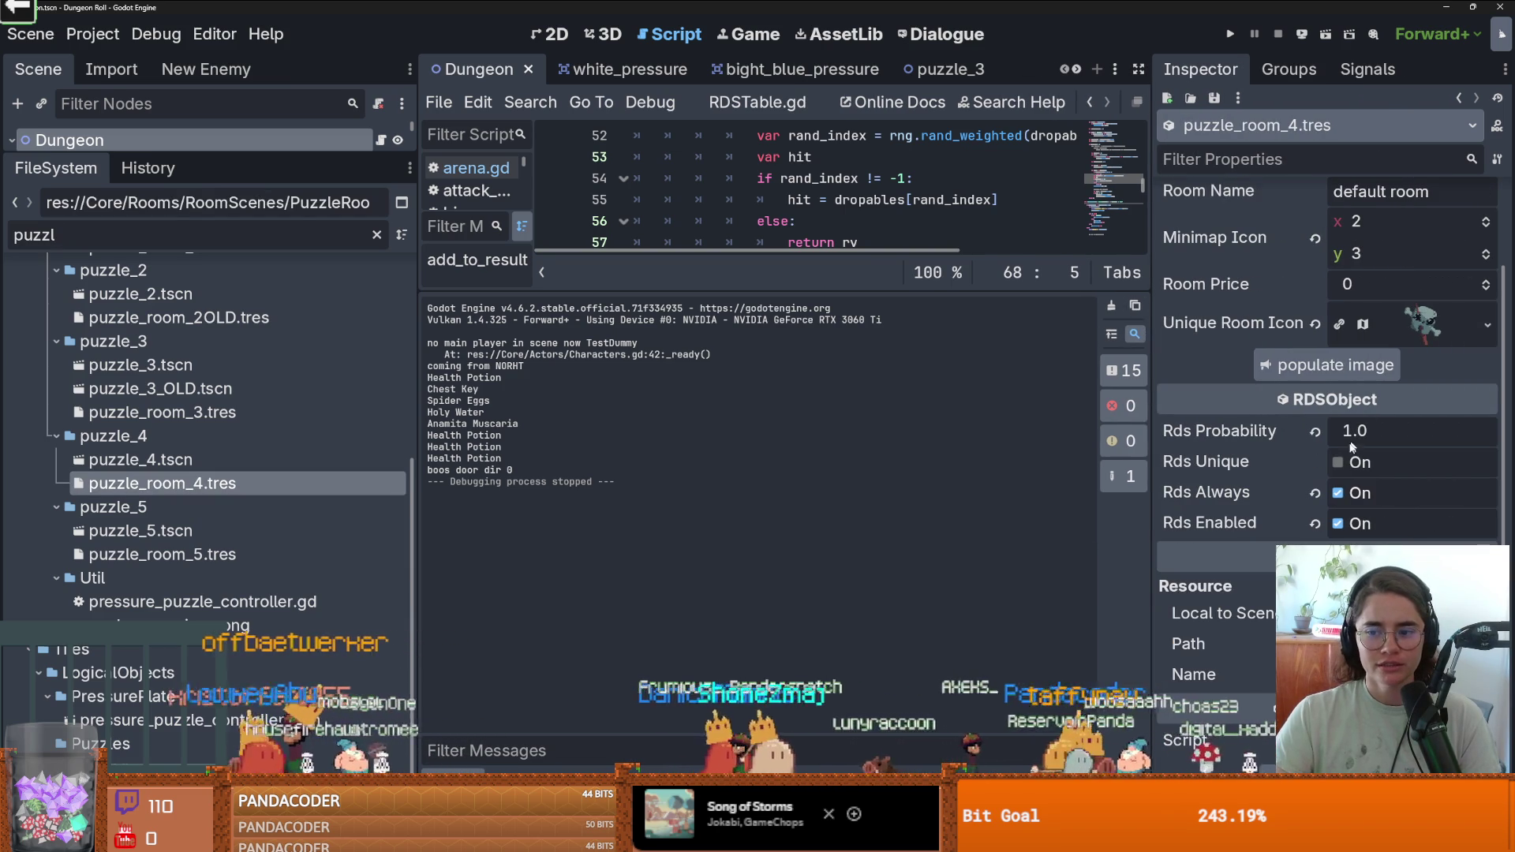
{"action": "left_click", "coordinate": [1339, 492]}
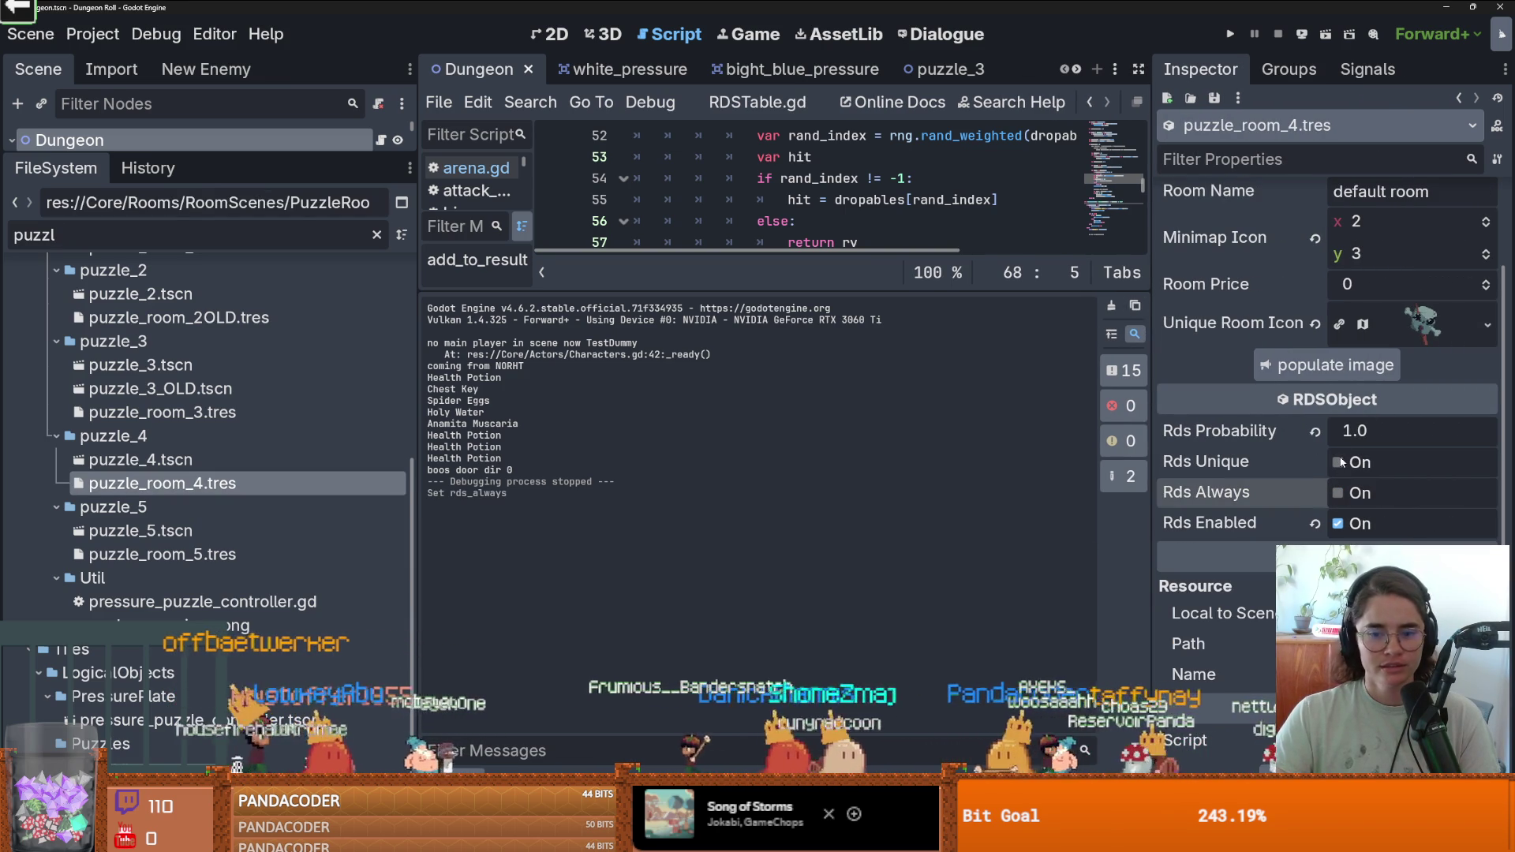
{"action": "left_click", "coordinate": [1337, 462]}
{"action": "key", "text": "ctrl+s"}
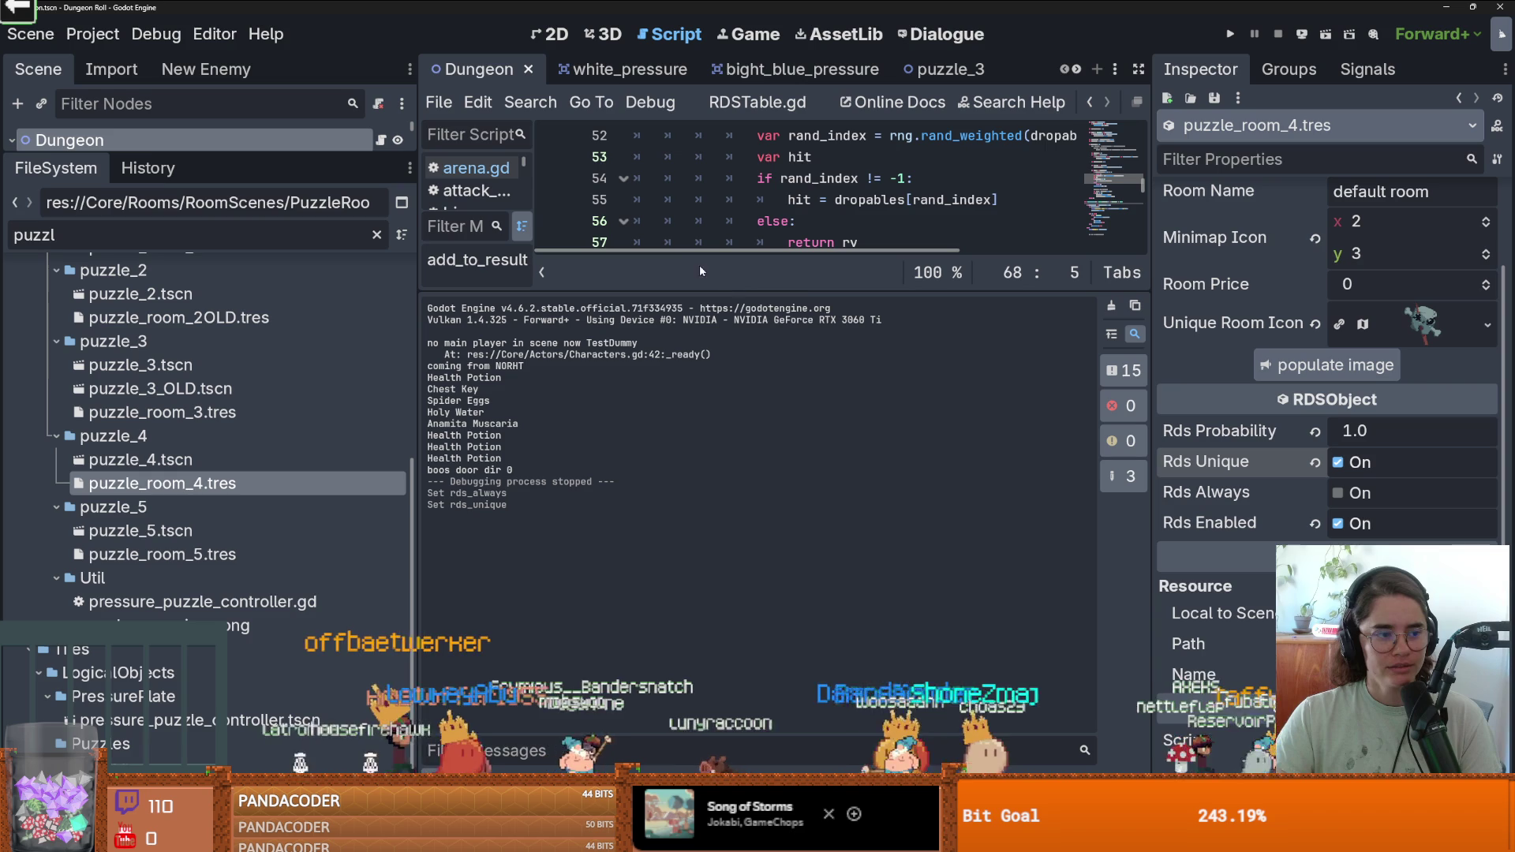
{"action": "left_click_drag", "start_coordinate": [713, 291], "coordinate": [734, 564]}
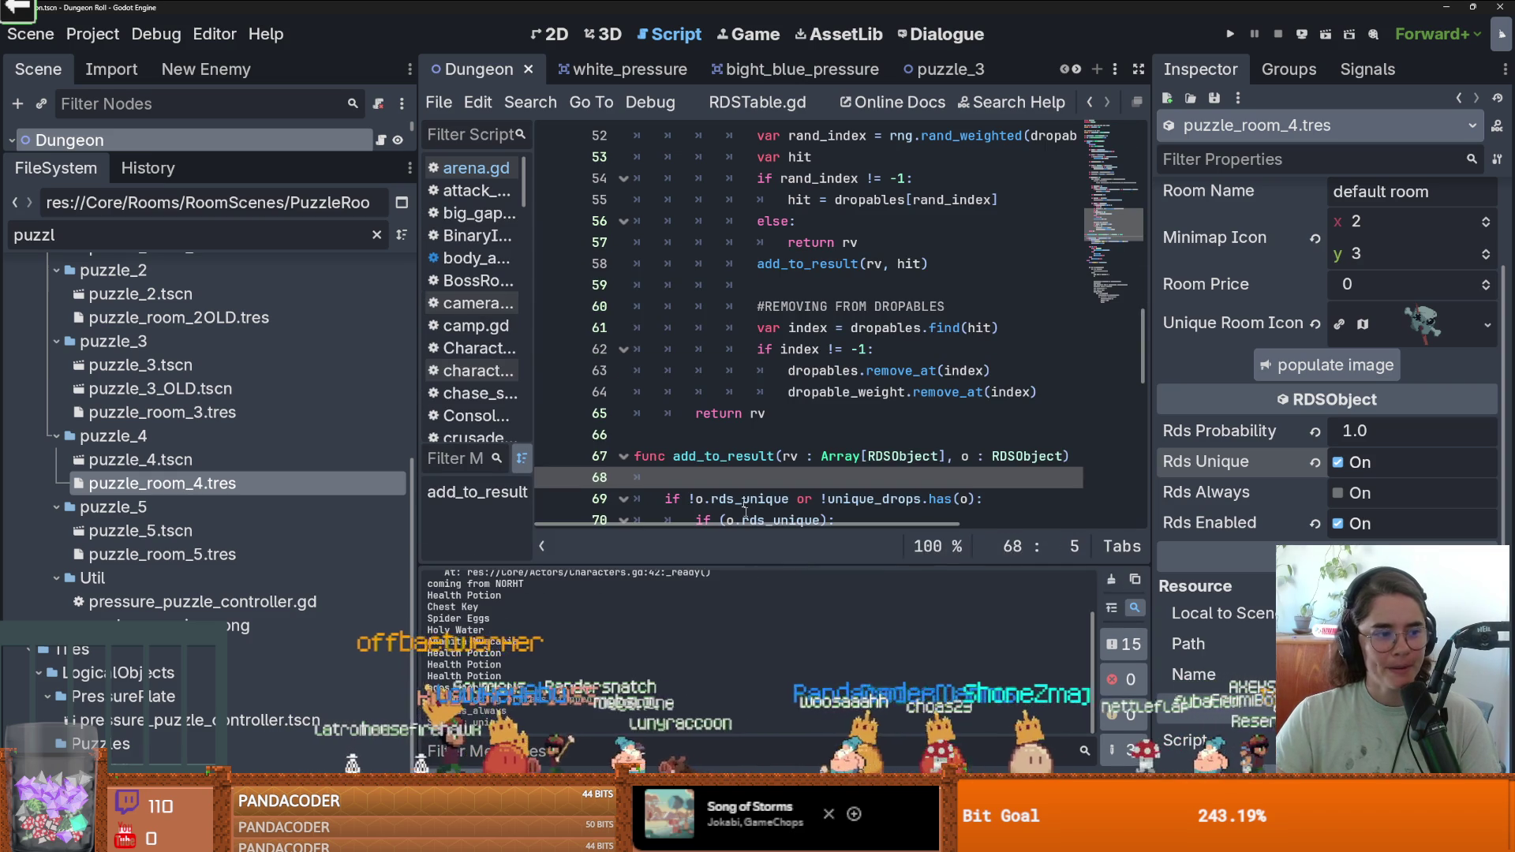
Run the game again and walk the player to the room-choice door offering puzzle rooms.
{"action": "left_click", "coordinate": [812, 285]}
{"action": "left_click", "coordinate": [1225, 38]}
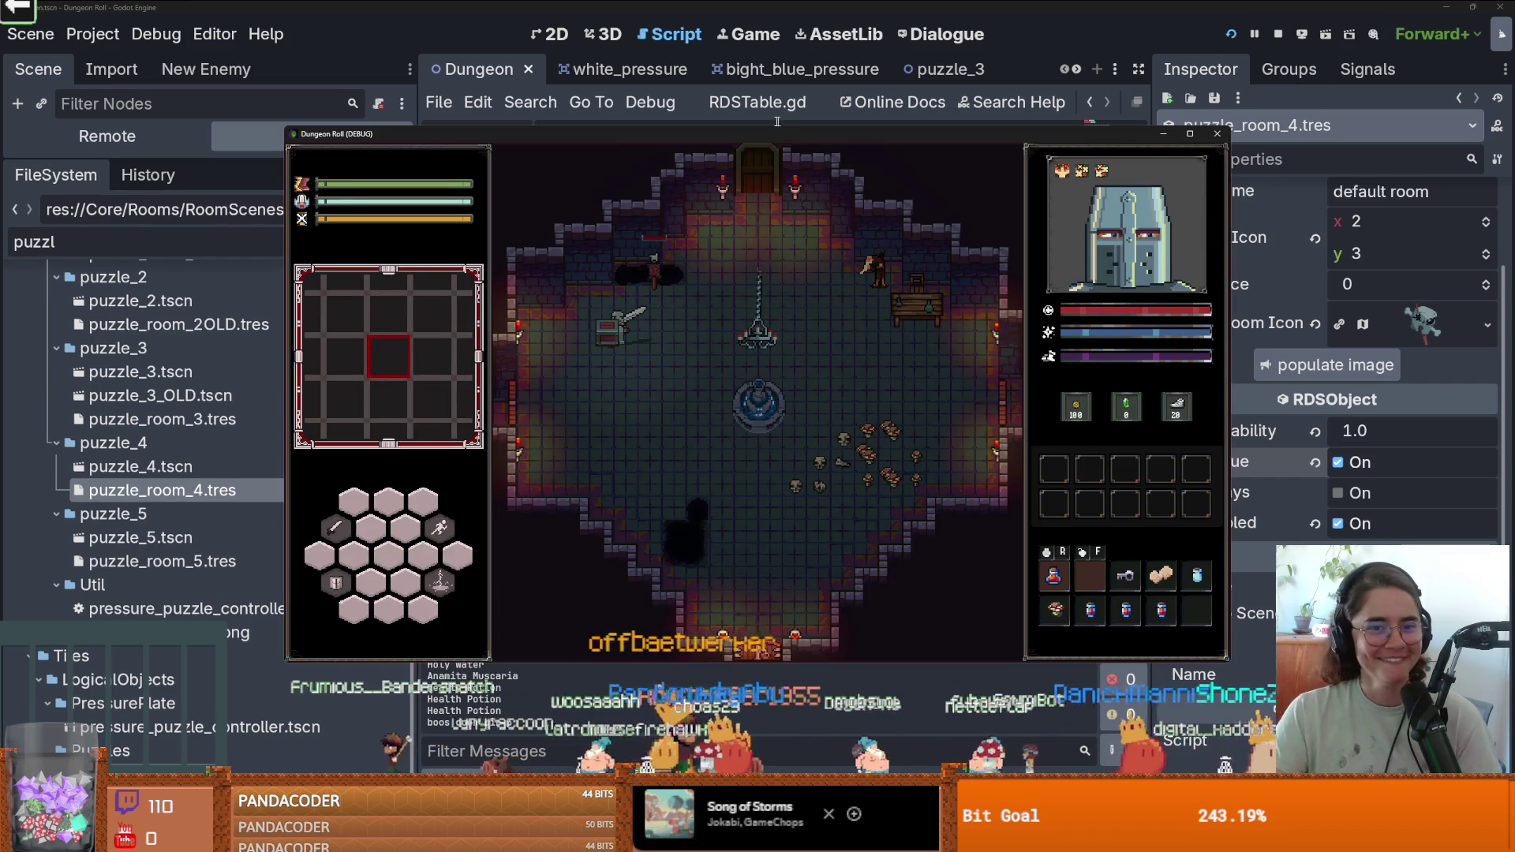
{"action": "left_click_drag", "start_coordinate": [765, 131], "coordinate": [764, 122]}
{"action": "key", "text": "a"}
{"action": "key", "text": "s"}
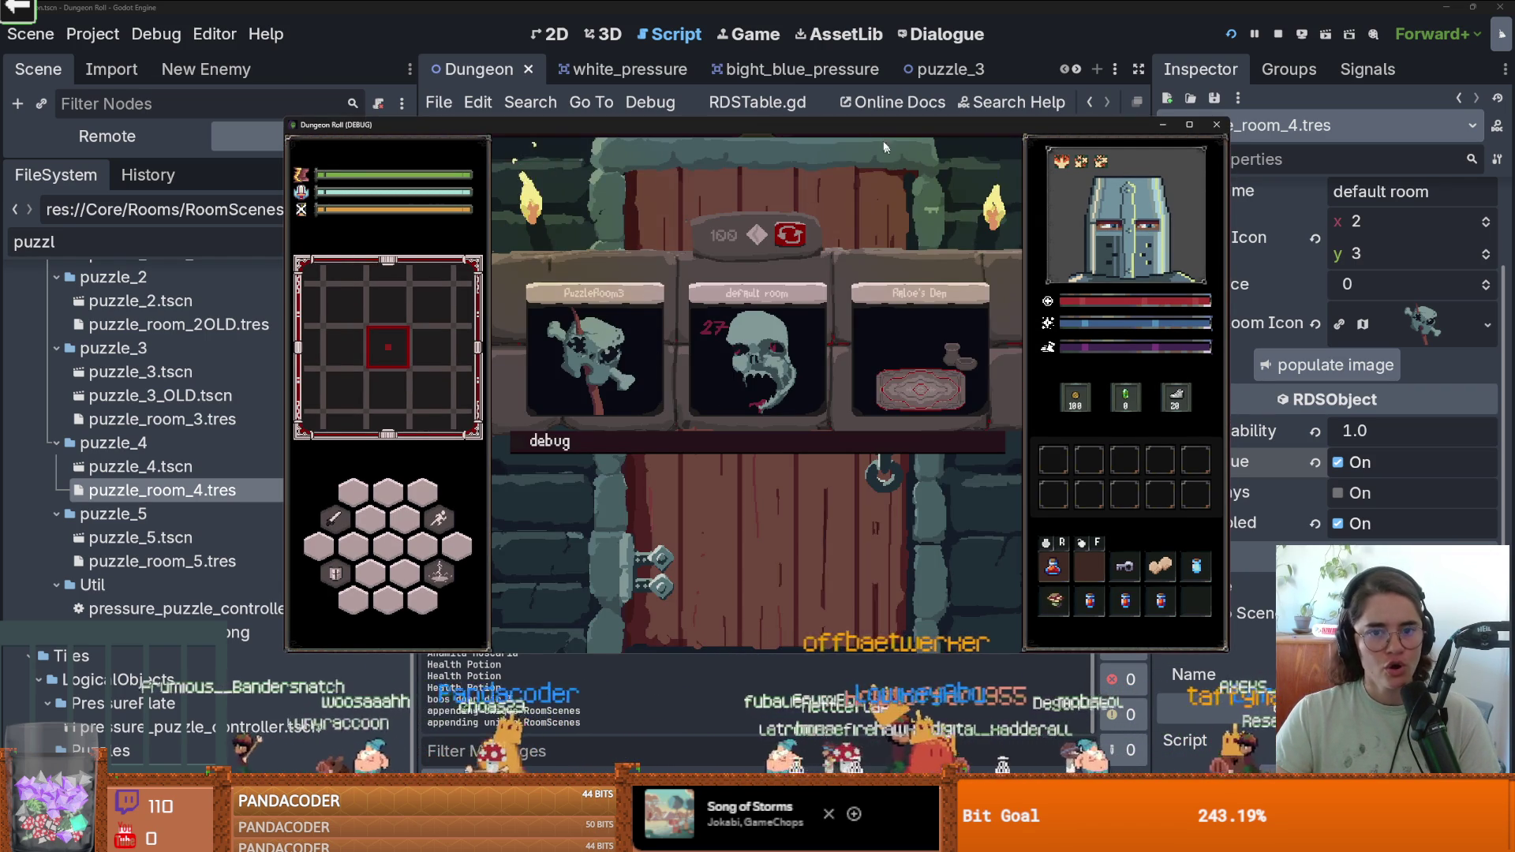
{"action": "left_click_drag", "start_coordinate": [884, 125], "coordinate": [875, 17]}
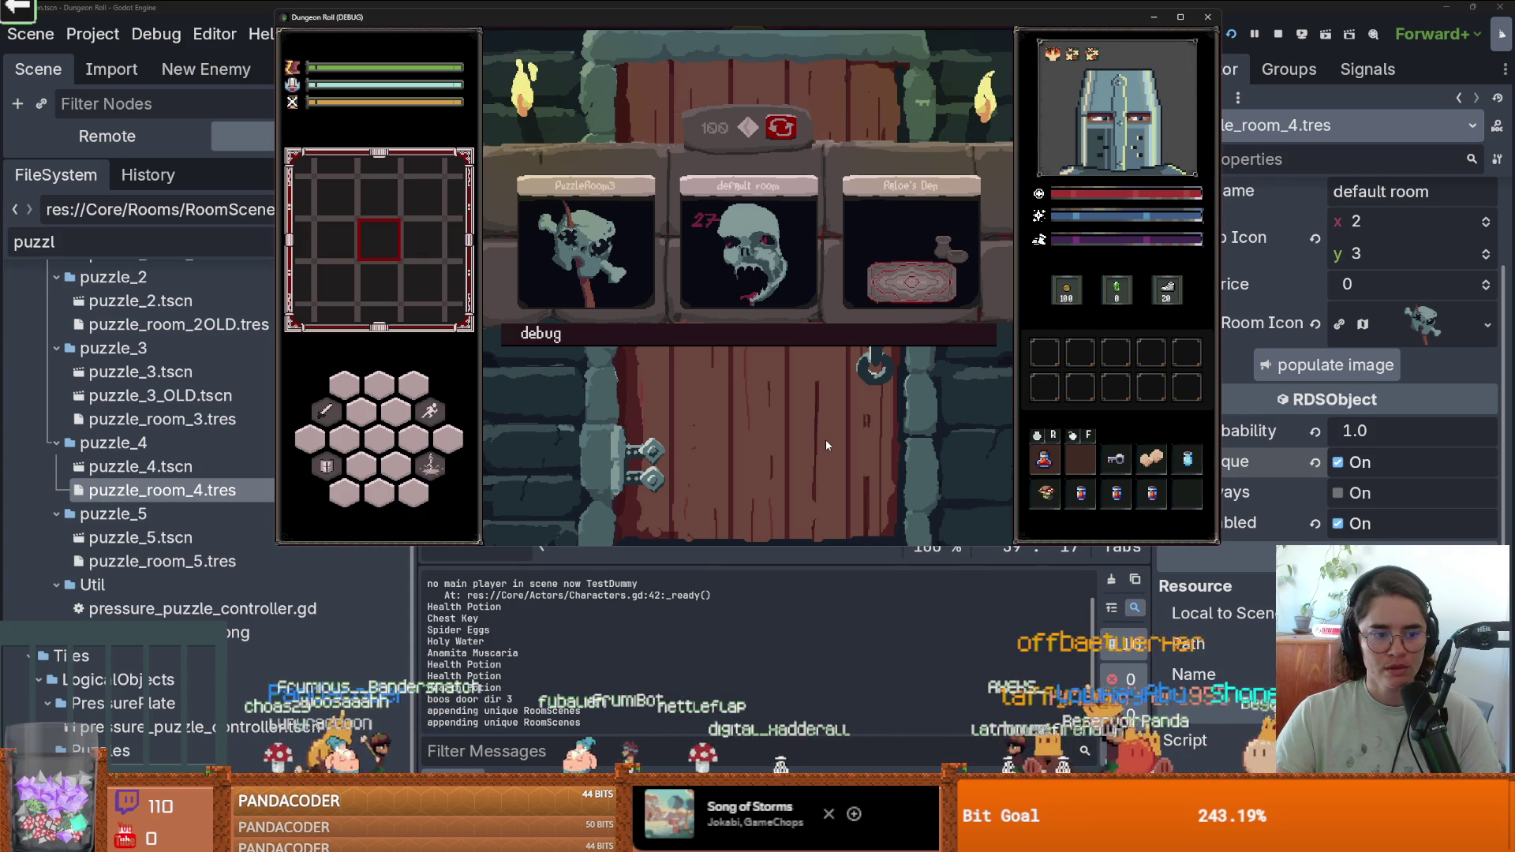
{"action": "left_click", "coordinate": [197, 499]}
{"action": "scroll", "coordinate": [824, 466], "scroll_direction": "down", "scroll_amount": 8}
{"action": "scroll", "coordinate": [1080, 349], "scroll_direction": "up", "scroll_amount": 4}
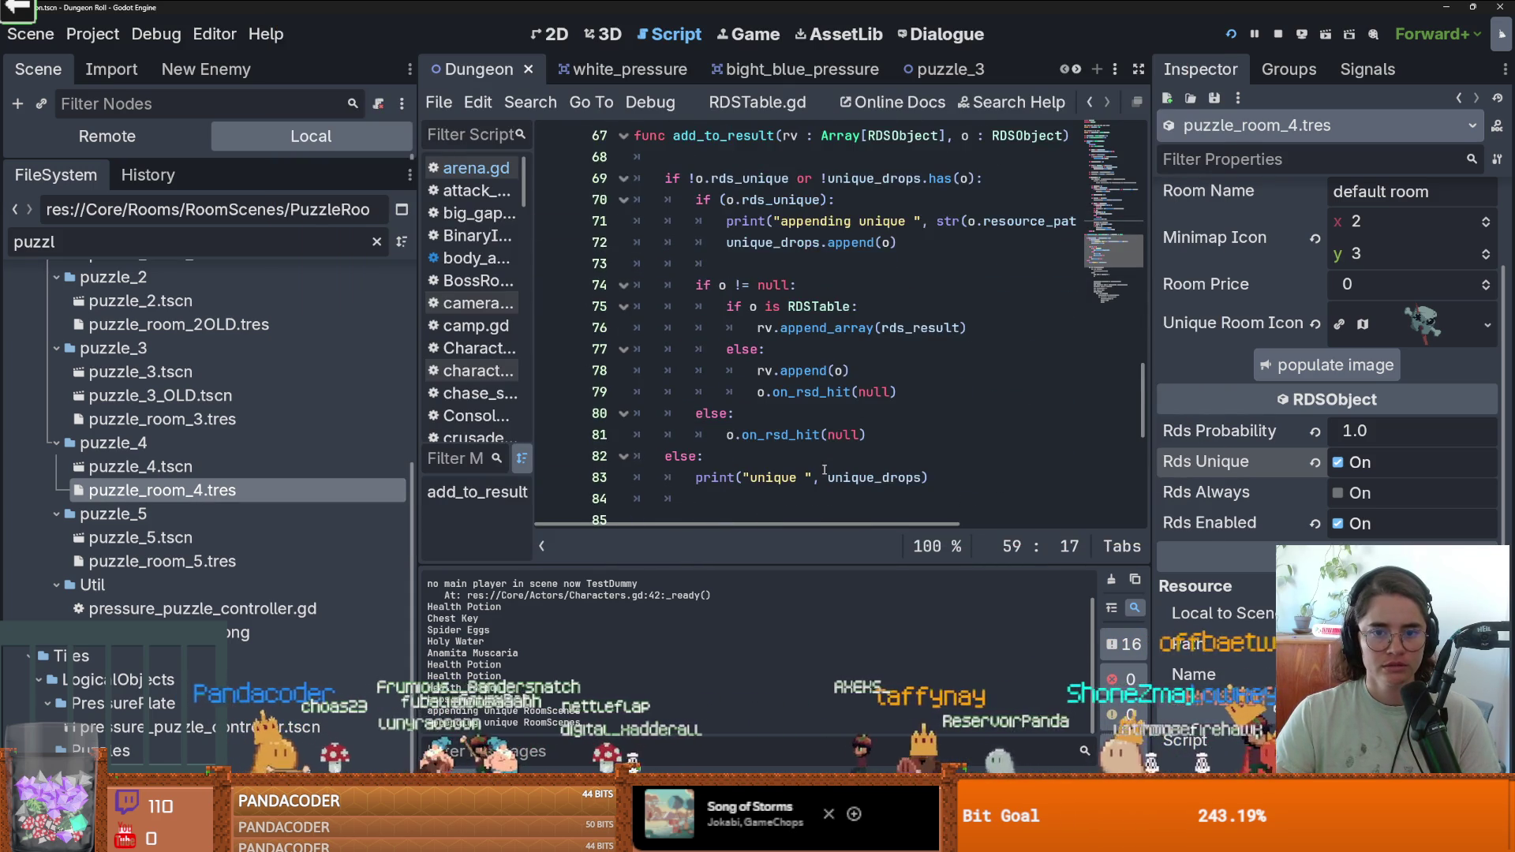
Insert o.resource_name after the comma in line 71's unique-drop print call.
{"action": "left_click_drag", "start_coordinate": [1153, 336], "coordinate": [1346, 347]}
{"action": "scroll", "coordinate": [1031, 365], "scroll_direction": "right", "scroll_amount": 2}
{"action": "scroll", "coordinate": [1030, 365], "scroll_direction": "up", "scroll_amount": 1}
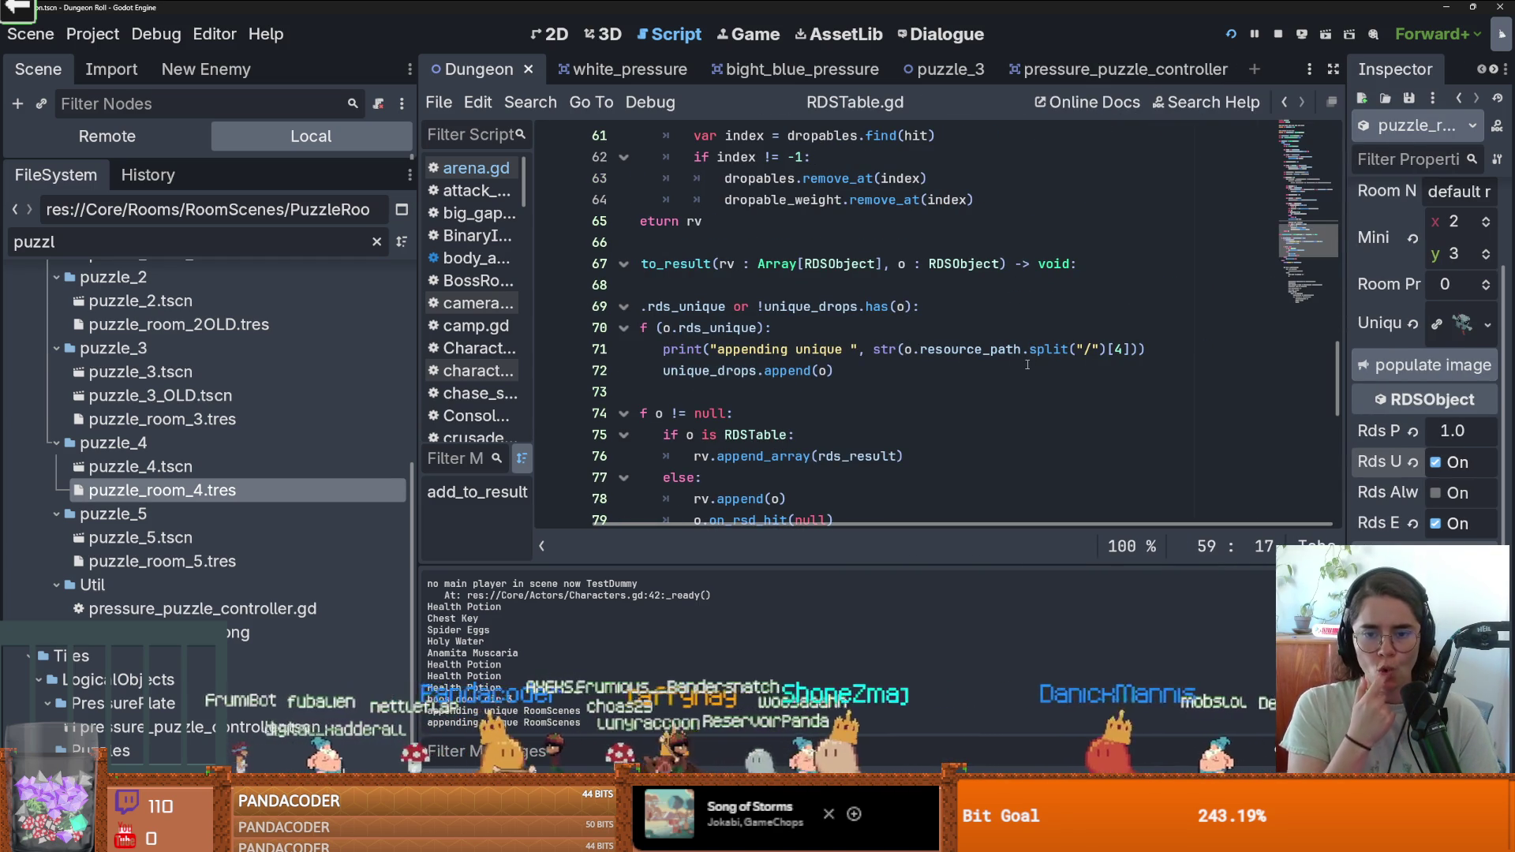
{"action": "type", "text": ","}
{"action": "left_click", "coordinate": [862, 349]}
{"action": "scroll", "coordinate": [1031, 367], "scroll_direction": "left", "scroll_amount": 3}
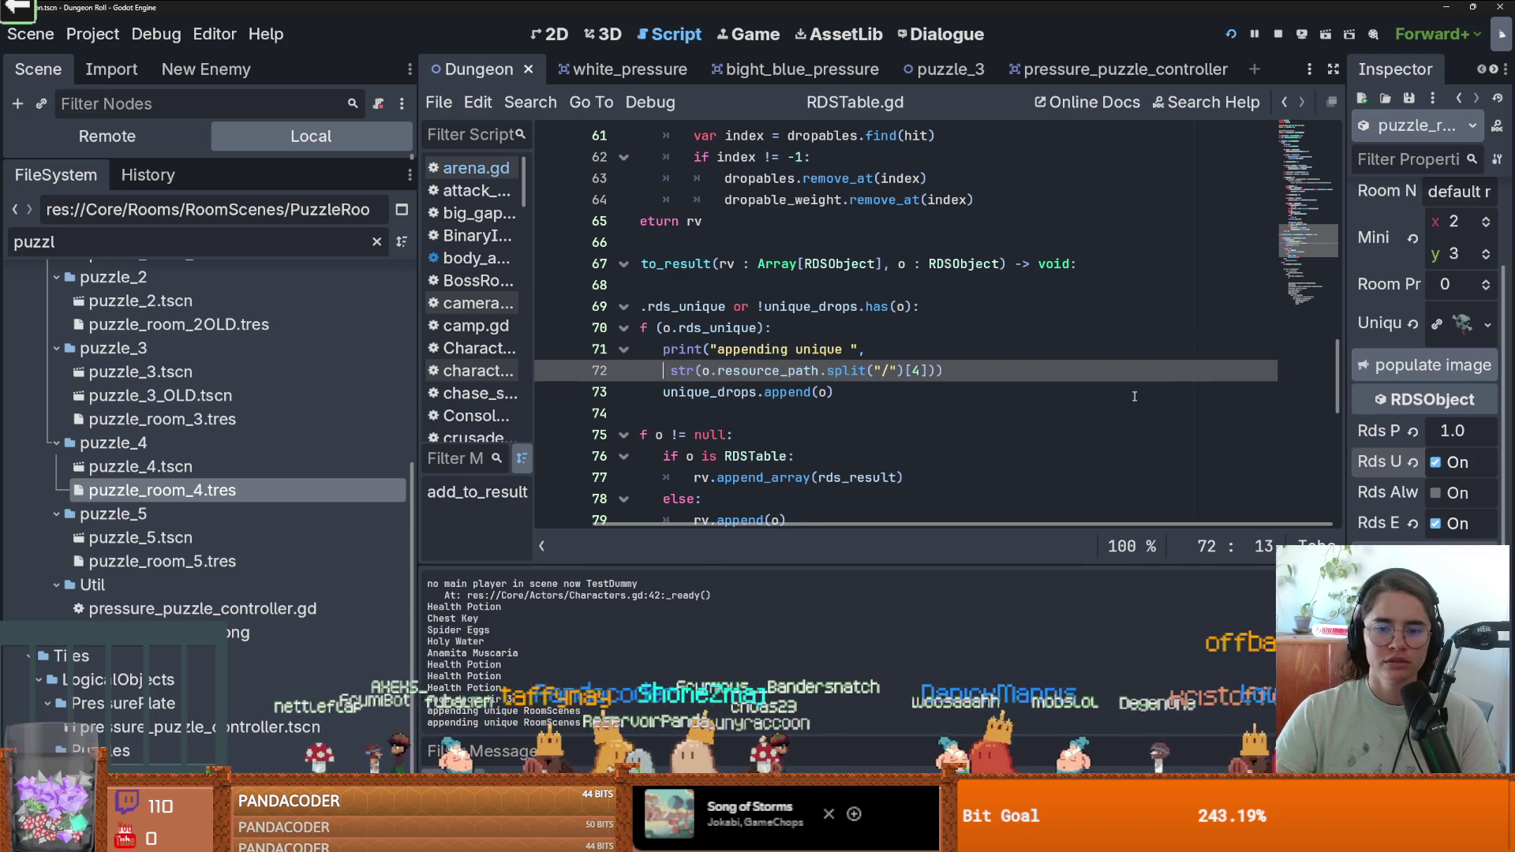
{"action": "type", "text": "o.nam str(o.resource_path.split(\"/\")[4"}
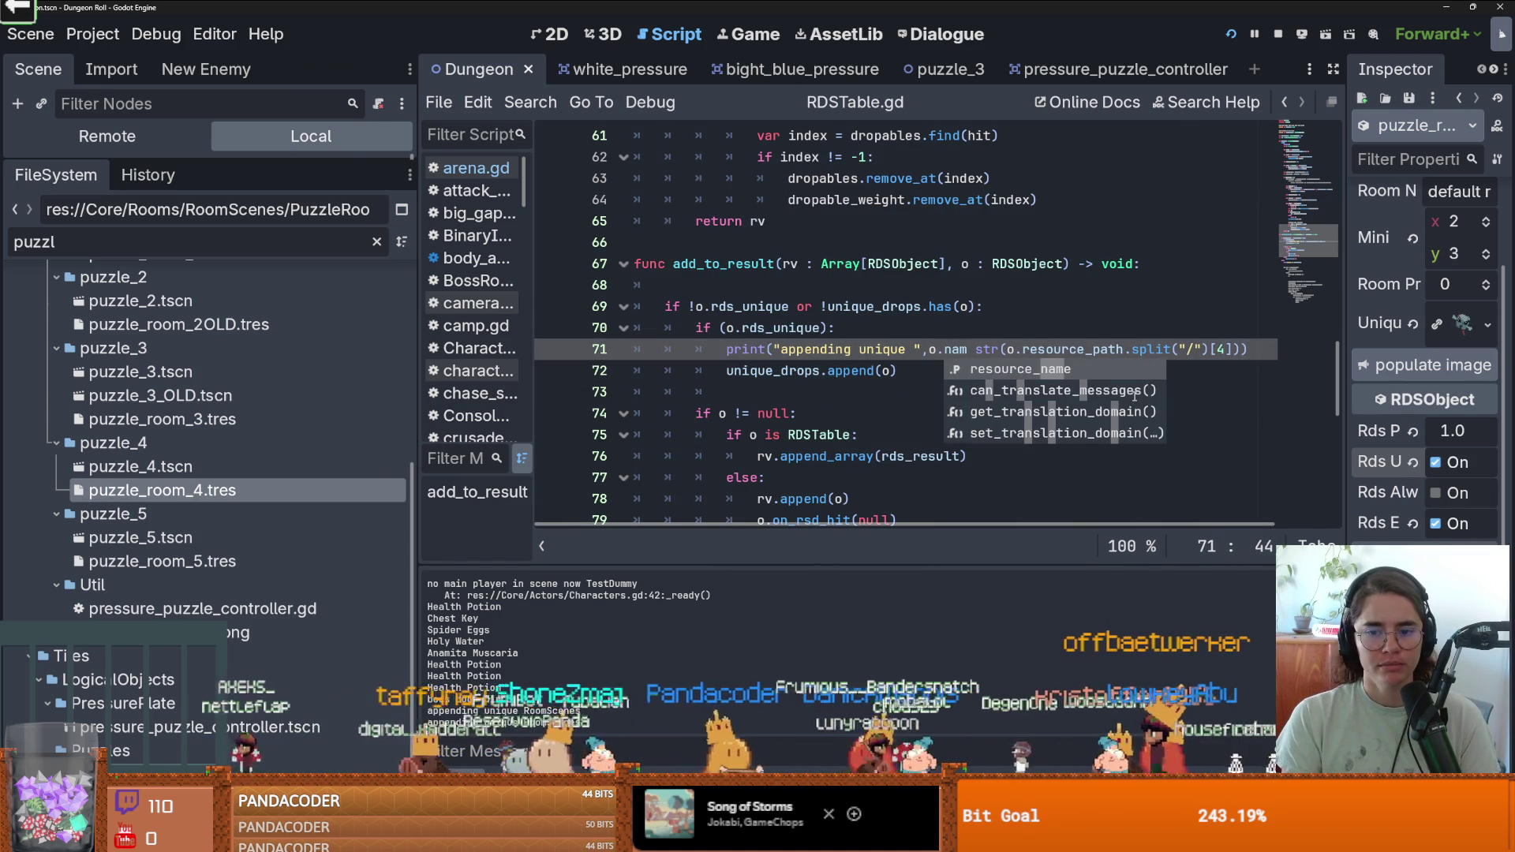
{"action": "key", "text": "Return"}
{"action": "type", "text": ","}
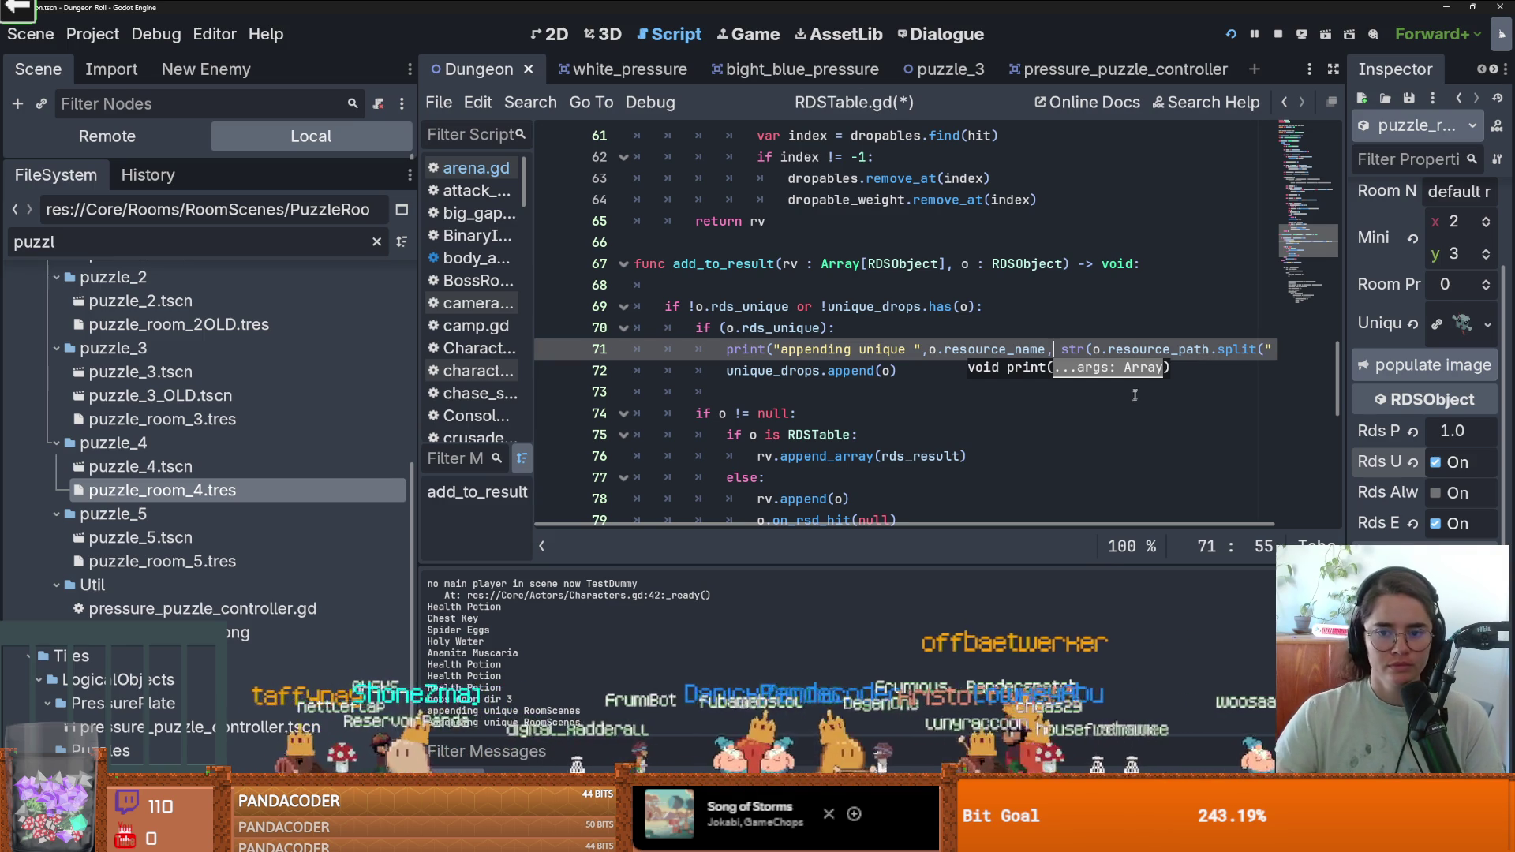
Check the documentation for str and unique_drops, then run the project to test.
{"action": "scroll", "coordinate": [1134, 396], "scroll_direction": "right", "scroll_amount": 2}
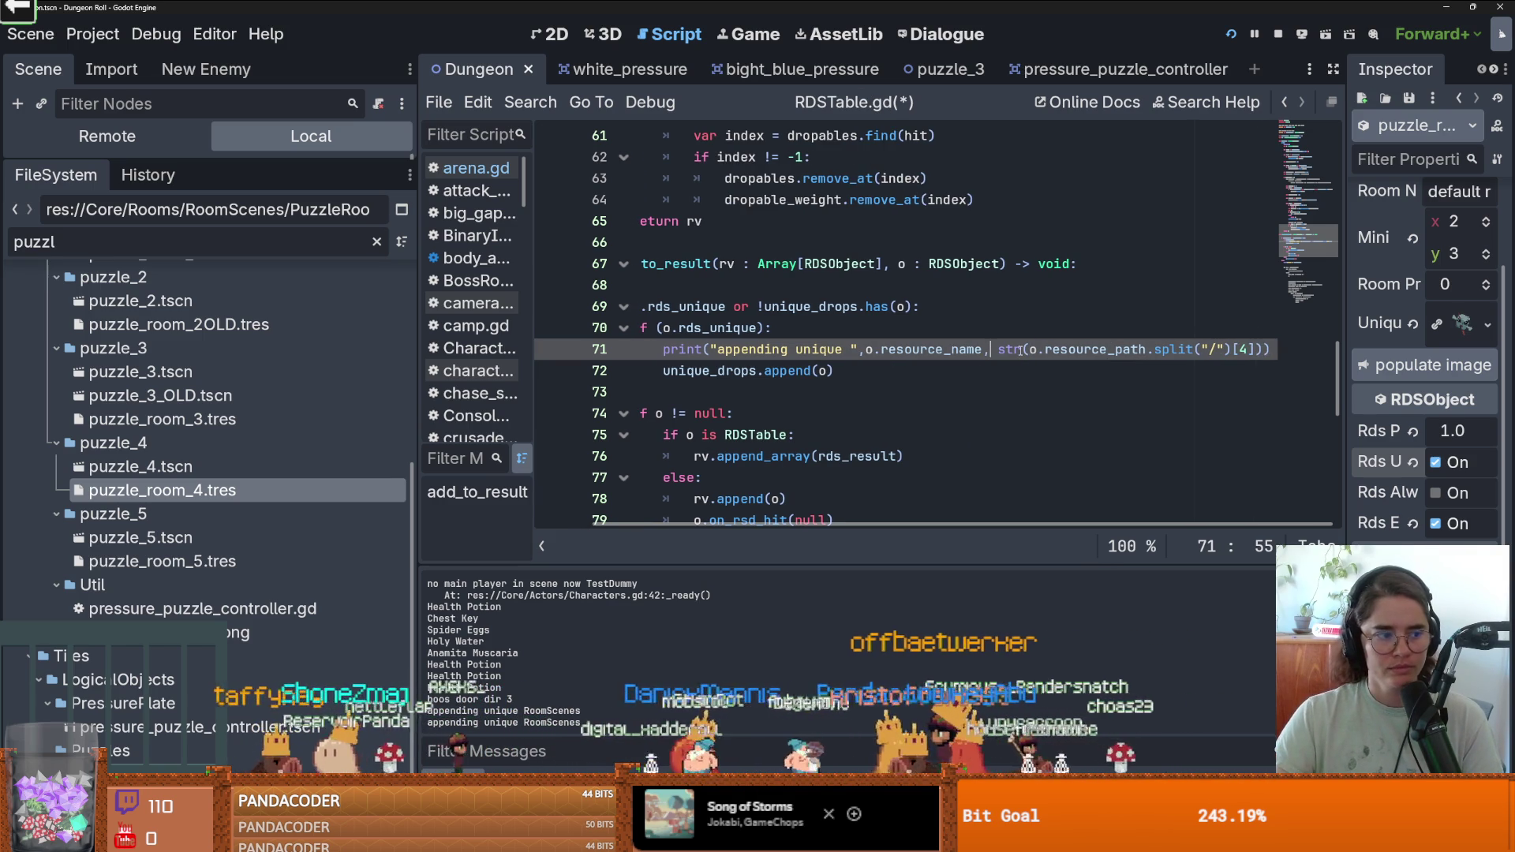
{"action": "mouse_move", "coordinate": [1018, 349]}
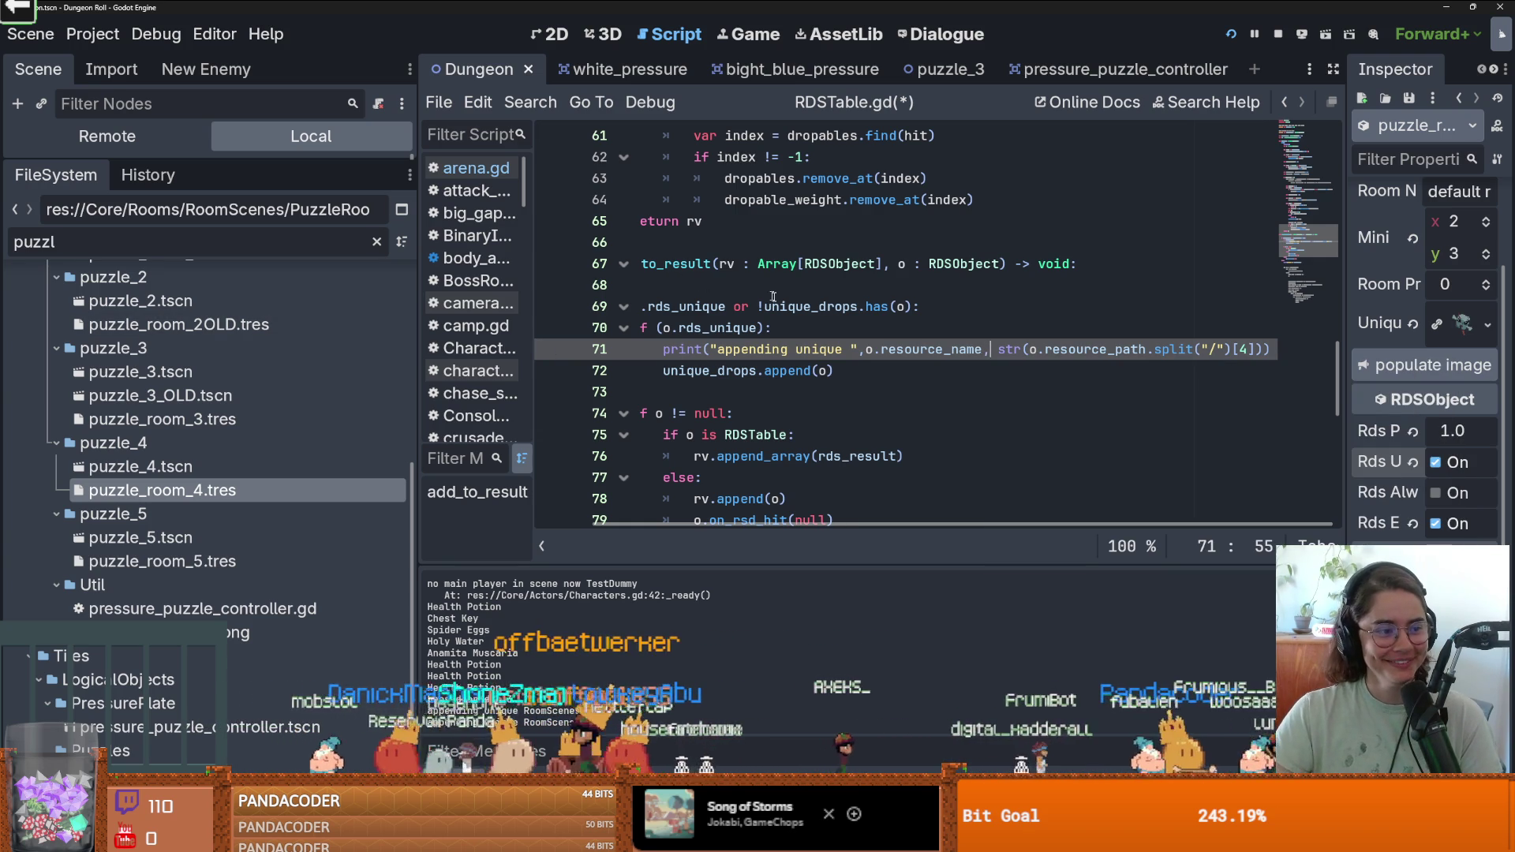
{"action": "mouse_move", "coordinate": [778, 306]}
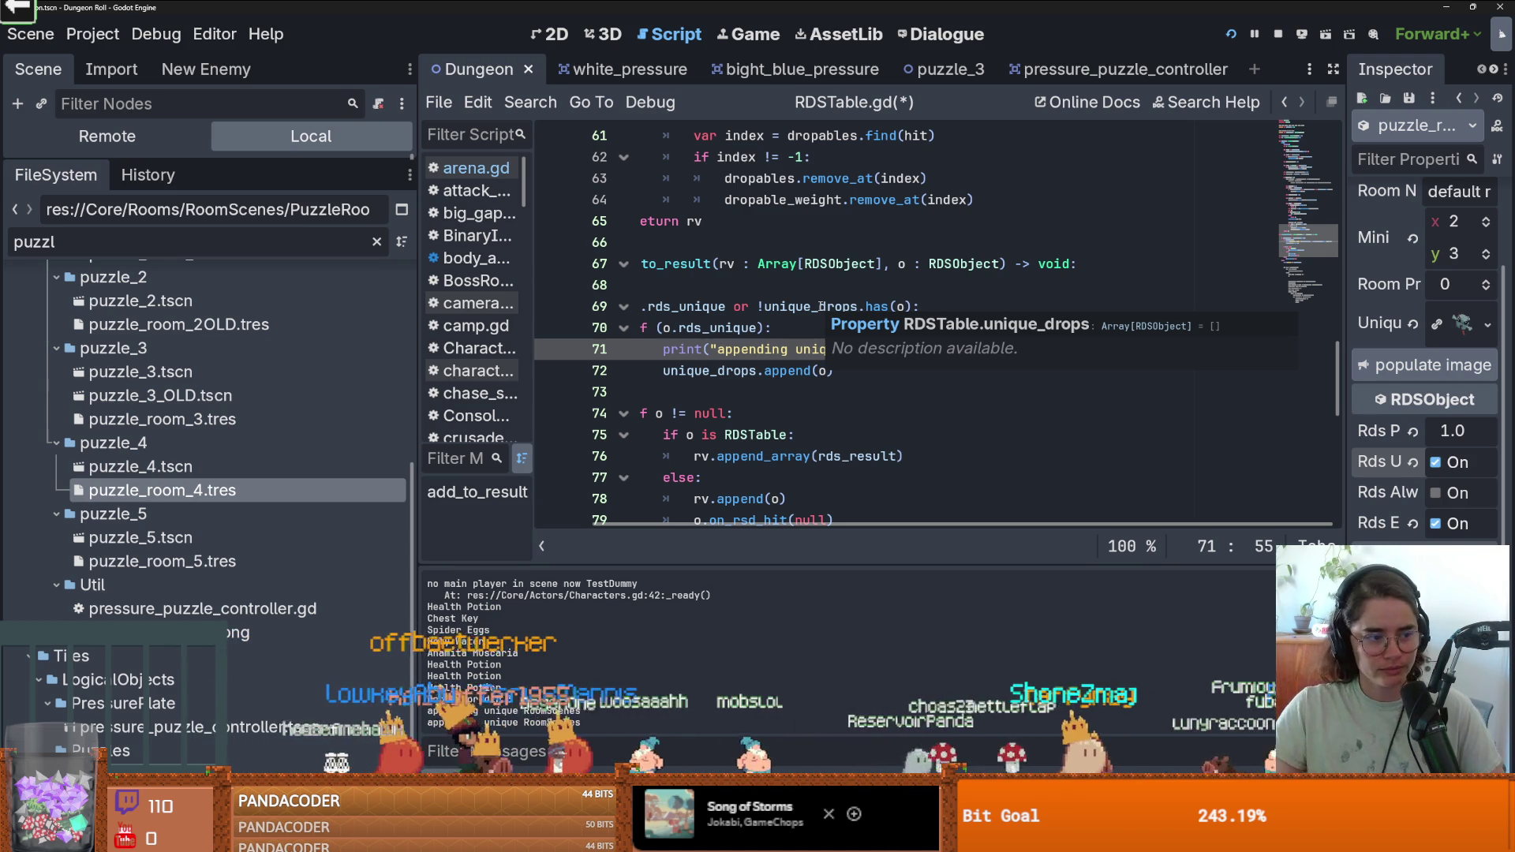
{"action": "left_click", "coordinate": [1232, 35]}
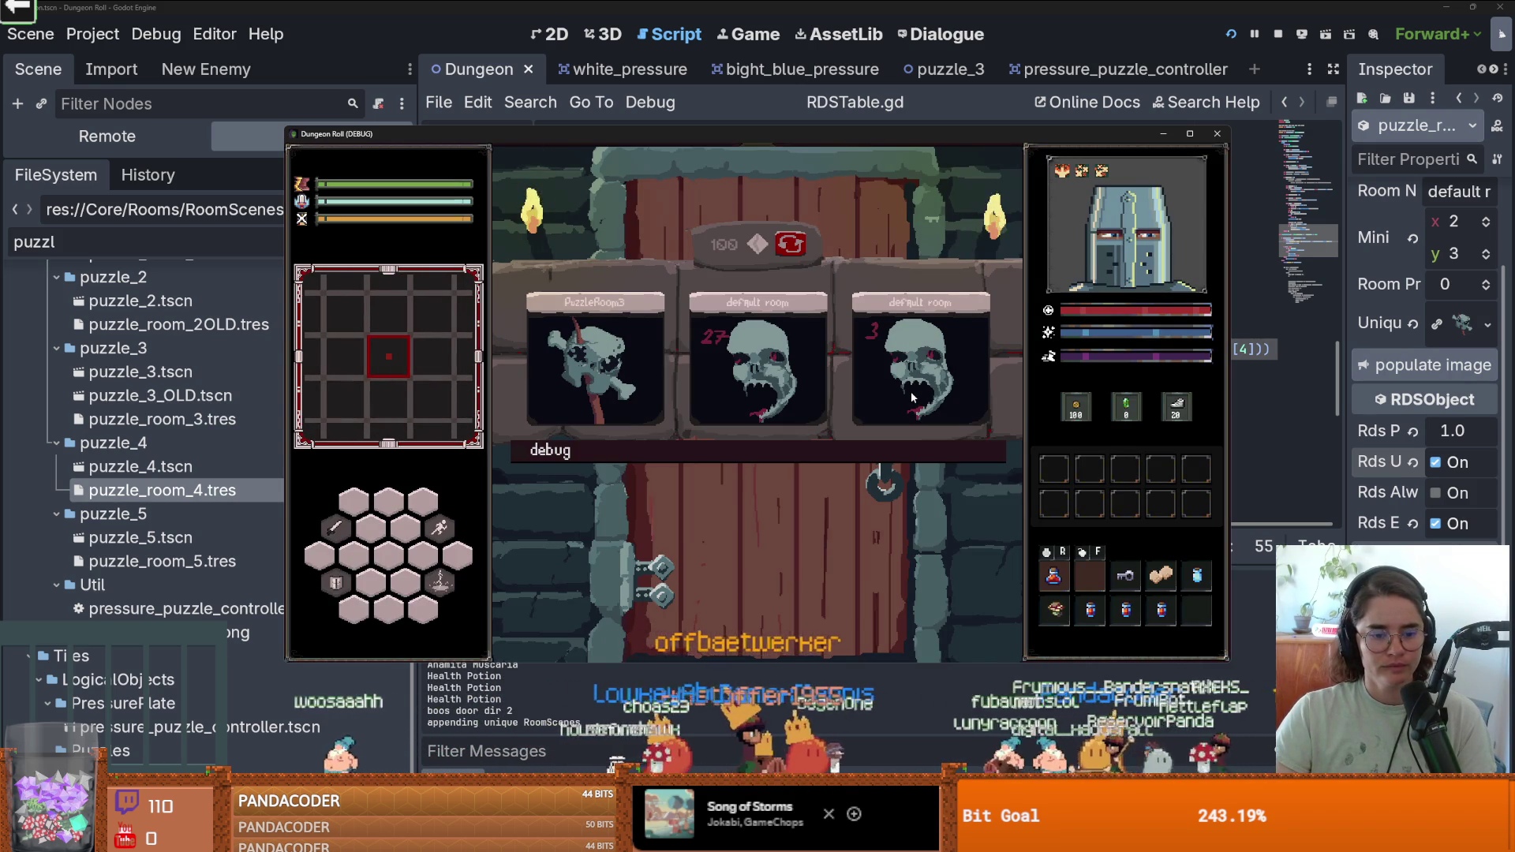
Leave the test game and select resource_name on line 71.
{"action": "key", "text": "alt+Tab"}
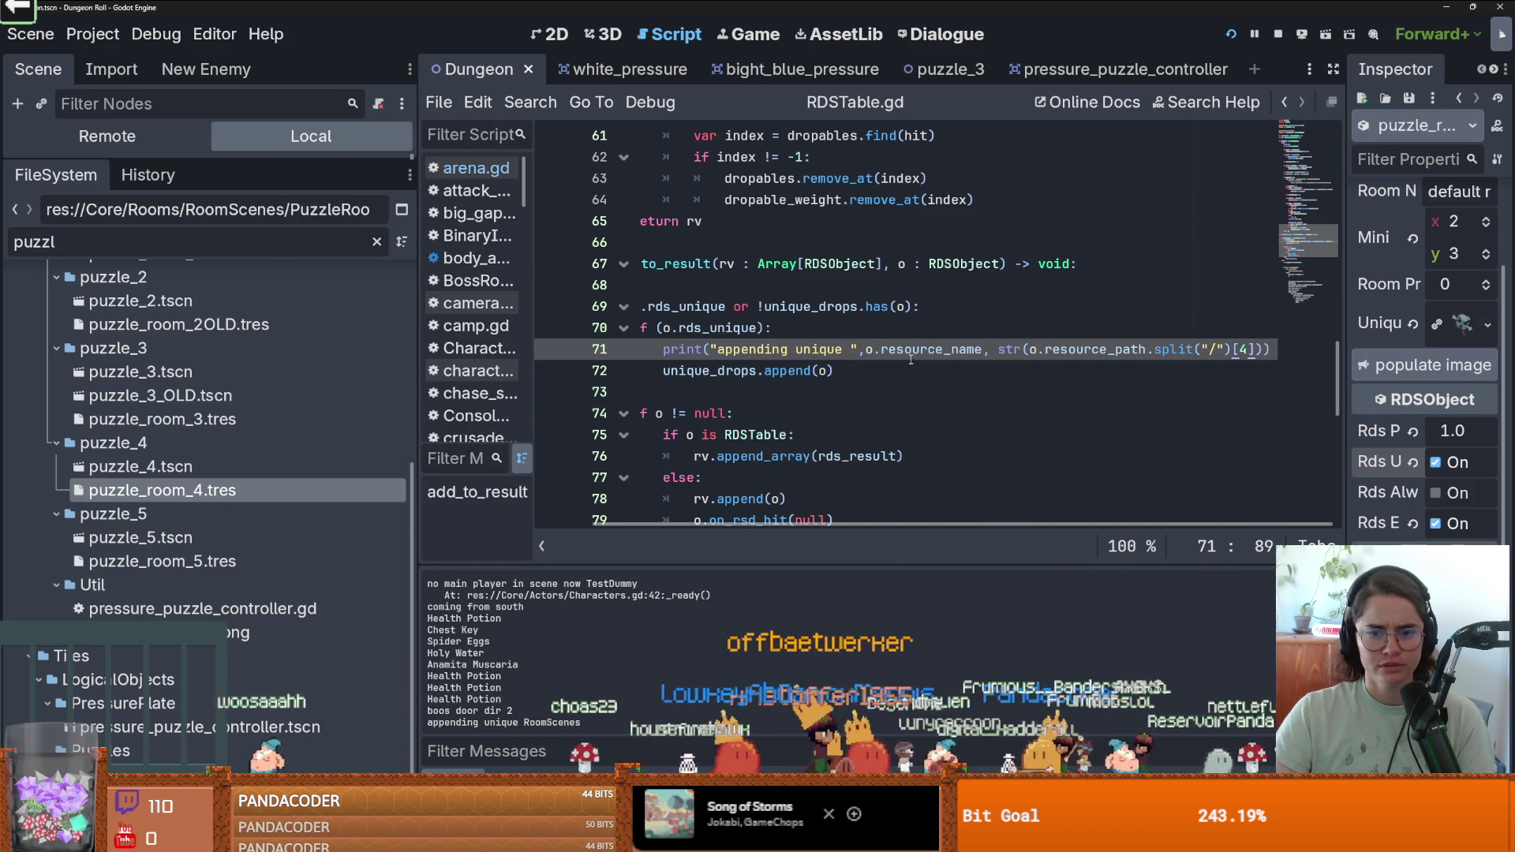
{"action": "double_click", "coordinate": [931, 349]}
{"action": "mouse_move", "coordinate": [949, 361]}
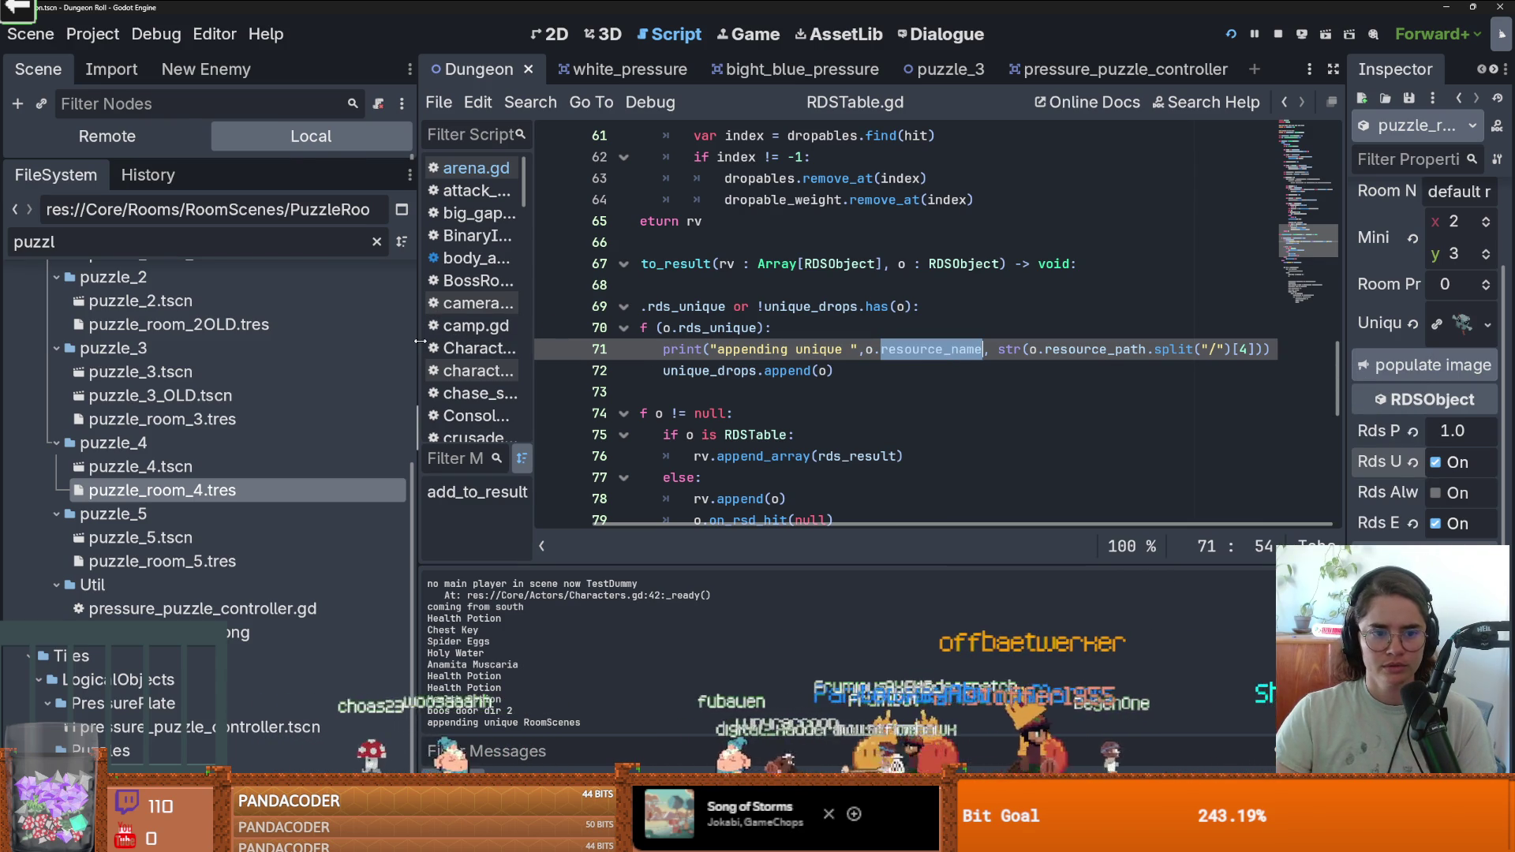
Widen the Inspector and begin retyping puzzle_room_4's Room Name from 'default room' to 'Puzzle Room'.
{"action": "left_click_drag", "start_coordinate": [419, 346], "coordinate": [367, 340]}
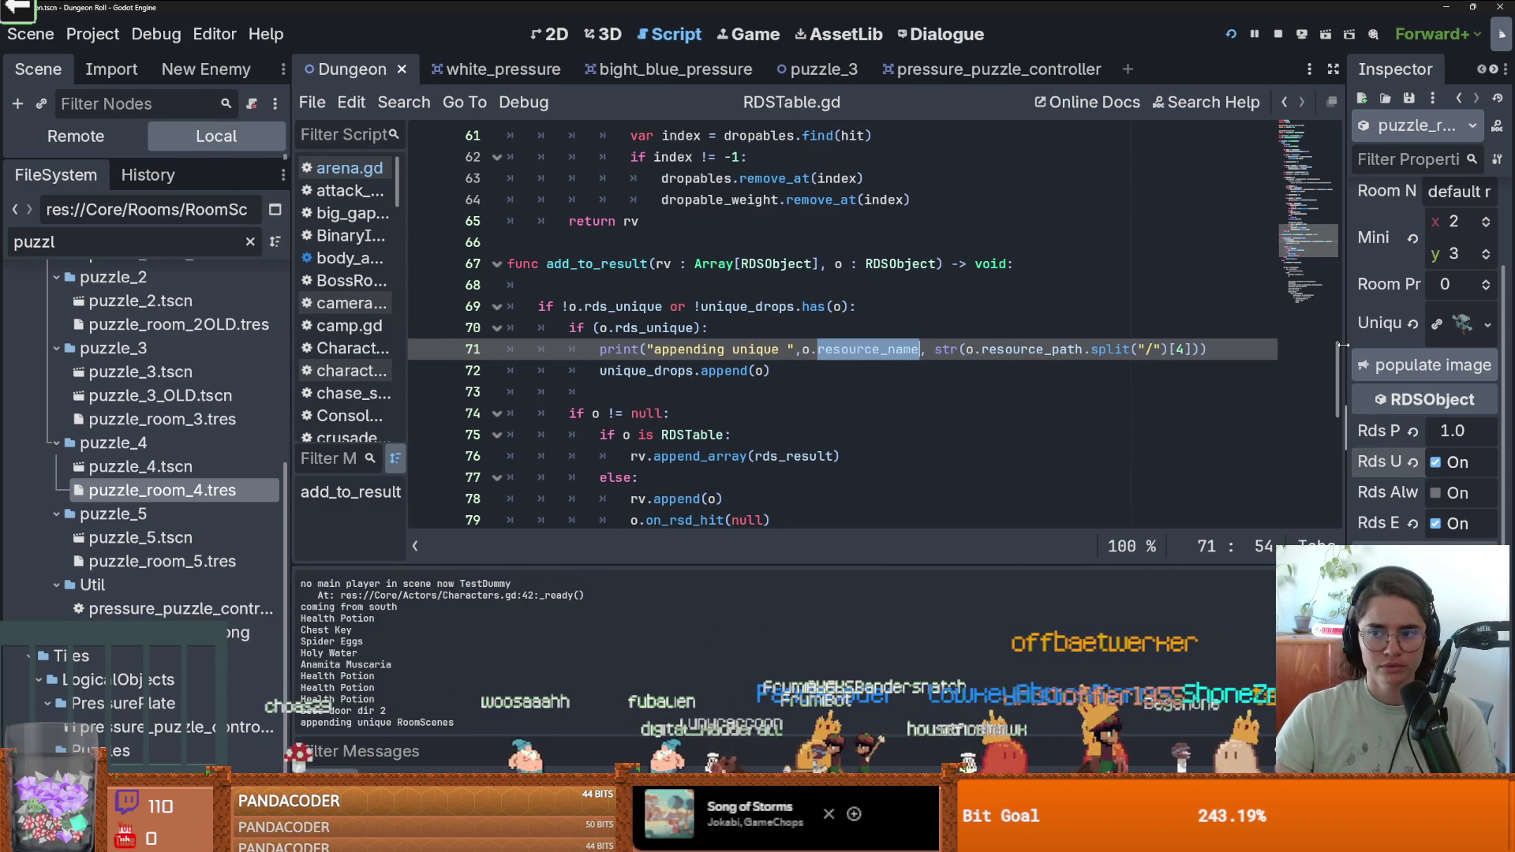
{"action": "left_click_drag", "start_coordinate": [1366, 345], "coordinate": [1136, 340]}
{"action": "left_click_drag", "start_coordinate": [1385, 197], "coordinate": [1189, 173]}
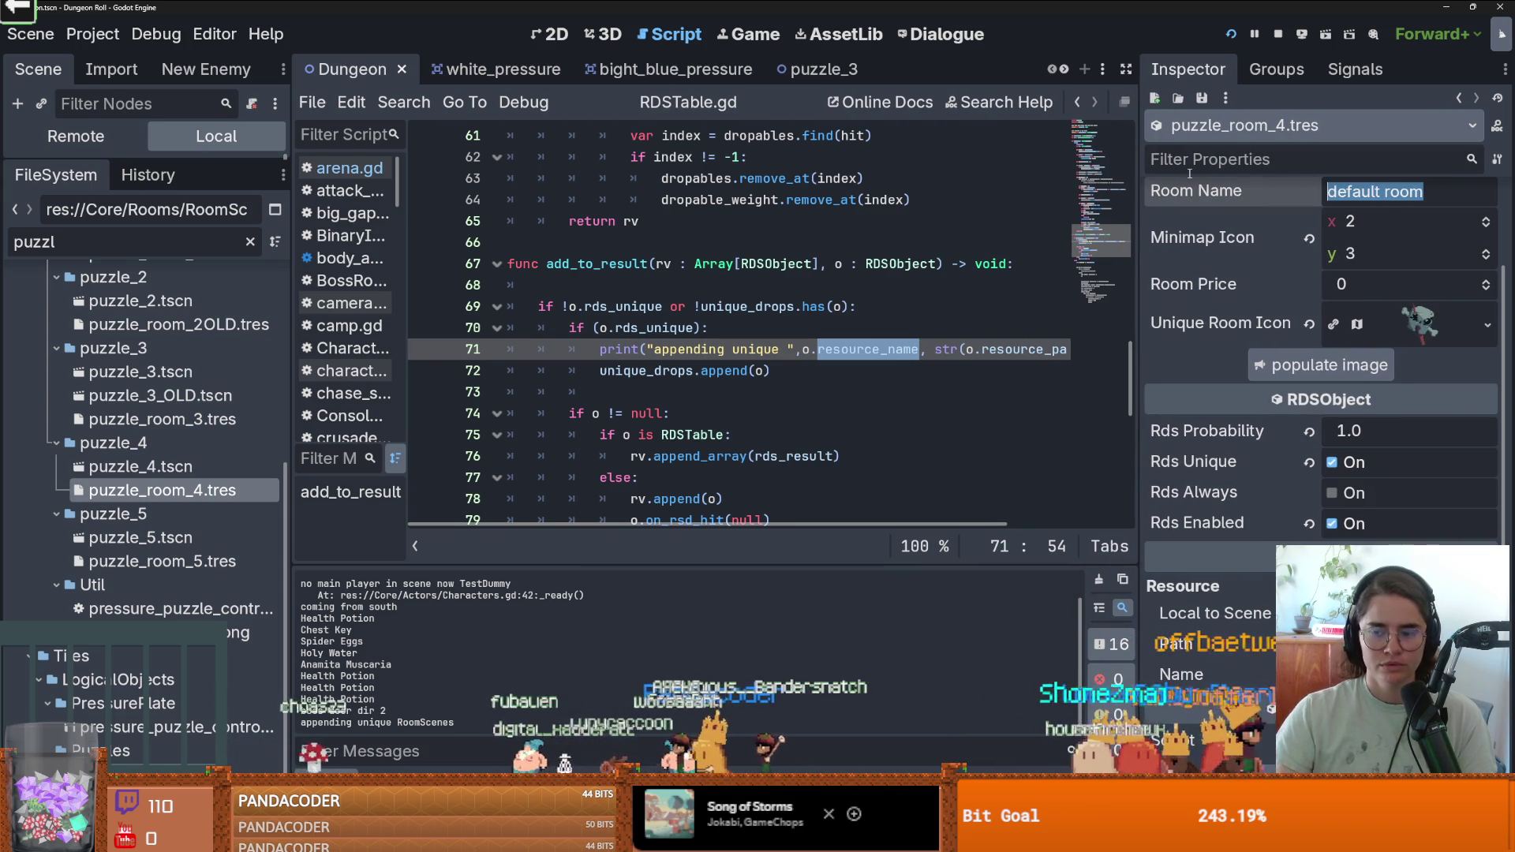
{"action": "type", "text": "Puzzle Room"}
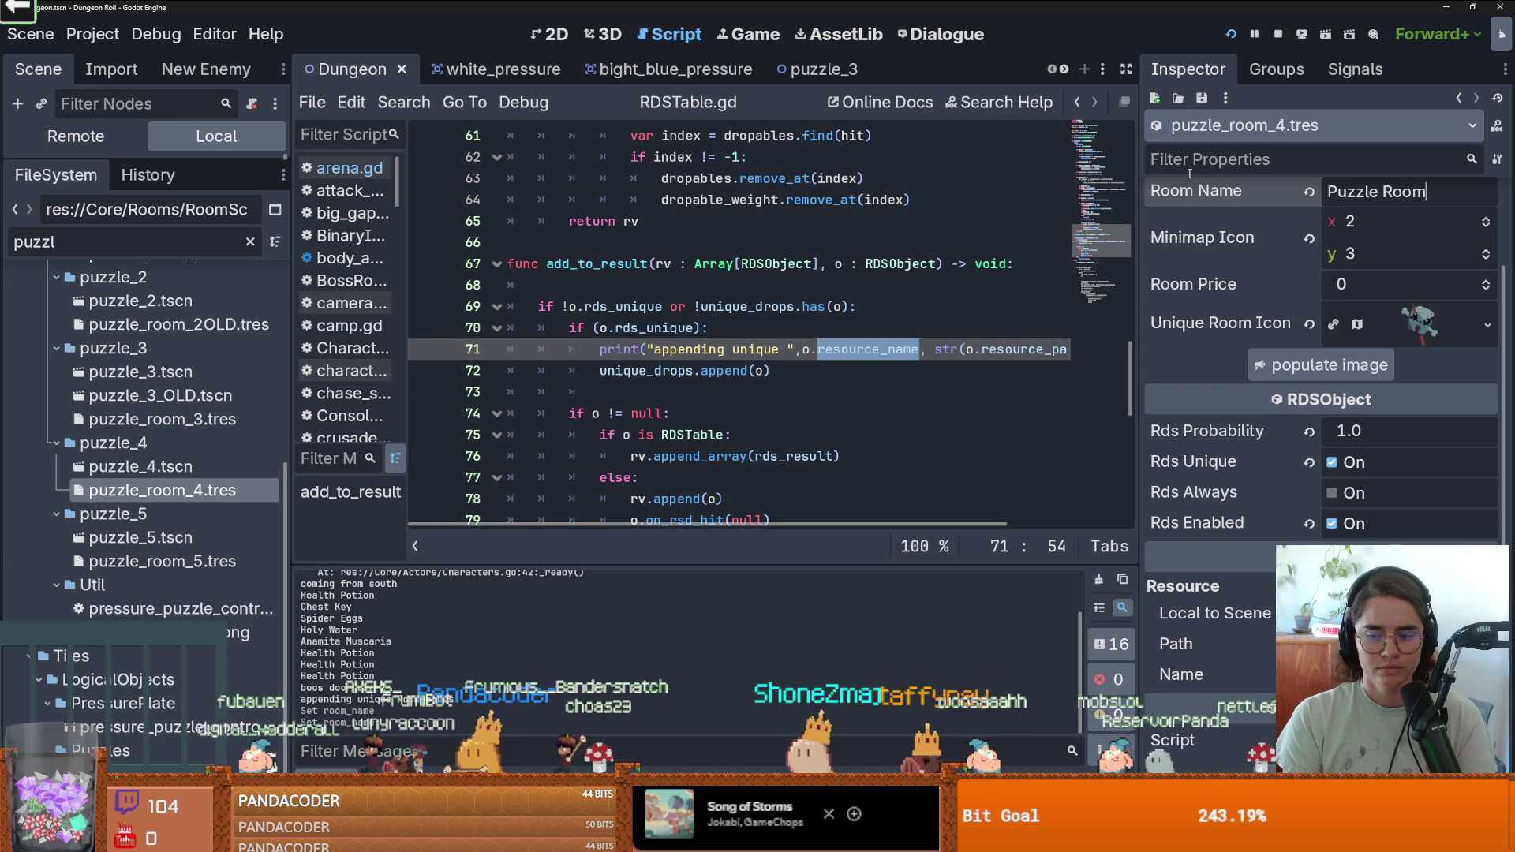
Move through lines 71–72 and select resource_name in the unique-drop print.
{"action": "left_click", "coordinate": [849, 364]}
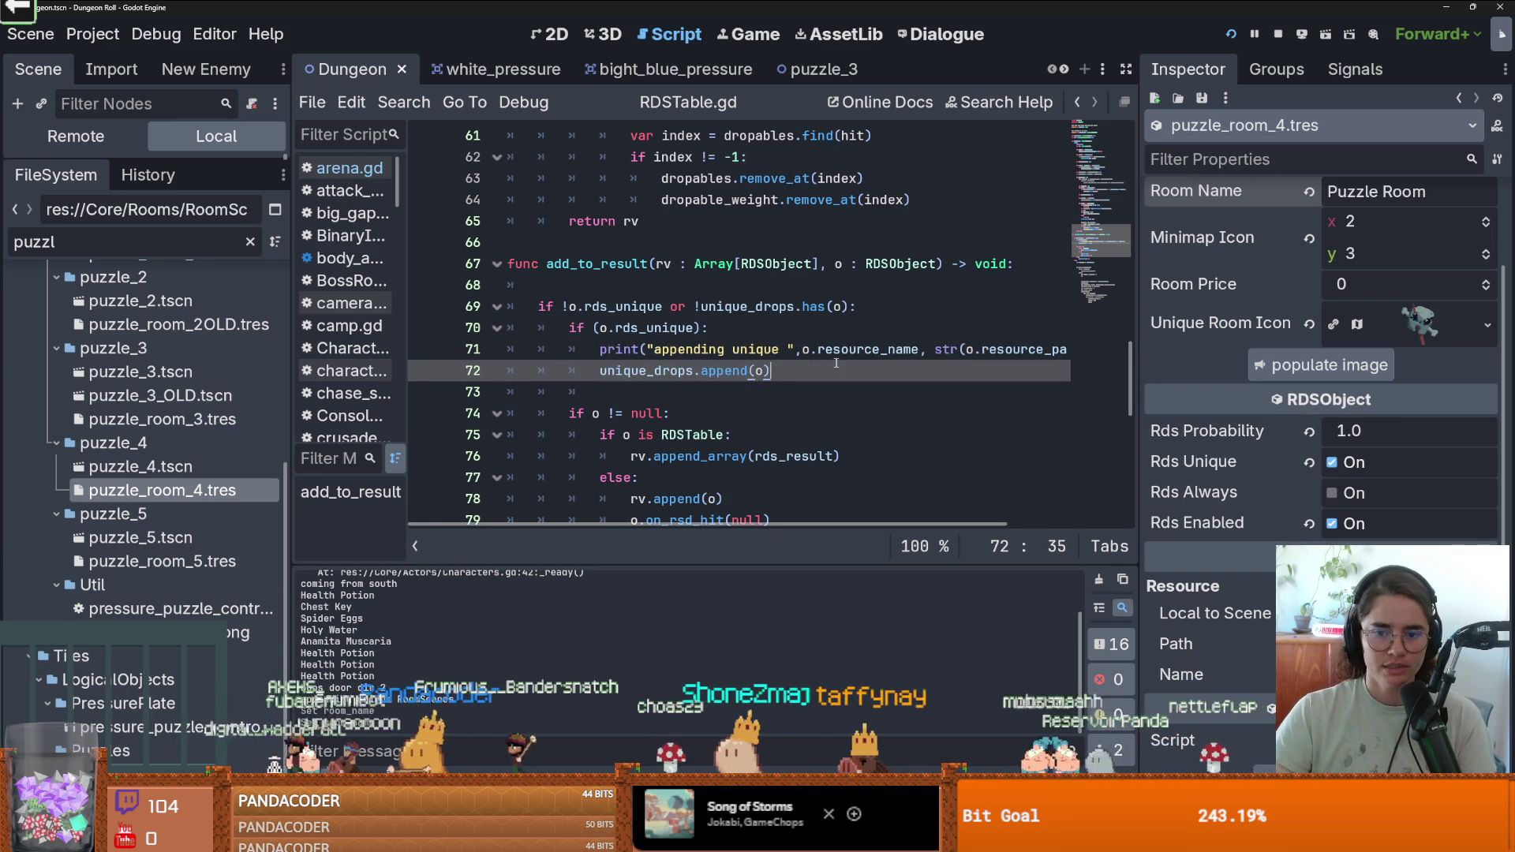
{"action": "scroll", "coordinate": [850, 364], "scroll_direction": "right", "scroll_amount": 3}
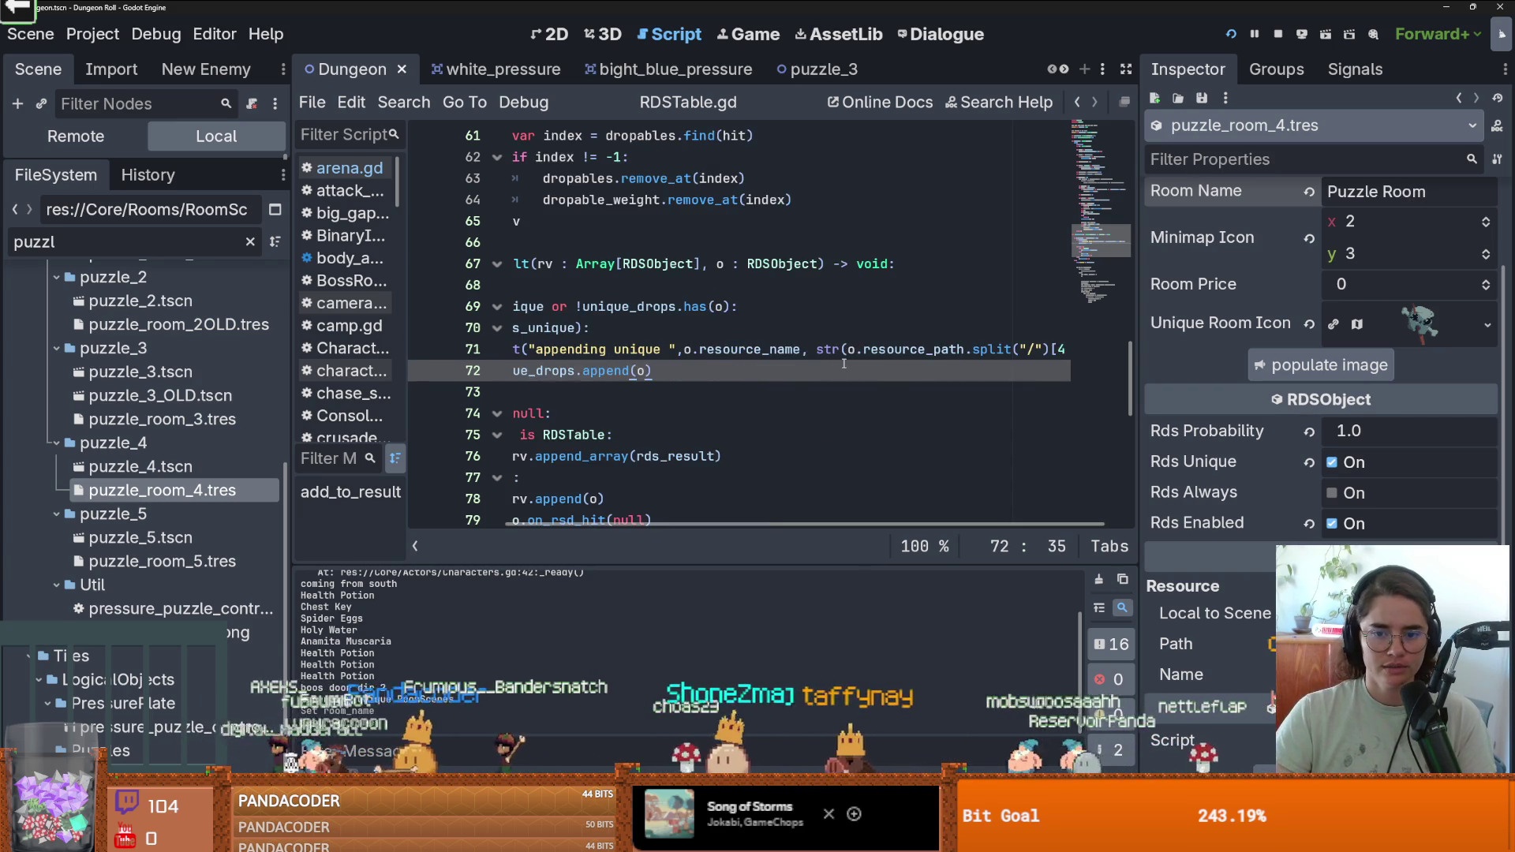
{"action": "left_click", "coordinate": [940, 352]}
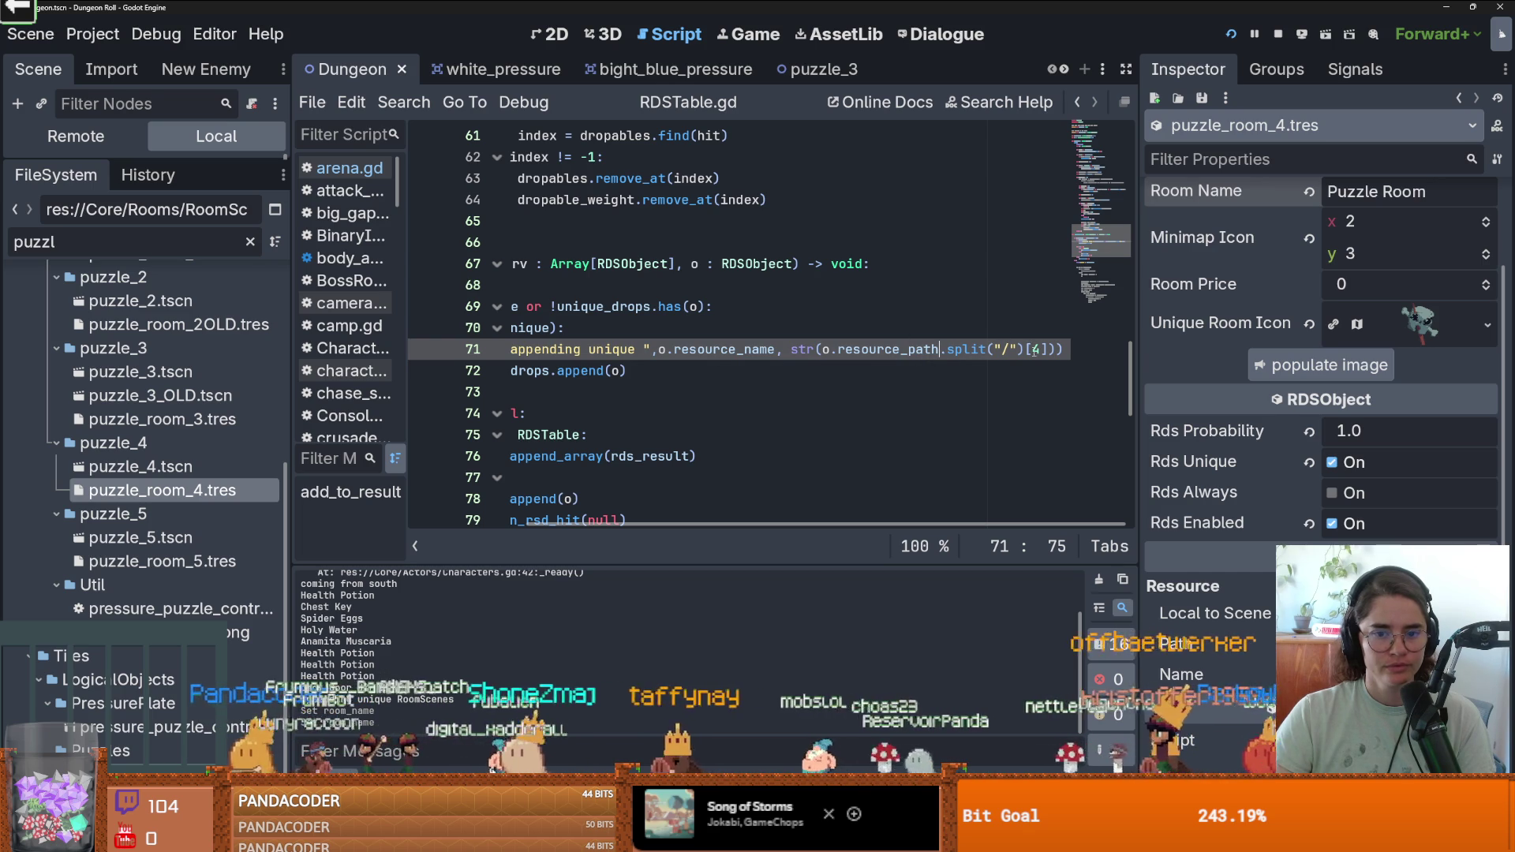
{"action": "double_click", "coordinate": [759, 352]}
{"action": "mouse_move", "coordinate": [759, 354]}
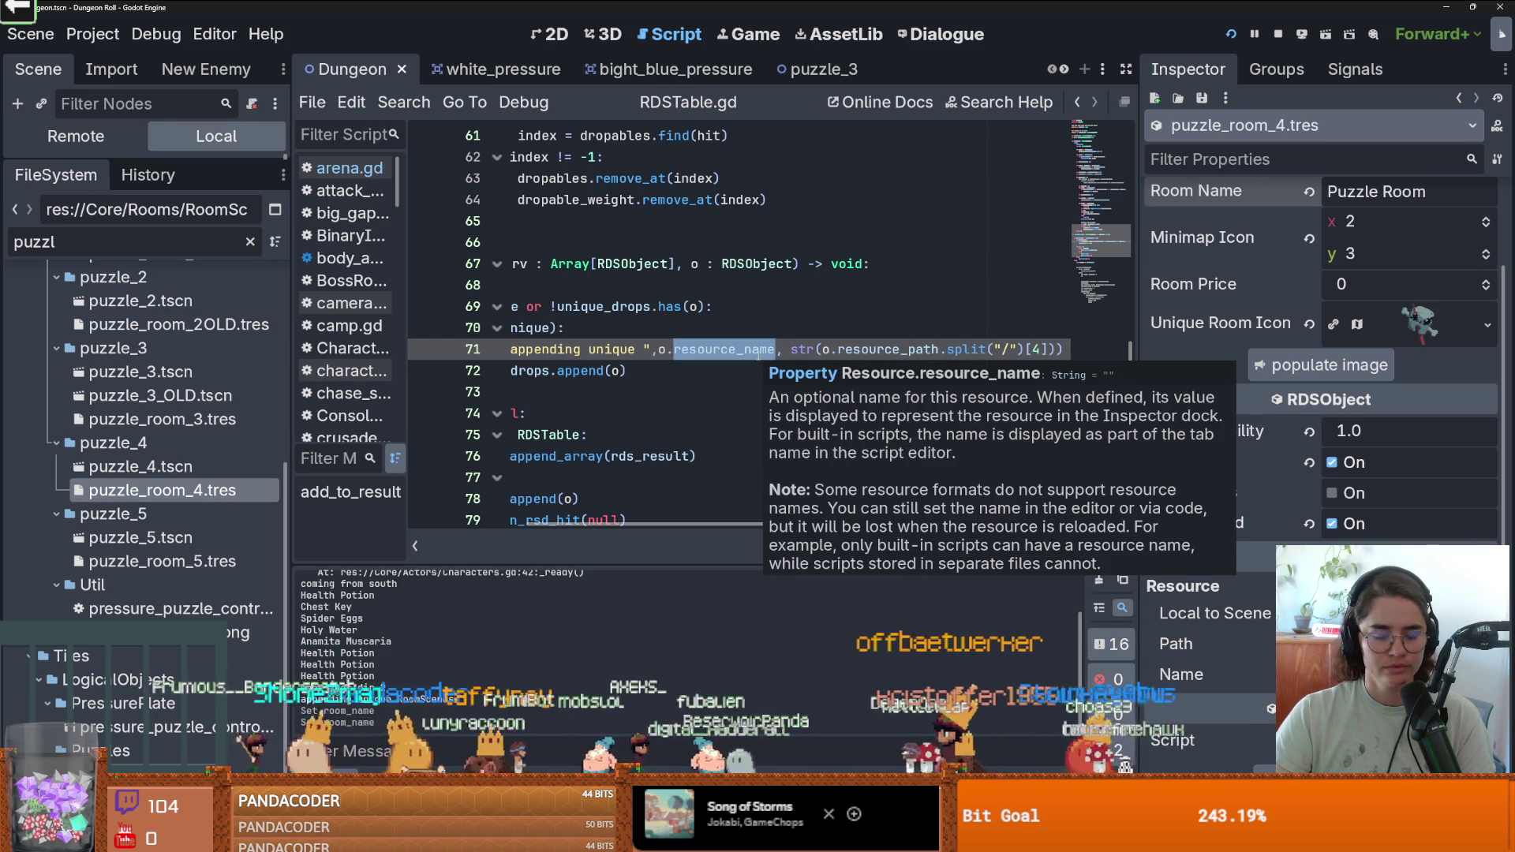
Look up resource_path in the Resource class reference and select its property name.
{"action": "left_click", "coordinate": [697, 350], "text": "ctrl"}
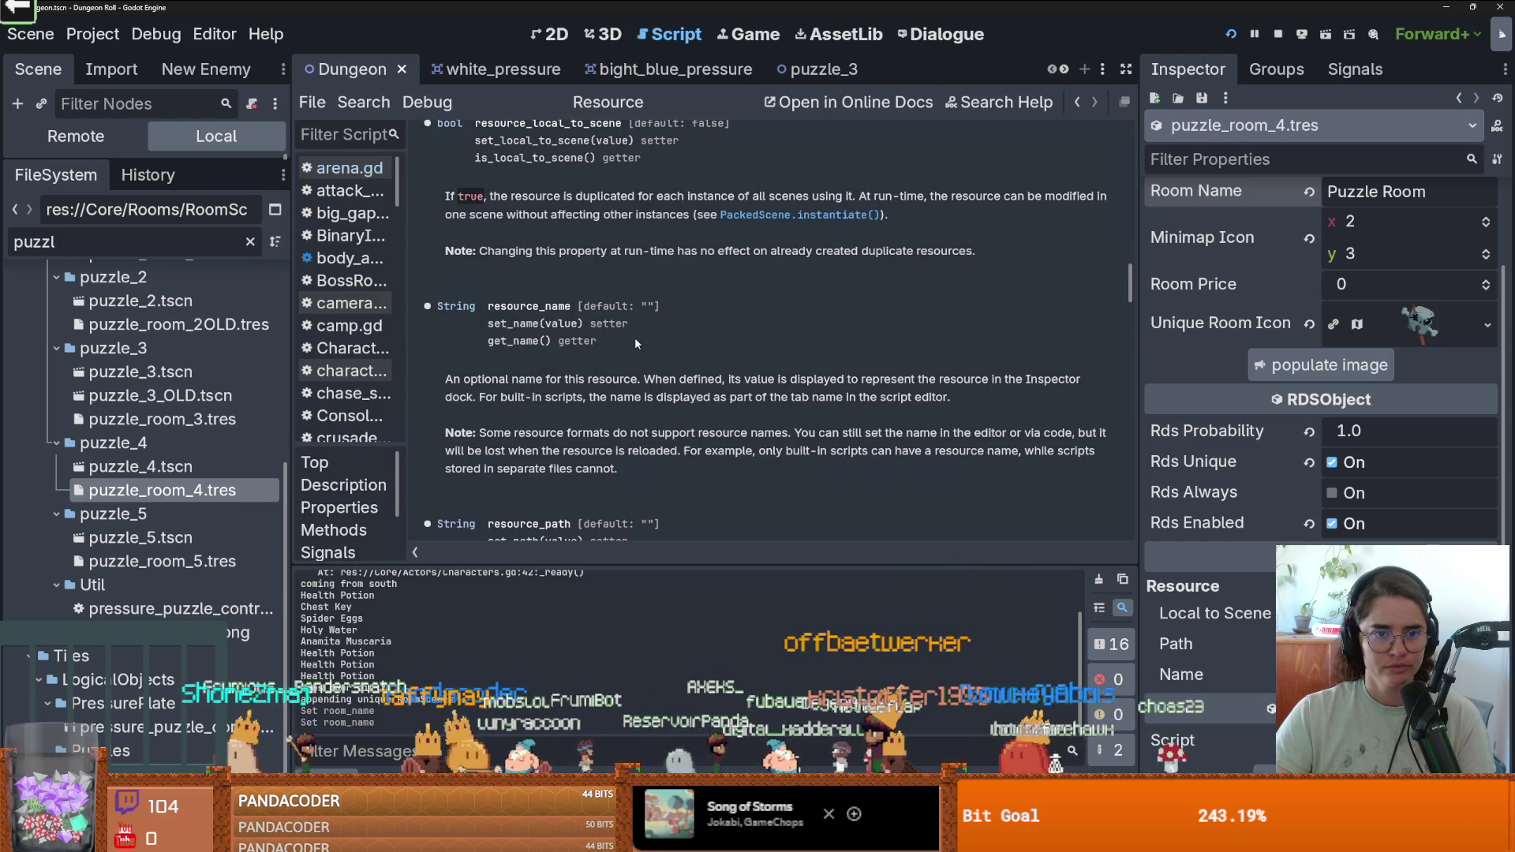
{"action": "left_click_drag", "start_coordinate": [1133, 294], "coordinate": [1133, 126]}
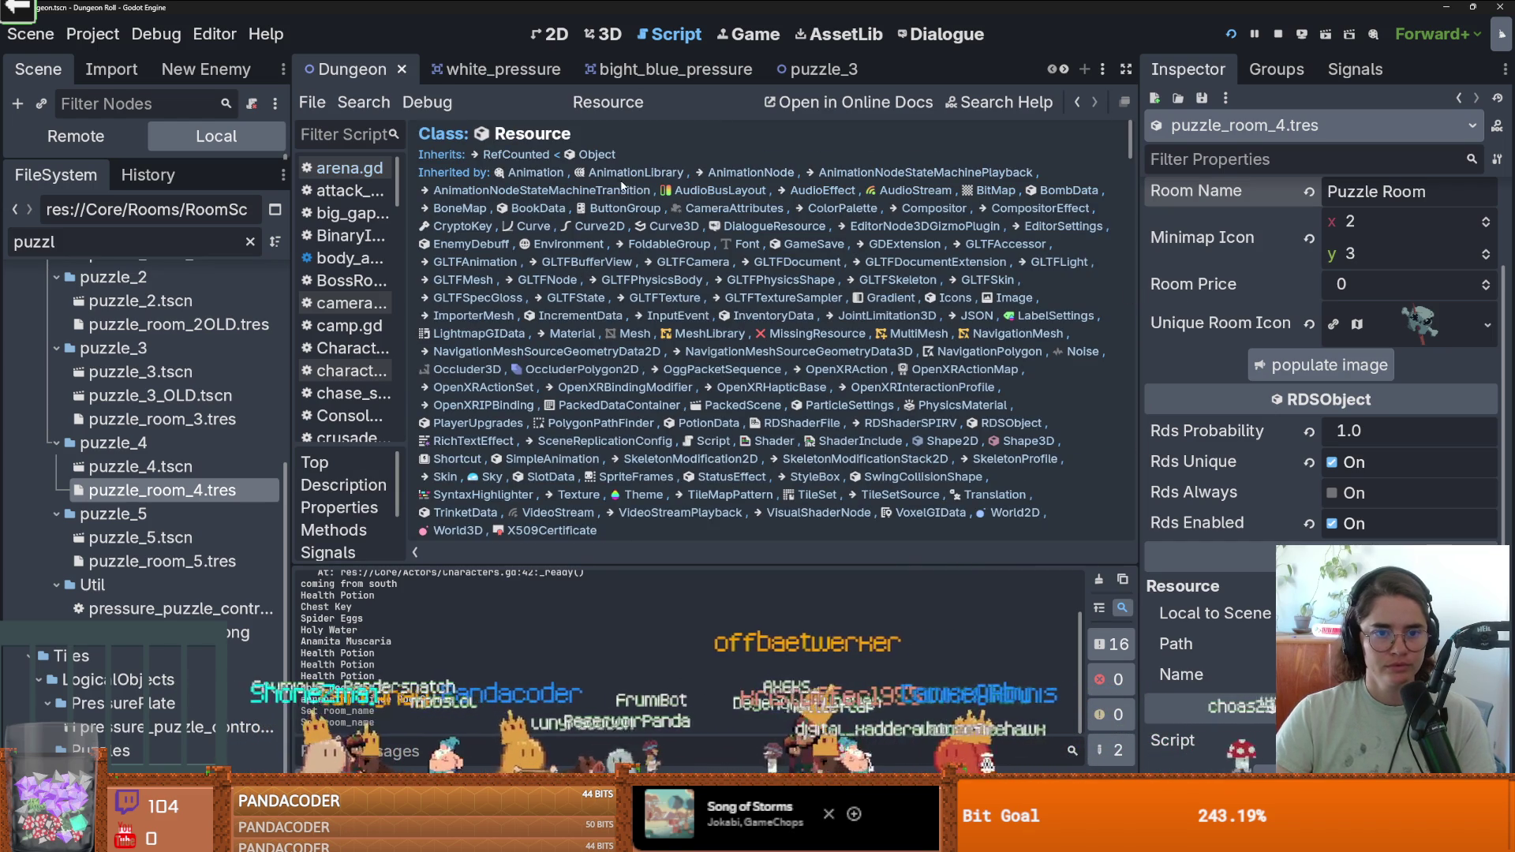
{"action": "scroll", "coordinate": [665, 241], "scroll_direction": "down", "scroll_amount": 2}
{"action": "scroll", "coordinate": [636, 309], "scroll_direction": "down", "scroll_amount": 5}
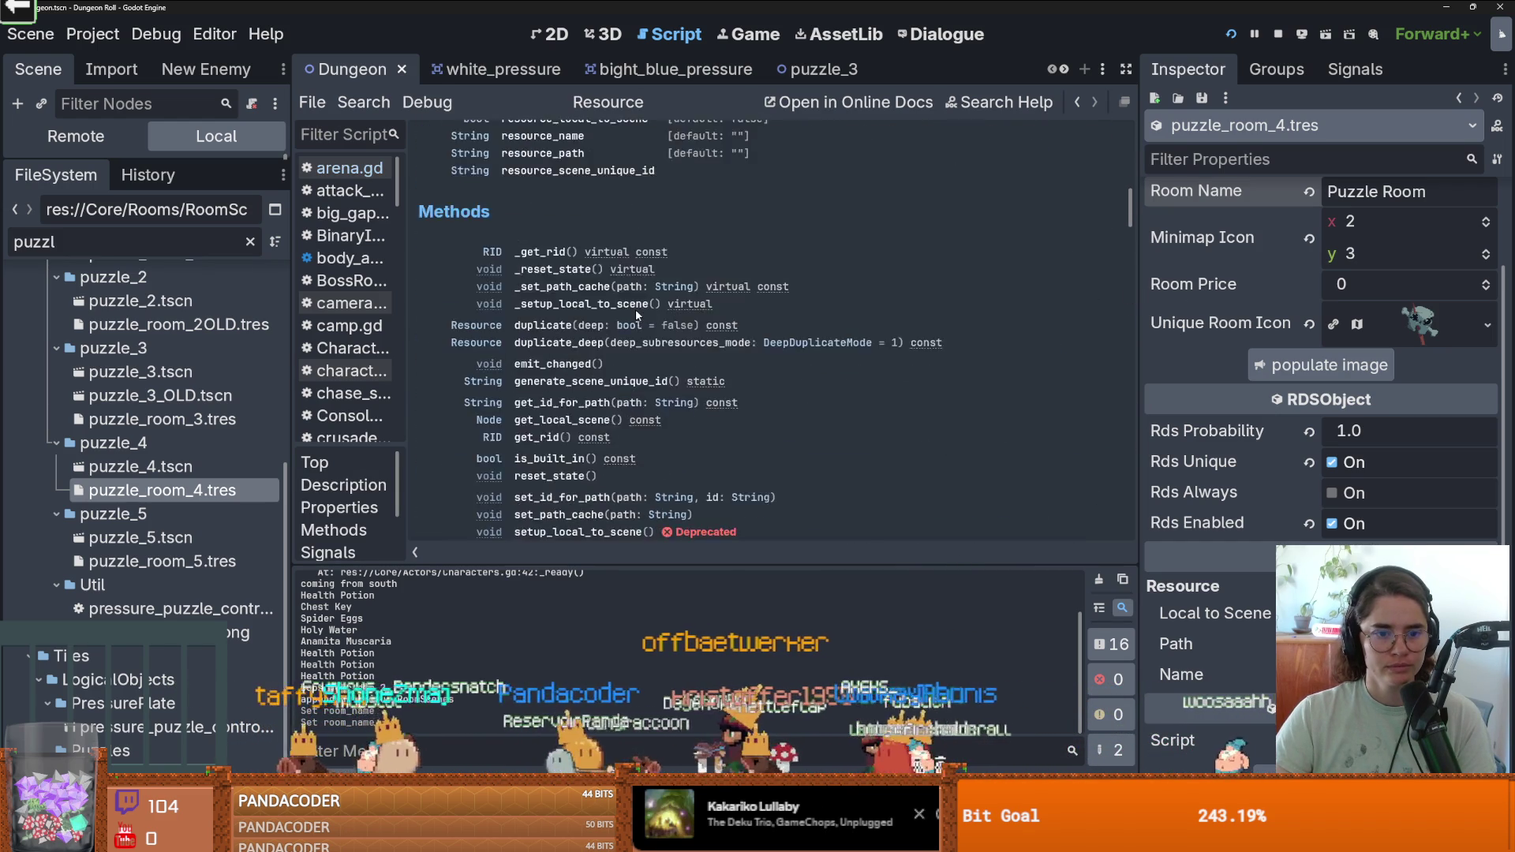
{"action": "scroll", "coordinate": [636, 310], "scroll_direction": "up", "scroll_amount": 2}
{"action": "left_click_drag", "start_coordinate": [583, 254], "coordinate": [503, 258]}
{"action": "key", "text": "ctrl+c"}
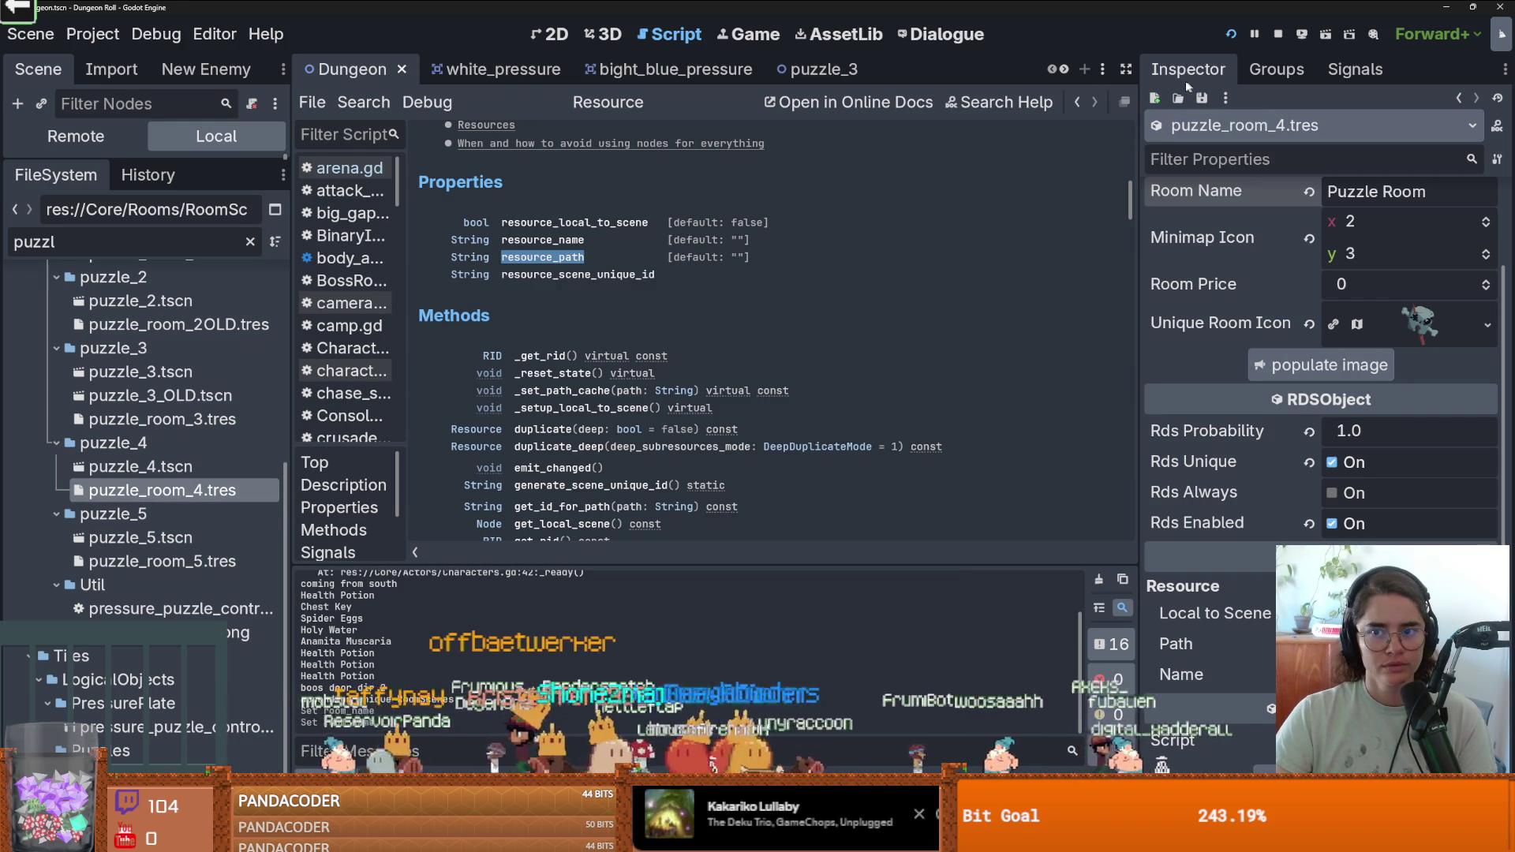
{"action": "key", "text": "alt+Left"}
Make line 71 print resource_path, comment out the old split expression, and rerun with F5.
{"action": "double_click", "coordinate": [860, 349]}
{"action": "key", "text": "ctrl+v"}
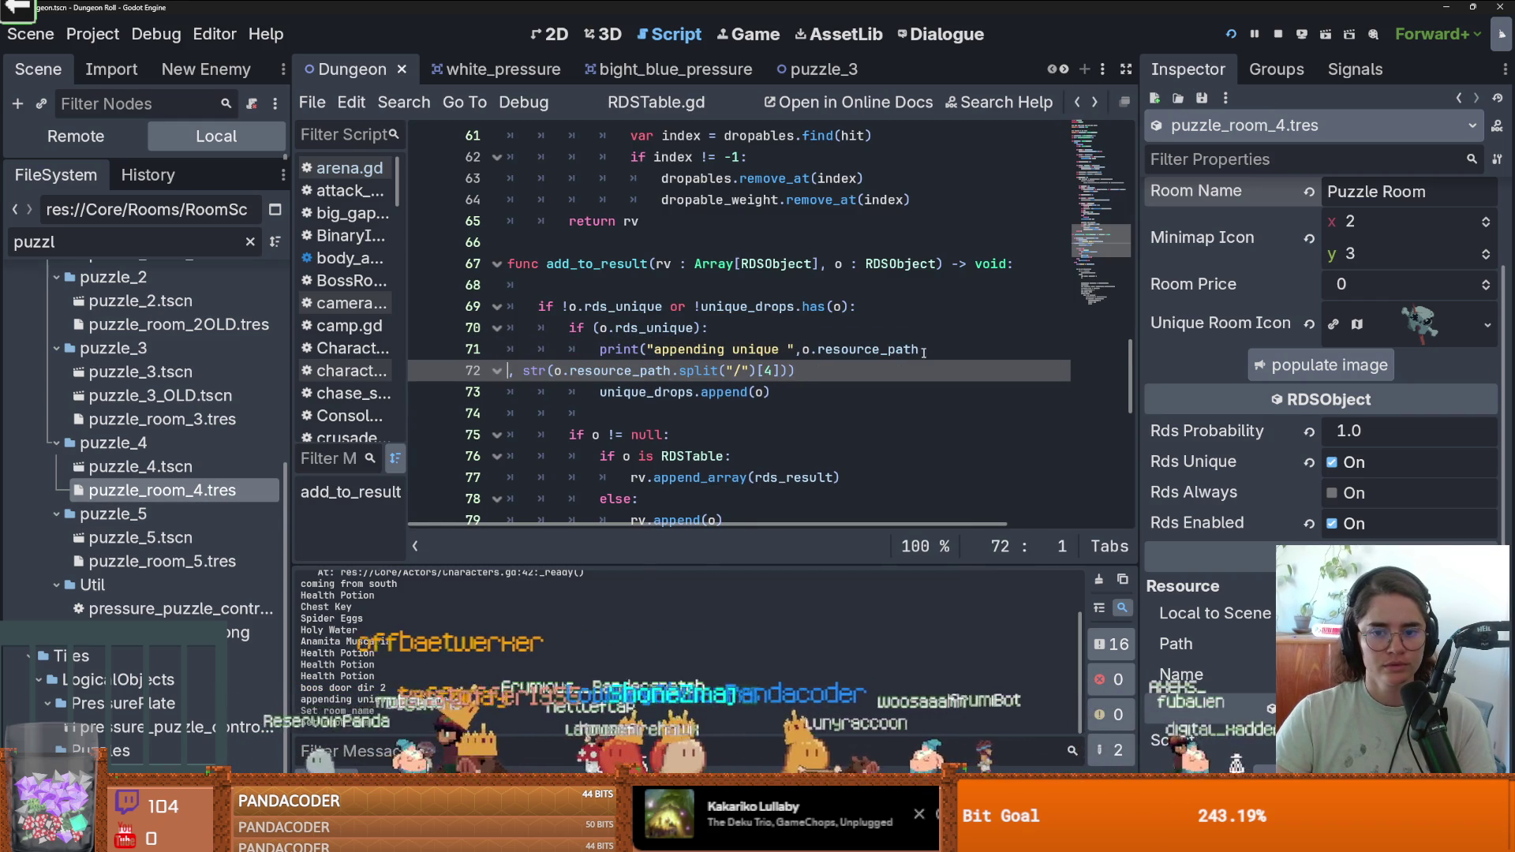
{"action": "type", "text": "#"}
{"action": "left_click", "coordinate": [797, 371]}
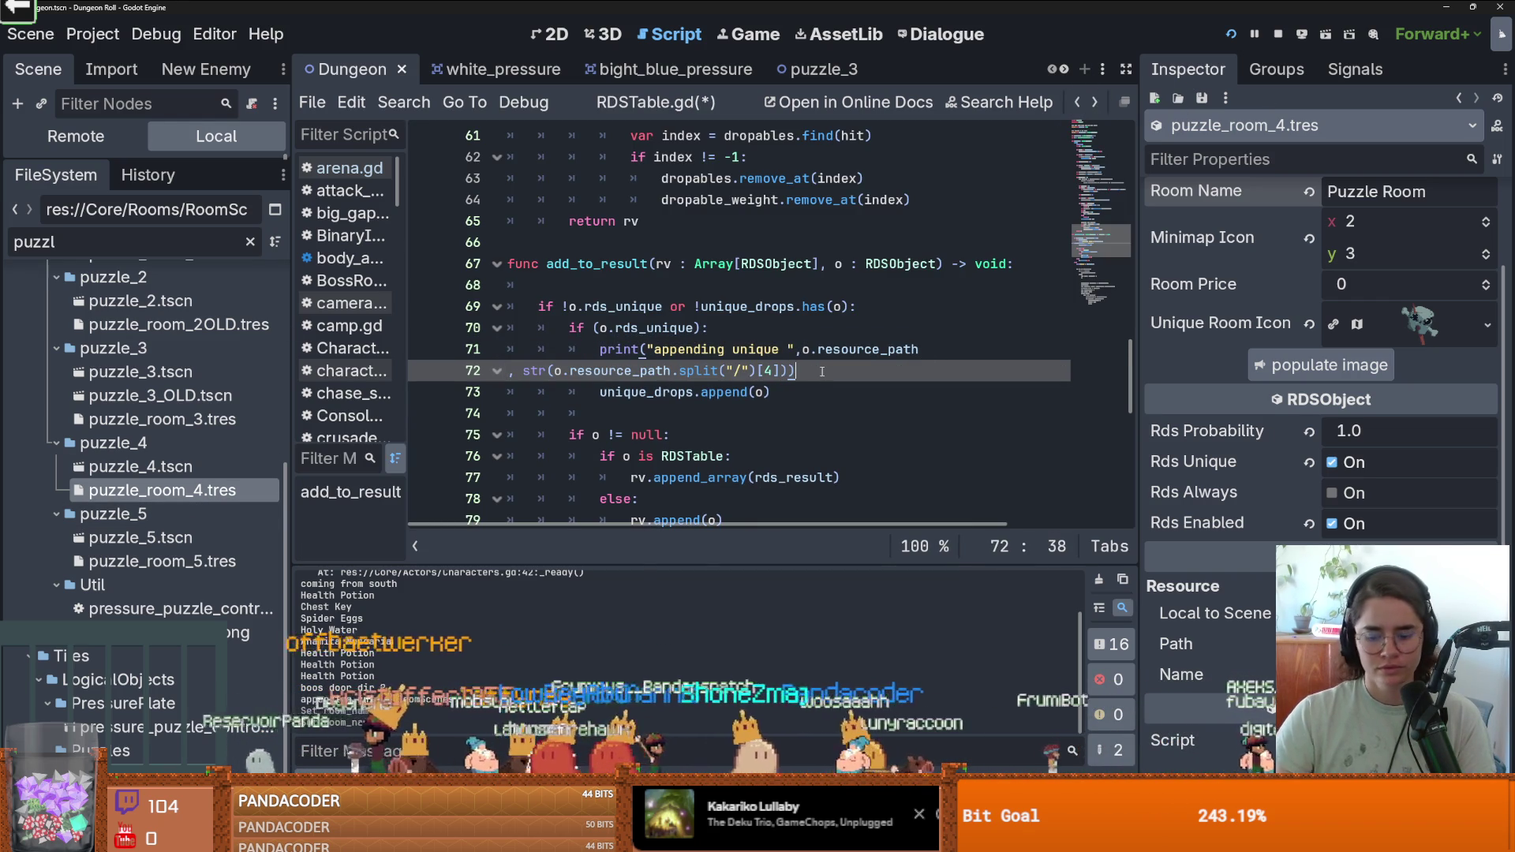
{"action": "left_click", "coordinate": [922, 349]}
{"action": "type", "text": ")"}
{"action": "key", "text": "F5"}
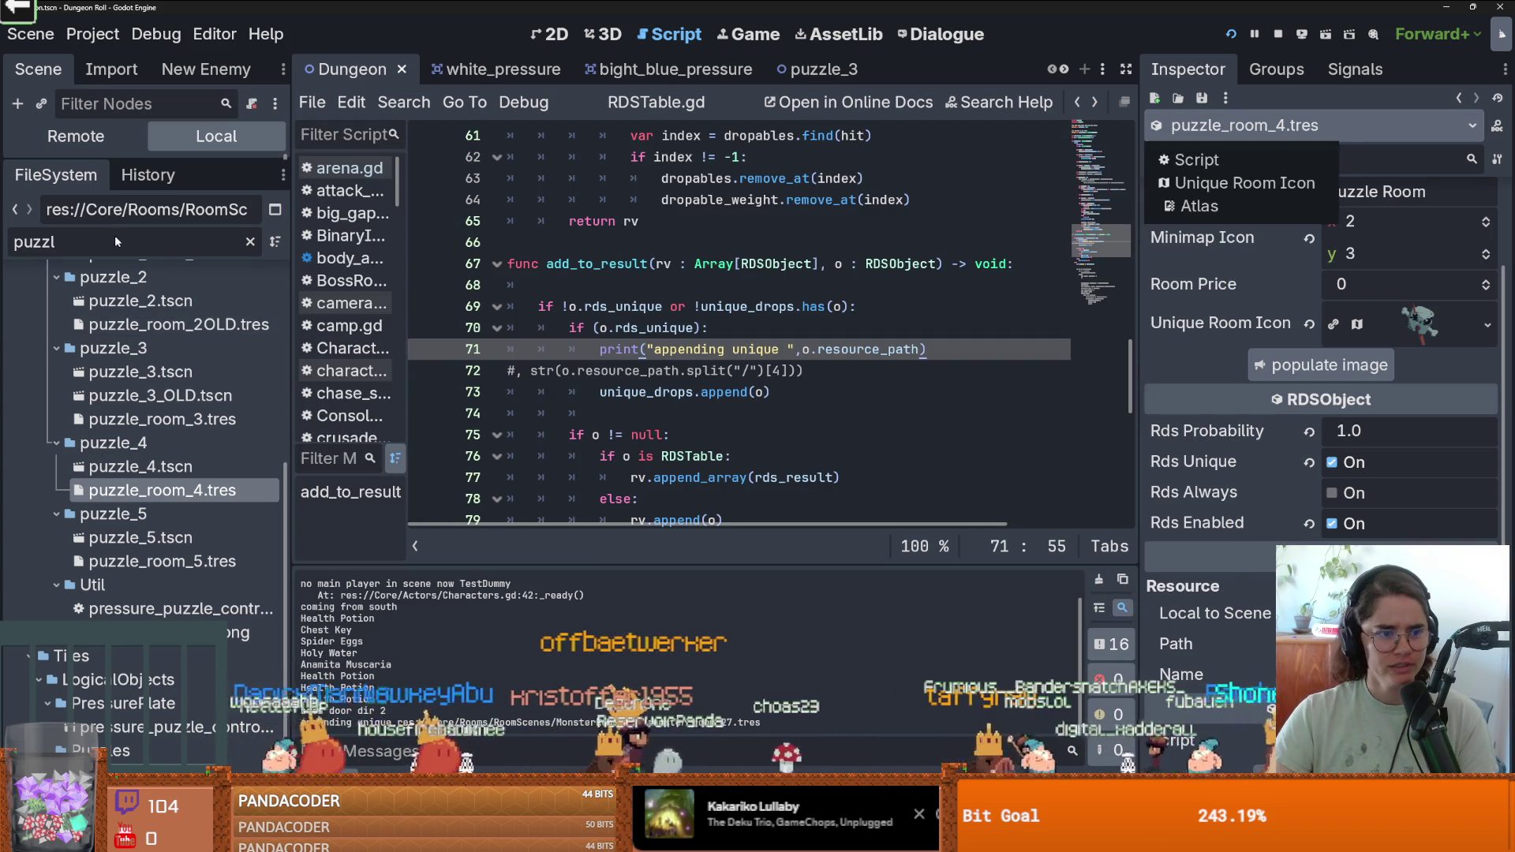
Filter FileSystem for 'monster_roo', view monster_room_27.tres, then run and stop another test.
{"action": "double_click", "coordinate": [115, 242]}
{"action": "type", "text": "monster_"}
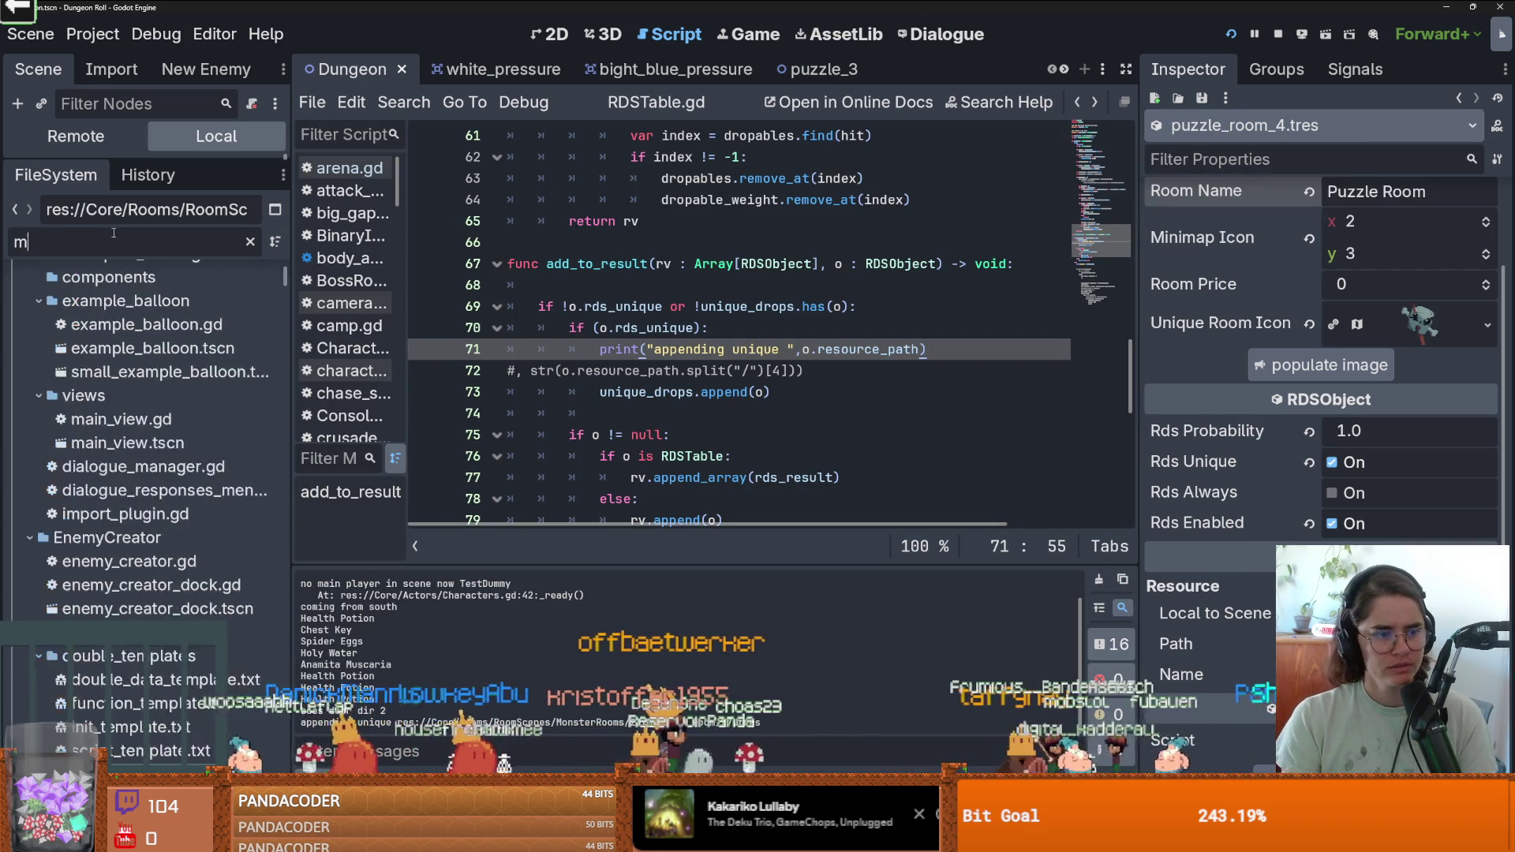
{"action": "type", "text": "roo"}
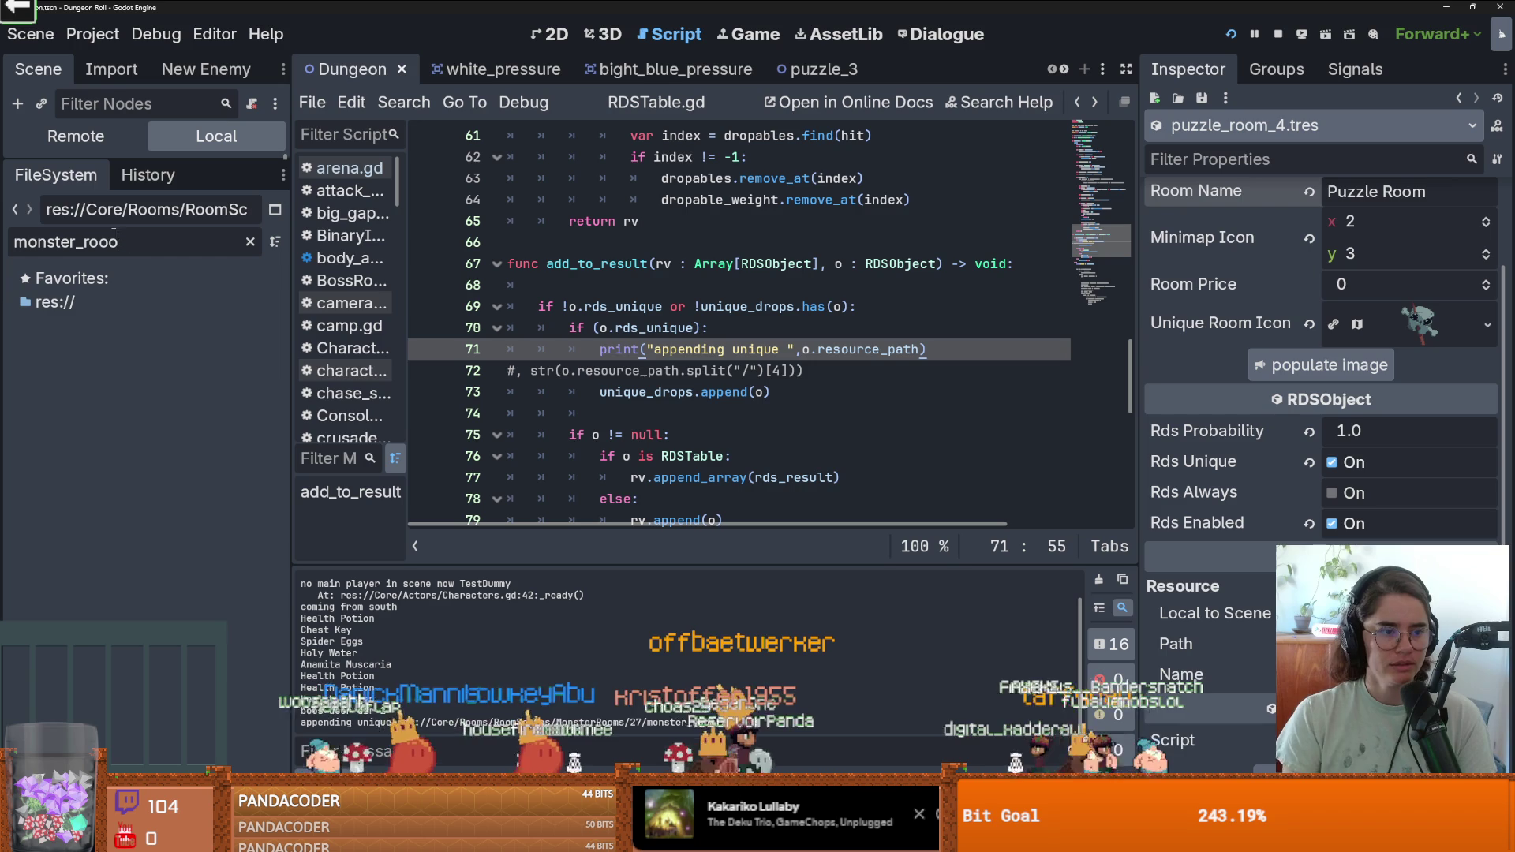
{"action": "scroll", "coordinate": [173, 603], "scroll_direction": "down", "scroll_amount": 15}
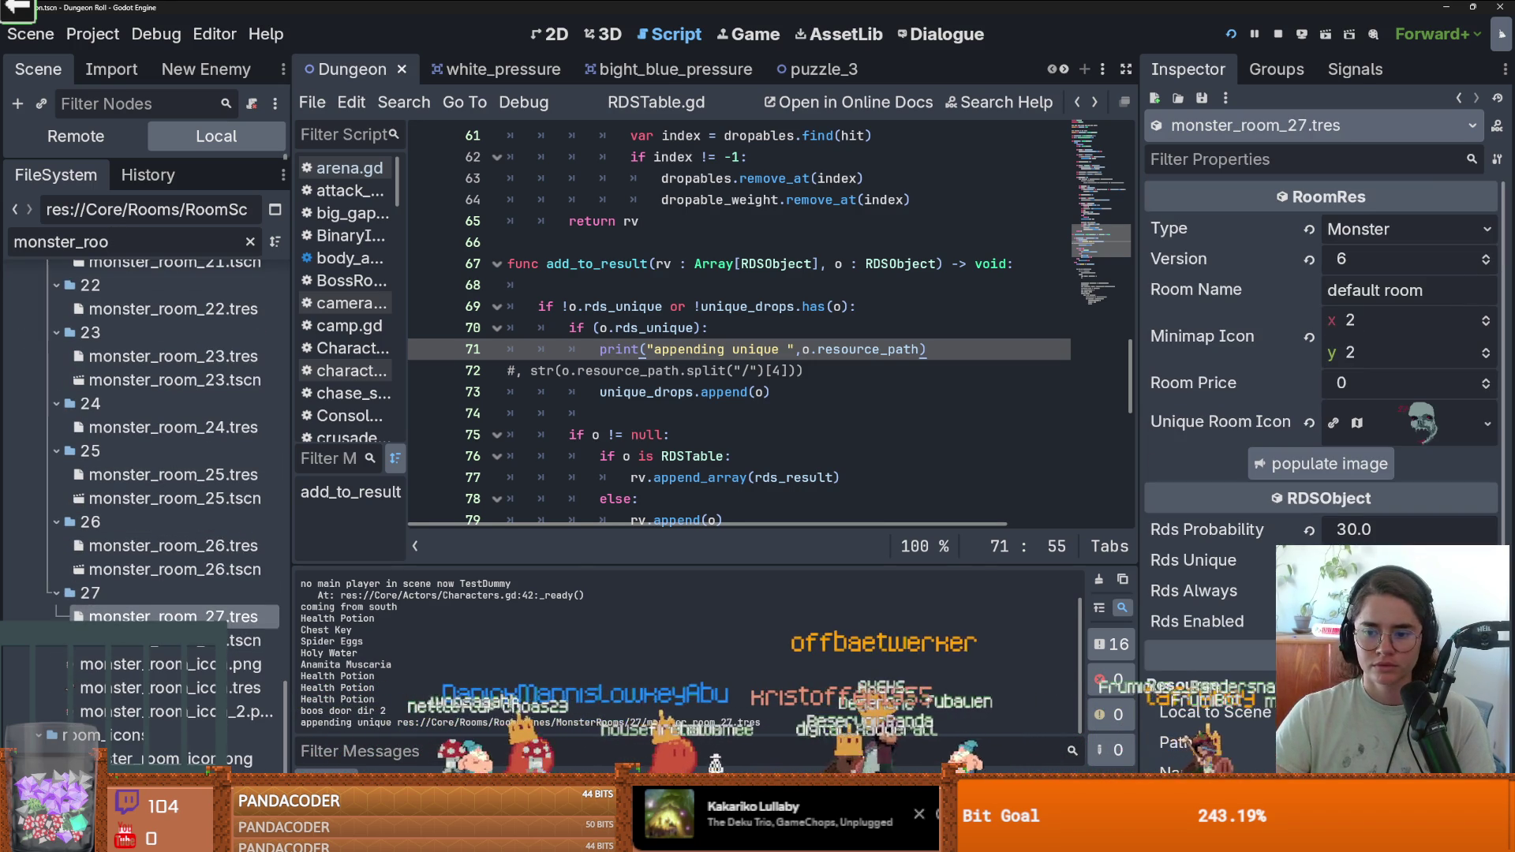
{"action": "key", "text": "F5"}
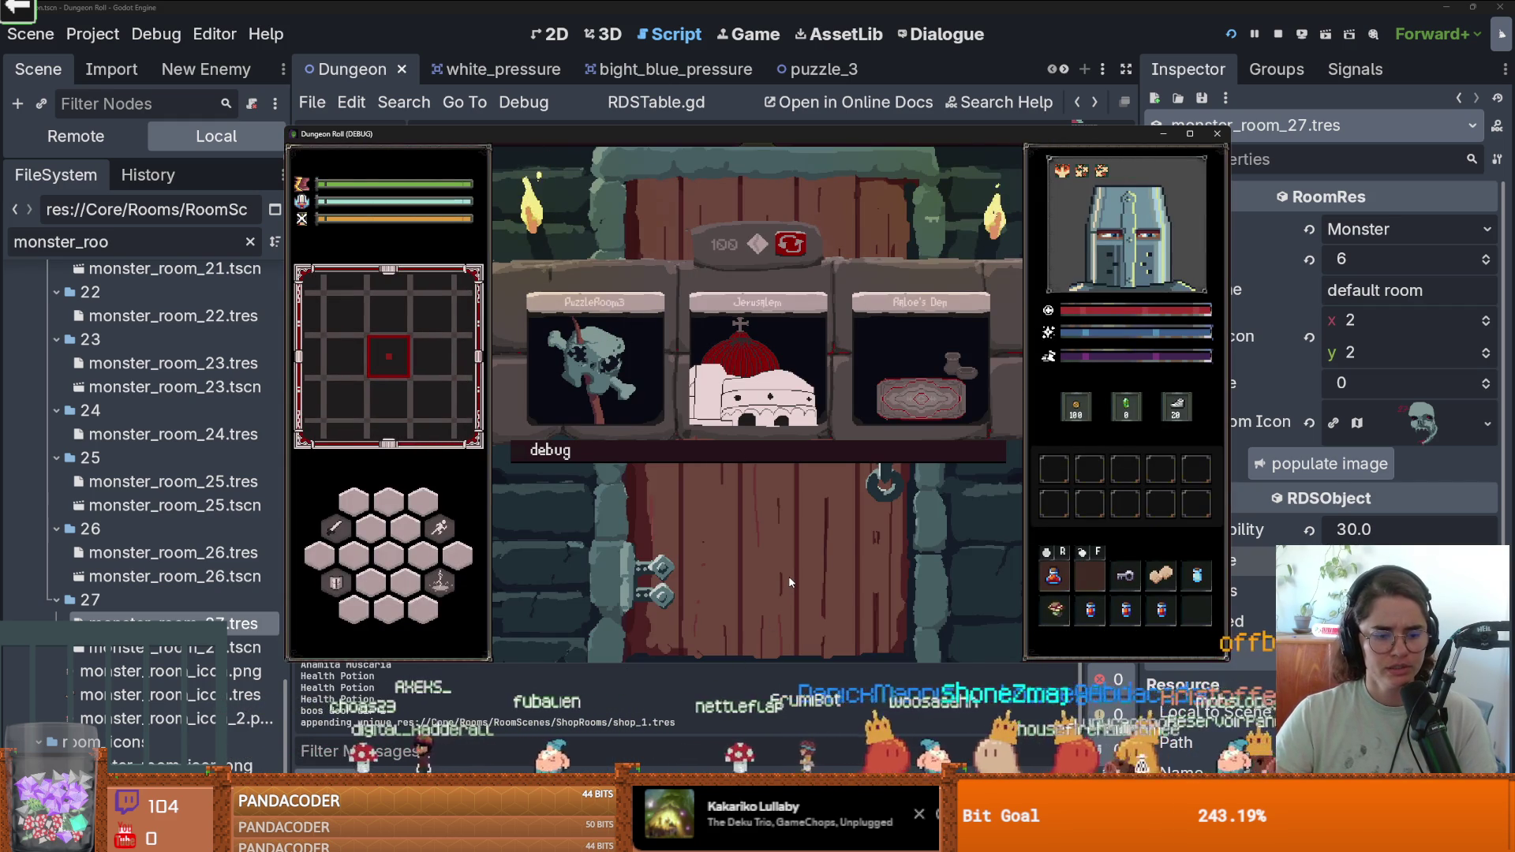
{"action": "key", "text": "F8"}
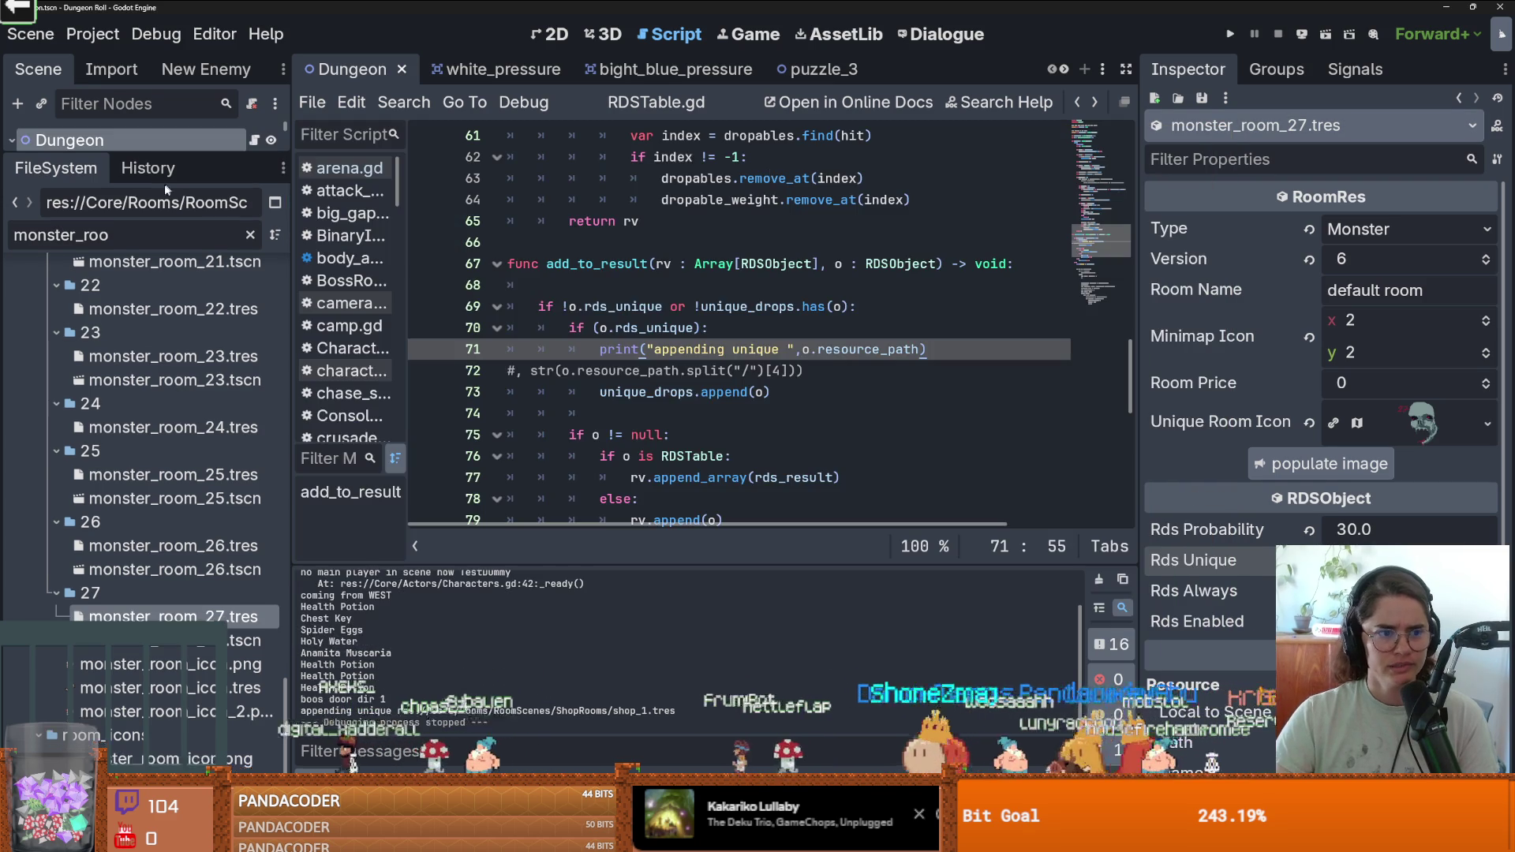
Filter the FileSystem by 'shop', inspect shop_1.tres, and save the scene.
{"action": "double_click", "coordinate": [154, 234]}
{"action": "type", "text": "shop"}
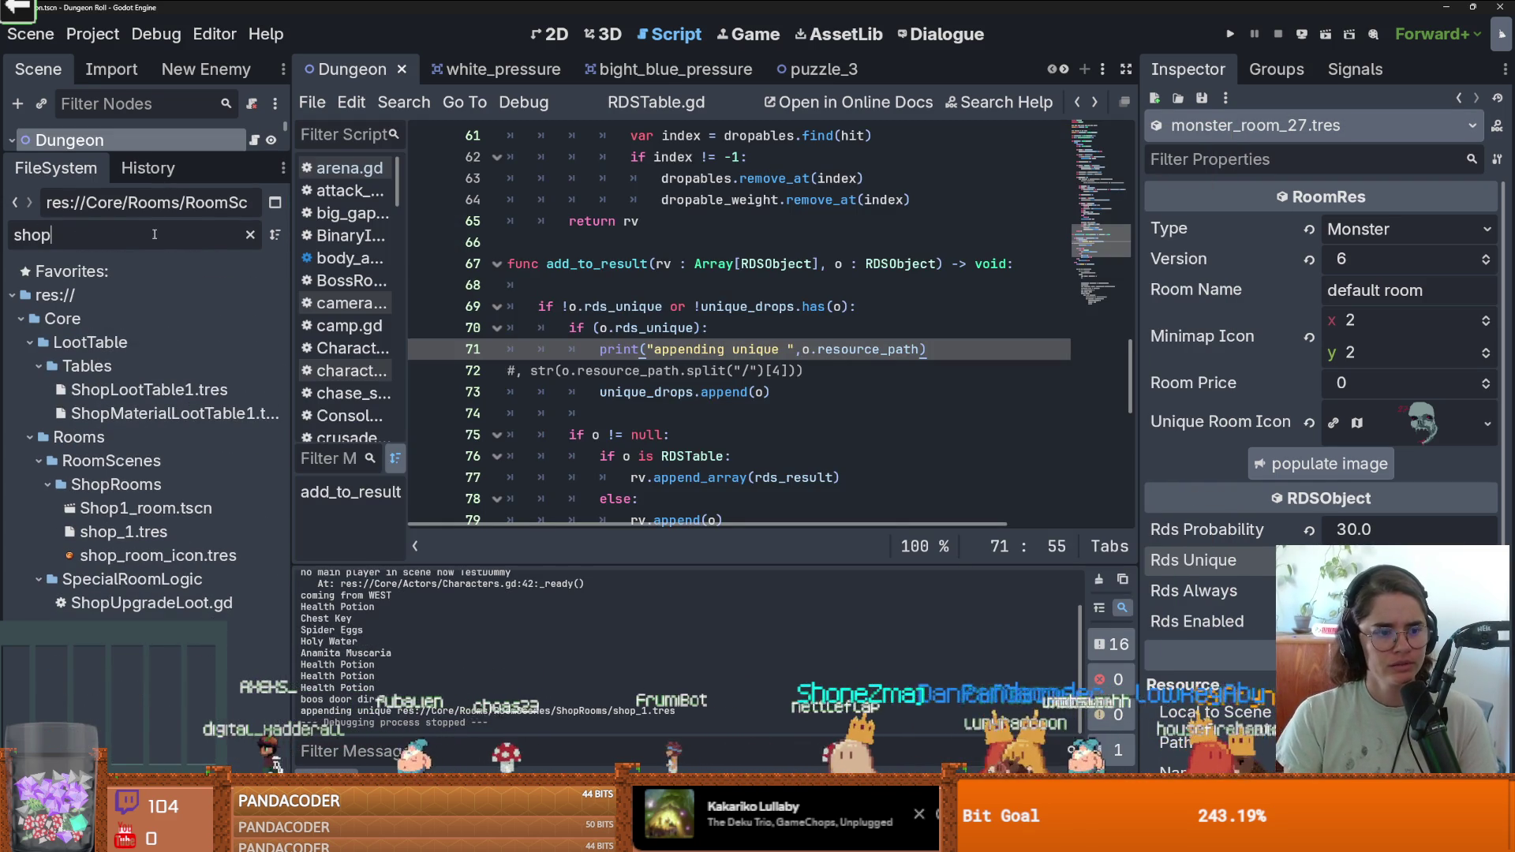
{"action": "left_click", "coordinate": [142, 534]}
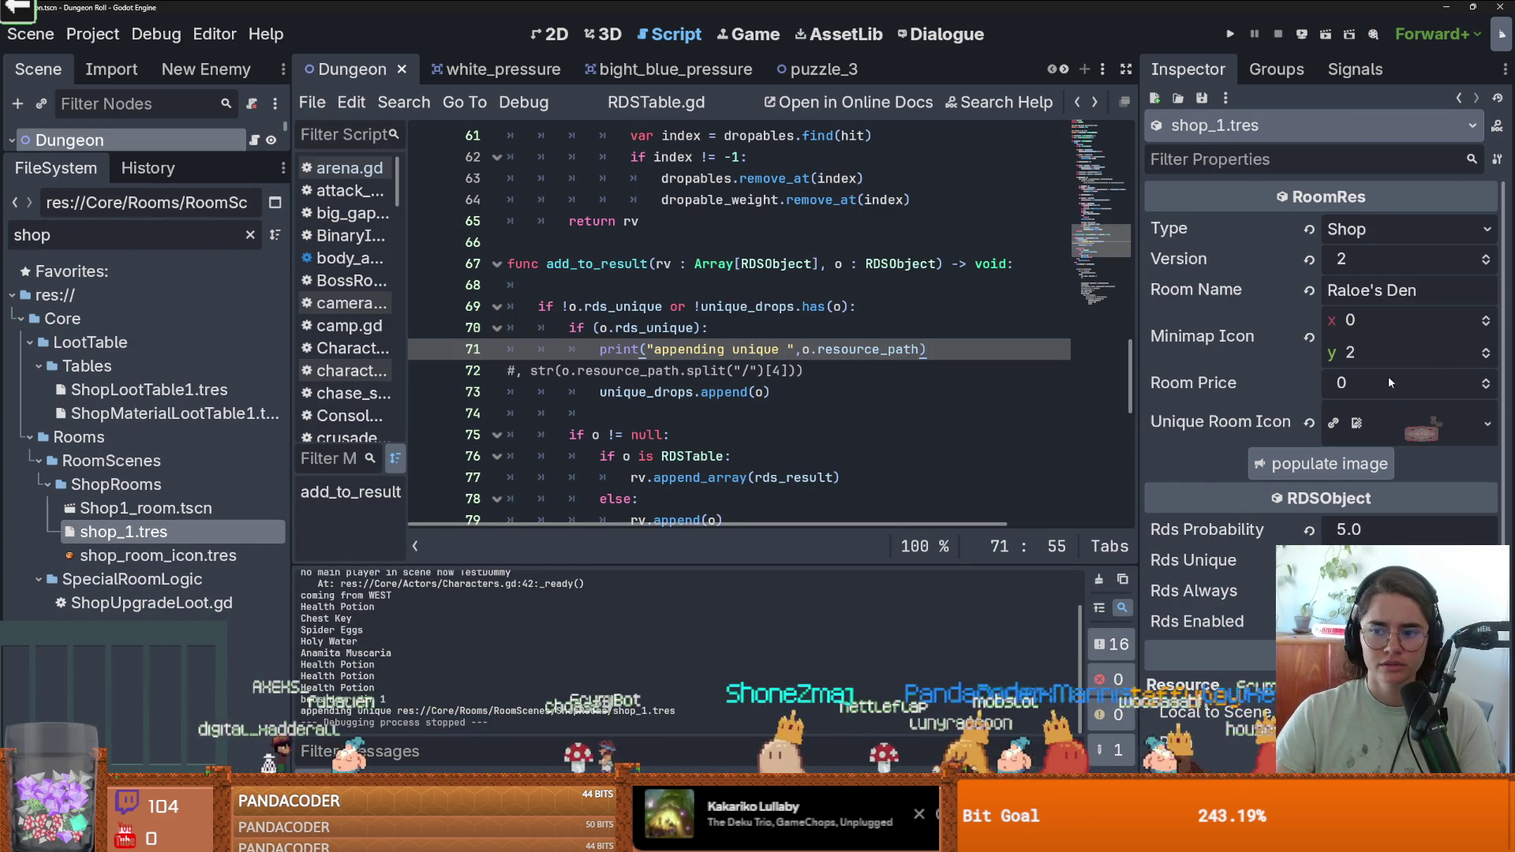
{"action": "key", "text": "ctrl+s"}
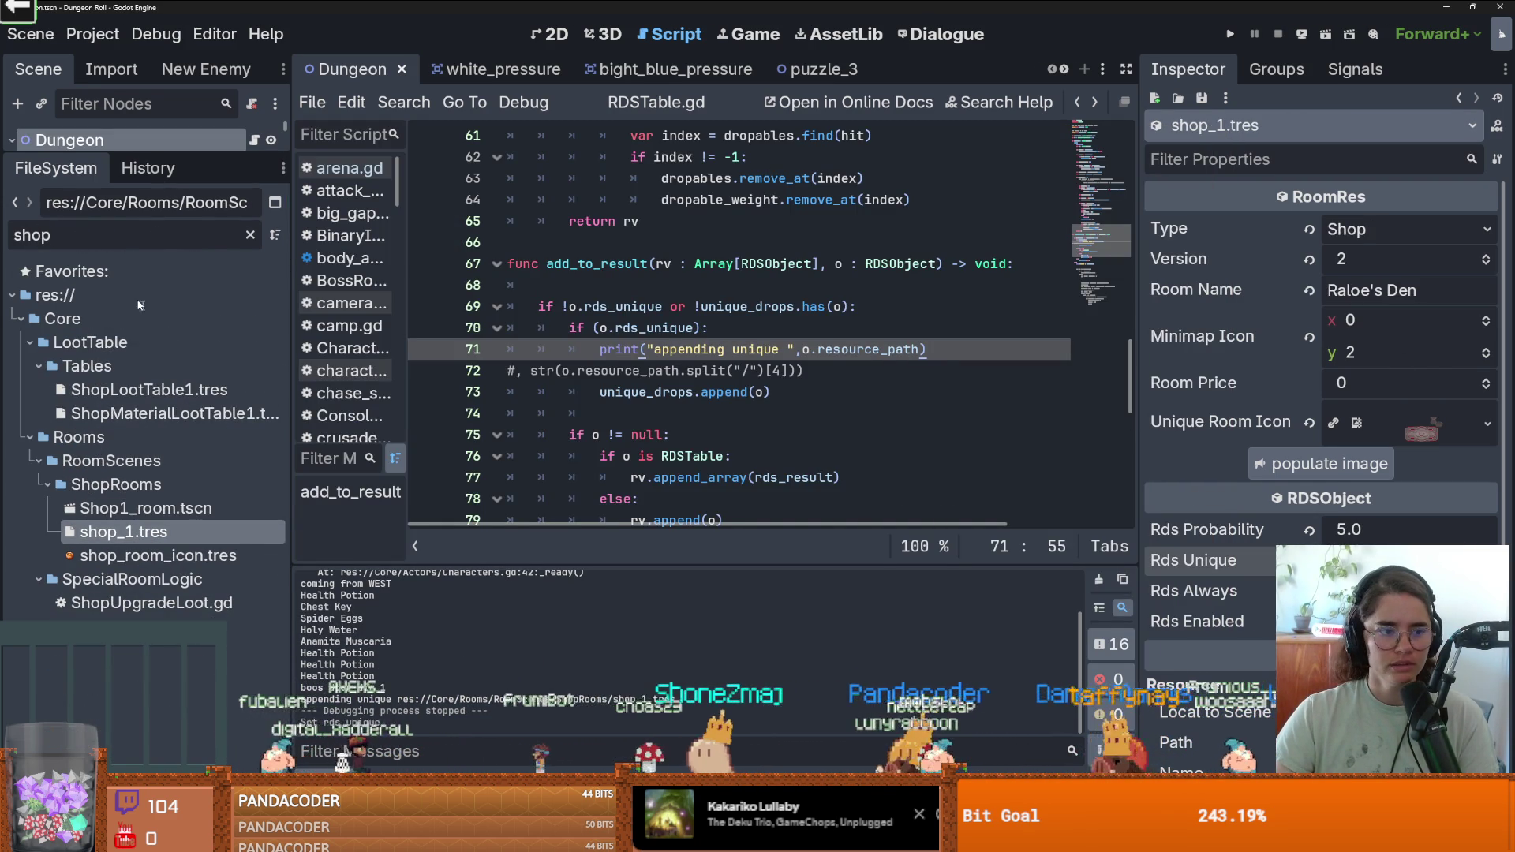
Change the file filter to 'puzz' and inspect puzzle_room_4.tres.
{"action": "double_click", "coordinate": [151, 237]}
{"action": "key", "text": "BackSpace"}
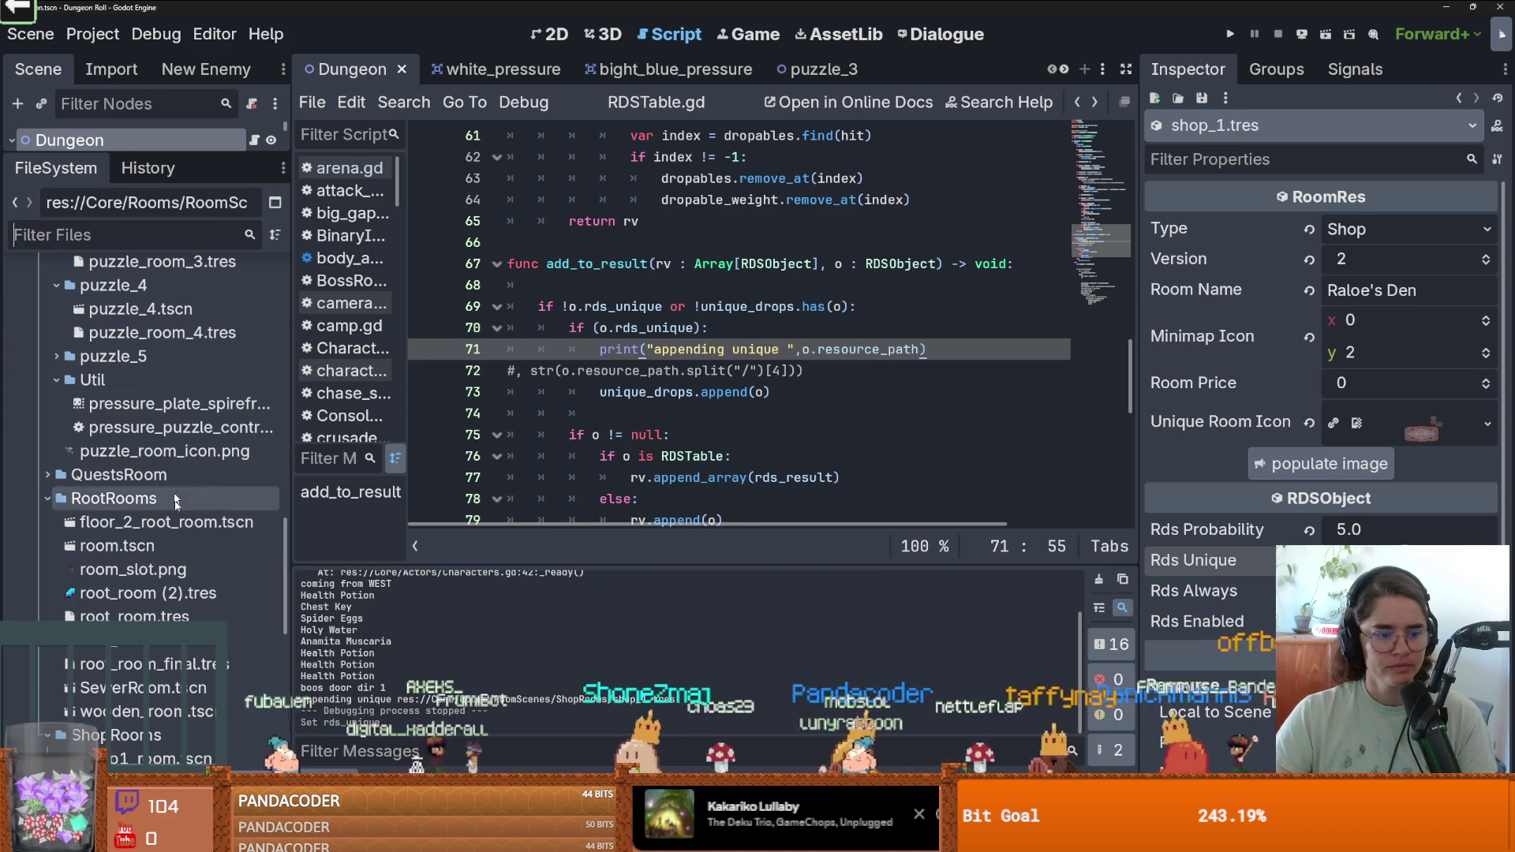
{"action": "type", "text": "puzz"}
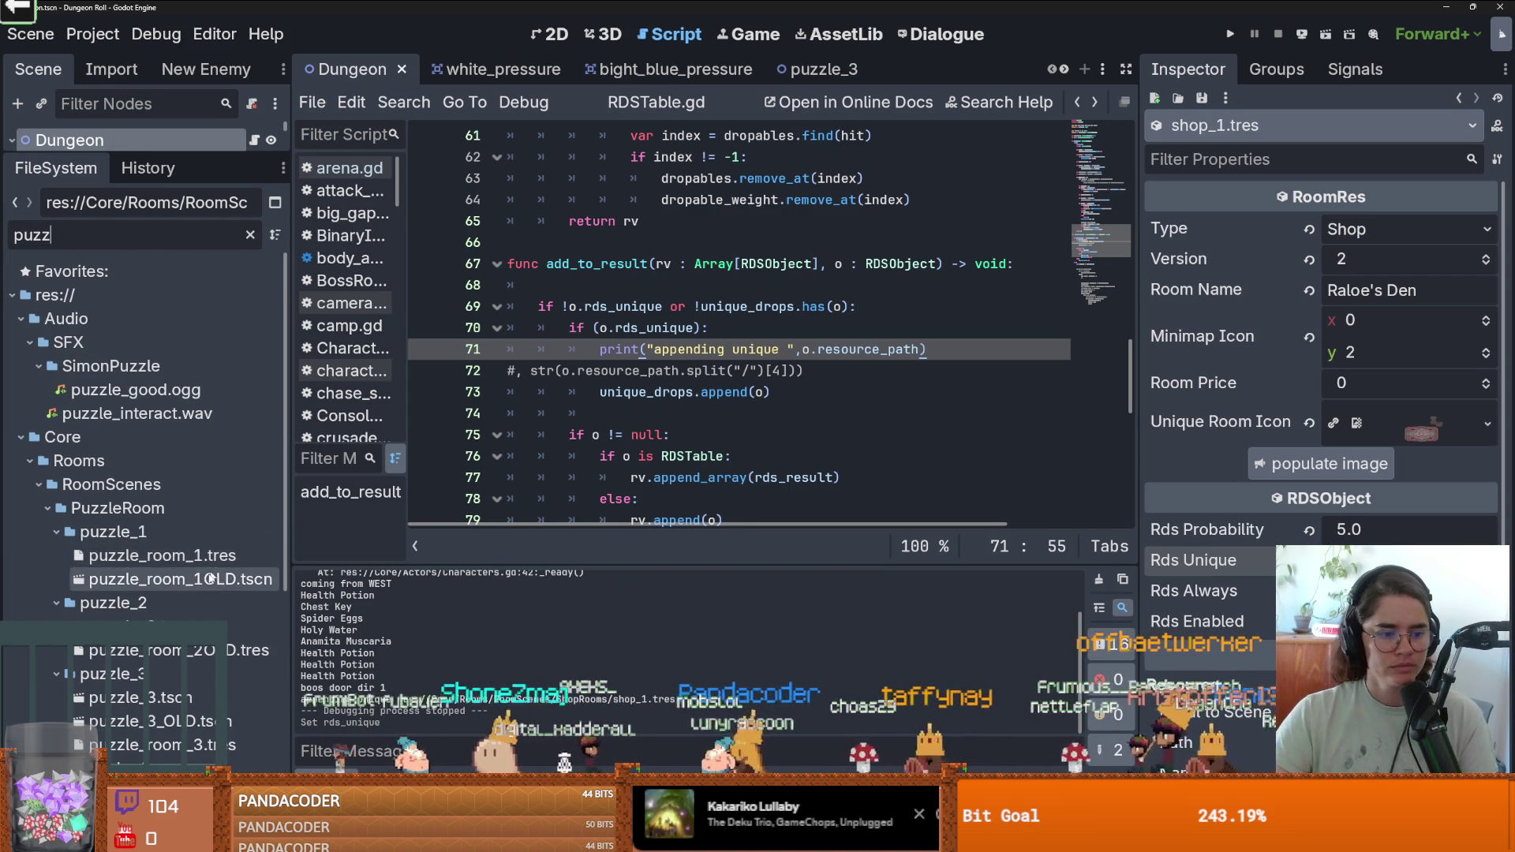
{"action": "scroll", "coordinate": [171, 583], "scroll_direction": "down", "scroll_amount": 3}
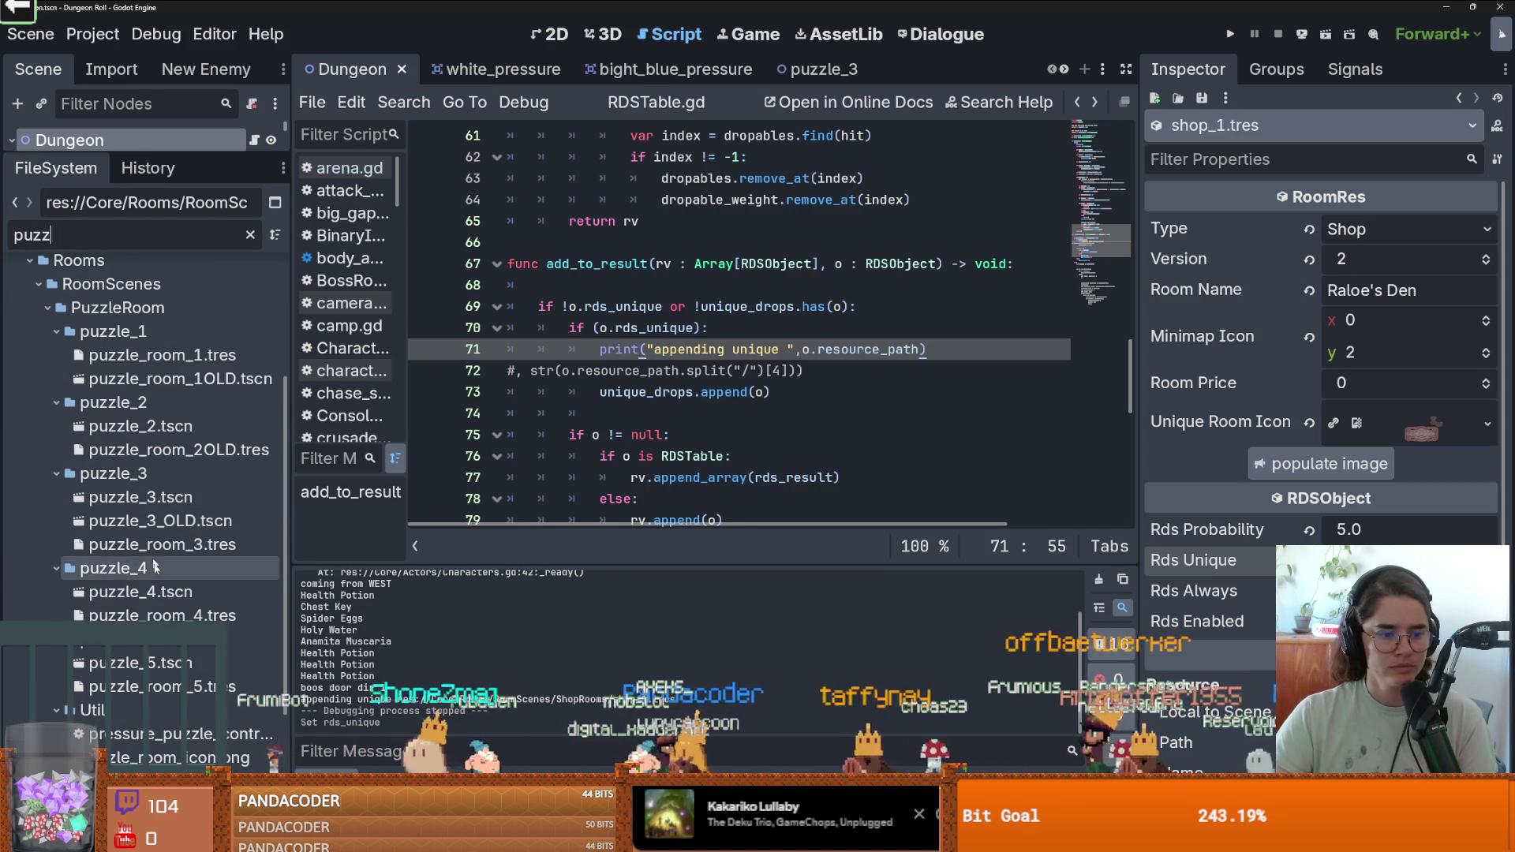
{"action": "left_click", "coordinate": [155, 616]}
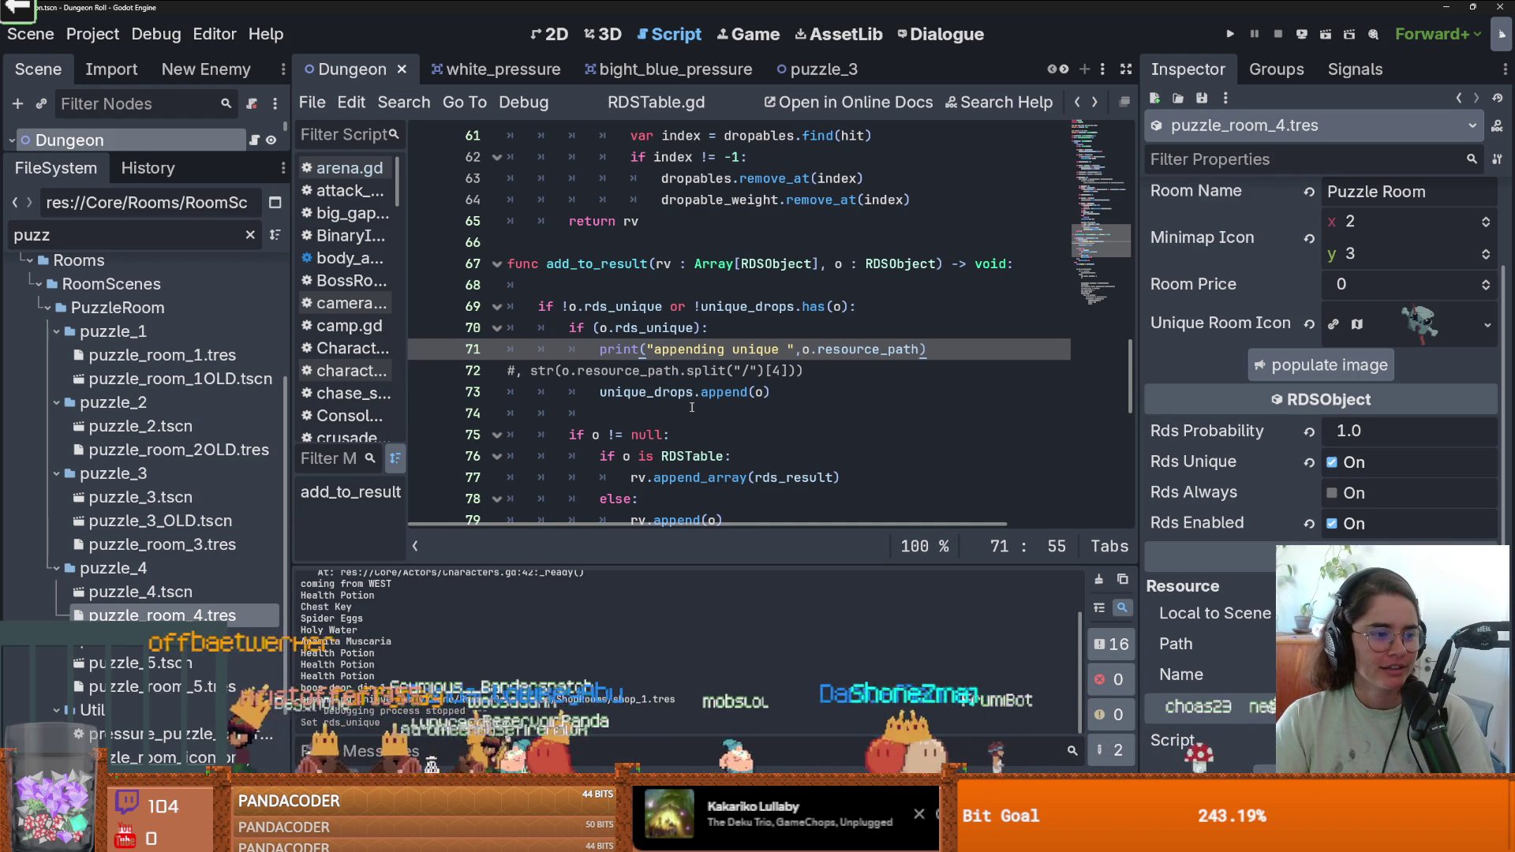
Put the caret on commented line 72, save, and select resource_path in the print statement.
{"action": "left_click", "coordinate": [791, 371]}
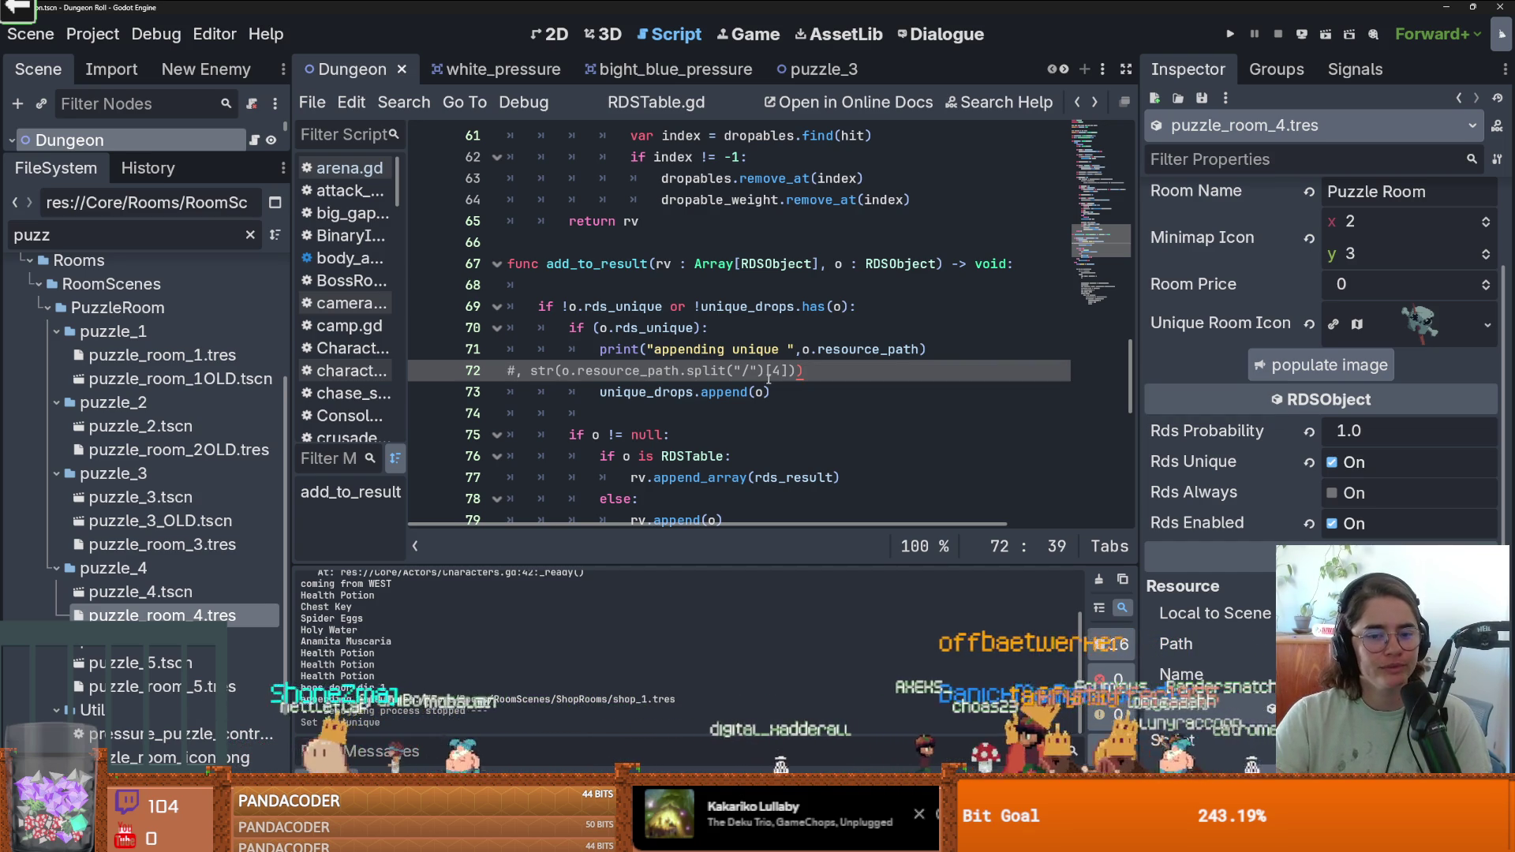
{"action": "key", "text": "ctrl+s"}
{"action": "double_click", "coordinate": [868, 348]}
{"action": "scroll", "coordinate": [824, 392], "scroll_direction": "down", "scroll_amount": 1}
{"action": "scroll", "coordinate": [823, 391], "scroll_direction": "up", "scroll_amount": 1}
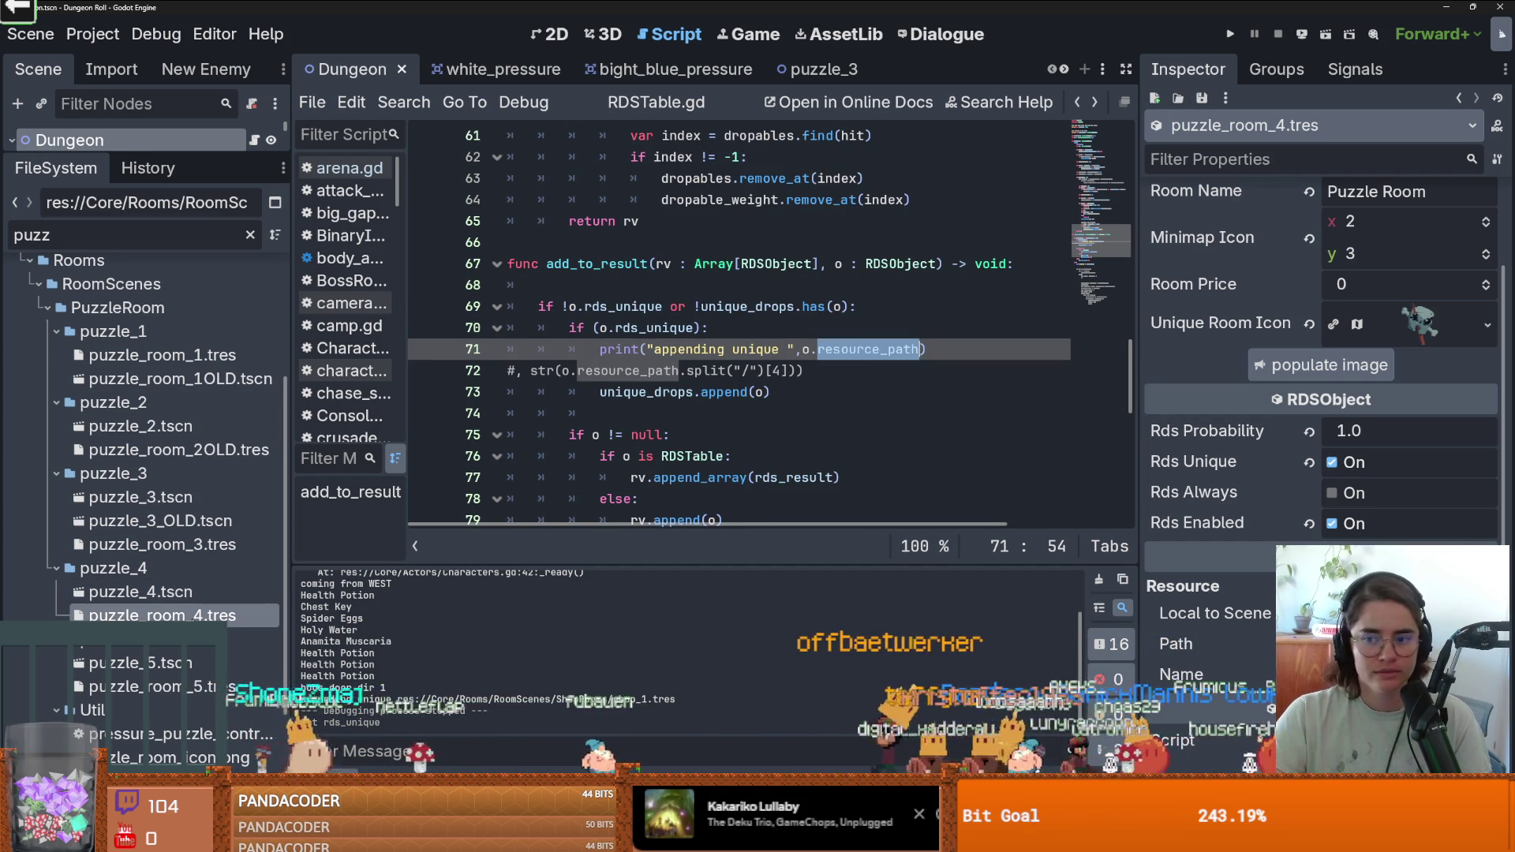
Toggle Rds Always on and off, set Rds Probability to 10.0, and run the game.
{"action": "left_click", "coordinate": [1332, 492]}
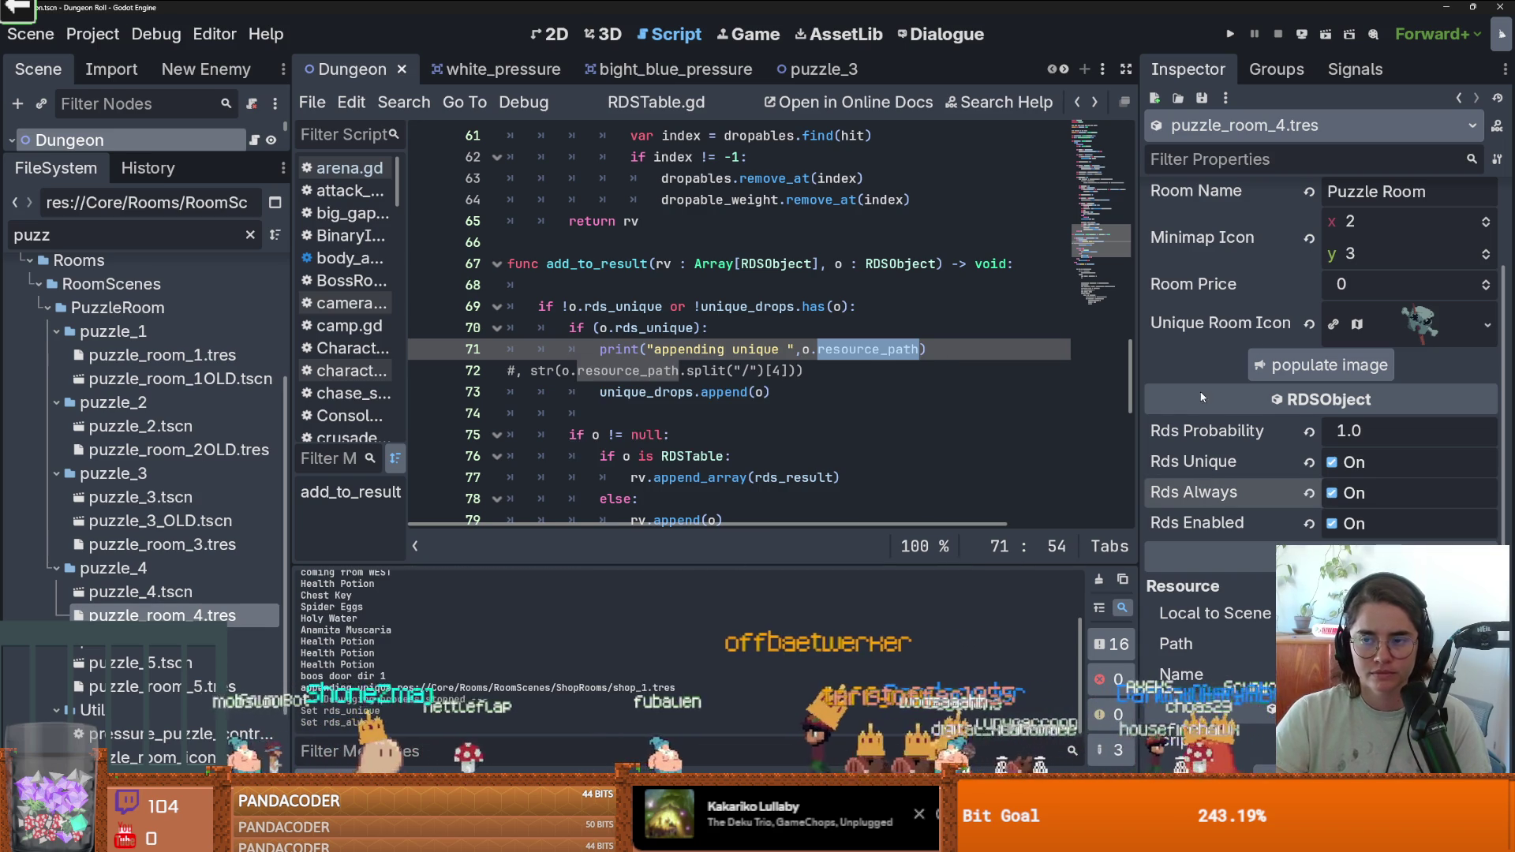
{"action": "left_click", "coordinate": [1334, 493]}
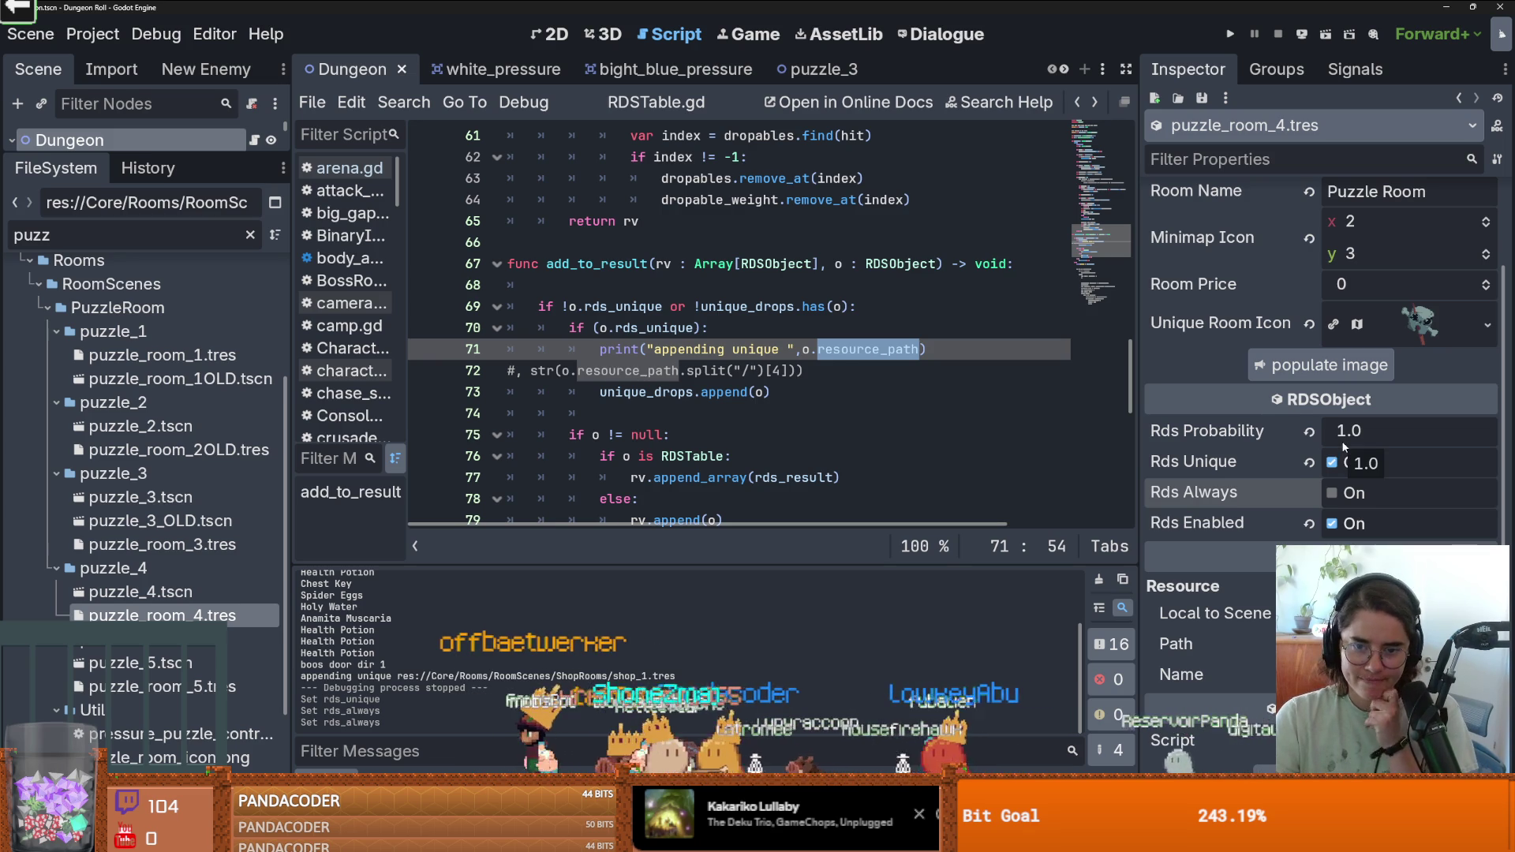
{"action": "key", "text": "Left"}
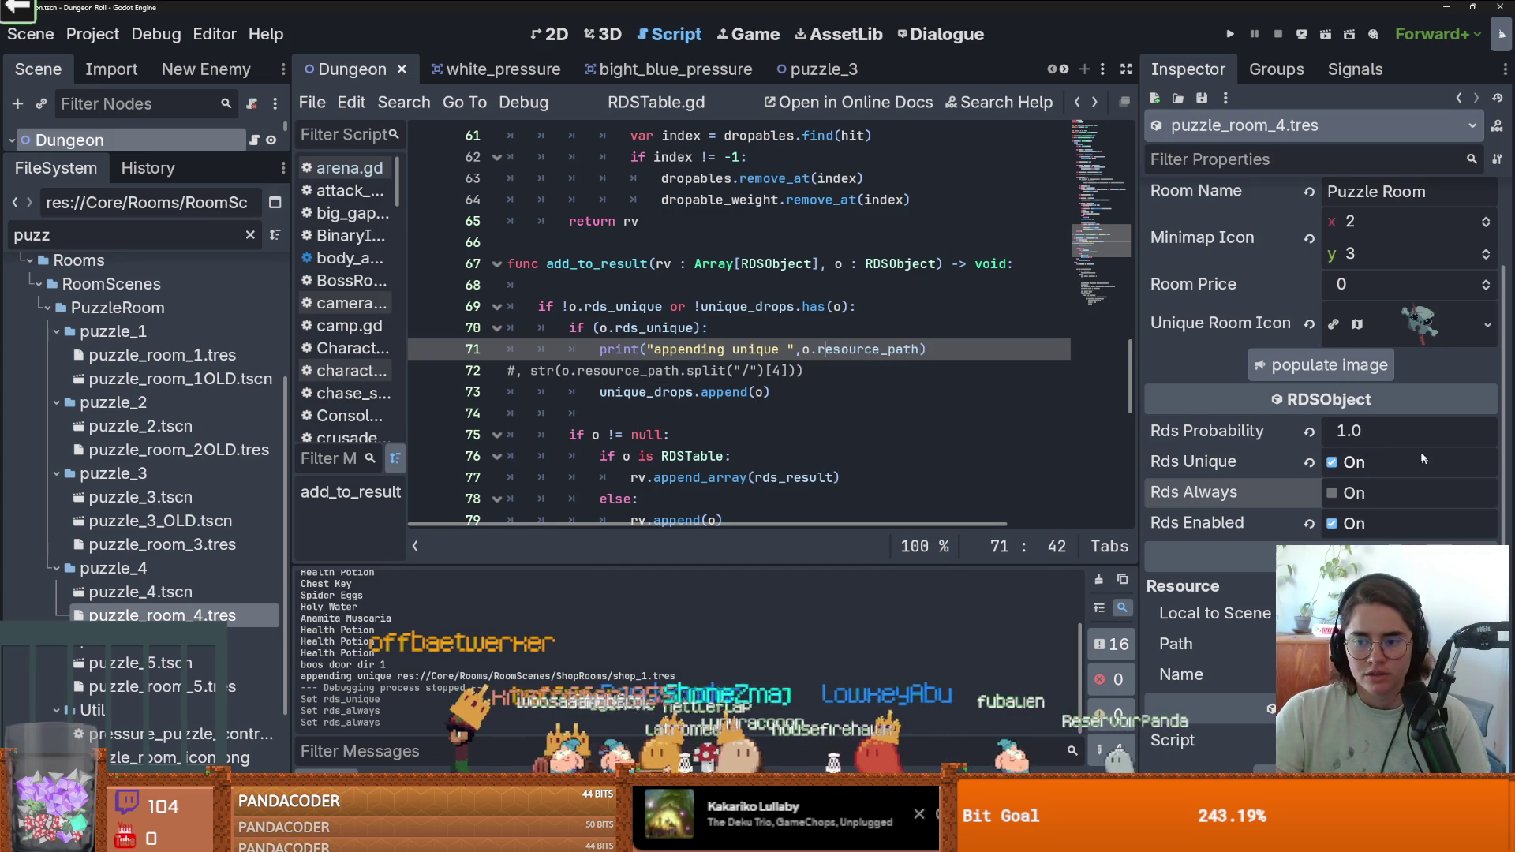
{"action": "left_click", "coordinate": [1406, 431]}
{"action": "type", "text": "10"}
{"action": "key", "text": "Return"}
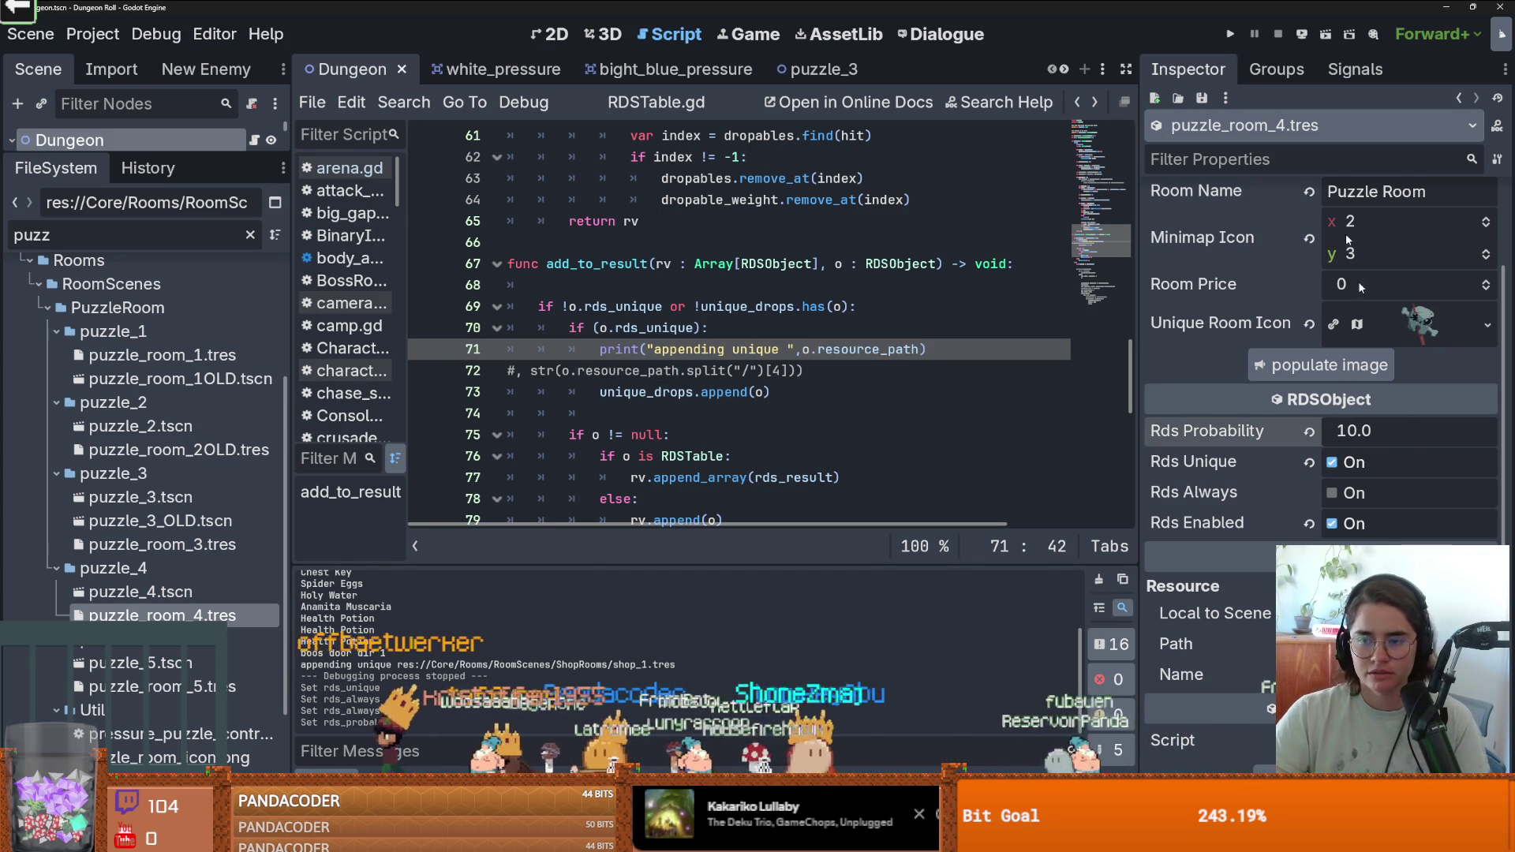
{"action": "left_click", "coordinate": [1231, 34]}
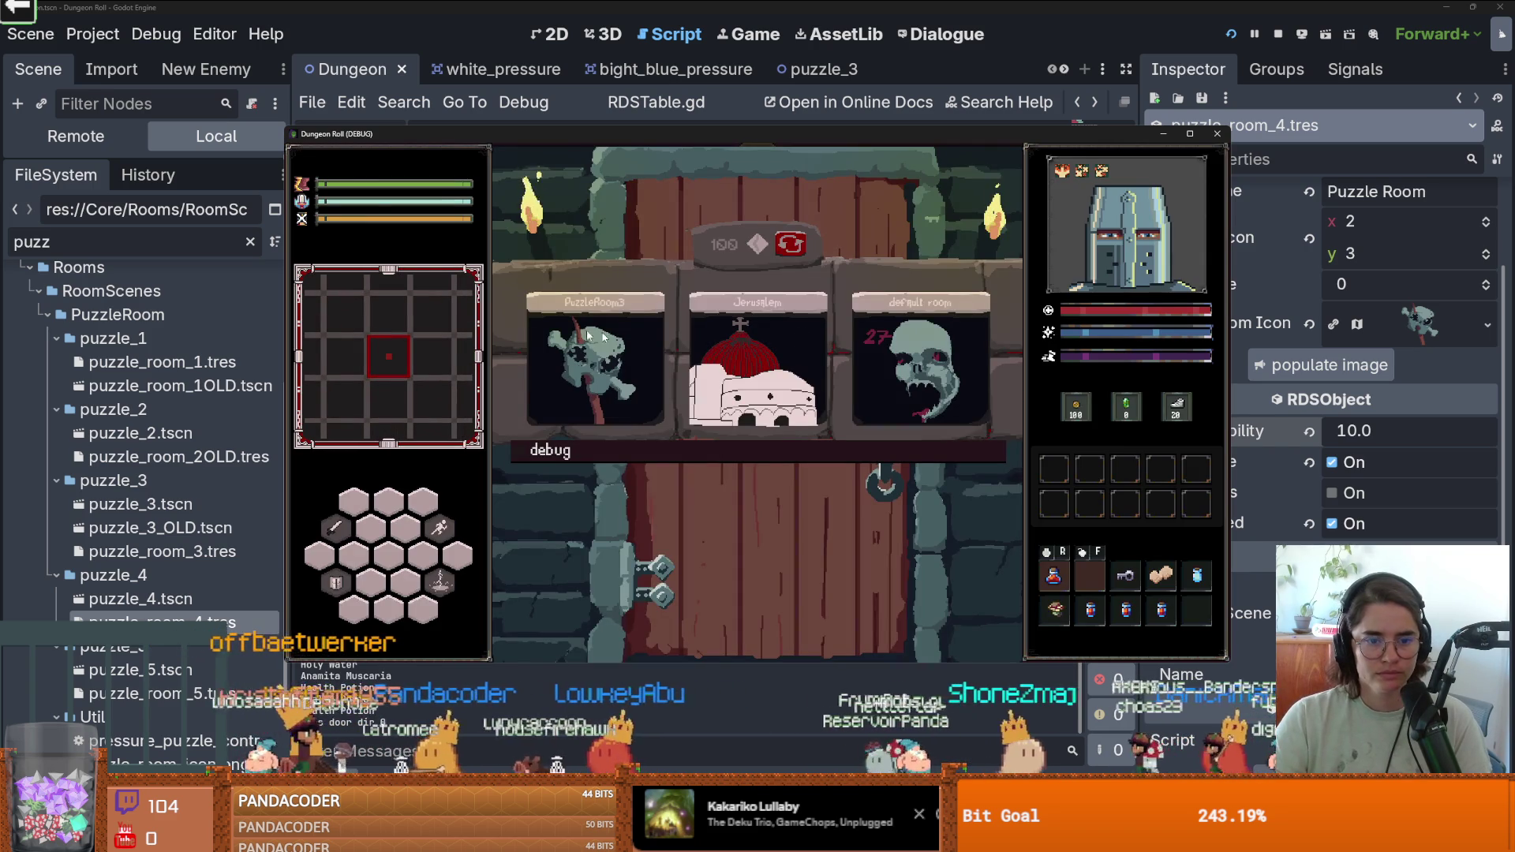
Move the game window up, enter PuzzleRoom3 from the room cards, and close the game.
{"action": "mouse_move", "coordinate": [770, 135]}
{"action": "left_mouse_down"}
{"action": "mouse_move", "coordinate": [783, 41]}
{"action": "mouse_move", "coordinate": [547, 23]}
{"action": "mouse_move", "coordinate": [708, 18]}
{"action": "left_mouse_up"}
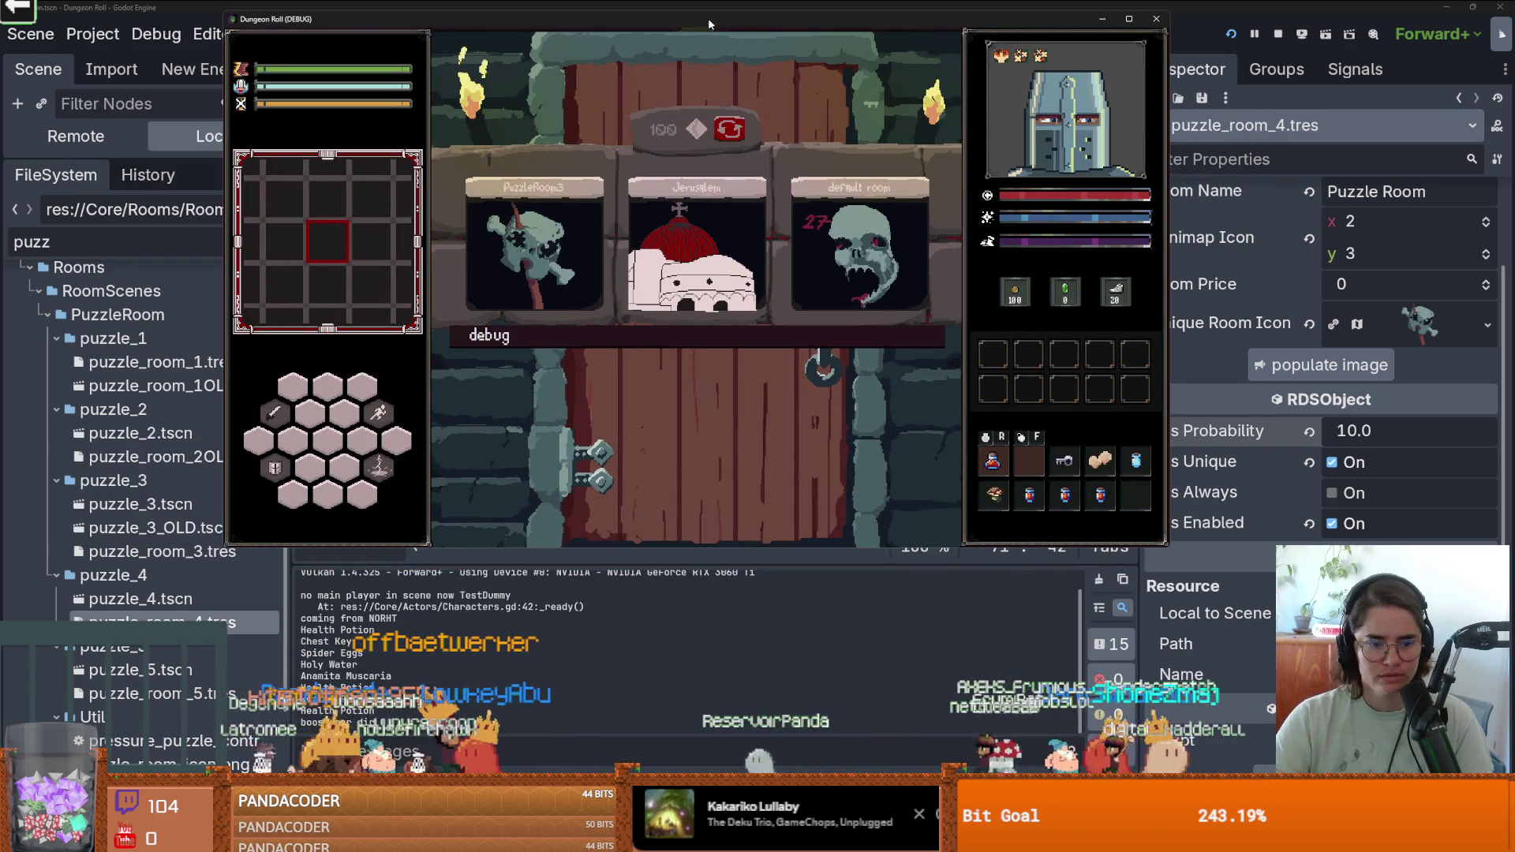
{"action": "left_click", "coordinate": [555, 266]}
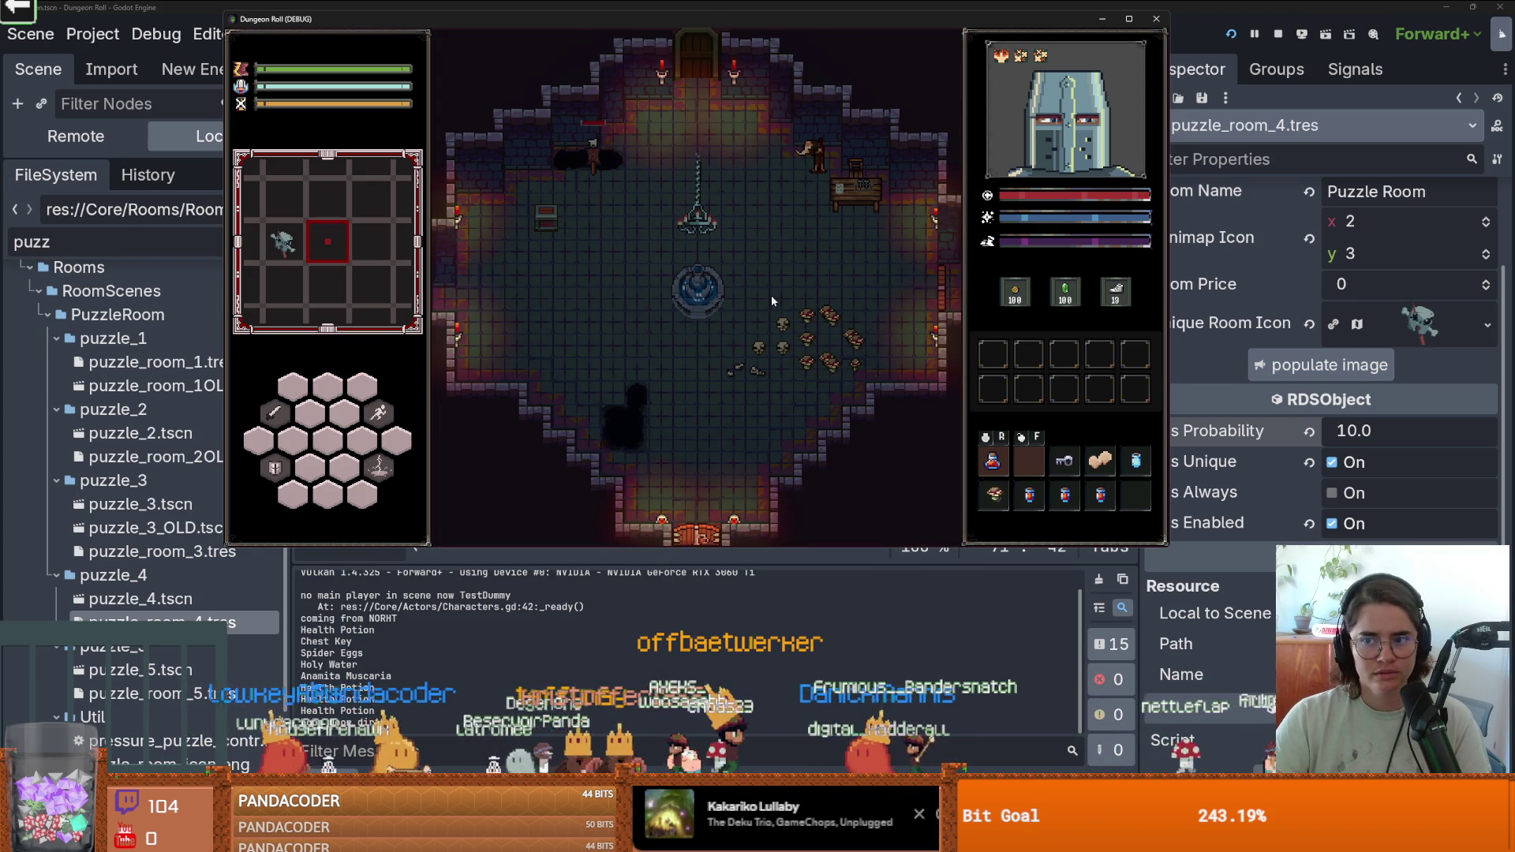
{"action": "left_click", "coordinate": [1154, 20]}
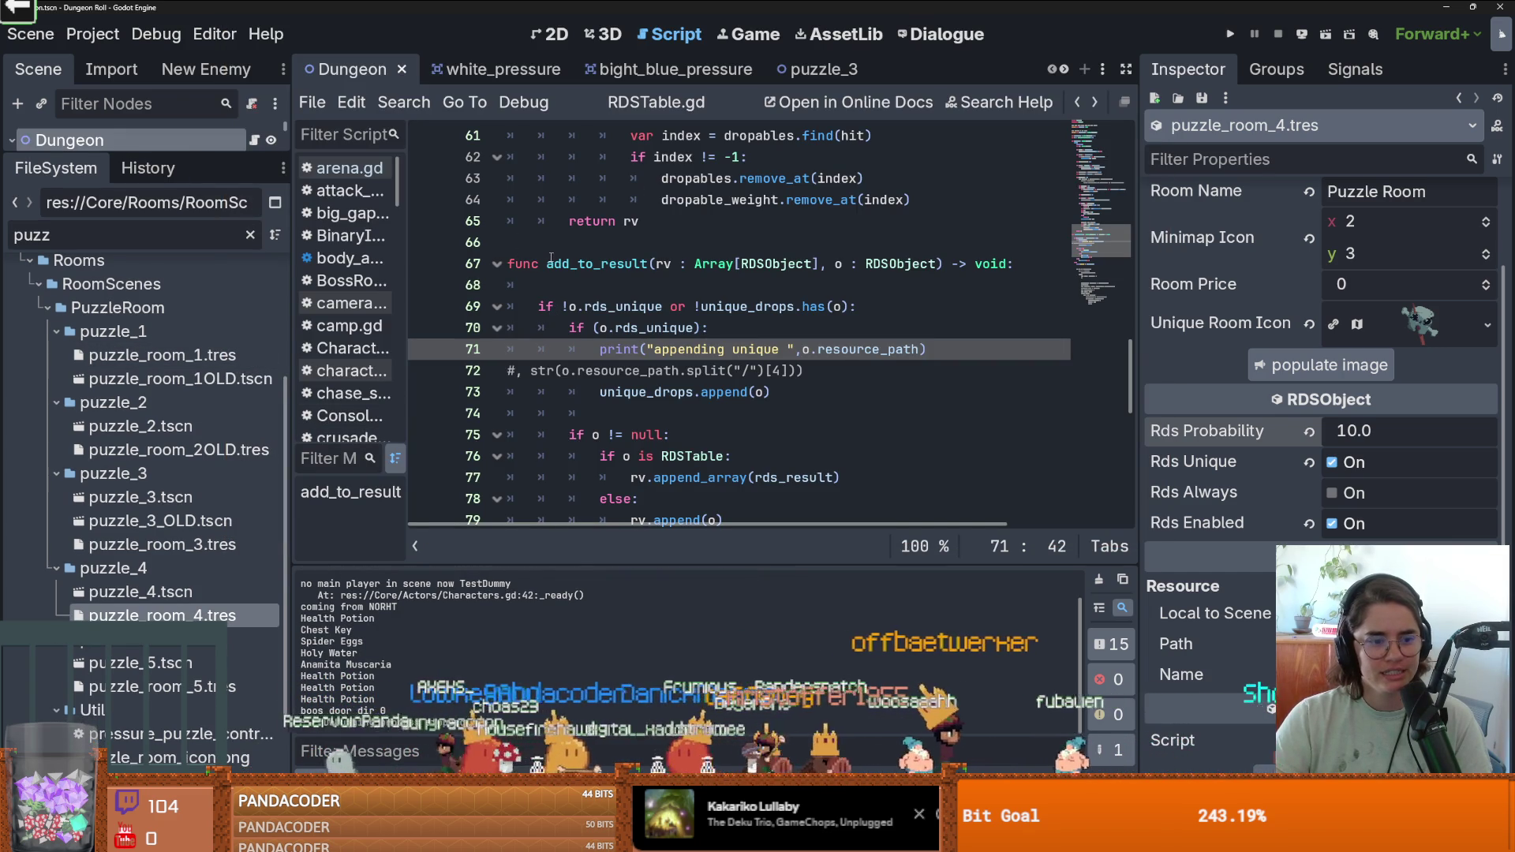
Enlarge the Scene tree, compare puzzle_room_3.tres against puzzle_room_4.tres, and save the project.
{"action": "mouse_move", "coordinate": [243, 155]}
{"action": "left_mouse_down"}
{"action": "mouse_move", "coordinate": [243, 347]}
{"action": "mouse_move", "coordinate": [243, 229]}
{"action": "mouse_move", "coordinate": [243, 288]}
{"action": "mouse_move", "coordinate": [244, 245]}
{"action": "left_mouse_up"}
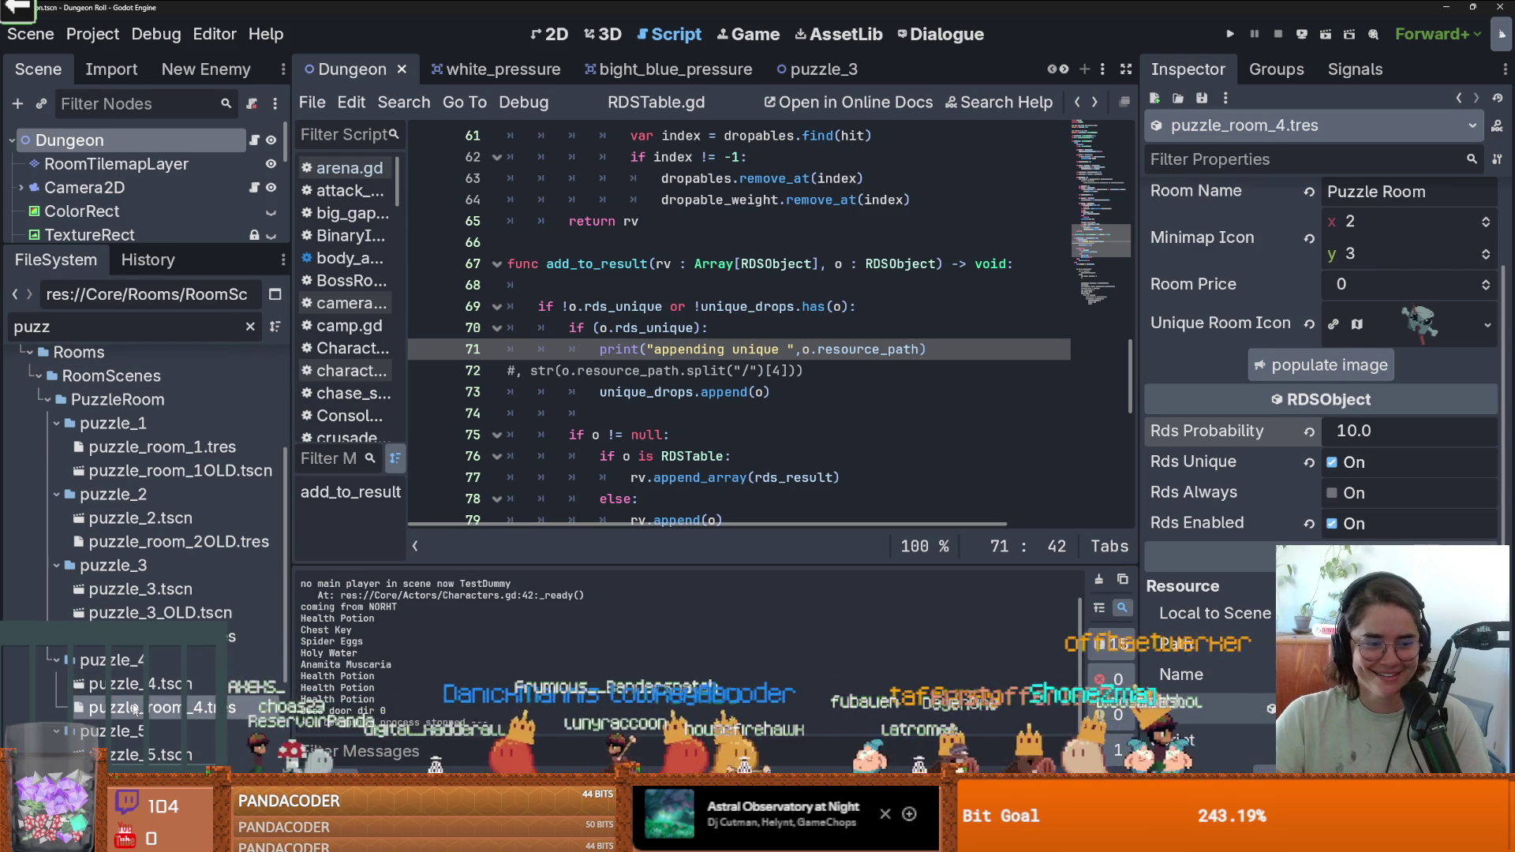
{"action": "left_click", "coordinate": [150, 636]}
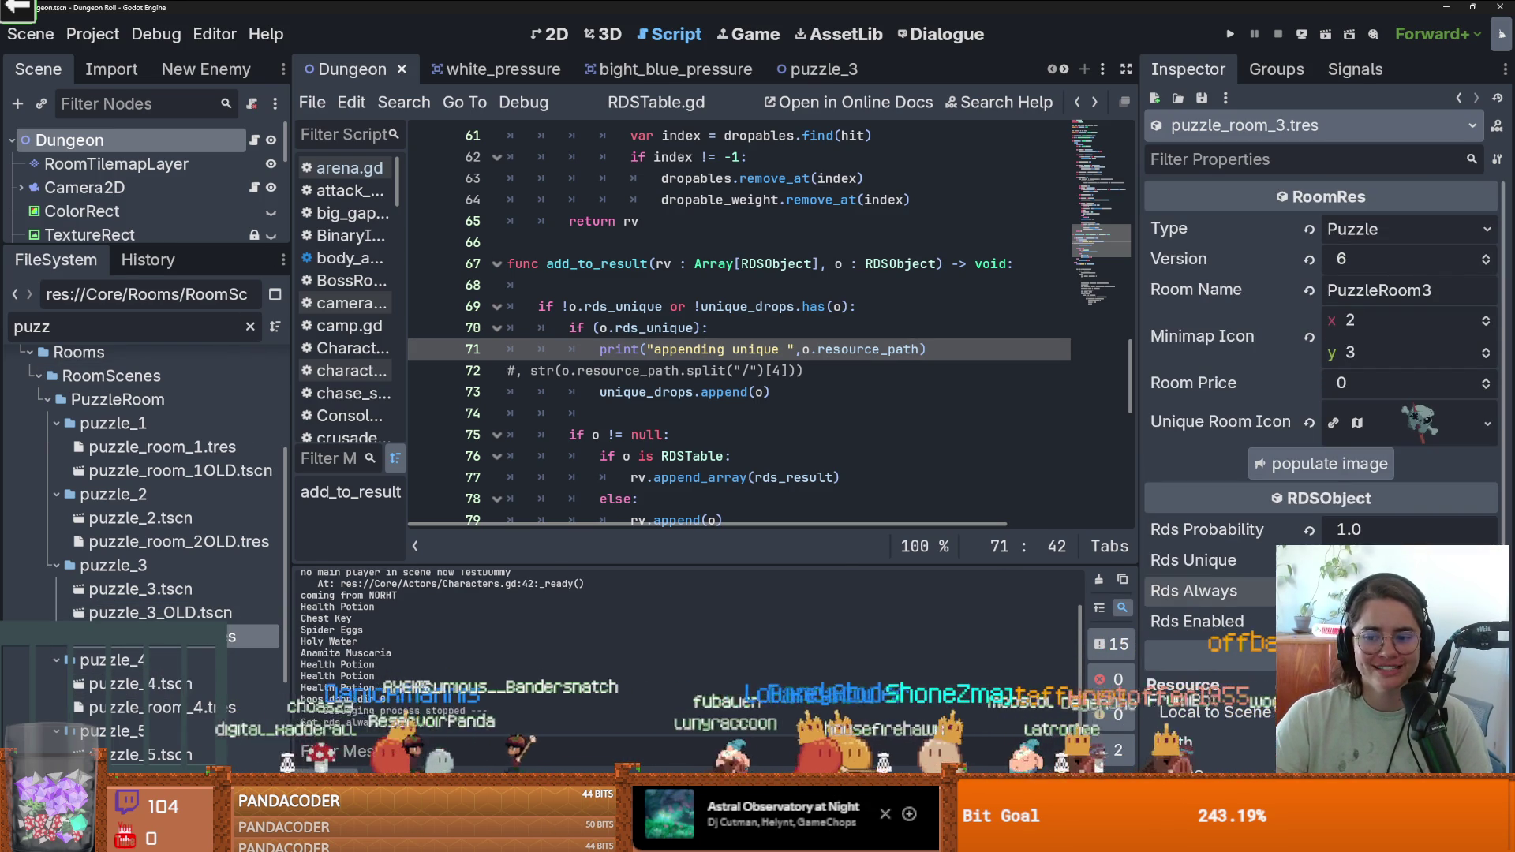
{"action": "left_click", "coordinate": [121, 708]}
{"action": "key", "text": "ctrl+s"}
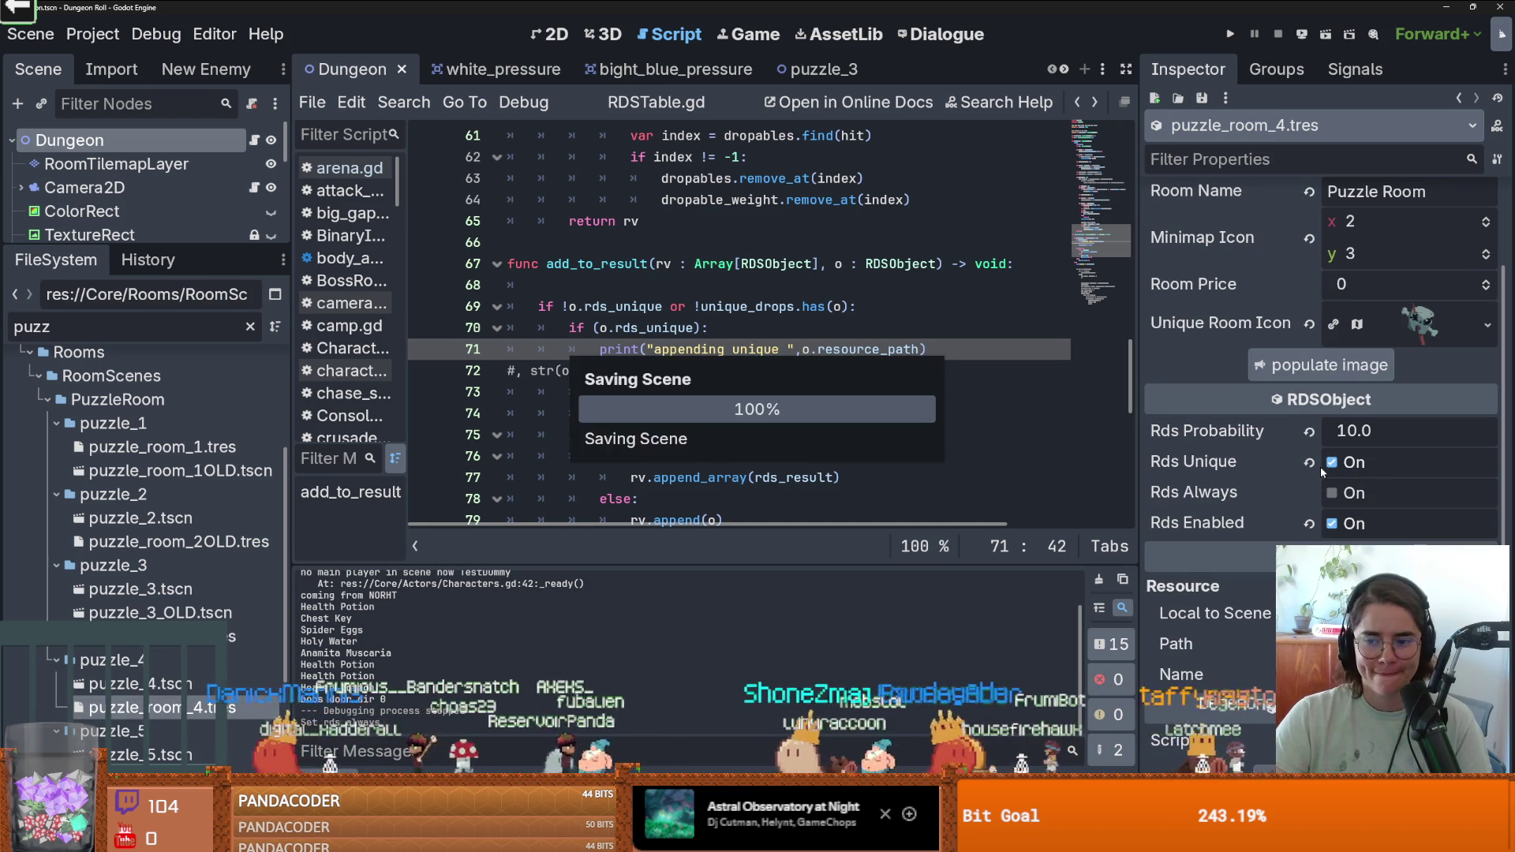
{"action": "left_click", "coordinate": [198, 636]}
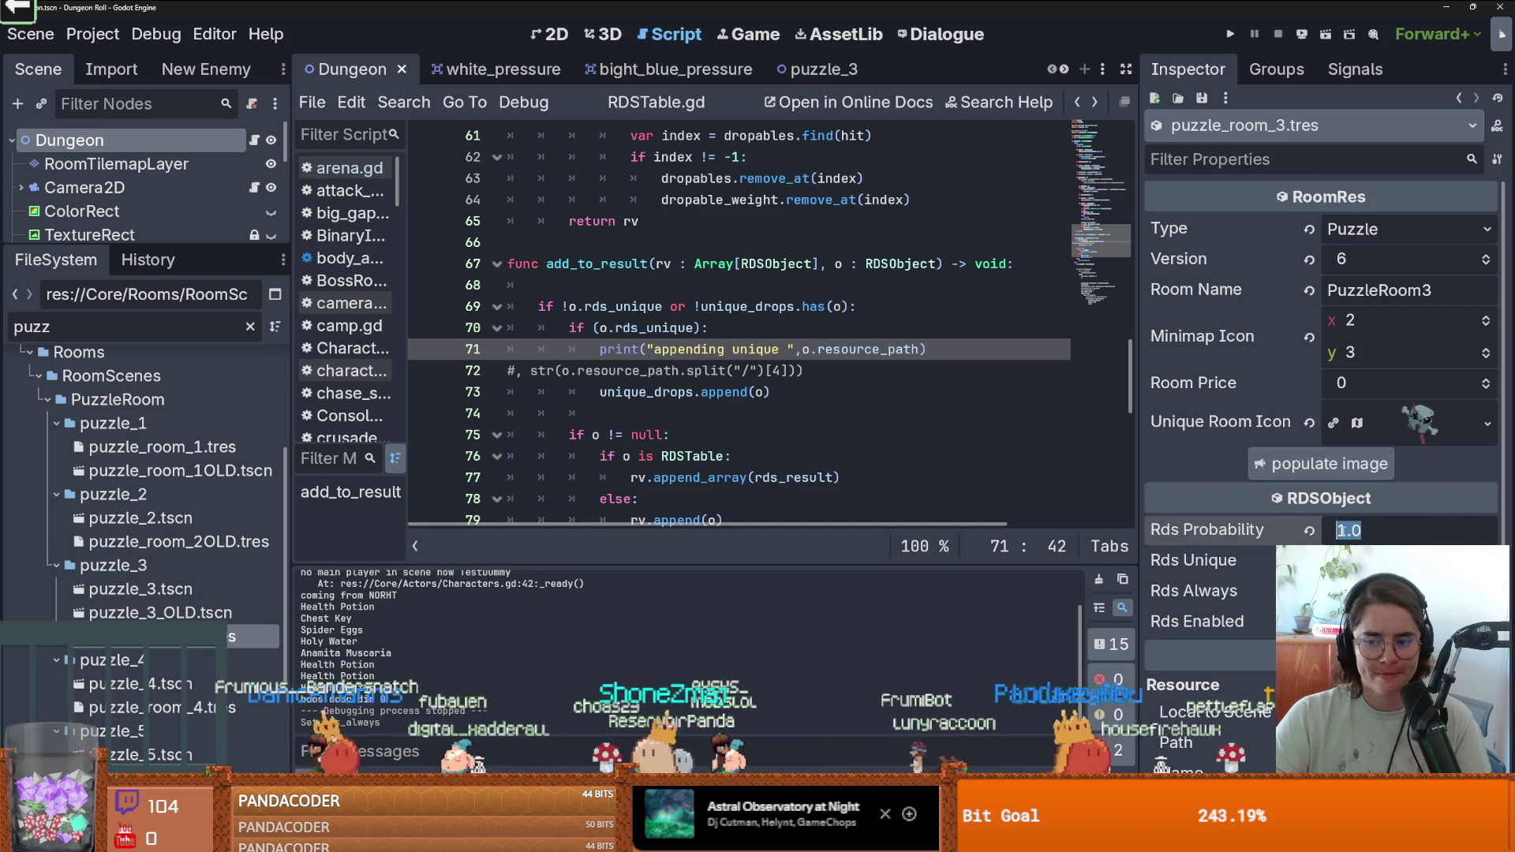
{"action": "left_click", "coordinate": [158, 707]}
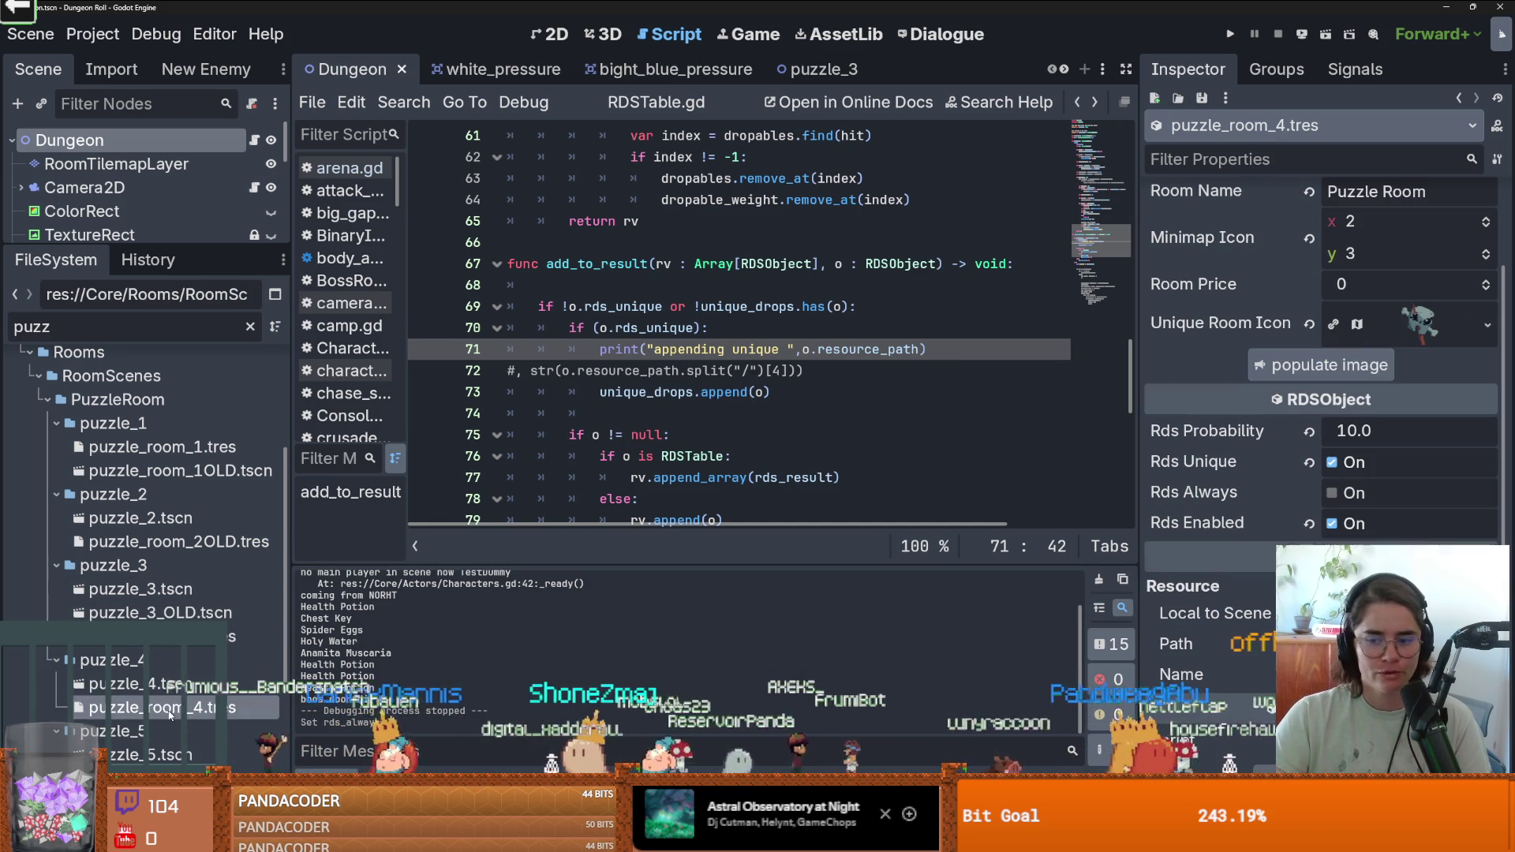
Launch the project, reroll the room cards several times, and shrink the game window.
{"action": "left_click", "coordinate": [1228, 34]}
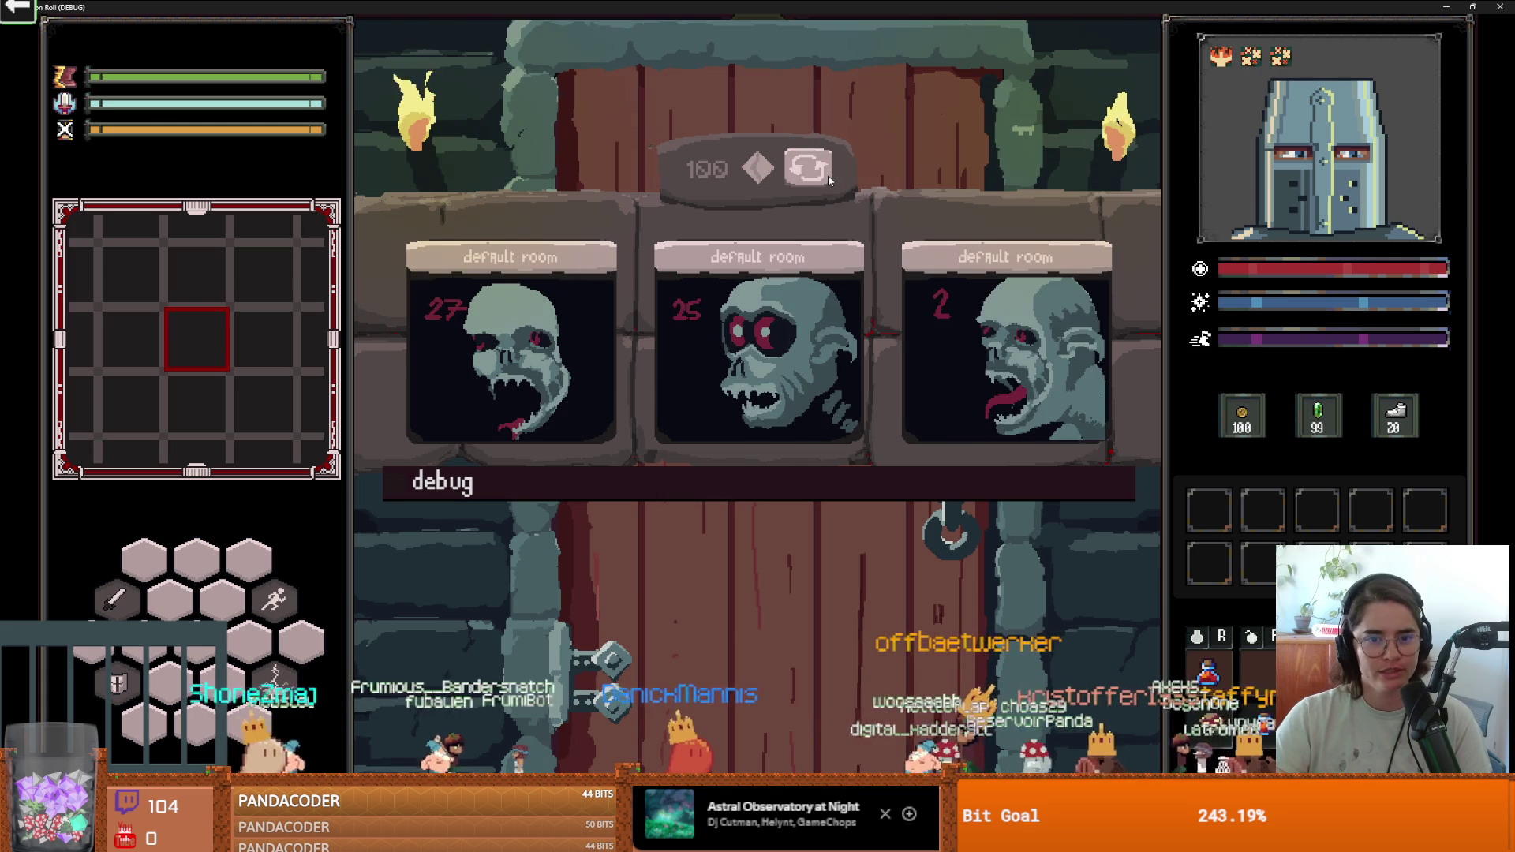
{"action": "left_click", "coordinate": [825, 175]}
{"action": "left_click", "coordinate": [826, 177]}
{"action": "left_click", "coordinate": [827, 180]}
{"action": "left_click", "coordinate": [828, 180]}
{"action": "left_click", "coordinate": [828, 180]}
{"action": "left_click", "coordinate": [828, 180]}
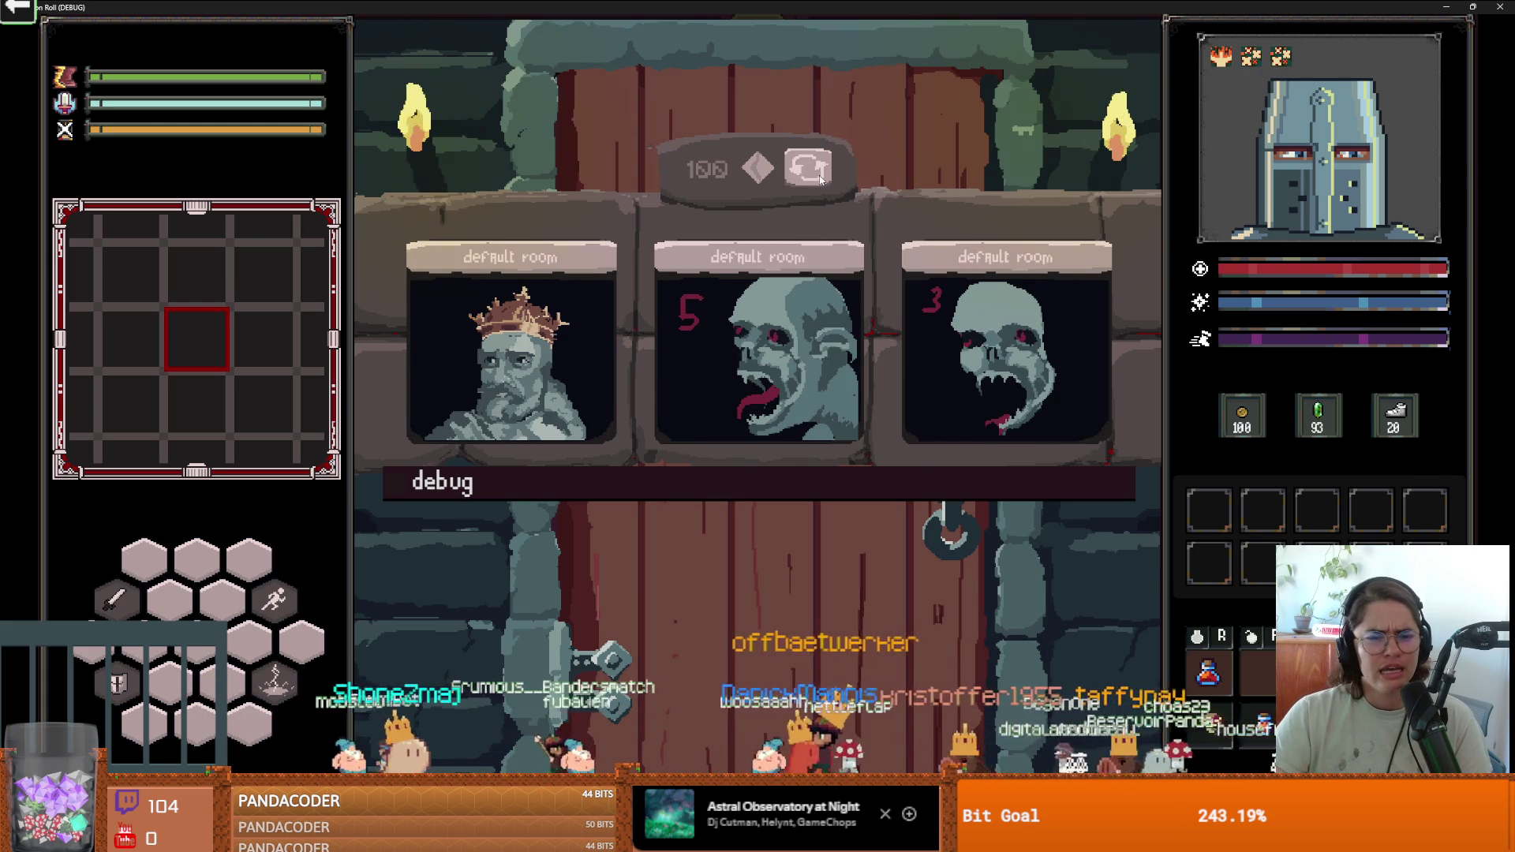
{"action": "mouse_move", "coordinate": [825, 7]}
{"action": "left_mouse_down"}
{"action": "mouse_move", "coordinate": [822, 306]}
{"action": "mouse_move", "coordinate": [697, 258]}
{"action": "left_mouse_up"}
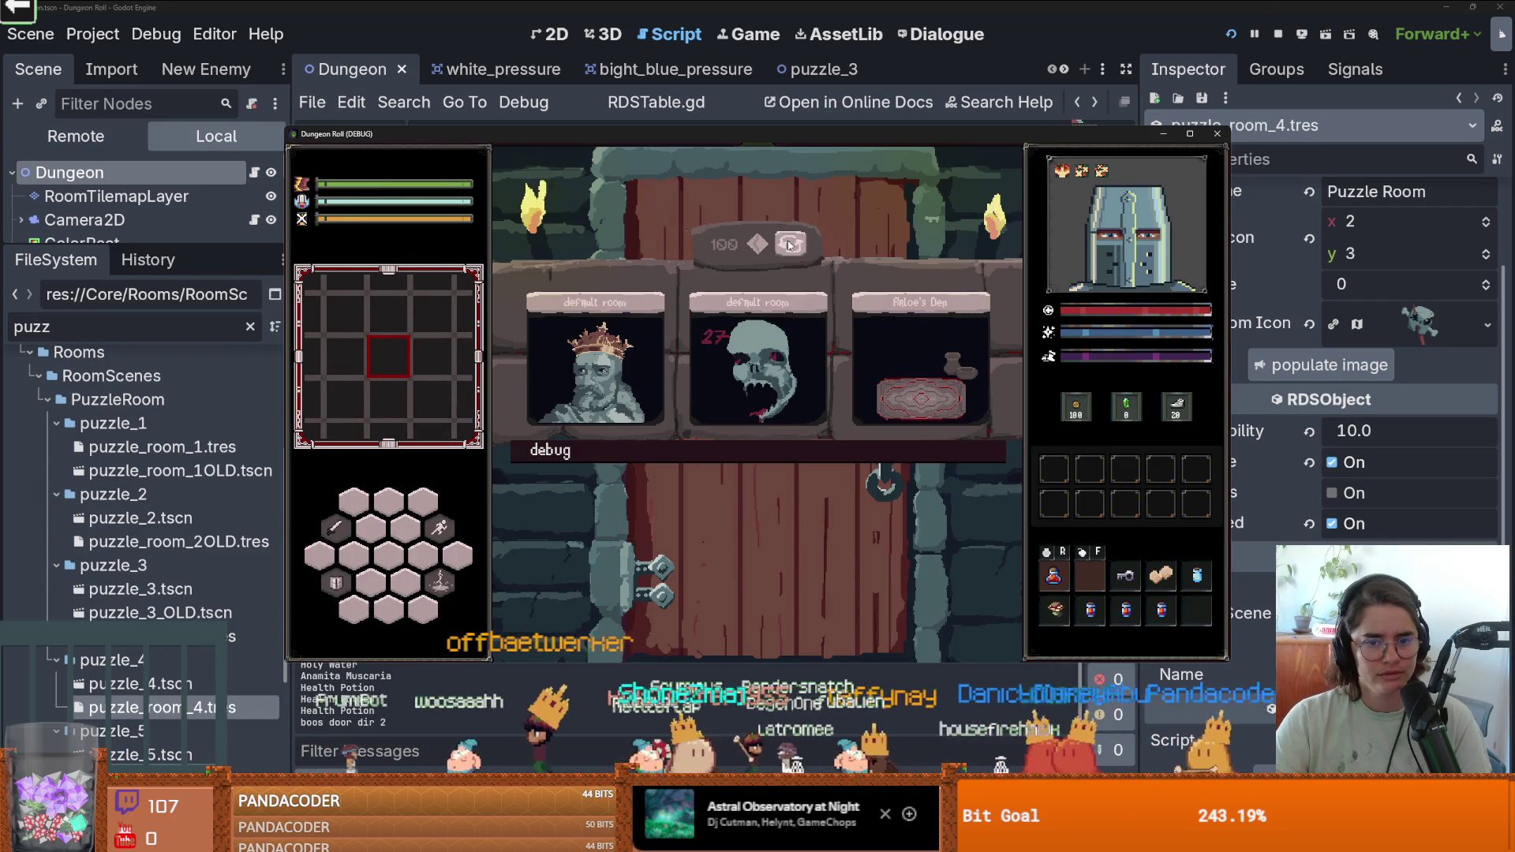
Reroll until a Puzzle Room appears, enter it, and close the game.
{"action": "left_click", "coordinate": [789, 246]}
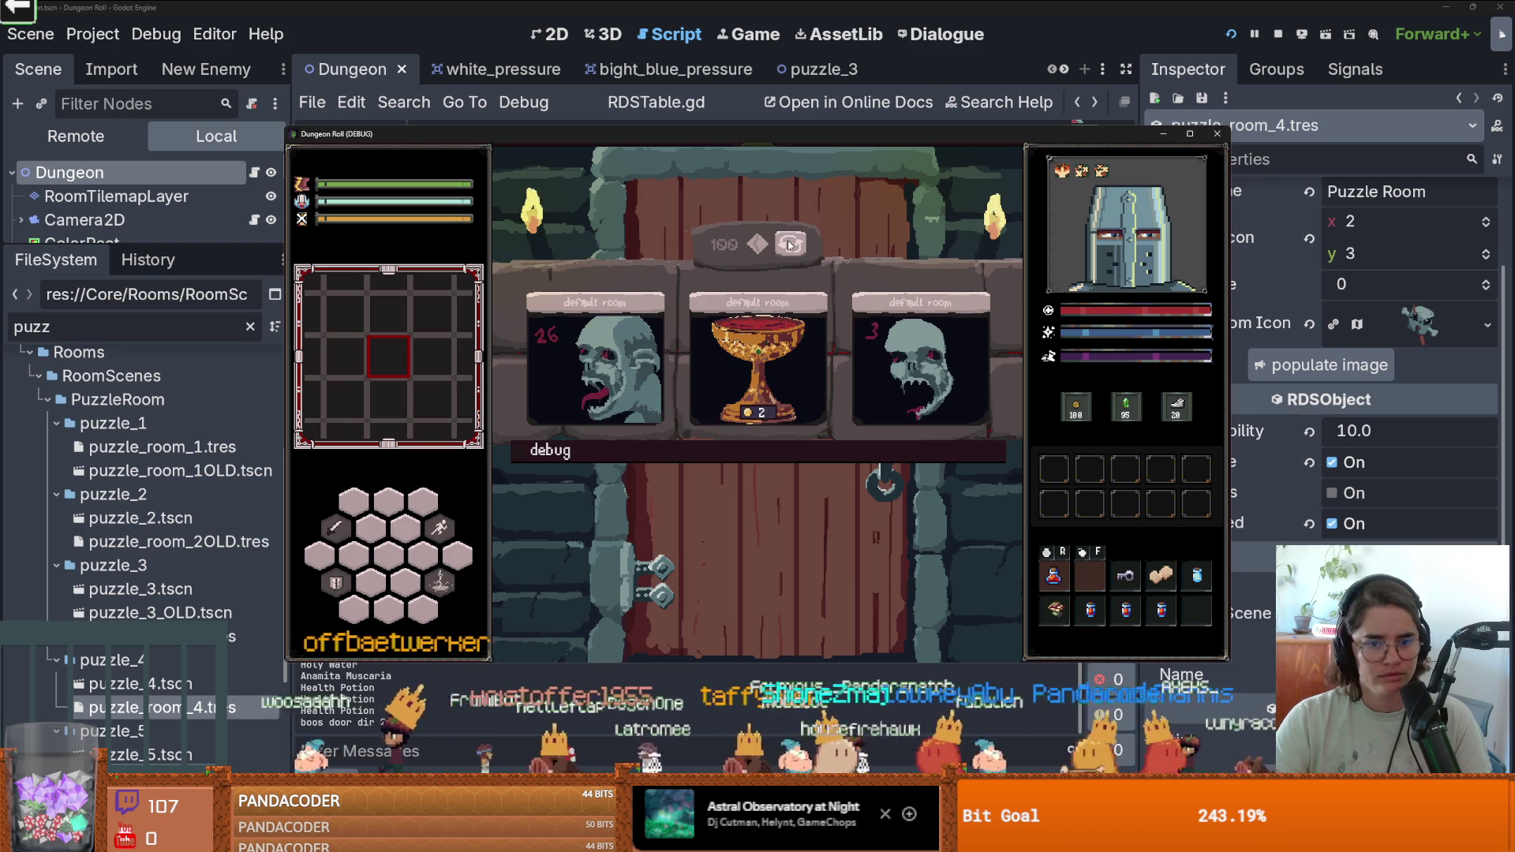
{"action": "left_click", "coordinate": [789, 245]}
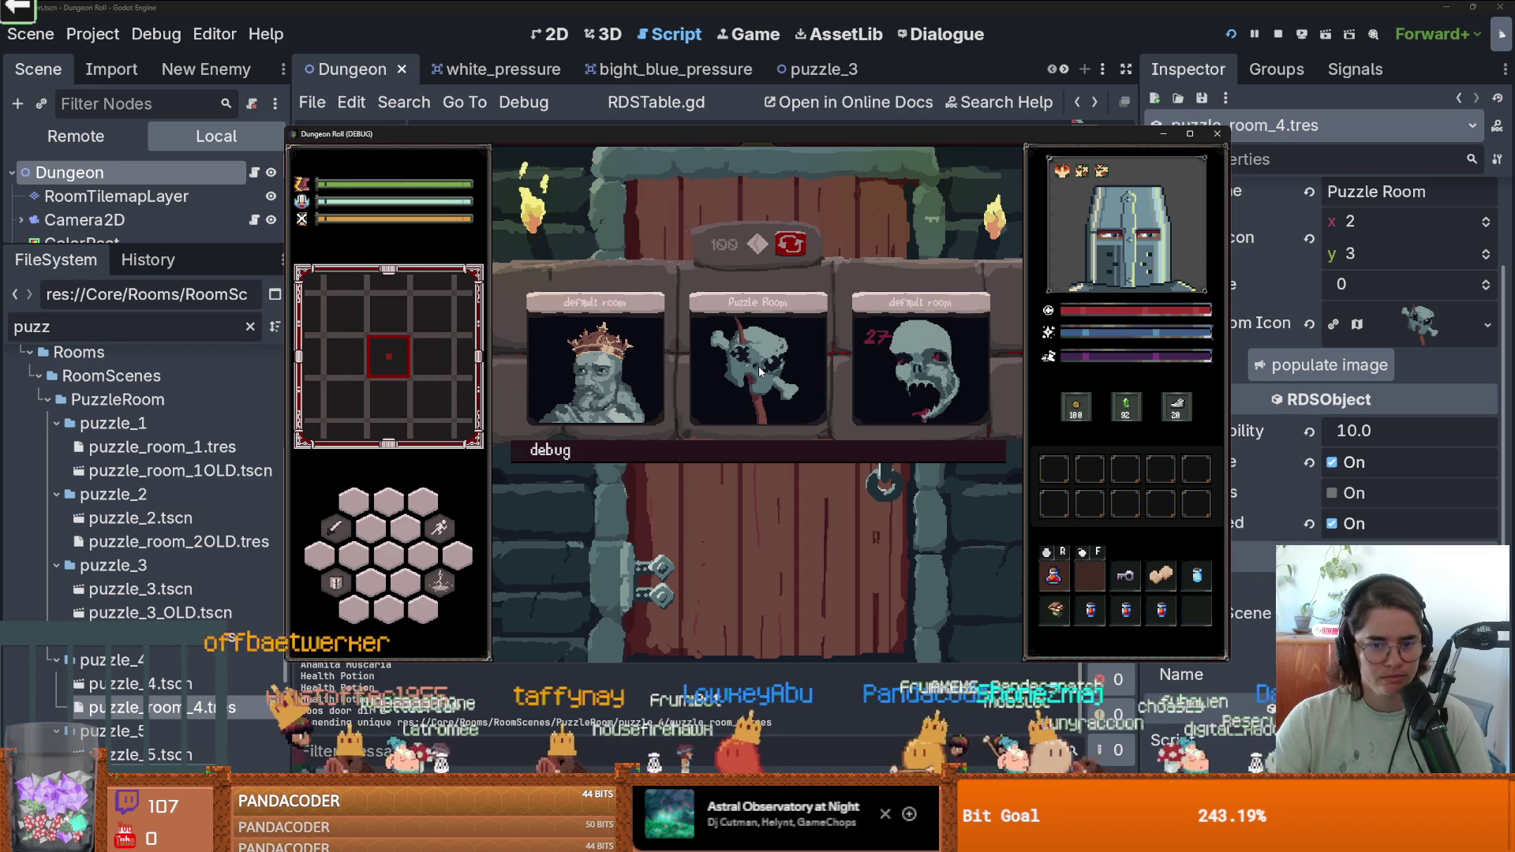
{"action": "left_click", "coordinate": [759, 366]}
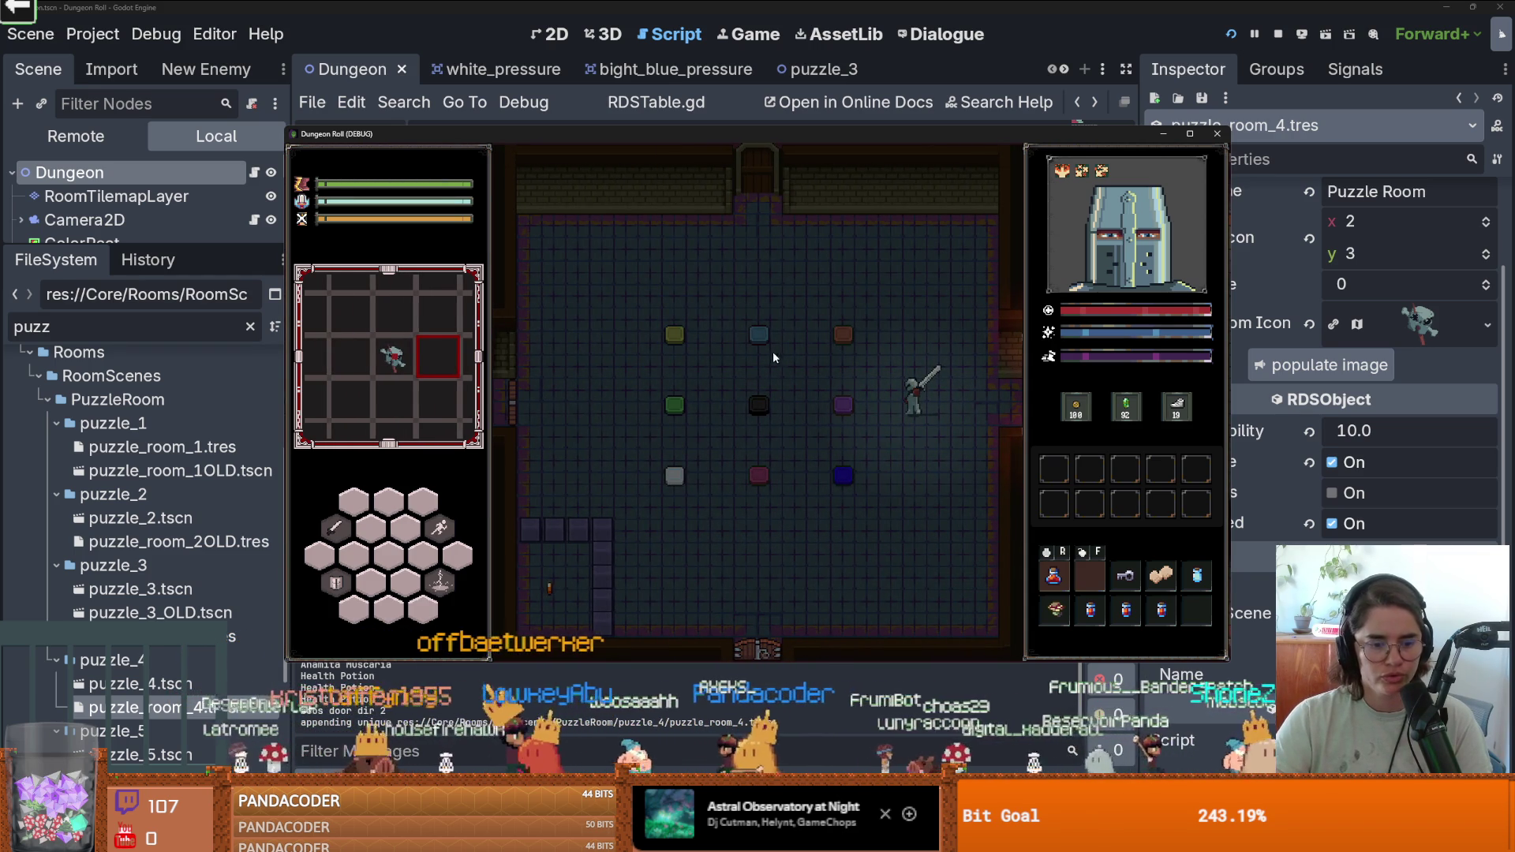
{"action": "left_click", "coordinate": [1217, 133]}
{"action": "scroll", "coordinate": [780, 286], "scroll_direction": "down", "scroll_amount": 1}
{"action": "left_click_drag", "start_coordinate": [927, 285], "coordinate": [610, 285]}
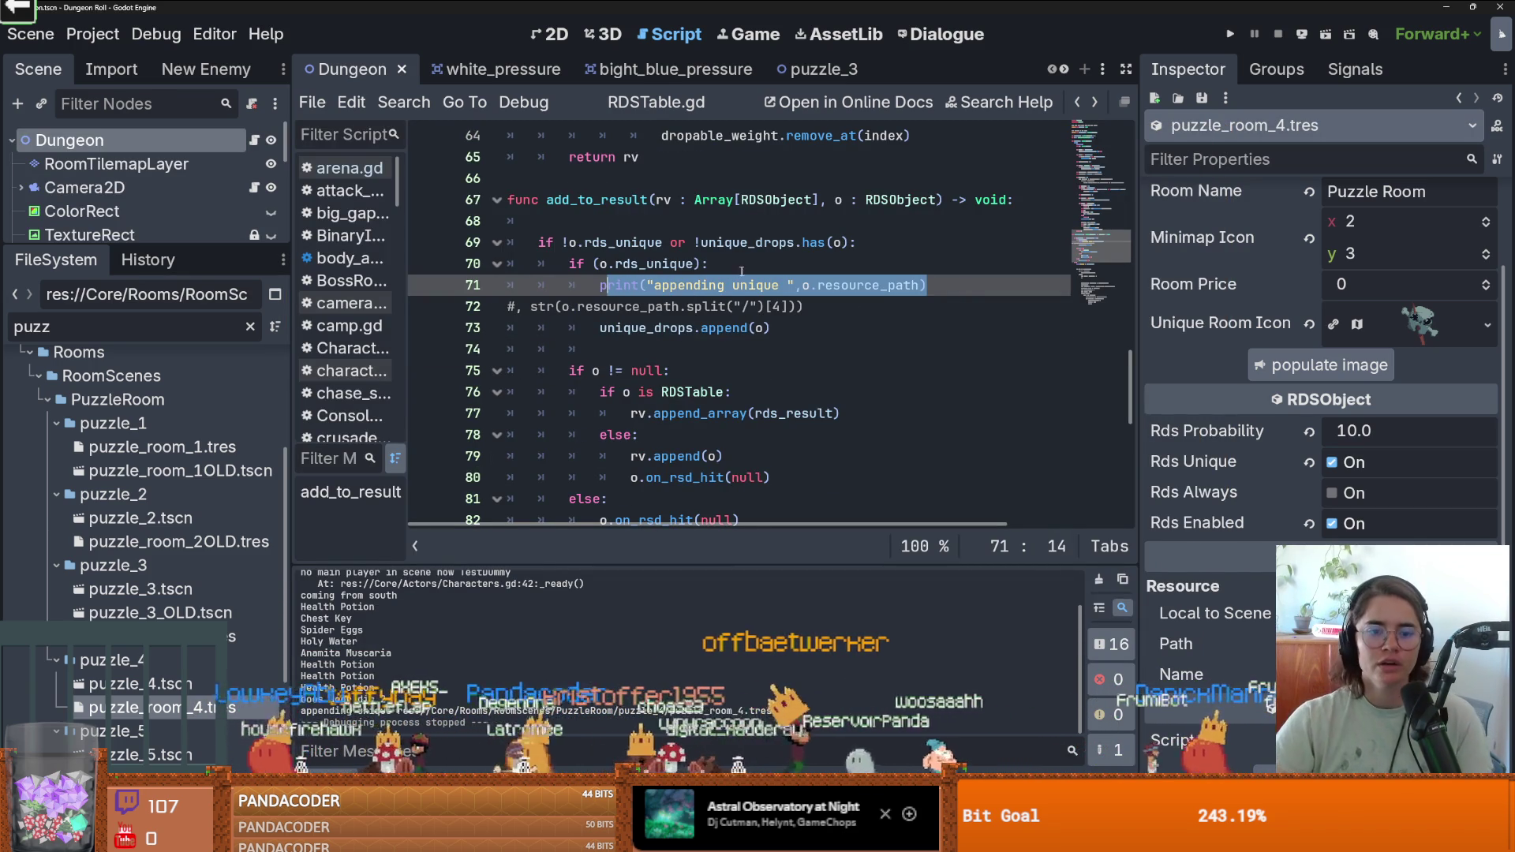
Widen the script editor and save RDSTable.gd with the caret on empty line 17.
{"action": "scroll", "coordinate": [725, 351], "scroll_direction": "up", "scroll_amount": 2}
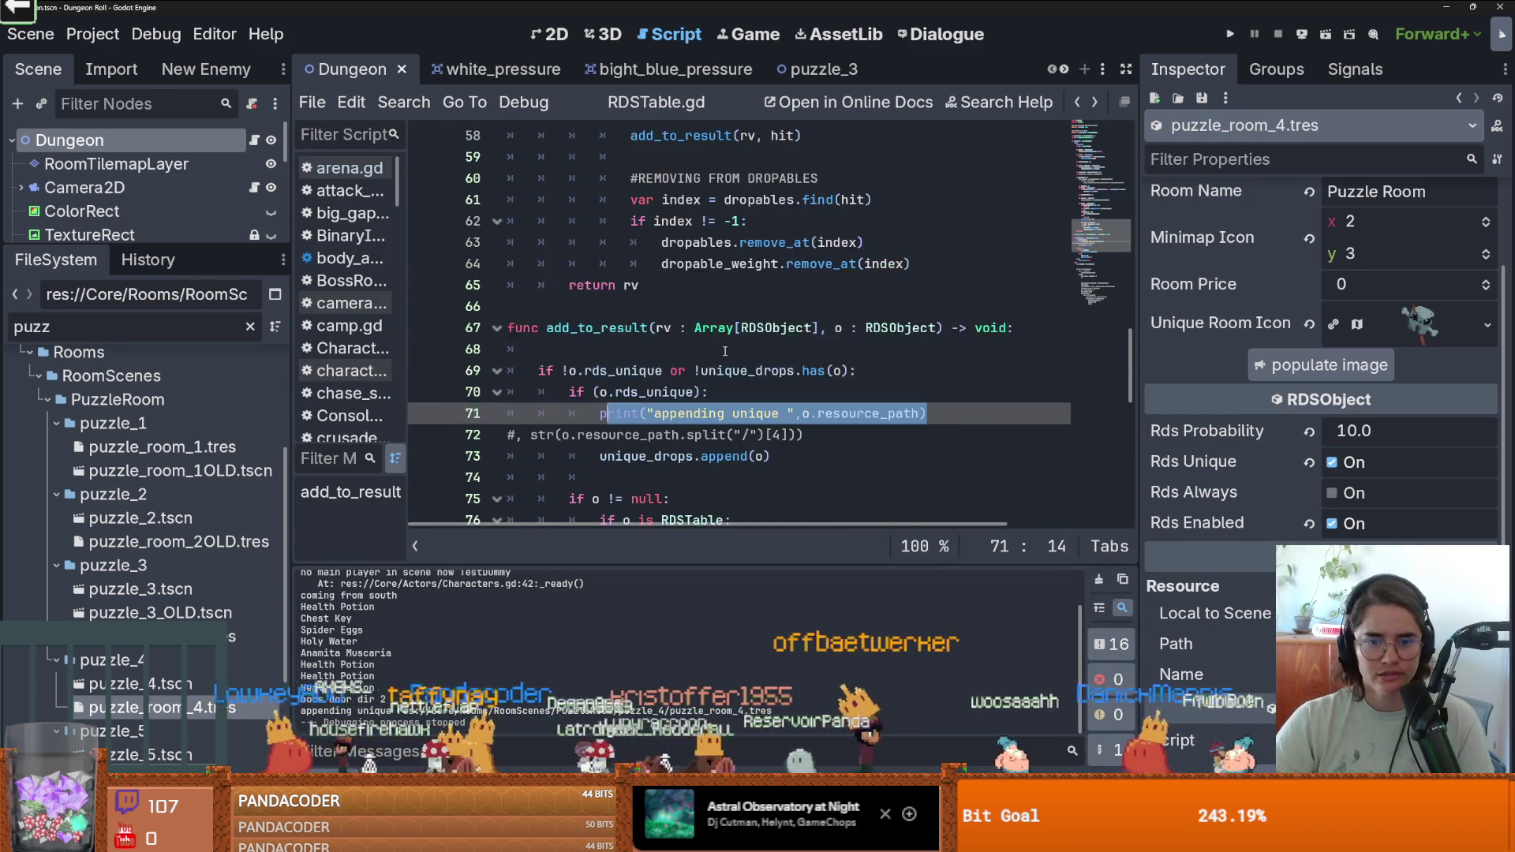
{"action": "scroll", "coordinate": [725, 351], "scroll_direction": "up", "scroll_amount": 19}
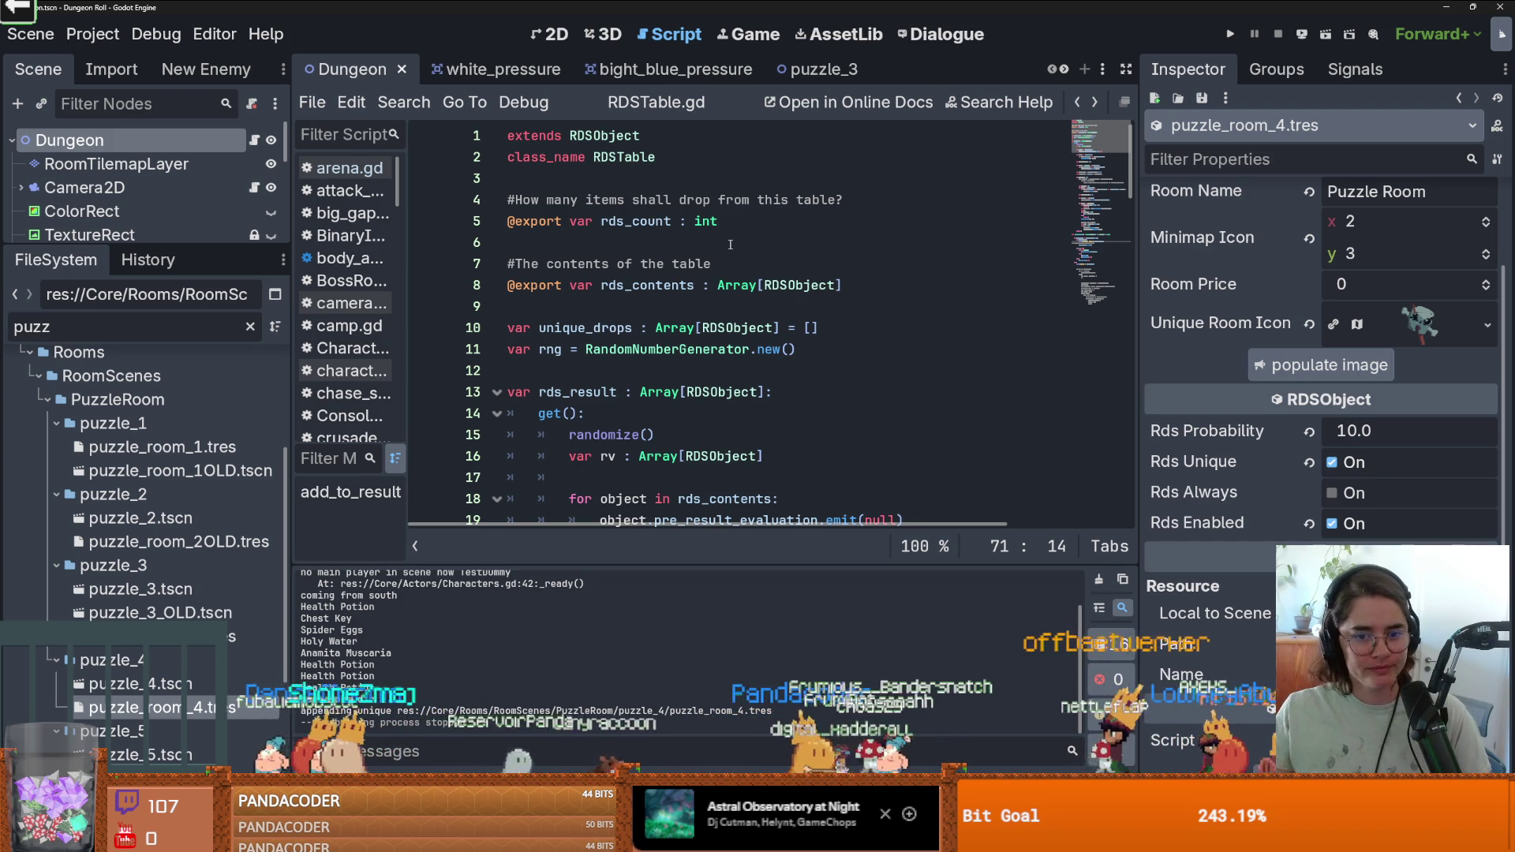
{"action": "scroll", "coordinate": [730, 245], "scroll_direction": "down", "scroll_amount": 2}
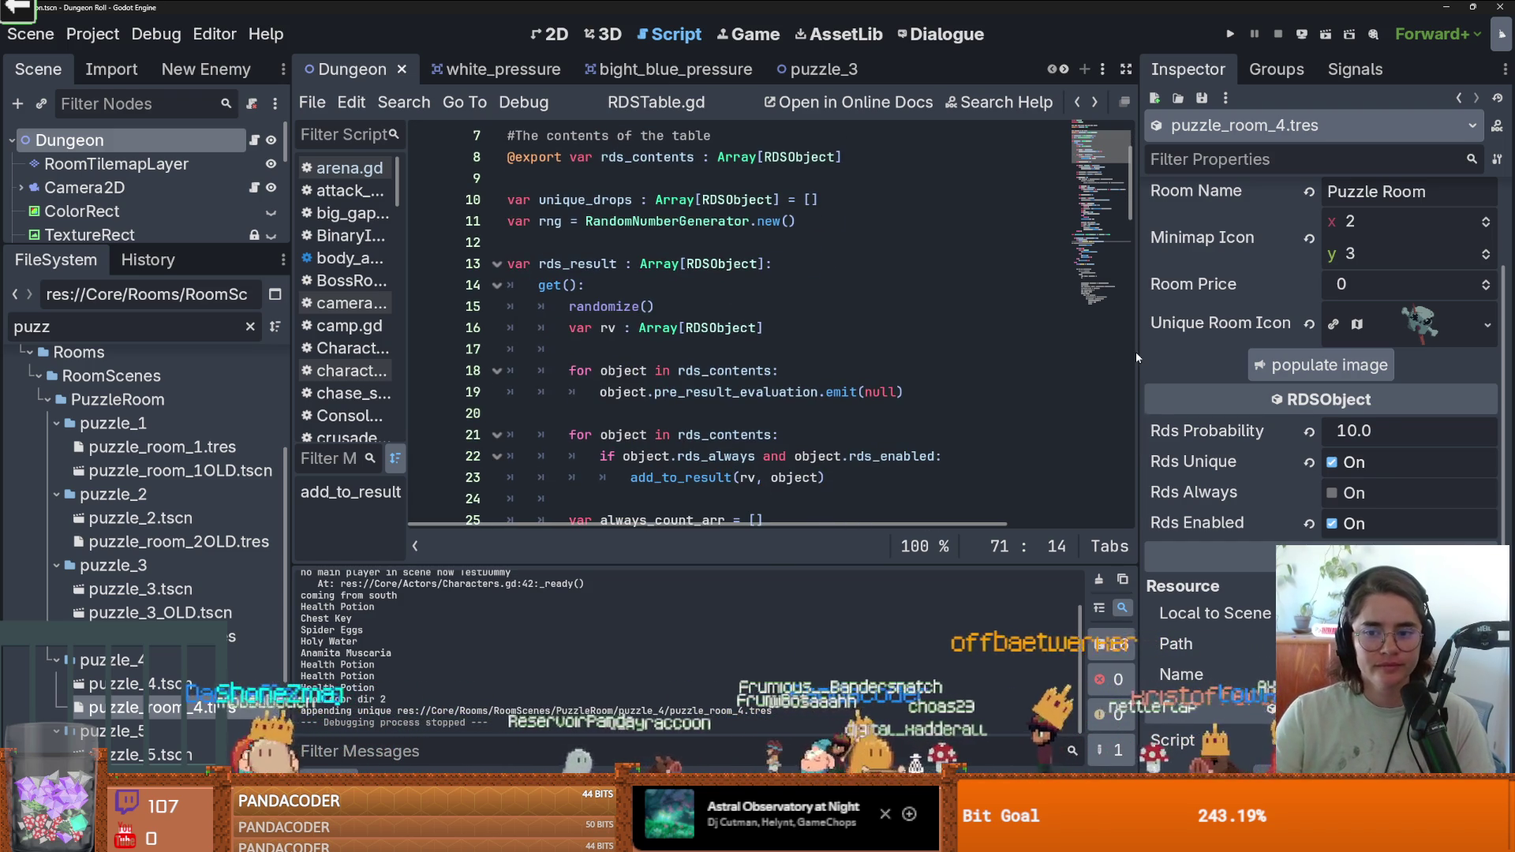
{"action": "left_click_drag", "start_coordinate": [1137, 356], "coordinate": [1173, 357]}
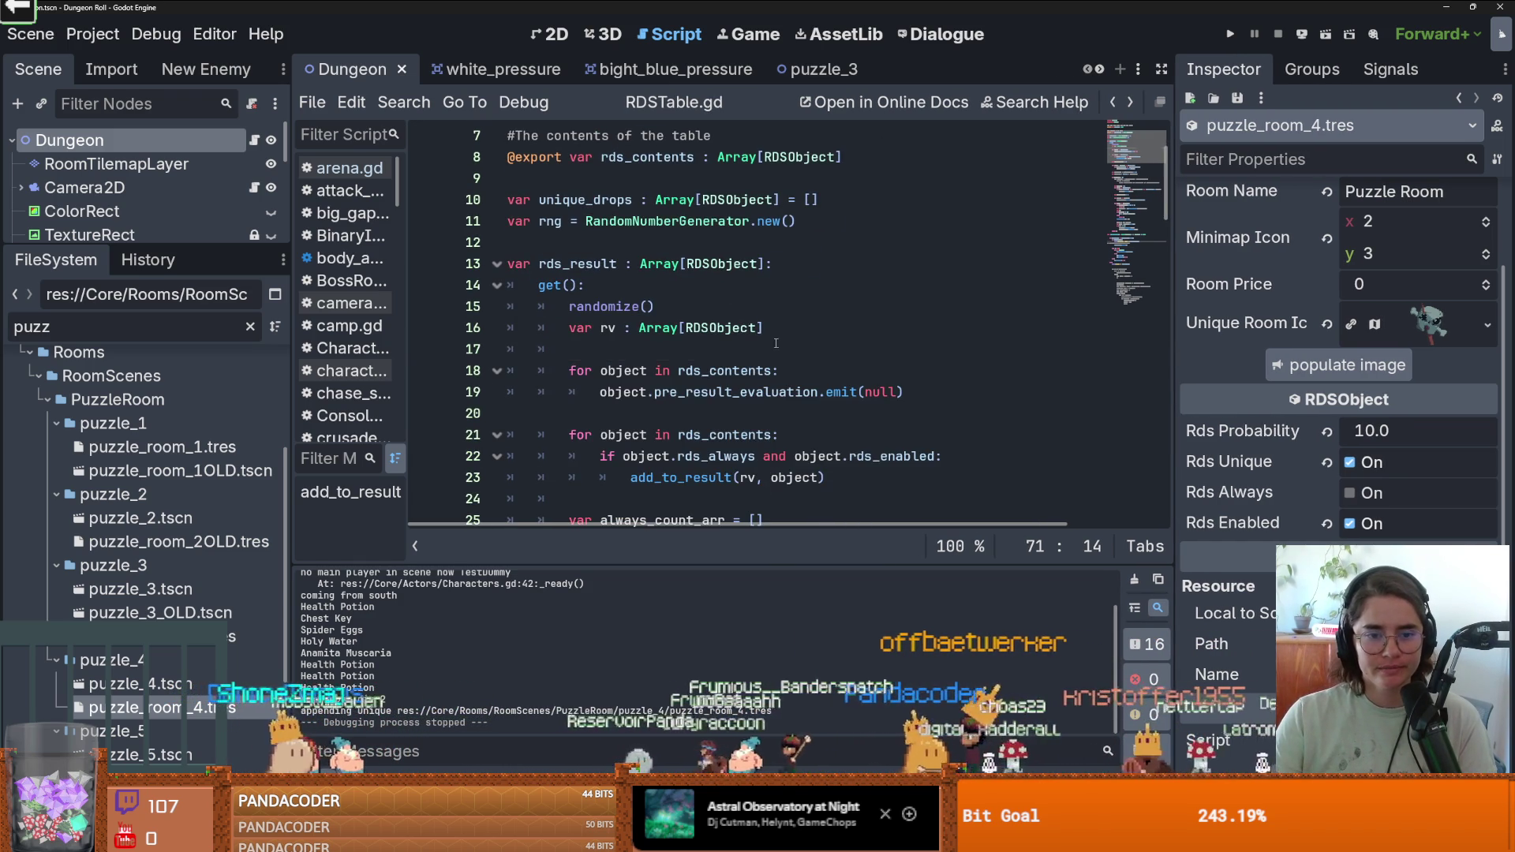
{"action": "left_click", "coordinate": [775, 343]}
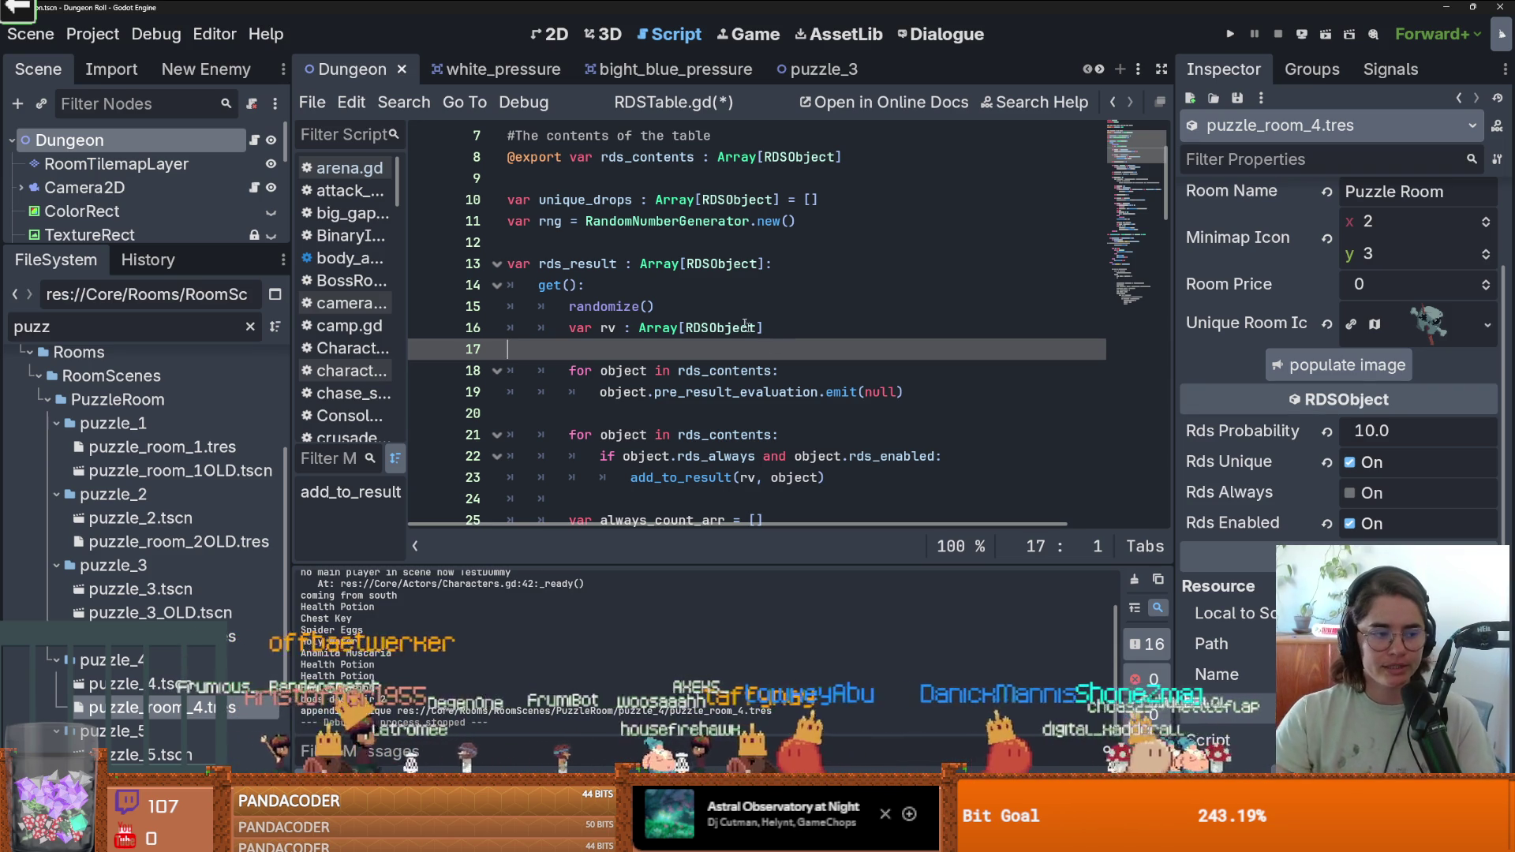
{"action": "key", "text": "ctrl+s"}
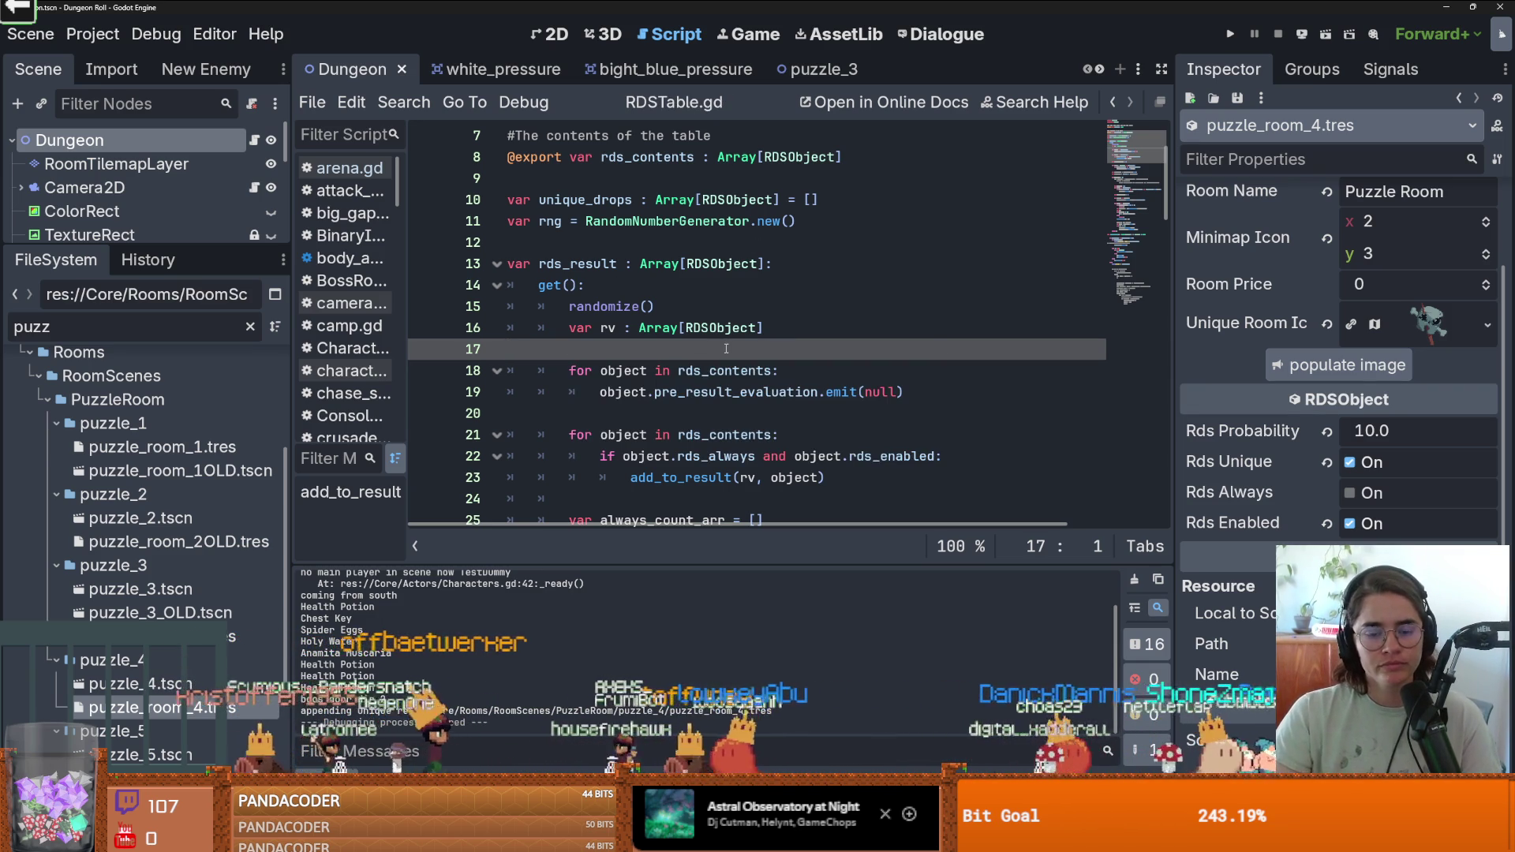
Select the unique_drops variable name and give the FileSystem list more vertical space.
{"action": "scroll", "coordinate": [726, 348], "scroll_direction": "down", "scroll_amount": 10}
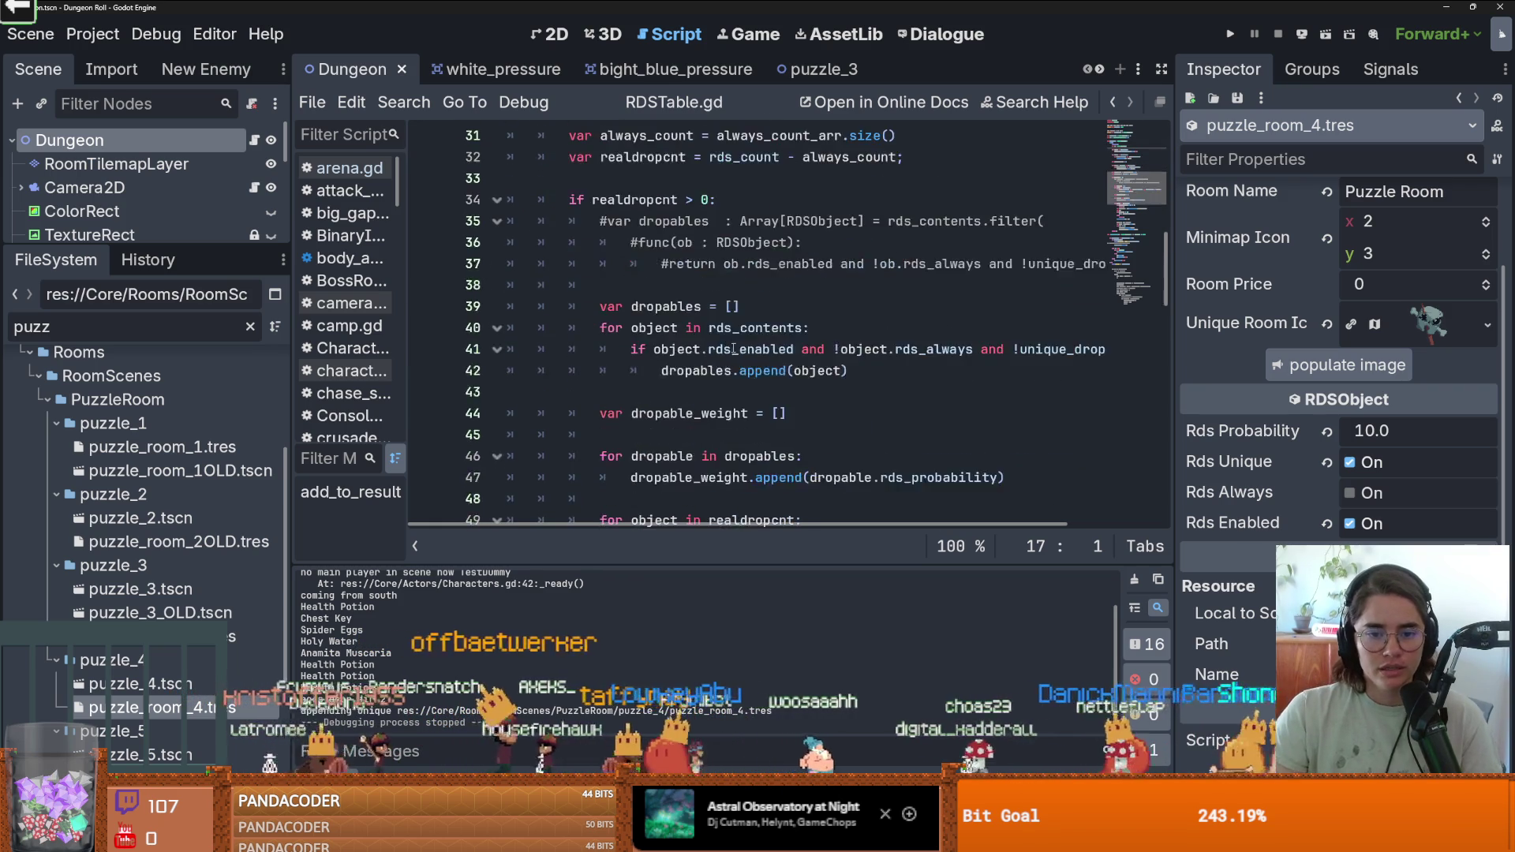
{"action": "scroll", "coordinate": [735, 348], "scroll_direction": "up", "scroll_amount": 12}
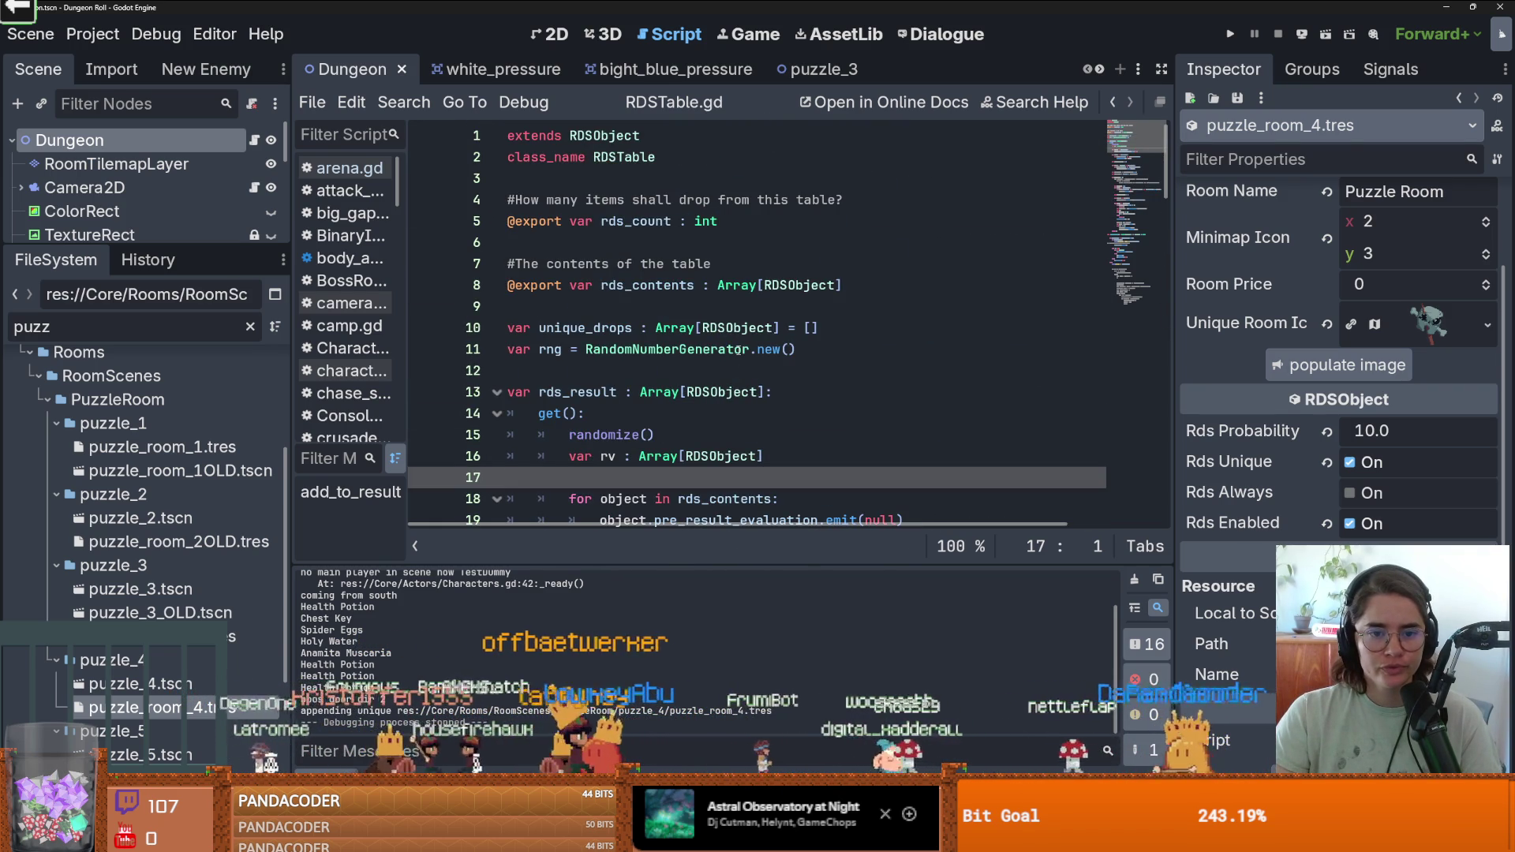
{"action": "double_click", "coordinate": [585, 327]}
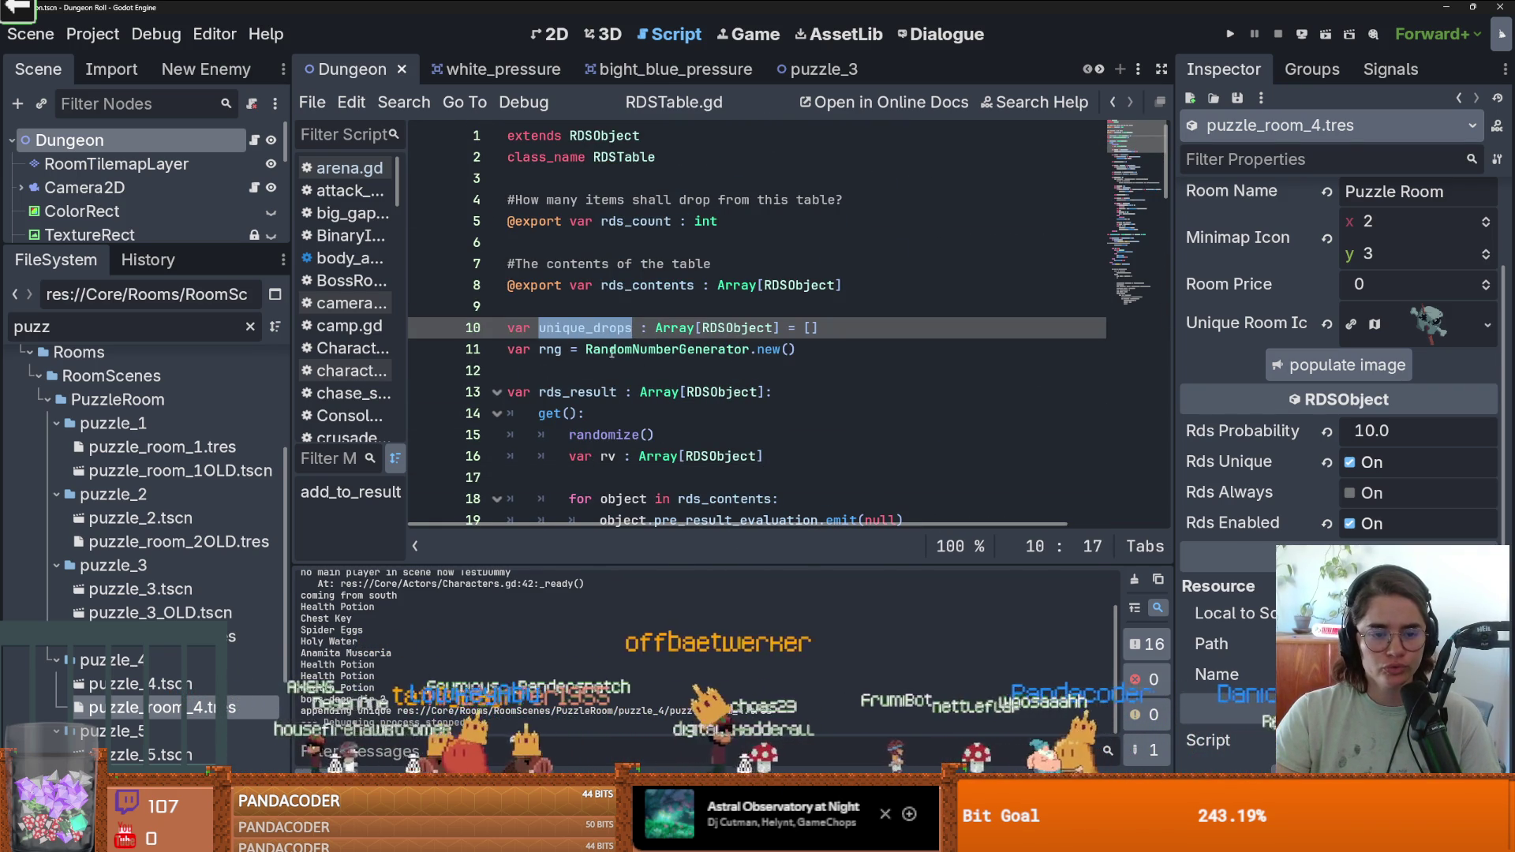
{"action": "mouse_move", "coordinate": [246, 246]}
{"action": "left_mouse_down"}
{"action": "mouse_move", "coordinate": [243, 262]}
{"action": "mouse_move", "coordinate": [243, 231]}
{"action": "left_mouse_up"}
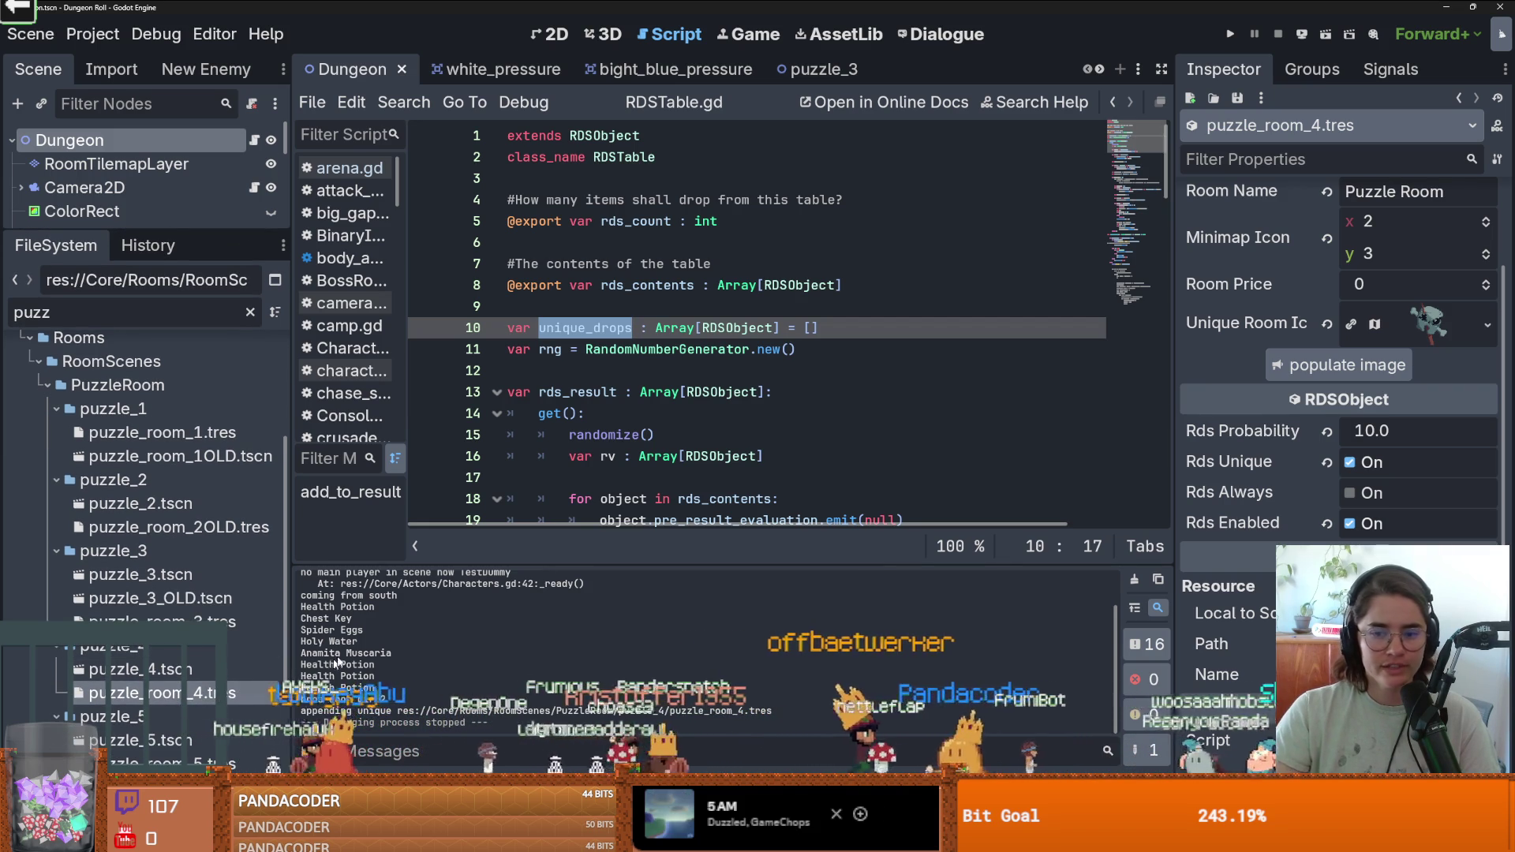
Set puzzle_room_4.tres's Rds Probability to 1000.0.
{"action": "left_click", "coordinate": [1412, 448]}
{"action": "type", "text": "1000"}
{"action": "key", "text": "Return"}
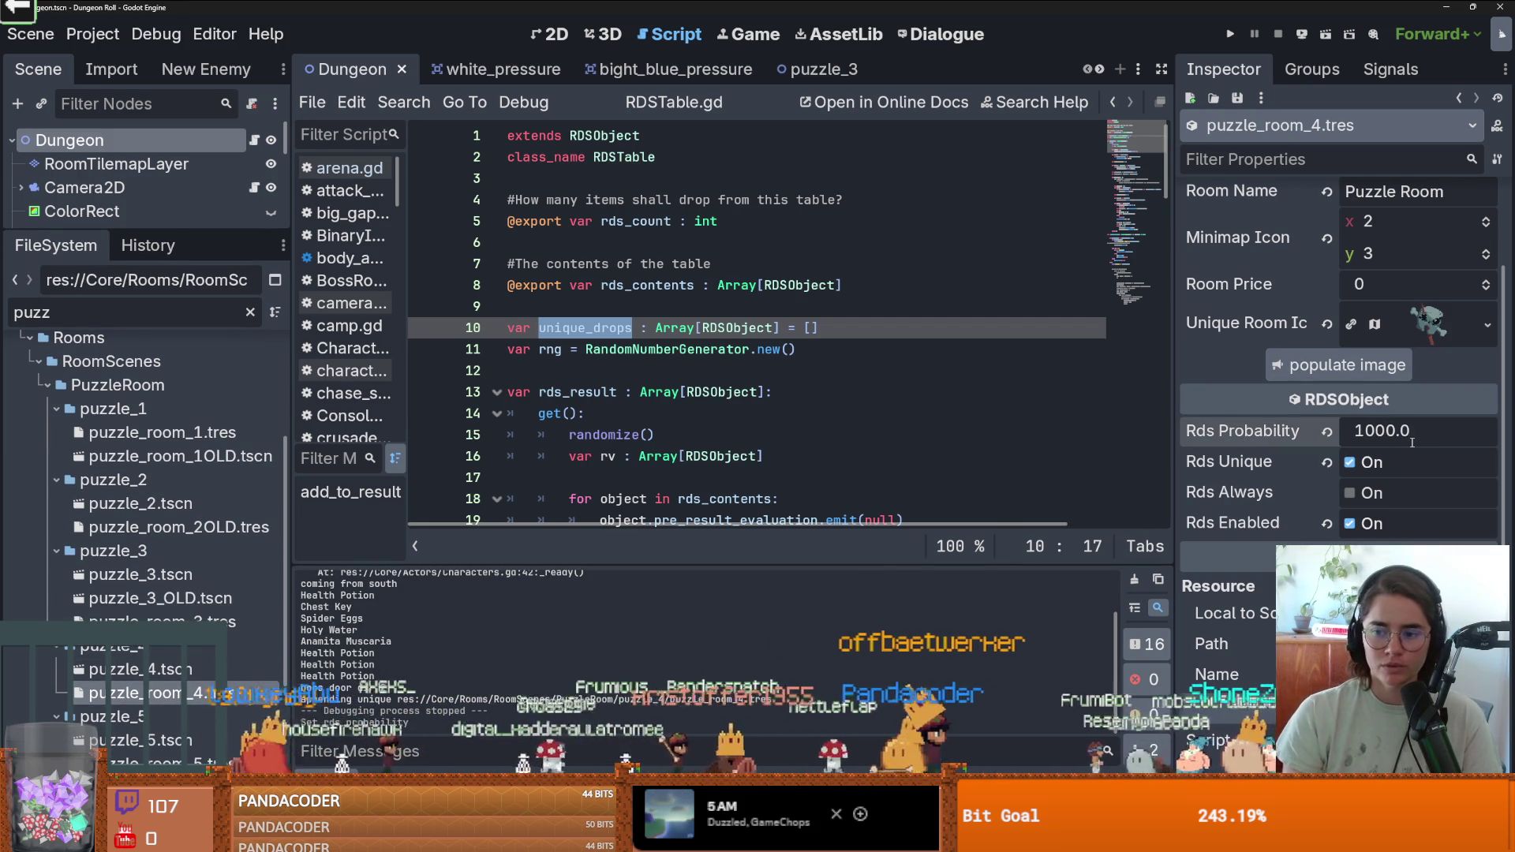
Run the game, enter the Puzzle Room, end the run from the pause menu, reroll, and close the game.
{"action": "key", "text": "F5"}
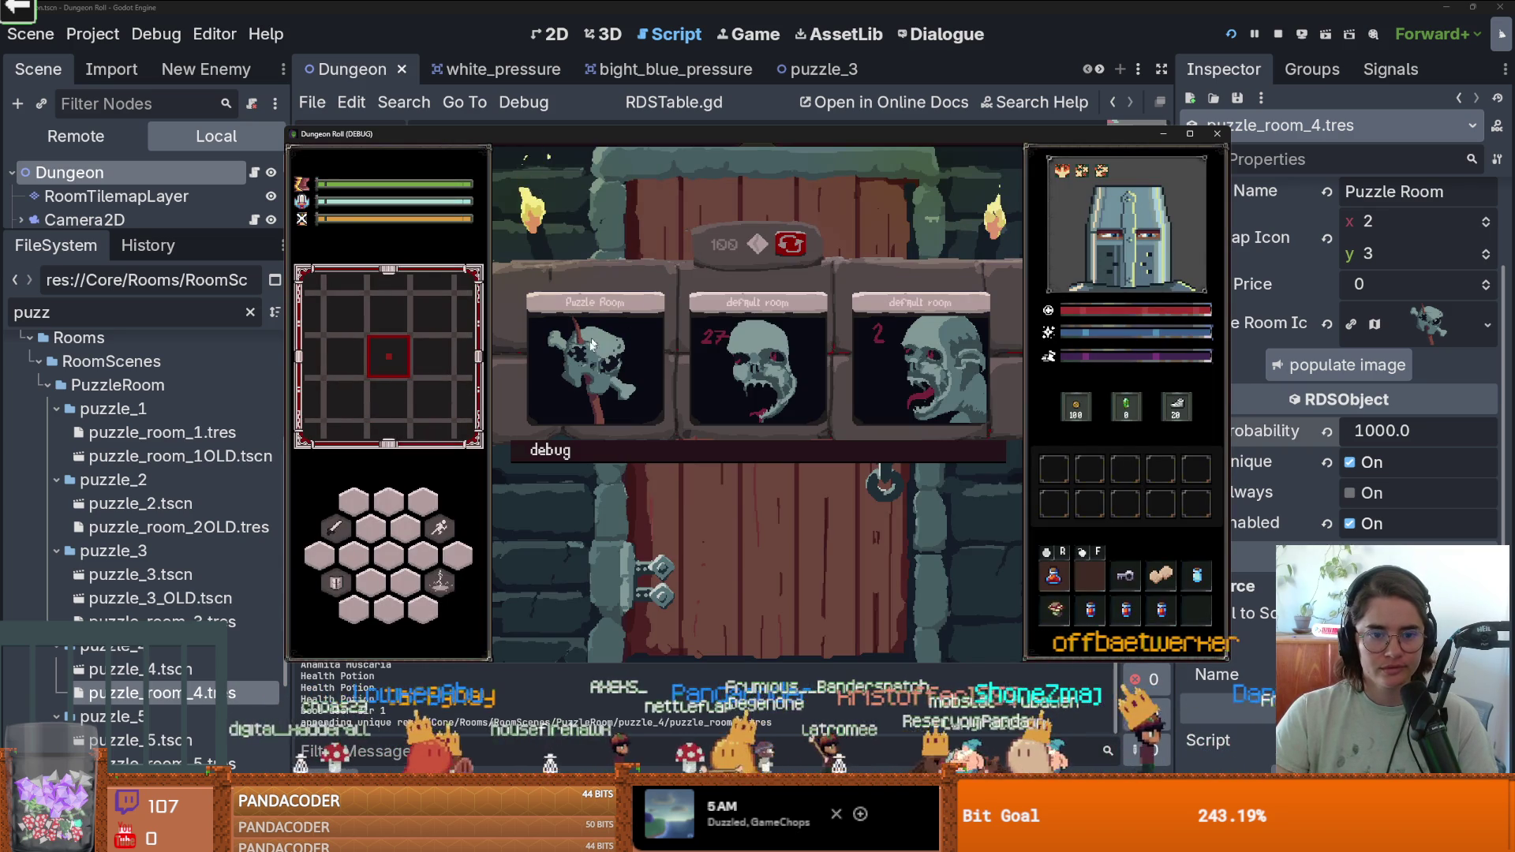
{"action": "left_click", "coordinate": [545, 339]}
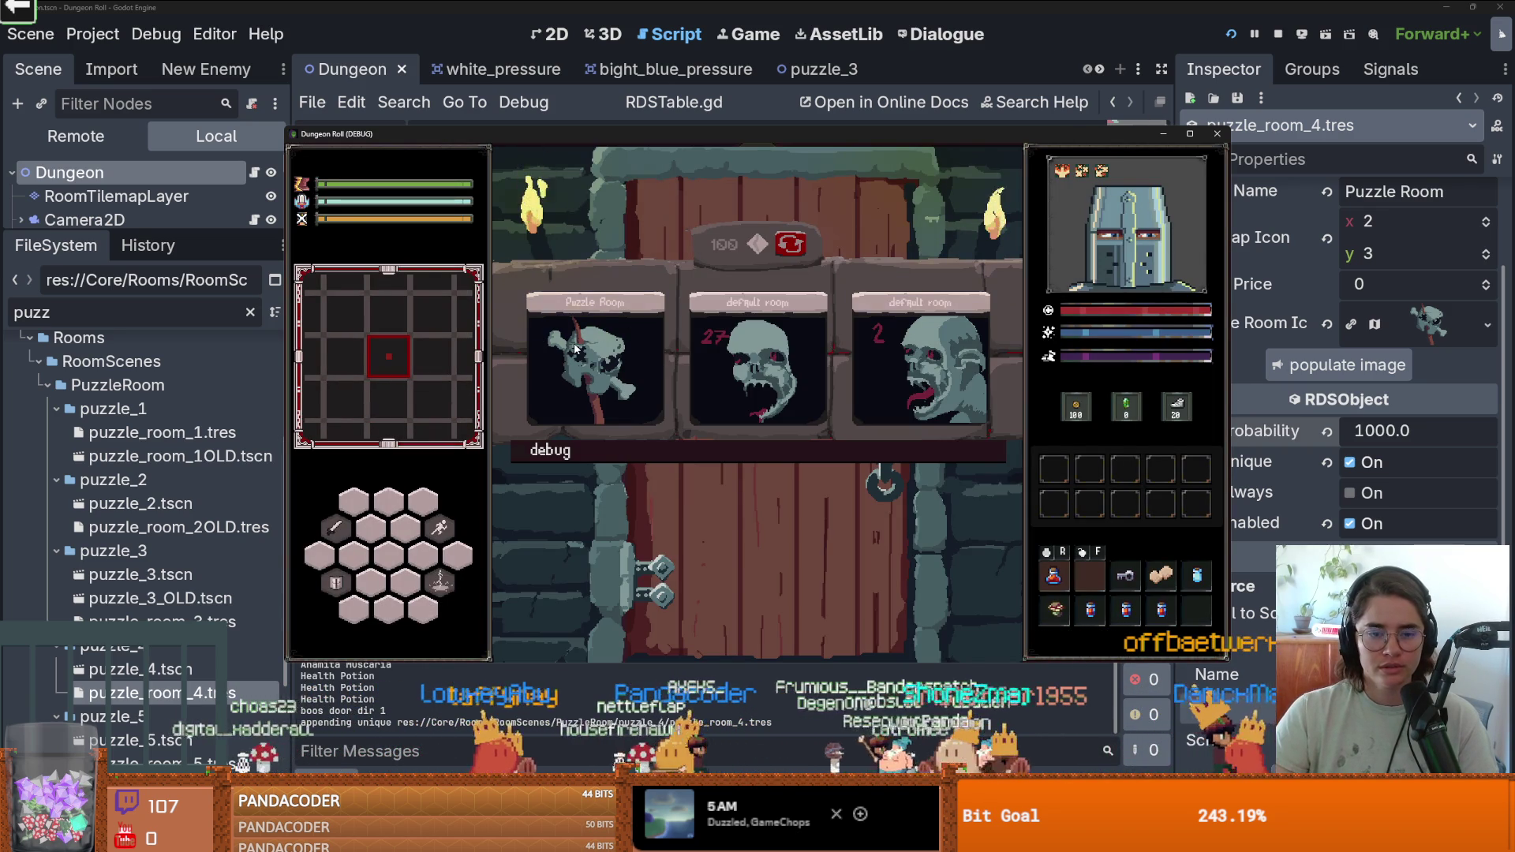
{"action": "key", "text": "Escape"}
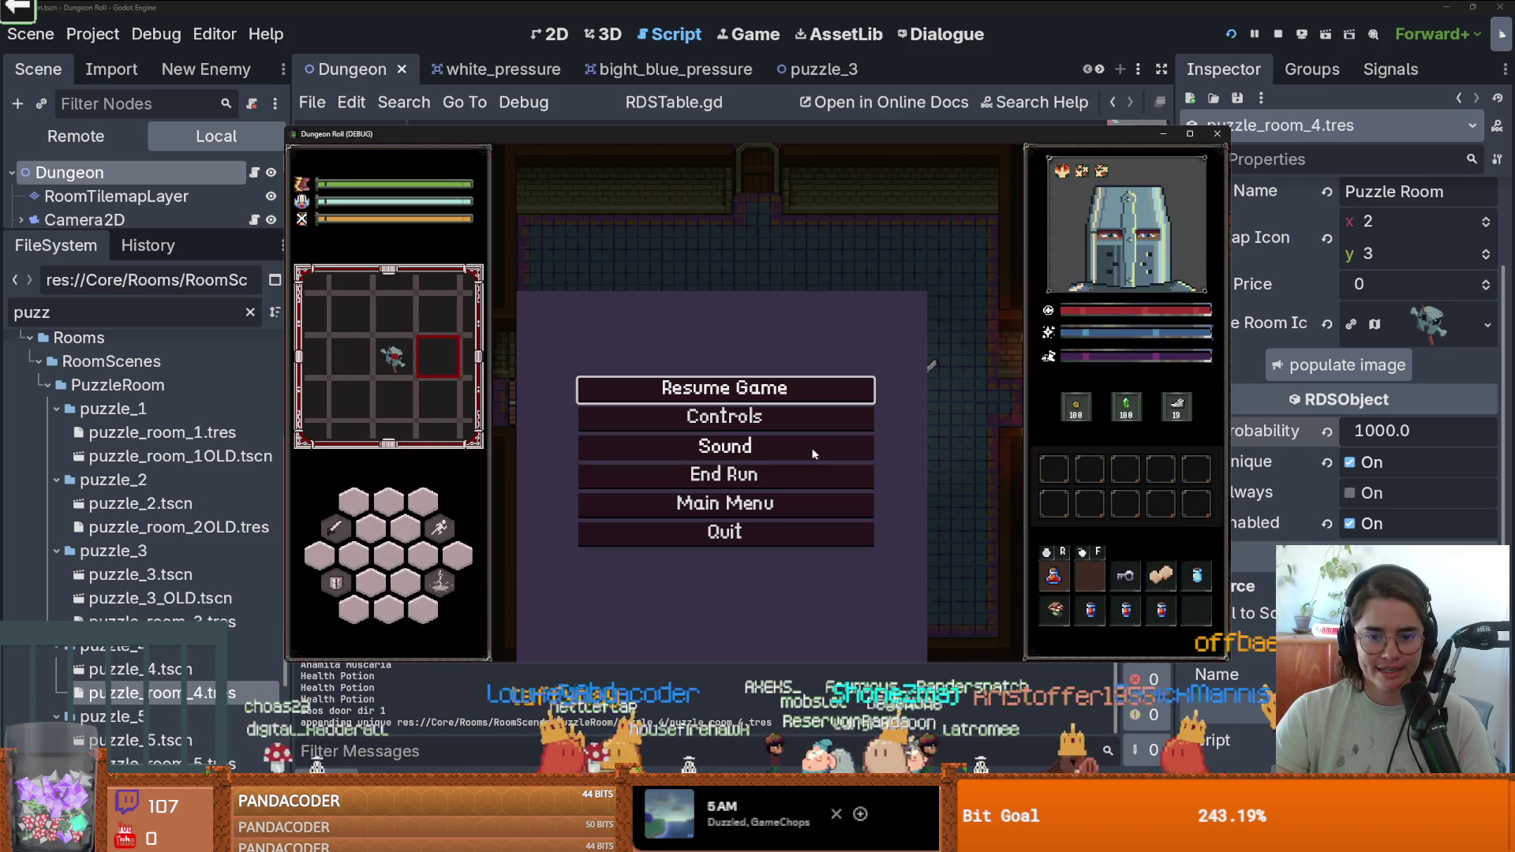
{"action": "left_click", "coordinate": [766, 468]}
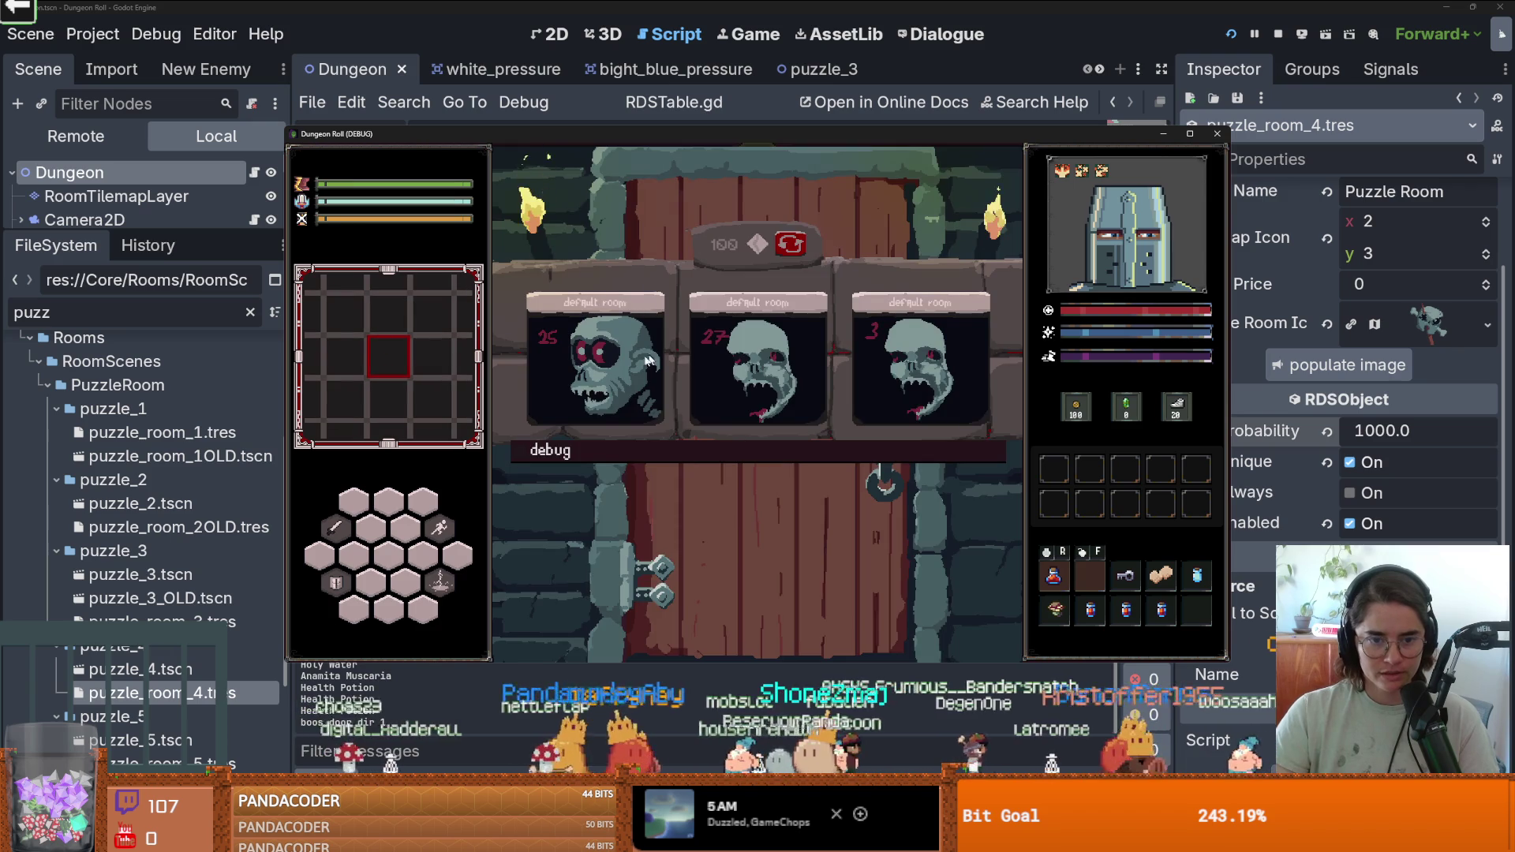
{"action": "left_click", "coordinate": [791, 246]}
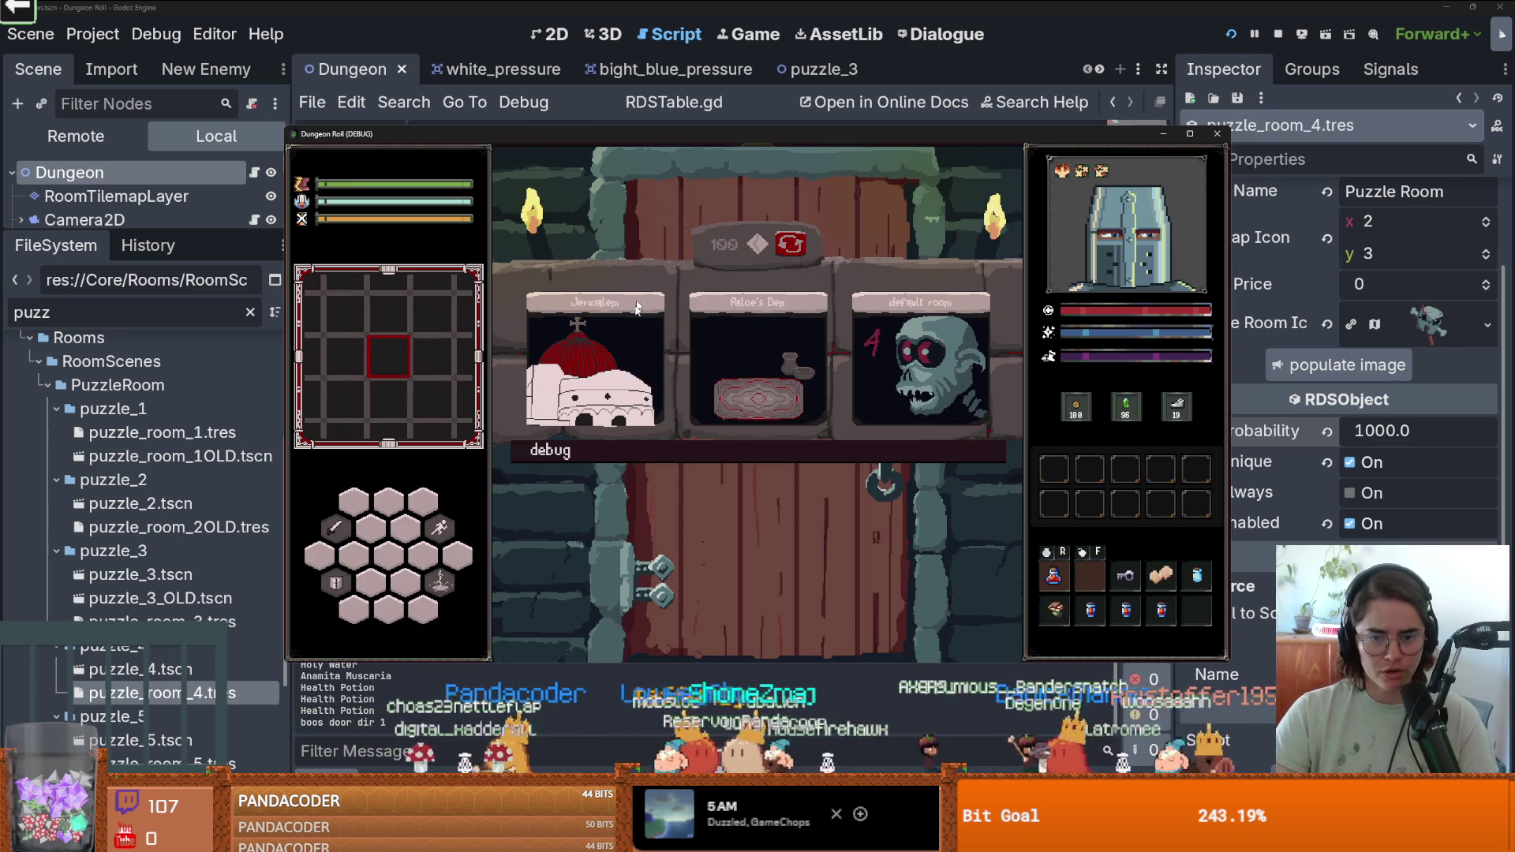
{"action": "left_click", "coordinate": [1224, 137]}
{"action": "left_click", "coordinate": [1230, 33]}
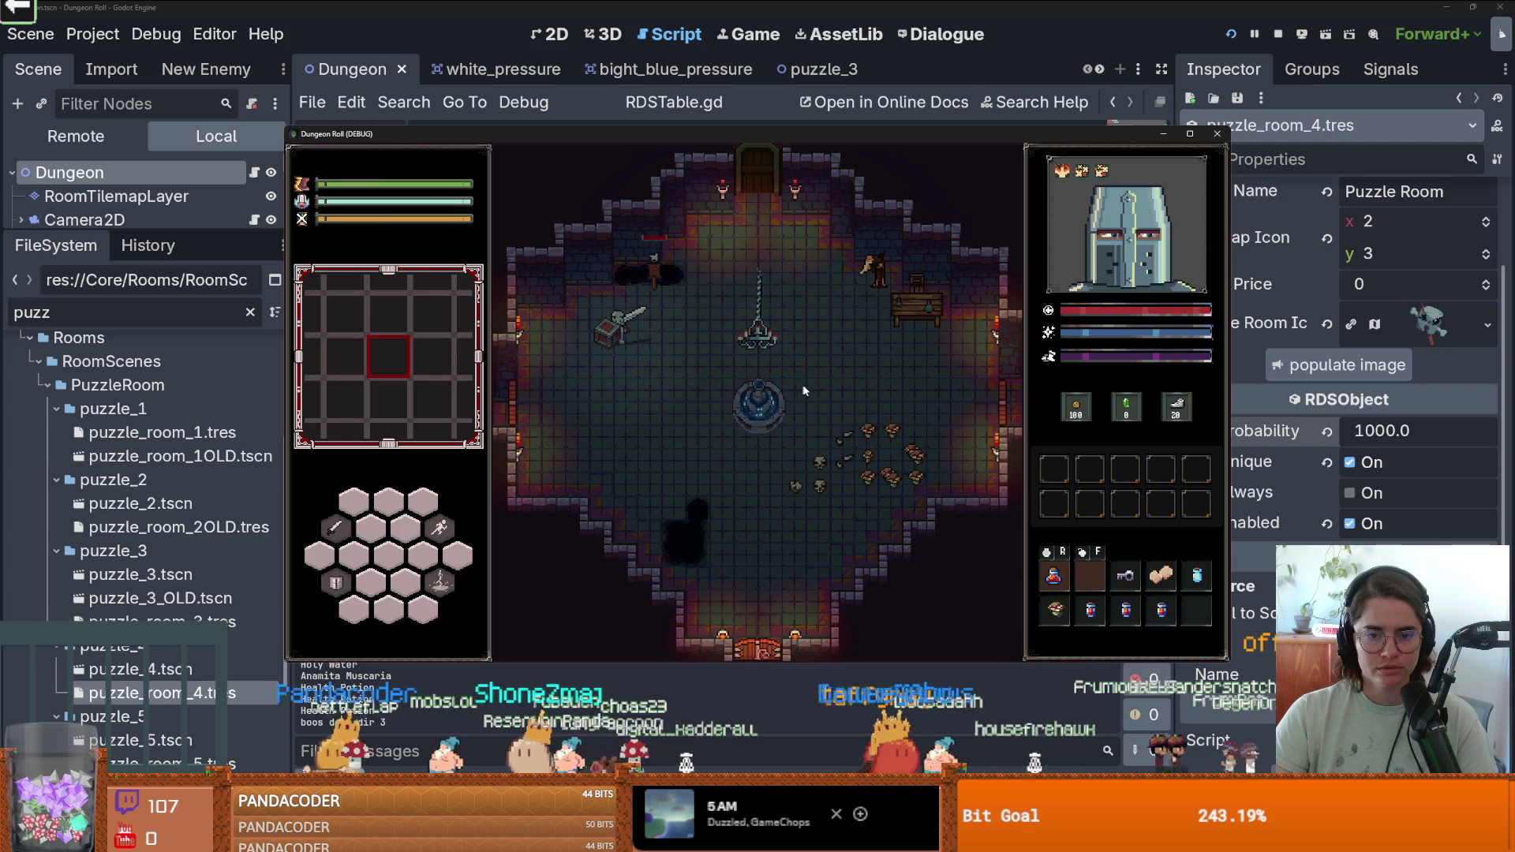
{"action": "left_click", "coordinate": [1476, 193]}
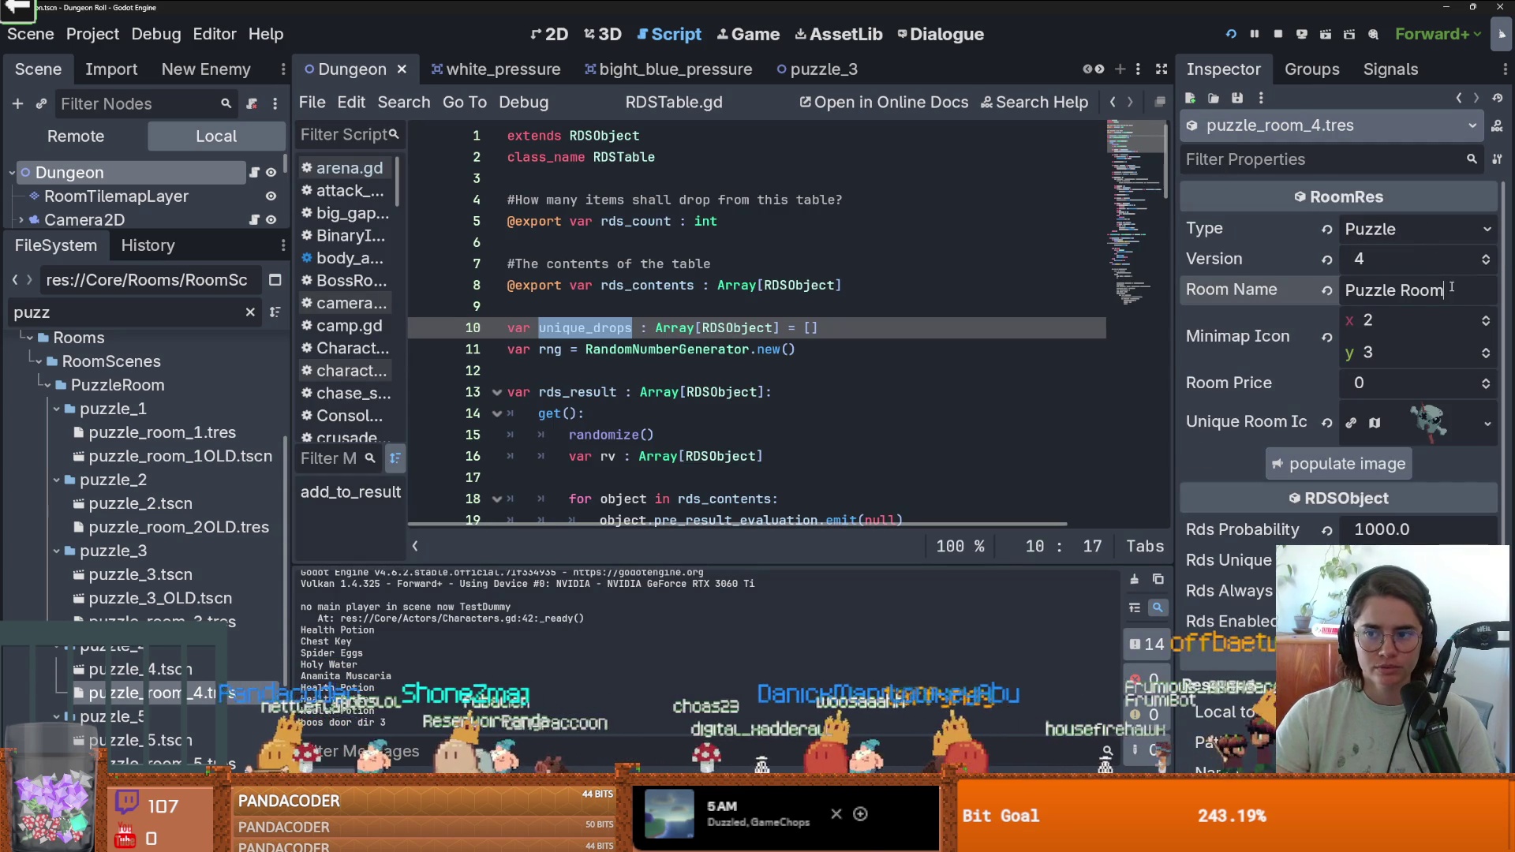
Finish the Puzzle Room 4 name and start editing puzzle_room_3.tres's Room Name.
{"action": "type", "text": " 4"}
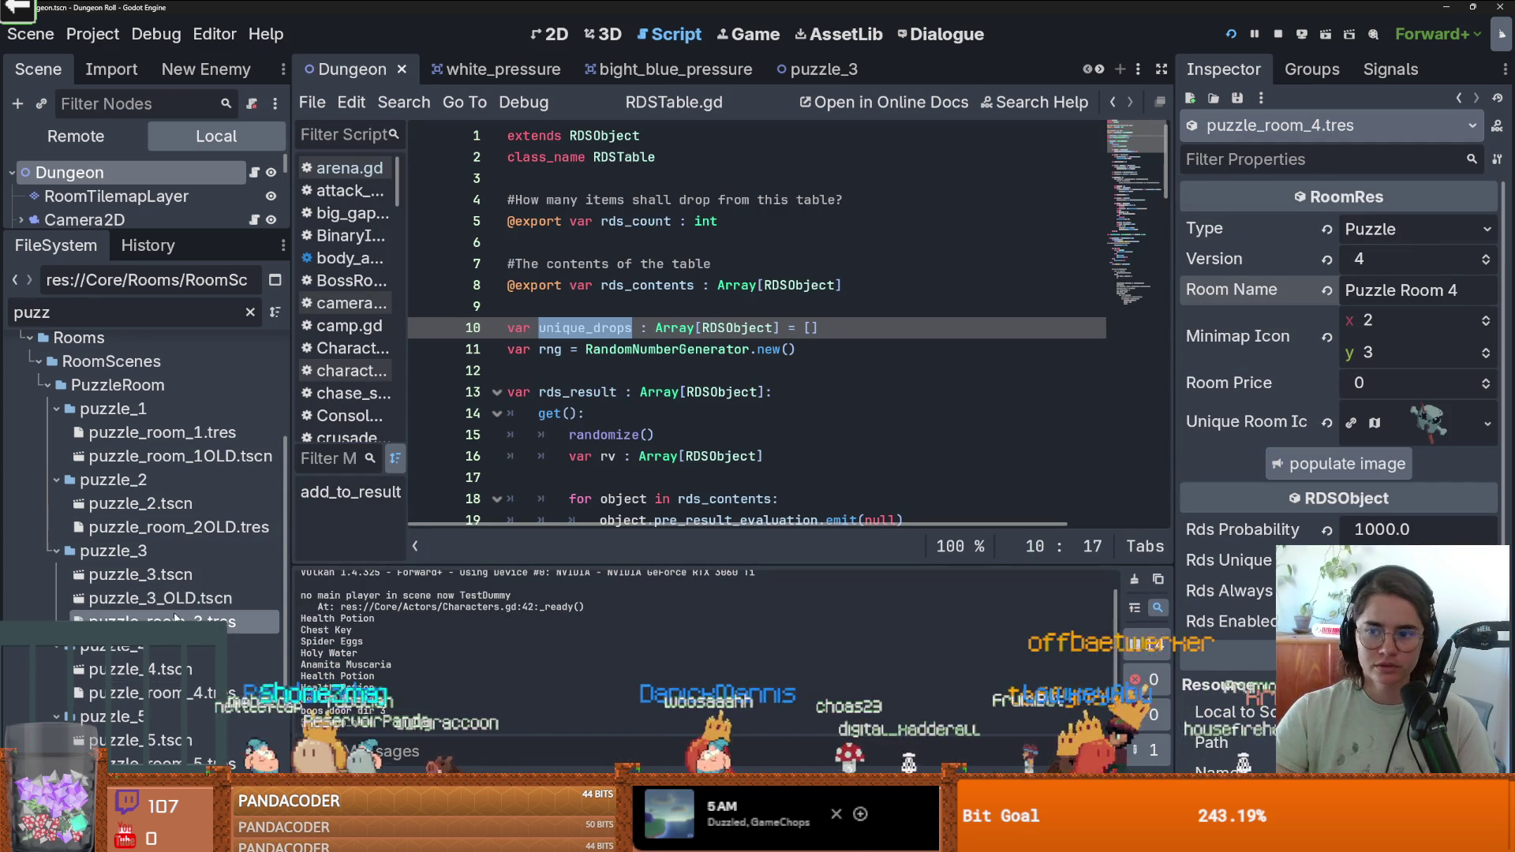
{"action": "left_click", "coordinate": [158, 621]}
{"action": "left_click", "coordinate": [1395, 290]}
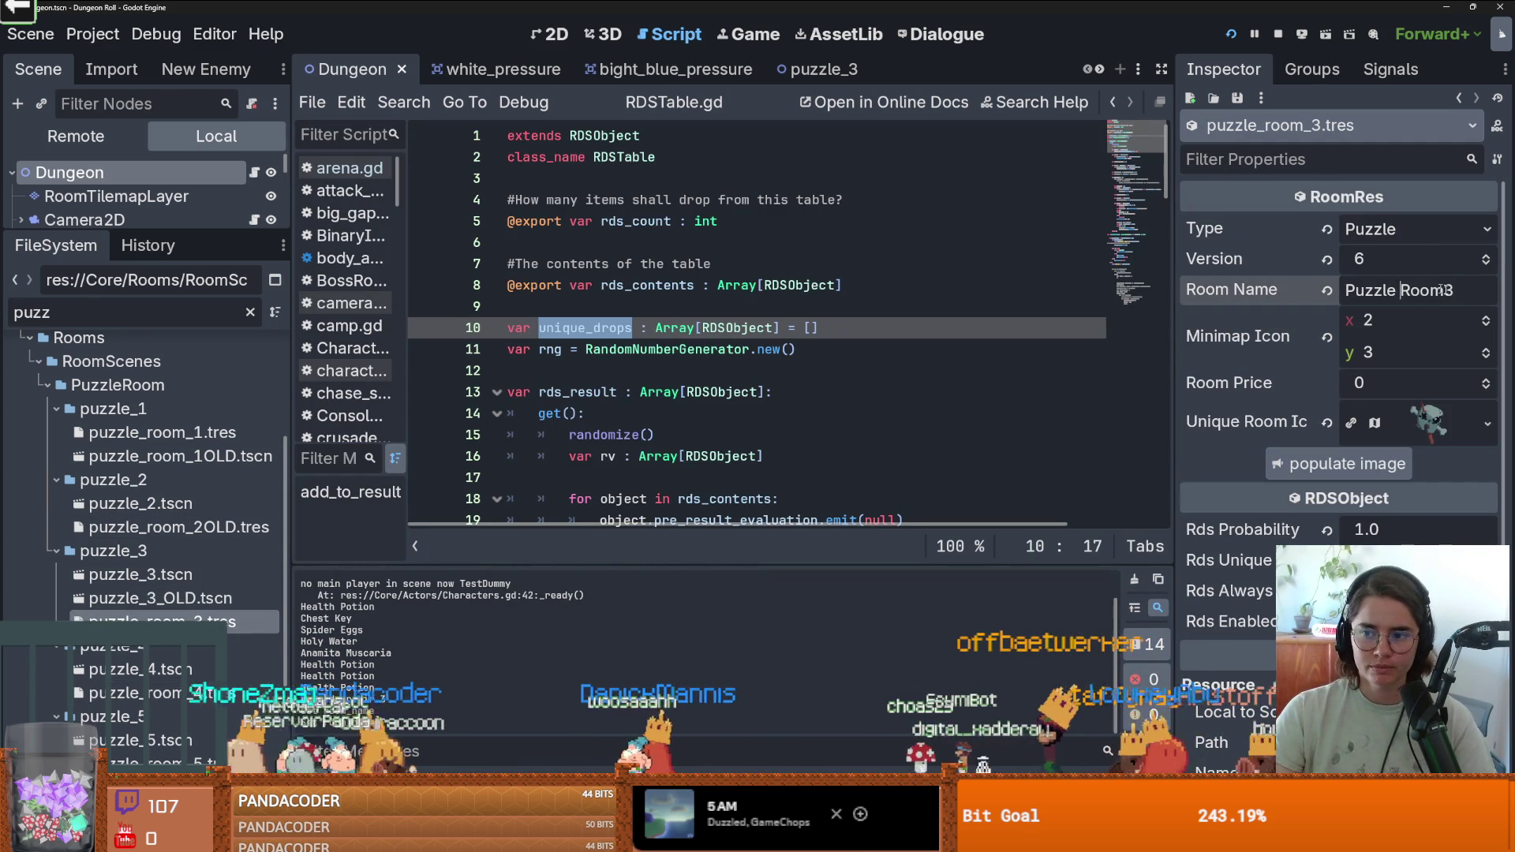
Rename puzzle_room_2OLD.tres to 'Puzzle Room 2' and save.
{"action": "left_click", "coordinate": [151, 528]}
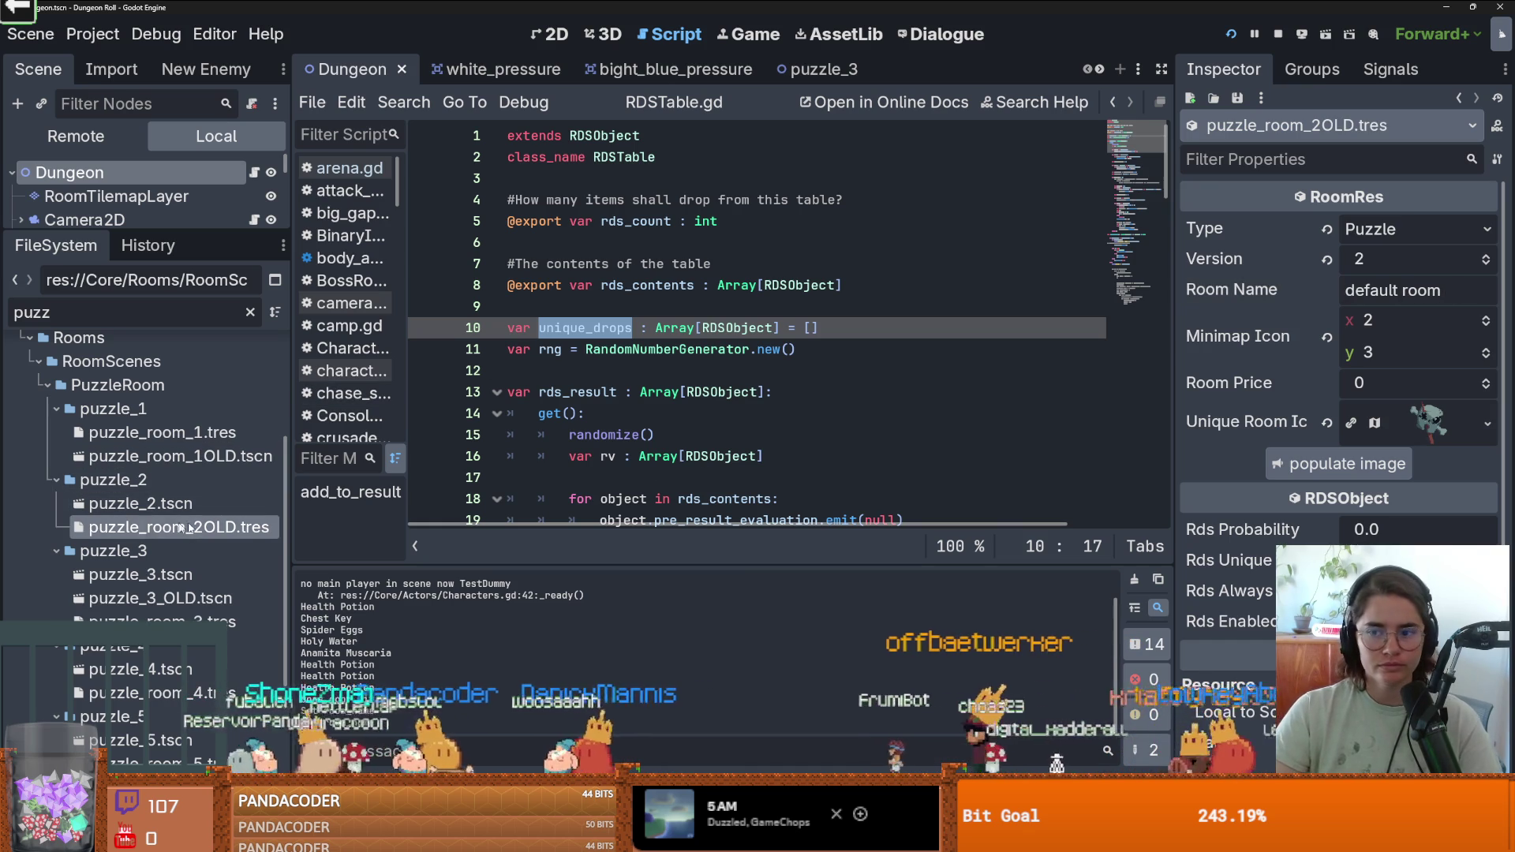
{"action": "triple_click", "coordinate": [1434, 290]}
{"action": "type", "text": "Puzll"}
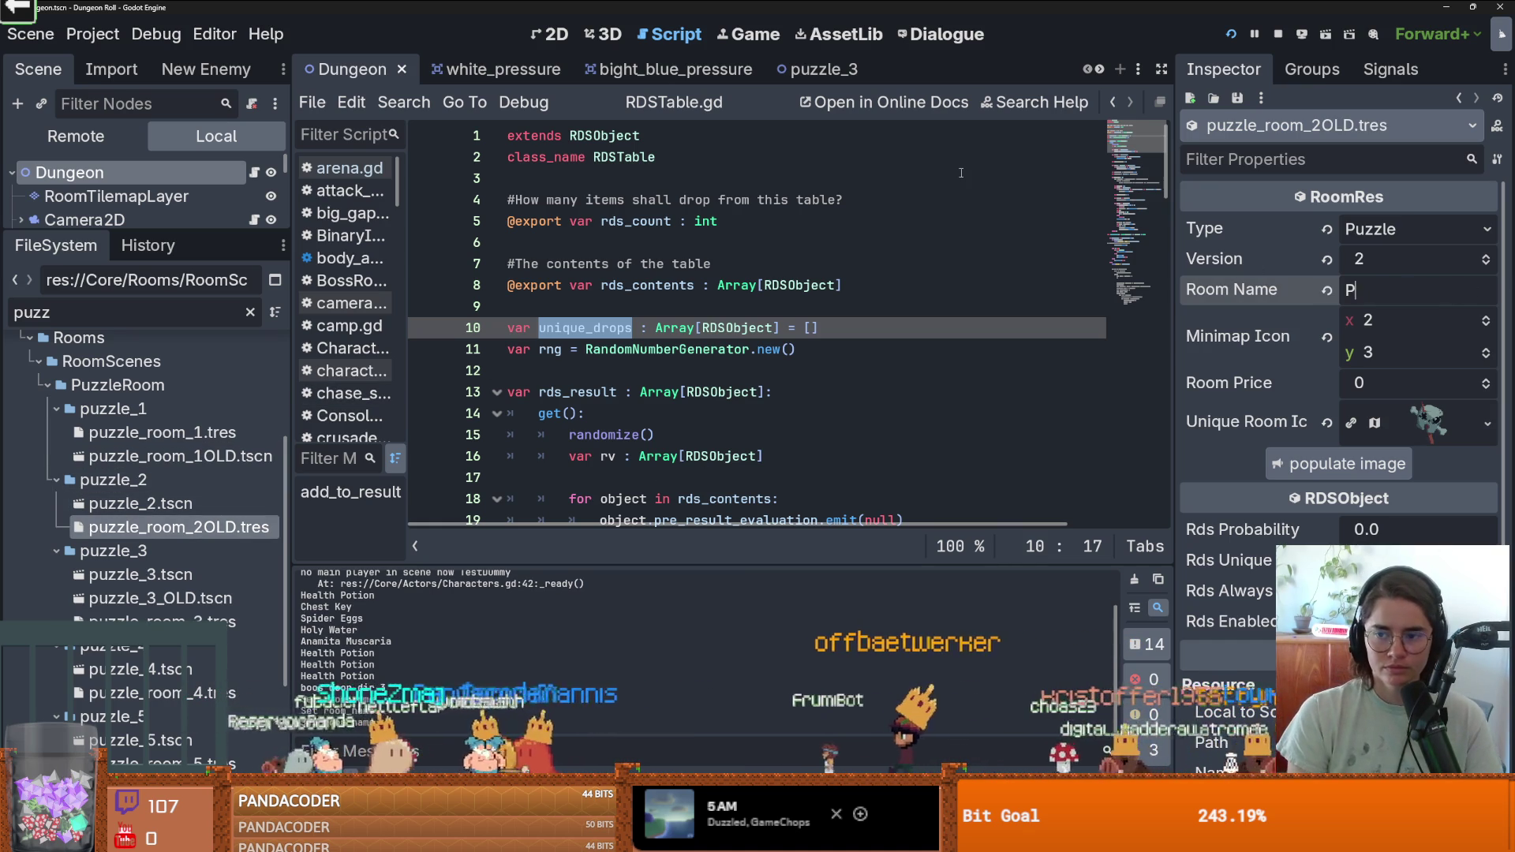
{"action": "key", "text": "BackSpace"}
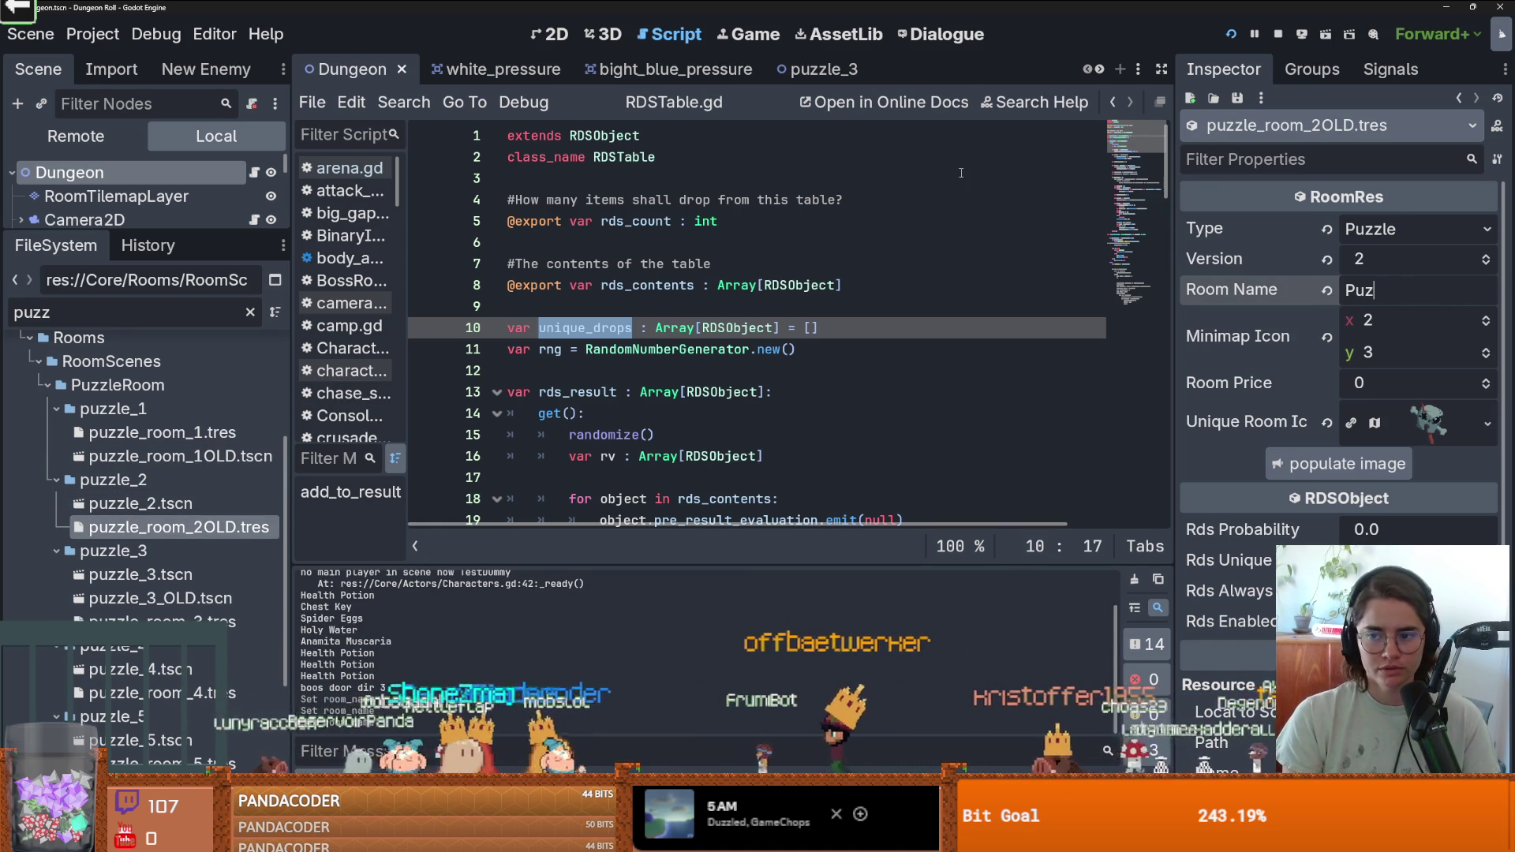
{"action": "type", "text": "zle Room"}
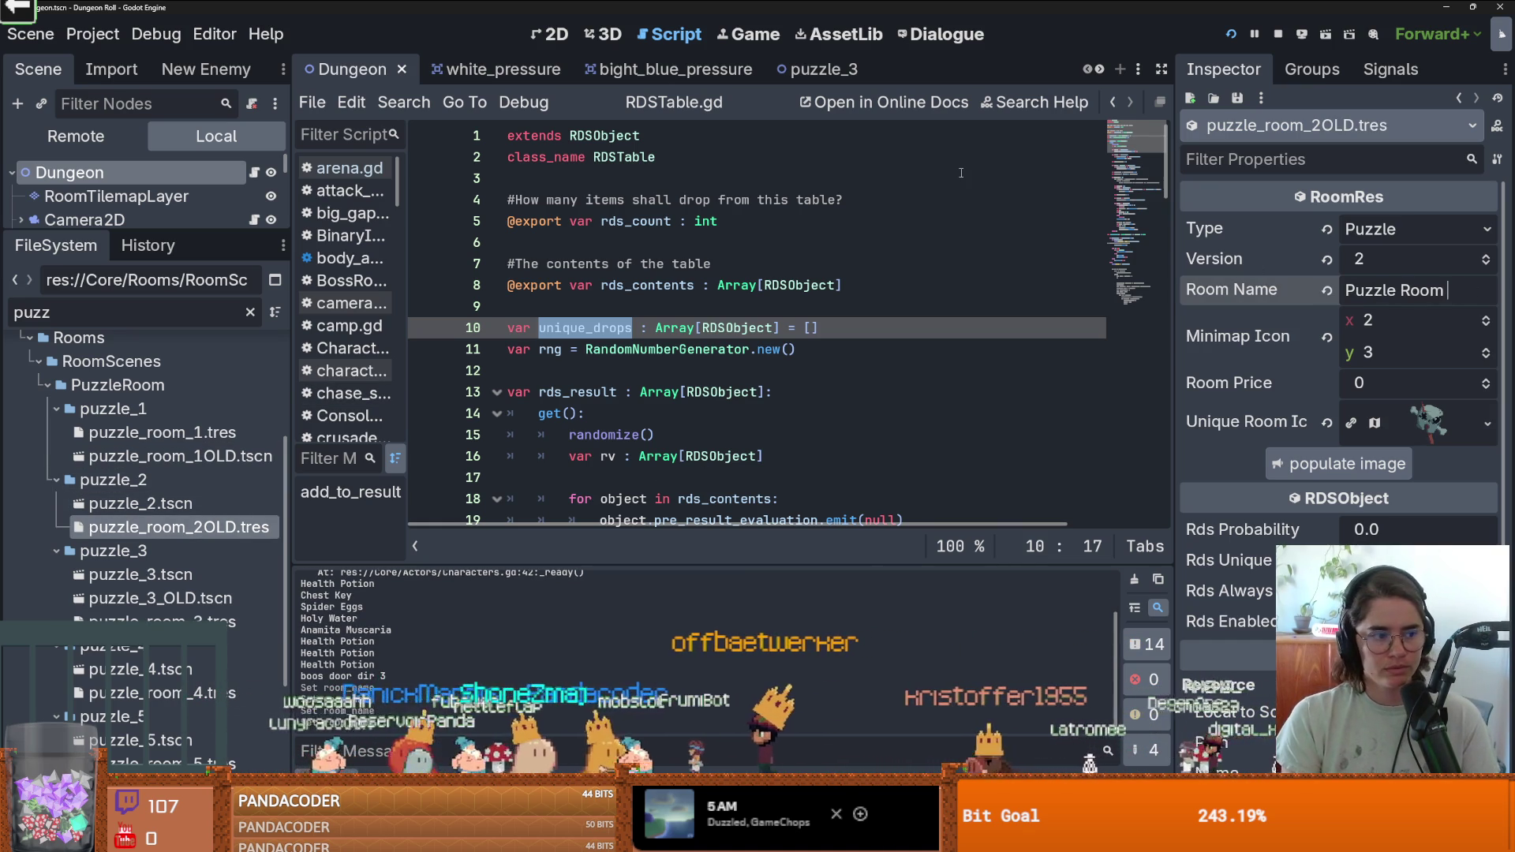
{"action": "type", "text": " 2"}
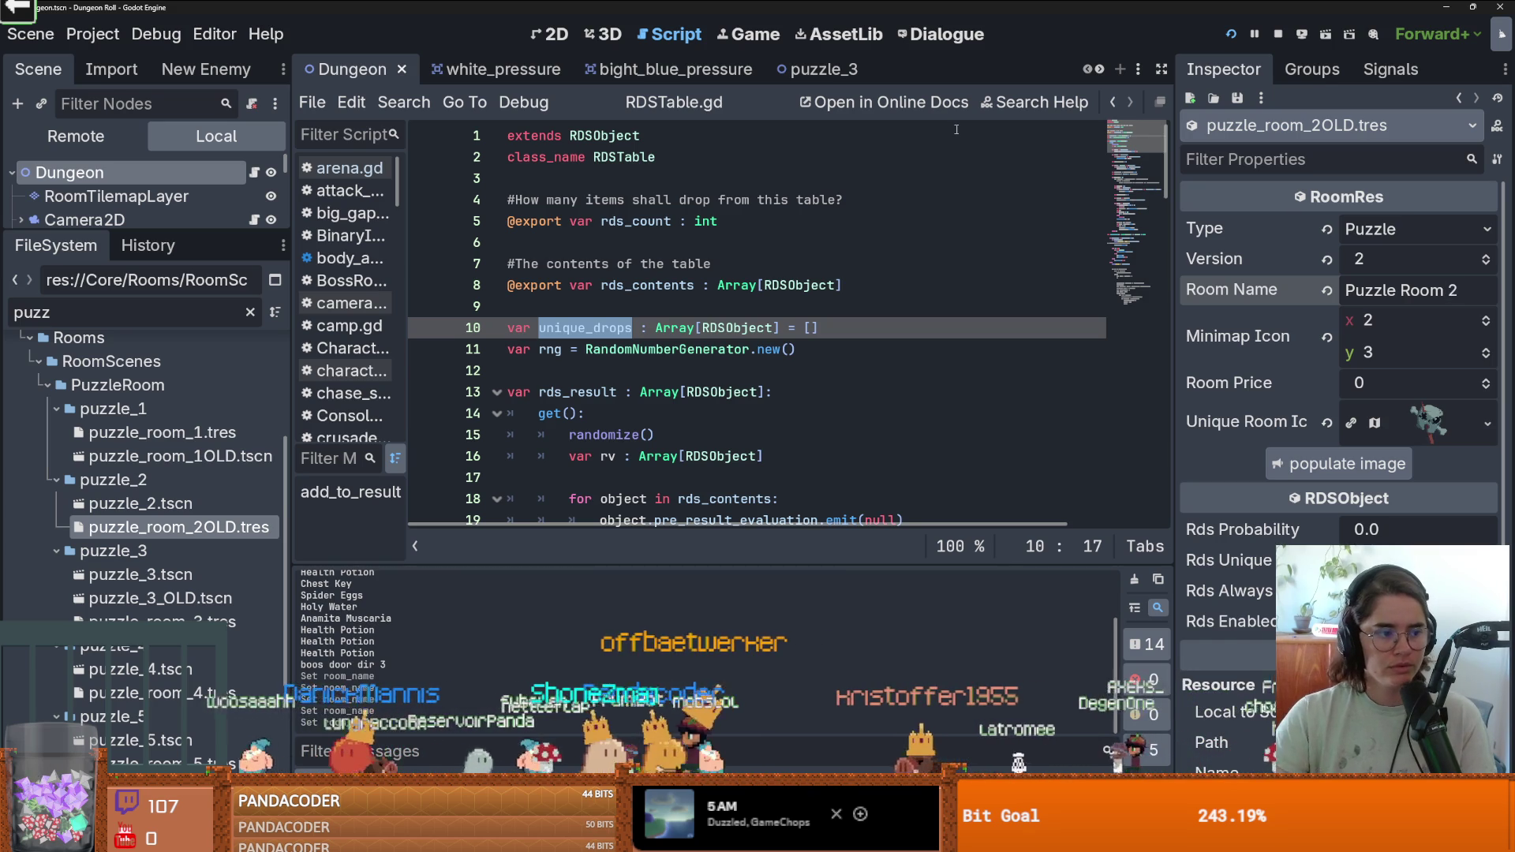
{"action": "left_click", "coordinate": [718, 237]}
{"action": "key", "text": "ctrl+s"}
Replace puzzle_room_1.tres's default room name with 'Puzzle Room 1'.
{"action": "left_click", "coordinate": [162, 432]}
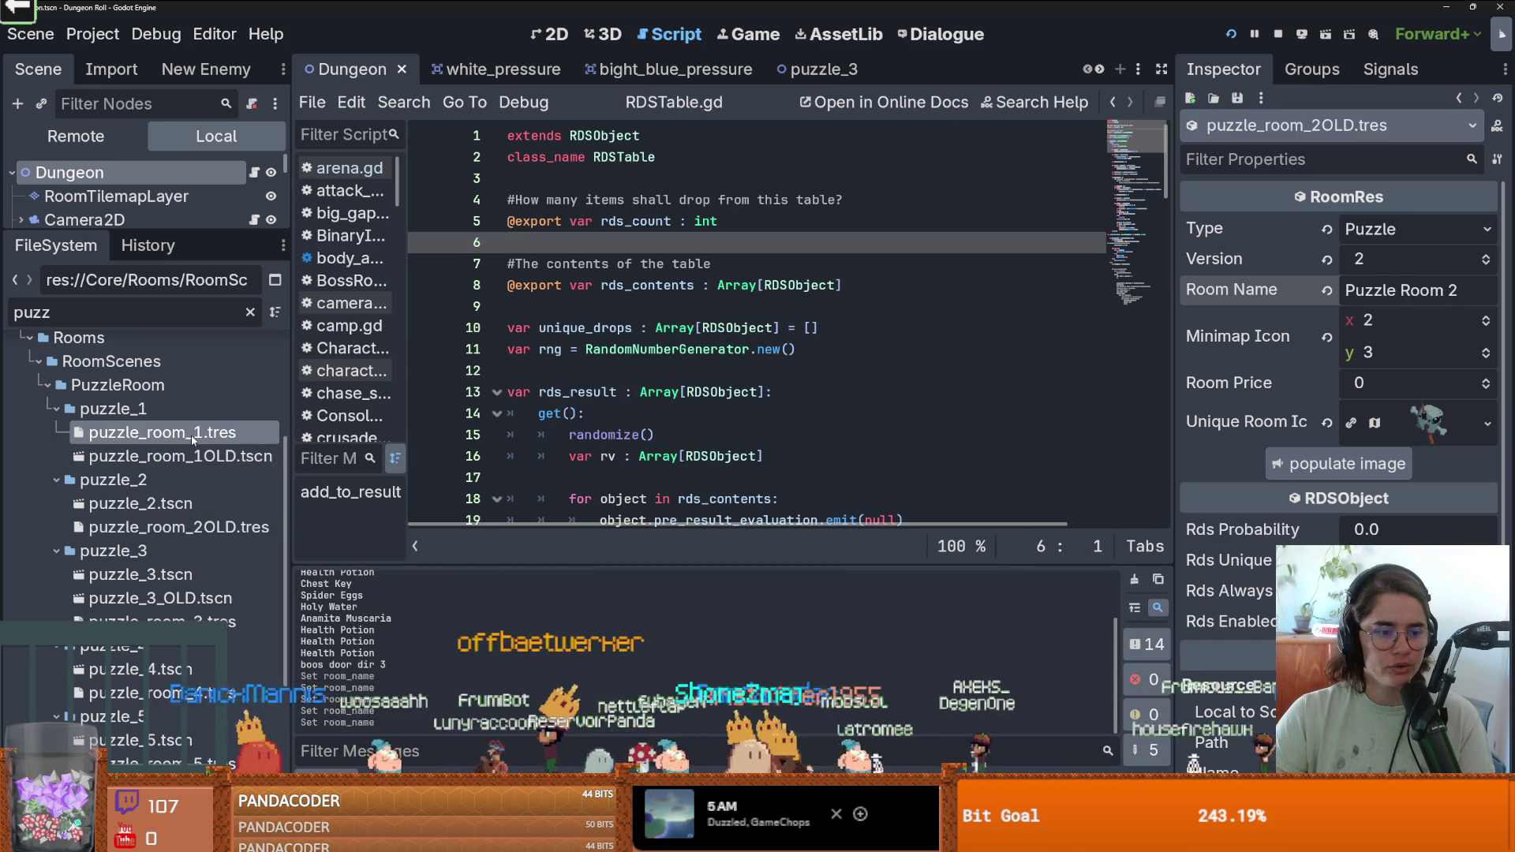
{"action": "left_click", "coordinate": [1449, 291]}
{"action": "left_click_drag", "start_coordinate": [1449, 291], "coordinate": [1288, 284]}
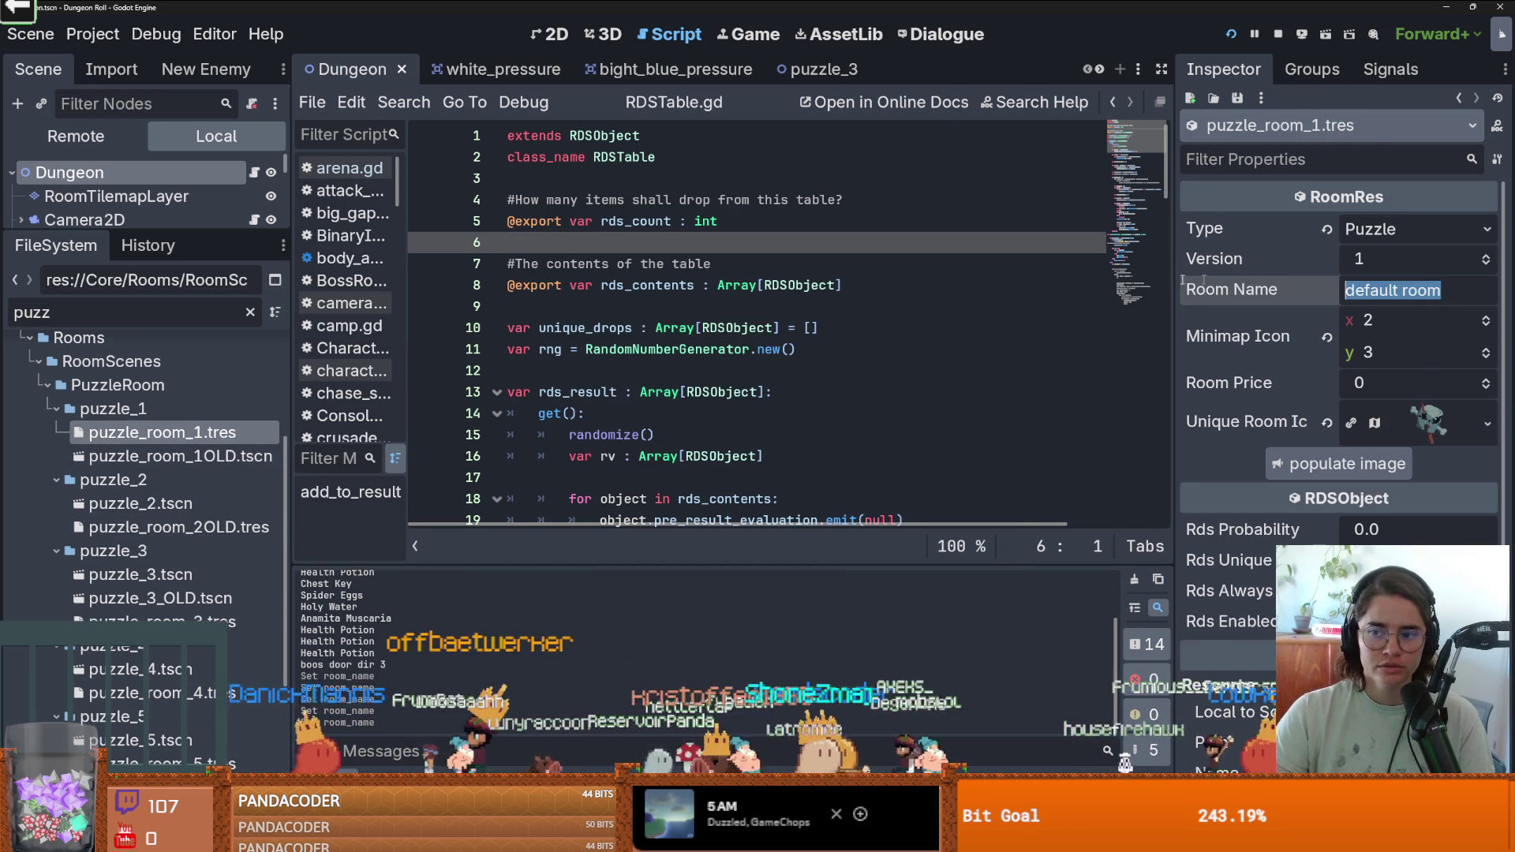
{"action": "type", "text": "Puzzle"}
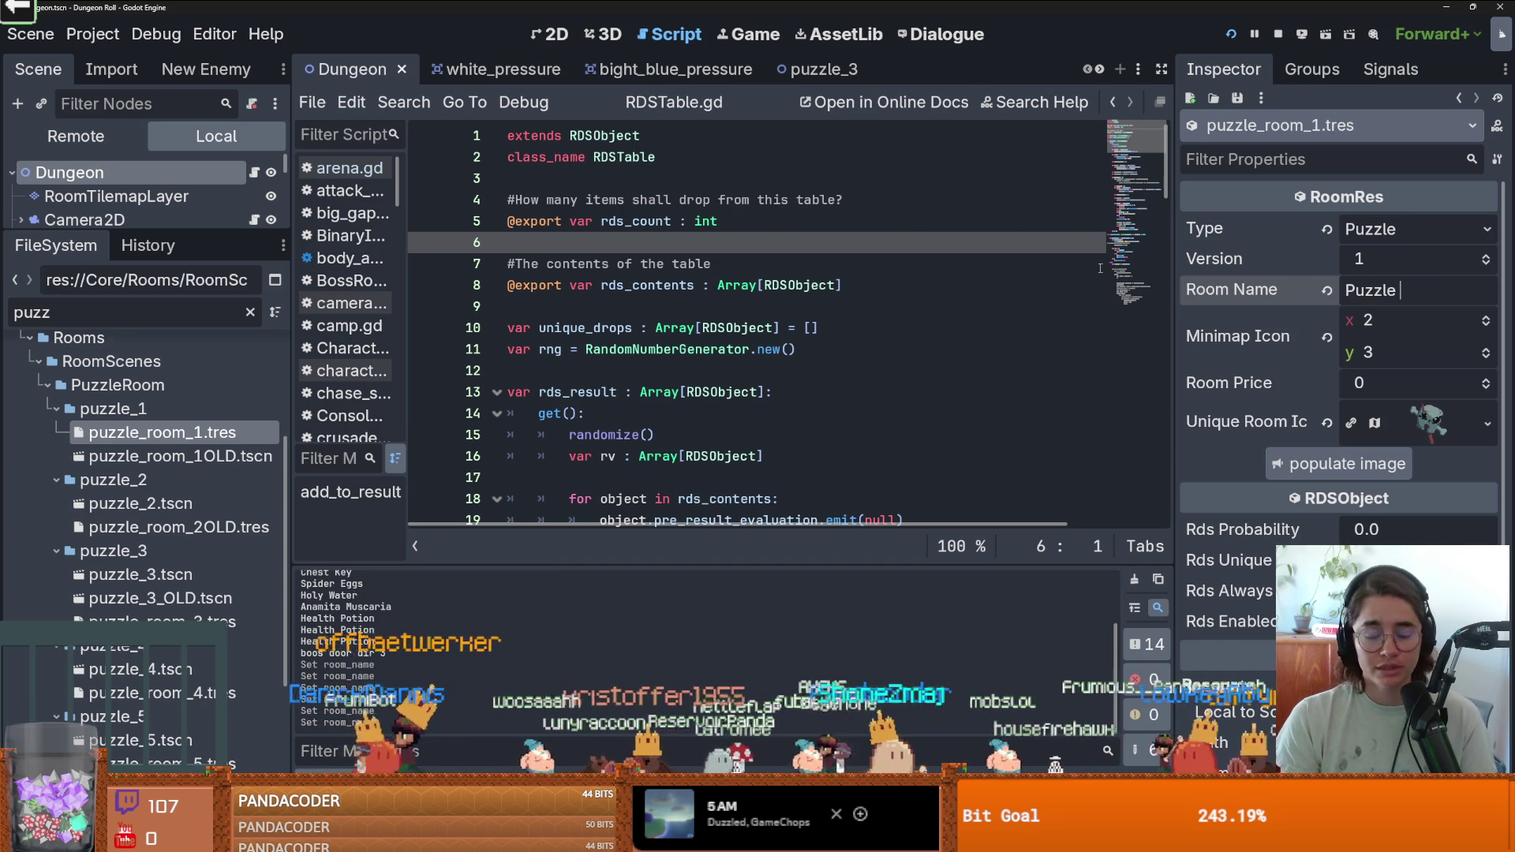
{"action": "type", "text": " Room 1"}
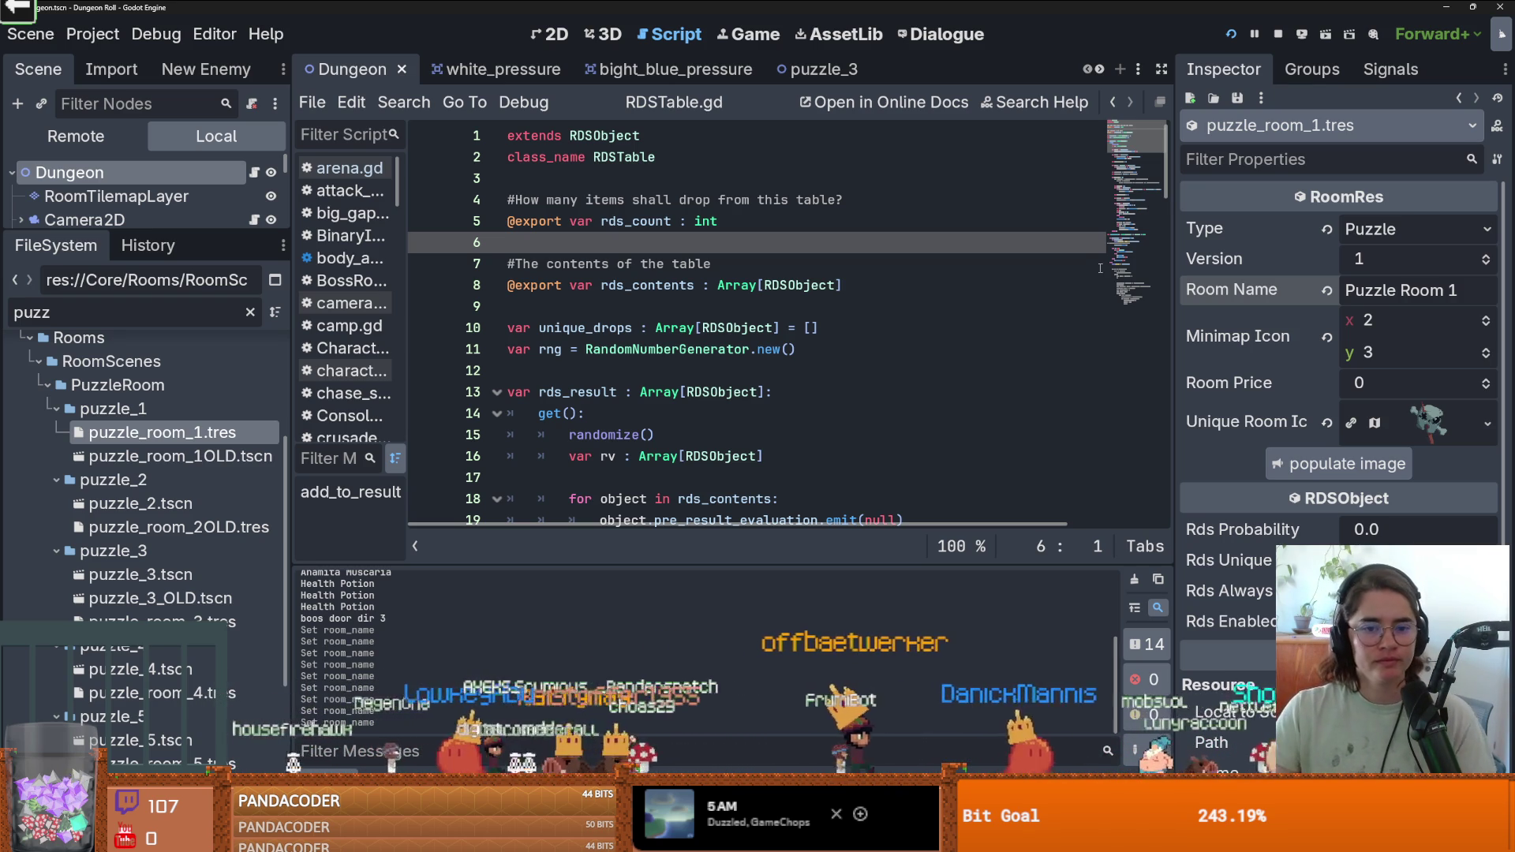
Widen the FileSystem dock, recheck the puzzle room names, and launch the game.
{"action": "left_click_drag", "start_coordinate": [291, 457], "coordinate": [329, 458]}
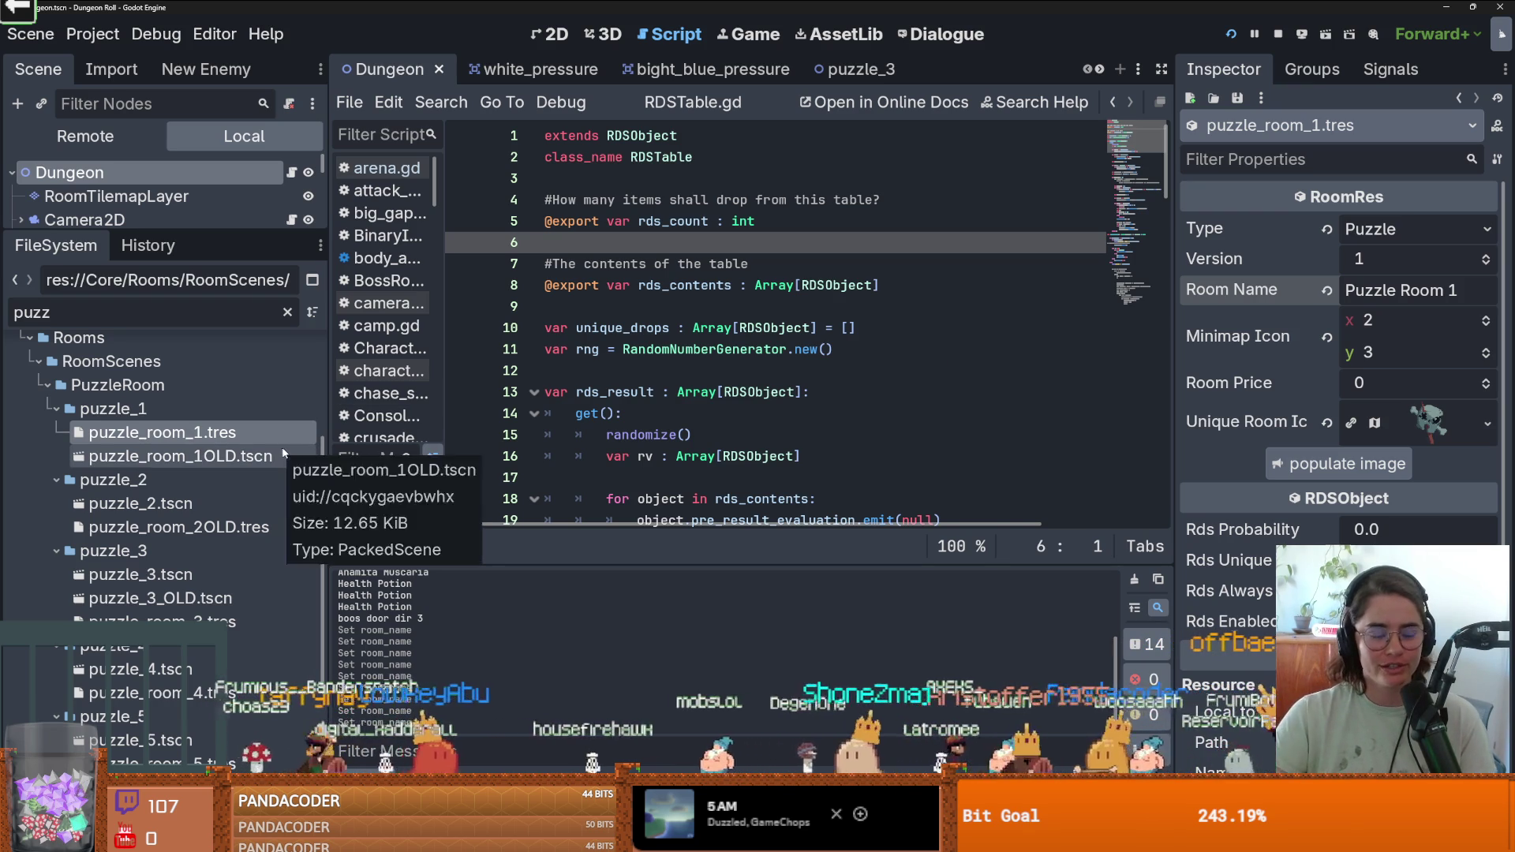
{"action": "left_click", "coordinate": [237, 527]}
{"action": "left_click", "coordinate": [197, 432]}
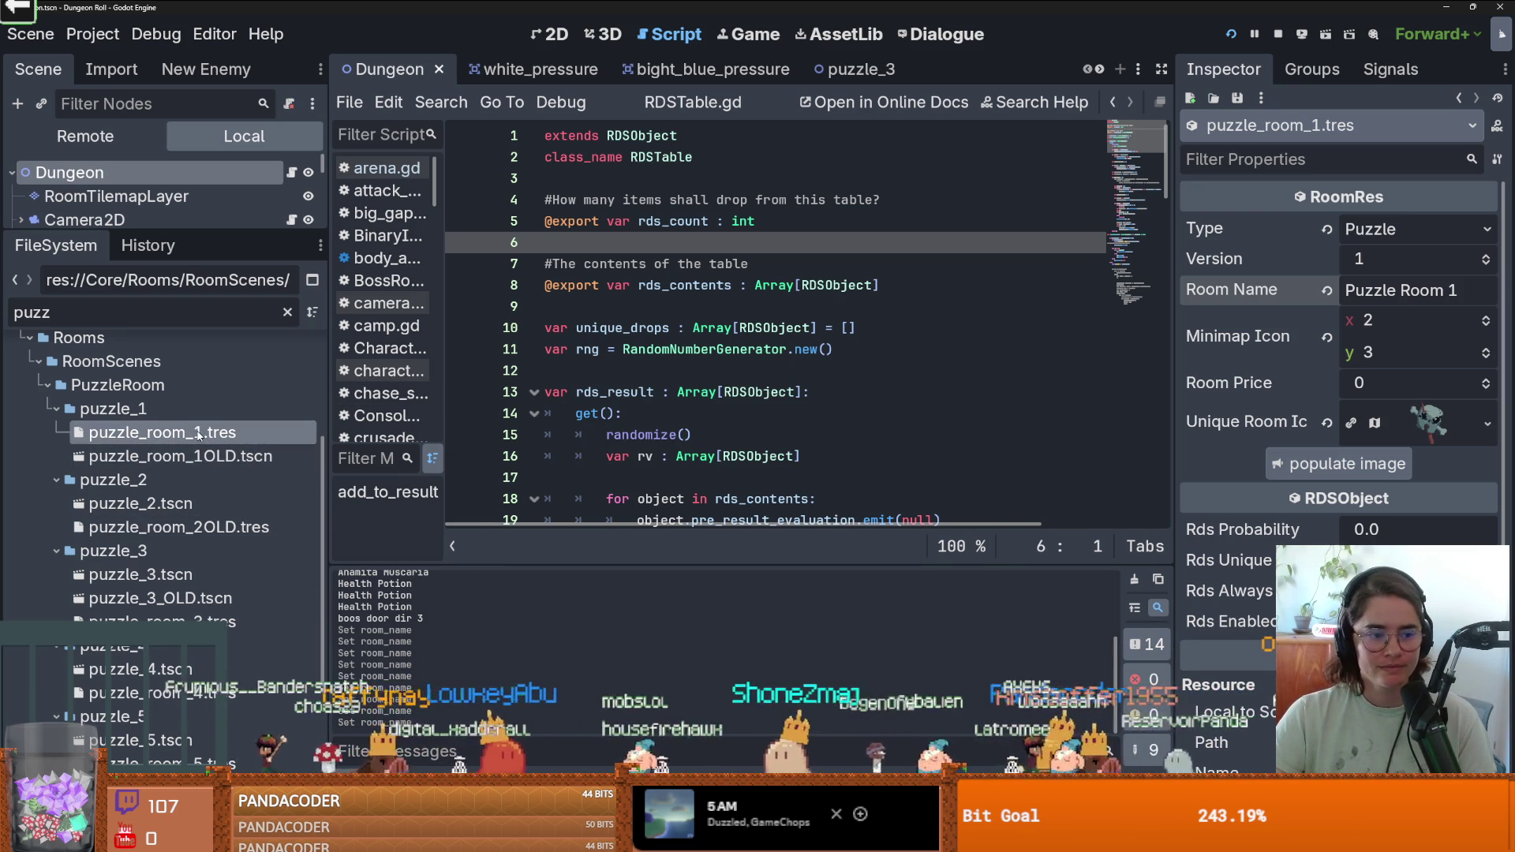
{"action": "scroll", "coordinate": [207, 524], "scroll_direction": "down", "scroll_amount": 2}
{"action": "left_click", "coordinate": [188, 562]}
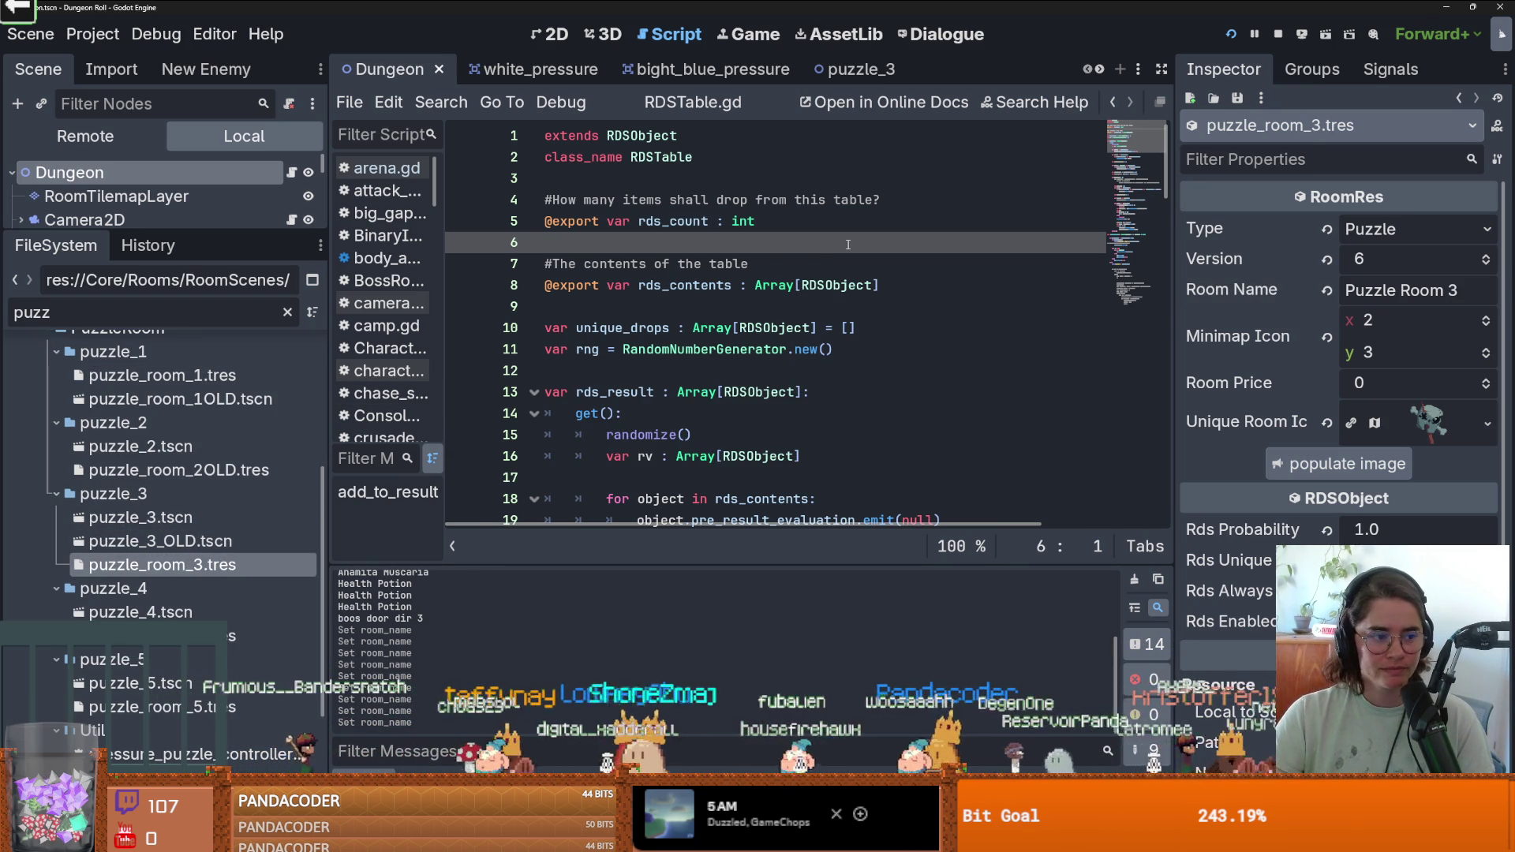
{"action": "left_click", "coordinate": [1231, 34]}
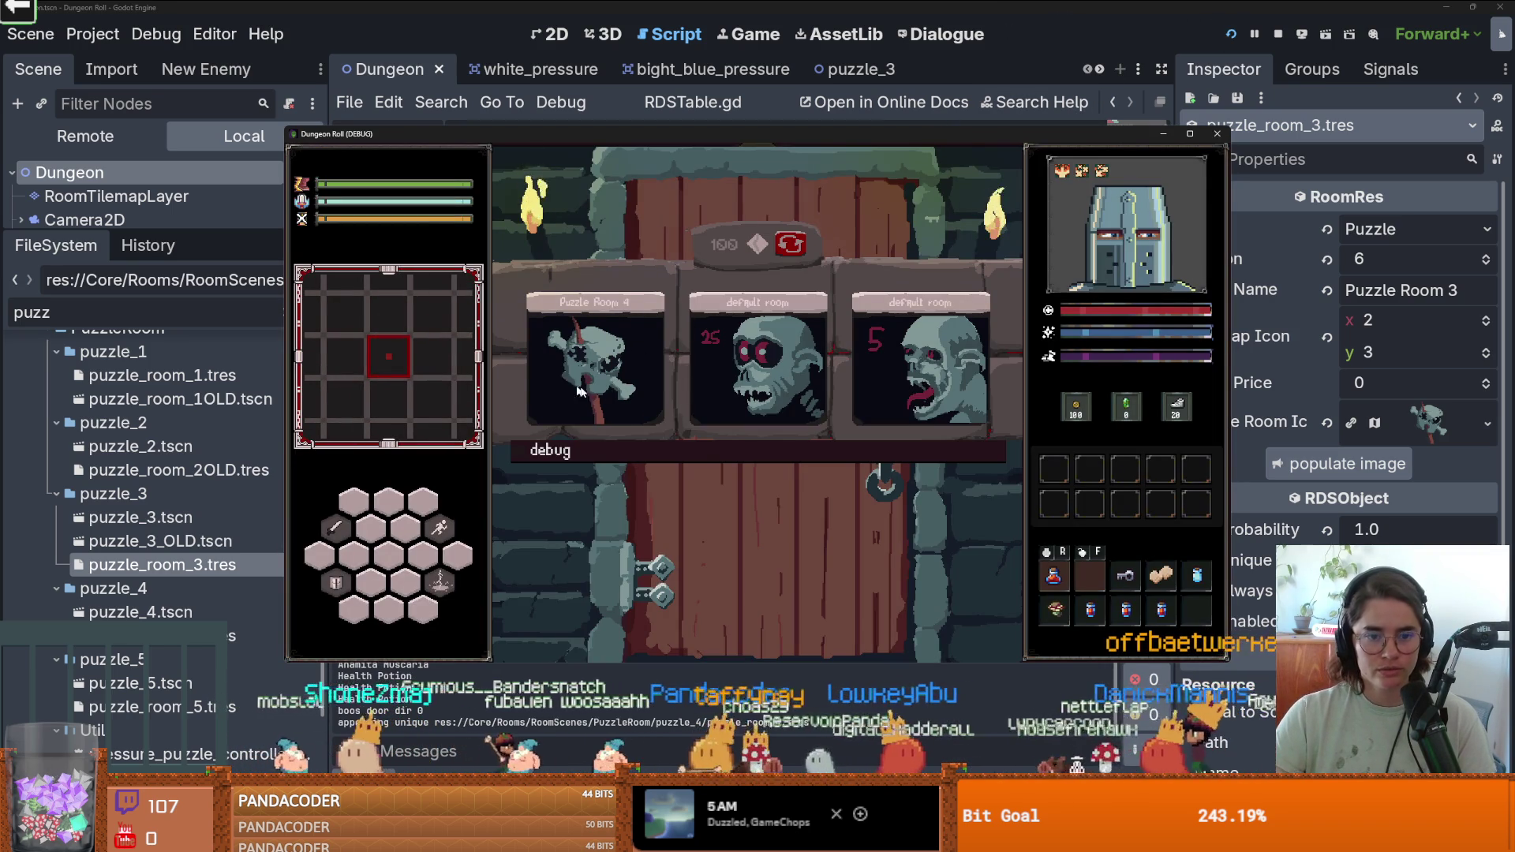
Enter Puzzle Room 4, reroll the choices, enter another room, then end the run from the pause menu.
{"action": "left_click", "coordinate": [622, 384]}
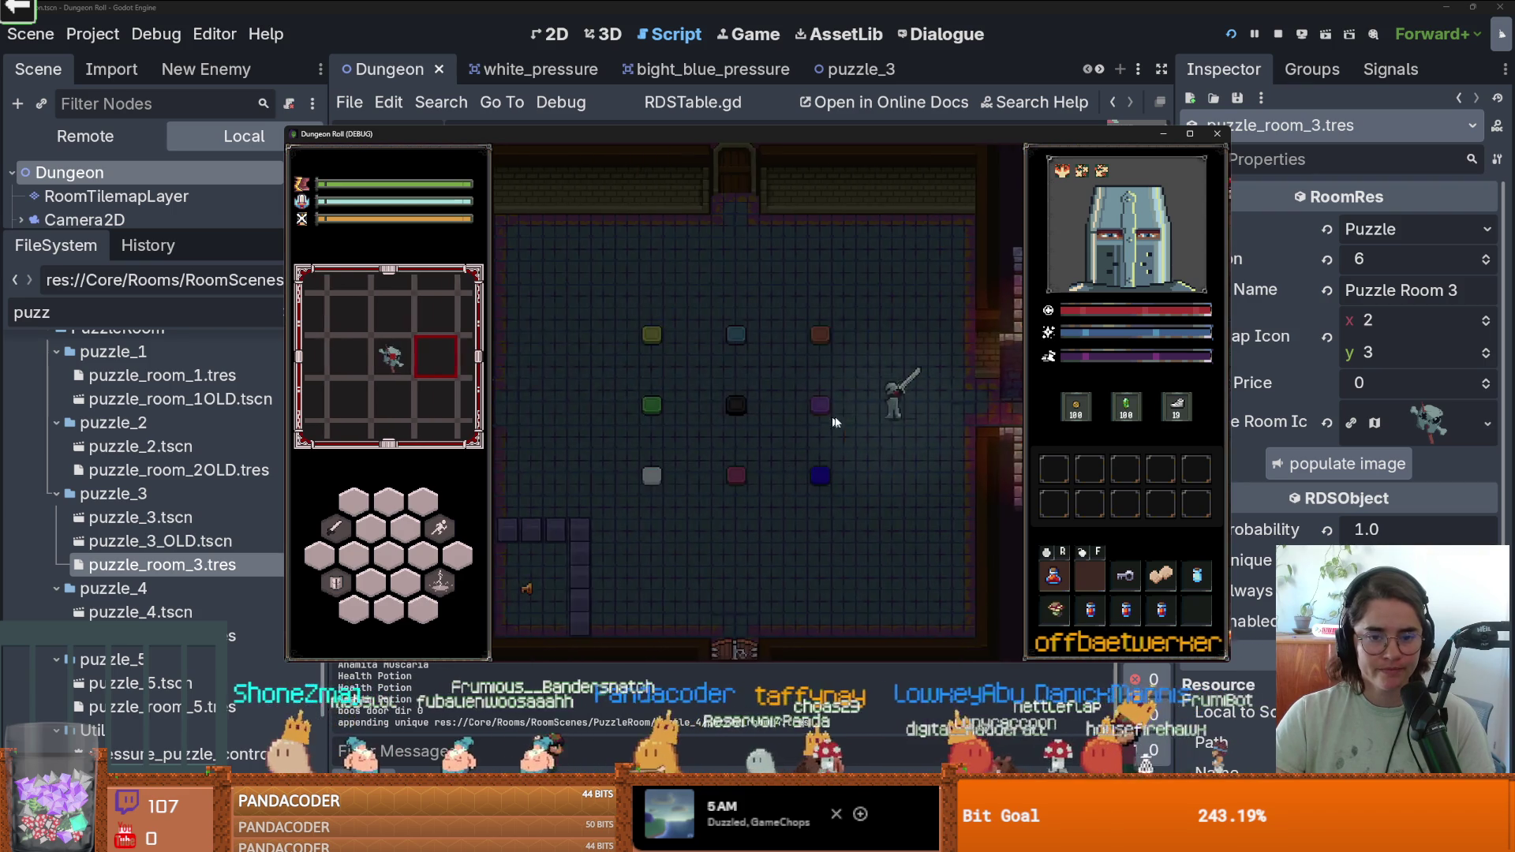
{"action": "key", "text": "Escape"}
{"action": "key", "text": "Escape"}
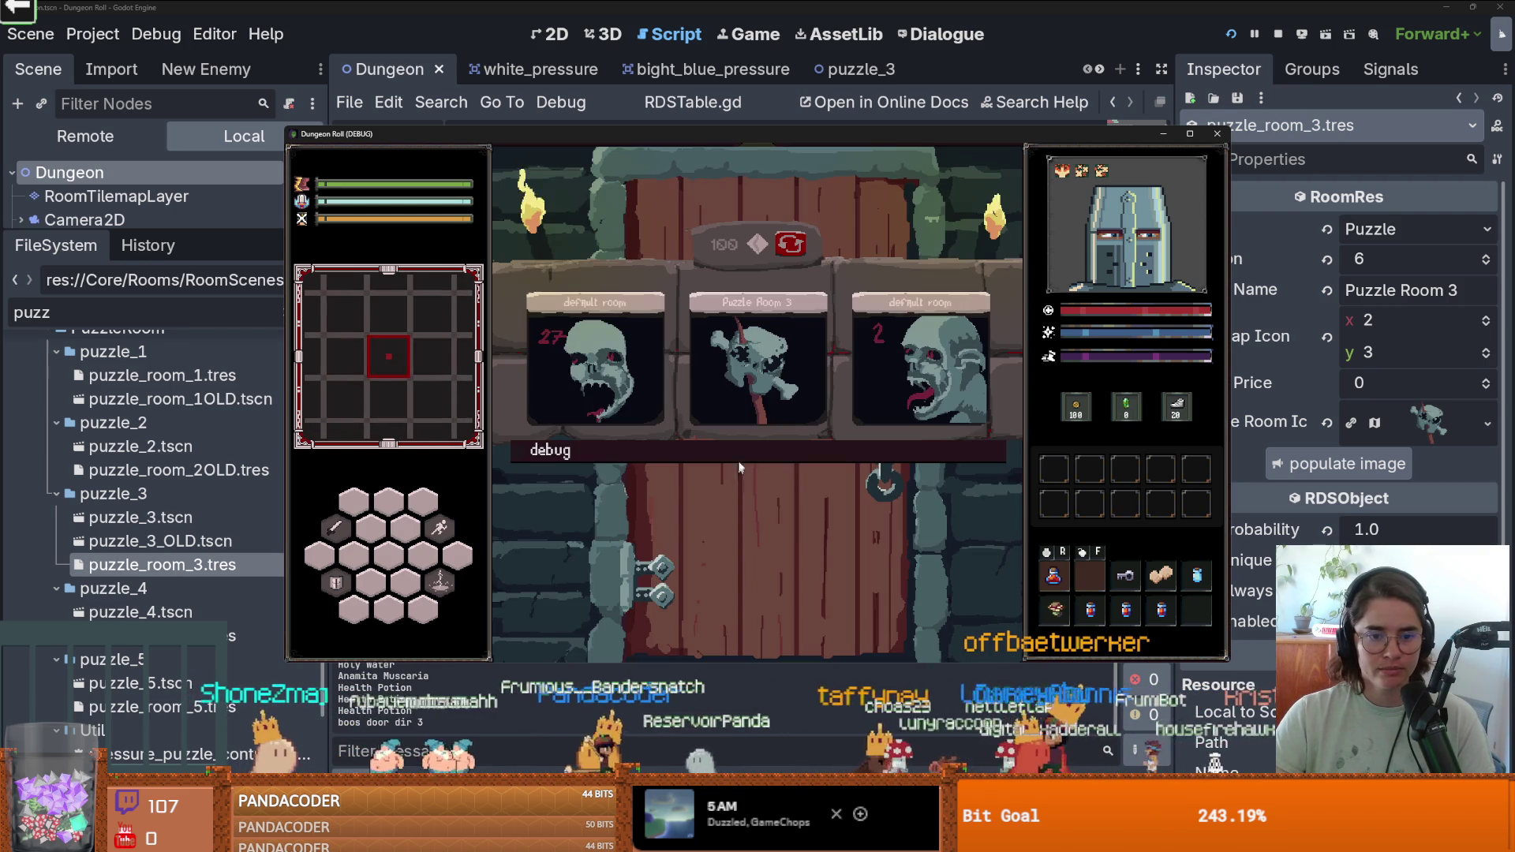
{"action": "left_click", "coordinate": [787, 249]}
{"action": "left_click", "coordinate": [787, 250]}
{"action": "left_click", "coordinate": [788, 250]}
{"action": "left_click", "coordinate": [788, 250]}
{"action": "left_click", "coordinate": [636, 351]}
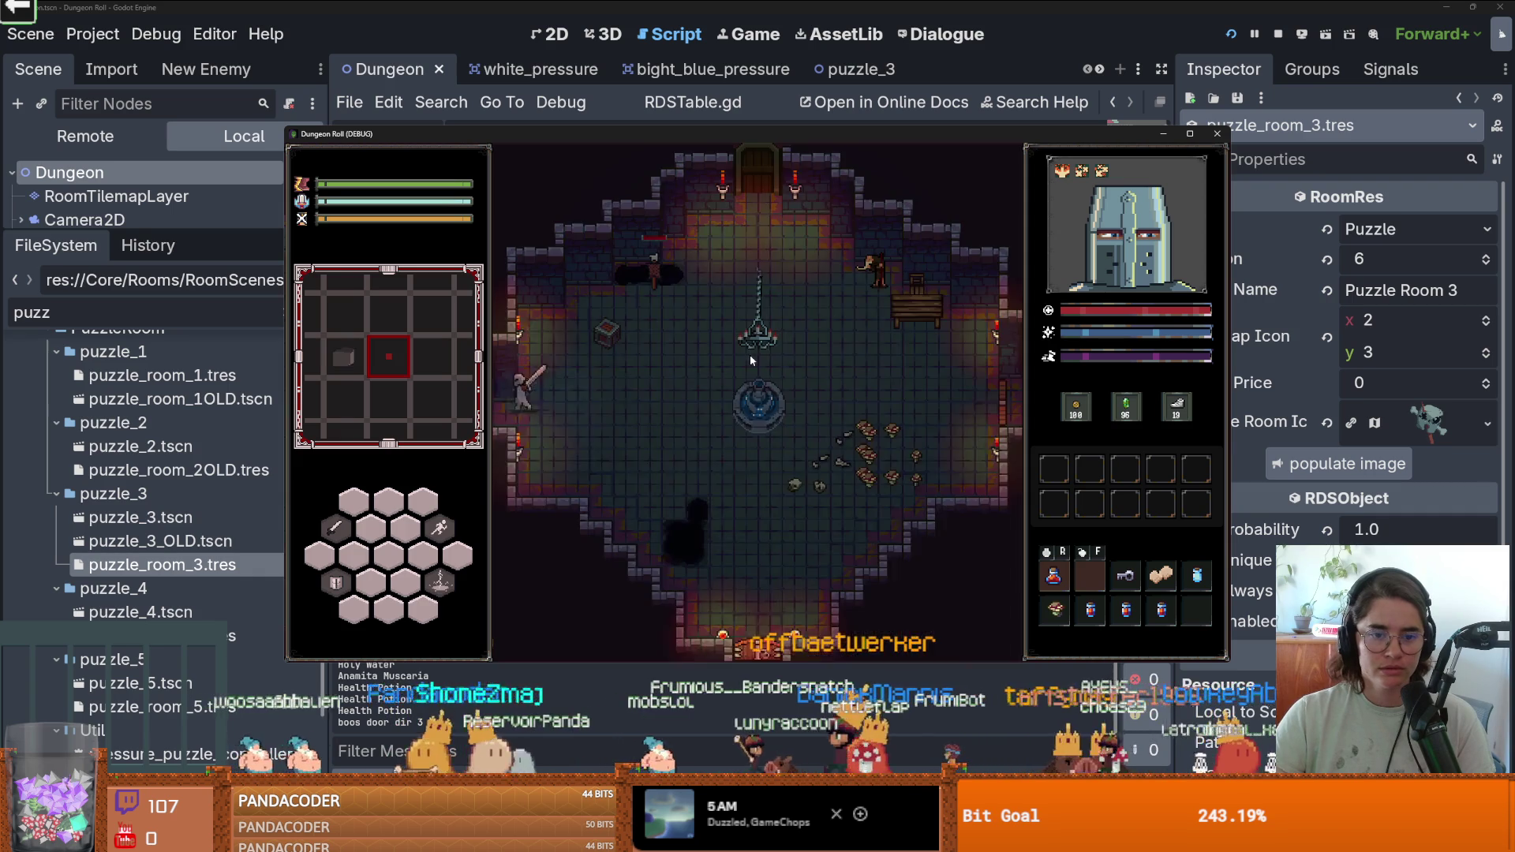
{"action": "key", "text": "Escape"}
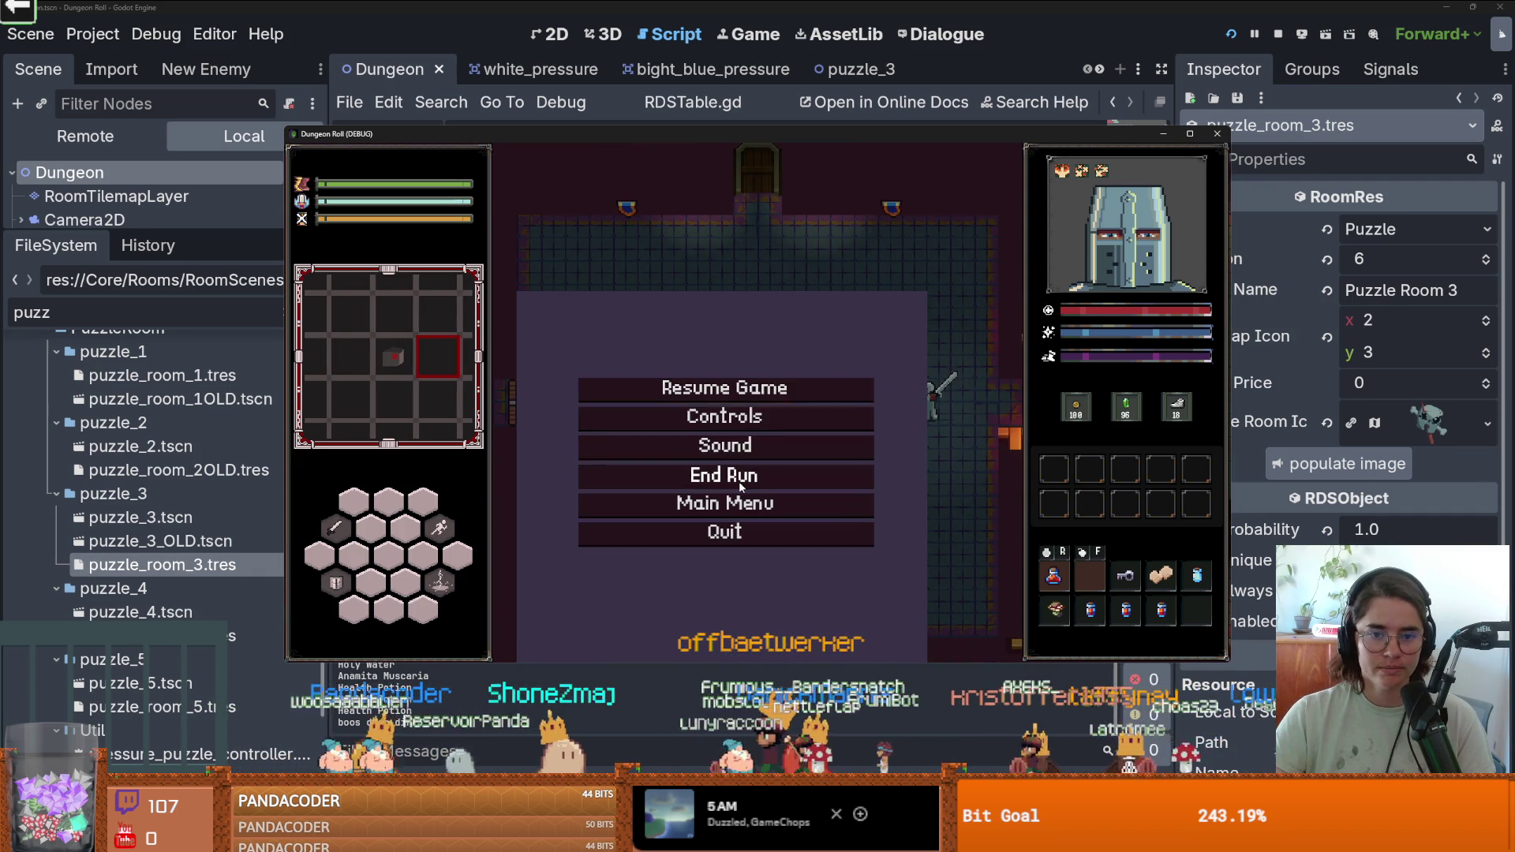
{"action": "left_click", "coordinate": [738, 474]}
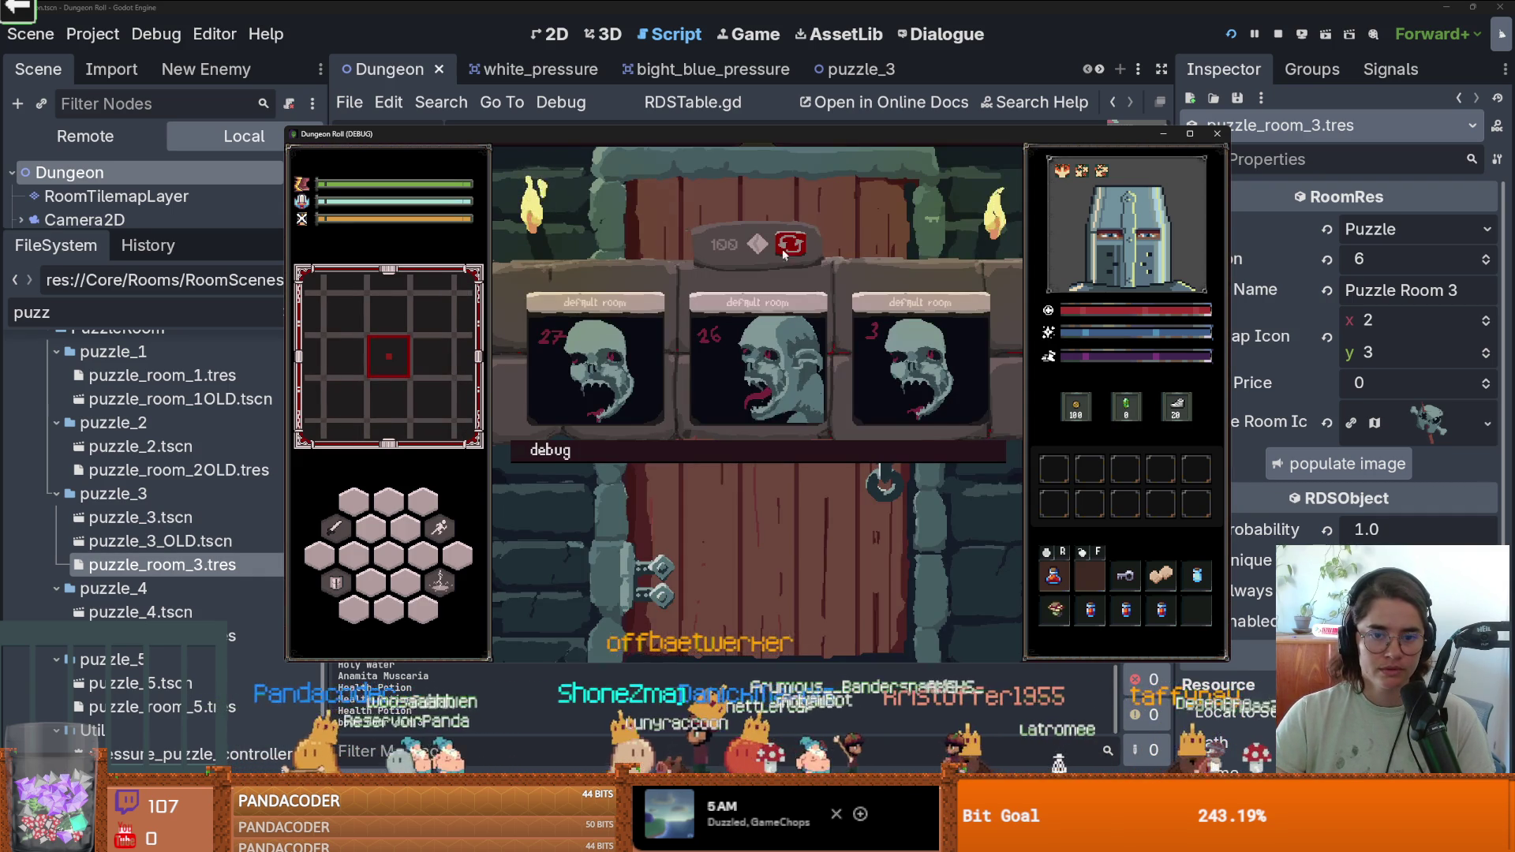
Reroll the room cards many times looking for puzzle rooms, then enter a room and head to the door.
{"action": "left_click", "coordinate": [788, 246]}
{"action": "left_click", "coordinate": [788, 246]}
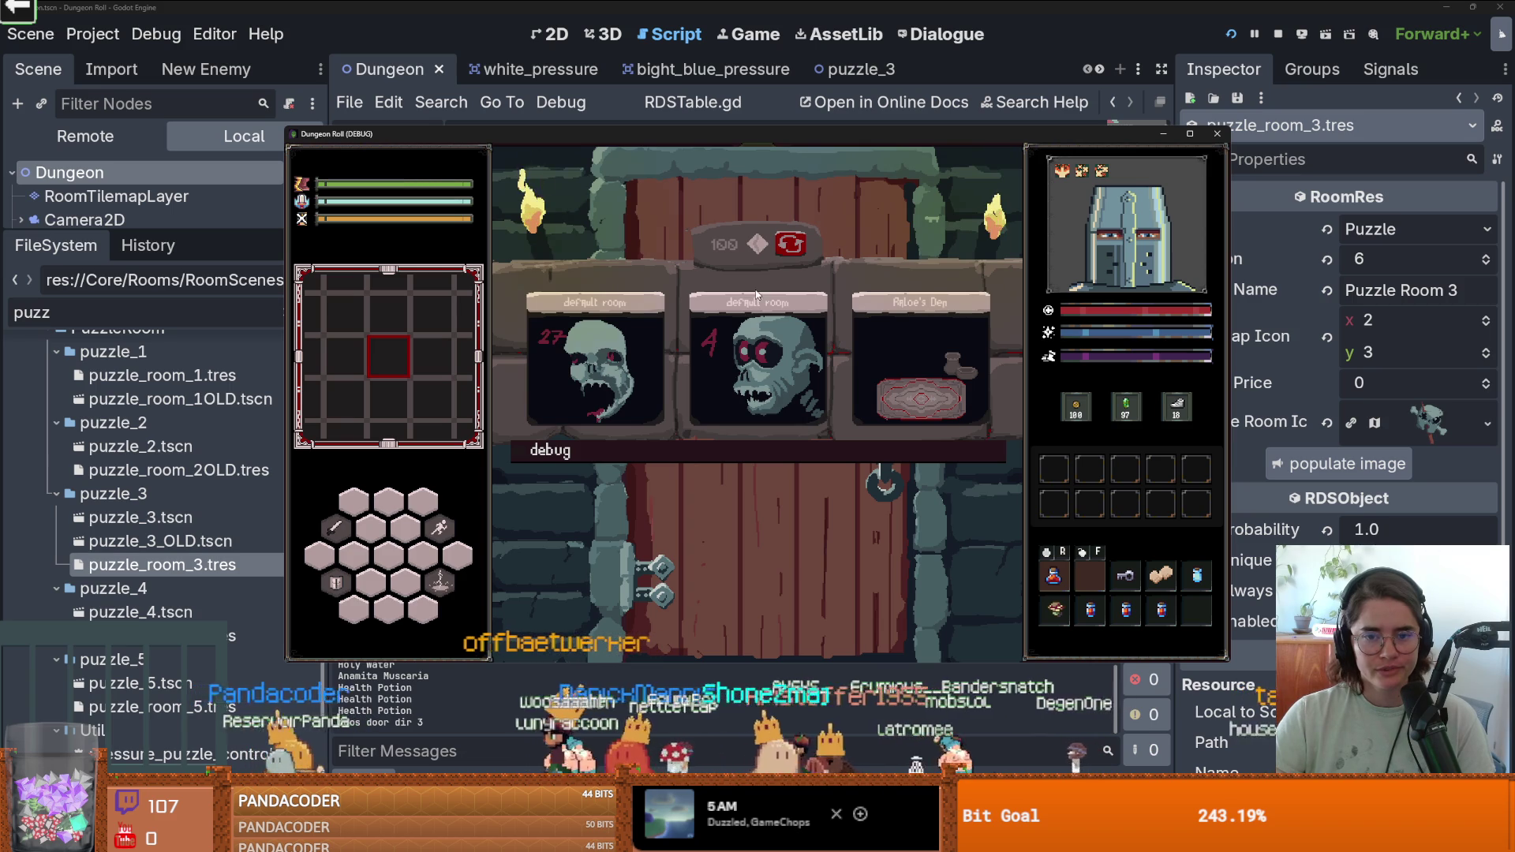
{"action": "left_click", "coordinate": [795, 247]}
{"action": "left_click", "coordinate": [798, 249]}
{"action": "left_click", "coordinate": [798, 249]}
{"action": "left_click", "coordinate": [798, 248]}
{"action": "left_click", "coordinate": [798, 249]}
{"action": "left_click", "coordinate": [798, 249]}
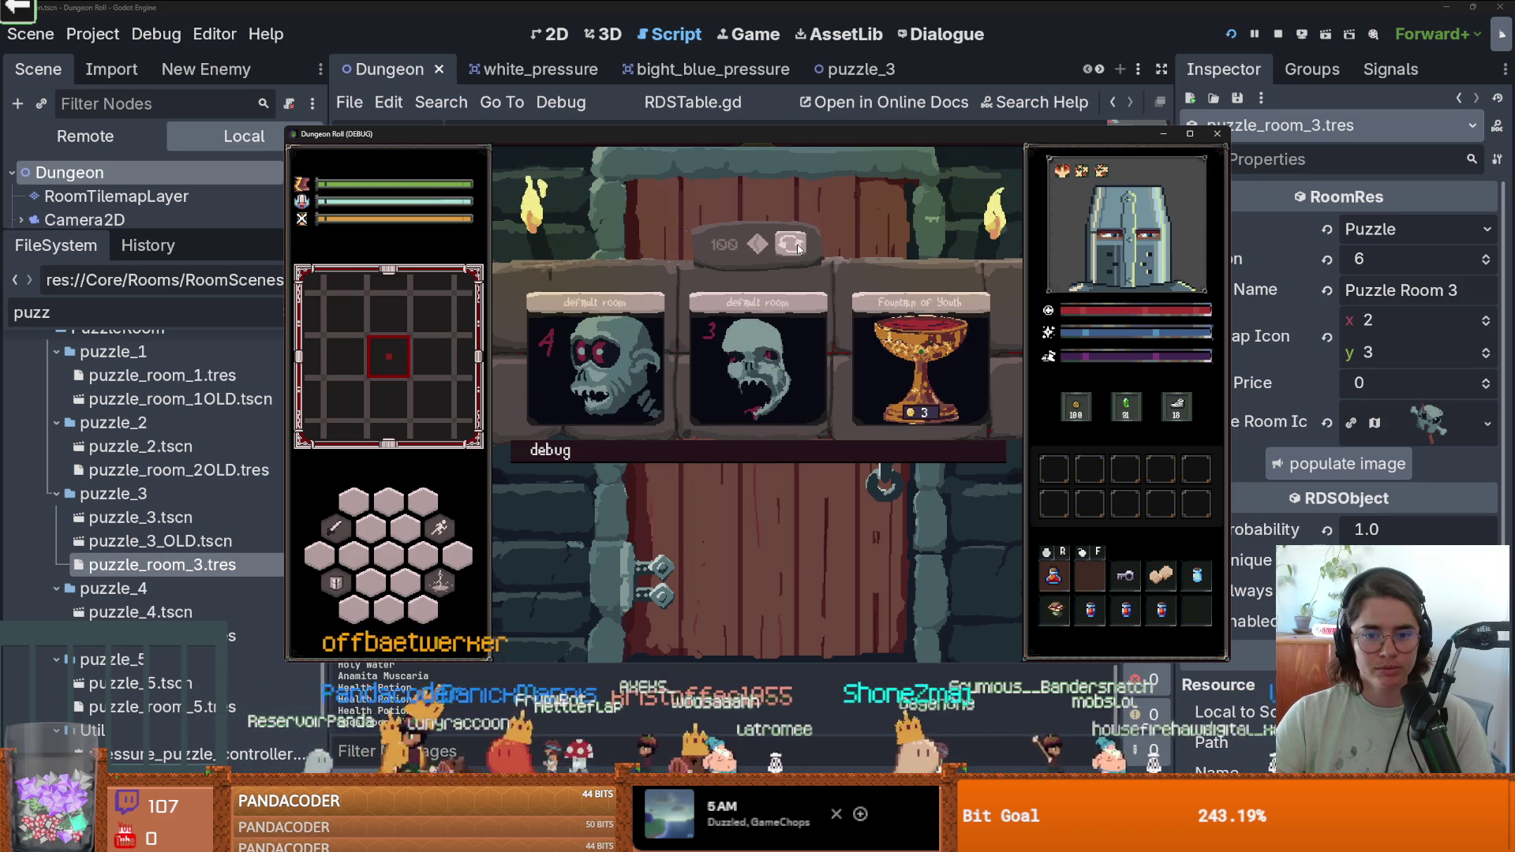
{"action": "left_click", "coordinate": [798, 248]}
{"action": "left_click", "coordinate": [797, 248]}
{"action": "left_click", "coordinate": [797, 249]}
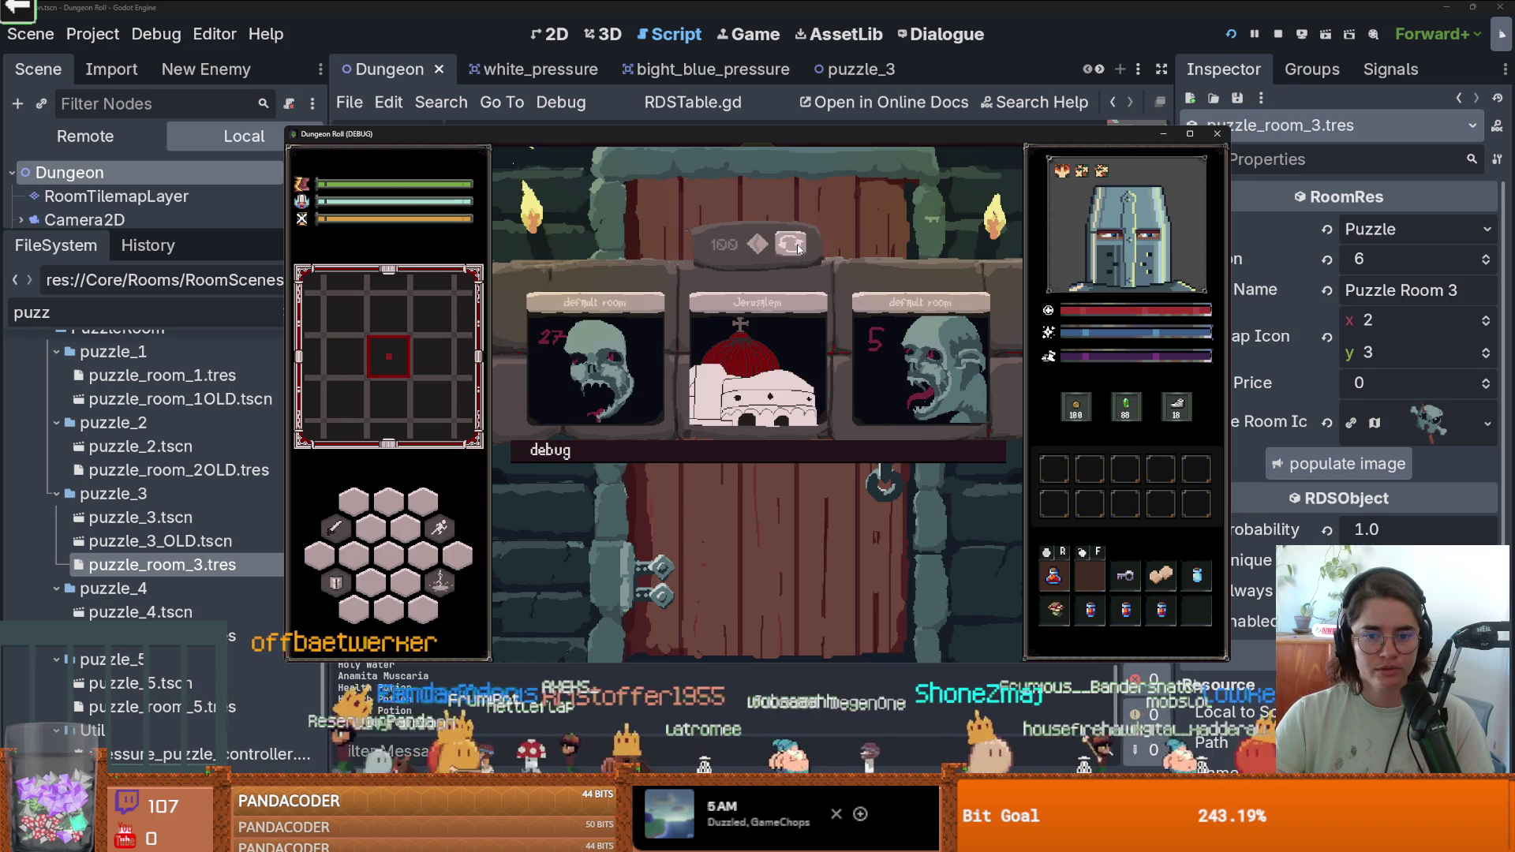
{"action": "left_click", "coordinate": [798, 248]}
{"action": "left_click", "coordinate": [798, 249]}
{"action": "left_click", "coordinate": [798, 248]}
{"action": "left_click", "coordinate": [798, 249]}
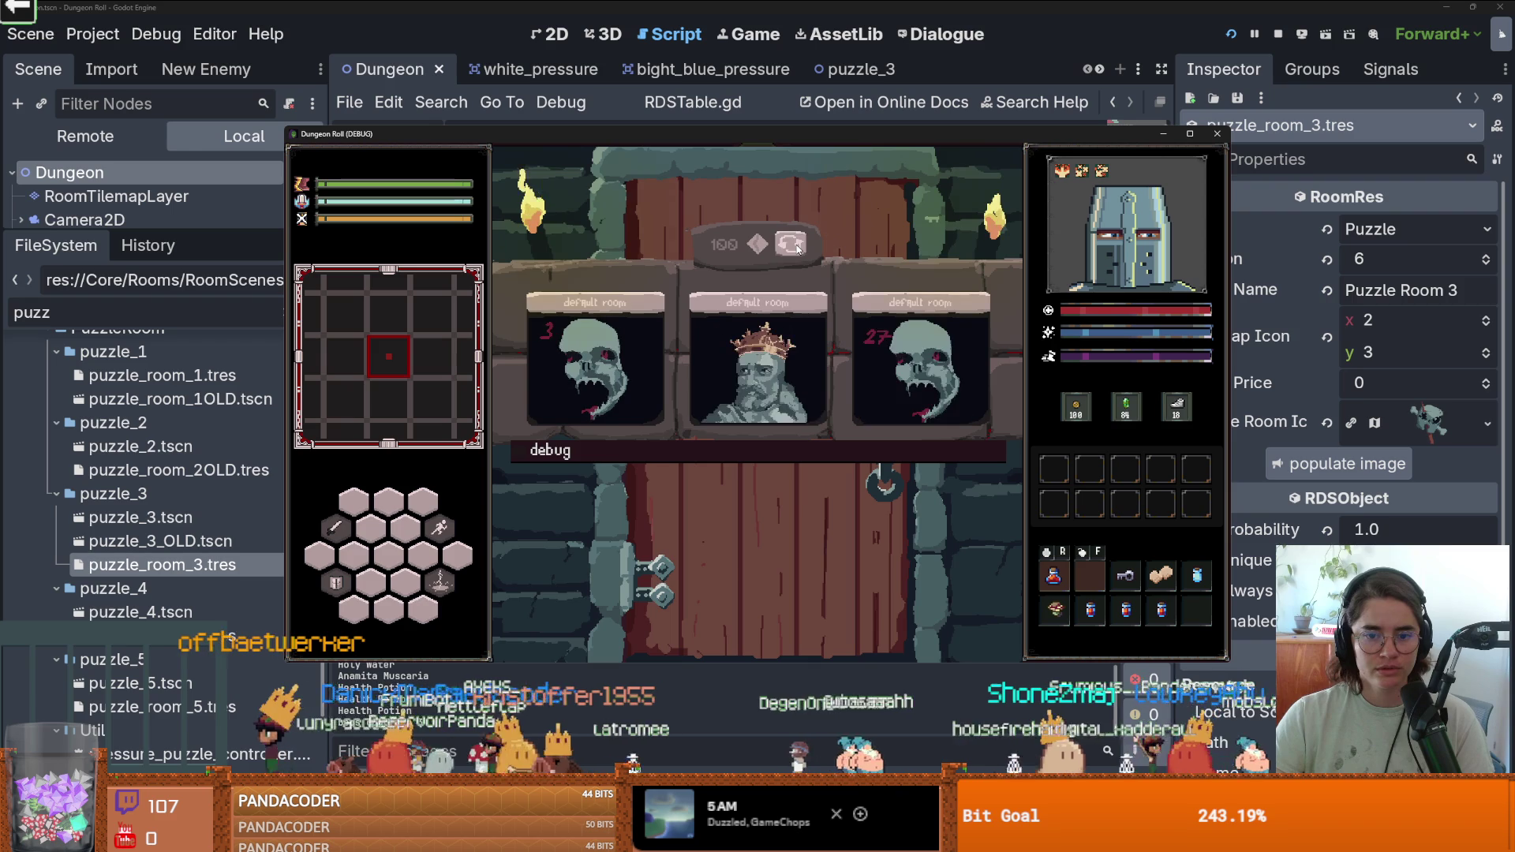
{"action": "left_click", "coordinate": [798, 248]}
{"action": "left_click", "coordinate": [798, 249]}
{"action": "left_click", "coordinate": [797, 249]}
{"action": "left_click", "coordinate": [798, 248]}
{"action": "left_click", "coordinate": [798, 248]}
{"action": "left_click", "coordinate": [797, 248]}
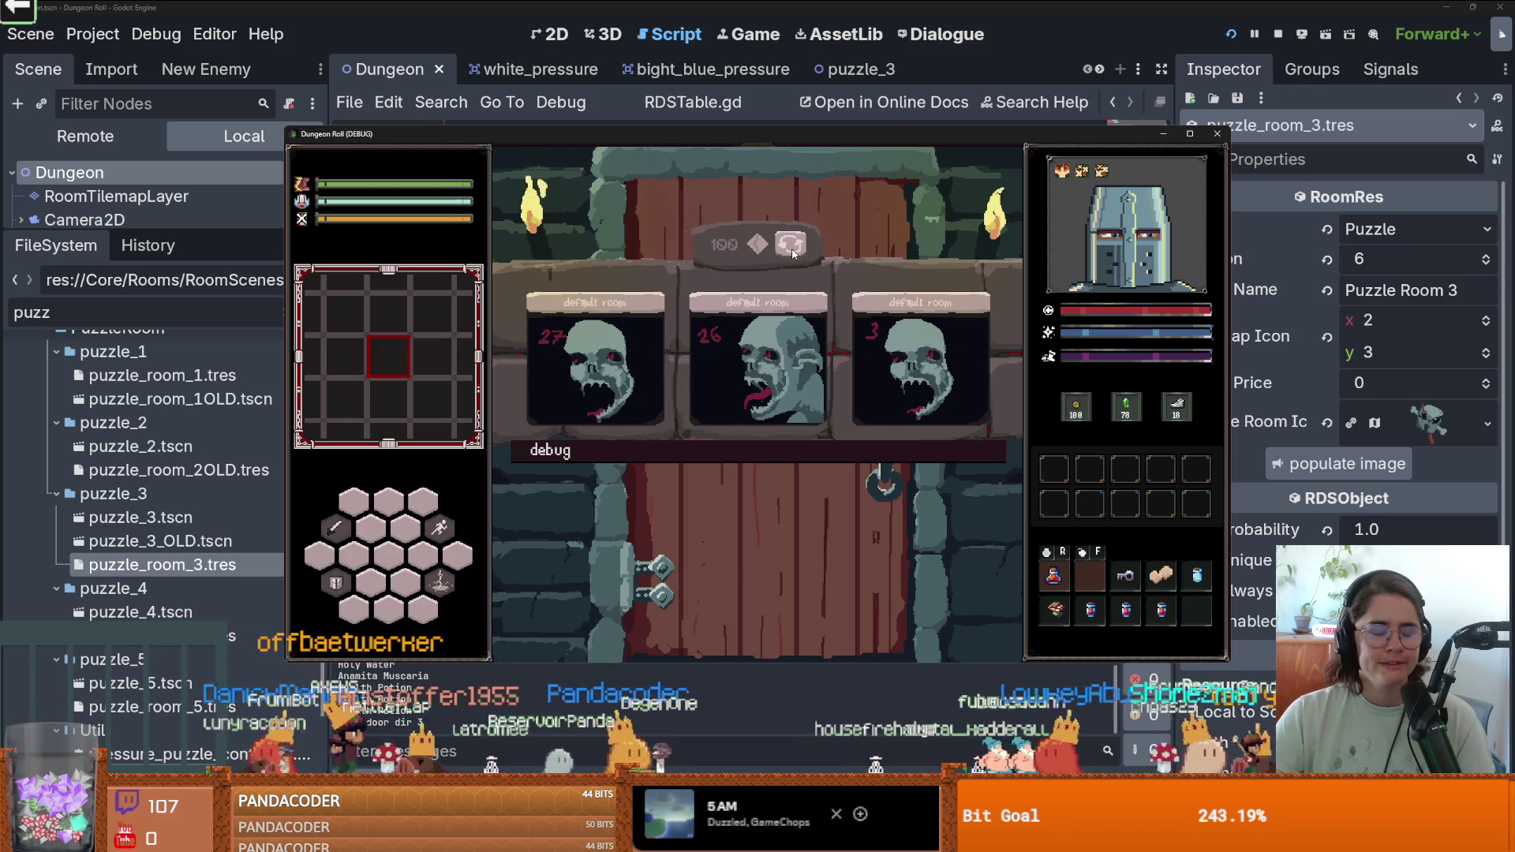
{"action": "left_click", "coordinate": [732, 348]}
{"action": "key", "text": "Escape"}
{"action": "key", "text": "Escape"}
{"action": "key", "text": "a"}
Enter the Jerusalem room, reroll until Puzzle Room 3 shows up, and stop the game.
{"action": "left_click", "coordinate": [789, 243]}
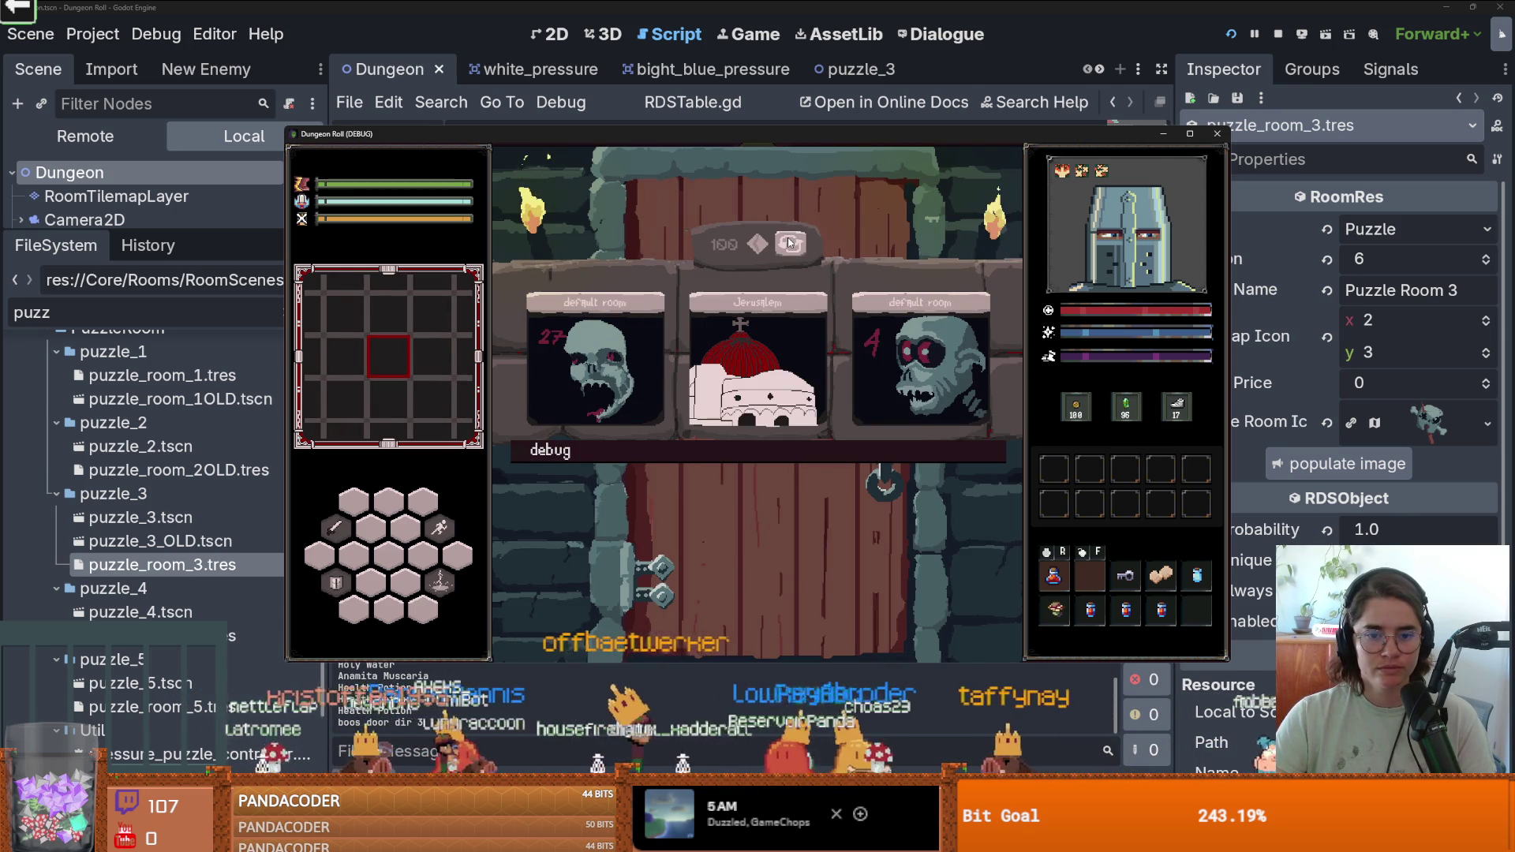
{"action": "left_click", "coordinate": [699, 353]}
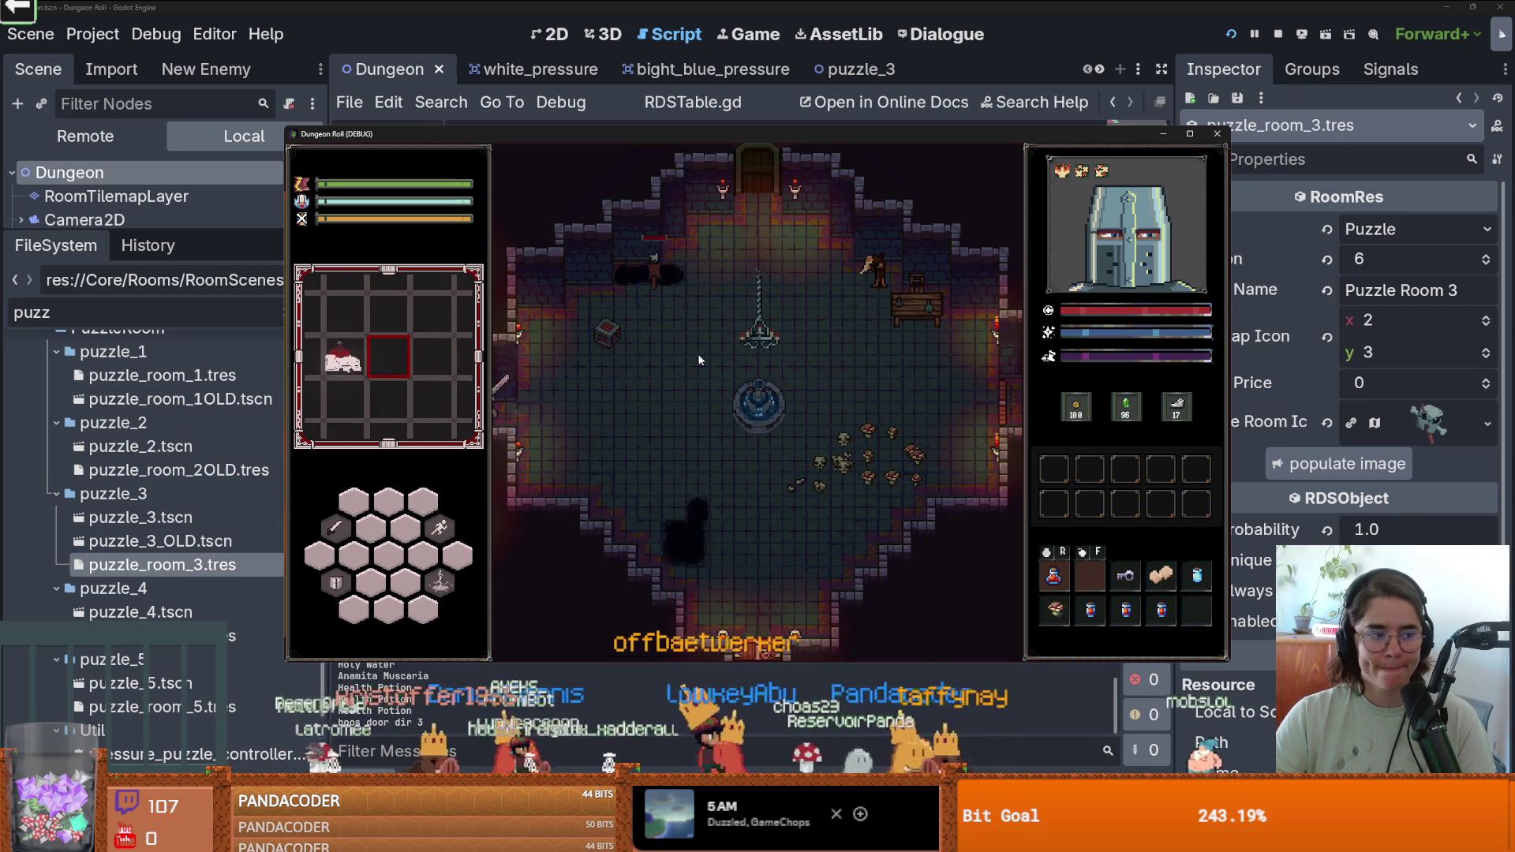
{"action": "key", "text": "Escape"}
{"action": "key", "text": "Escape"}
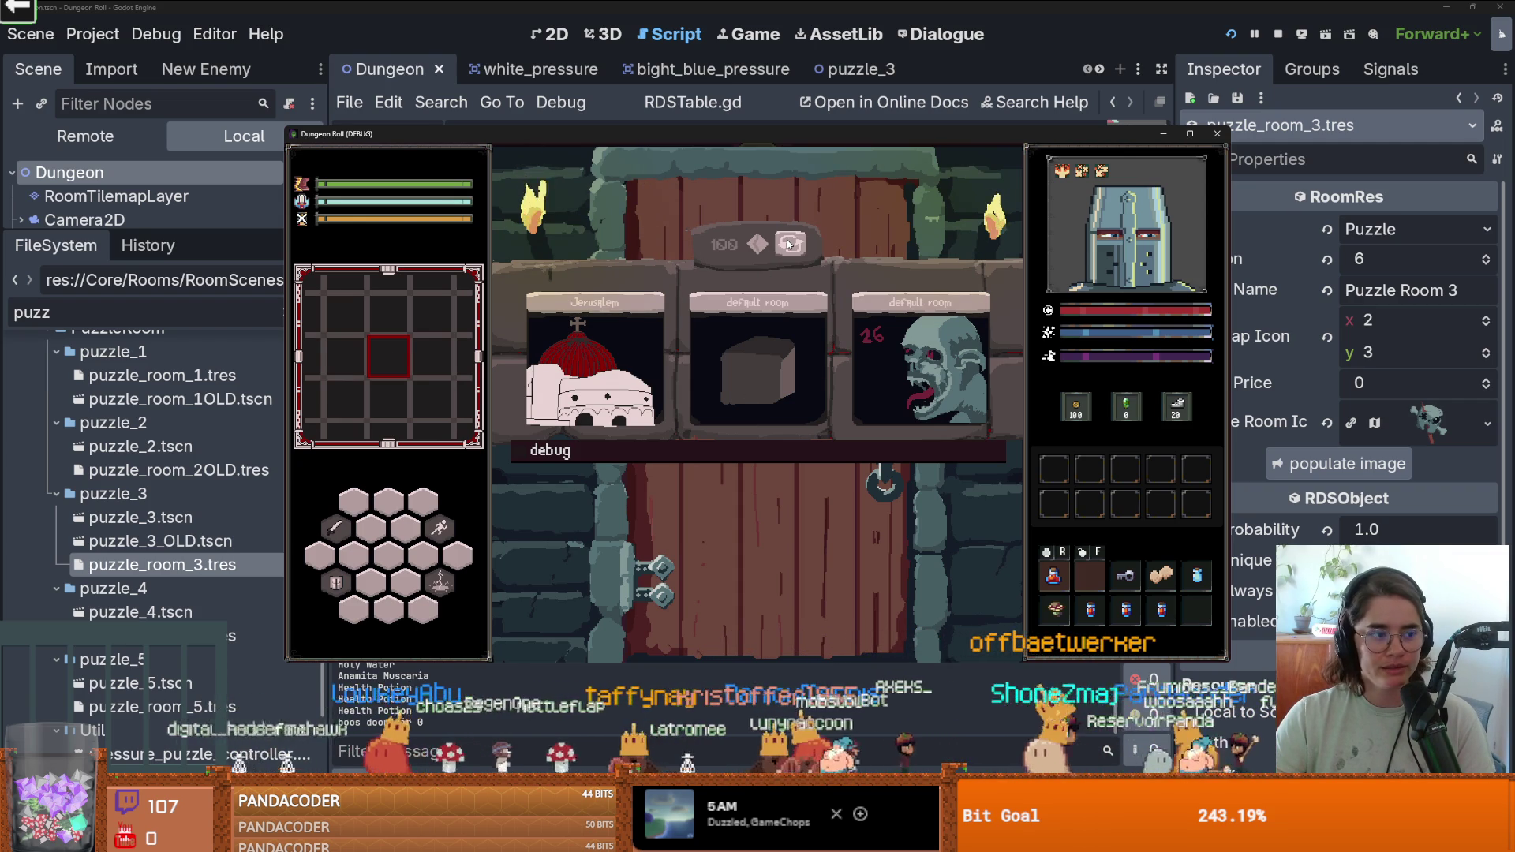
{"action": "left_click", "coordinate": [788, 244]}
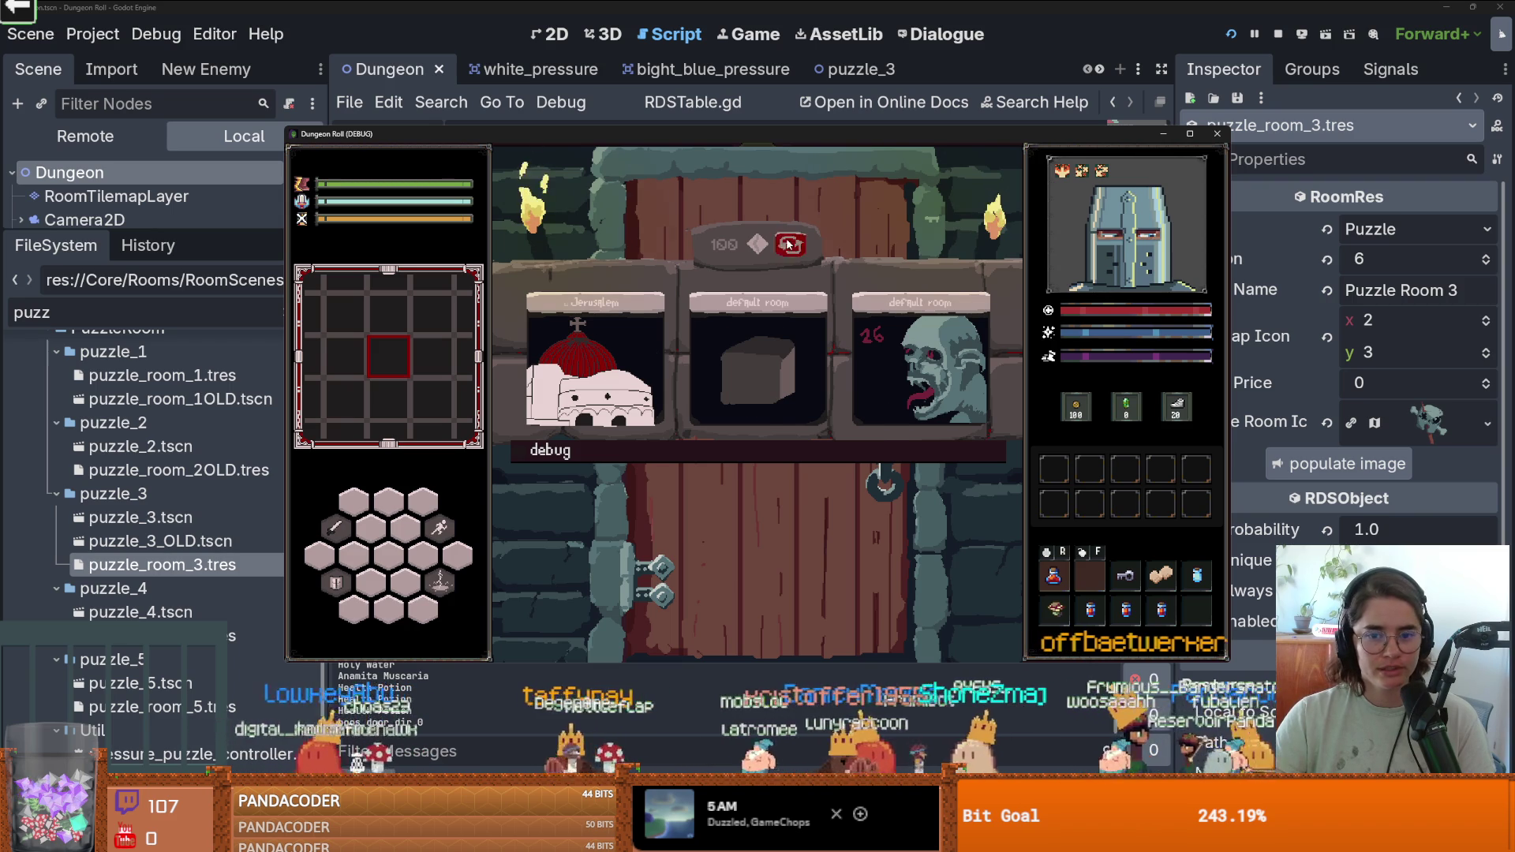
{"action": "left_click", "coordinate": [788, 244]}
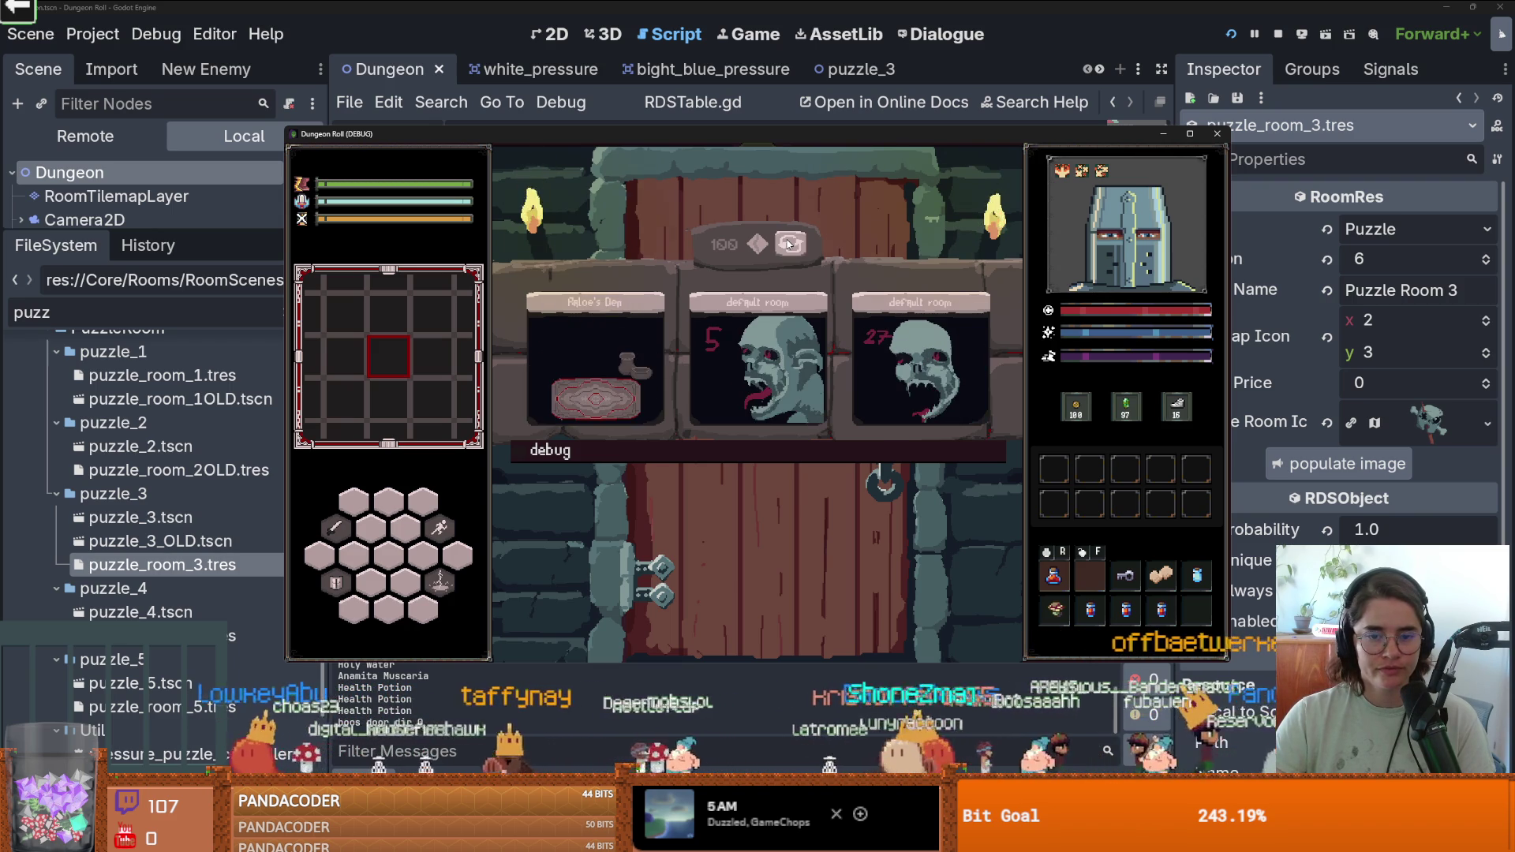
{"action": "left_click", "coordinate": [787, 243]}
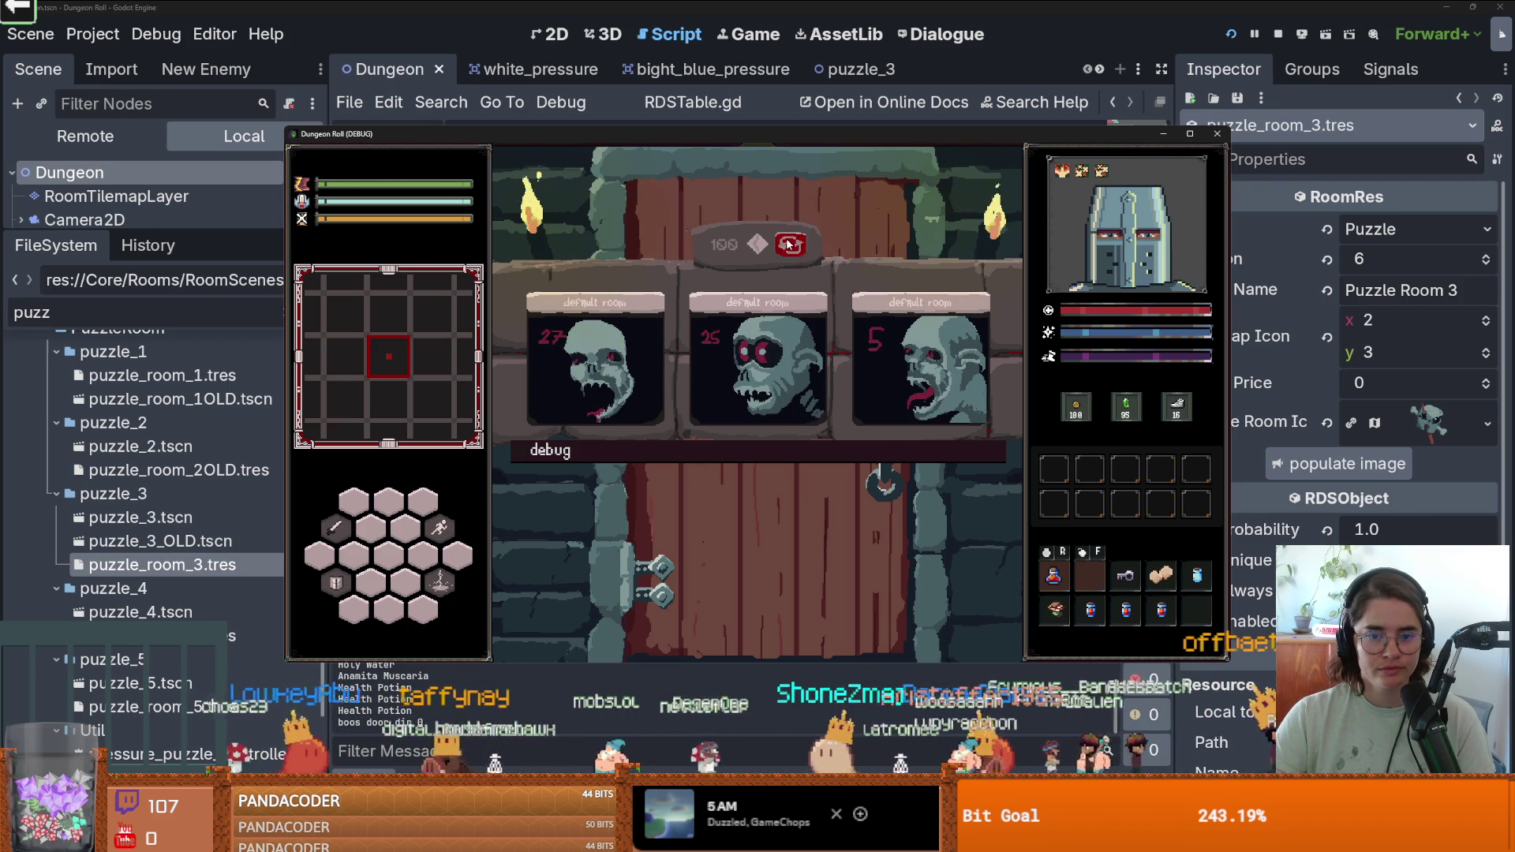
{"action": "left_click", "coordinate": [788, 244]}
{"action": "left_click", "coordinate": [788, 243]}
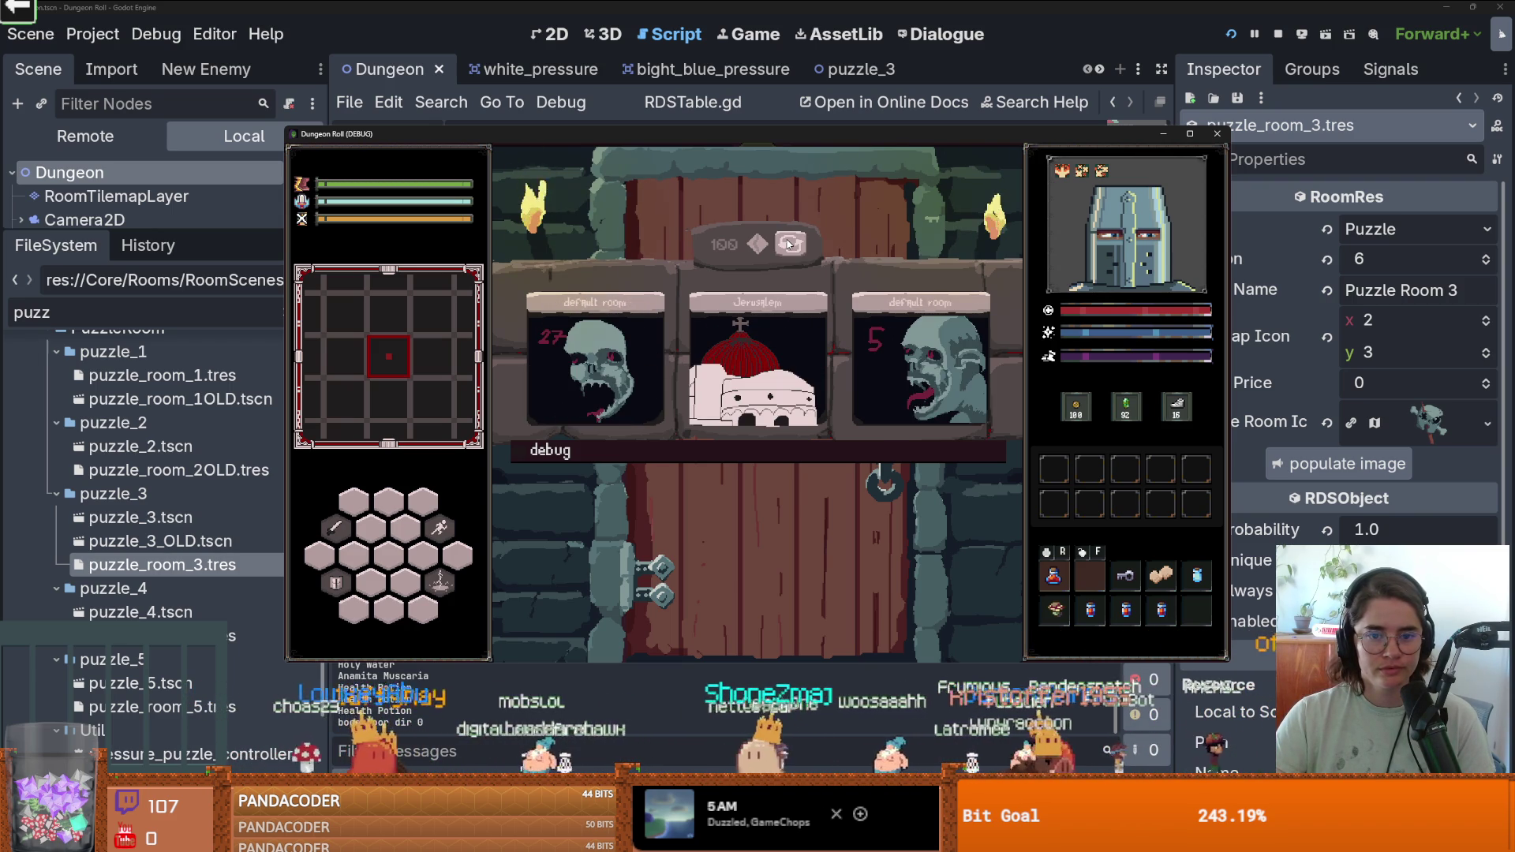
{"action": "left_click", "coordinate": [788, 244]}
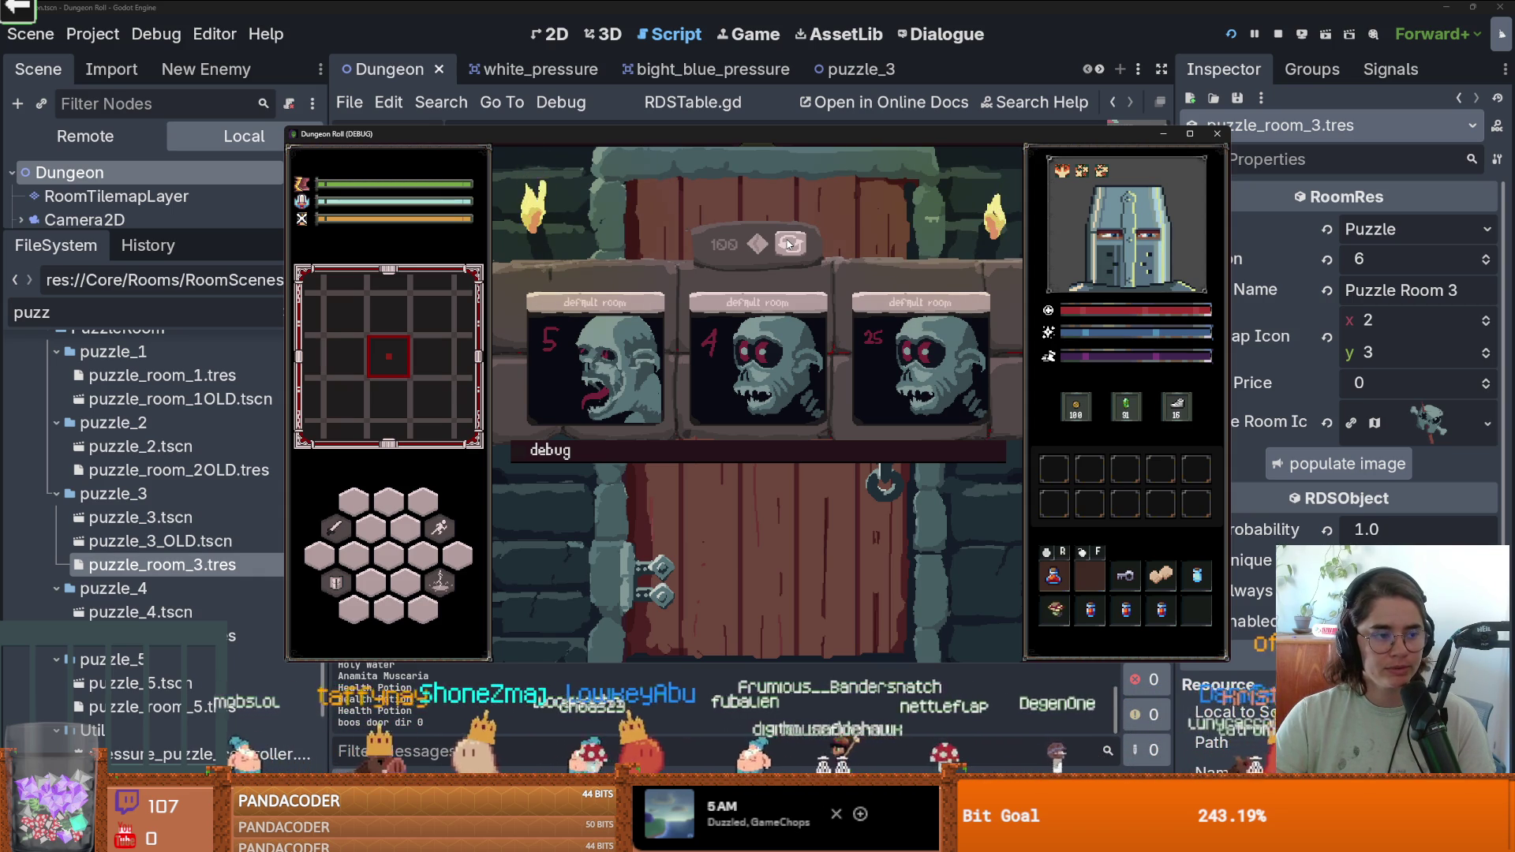
{"action": "left_click", "coordinate": [788, 244]}
{"action": "left_click", "coordinate": [787, 244]}
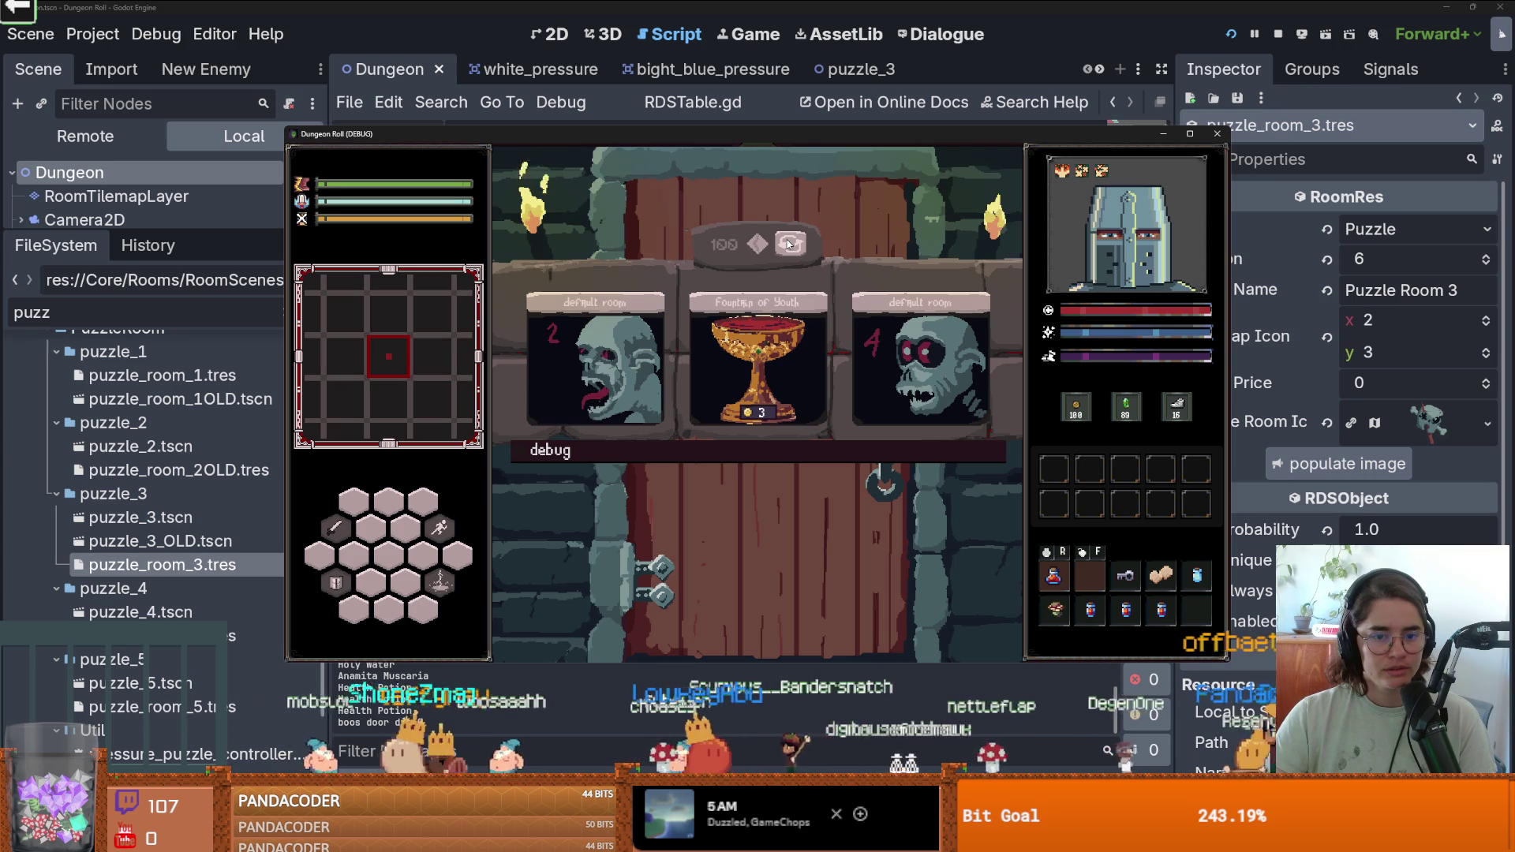
{"action": "left_click", "coordinate": [787, 244]}
{"action": "left_click", "coordinate": [787, 244]}
{"action": "left_click", "coordinate": [787, 244]}
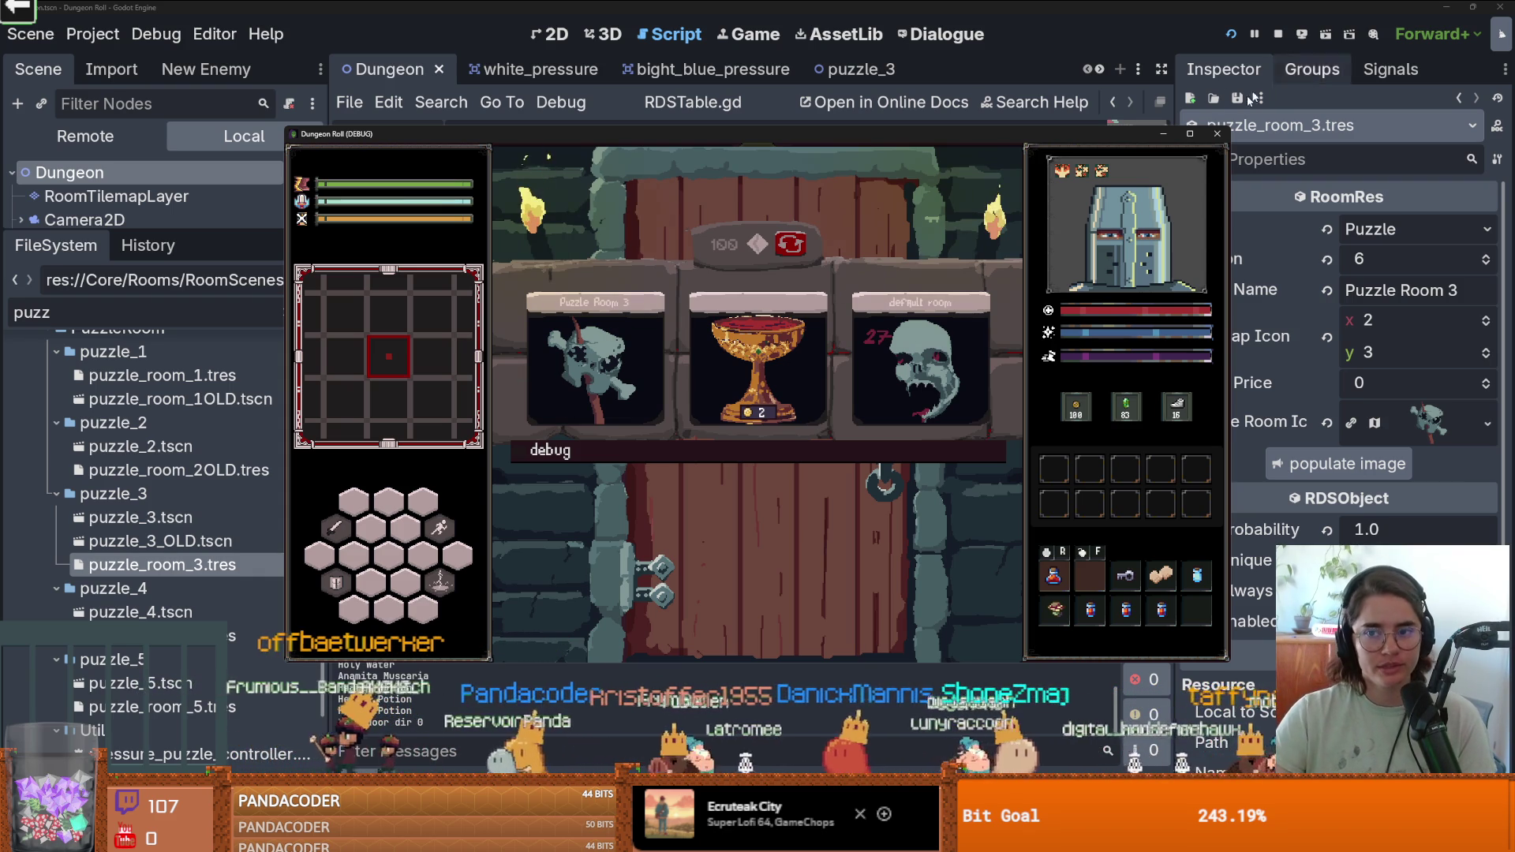
{"action": "left_click", "coordinate": [1218, 135]}
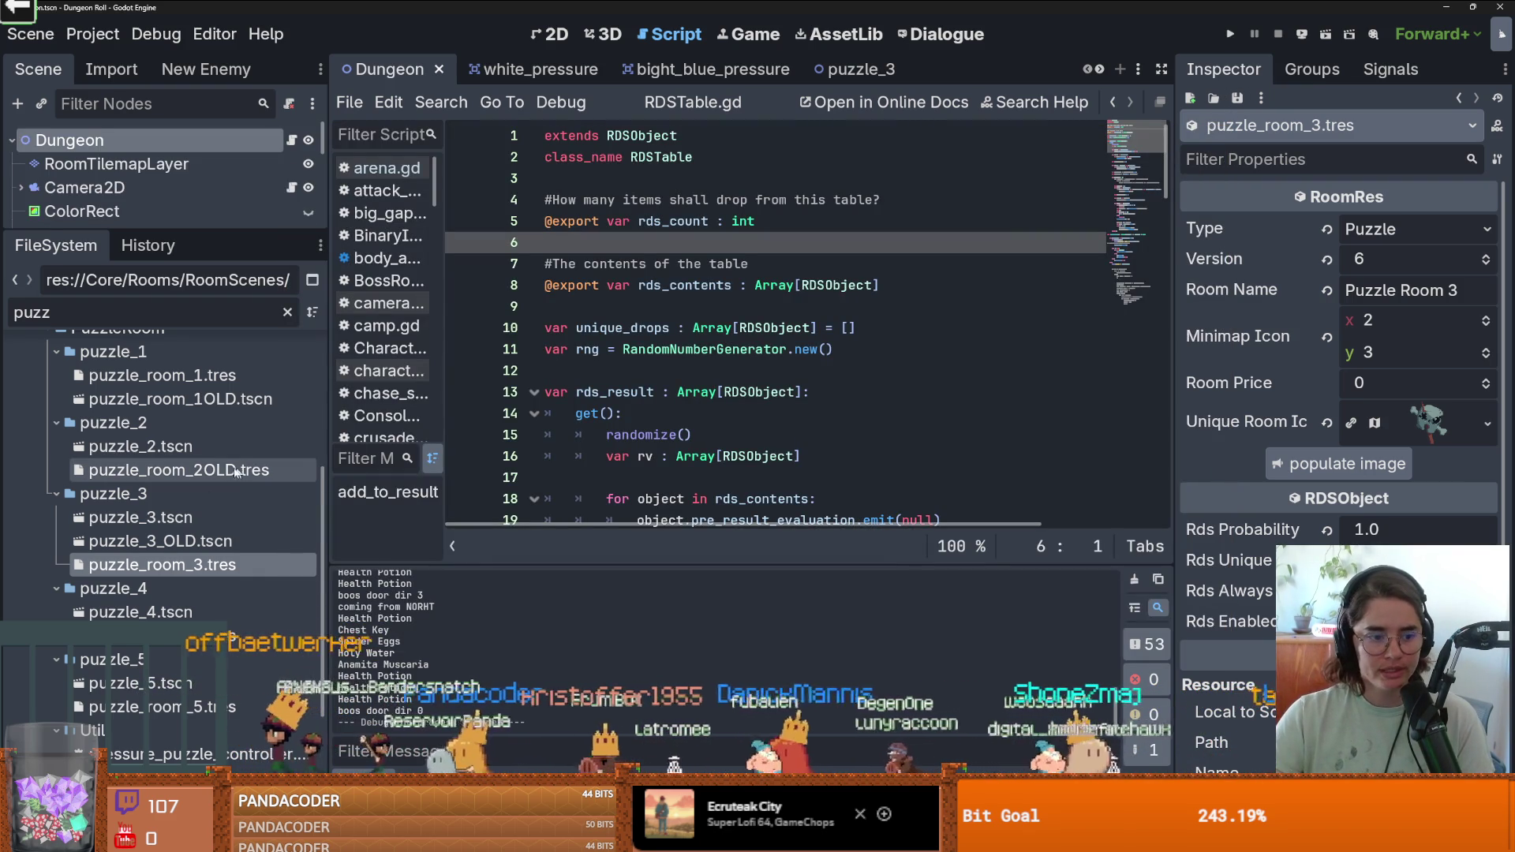
Delete the 'puz' filter text and drag the Scene/FileSystem splitter down to enlarge the Scene tree.
{"action": "scroll", "coordinate": [566, 407], "scroll_direction": "down", "scroll_amount": 1}
{"action": "mouse_move", "coordinate": [221, 237]}
{"action": "left_mouse_down"}
{"action": "mouse_move", "coordinate": [240, 406]}
{"action": "mouse_move", "coordinate": [253, 257]}
{"action": "mouse_move", "coordinate": [267, 294]}
{"action": "left_mouse_up"}
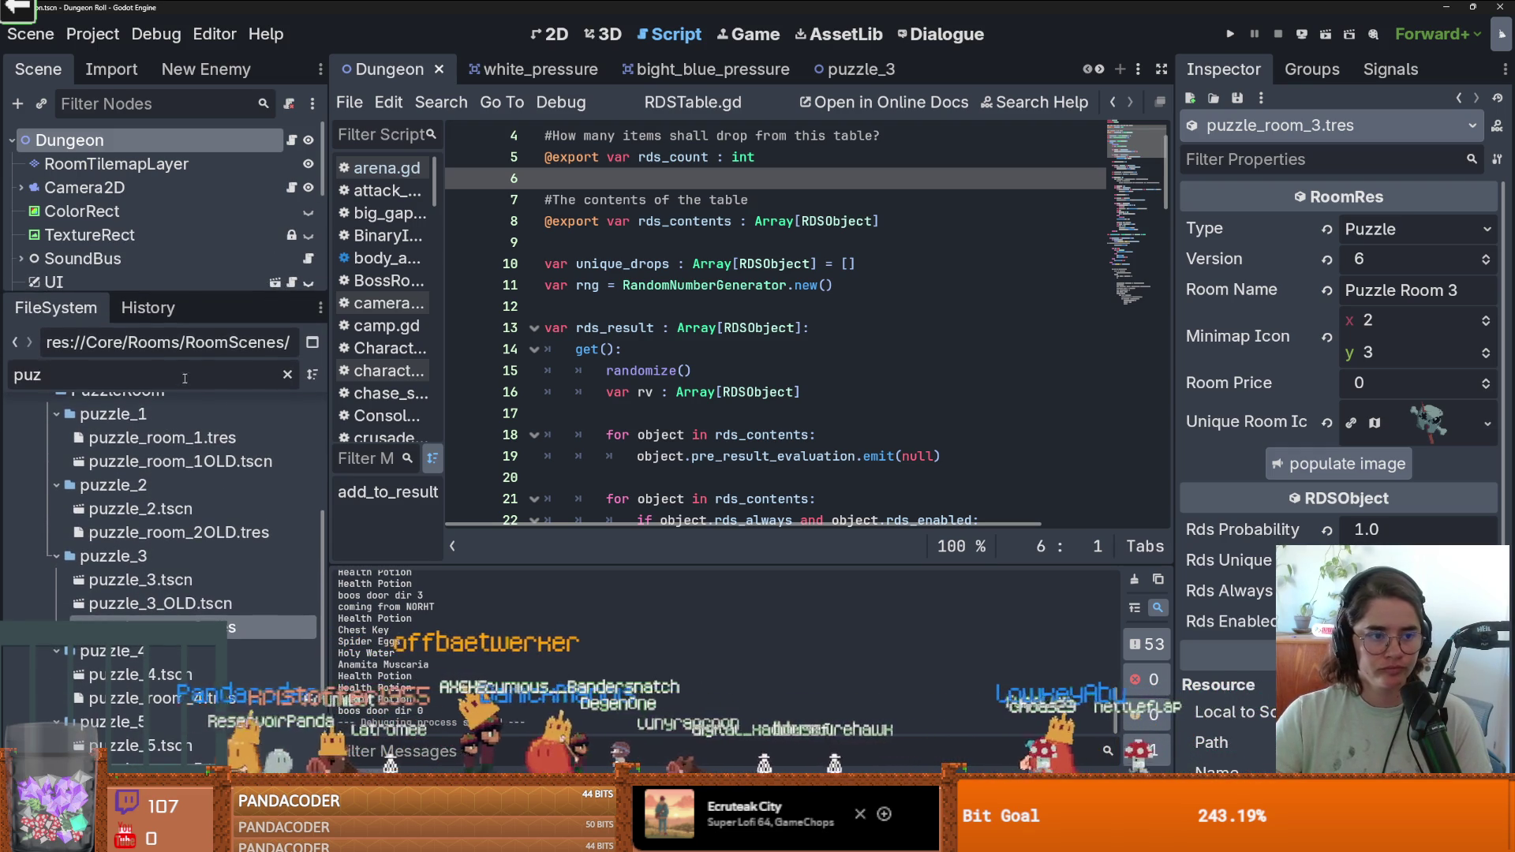
{"action": "key", "text": "BackSpace"}
{"action": "key", "text": "BackSpace"}
{"action": "key", "text": "BackSpace"}
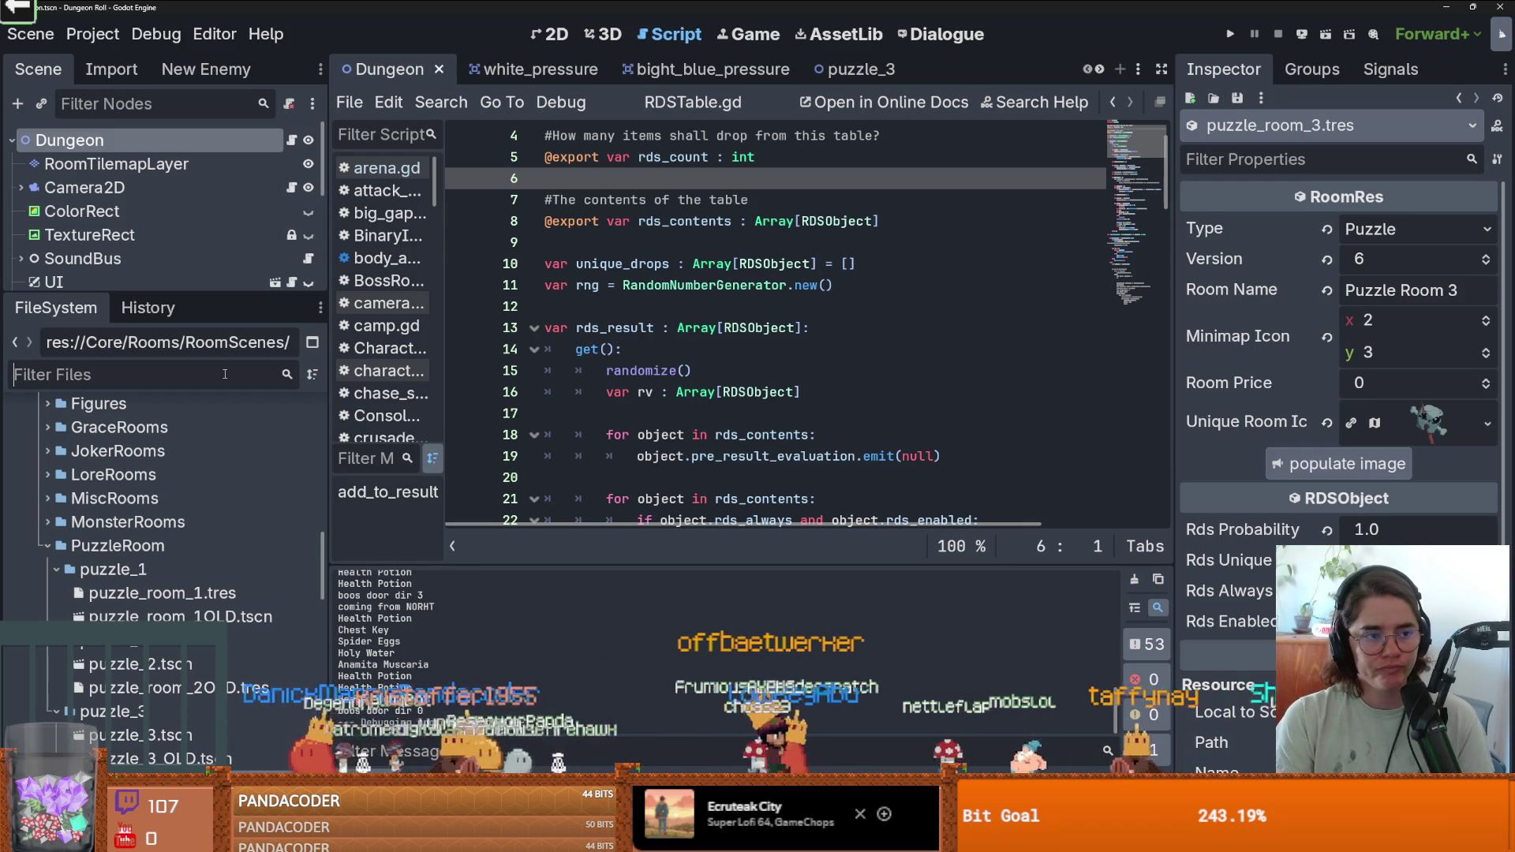
{"action": "left_click_drag", "start_coordinate": [236, 295], "coordinate": [260, 492]}
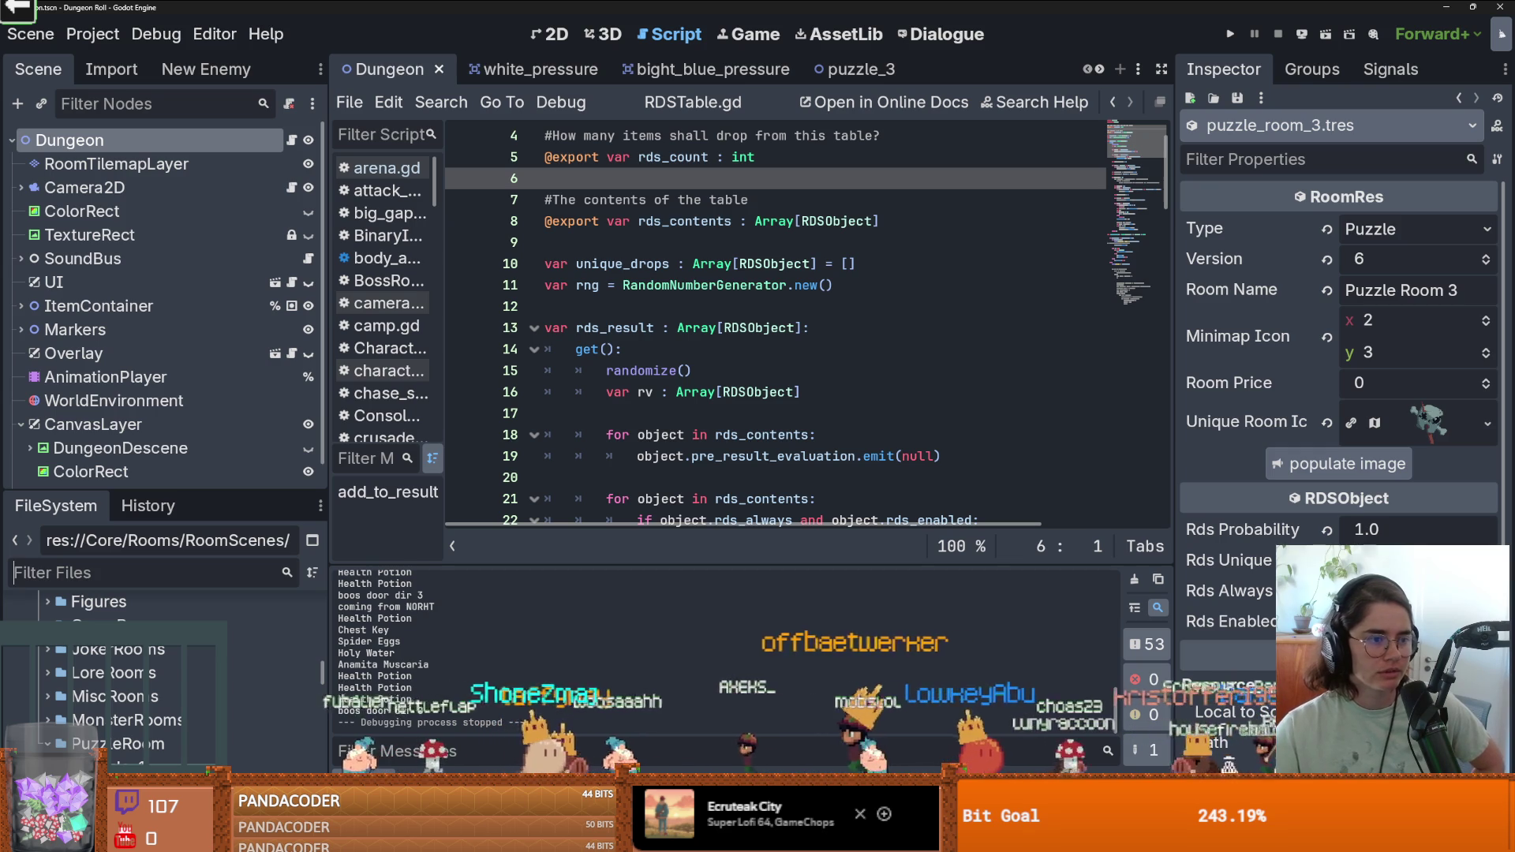
{"action": "left_click", "coordinate": [660, 225]}
{"action": "left_click", "coordinate": [660, 246]}
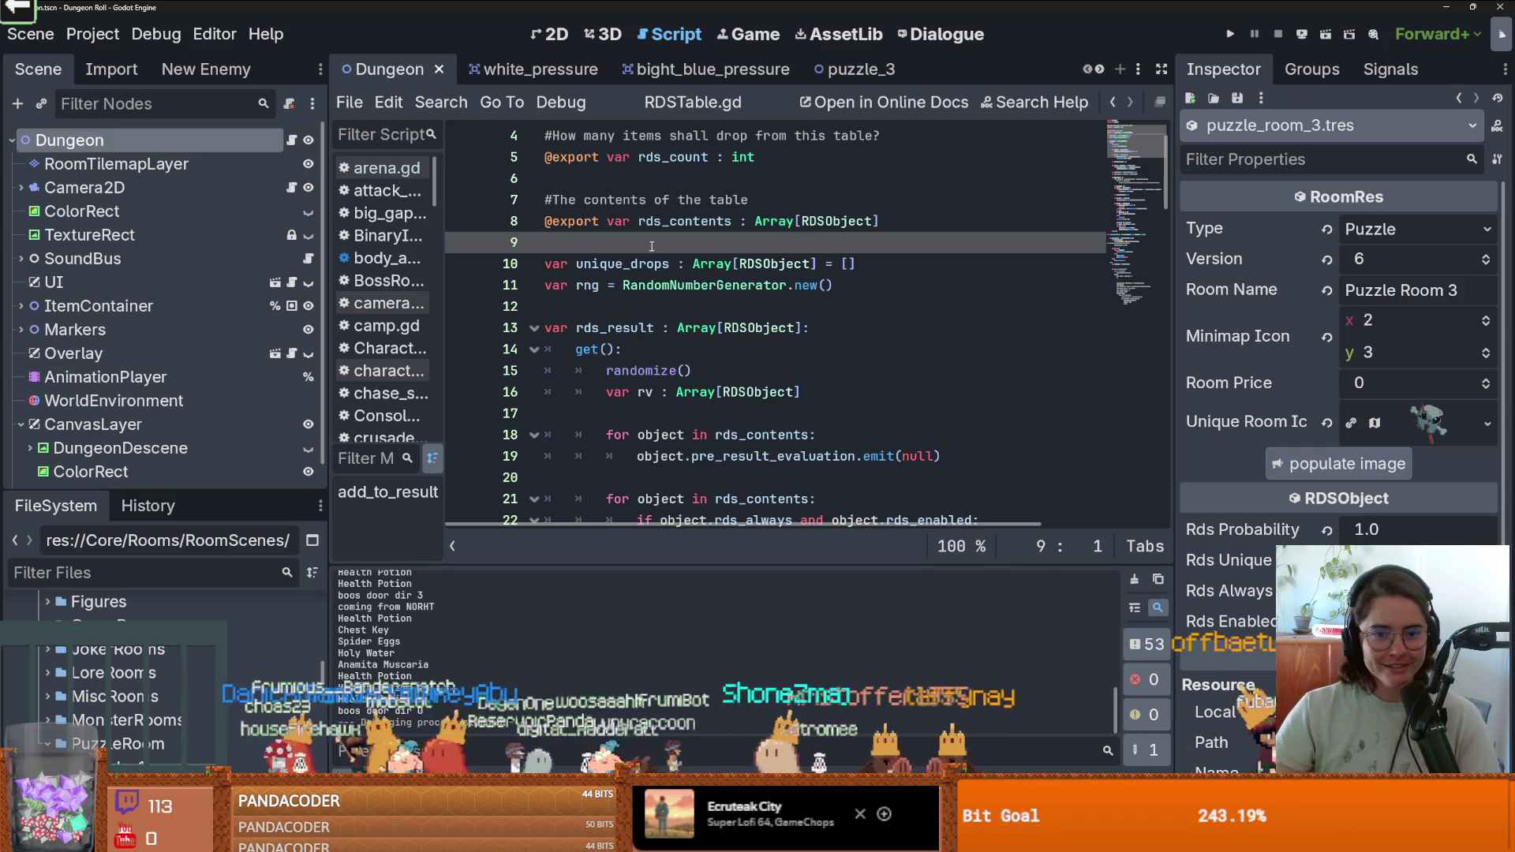
{"action": "left_click", "coordinate": [712, 312]}
{"action": "key", "text": "ctrl+s"}
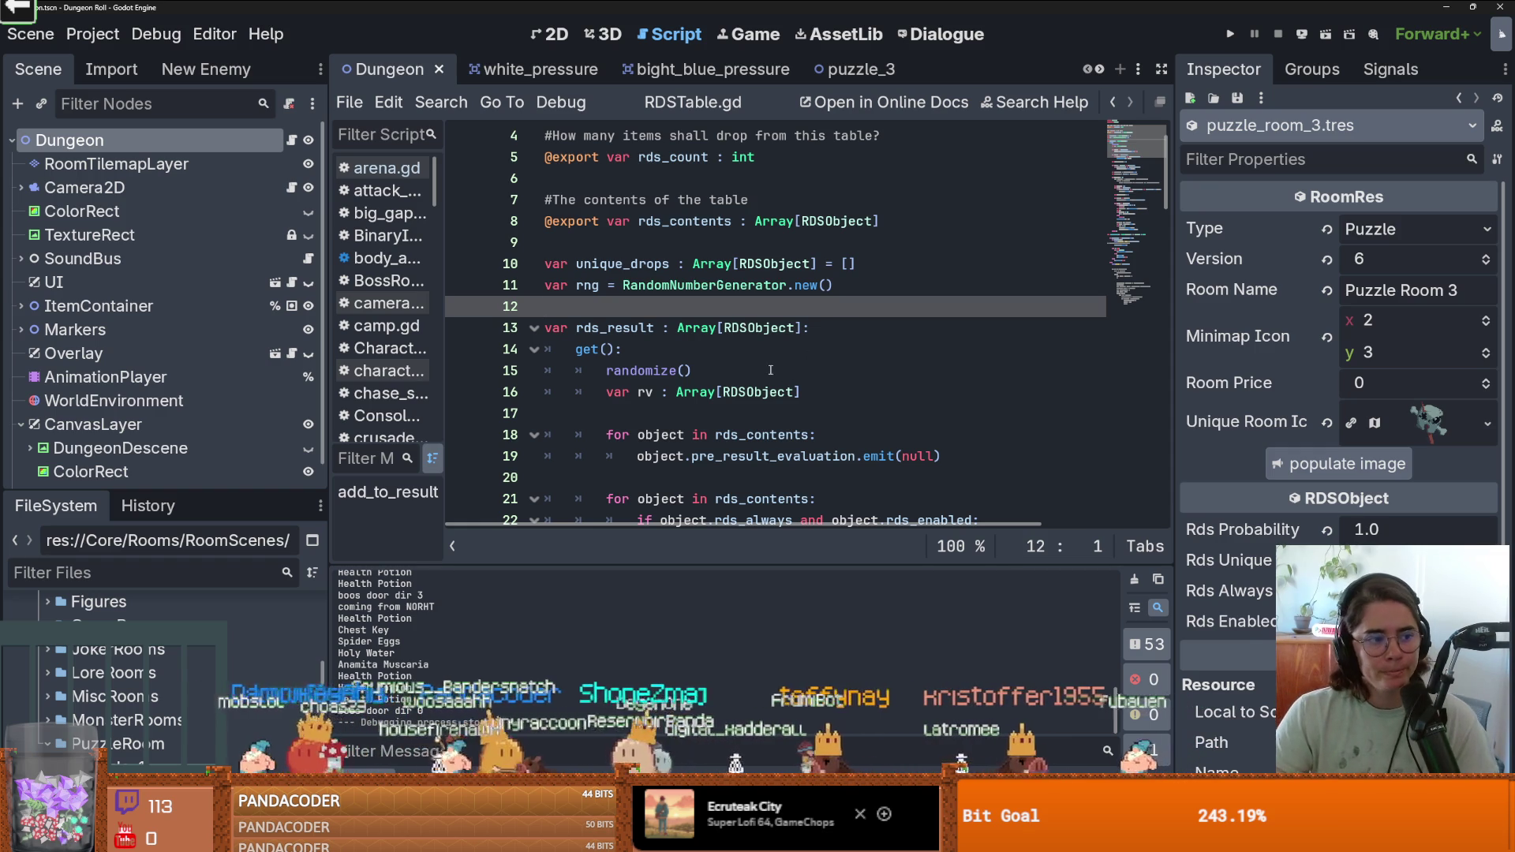
{"action": "scroll", "coordinate": [654, 405], "scroll_direction": "down", "scroll_amount": 1}
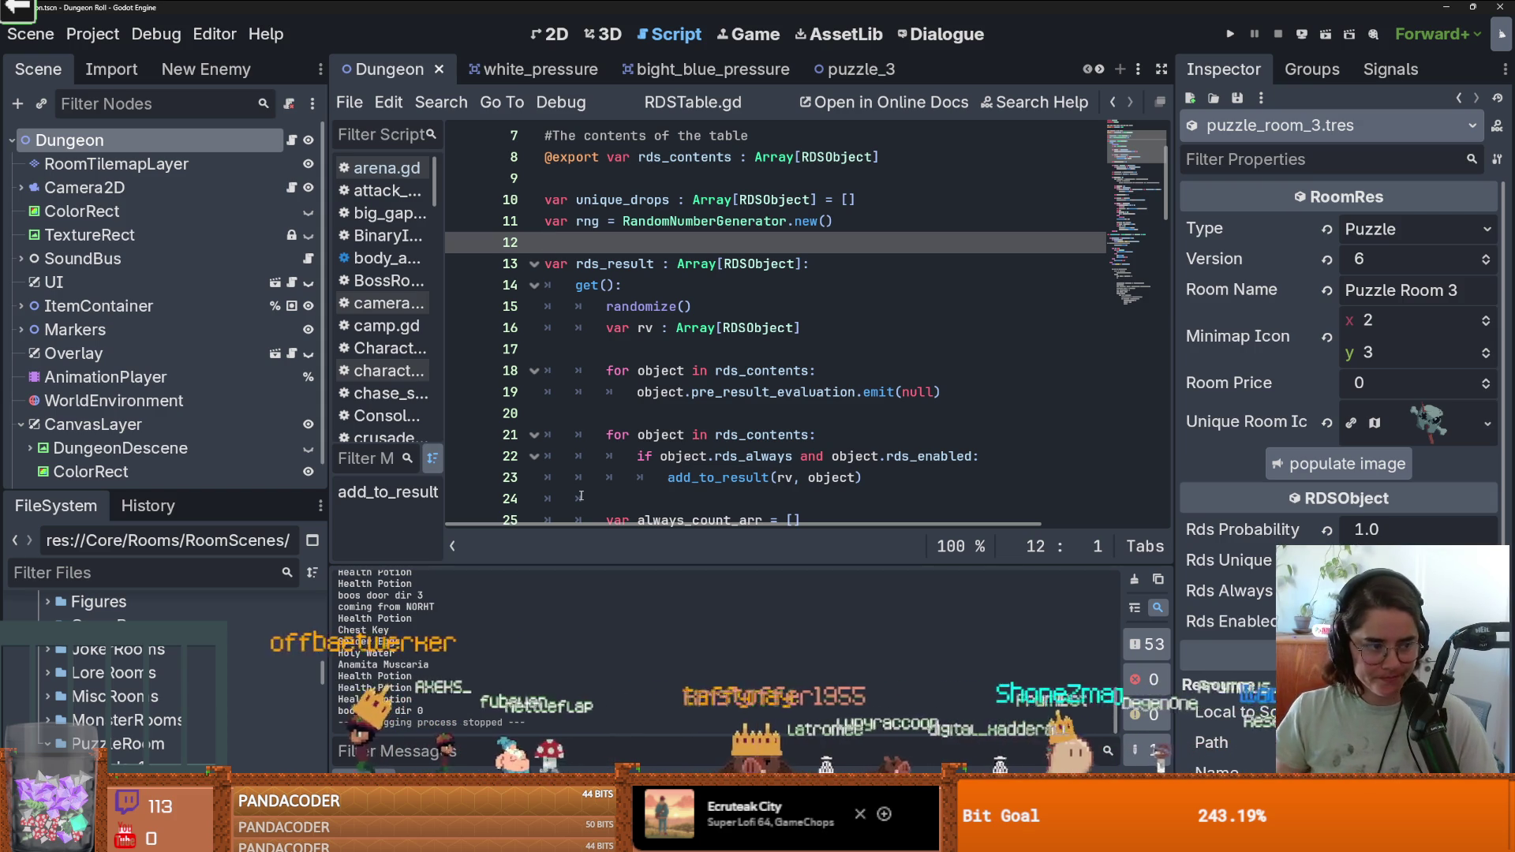
{"action": "left_click", "coordinate": [737, 373]}
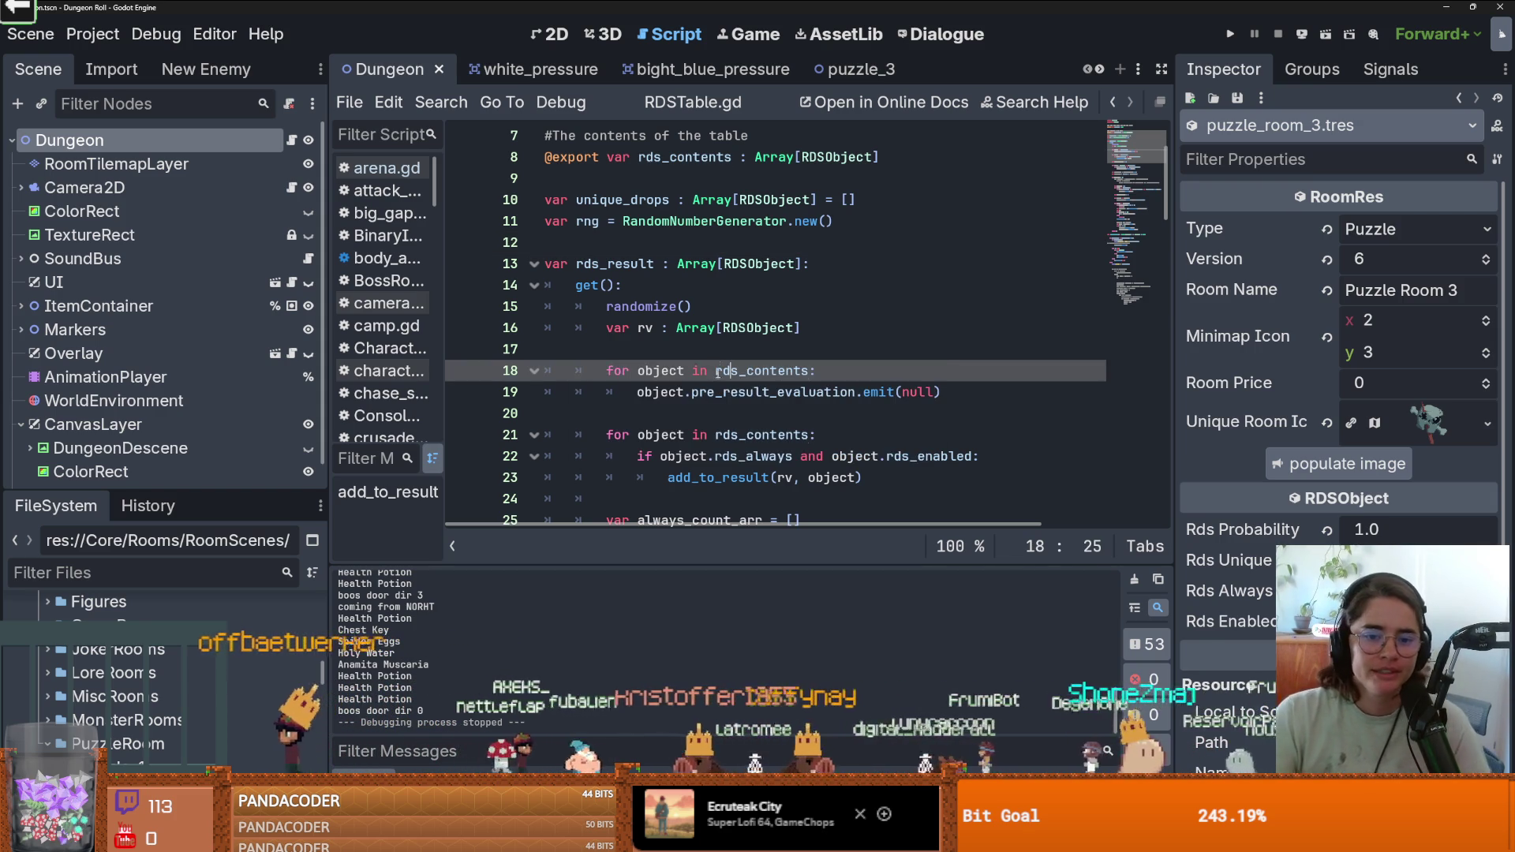
{"action": "left_click", "coordinate": [717, 359]}
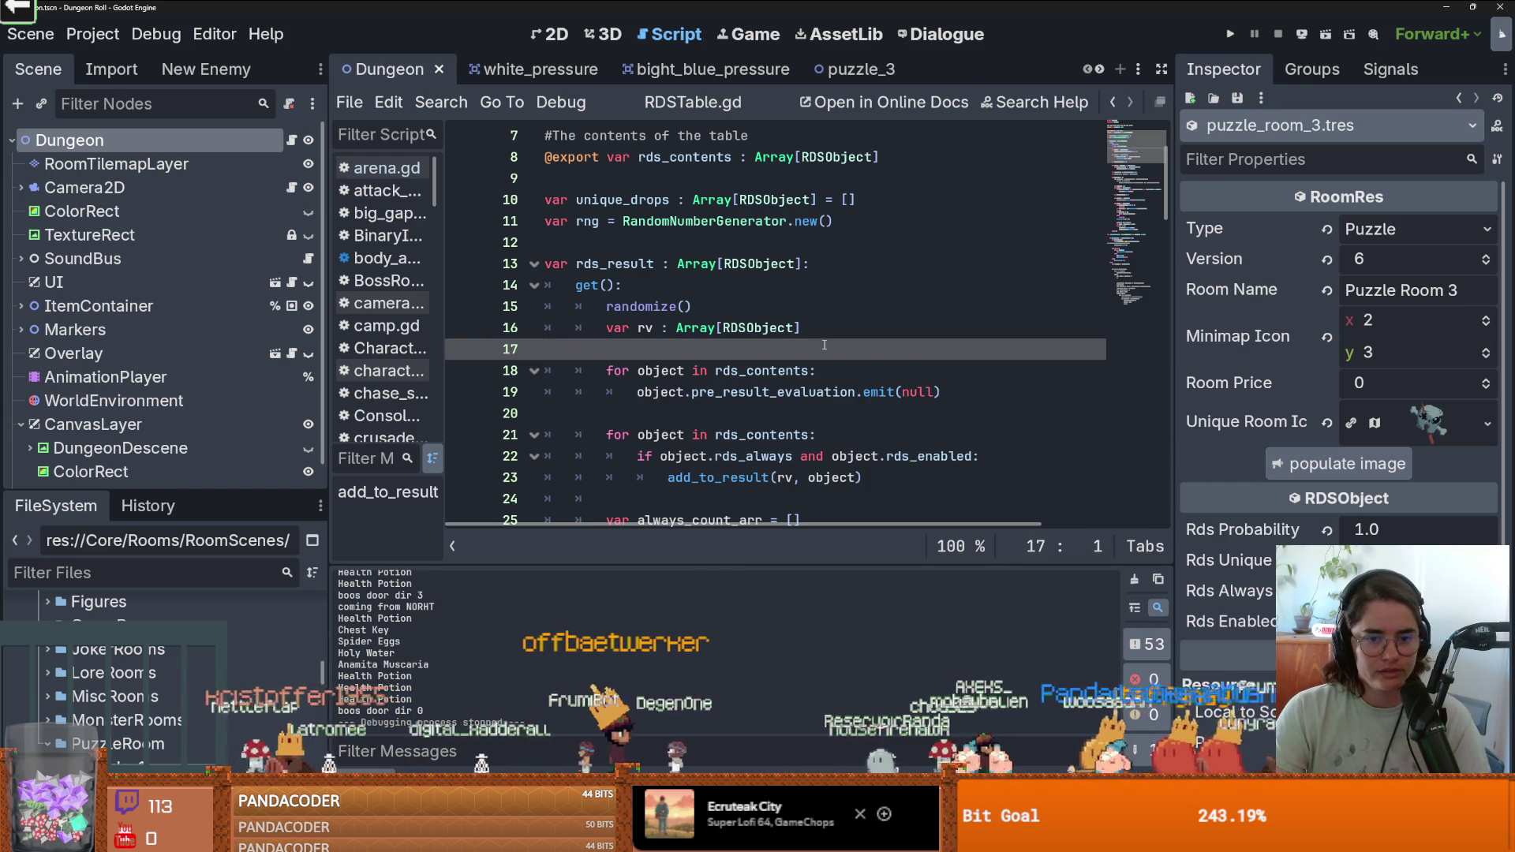
{"action": "key", "text": "ctrl+s"}
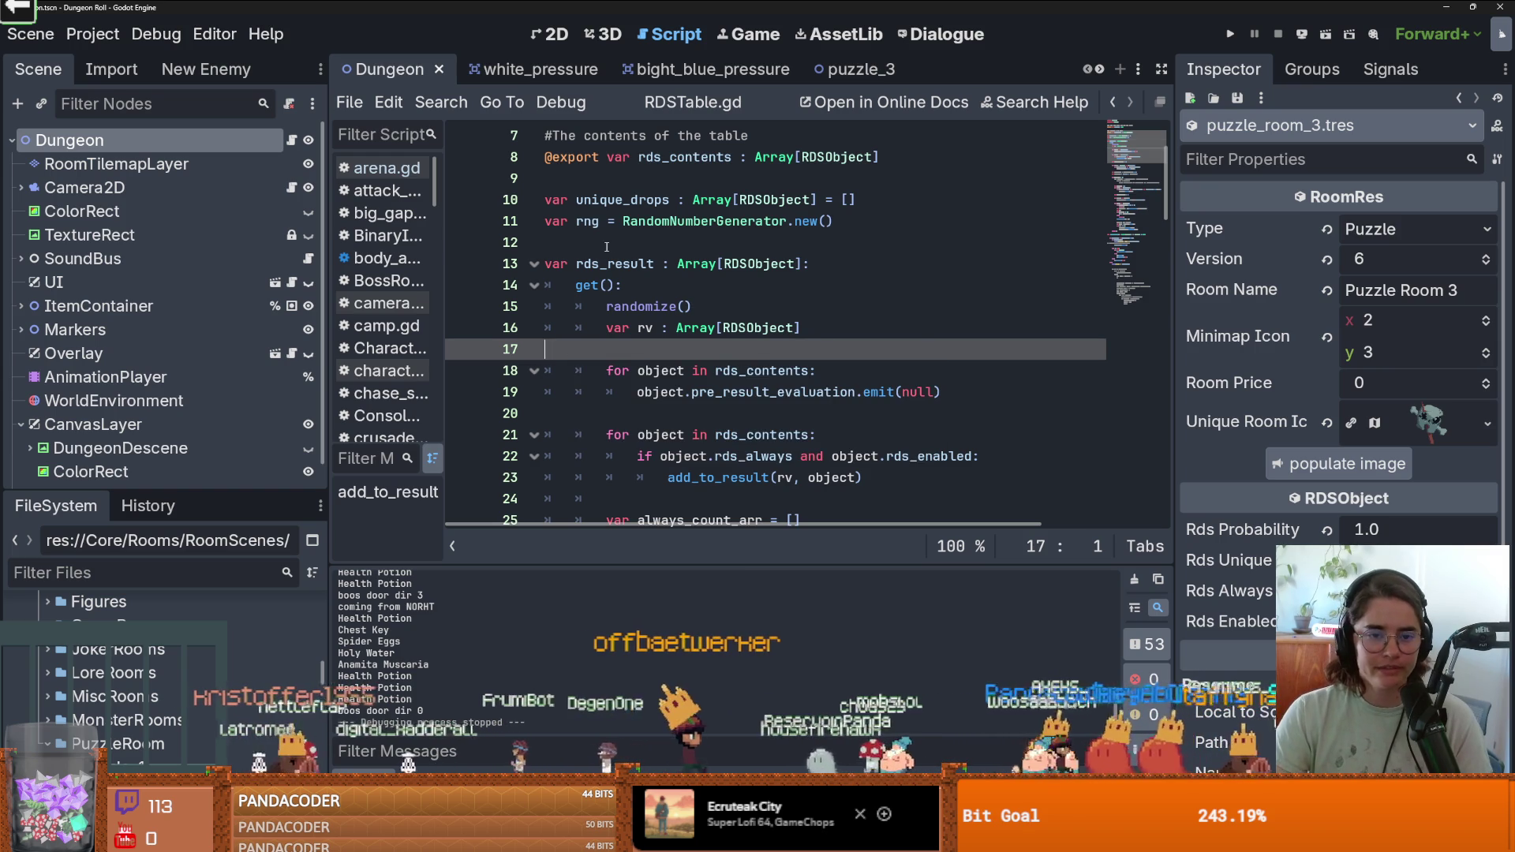
{"action": "left_click", "coordinate": [607, 247]}
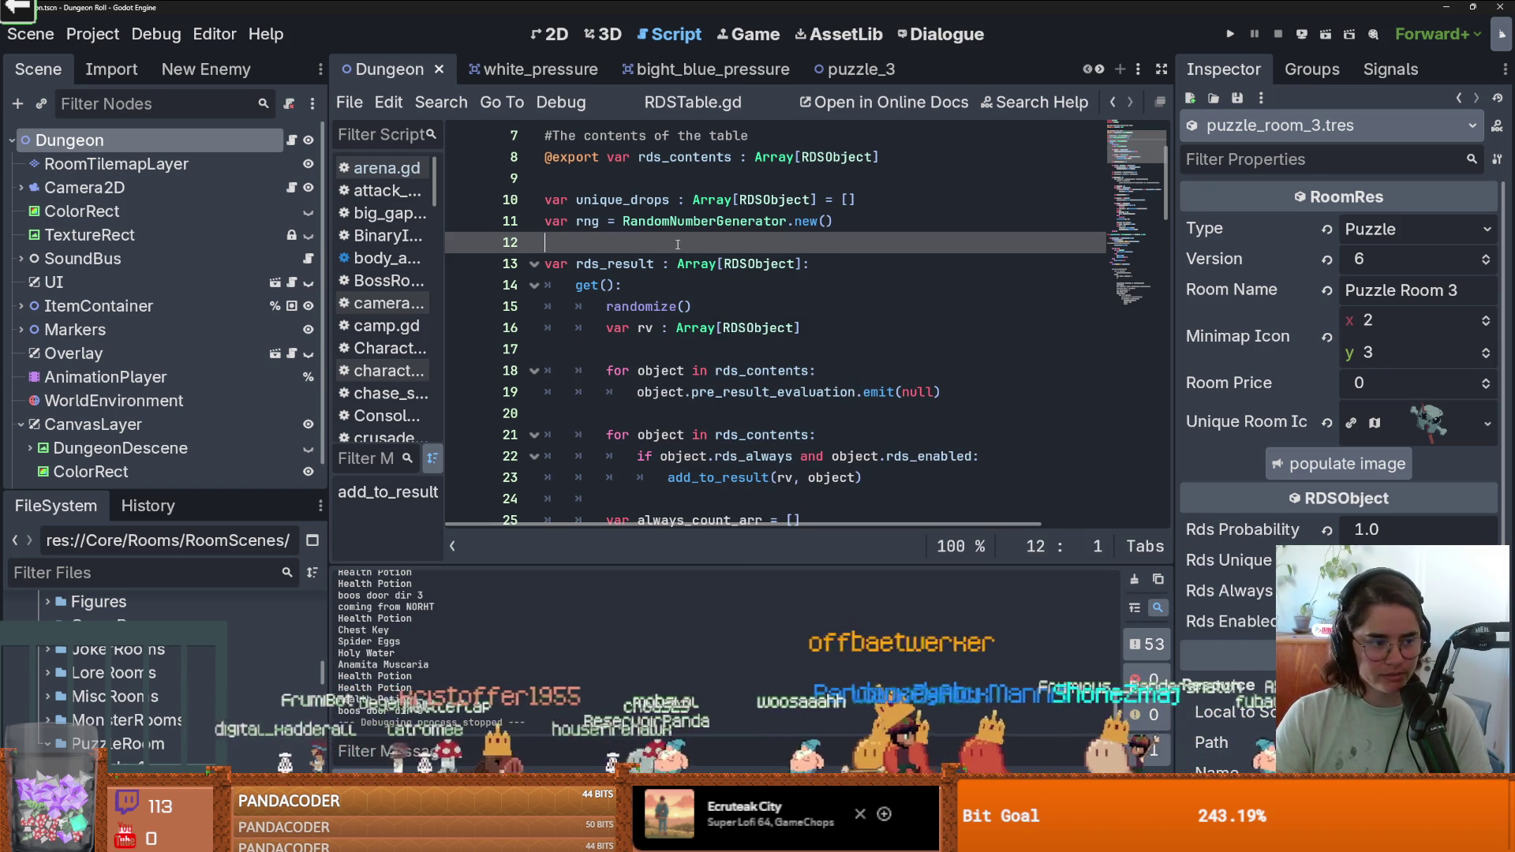
{"action": "key", "text": "ctrl+s"}
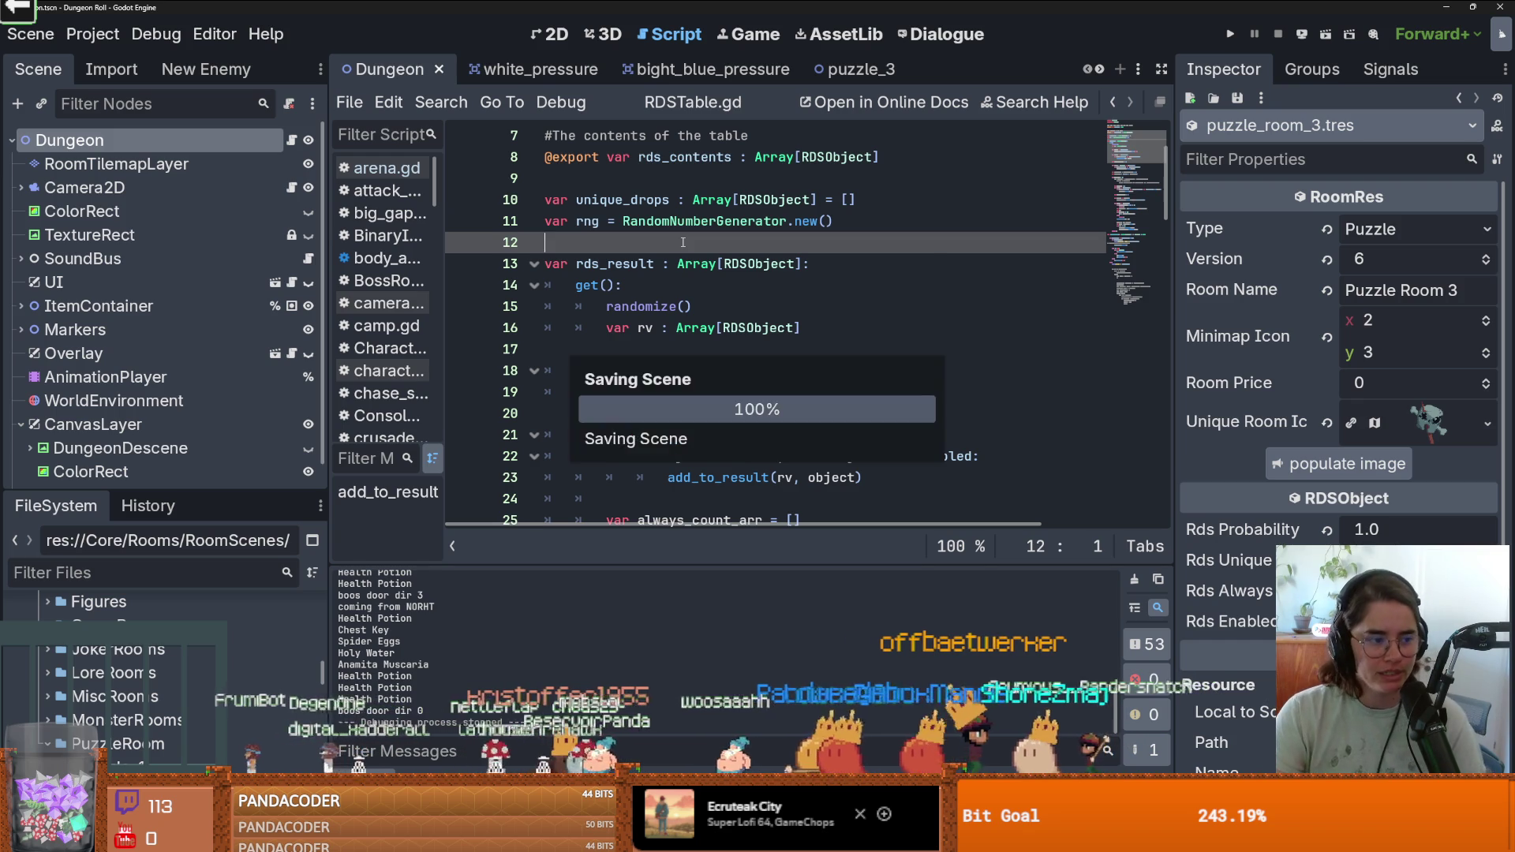
{"action": "left_click", "coordinate": [735, 284]}
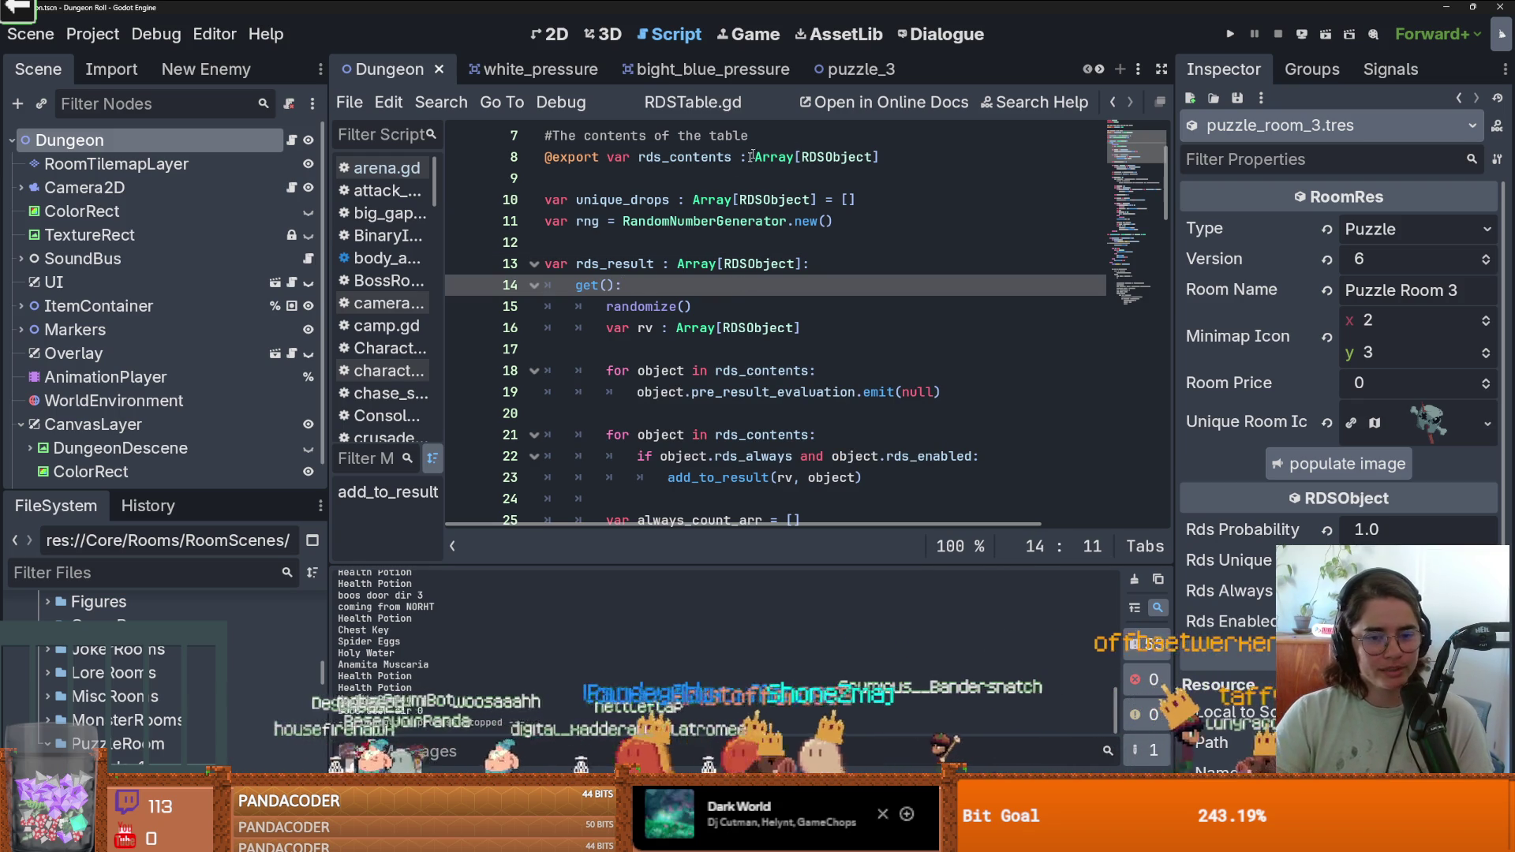
{"action": "scroll", "coordinate": [772, 139], "scroll_direction": "up", "scroll_amount": 2}
{"action": "scroll", "coordinate": [621, 315], "scroll_direction": "down", "scroll_amount": 7}
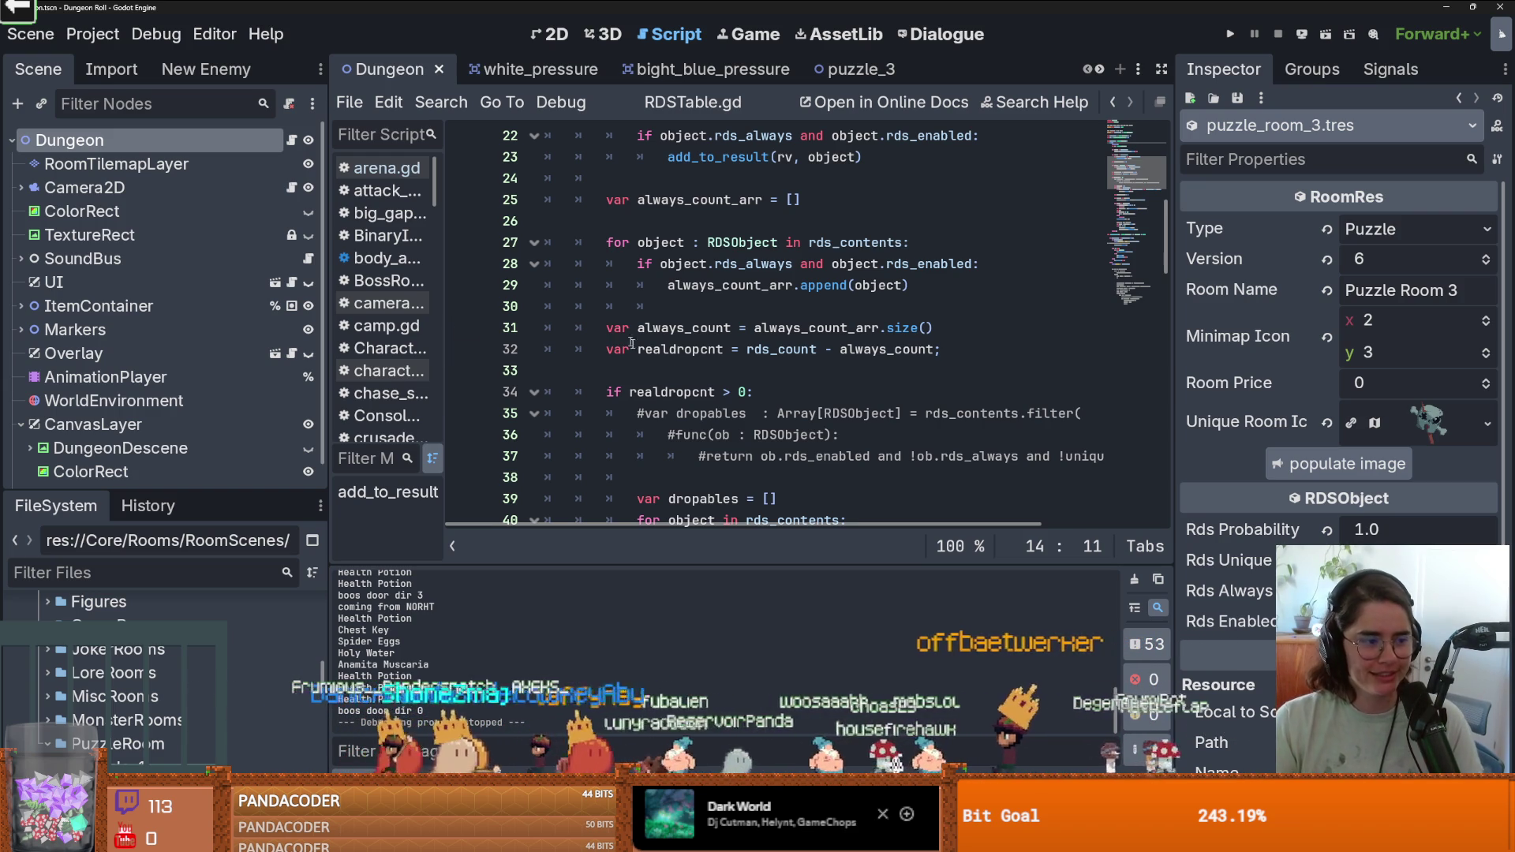
Save the current script repeatedly while moving between lines 33, 30 and the always_count line.
{"action": "left_click", "coordinate": [692, 377]}
{"action": "key", "text": "ctrl+s"}
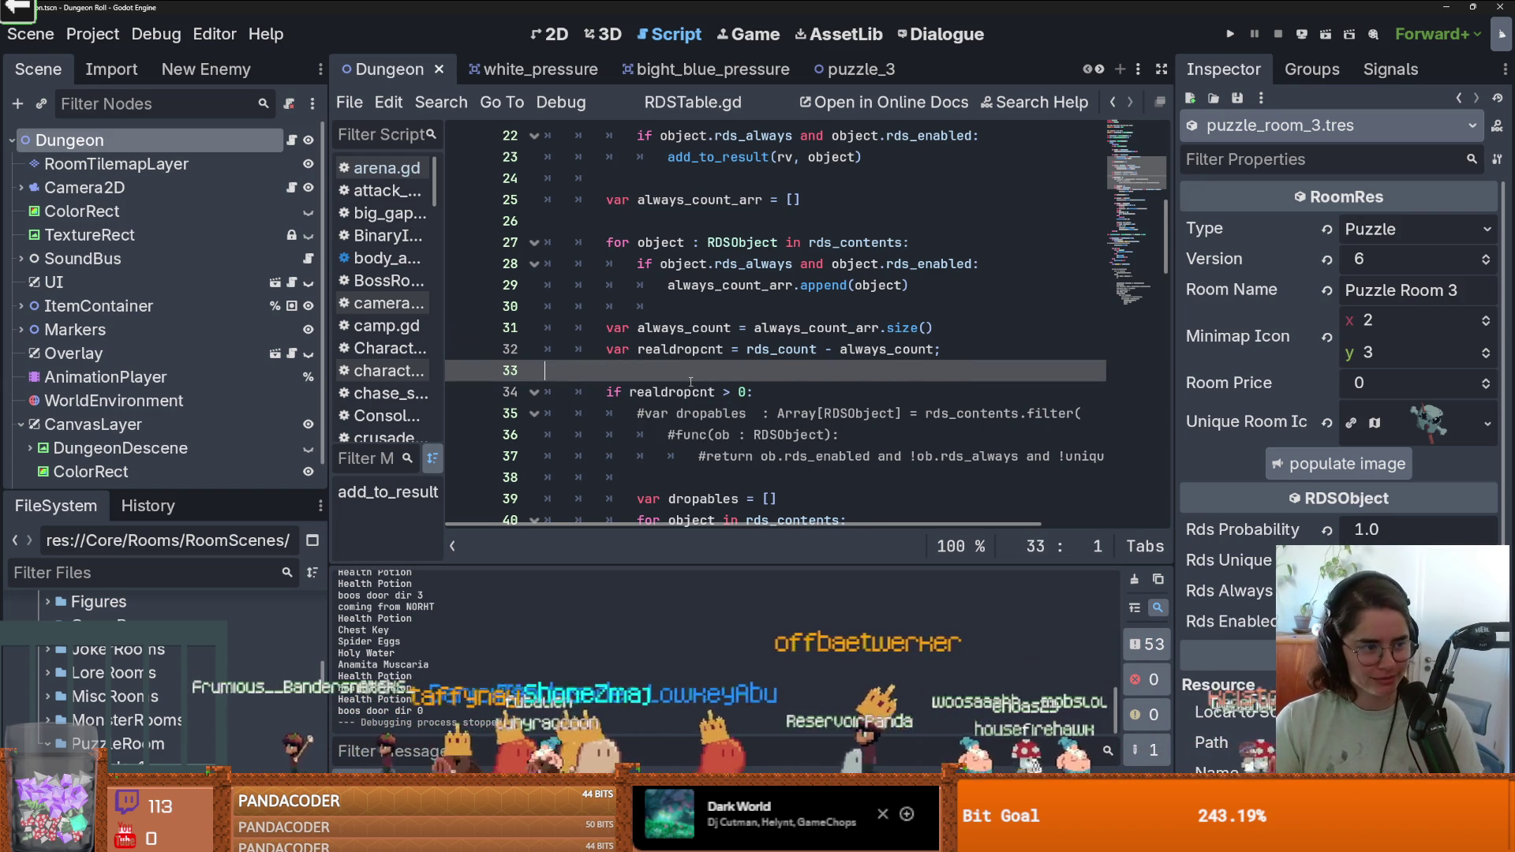
{"action": "left_click", "coordinate": [651, 311]}
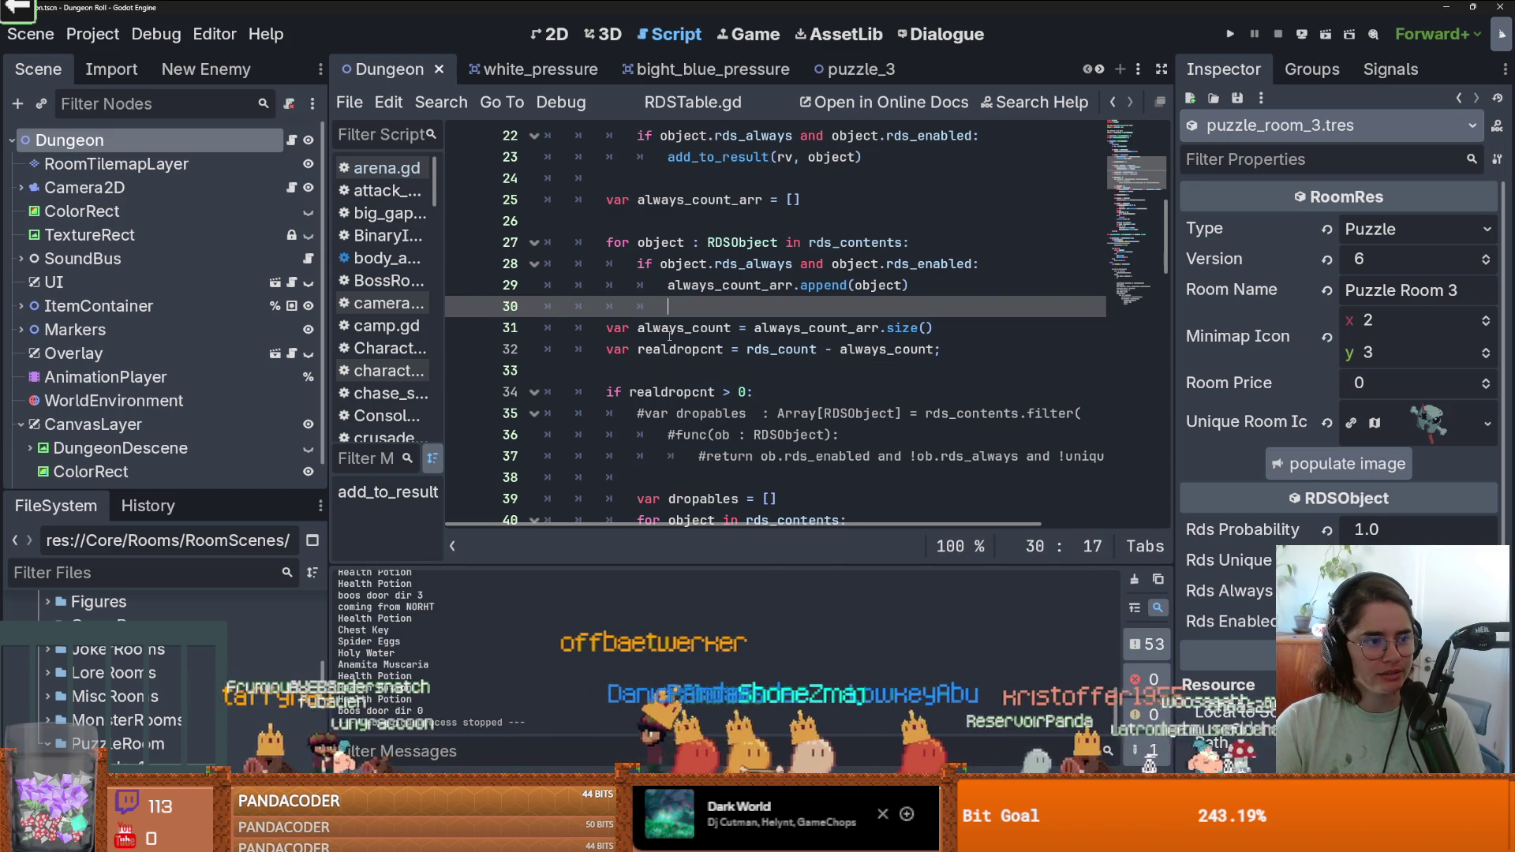
{"action": "key", "text": "ctrl+s"}
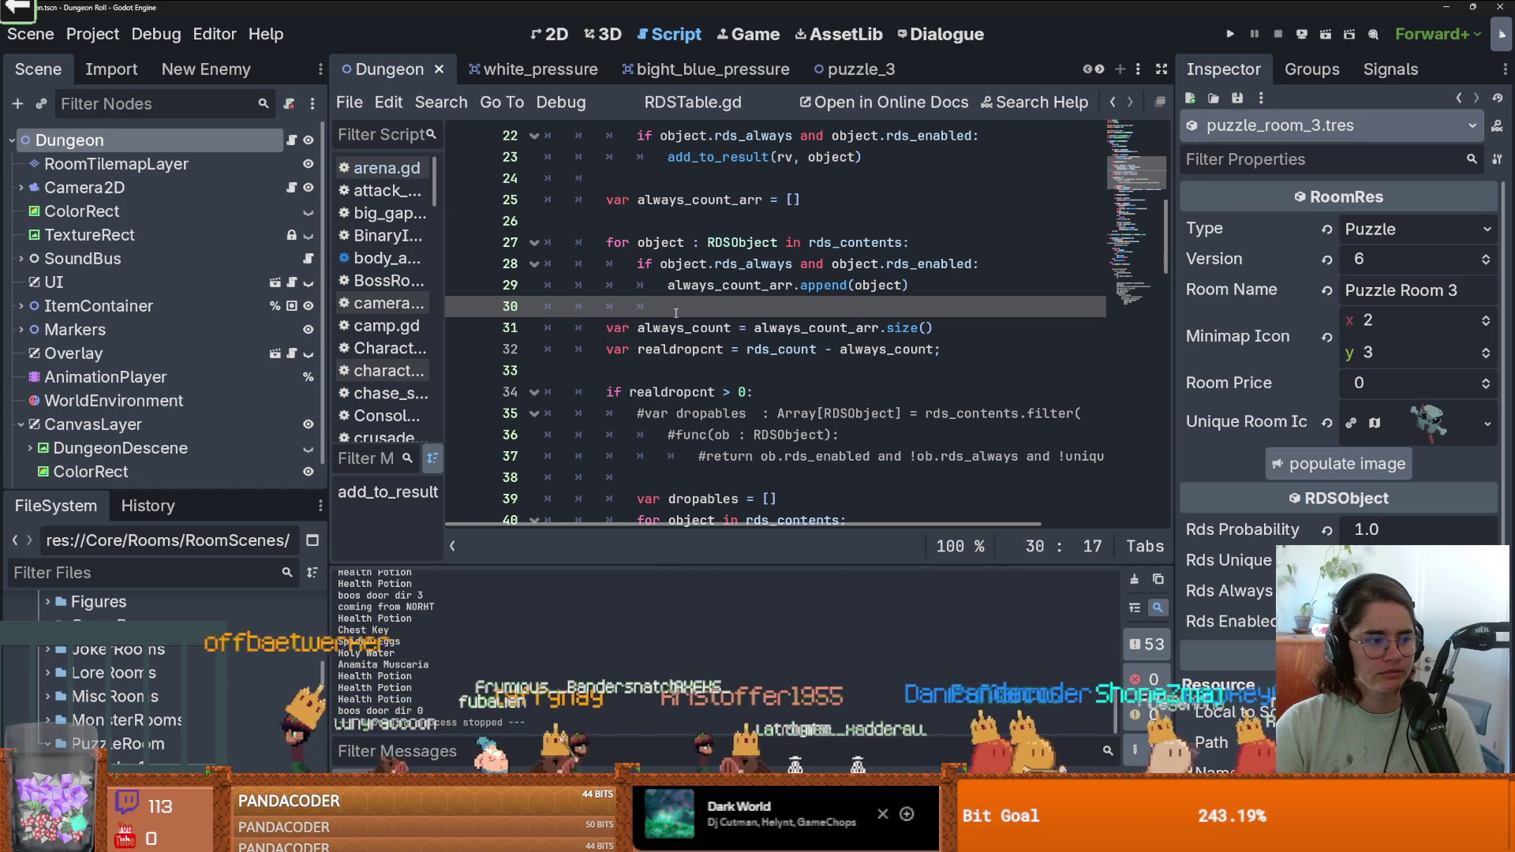
{"action": "left_click", "coordinate": [777, 328]}
{"action": "key", "text": "ctrl+s"}
Enlarge the scene tree and the FileSystem dock upward, then focus the Filter Files field.
{"action": "scroll", "coordinate": [745, 393], "scroll_direction": "up", "scroll_amount": 2}
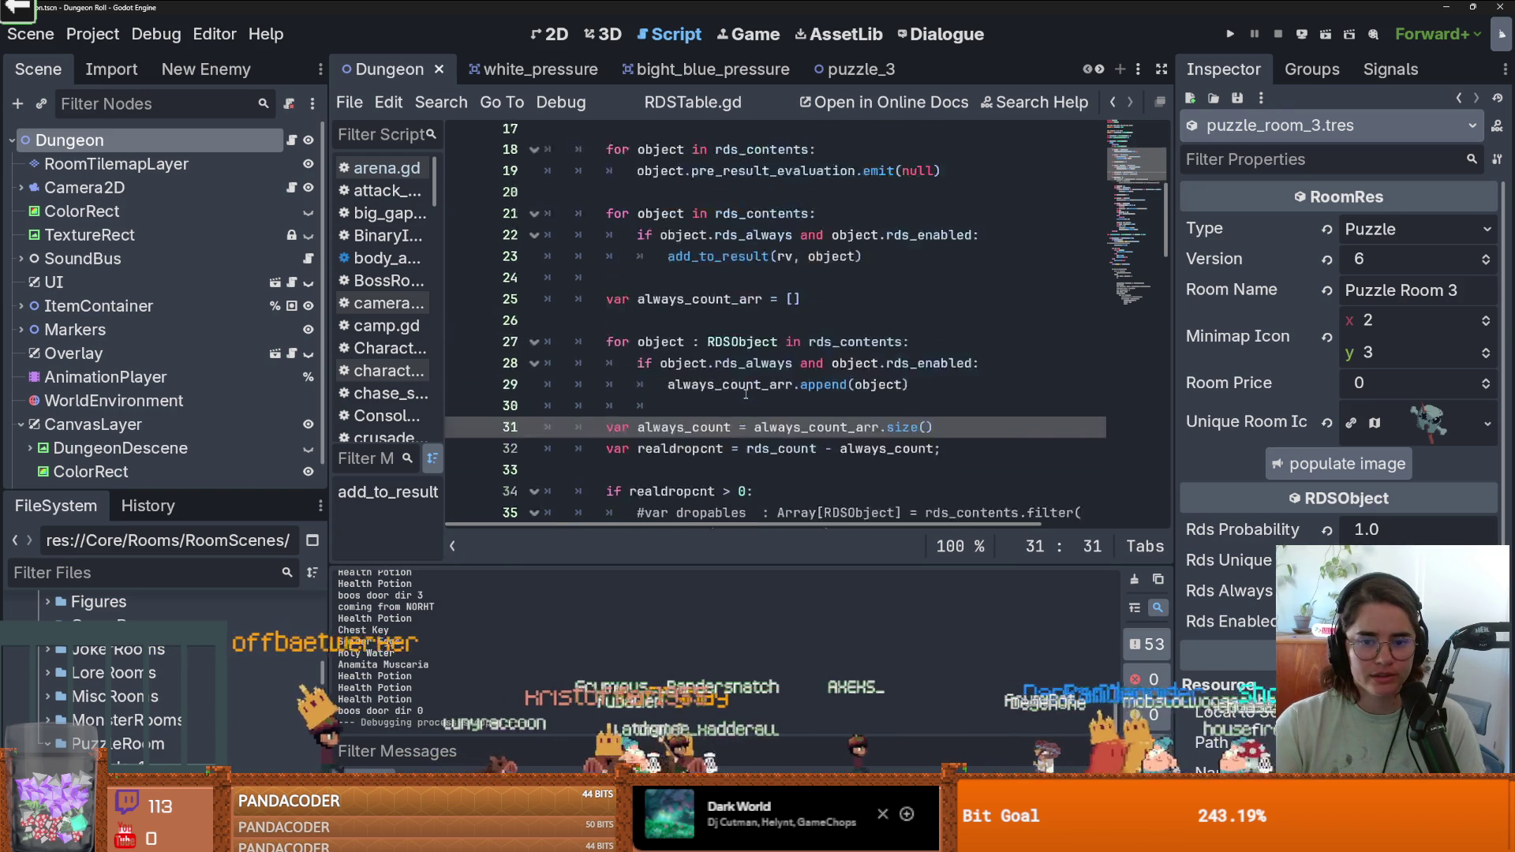
{"action": "scroll", "coordinate": [746, 393], "scroll_direction": "down", "scroll_amount": 3}
{"action": "scroll", "coordinate": [709, 395], "scroll_direction": "up", "scroll_amount": 6}
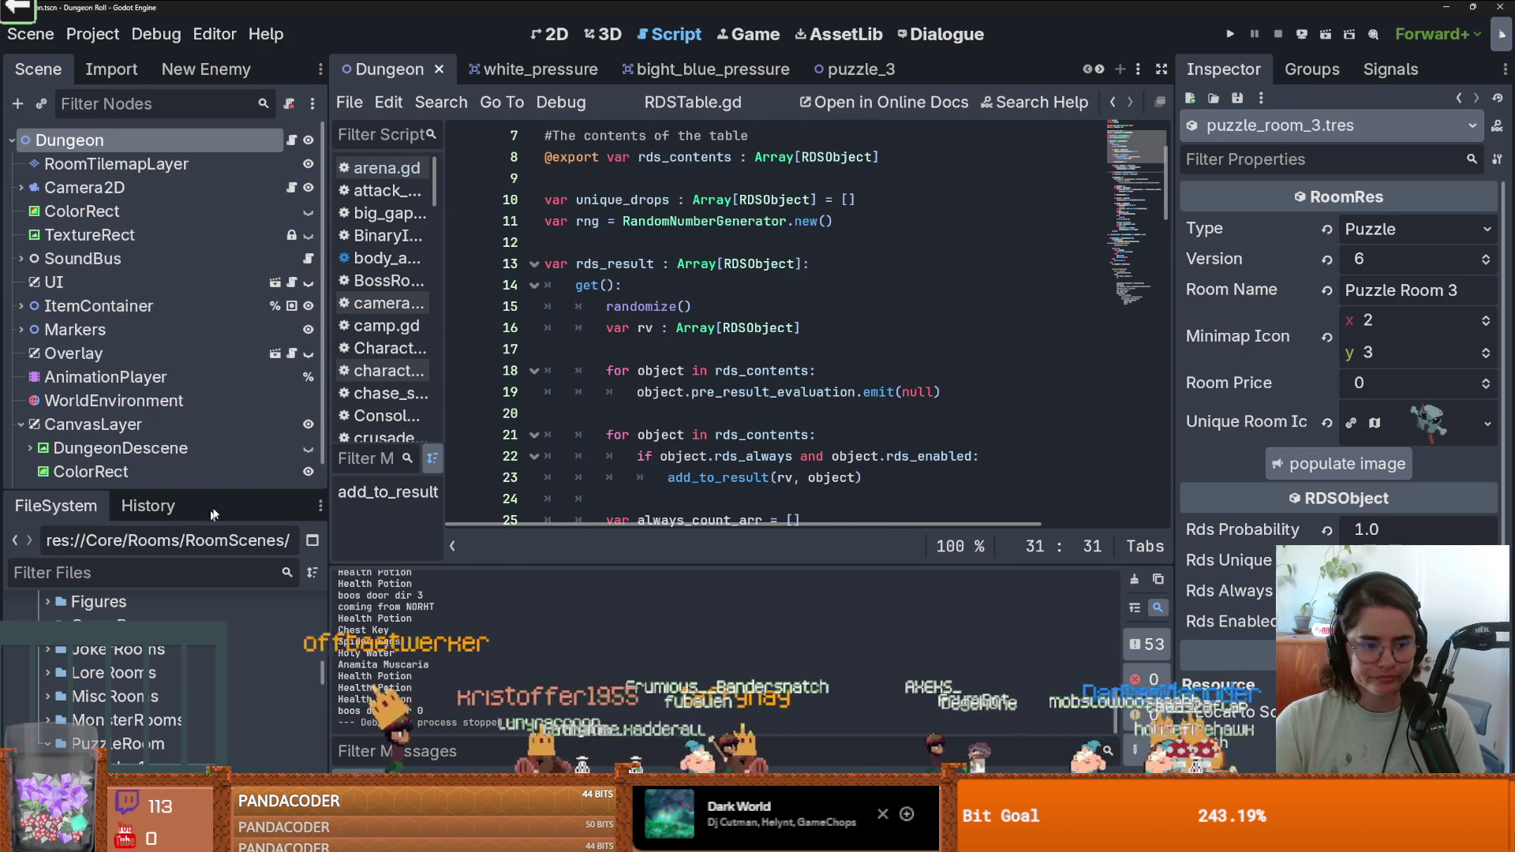
{"action": "left_click_drag", "start_coordinate": [229, 492], "coordinate": [229, 590]}
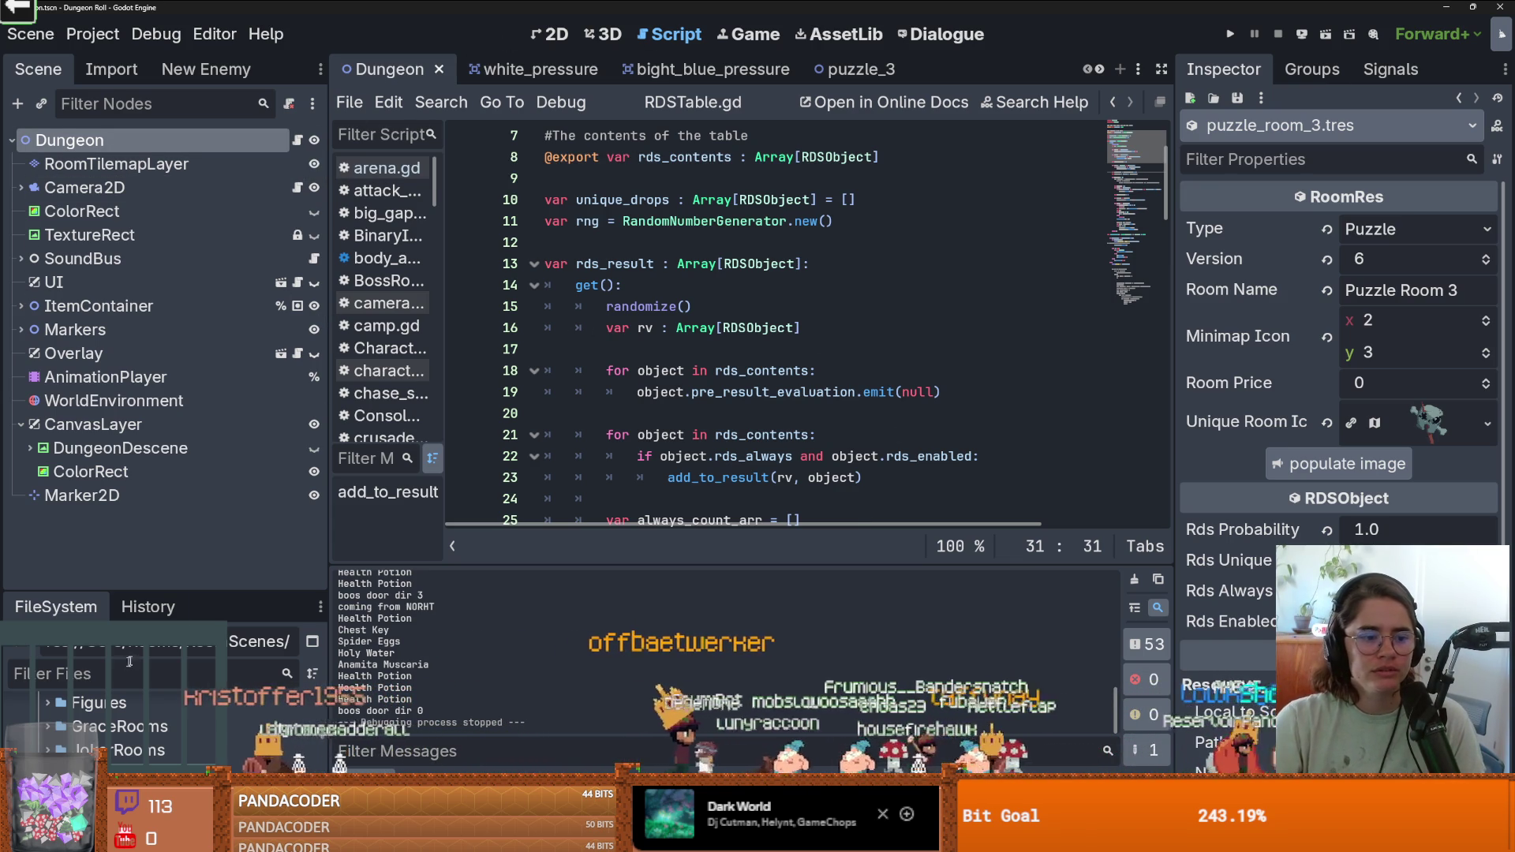
{"action": "left_click_drag", "start_coordinate": [169, 588], "coordinate": [167, 231]}
{"action": "left_click", "coordinate": [153, 311]}
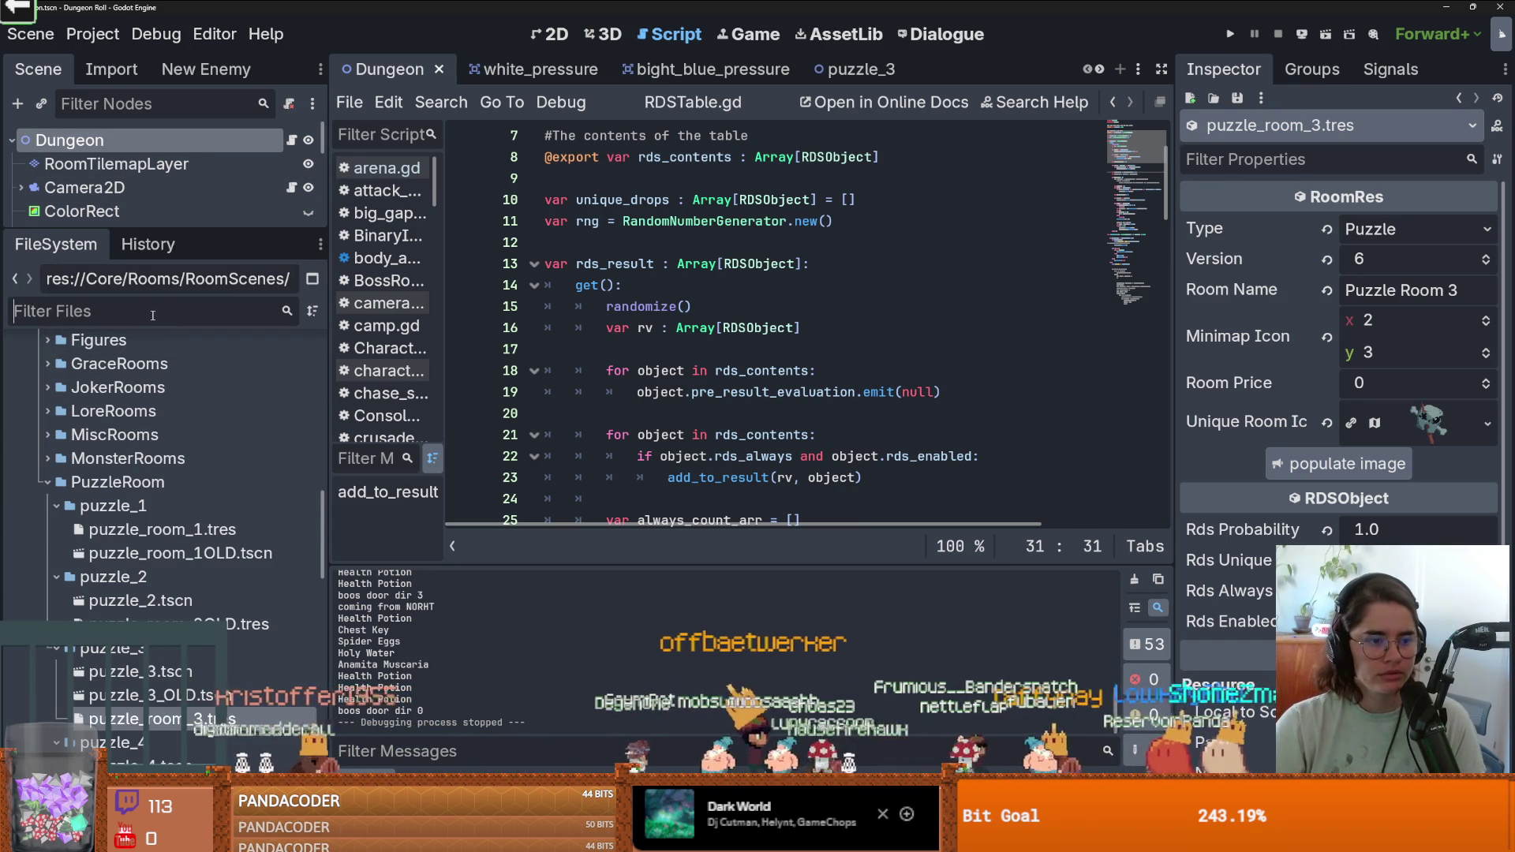
Filter files for 'Global', open Globals.gd, and scroll to day += 1 in on_dungeon_death.
{"action": "type", "text": "Global"}
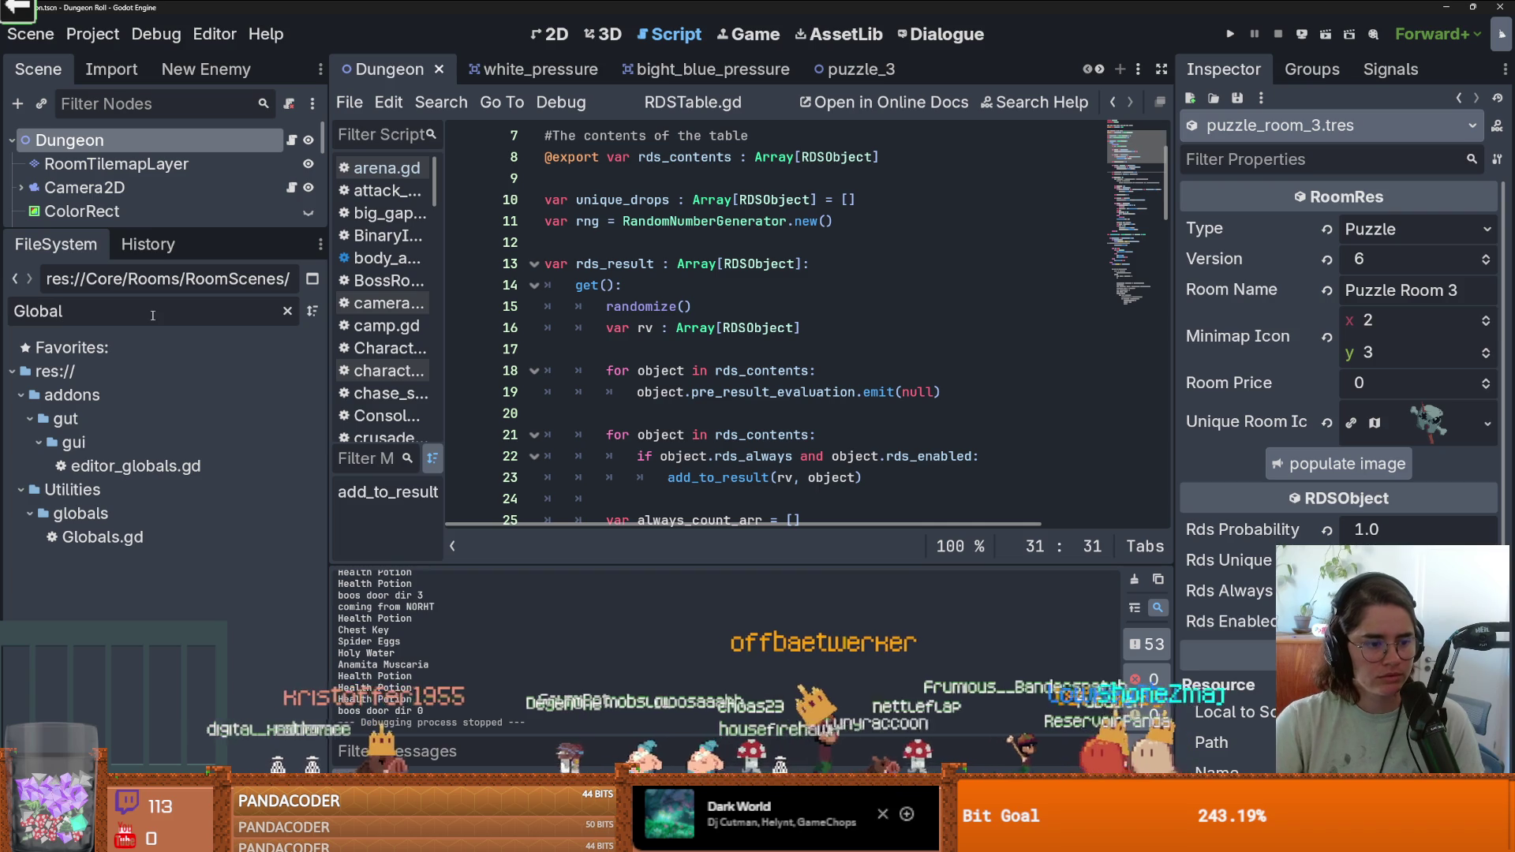
{"action": "double_click", "coordinate": [158, 533]}
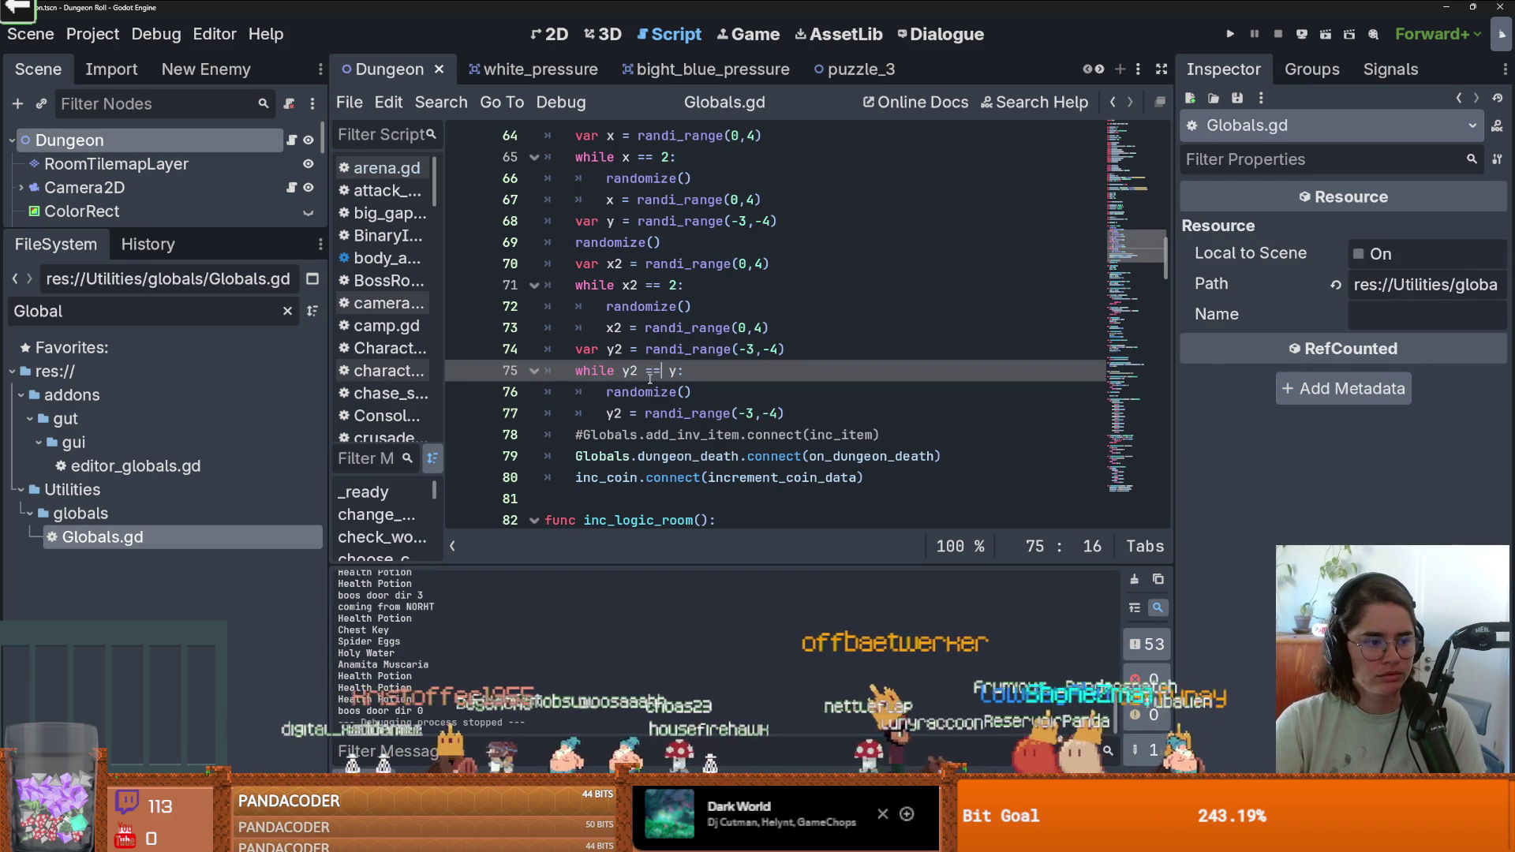
{"action": "mouse_move", "coordinate": [649, 385]}
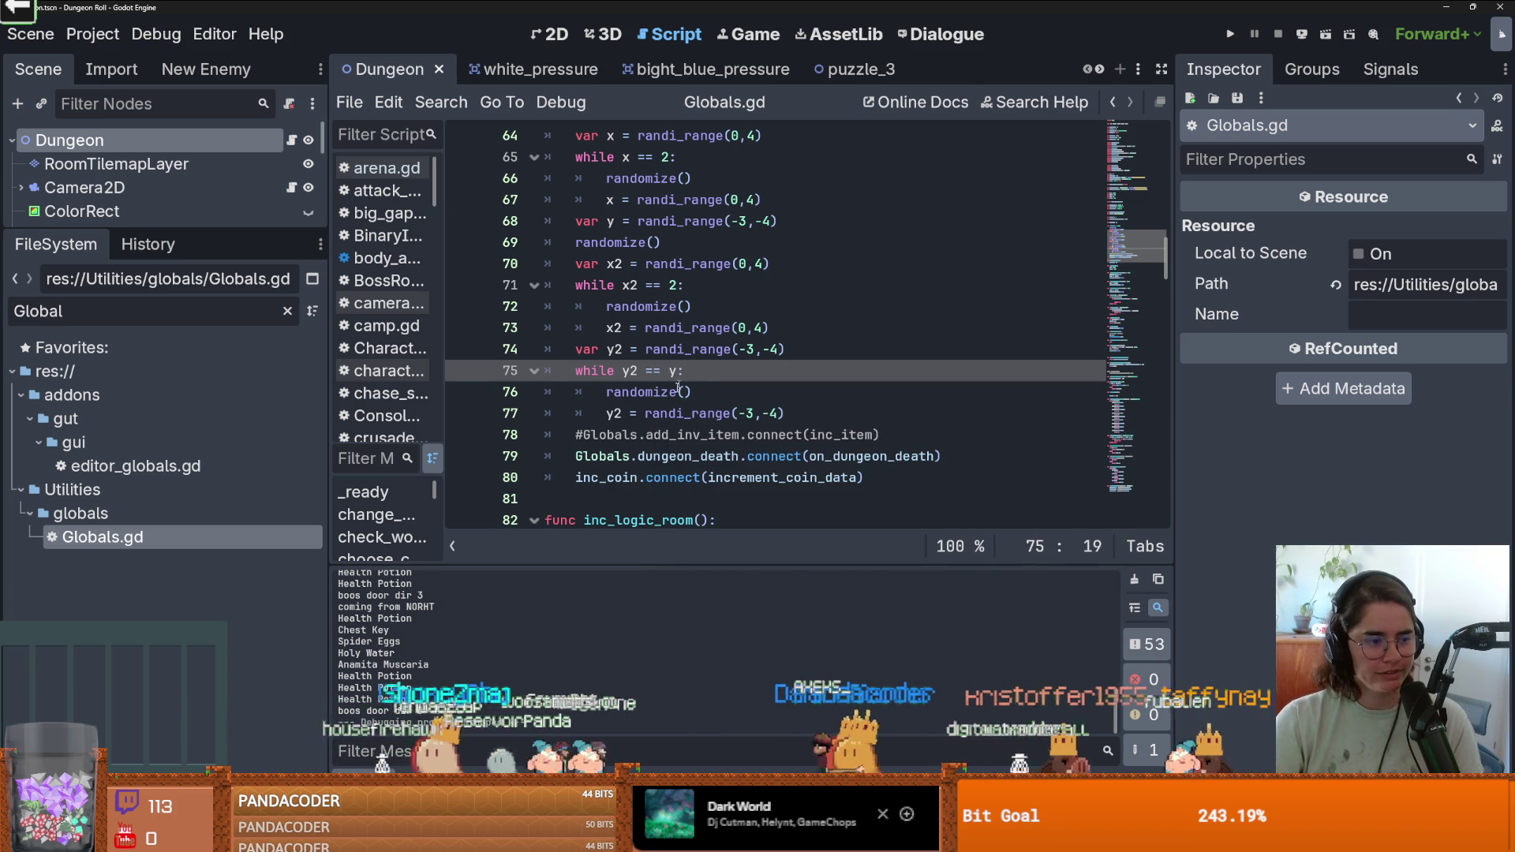
{"action": "scroll", "coordinate": [703, 395], "scroll_direction": "down", "scroll_amount": 4}
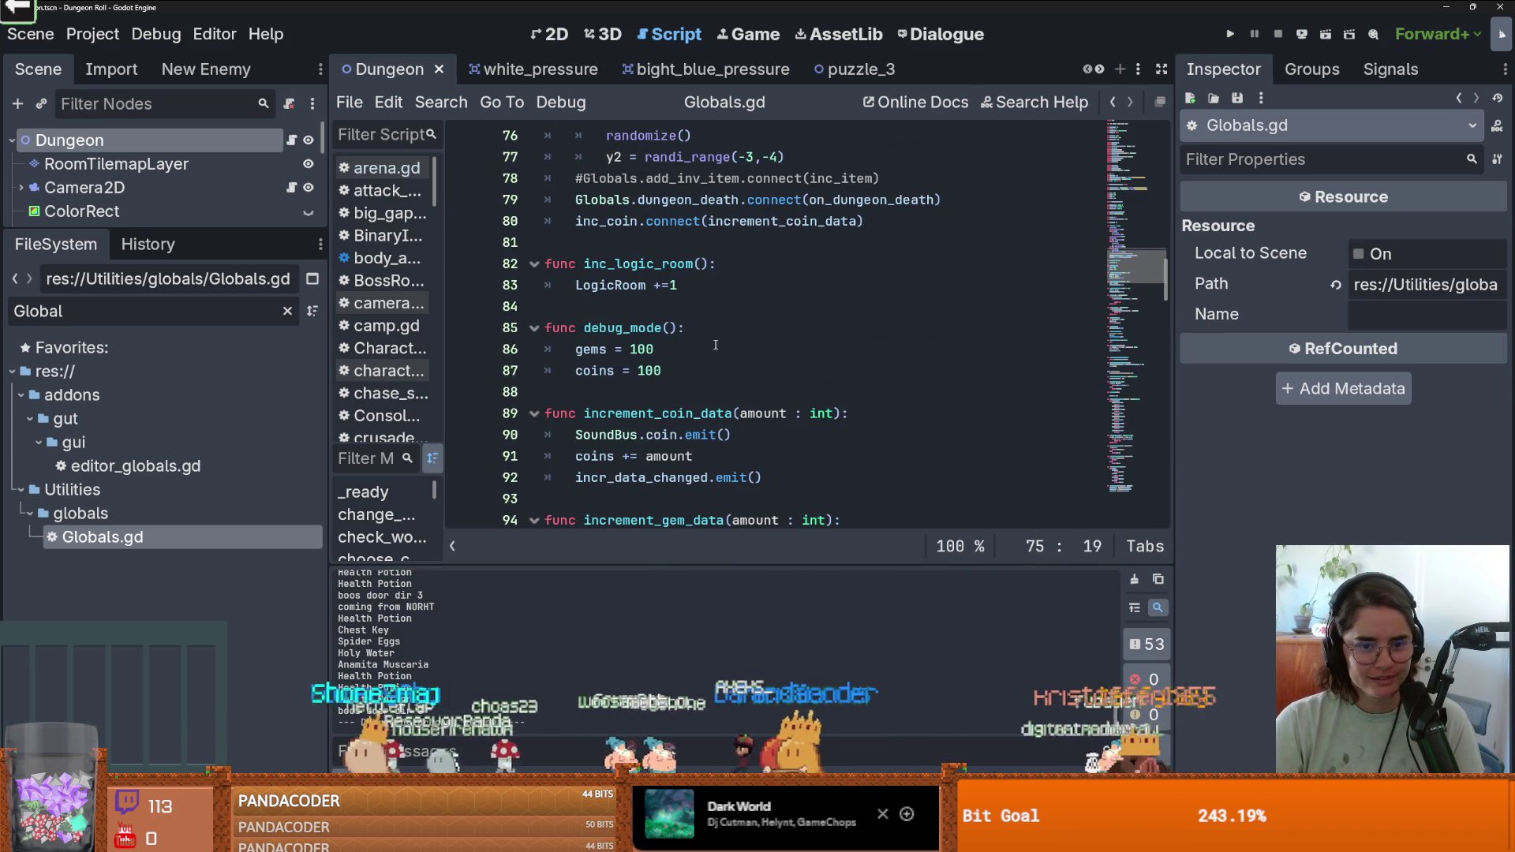
{"action": "scroll", "coordinate": [629, 287], "scroll_direction": "down", "scroll_amount": 7}
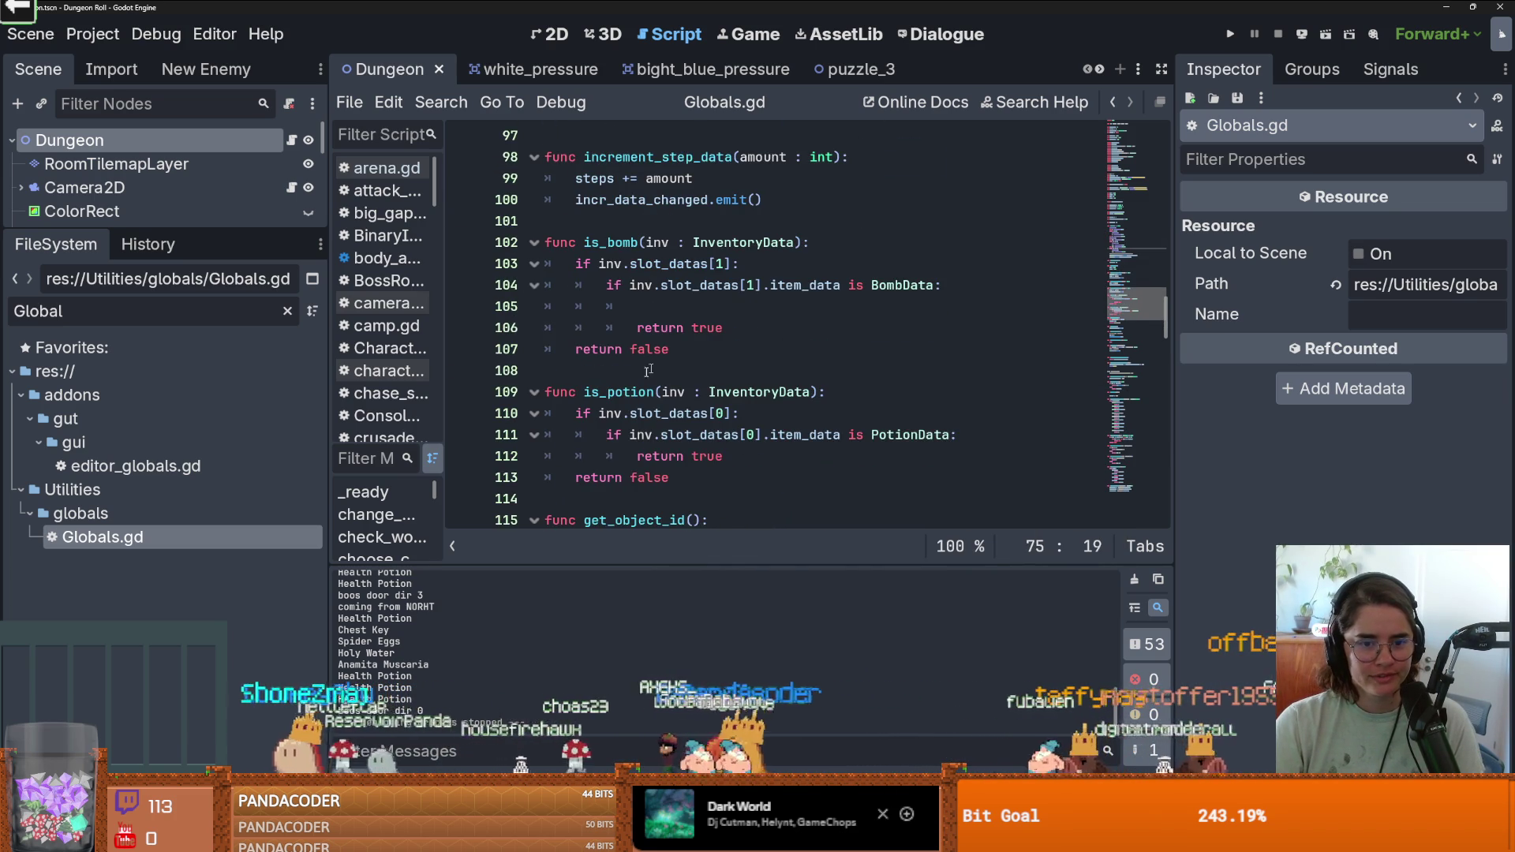
{"action": "scroll", "coordinate": [673, 356], "scroll_direction": "down", "scroll_amount": 8}
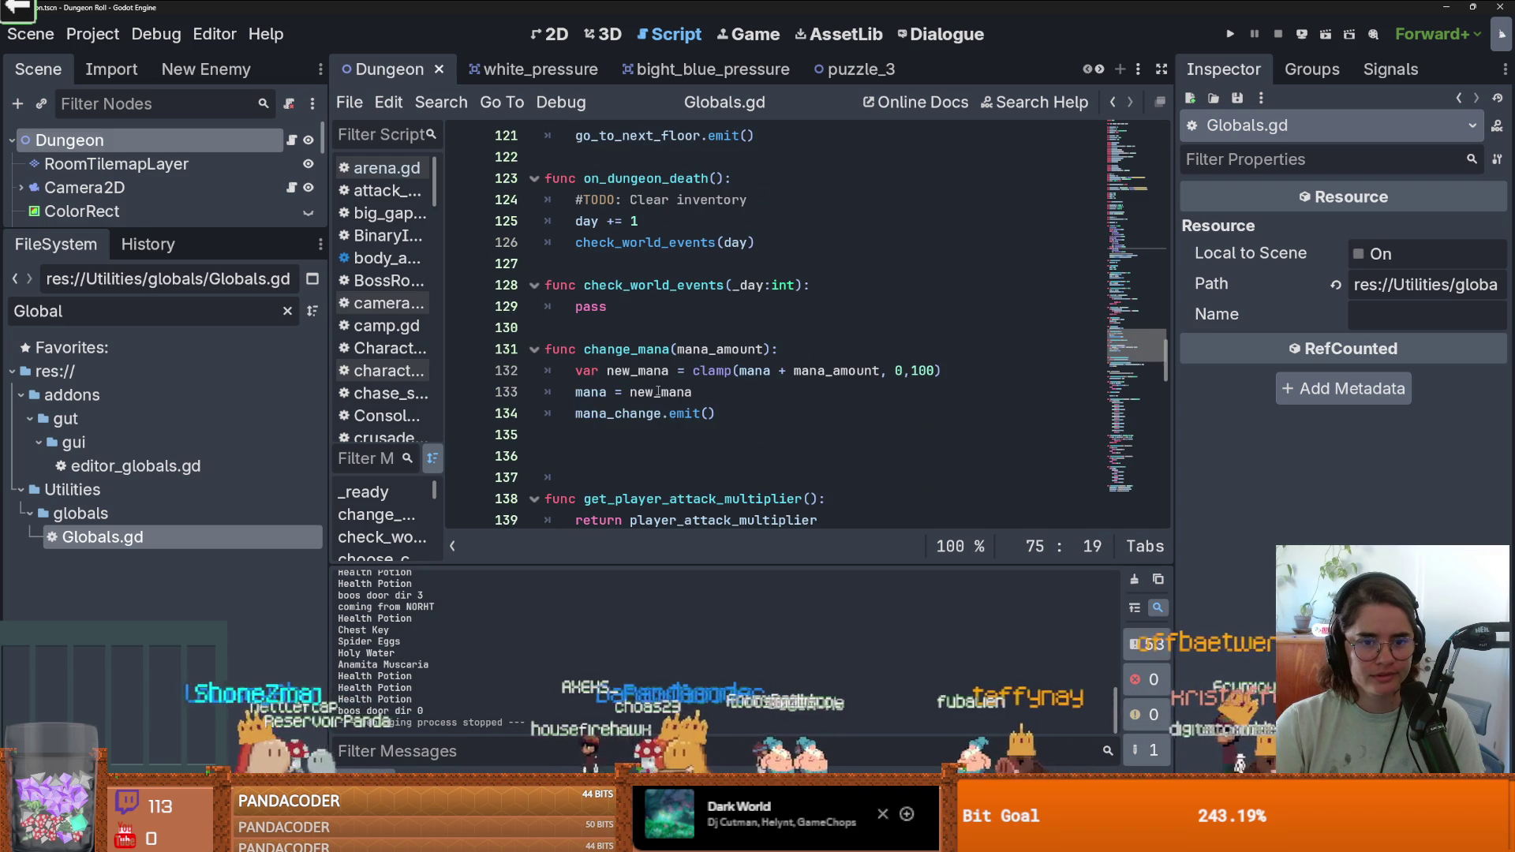
{"action": "left_click", "coordinate": [662, 223]}
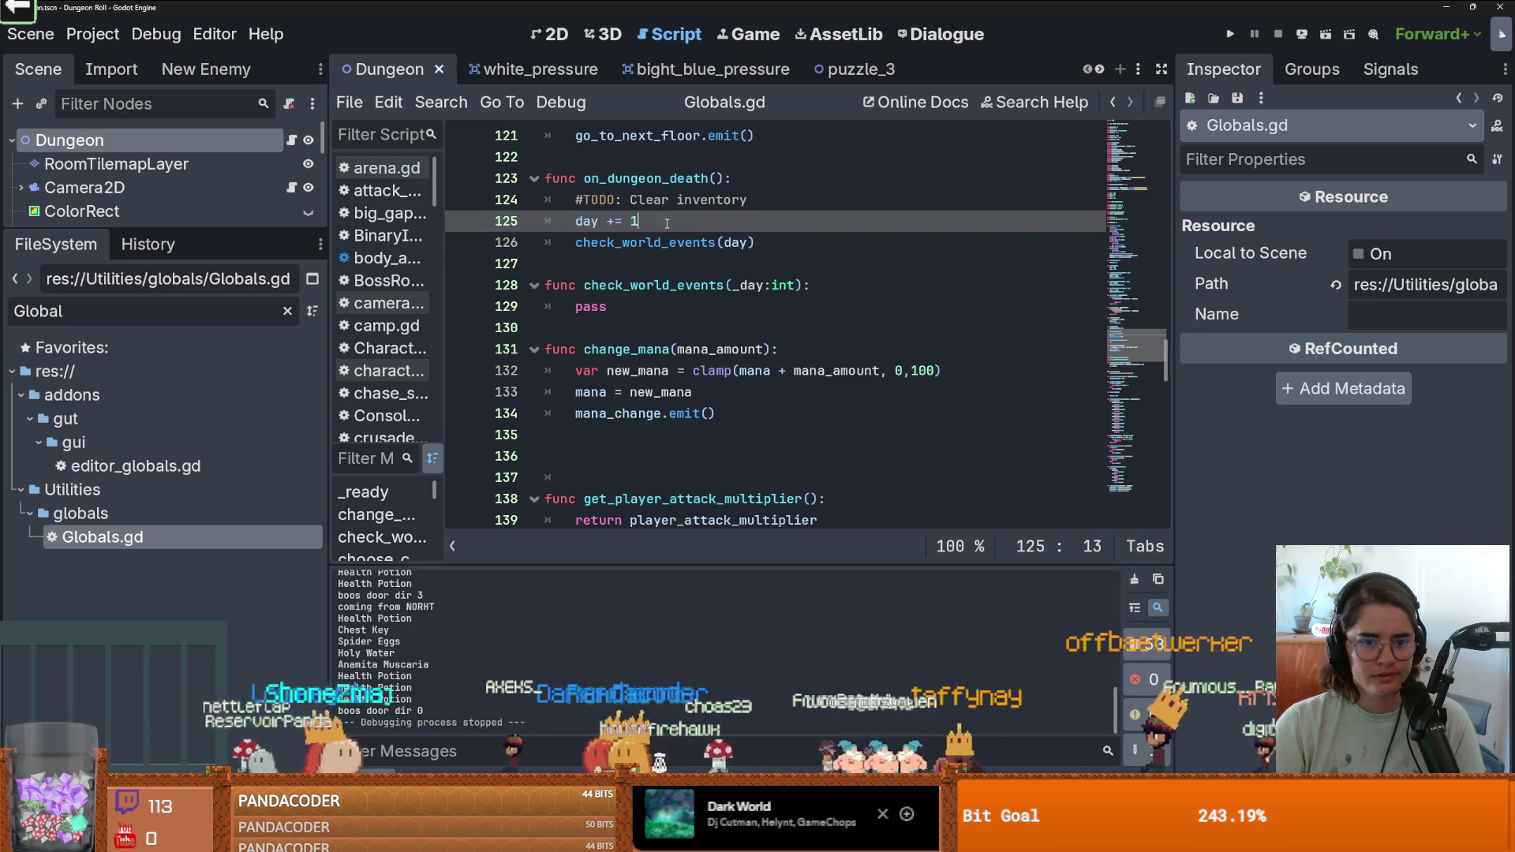
Insert a new line after day += 1 and review the on_dungeon_death function.
{"action": "key", "text": "Return"}
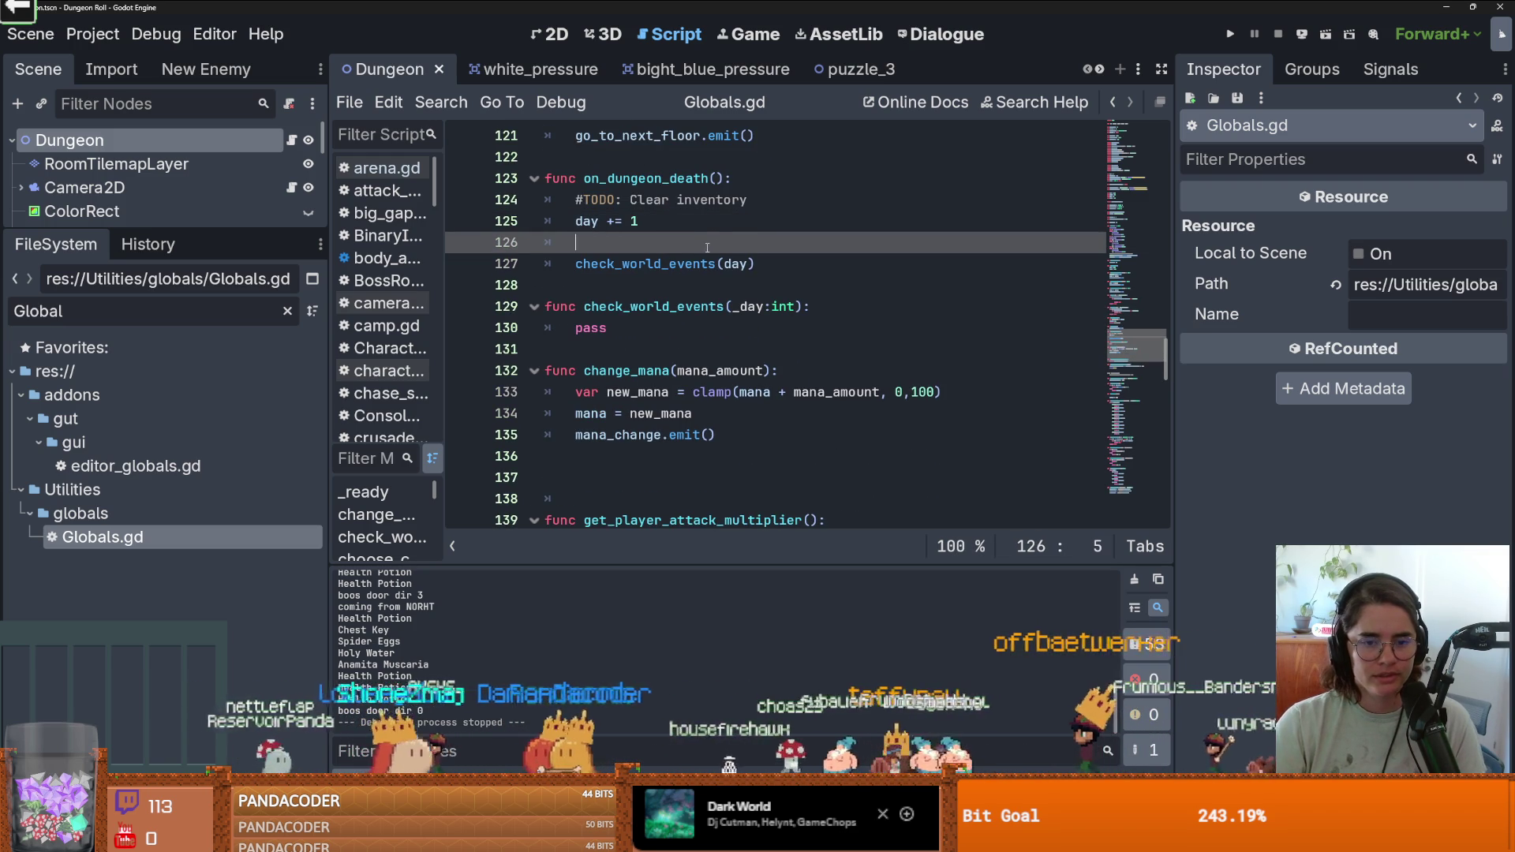
{"action": "left_click", "coordinate": [625, 194]}
{"action": "double_click", "coordinate": [627, 178]}
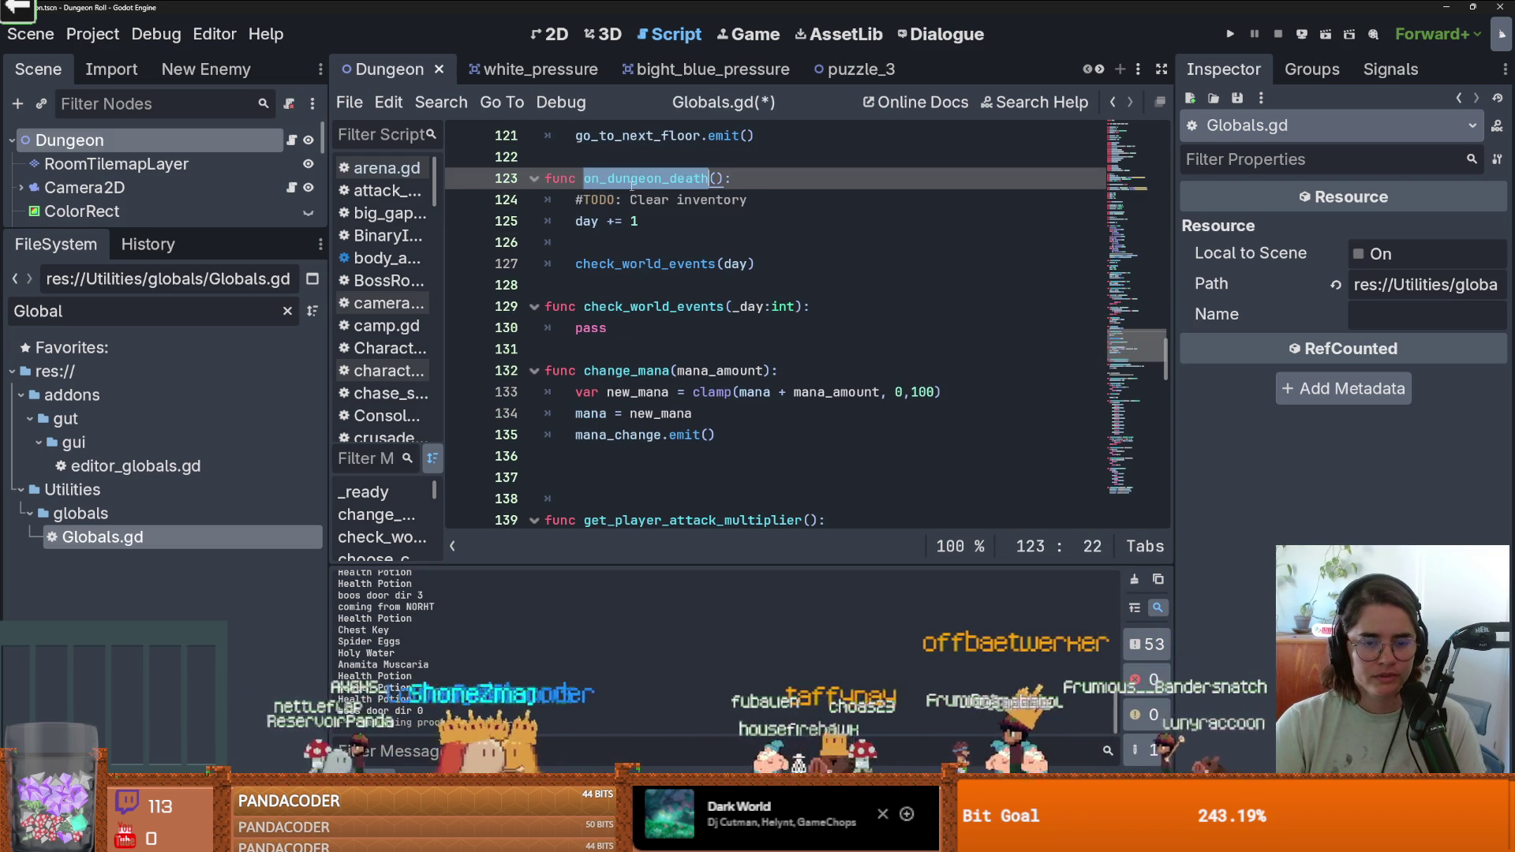
{"action": "scroll", "coordinate": [694, 253], "scroll_direction": "down", "scroll_amount": 2}
{"action": "scroll", "coordinate": [698, 315], "scroll_direction": "down", "scroll_amount": 7}
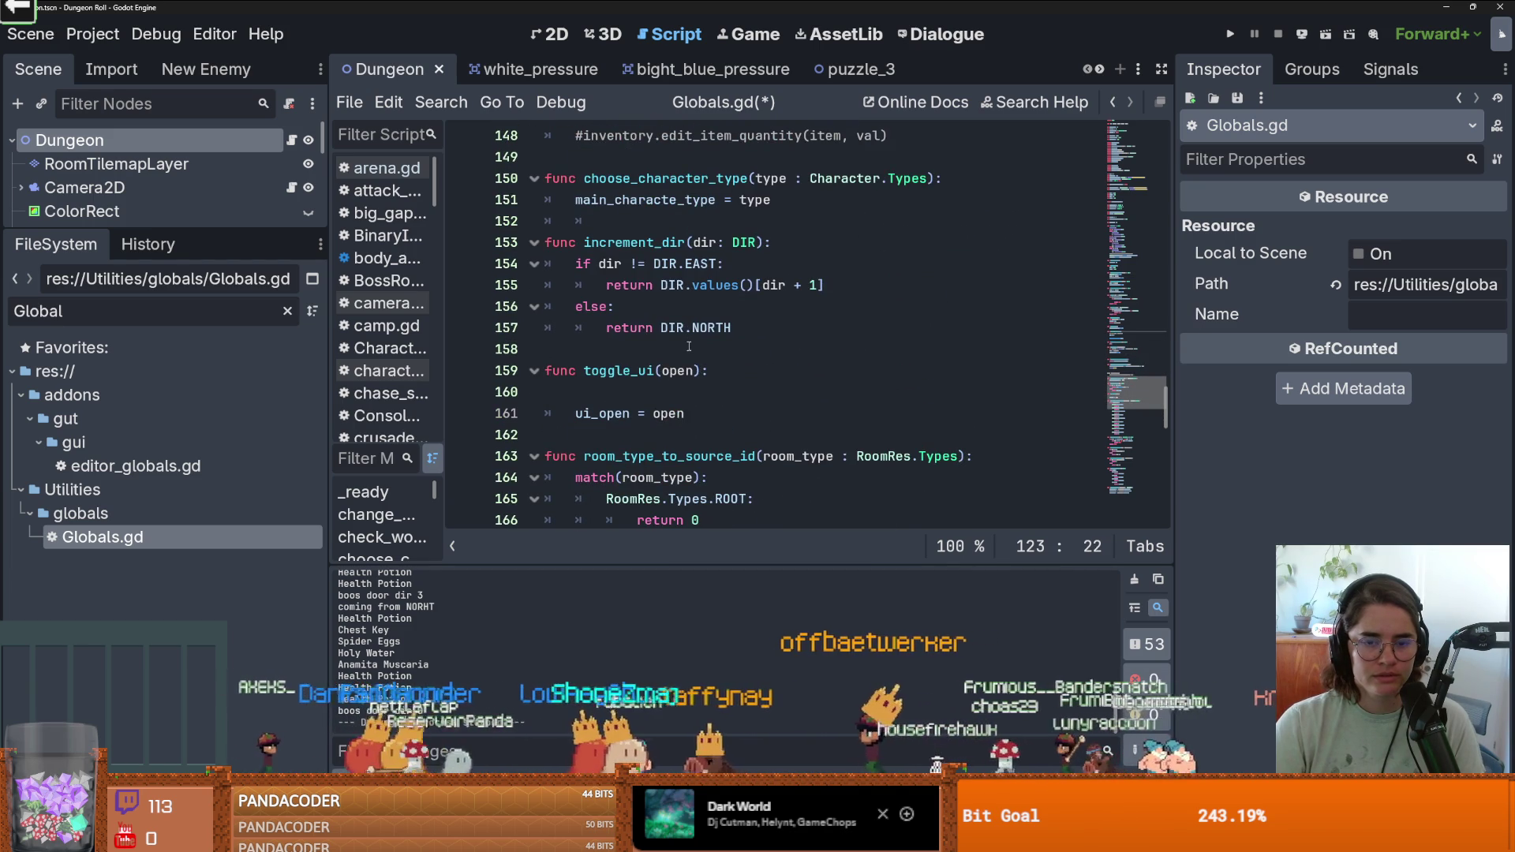
{"action": "scroll", "coordinate": [688, 346], "scroll_direction": "down", "scroll_amount": 4}
{"action": "scroll", "coordinate": [689, 347], "scroll_direction": "up", "scroll_amount": 14}
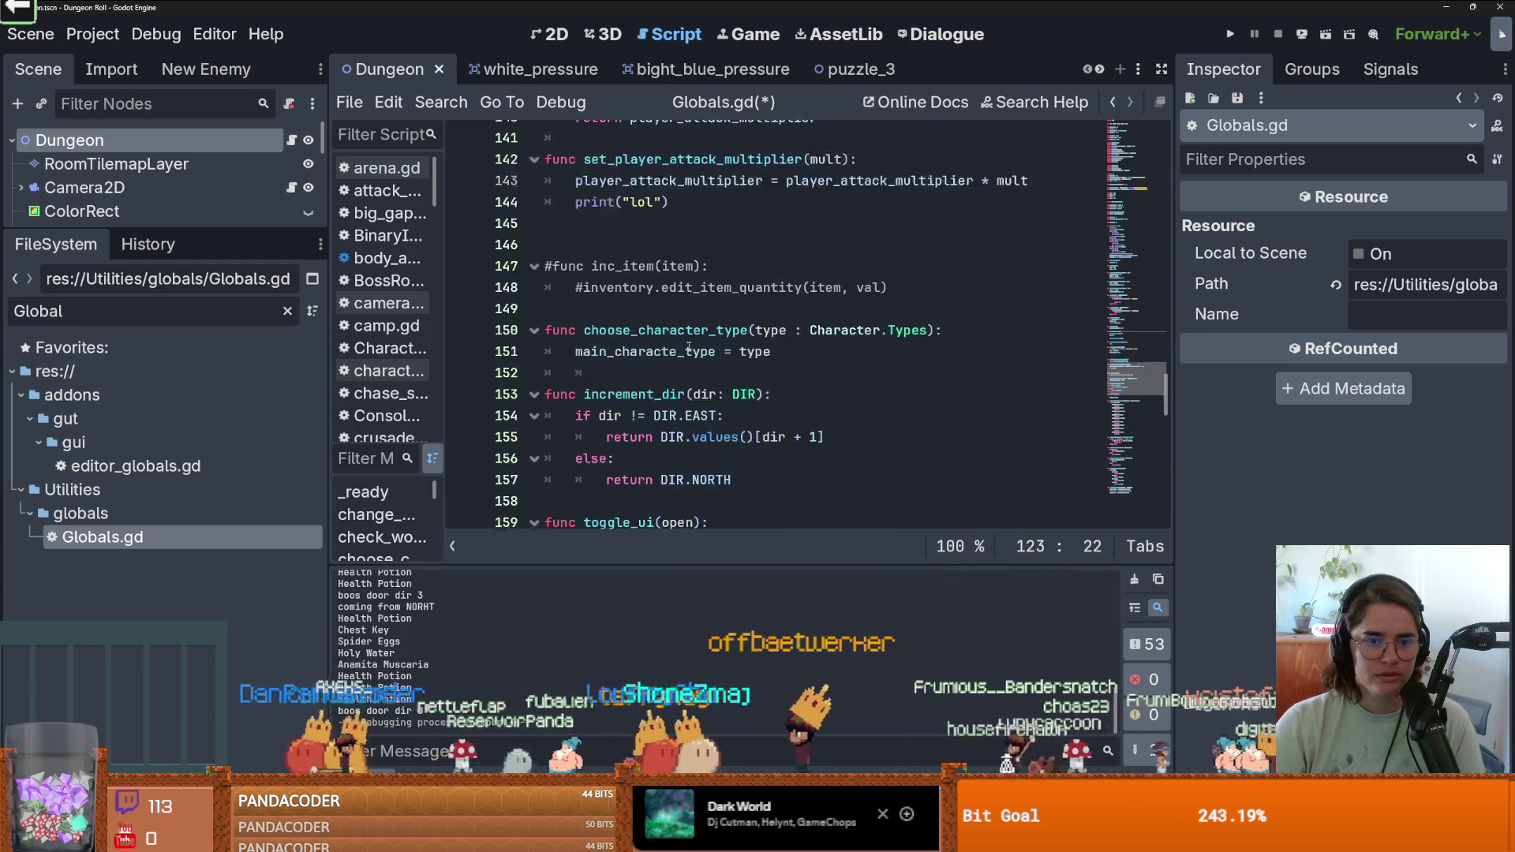
{"action": "scroll", "coordinate": [689, 346], "scroll_direction": "up", "scroll_amount": 3}
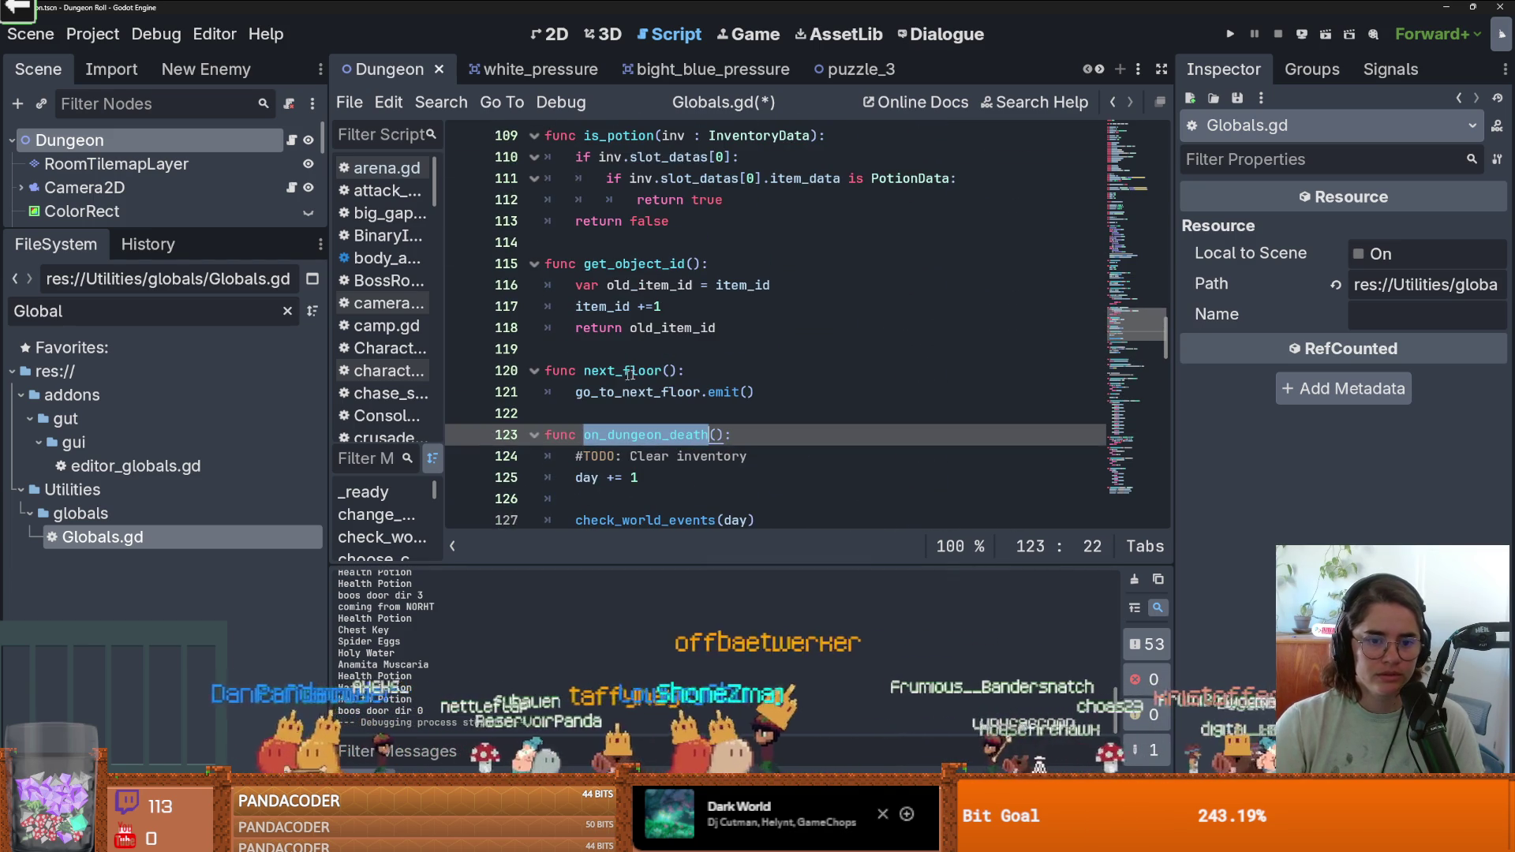
Call reset_unique_rooms() on line 126 and add blank lines after check_world_events(day).
{"action": "left_click", "coordinate": [654, 491]}
{"action": "scroll", "coordinate": [787, 427], "scroll_direction": "down", "scroll_amount": 3}
{"action": "type", "text": "rese"}
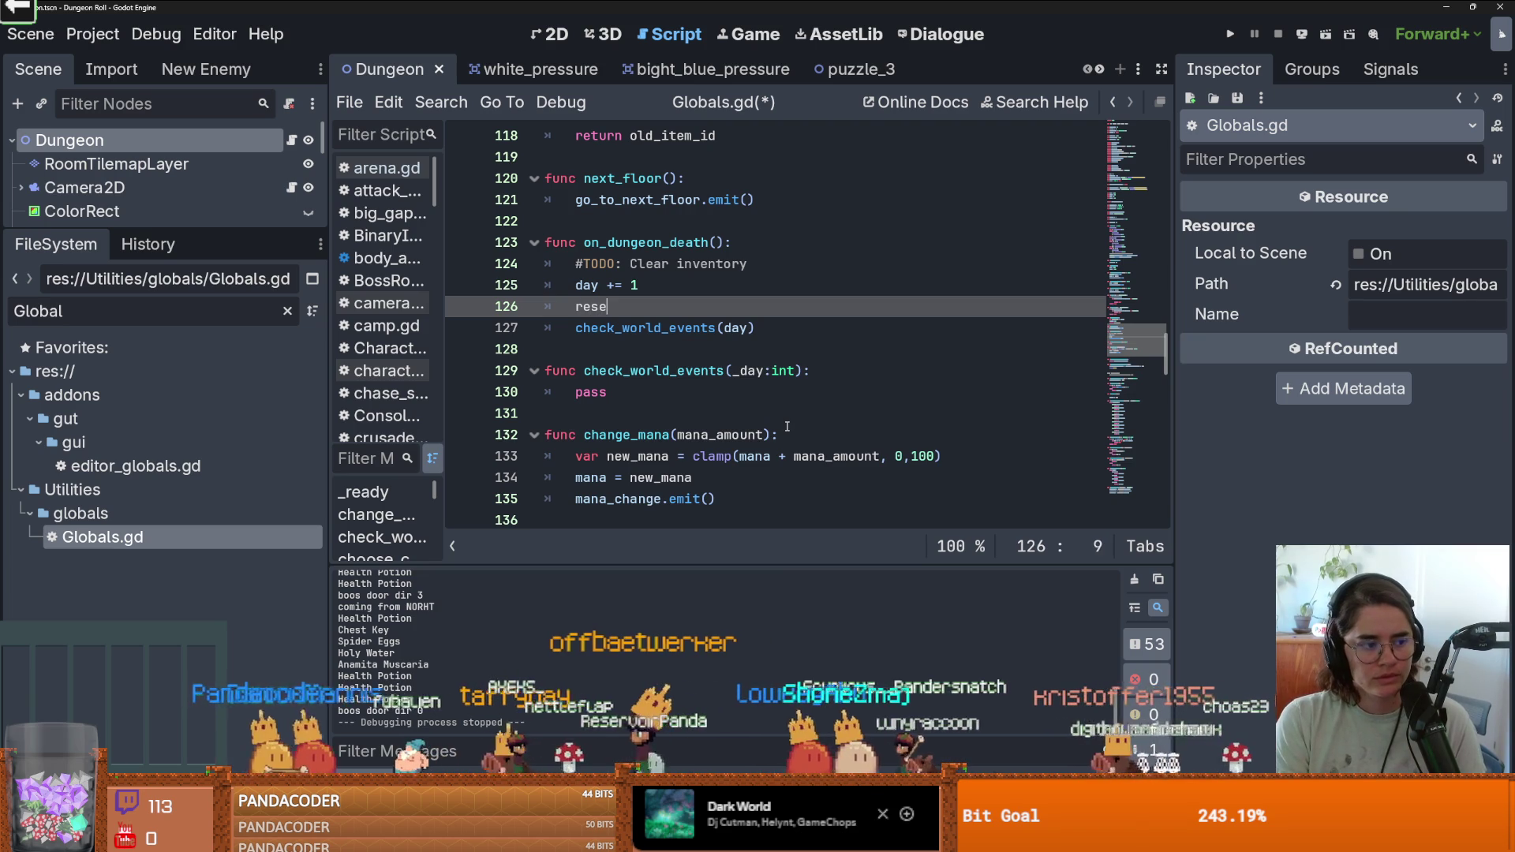
{"action": "type", "text": "t"}
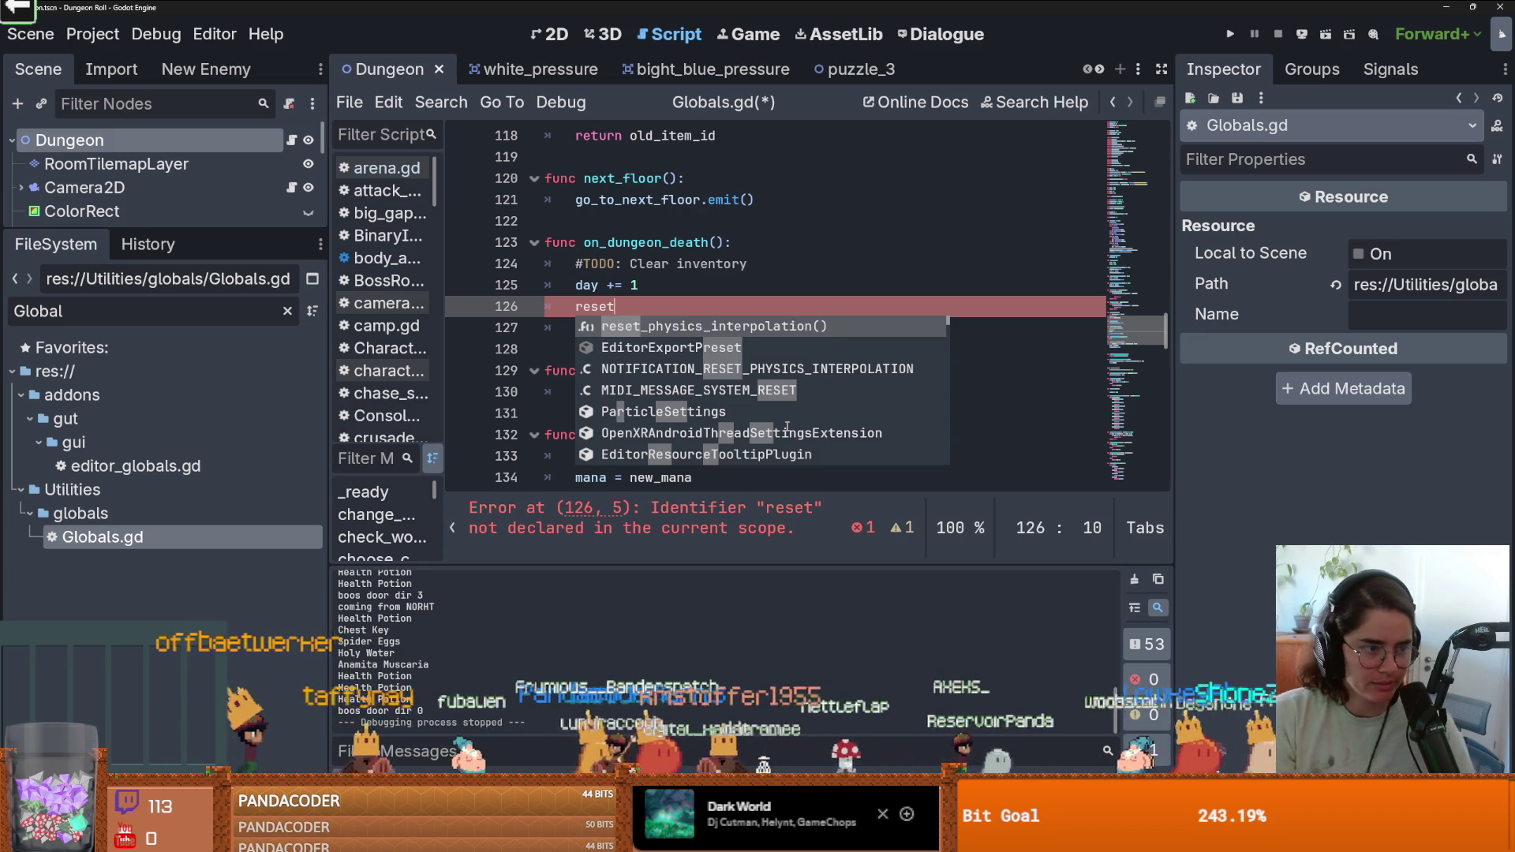
{"action": "type", "text": "_"}
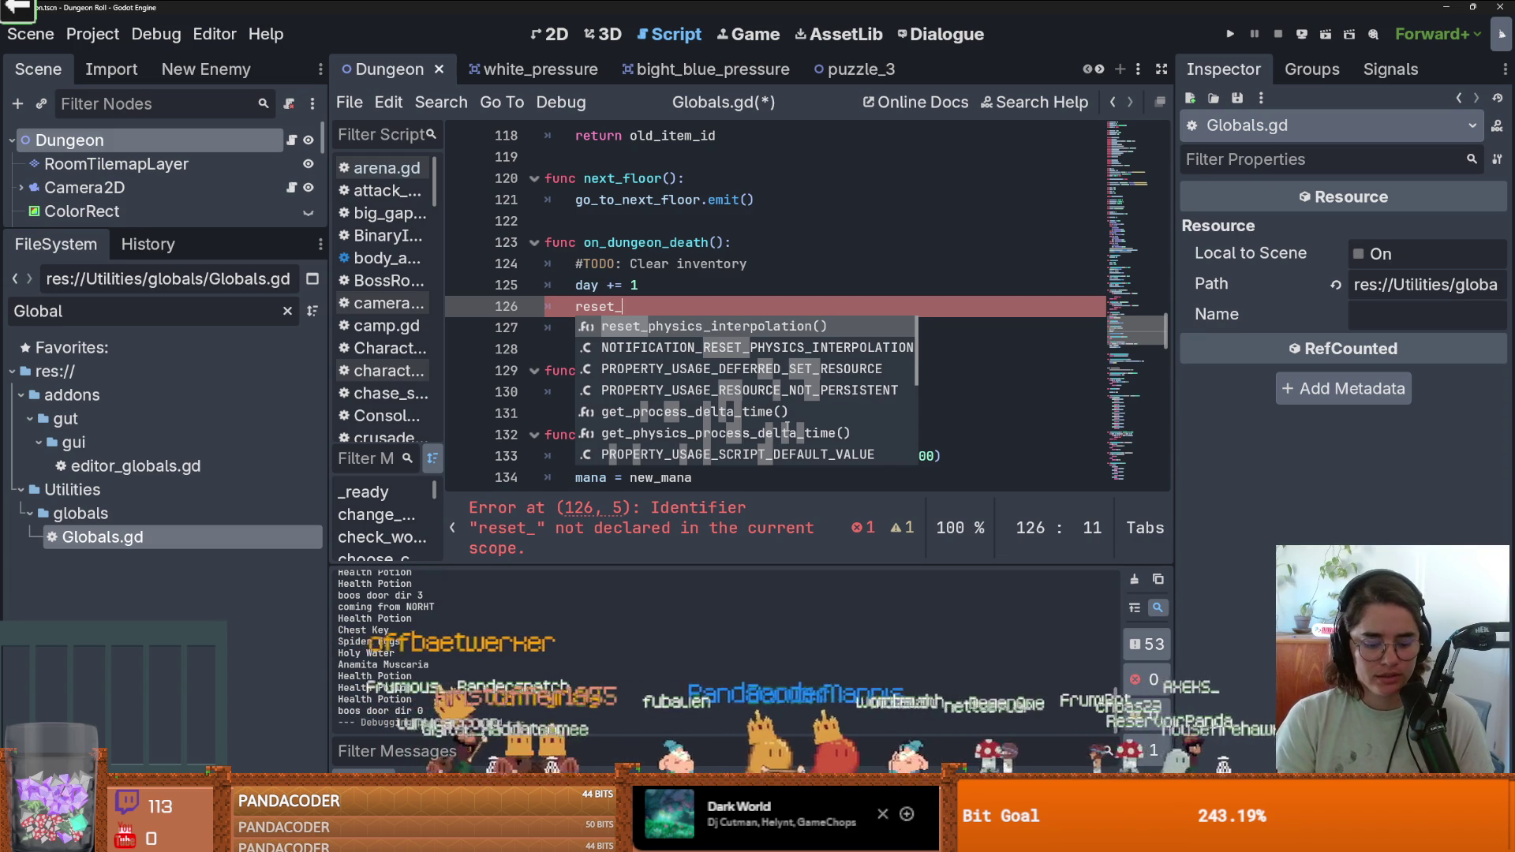
{"action": "type", "text": "unique_"}
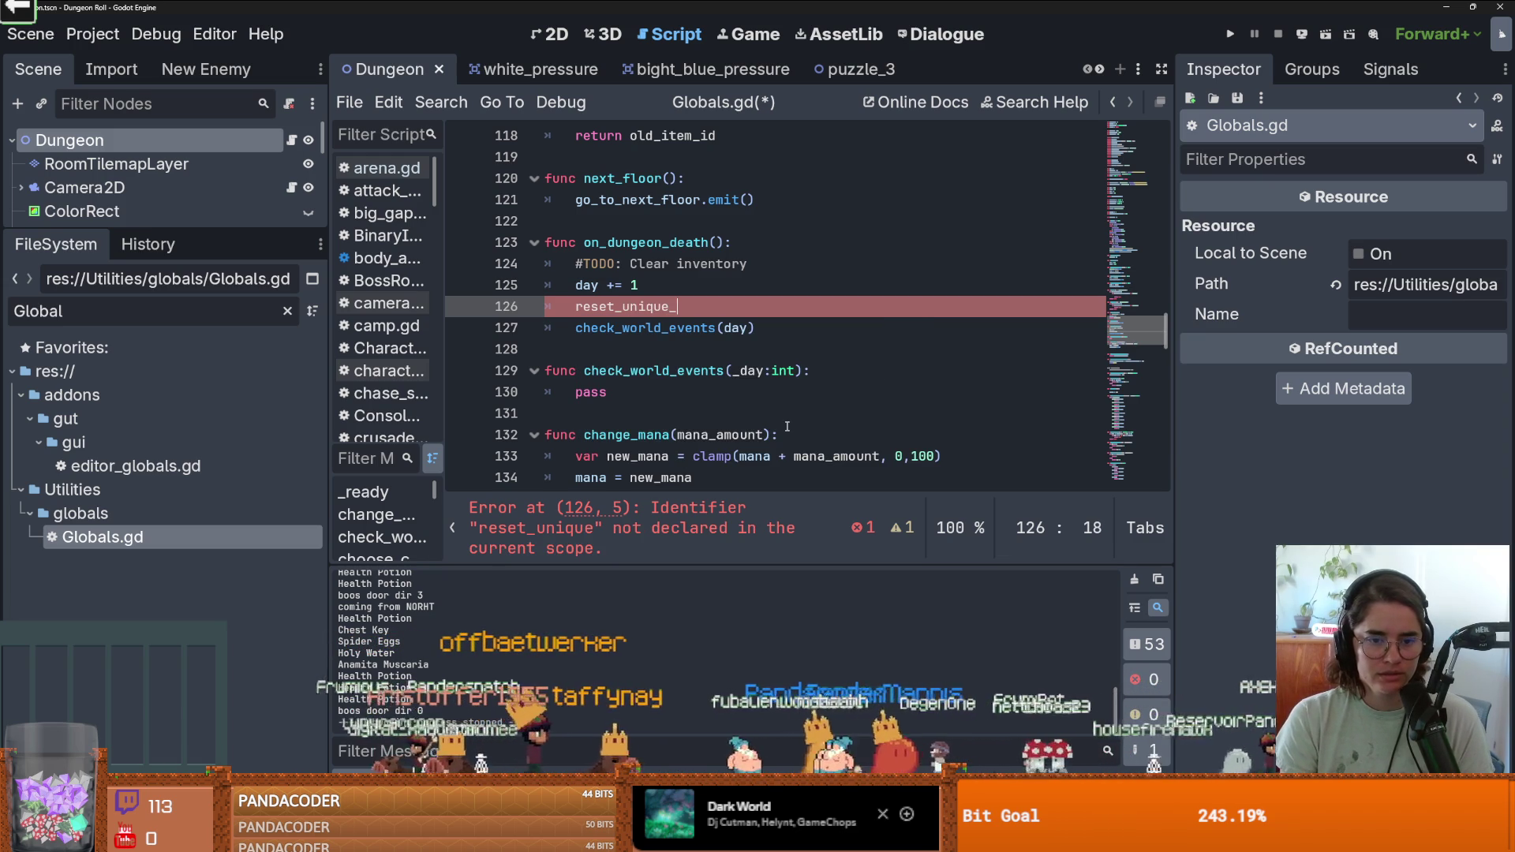
{"action": "type", "text": "rooms("}
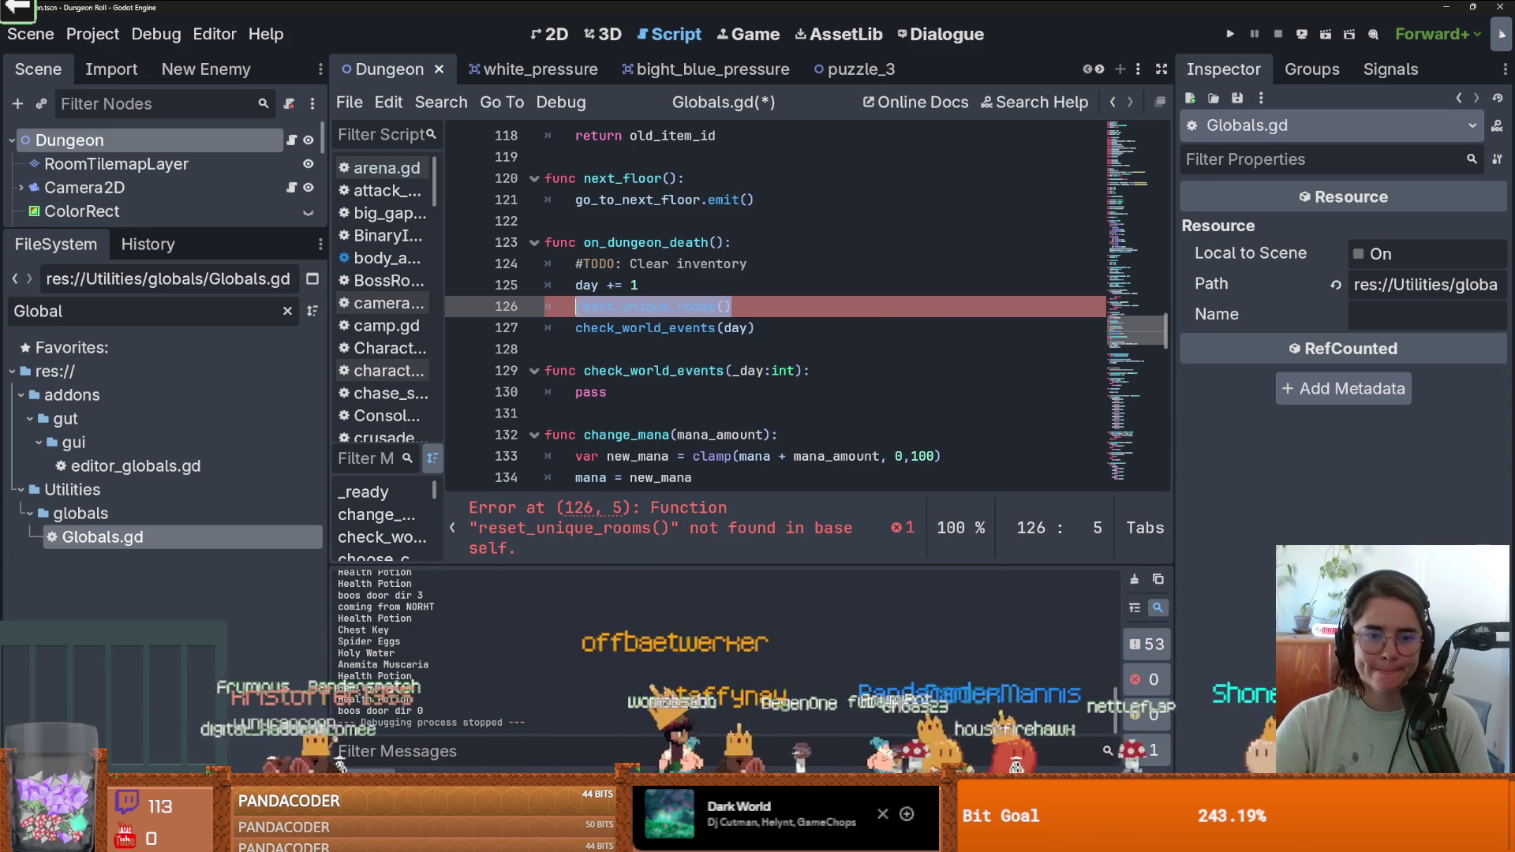
{"action": "left_click", "coordinate": [569, 349]}
{"action": "key", "text": "Return"}
{"action": "key", "text": "Return"}
{"action": "left_click", "coordinate": [570, 372]}
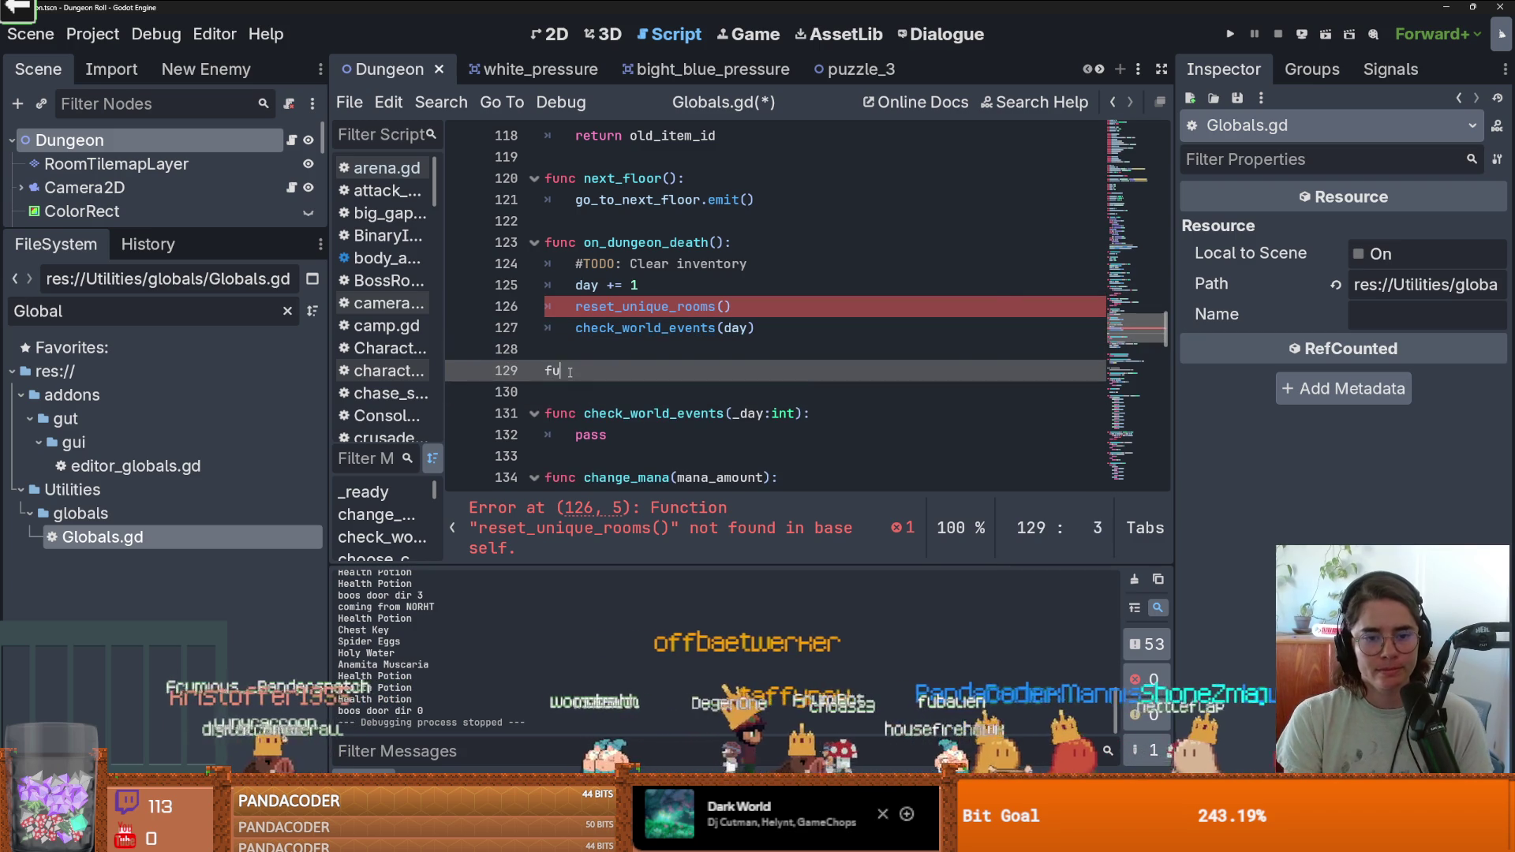
Define func reset_unique_rooms(): with a pass body and save Globals.gd.
{"action": "type", "text": "func reset_unique_rooms()"}
{"action": "key", "text": "Return"}
{"action": "type", "text": "pass"}
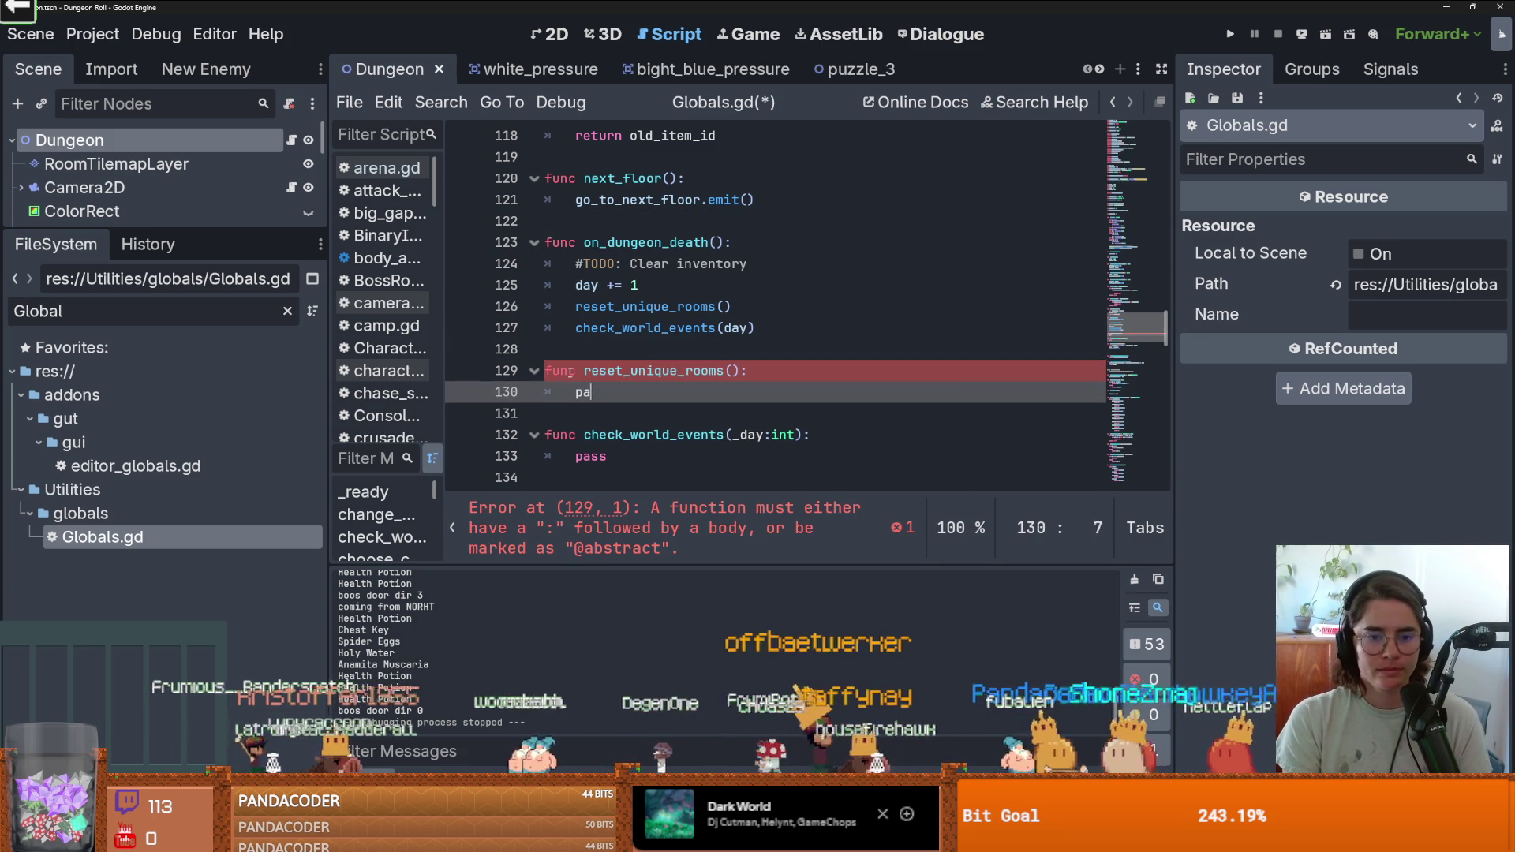
{"action": "key", "text": "ctrl+s"}
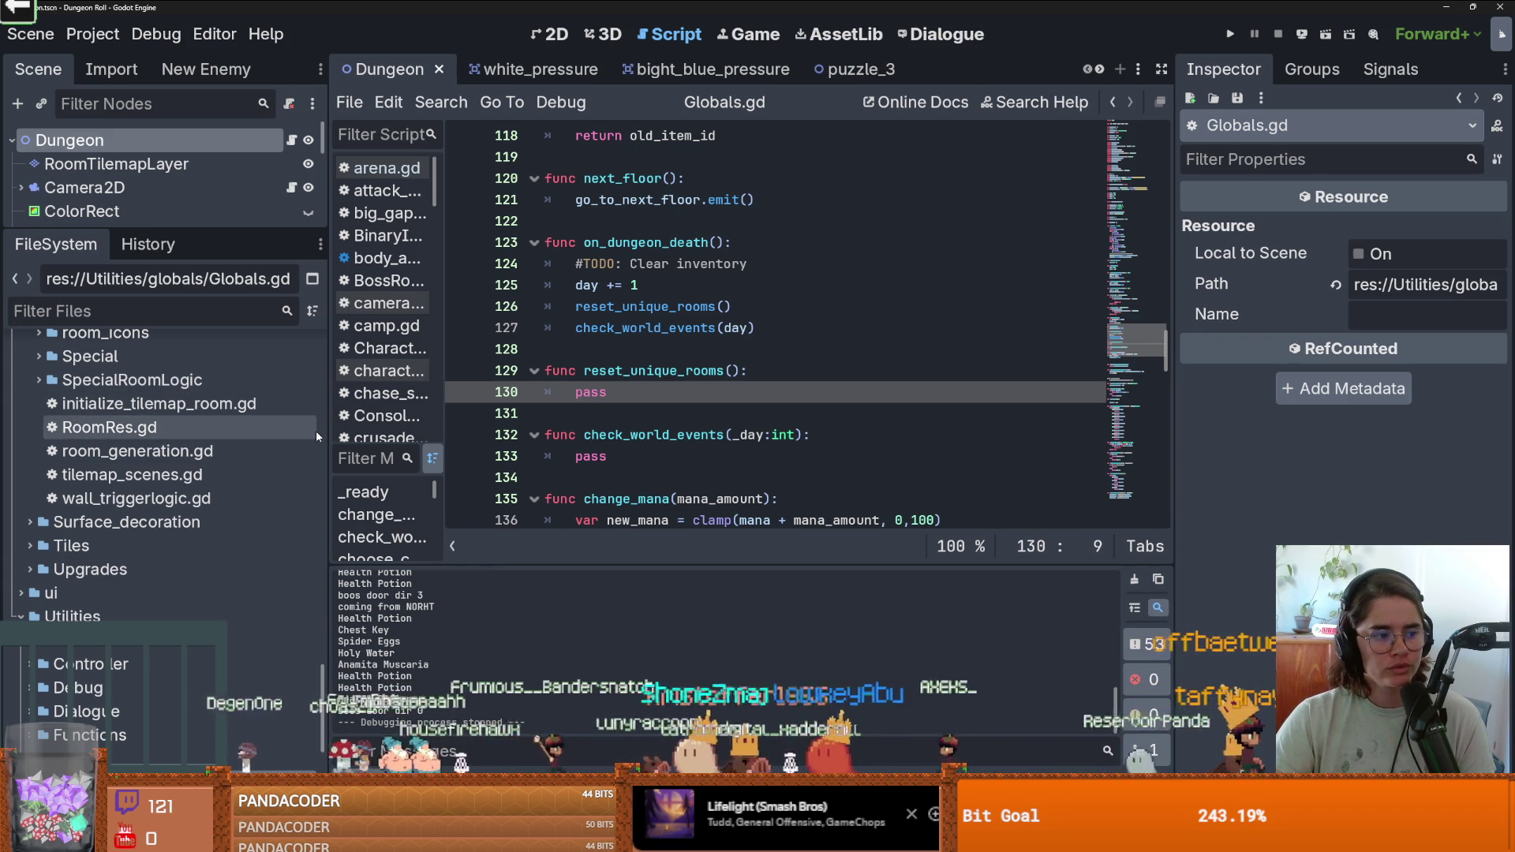
{"action": "left_click", "coordinate": [626, 407]}
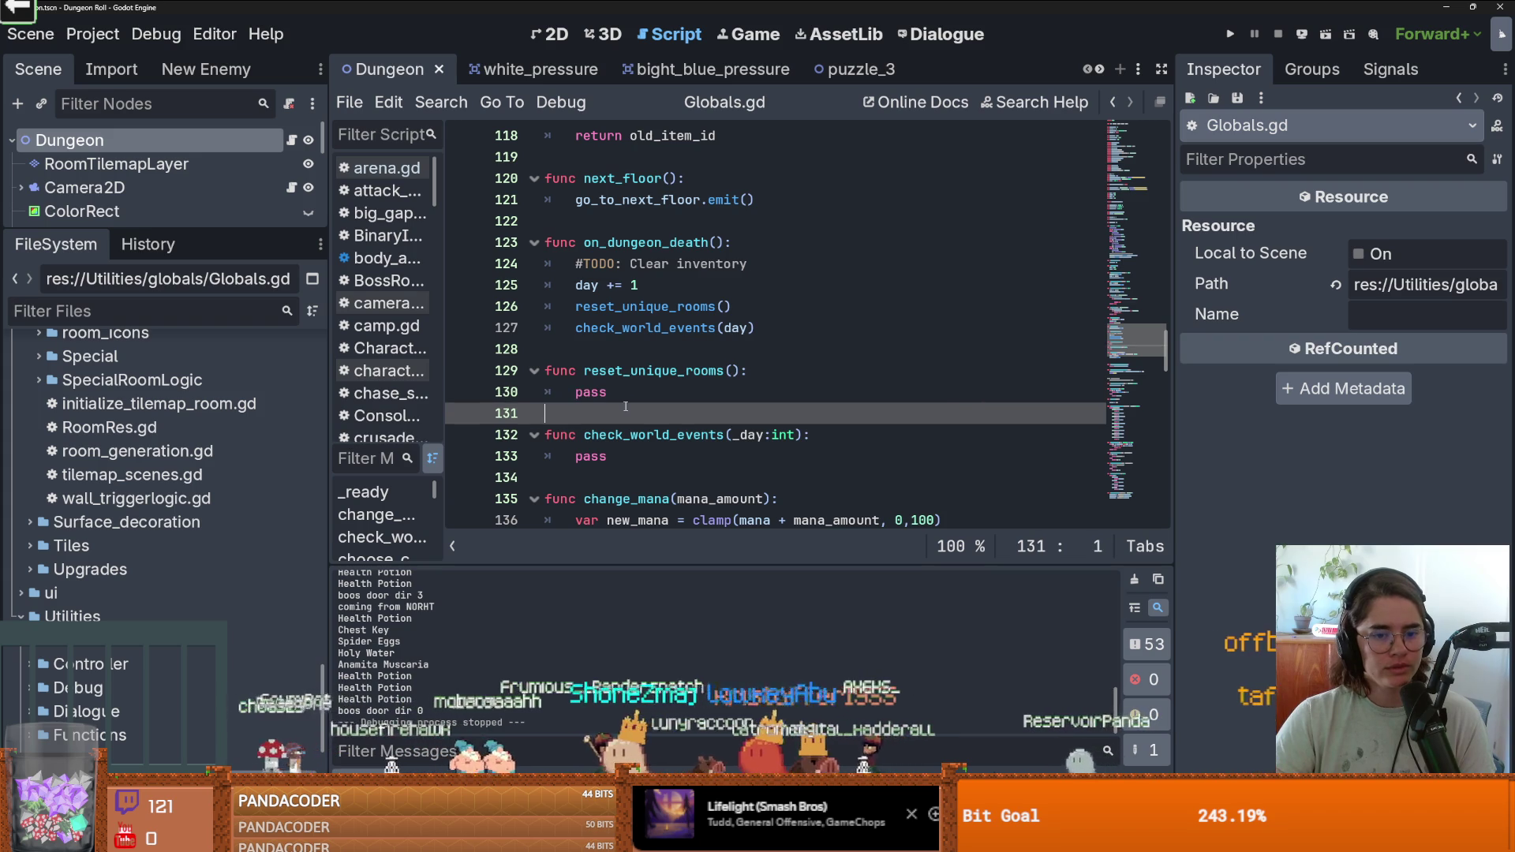
{"action": "left_click", "coordinate": [619, 400]}
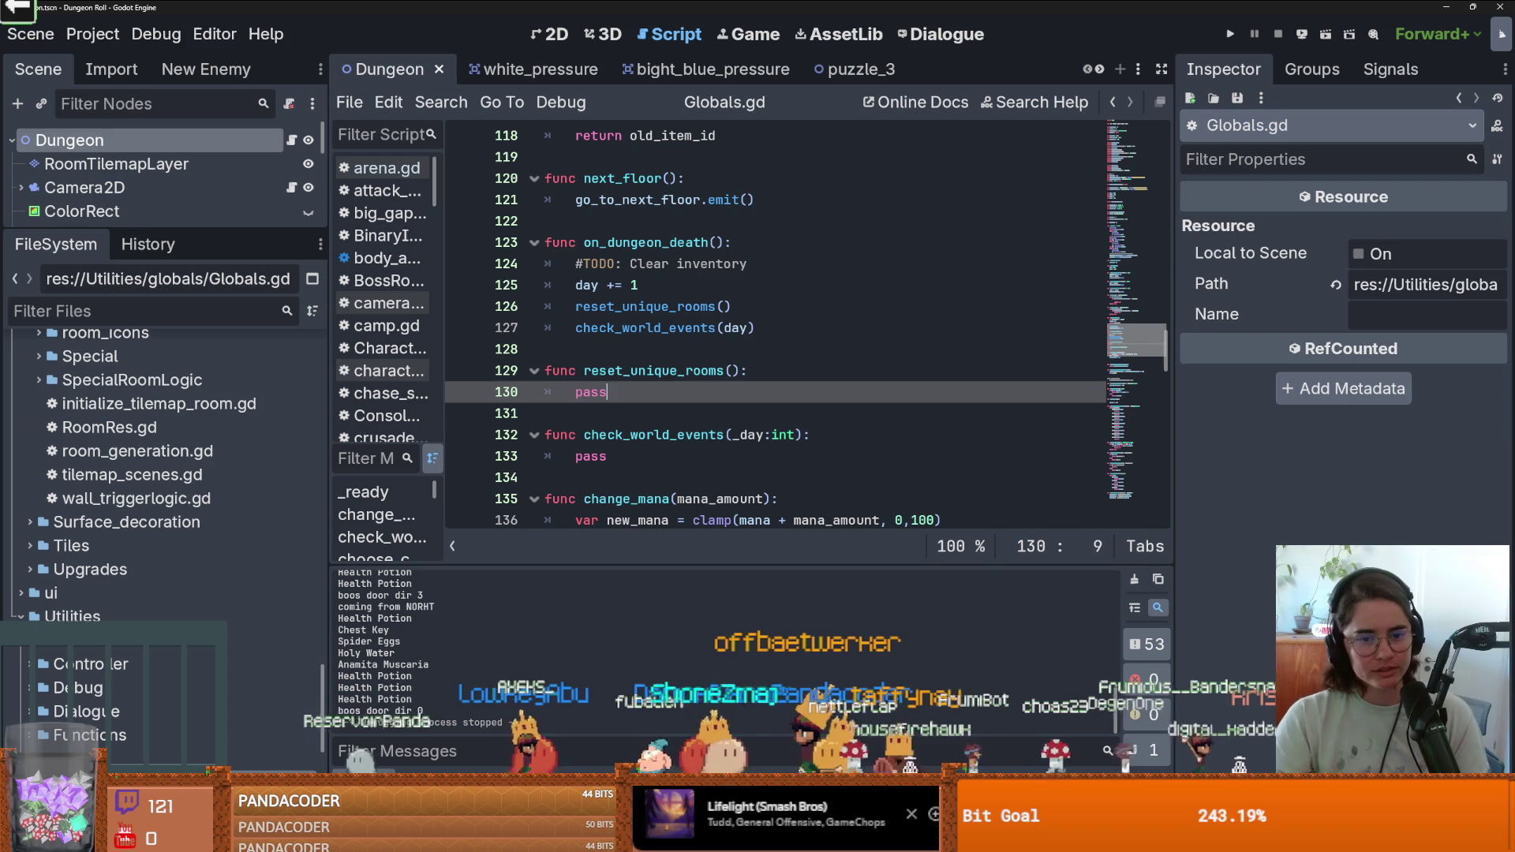
{"action": "key", "text": "ctrl+s"}
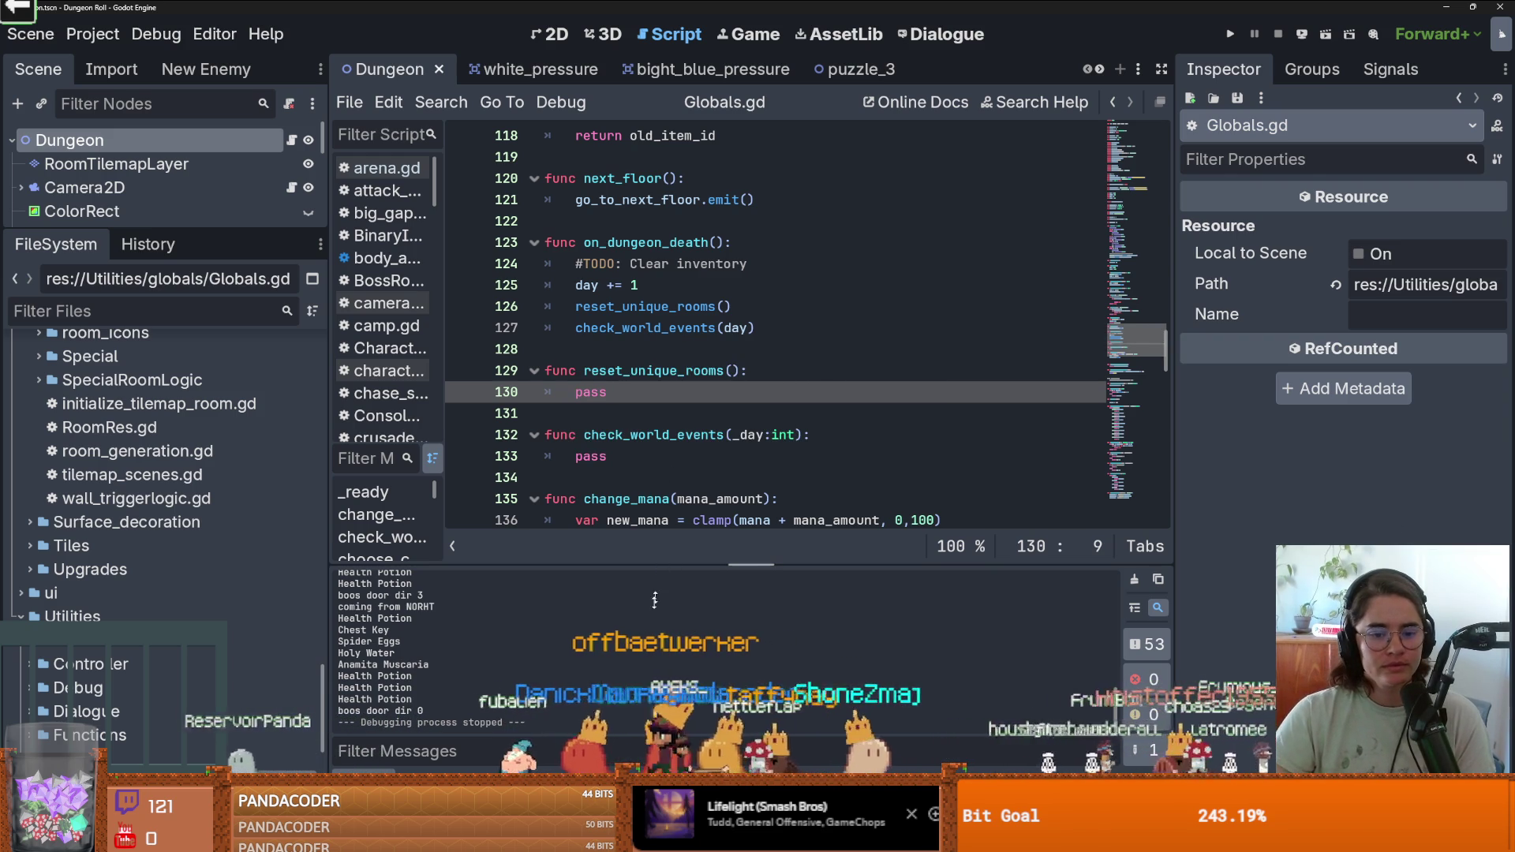
{"action": "scroll", "coordinate": [1080, 372], "scroll_direction": "down", "scroll_amount": 1}
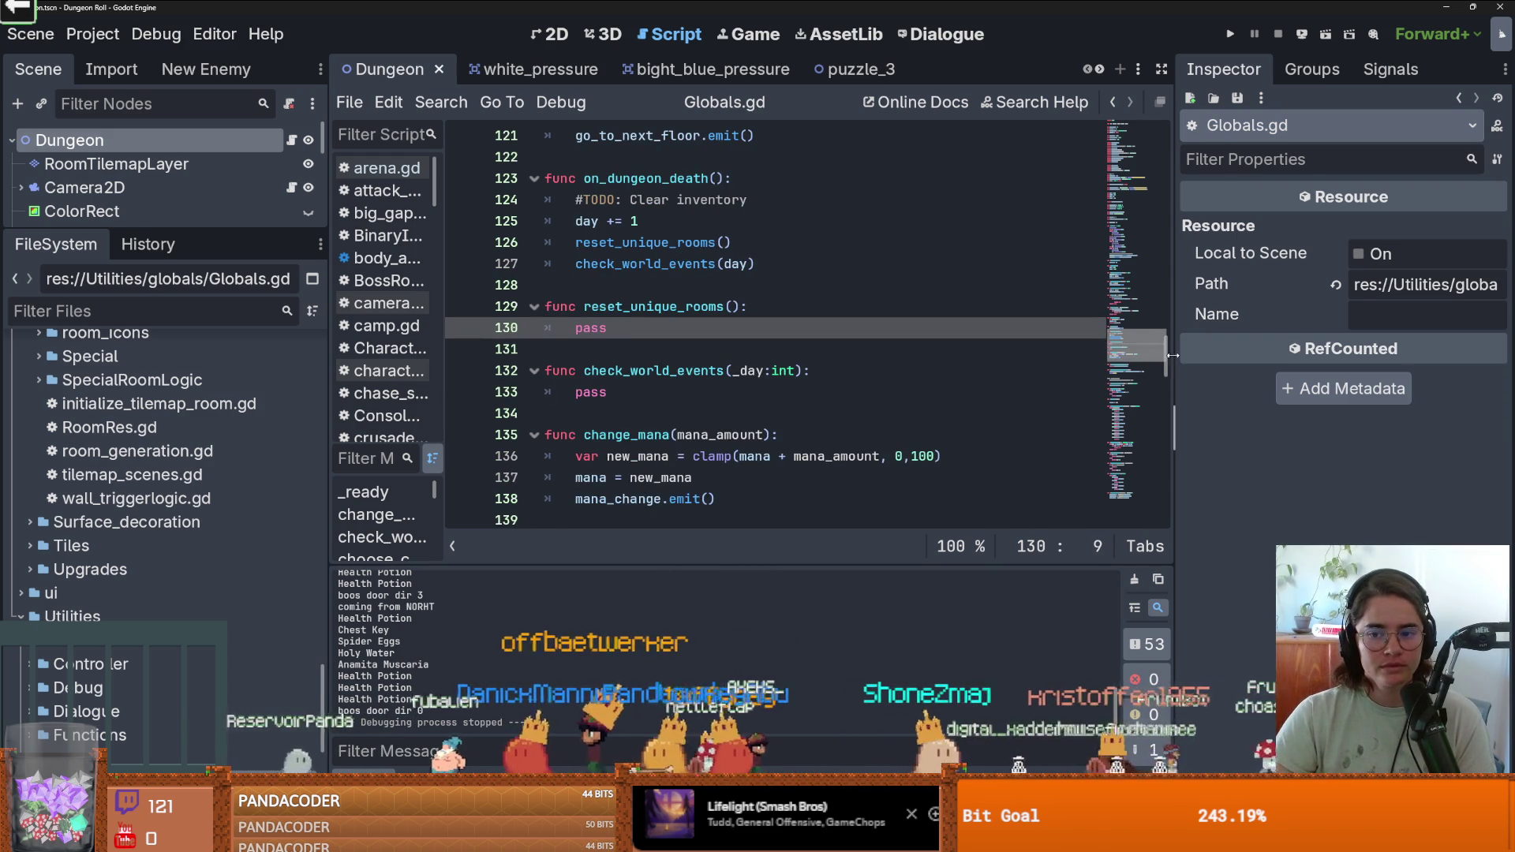
{"action": "scroll", "coordinate": [710, 387], "scroll_direction": "up", "scroll_amount": 1}
{"action": "double_click", "coordinate": [596, 392]}
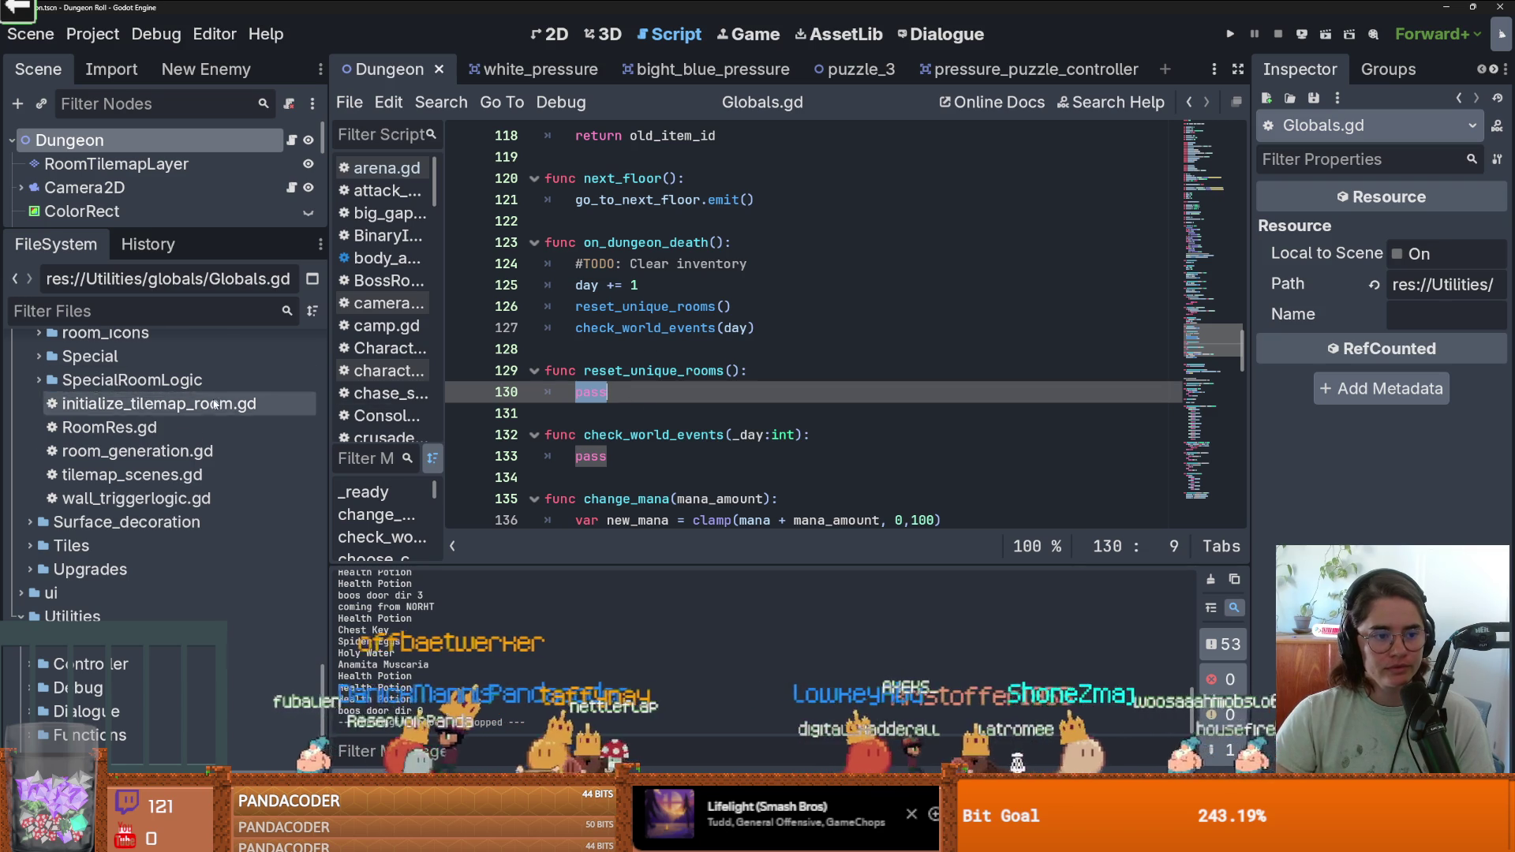
{"action": "scroll", "coordinate": [237, 402], "scroll_direction": "up", "scroll_amount": 5}
{"action": "scroll", "coordinate": [157, 513], "scroll_direction": "up", "scroll_amount": 15}
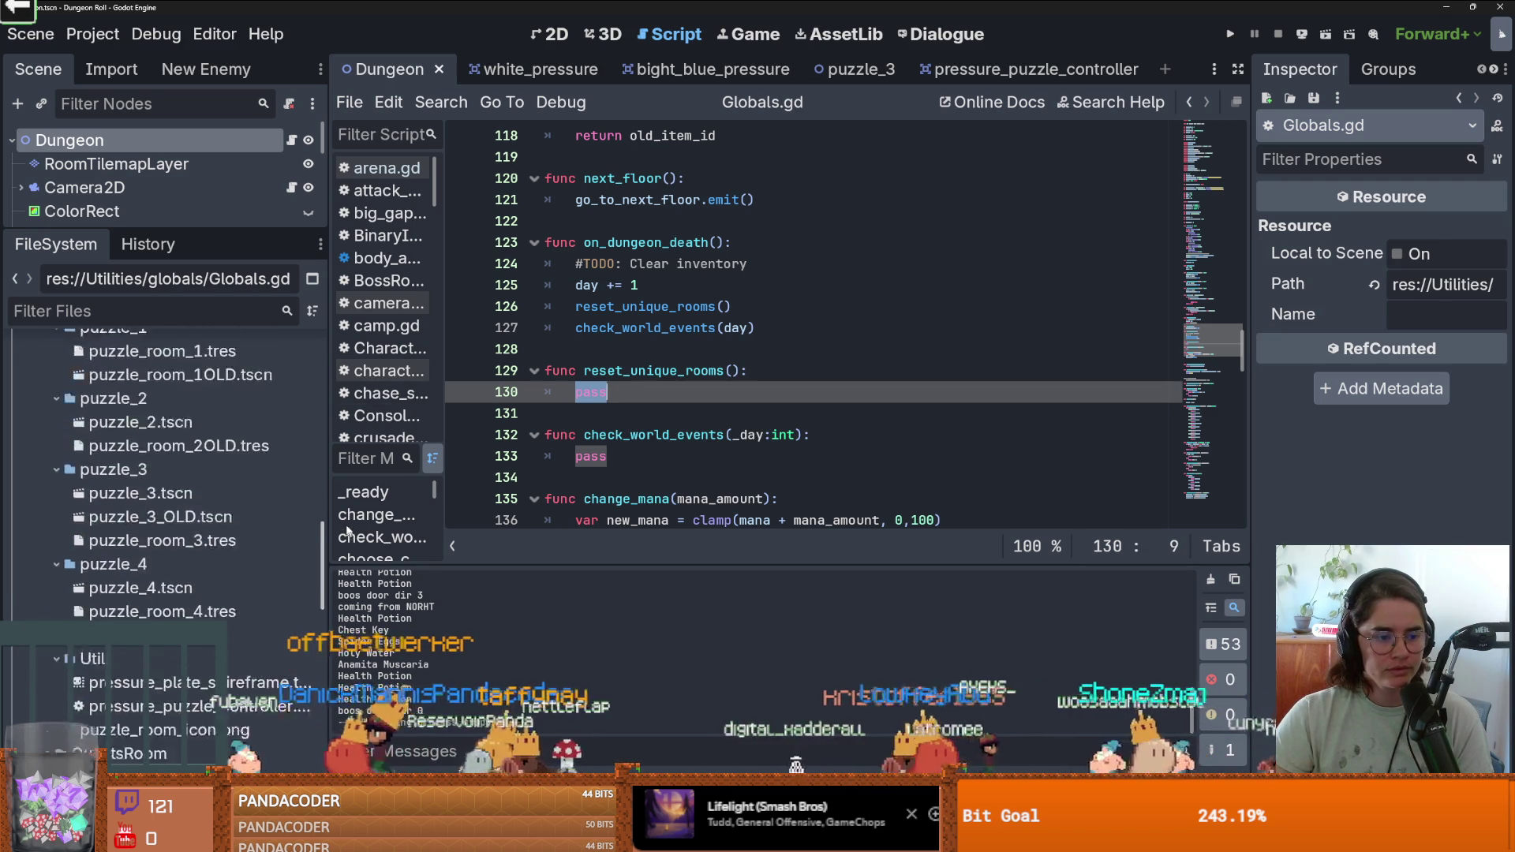
{"action": "scroll", "coordinate": [95, 544], "scroll_direction": "up", "scroll_amount": 5}
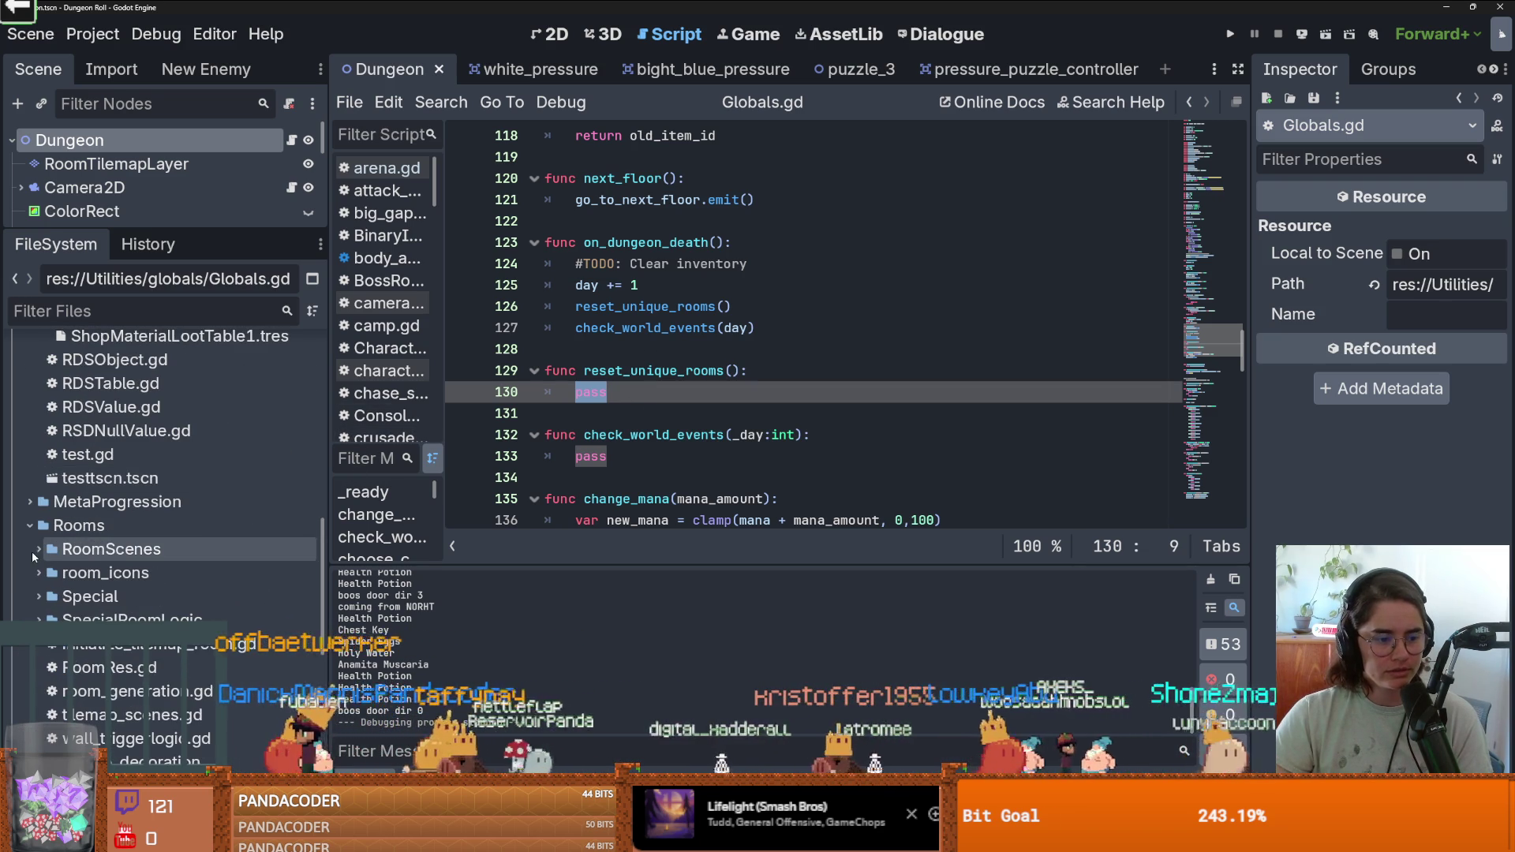
{"action": "scroll", "coordinate": [83, 535], "scroll_direction": "up", "scroll_amount": 5}
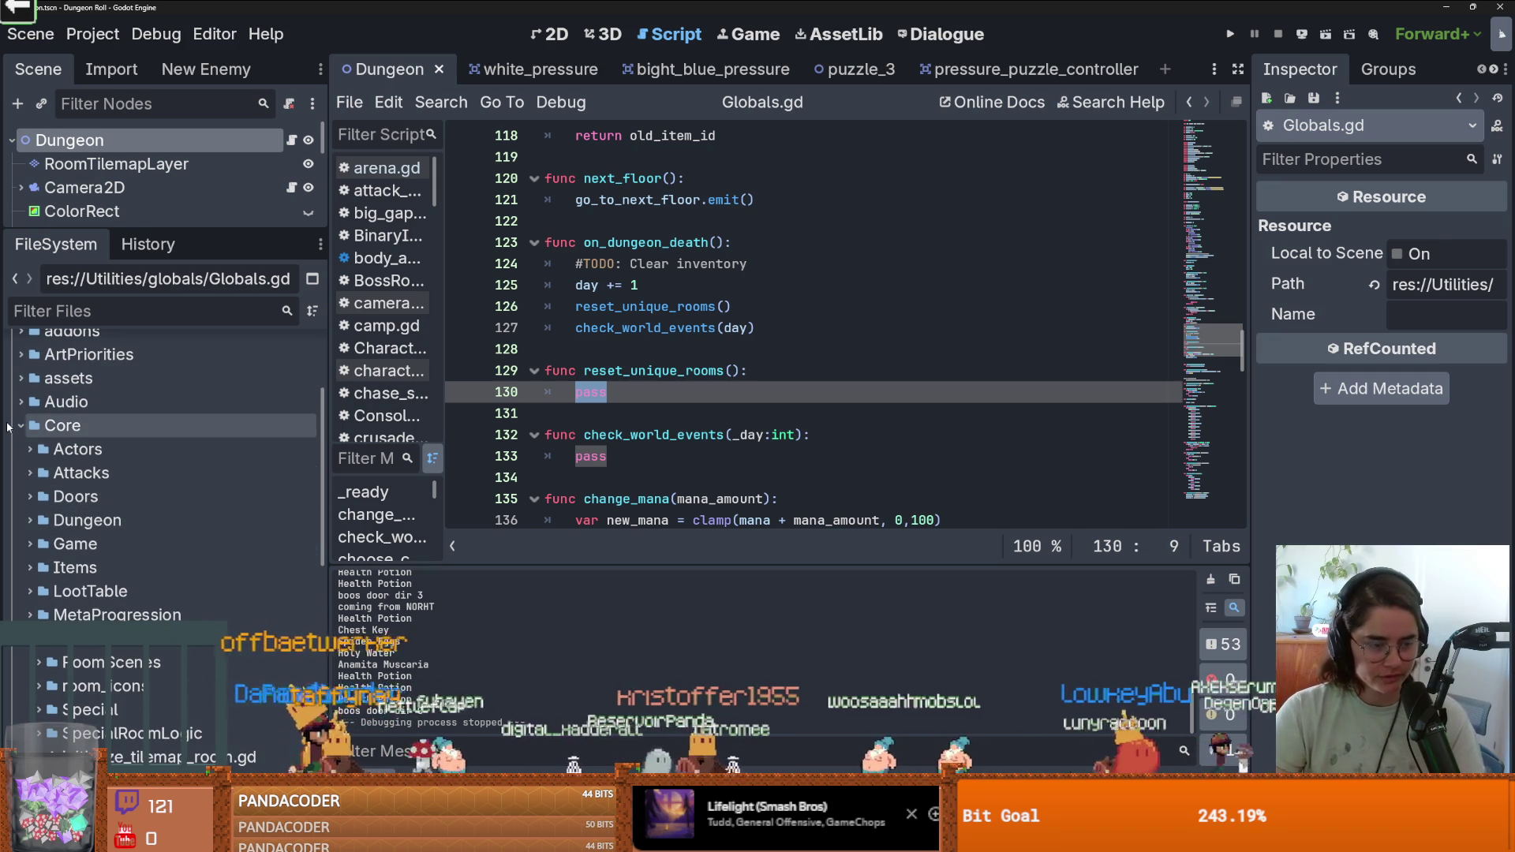
{"action": "double_click", "coordinate": [63, 425]}
{"action": "double_click", "coordinate": [71, 472]}
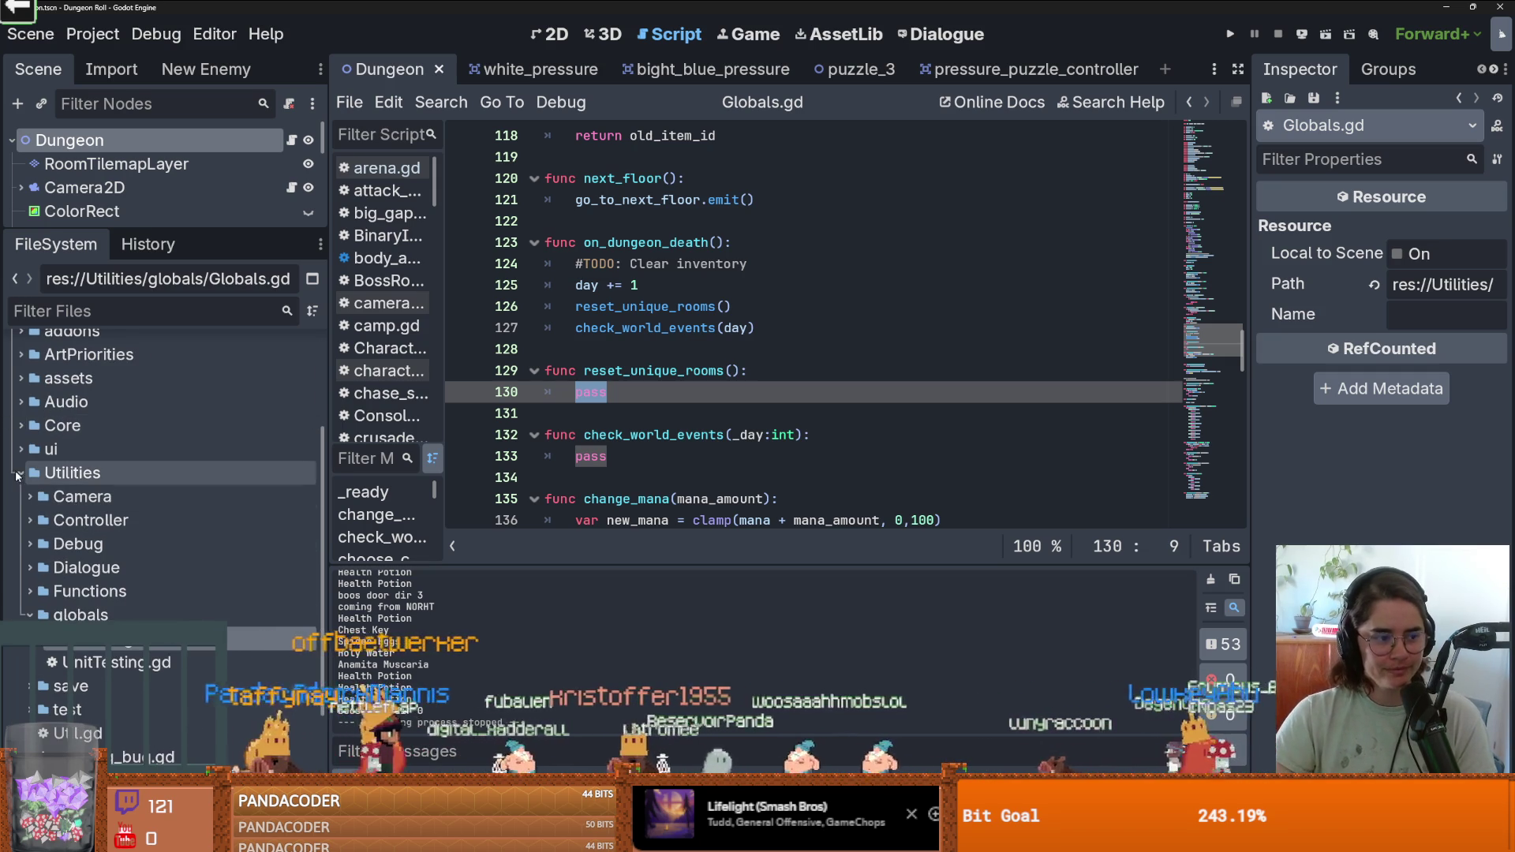
{"action": "double_click", "coordinate": [71, 473]}
{"action": "scroll", "coordinate": [71, 473], "scroll_direction": "up", "scroll_amount": 3}
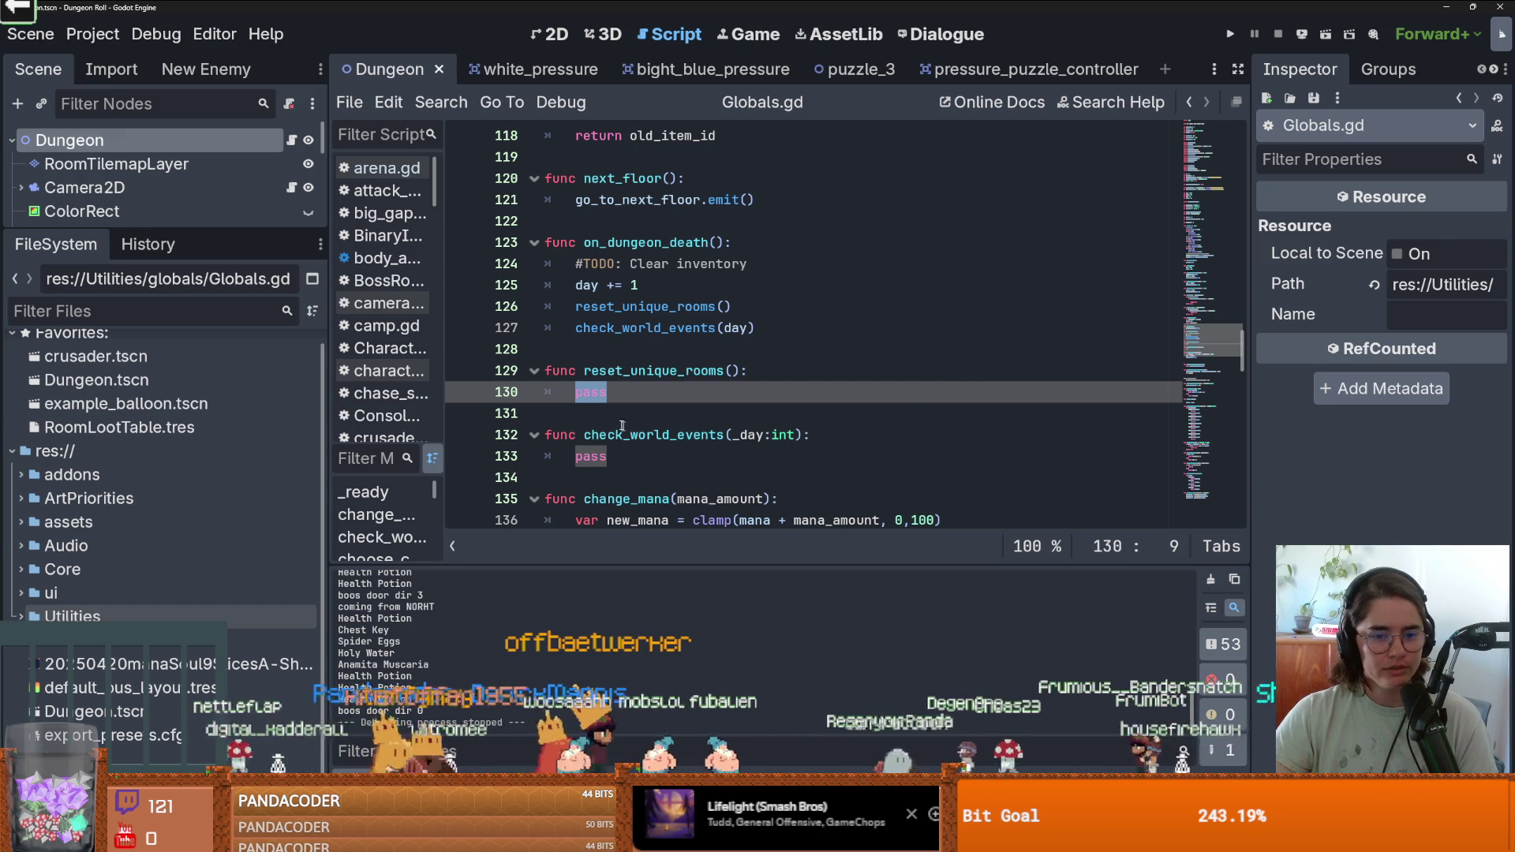
{"action": "key", "text": "ctrl+s"}
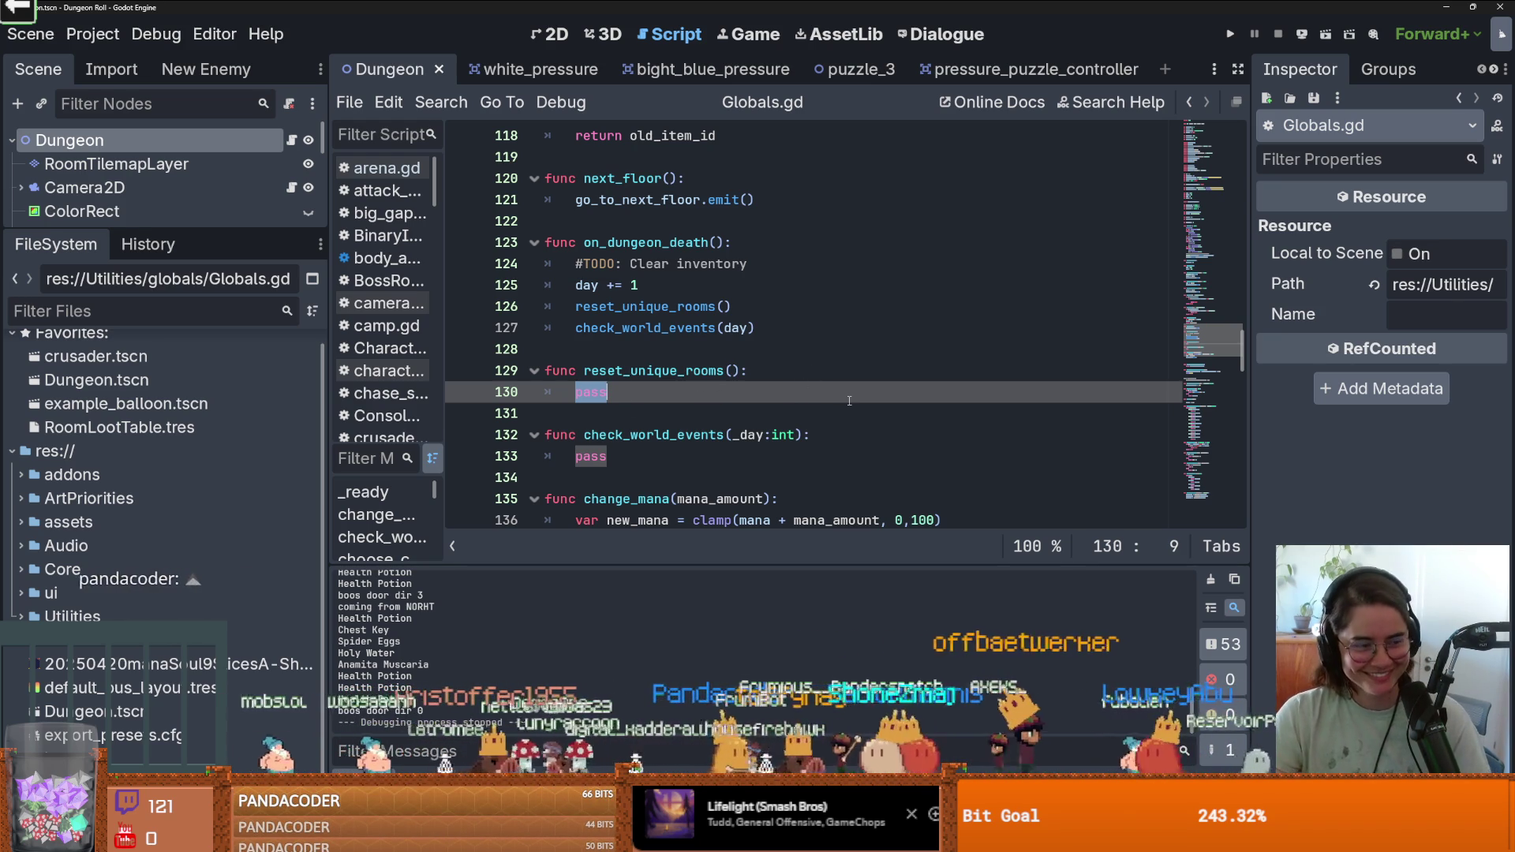
{"action": "key", "text": "ctrl+s"}
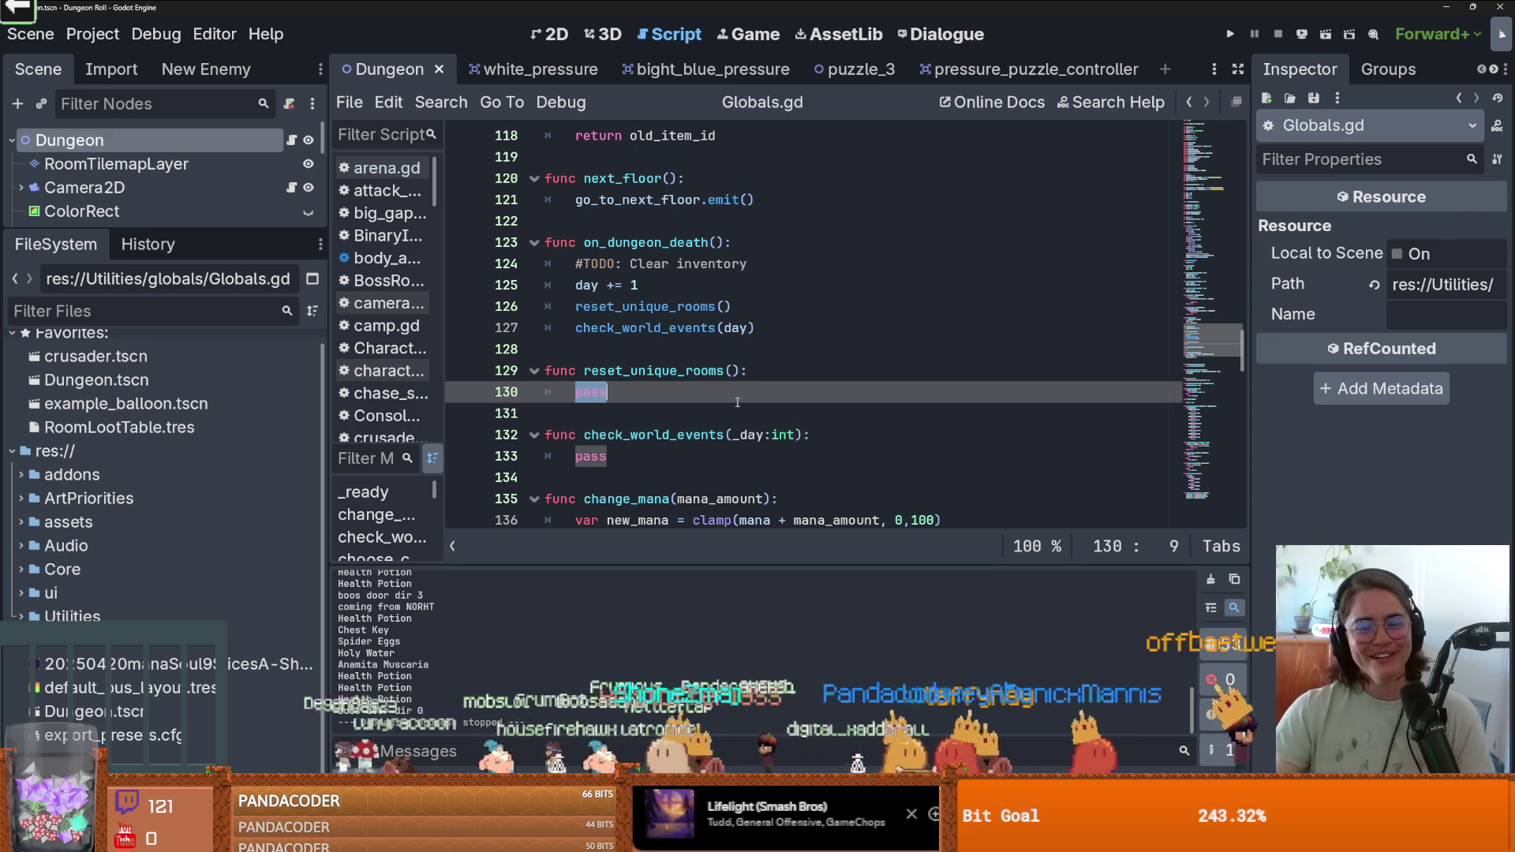
{"action": "left_click", "coordinate": [647, 393]}
{"action": "key", "text": "ctrl+s"}
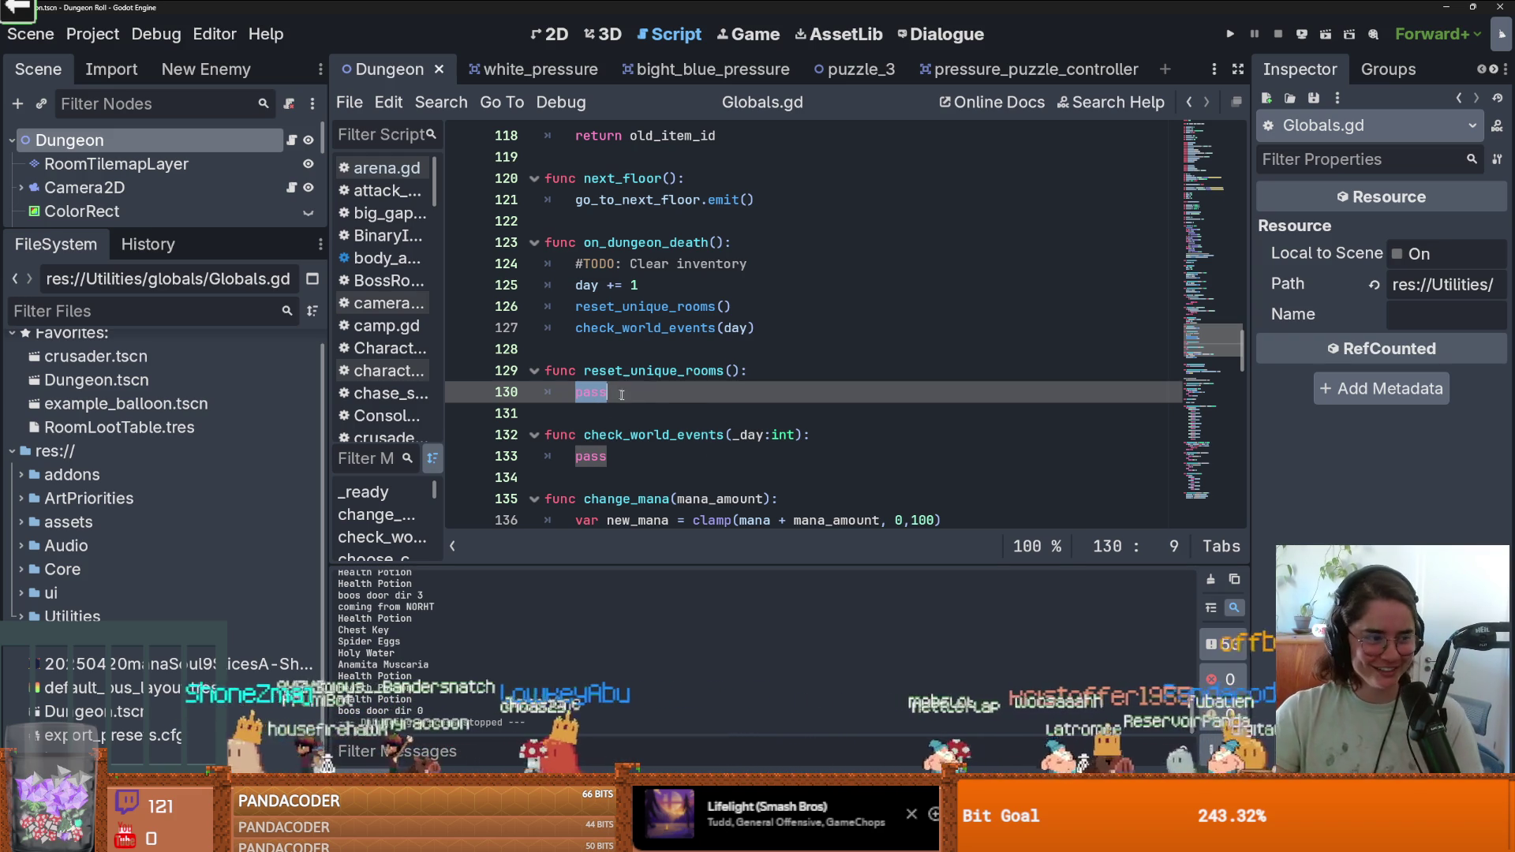
{"action": "left_click", "coordinate": [656, 397]}
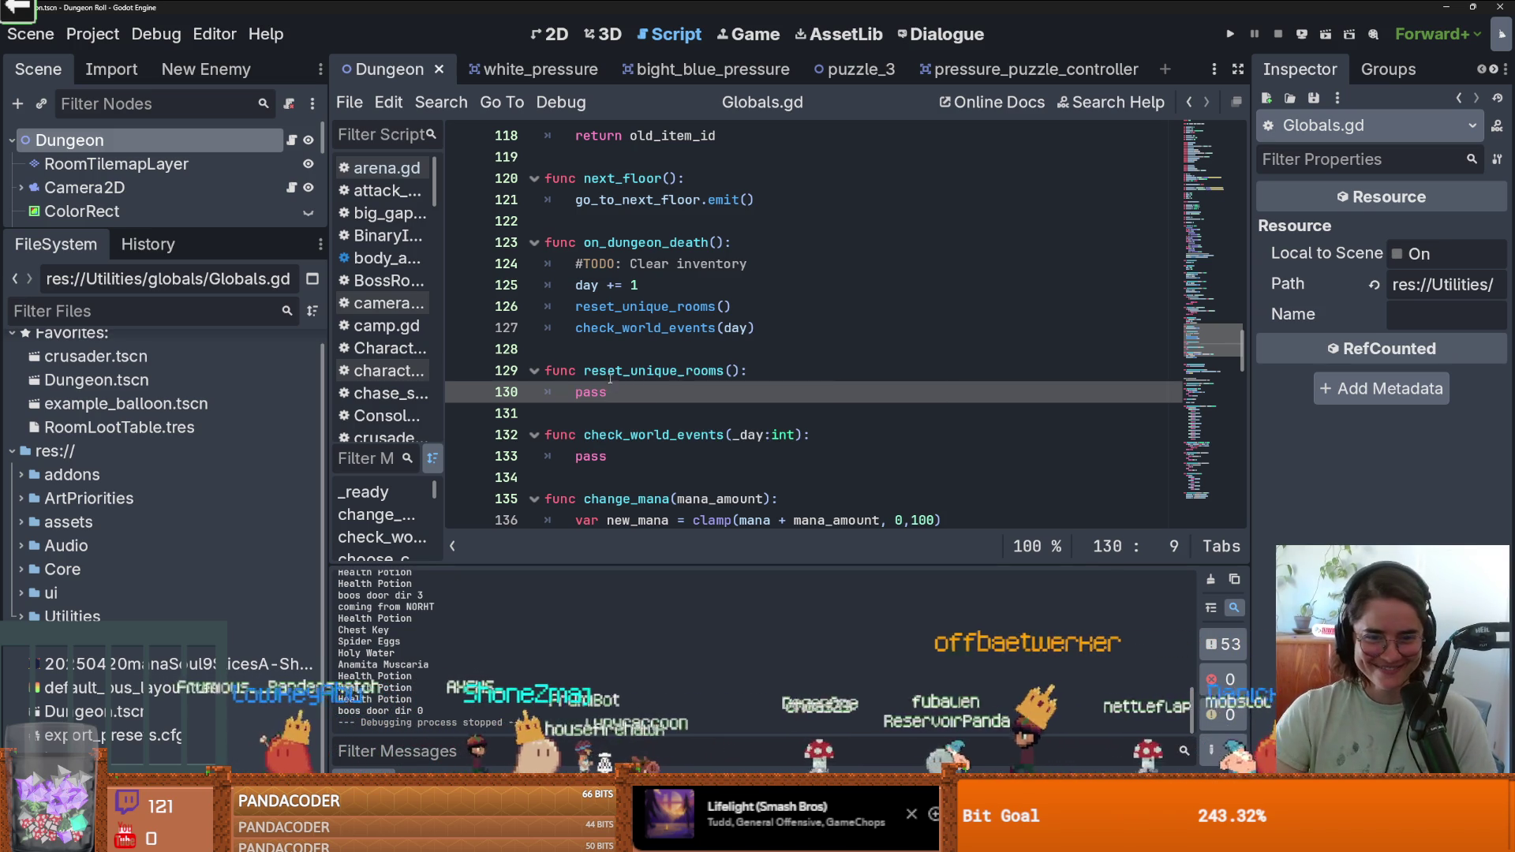
{"action": "double_click", "coordinate": [654, 370]}
{"action": "left_click", "coordinate": [161, 309]}
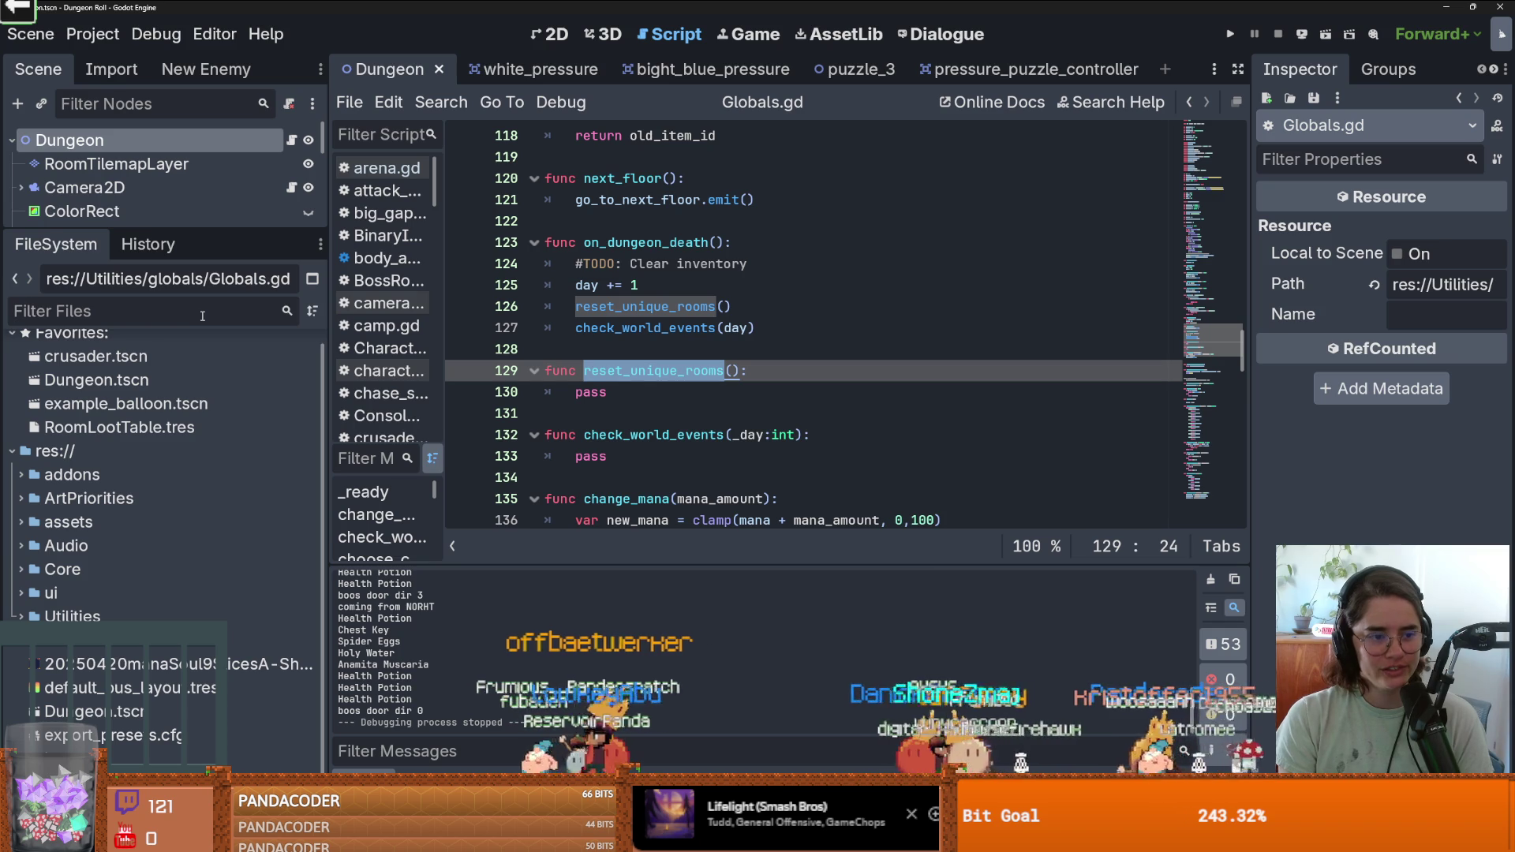
Filter files for 'room', drop a RoomLootTable.tres preload into line 130, and save.
{"action": "type", "text": "room"}
{"action": "mouse_move", "coordinate": [118, 356]}
{"action": "left_mouse_down"}
{"action": "mouse_move", "coordinate": [649, 377]}
{"action": "mouse_move", "coordinate": [641, 395]}
{"action": "mouse_move", "coordinate": [649, 381]}
{"action": "mouse_move", "coordinate": [566, 391]}
{"action": "left_mouse_up"}
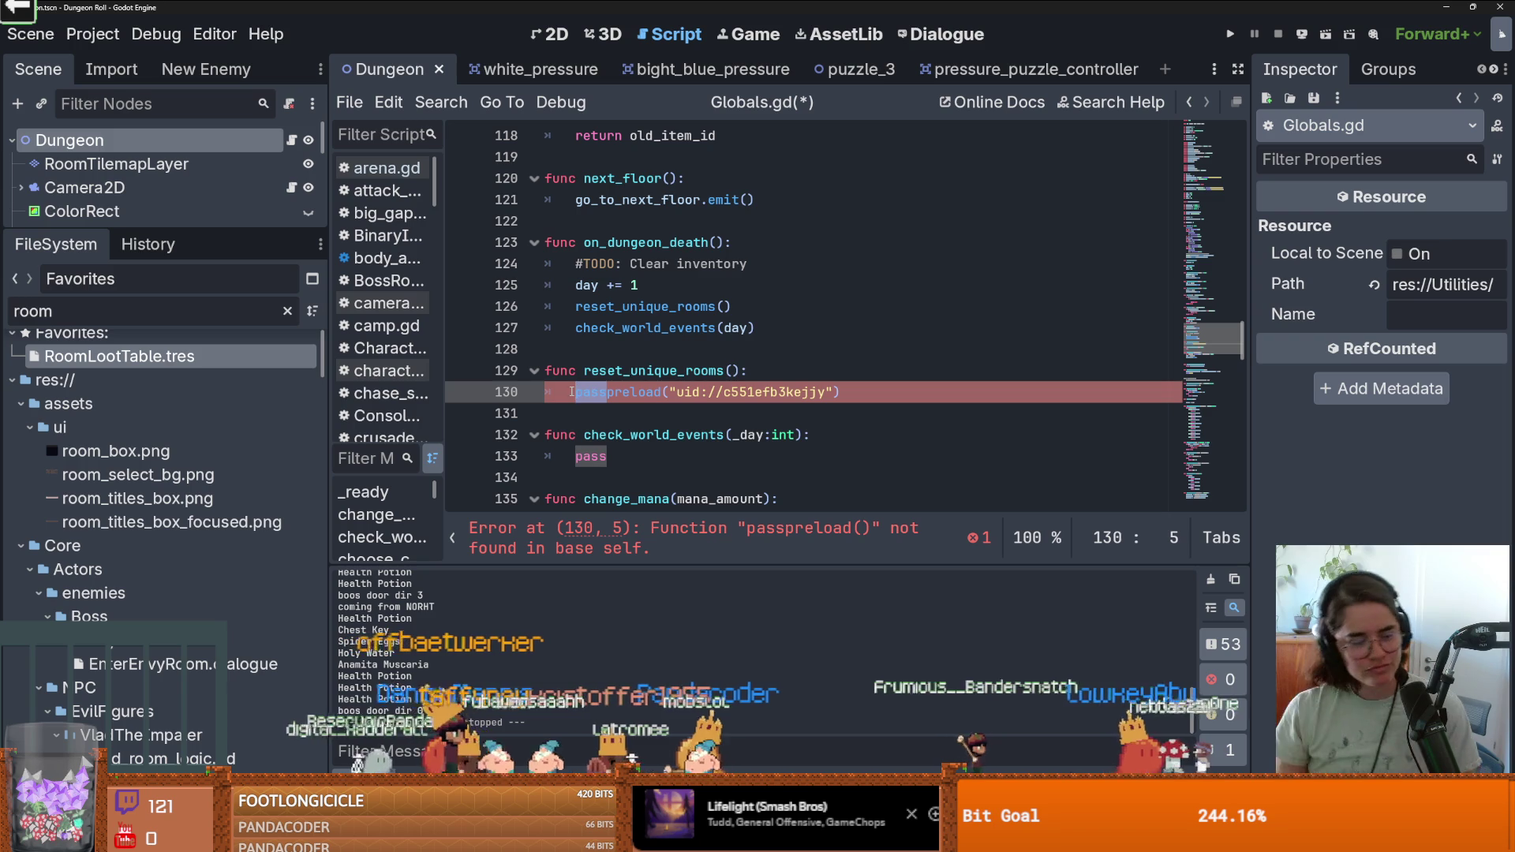
{"action": "left_click", "coordinate": [582, 392]}
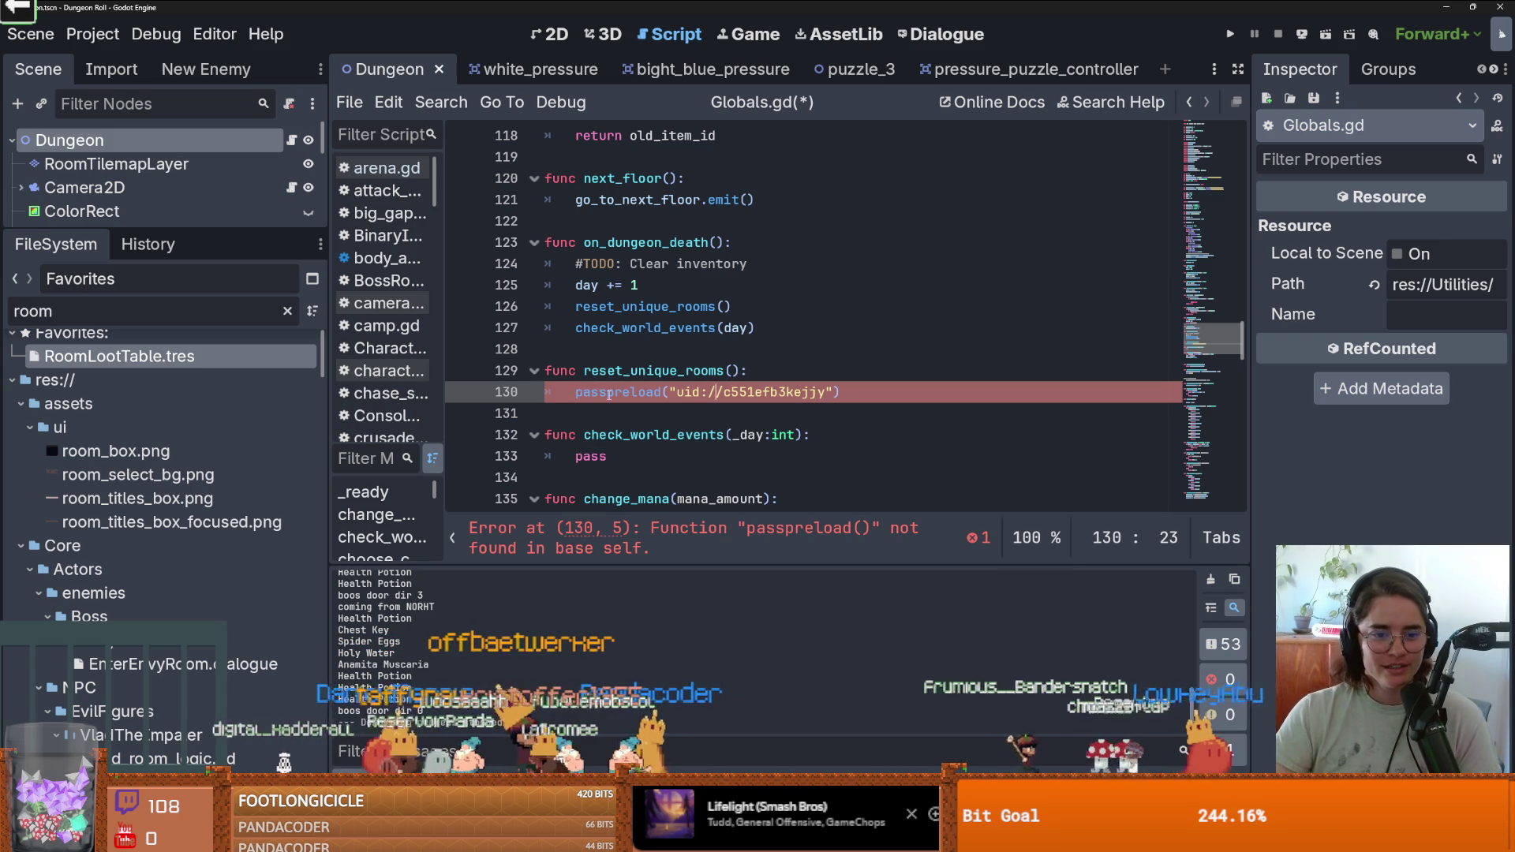
{"action": "key", "text": "BackSpace"}
{"action": "key", "text": "ctrl+s"}
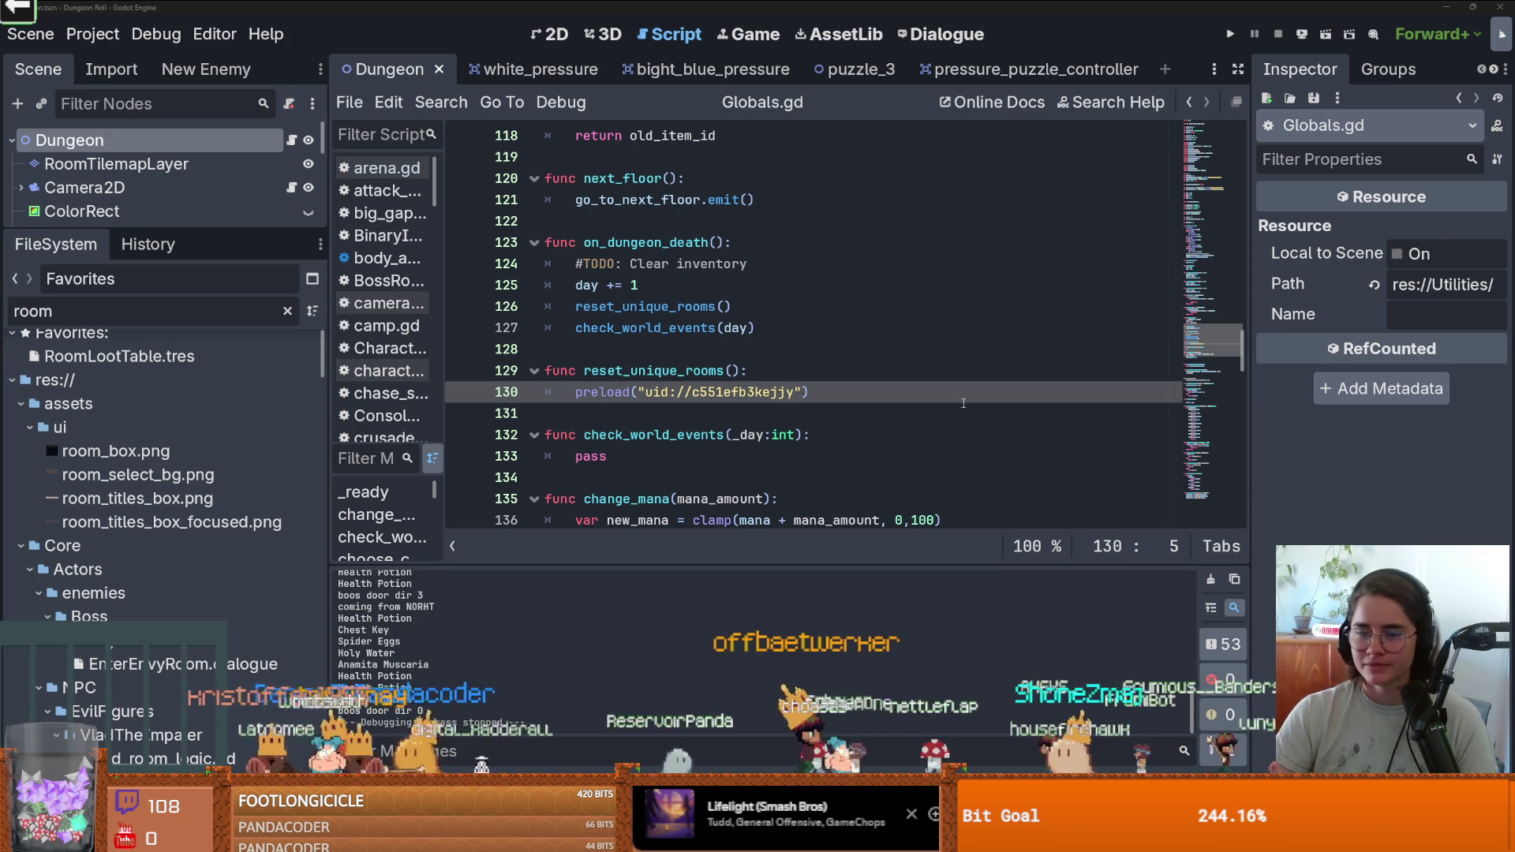
Replace the preload statement on line 130 with pass and save Globals.gd.
{"action": "triple_click", "coordinate": [726, 391]}
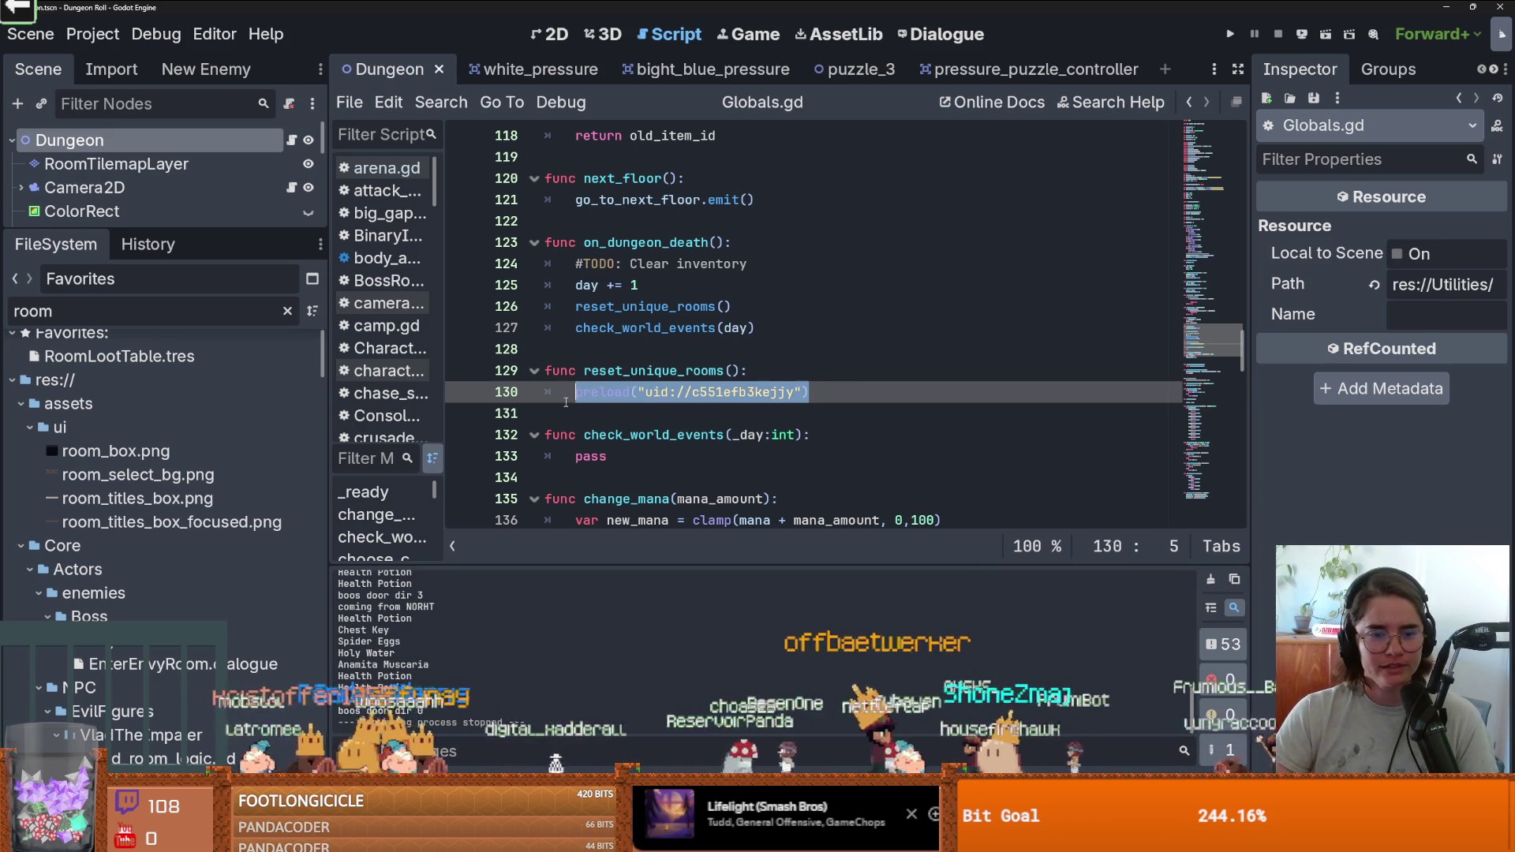
{"action": "key", "text": "BackSpace"}
{"action": "type", "text": "pass"}
{"action": "key", "text": "ctrl+s"}
{"action": "scroll", "coordinate": [750, 378], "scroll_direction": "up", "scroll_amount": 20}
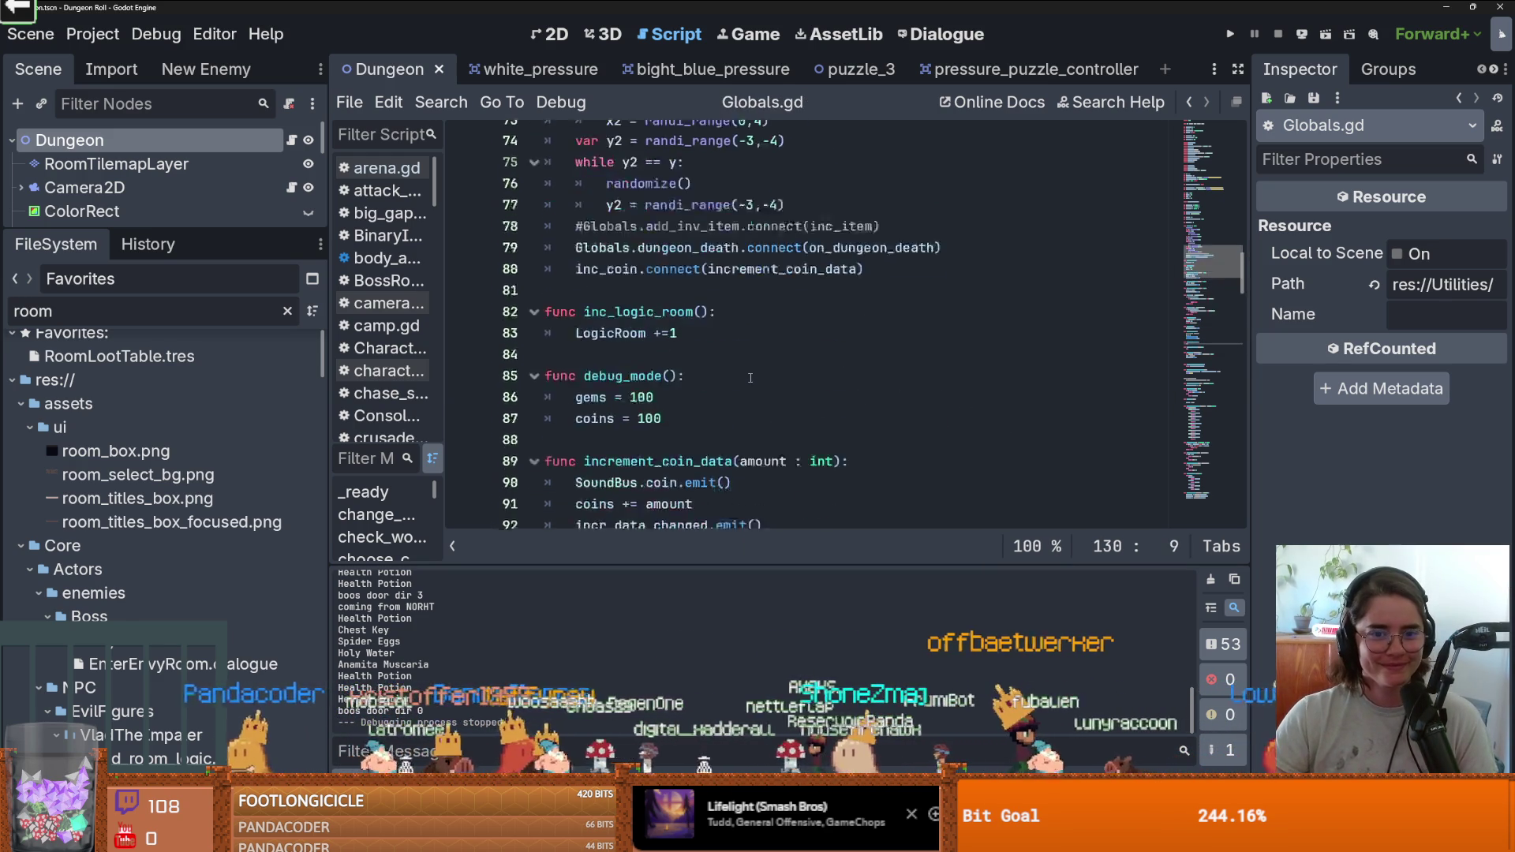
Add a ROOM_LOOT_TABLE preload constant below LogicRoom, padded with blank lines.
{"action": "scroll", "coordinate": [751, 378], "scroll_direction": "up", "scroll_amount": 3}
{"action": "scroll", "coordinate": [620, 355], "scroll_direction": "down", "scroll_amount": 3}
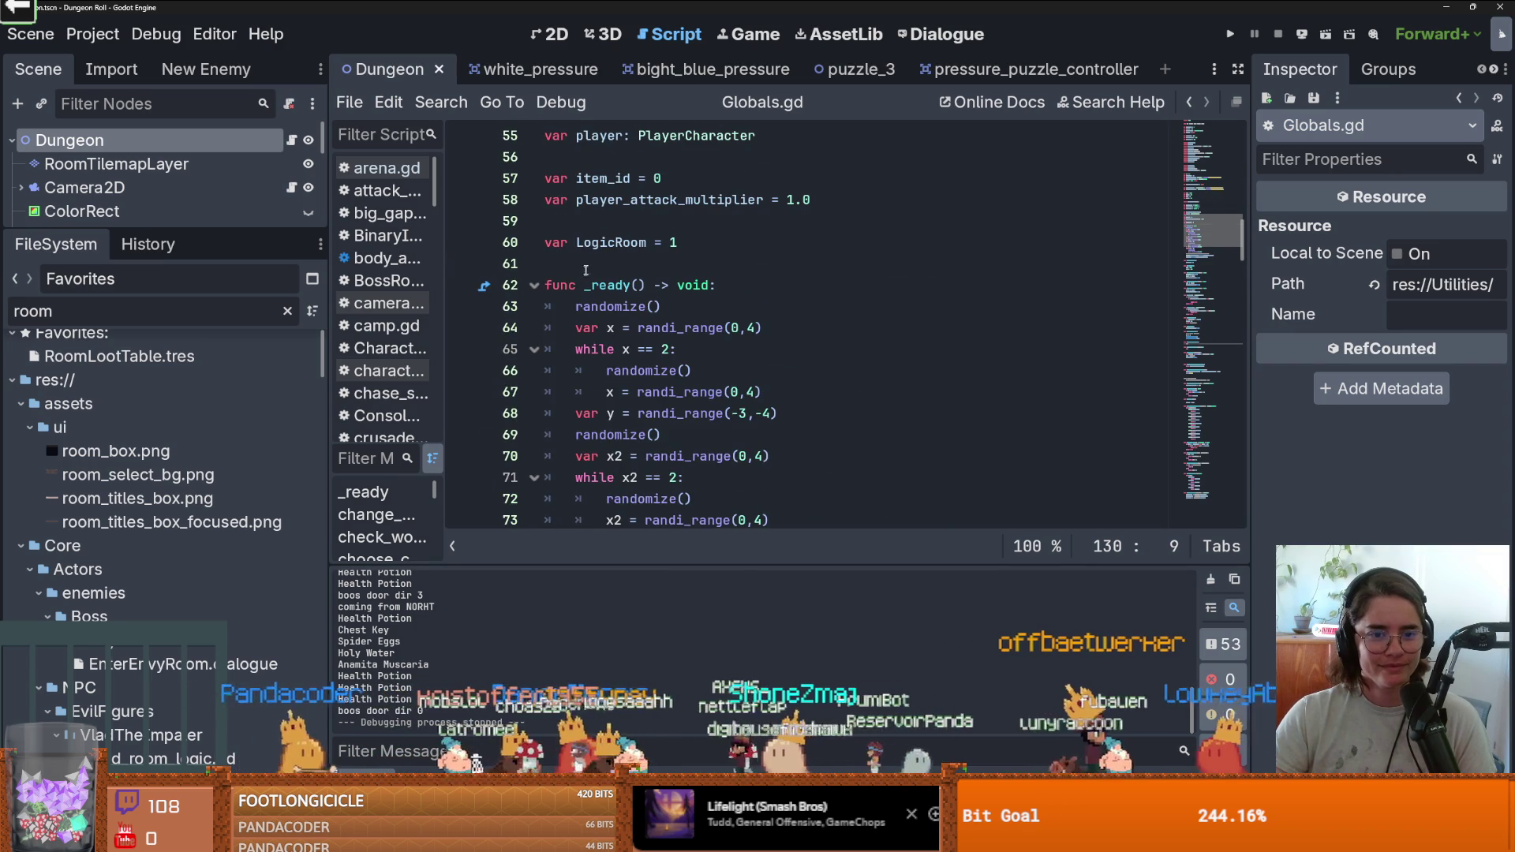
{"action": "left_click", "coordinate": [585, 269]}
{"action": "key", "text": "Return"}
{"action": "key", "text": "Up"}
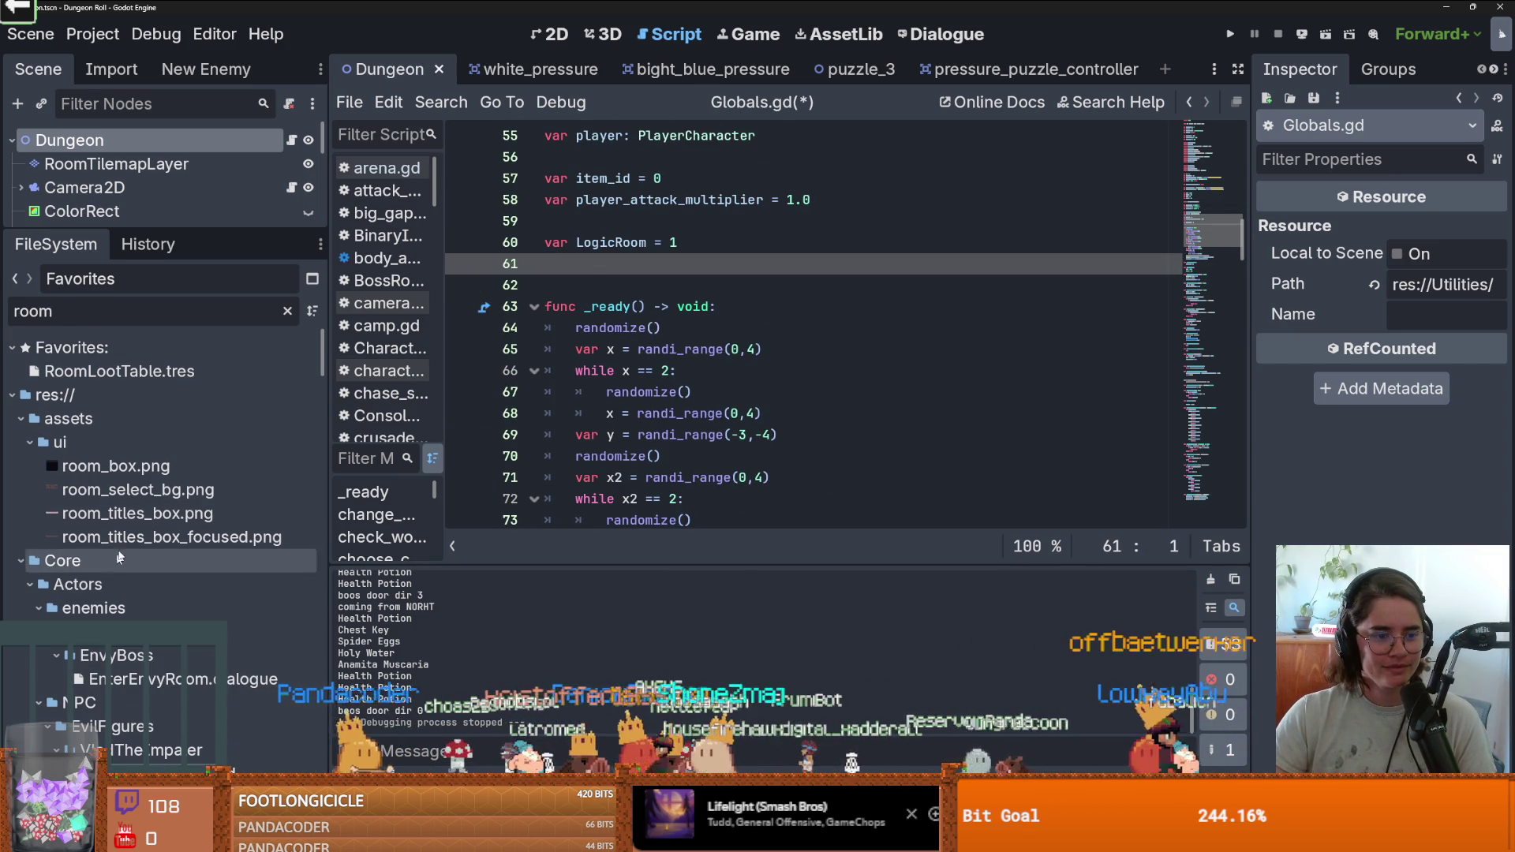
{"action": "mouse_move", "coordinate": [118, 371]}
{"action": "left_mouse_down"}
{"action": "mouse_move", "coordinate": [599, 308]}
{"action": "mouse_move", "coordinate": [629, 265]}
{"action": "left_mouse_up"}
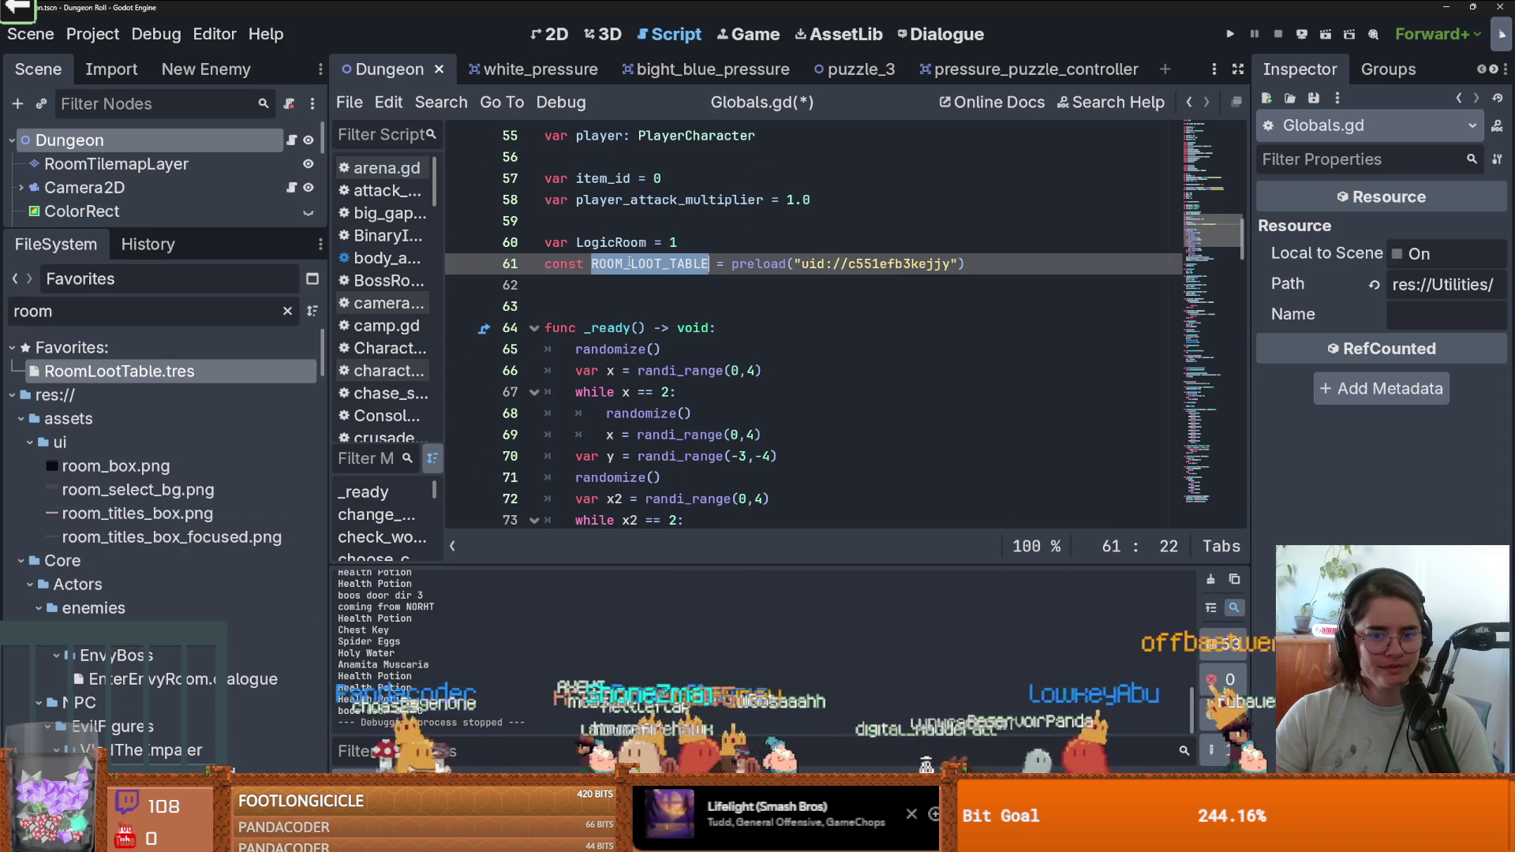
{"action": "key", "text": "Up"}
{"action": "key", "text": "Return"}
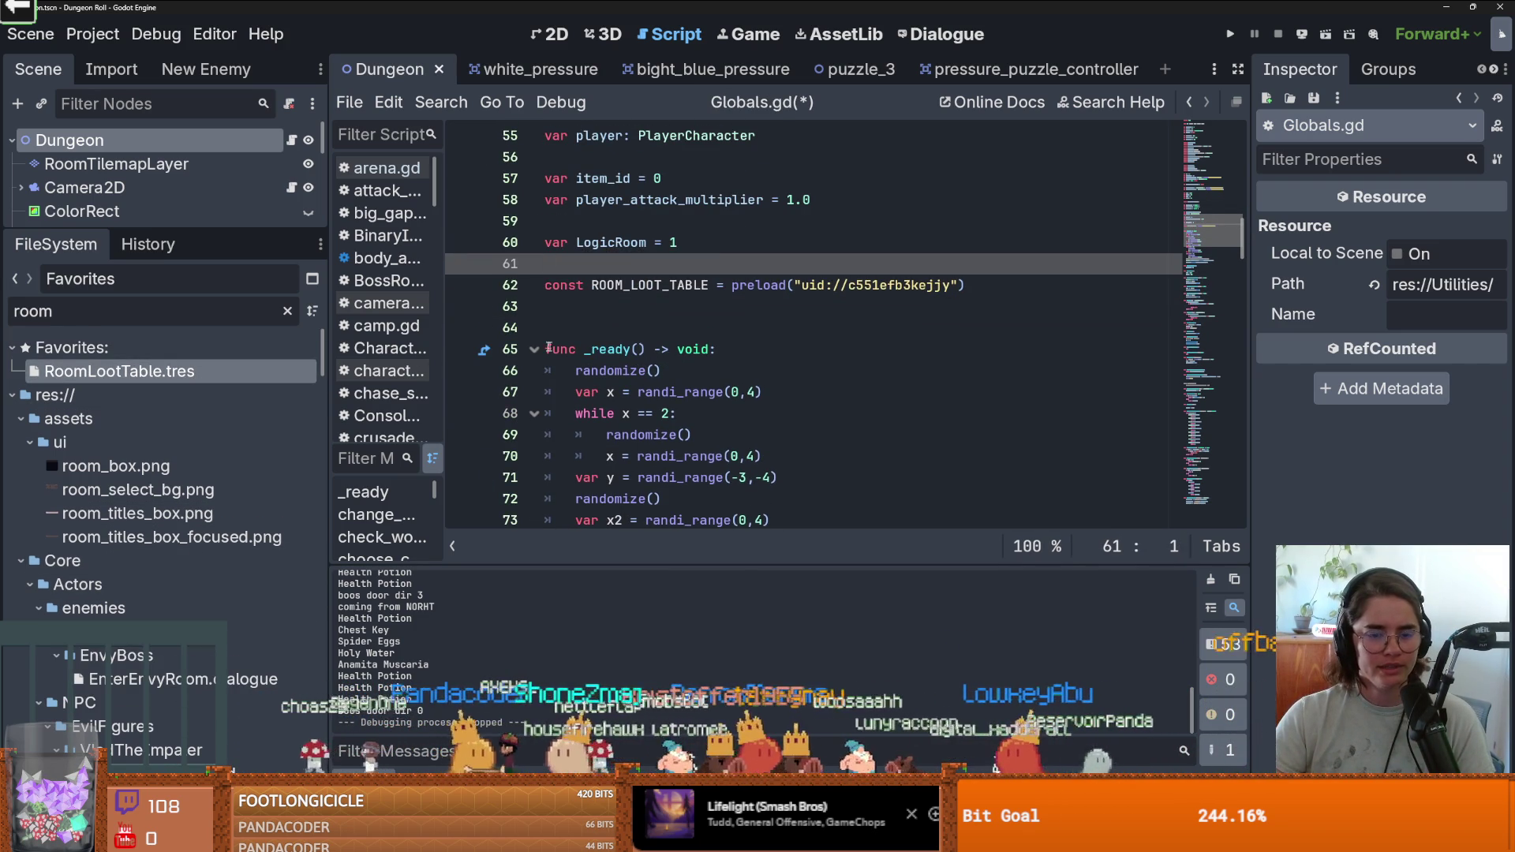
Filter files for 'puz' and add a PUZZLE_ROOM_4 preload constant below ROOM_LOOT_TABLE.
{"action": "left_click", "coordinate": [168, 311]}
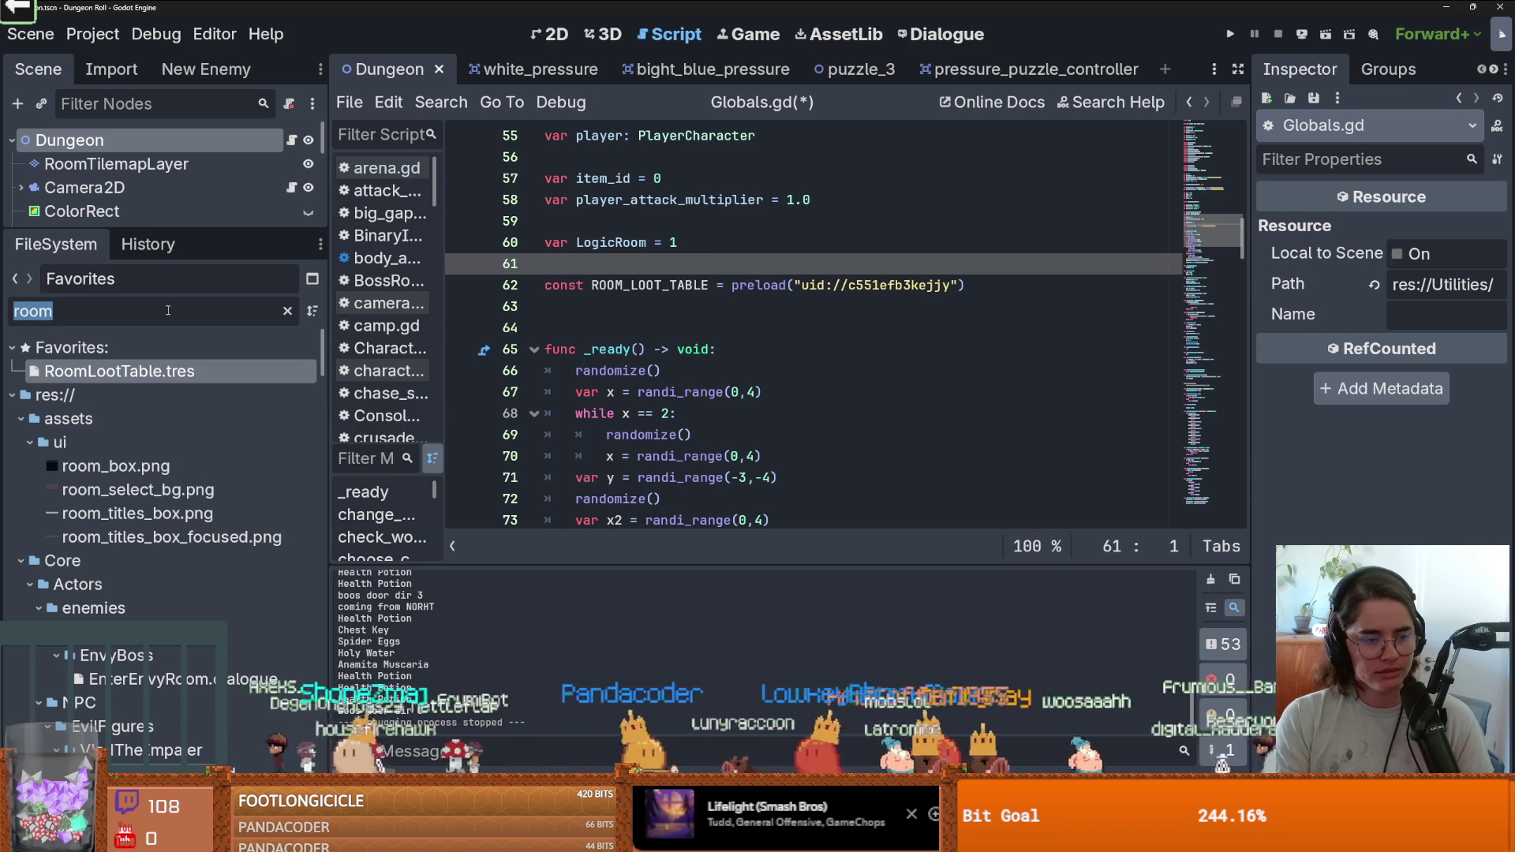
{"action": "type", "text": "puz"}
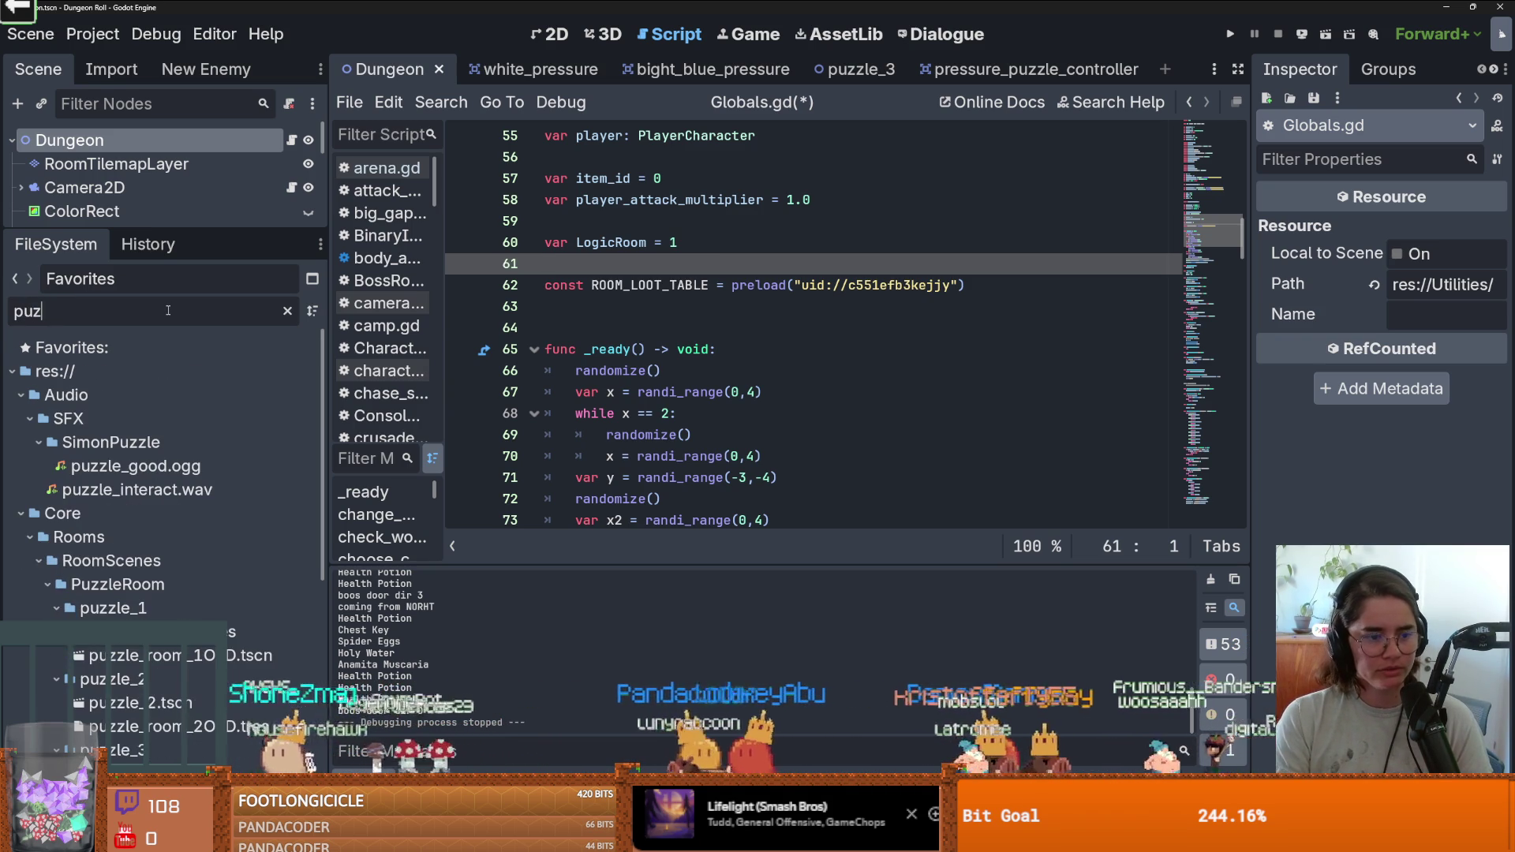
{"action": "scroll", "coordinate": [153, 527], "scroll_direction": "down", "scroll_amount": 5}
{"action": "mouse_move", "coordinate": [158, 549]}
{"action": "left_mouse_down"}
{"action": "mouse_move", "coordinate": [662, 288]}
{"action": "mouse_move", "coordinate": [663, 306]}
{"action": "left_mouse_up"}
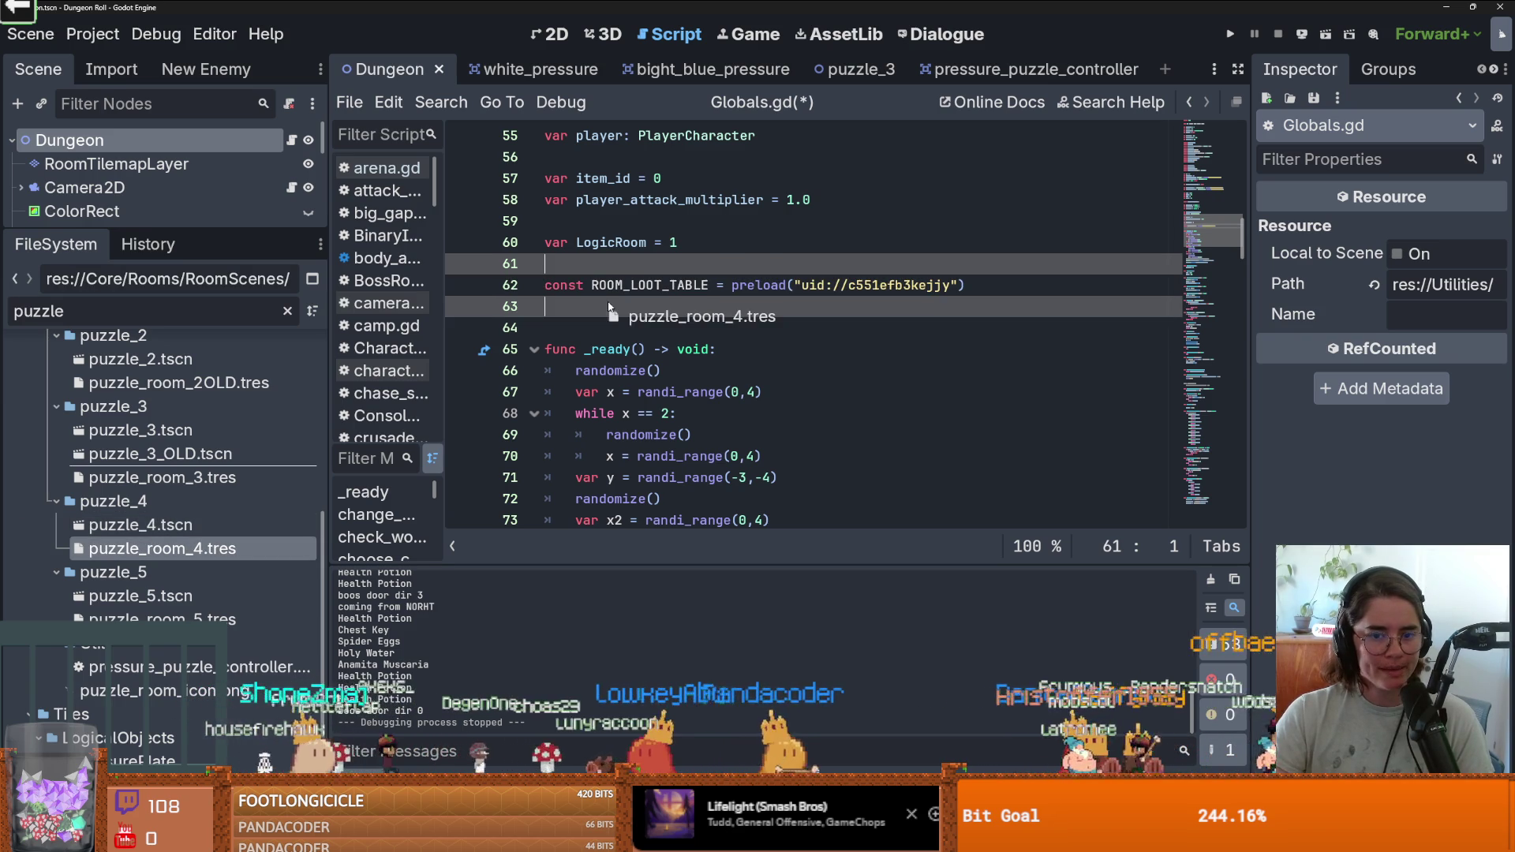
Replace pass in reset_unique_rooms with the copied ROOM_LOOT_TABLE name.
{"action": "double_click", "coordinate": [657, 286]}
{"action": "key", "text": "ctrl+c"}
{"action": "scroll", "coordinate": [667, 440], "scroll_direction": "down", "scroll_amount": 15}
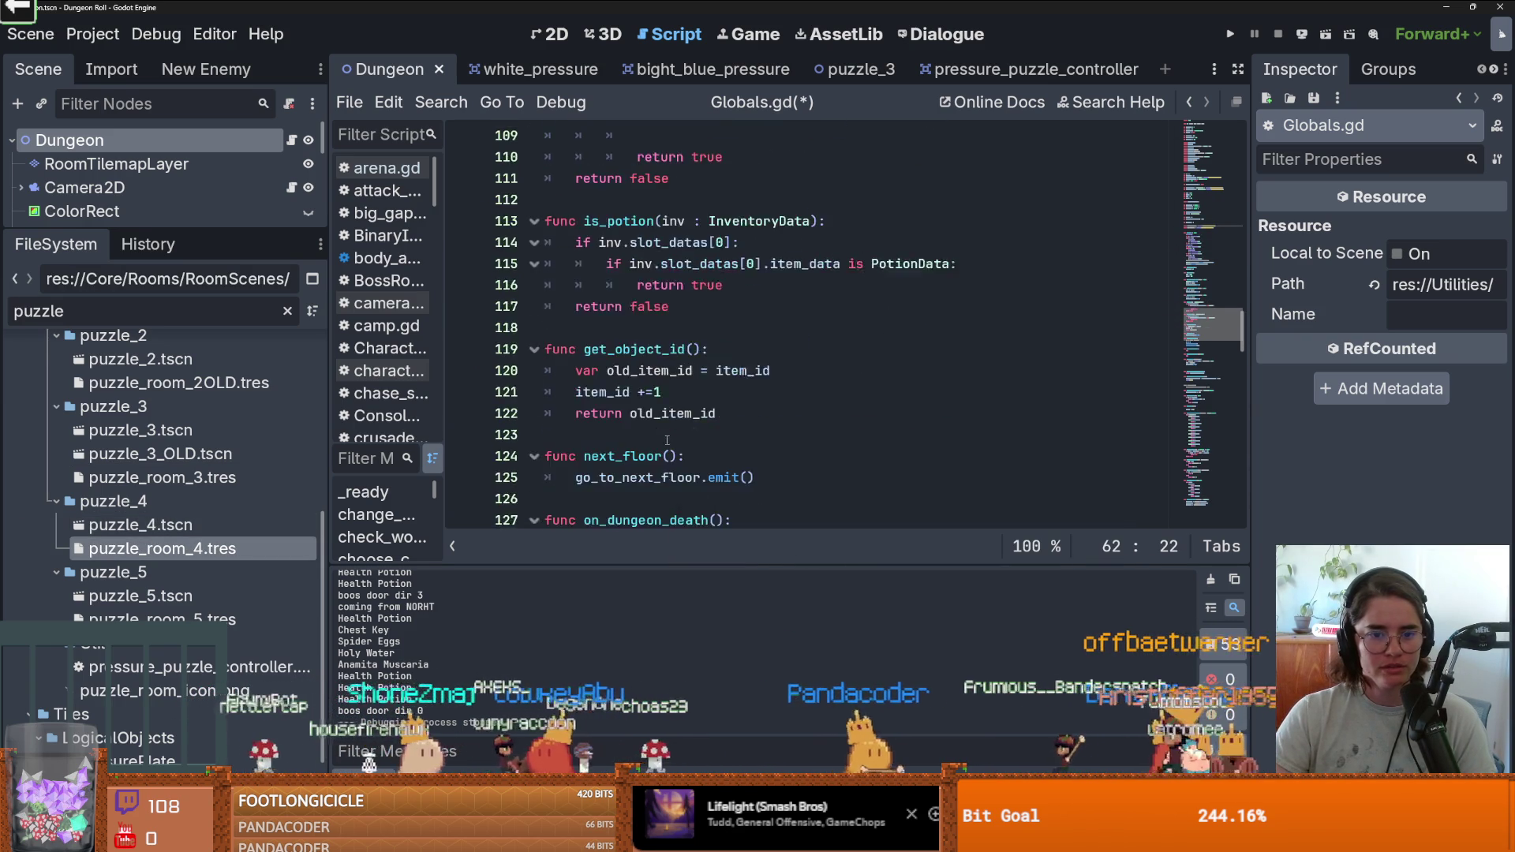
{"action": "scroll", "coordinate": [667, 441], "scroll_direction": "down", "scroll_amount": 5}
{"action": "double_click", "coordinate": [600, 352]}
{"action": "key", "text": "ctrl+v"}
Autocomplete .unique_drops after ROOM_LOOT_TABLE, inspect its definition in RDSTable.gd, and return to Globals.gd.
{"action": "type", "text": ".u"}
{"action": "left_click", "coordinate": [760, 371]}
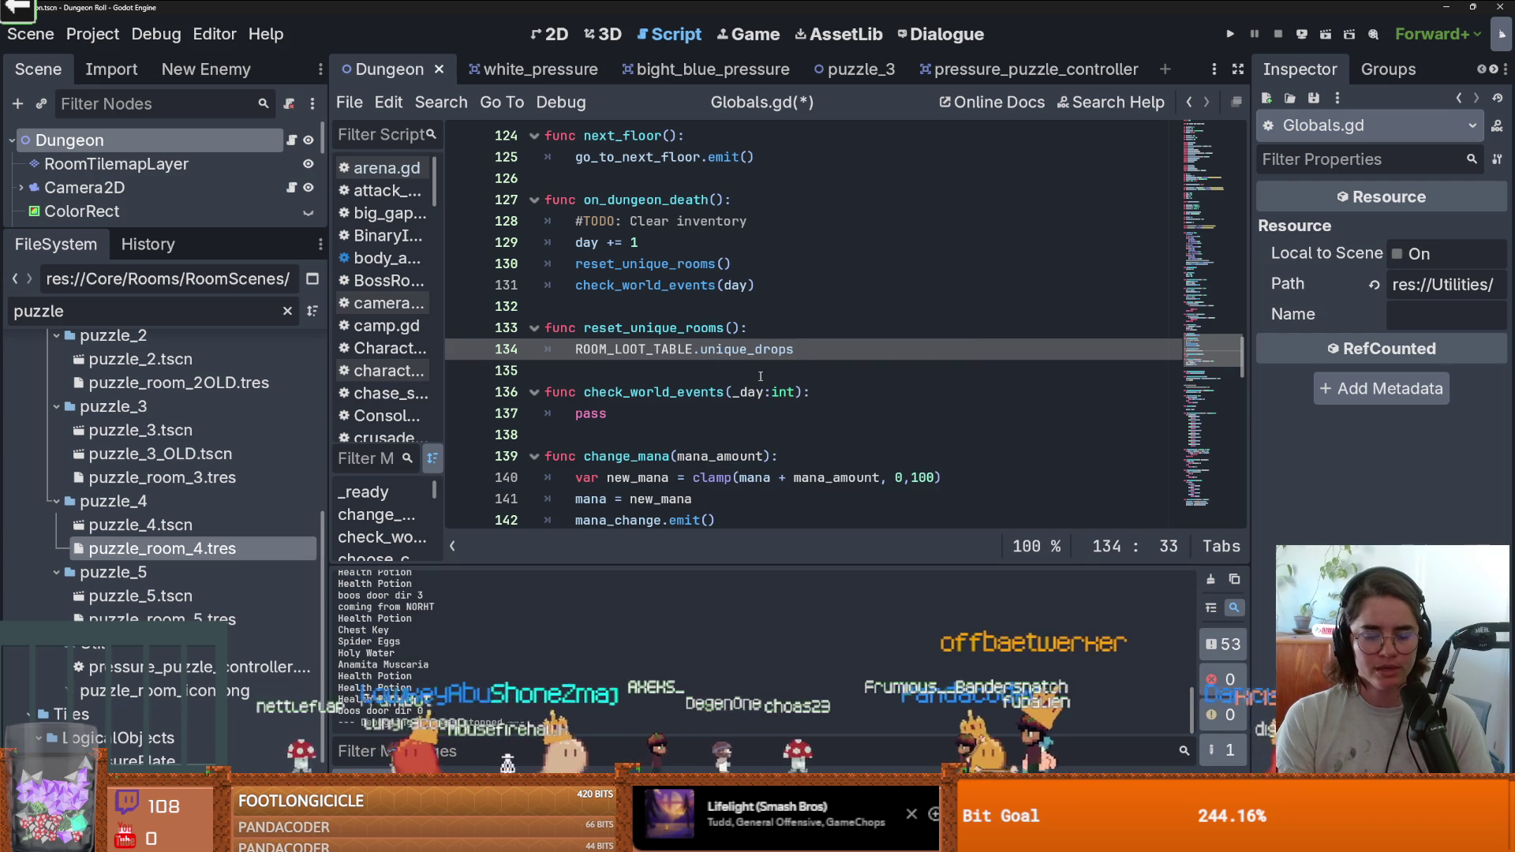
{"action": "left_click", "coordinate": [731, 356], "text": "ctrl"}
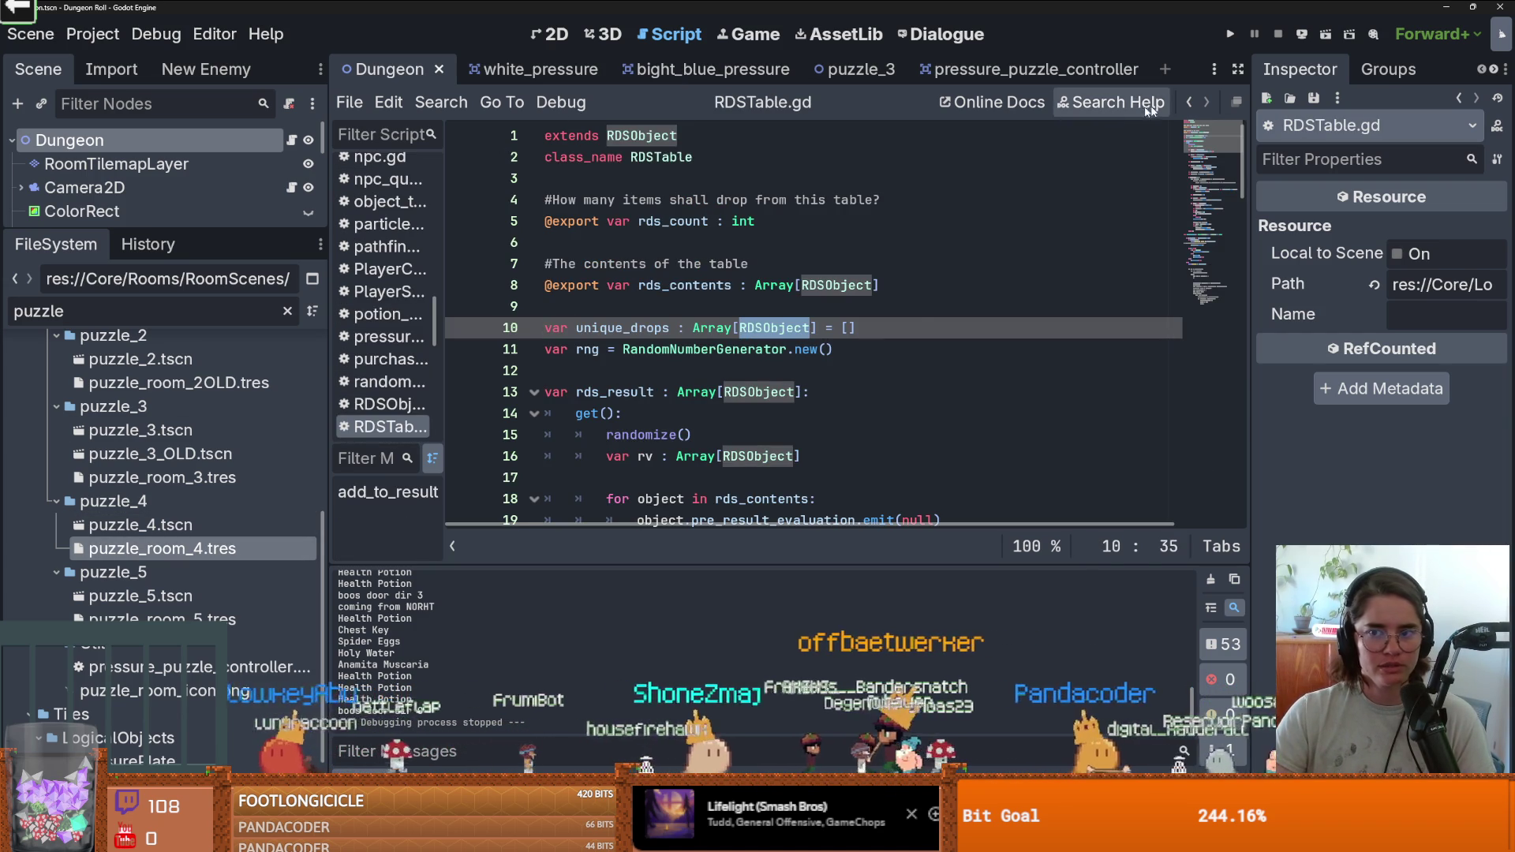
{"action": "scroll", "coordinate": [880, 312], "scroll_direction": "down", "scroll_amount": 7}
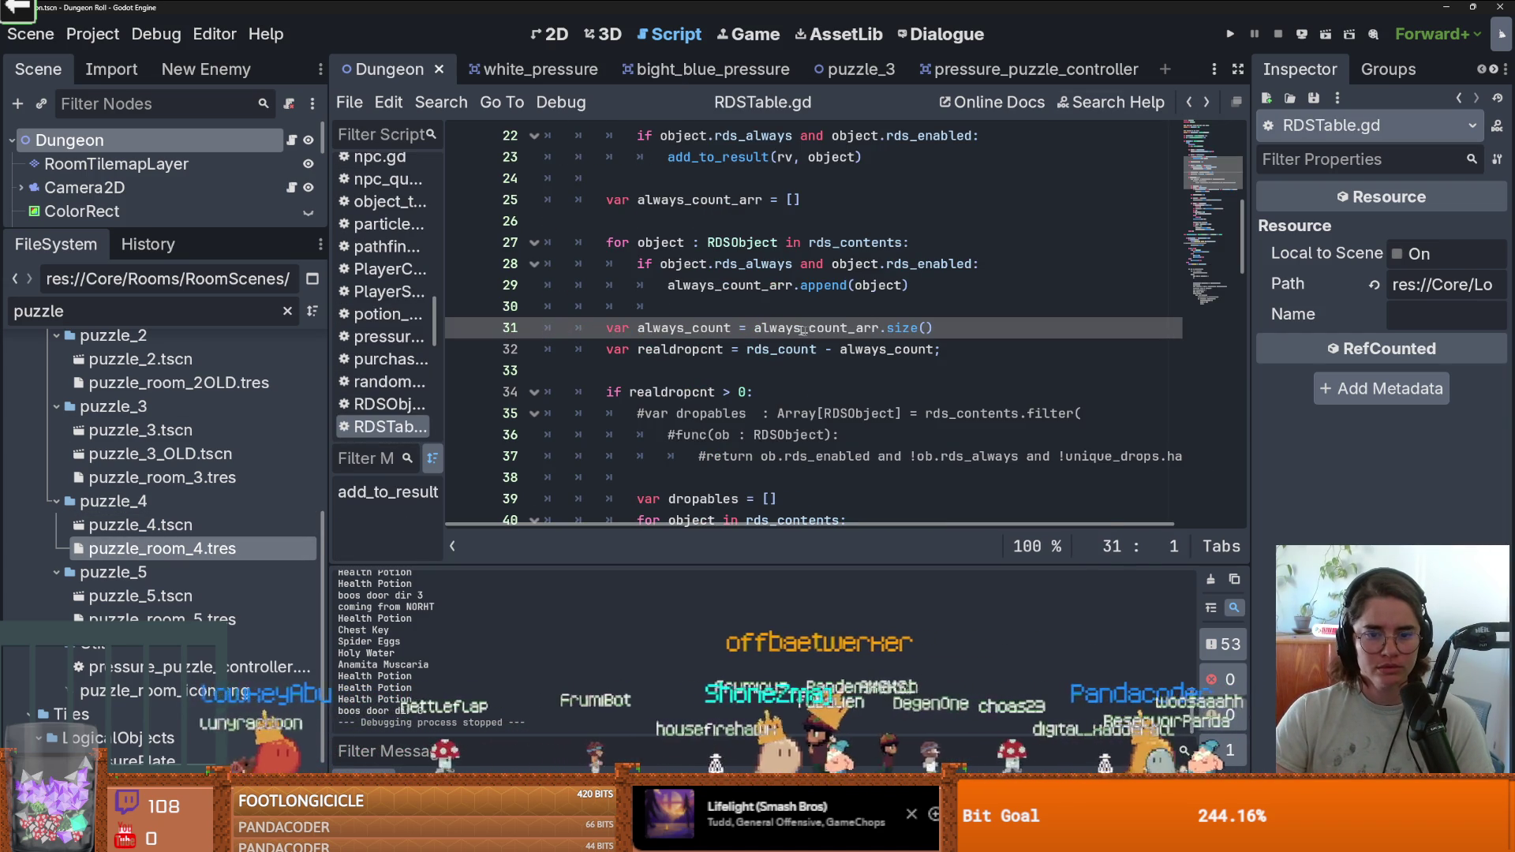
{"action": "left_click", "coordinate": [1189, 102]}
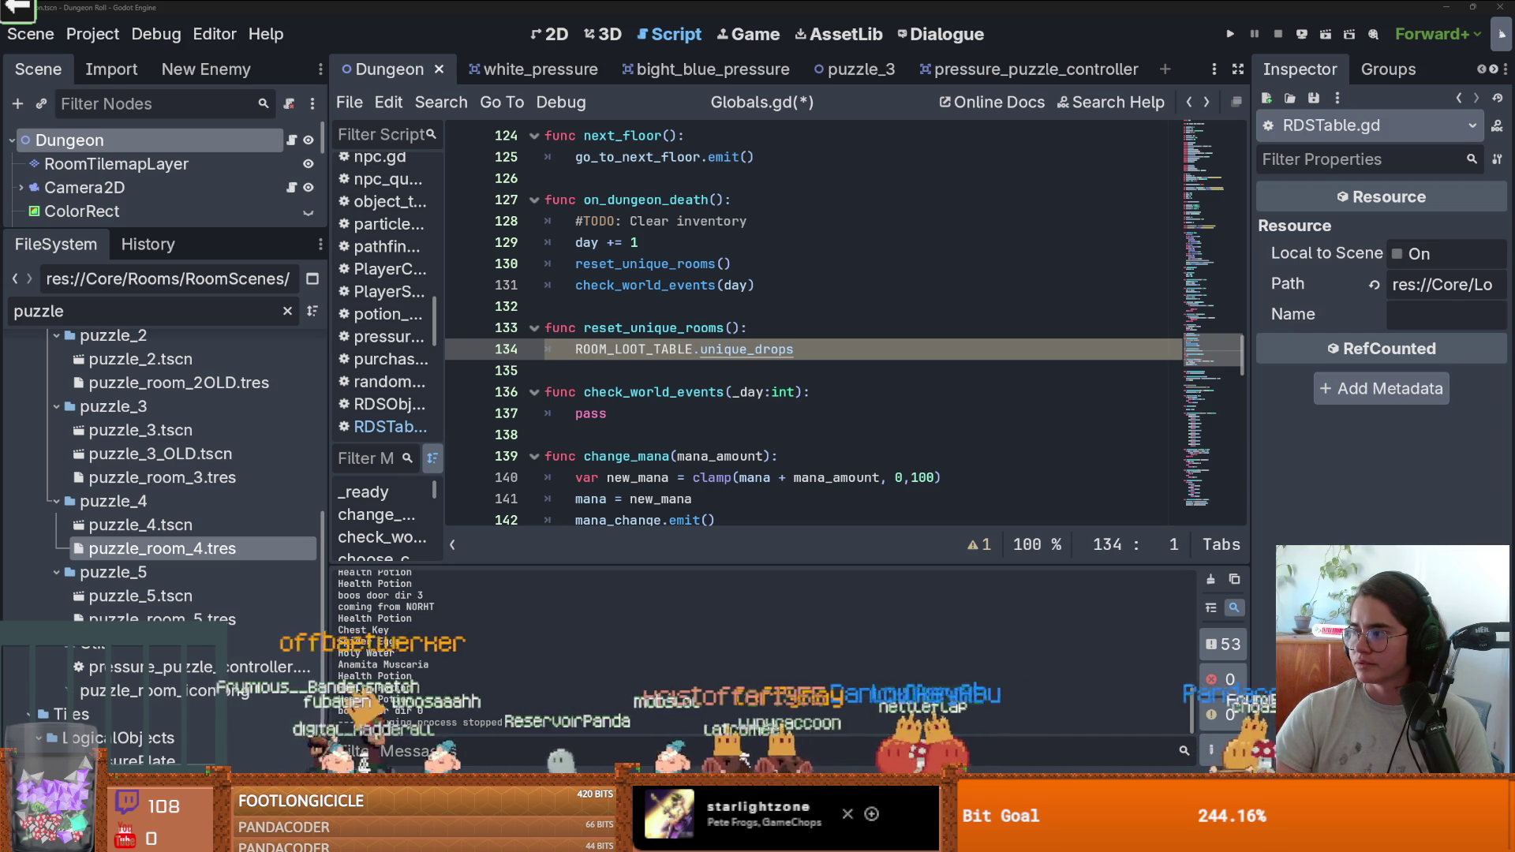
{"action": "left_click", "coordinate": [834, 358]}
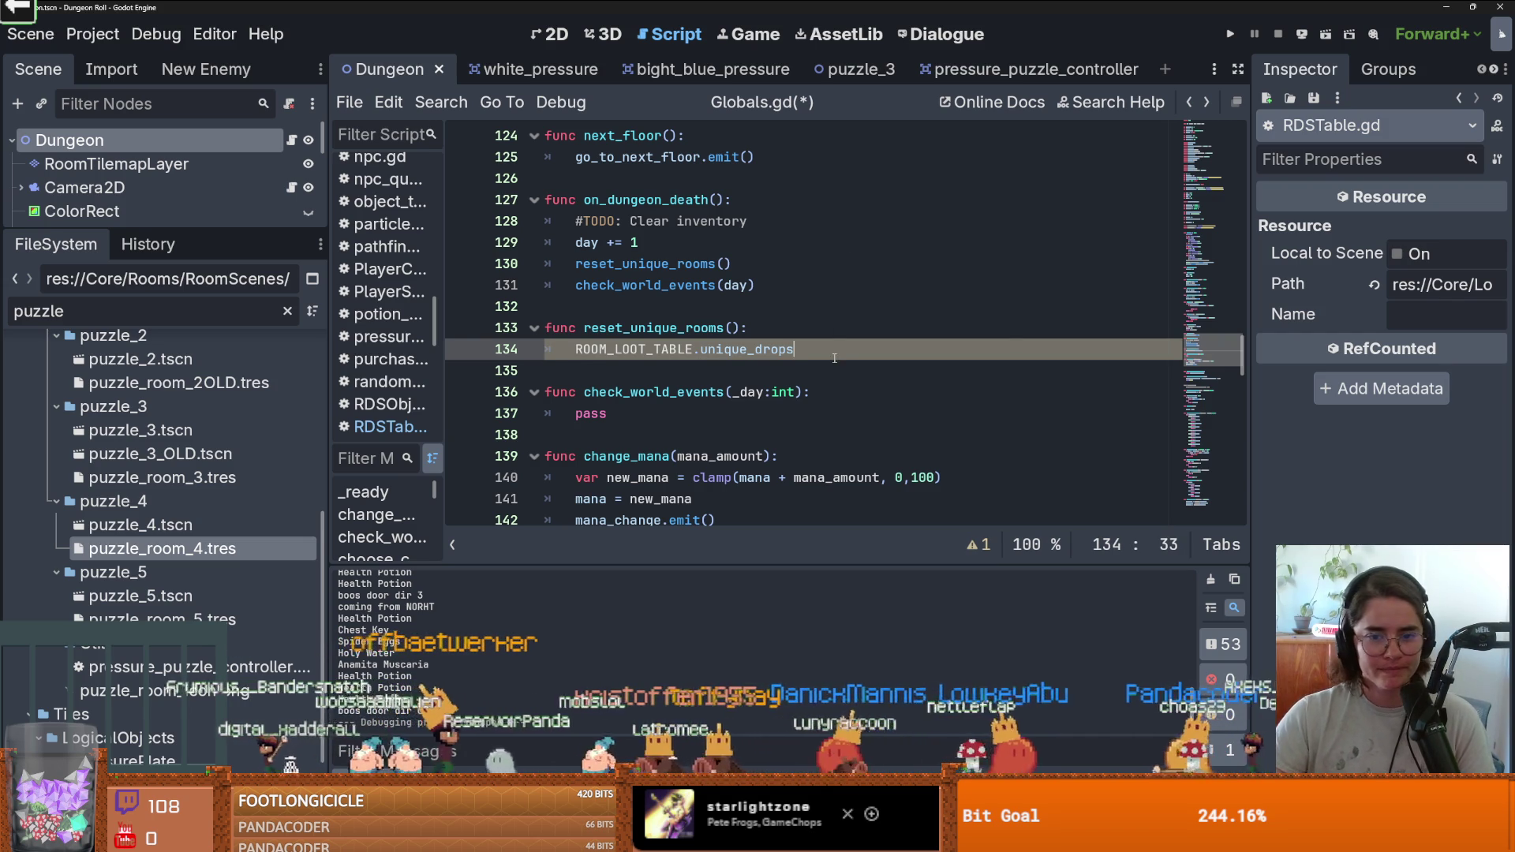
Append .erase(PUZZLE_ROOM_4) to ROOM_LOOT_TABLE.unique_drops on line 134 and save.
{"action": "type", "text": ".er"}
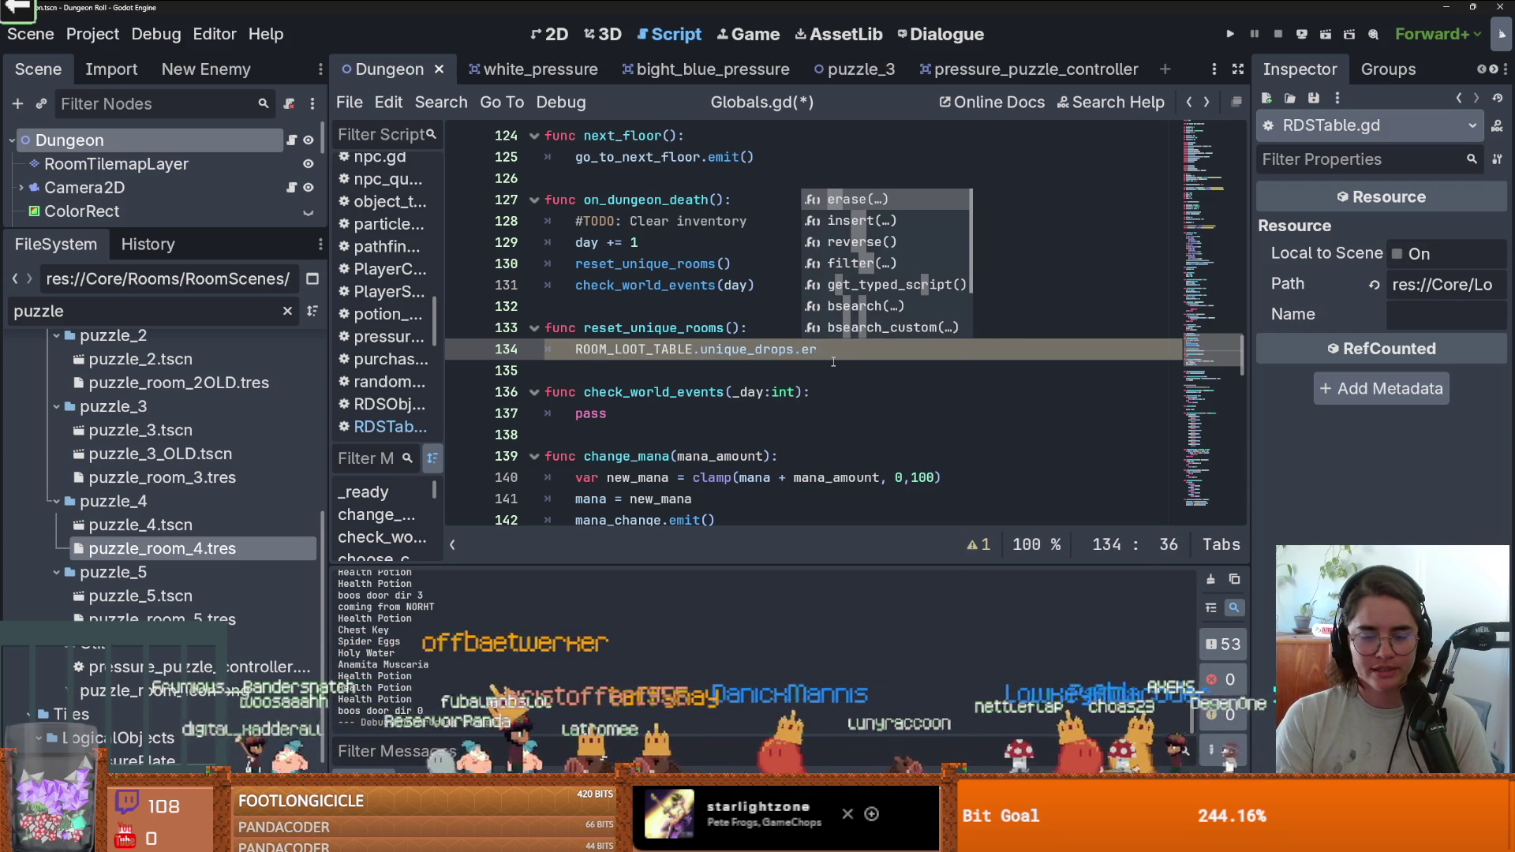
{"action": "key", "text": "Return"}
{"action": "scroll", "coordinate": [829, 339], "scroll_direction": "up", "scroll_amount": 15}
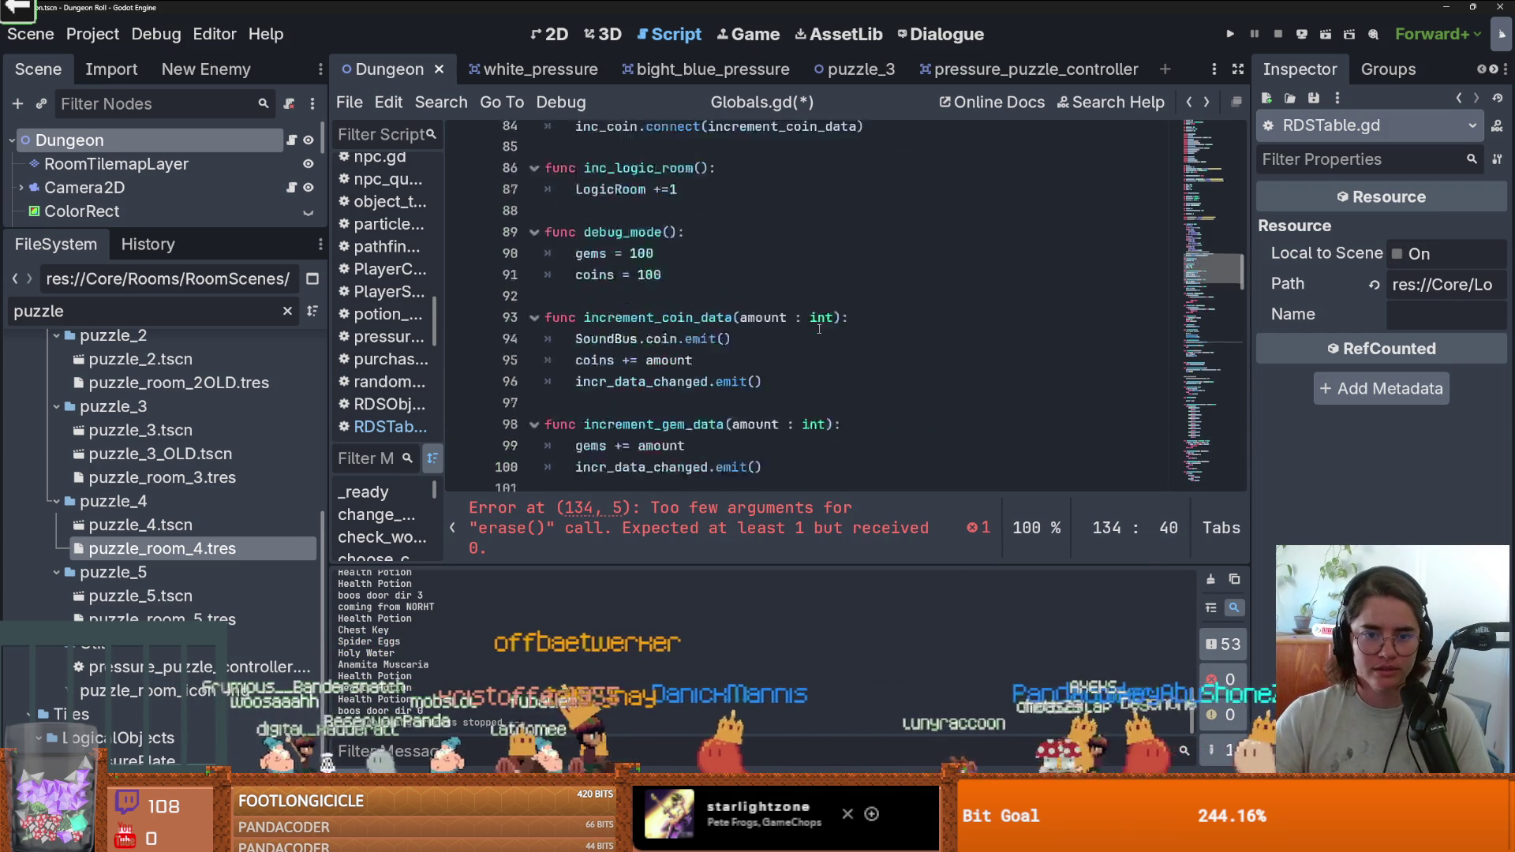
{"action": "scroll", "coordinate": [819, 329], "scroll_direction": "down", "scroll_amount": 10}
{"action": "scroll", "coordinate": [820, 329], "scroll_direction": "down", "scroll_amount": 7}
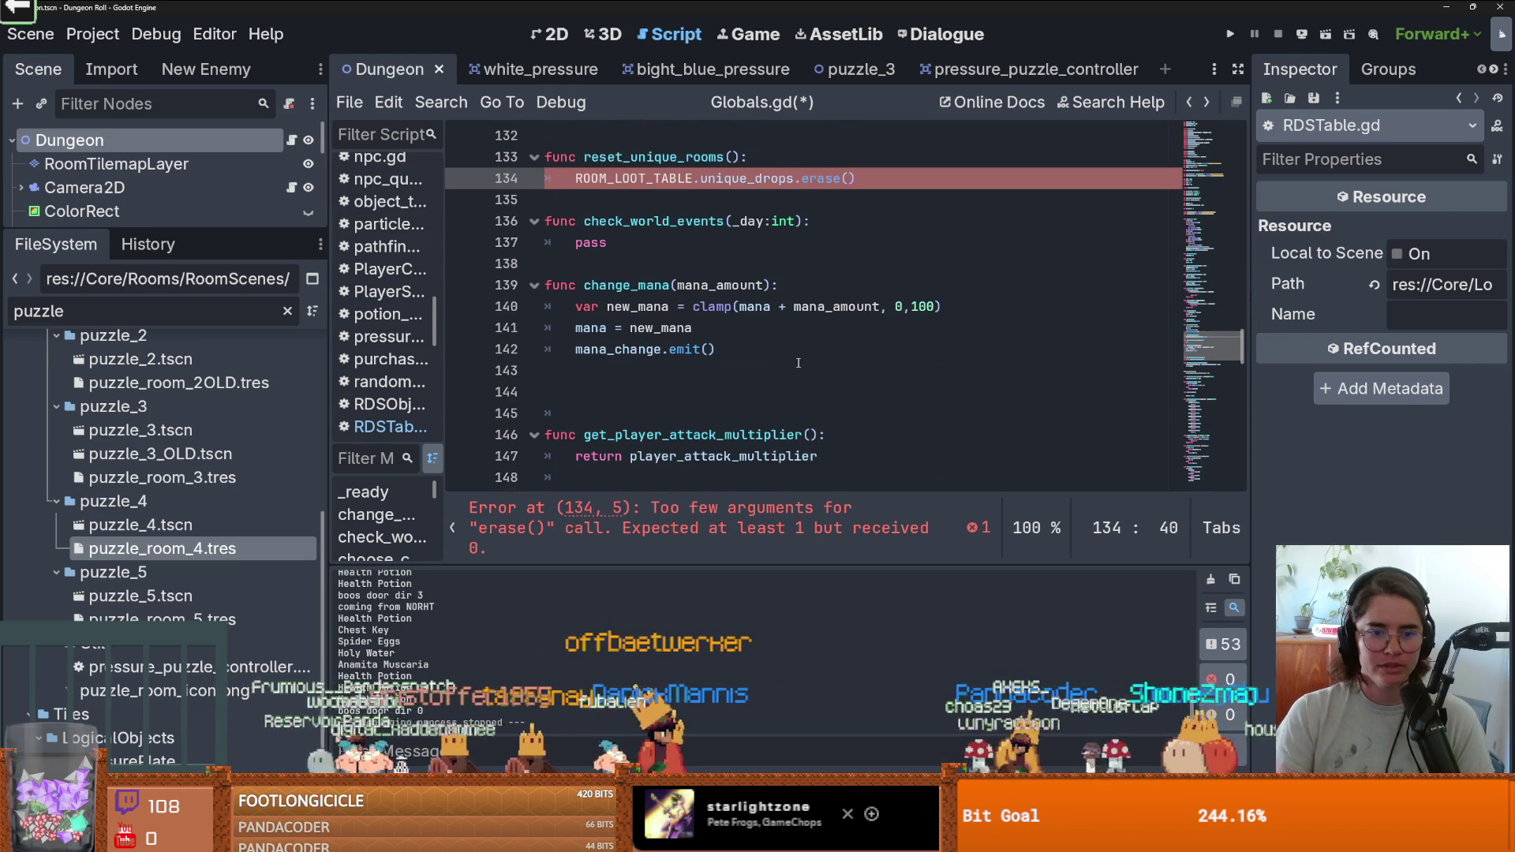
{"action": "type", "text": "P"}
{"action": "key", "text": "Return"}
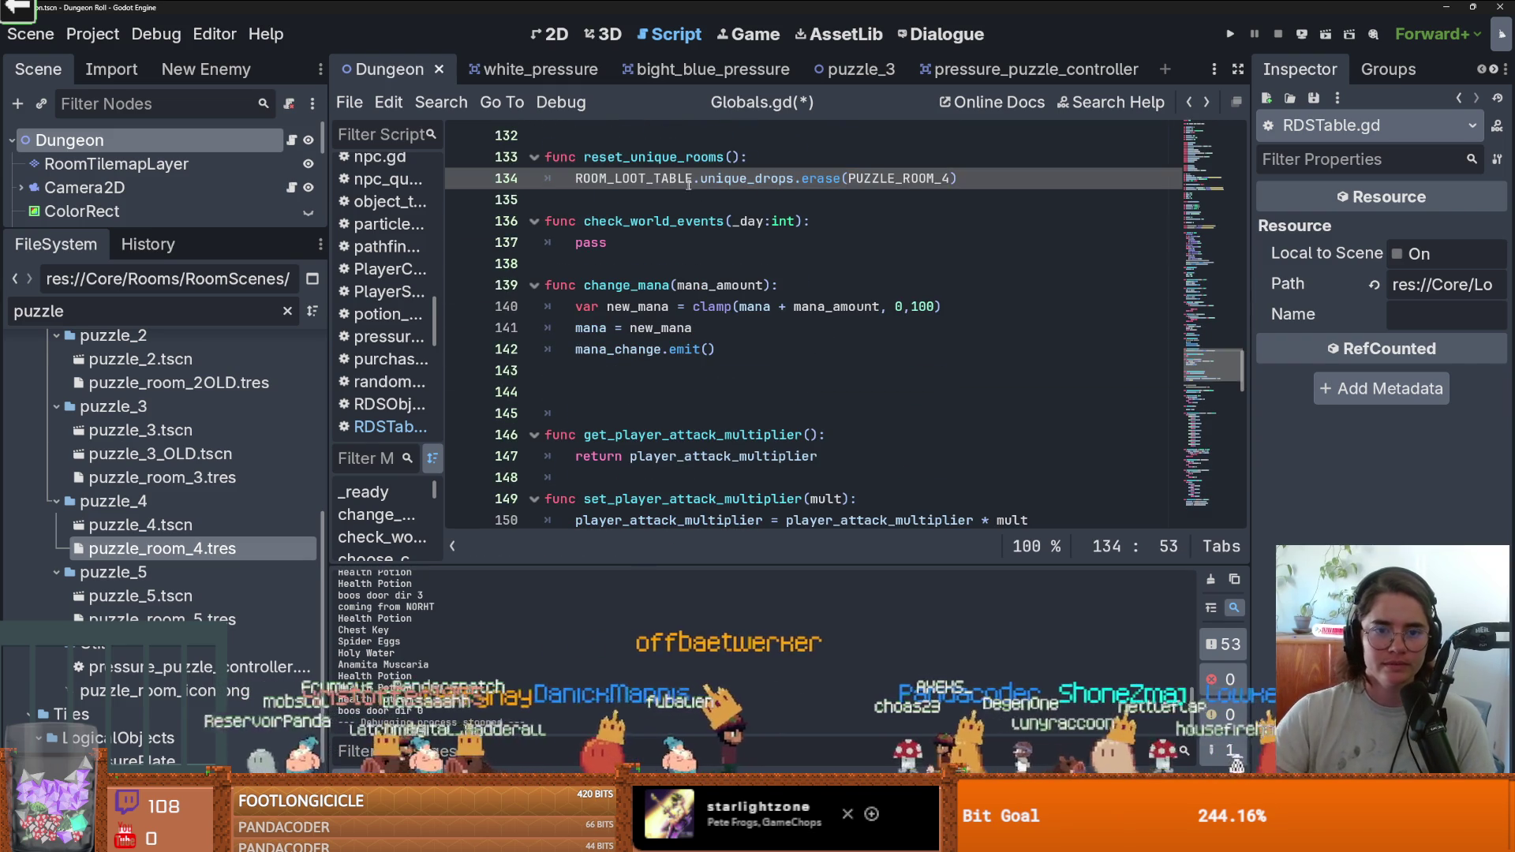
{"action": "key", "text": "ctrl+s"}
Run the game with F5 to test the change.
{"action": "scroll", "coordinate": [698, 238], "scroll_direction": "up", "scroll_amount": 2}
{"action": "double_click", "coordinate": [674, 286]}
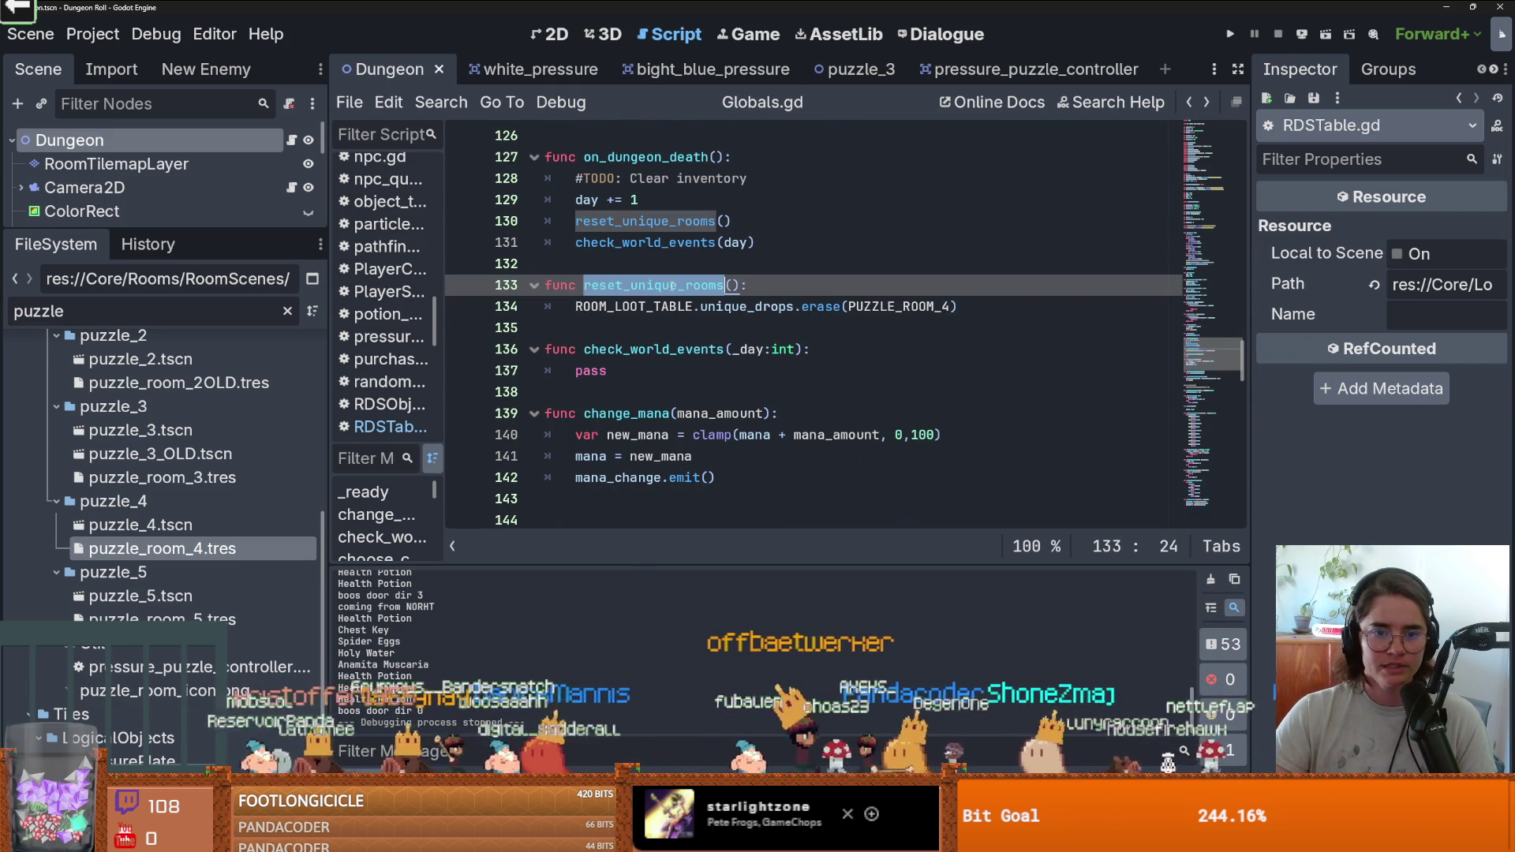
{"action": "key", "text": "F5"}
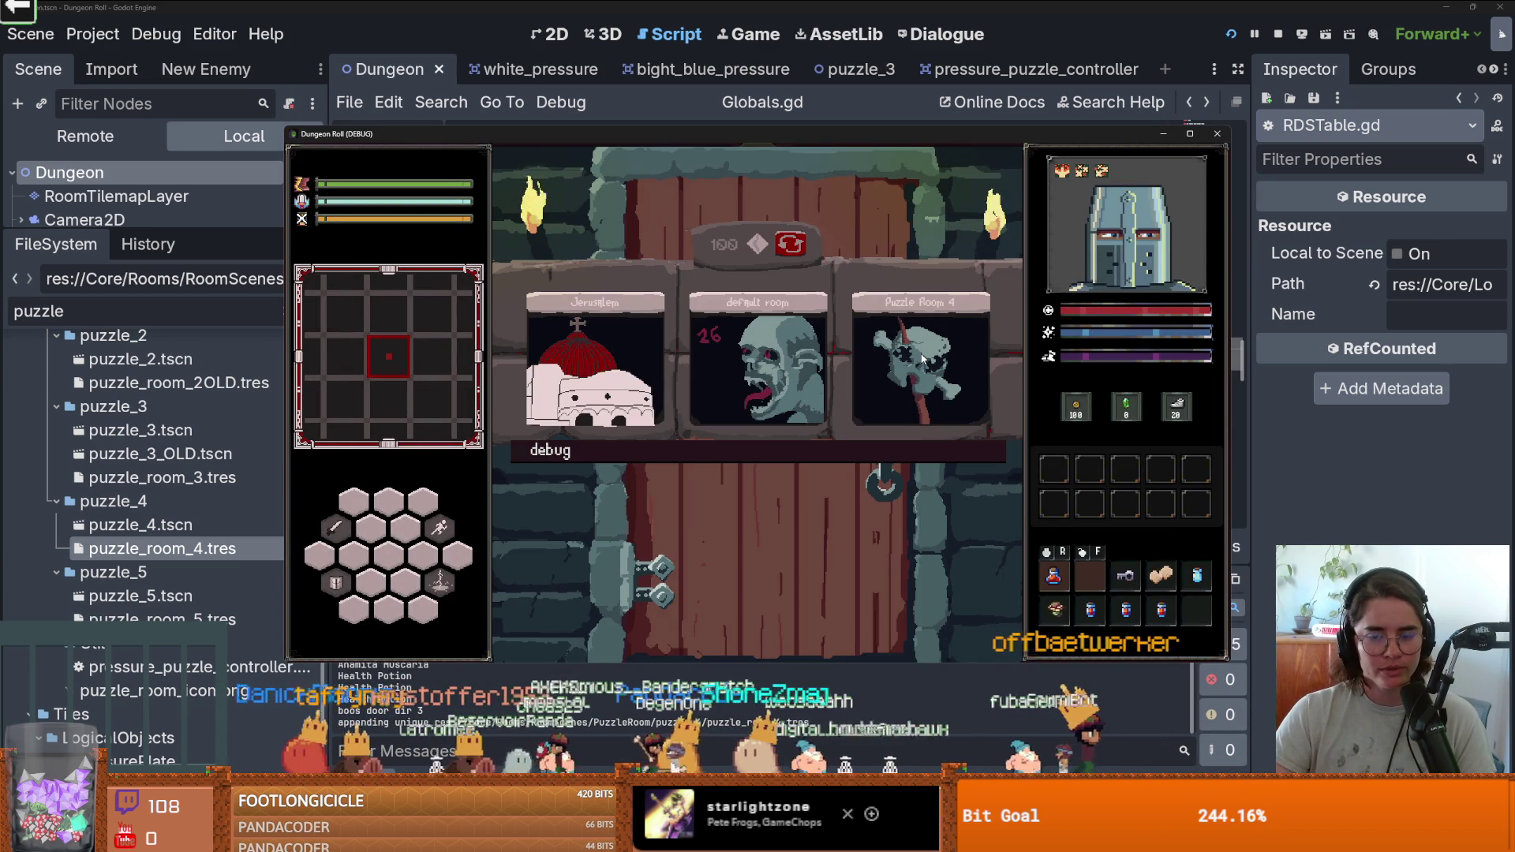
Enter Puzzle Room 4, restart the dungeon from the pause menu, reroll rooms, and stop.
{"action": "left_click", "coordinate": [922, 358]}
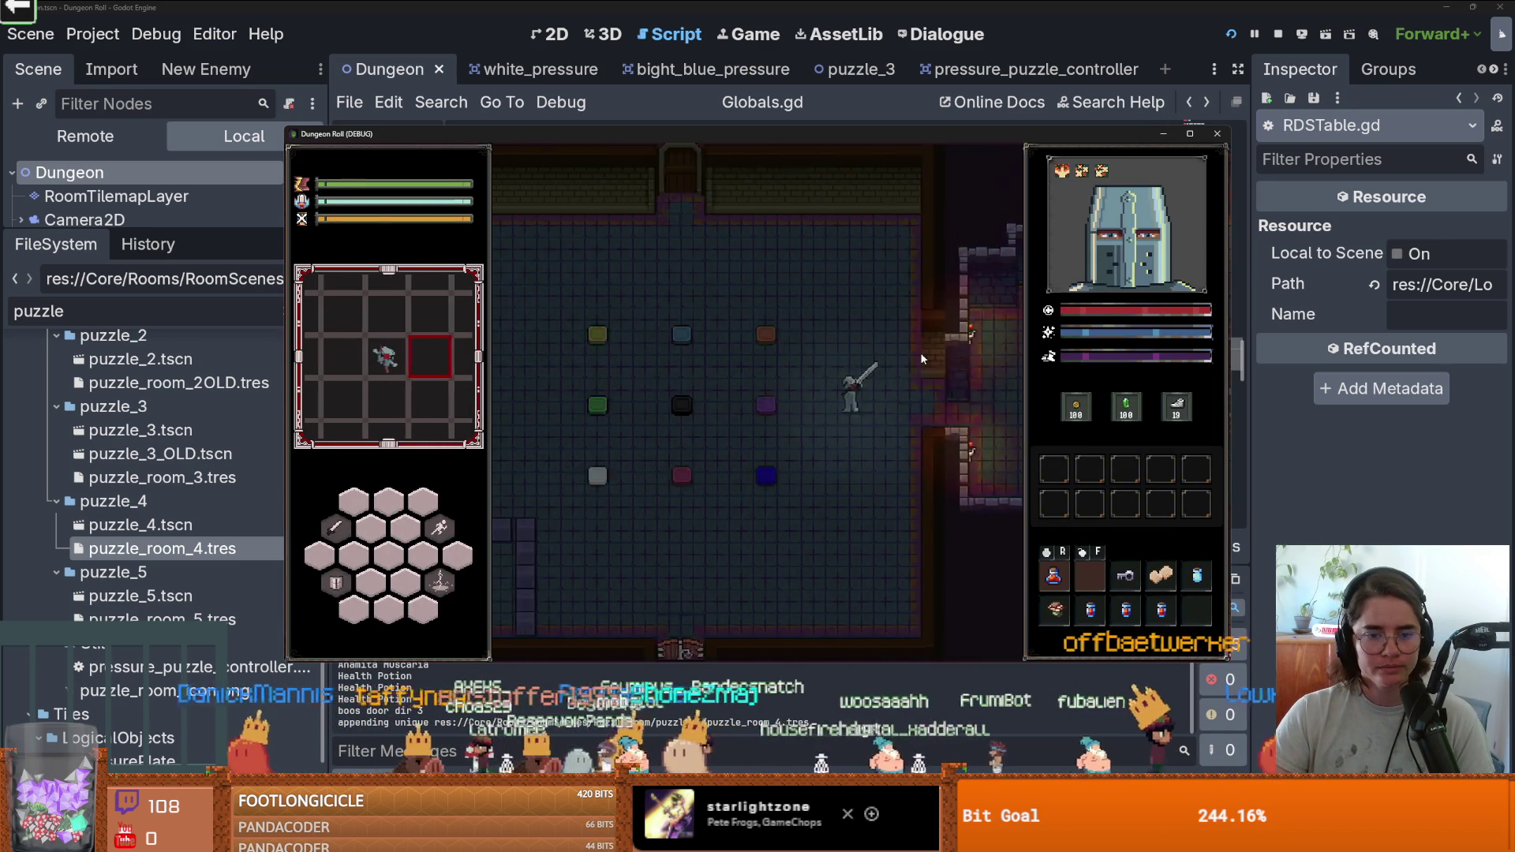
{"action": "key", "text": "Escape"}
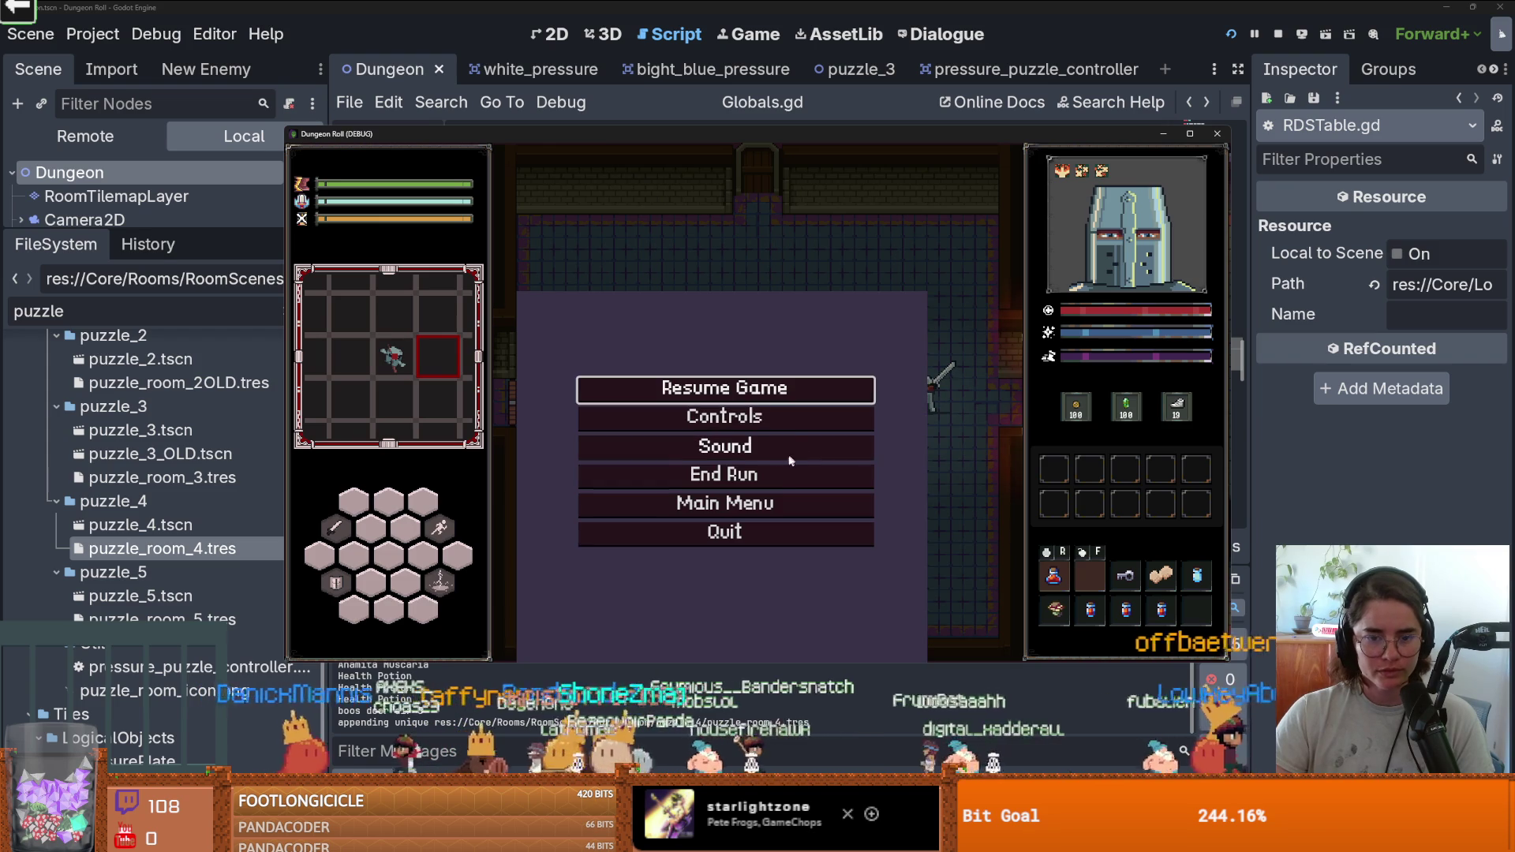
{"action": "left_click", "coordinate": [776, 475]}
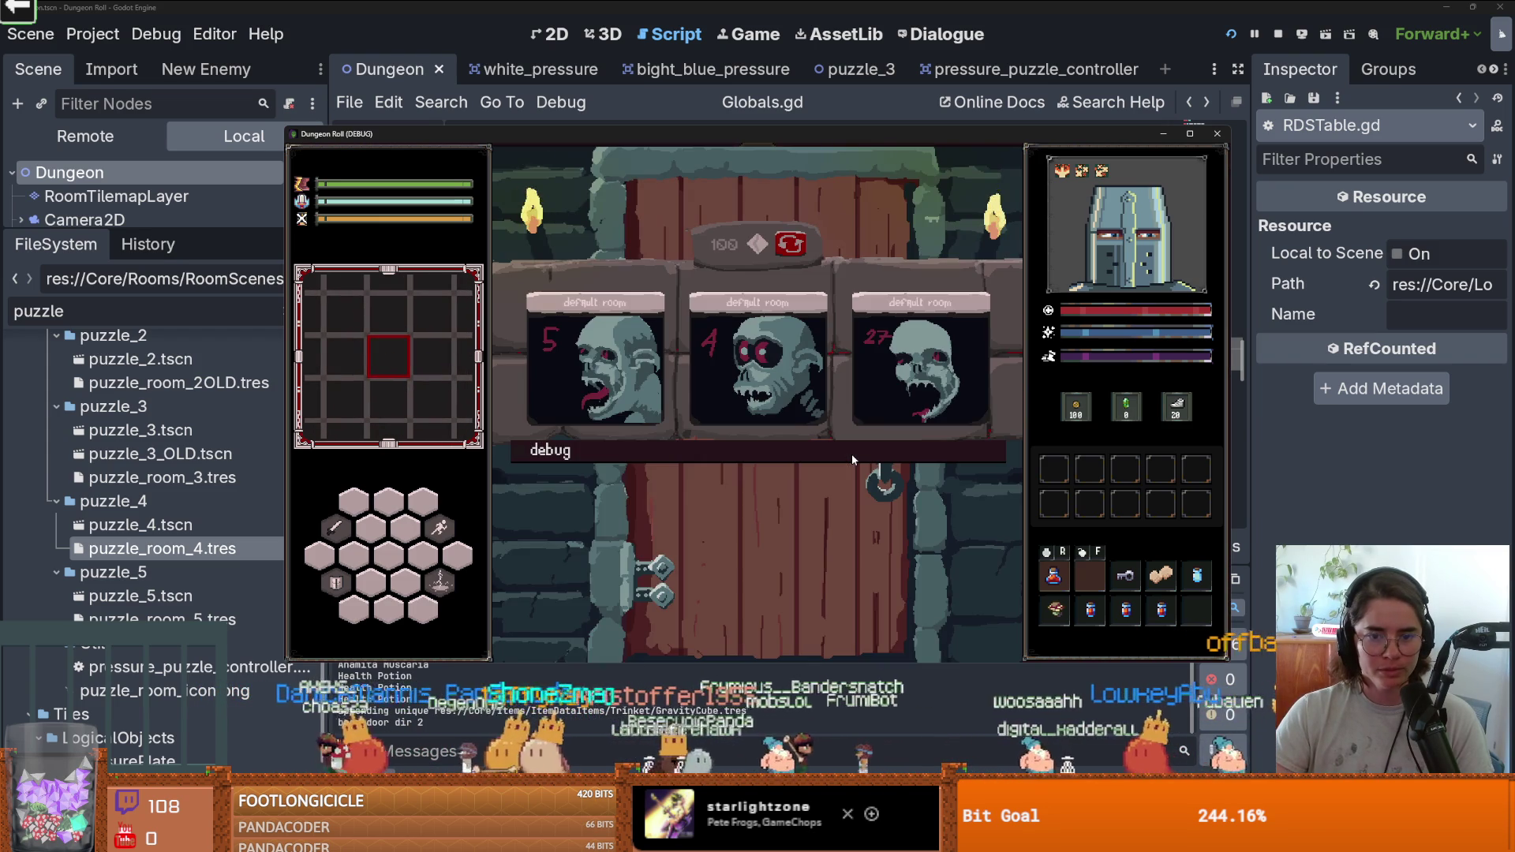
{"action": "left_click", "coordinate": [791, 243]}
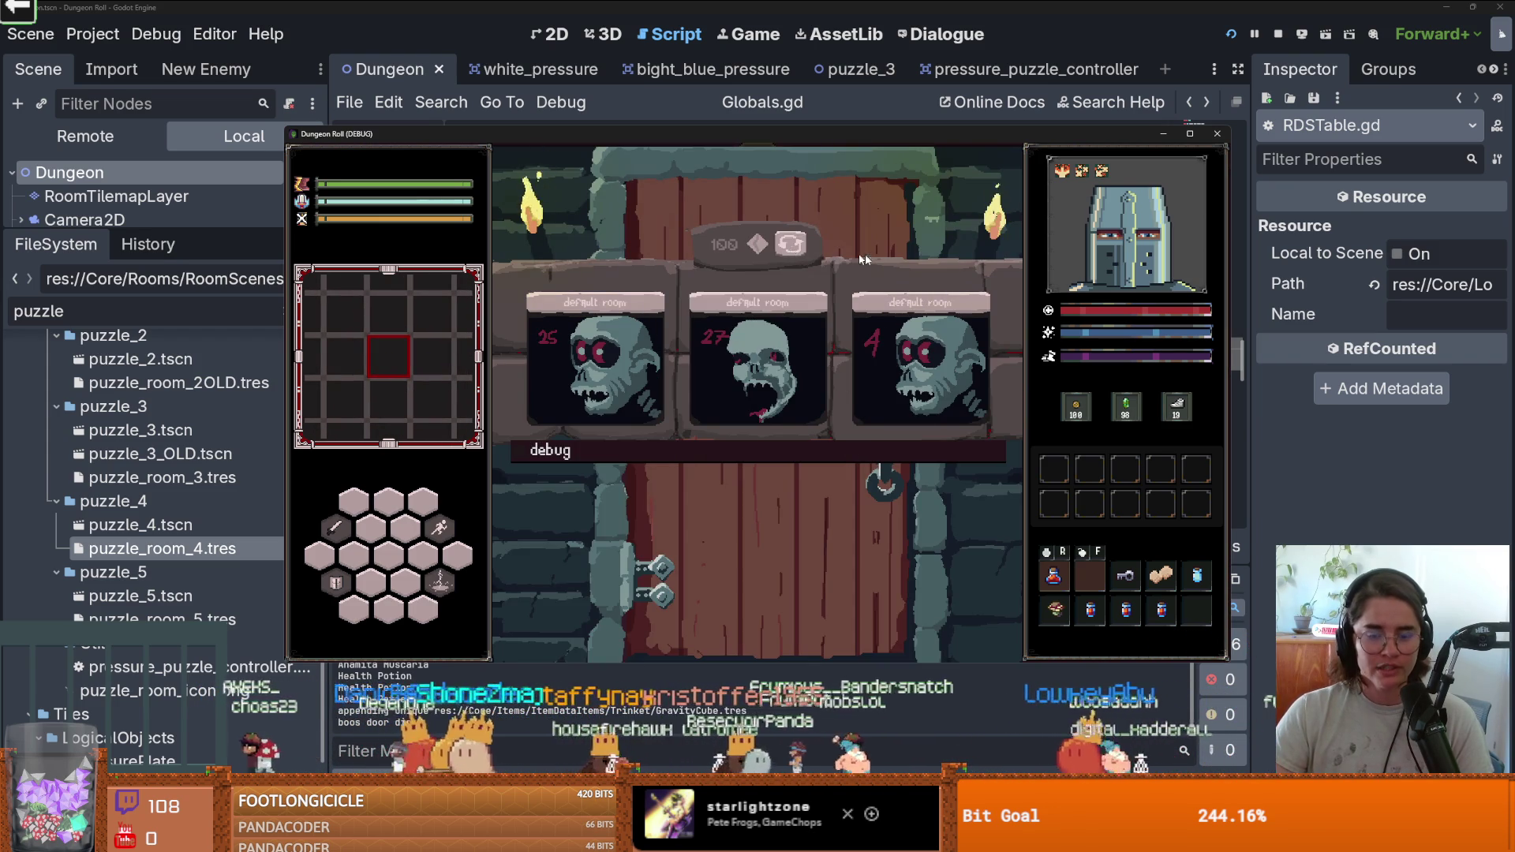
{"action": "left_click", "coordinate": [1218, 132]}
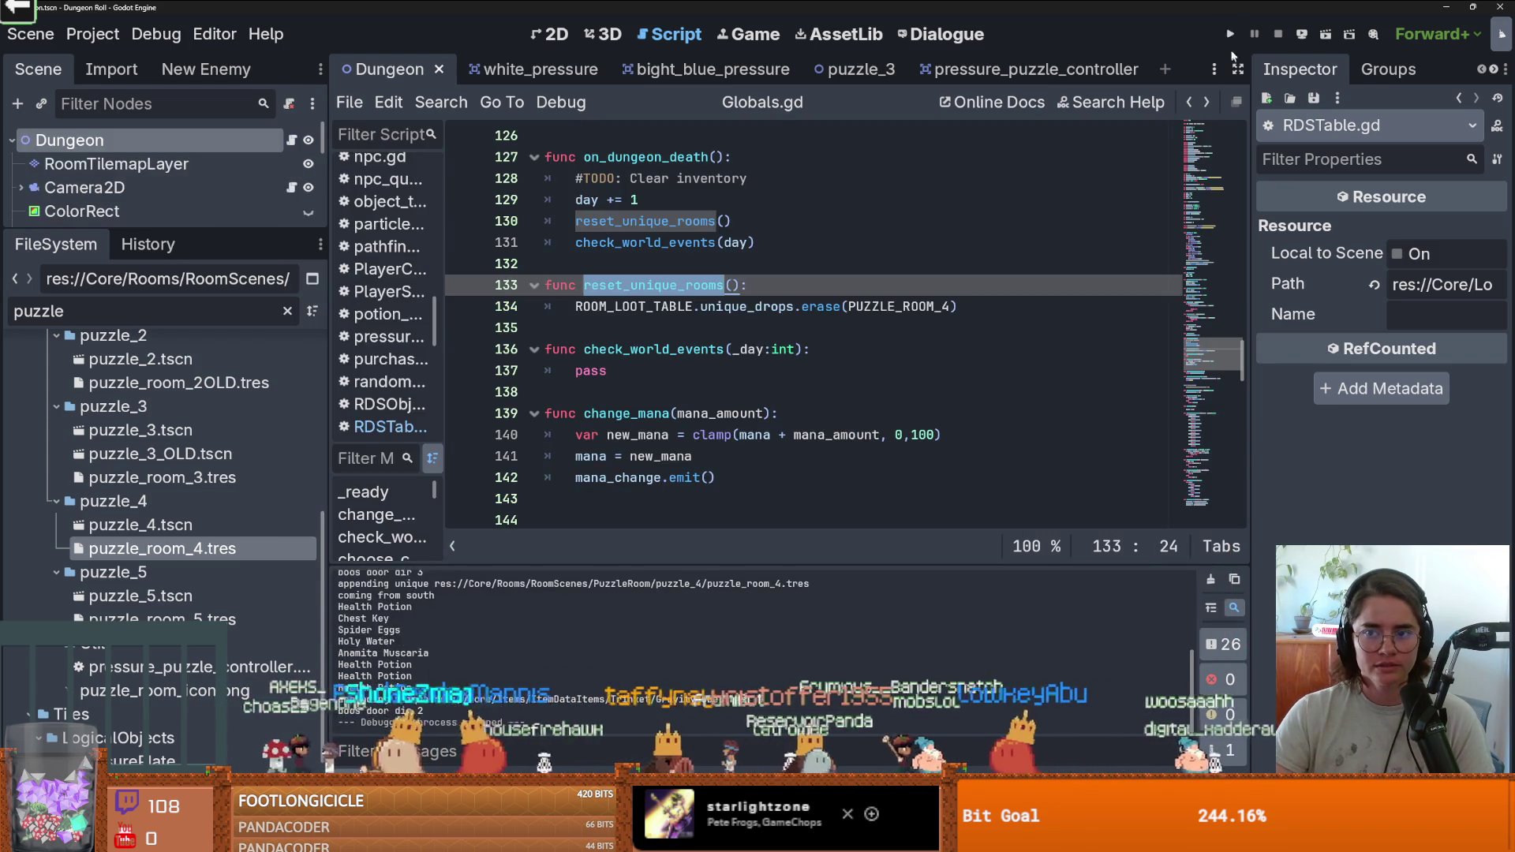
Relaunch the game, choose Puzzle Room 4 again, reroll the room cards, and stop with F8.
{"action": "left_click", "coordinate": [1230, 35]}
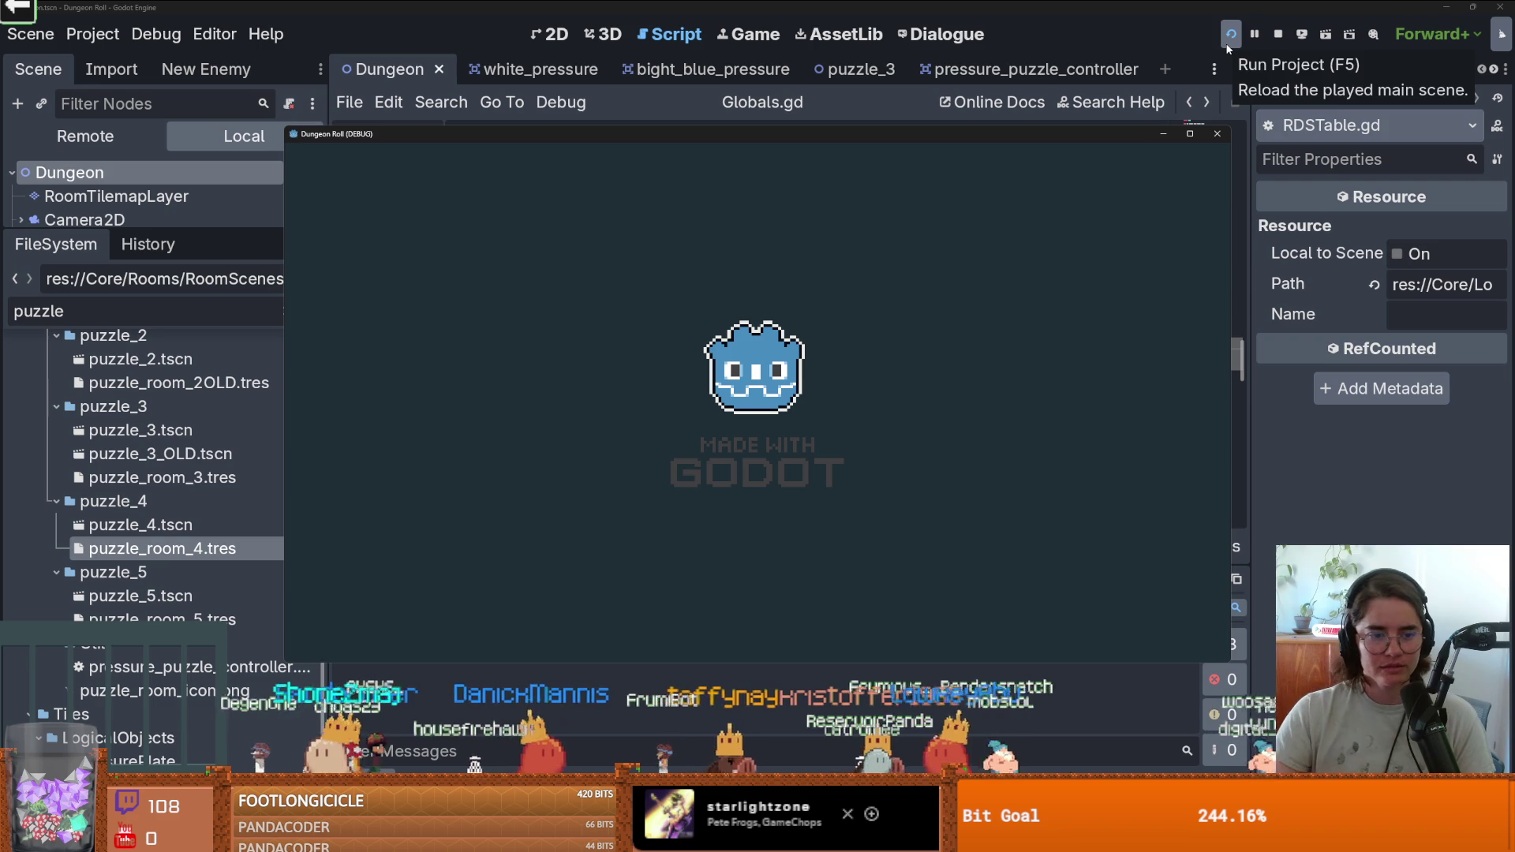
{"action": "key", "text": "a"}
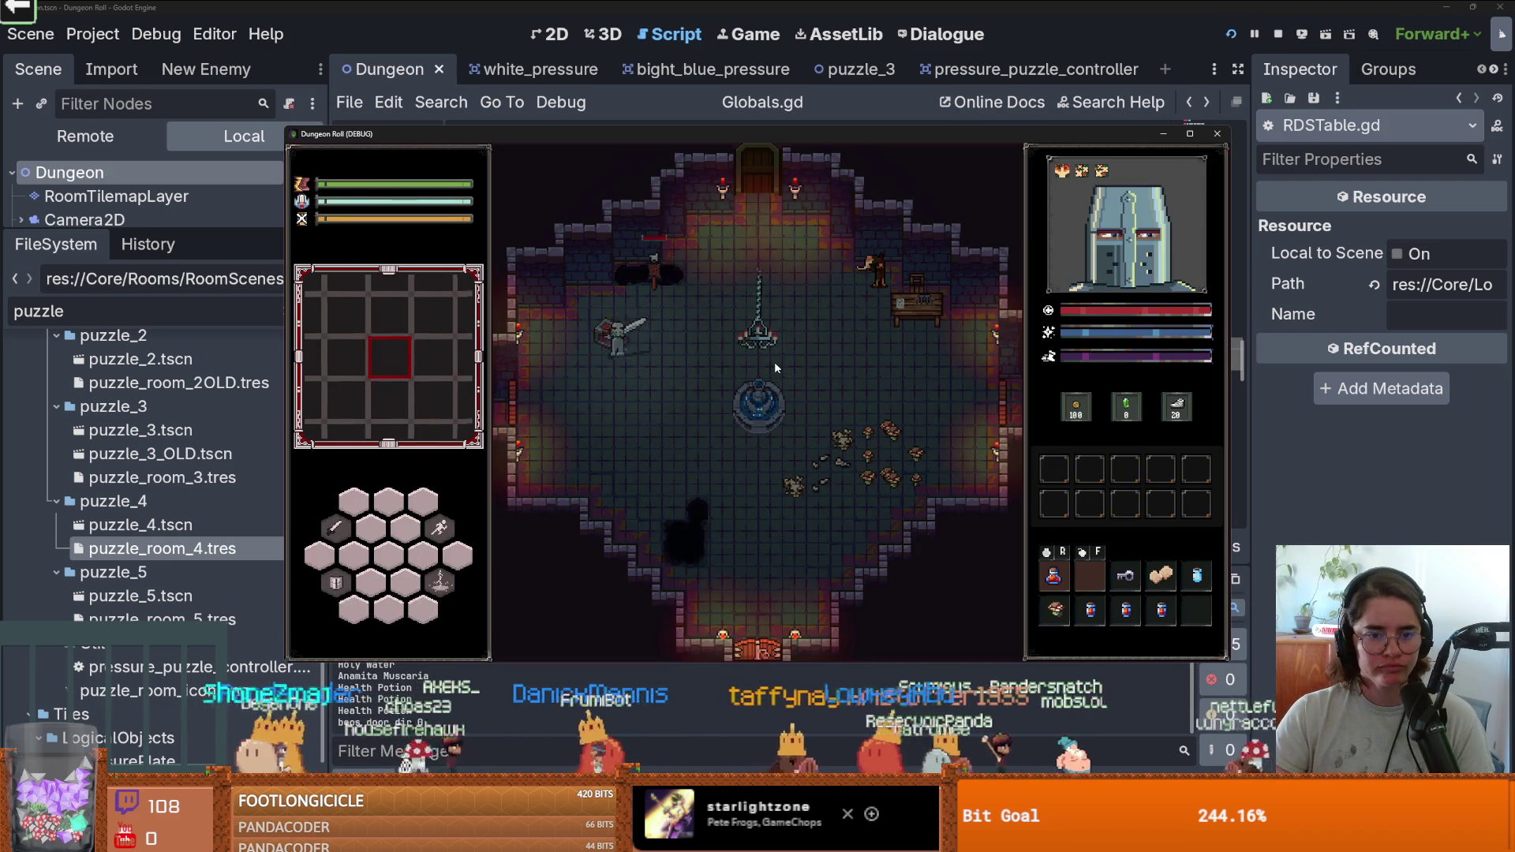
{"action": "left_click", "coordinate": [901, 355]}
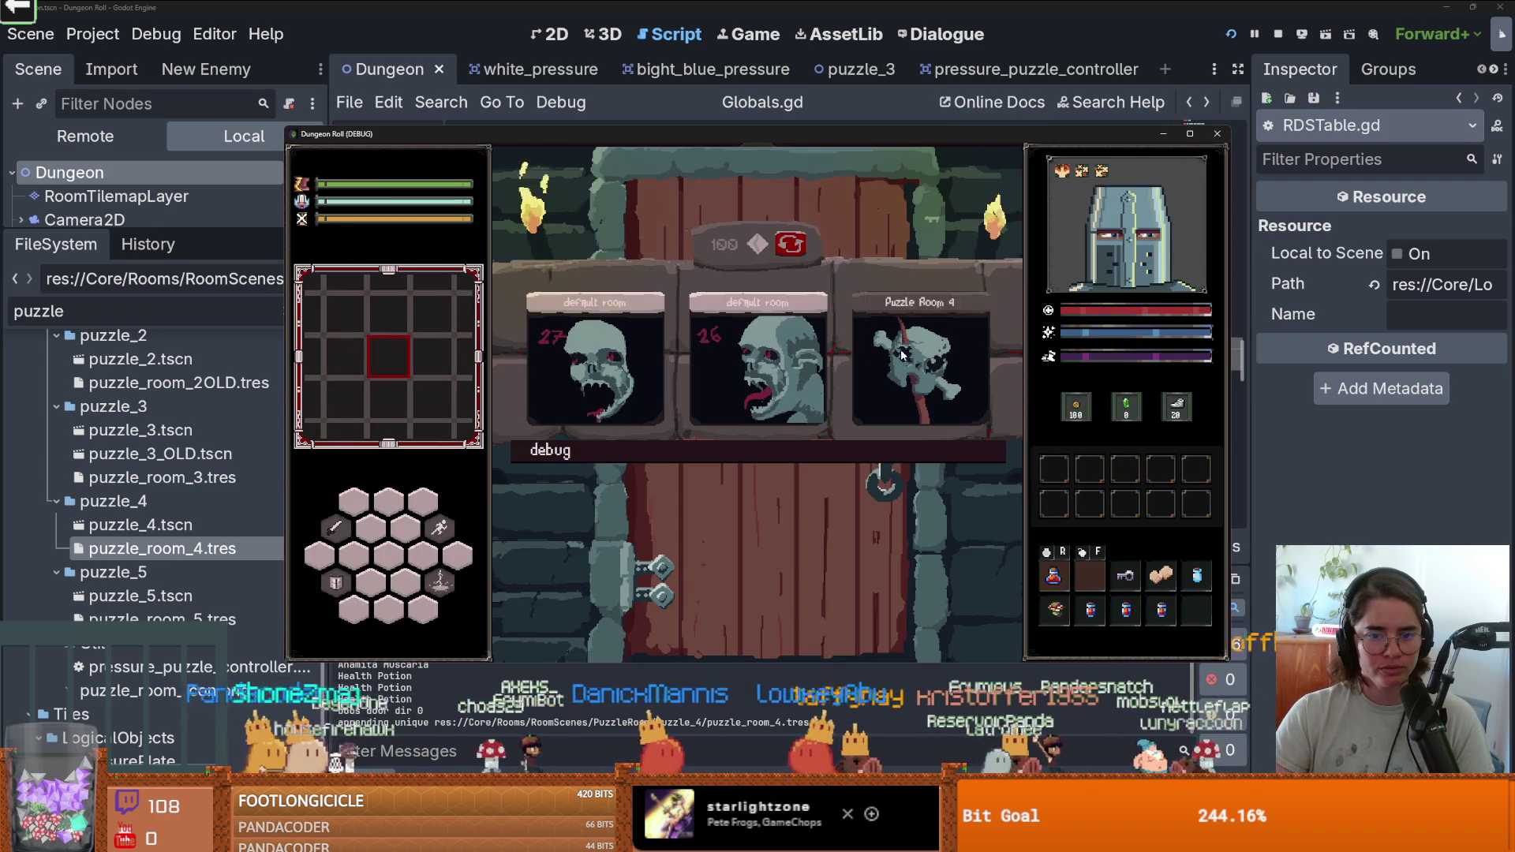
{"action": "key", "text": "Escape"}
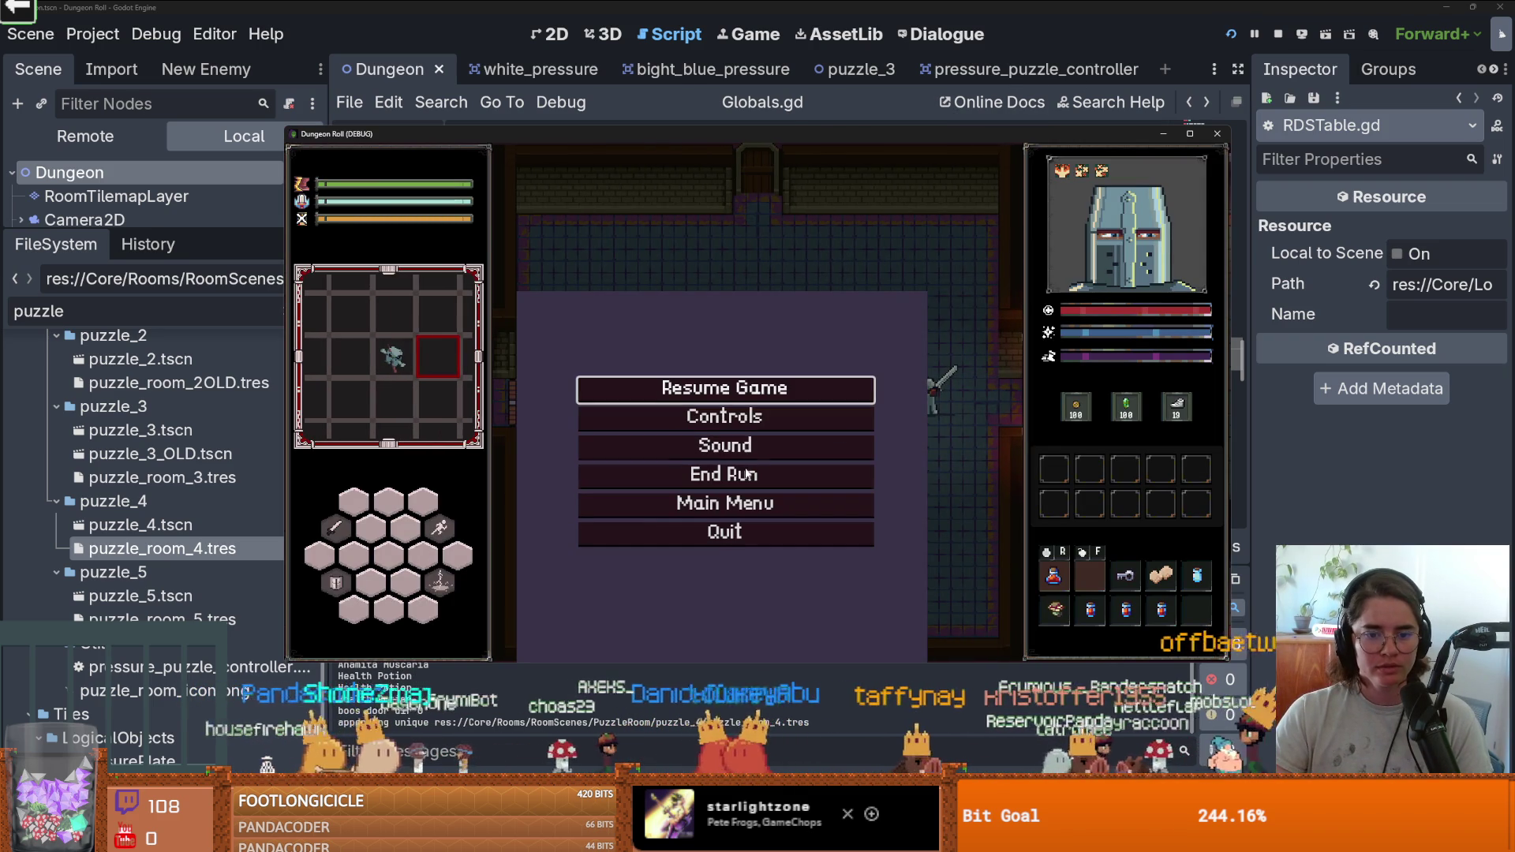
{"action": "key", "text": "Escape"}
{"action": "key", "text": "a"}
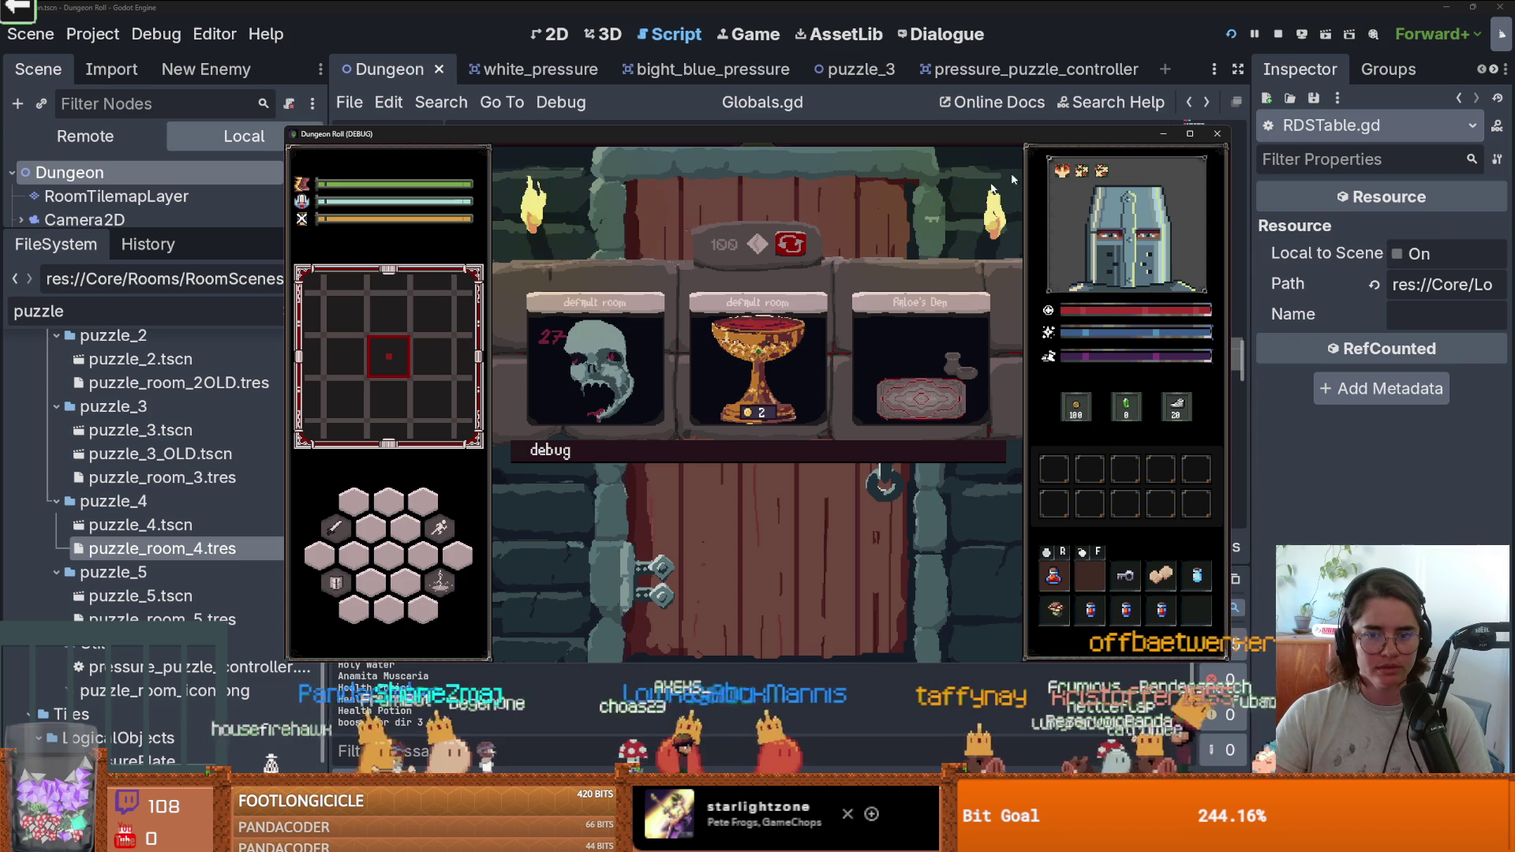
{"action": "left_click", "coordinate": [790, 243]}
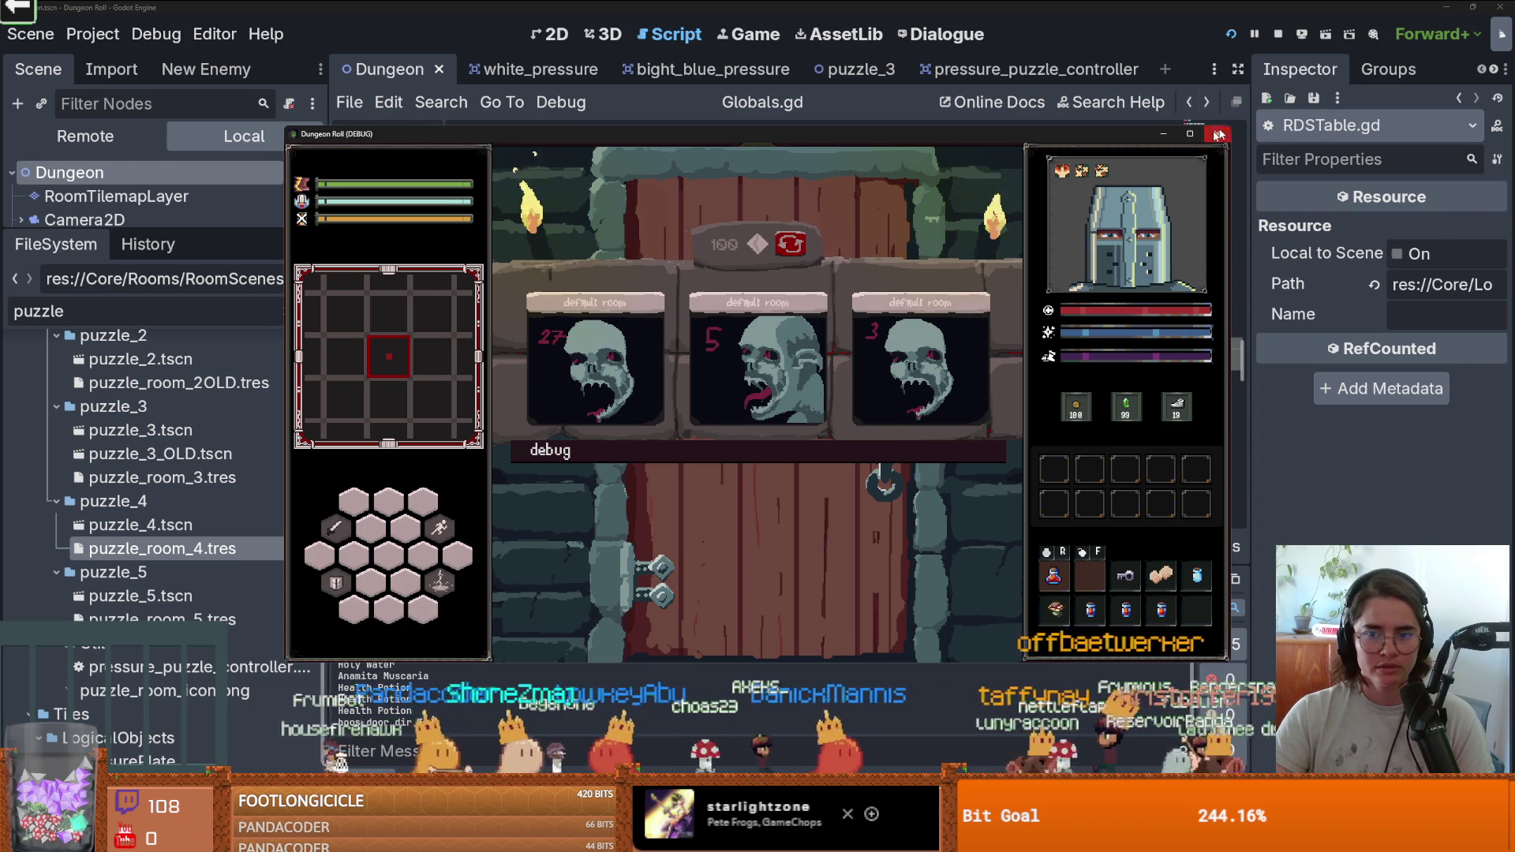
{"action": "key", "text": "F8"}
Jump to unique_drops in RDSTable.gd and trace where add_to_result appends to it.
{"action": "left_click", "coordinate": [714, 307], "text": "ctrl"}
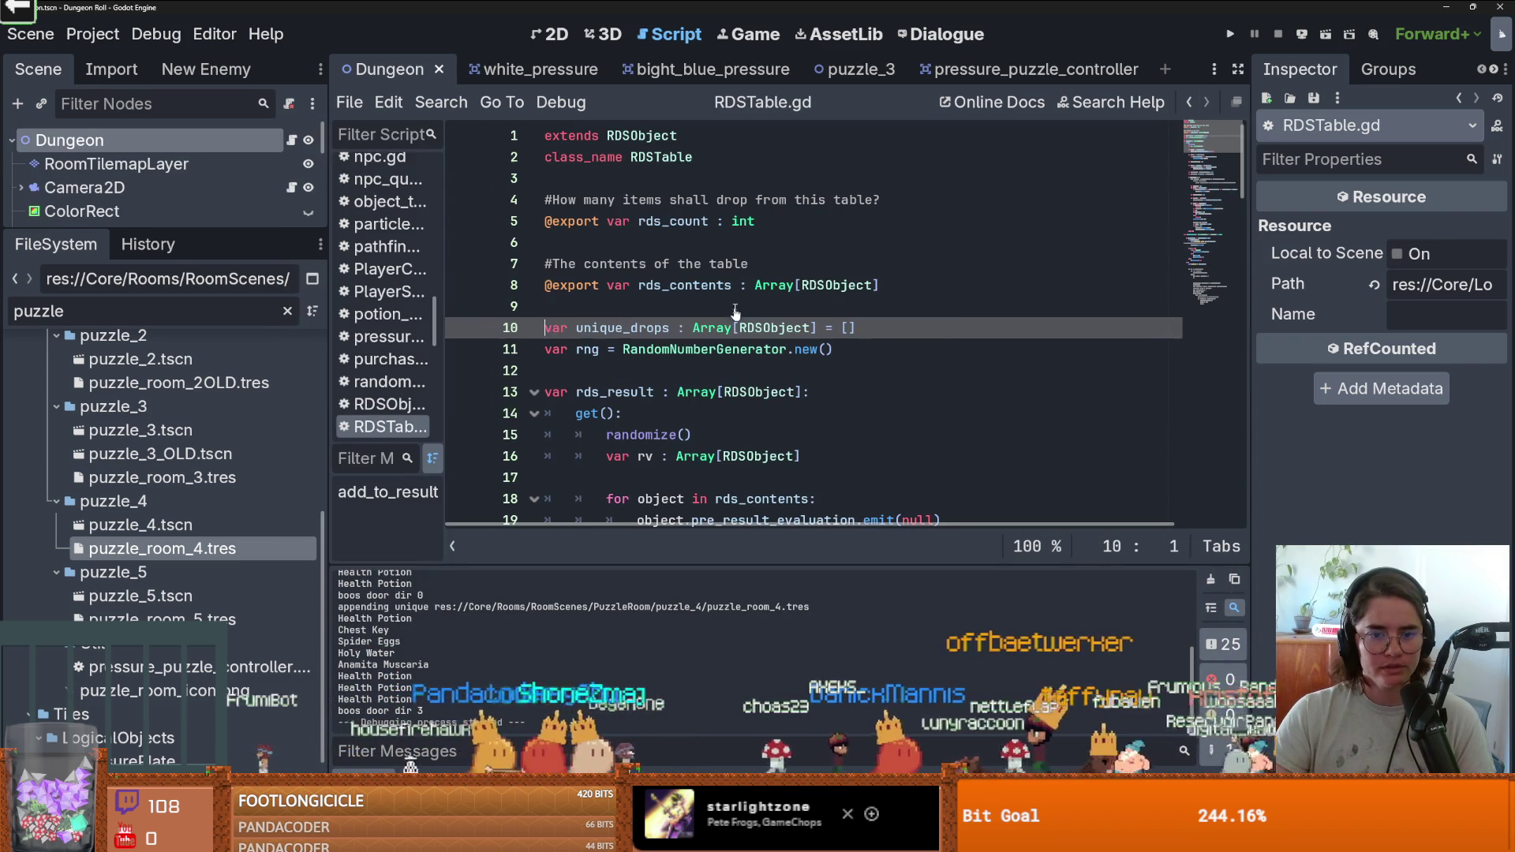
{"action": "double_click", "coordinate": [633, 332]}
{"action": "scroll", "coordinate": [714, 395], "scroll_direction": "down", "scroll_amount": 19}
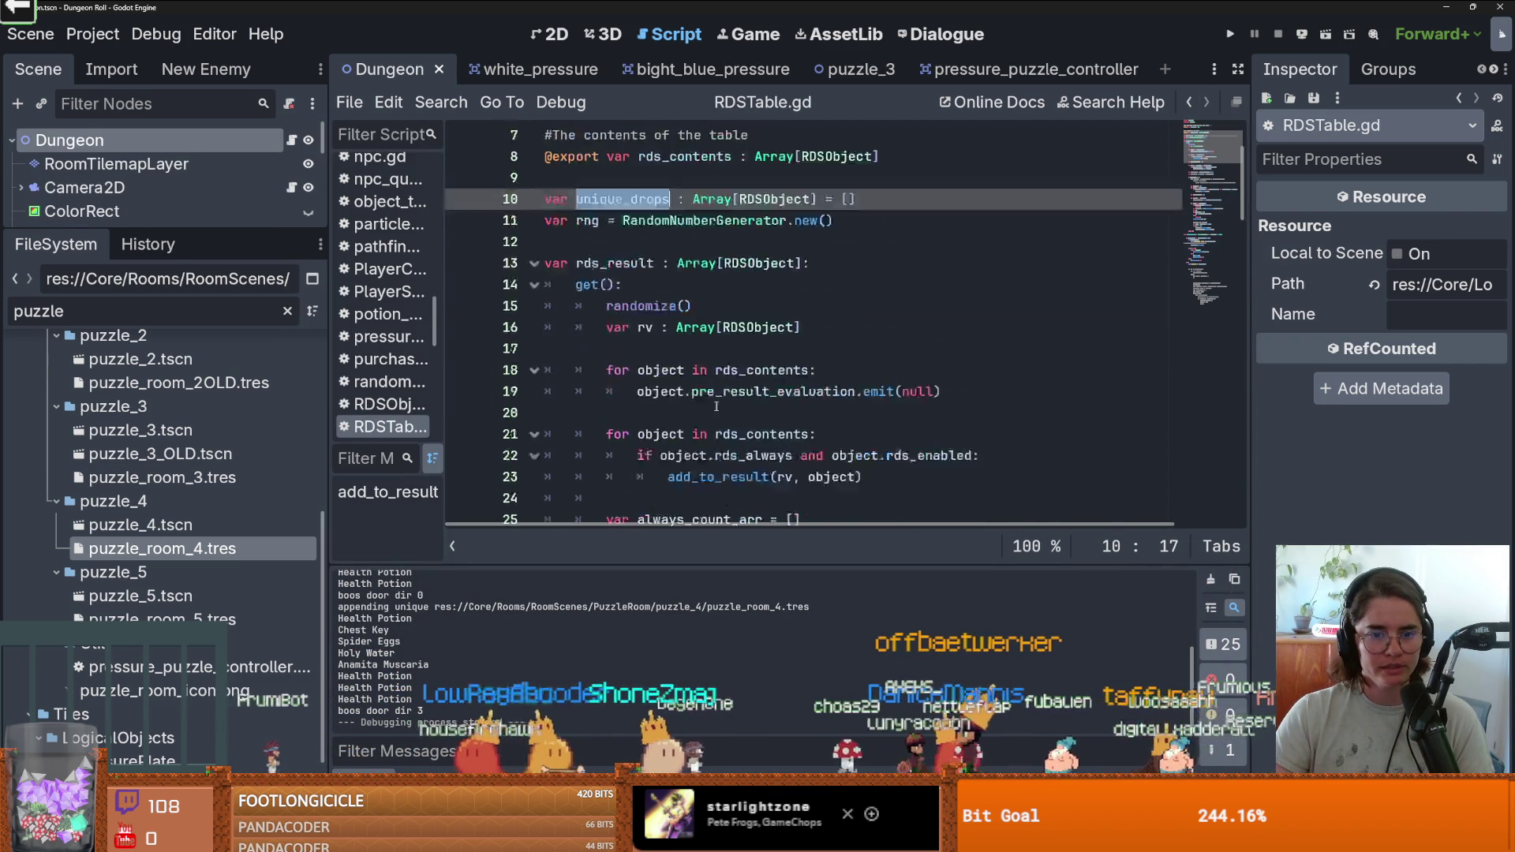
{"action": "scroll", "coordinate": [717, 407], "scroll_direction": "down", "scroll_amount": 5}
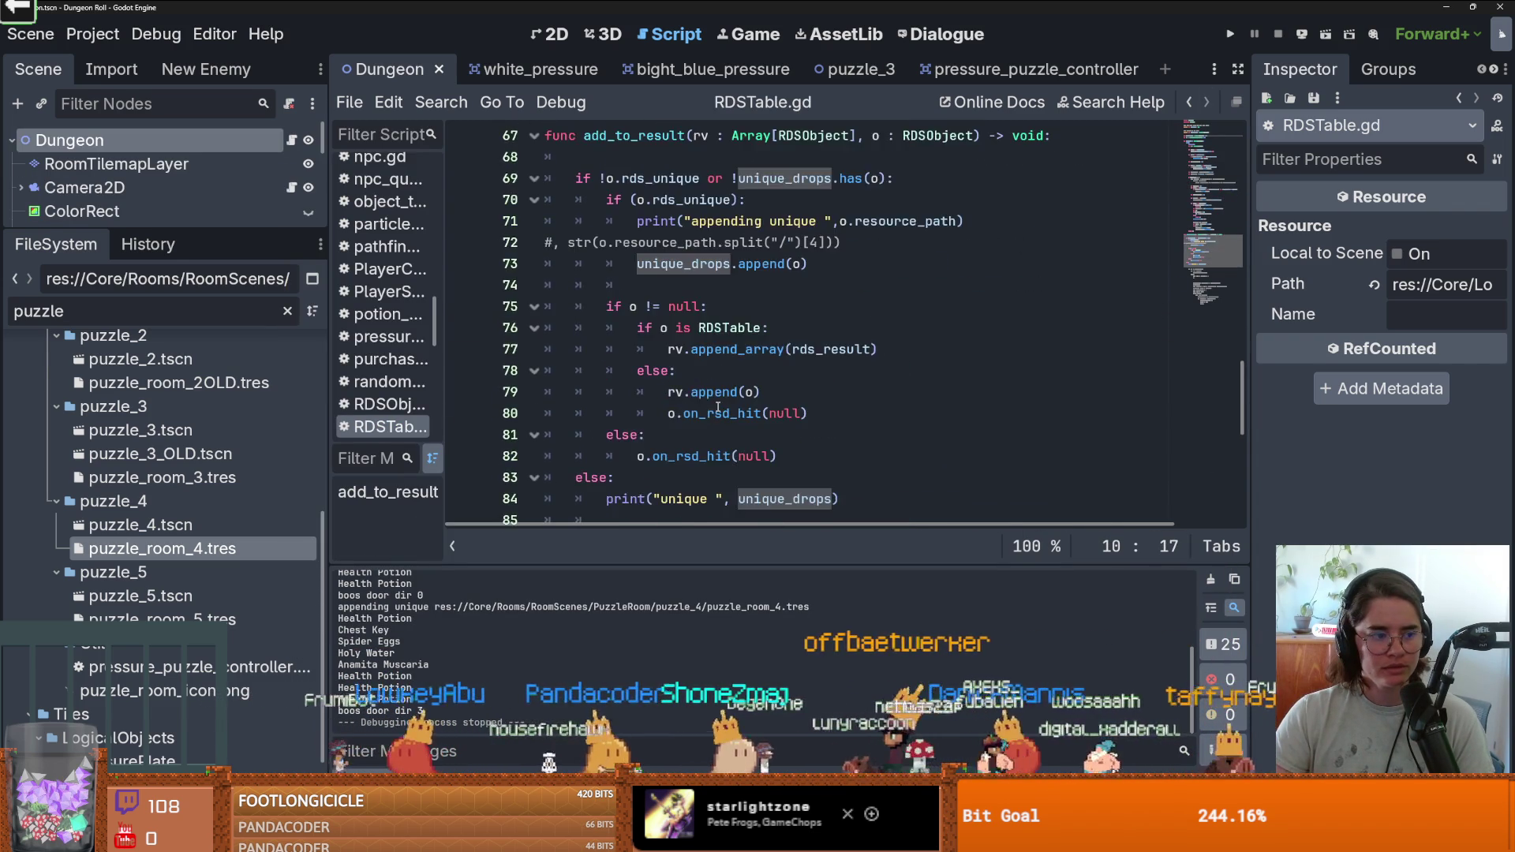
{"action": "scroll", "coordinate": [717, 406], "scroll_direction": "up", "scroll_amount": 1}
{"action": "scroll", "coordinate": [717, 407], "scroll_direction": "up", "scroll_amount": 2}
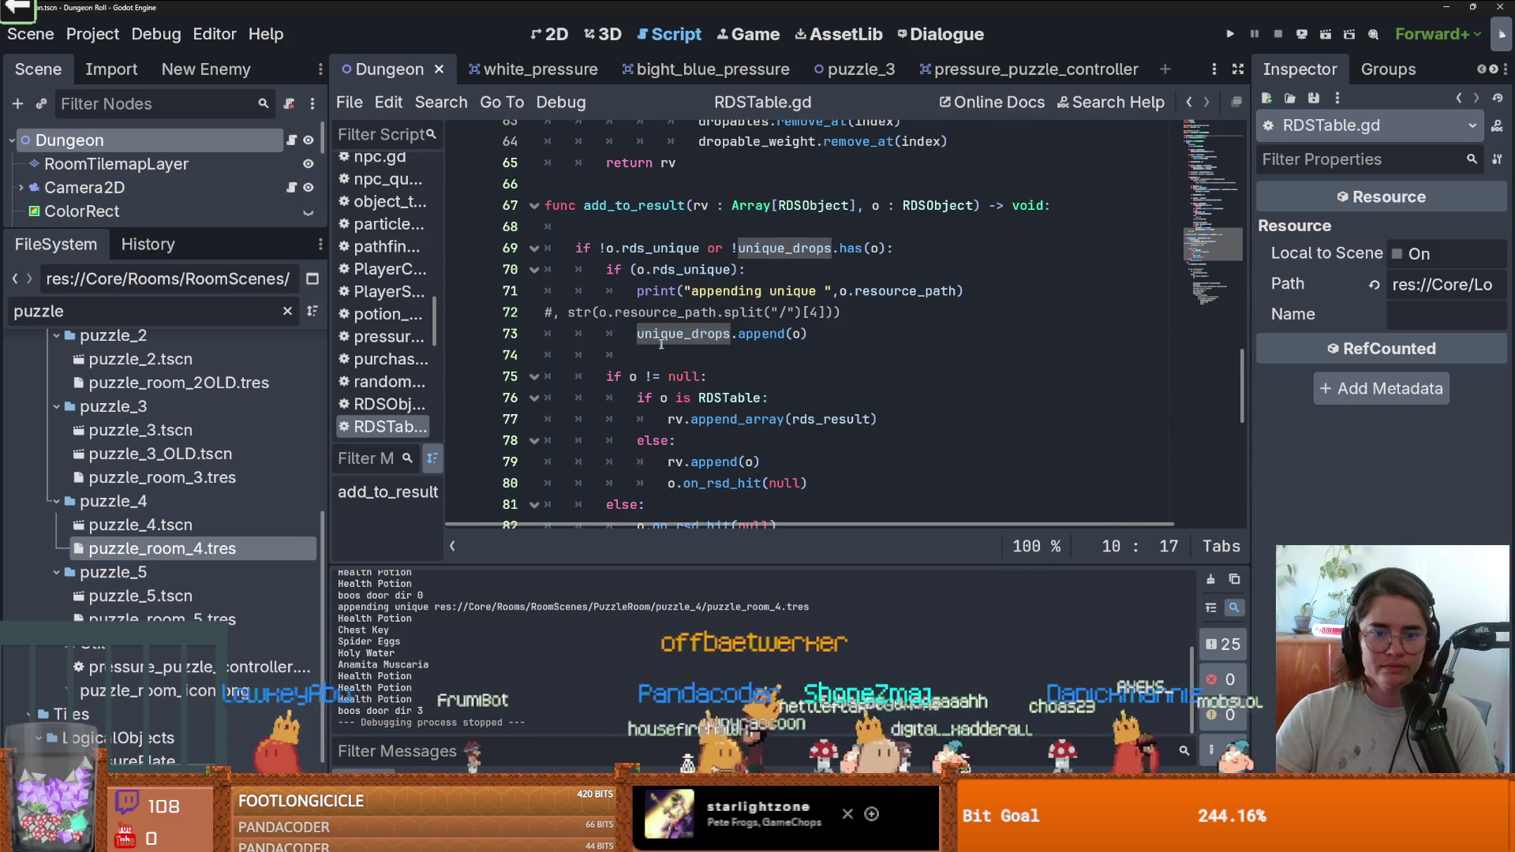
{"action": "double_click", "coordinate": [722, 338]}
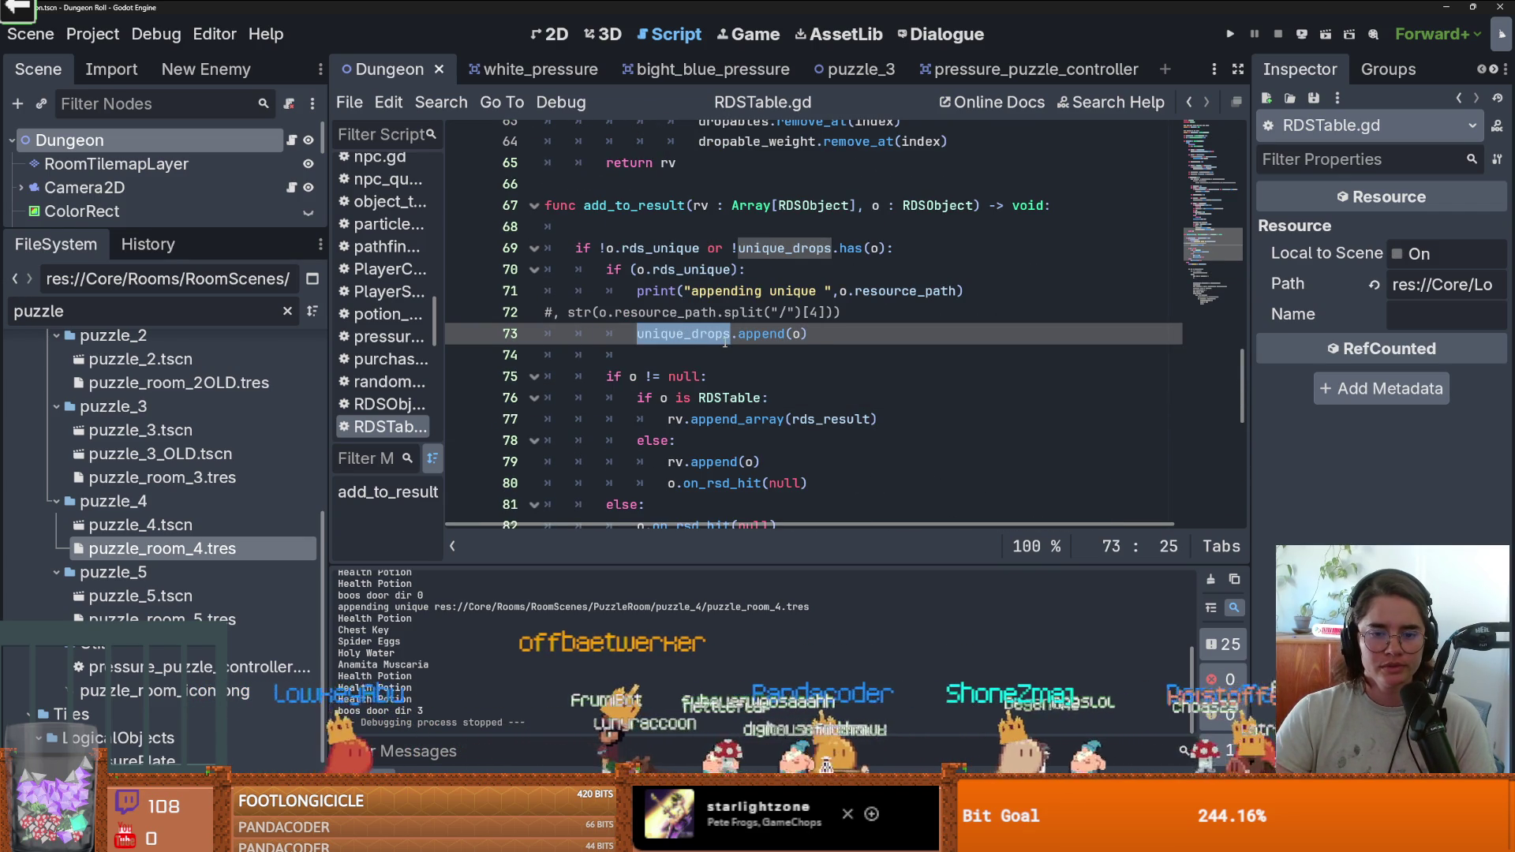
{"action": "scroll", "coordinate": [724, 341], "scroll_direction": "down", "scroll_amount": 1}
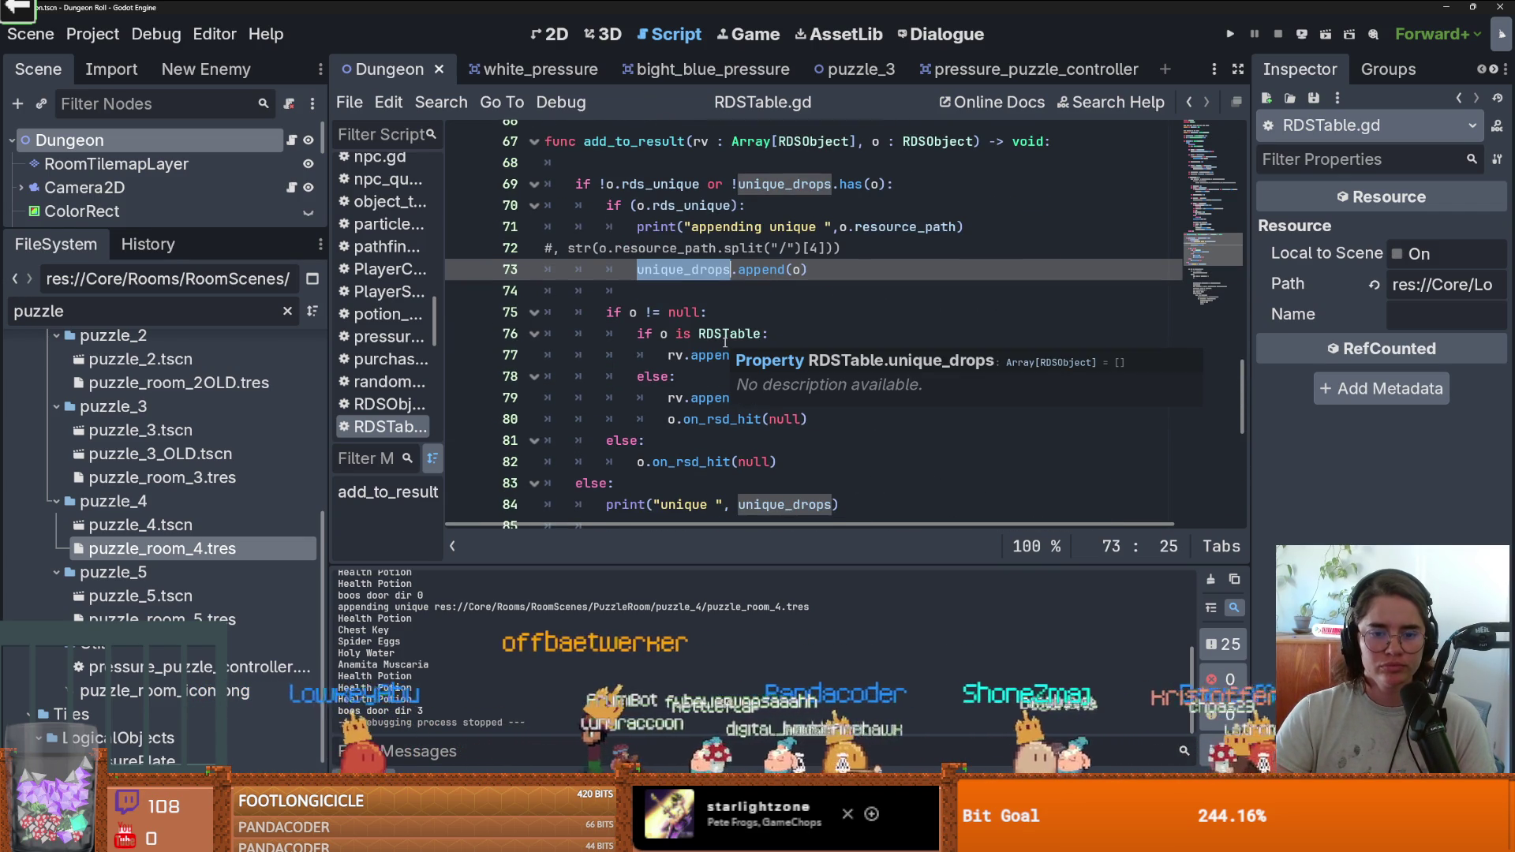
{"action": "double_click", "coordinate": [676, 356]}
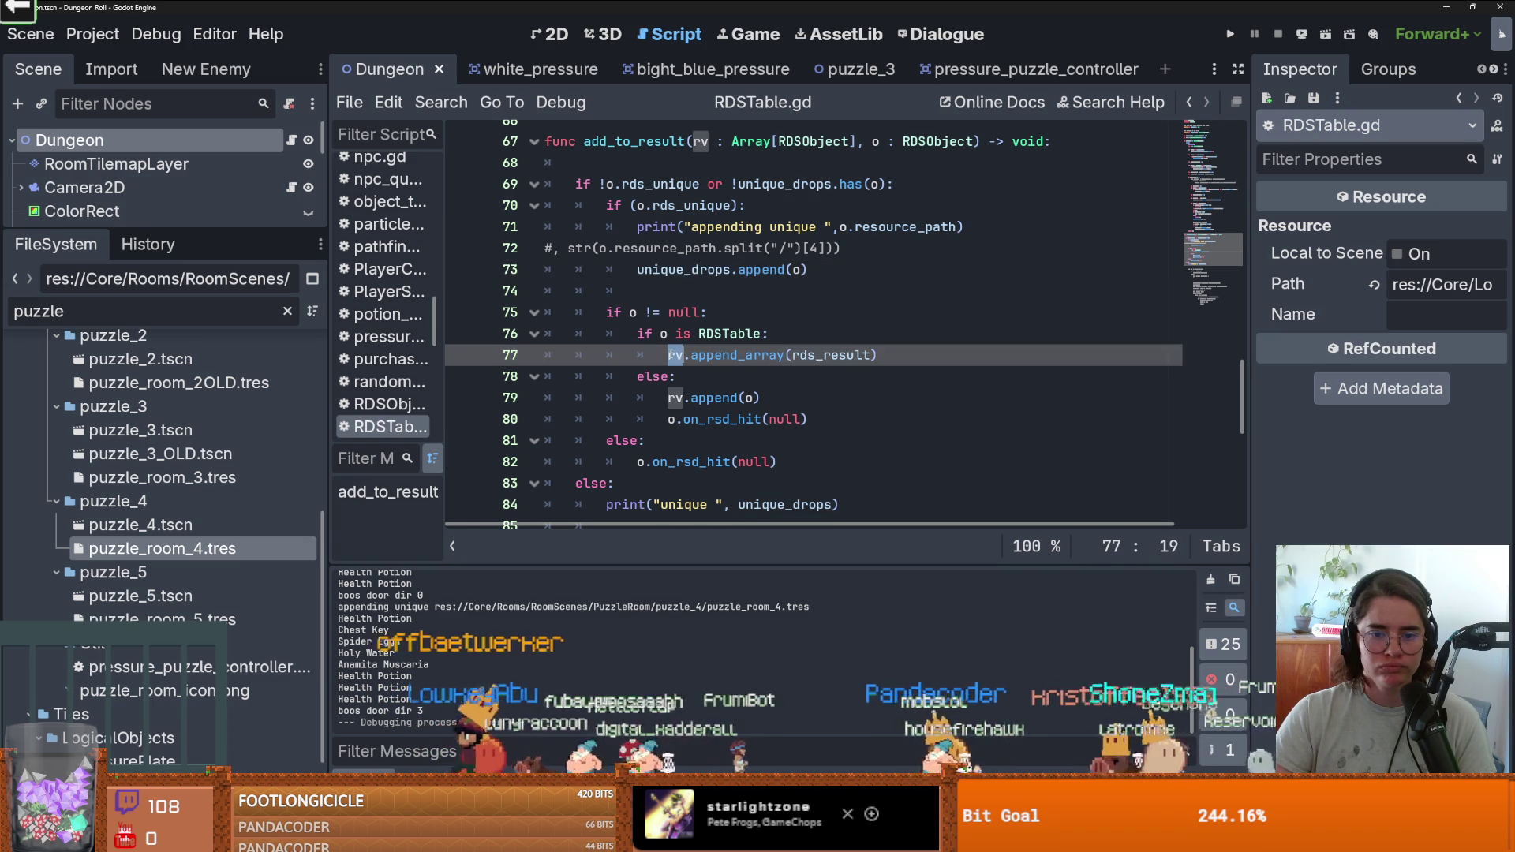
{"action": "scroll", "coordinate": [742, 383], "scroll_direction": "down", "scroll_amount": 3}
{"action": "scroll", "coordinate": [742, 383], "scroll_direction": "up", "scroll_amount": 2}
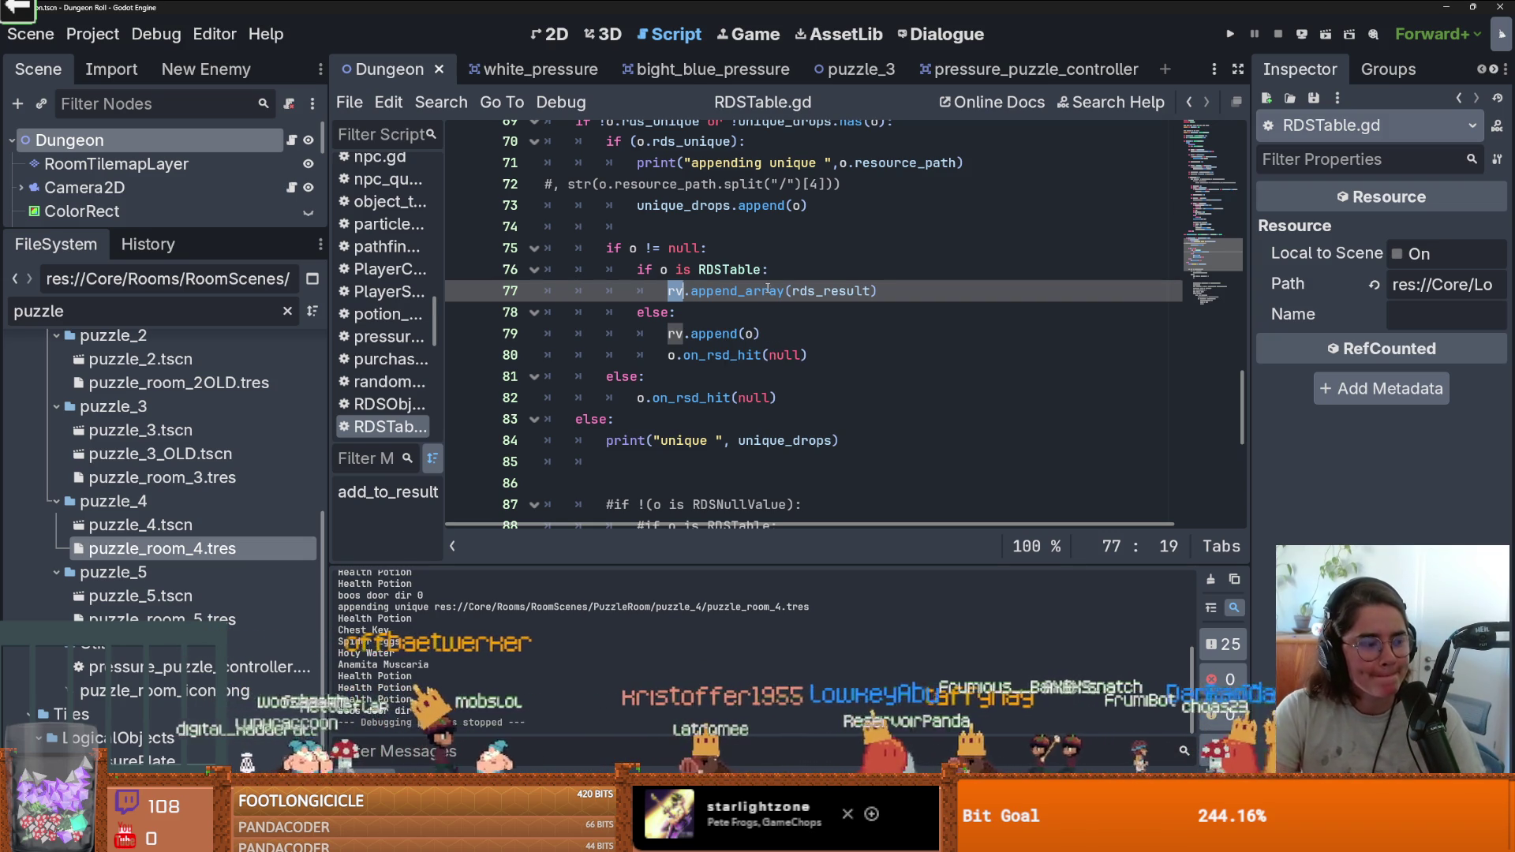
{"action": "mouse_move", "coordinate": [757, 295]}
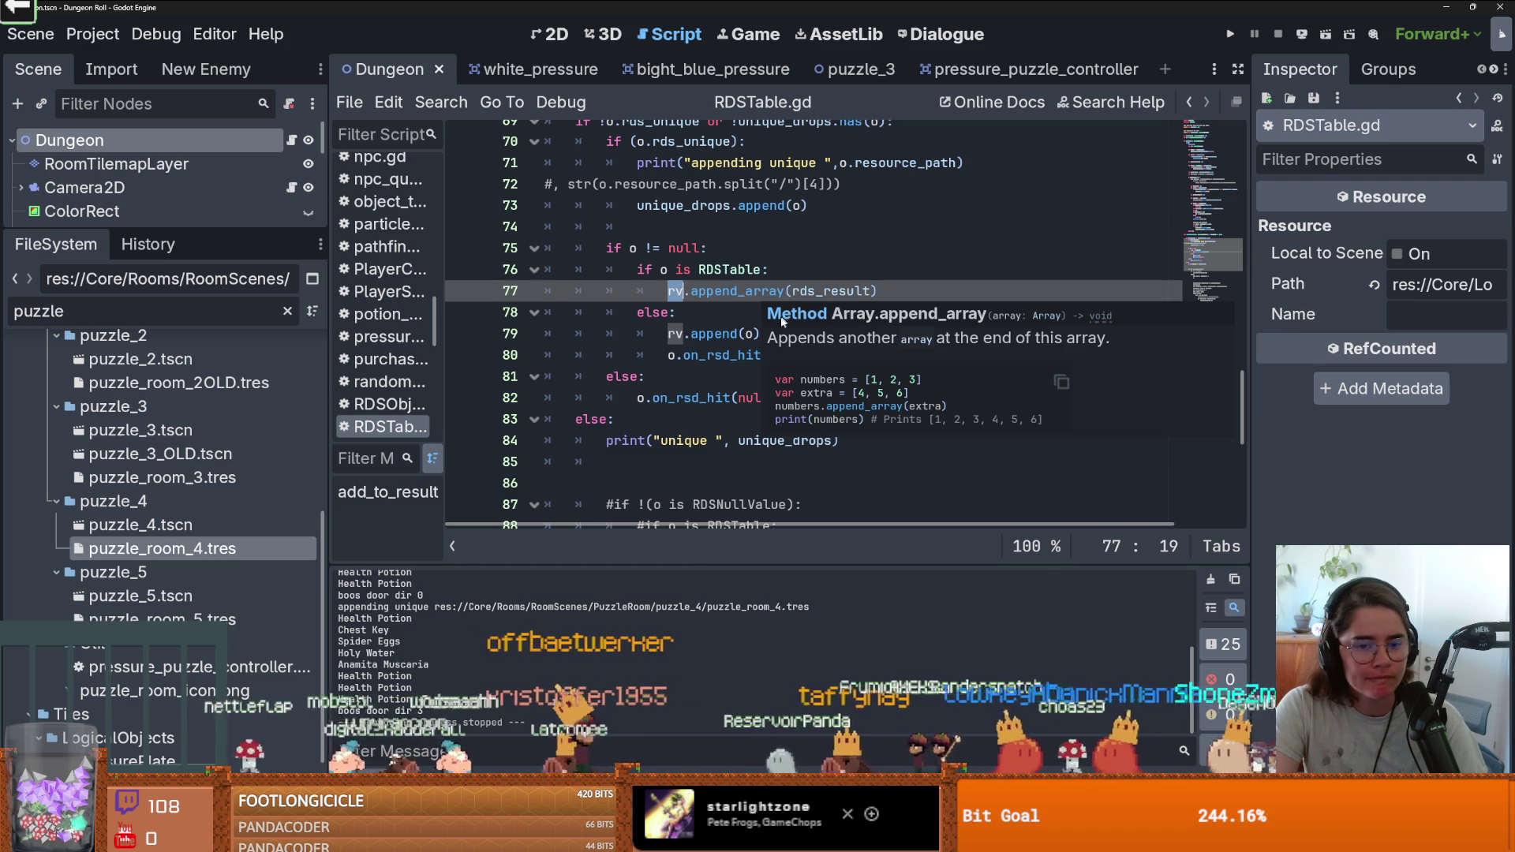
{"action": "left_click", "coordinate": [675, 333]}
{"action": "left_click", "coordinate": [675, 296]}
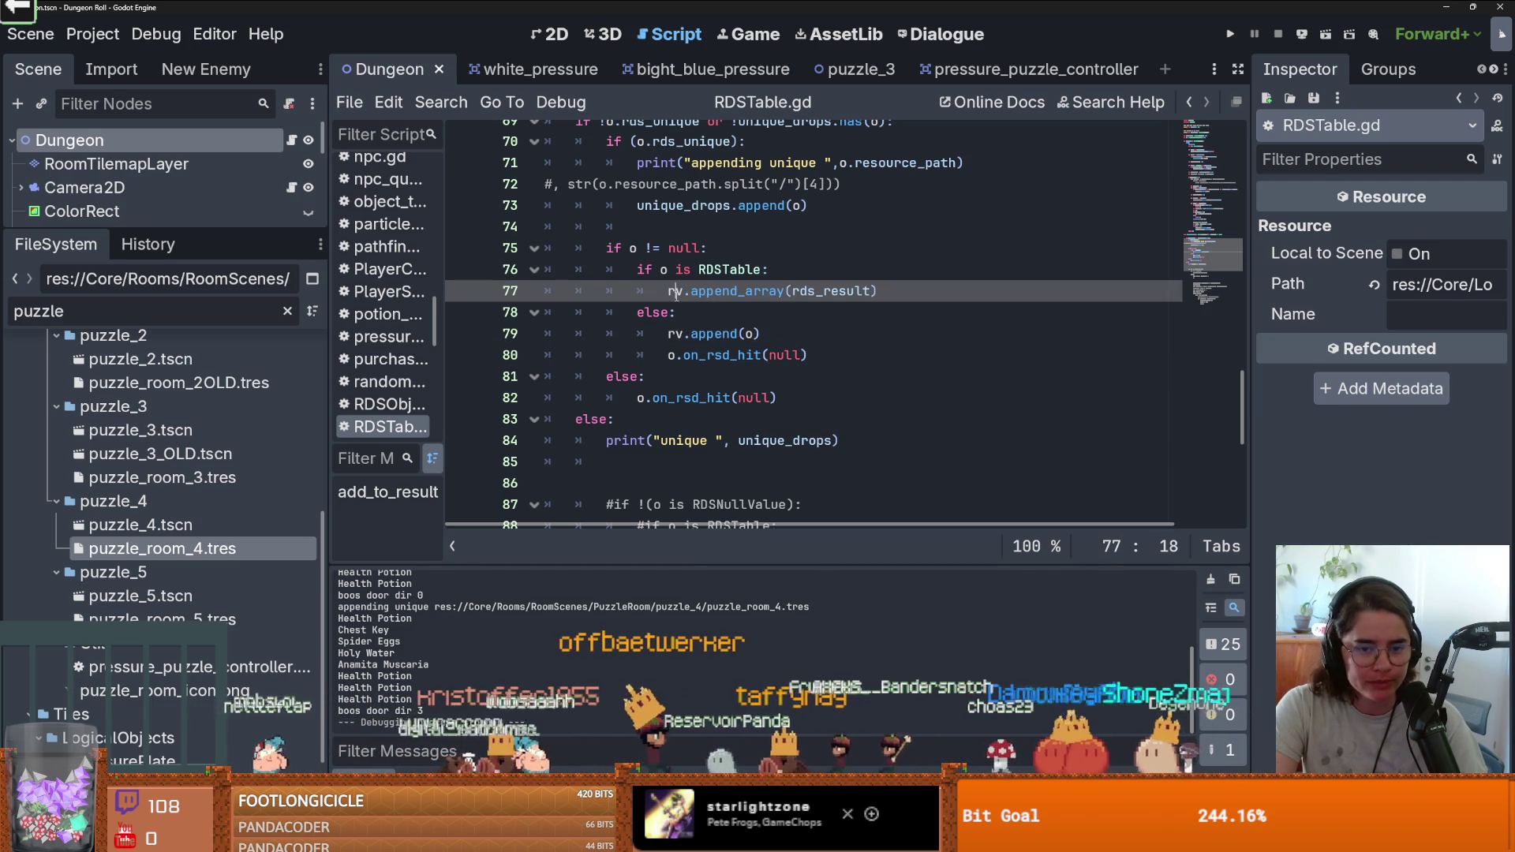
{"action": "double_click", "coordinate": [676, 292]}
{"action": "key", "text": "Left"}
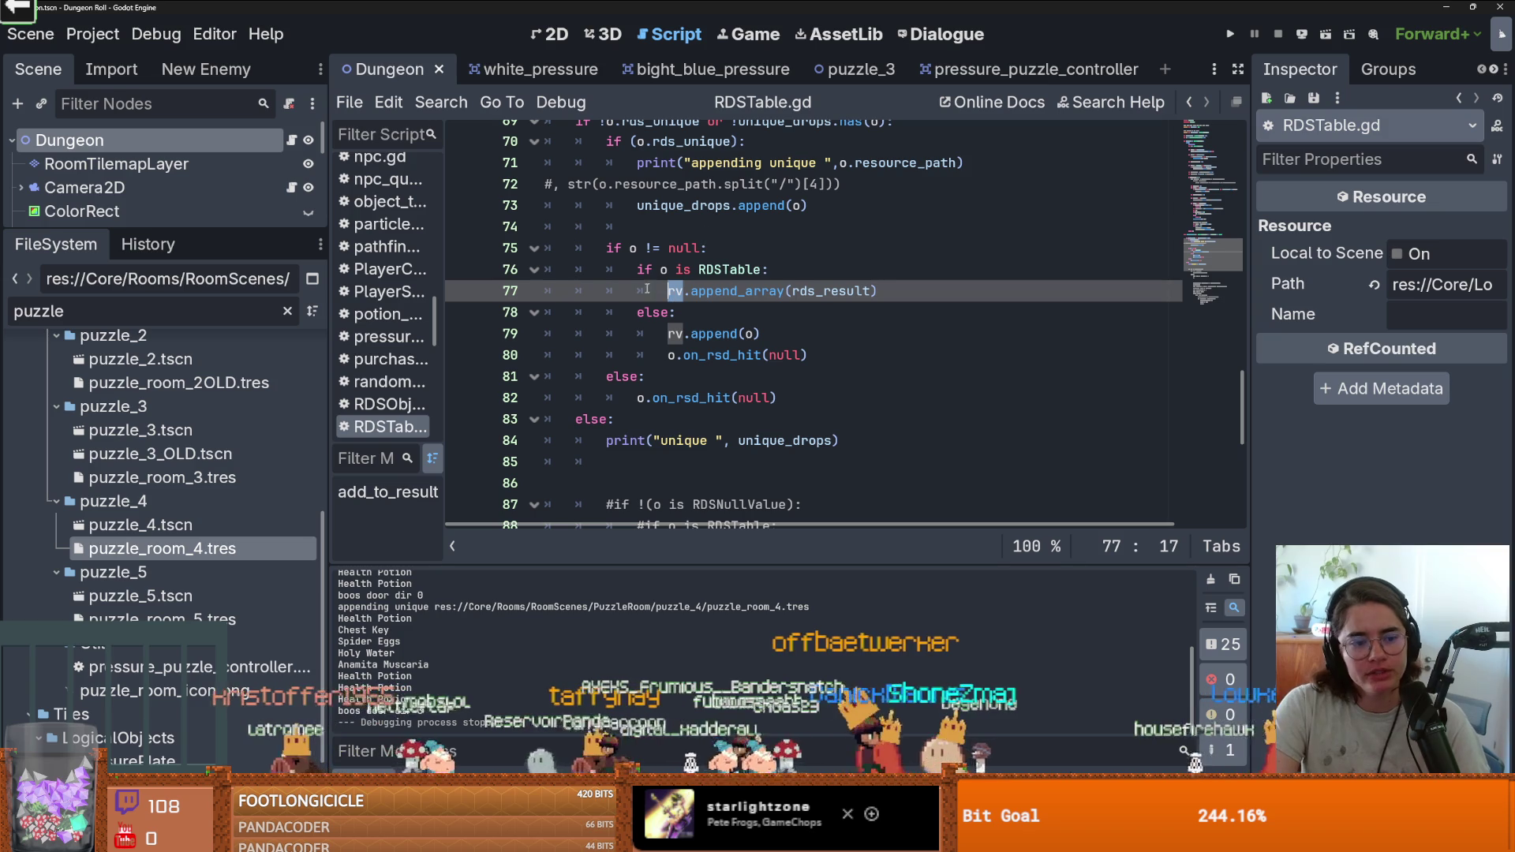
{"action": "left_click", "coordinate": [666, 292]}
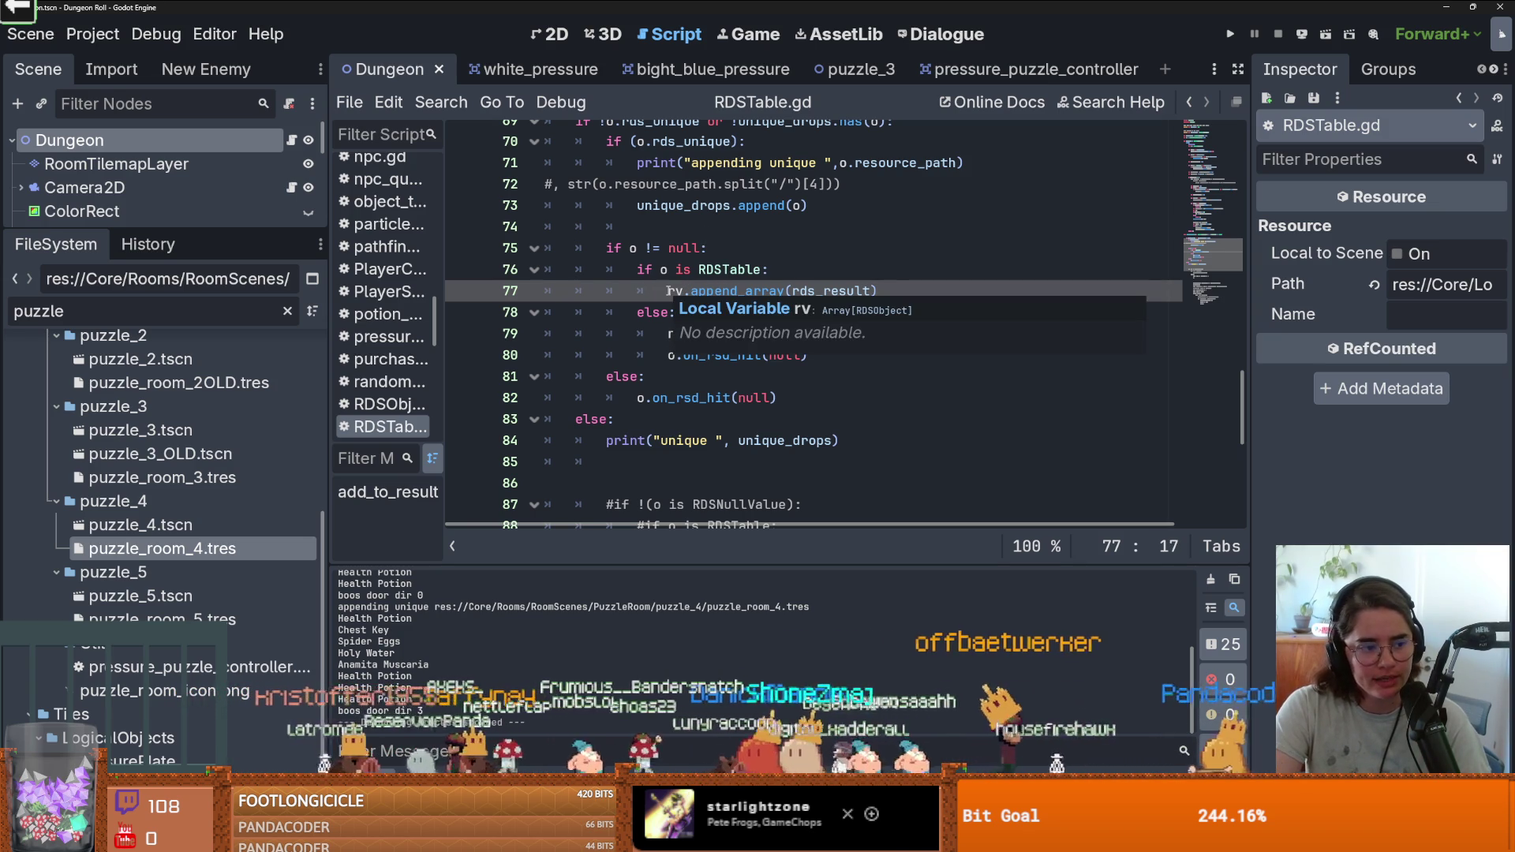
{"action": "mouse_move", "coordinate": [721, 291]}
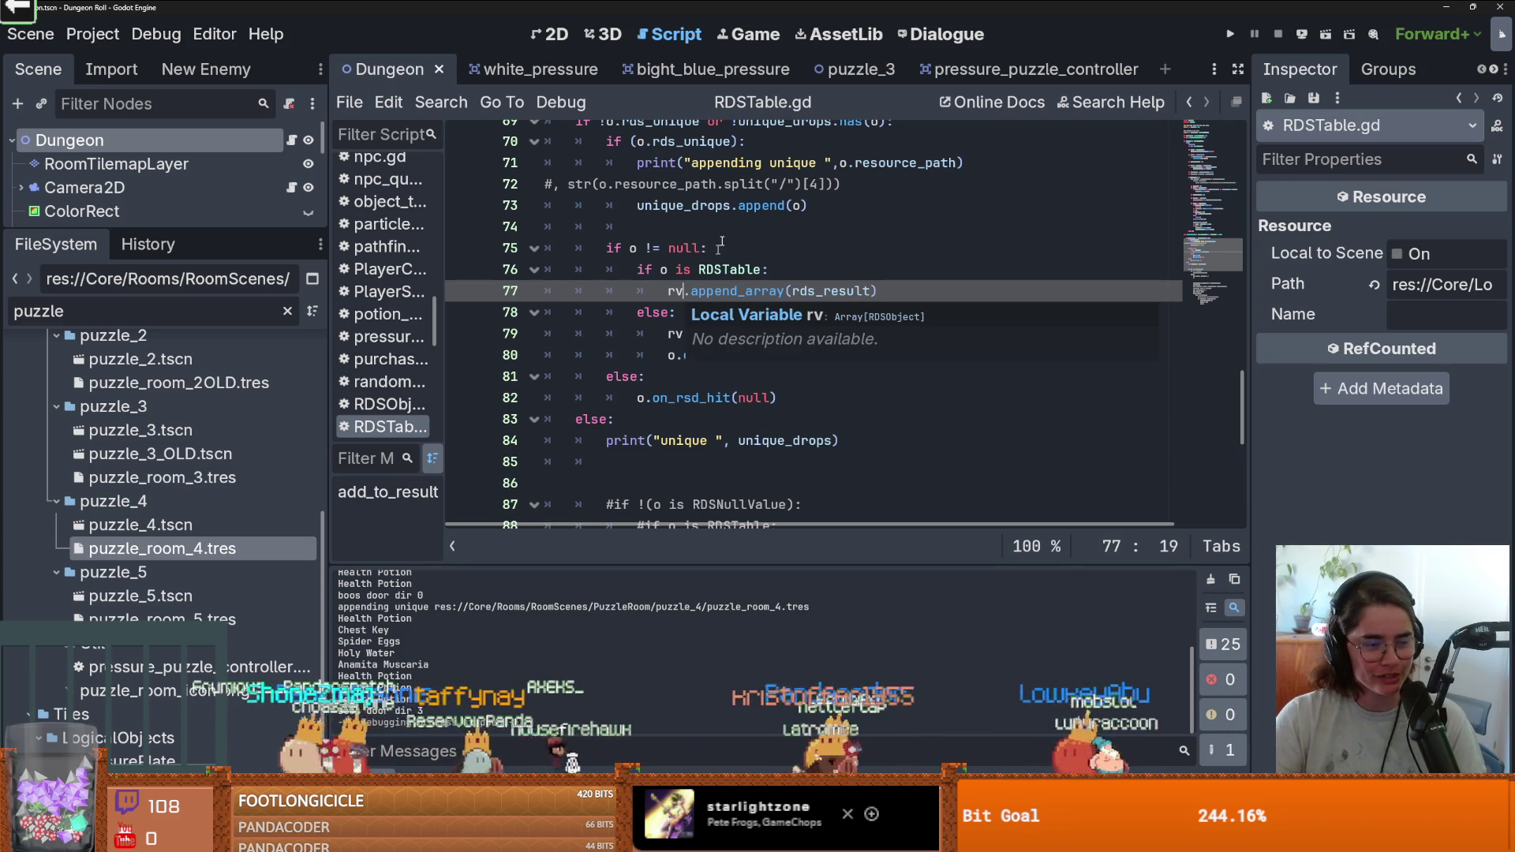
{"action": "scroll", "coordinate": [771, 292], "scroll_direction": "up", "scroll_amount": 20}
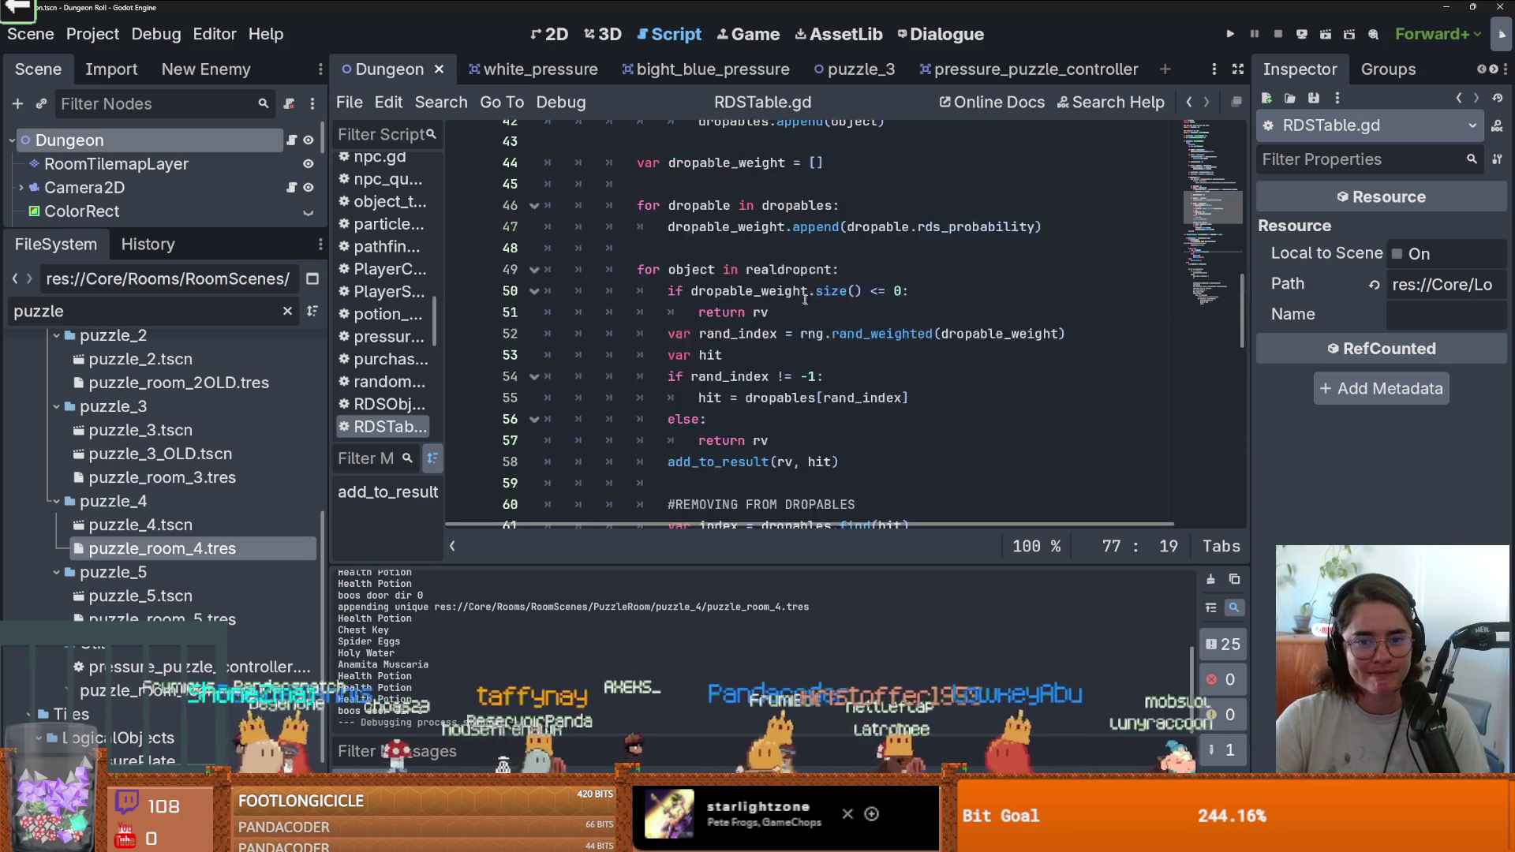
{"action": "scroll", "coordinate": [814, 304], "scroll_direction": "up", "scroll_amount": 1}
{"action": "scroll", "coordinate": [816, 303], "scroll_direction": "down", "scroll_amount": 2}
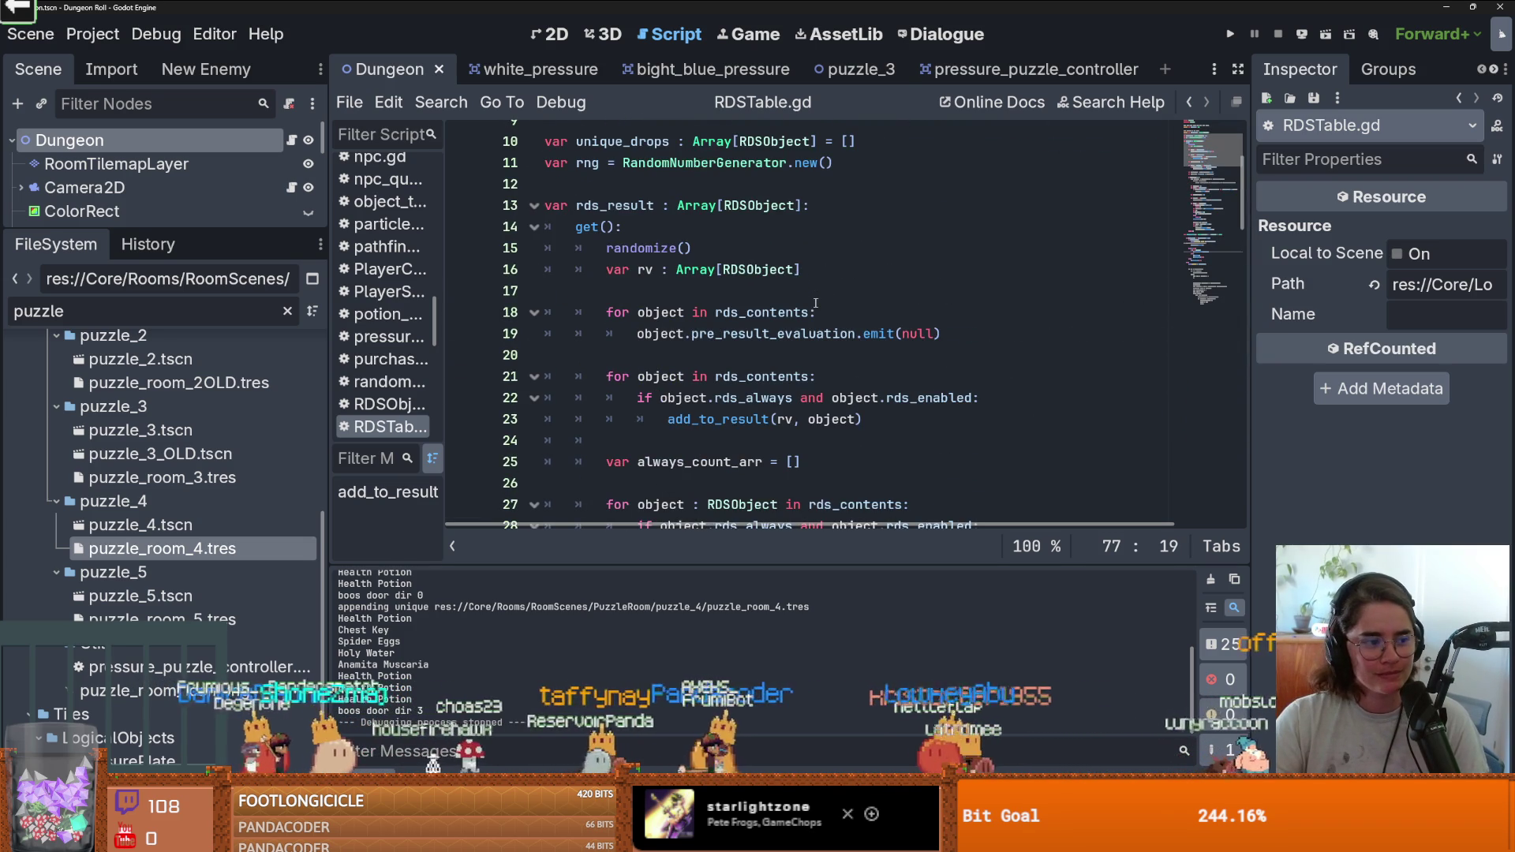
{"action": "scroll", "coordinate": [880, 297], "scroll_direction": "down", "scroll_amount": 5}
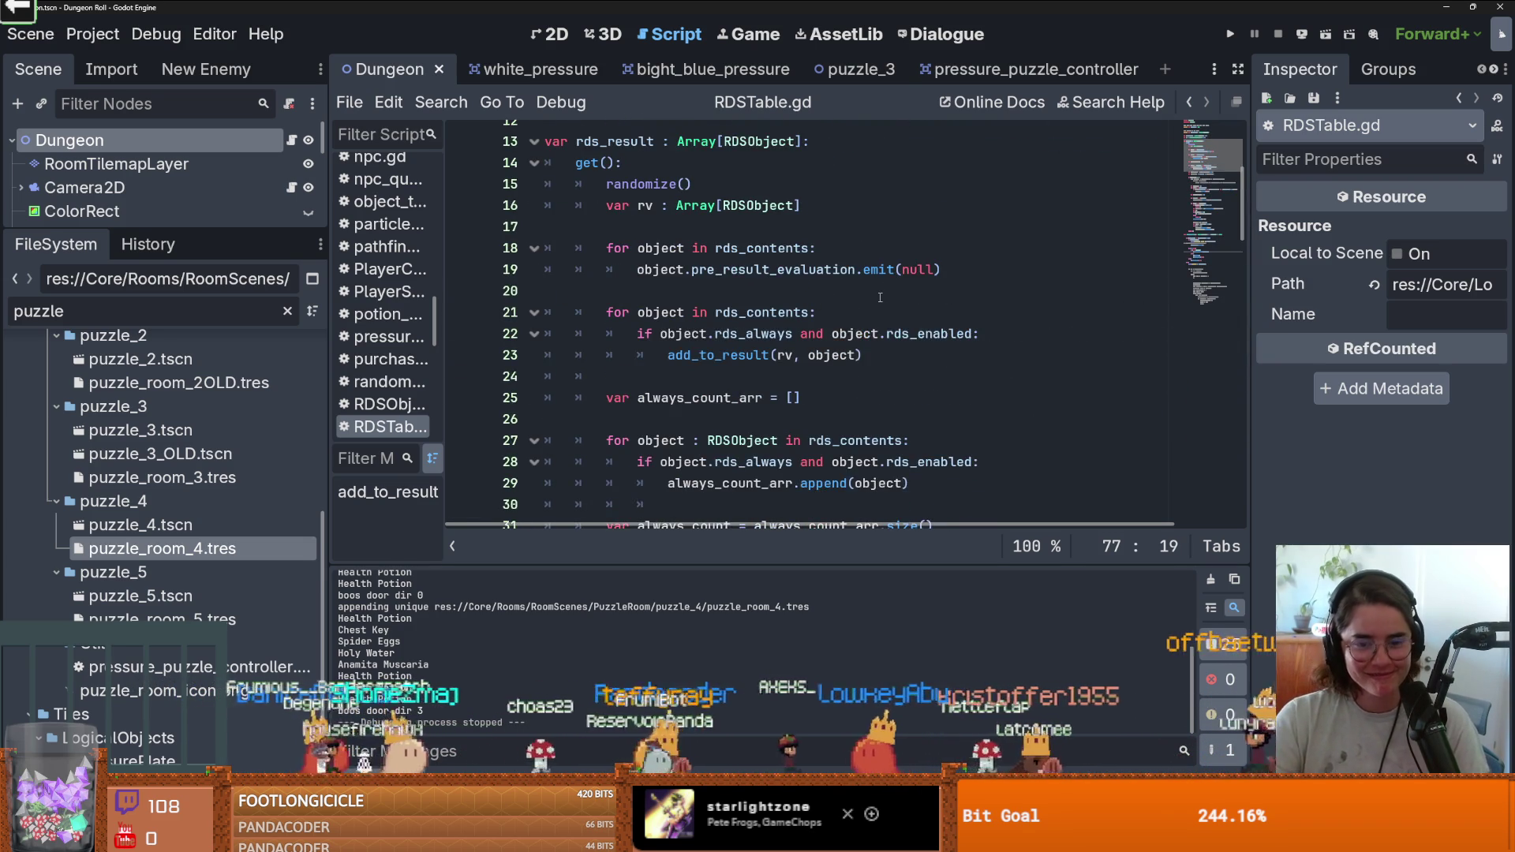
{"action": "scroll", "coordinate": [881, 297], "scroll_direction": "down", "scroll_amount": 6}
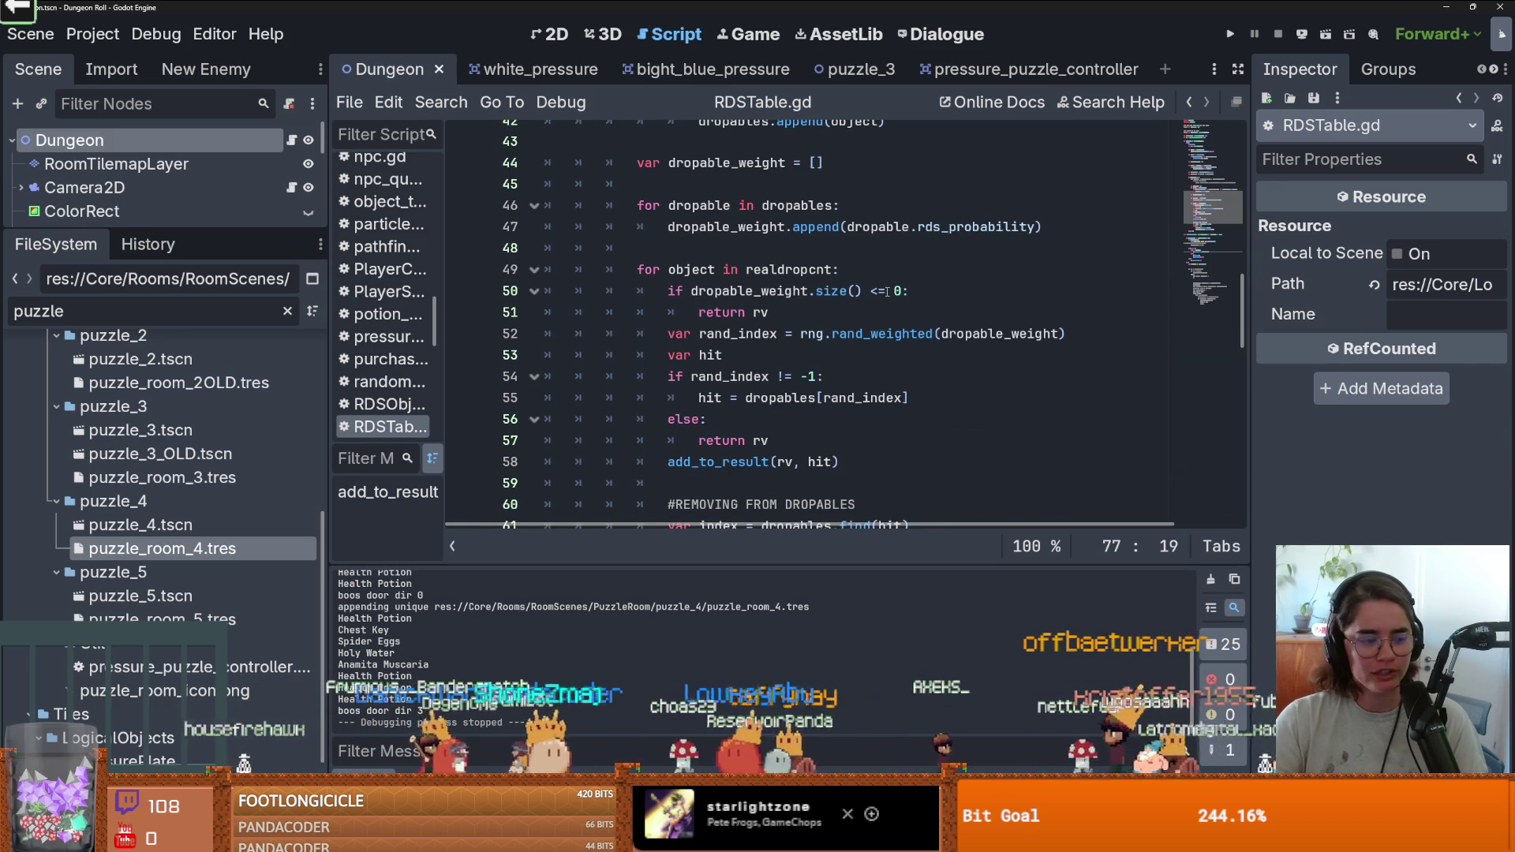
{"action": "scroll", "coordinate": [881, 297], "scroll_direction": "down", "scroll_amount": 3}
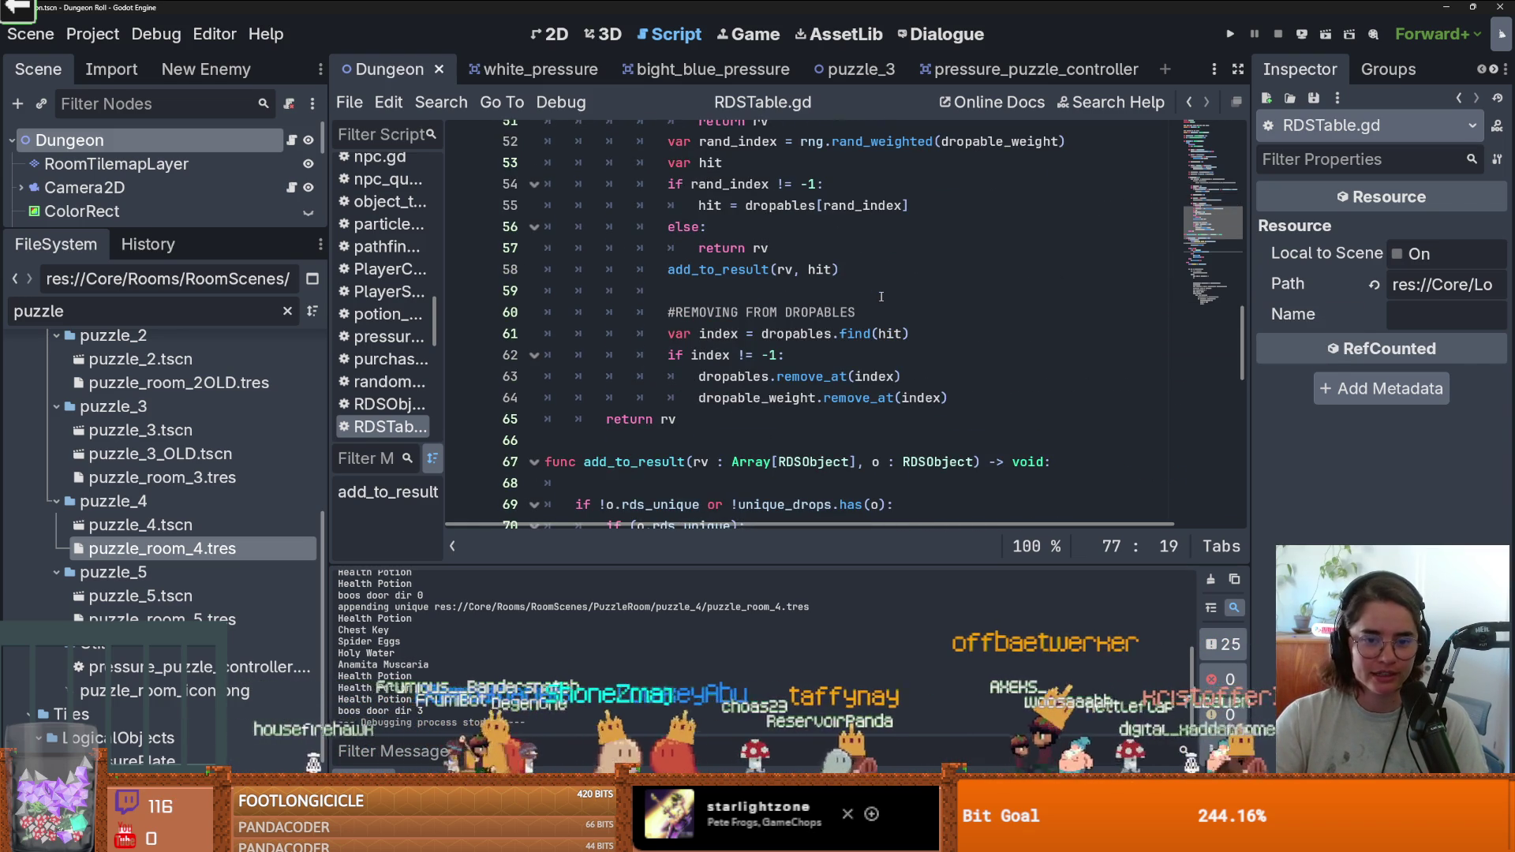
{"action": "scroll", "coordinate": [881, 297], "scroll_direction": "up", "scroll_amount": 2}
{"action": "scroll", "coordinate": [877, 298], "scroll_direction": "down", "scroll_amount": 2}
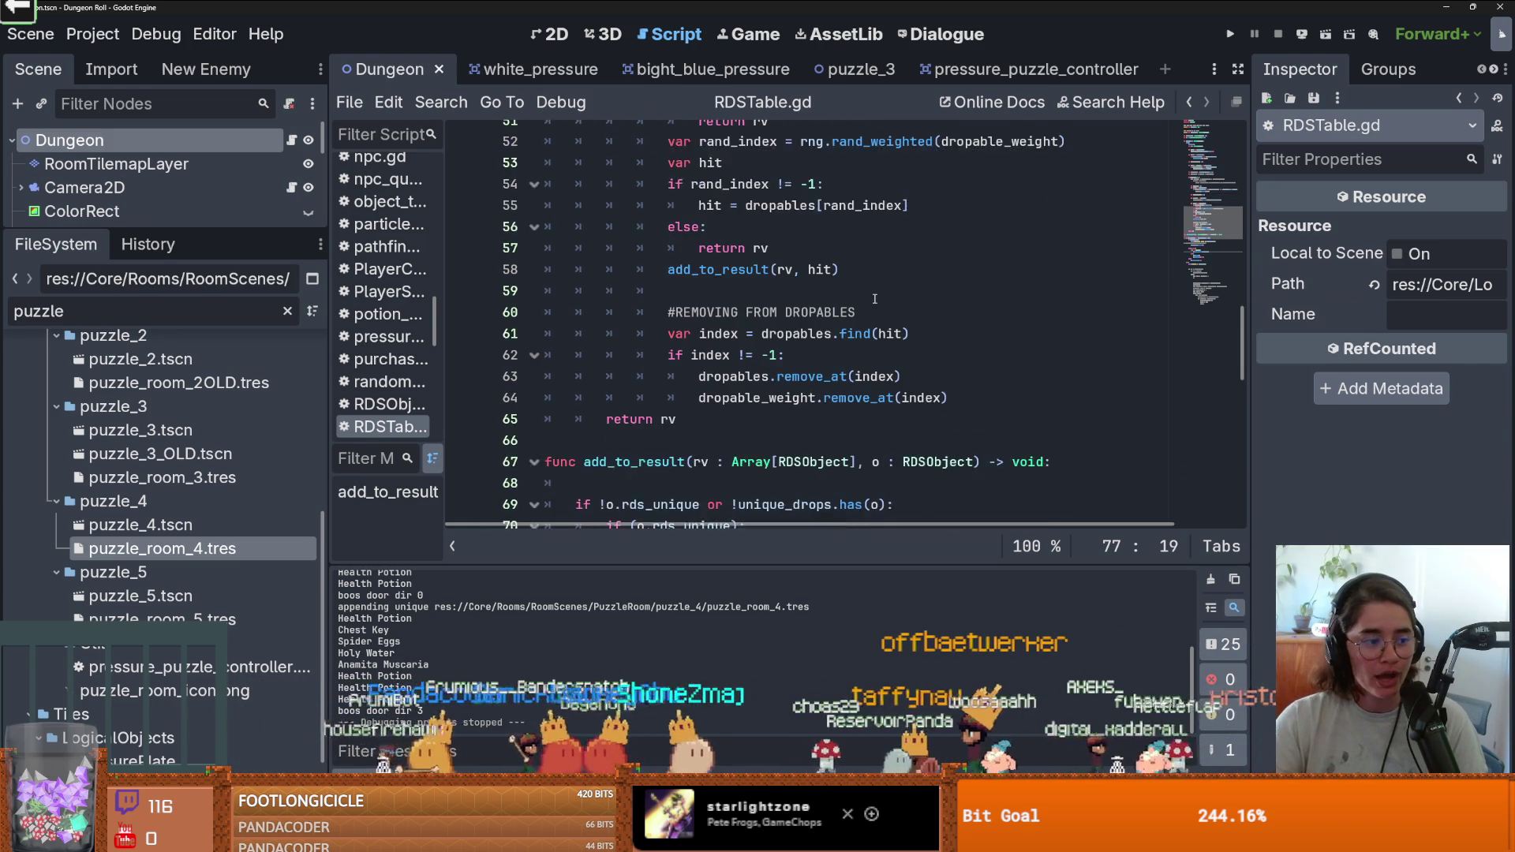
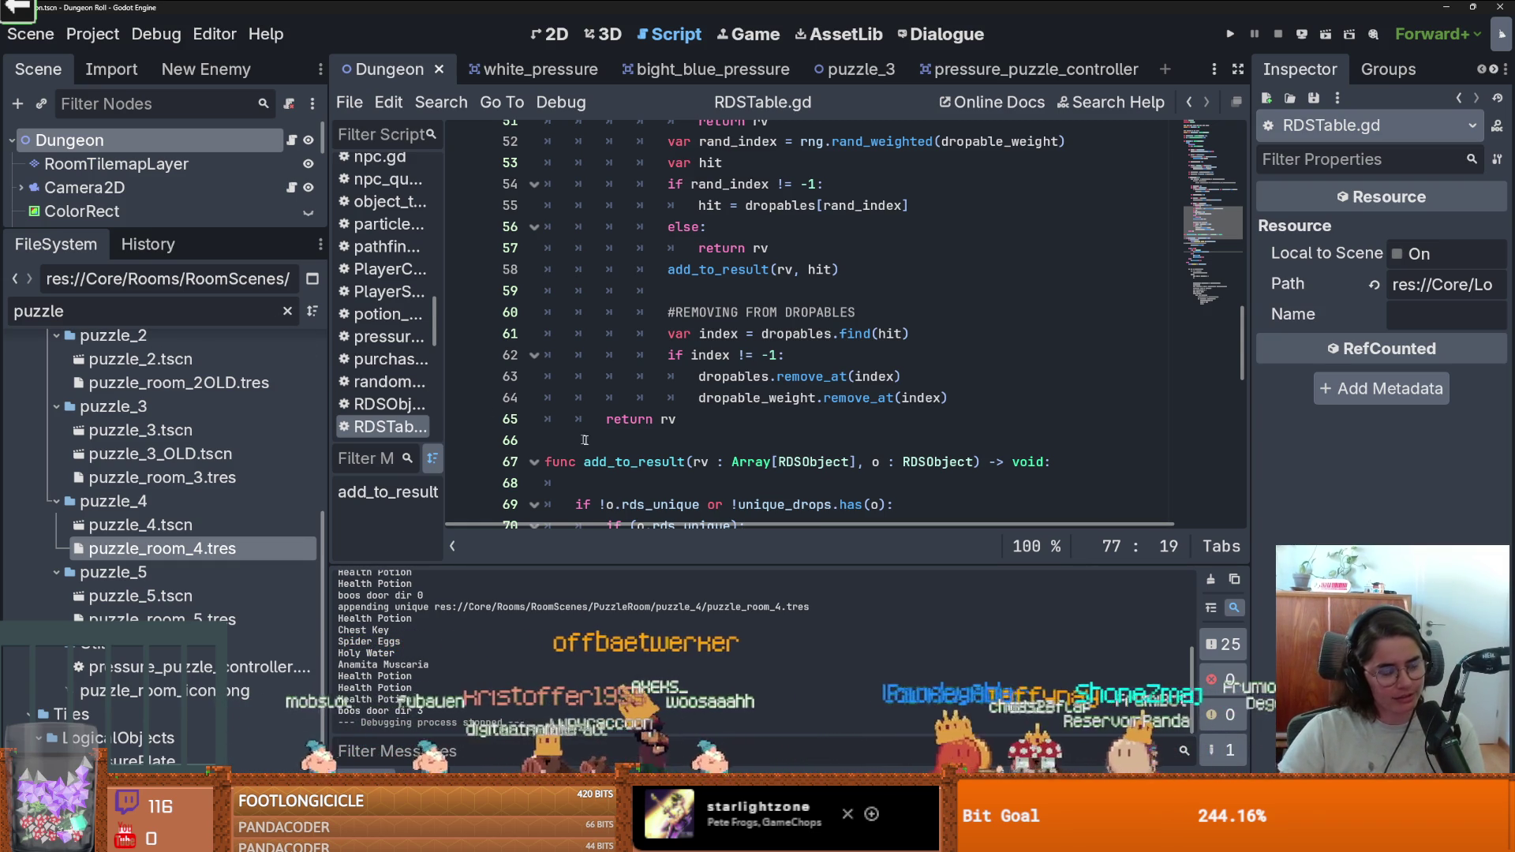
Inspect the puzzle_room_4 room resource, then filter the FileSystem for 'Global' and open Globals.gd.
{"action": "left_click", "coordinate": [730, 420]}
{"action": "scroll", "coordinate": [734, 426], "scroll_direction": "down", "scroll_amount": 4}
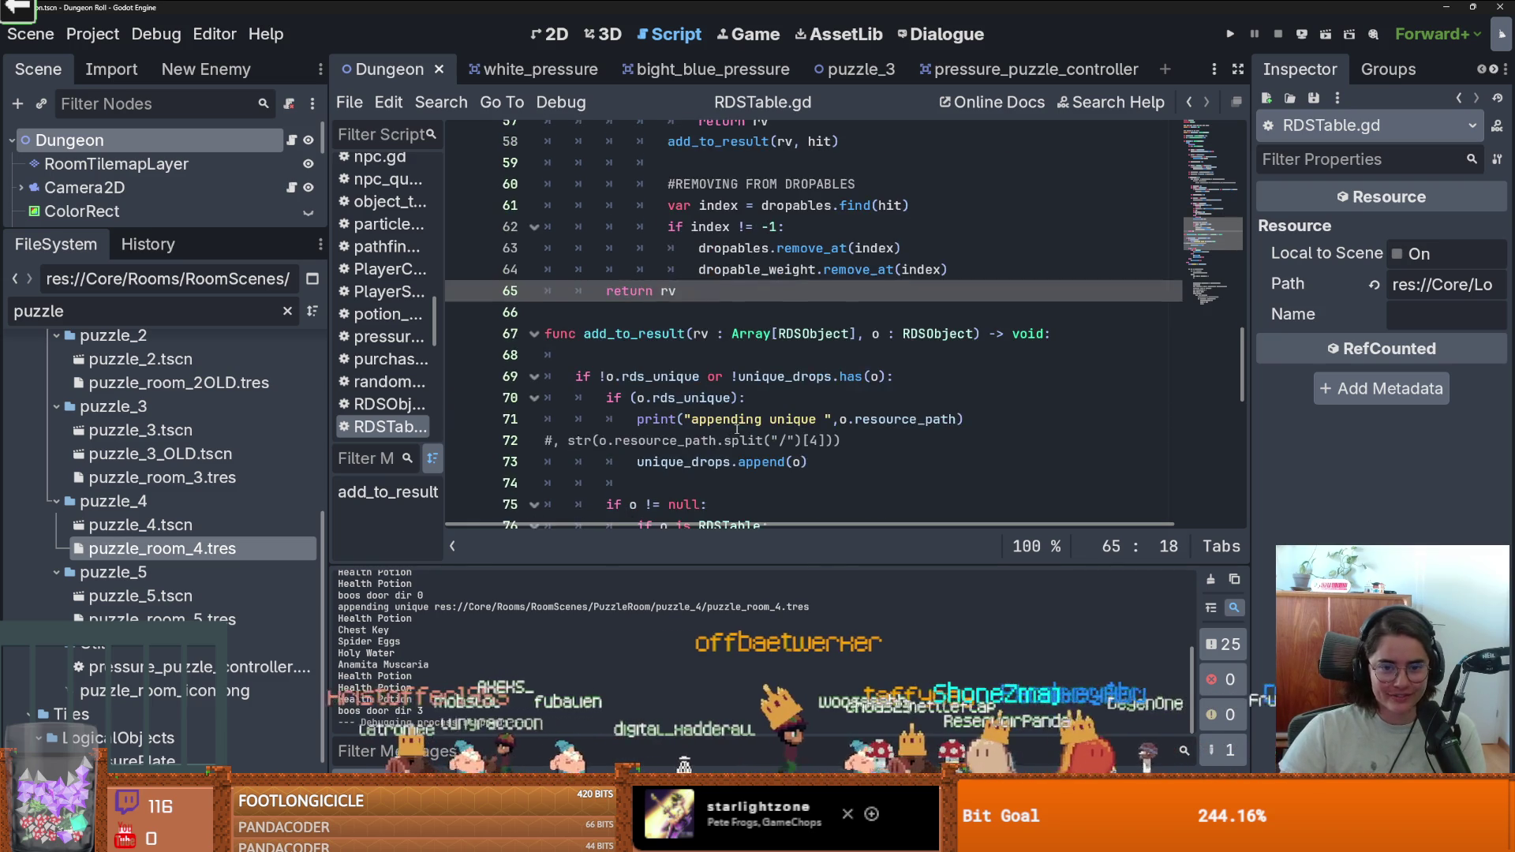
{"action": "scroll", "coordinate": [737, 429], "scroll_direction": "up", "scroll_amount": 1}
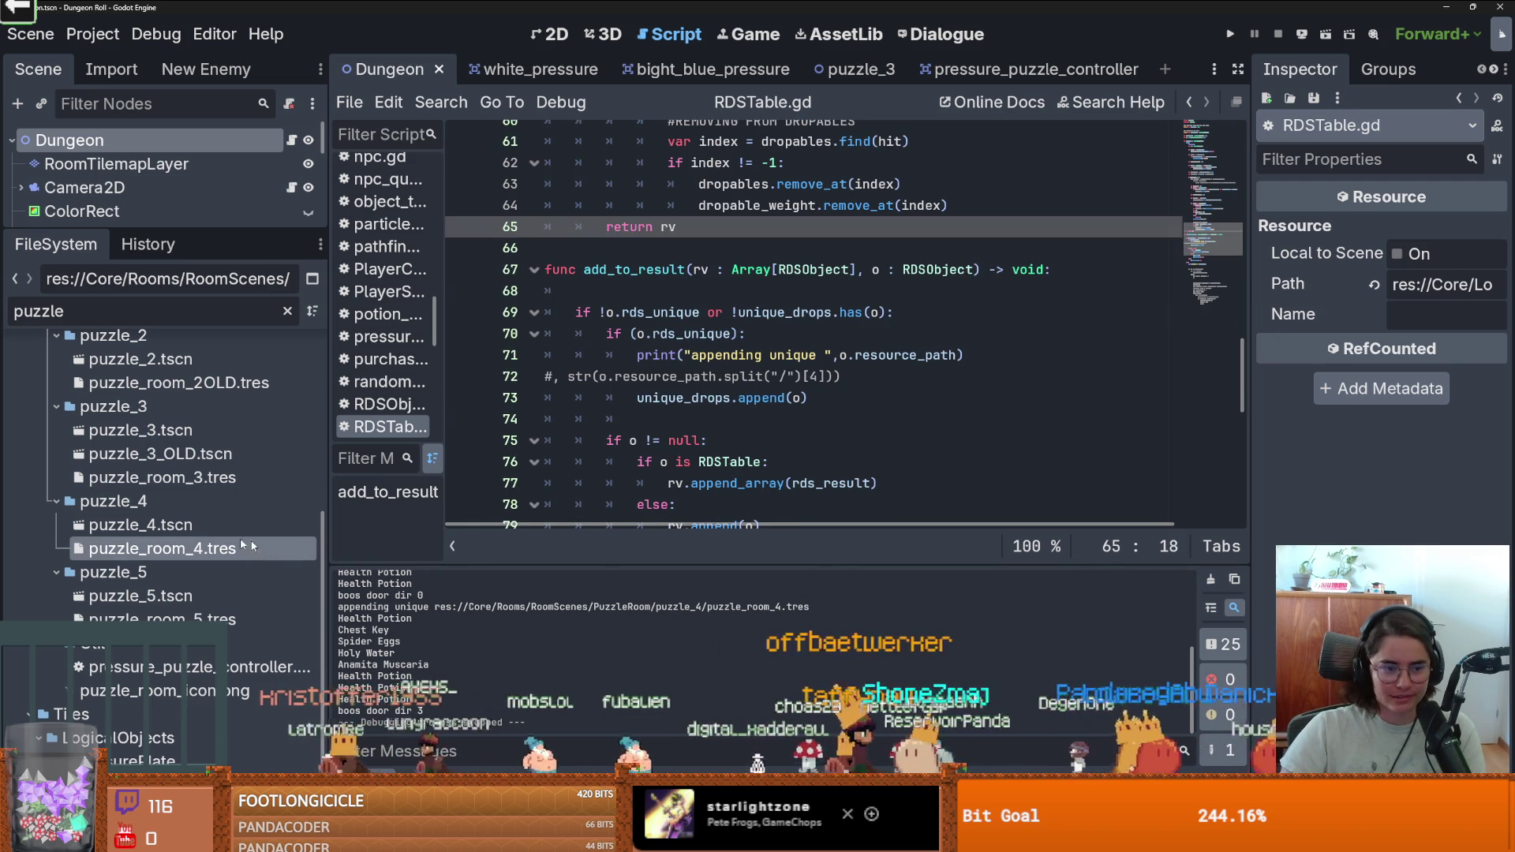
{"action": "left_click", "coordinate": [197, 548]}
{"action": "left_click_drag", "start_coordinate": [247, 230], "coordinate": [236, 198]}
{"action": "double_click", "coordinate": [218, 277]}
{"action": "type", "text": "Global"}
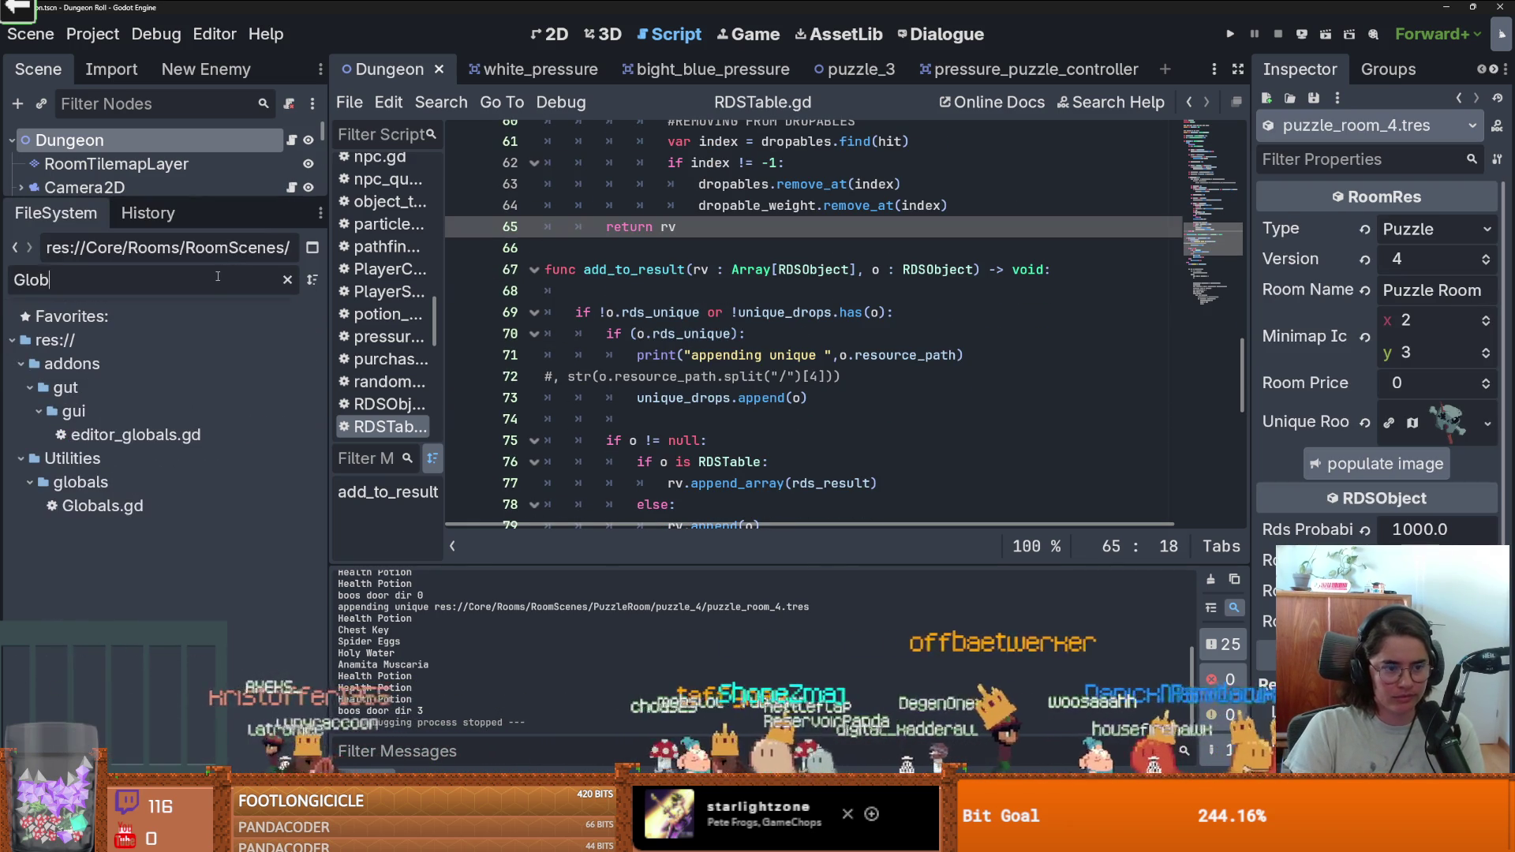
{"action": "left_click", "coordinate": [190, 513]}
{"action": "double_click", "coordinate": [191, 513]}
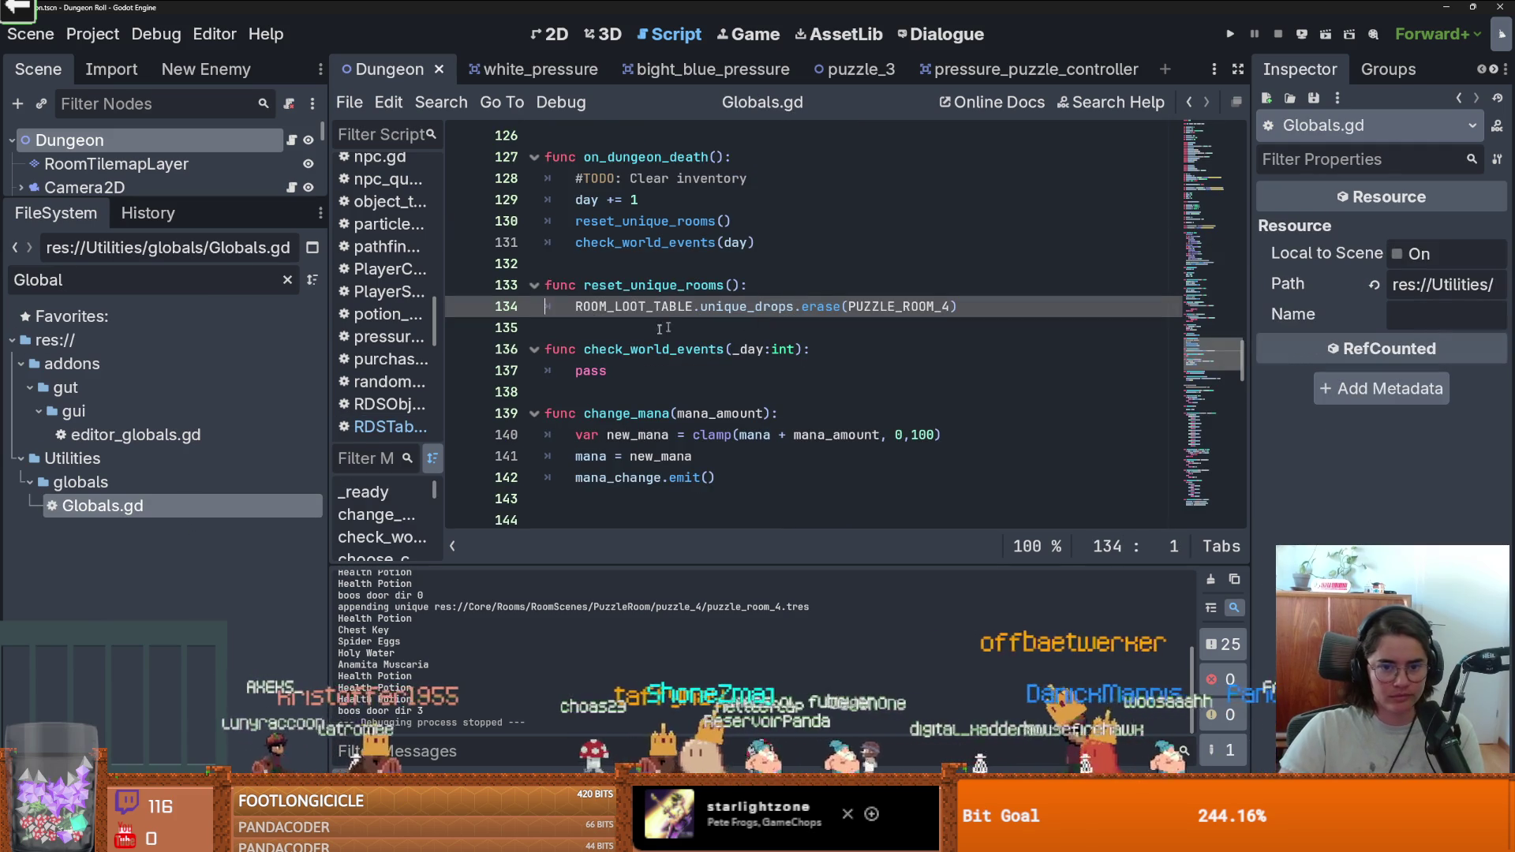
Review reset_unique_rooms' erase call, PUZZLE_ROOM_4 and ROOM_LOOT_TABLE, then reopen RDSTable.gd.
{"action": "double_click", "coordinate": [820, 306]}
{"action": "double_click", "coordinate": [876, 308]}
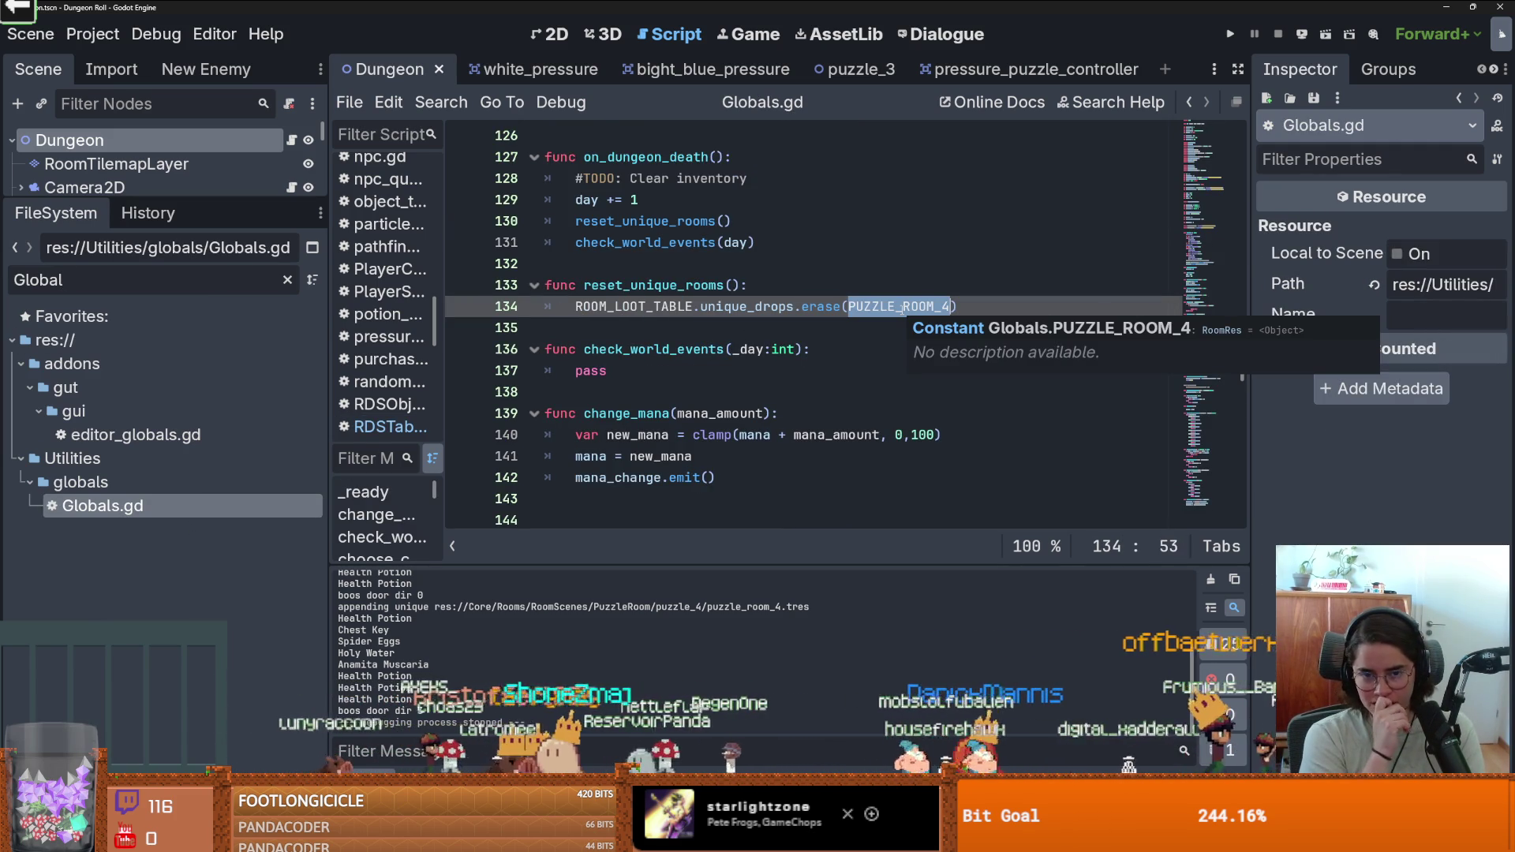
{"action": "left_click", "coordinate": [629, 307], "text": "ctrl"}
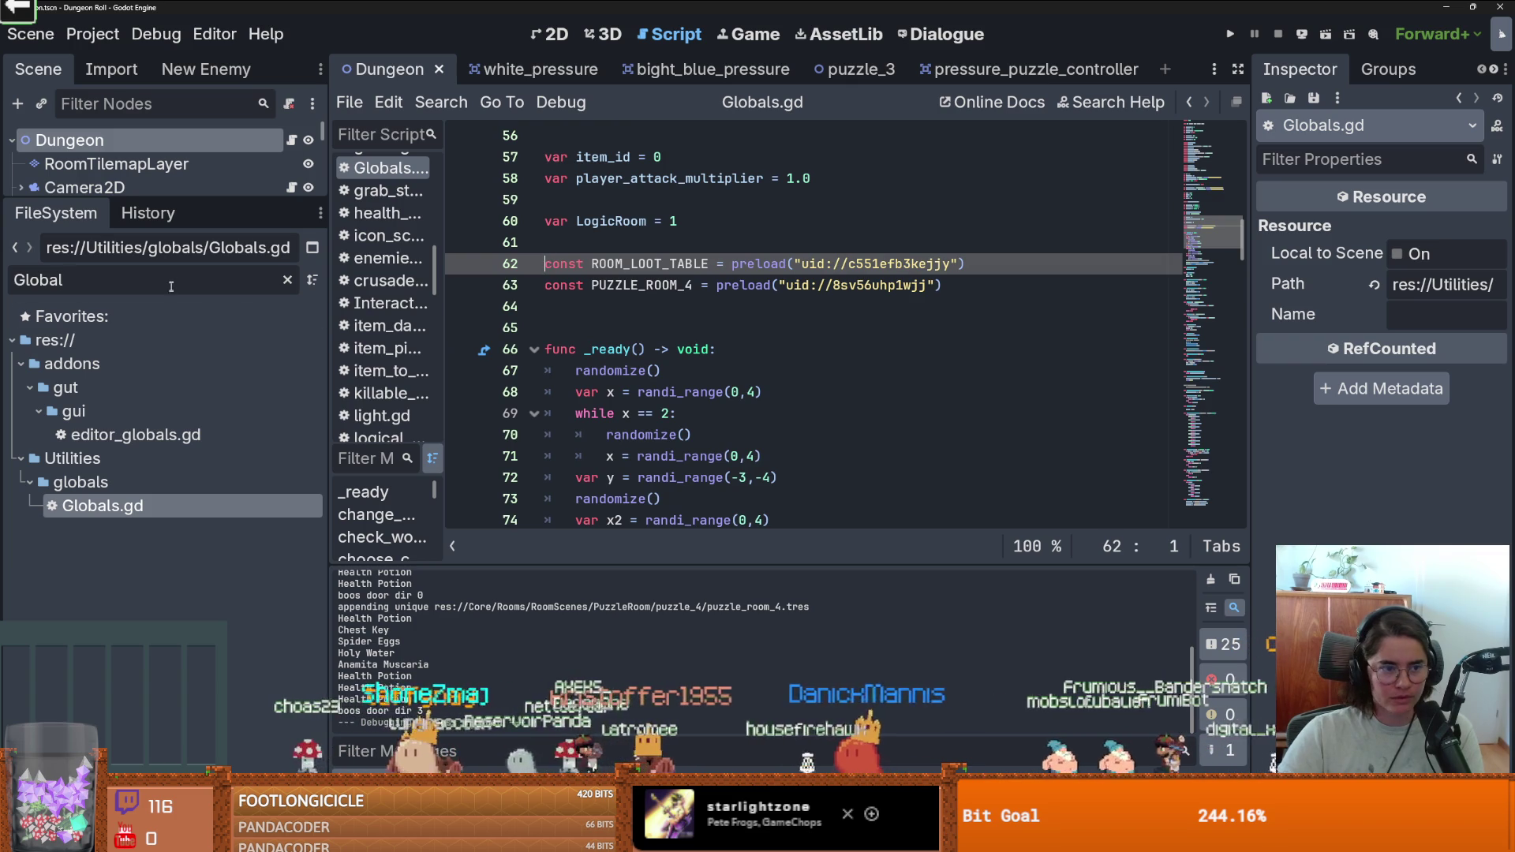
{"action": "type", "text": "E"}
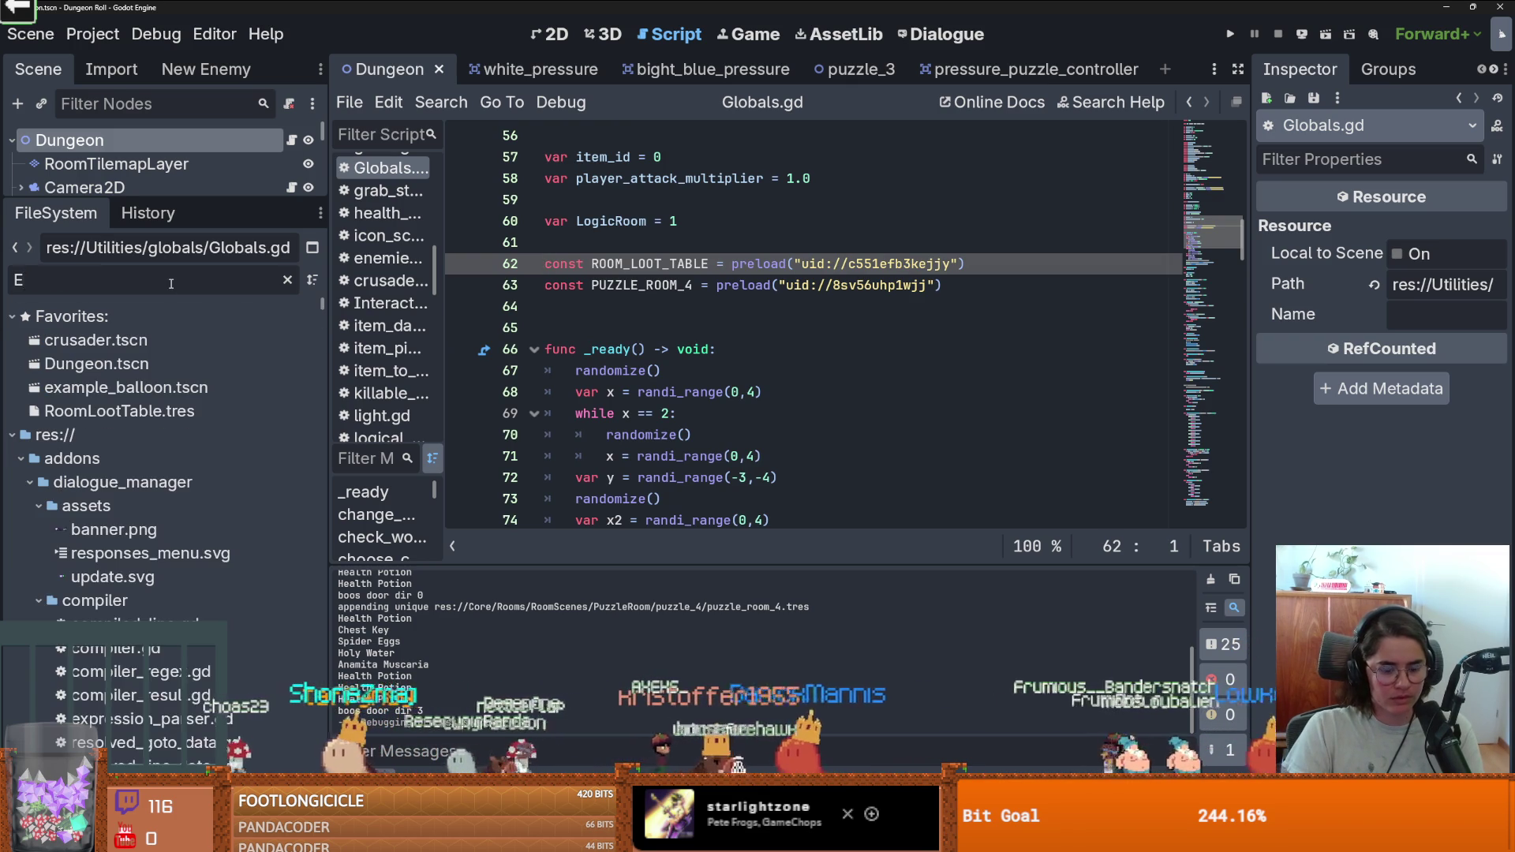
{"action": "key", "text": "BackSpace"}
{"action": "type", "text": "RDS"}
{"action": "double_click", "coordinate": [111, 529]}
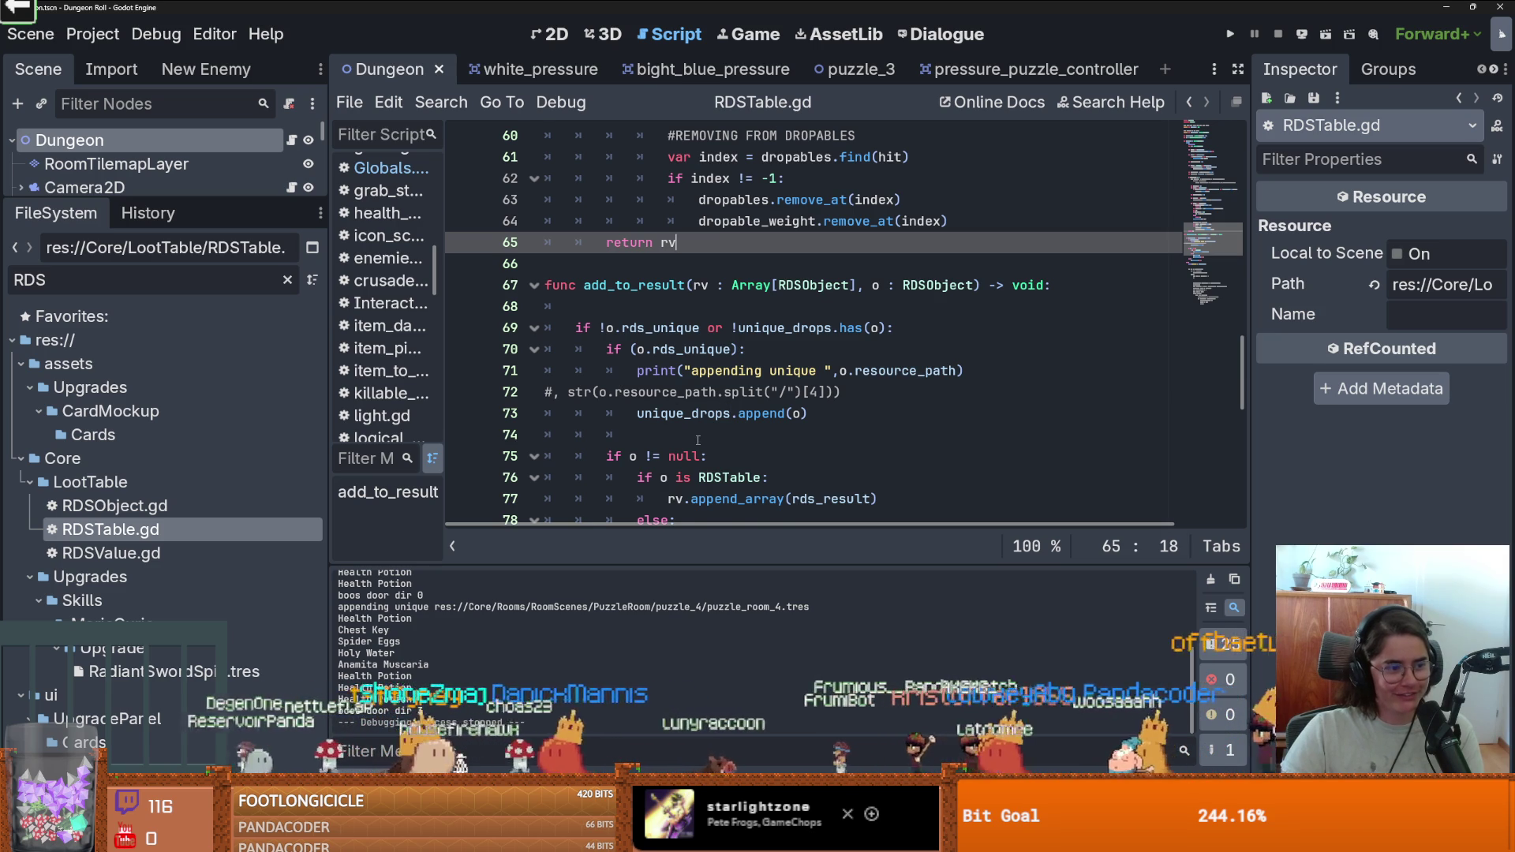
Add a func remove_unique() stub with pass below return rv and save.
{"action": "scroll", "coordinate": [698, 439], "scroll_direction": "down", "scroll_amount": 7}
{"action": "scroll", "coordinate": [698, 438], "scroll_direction": "up", "scroll_amount": 8}
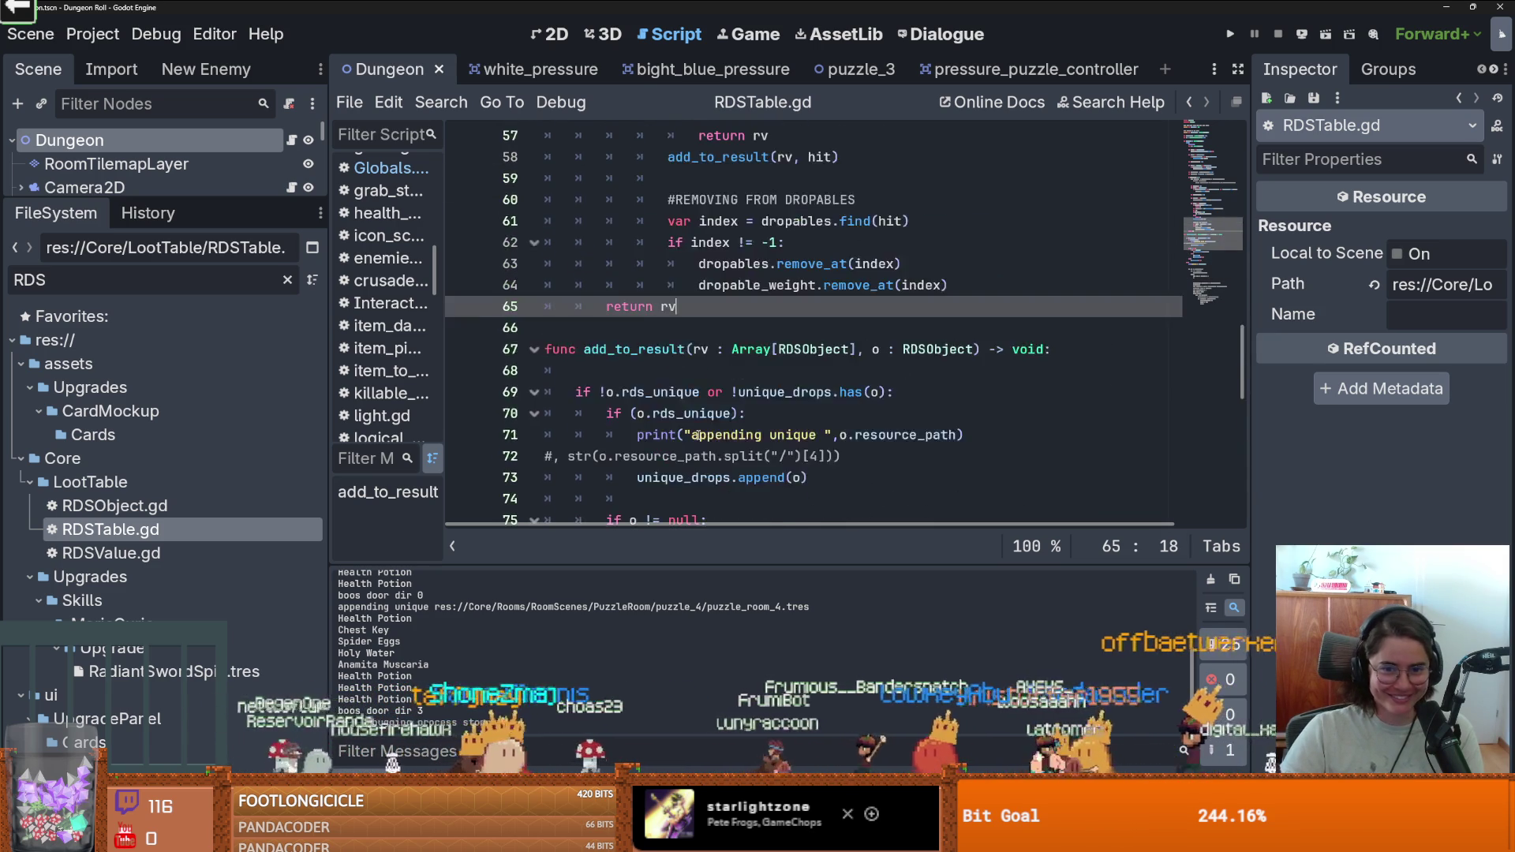
{"action": "scroll", "coordinate": [697, 435], "scroll_direction": "up", "scroll_amount": 1}
{"action": "key", "text": "Return"}
{"action": "key", "text": "Return"}
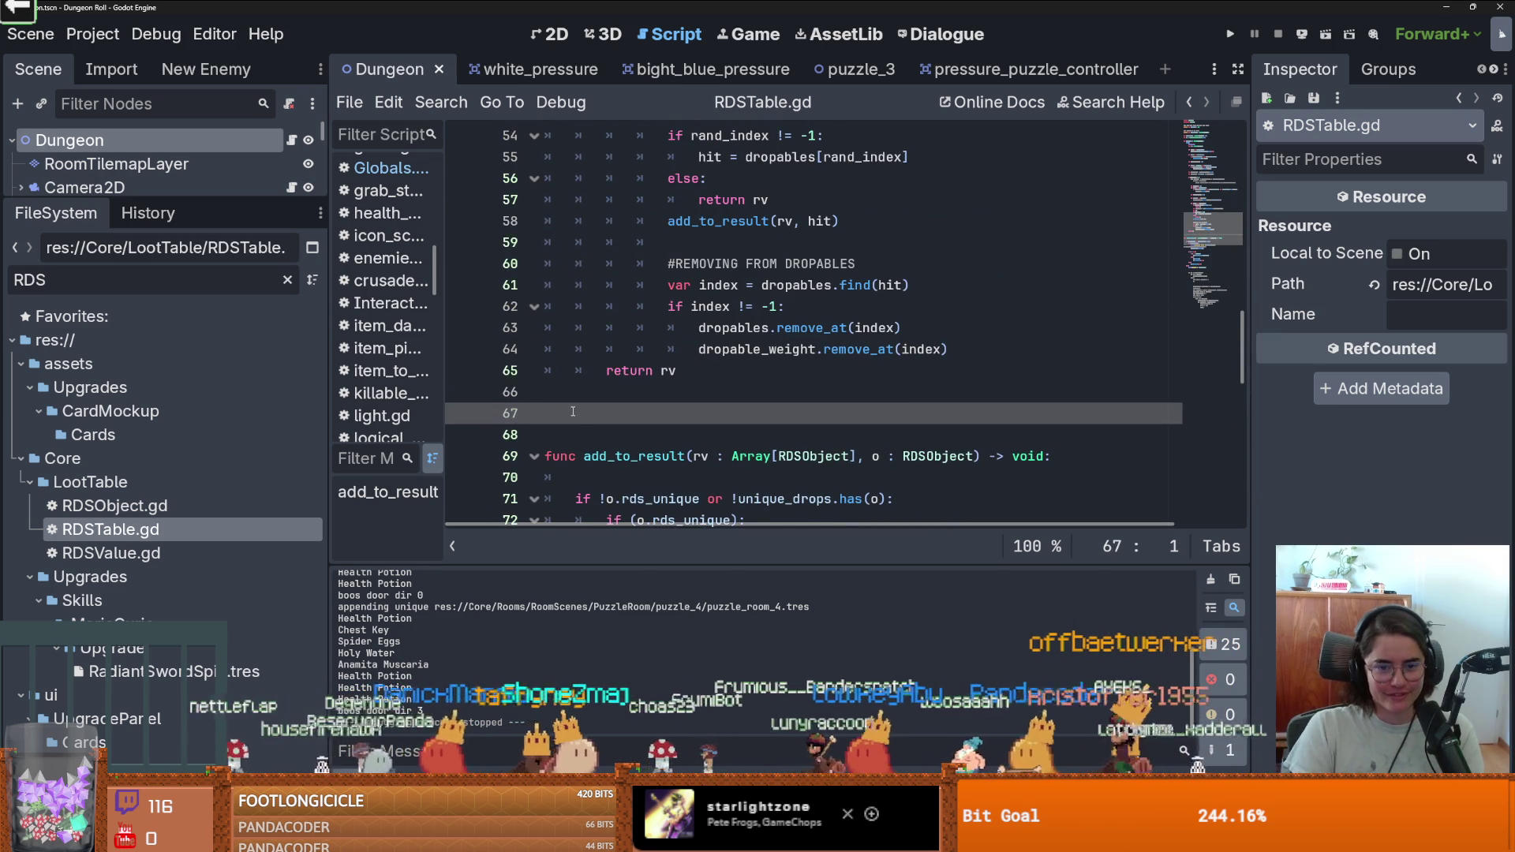
{"action": "type", "text": "func re"}
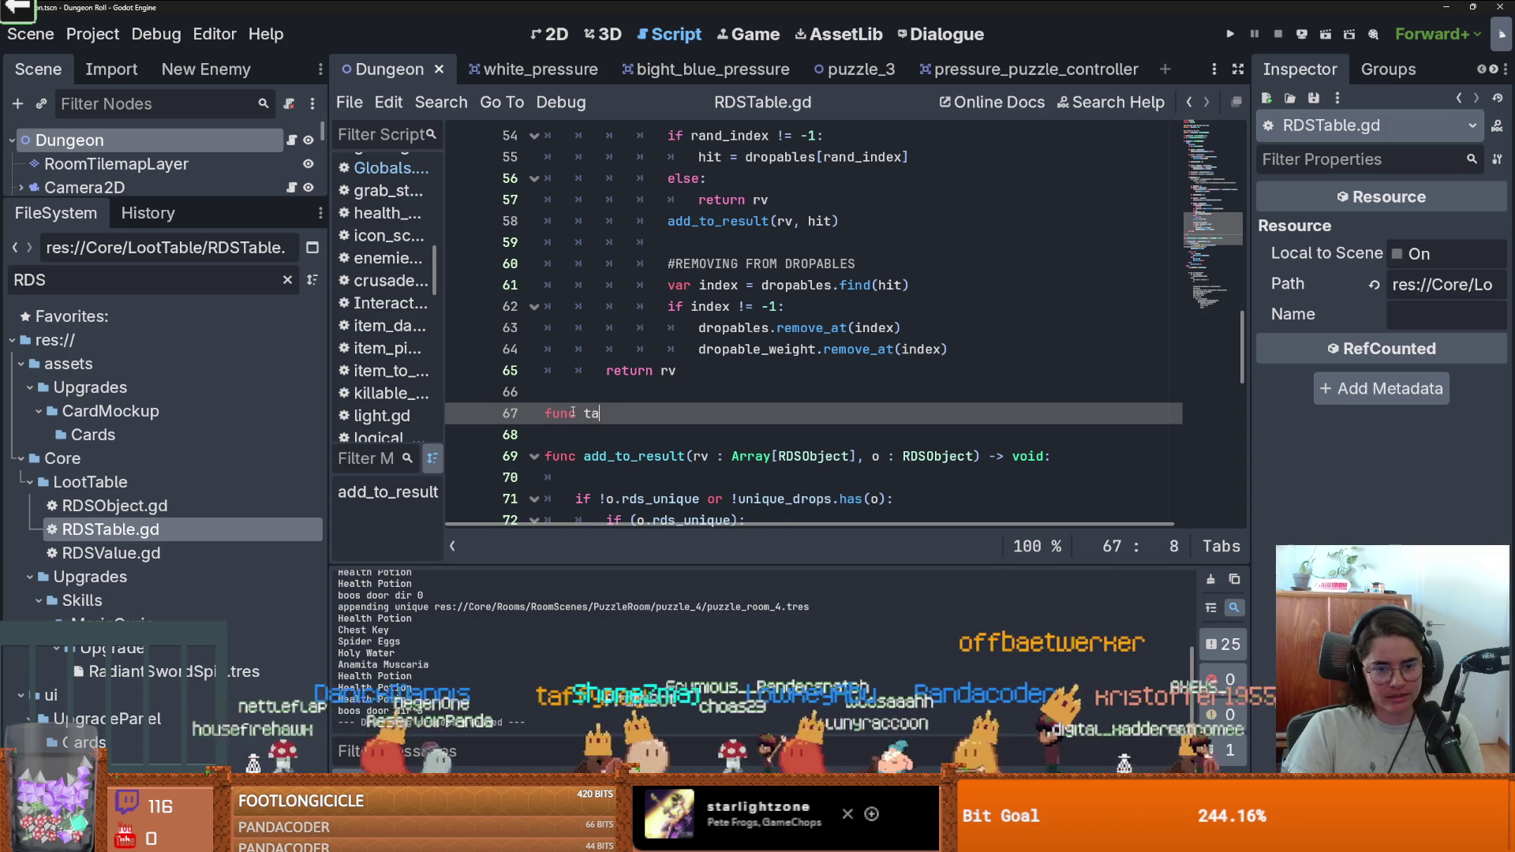
{"action": "type", "text": "move_unique"}
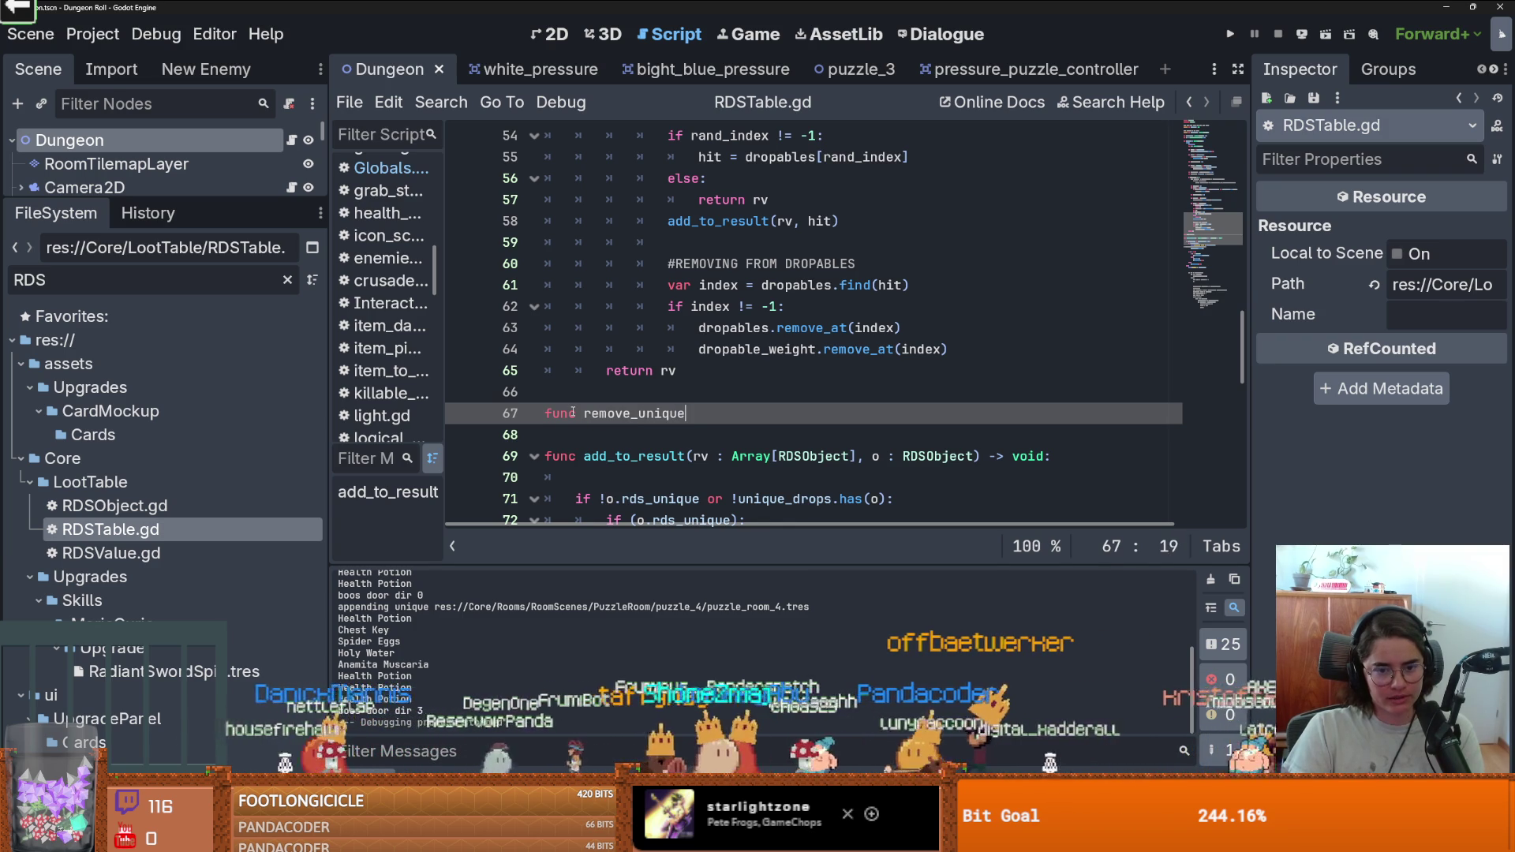
{"action": "key", "text": "Return"}
{"action": "type", "text": "pass"}
{"action": "key", "text": "ctrl+s"}
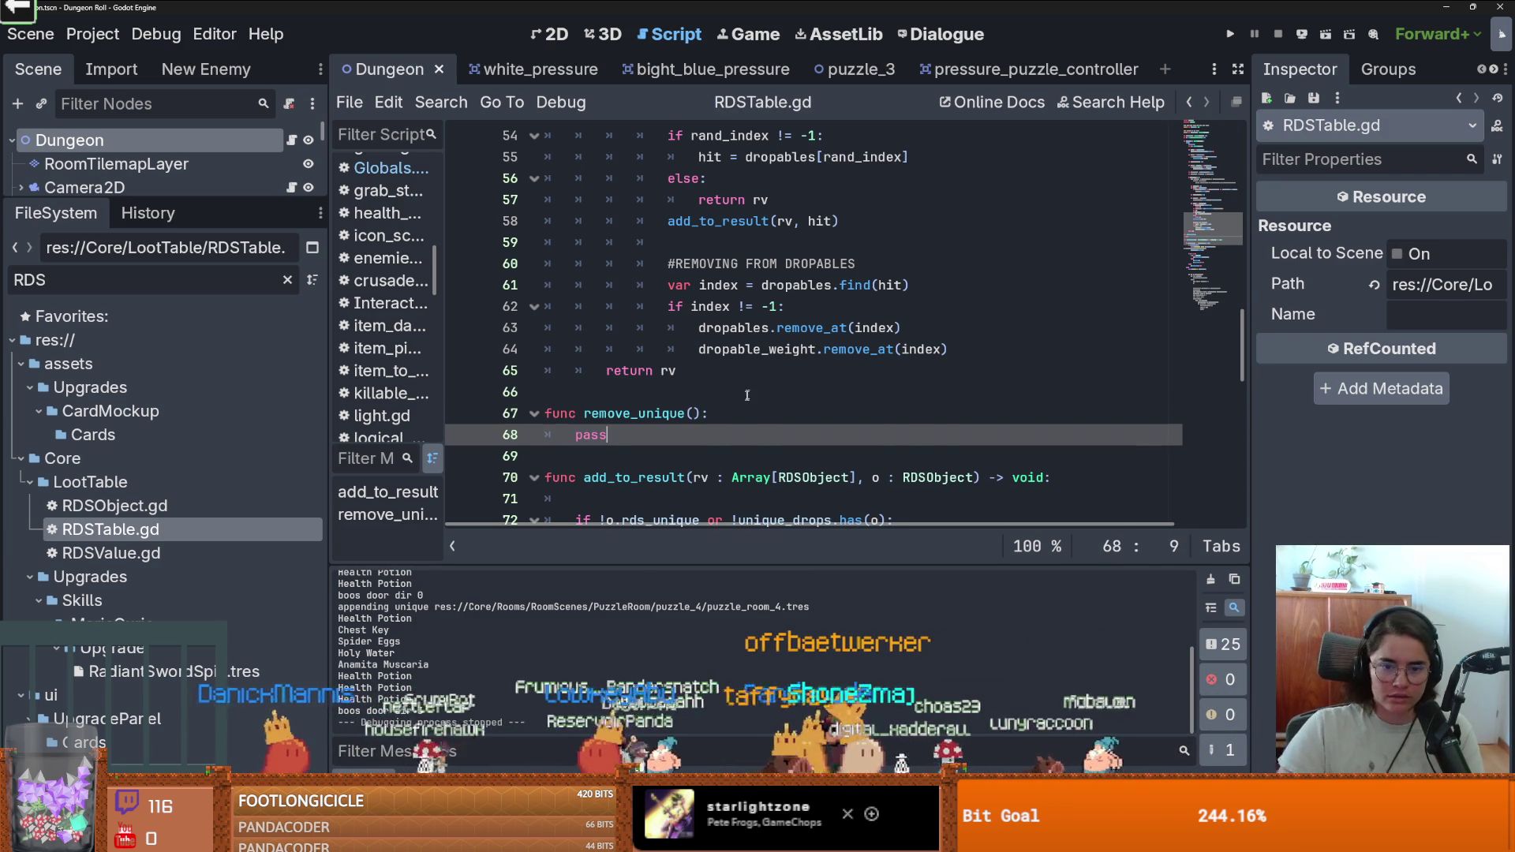
Give remove_unique a unique_obj: RDSObject parameter and body unique_drops.erase(unique_obj).
{"action": "left_click", "coordinate": [693, 412]}
{"action": "type", "text": "unique: "}
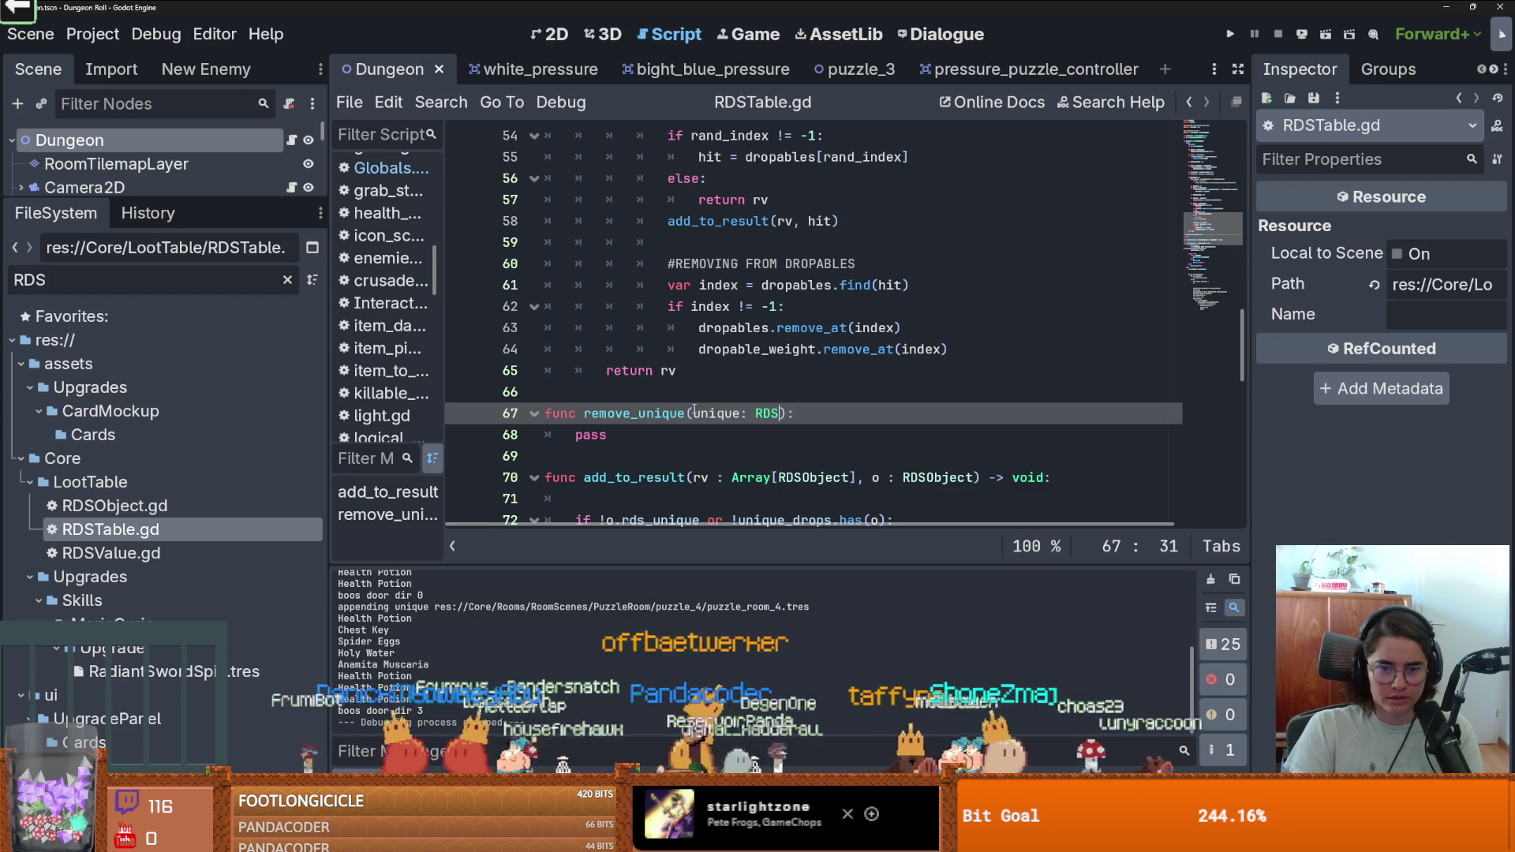
{"action": "type", "text": "RDSO"}
{"action": "key", "text": "Return"}
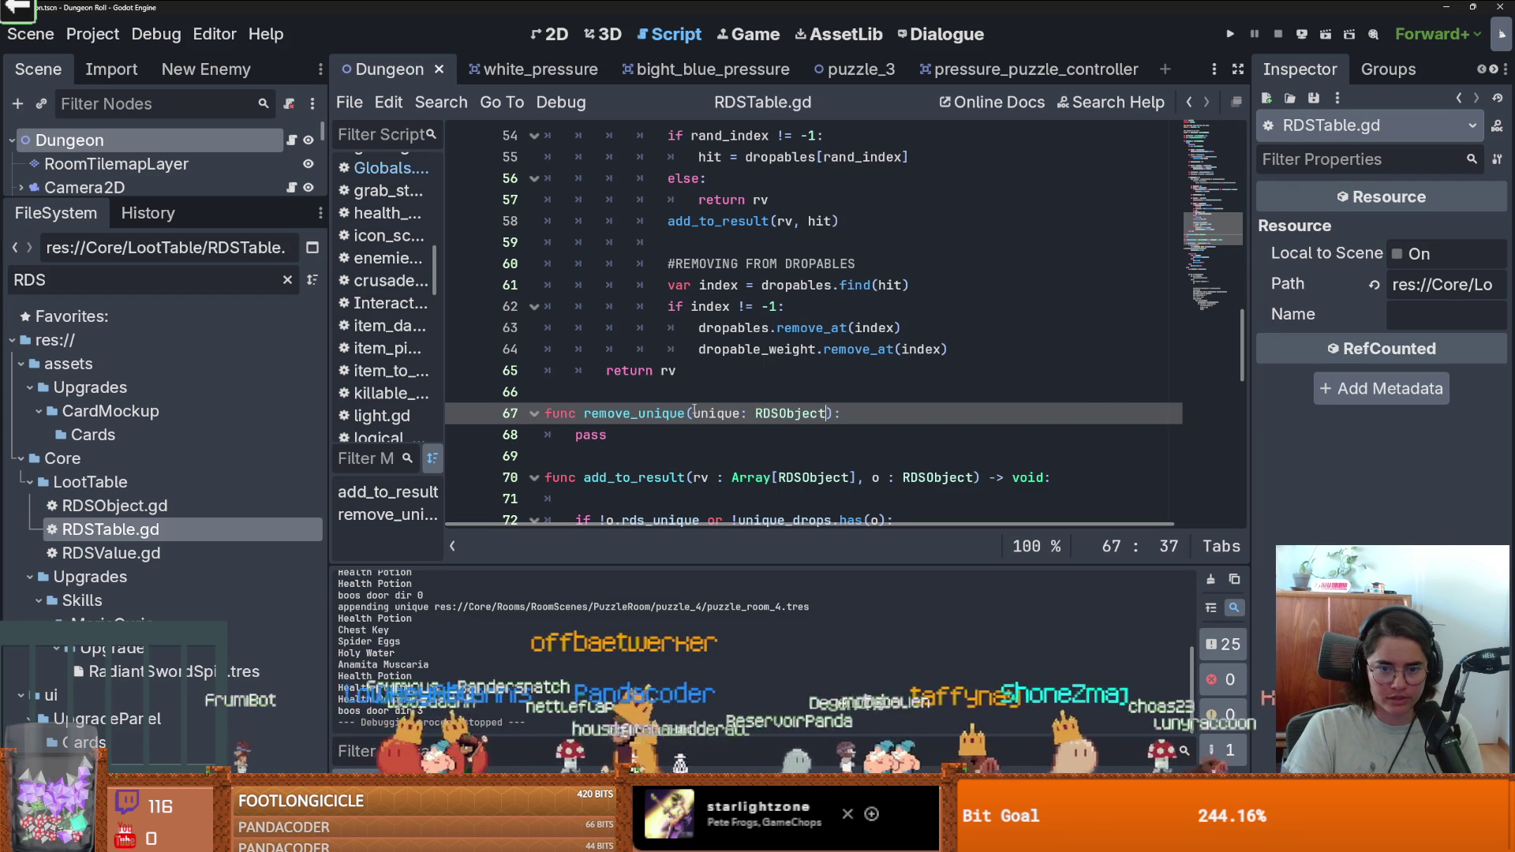
{"action": "double_click", "coordinate": [602, 436]}
{"action": "type", "text": "un"}
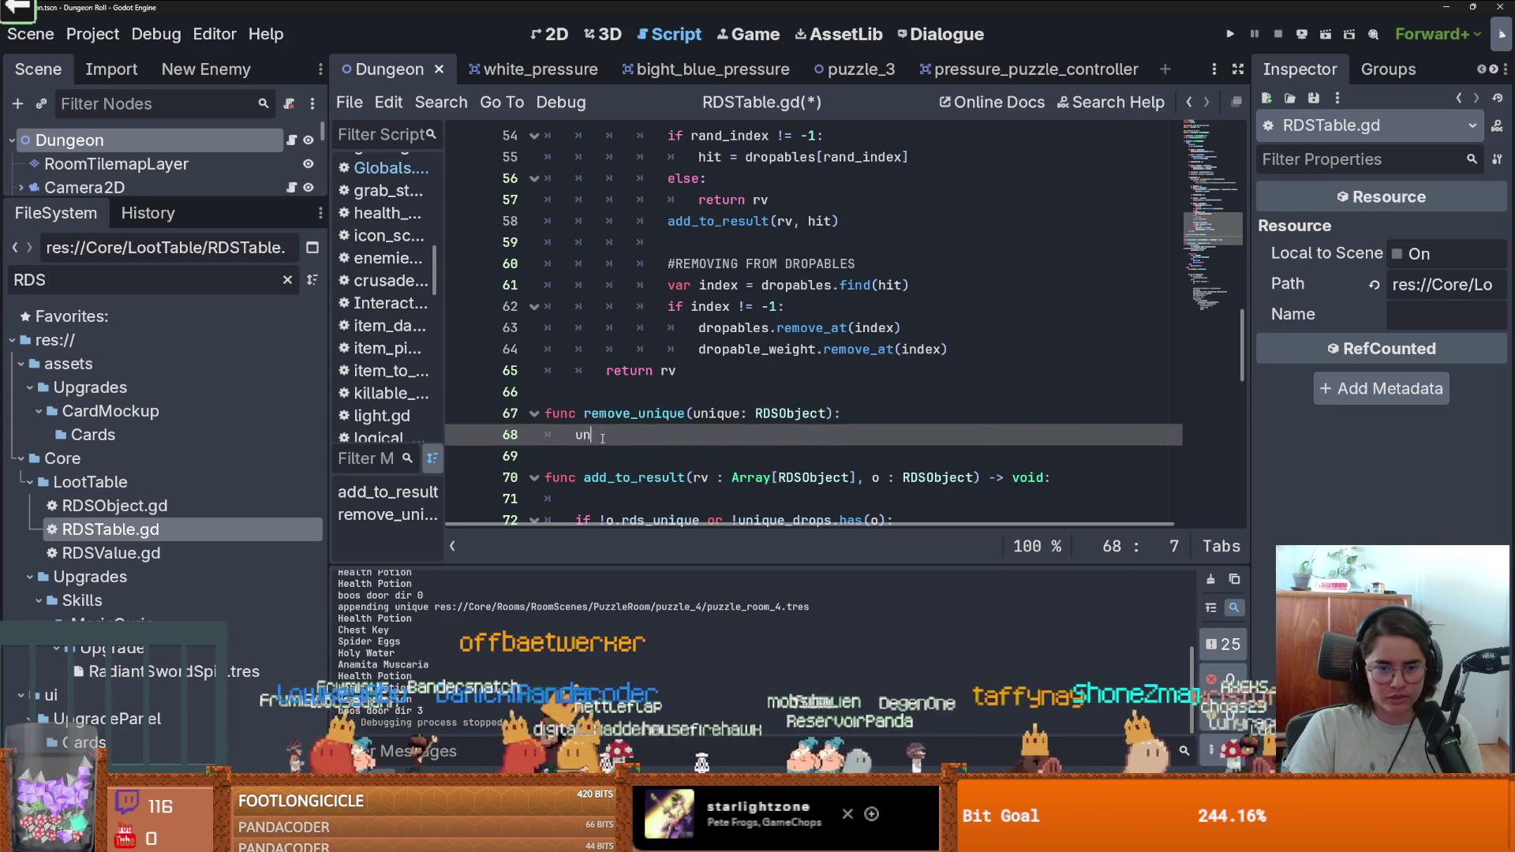
{"action": "key", "text": "Return"}
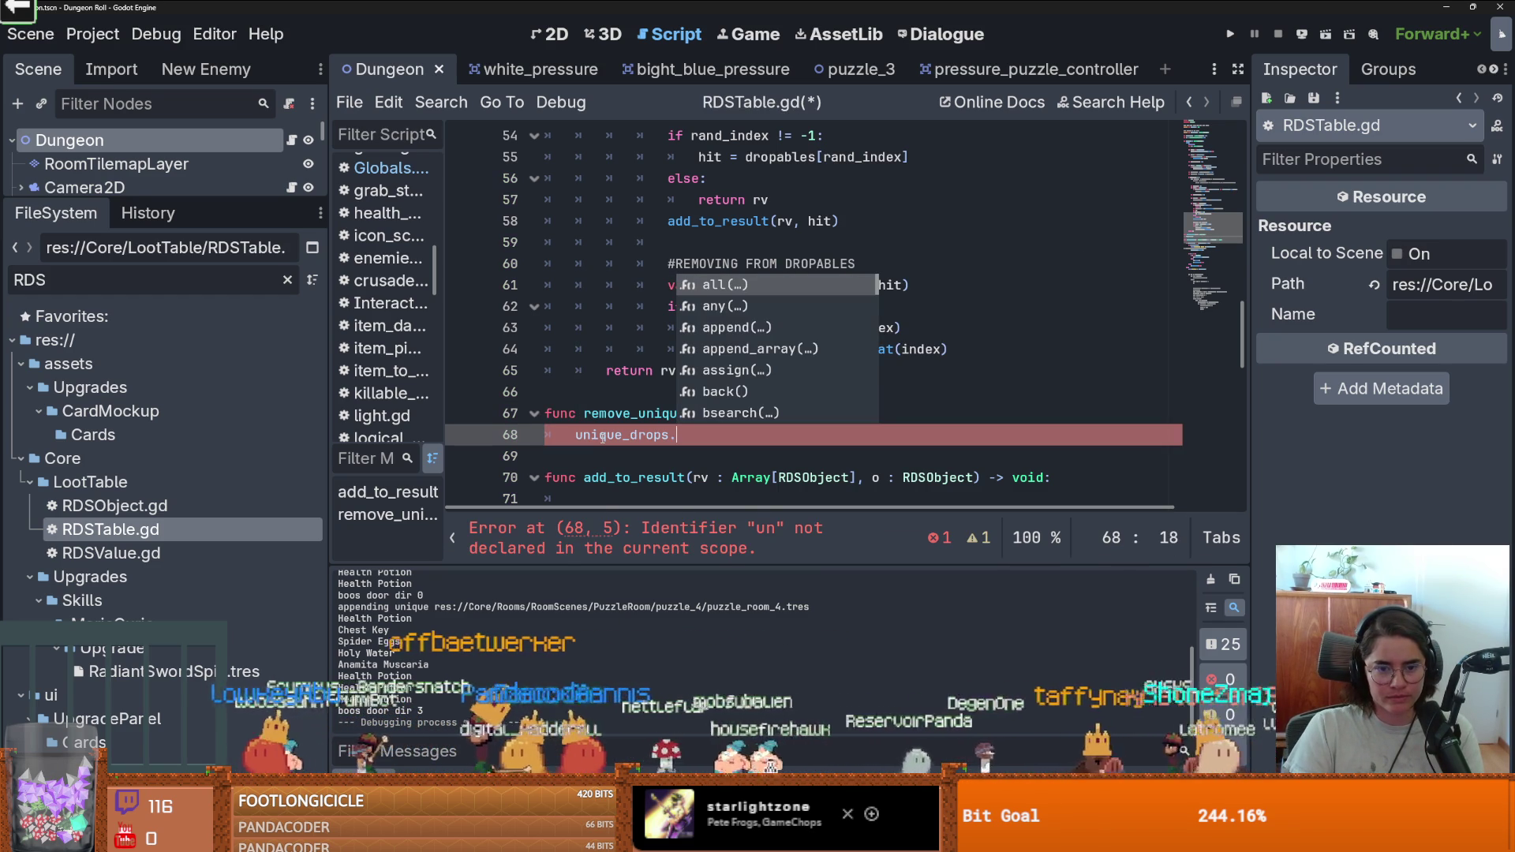
{"action": "type", "text": "er"}
{"action": "key", "text": "Return"}
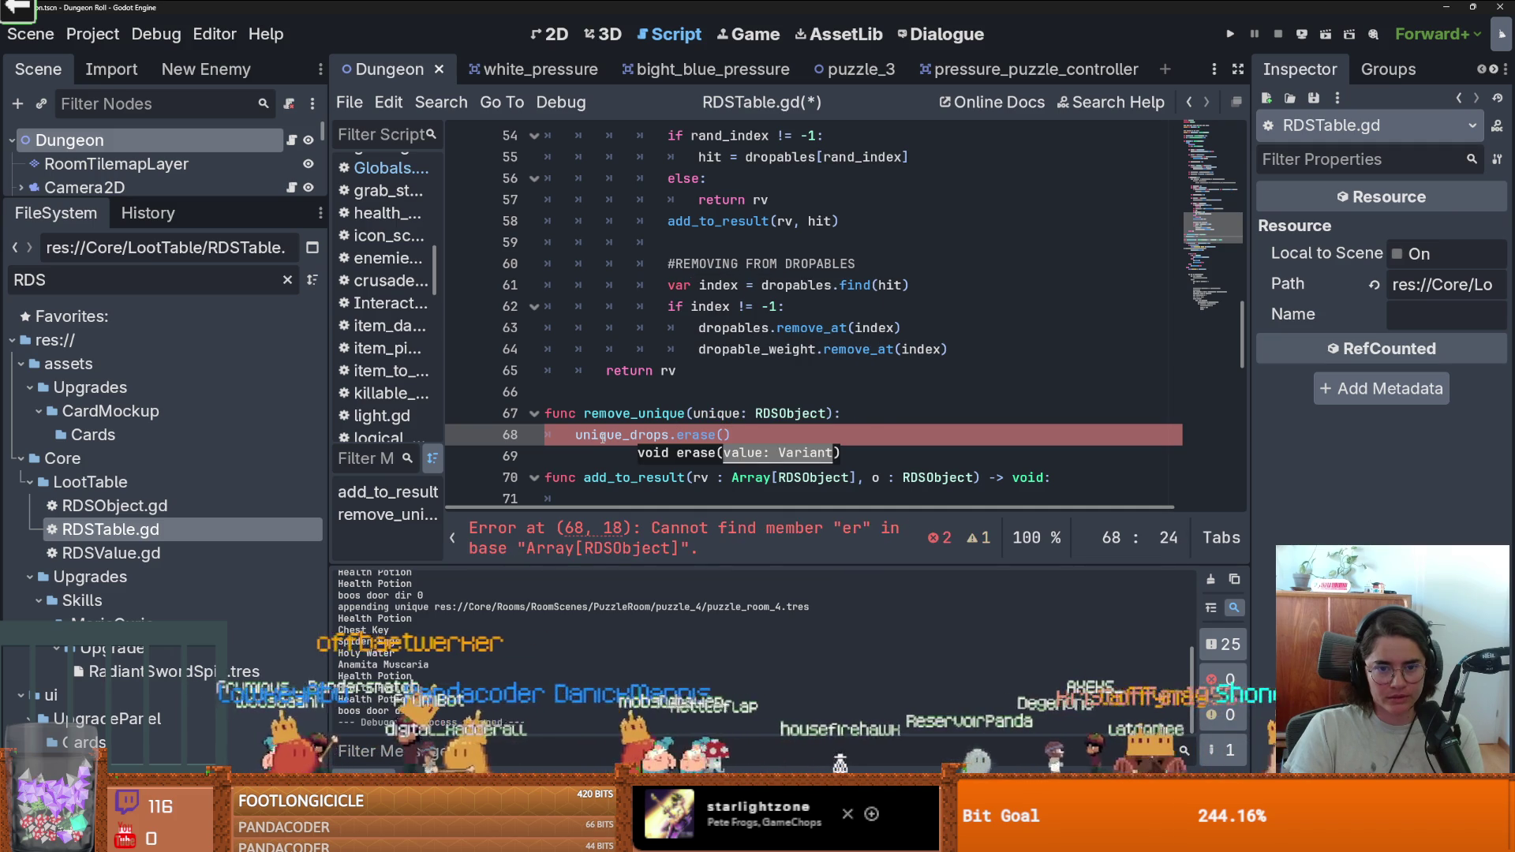
{"action": "type", "text": "niqueb"}
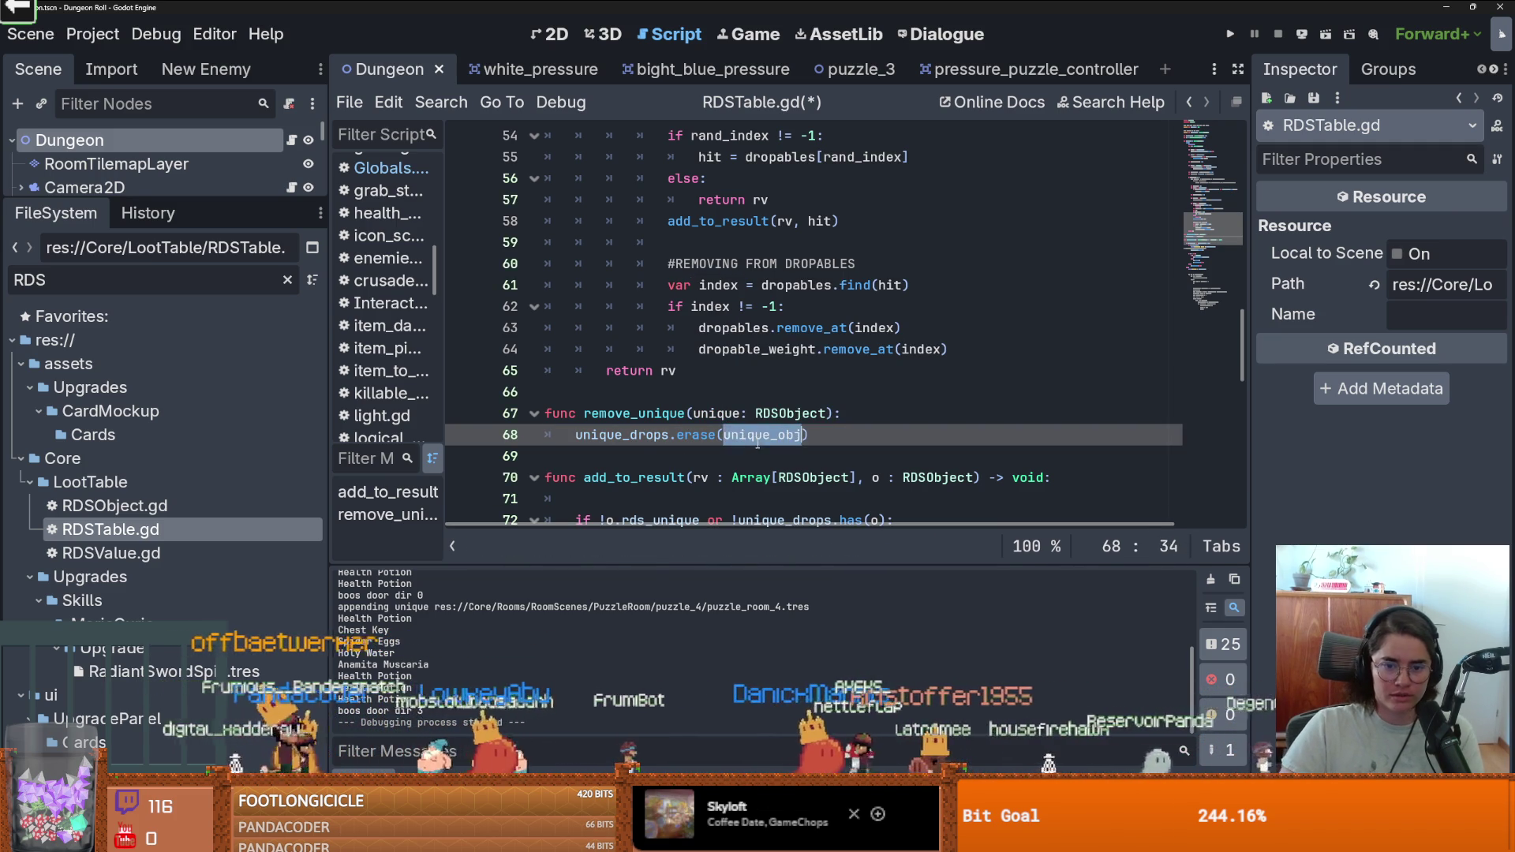
{"action": "double_click", "coordinate": [720, 414]}
{"action": "type", "text": "unique_obj"}
Add print(unique_drops) lines before and after the erase call.
{"action": "left_click", "coordinate": [911, 420]}
{"action": "key", "text": "Return"}
{"action": "type", "text": "prin9"}
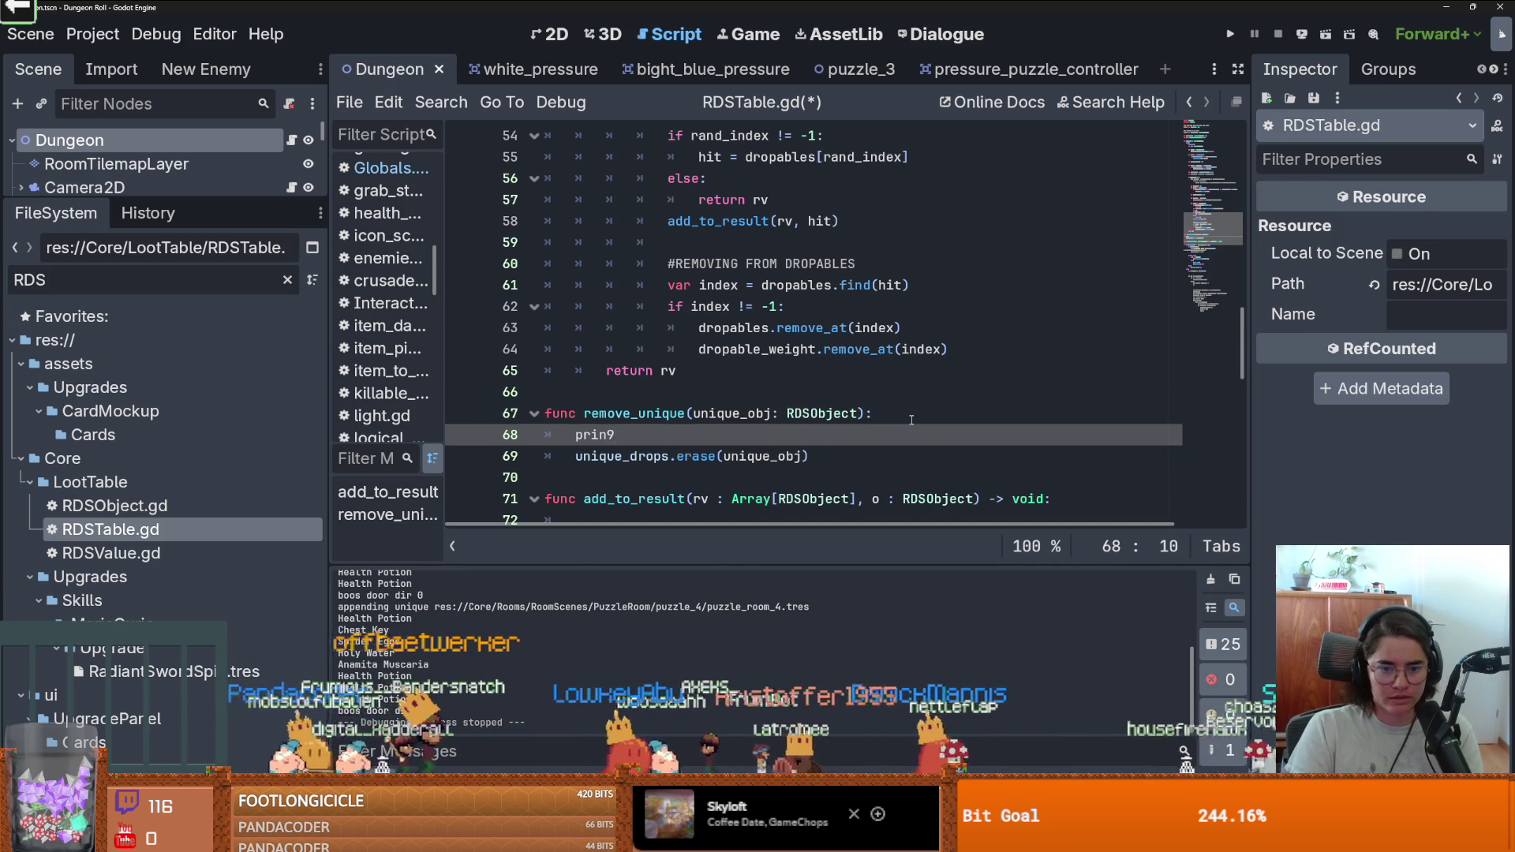
{"action": "type", "text": "un"}
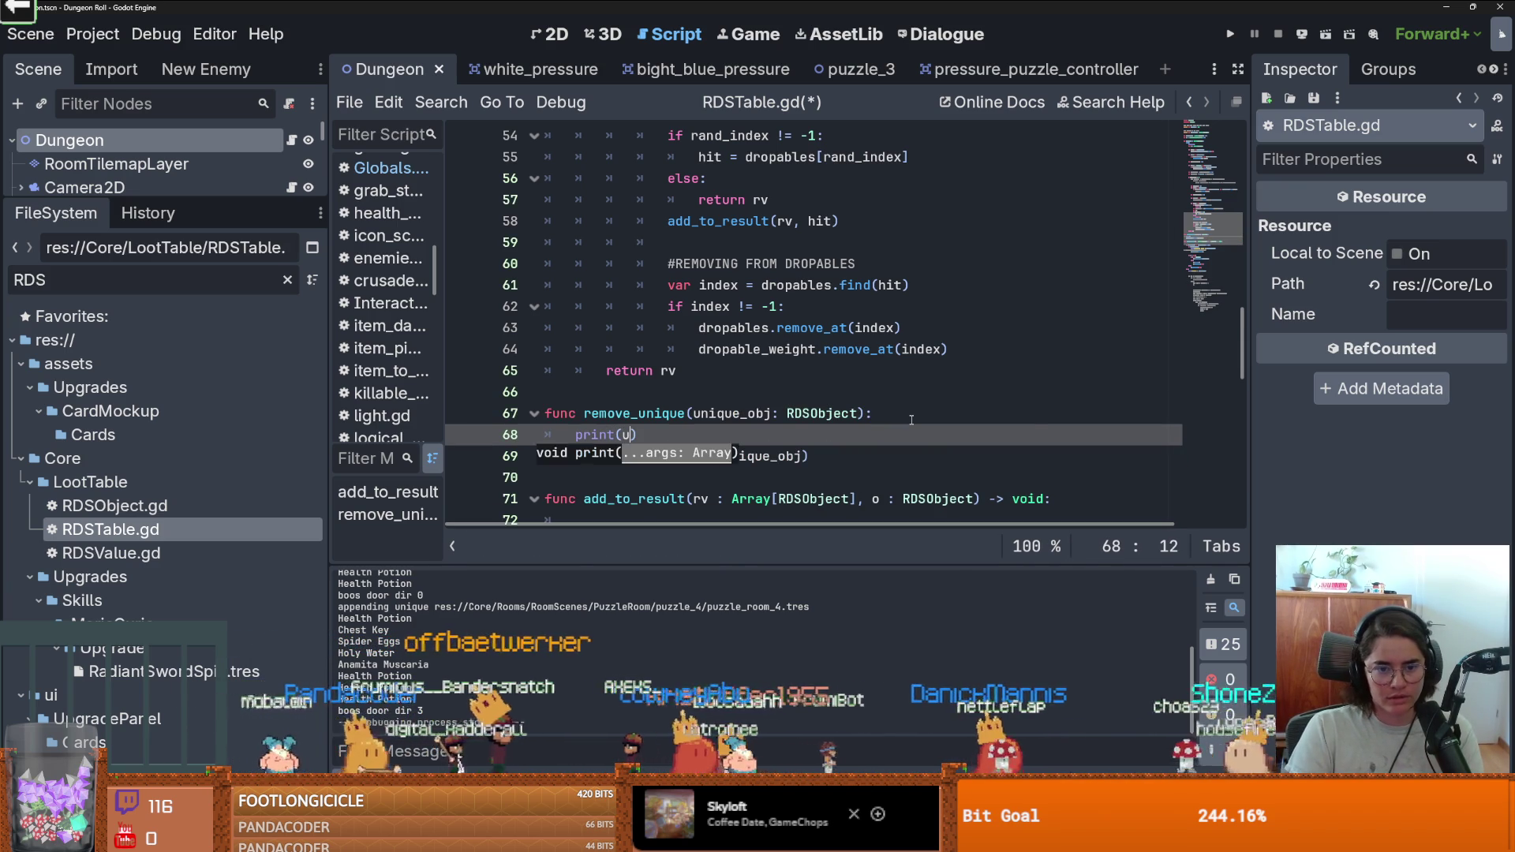
{"action": "key", "text": "Return"}
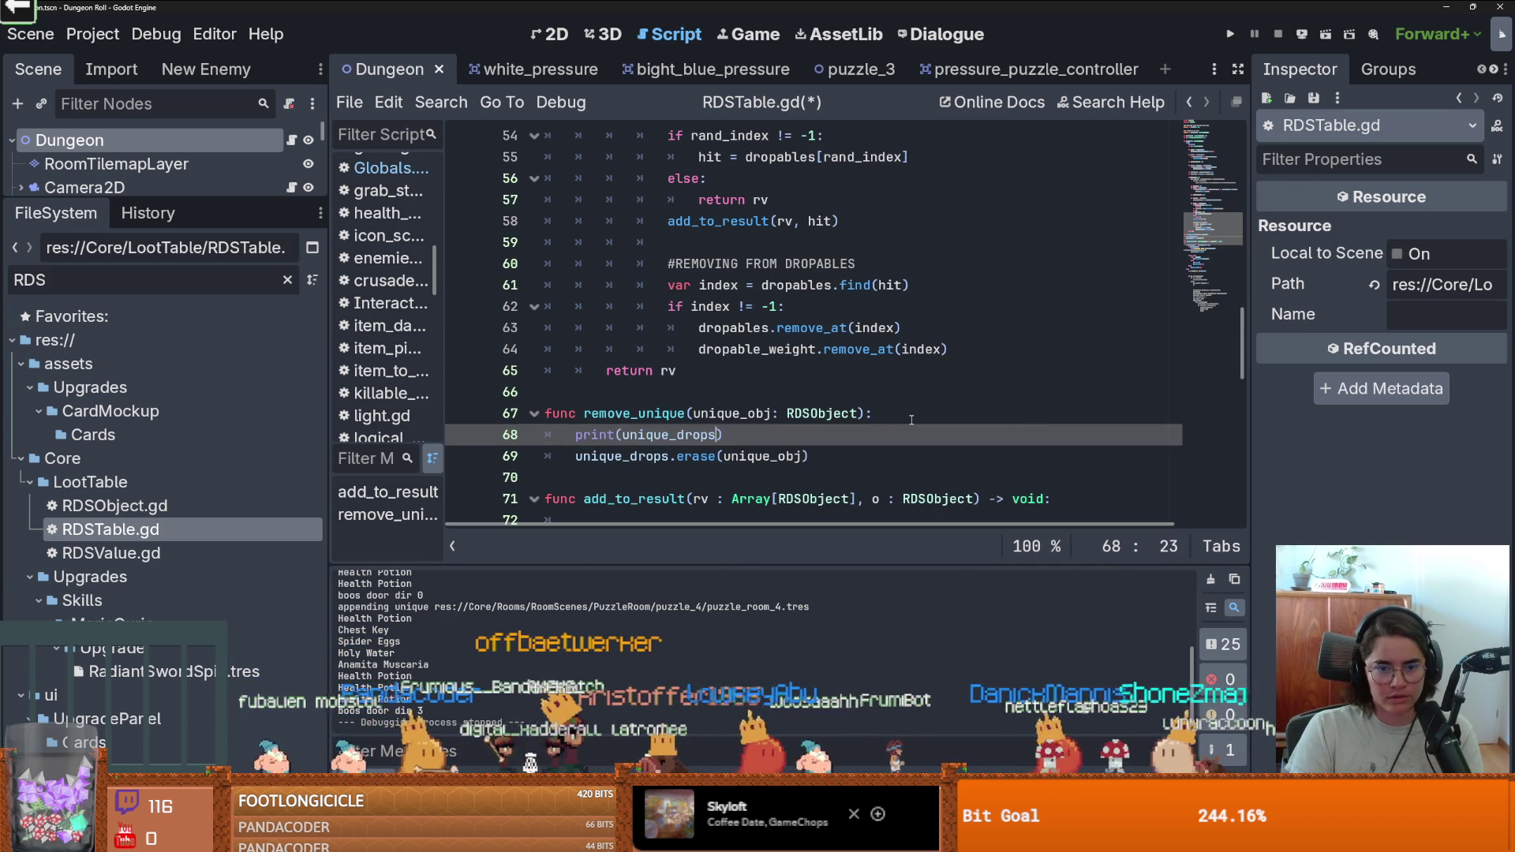
{"action": "key", "text": "Home"}
{"action": "key", "text": "shift+End"}
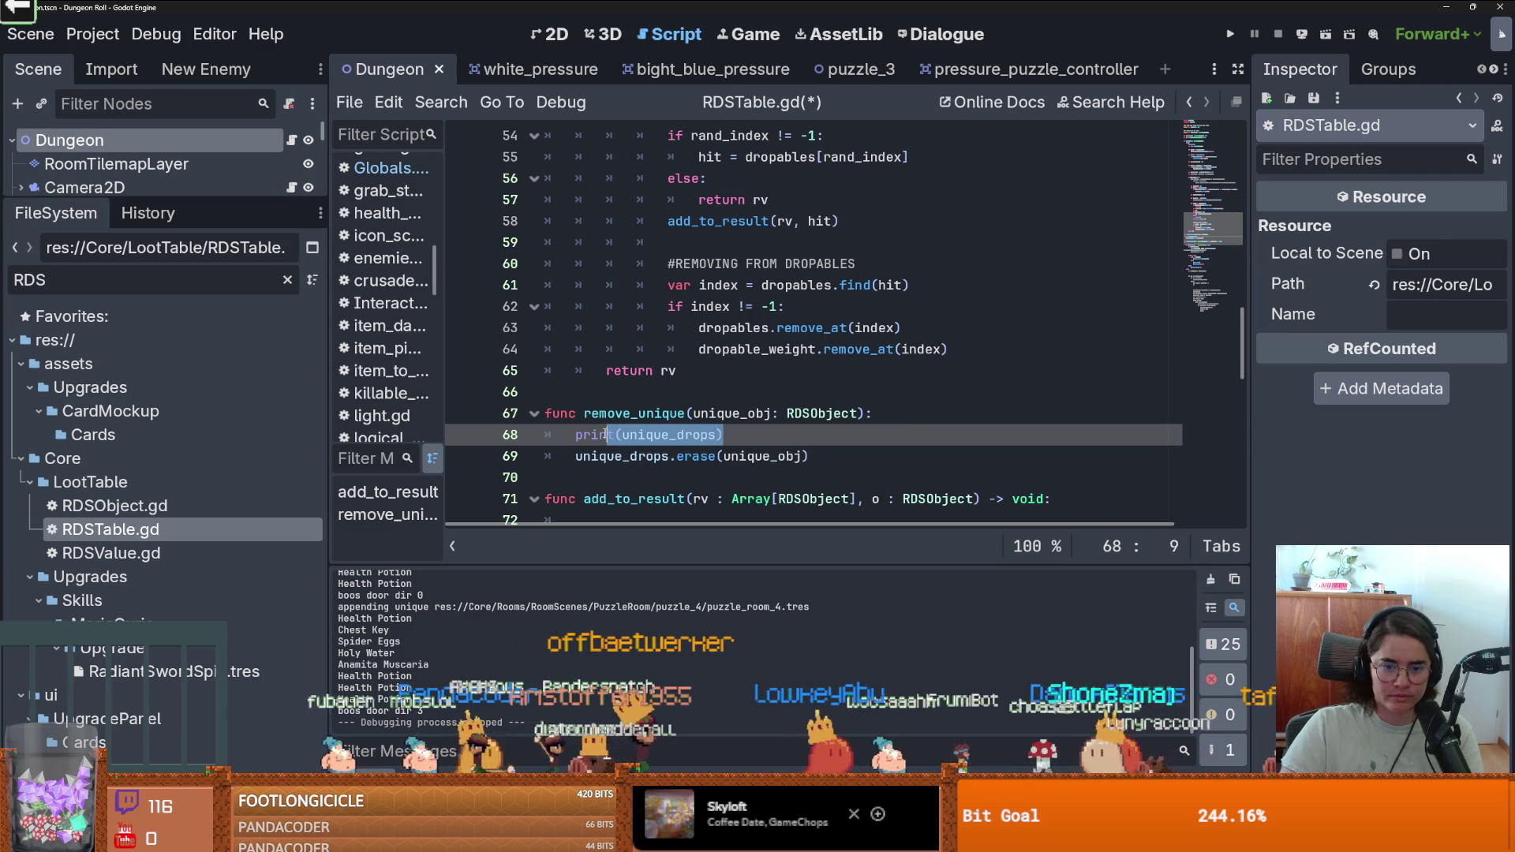
{"action": "key", "text": "ctrl+c"}
{"action": "left_click", "coordinate": [838, 451]}
{"action": "key", "text": "Return"}
{"action": "key", "text": "ctrl+v"}
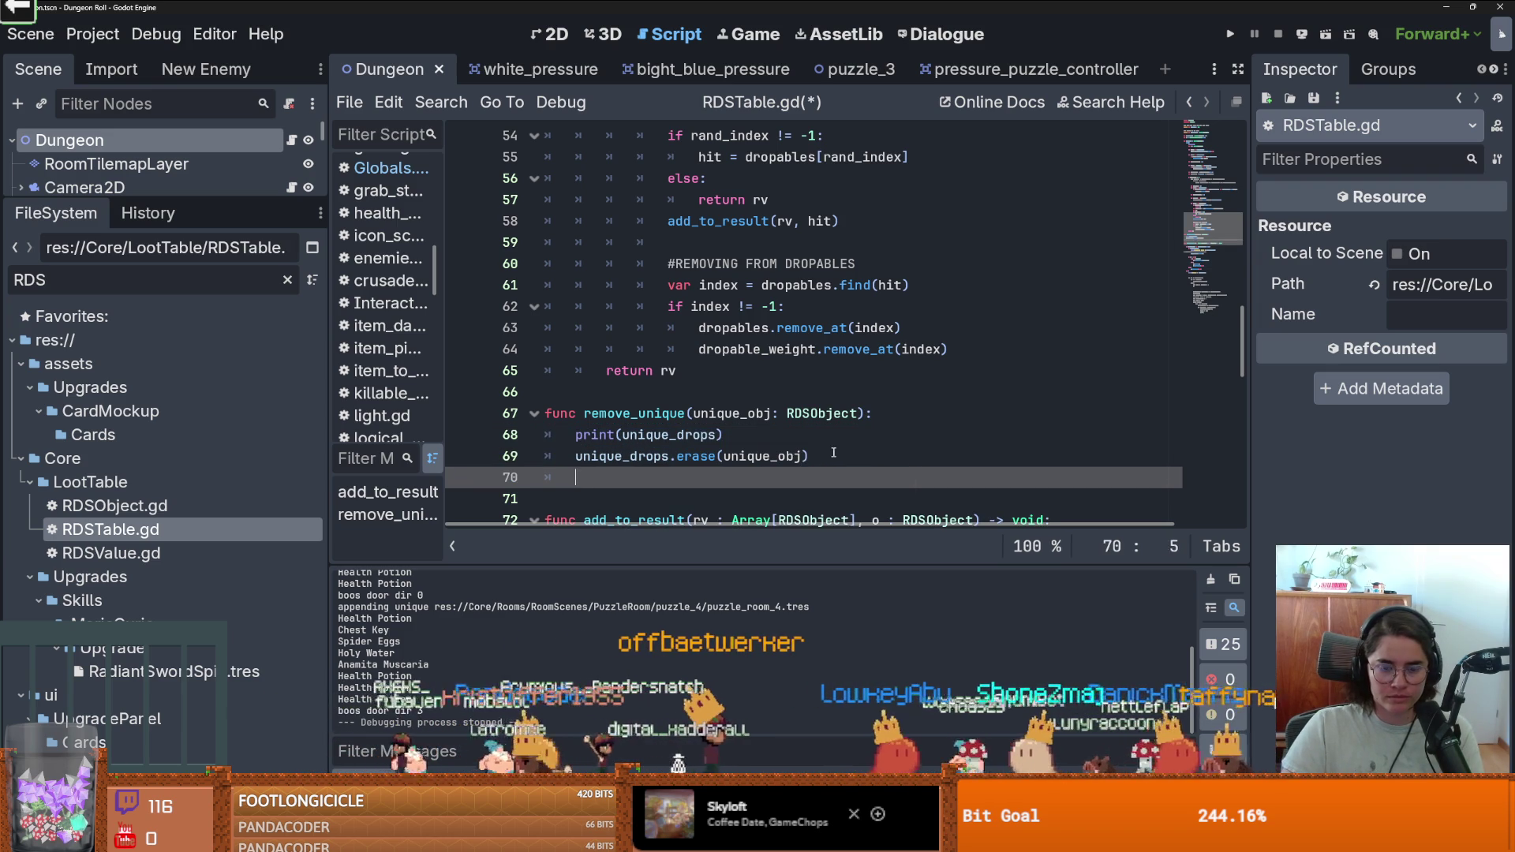
{"action": "left_click", "coordinate": [606, 421]}
{"action": "double_click", "coordinate": [607, 413]}
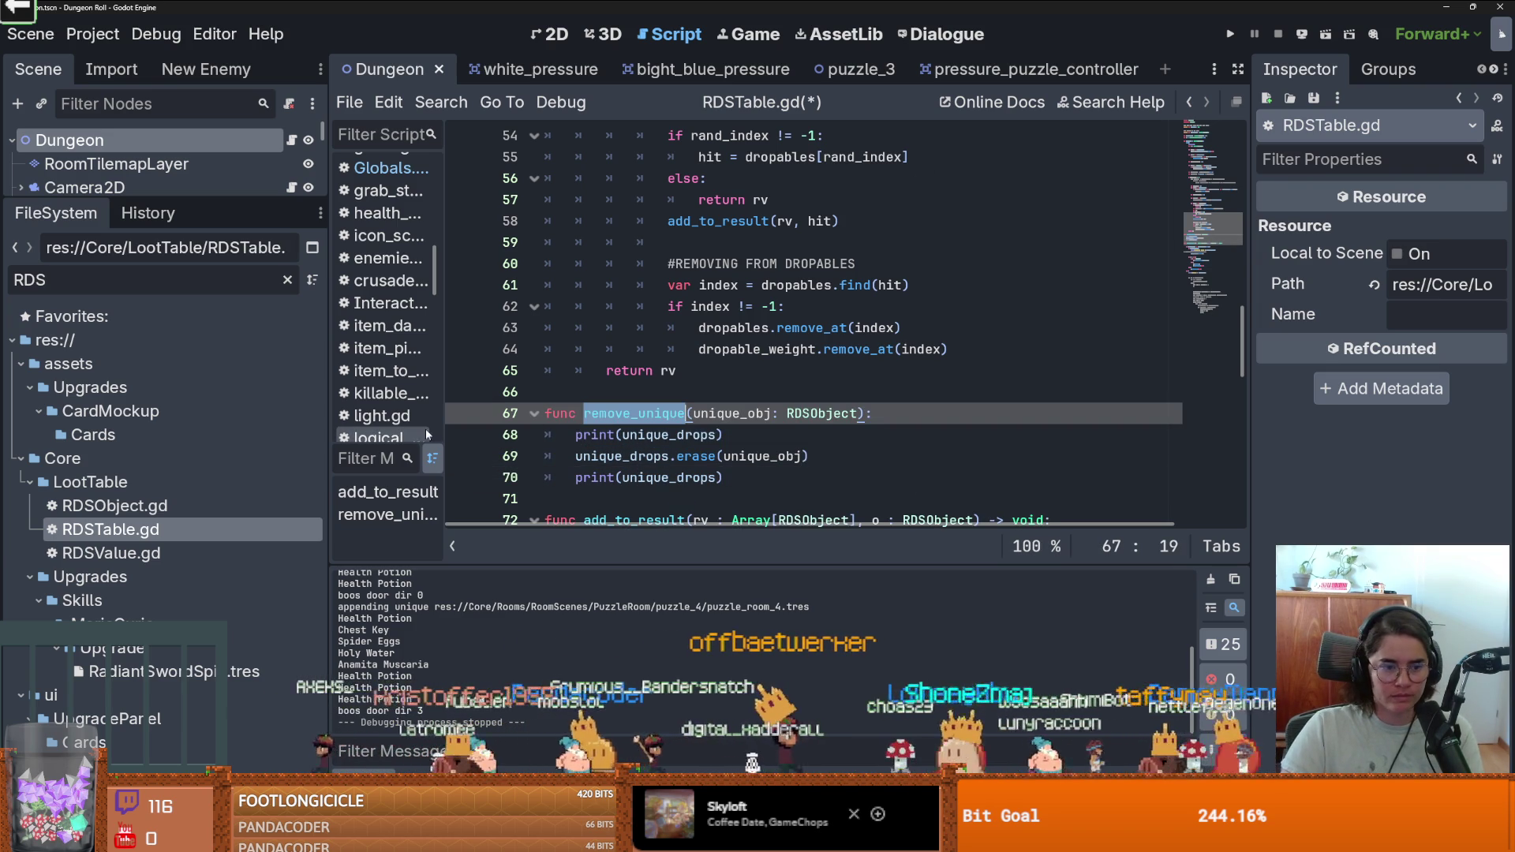
{"action": "left_click", "coordinate": [114, 278]}
Open Globals.gd and type remove_unique on a new line in reset_unique_rooms.
{"action": "type", "text": "Global"}
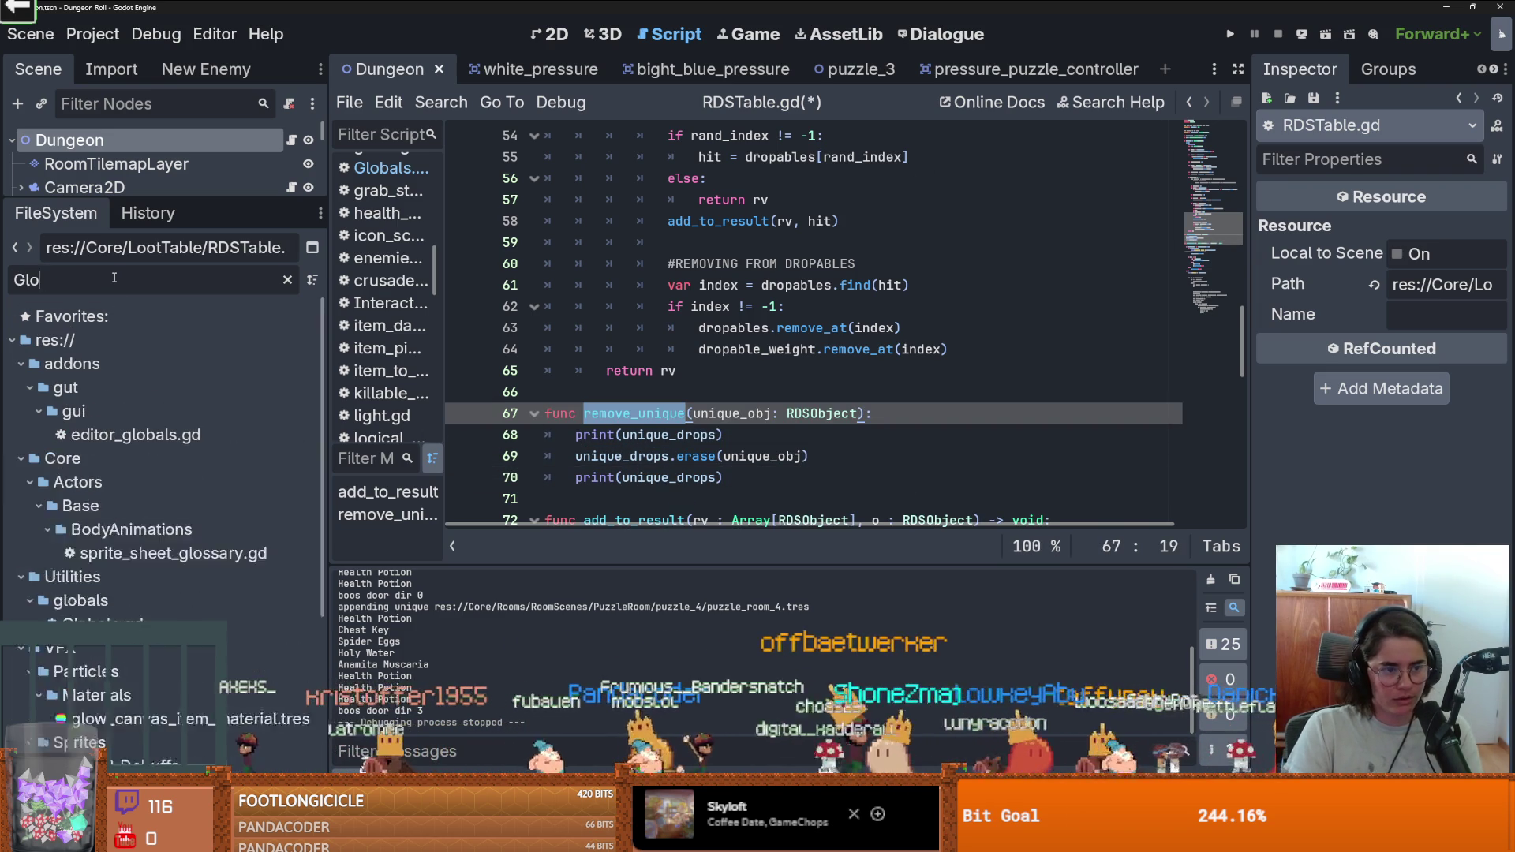
{"action": "double_click", "coordinate": [102, 506]}
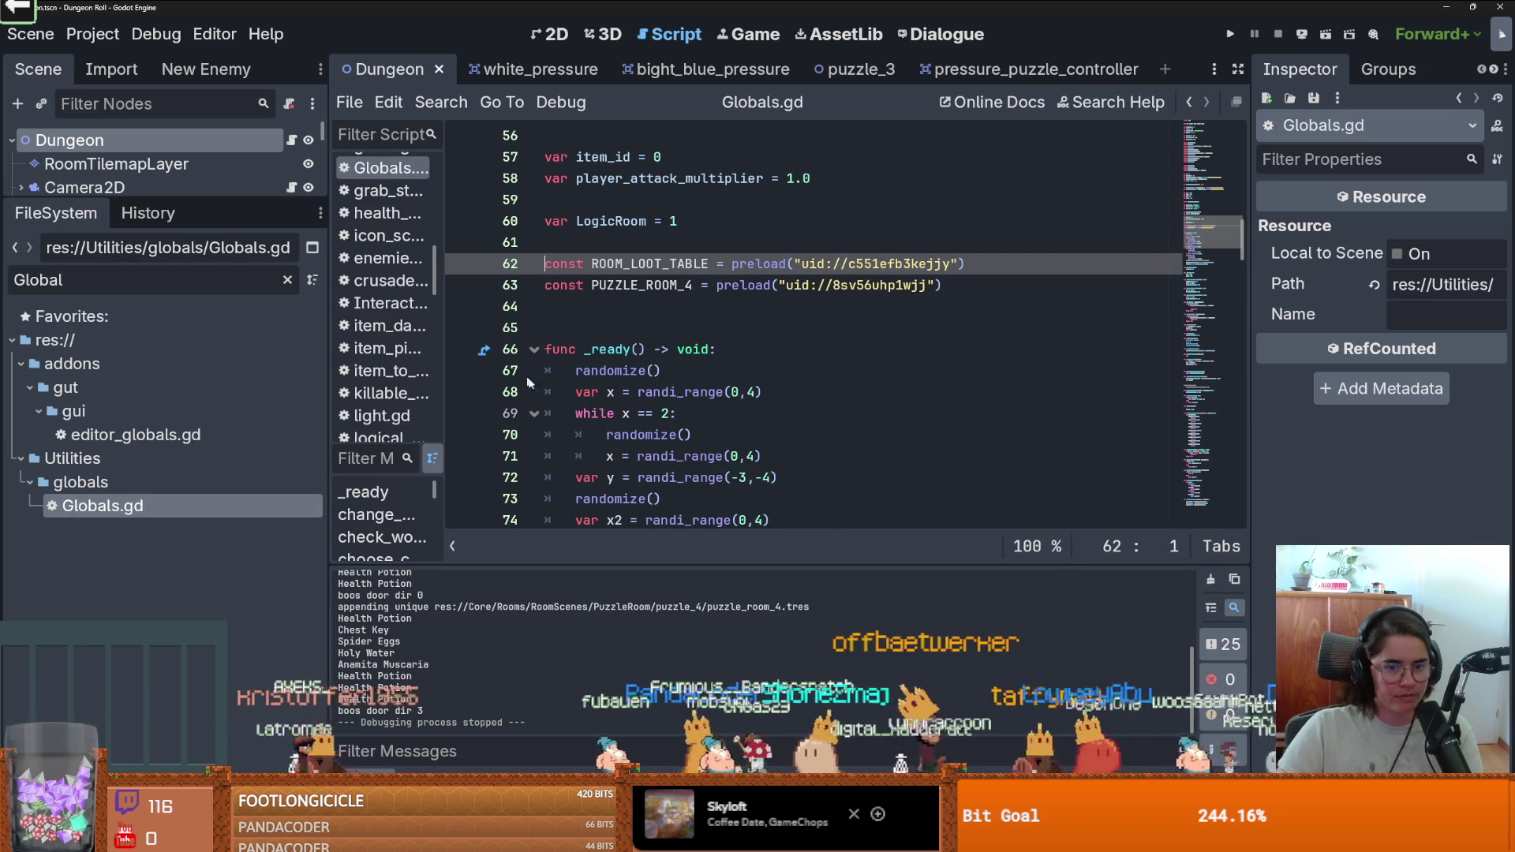
{"action": "scroll", "coordinate": [506, 347], "scroll_direction": "down", "scroll_amount": 20}
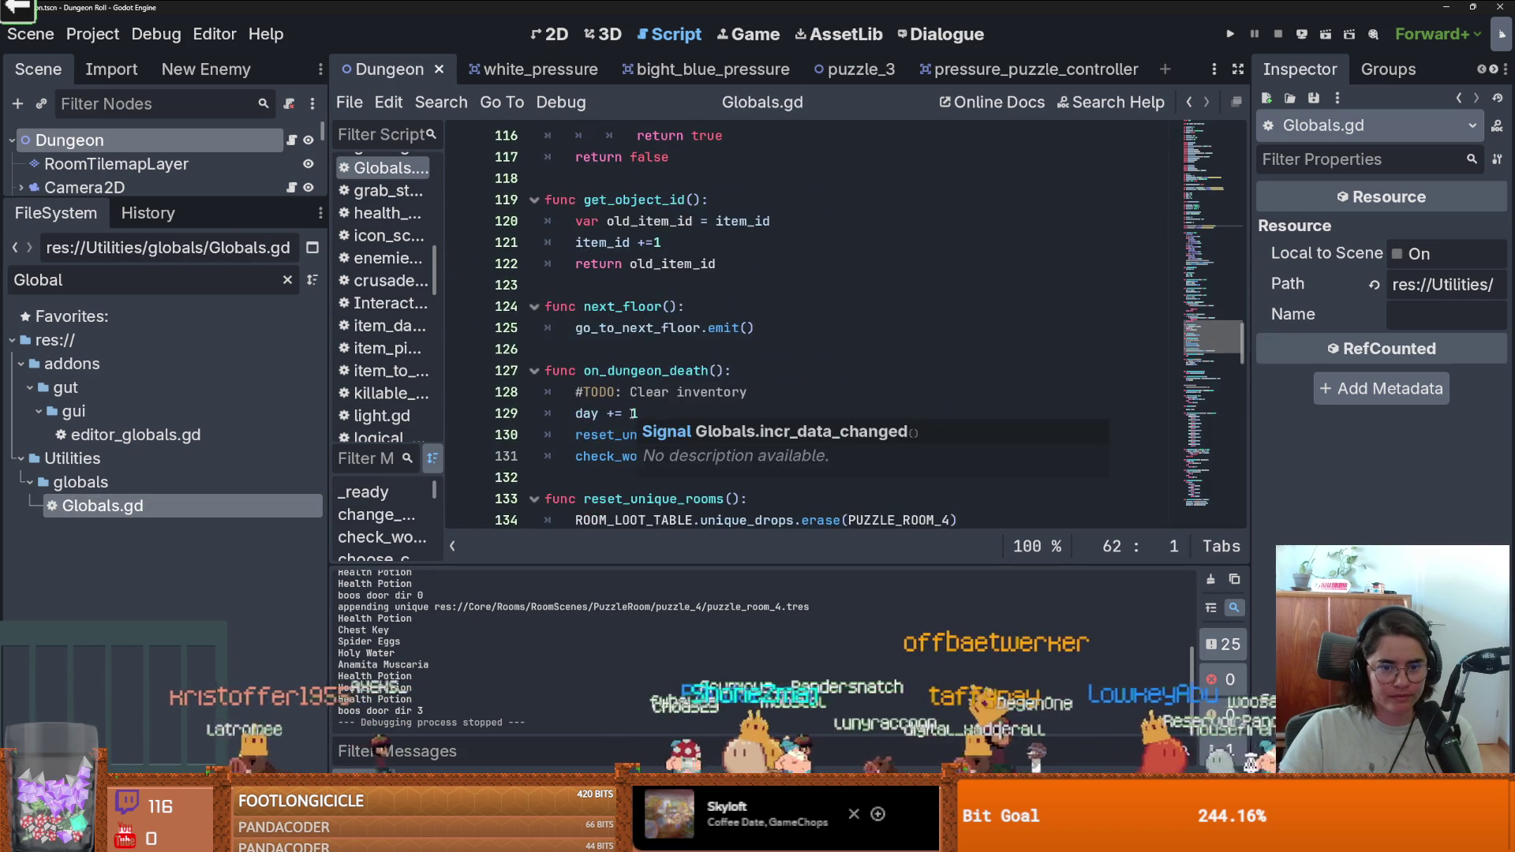
{"action": "left_click", "coordinate": [636, 378], "text": "ctrl"}
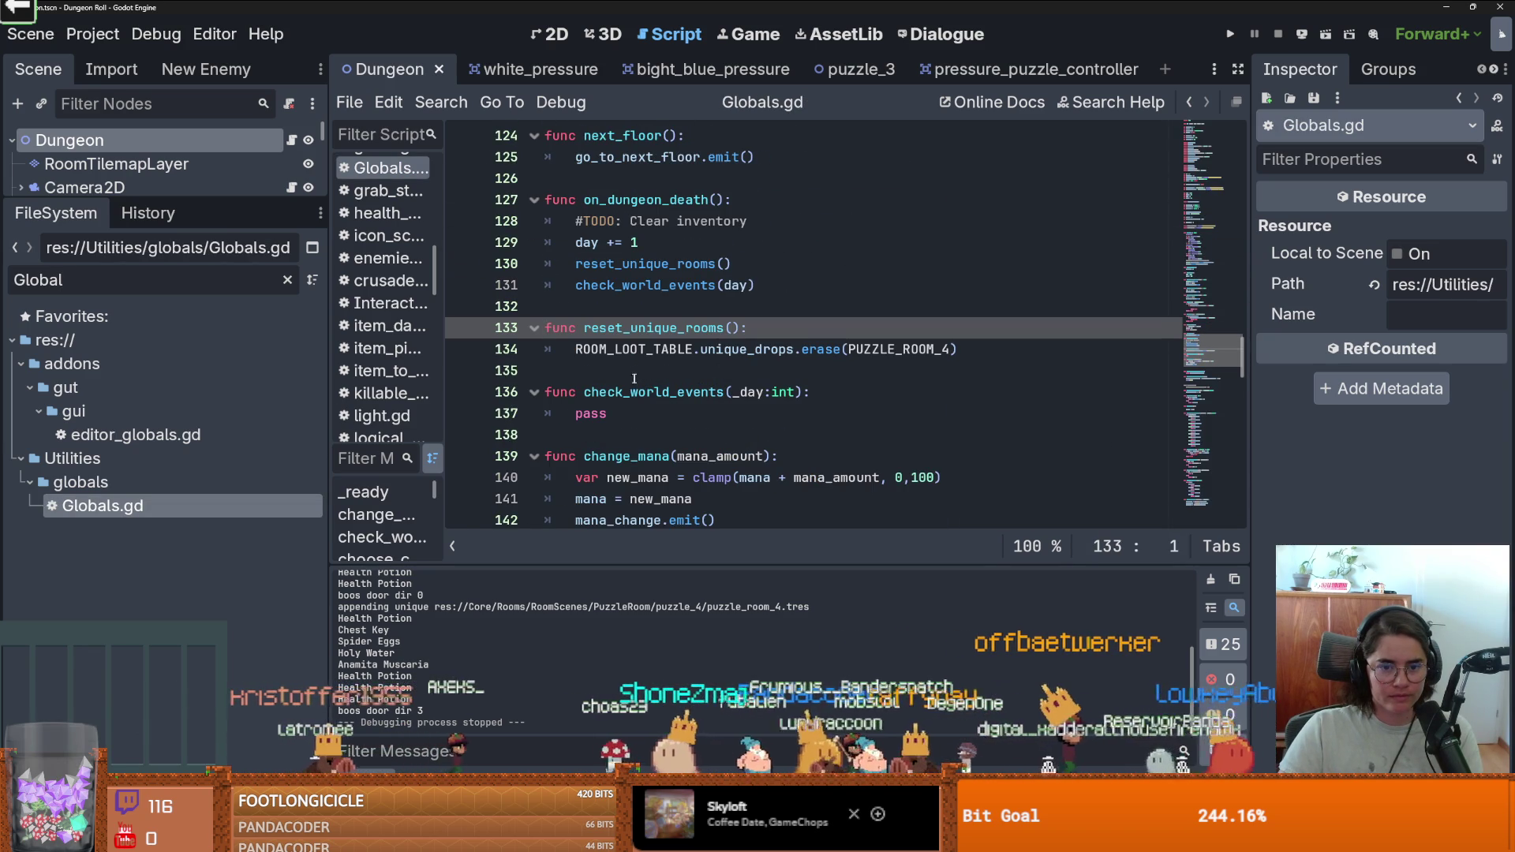
{"action": "left_click", "coordinate": [787, 337]}
{"action": "key", "text": "Return"}
{"action": "type", "text": "remove_unique"}
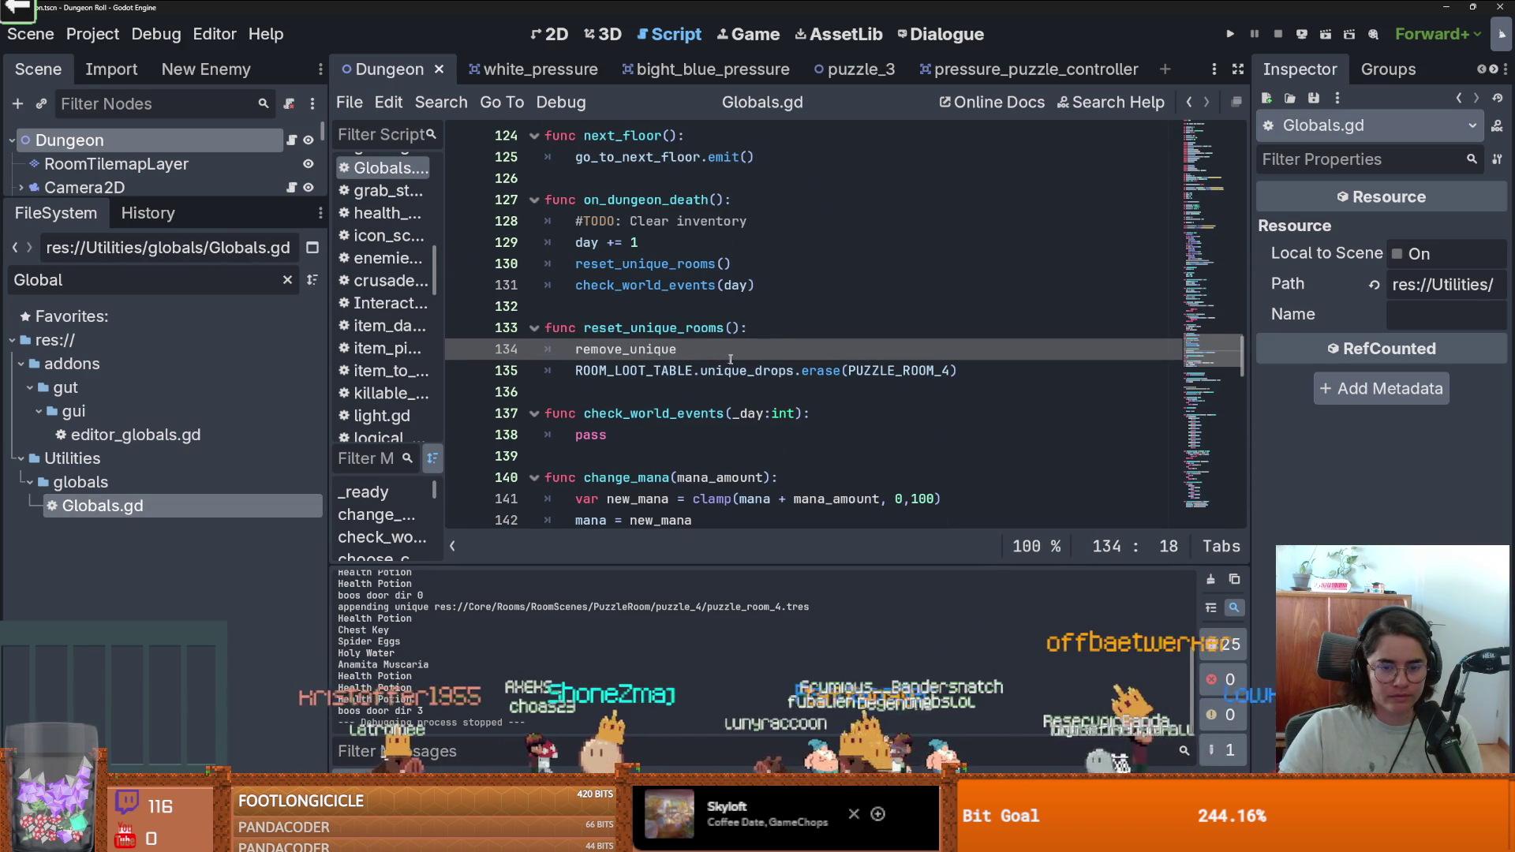
Replace unique_drops.erase with remove_unique(PUZZLE_ROOM_4), remove the blank line, and save.
{"action": "left_click", "coordinate": [571, 348], "text": "shift"}
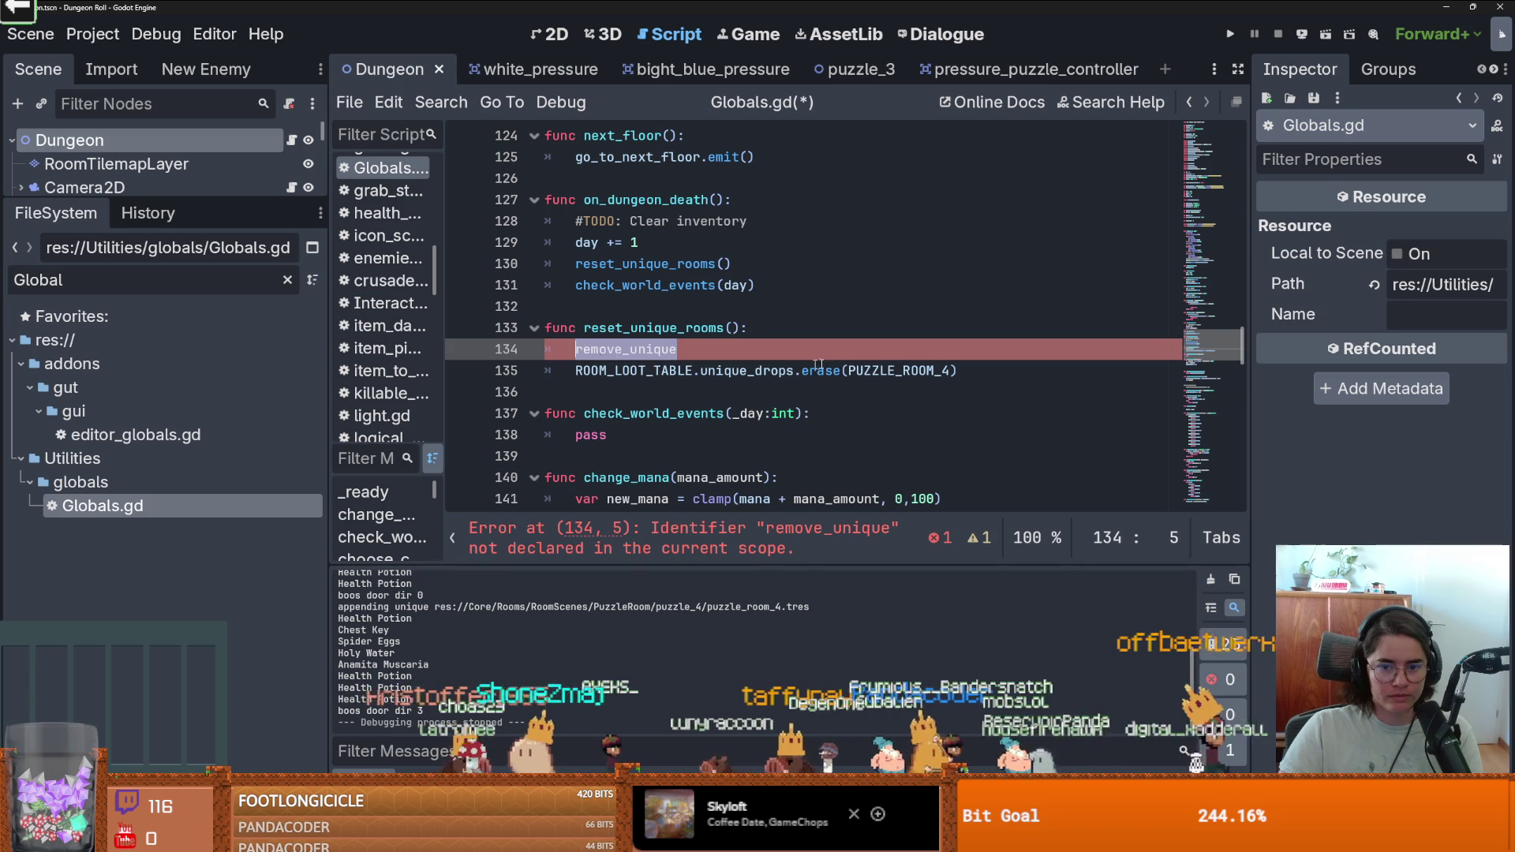
{"action": "key", "text": "ctrl+x"}
{"action": "left_click_drag", "start_coordinate": [843, 370], "coordinate": [699, 370]}
{"action": "key", "text": "ctrl+v"}
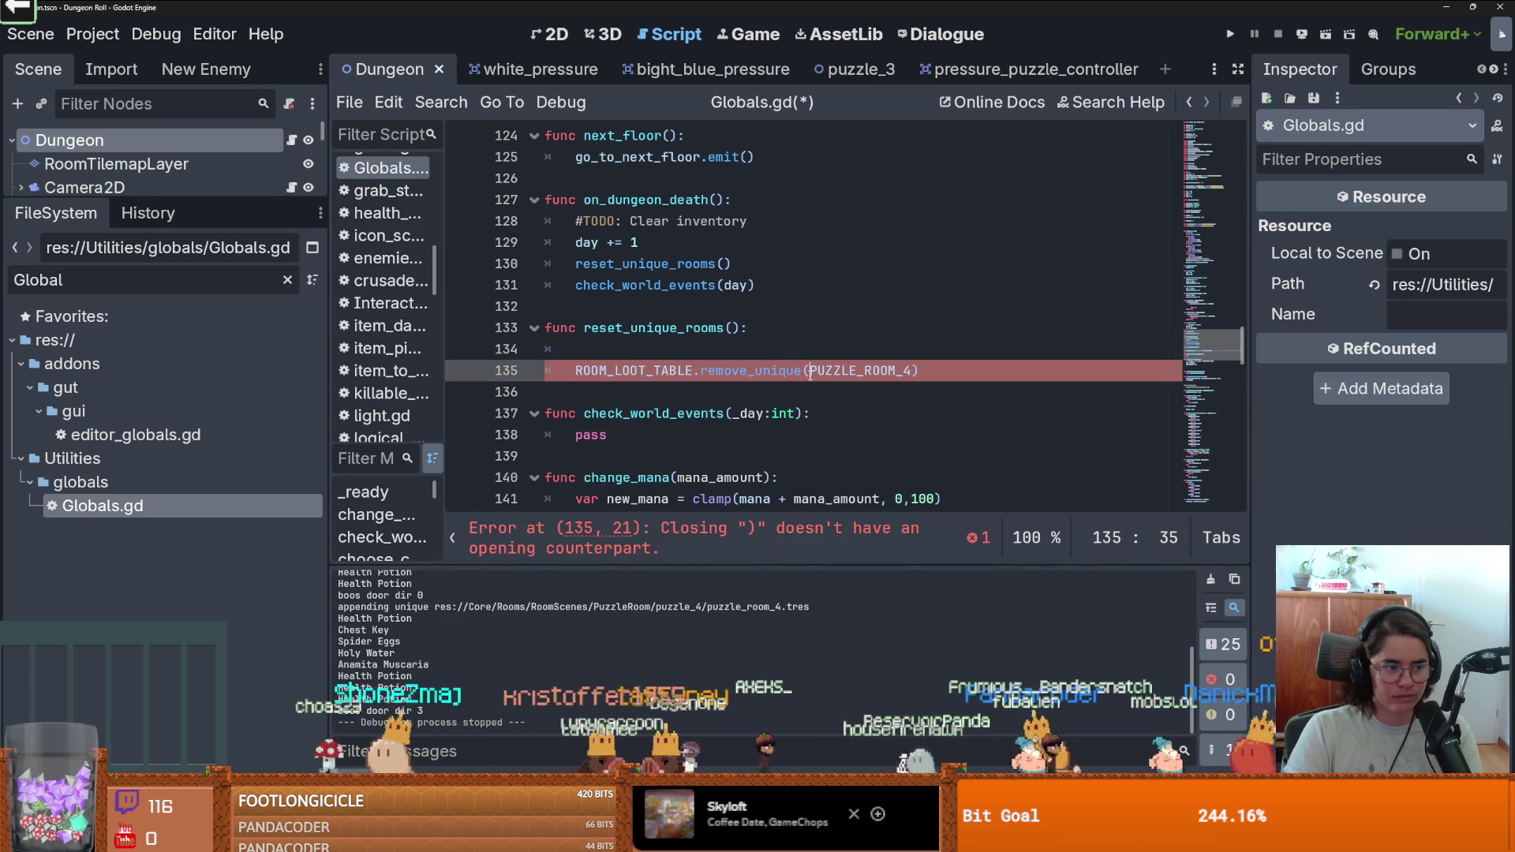
{"action": "key", "text": "ctrl+s"}
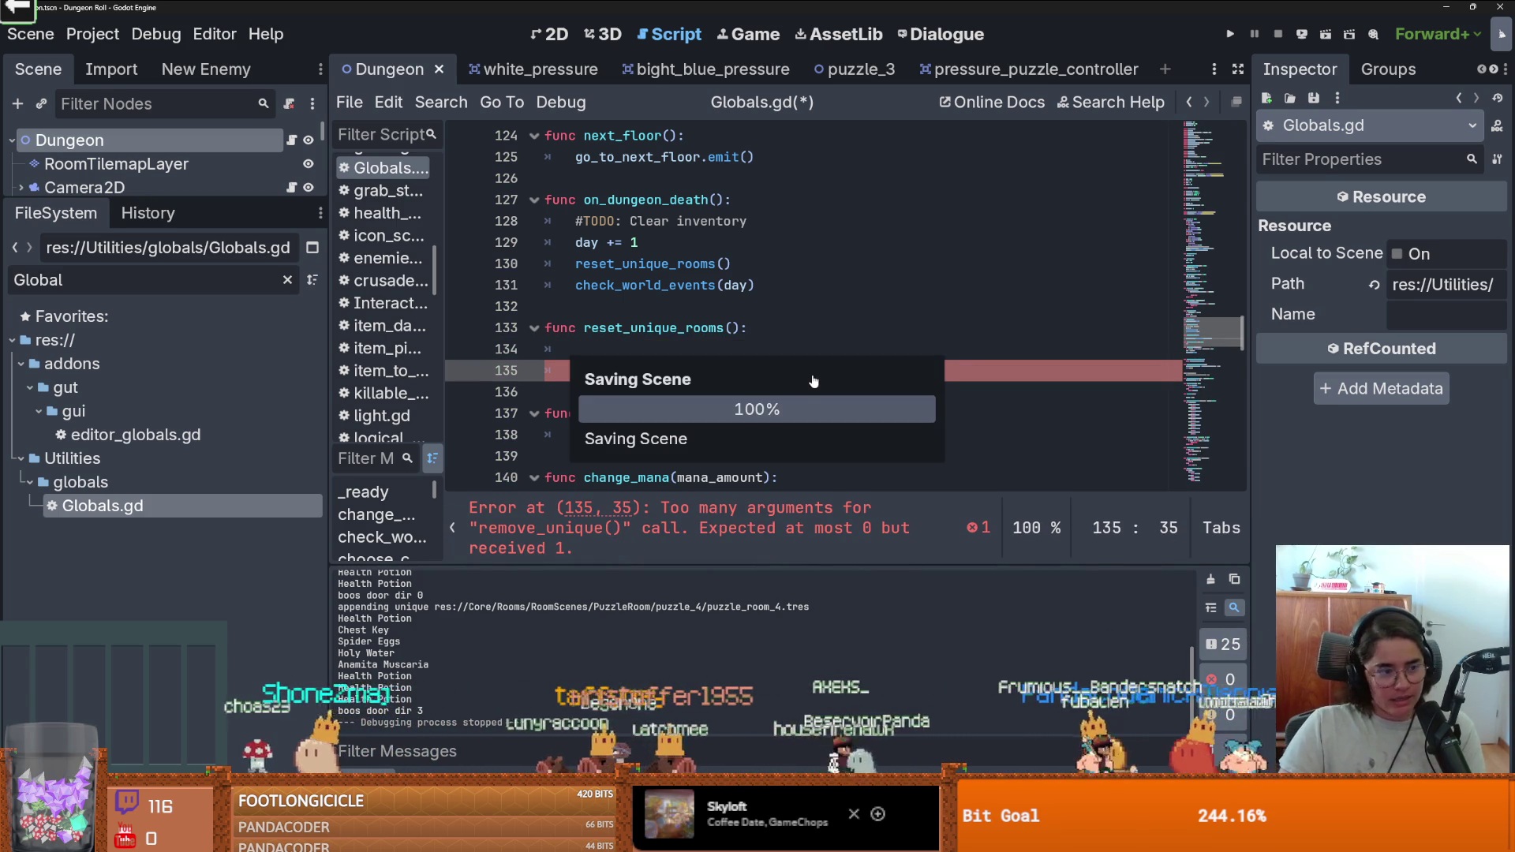
{"action": "double_click", "coordinate": [849, 371]}
{"action": "key", "text": "ctrl+s"}
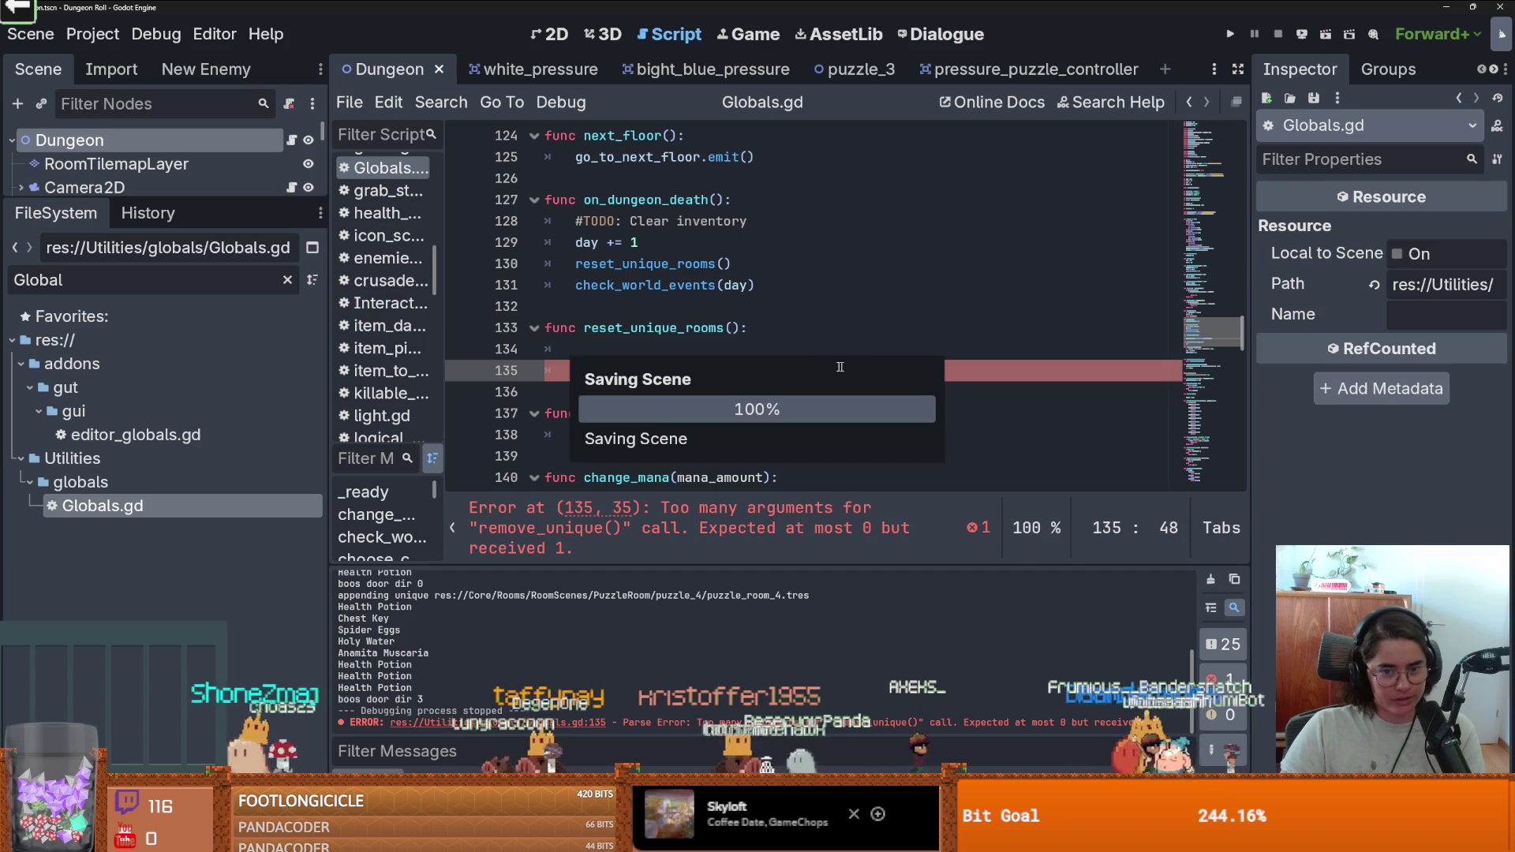
{"action": "left_click", "coordinate": [771, 358]}
{"action": "key", "text": "BackSpace"}
Save Globals.gd, set a breakpoint on the remove_unique line, and run the project.
{"action": "double_click", "coordinate": [759, 349]}
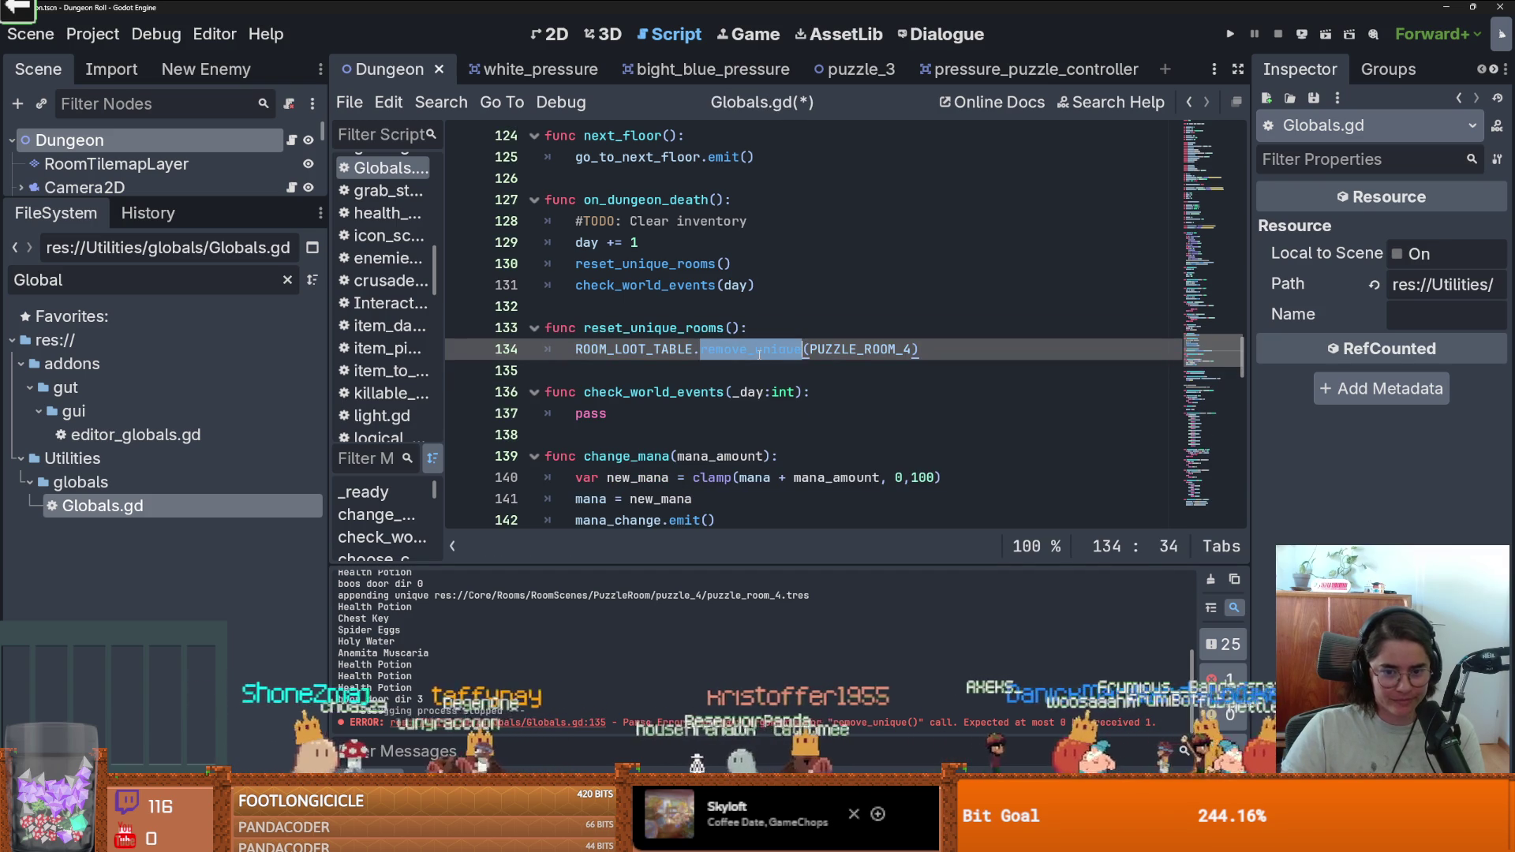
{"action": "double_click", "coordinate": [821, 352]}
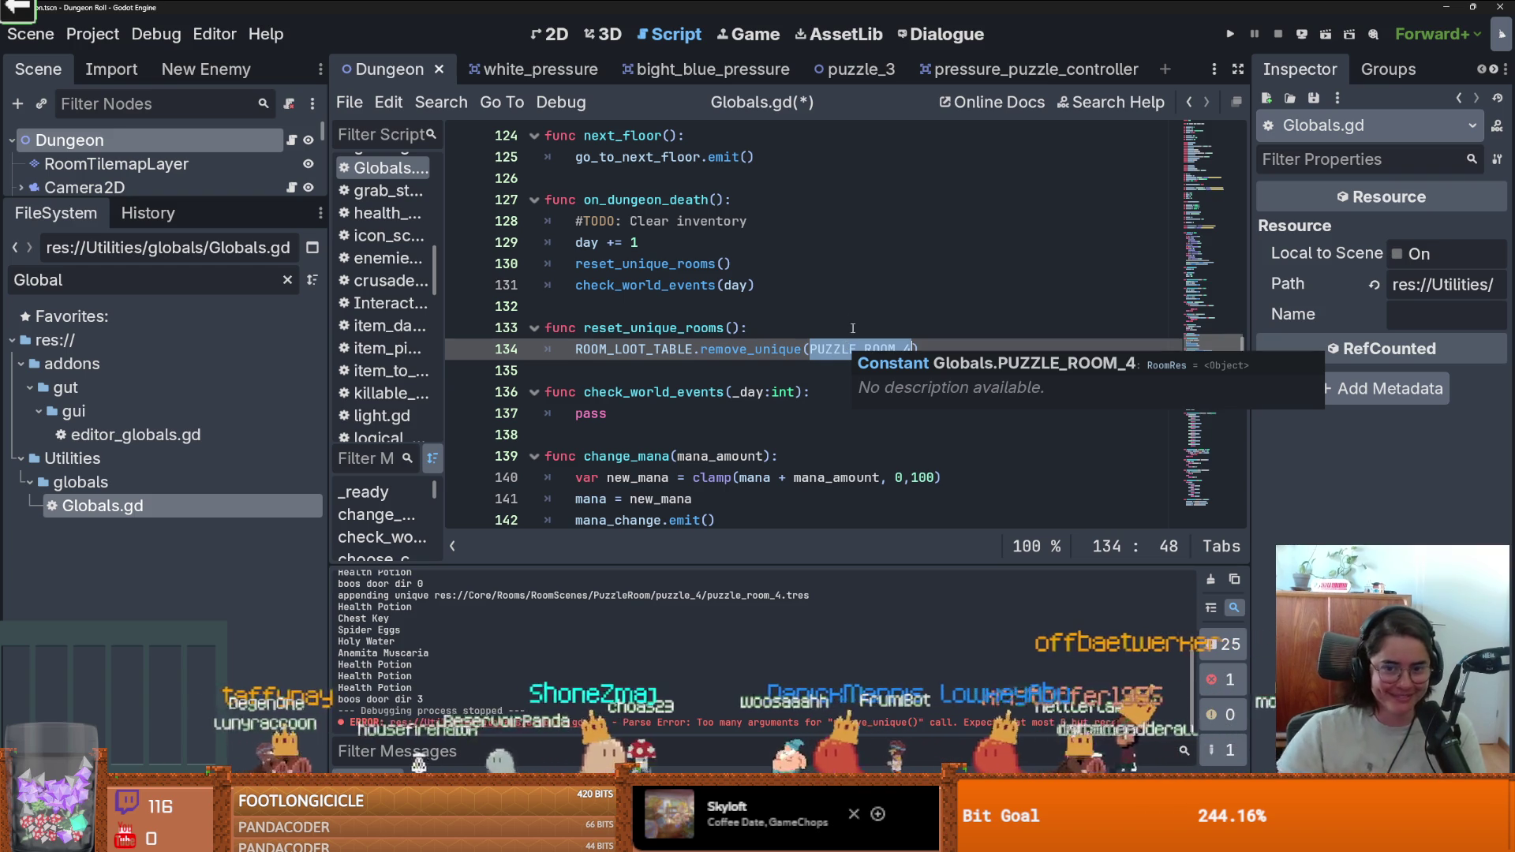
{"action": "left_click", "coordinate": [852, 328]}
{"action": "key", "text": "ctrl+s"}
{"action": "double_click", "coordinate": [706, 327]}
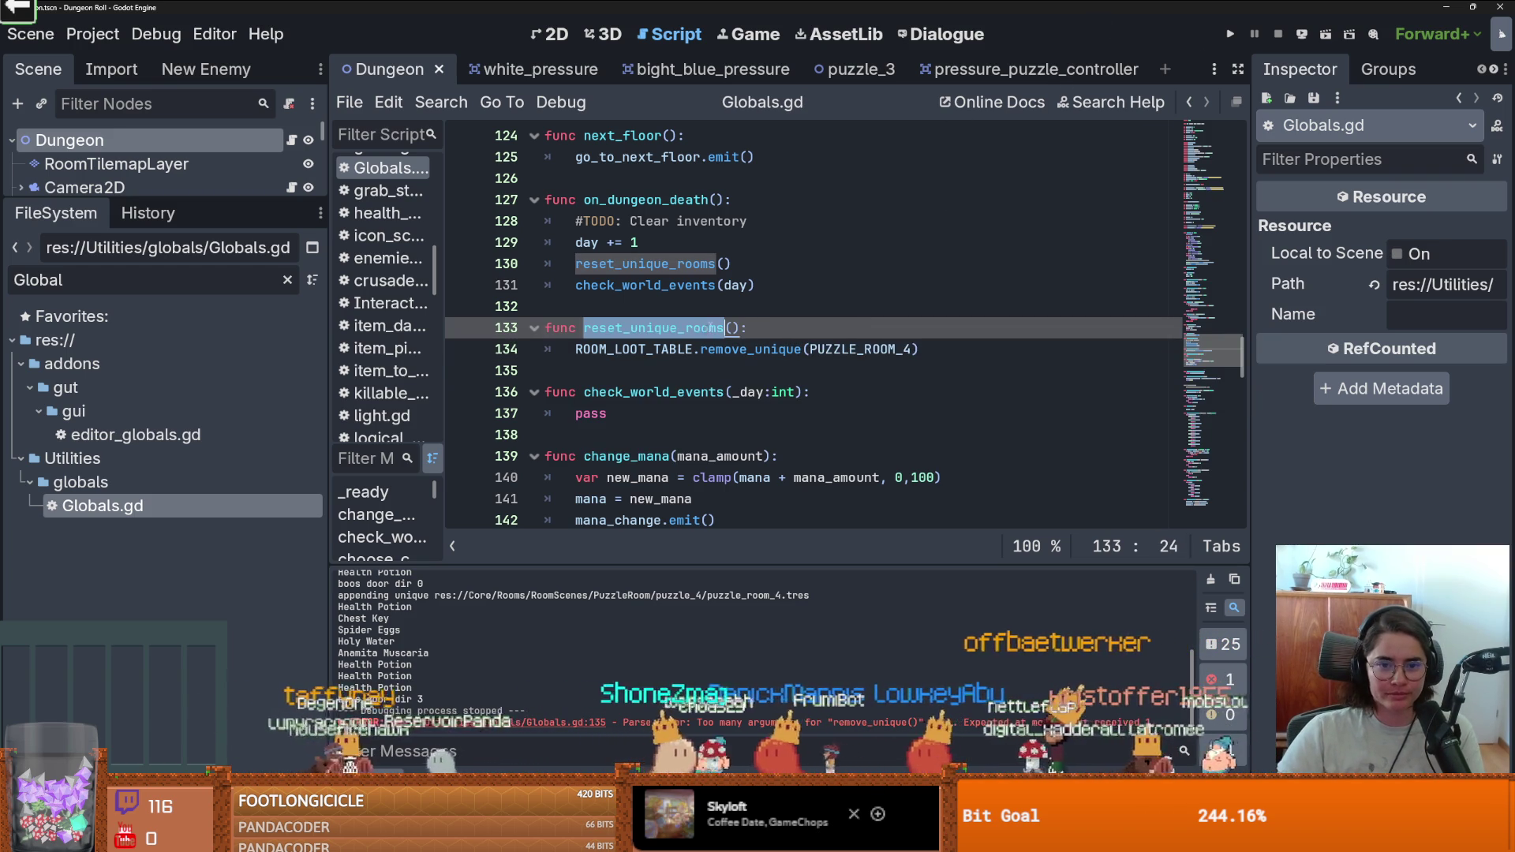
{"action": "left_click", "coordinate": [461, 349]}
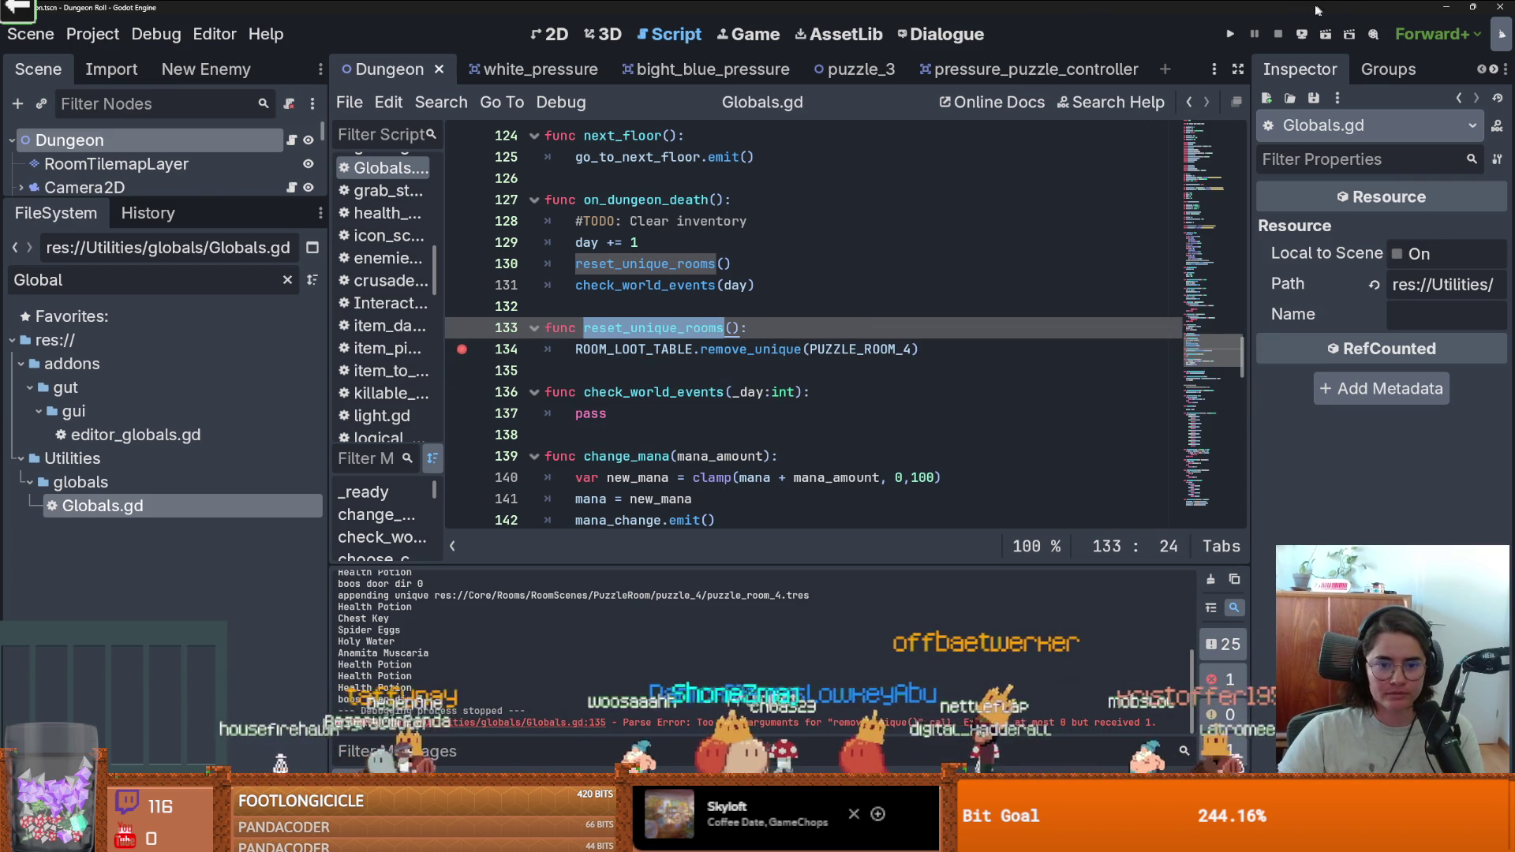
{"action": "left_click", "coordinate": [1231, 34]}
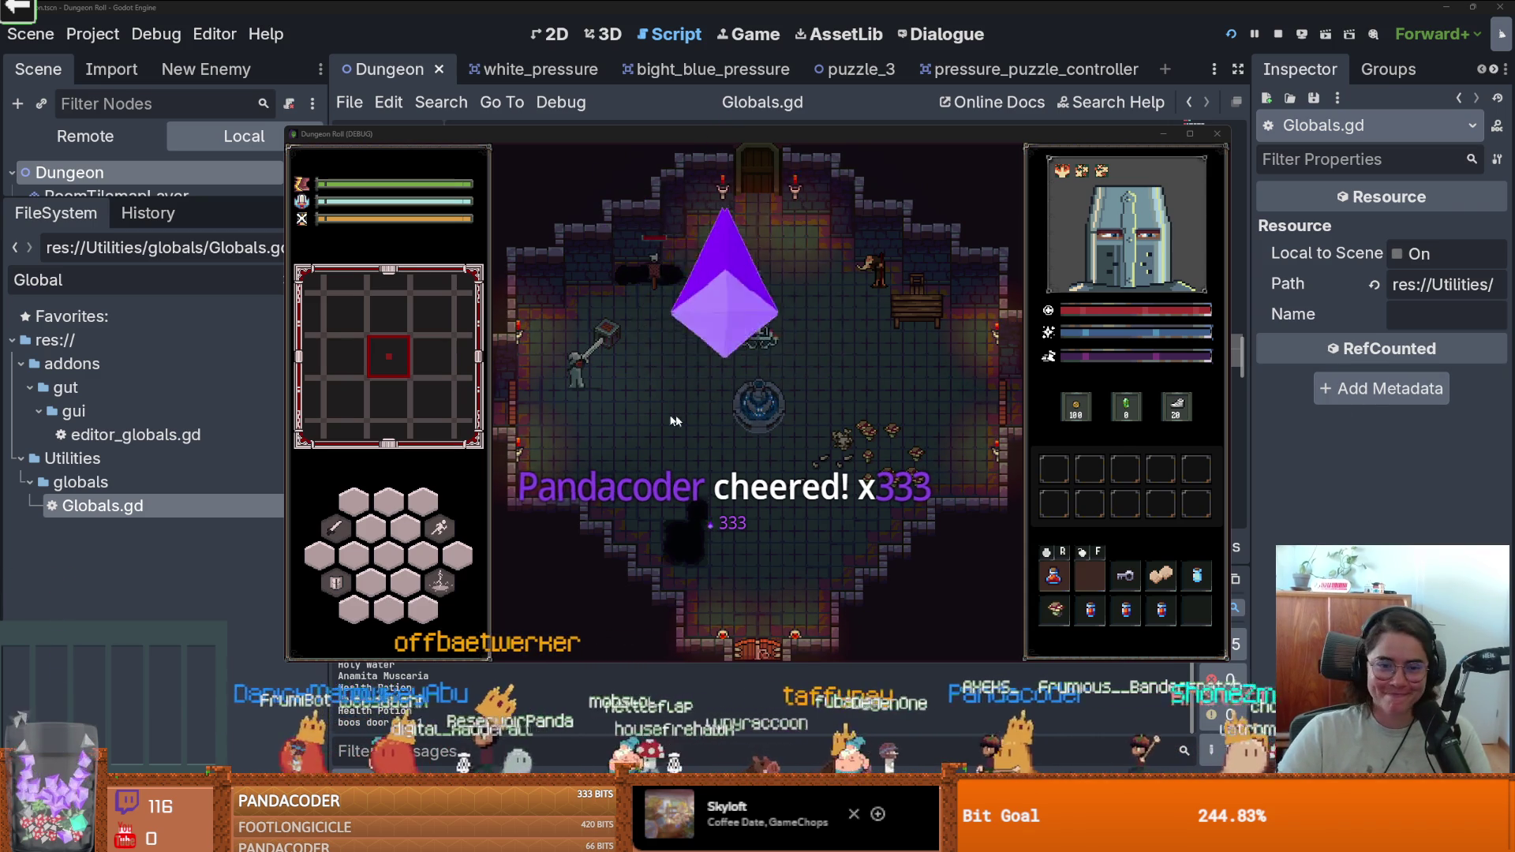
In the game, walk to the door, pick a room, end the run, and close the window.
{"action": "key", "text": "a"}
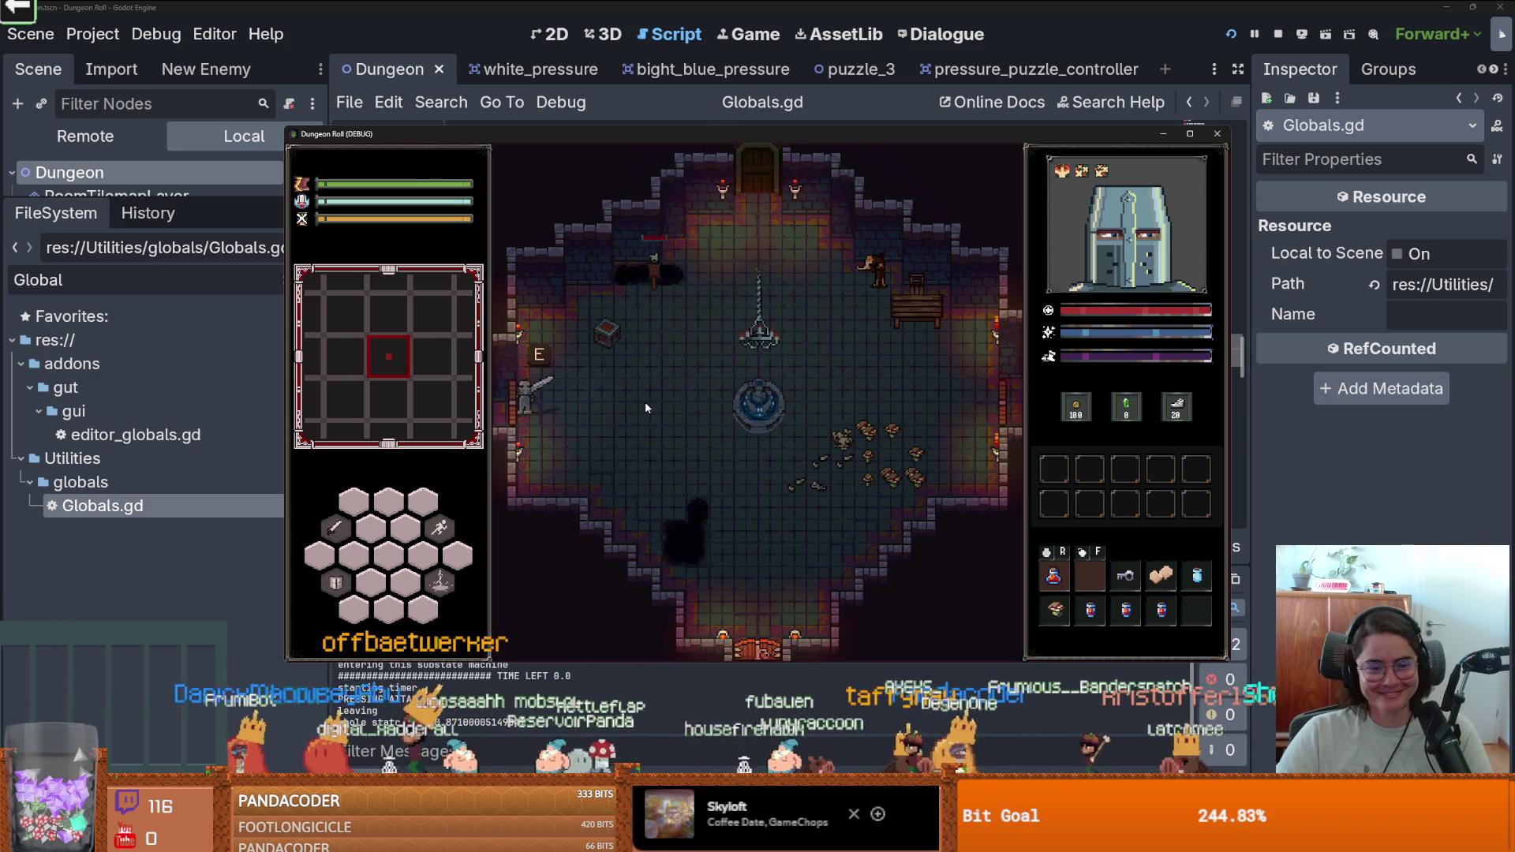
{"action": "key", "text": "e"}
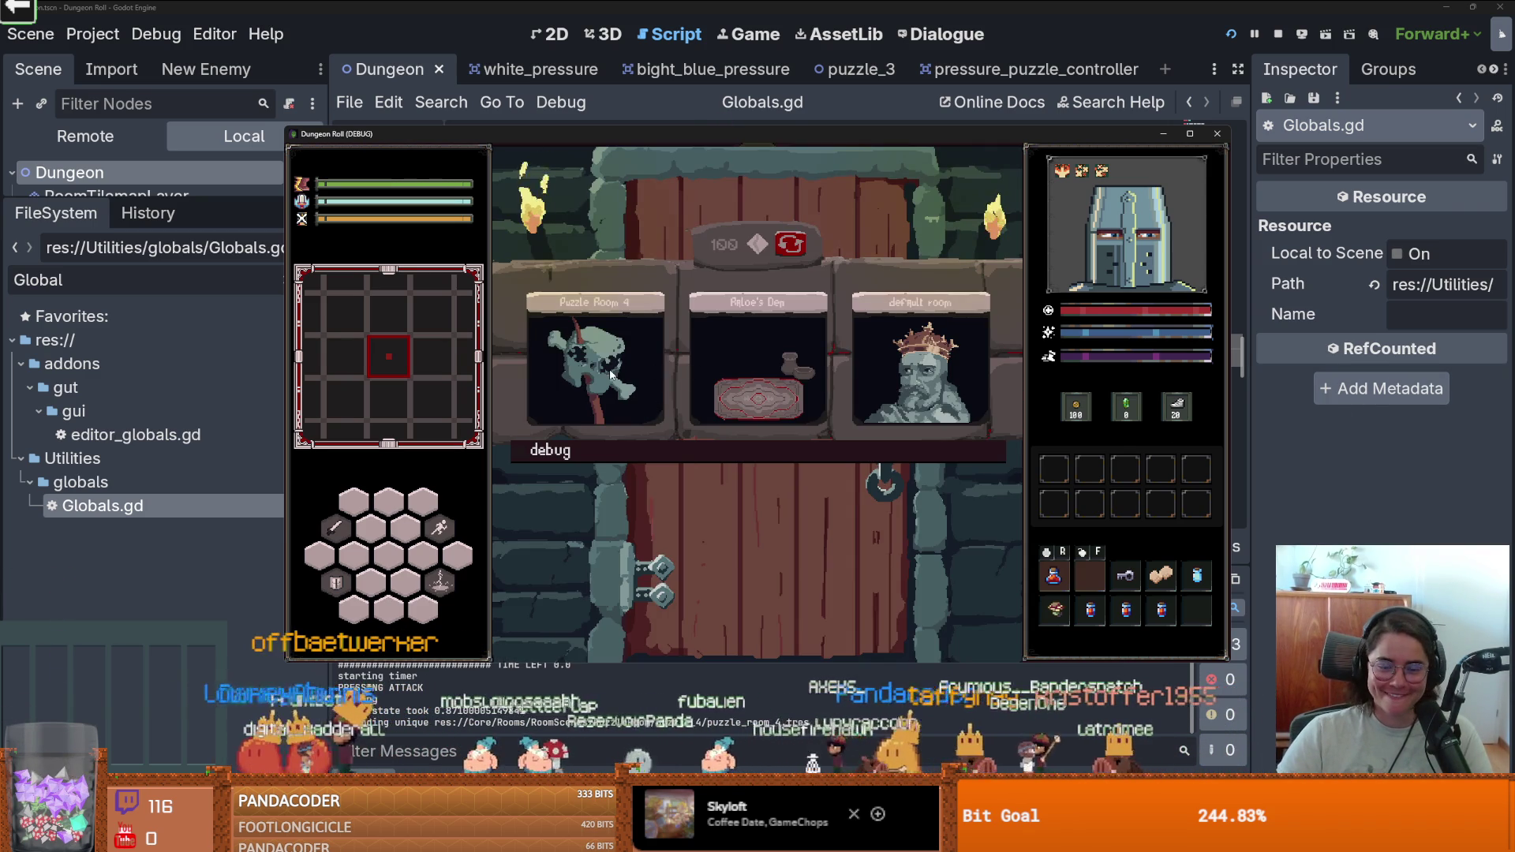
{"action": "left_click", "coordinate": [611, 372]}
{"action": "key", "text": "Escape"}
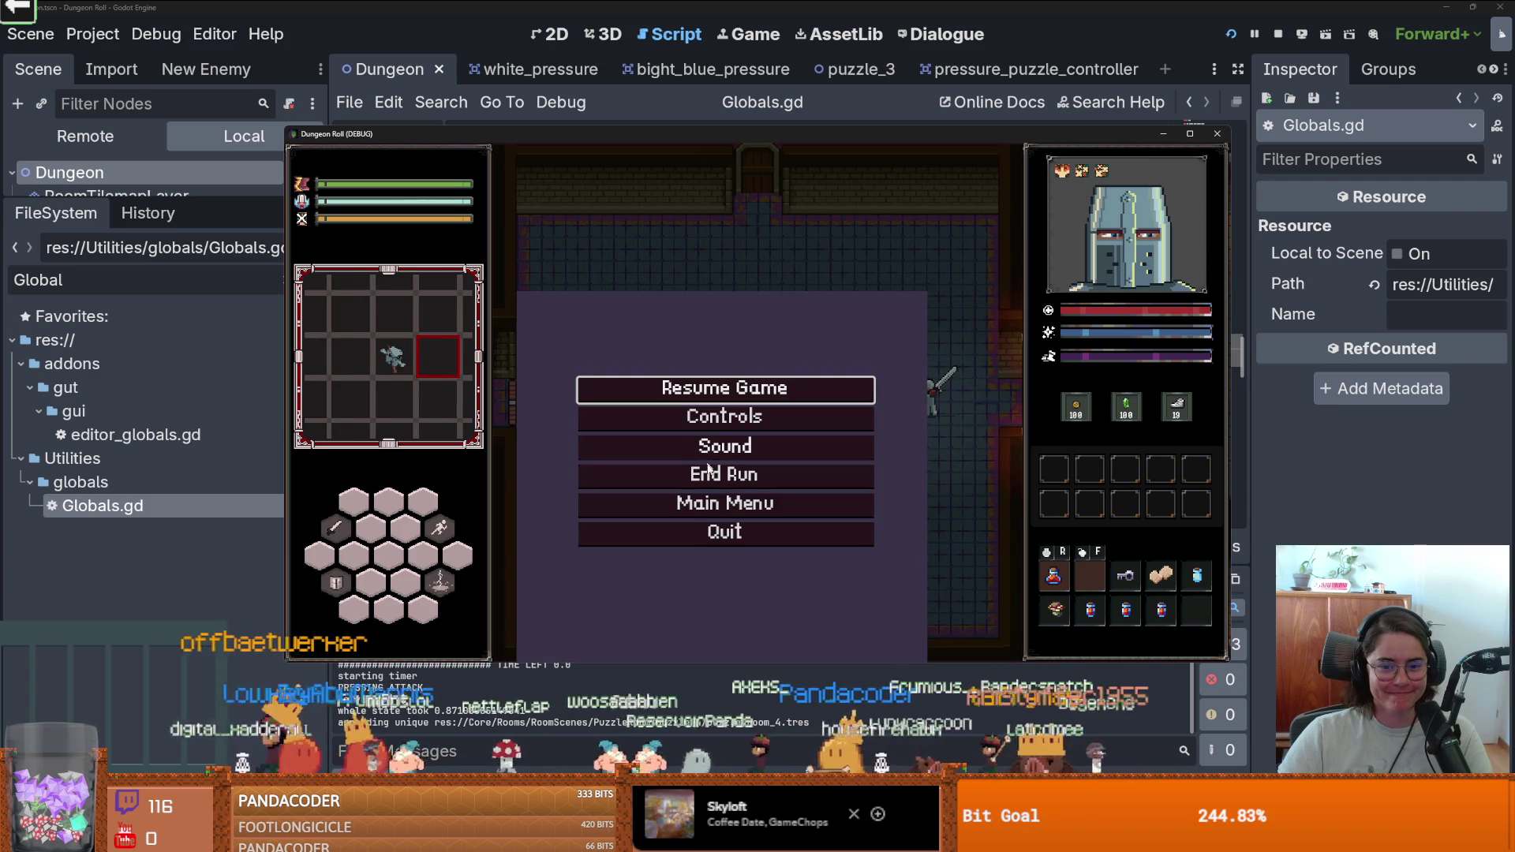
{"action": "left_click", "coordinate": [709, 472]}
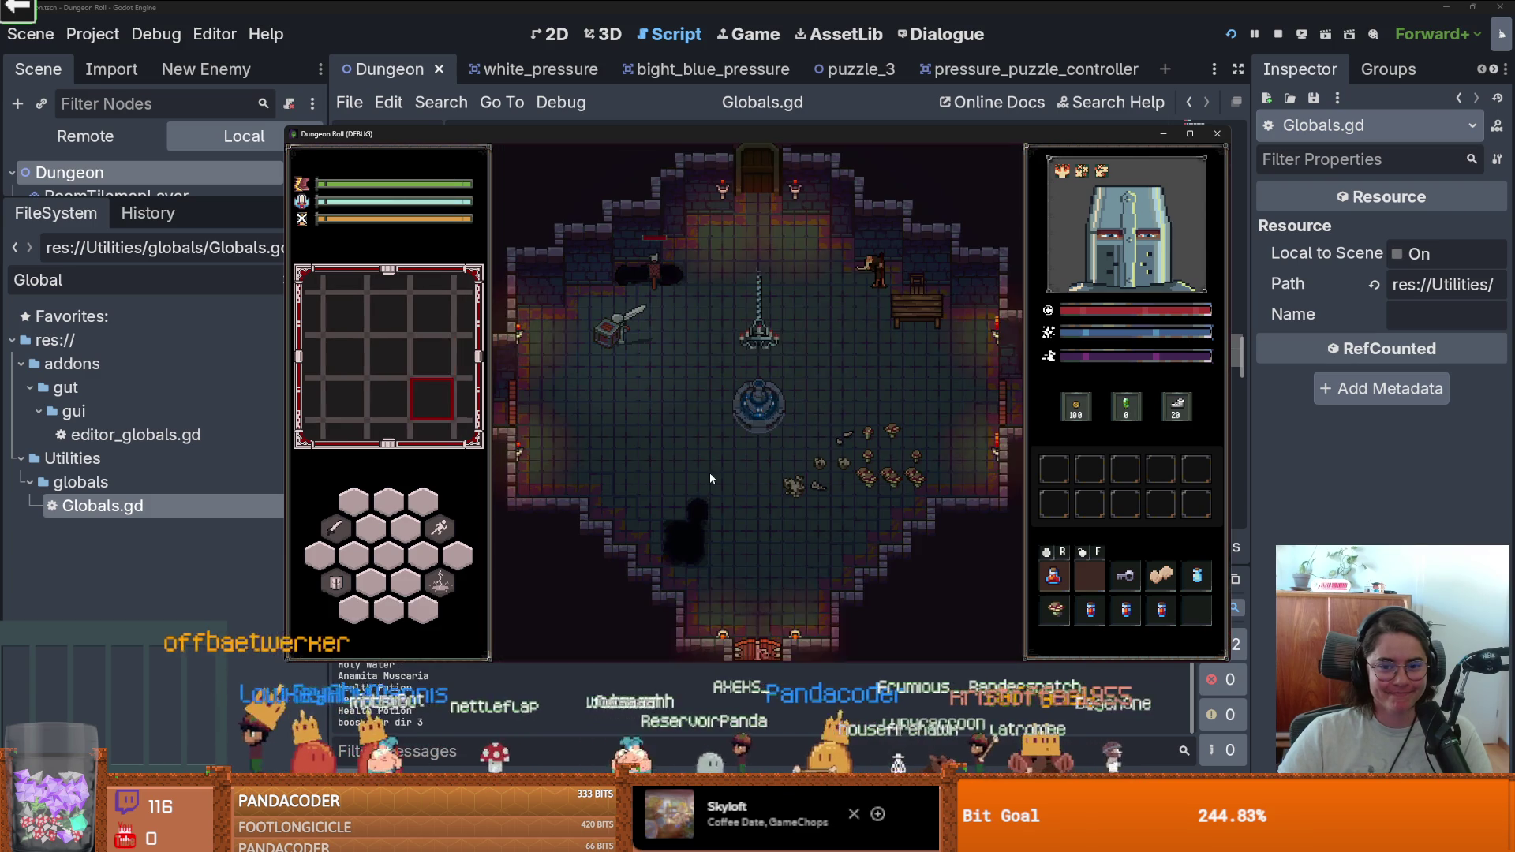
{"action": "left_click", "coordinate": [1216, 135]}
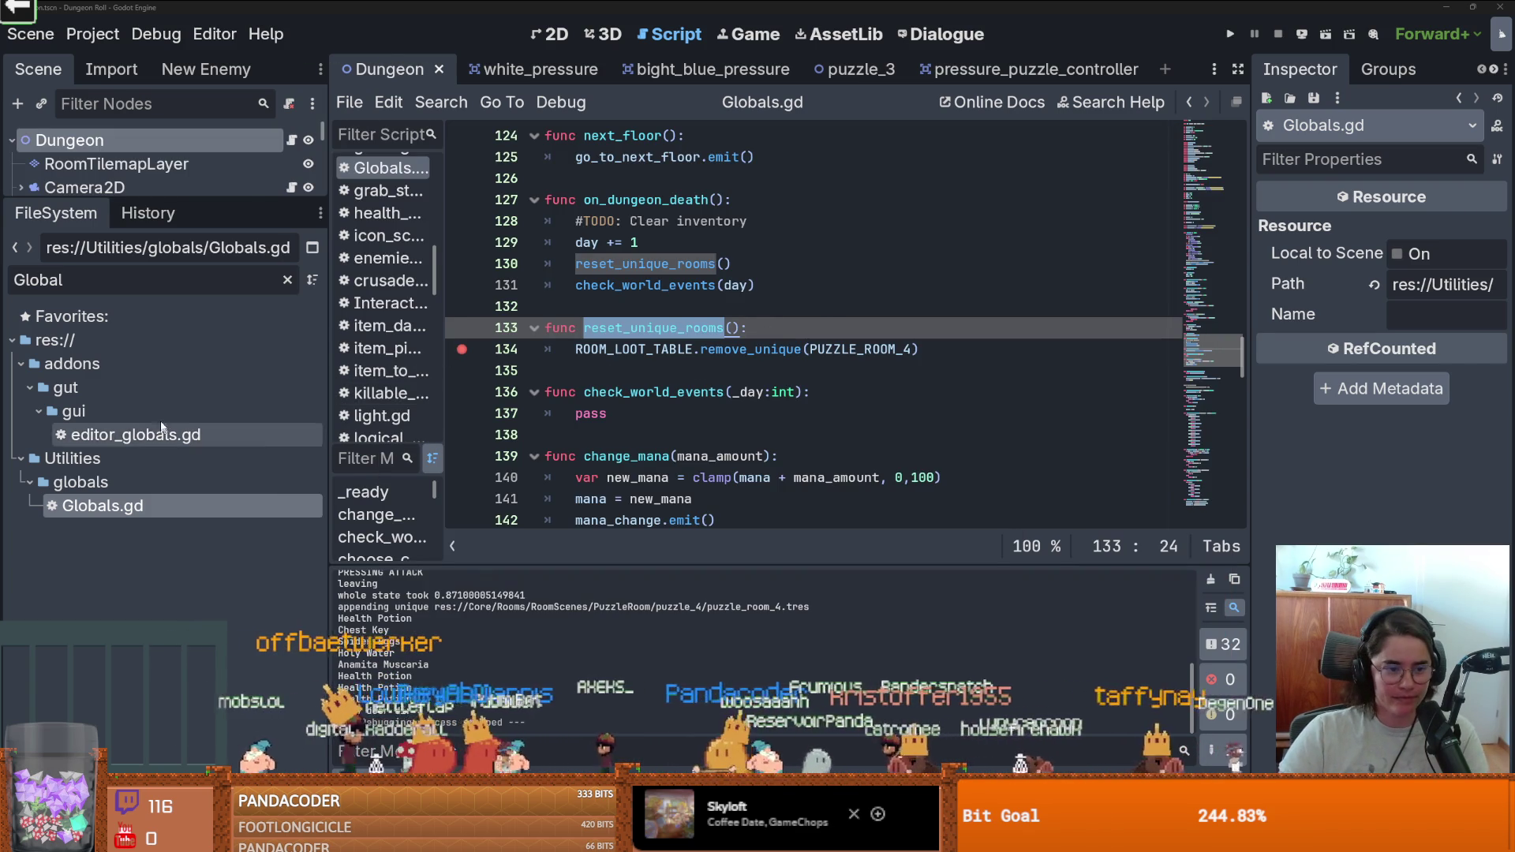
Clear the FileSystem filter and show the Dungeon scene in the 2D view.
{"action": "left_click", "coordinate": [287, 279]}
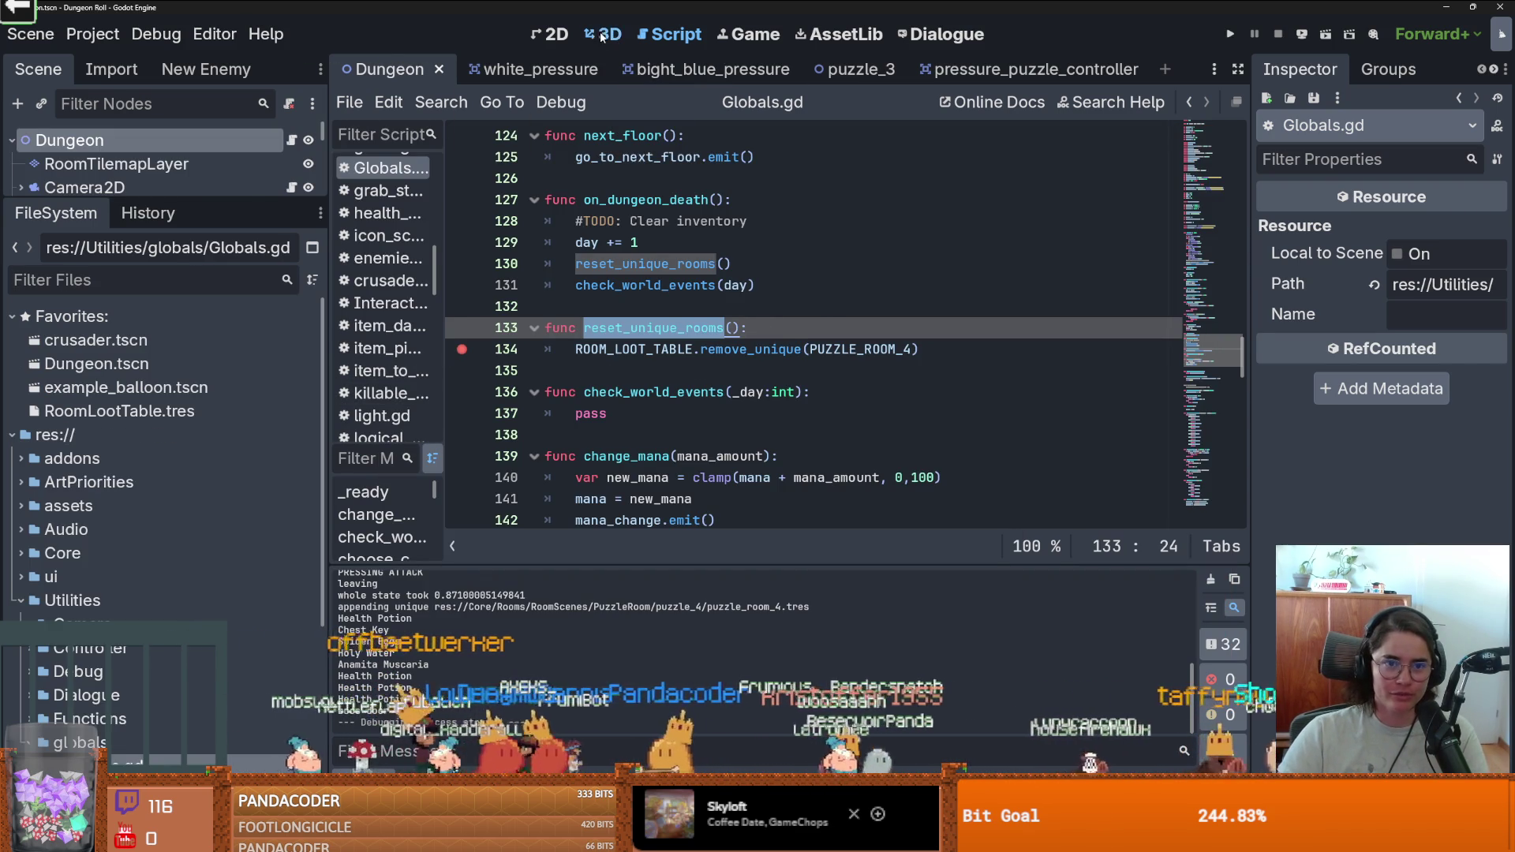
{"action": "left_click", "coordinate": [553, 34]}
{"action": "left_click_drag", "start_coordinate": [158, 200], "coordinate": [158, 503]}
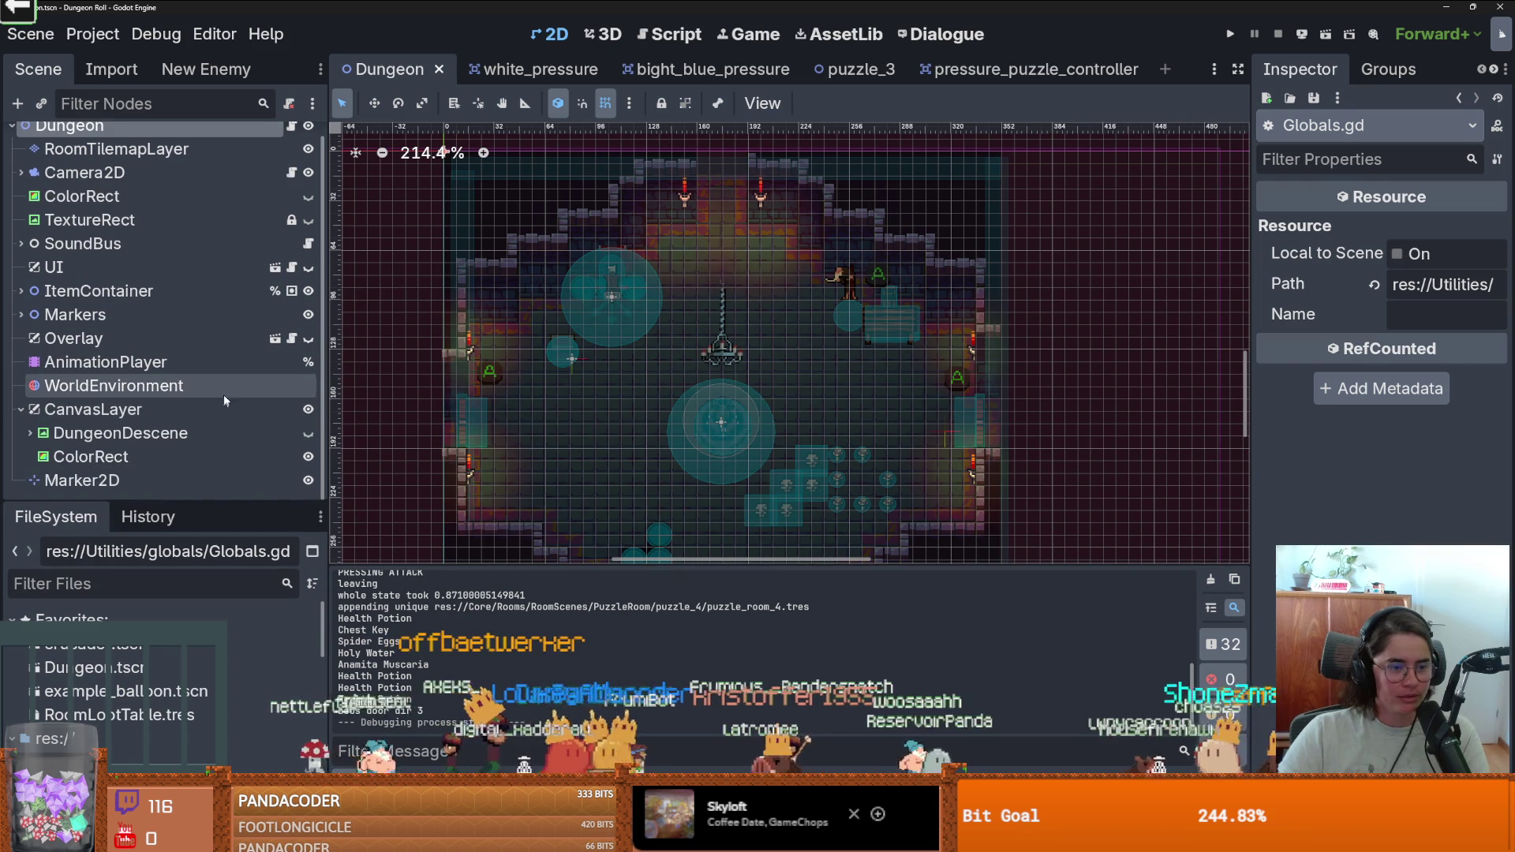
Open the Overlay node's script, then open CharacterOverlay.tscn in the 2D editor.
{"action": "left_click", "coordinate": [292, 339]}
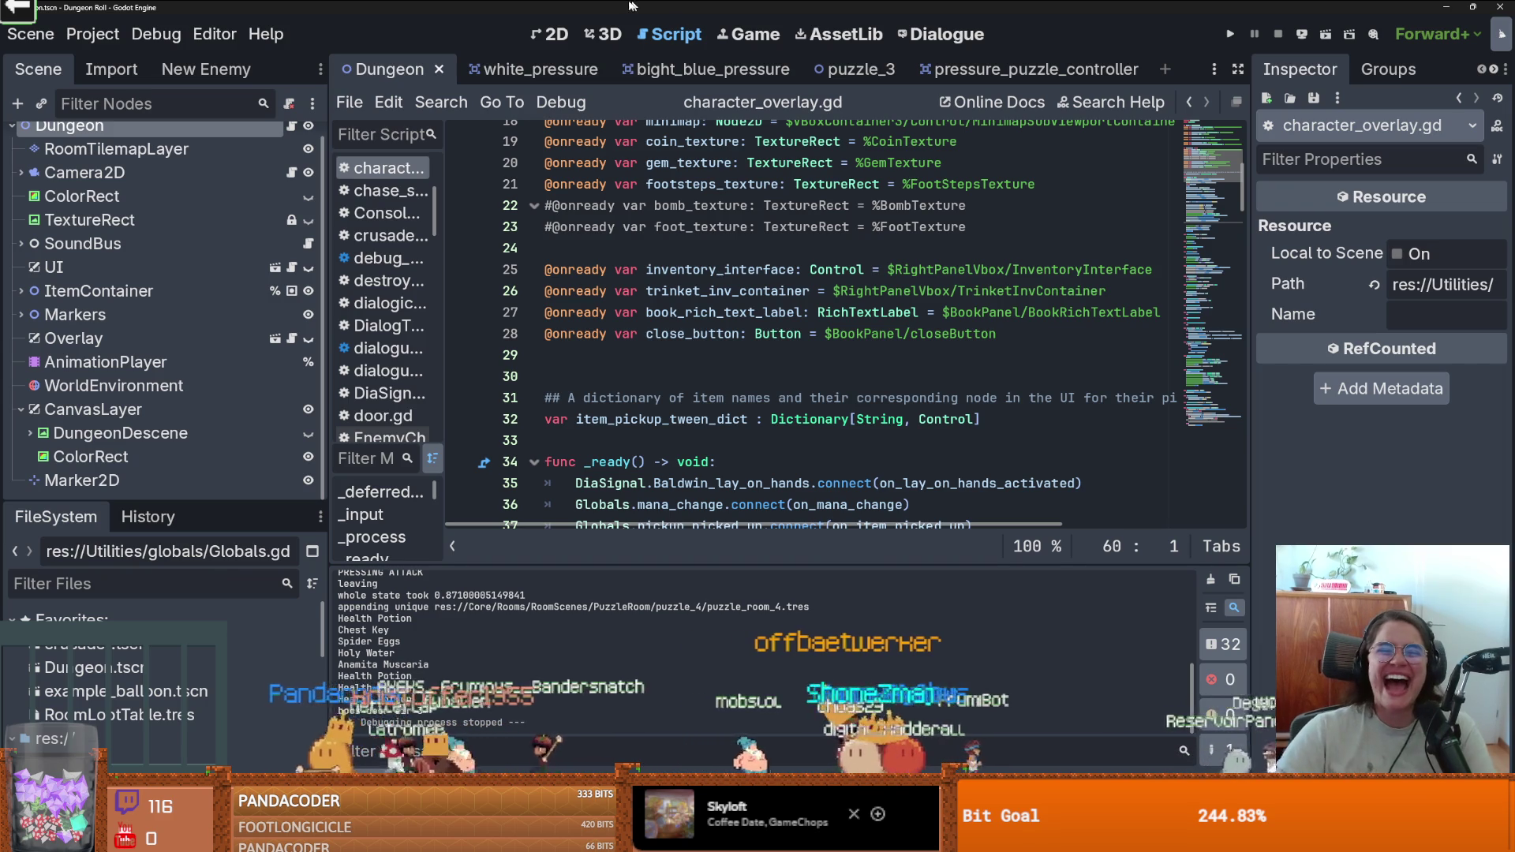
{"action": "left_click", "coordinate": [557, 36]}
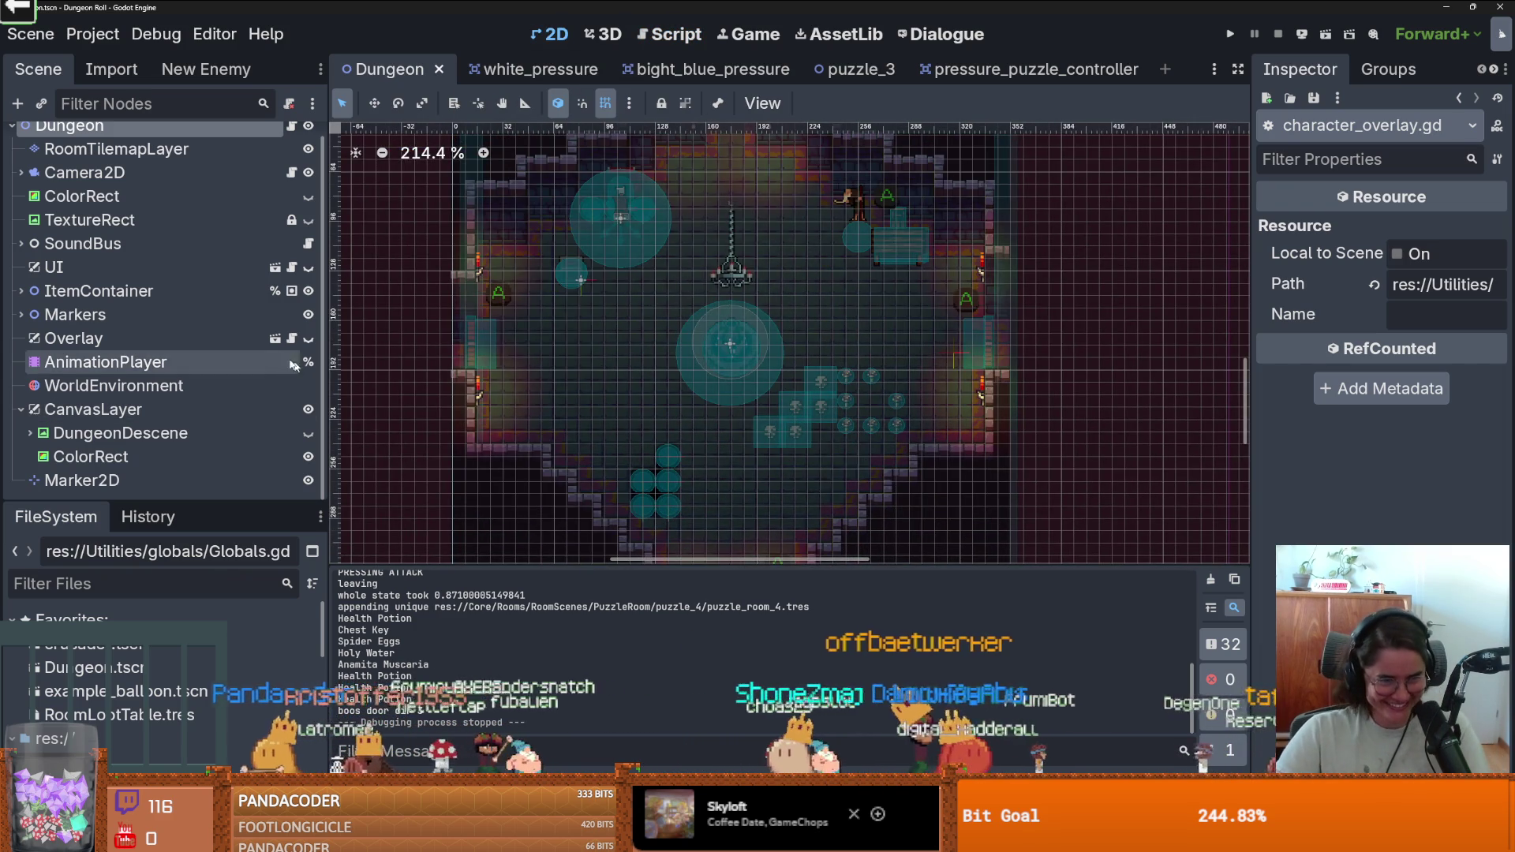
{"action": "left_click", "coordinate": [275, 339]}
{"action": "scroll", "coordinate": [628, 395], "scroll_direction": "up", "scroll_amount": 2}
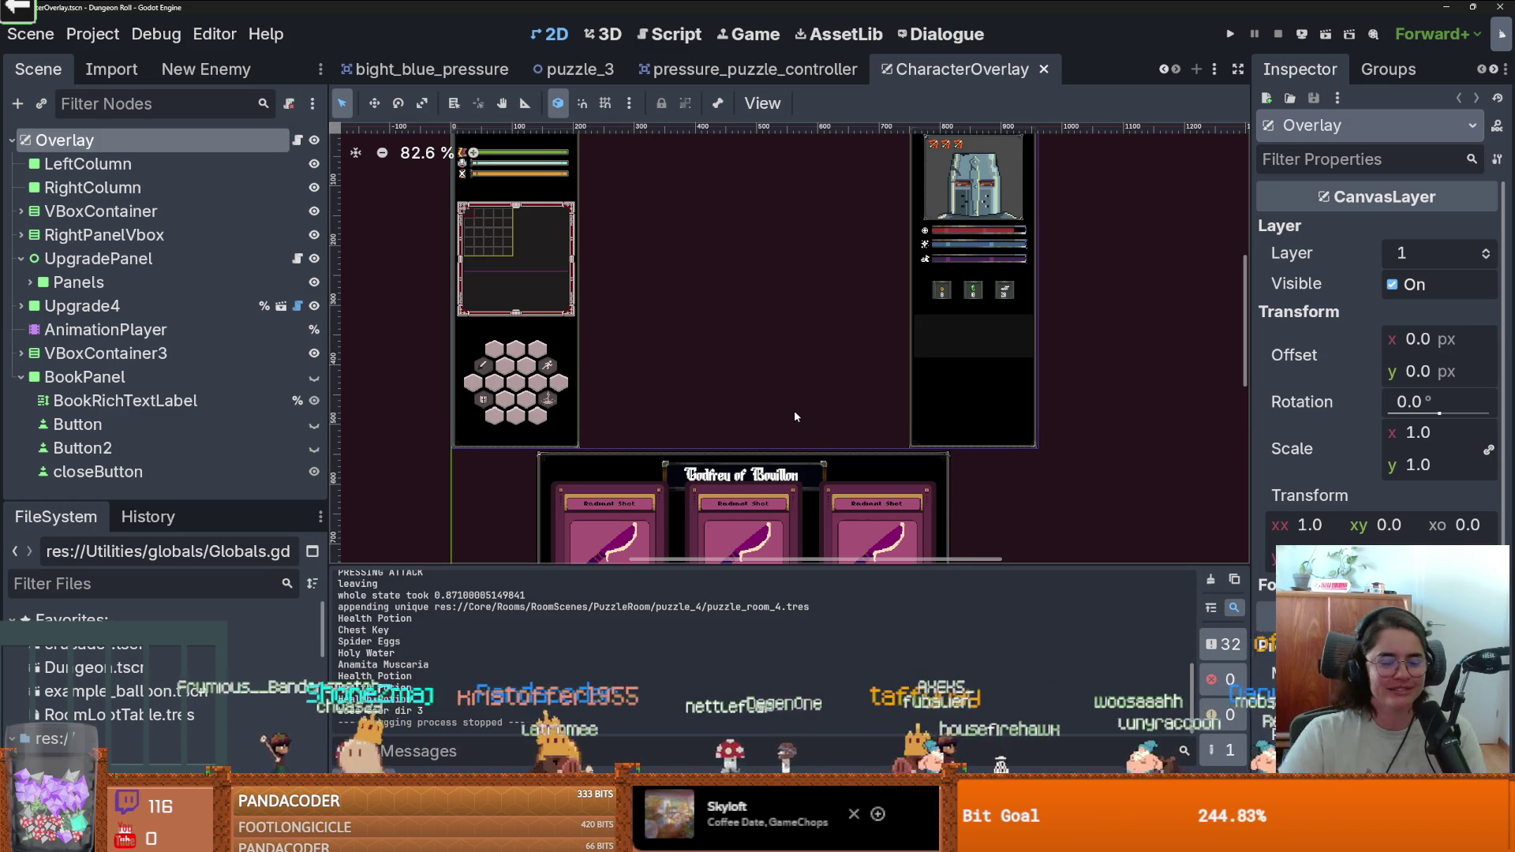
Collapse the BookPanel and UpgradePanel branches in the Scene tree, saving the scene.
{"action": "key", "text": "ctrl+s"}
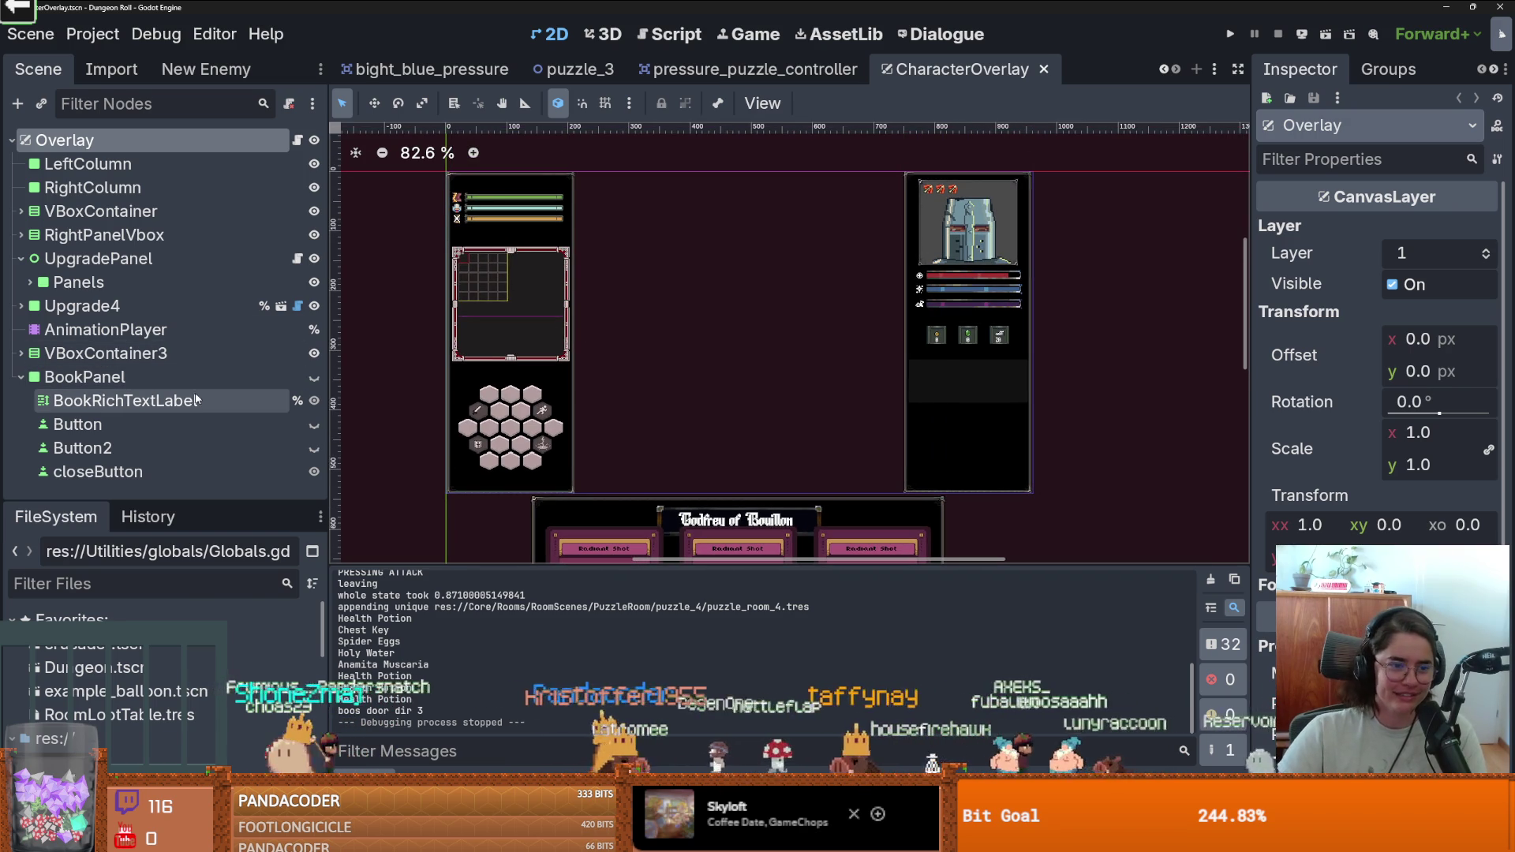
{"action": "left_click", "coordinate": [21, 377]}
{"action": "key", "text": "ctrl+s"}
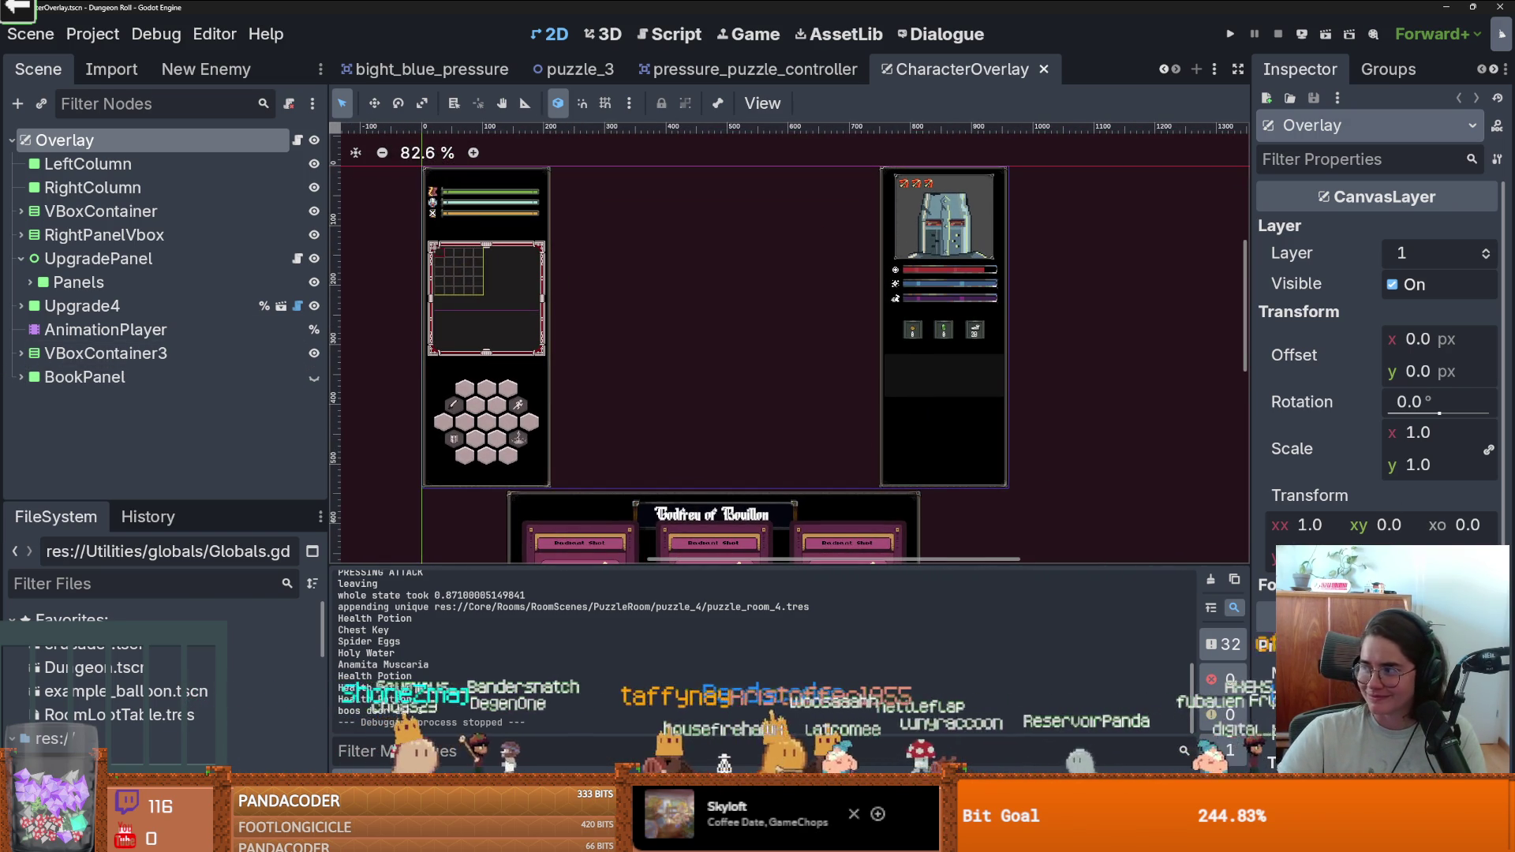
{"action": "key", "text": "ctrl+s"}
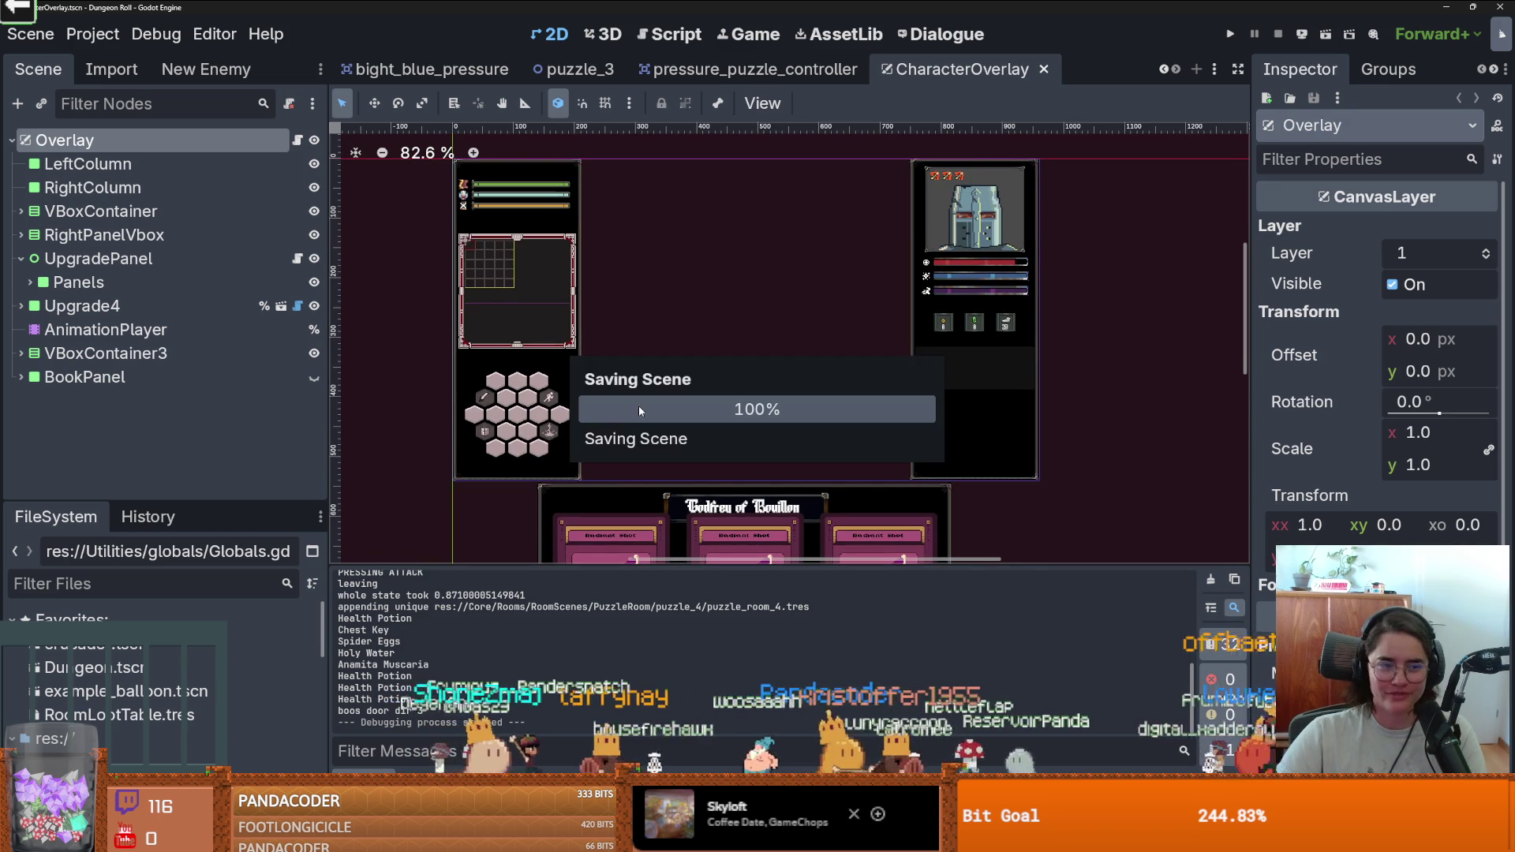
{"action": "left_click", "coordinate": [21, 259]}
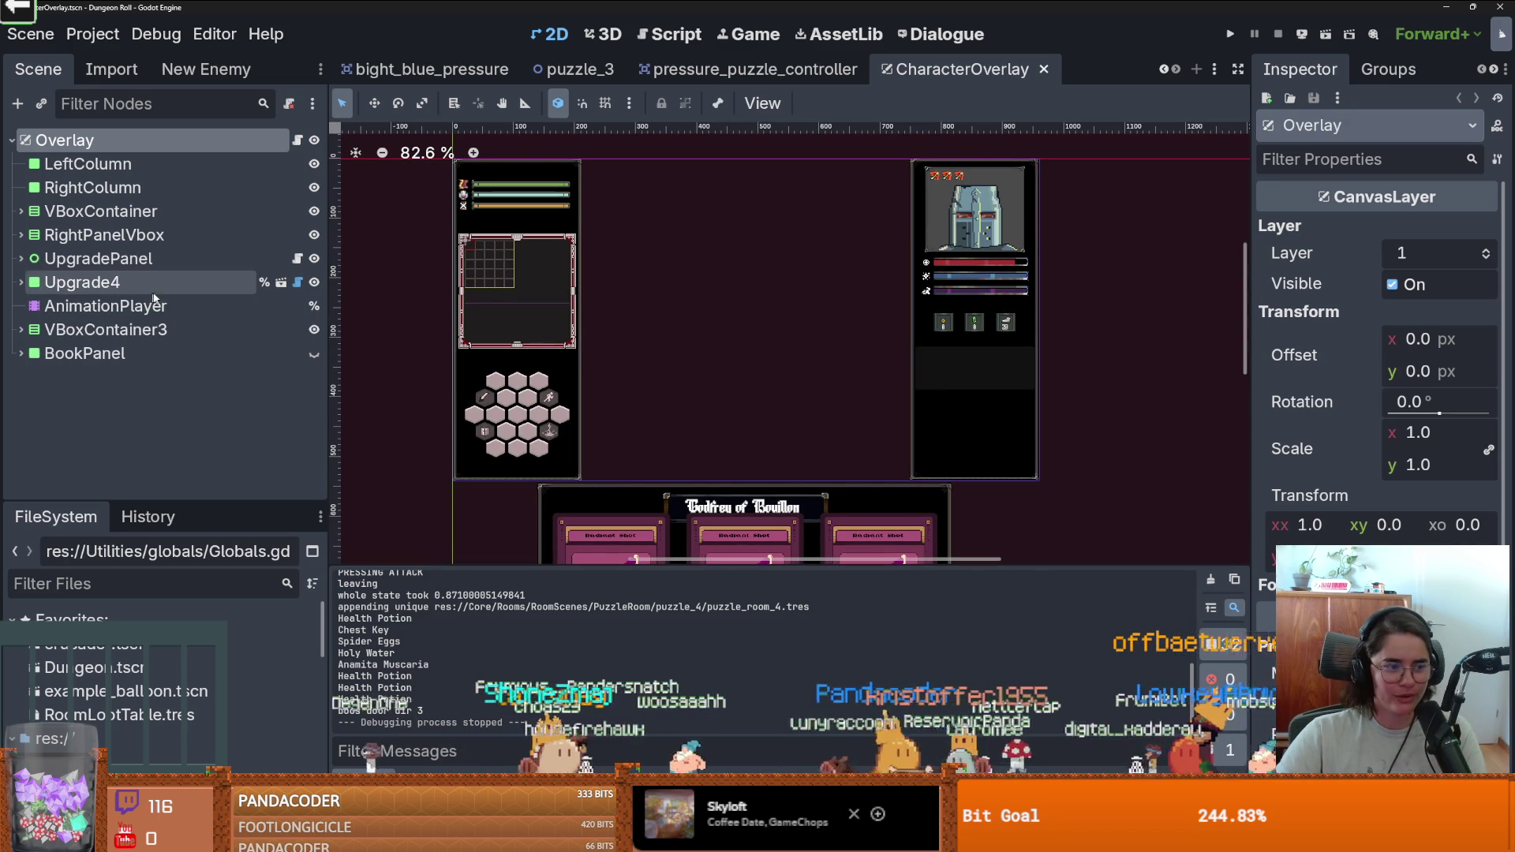
{"action": "key", "text": "ctrl+s"}
{"action": "scroll", "coordinate": [697, 370], "scroll_direction": "up", "scroll_amount": 1}
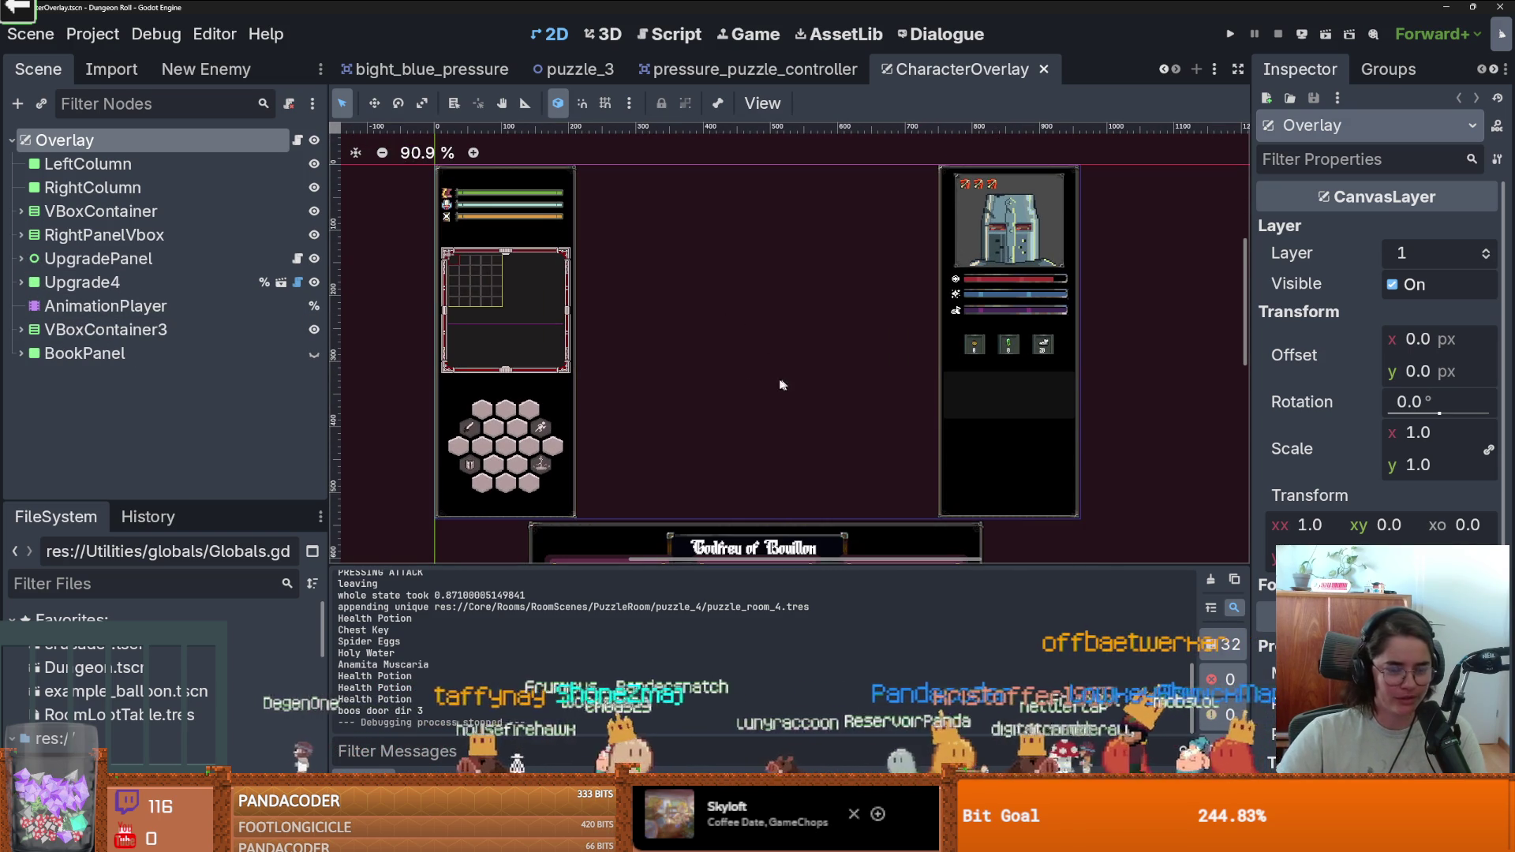
{"action": "scroll", "coordinate": [760, 372], "scroll_direction": "up", "scroll_amount": 1}
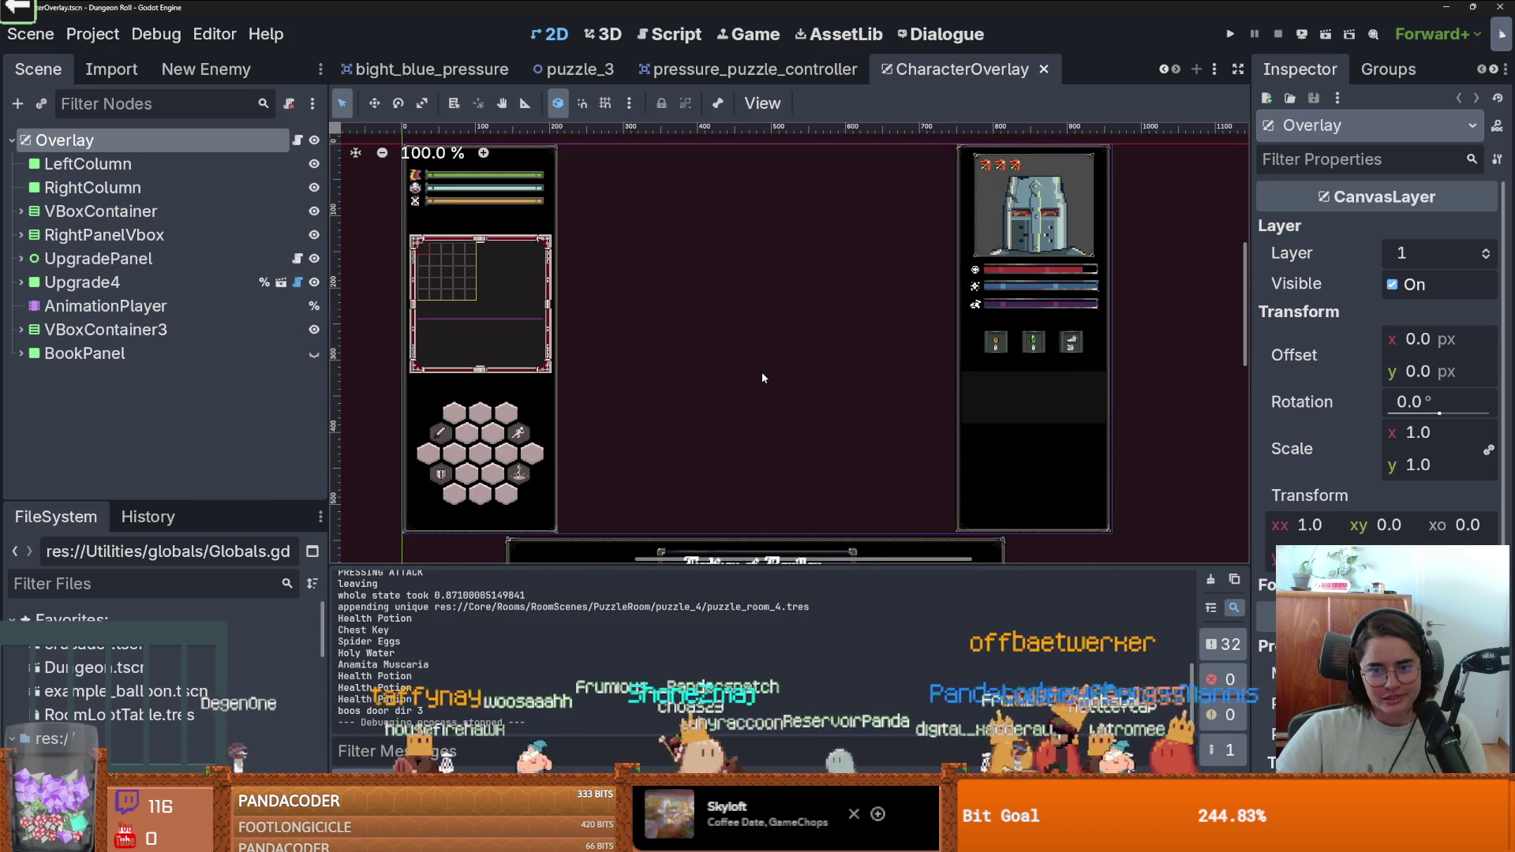
Inspect RightPanelVbox, Upgrade4 and UpgradePanel, frame UpgradePanel in the canvas, and save.
{"action": "left_click", "coordinate": [103, 235]}
{"action": "left_click", "coordinate": [87, 282]}
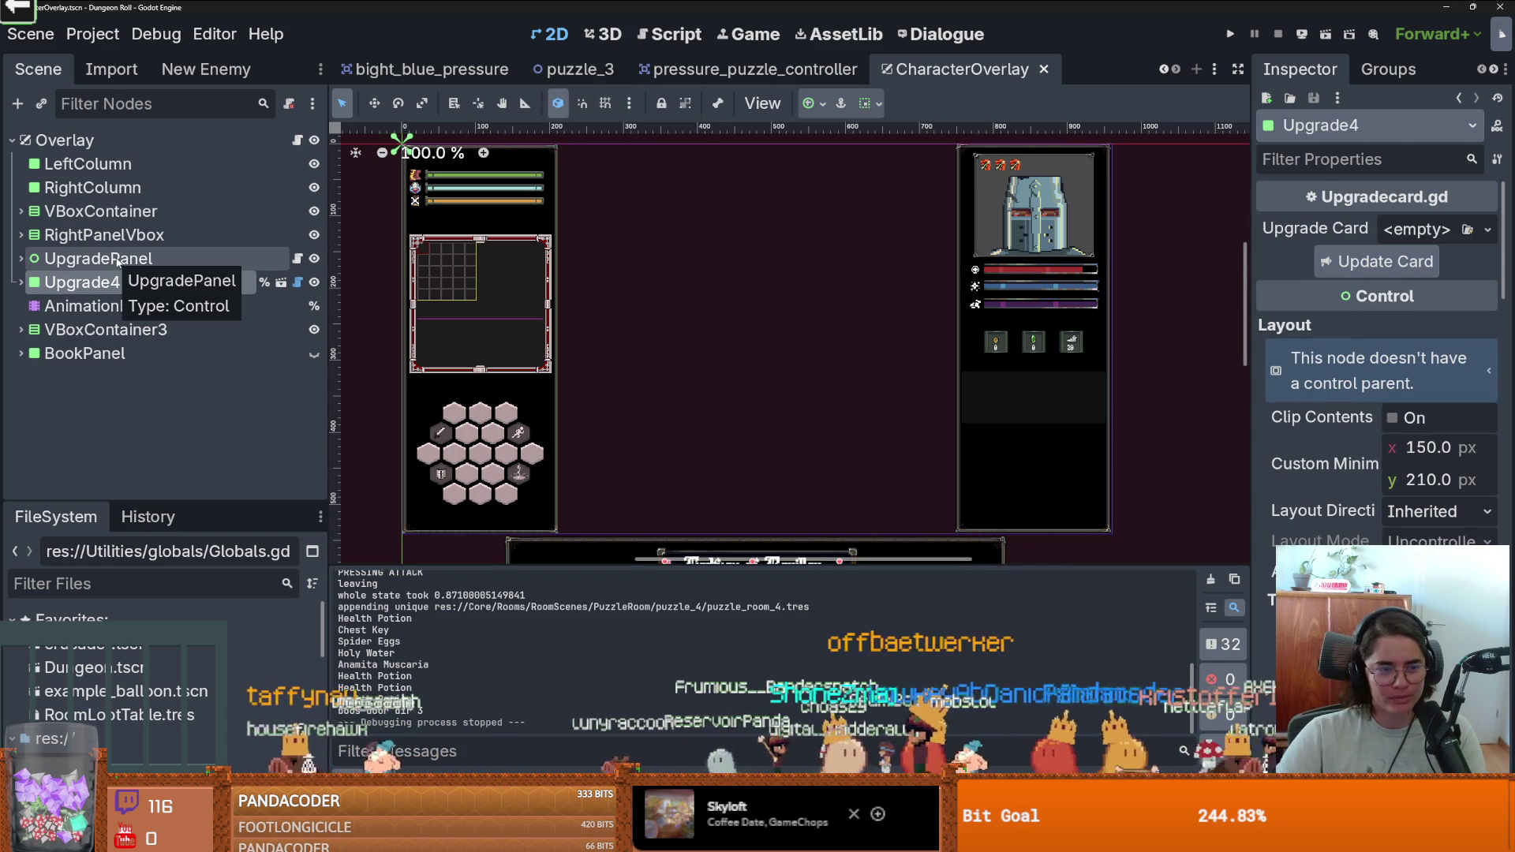
{"action": "left_click", "coordinate": [125, 261]}
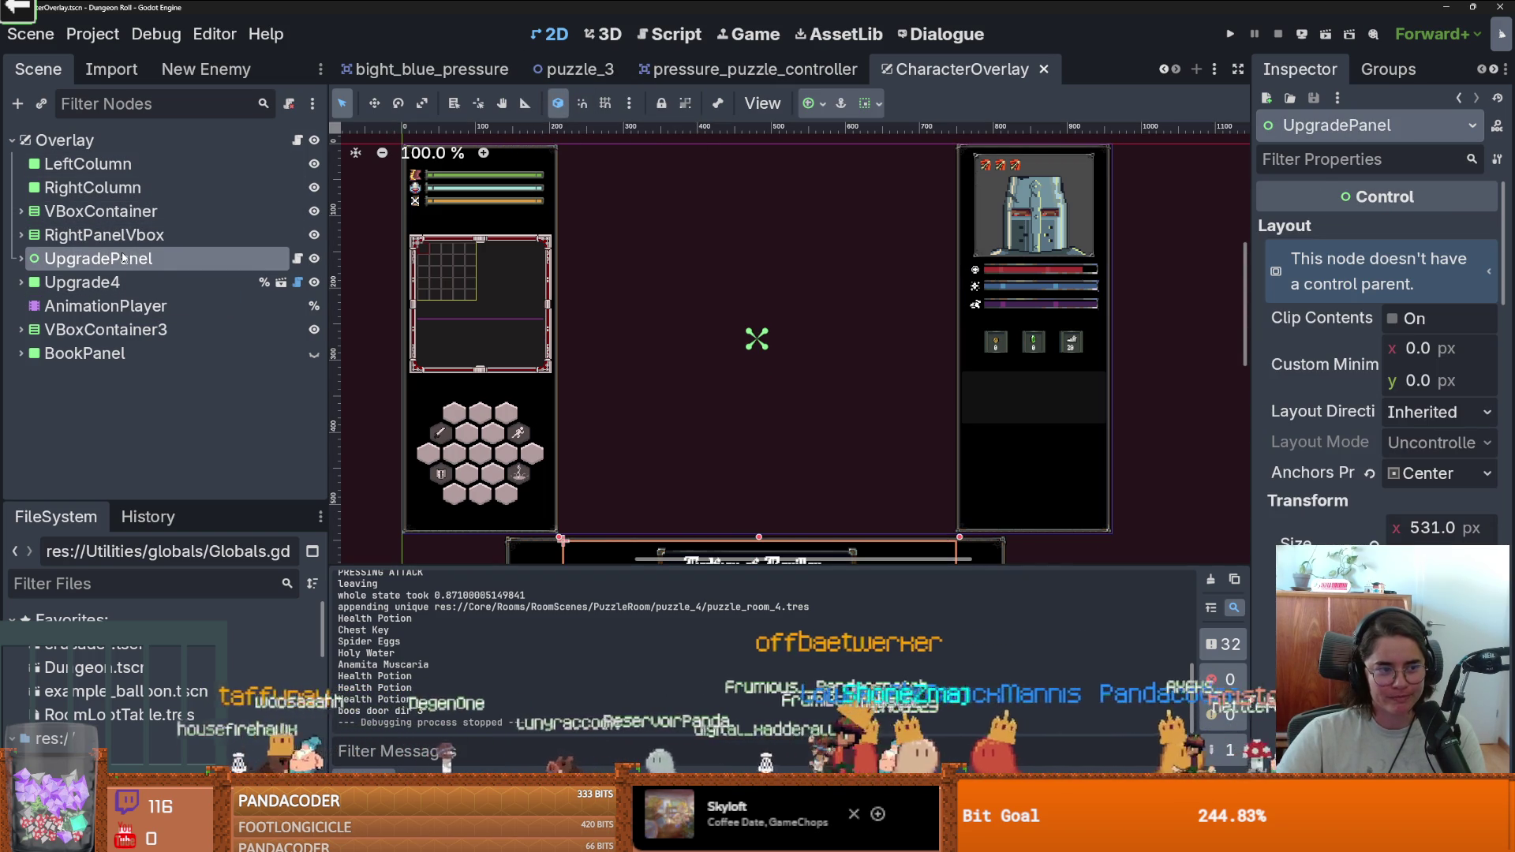
{"action": "left_click", "coordinate": [13, 259]}
{"action": "left_click", "coordinate": [14, 259]}
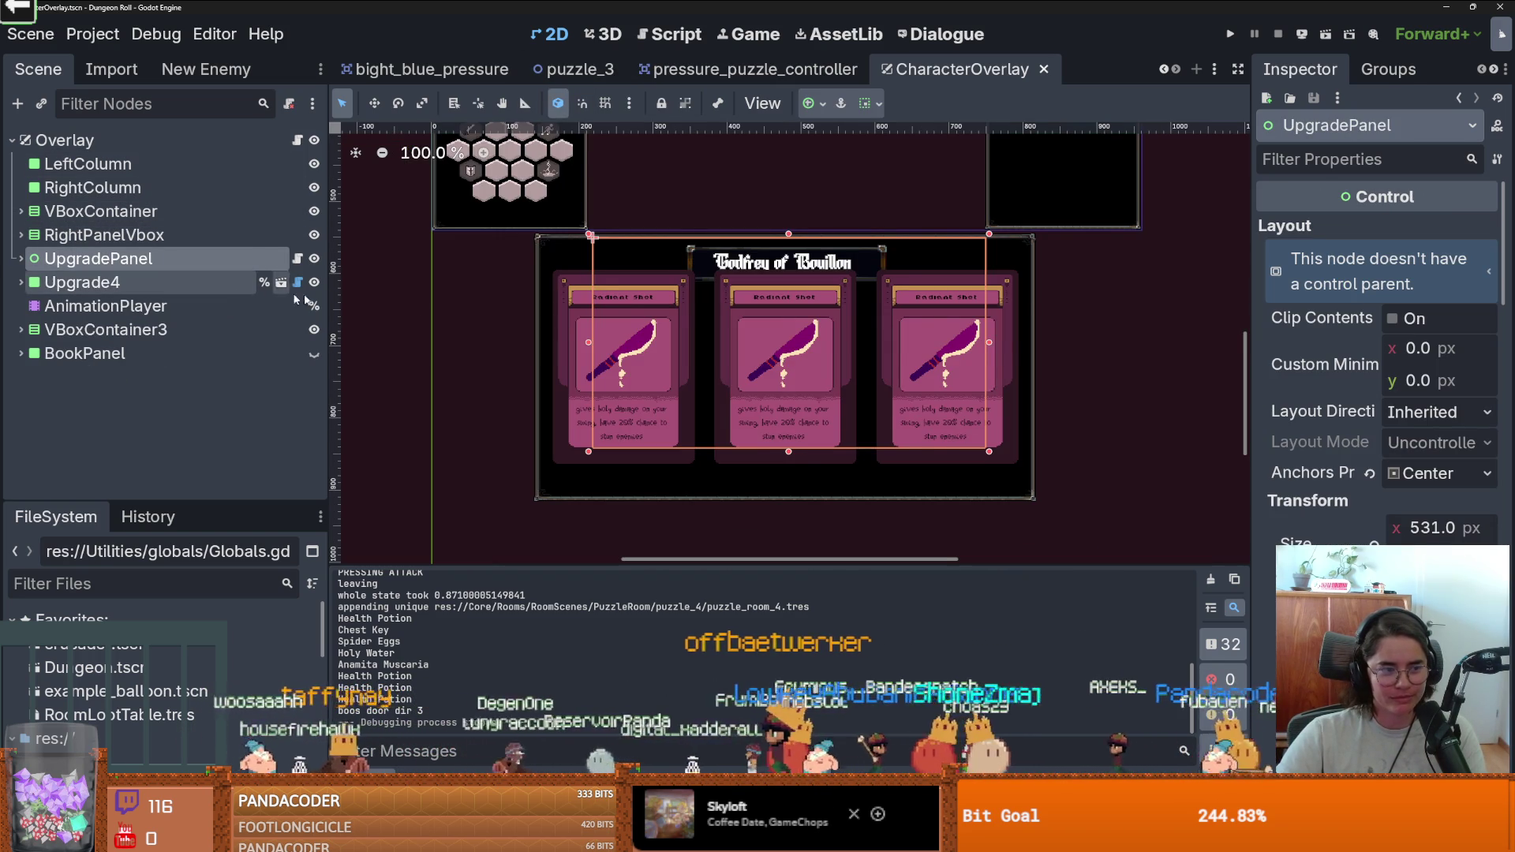
{"action": "scroll", "coordinate": [605, 320], "scroll_direction": "up", "scroll_amount": 1}
{"action": "key", "text": "ctrl+s"}
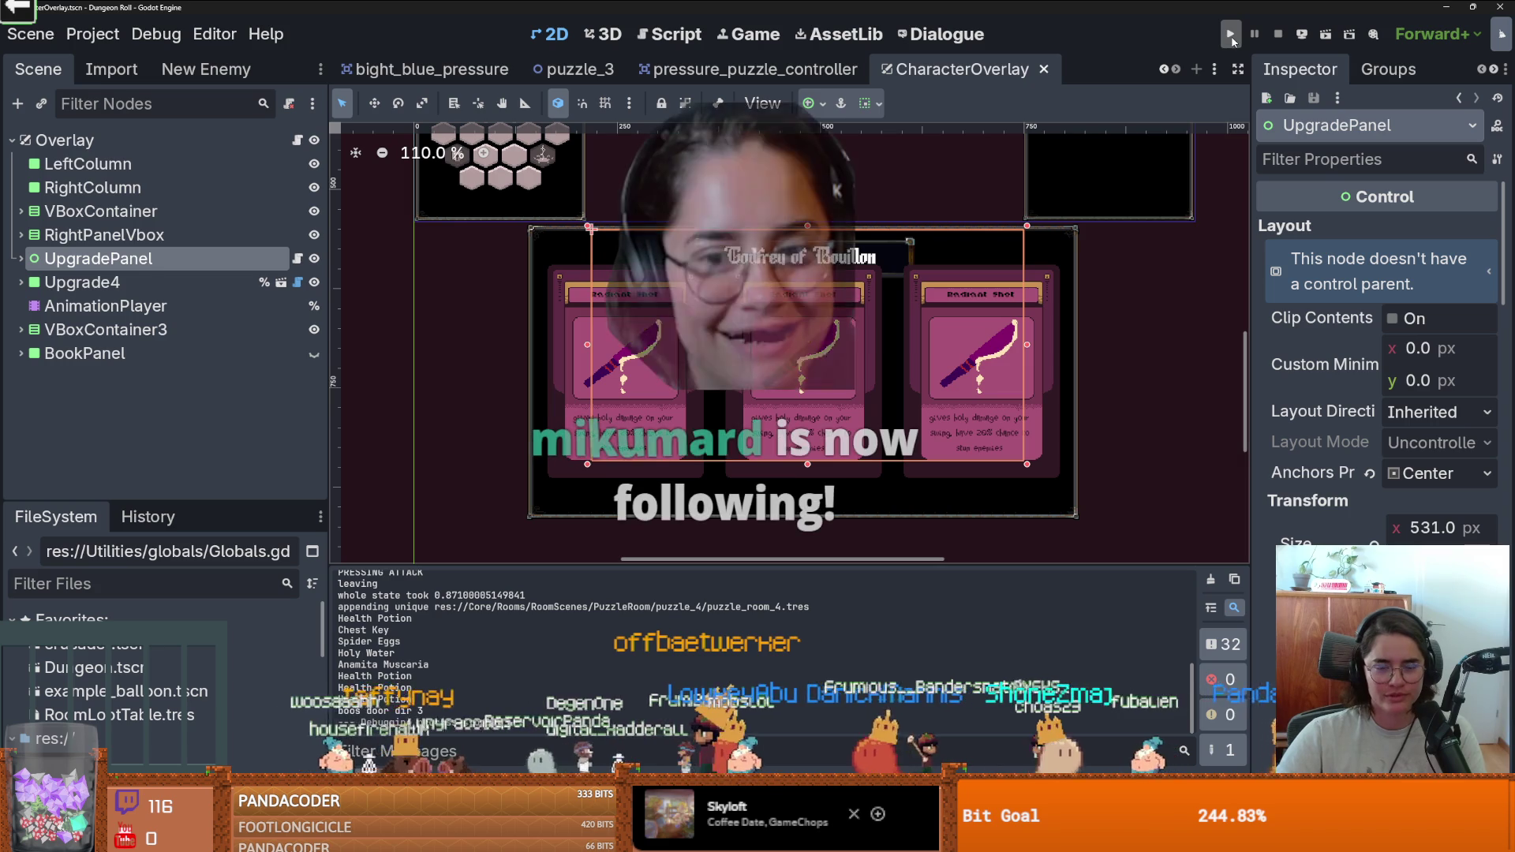
Run Dungeon Roll and step the knight onto the black centre tile.
{"action": "left_click", "coordinate": [1231, 35]}
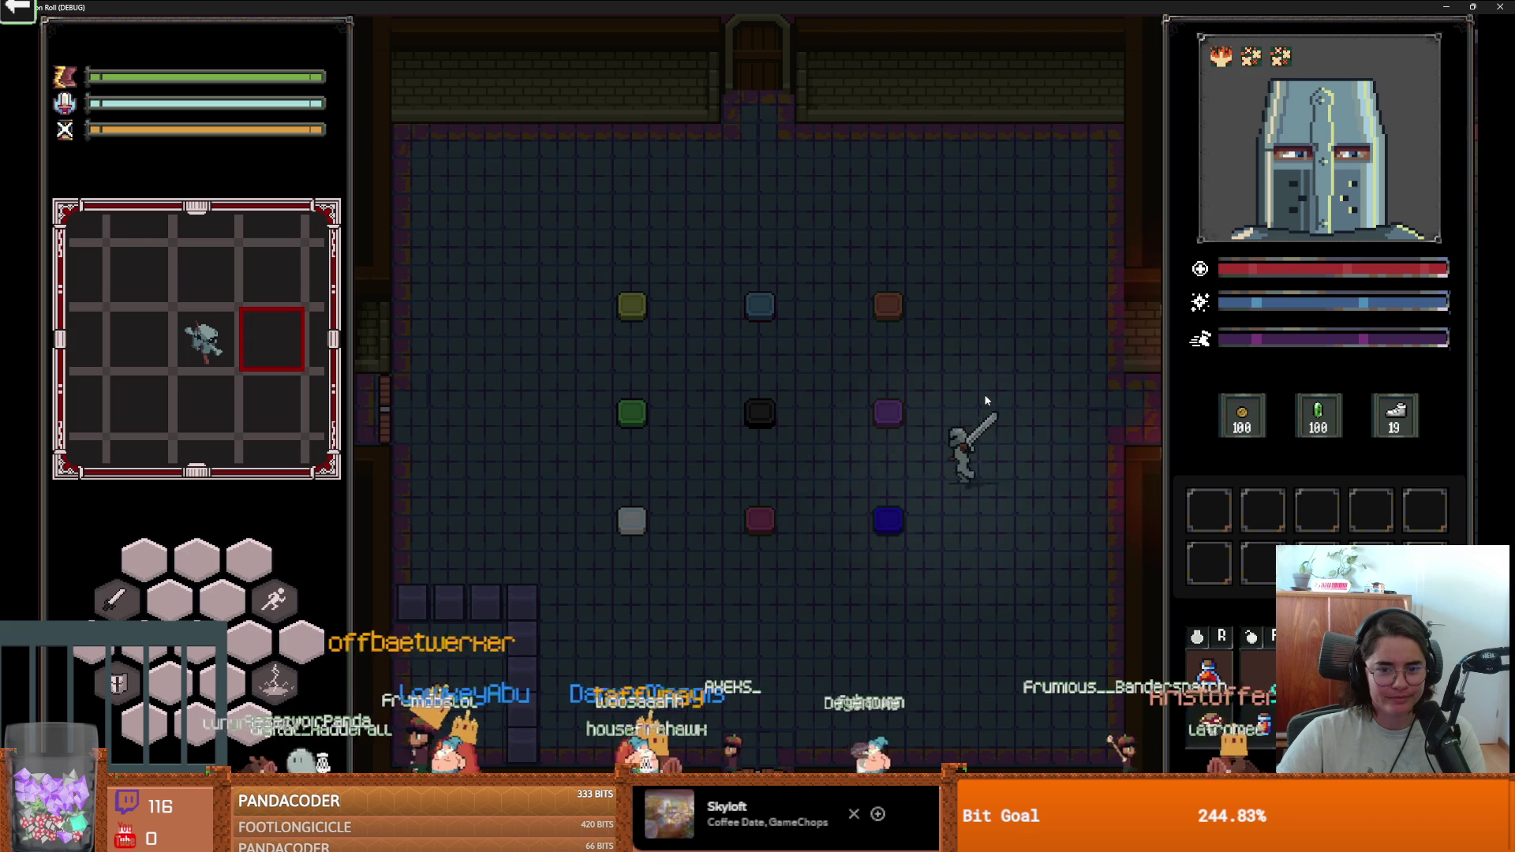
{"action": "key", "text": "w"}
{"action": "key", "text": "a"}
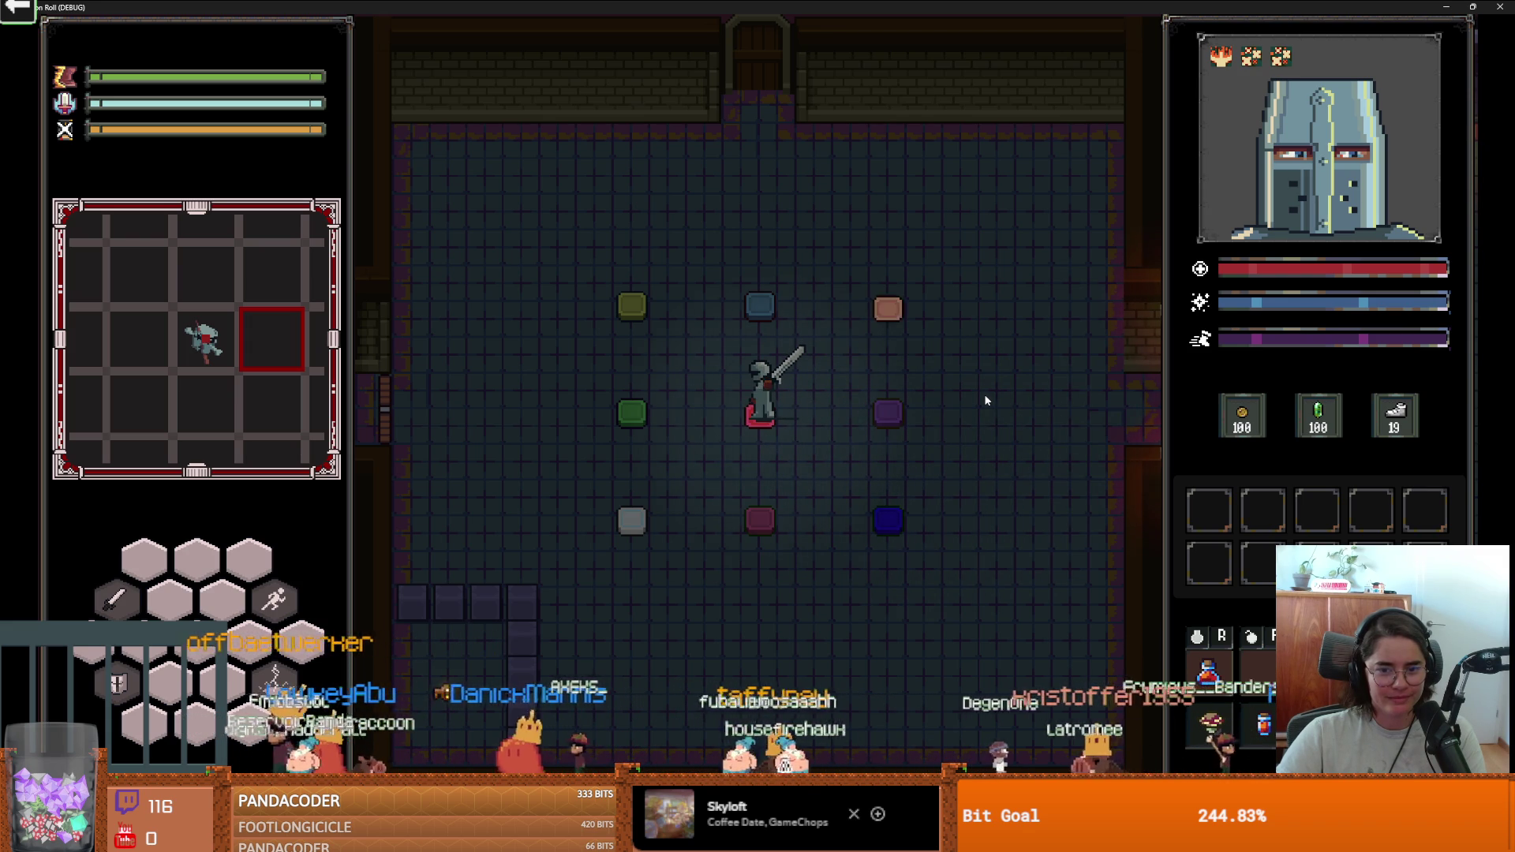
{"action": "key", "text": "d"}
Walk the knight past the purple tile, onto the blue tile, then to the lower-left corner.
{"action": "key", "text": "s"}
{"action": "key", "text": "a"}
{"action": "key", "text": "s"}
{"action": "key", "text": "d"}
{"action": "key", "text": "w"}
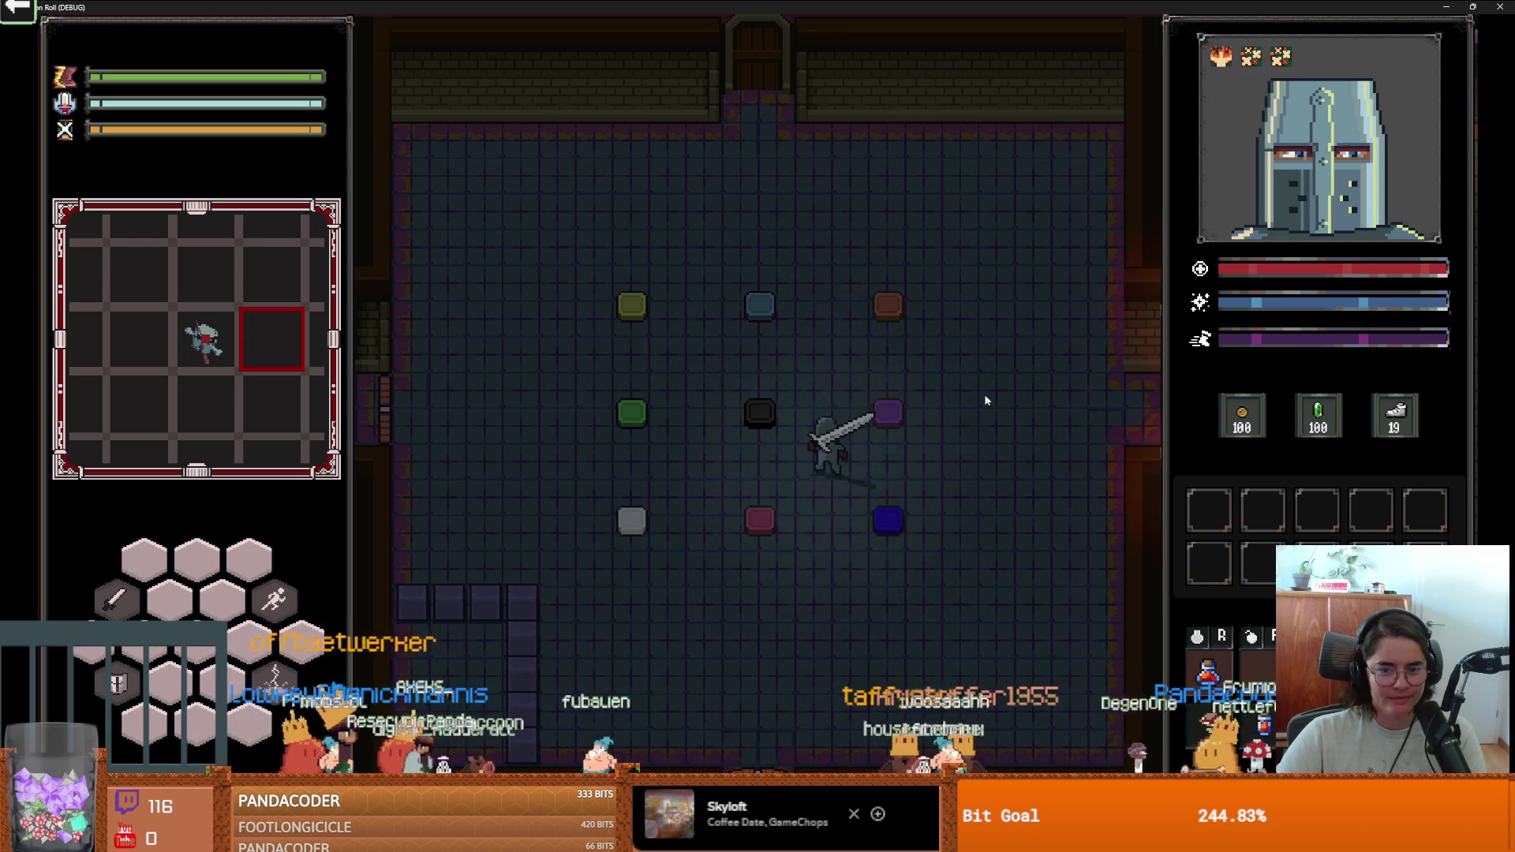
{"action": "key", "text": "a"}
{"action": "key", "text": "s"}
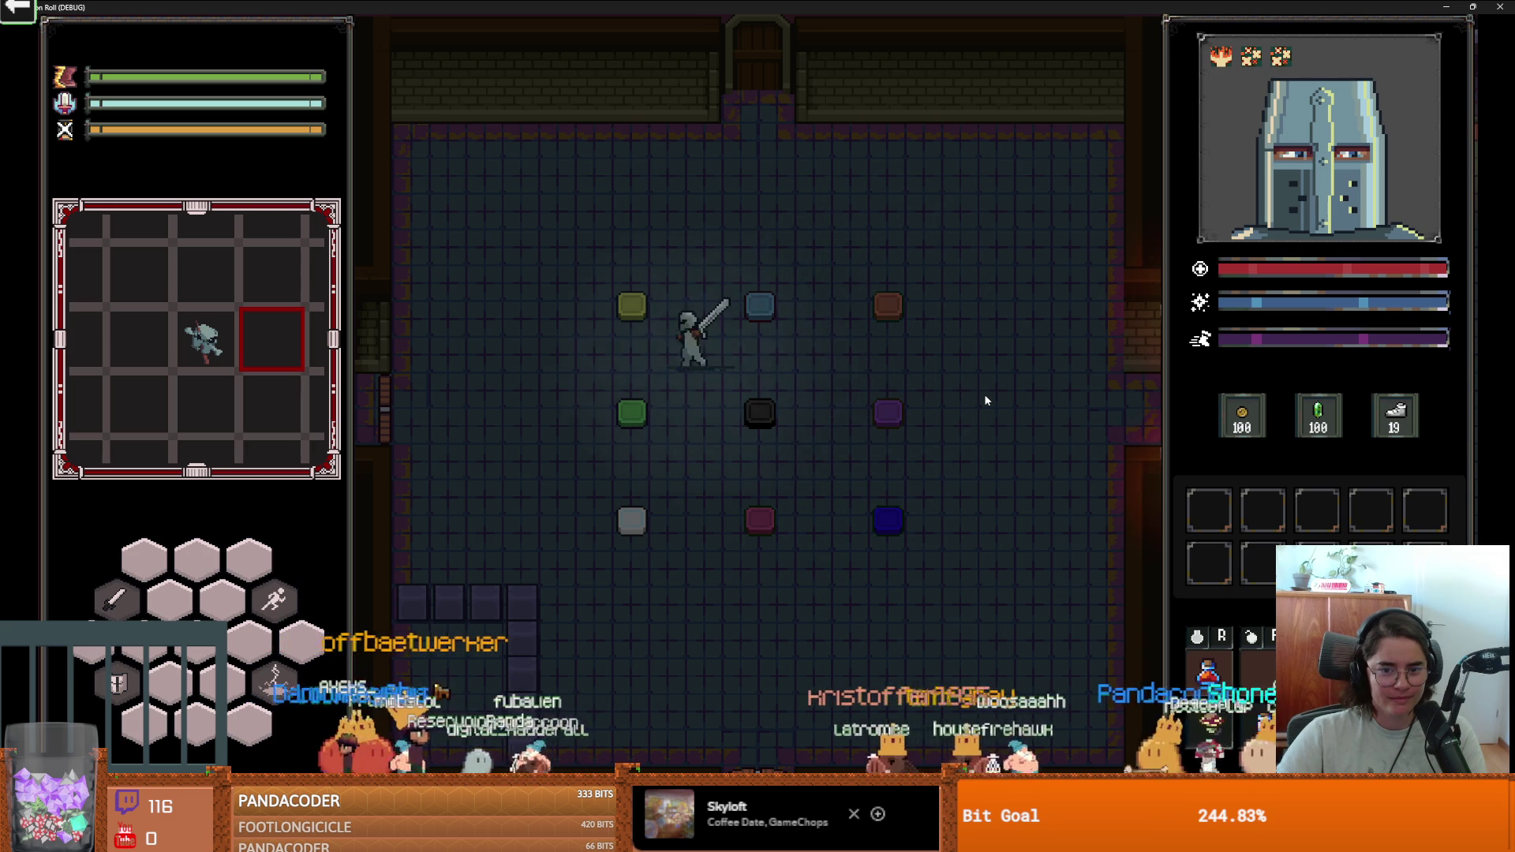
{"action": "key", "text": "d"}
{"action": "key", "text": "w"}
{"action": "key", "text": "d"}
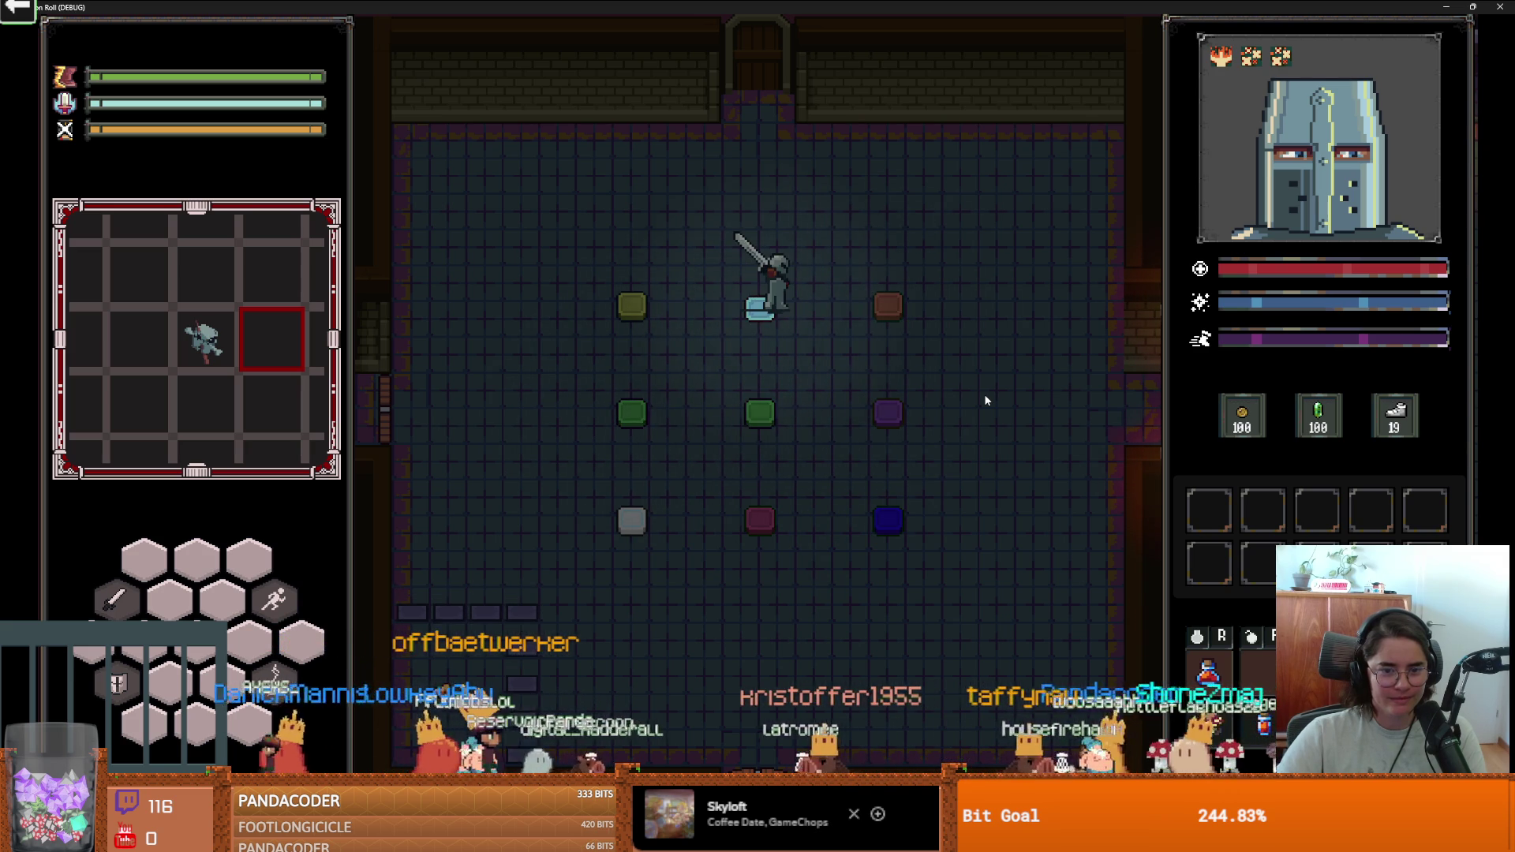
{"action": "key", "text": "a"}
{"action": "key", "text": "s"}
{"action": "key", "text": "s"}
{"action": "key", "text": "a"}
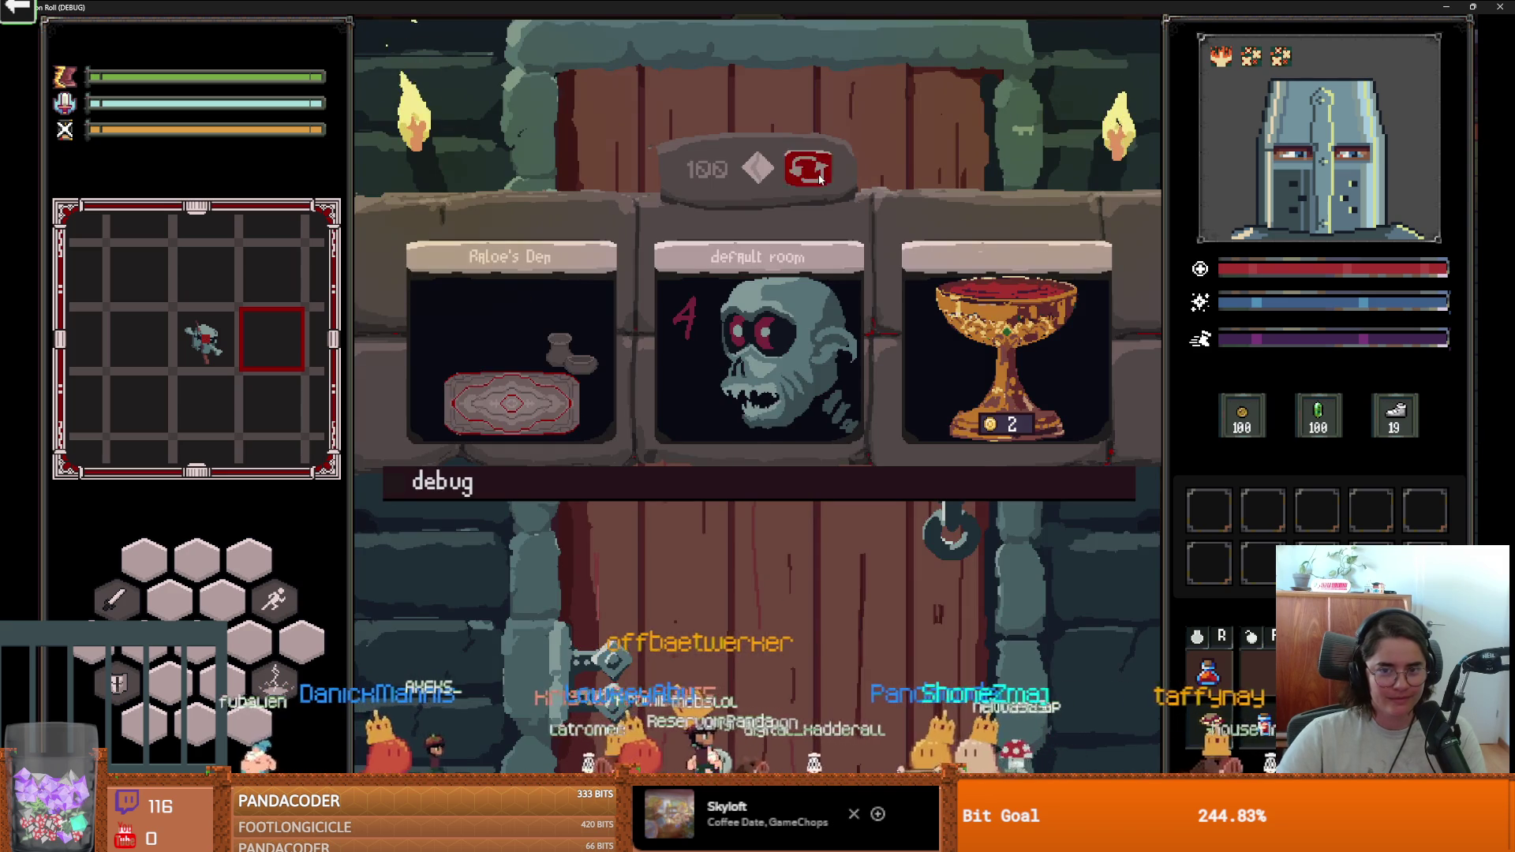
Reroll the three room choices about twenty times, bringing the green counter down to 77.
{"action": "left_click", "coordinate": [817, 175]}
{"action": "left_click", "coordinate": [819, 176]}
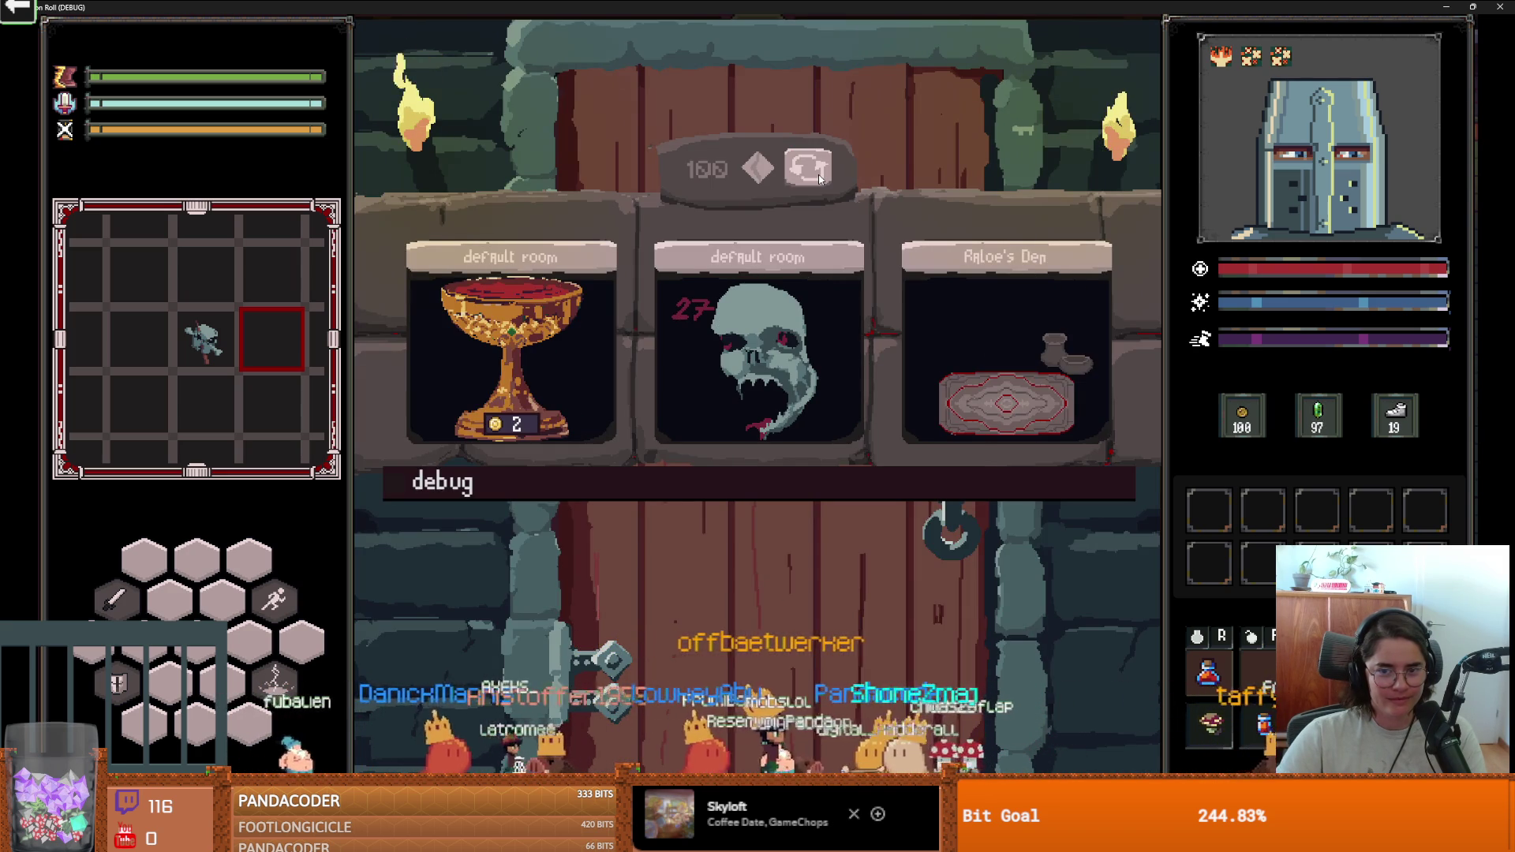
{"action": "left_click", "coordinate": [819, 176]}
{"action": "left_click", "coordinate": [819, 177]}
{"action": "left_click", "coordinate": [819, 177]}
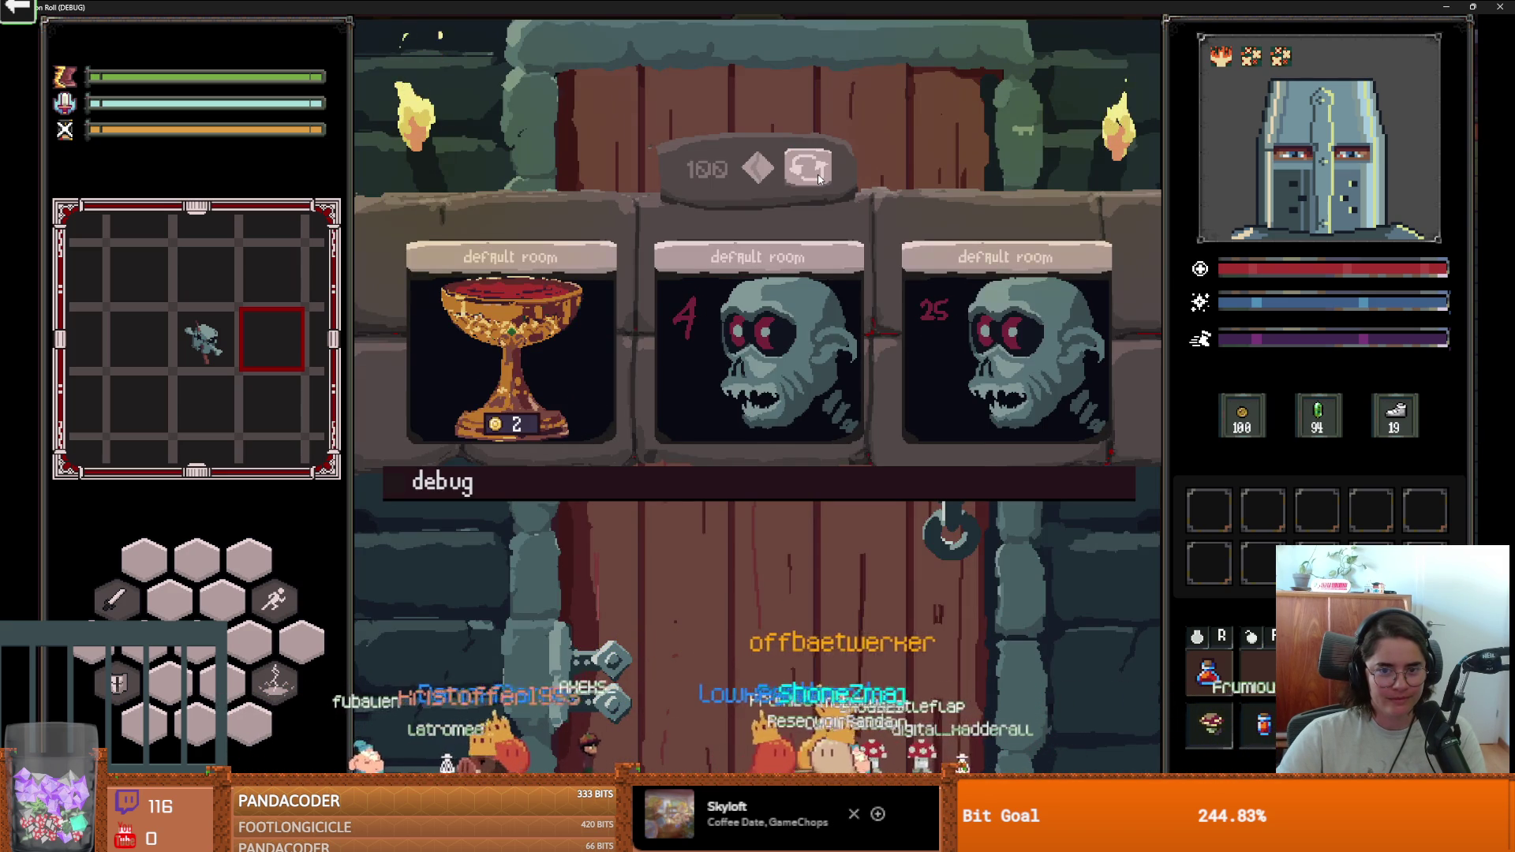
{"action": "left_click", "coordinate": [819, 176]}
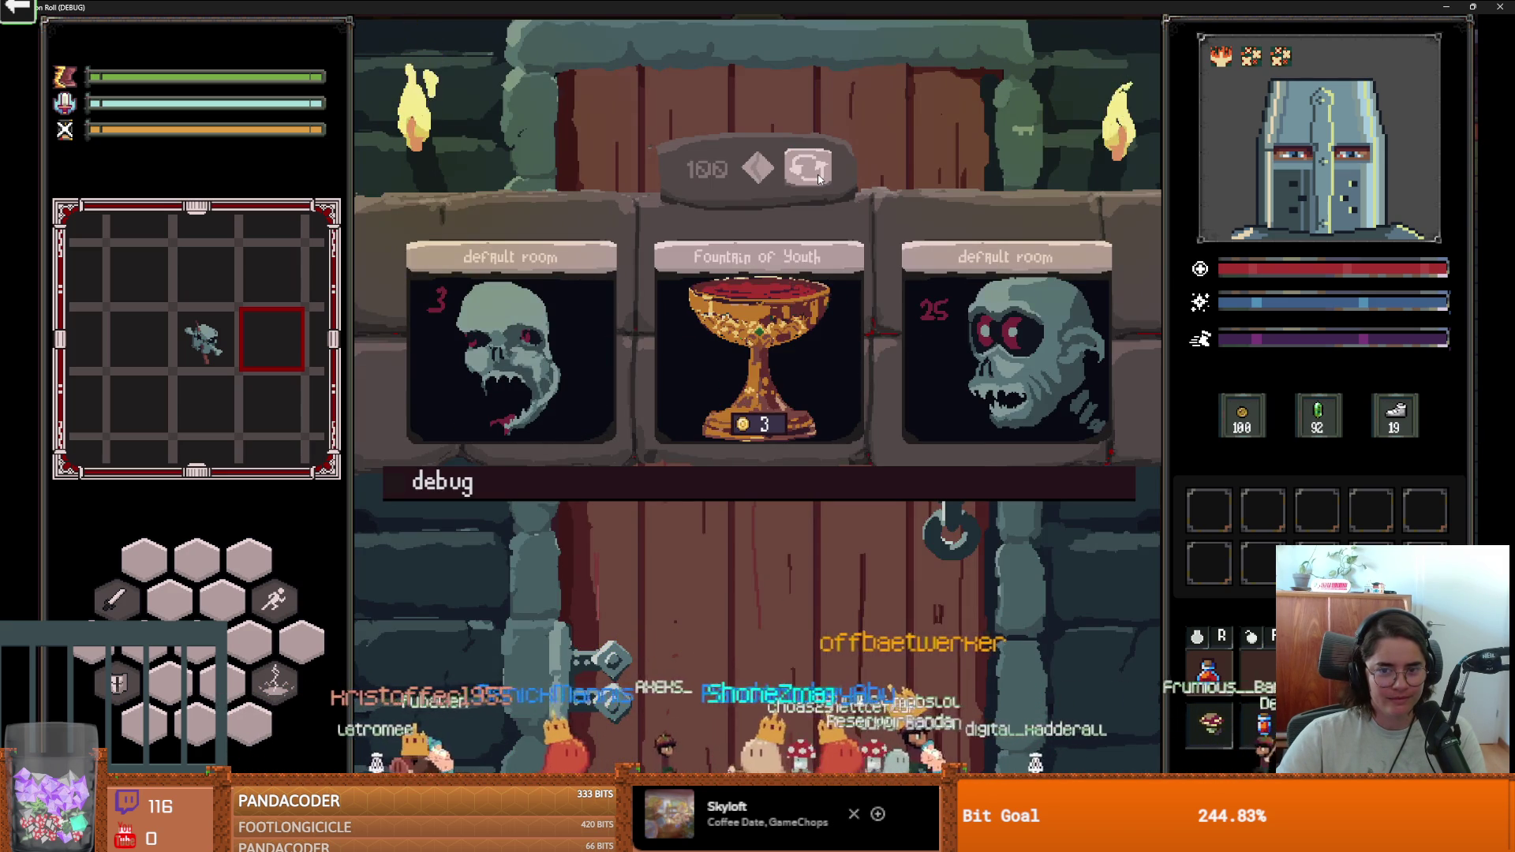
{"action": "left_click", "coordinate": [819, 179]}
{"action": "left_click", "coordinate": [819, 179]}
{"action": "left_click", "coordinate": [819, 179]}
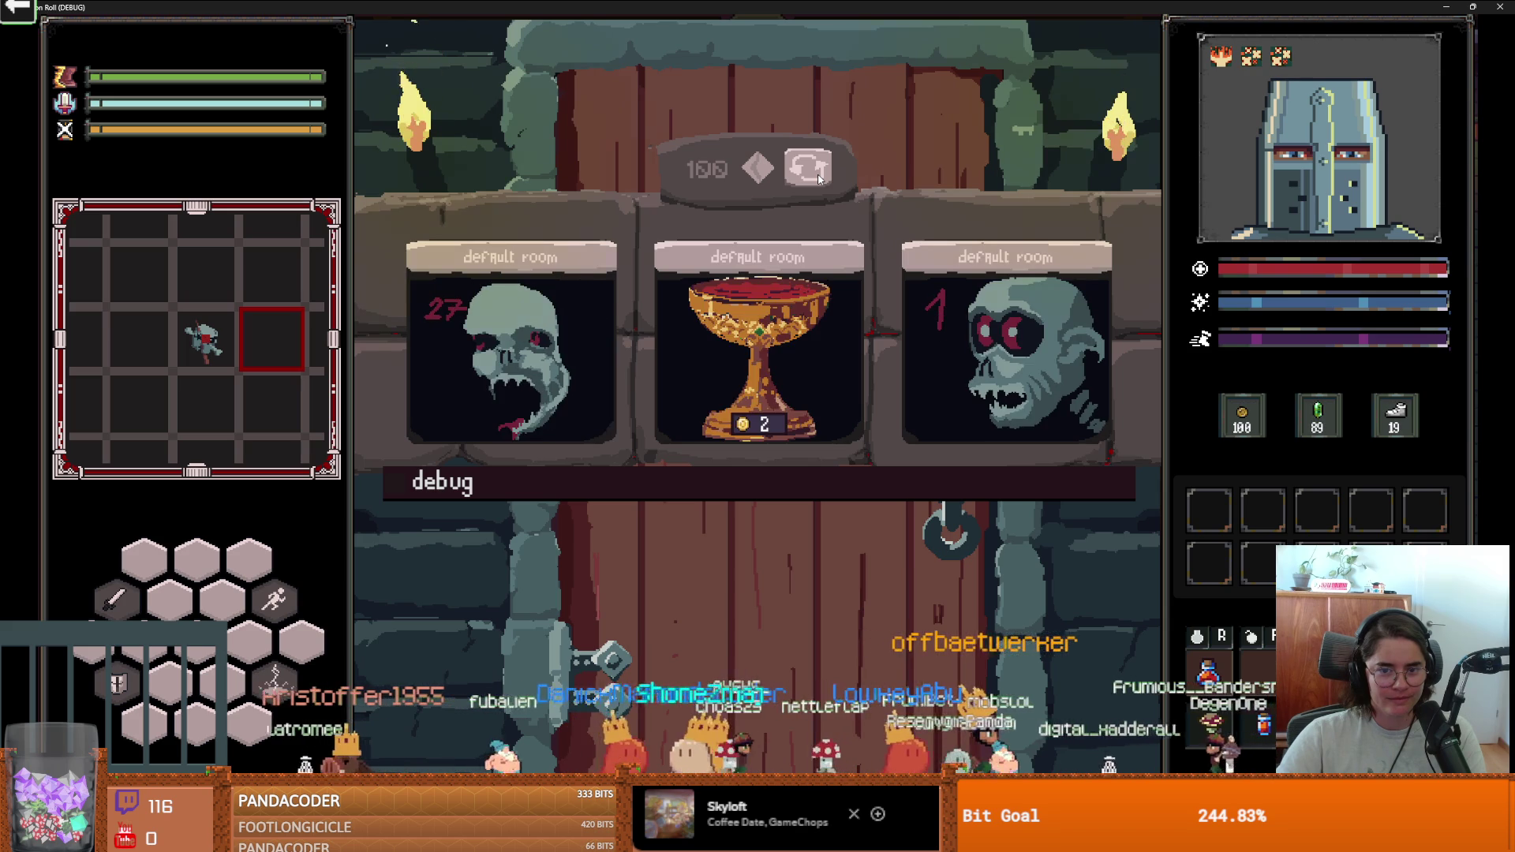
{"action": "left_click", "coordinate": [819, 180]}
{"action": "left_click", "coordinate": [819, 179]}
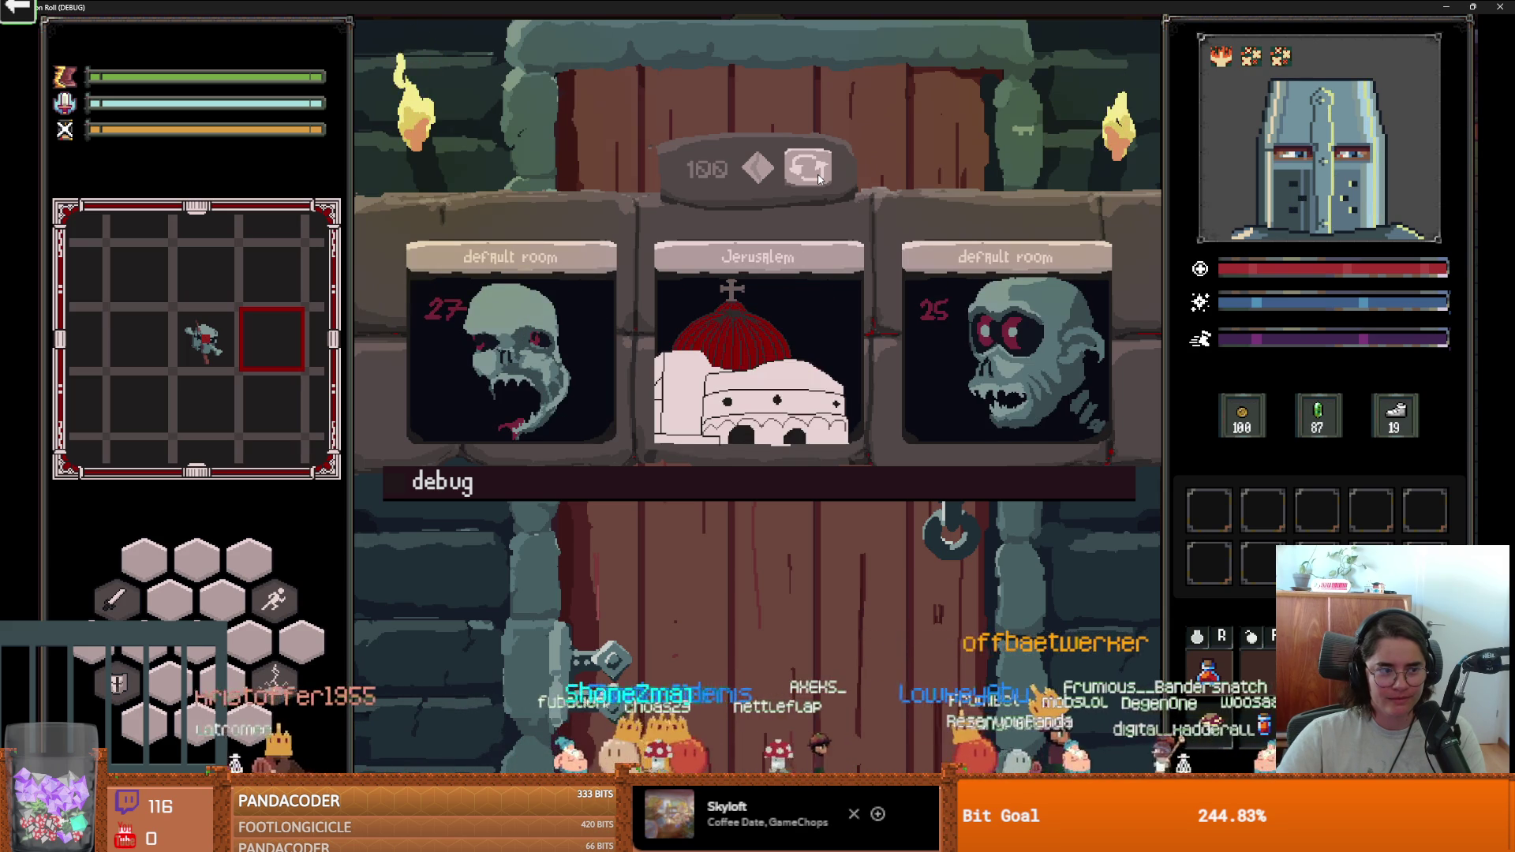
{"action": "left_click", "coordinate": [820, 179]}
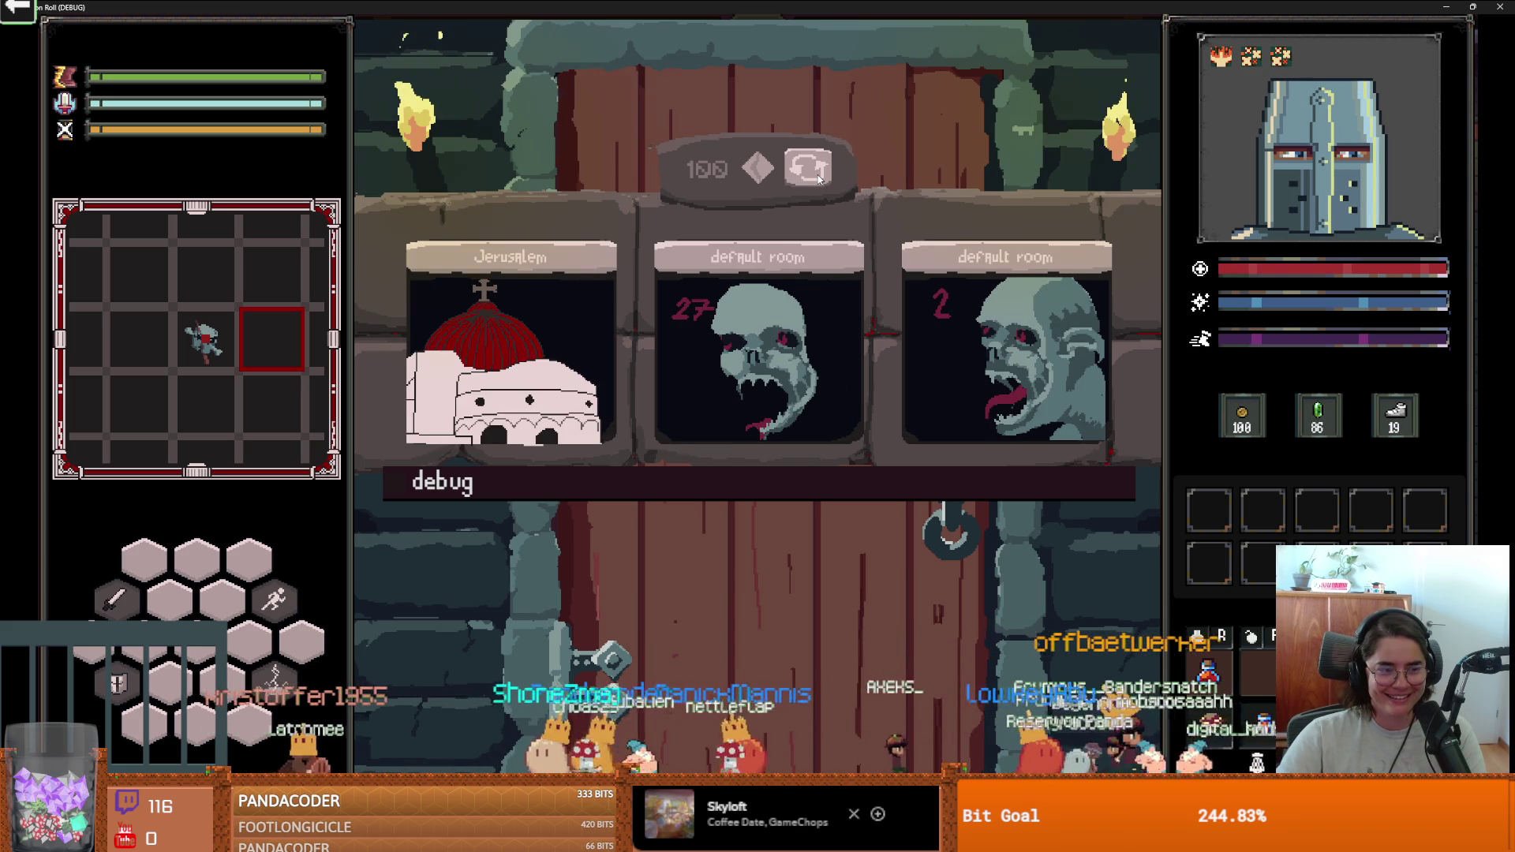
{"action": "left_click", "coordinate": [819, 179]}
{"action": "left_click", "coordinate": [819, 179]}
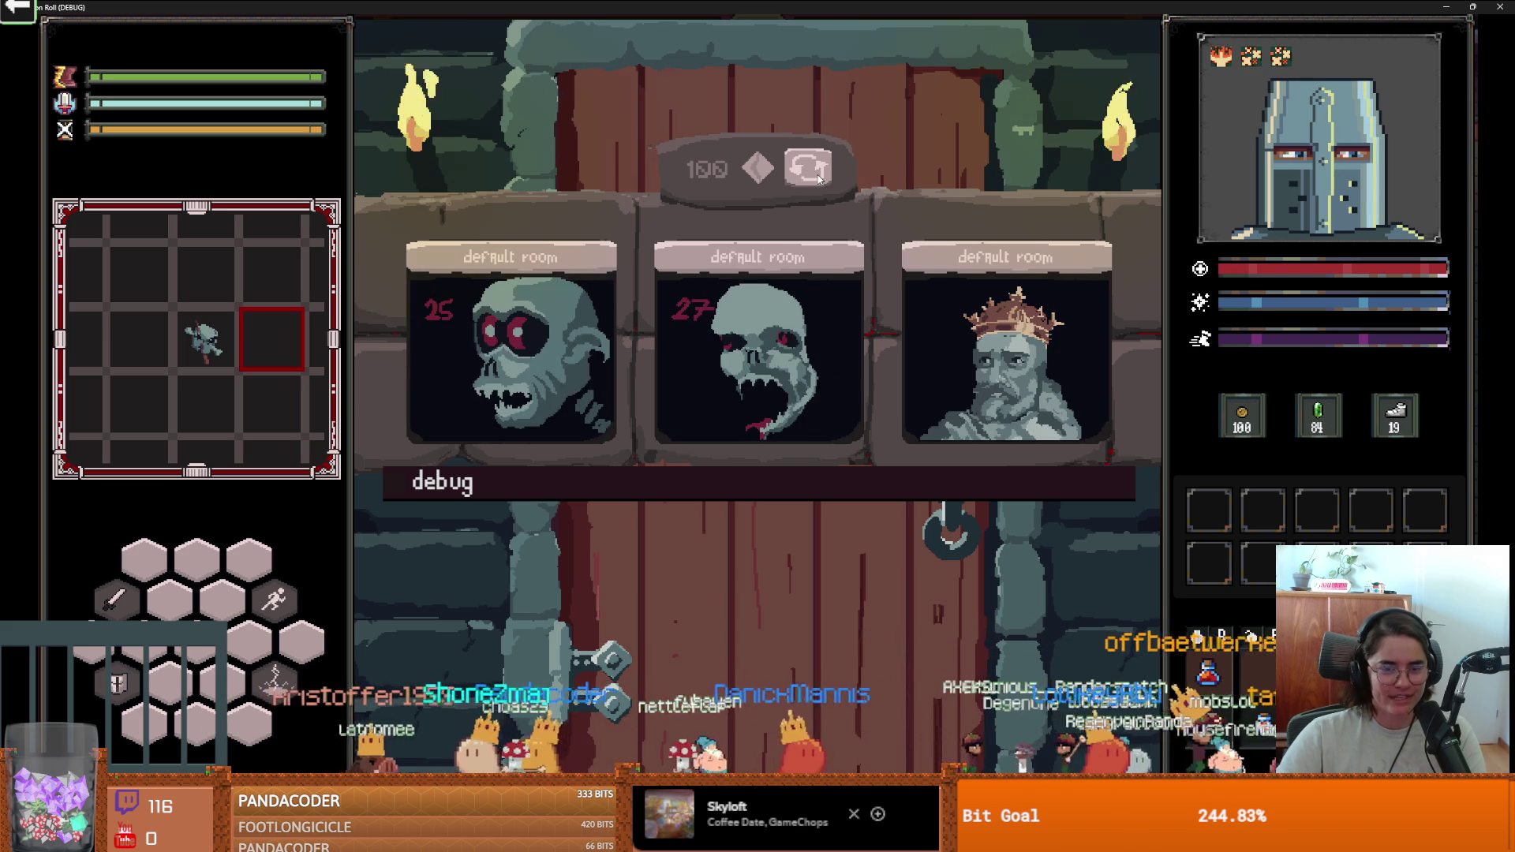
{"action": "left_click", "coordinate": [819, 179]}
{"action": "left_click", "coordinate": [819, 179]}
{"action": "left_click", "coordinate": [819, 179]}
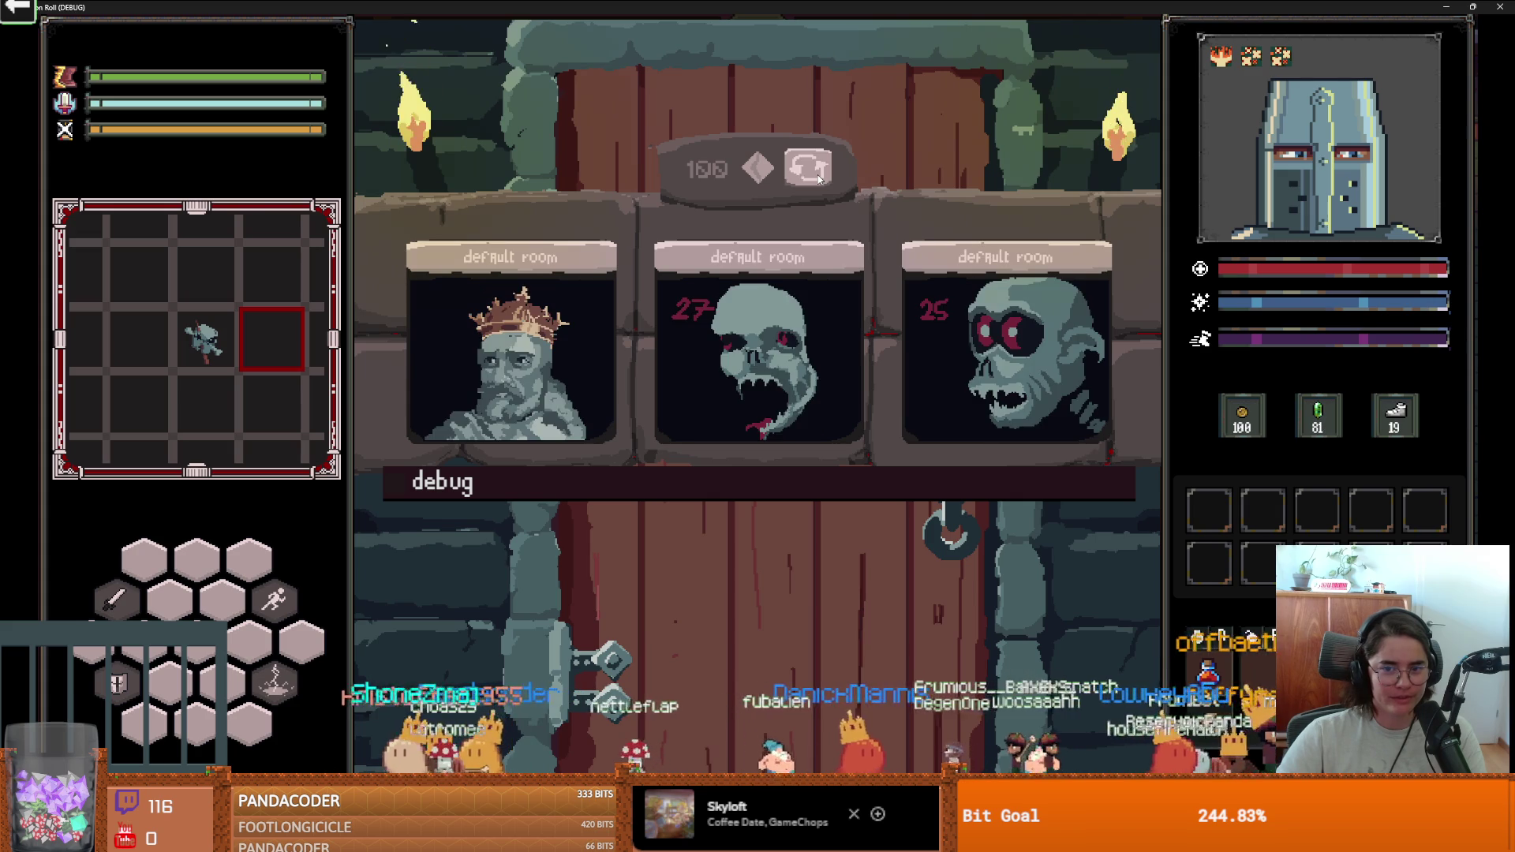
{"action": "left_click", "coordinate": [819, 180]}
{"action": "left_click", "coordinate": [819, 179]}
{"action": "left_click", "coordinate": [819, 179]}
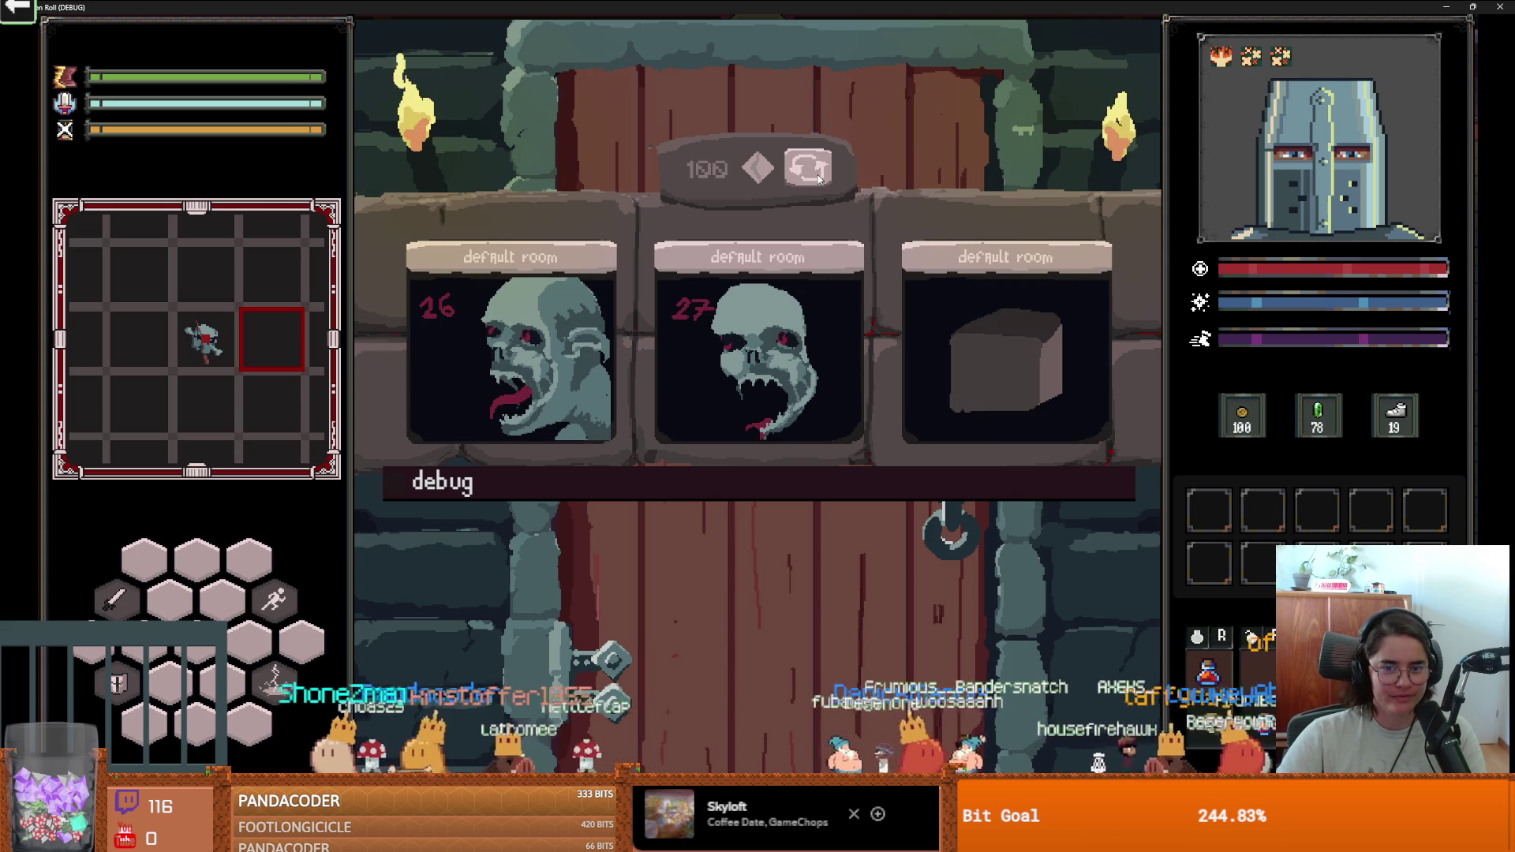
{"action": "left_click", "coordinate": [819, 179]}
Open the debug room grid and load the coloured-tile room from it.
{"action": "left_click", "coordinate": [795, 474]}
{"action": "left_click_drag", "start_coordinate": [1129, 553], "coordinate": [1130, 754]}
{"action": "left_click", "coordinate": [1015, 663]}
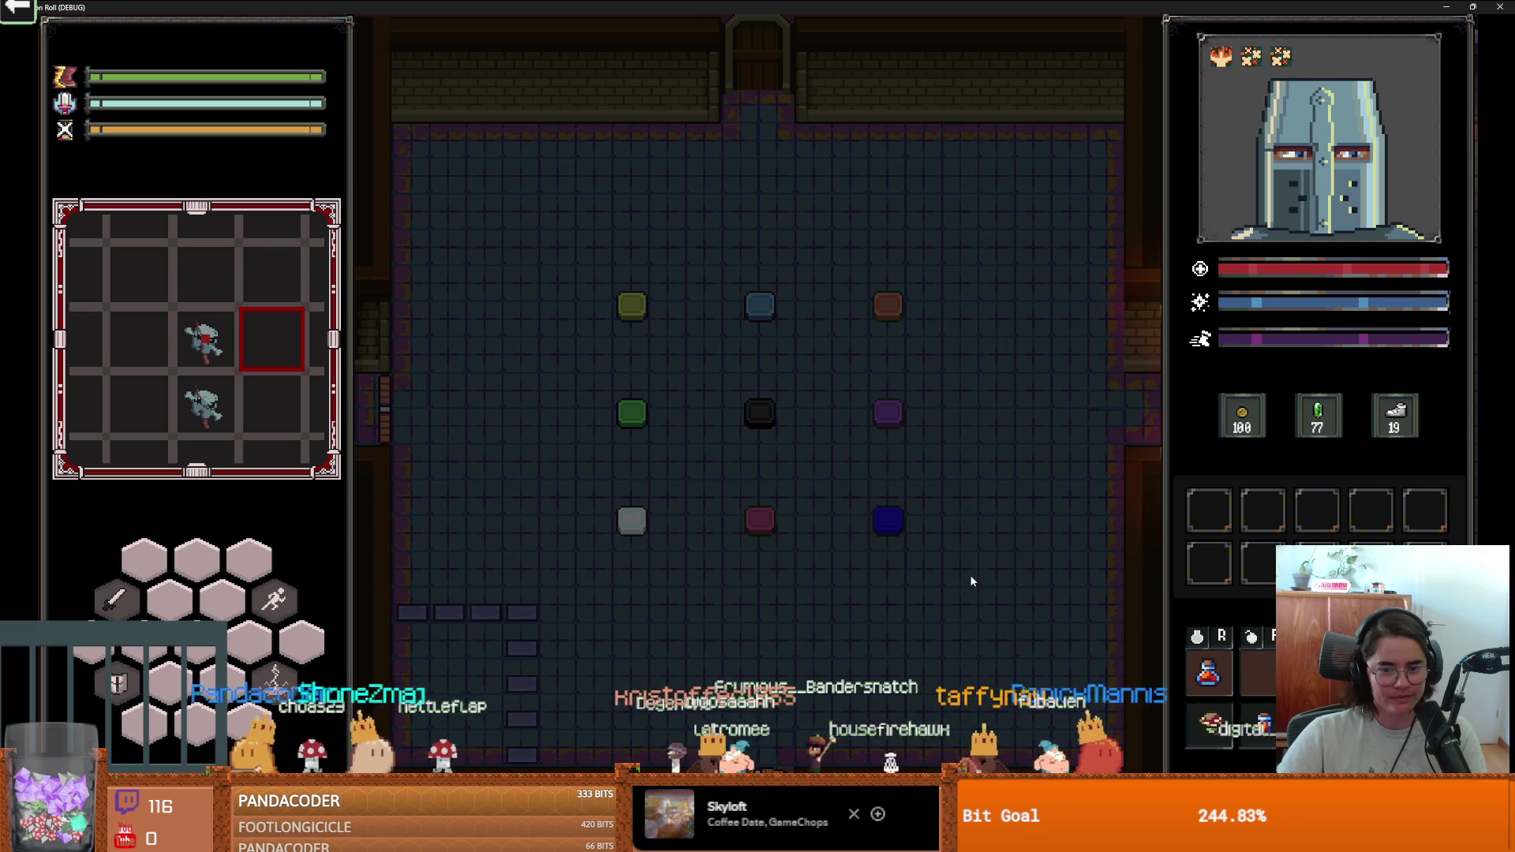
Stop the running Dungeon Roll test game and return to the editor.
{"action": "key", "text": "super+Down"}
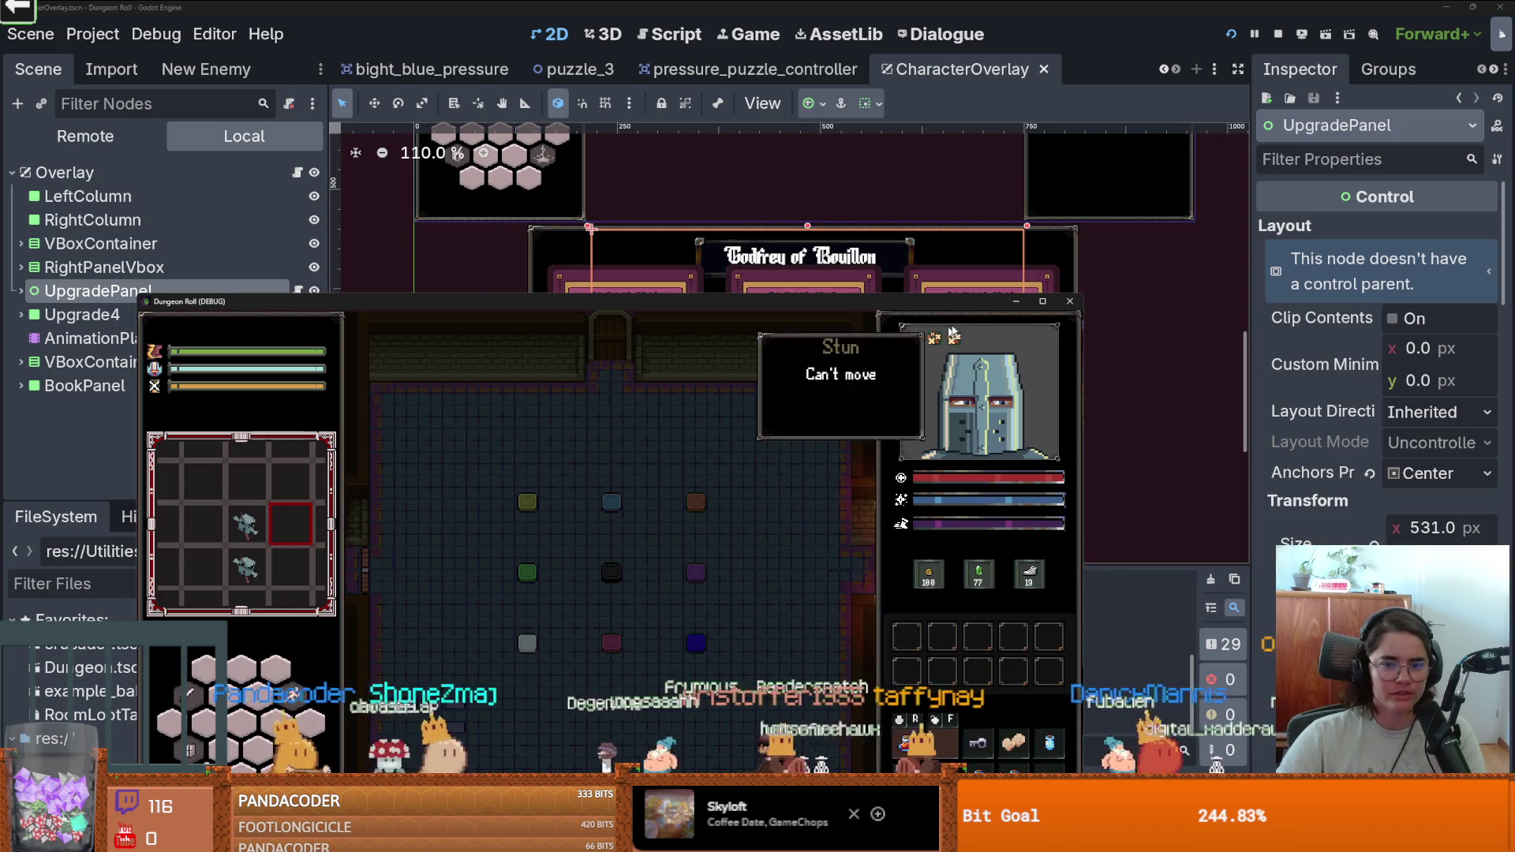
{"action": "left_click", "coordinate": [1069, 301]}
{"action": "key", "text": "ctrl+s"}
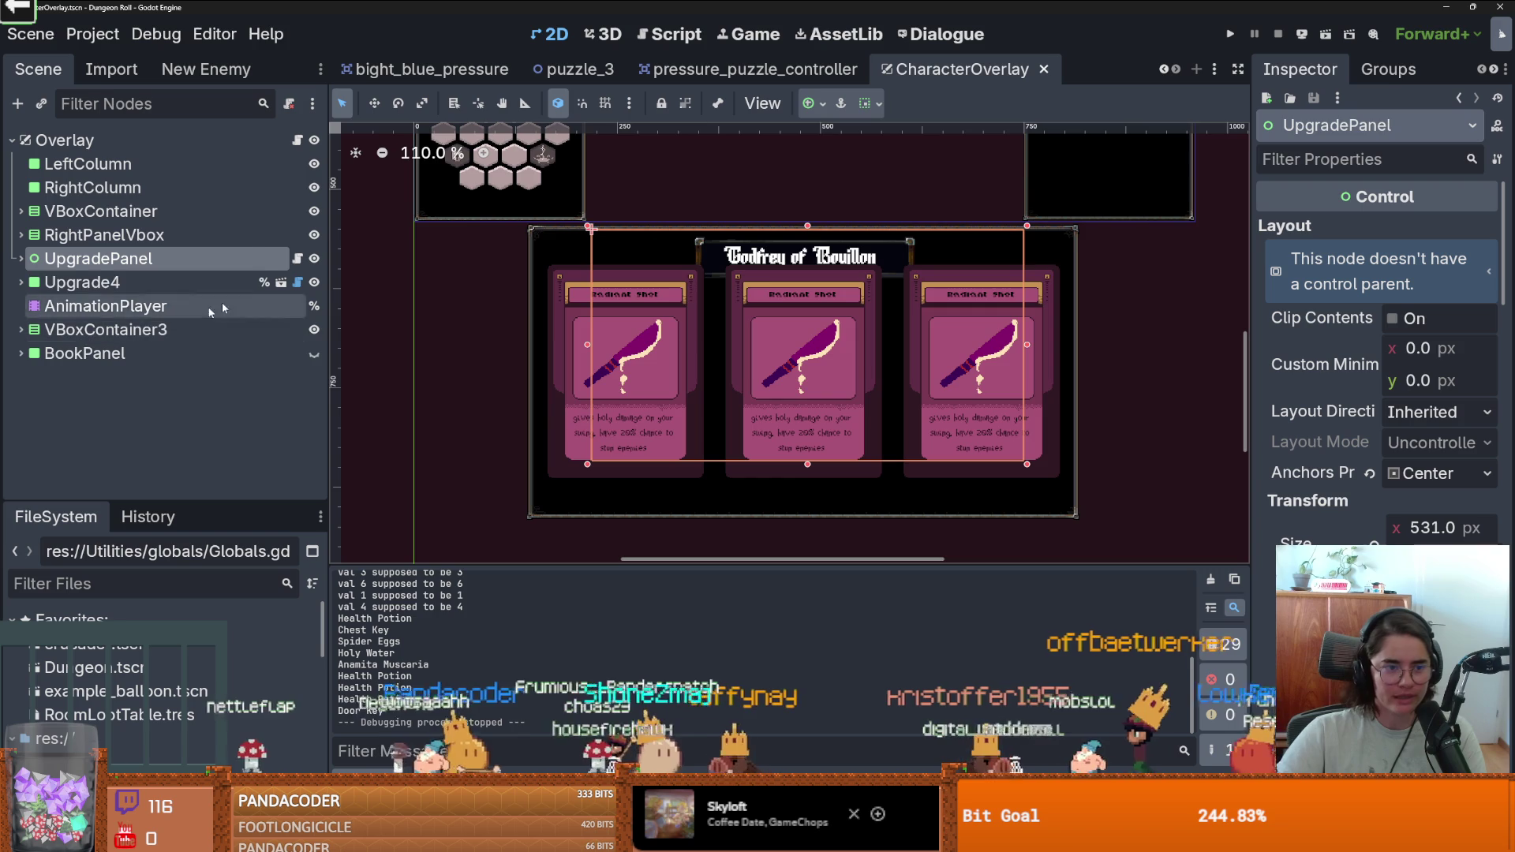
Zoom the CharacterOverlay canvas and save the scene.
{"action": "scroll", "coordinate": [574, 385], "scroll_direction": "down", "scroll_amount": 3}
{"action": "scroll", "coordinate": [574, 385], "scroll_direction": "down", "scroll_amount": 1}
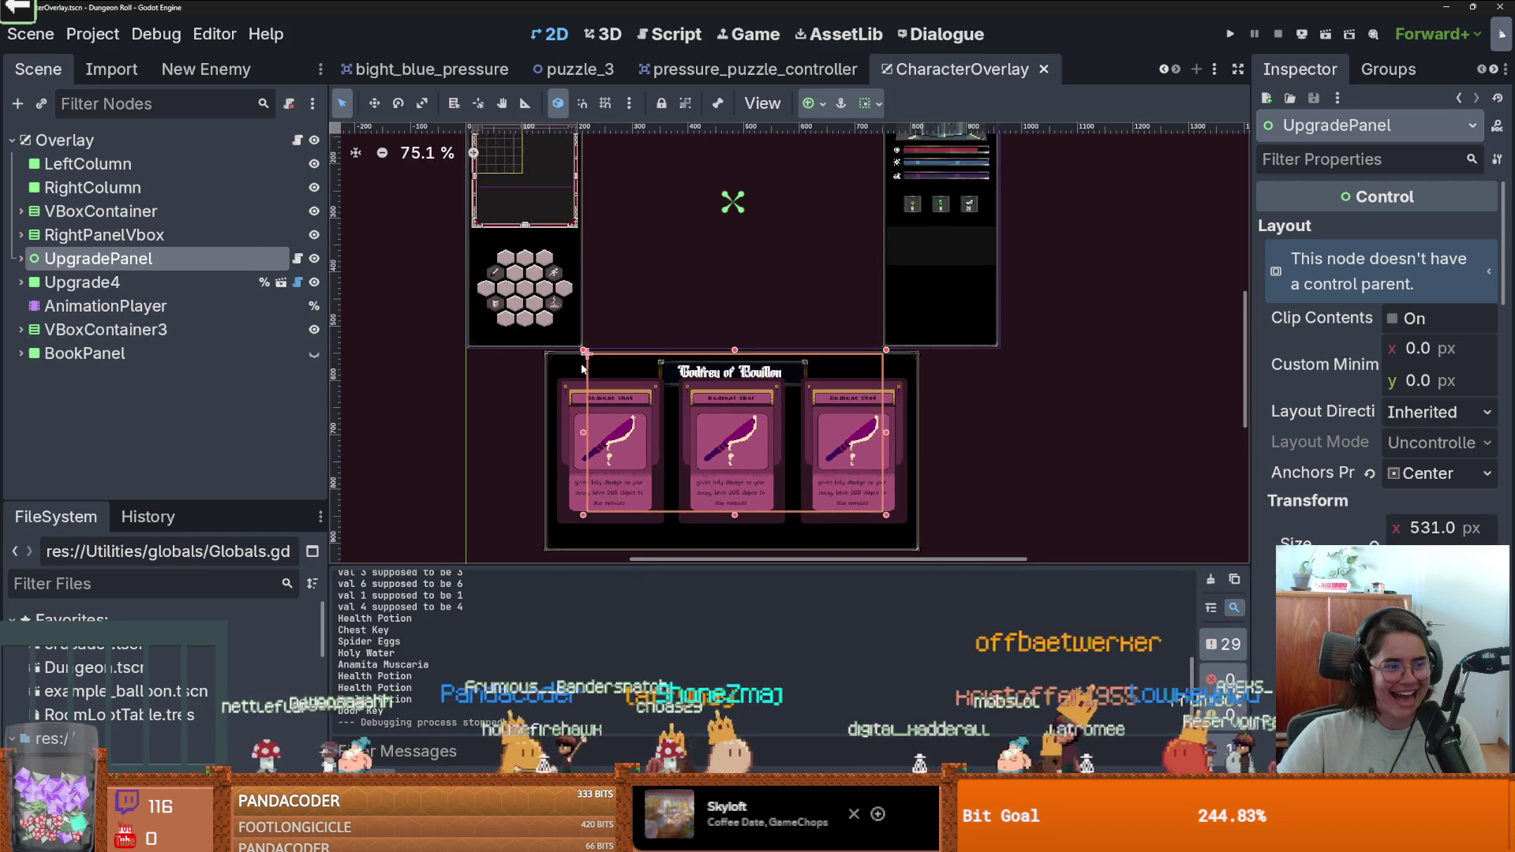
{"action": "scroll", "coordinate": [585, 370], "scroll_direction": "up", "scroll_amount": 1}
{"action": "scroll", "coordinate": [588, 369], "scroll_direction": "up", "scroll_amount": 3}
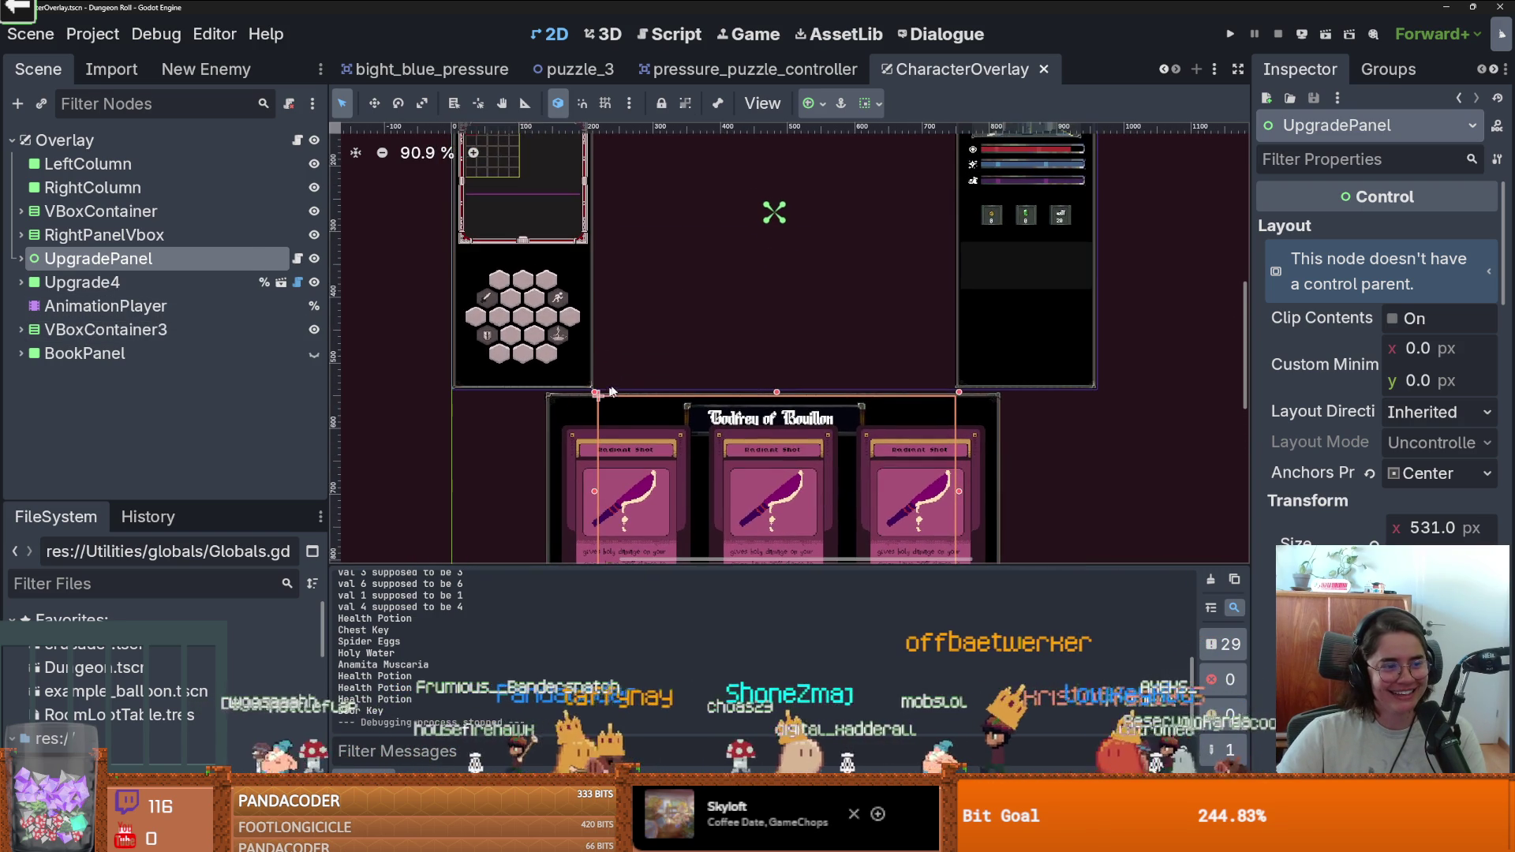
{"action": "key", "text": "ctrl+s"}
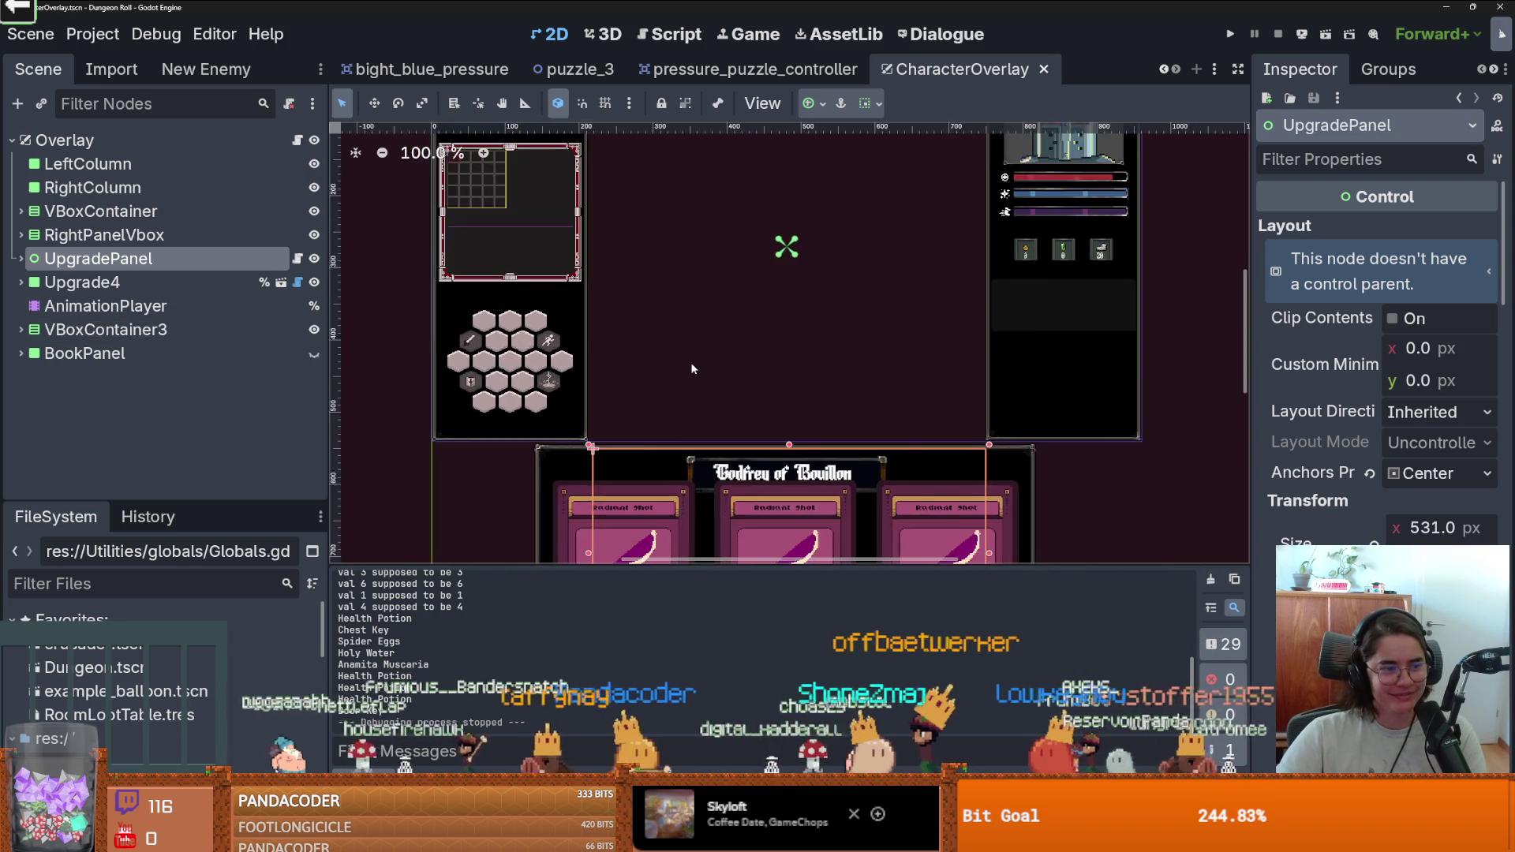
{"action": "key", "text": "ctrl+s"}
Expand UpgradePanel, save again, and open the overlay's script character_overlay.gd.
{"action": "left_click", "coordinate": [22, 258]}
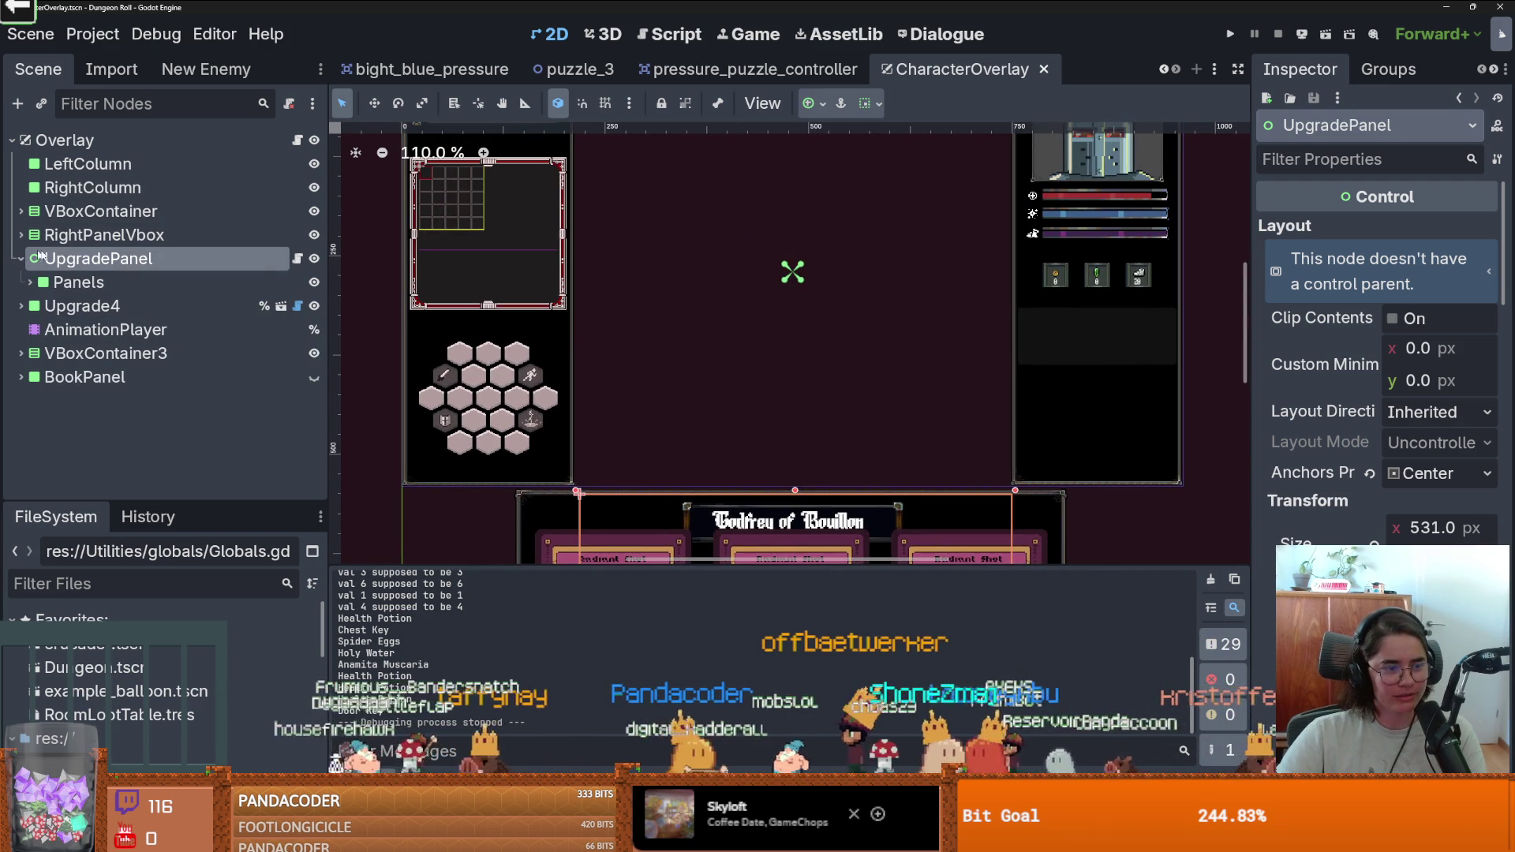
{"action": "key", "text": "ctrl+s"}
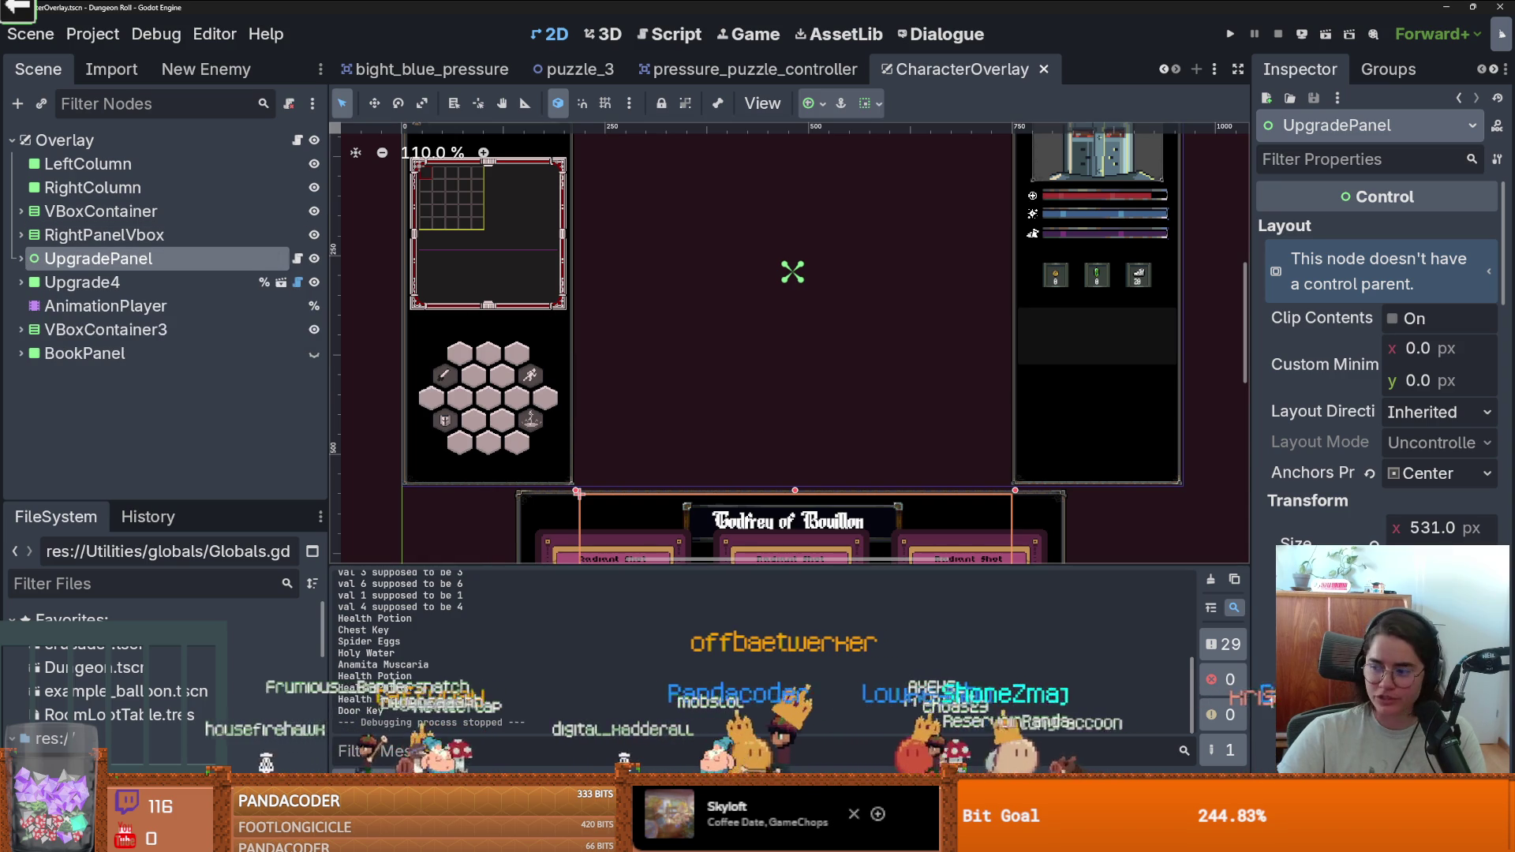
{"action": "left_click", "coordinate": [297, 140]}
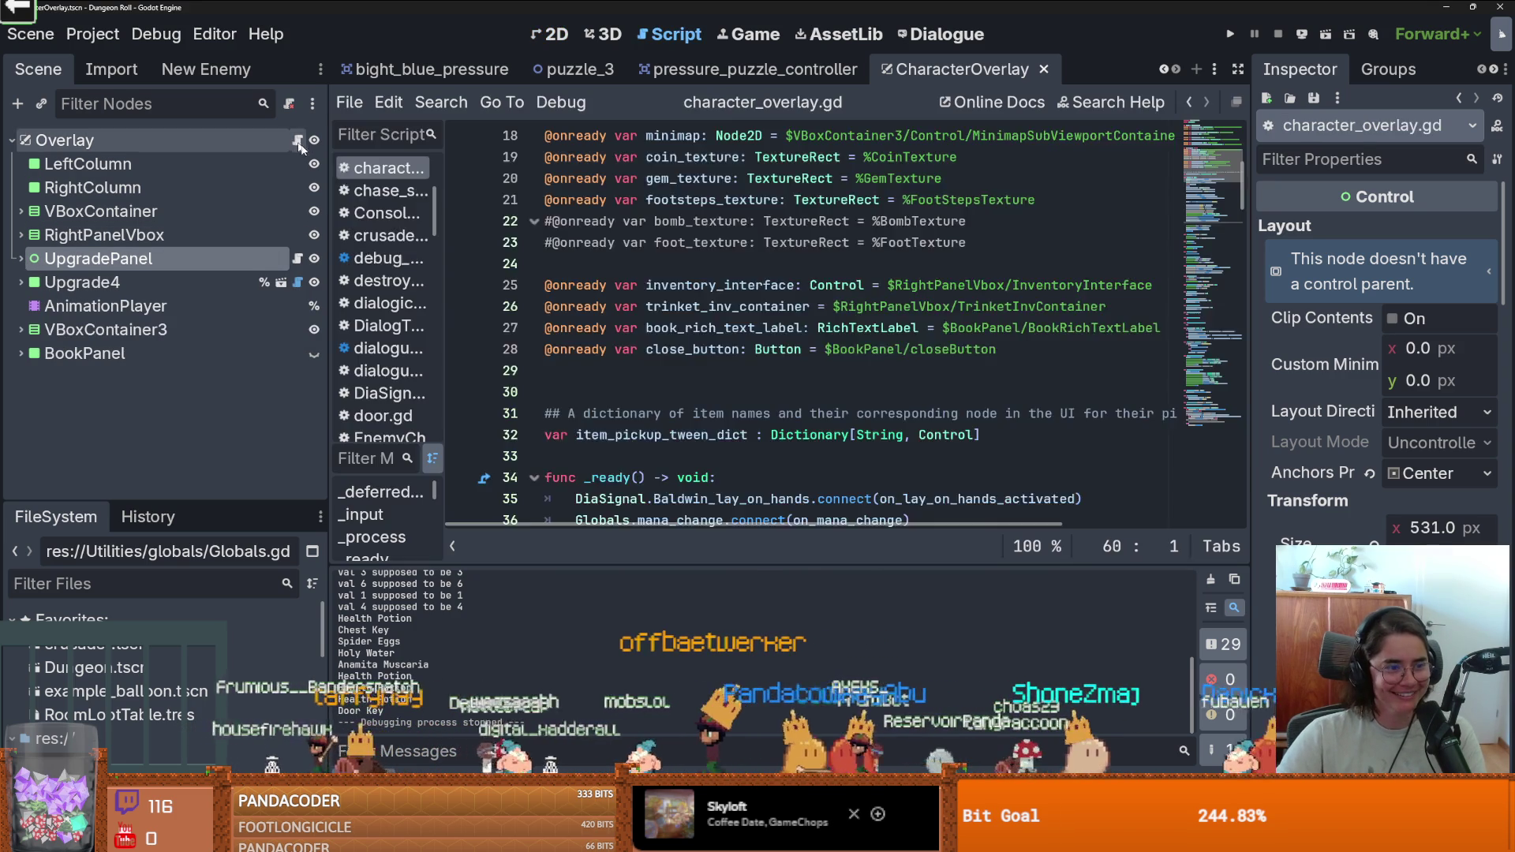